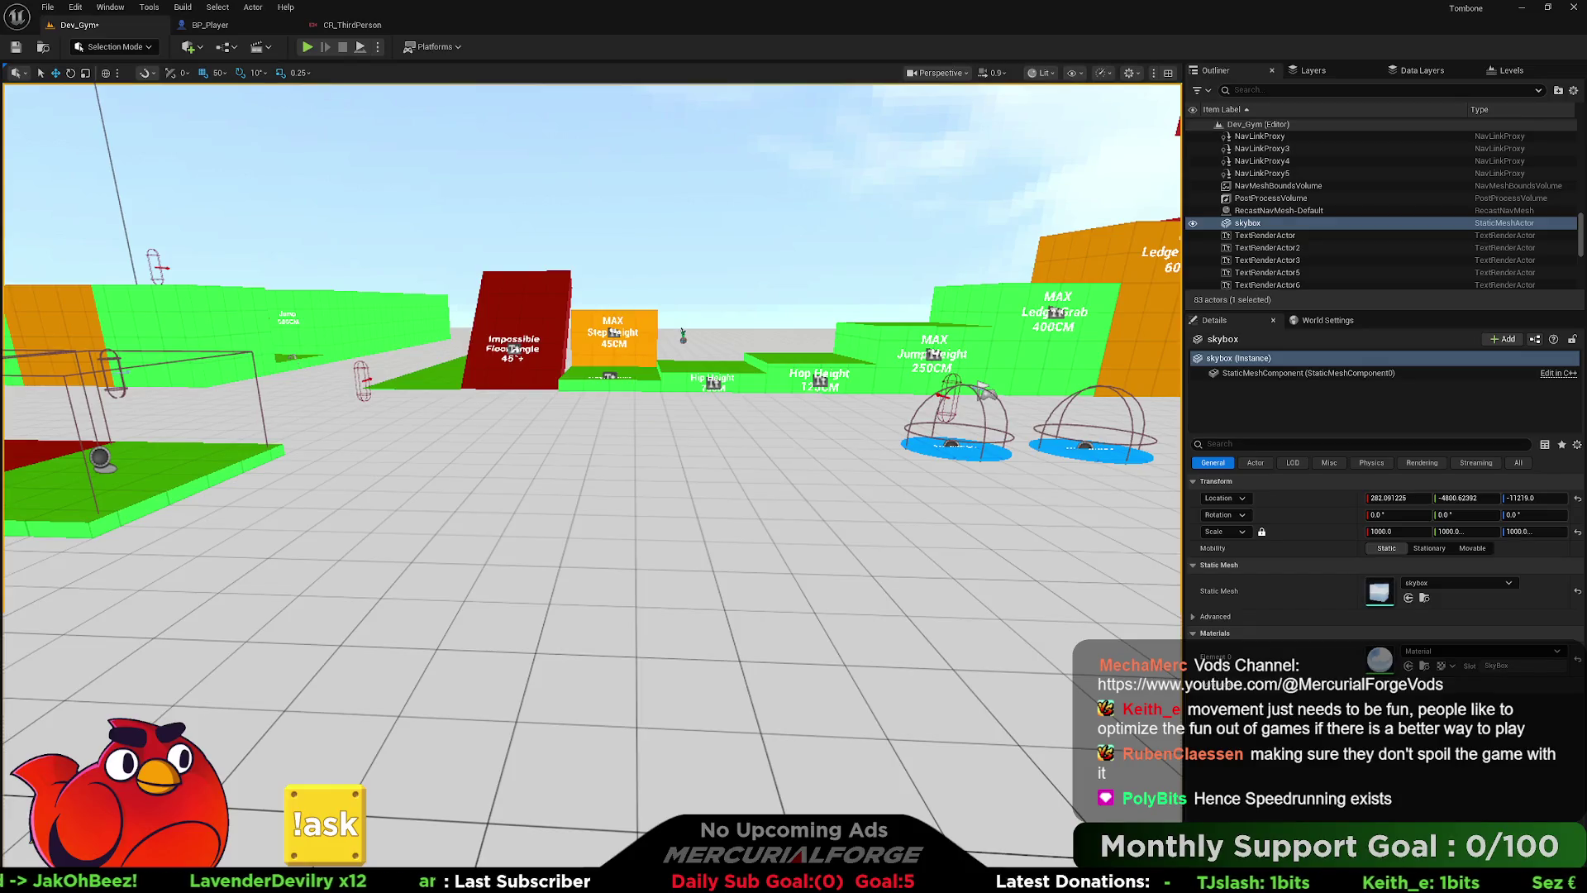
- Create a new Actor Blueprint Class in the Developers content folder
key("ctrl+space")
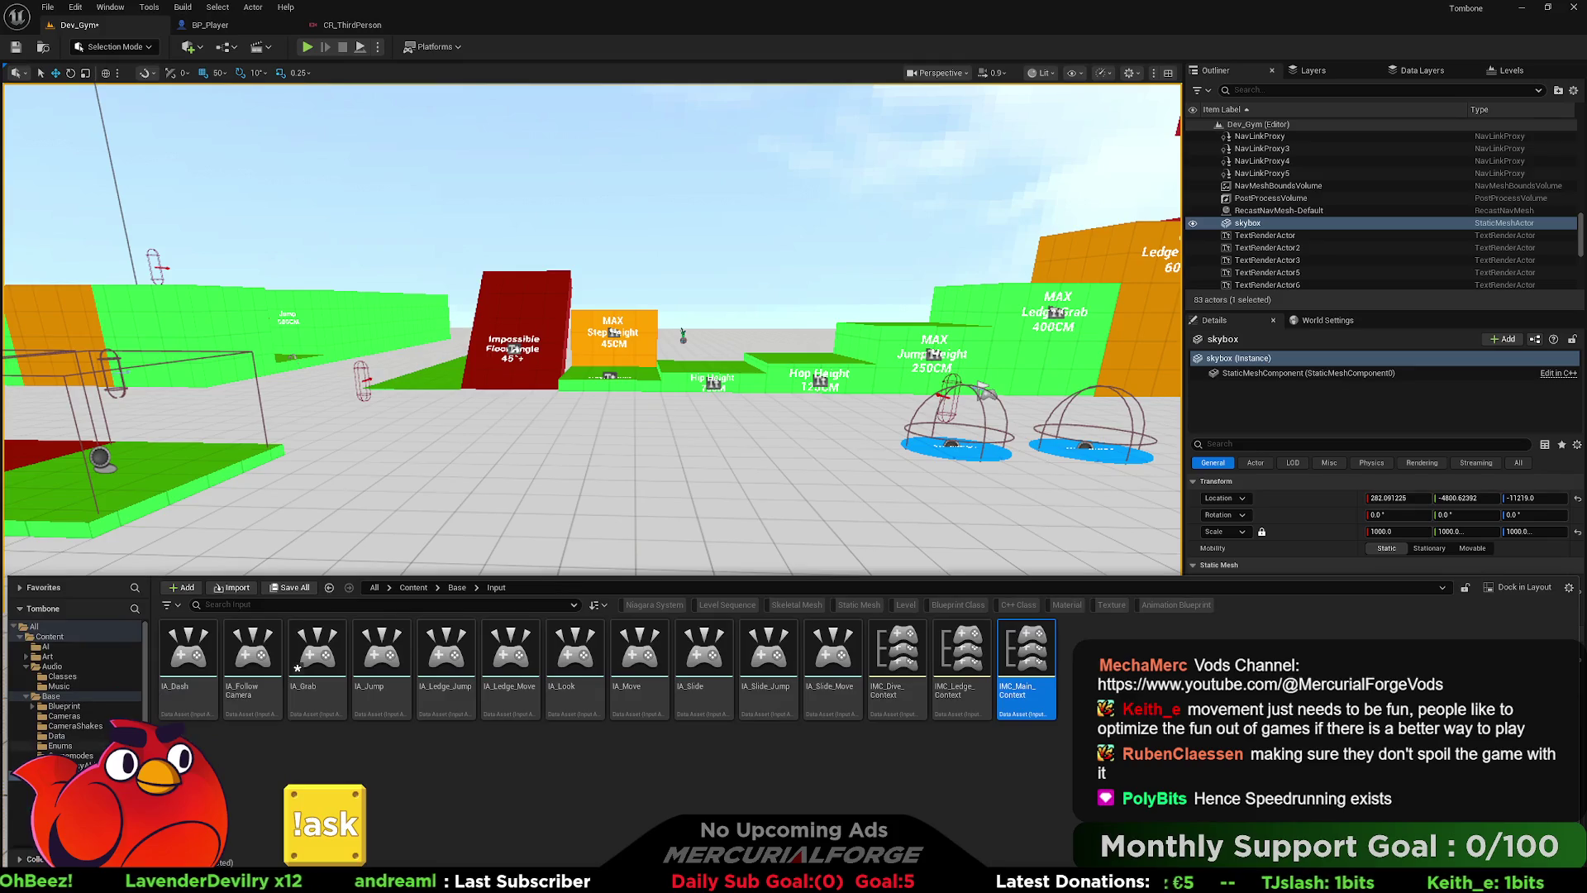
scroll(91, 725, "down", 5)
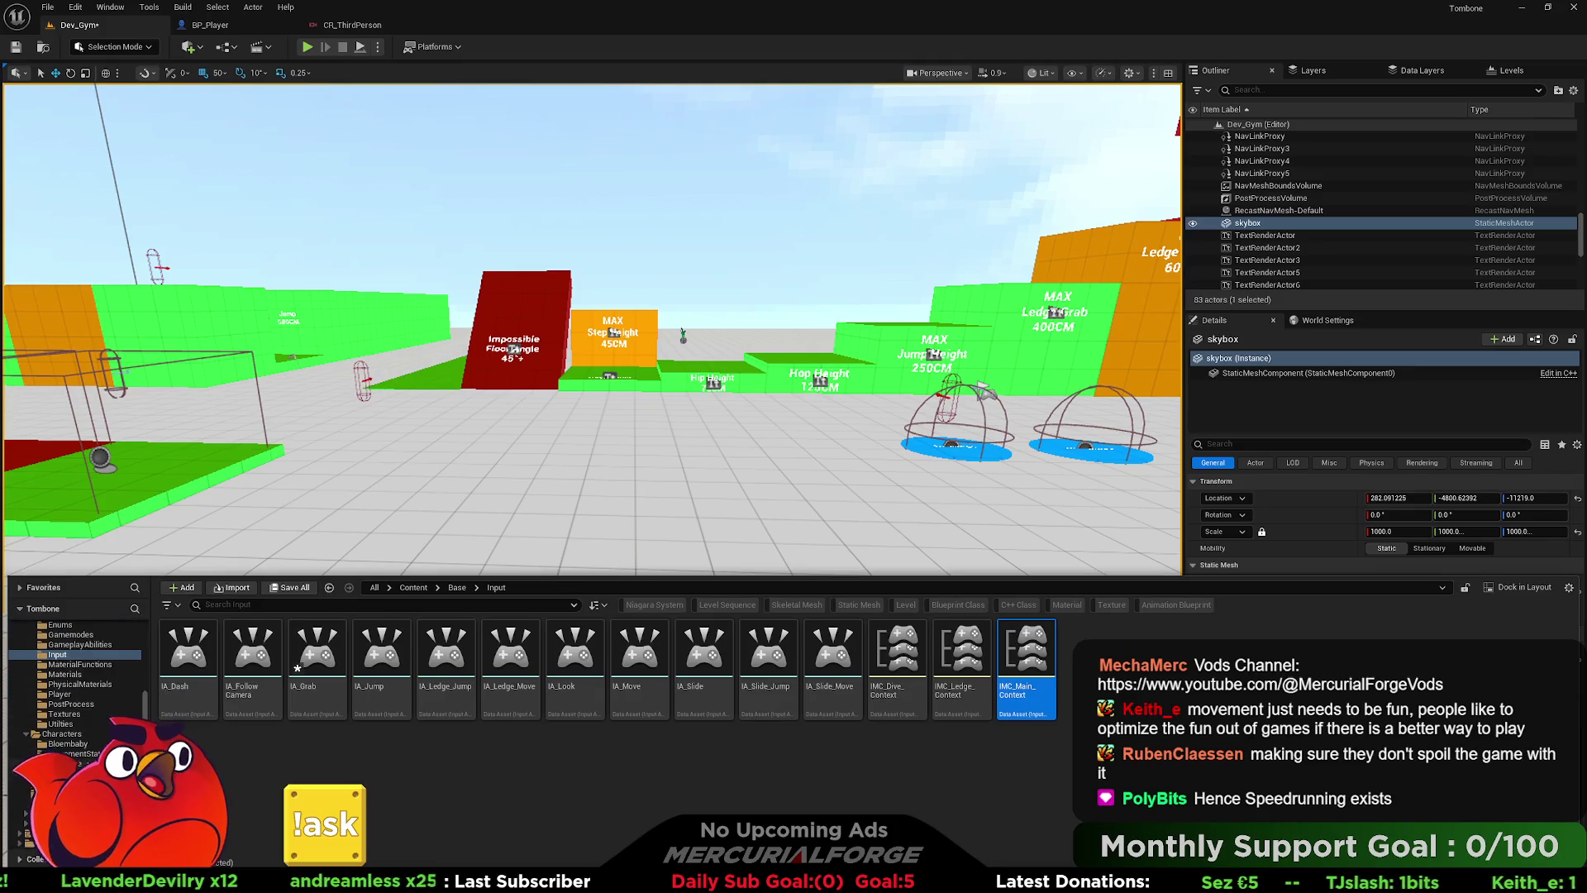
left_click(58, 773)
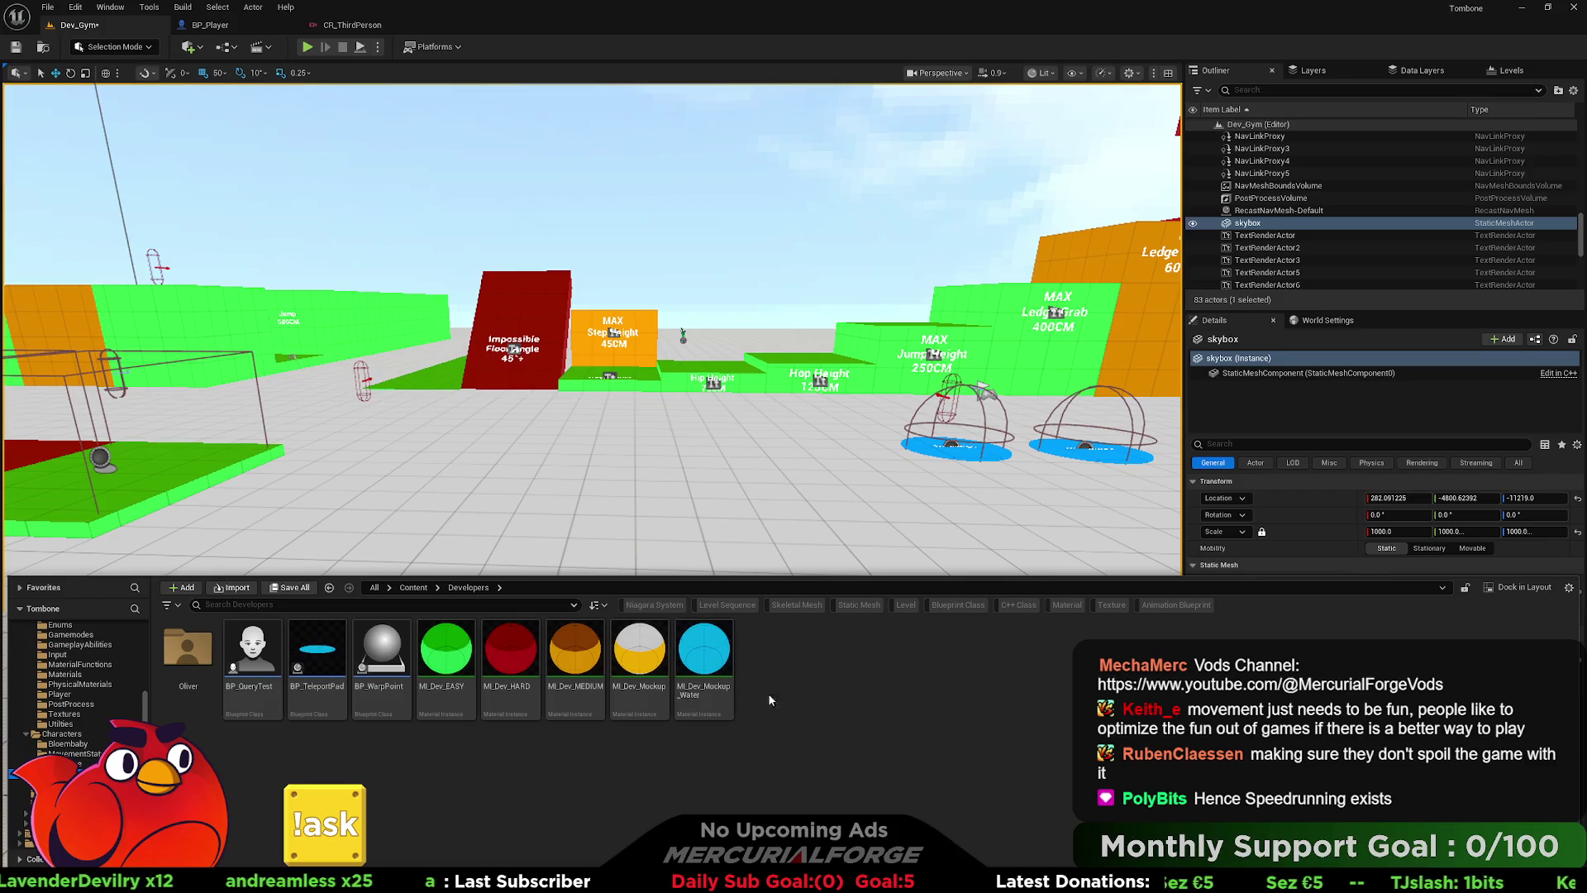
right_click(786, 667)
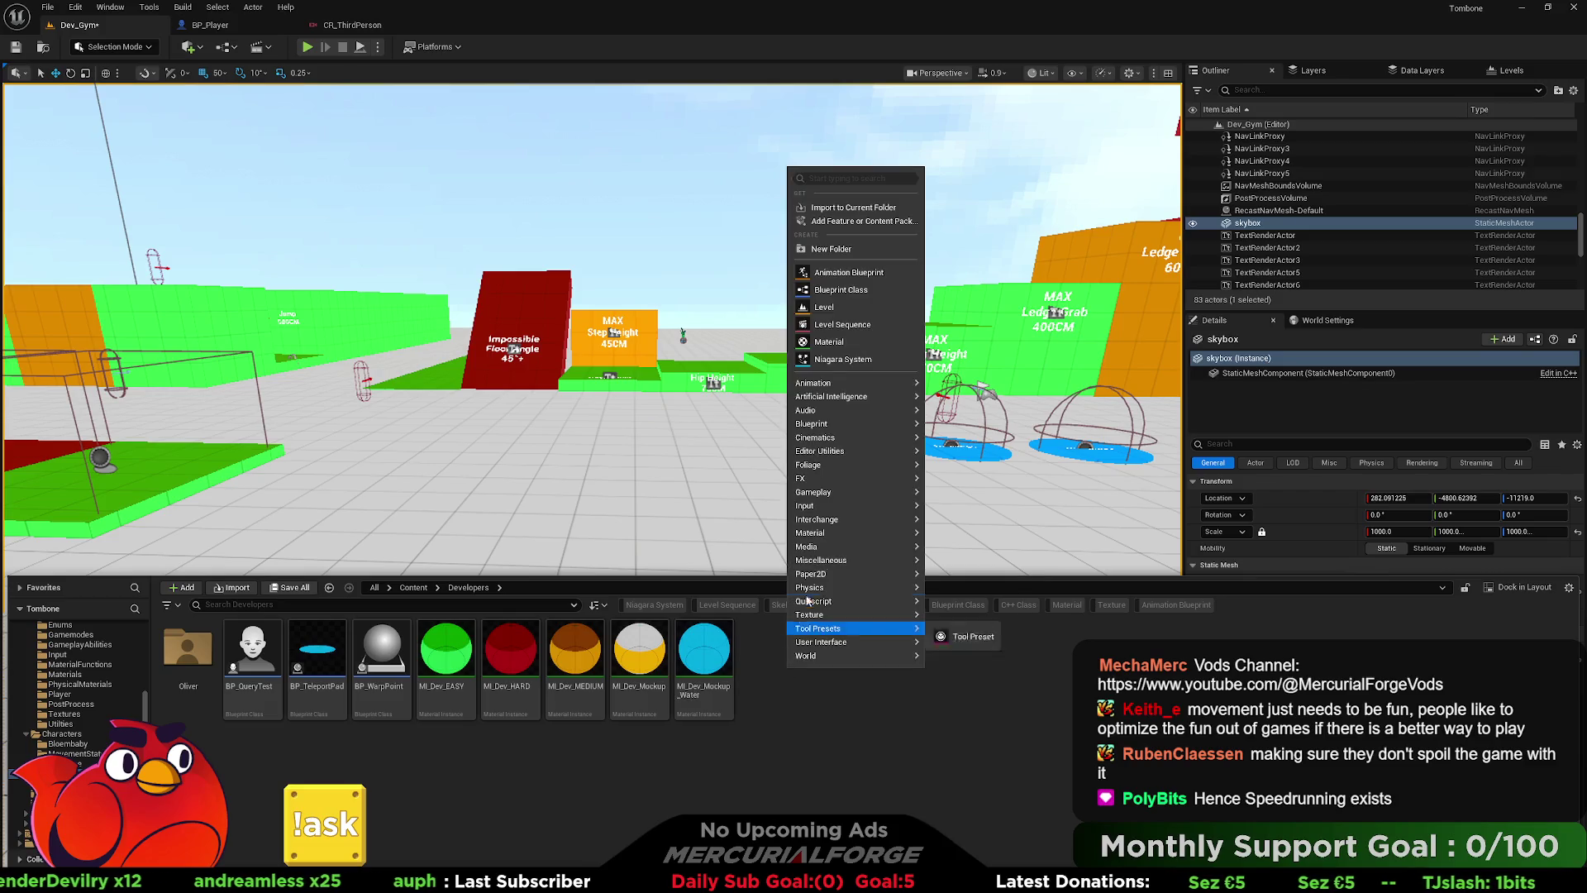
left_click(851, 289)
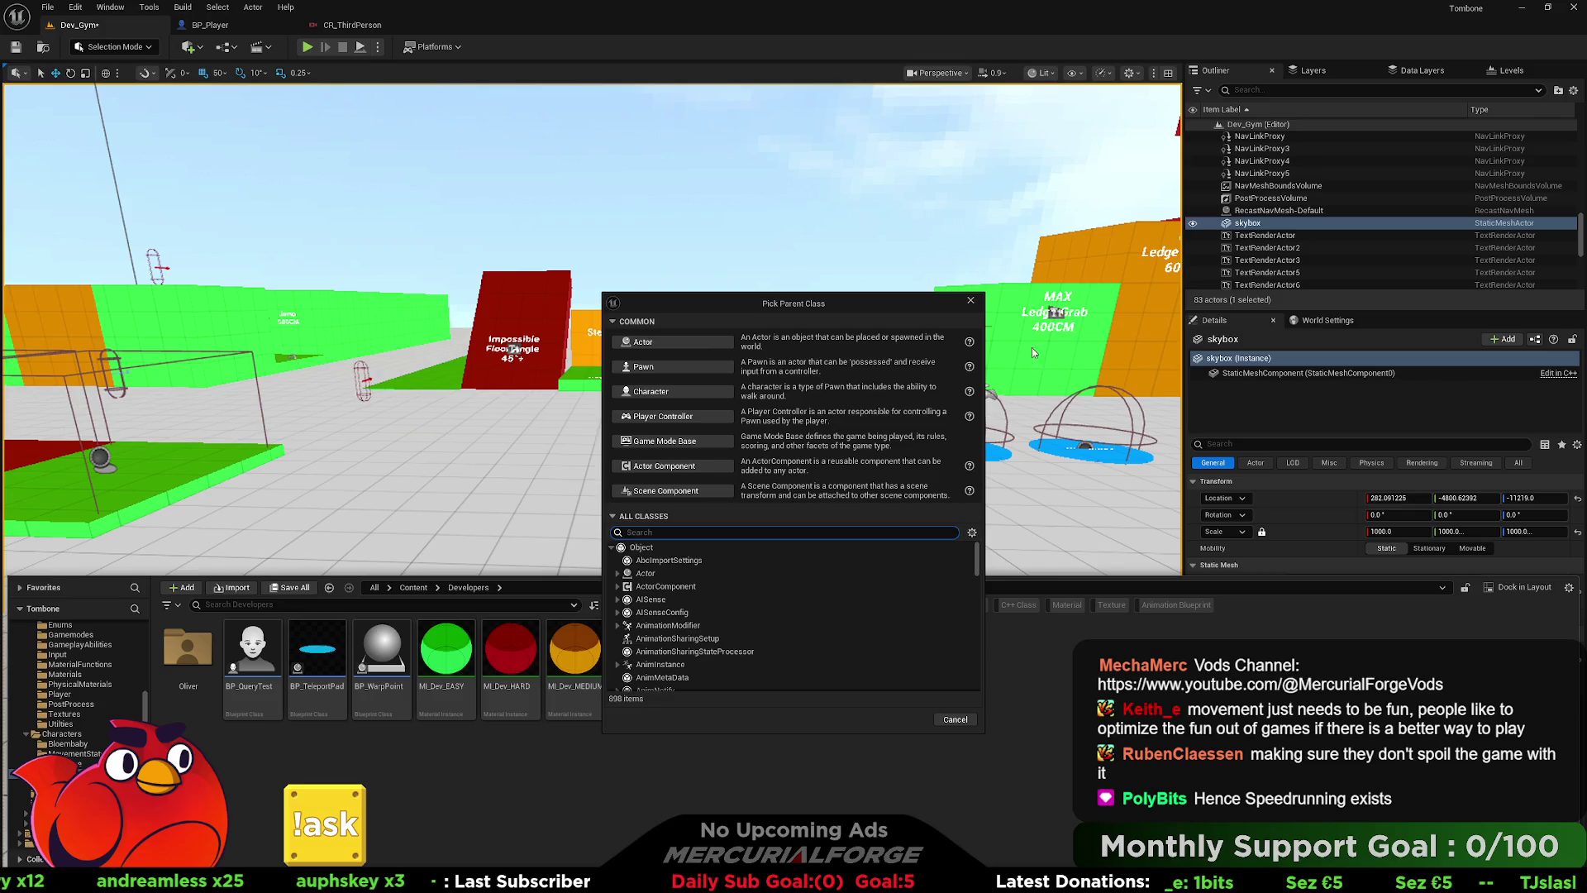
left_click(703, 342)
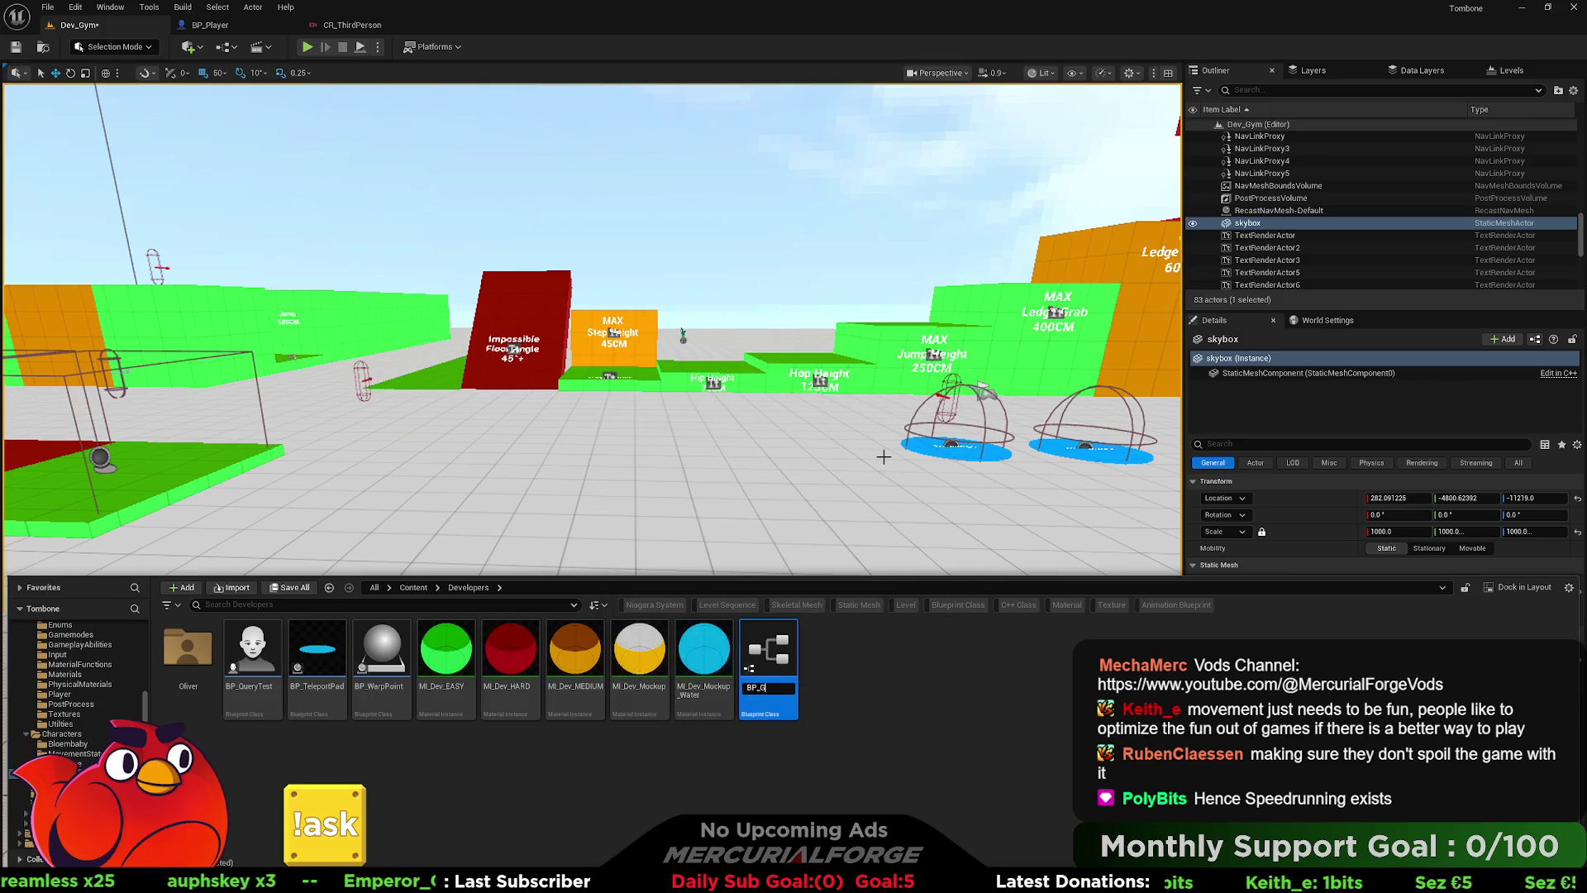
- Name the Blueprint BP_Grabable and place an instance in the level at -1200, -700, 100
type("rabable")
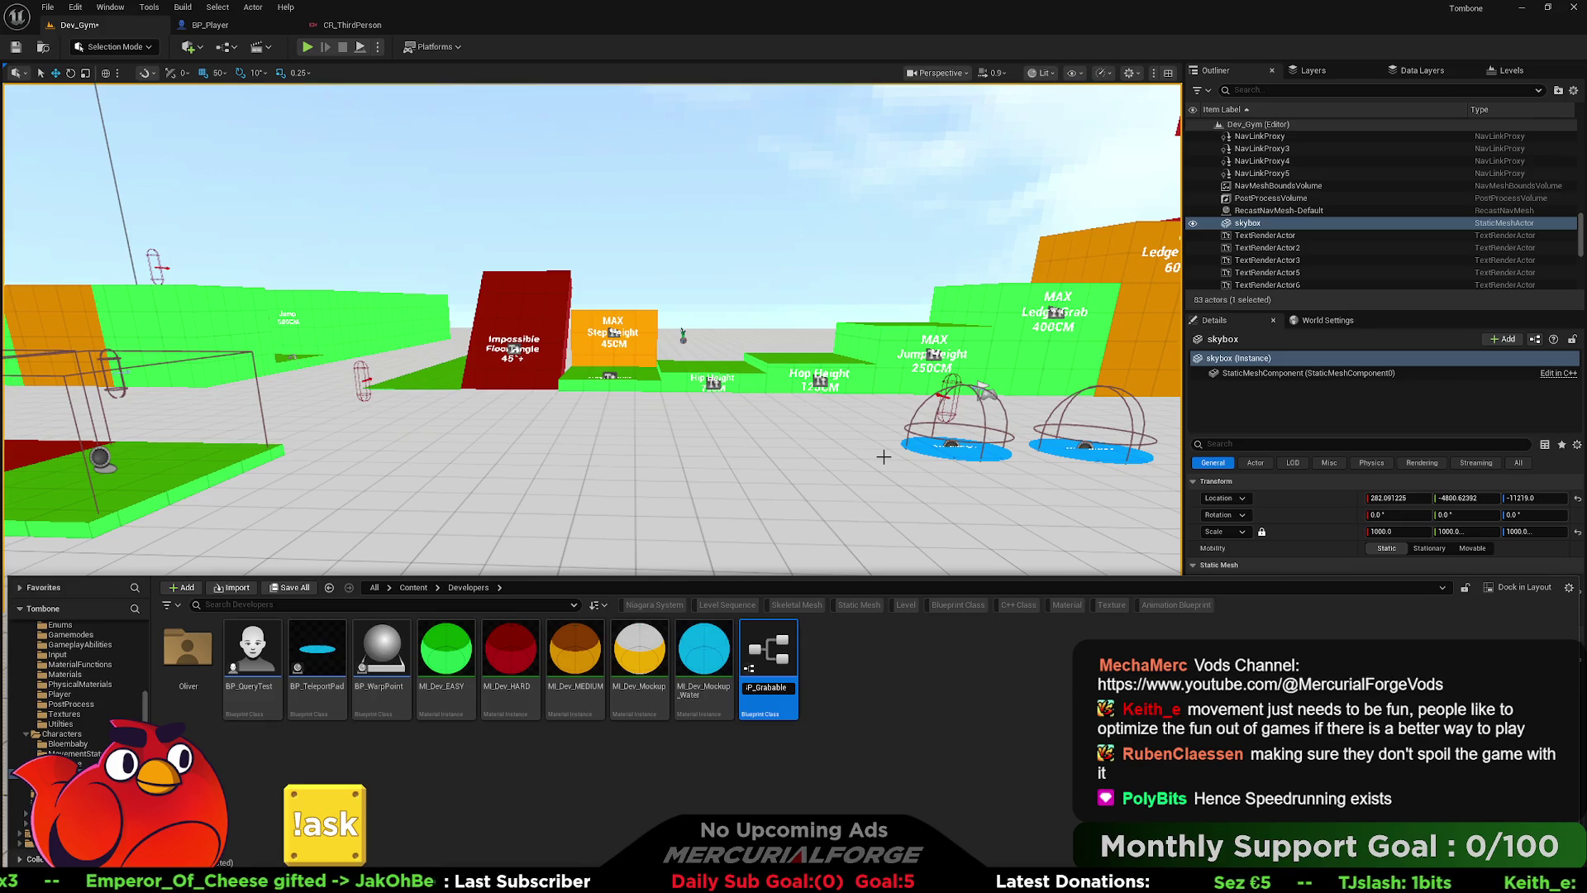
key("Return")
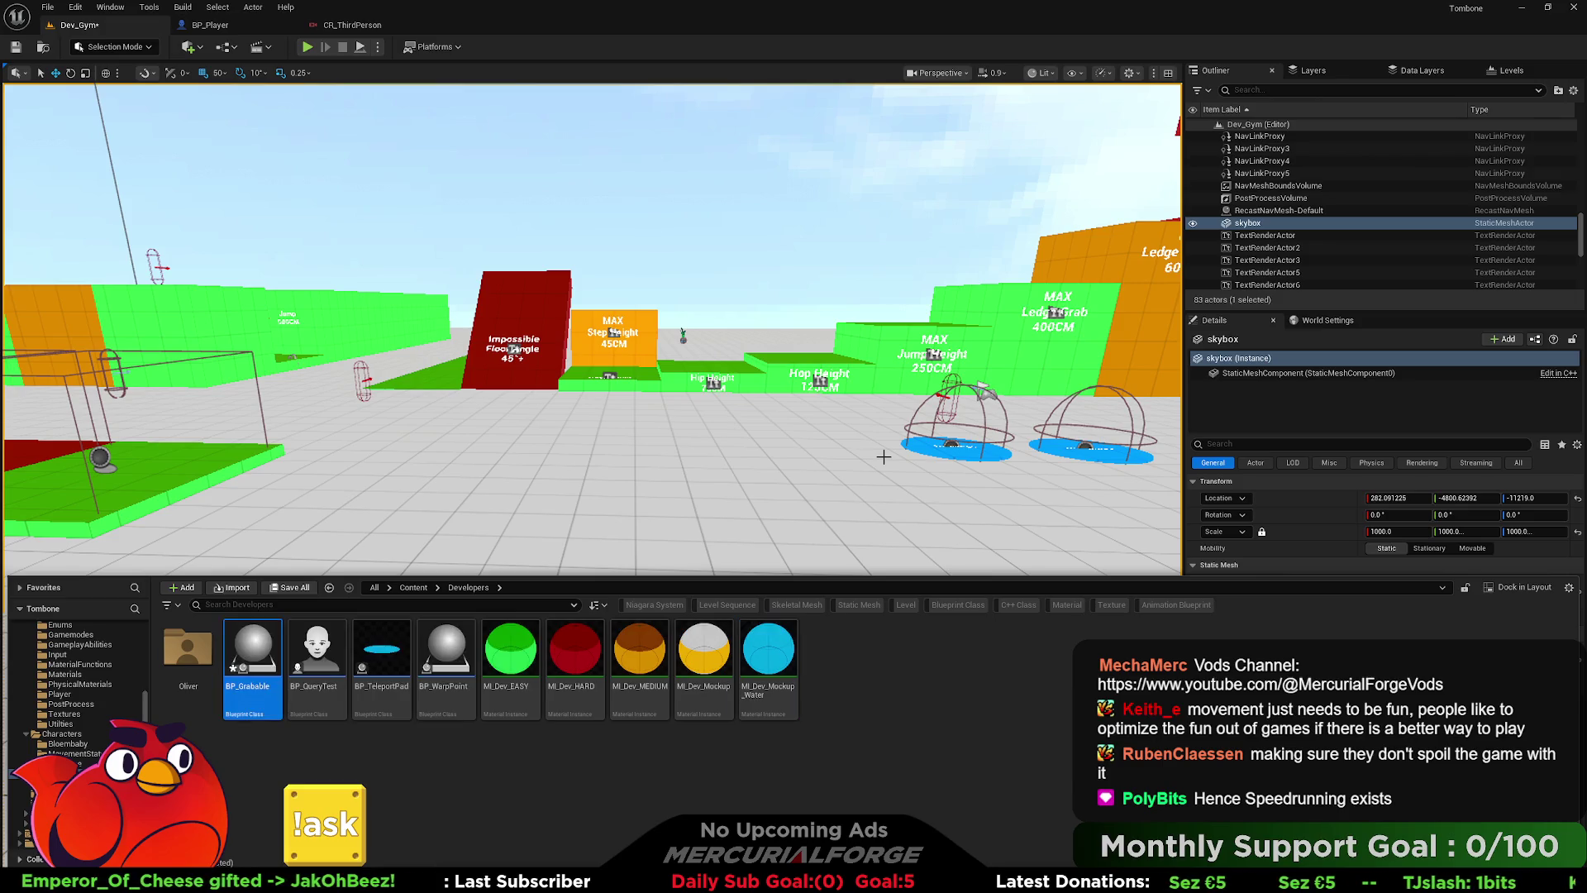
mouse_move(253, 661)
left_mouse_down()
mouse_move(314, 728)
mouse_move(636, 477)
mouse_move(642, 392)
left_mouse_up()
key("ctrl+space")
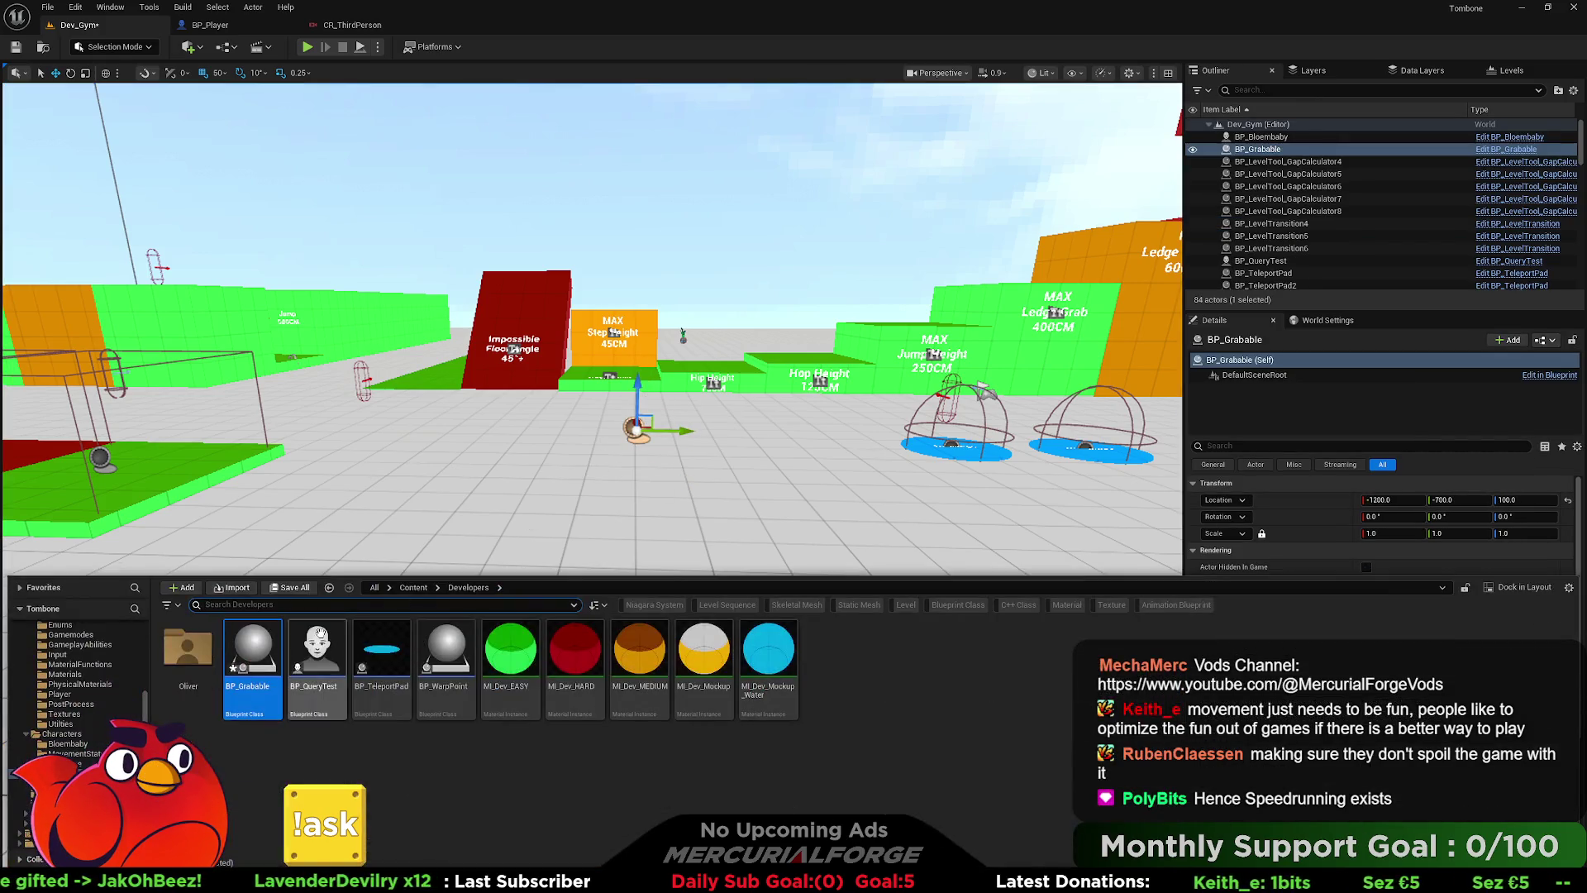
- Add a Cube component named r to BP_Grabable
double_click(264, 657)
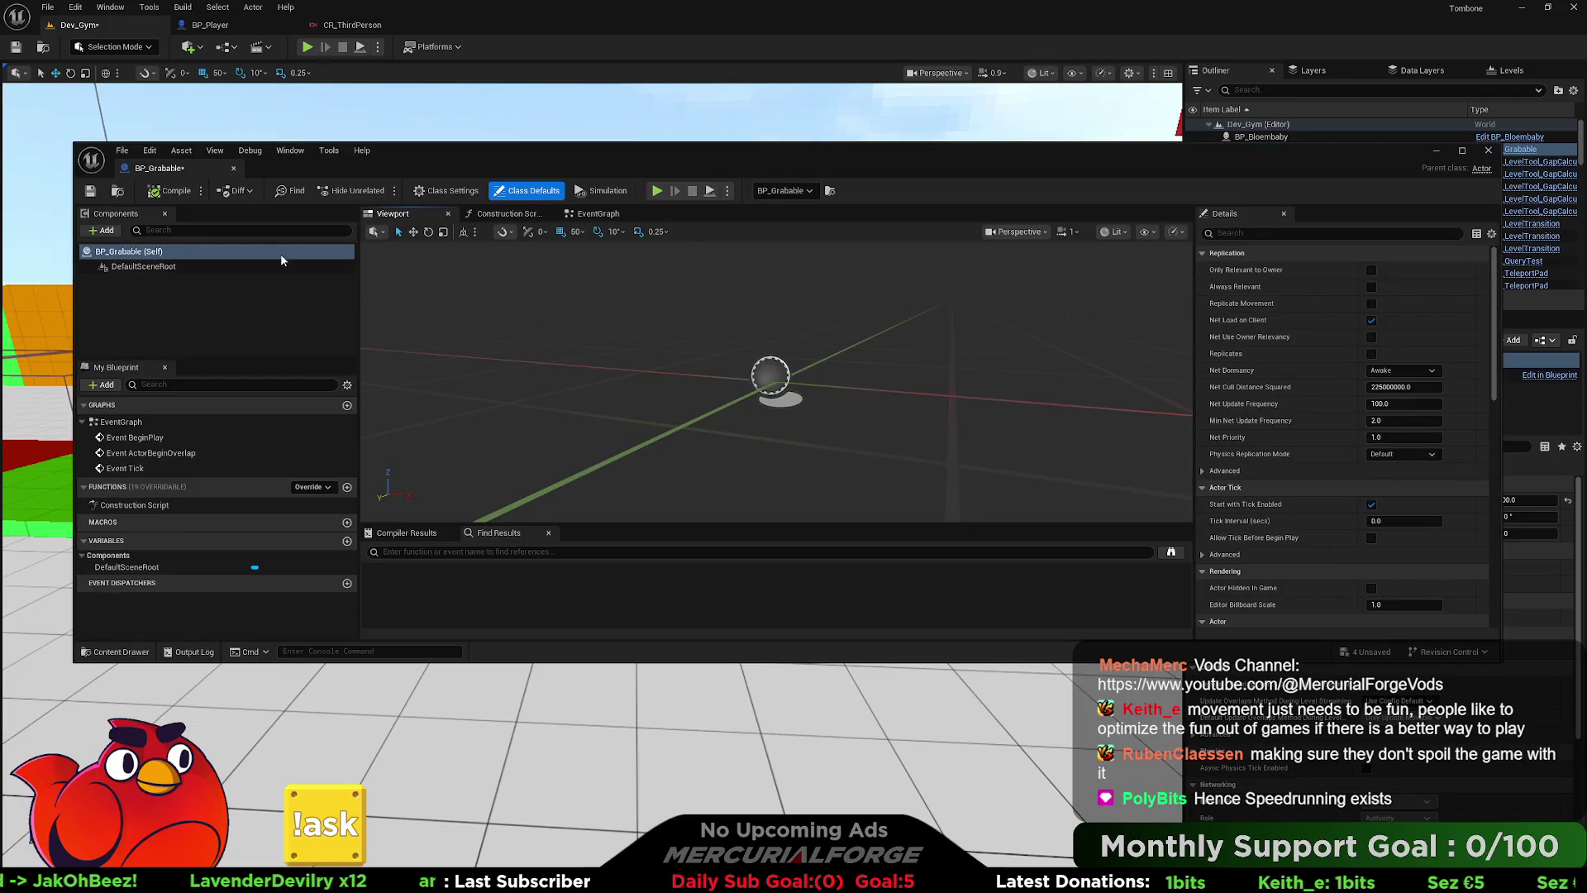
left_click(106, 231)
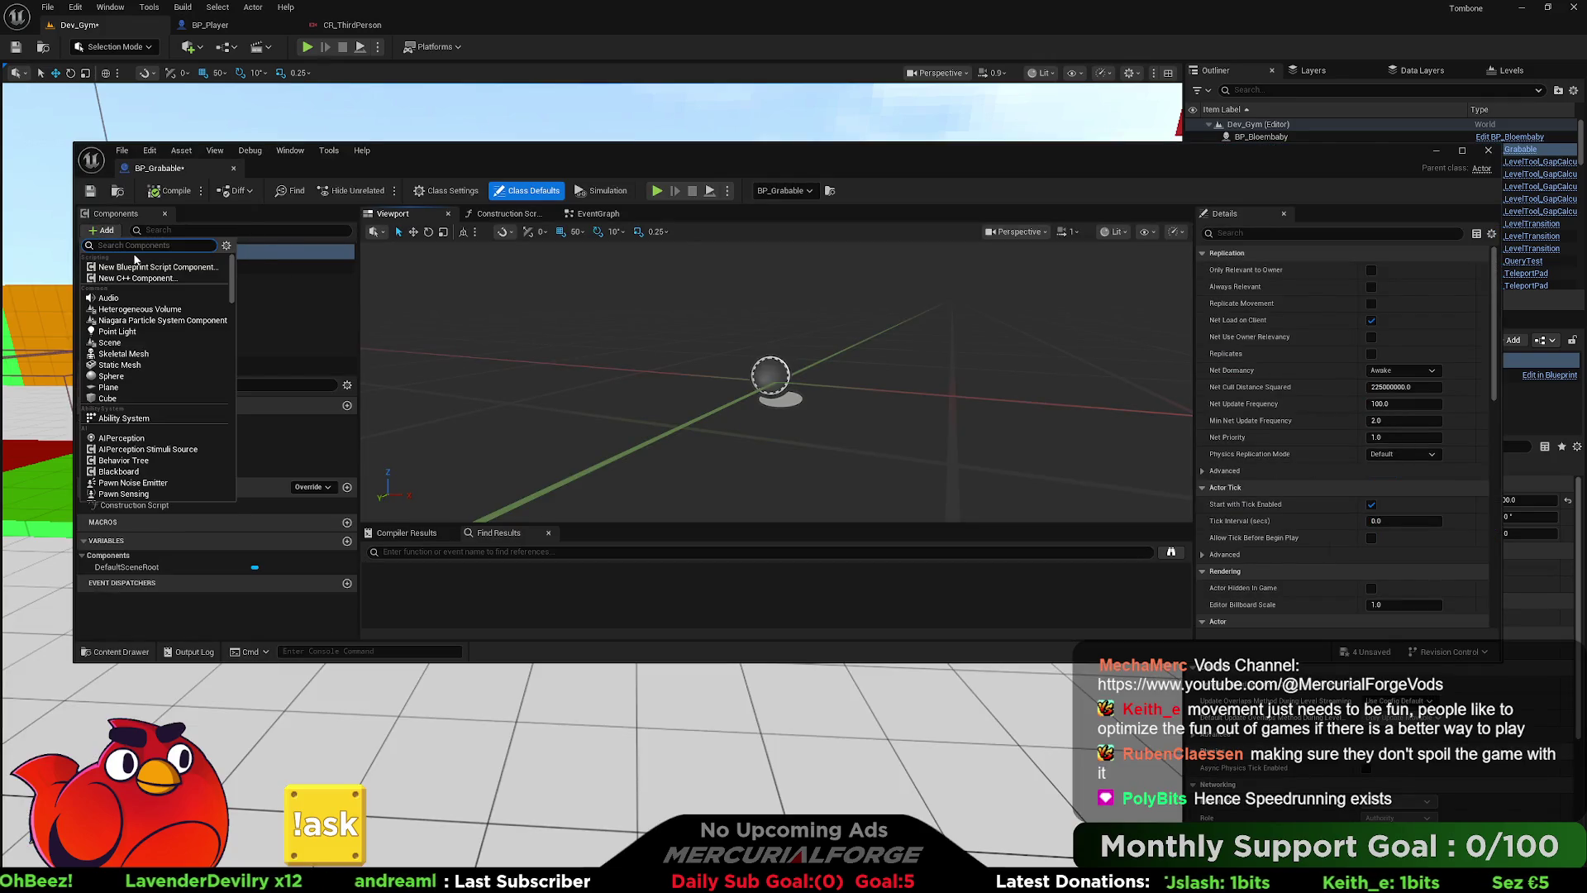
left_click(108, 397)
type("r")
left_click(815, 377)
- Scale cube r down to 0.5 on all axes and reposition the Blueprint editor window
key("r")
left_click_drag(777, 382, 760, 397)
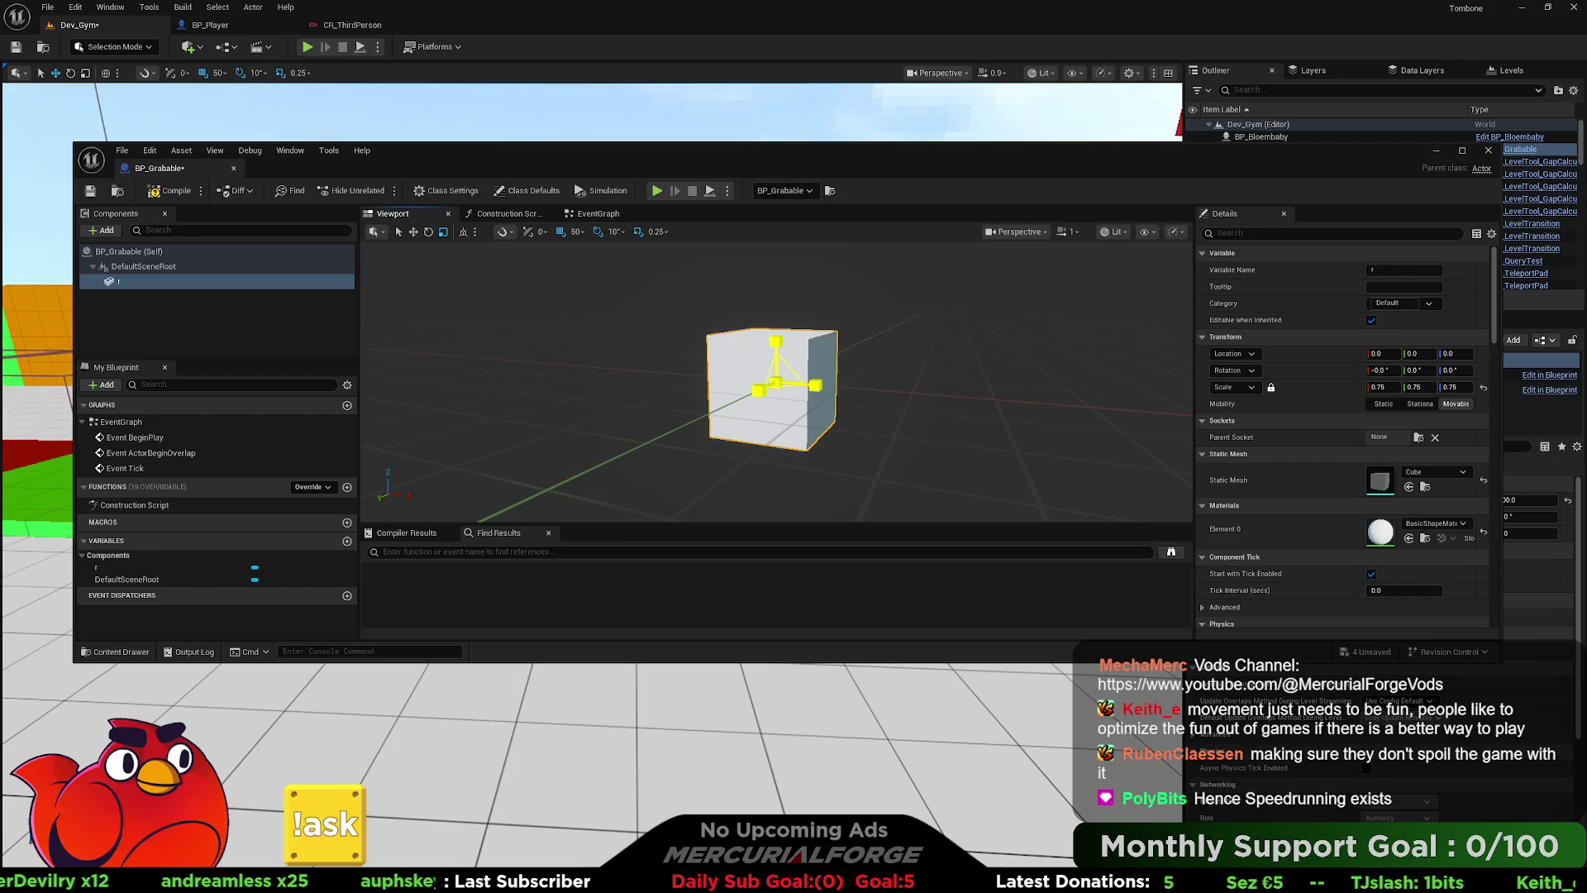
key("w")
mouse_move(906, 157)
left_mouse_down()
mouse_move(888, 559)
mouse_move(887, 532)
left_mouse_up()
mouse_move(901, 427)
left_mouse_down()
mouse_move(897, 363)
mouse_move(901, 426)
left_mouse_up()
left_click_drag(1111, 534, 1125, 210)
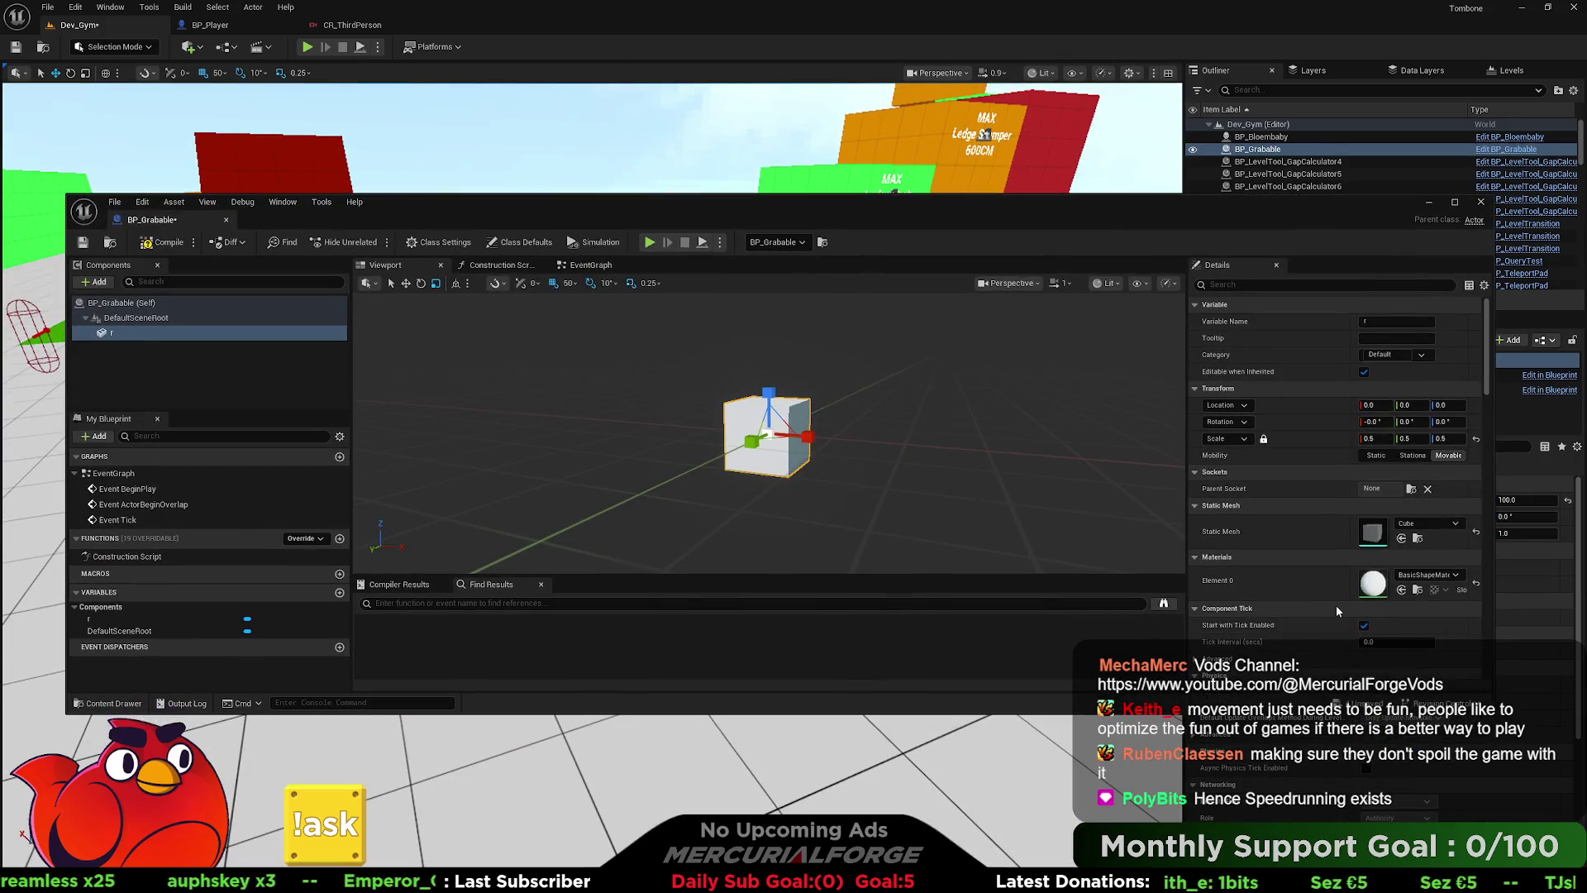
left_click(1427, 575)
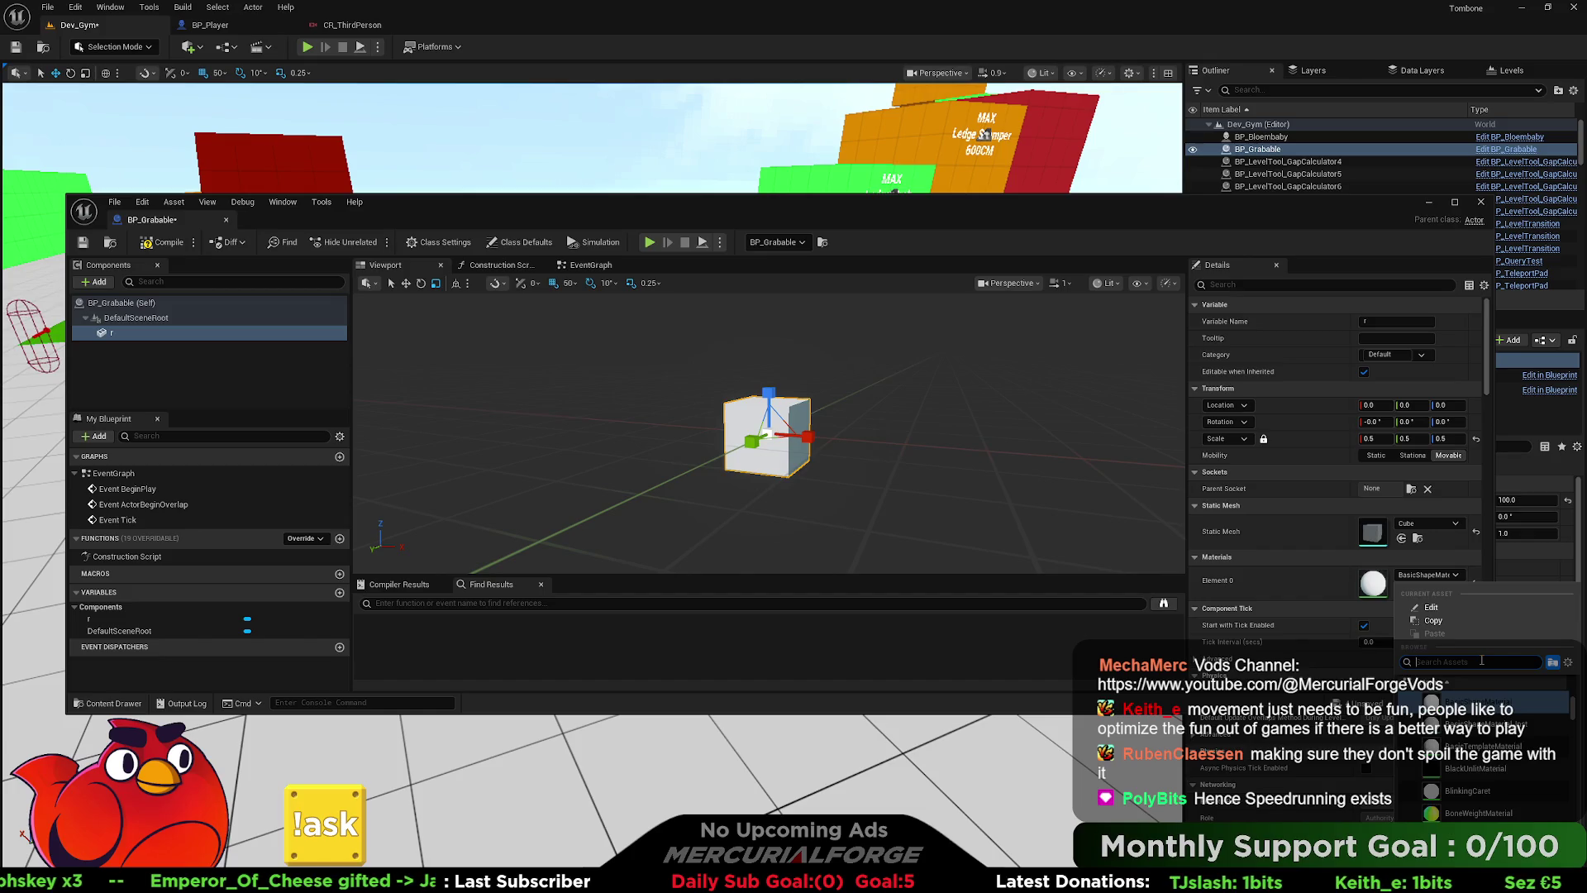
- Set the cube's Element 0 material to M_SimpleUnlitTranslucent, turning it red
left_click(1474, 791)
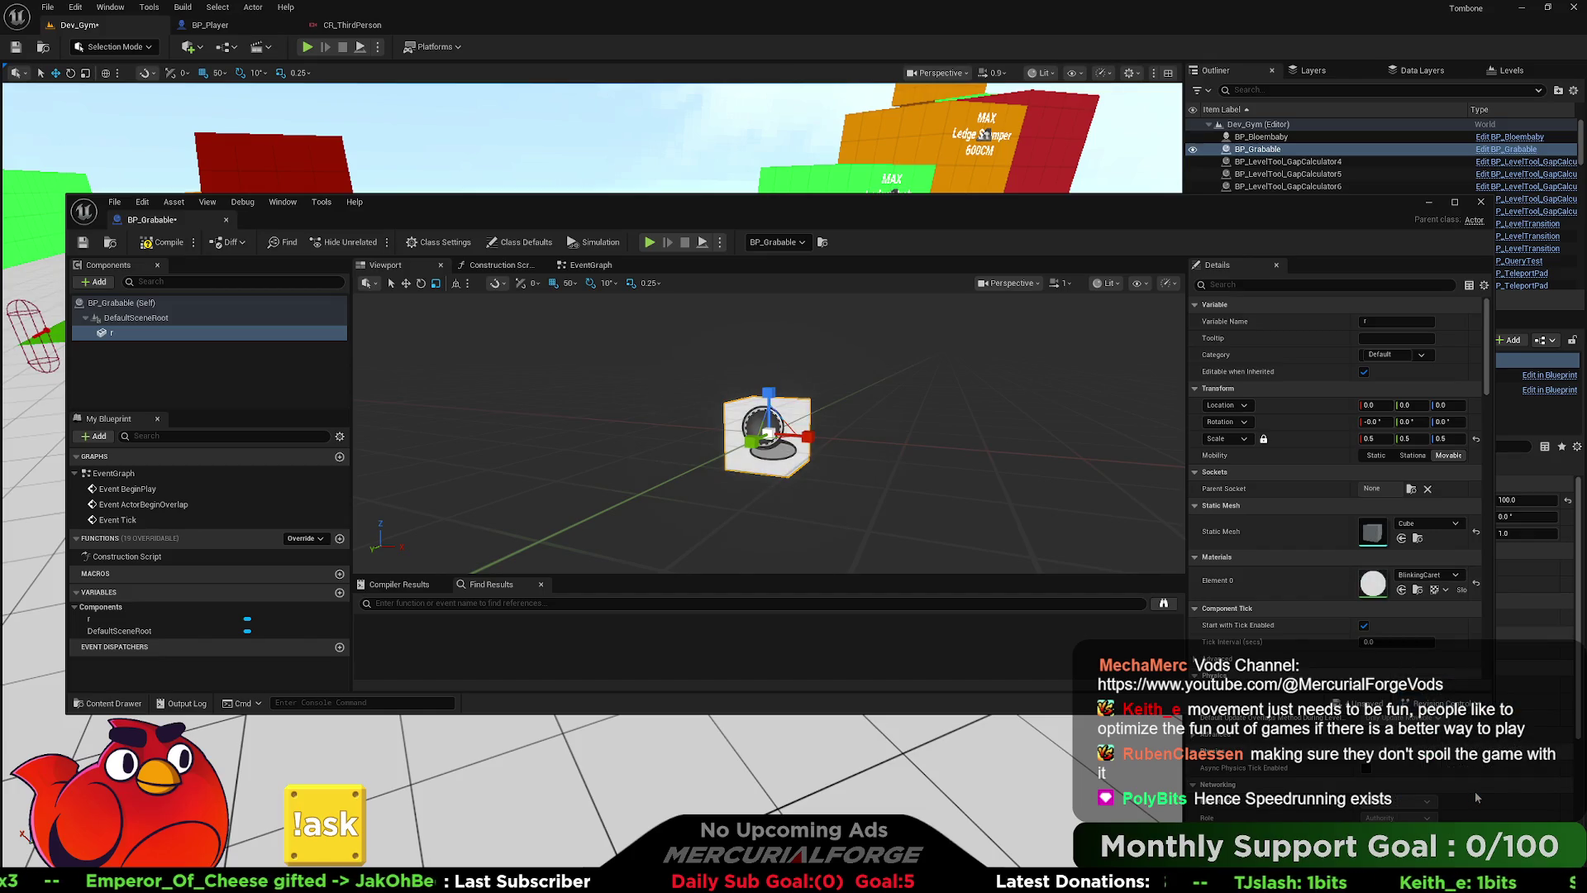
left_click(1417, 580)
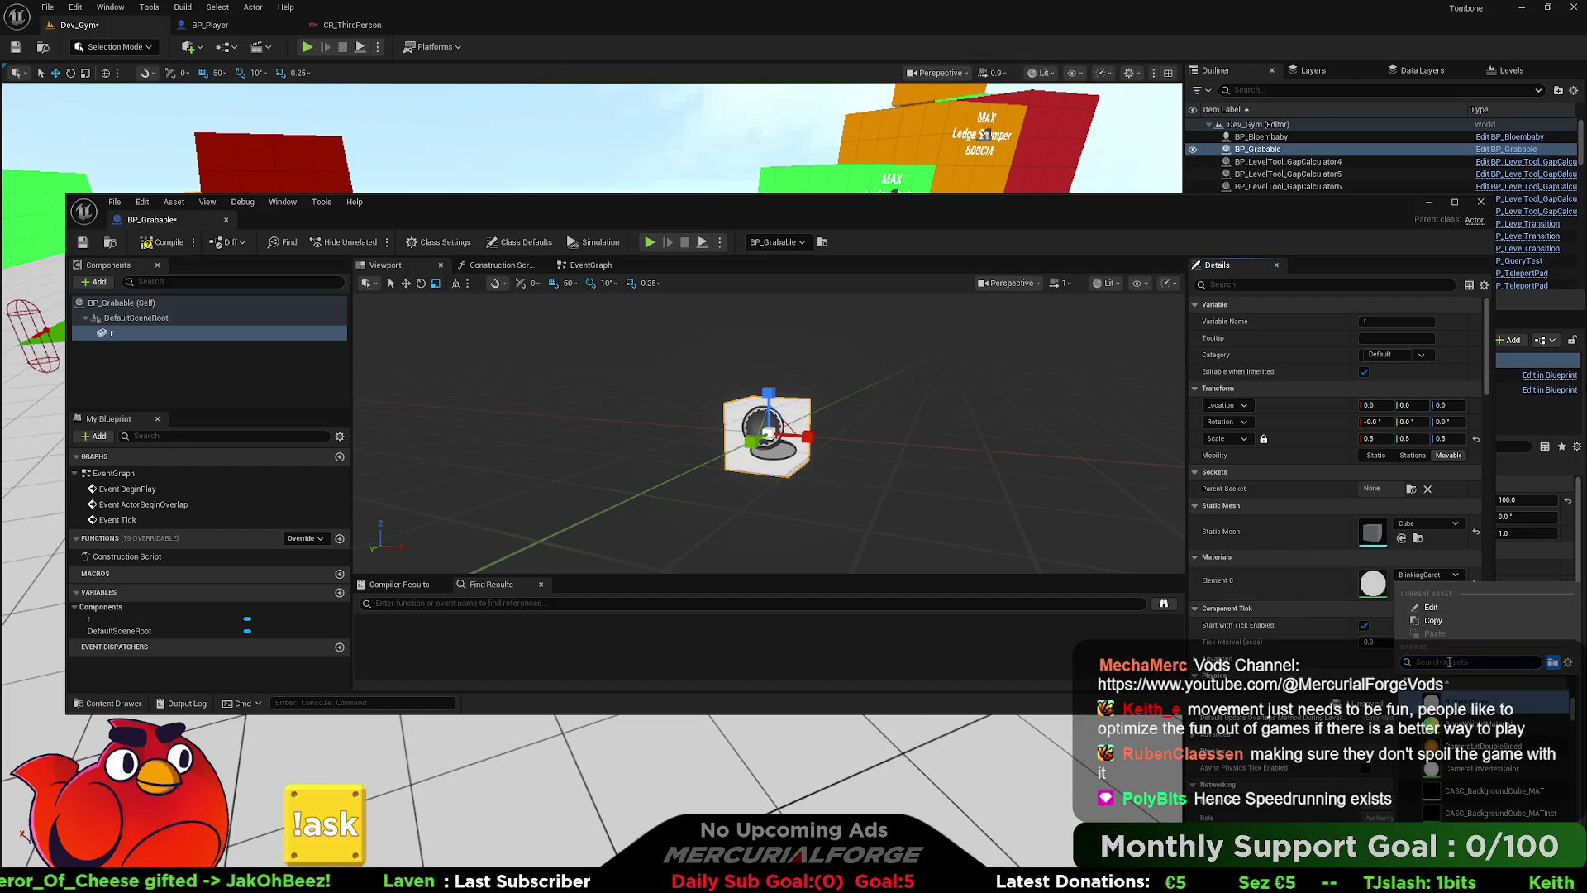
type("unlit")
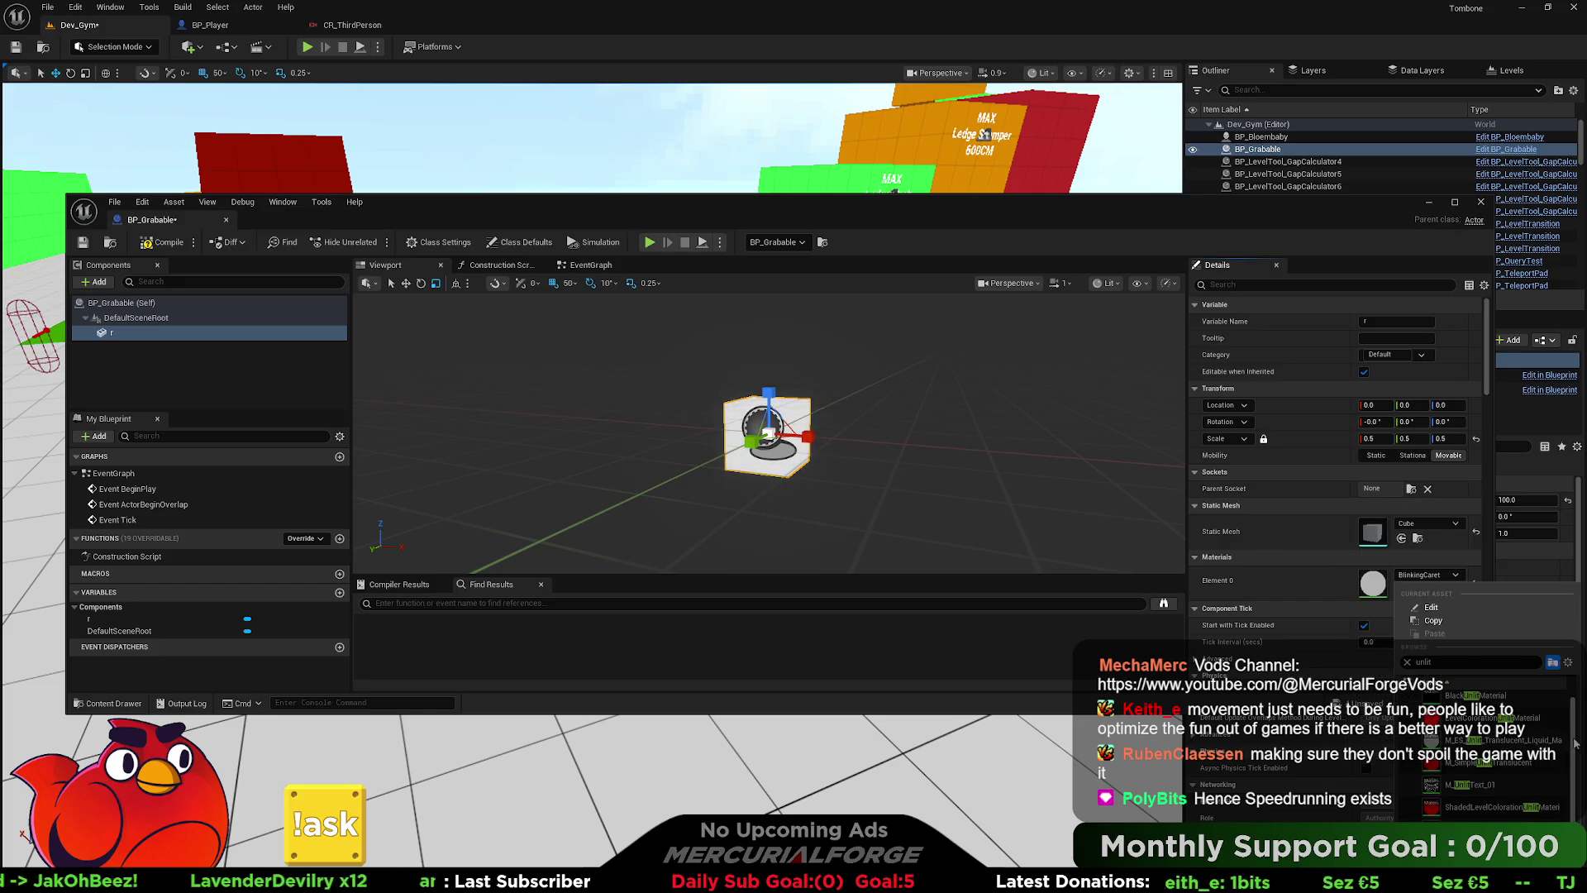
mouse_move(1574, 743)
left_mouse_down()
mouse_move(1574, 697)
mouse_move(1573, 755)
left_mouse_up()
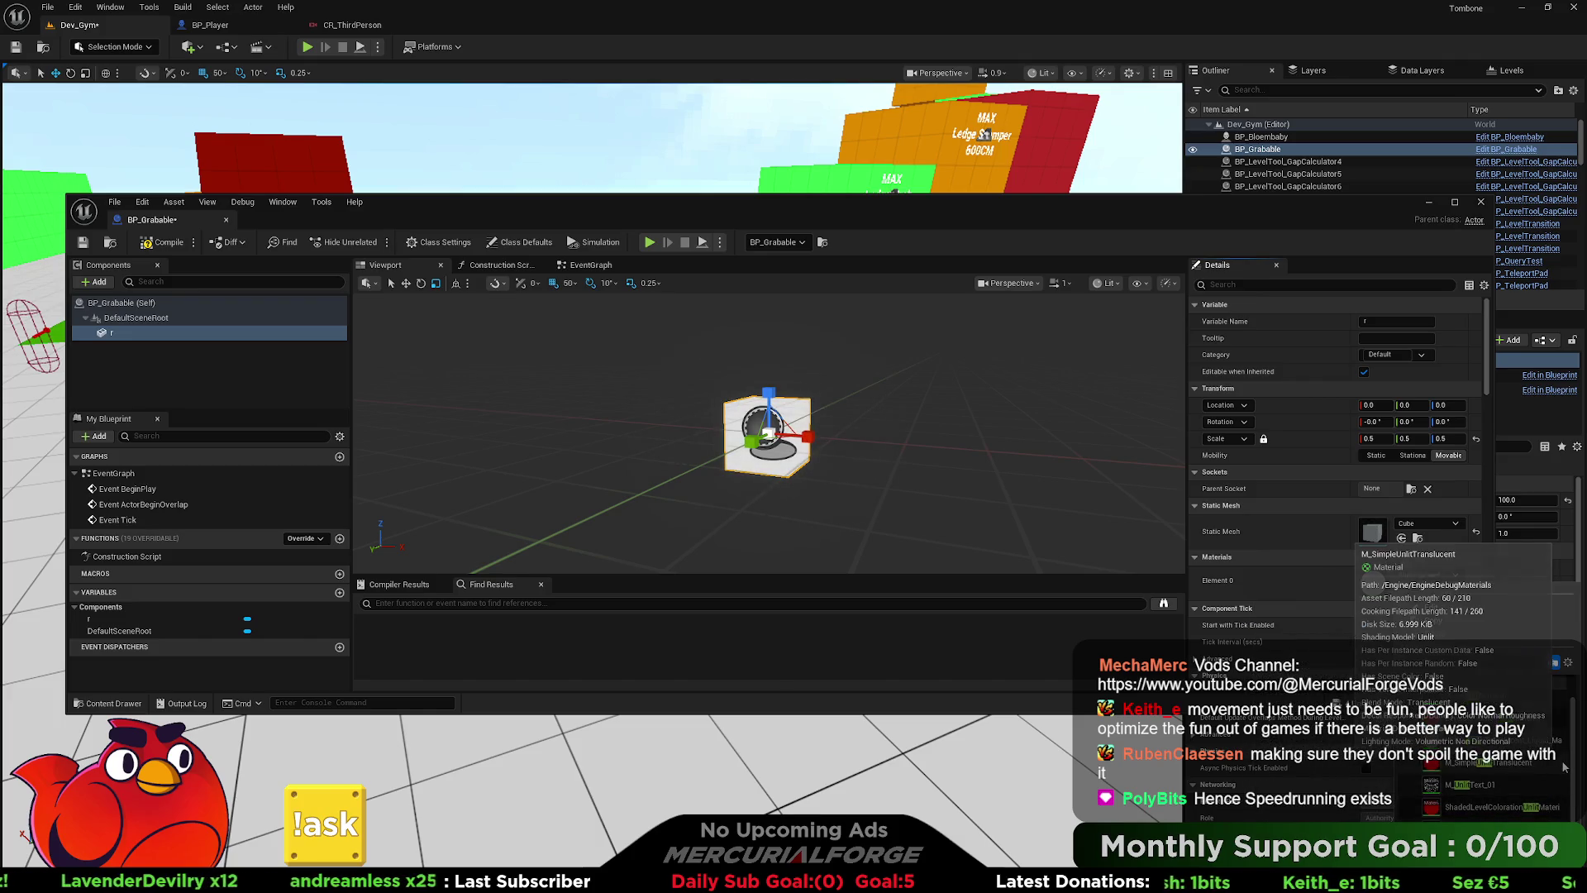
left_click_drag(1573, 744, 1575, 717)
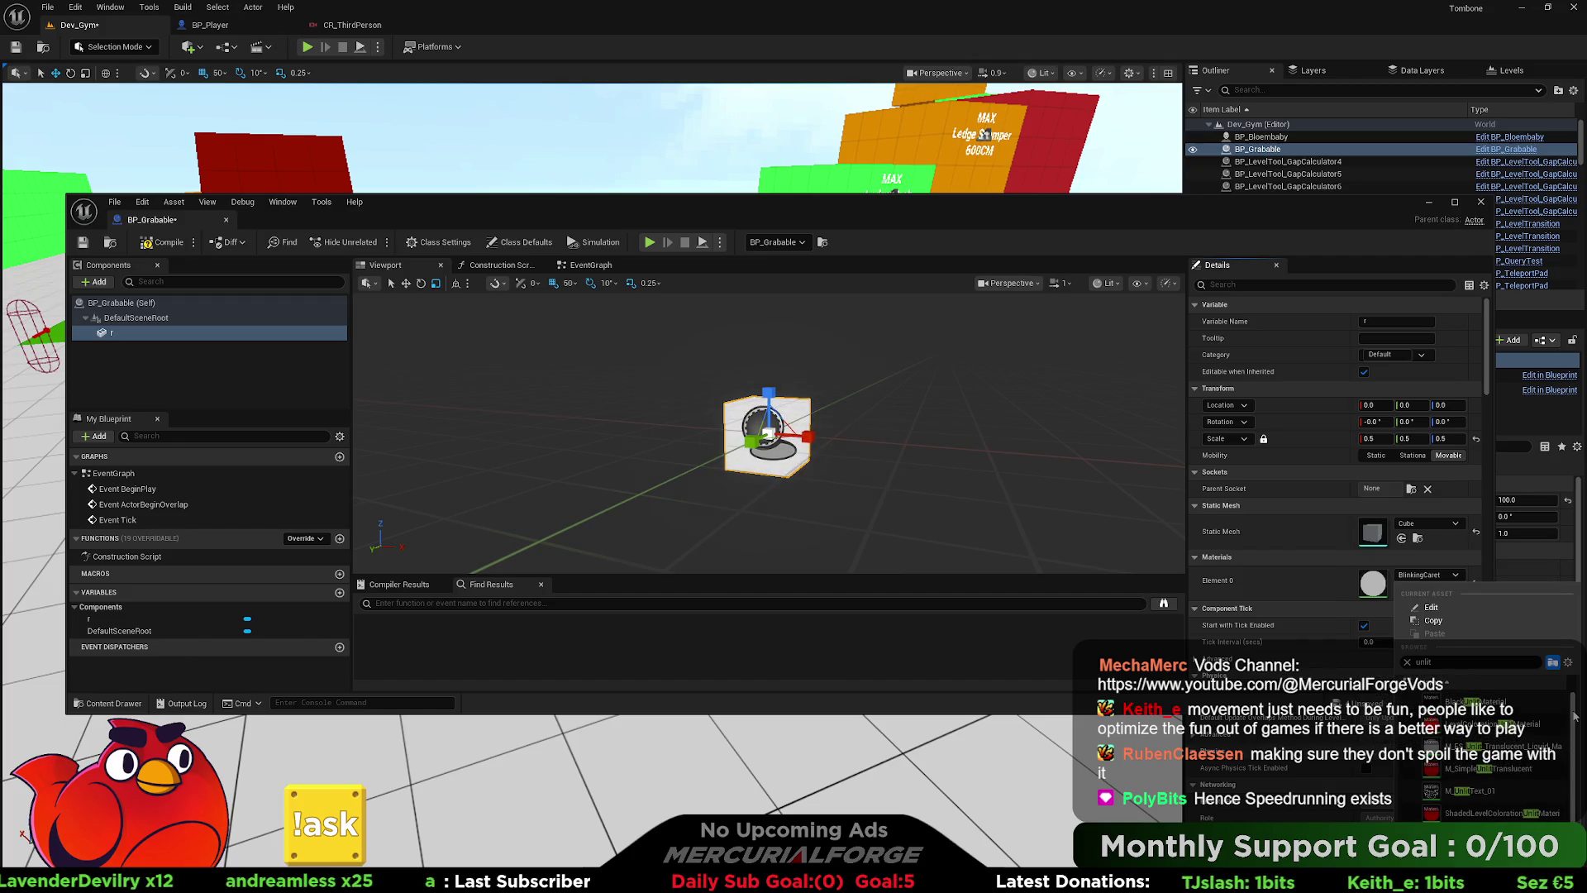
left_click(1488, 768)
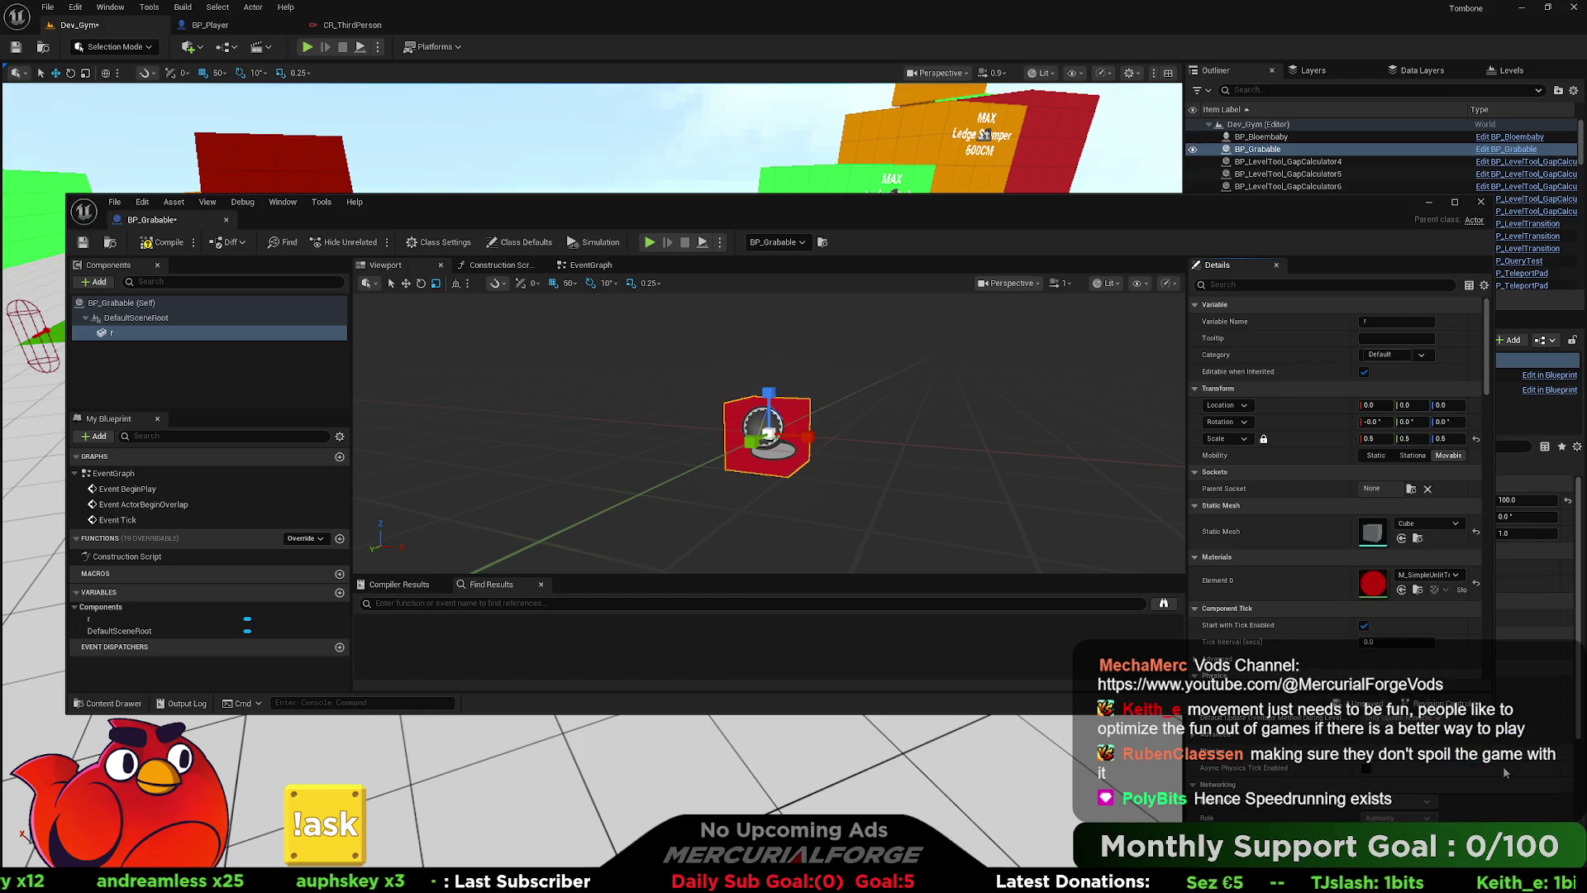
- Bring up the asset creation menu in the Developers folder of the Content Drawer
left_click(1423, 576)
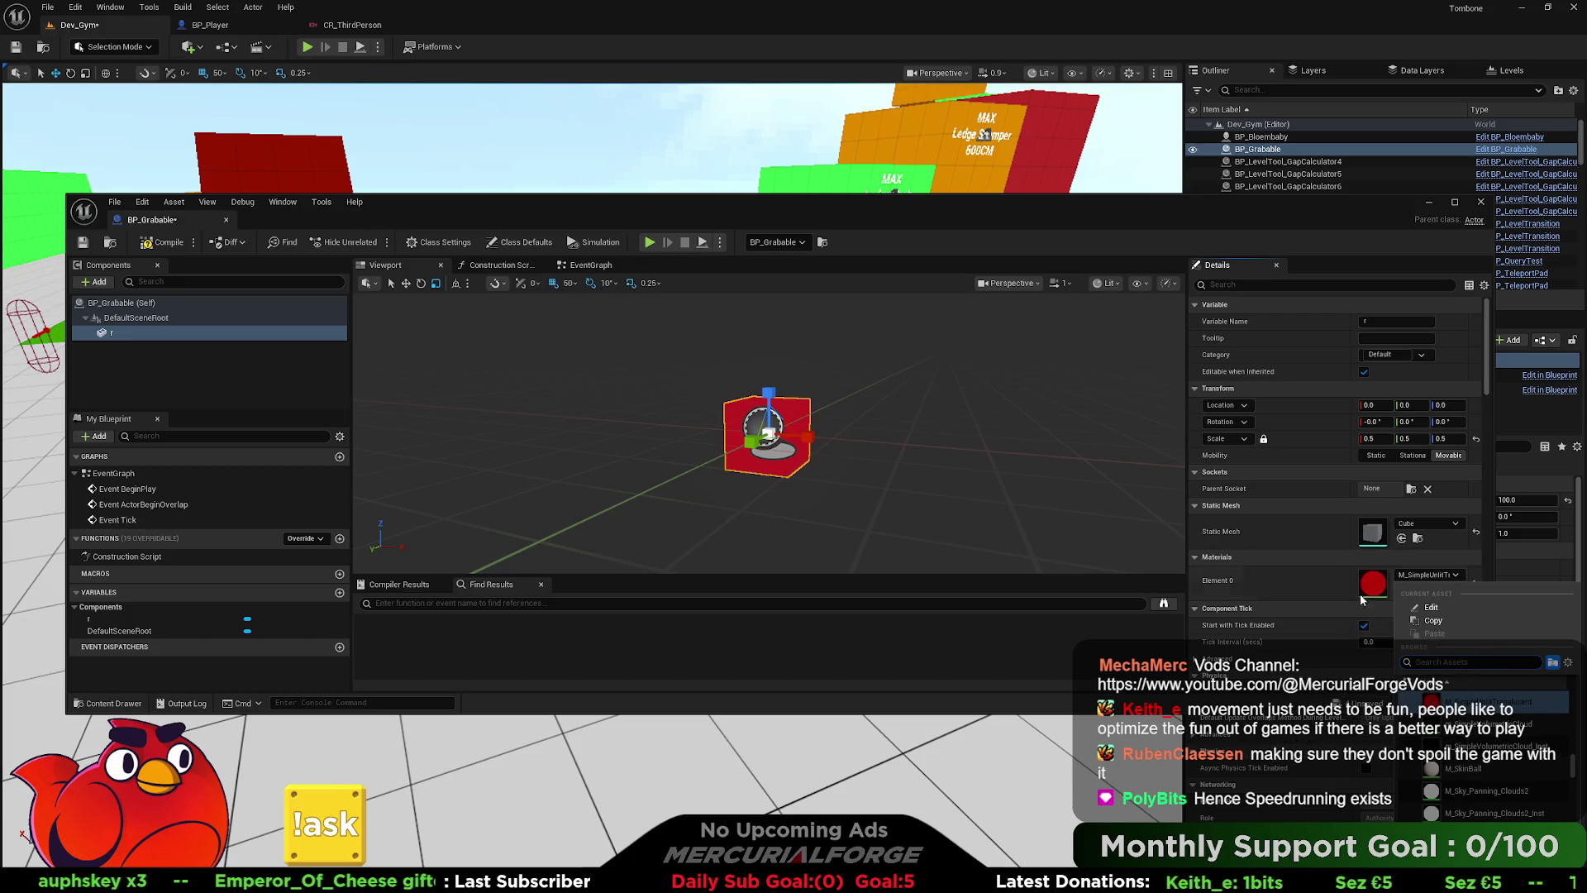
left_click(1283, 577)
key("ctrl+space")
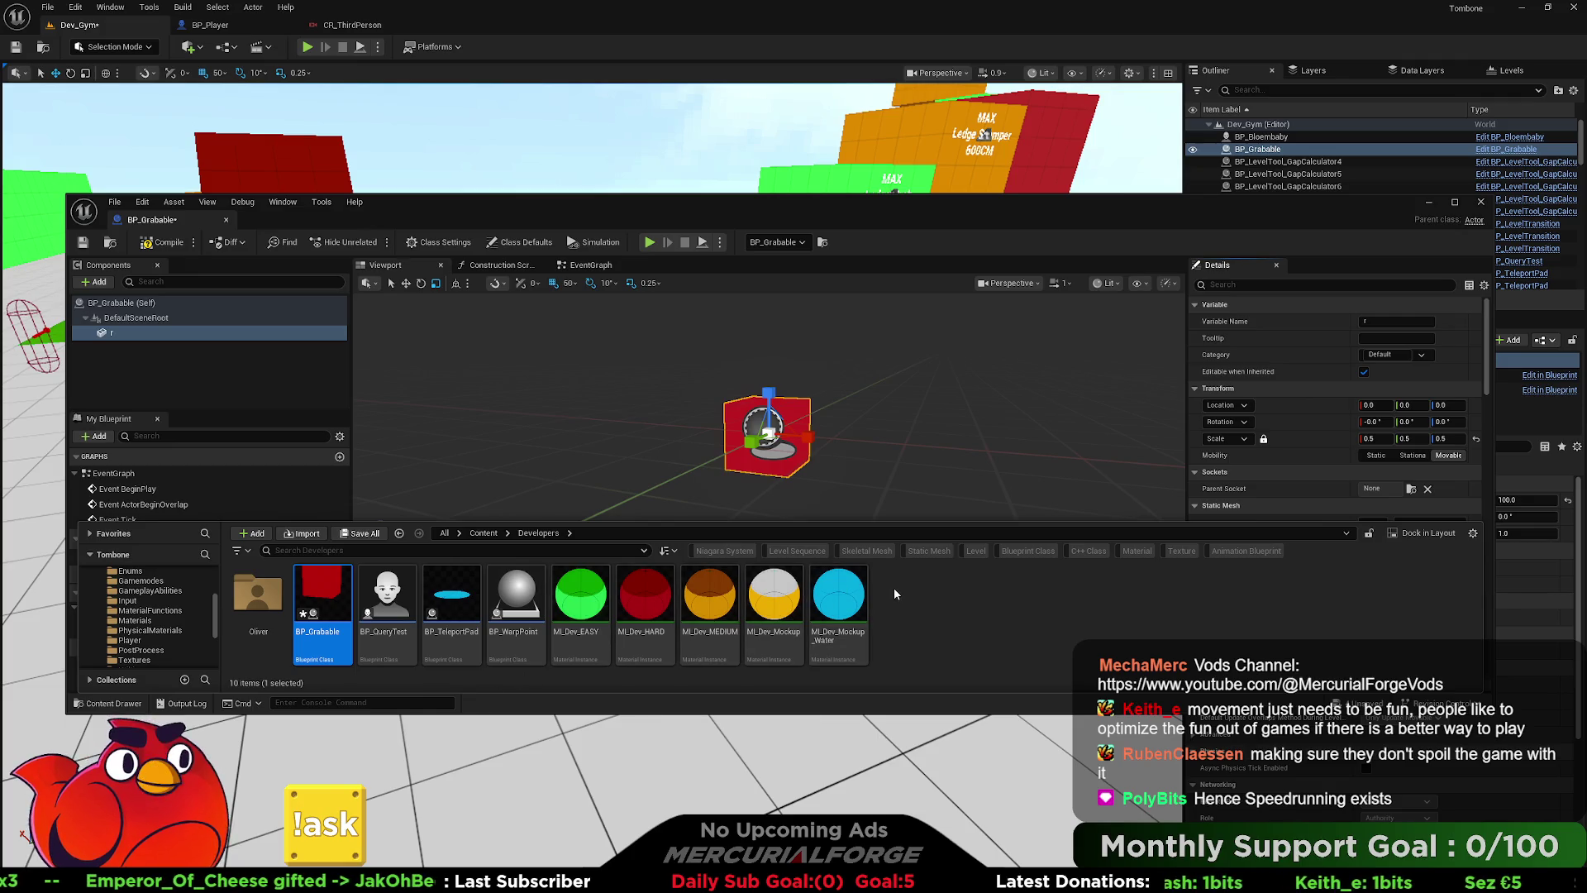
right_click(926, 606)
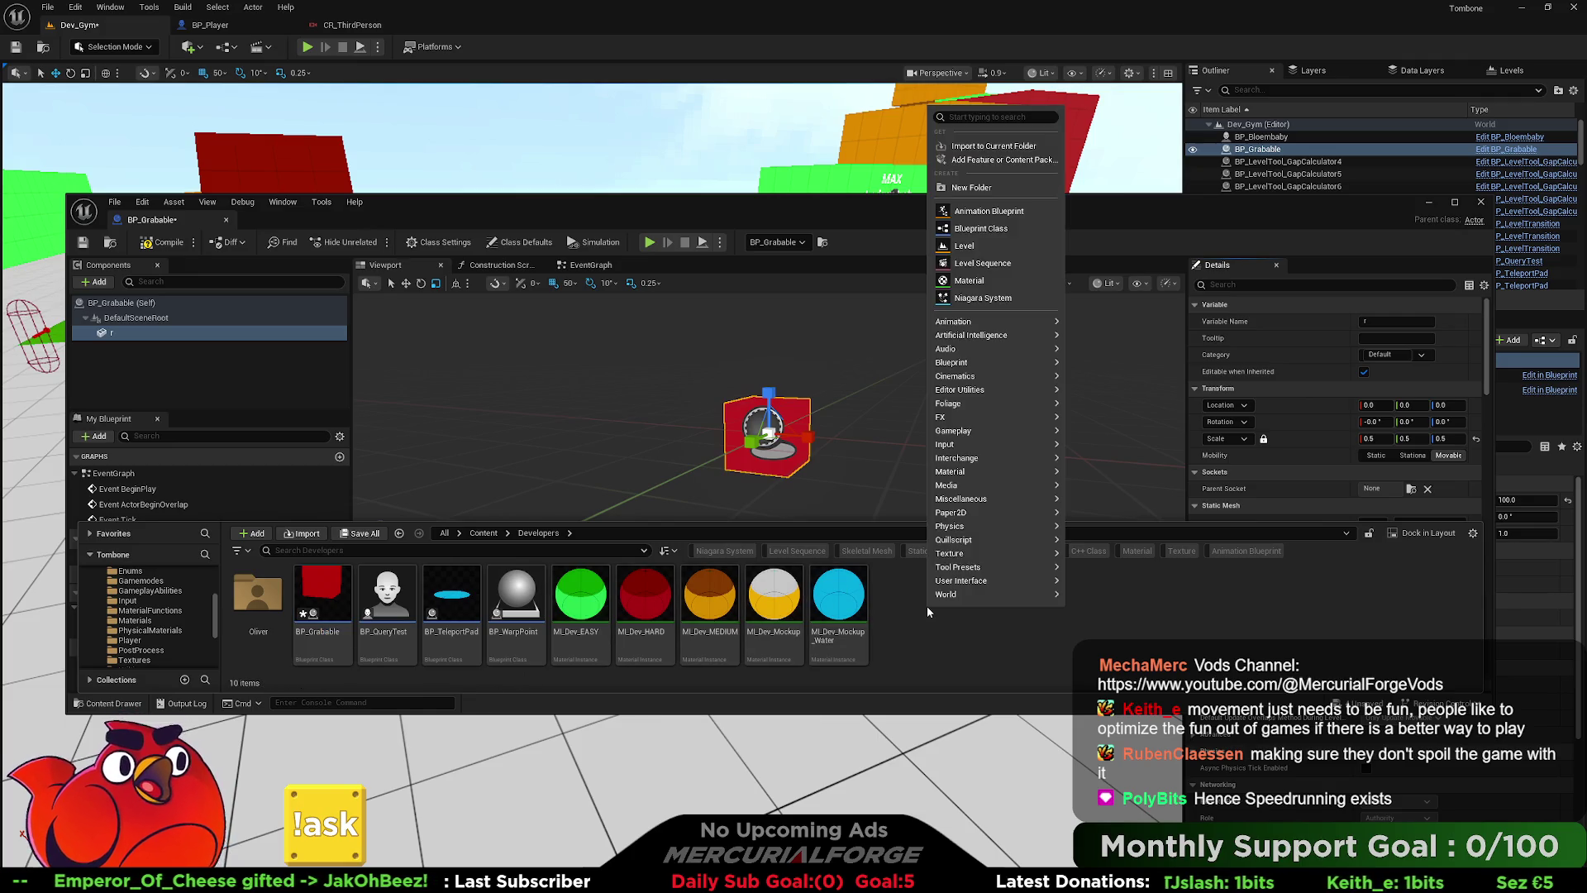
- Create a Material named M_BaseUnlit and open it in the material editor
left_click(969, 280)
type("M_BaseU")
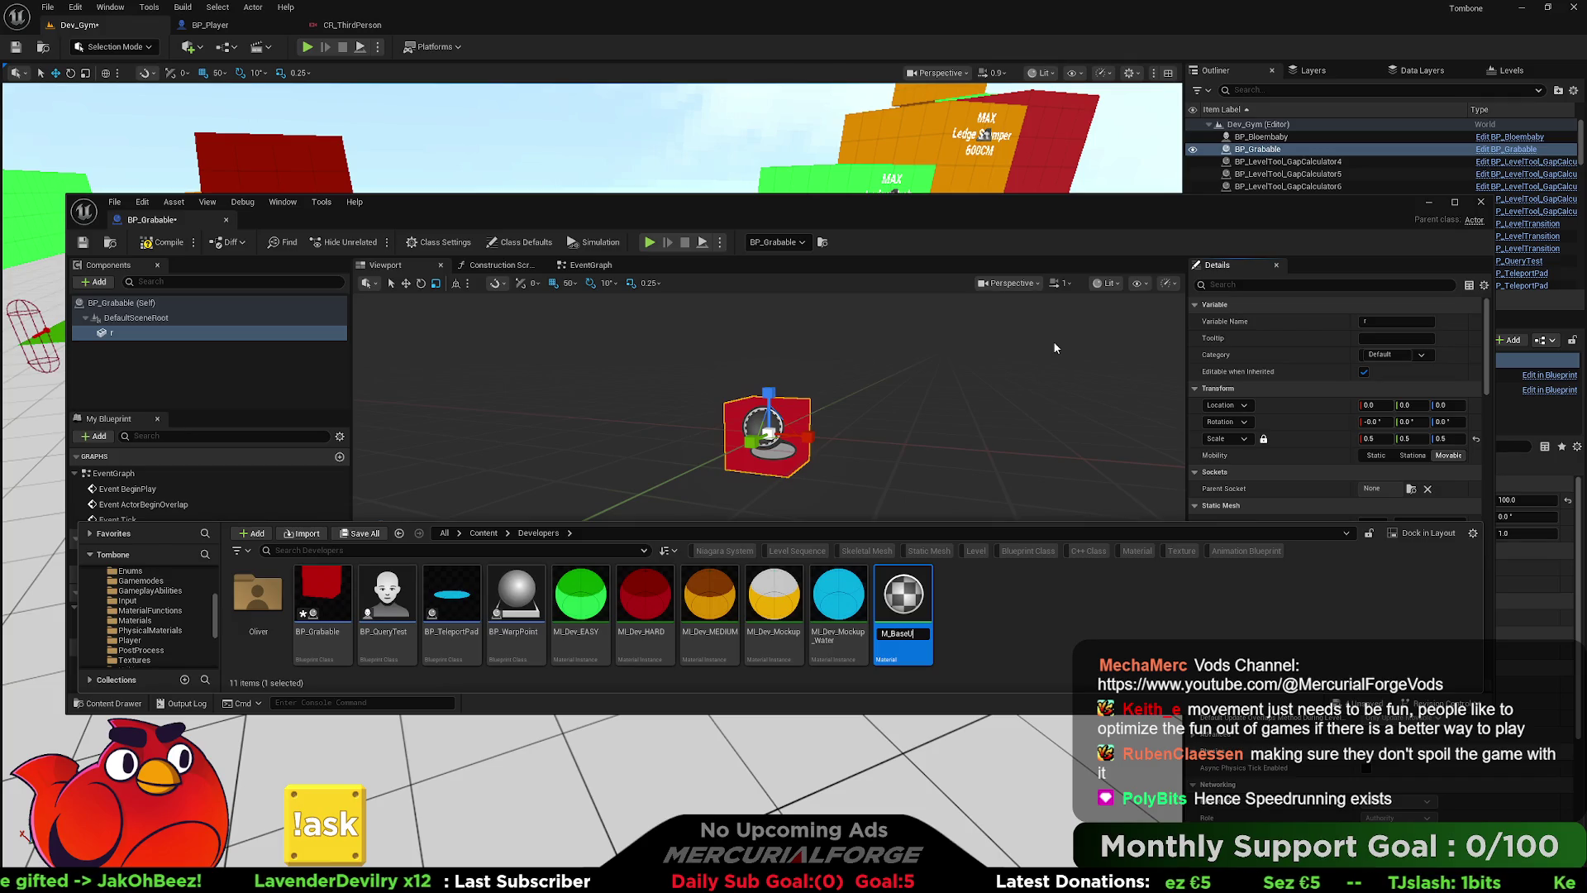
key("Return")
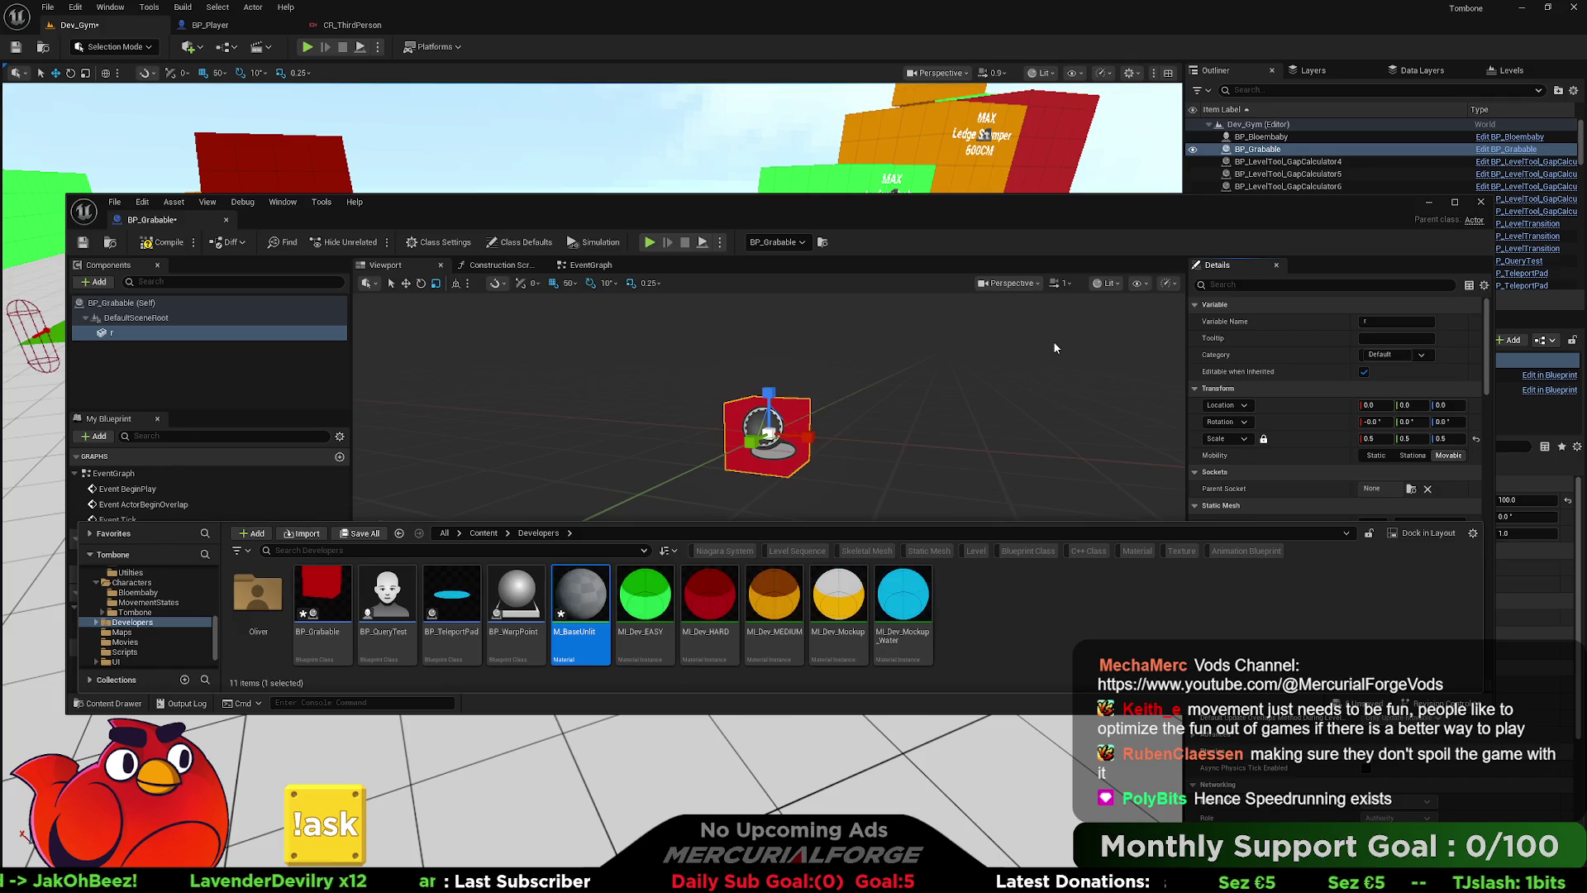
key("Return")
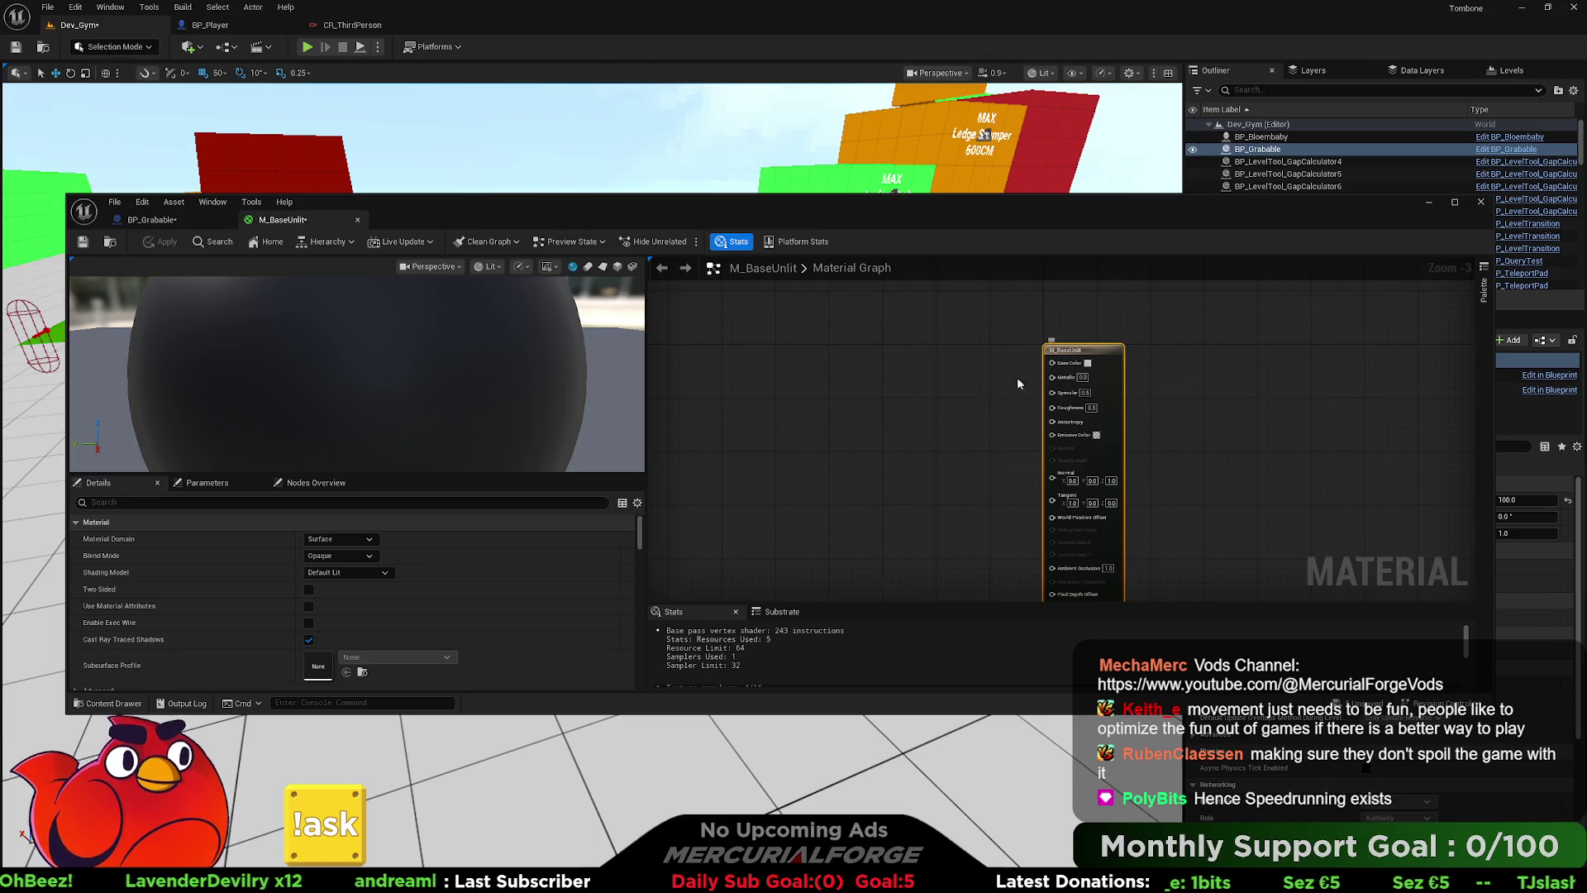
- Set M_BaseUnlit's shading model to Unlit, keeping the Opaque blend mode
left_click(347, 572)
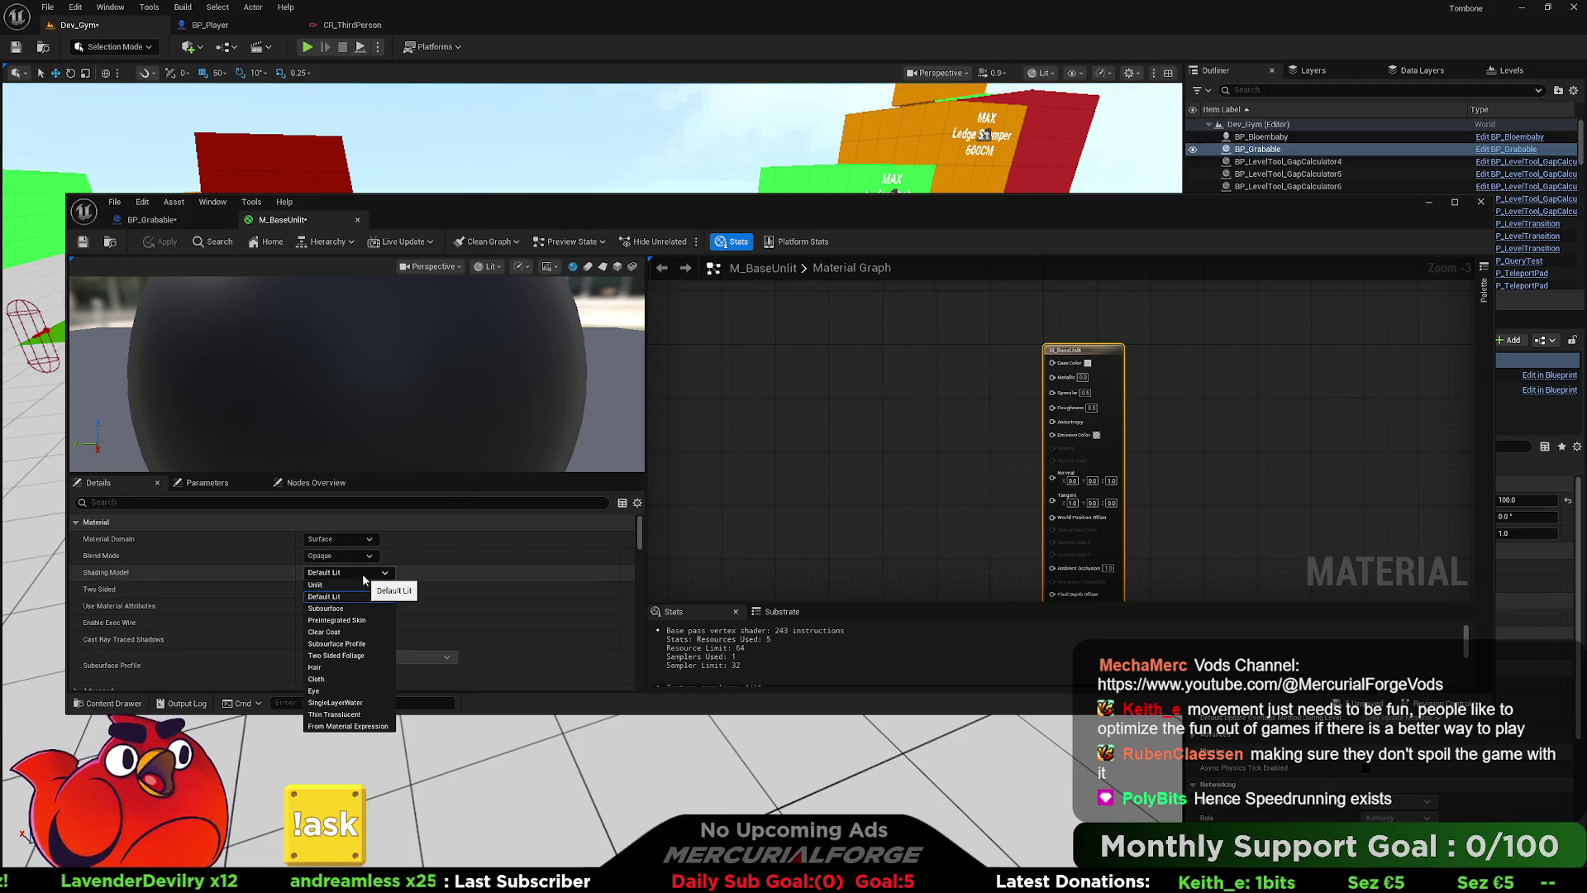
left_click(345, 583)
left_click(357, 555)
left_click(808, 496)
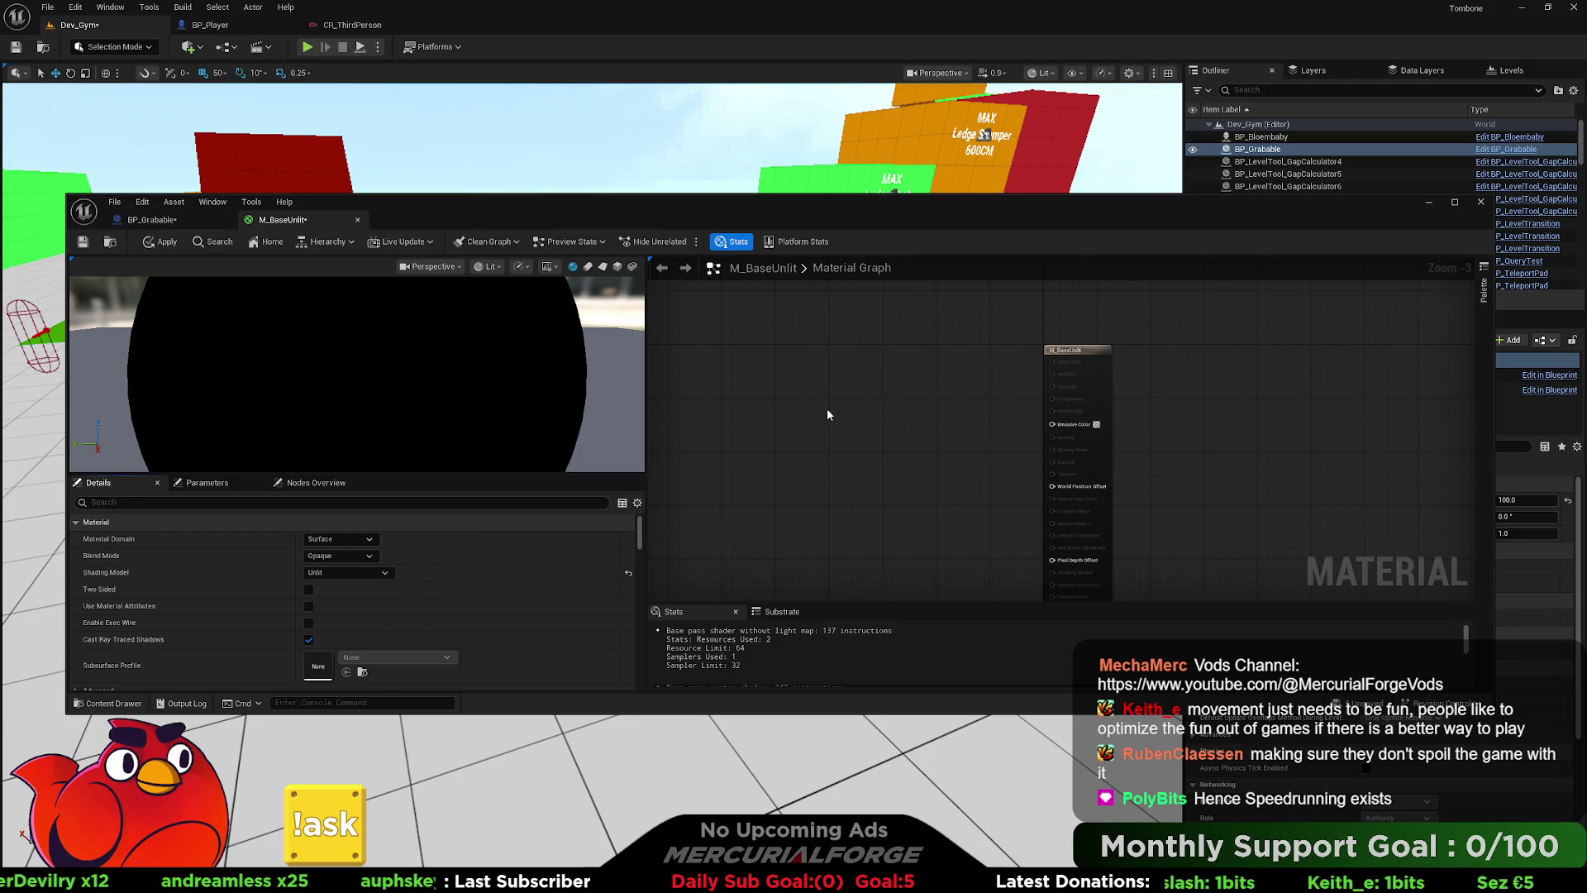
- Drive Emissive Color with a Constant4Vector converted into a vector parameter named Param
left_click(913, 407)
left_click_drag(980, 429, 1052, 423)
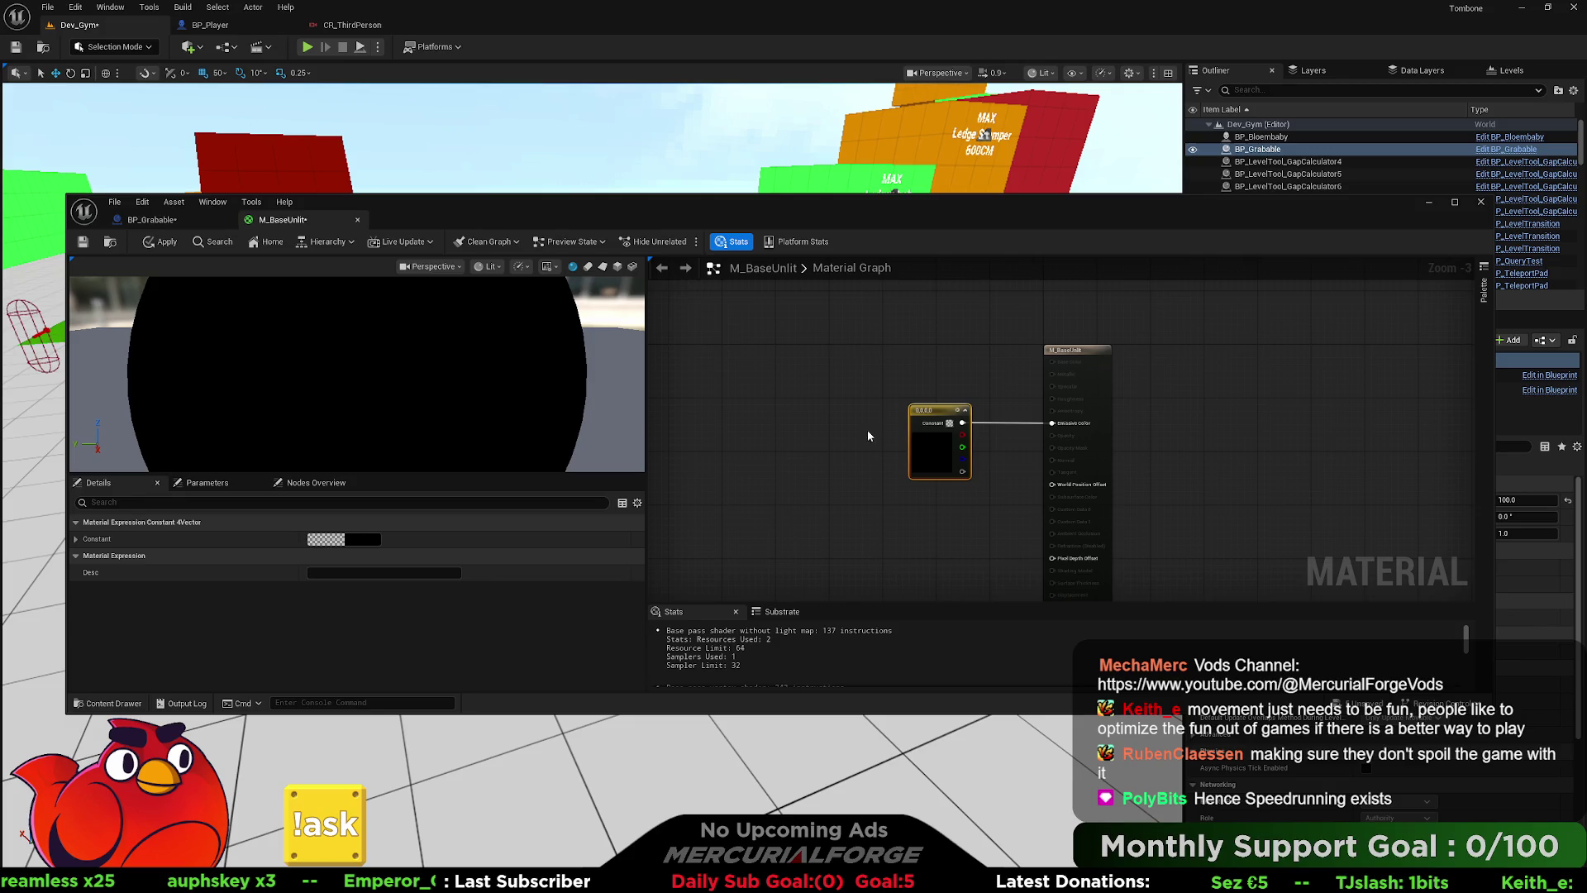
right_click(921, 412)
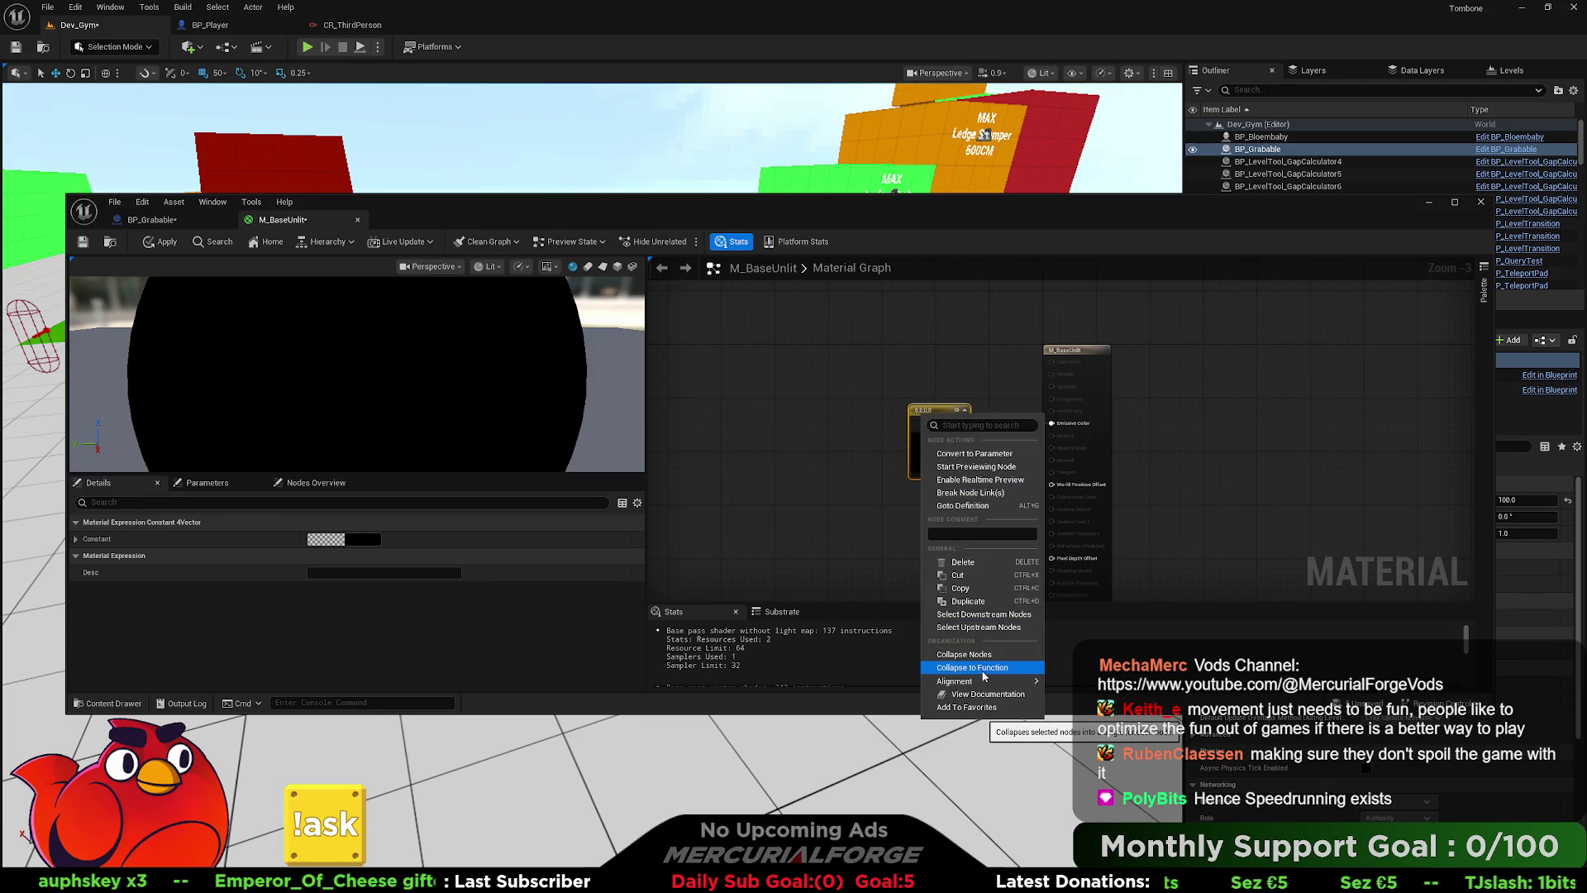
left_click(974, 453)
key("Return")
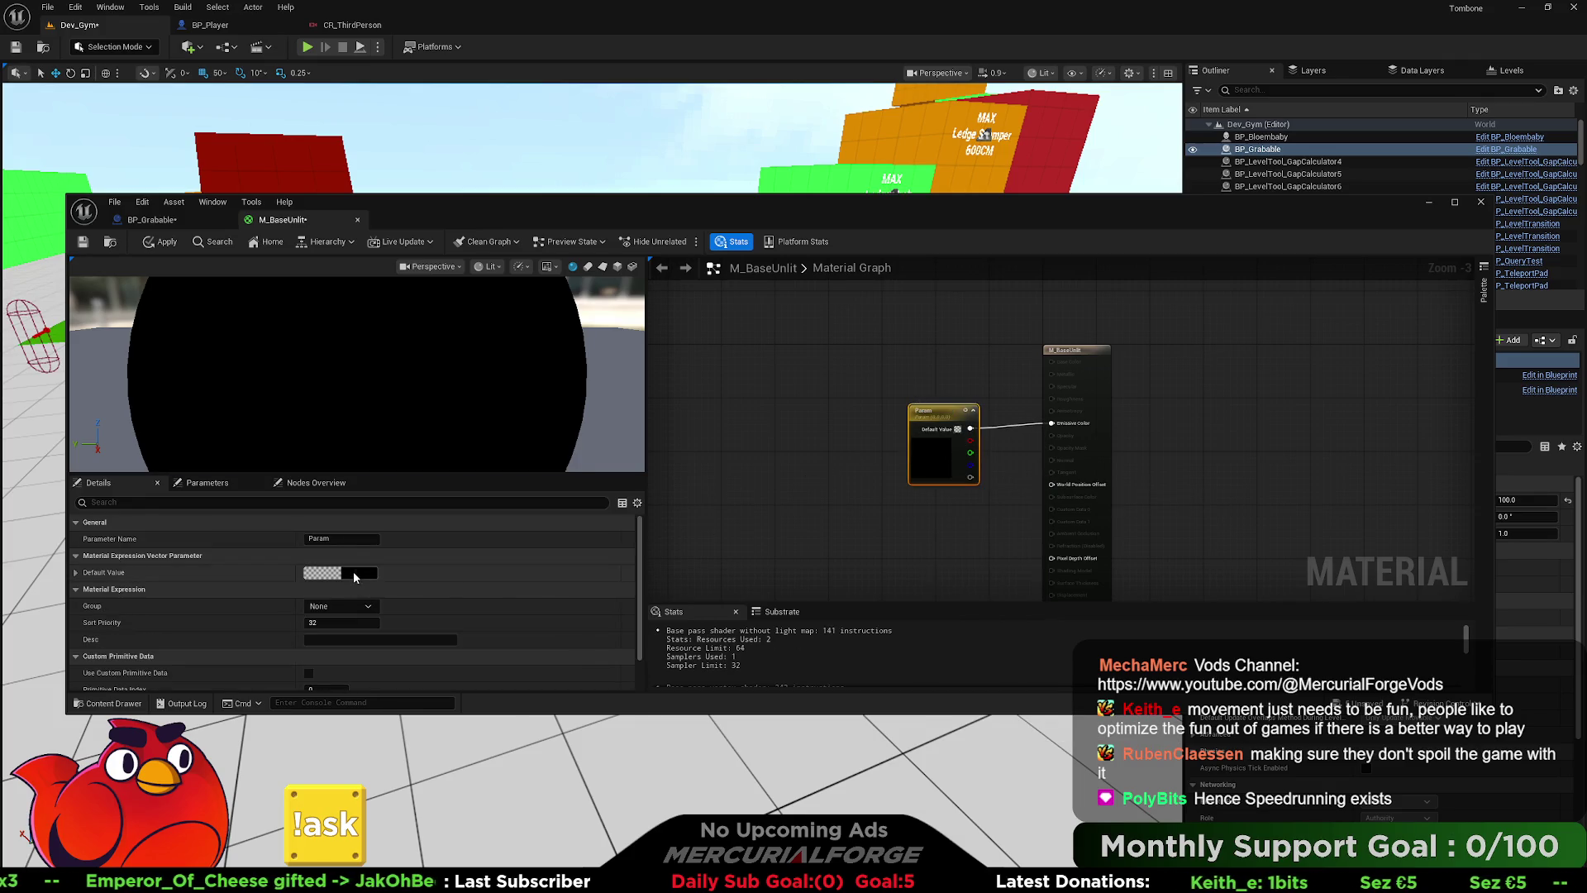
- Set Param's default colour to light blue, apply the material, and close the editor
left_click(354, 572)
left_click(484, 634)
mouse_move(483, 634)
left_mouse_down()
mouse_move(469, 665)
mouse_move(434, 640)
mouse_move(449, 676)
mouse_move(428, 655)
mouse_move(434, 609)
mouse_move(387, 607)
left_mouse_up()
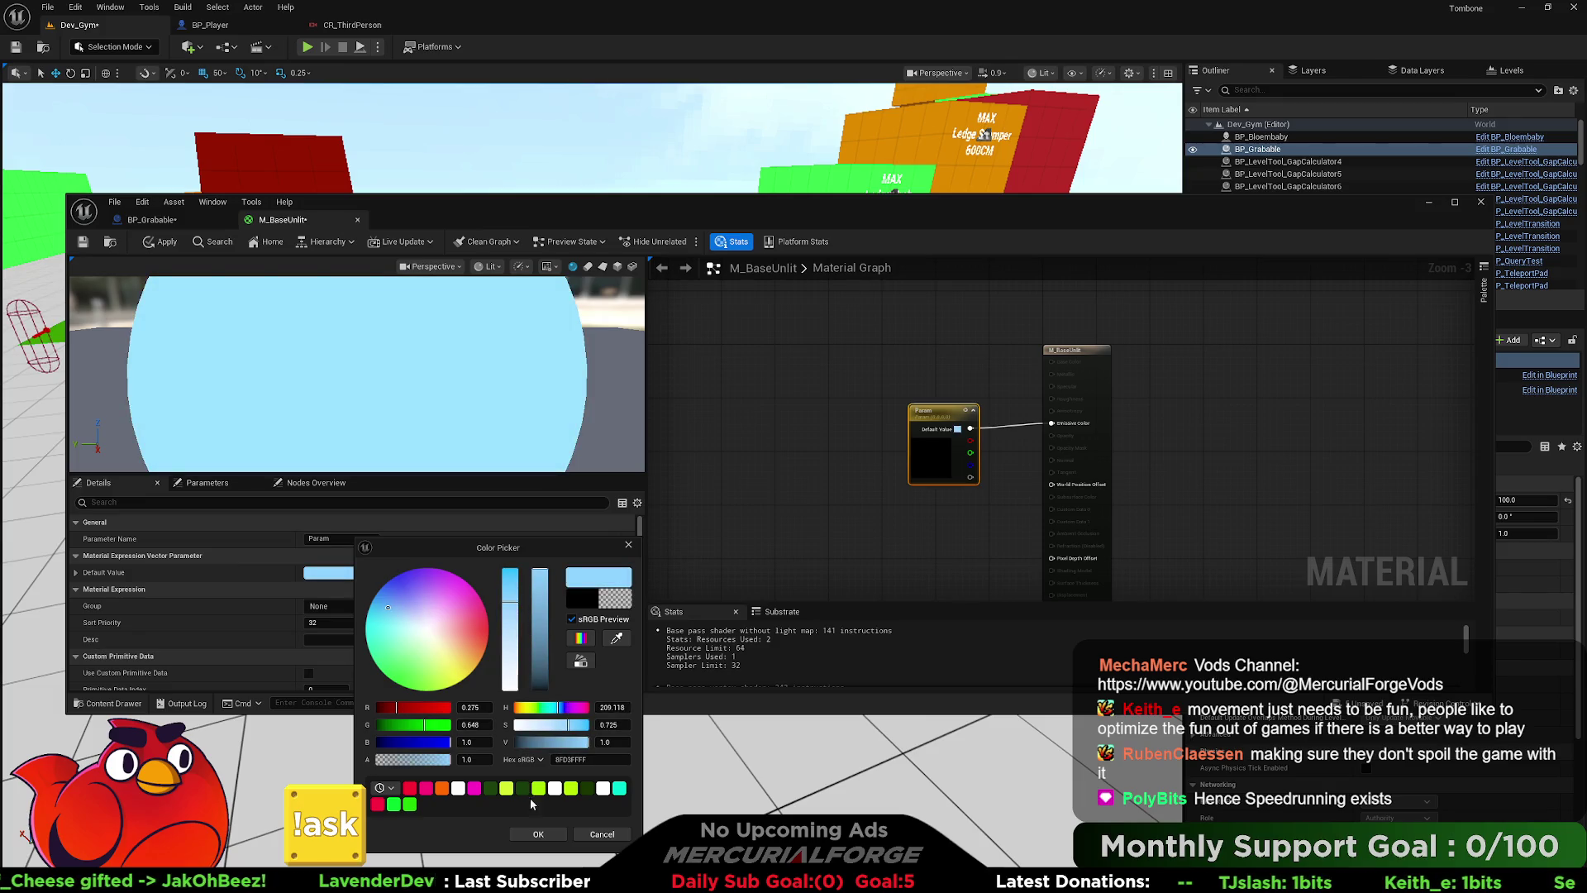
left_click(538, 835)
left_click(156, 245)
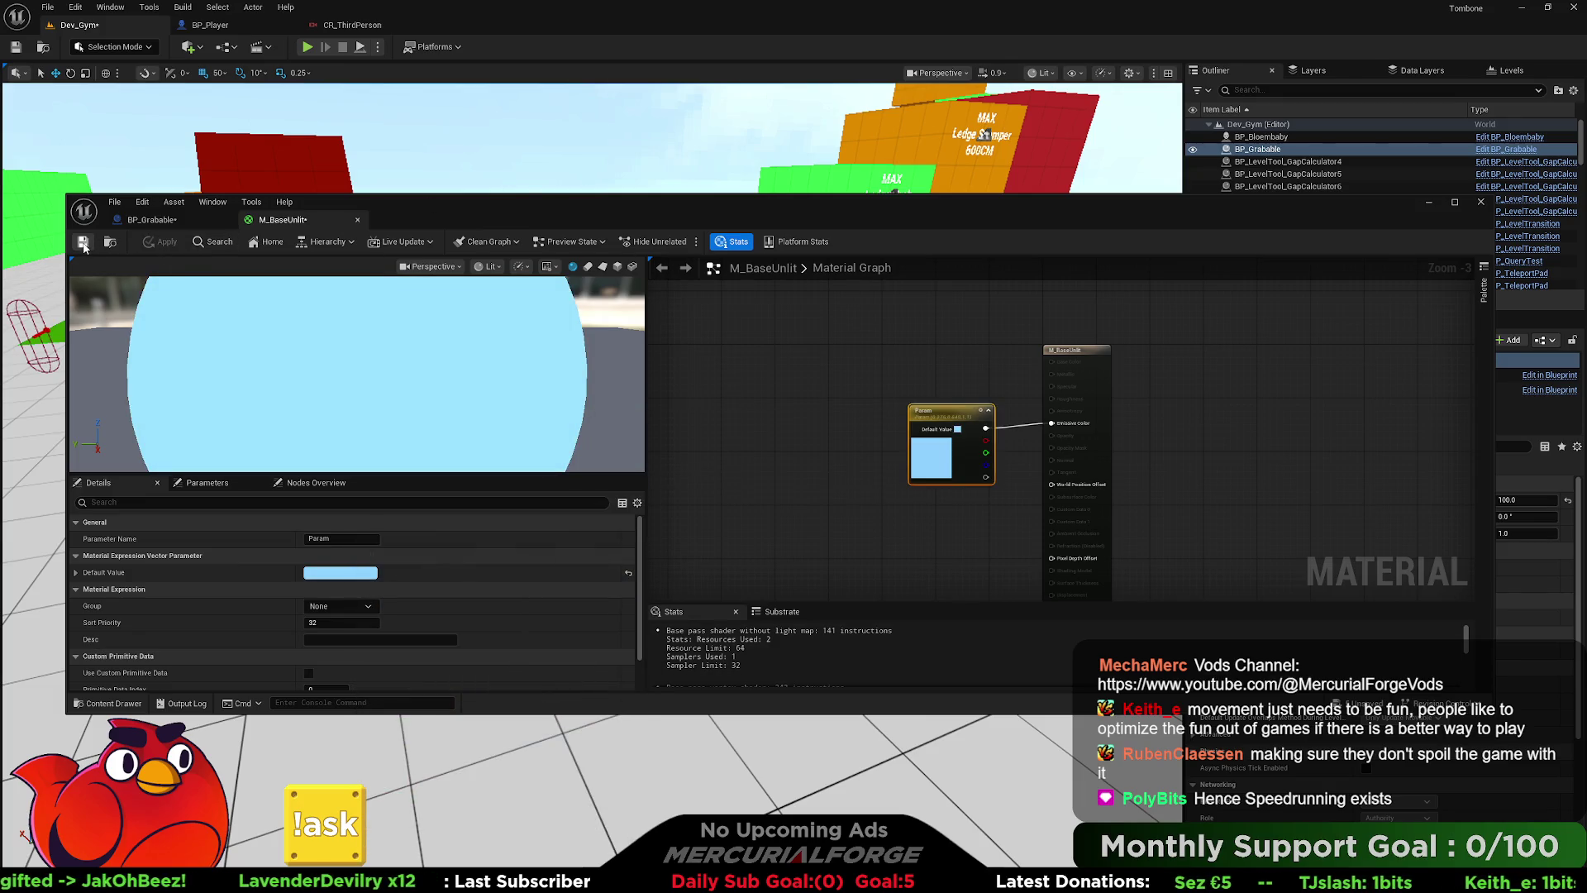
left_click(358, 225)
- Assign M_BaseUnlit to the cube's Element 0 and save BP_Grabable
left_click(1425, 575)
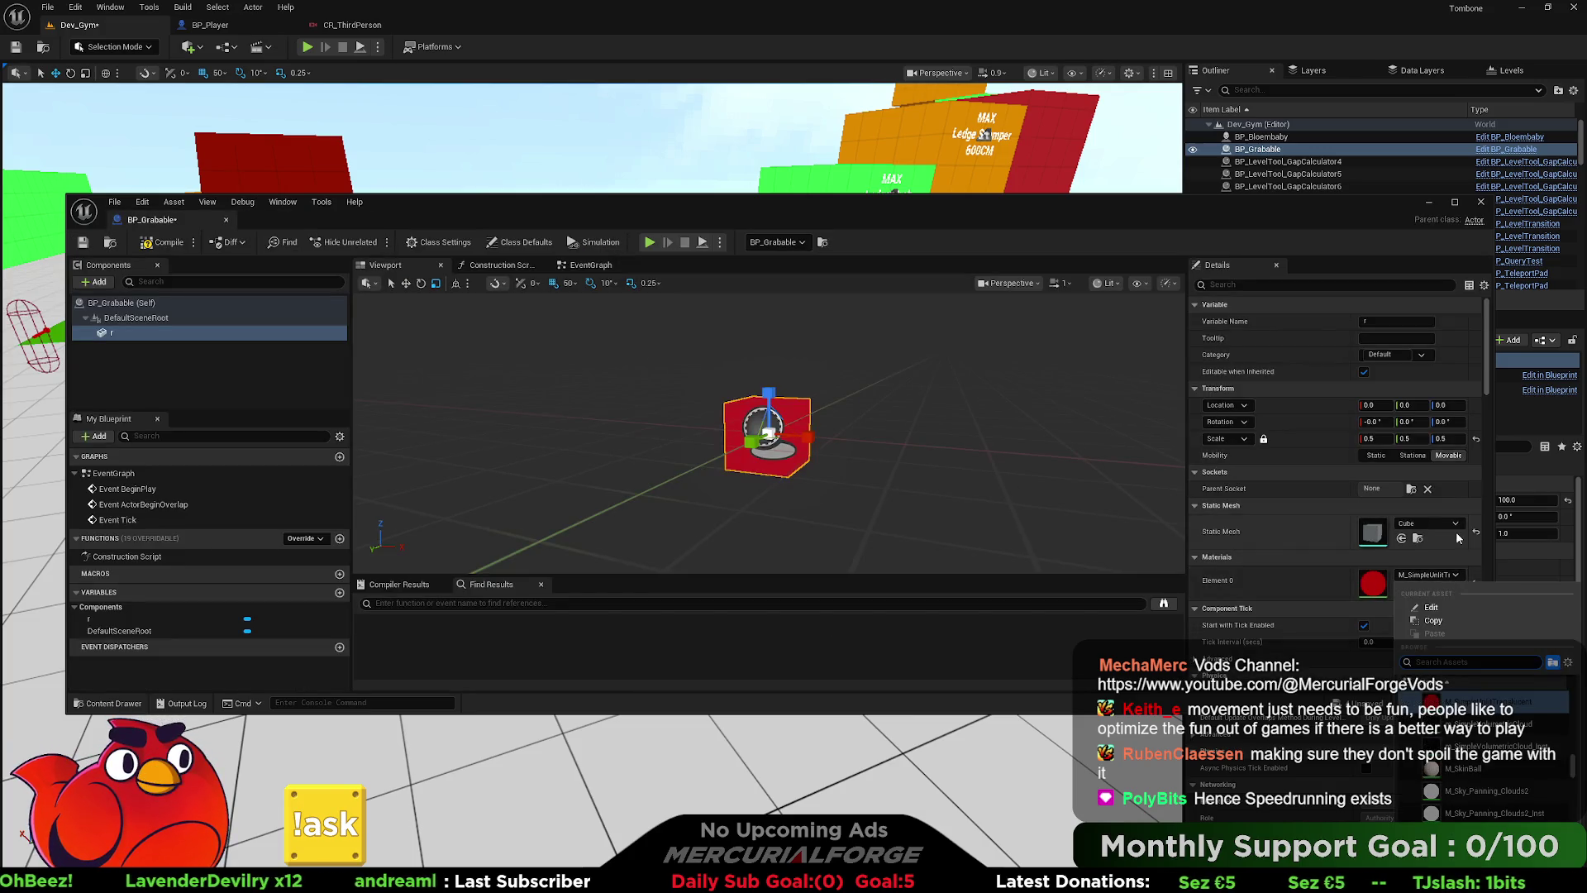
left_click(1568, 662)
left_click(1509, 436)
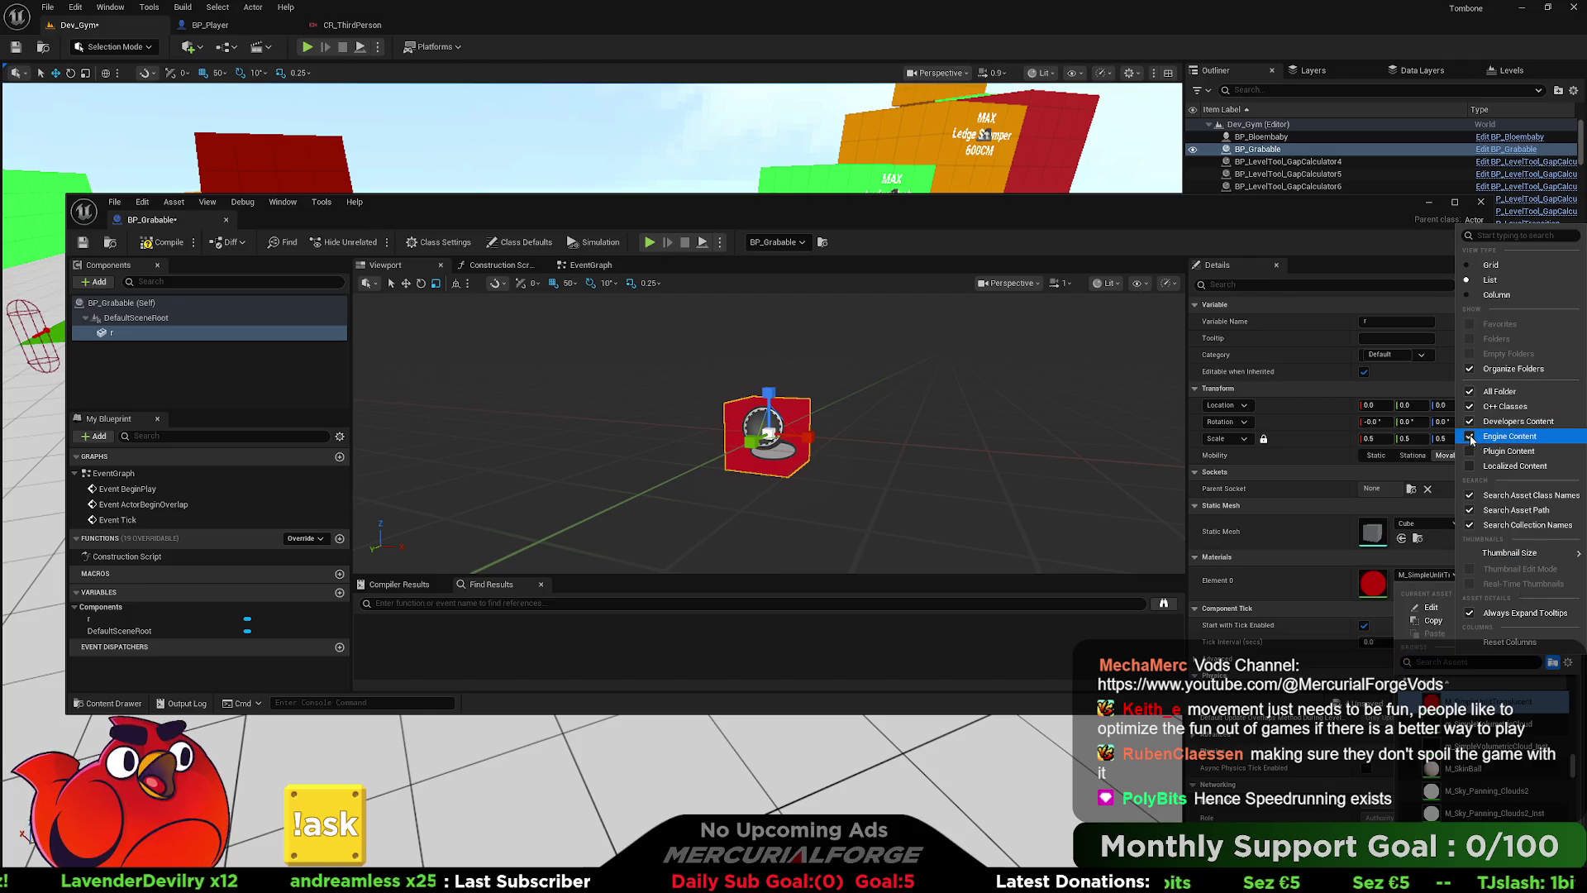
scroll(1570, 805, "up", 2)
scroll(1575, 812, "down", 1)
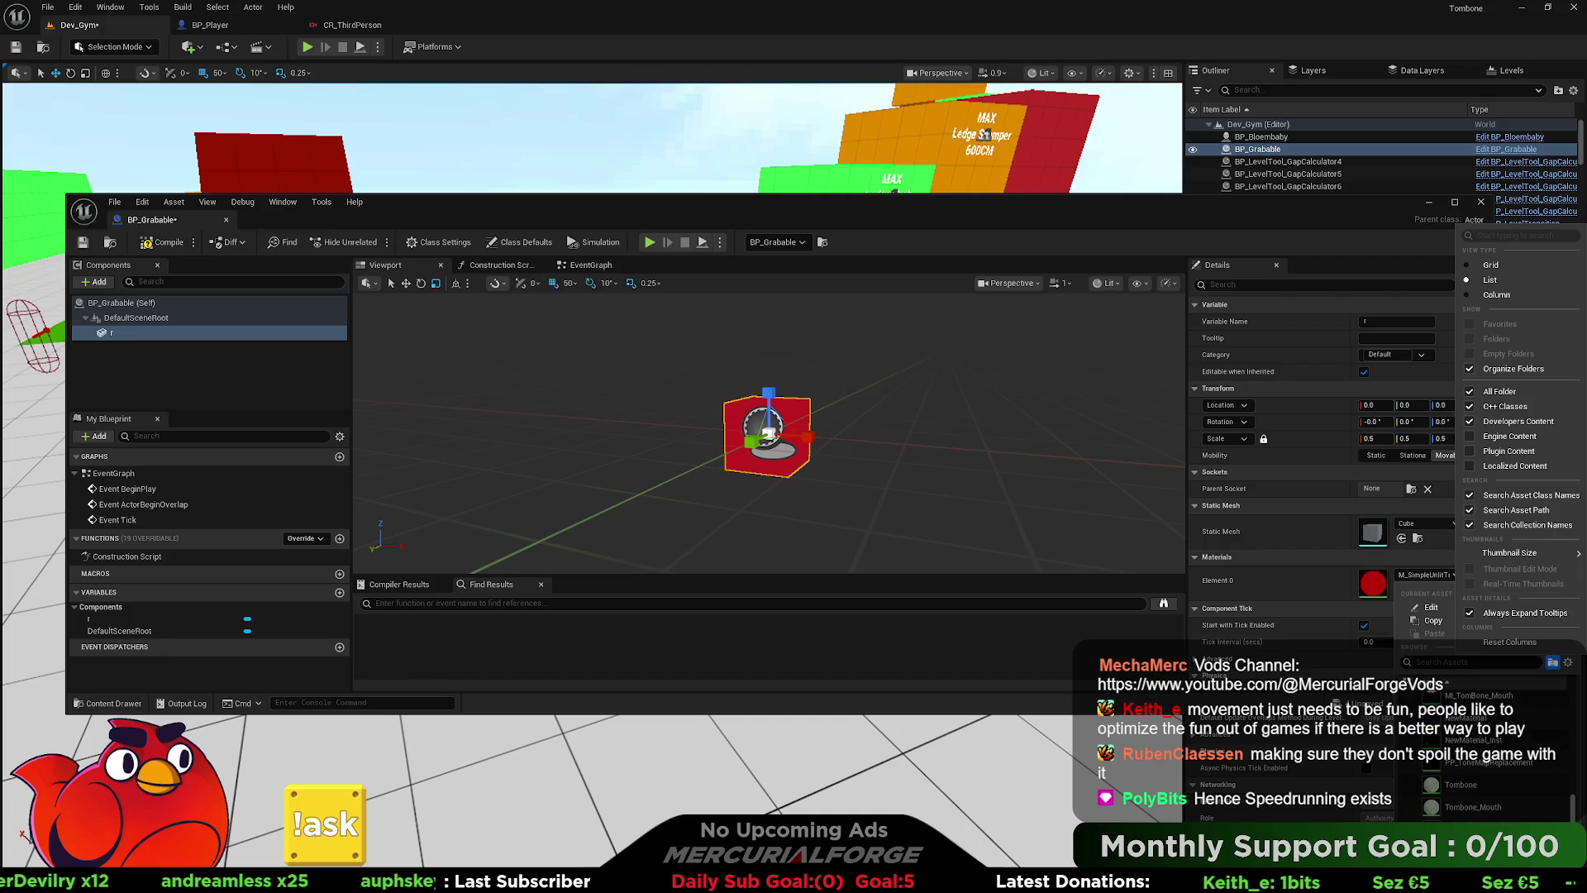
left_click_drag(1576, 812, 1573, 700)
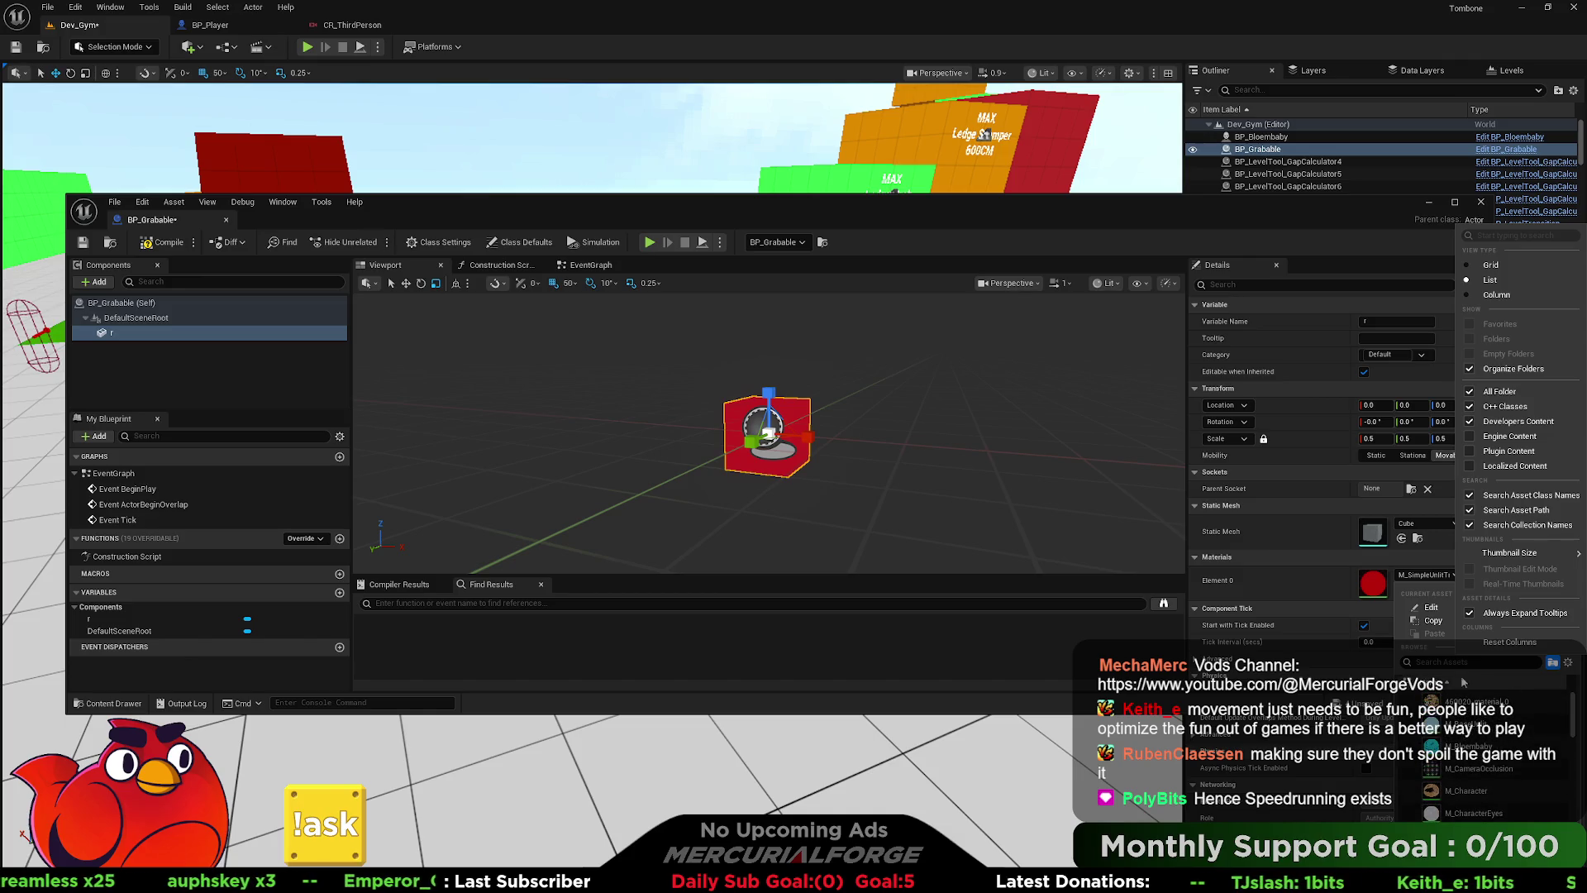
left_click(1455, 724)
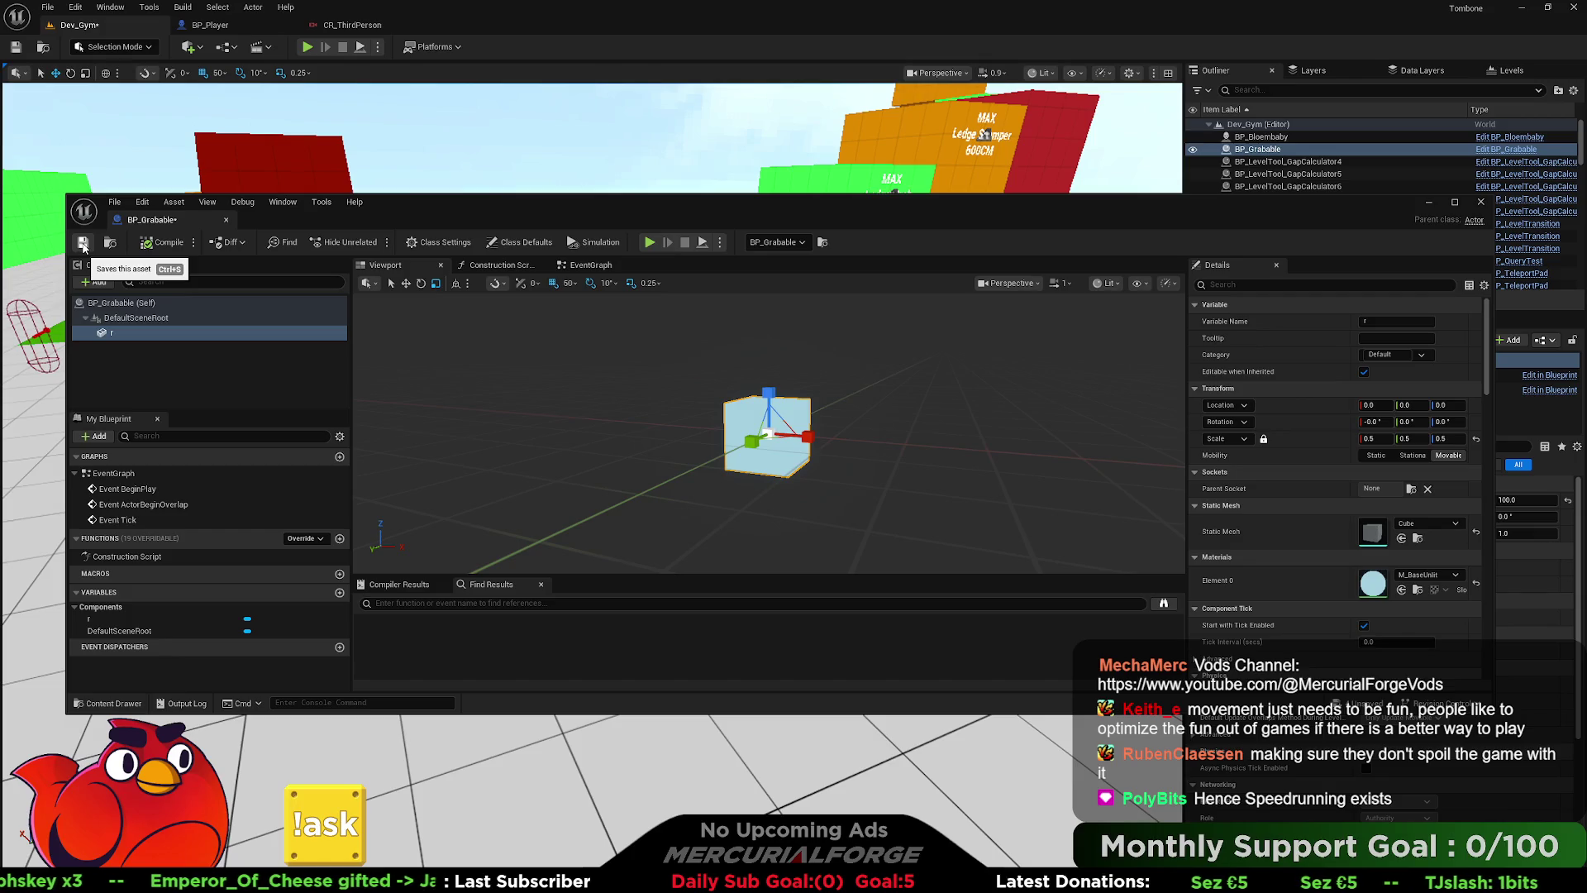
left_click(83, 243)
- Snap BP_Grabable to the floor and raise it 150 units
mouse_move(507, 206)
left_mouse_down()
mouse_move(489, 455)
mouse_move(498, 672)
mouse_move(480, 669)
left_mouse_up()
mouse_move(892, 386)
left_mouse_down()
mouse_move(826, 386)
mouse_move(897, 375)
left_mouse_up()
key("End")
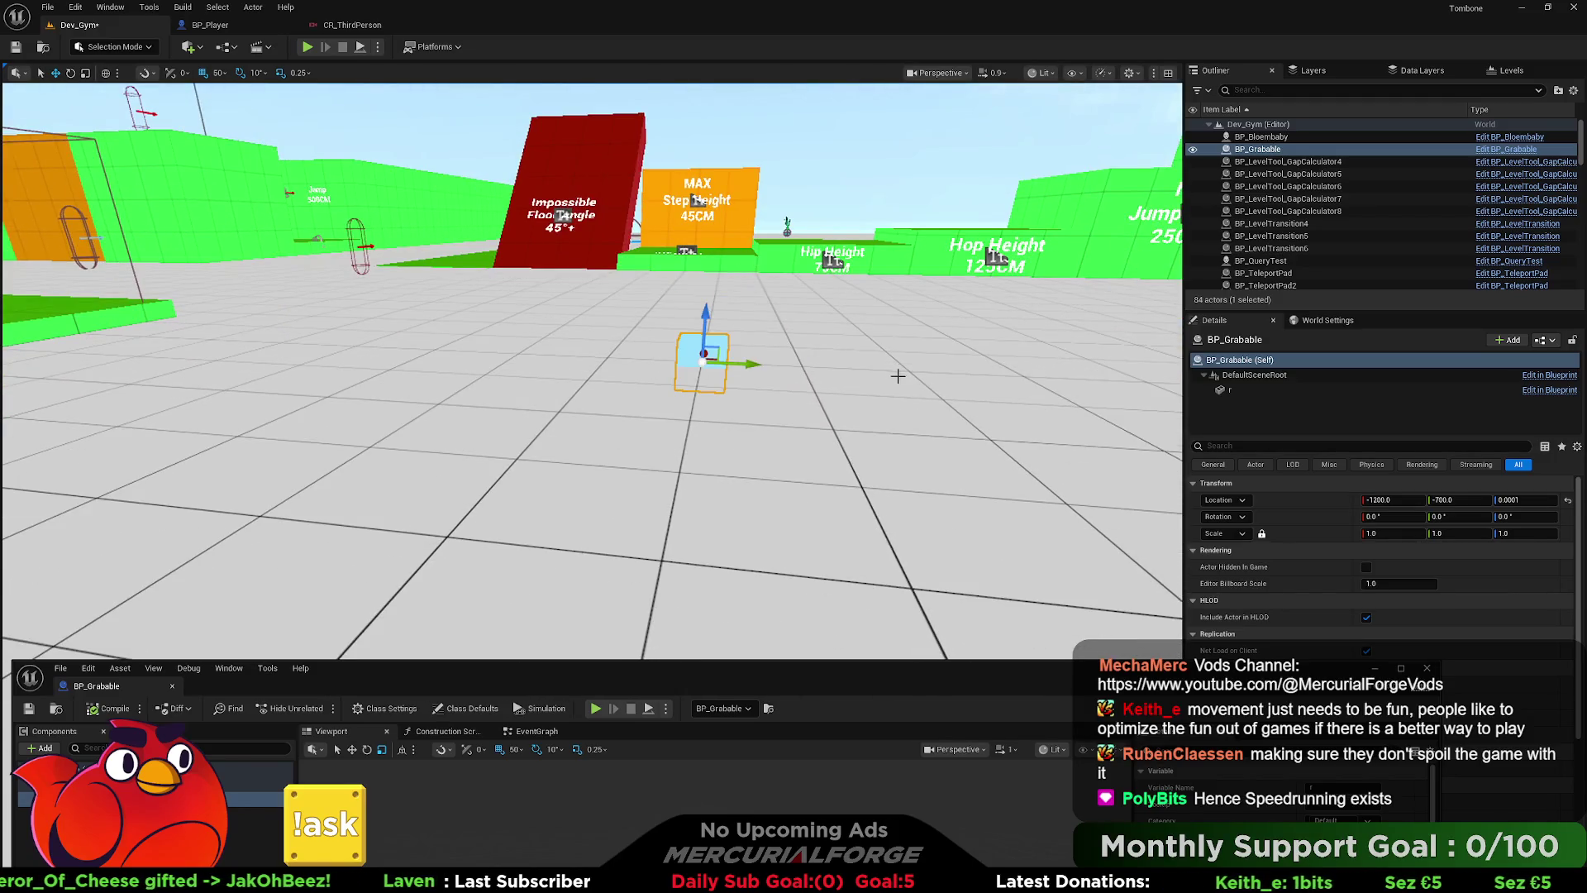
left_click_drag(708, 333, 748, 221)
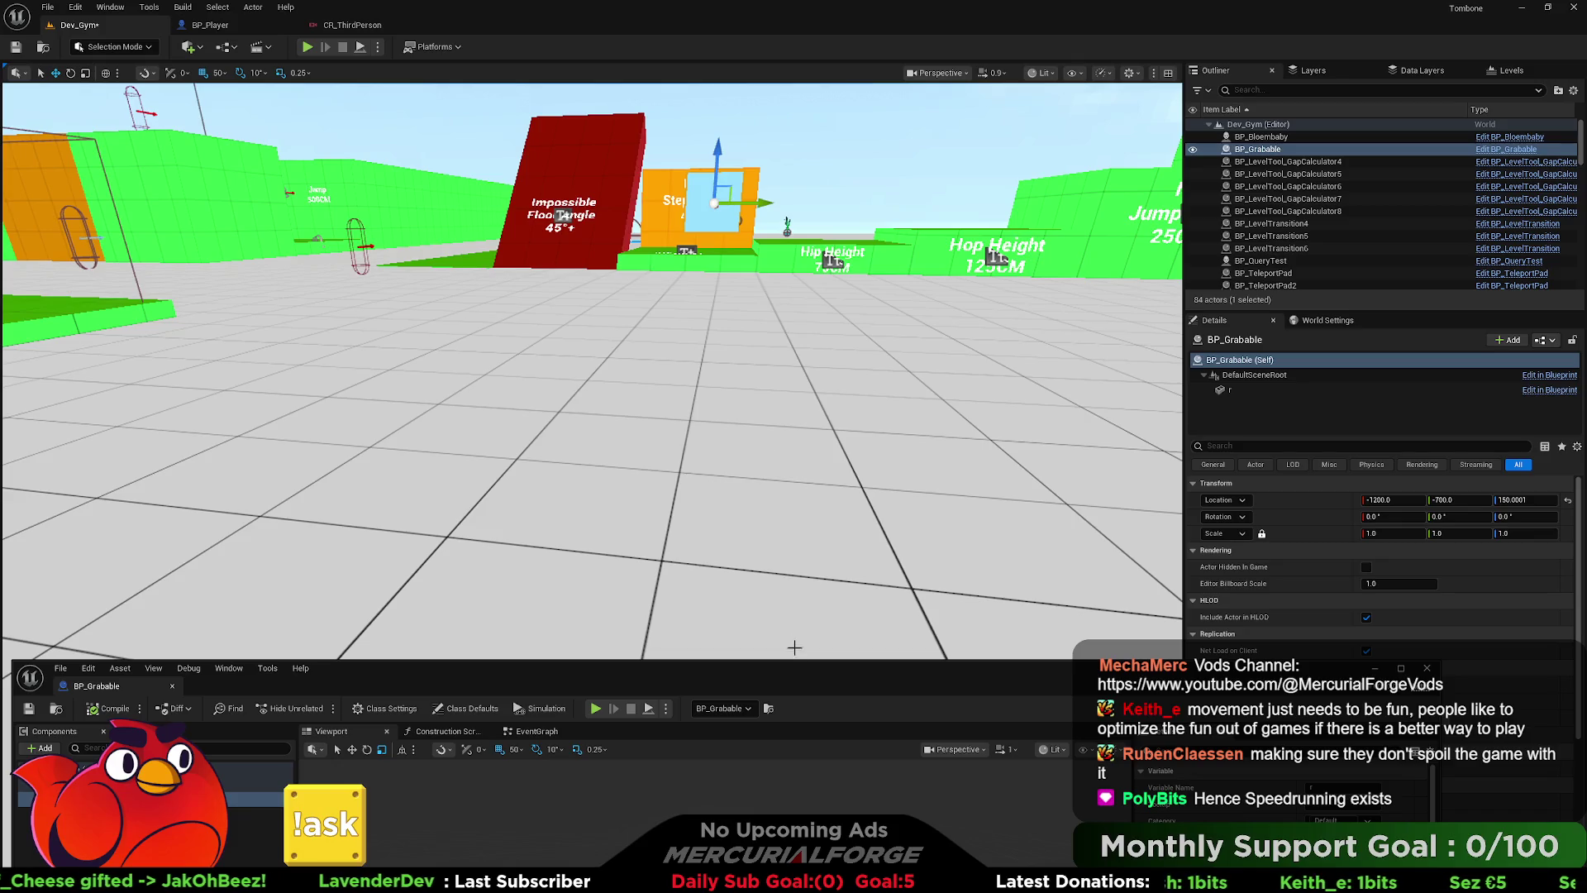
- Scale the cube uniformly to 1.25 and dock the Blueprint editor into the main editor
left_click_drag(795, 676, 809, 211)
left_click_drag(731, 445, 752, 423)
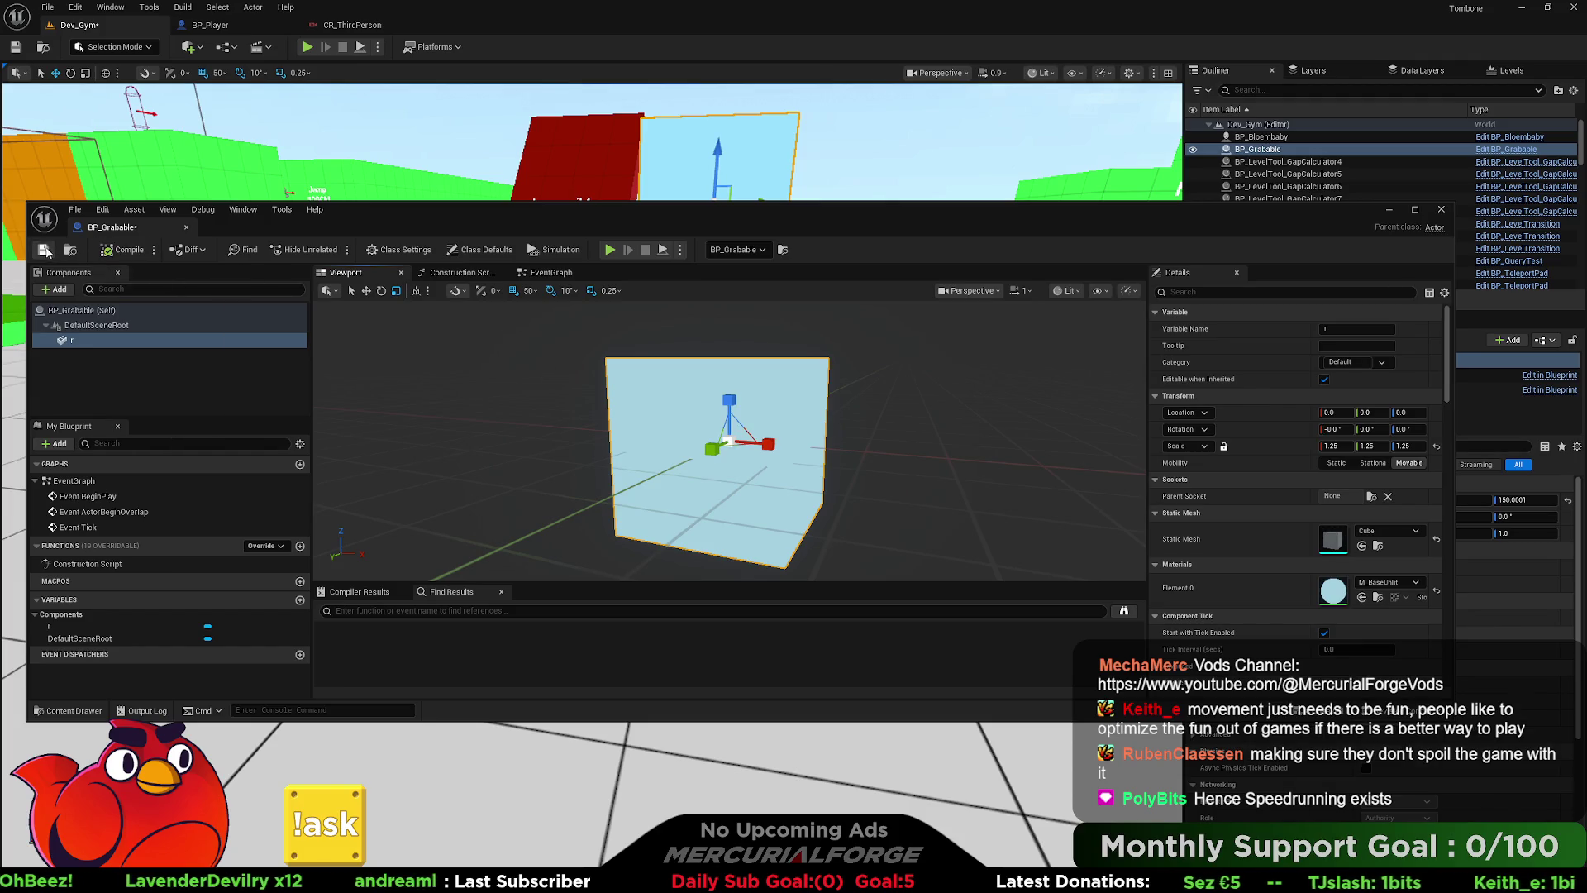
left_click_drag(887, 219, 887, 297)
left_click_drag(155, 304, 496, 25)
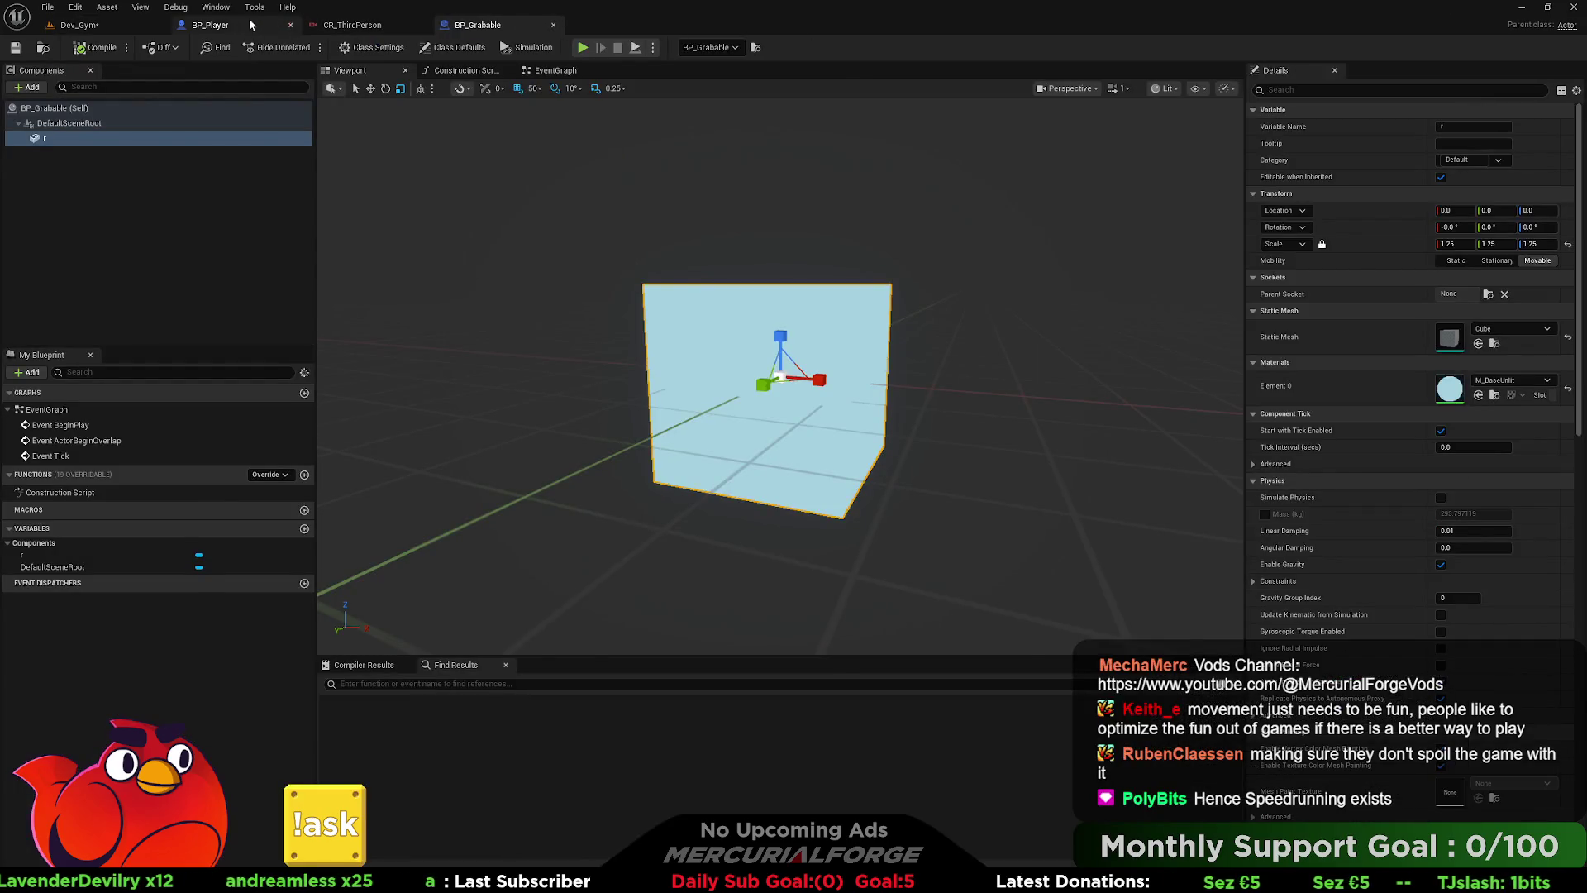
- In the Dev_Gym level, snap BP_Grabable to the floor and raise it 50 units instead
left_click(252, 25)
left_click(78, 25)
left_click_drag(750, 255, 791, 343)
key("End")
mouse_move(742, 440)
left_mouse_down()
mouse_move(742, 391)
mouse_move(702, 393)
mouse_move(719, 389)
mouse_move(702, 434)
mouse_move(723, 438)
mouse_move(676, 342)
left_mouse_up()
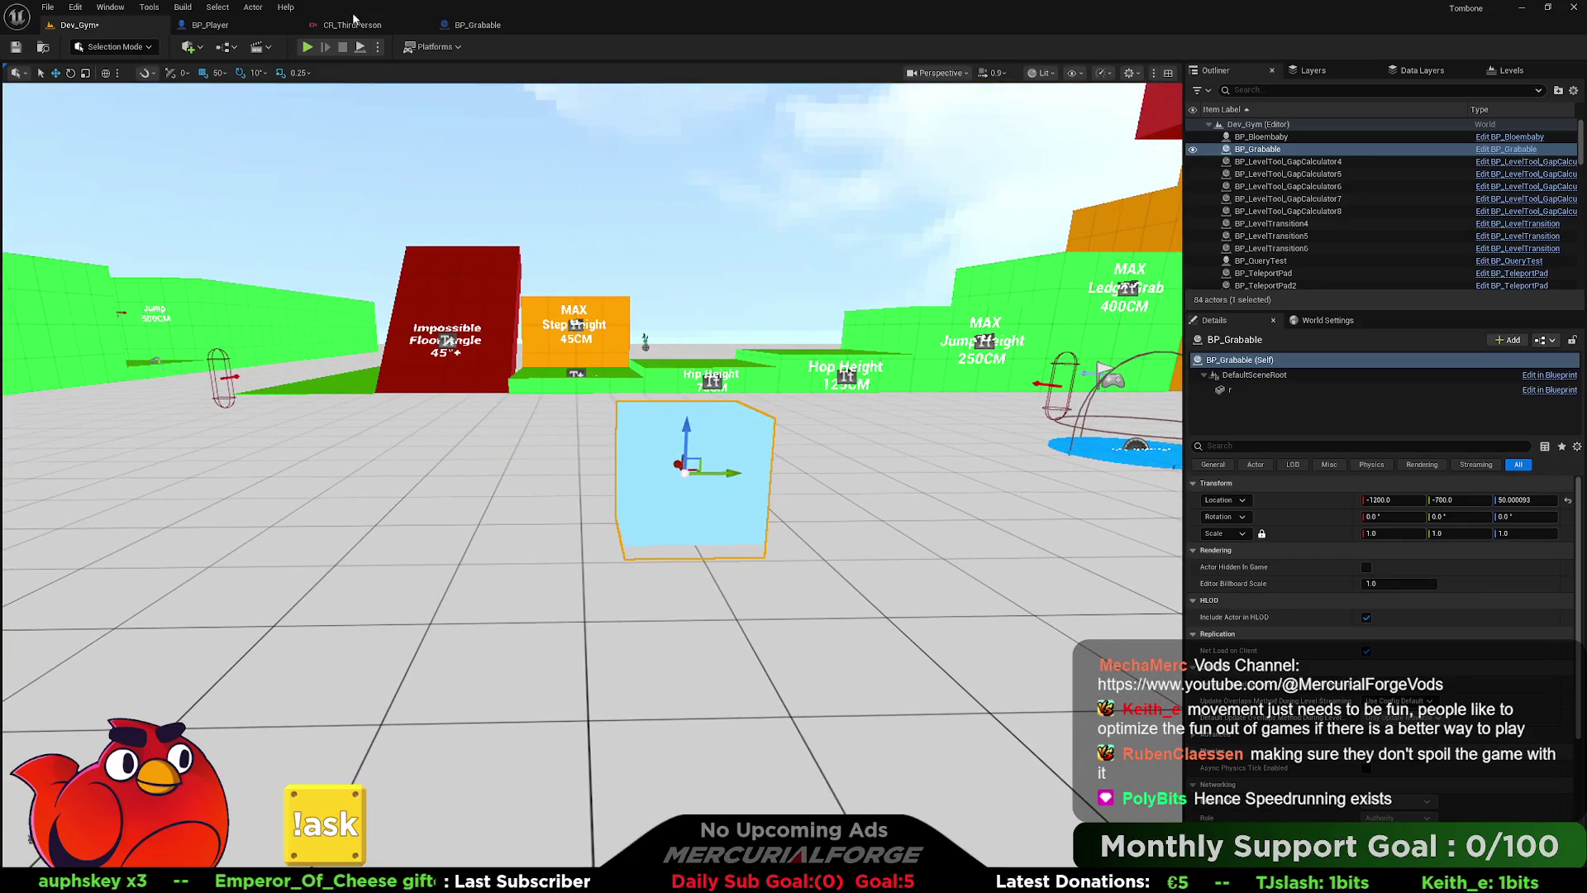
- Duplicate BP_Grabable's cube component r
left_click(477, 25)
left_click(62, 139)
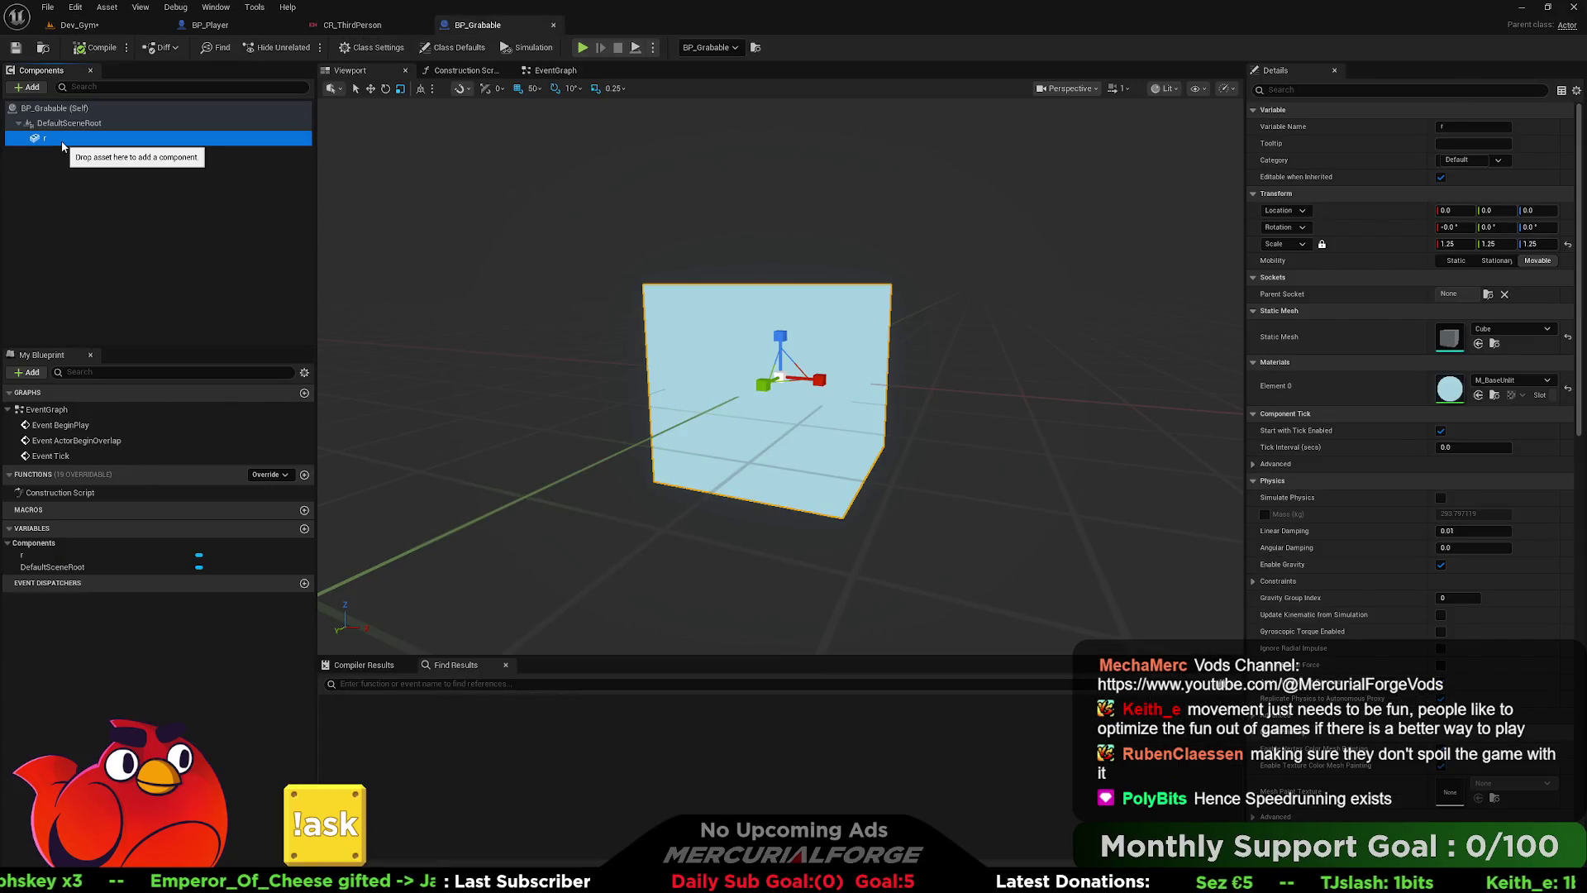
key("ctrl+d")
- Name the duplicate r1 and rotate it to -40° pitch and -50° yaw
key("Return")
left_click(830, 285)
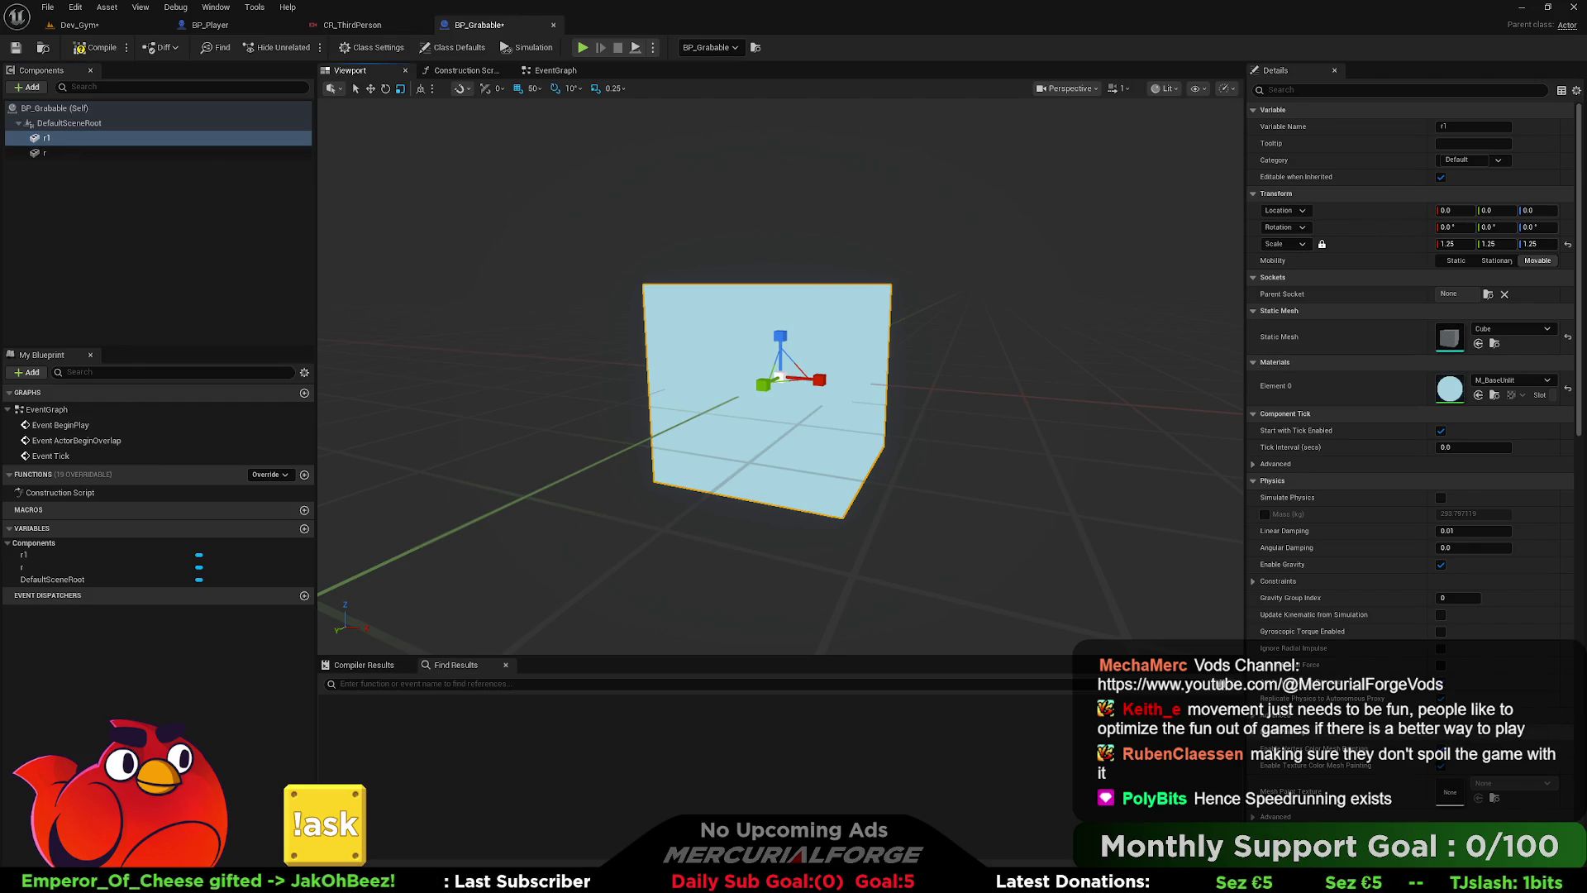
key("e")
mouse_move(814, 335)
left_mouse_down()
mouse_move(852, 396)
mouse_move(843, 368)
mouse_move(786, 344)
left_mouse_up()
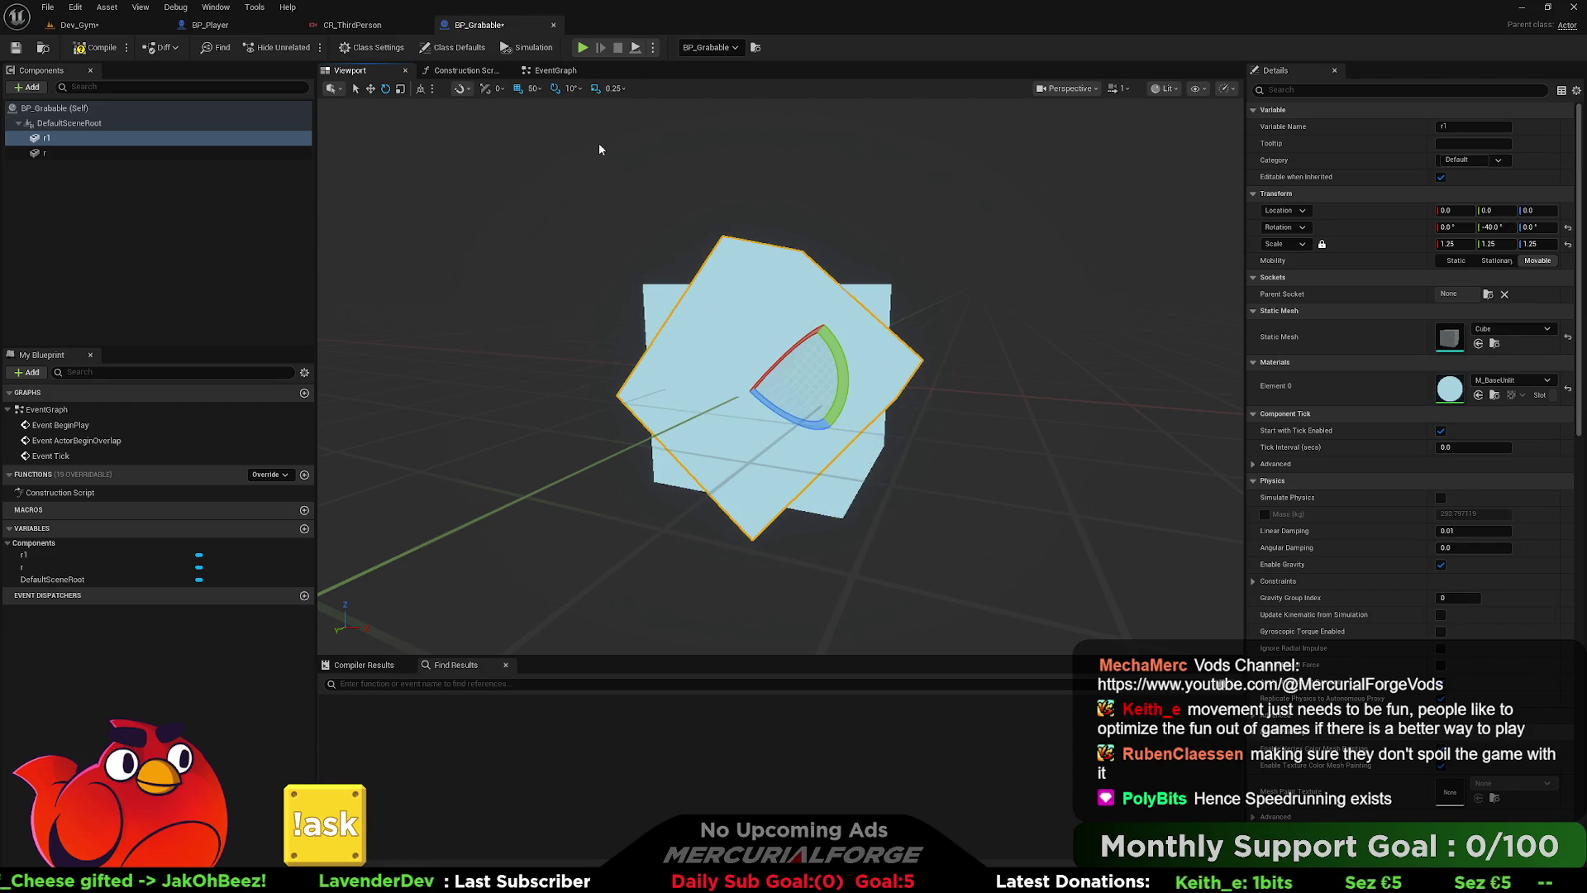
left_click(421, 89)
mouse_move(744, 389)
left_mouse_down()
mouse_move(827, 388)
mouse_move(764, 390)
mouse_move(753, 365)
left_mouse_up()
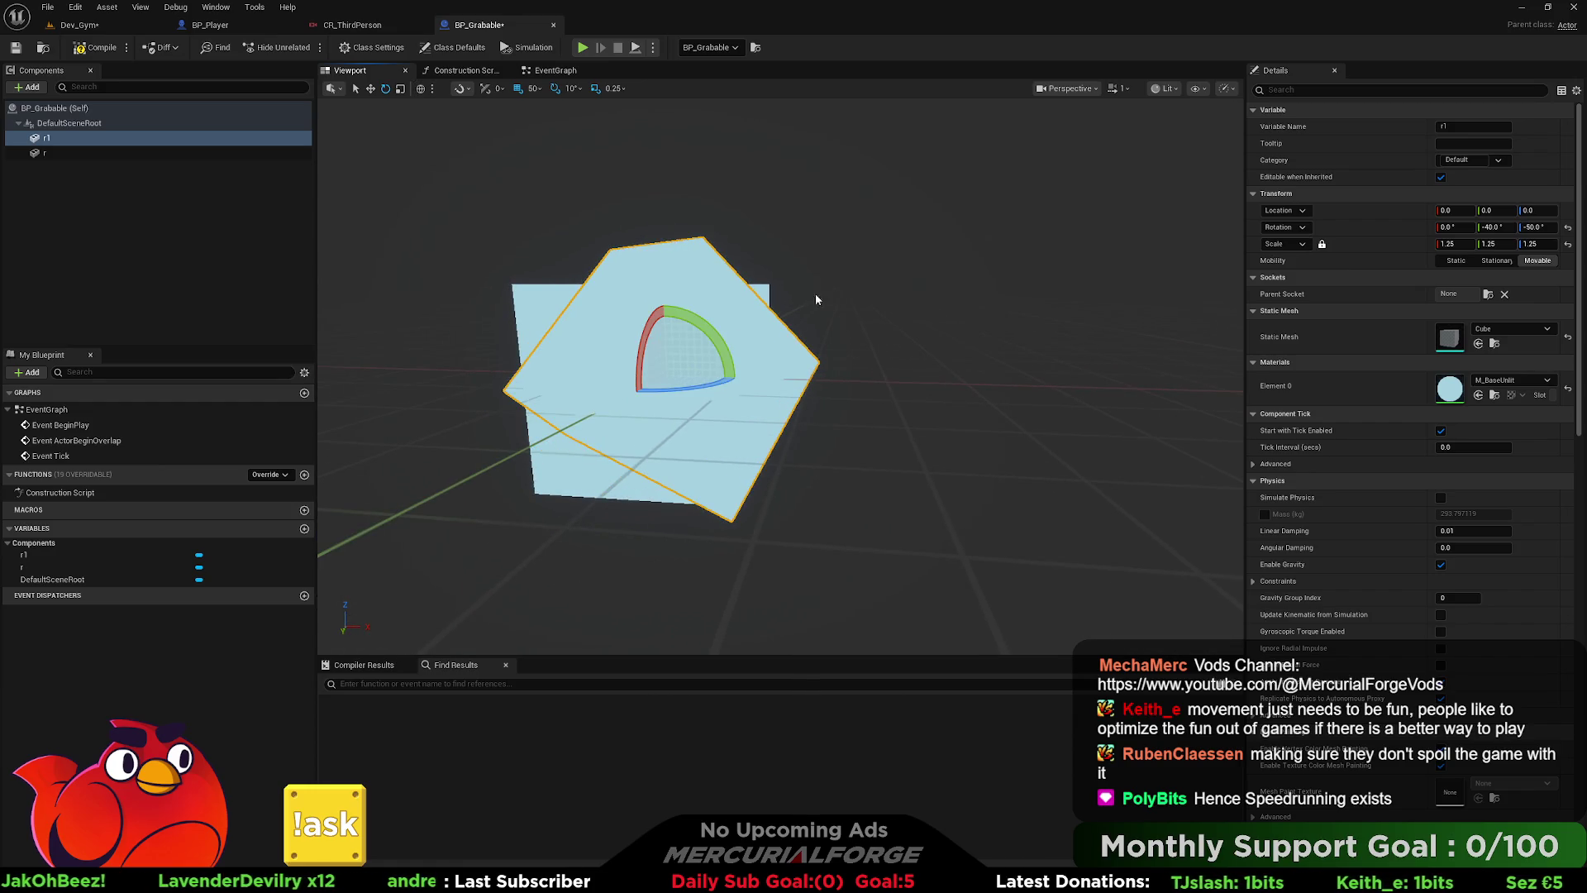
left_click(421, 88)
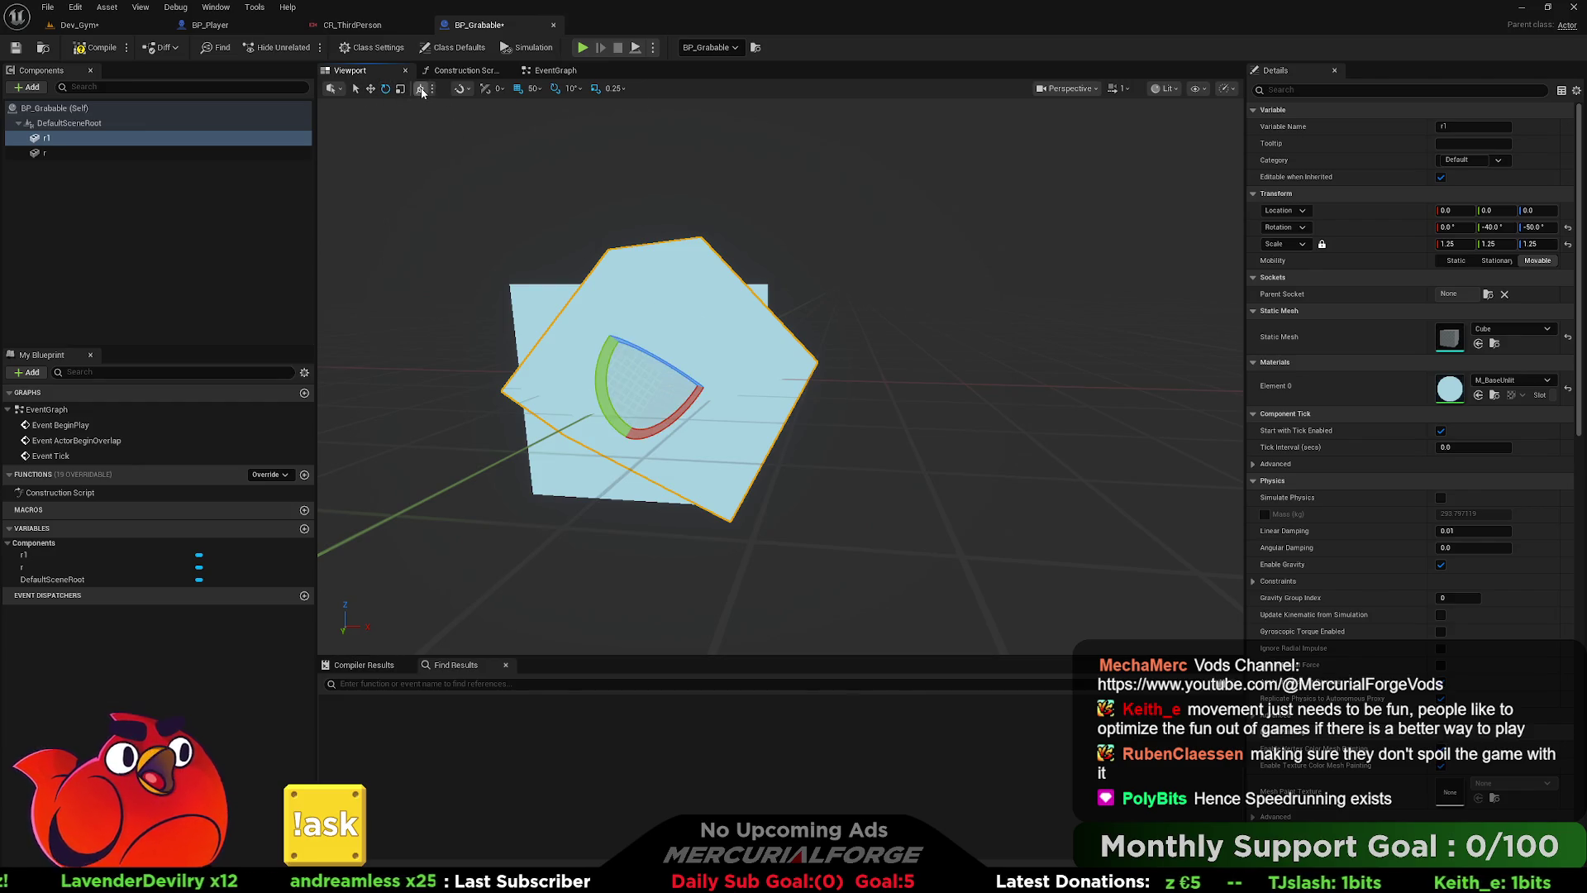
left_click_drag(947, 308, 947, 281)
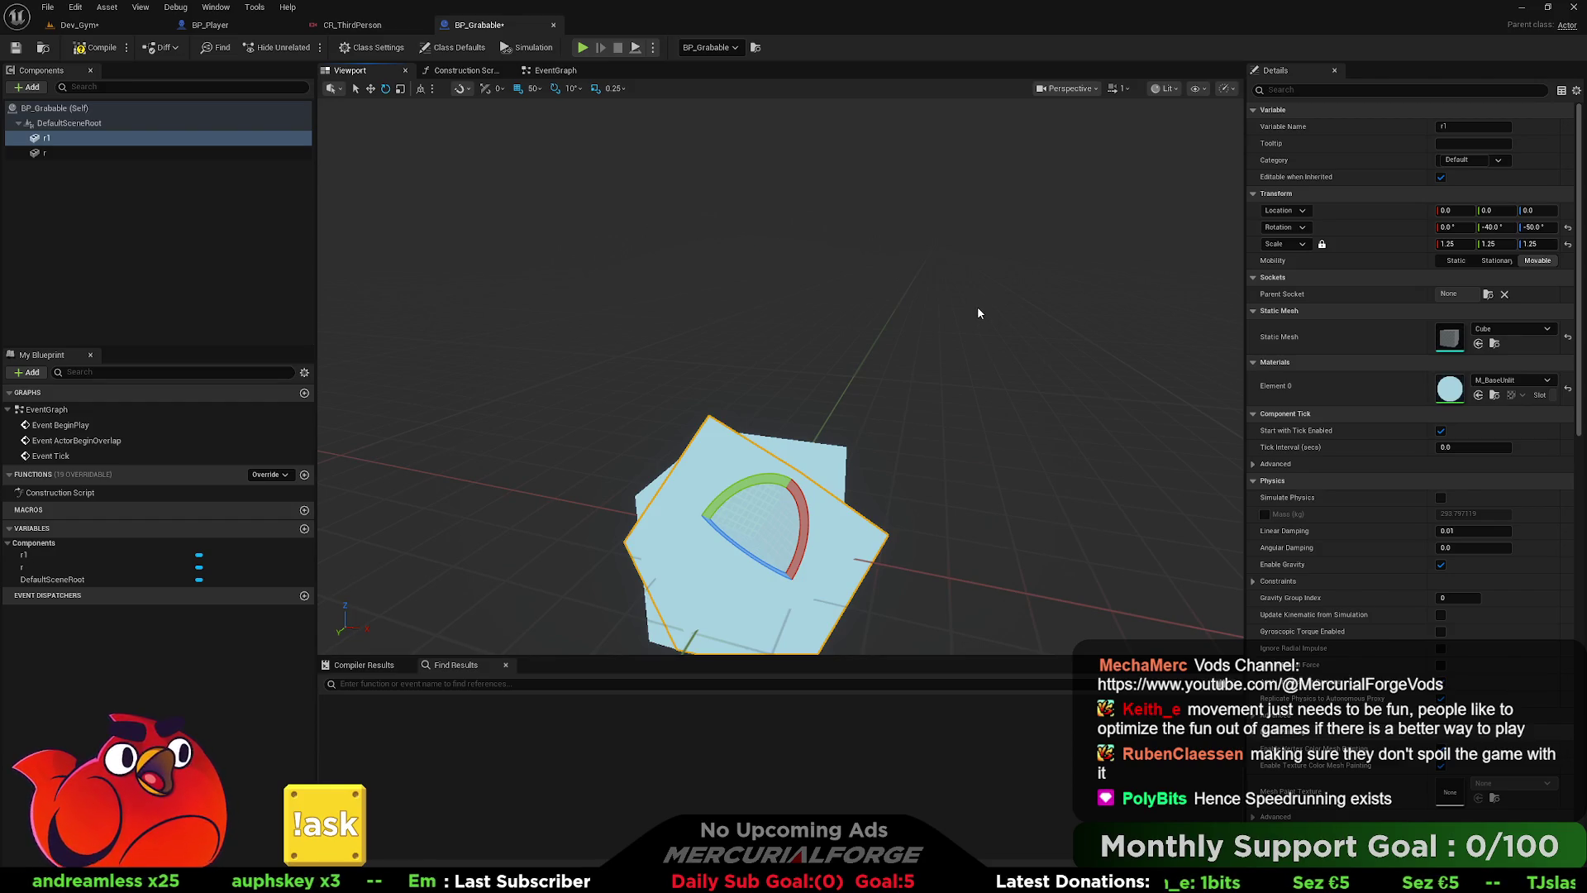
- Compile BP_Grabable and check the star-shaped object in the Dev_Gym level
left_click(99, 55)
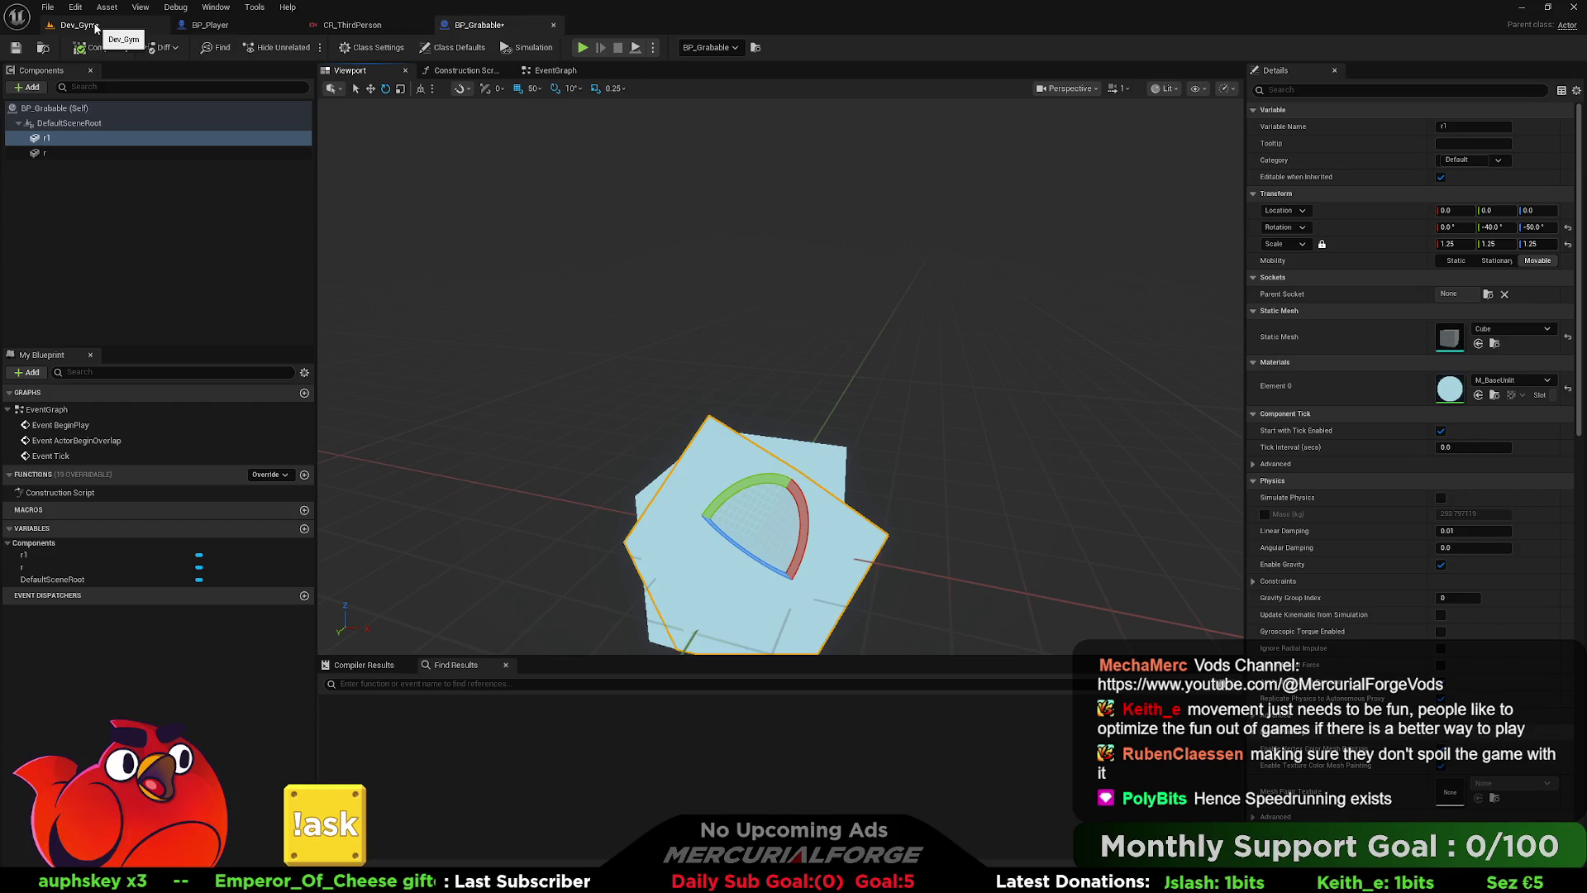
left_click(79, 25)
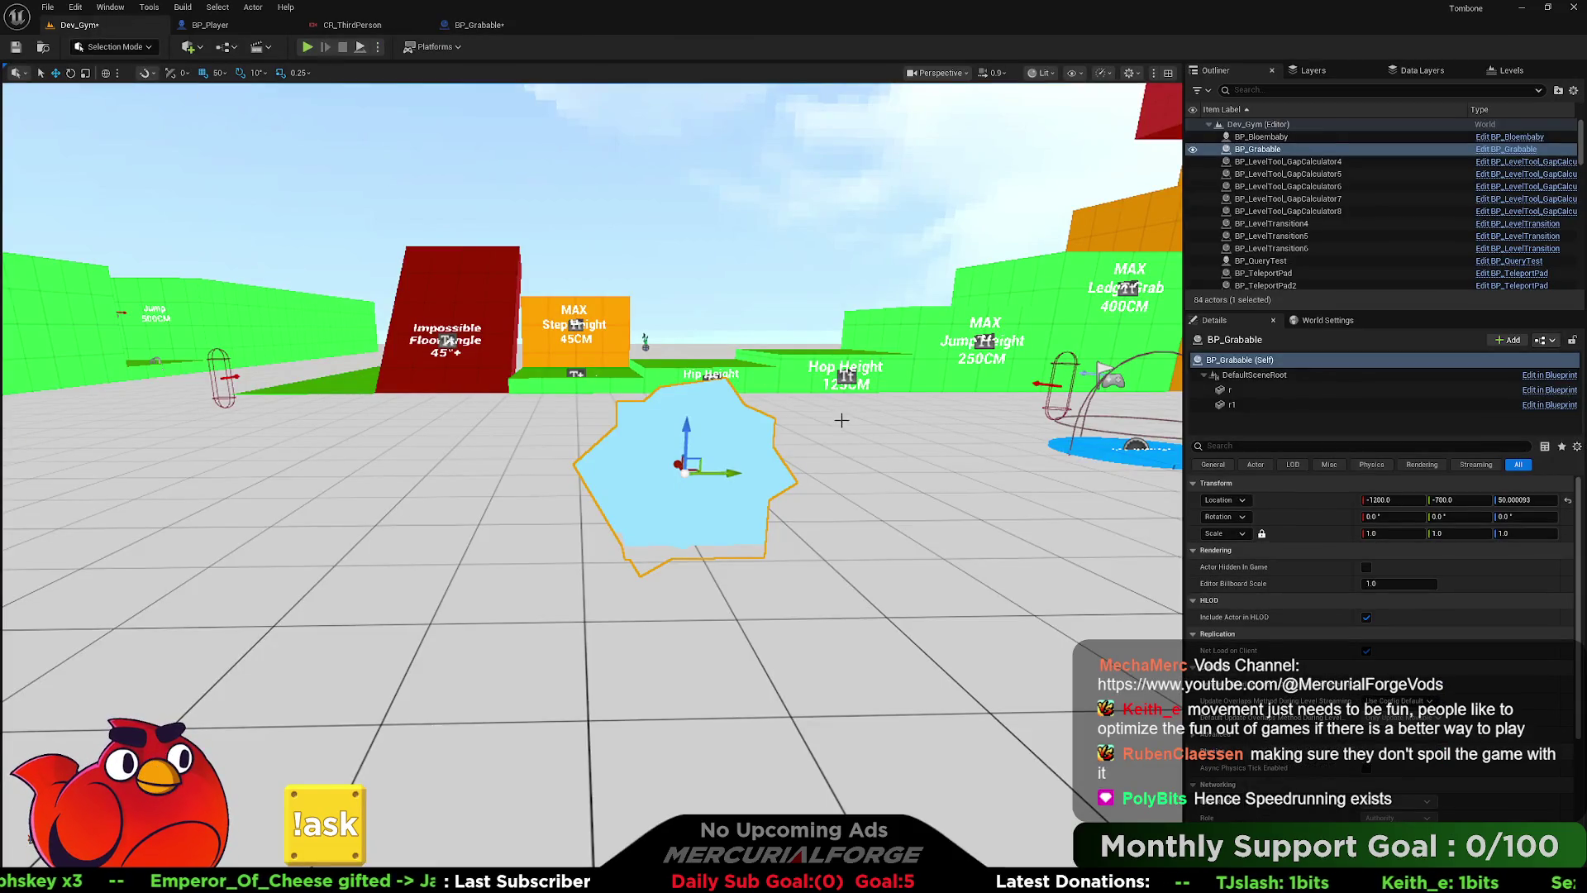
left_click(808, 276)
mouse_move(809, 276)
left_mouse_down()
mouse_move(653, 363)
mouse_move(388, 387)
left_mouse_up()
left_click_drag(796, 331, 796, 332)
left_click(709, 523)
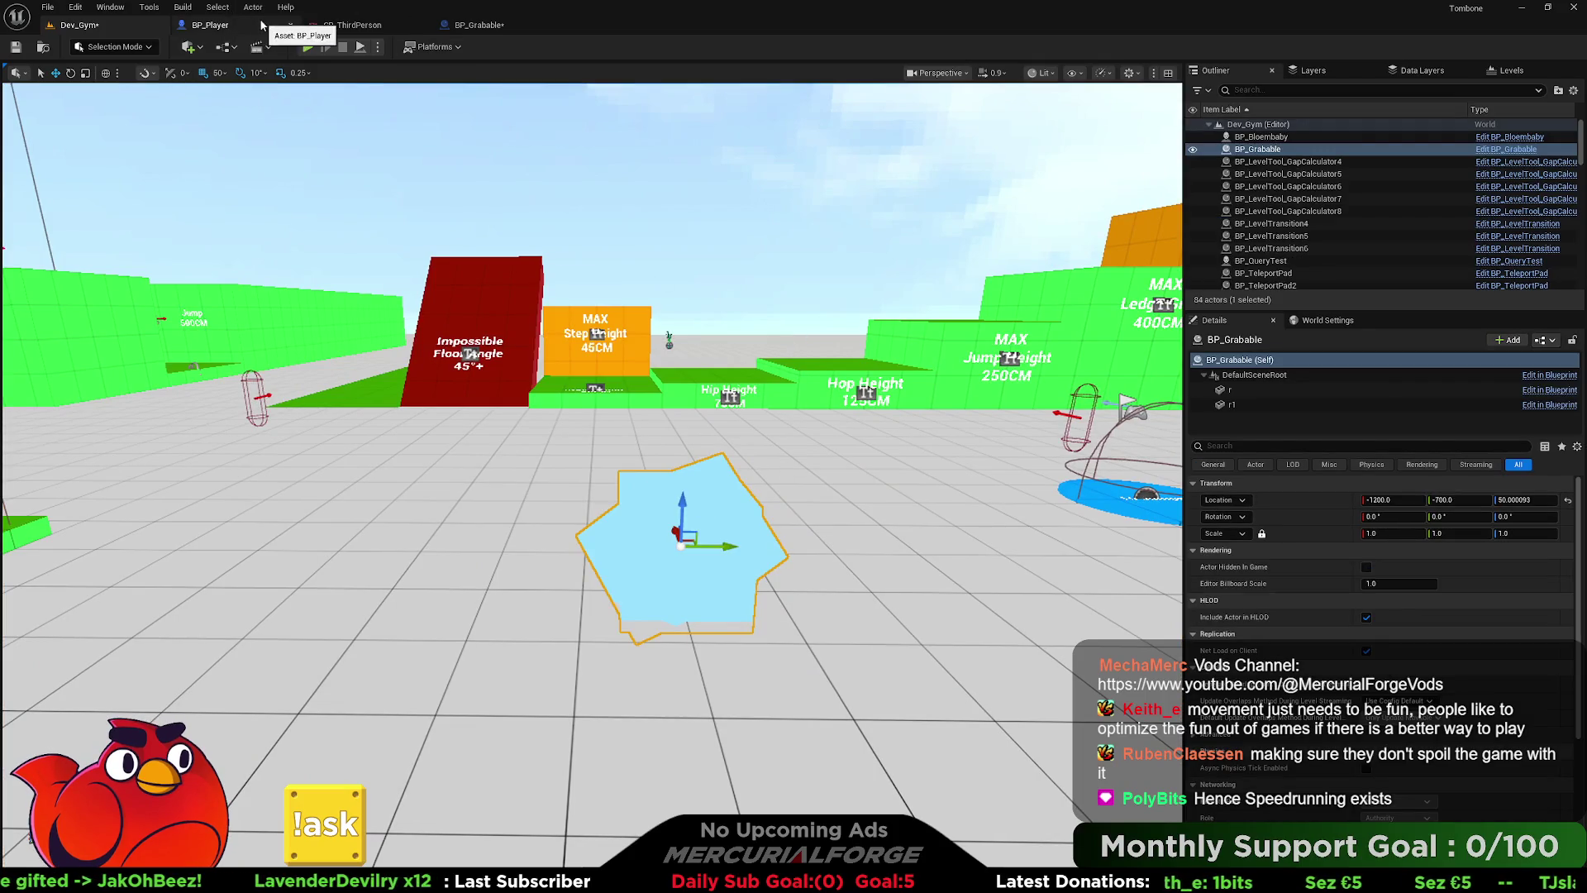
left_click(210, 25)
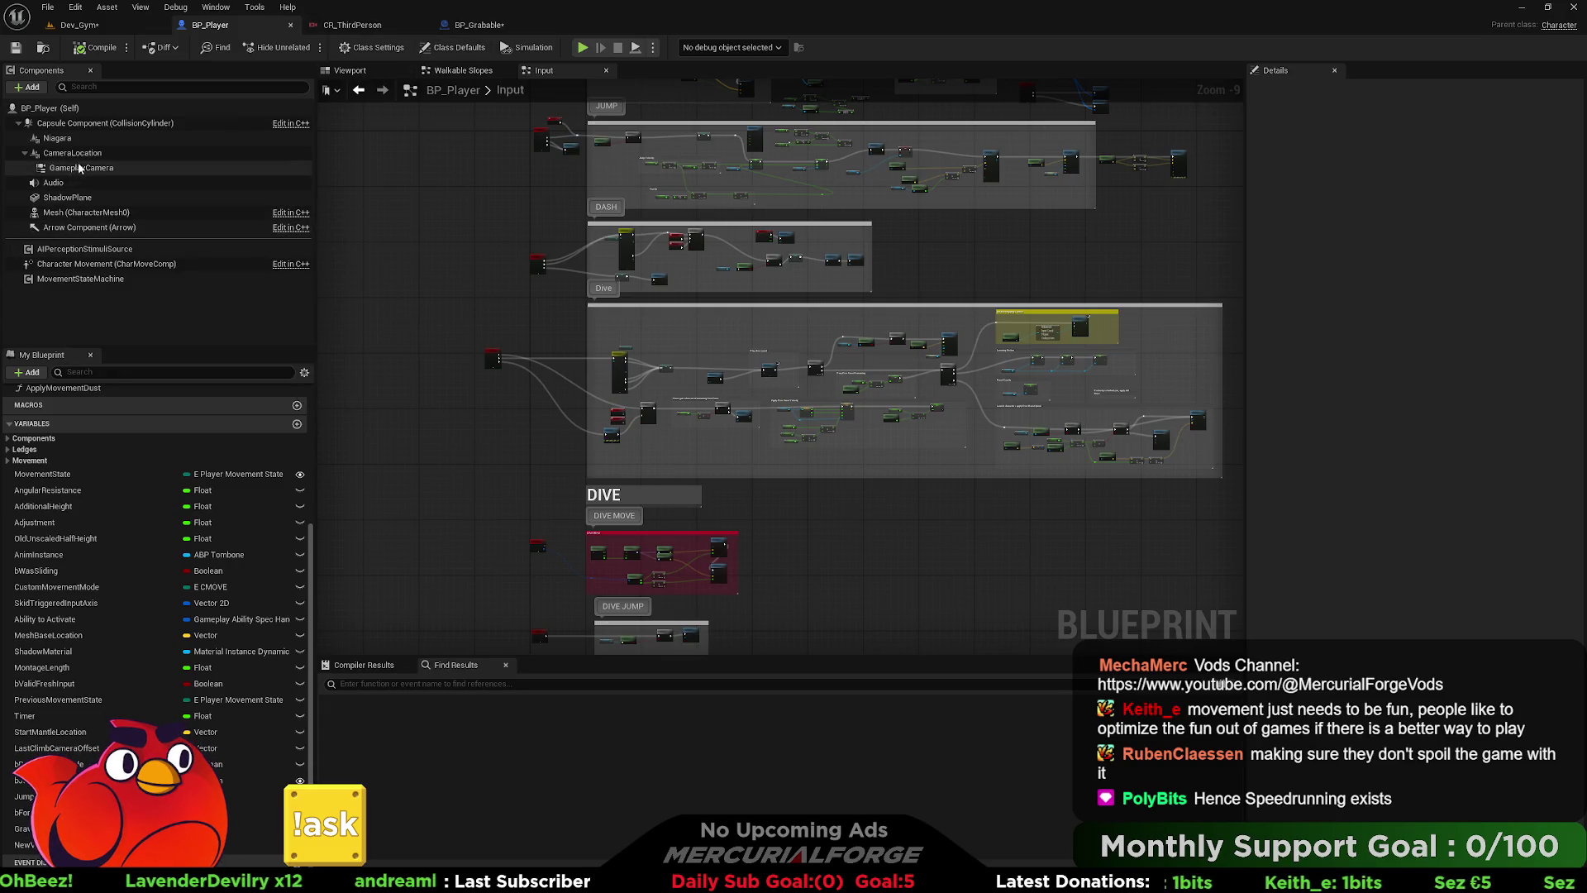
left_click(478, 25)
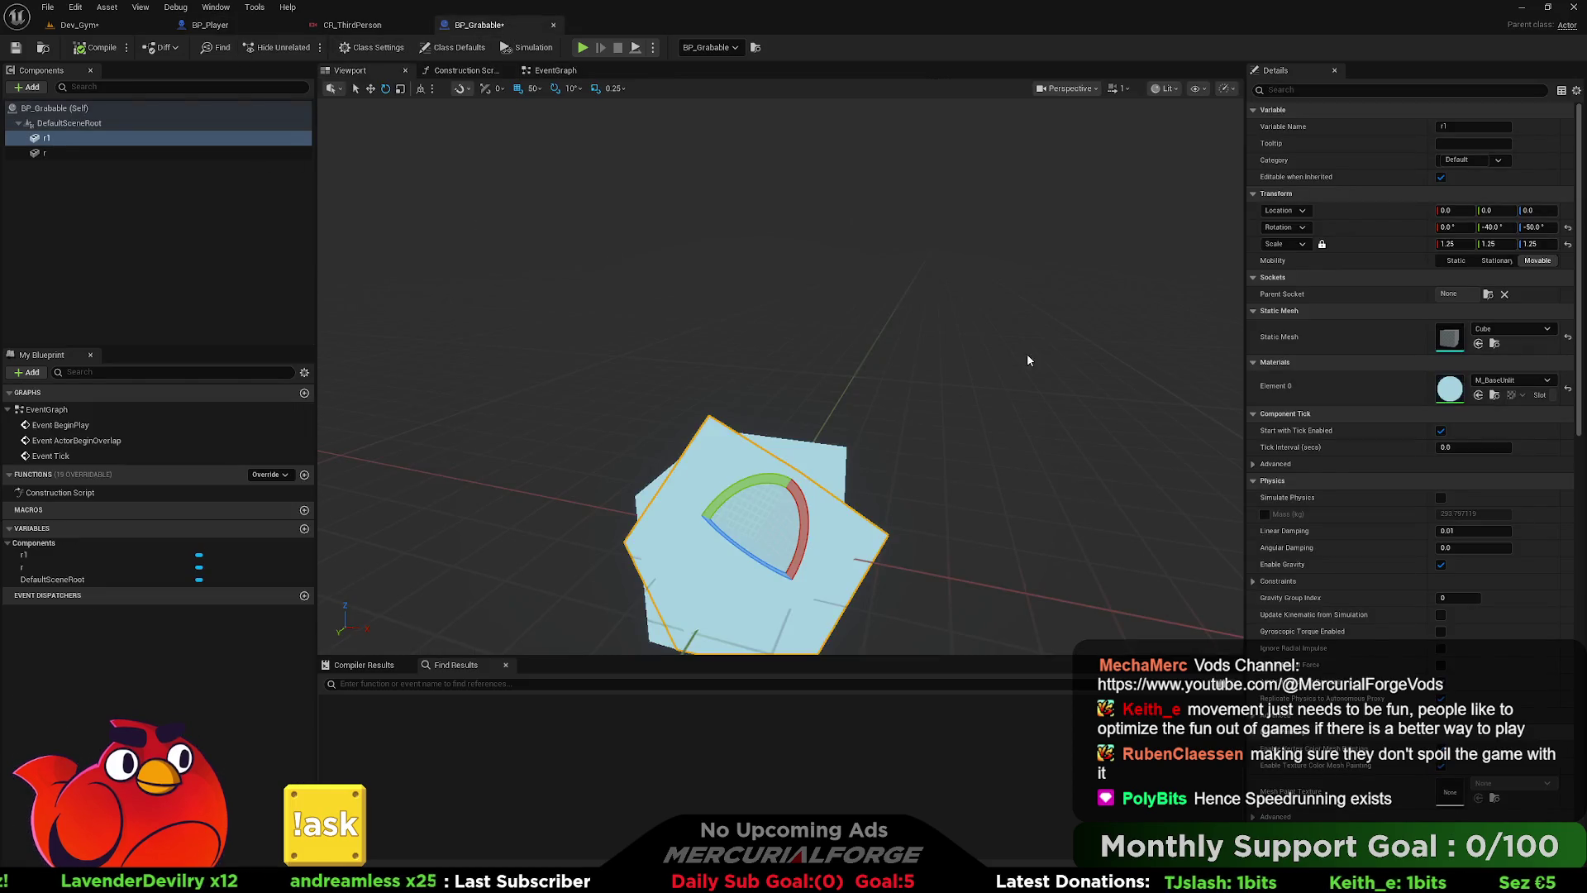
- Assign MI_Dev_Mockup to cube r1 and MI_Dev_MEDIUM to cube r
left_click(1511, 380)
scroll(1515, 554, "down", 5)
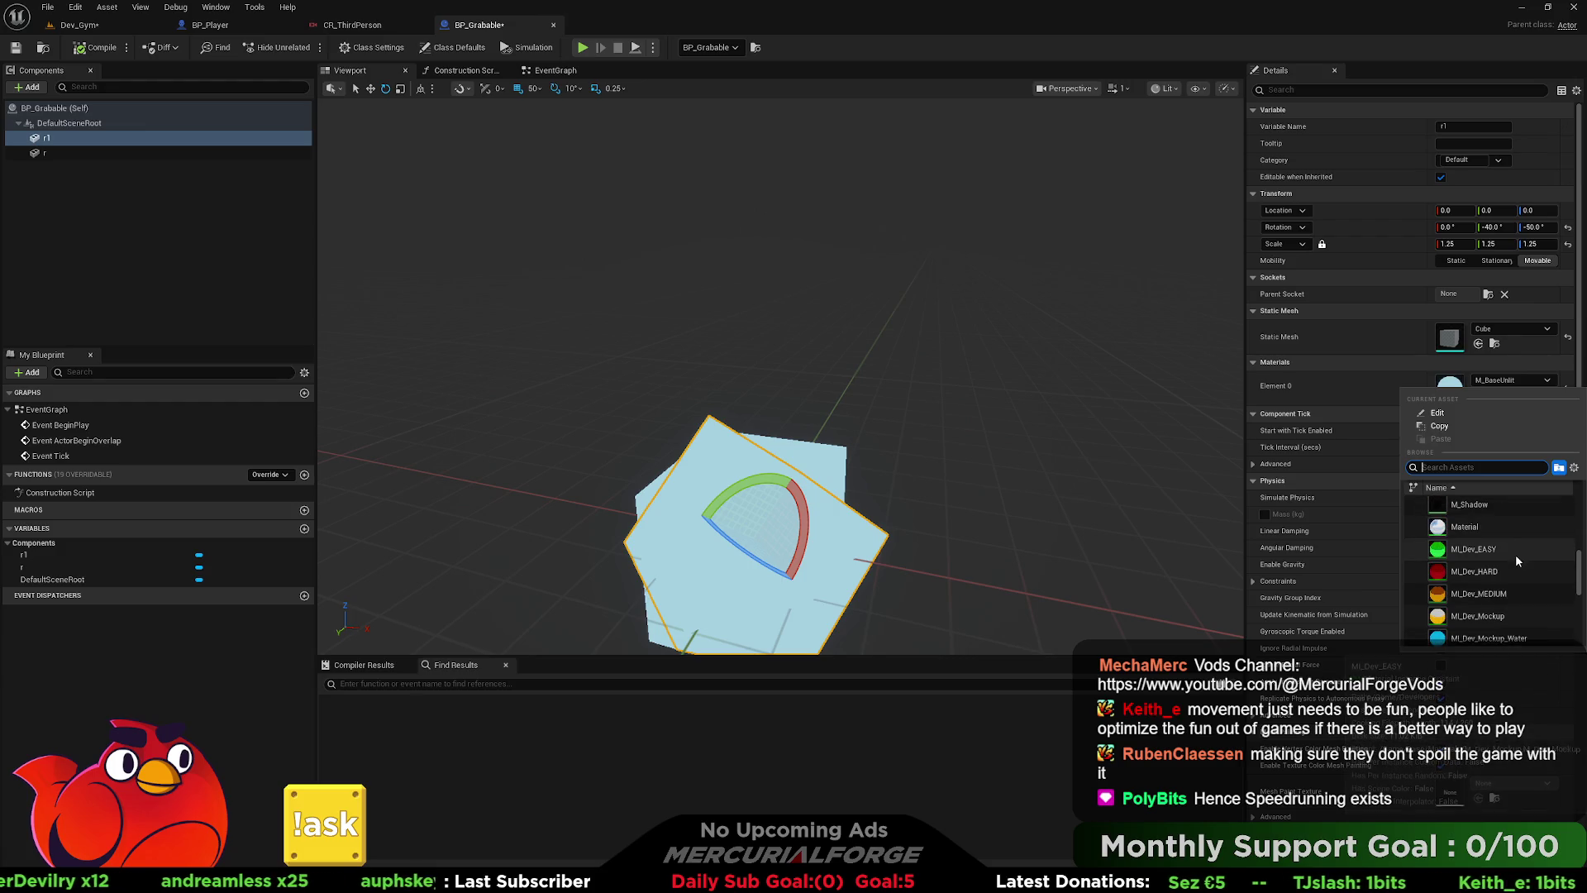
left_click(1471, 612)
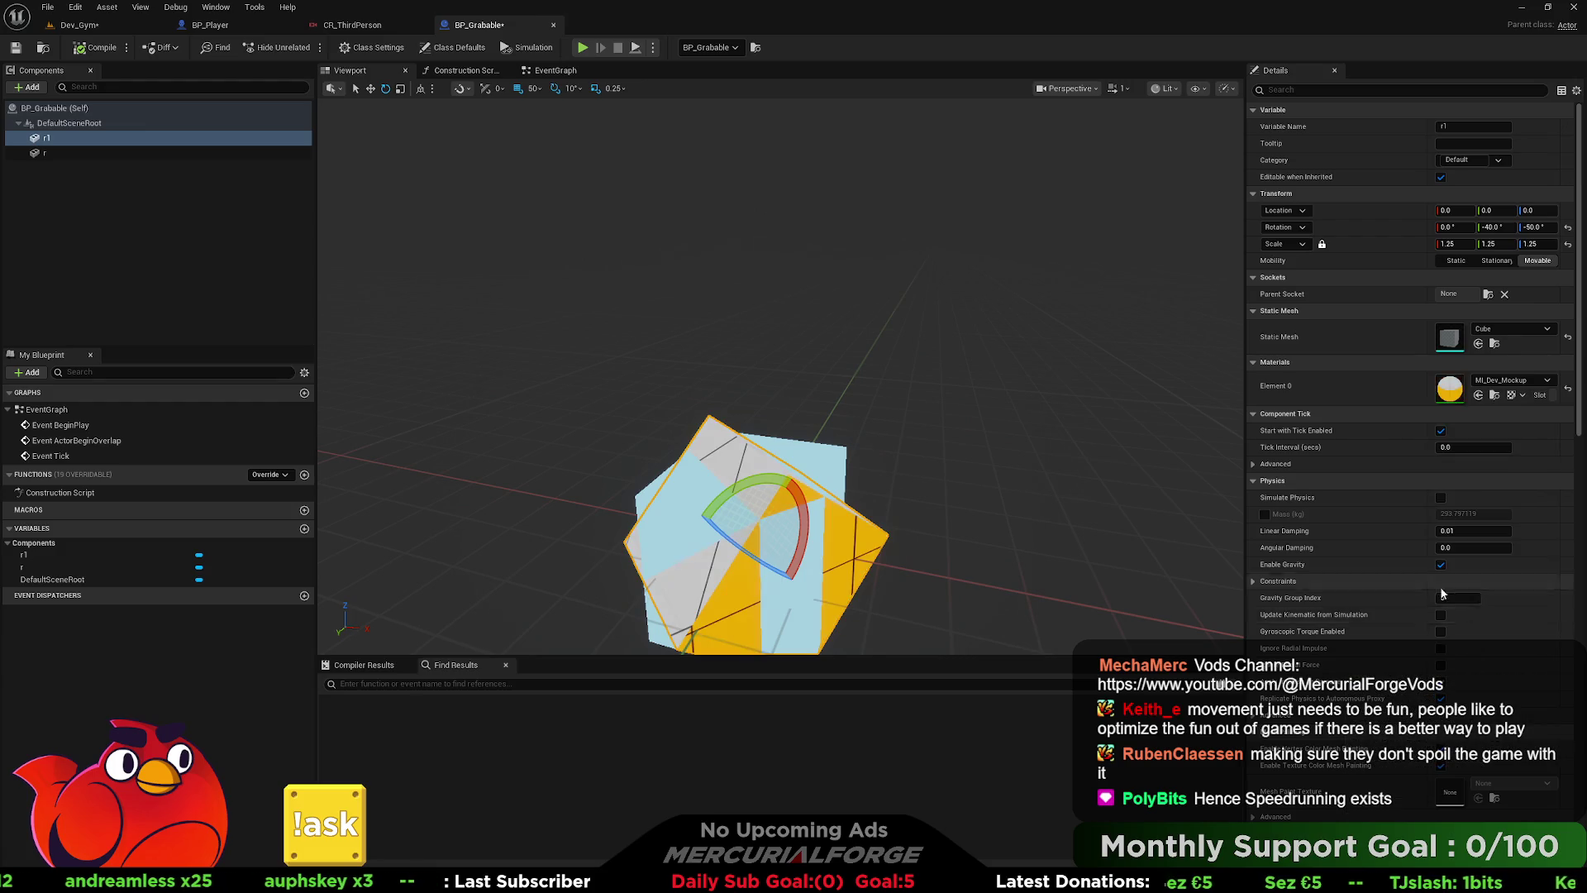
left_click(124, 152)
left_click(1528, 381)
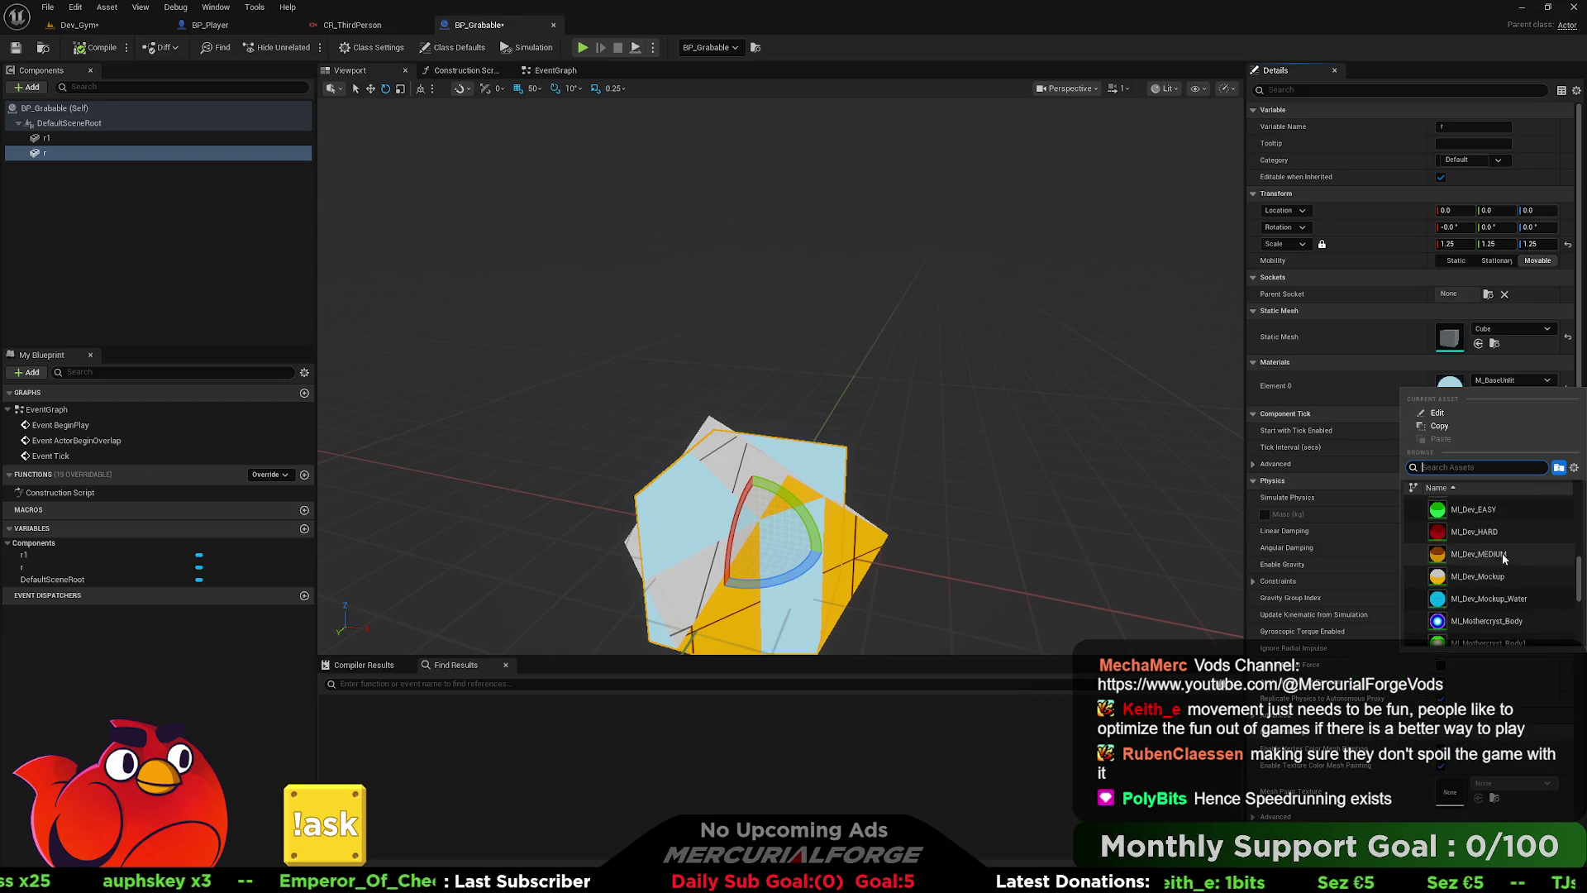
left_click(1501, 554)
- Compile the blueprint and view the now-orange object in the Dev_Gym level
left_click(86, 48)
left_click(88, 26)
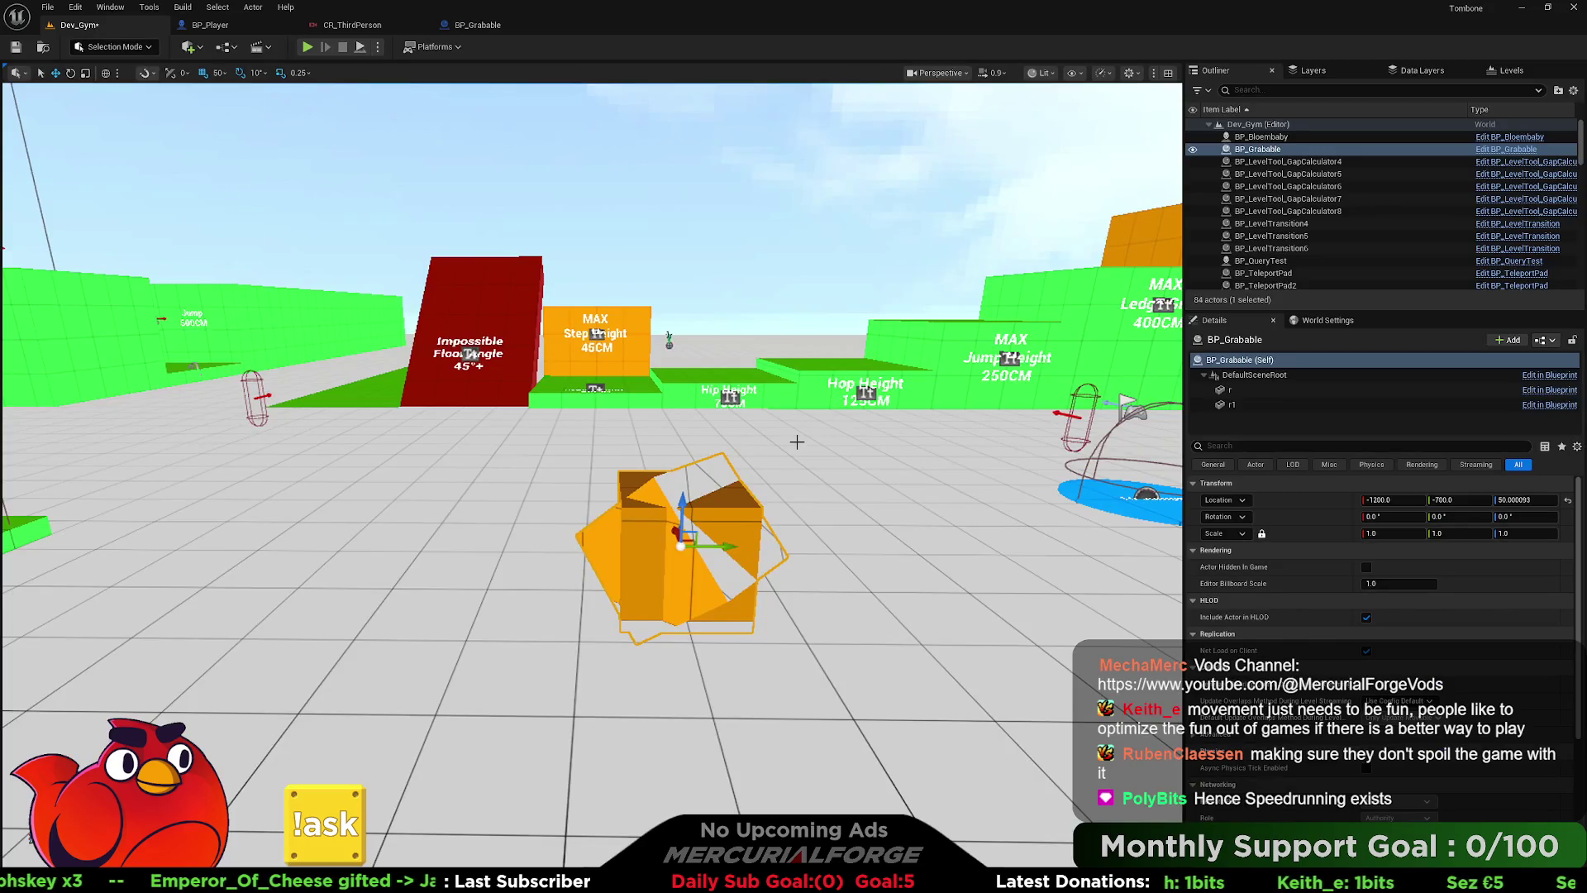
left_click(734, 308)
mouse_move(733, 308)
left_mouse_down()
mouse_move(636, 309)
mouse_move(698, 311)
left_mouse_up()
left_click(228, 27)
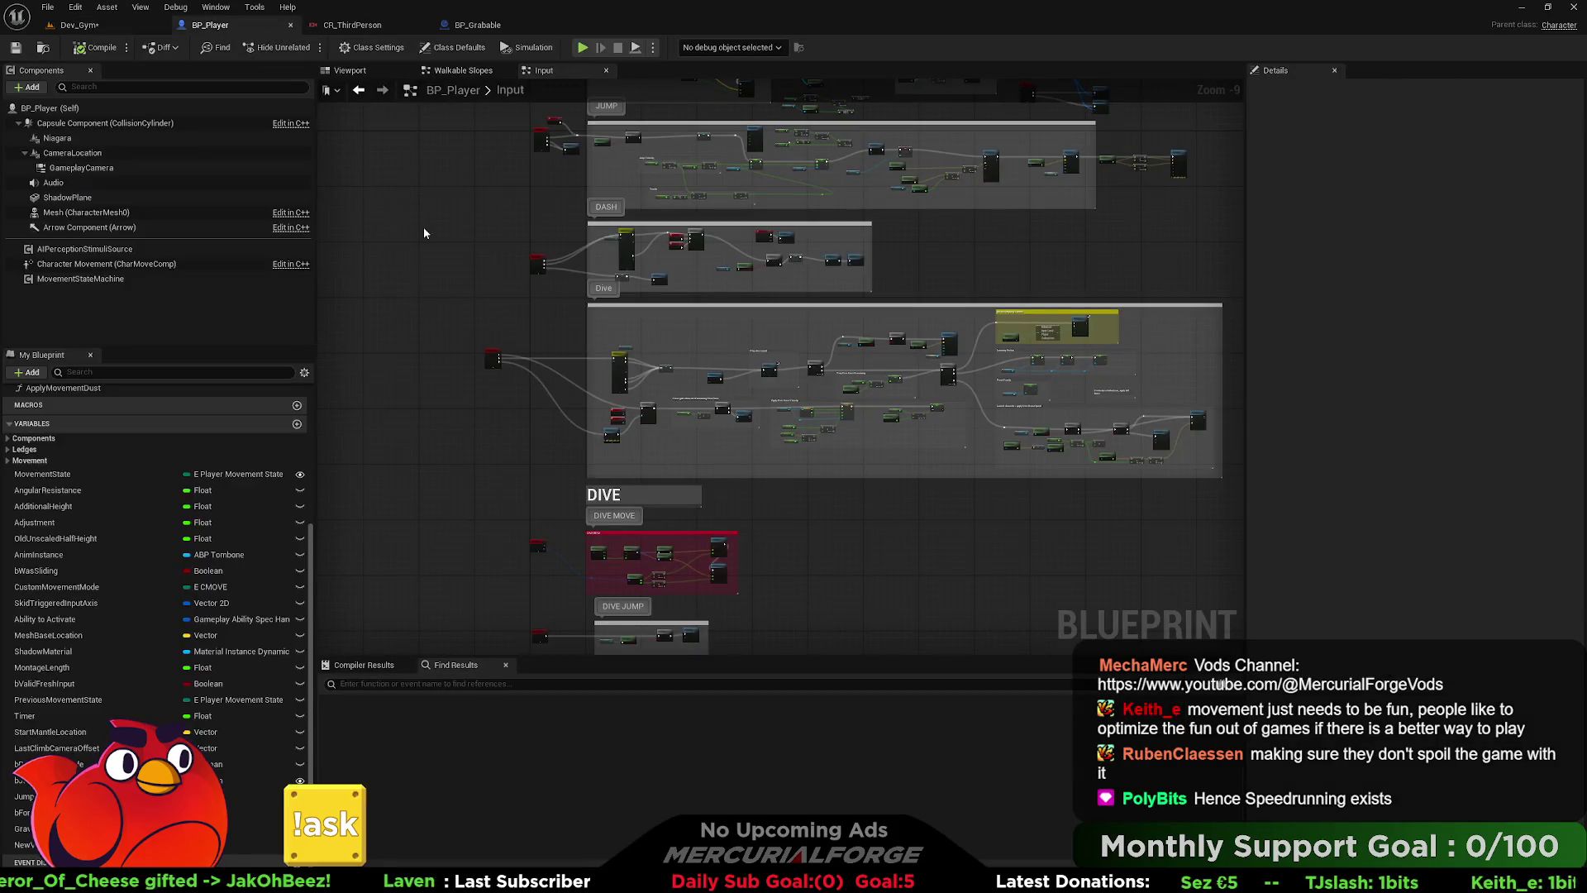
left_click(478, 25)
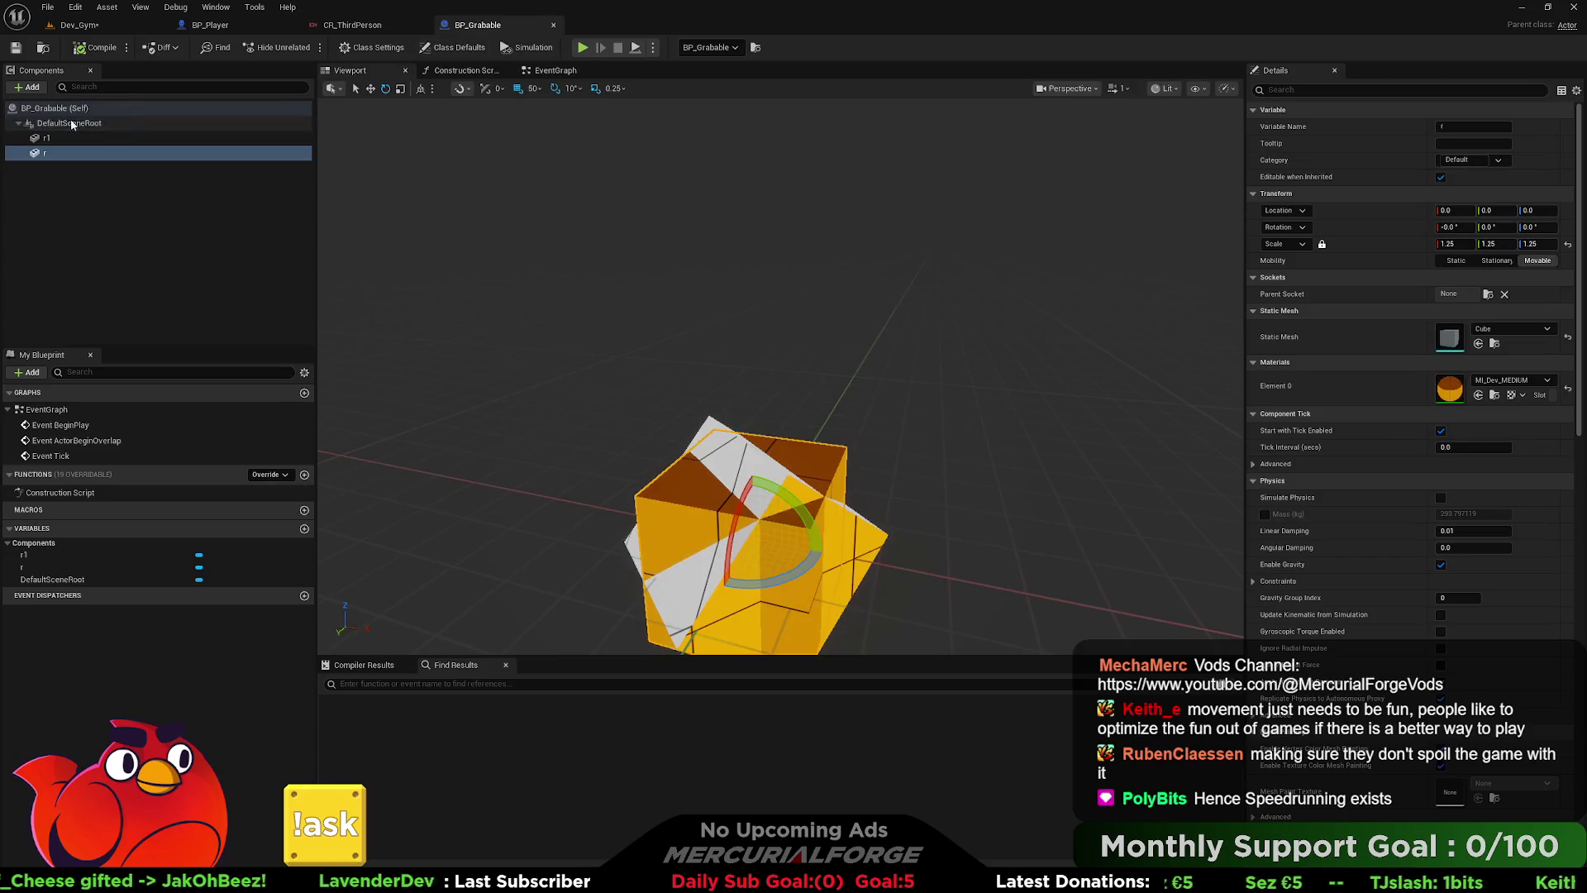
left_click(27, 87)
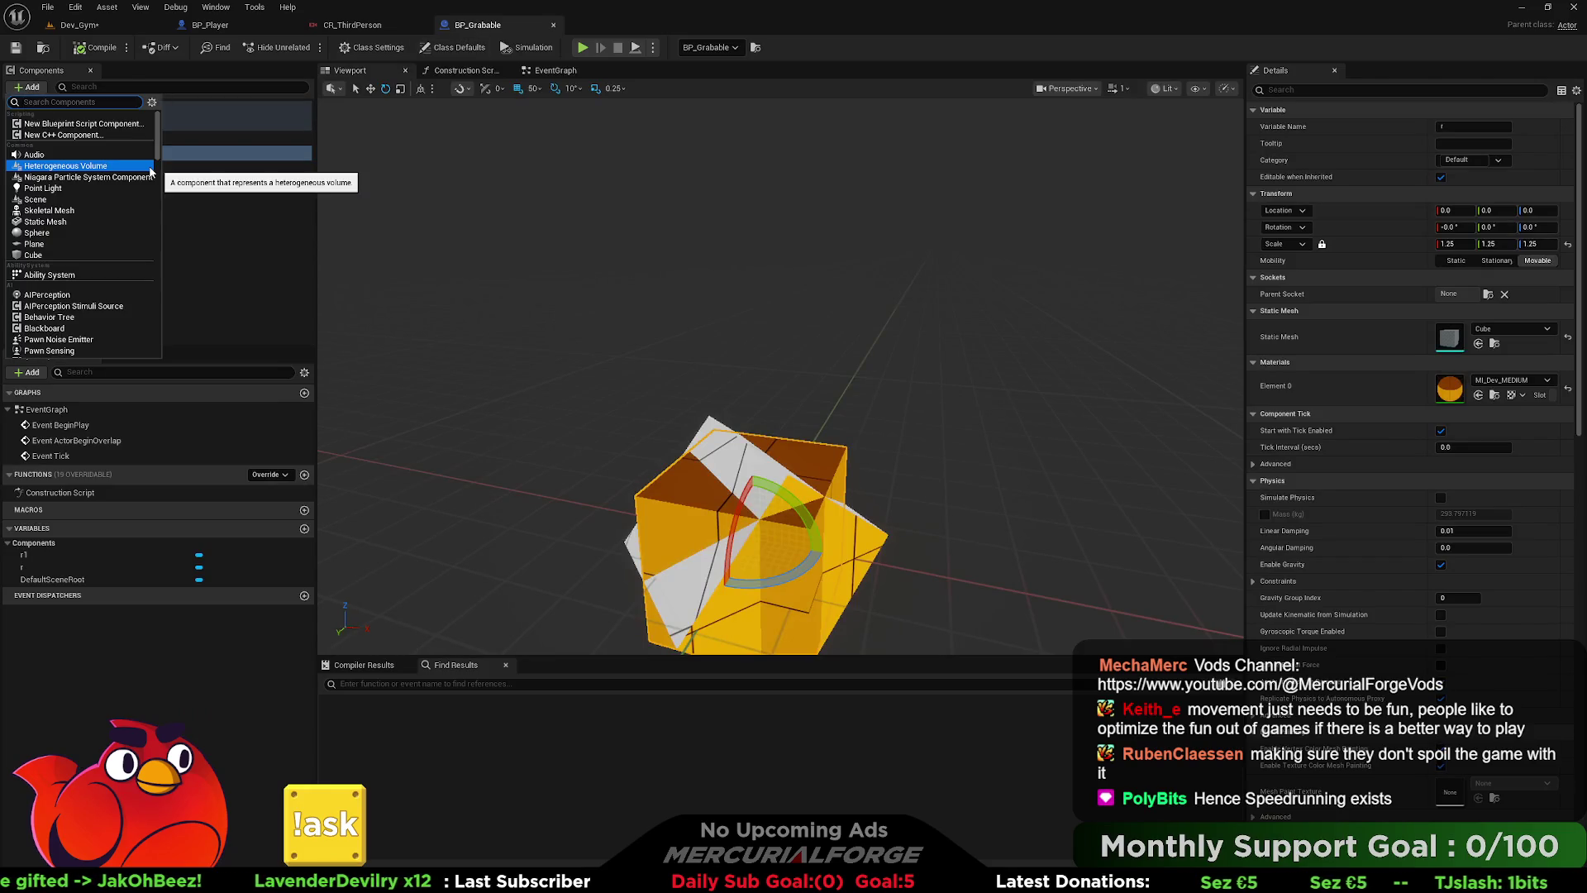
- Add a Sphere Collision component named Sphere to BP_Grabable
type("coll")
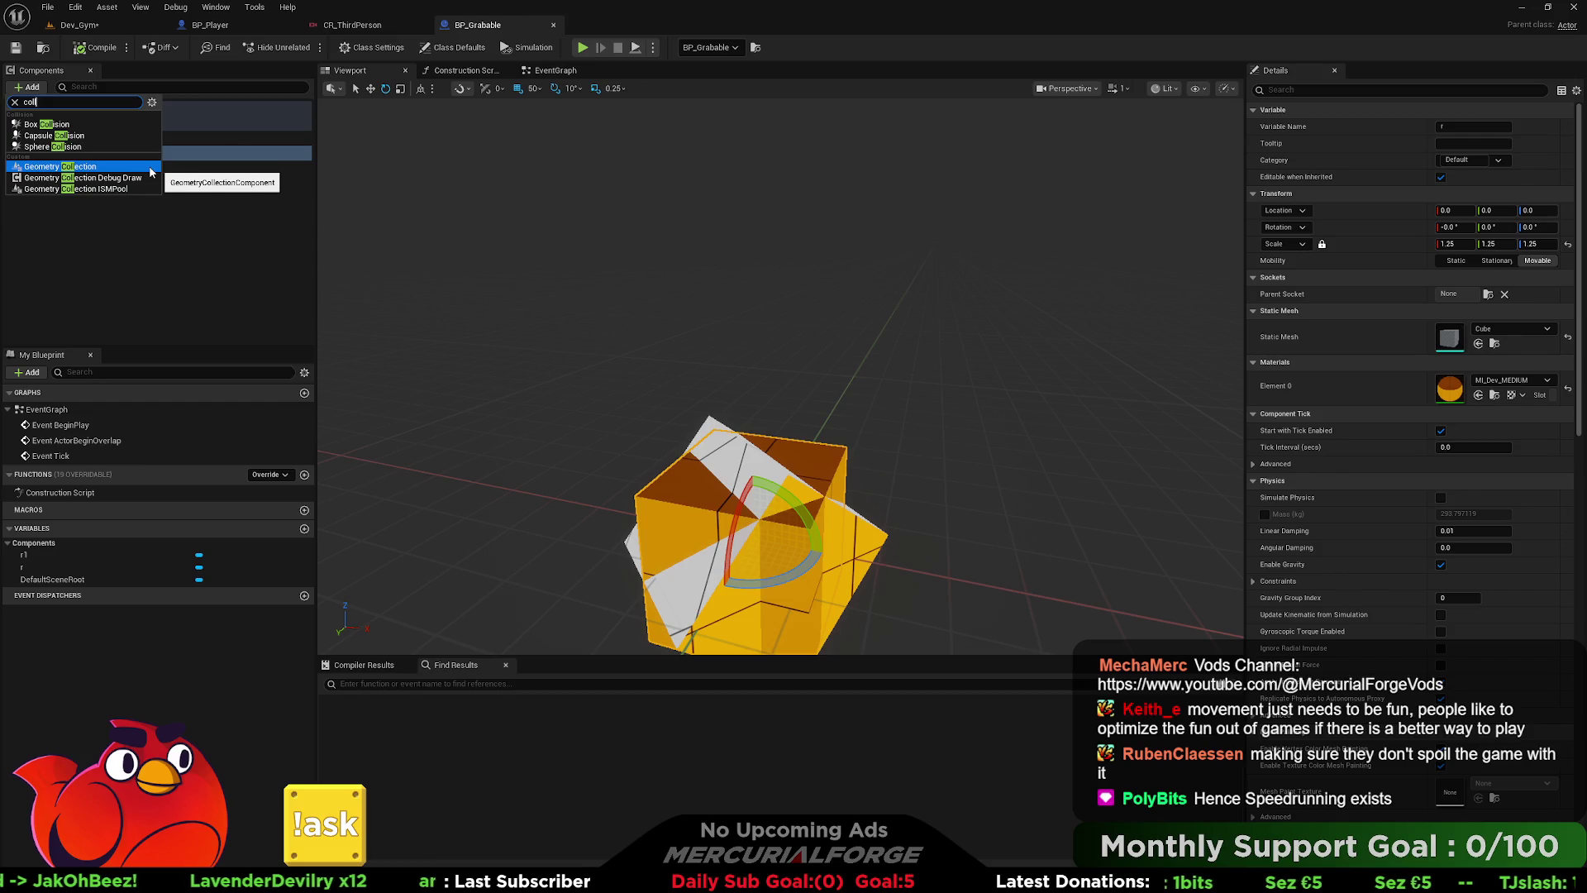
left_click(53, 146)
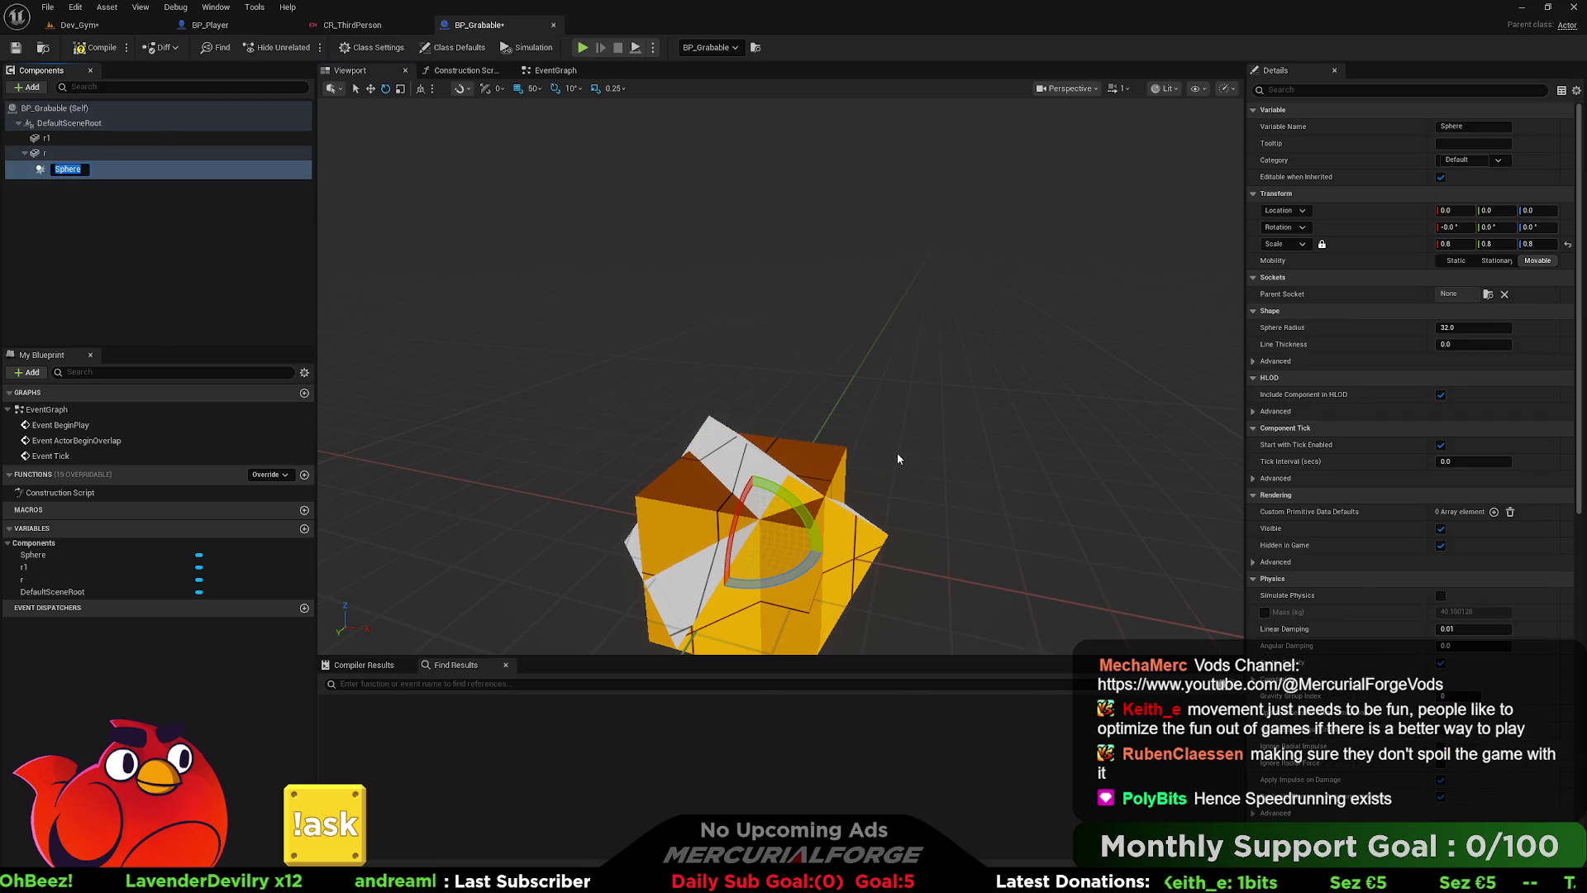
left_click_drag(899, 460, 878, 457)
left_click(50, 153)
- Attach Sphere directly under DefaultSceneRoot and enlarge its radius to about 124
left_click(71, 169)
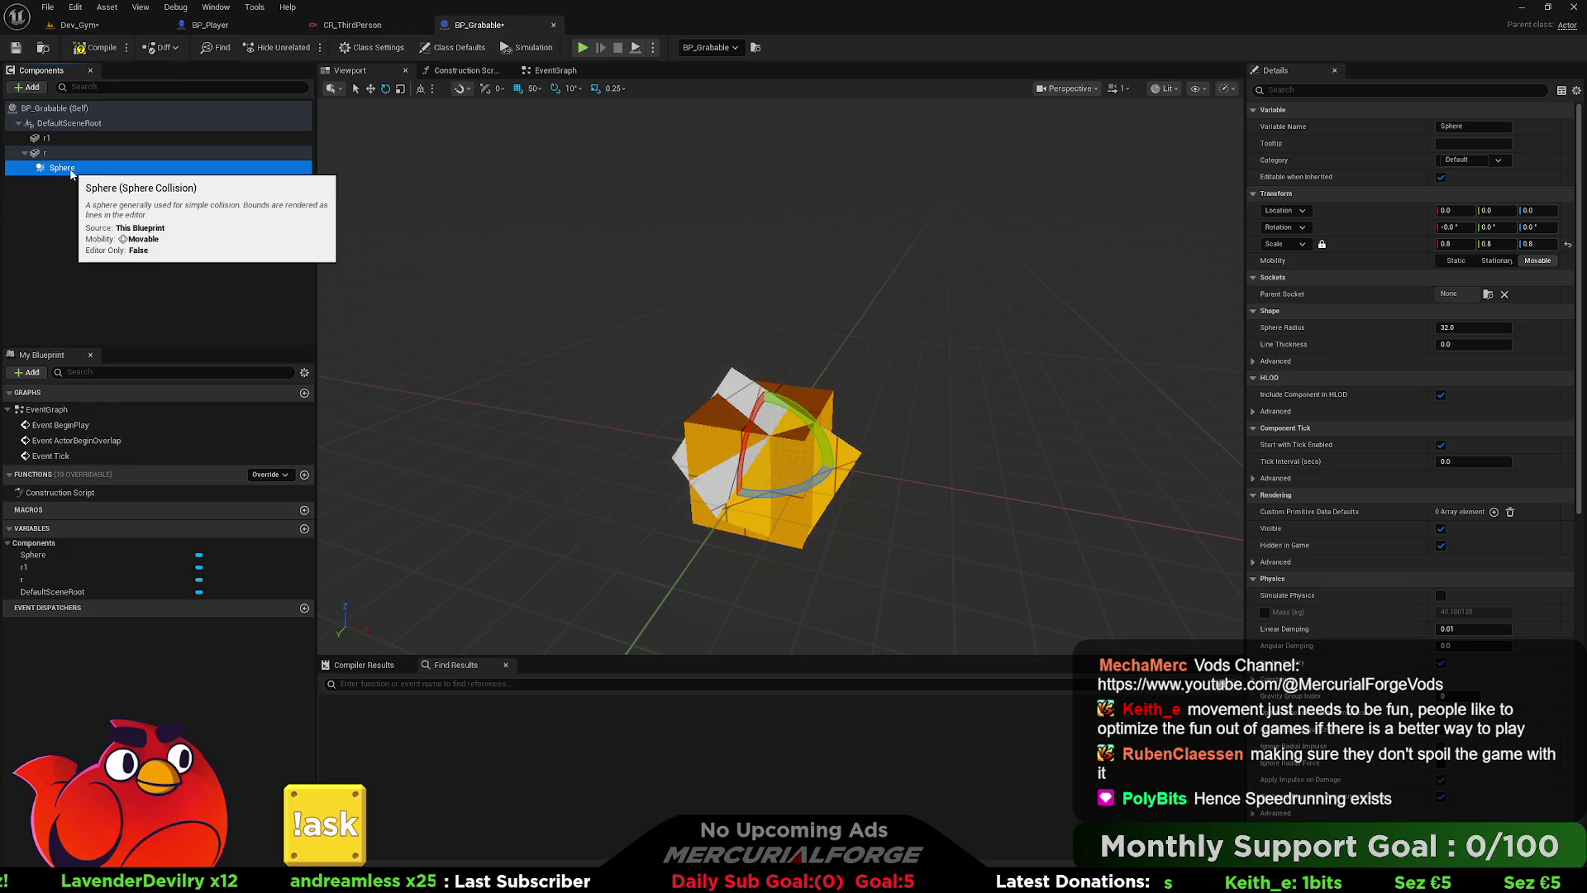
left_click_drag(71, 168, 60, 126)
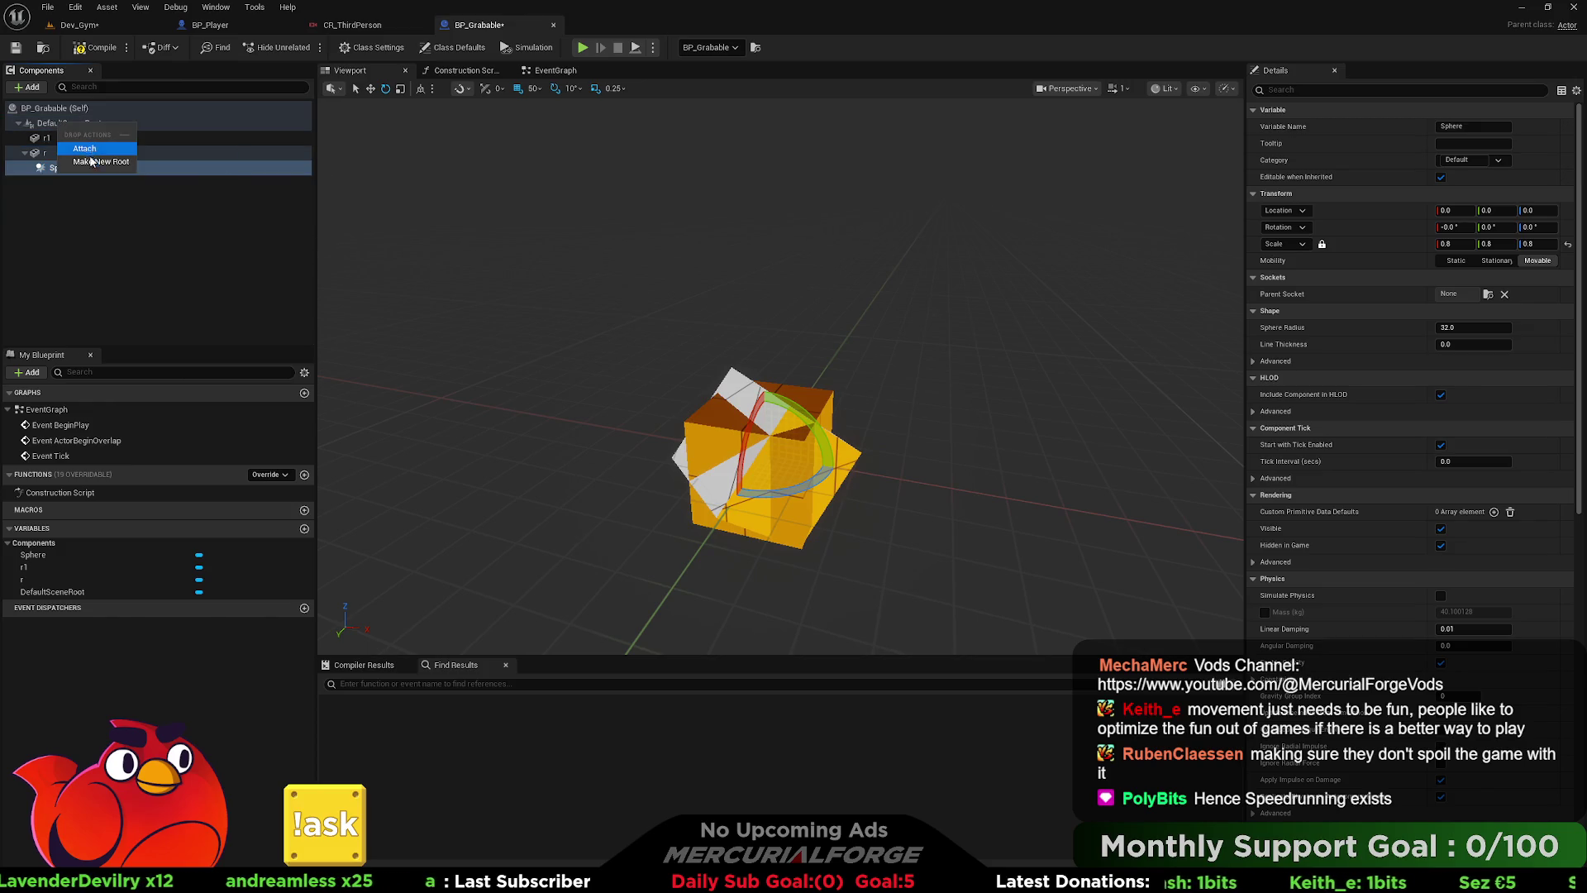
left_click(84, 149)
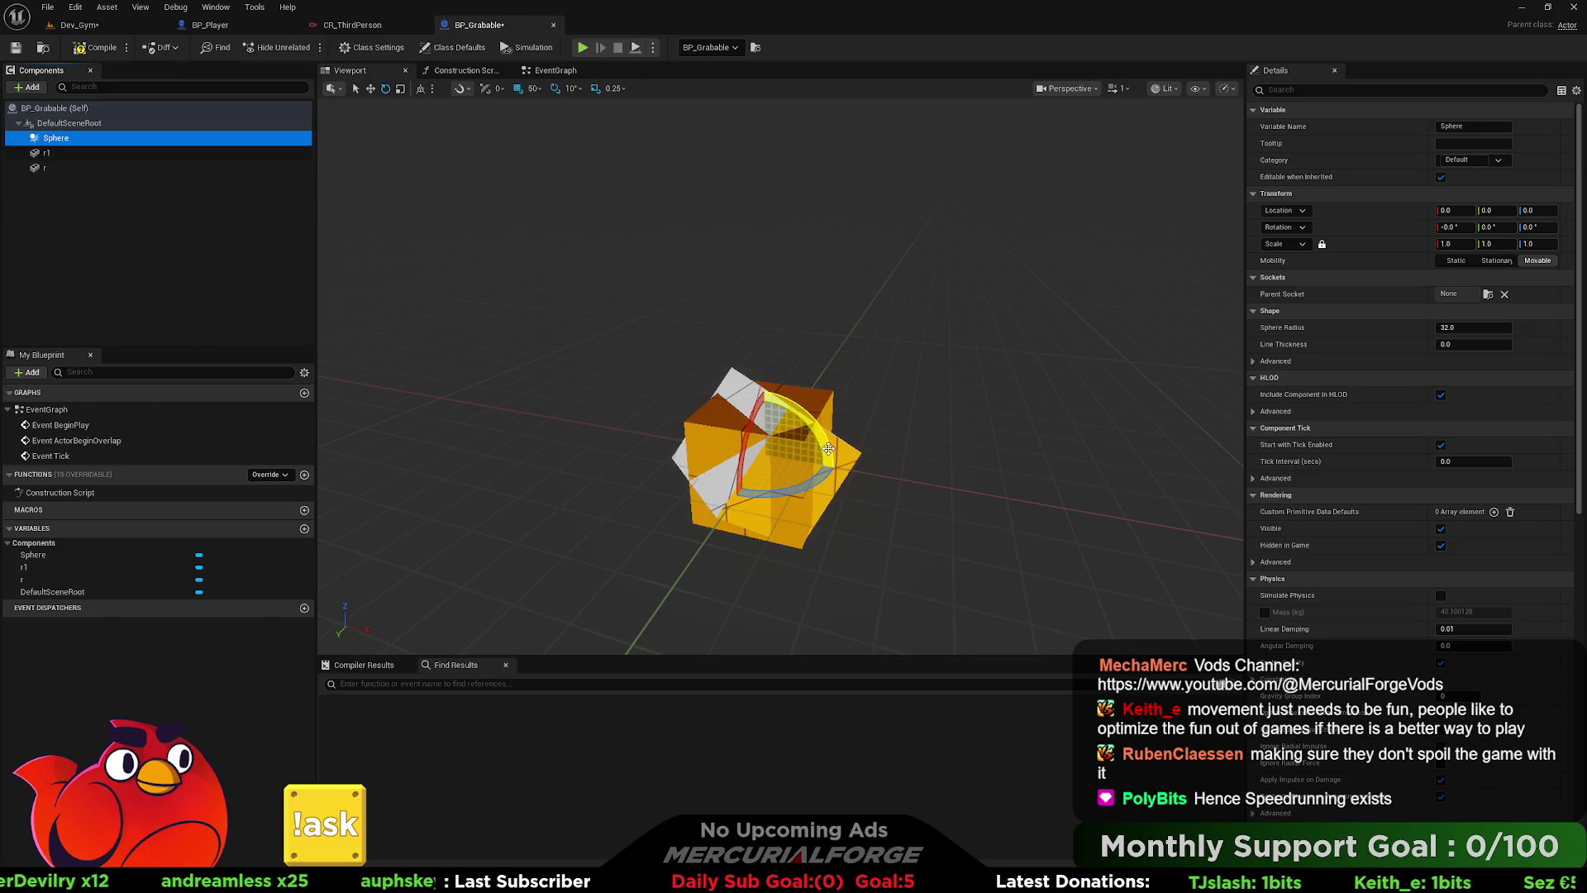
left_click_drag(828, 449, 791, 447)
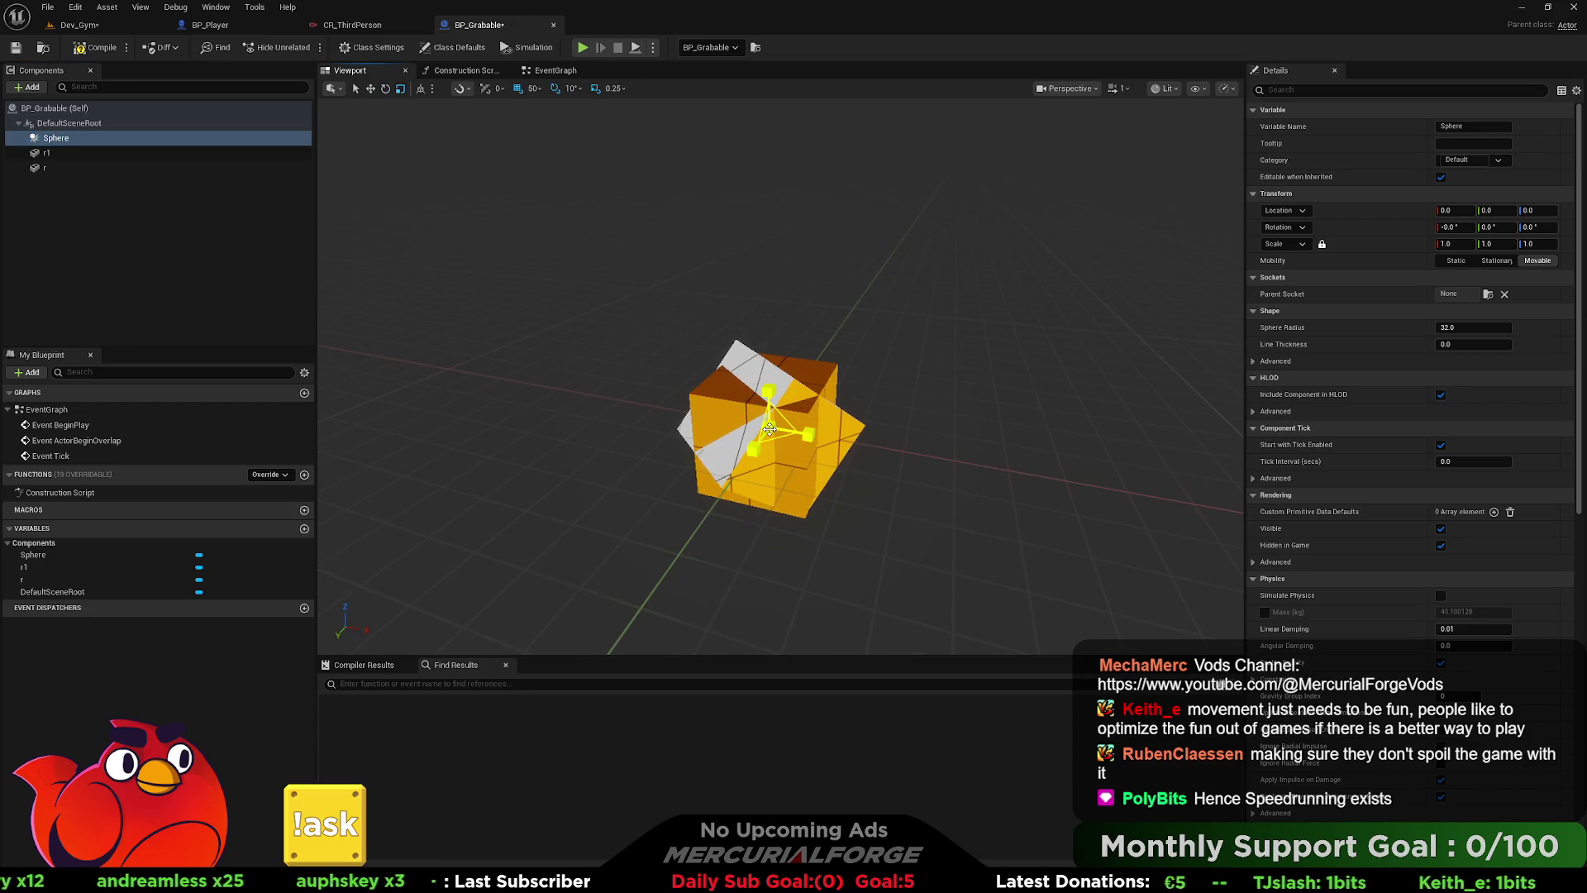
mouse_move(1474, 328)
left_mouse_down()
mouse_move(1529, 328)
mouse_move(1480, 327)
mouse_move(1496, 327)
left_mouse_up()
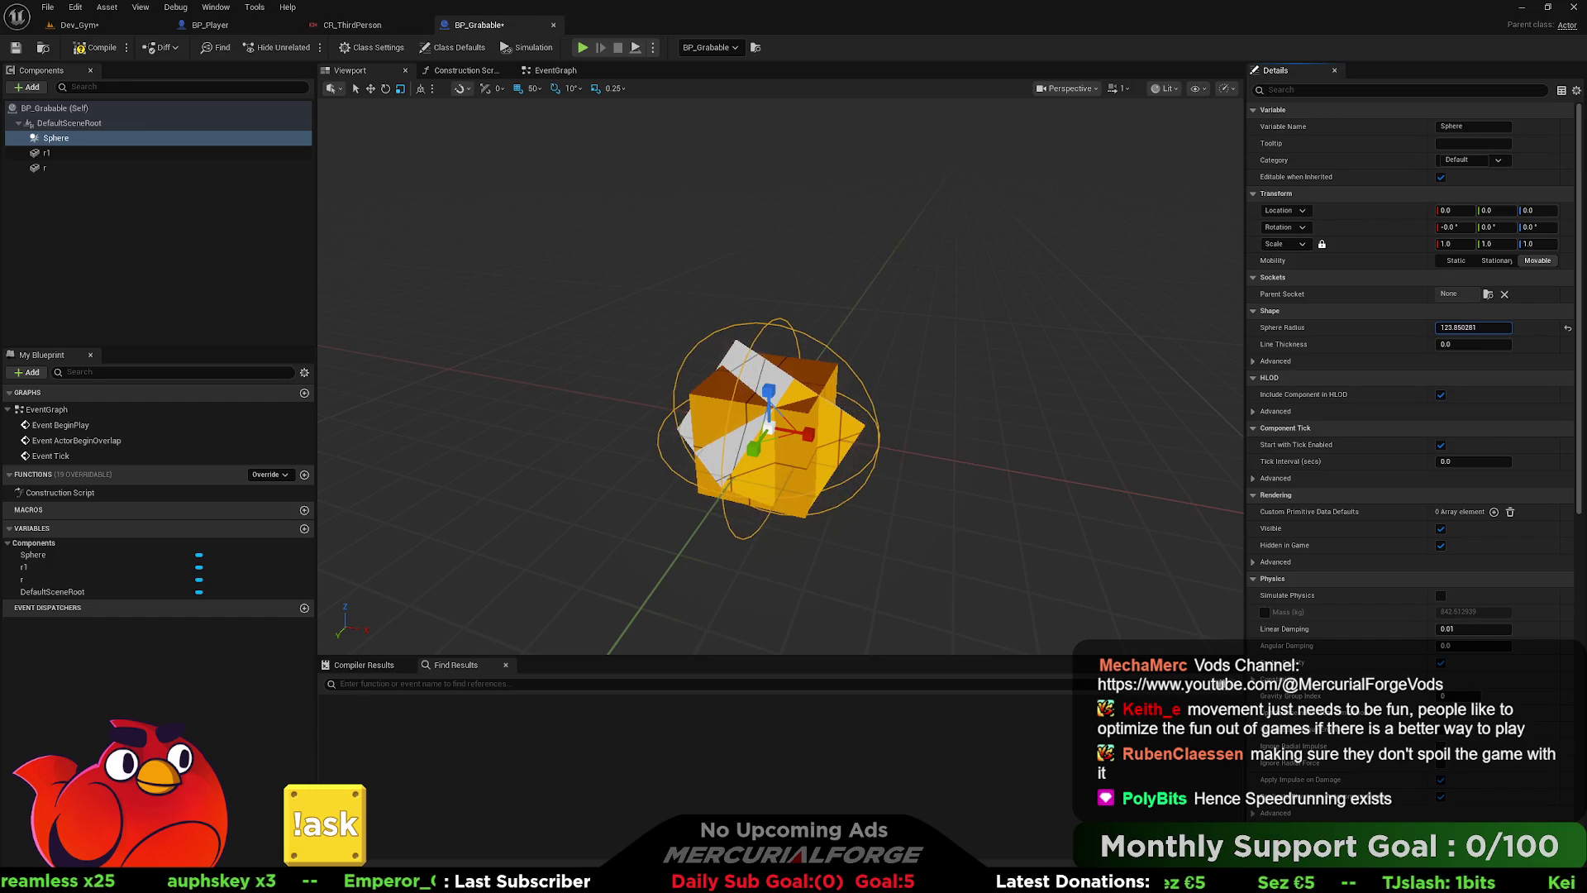
mouse_move(1016, 323)
left_mouse_down()
mouse_move(1066, 324)
mouse_move(855, 326)
left_mouse_up()
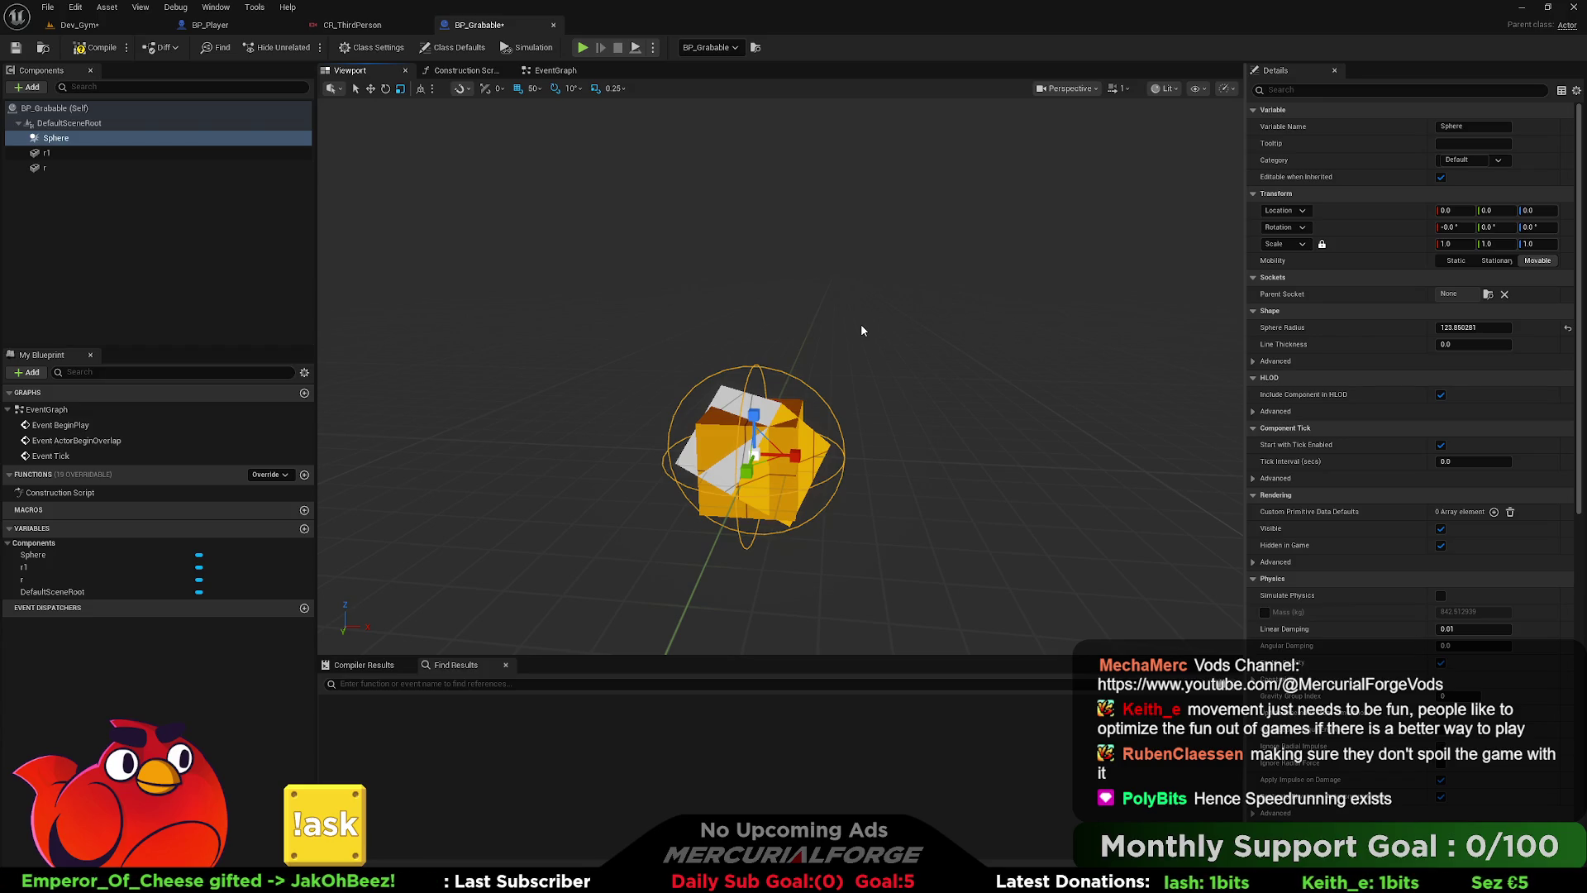
- Add a new folder named Interfaces under Content/Base and open it
key("ctrl+space")
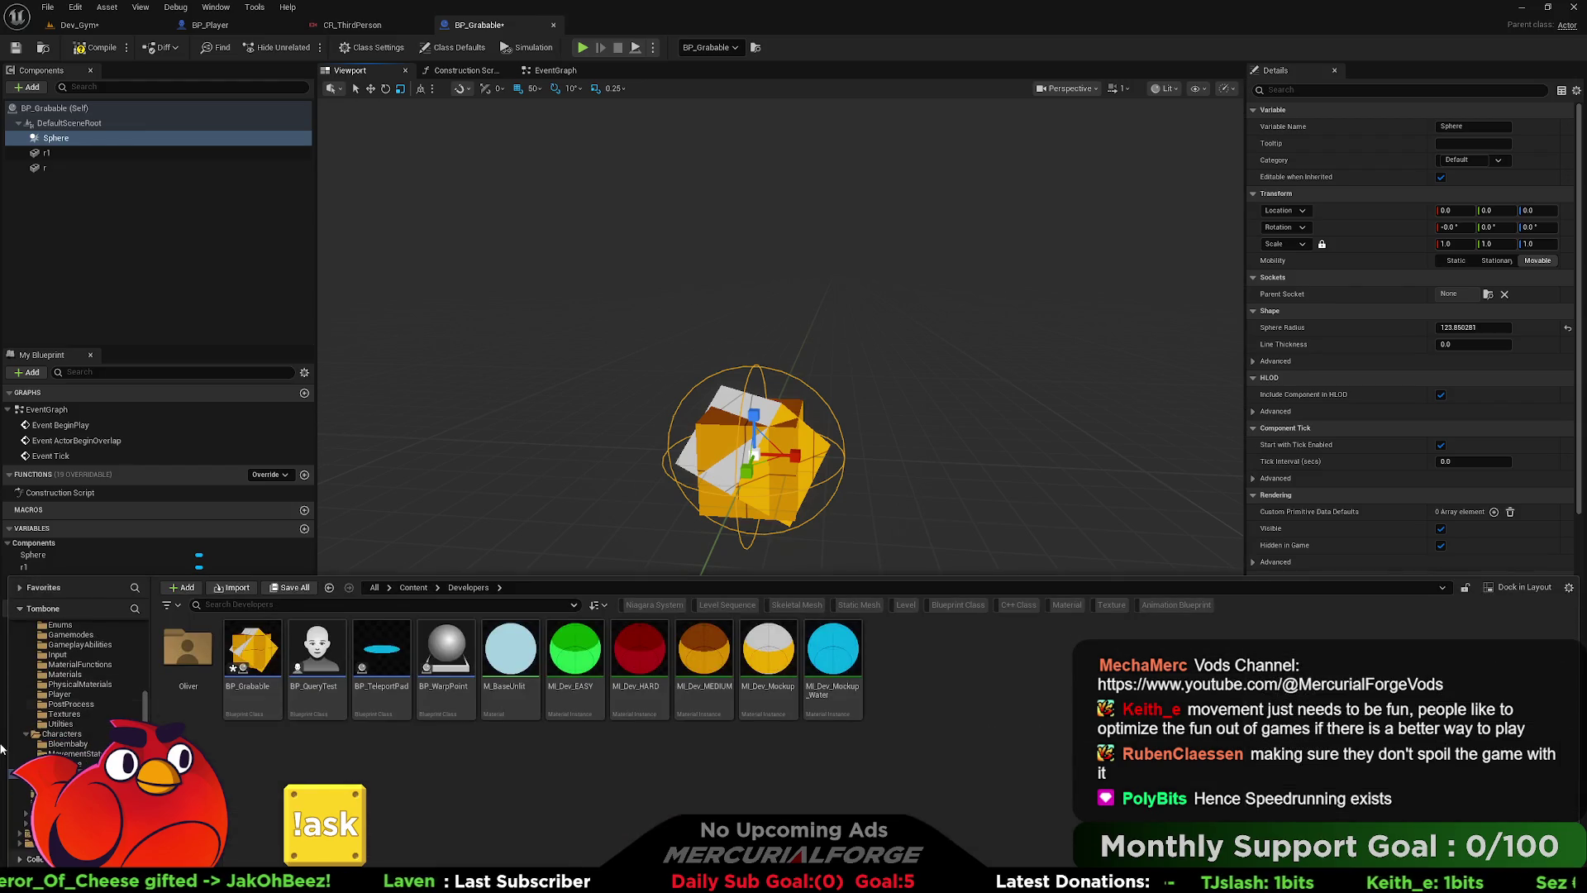
left_click(66, 665)
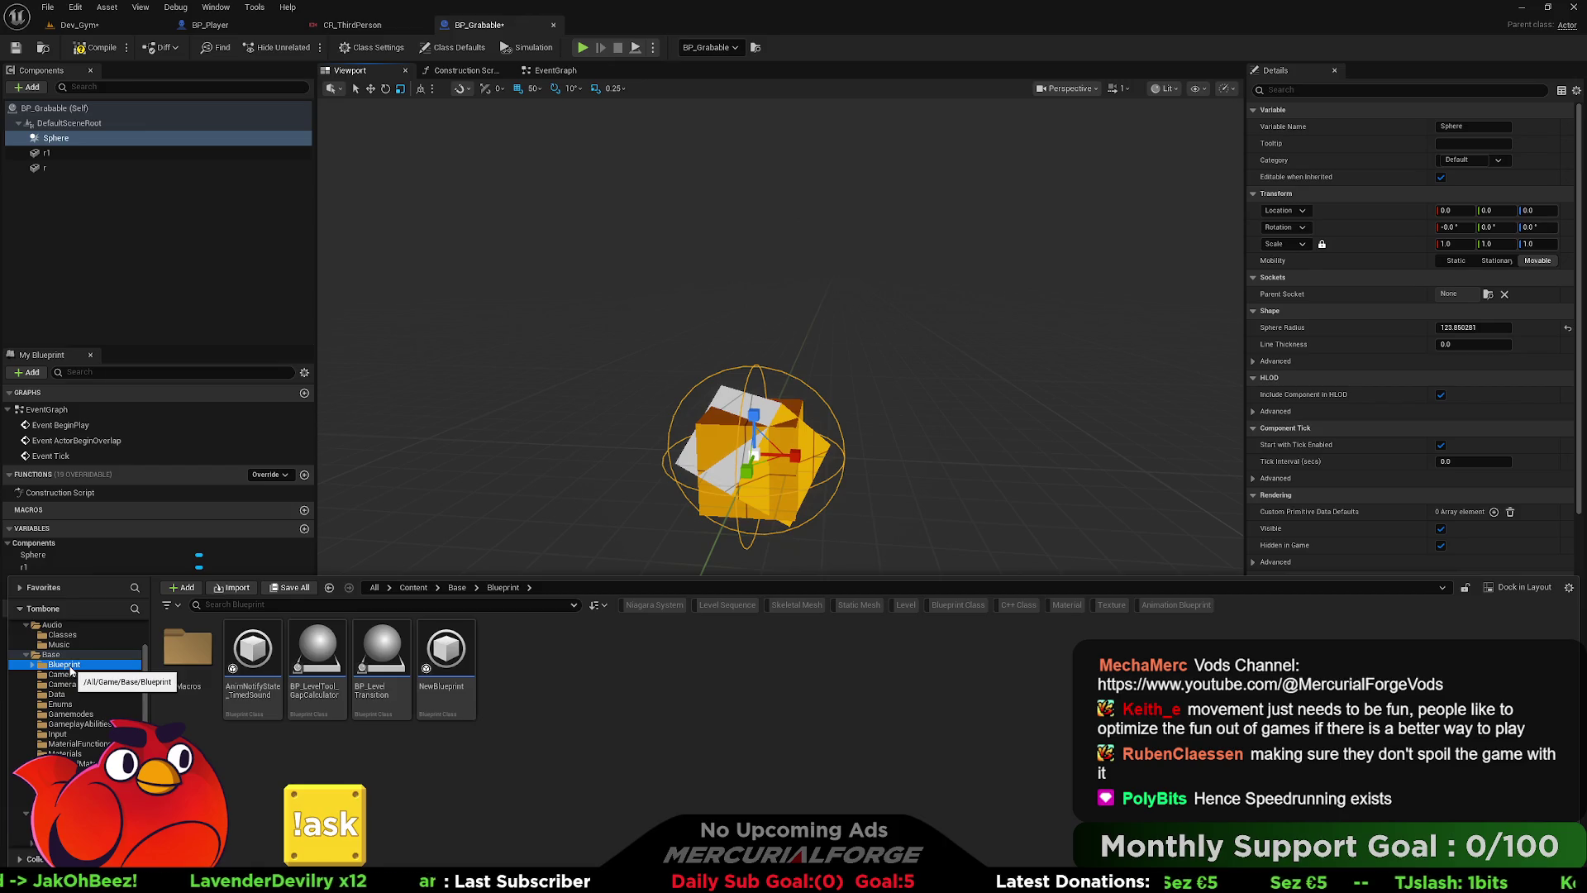
left_click(52, 654)
right_click(444, 751)
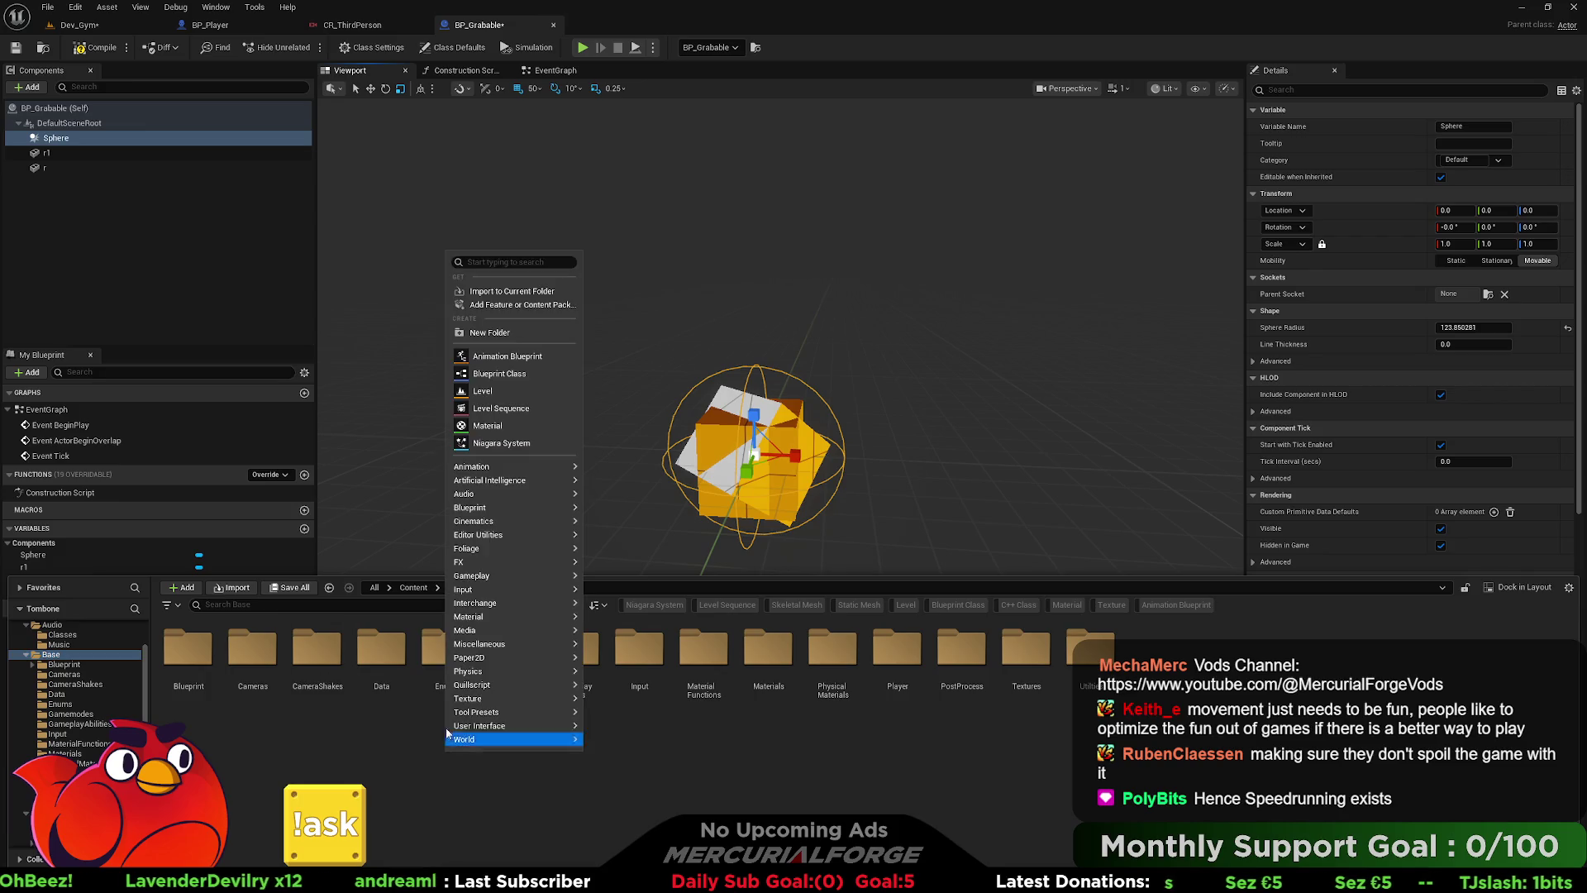
left_click(497, 333)
type("Interfaces")
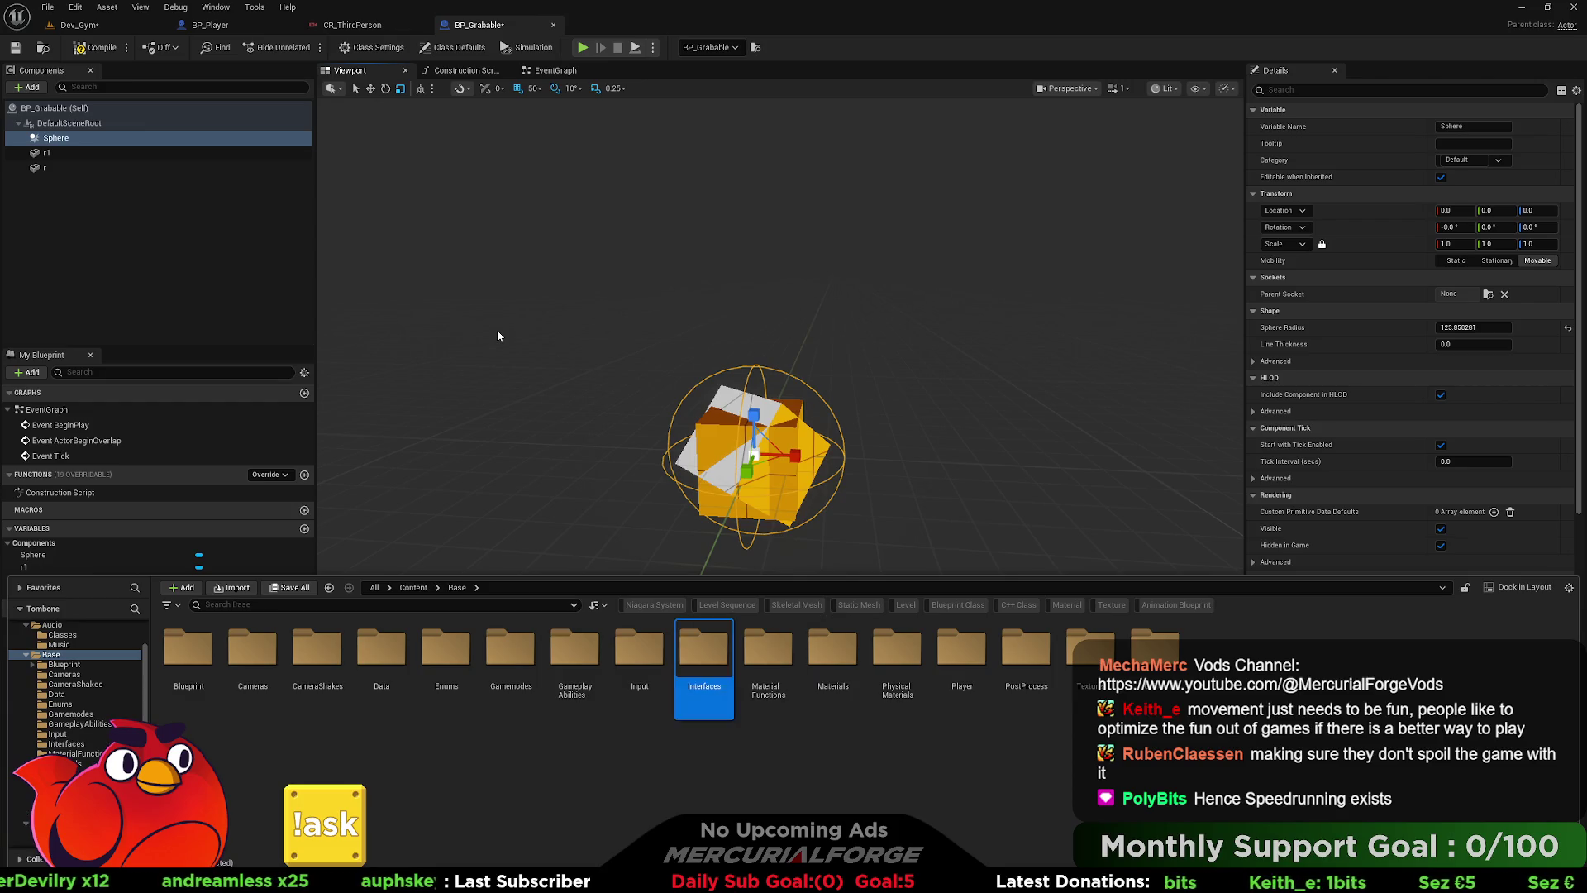
key("Return")
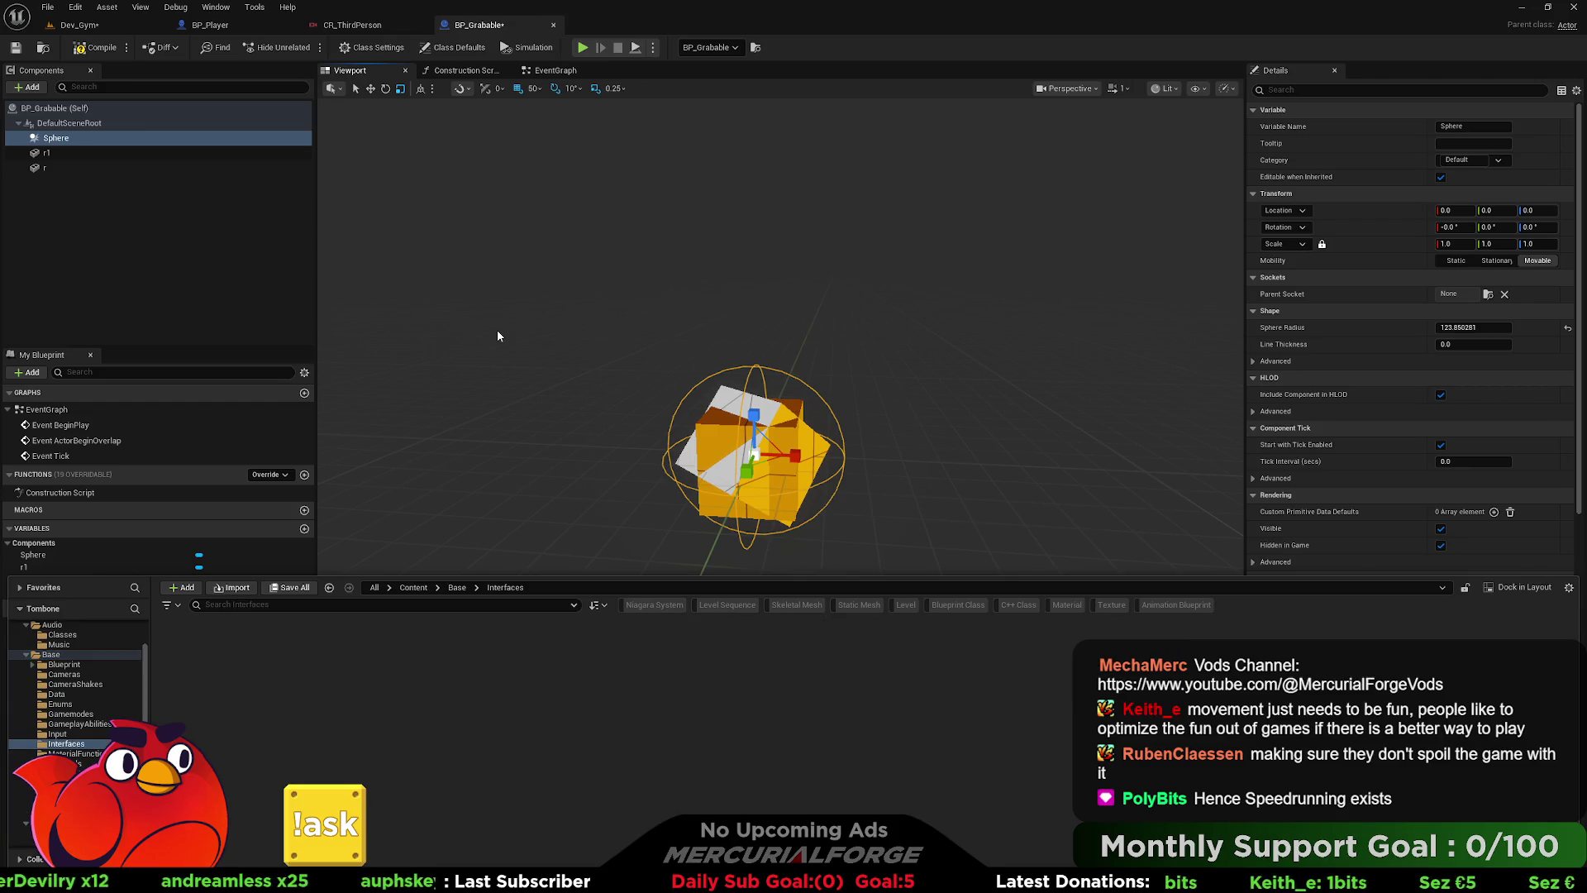
right_click(523, 771)
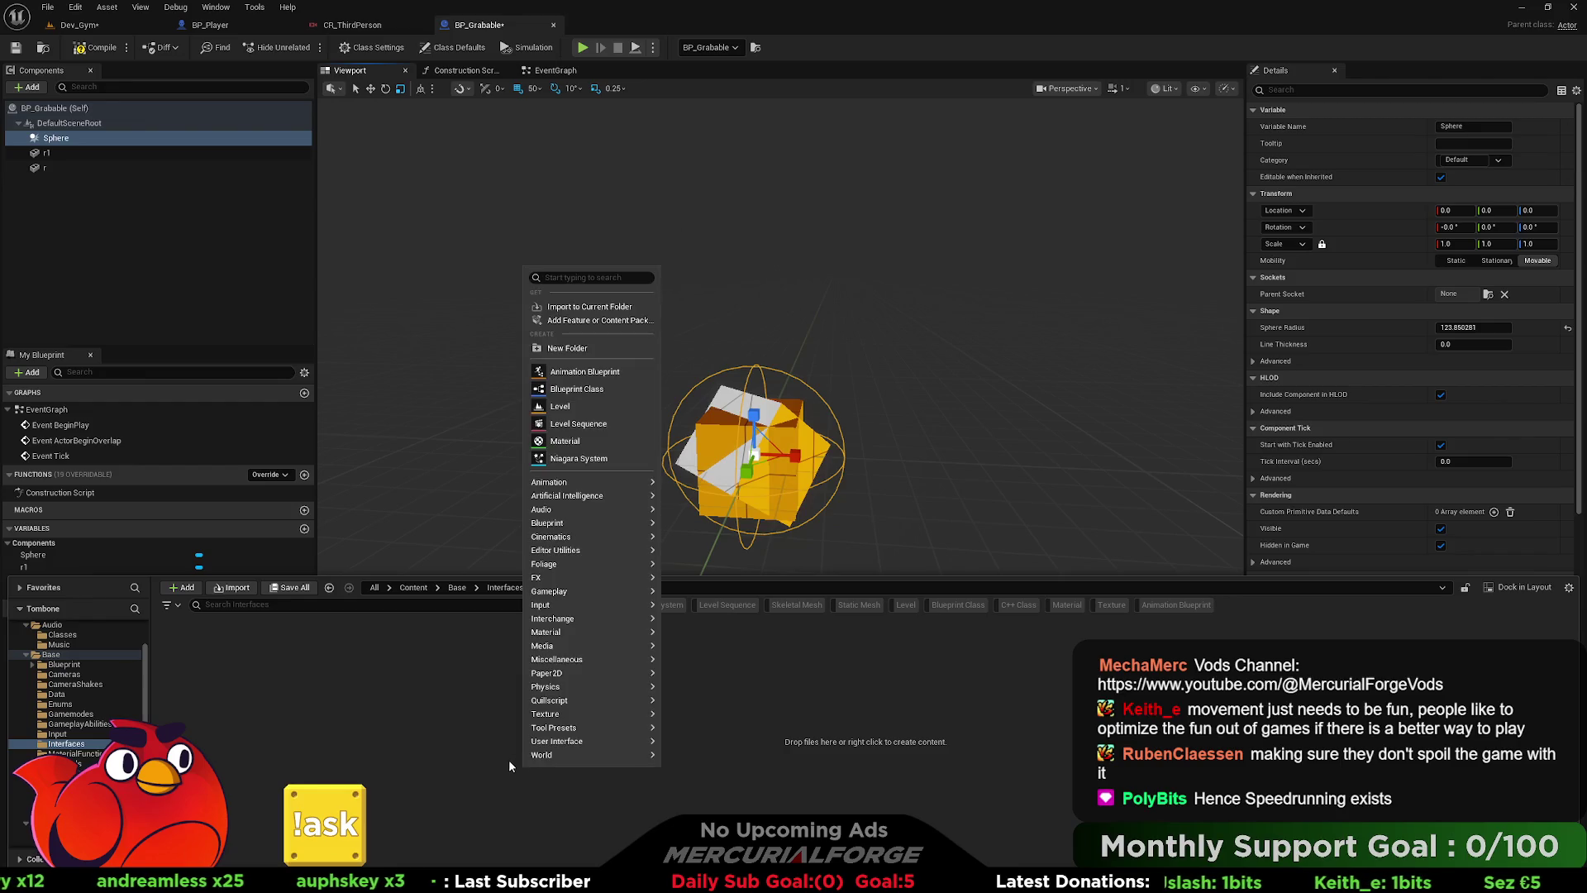
- Create a Blueprint Interface named BPI_GrabableObjects in the Interfaces folder
mouse_move(603, 535)
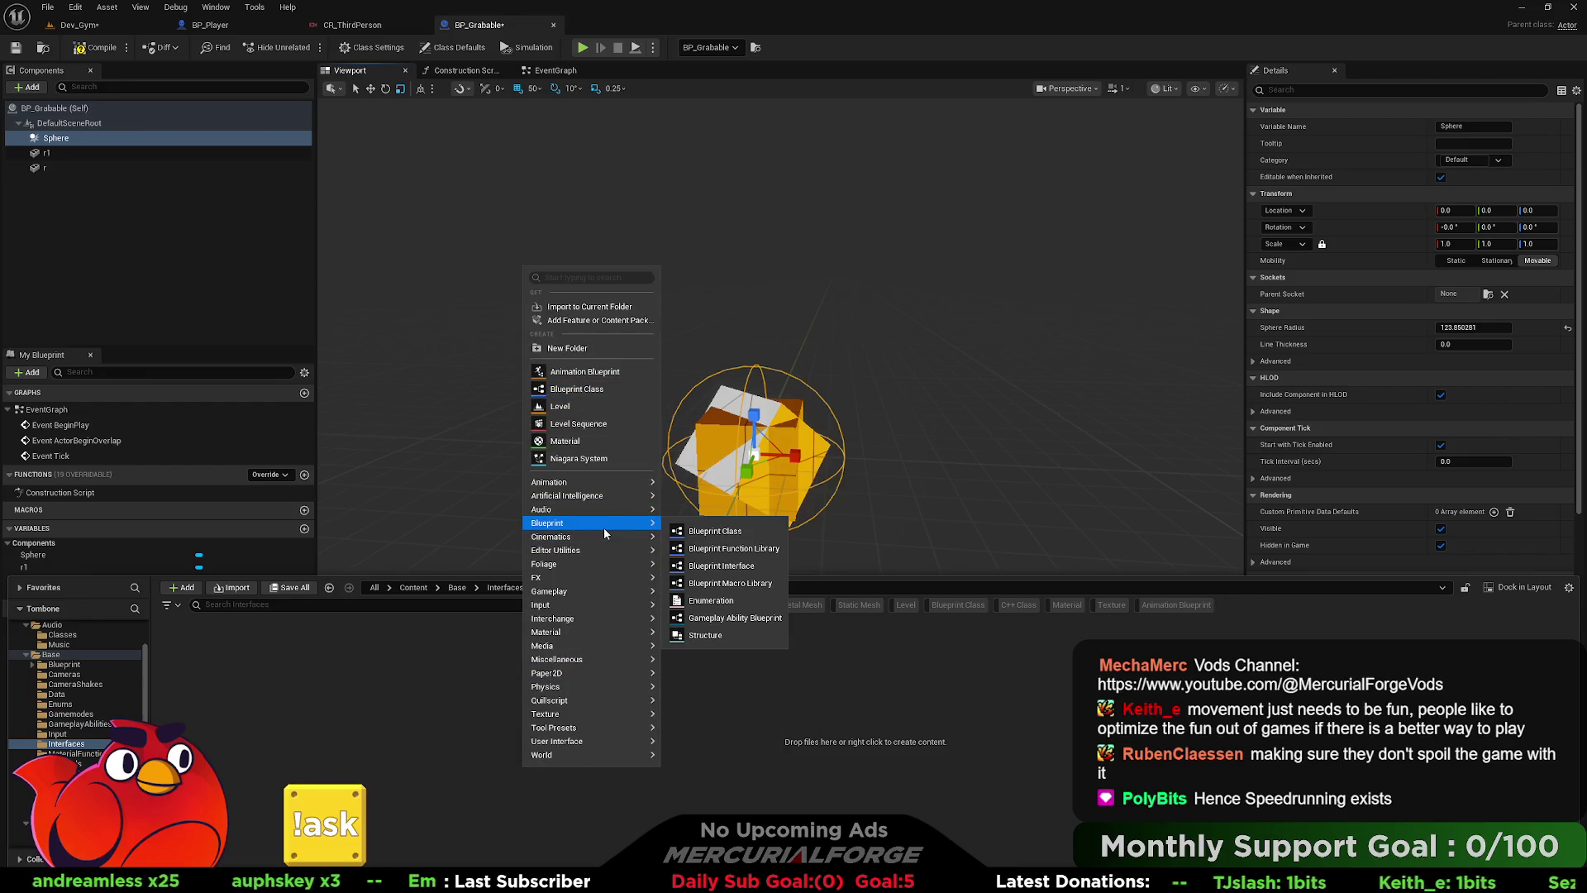
left_click(719, 568)
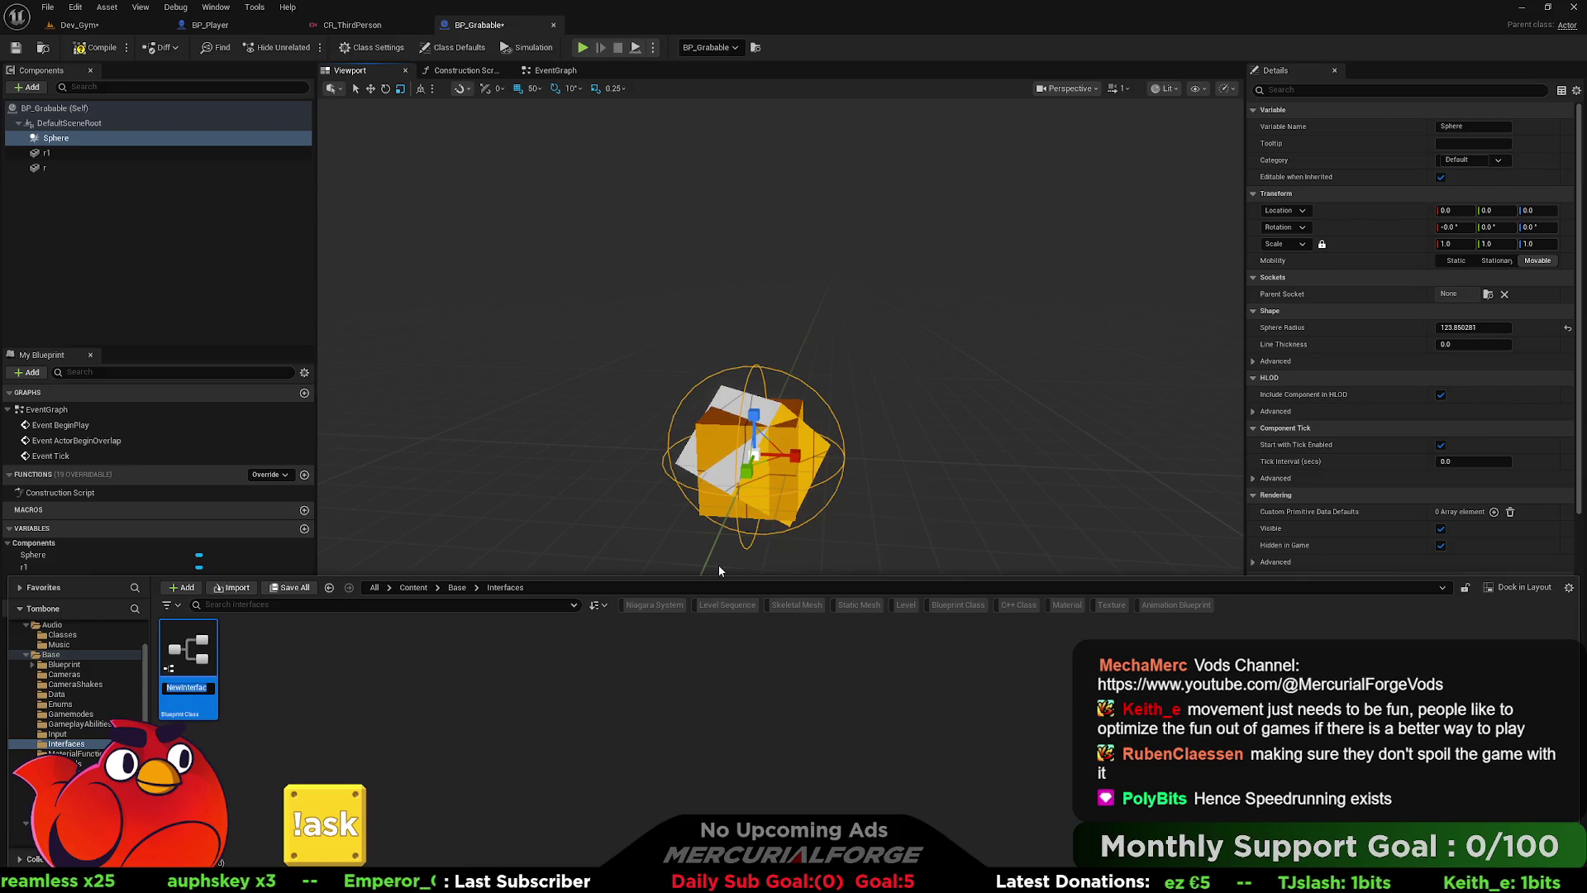
type("BPI_")
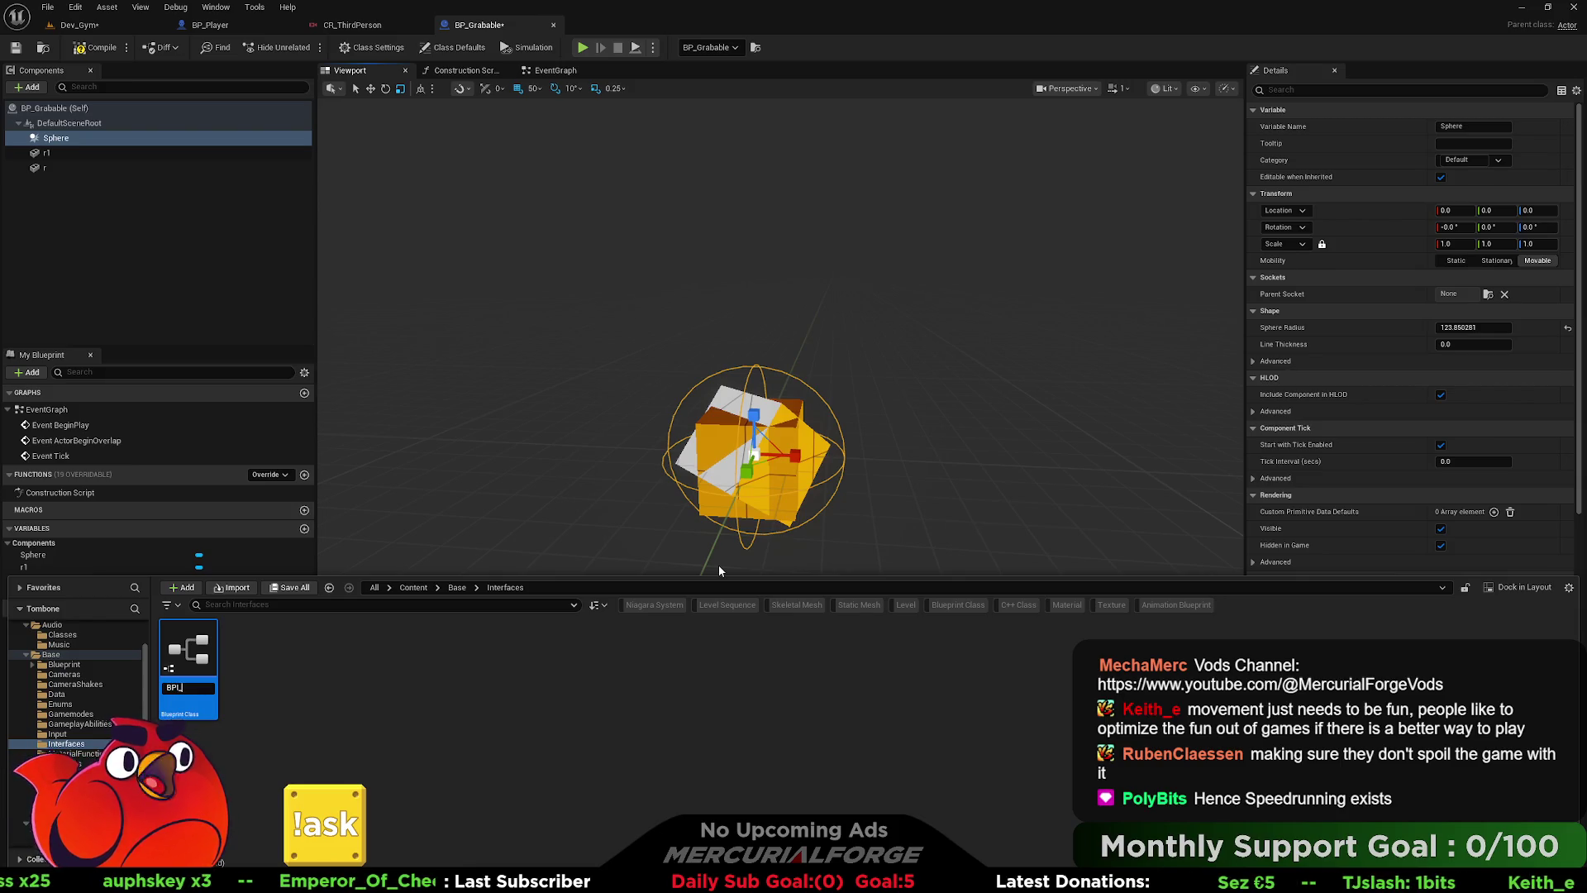
type("Grab")
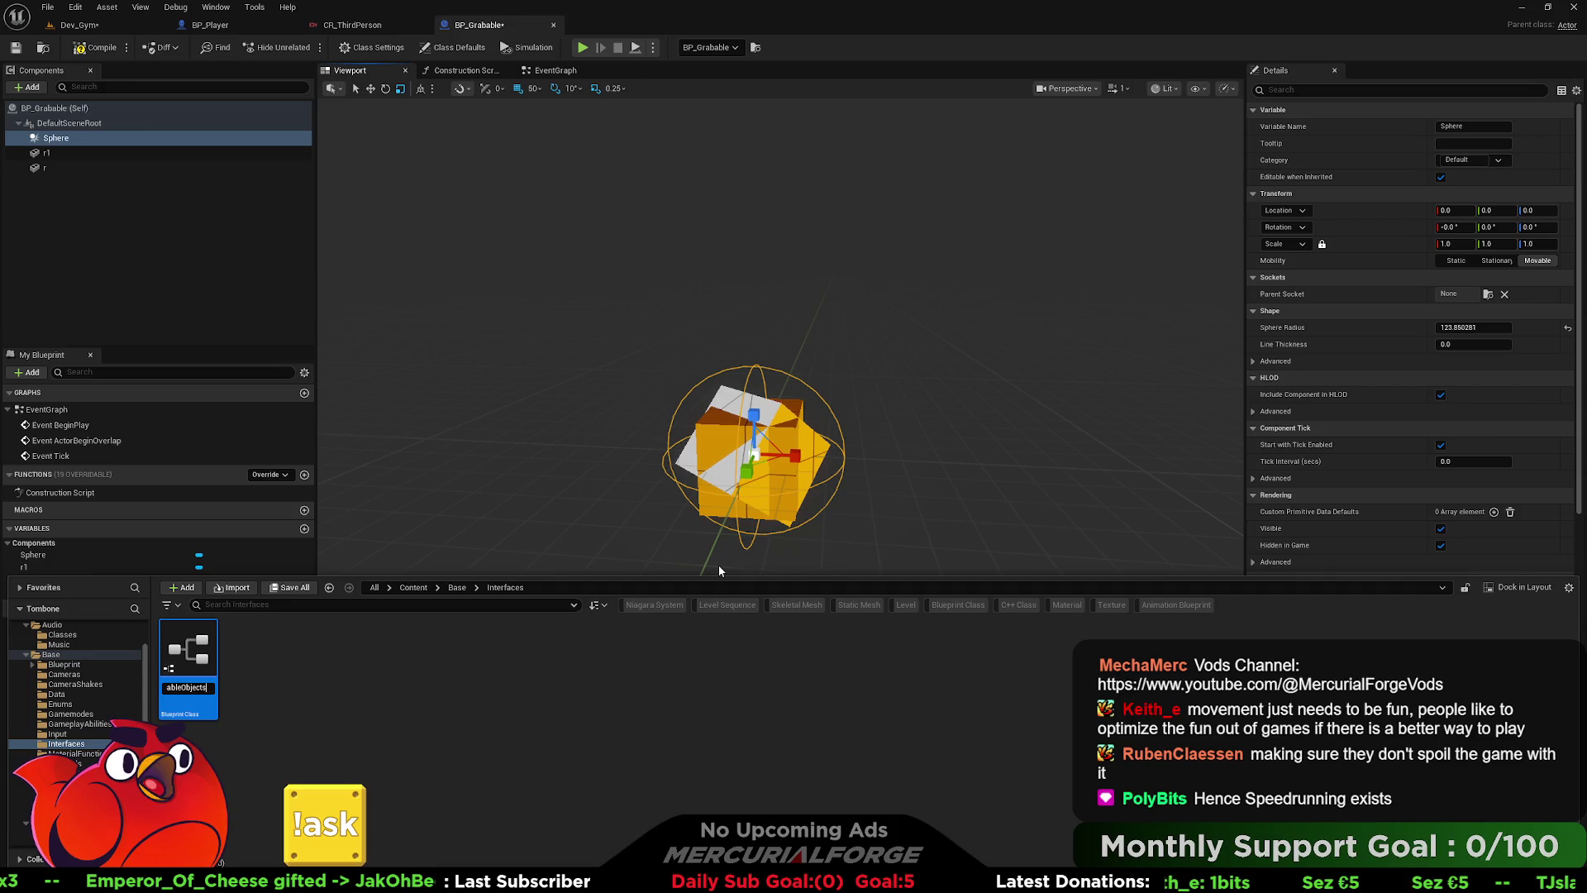
type("s")
key("Return")
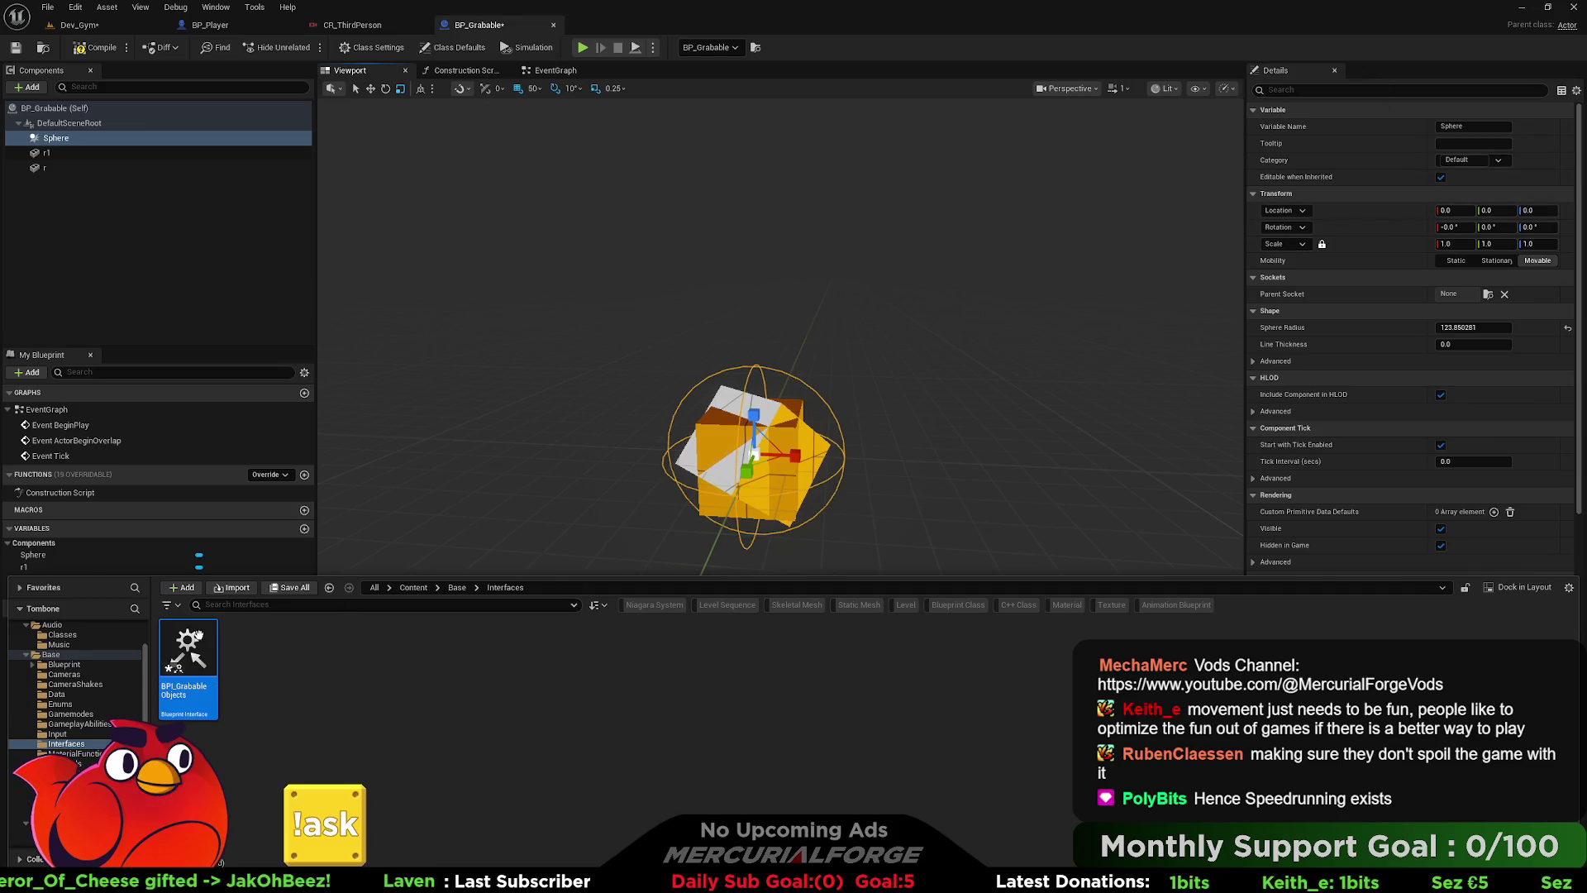
- Rename the interface's function to Grab, then return to BP_Grabable
double_click(190, 662)
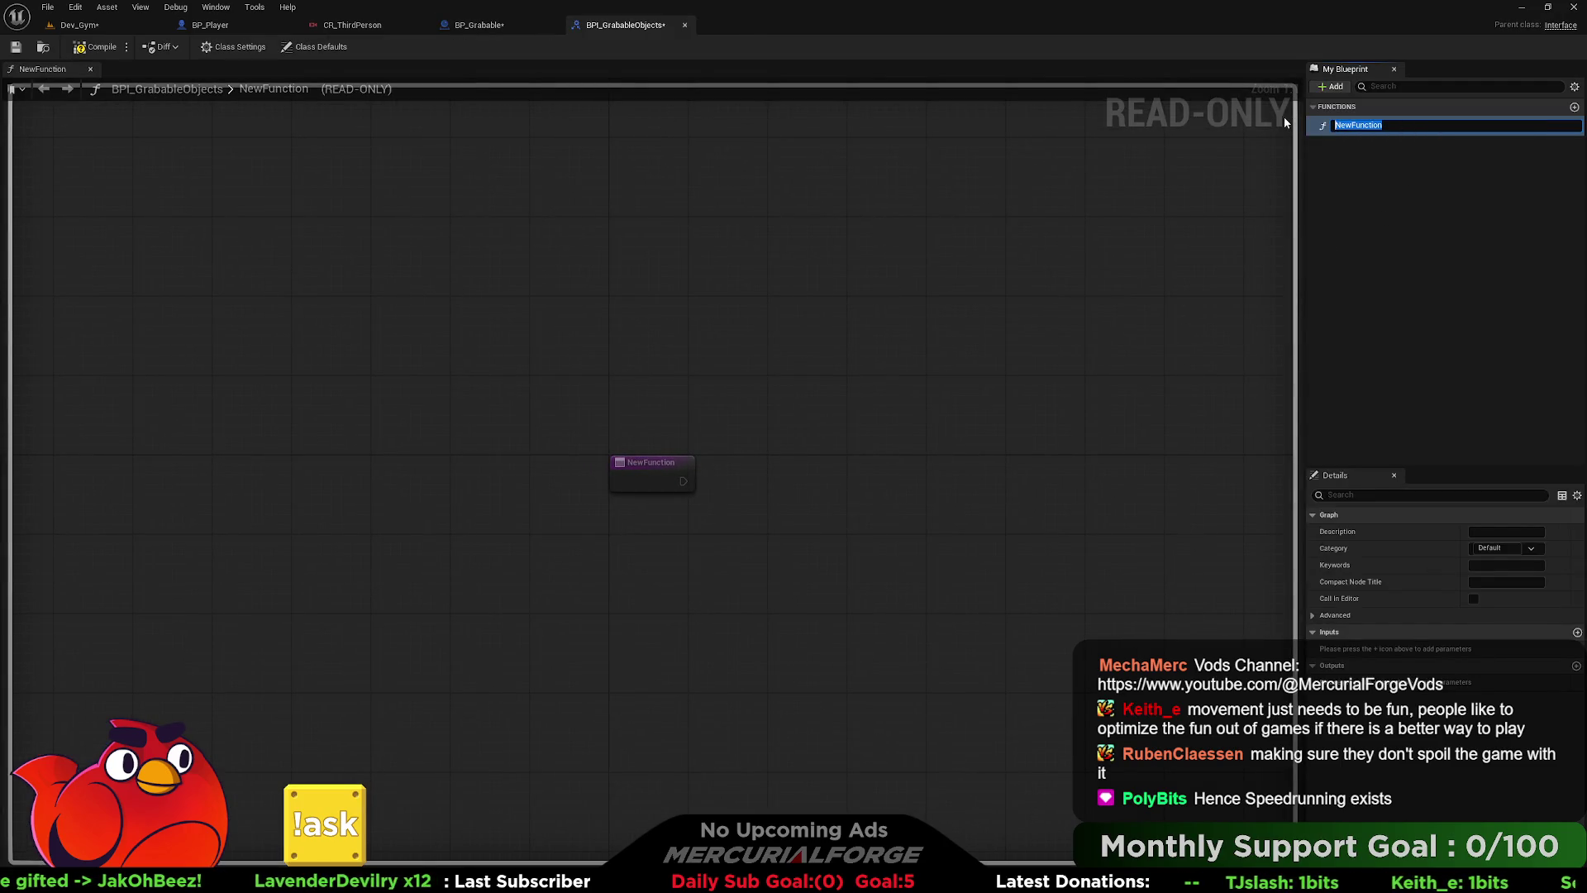
key("BackSpace")
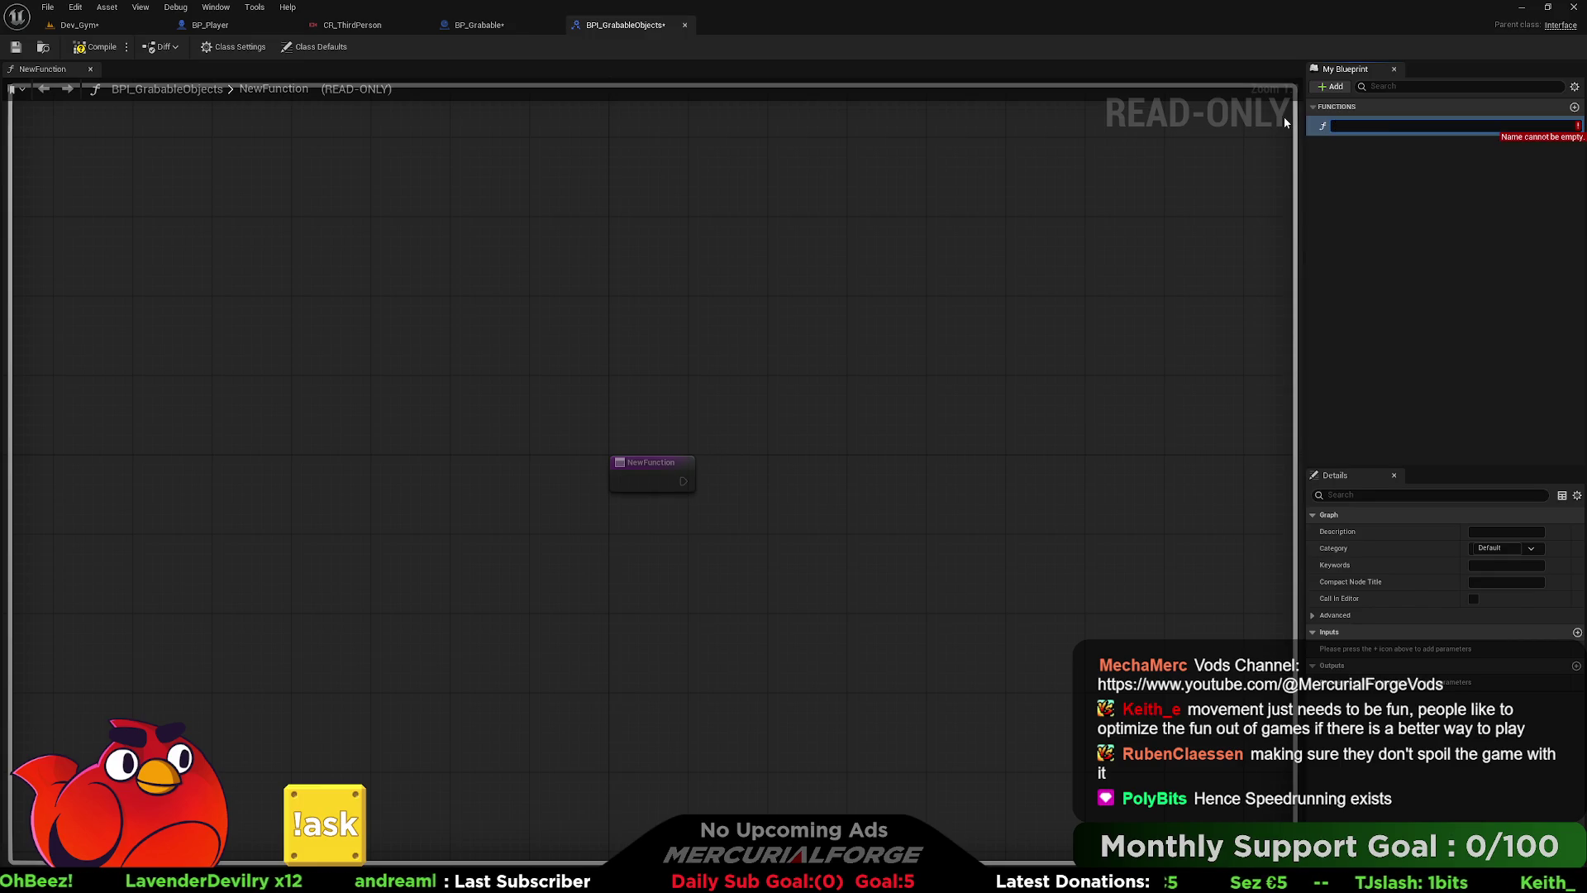
type("Grab")
key("Return")
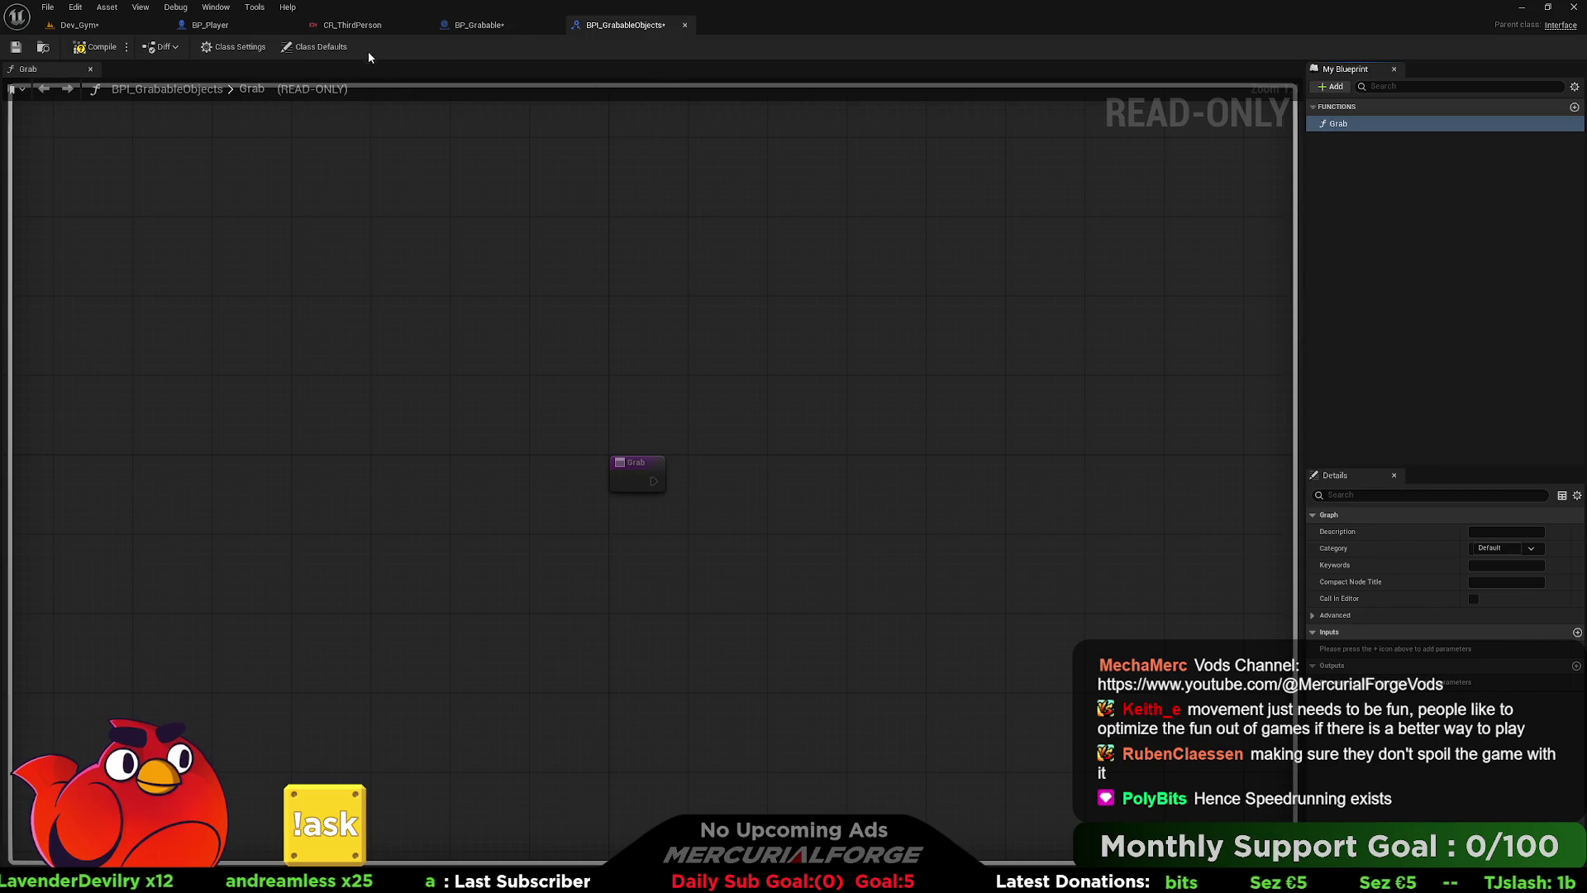
left_click(477, 26)
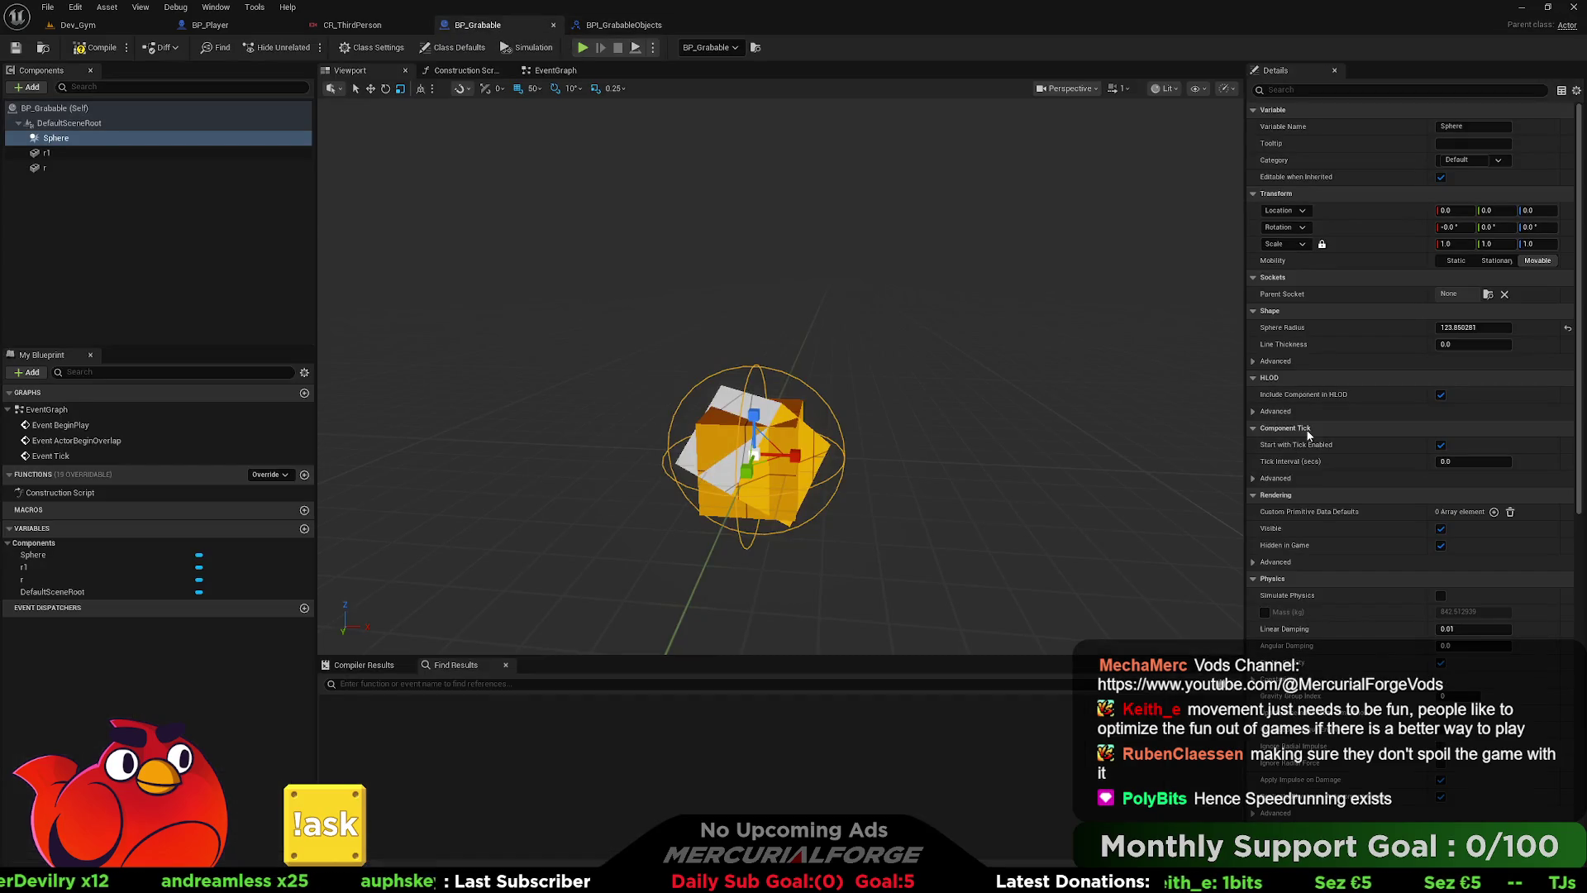
- Add BPI_GrabableObjects to BP_Grabable's implemented interfaces in Class Settings
left_click(371, 48)
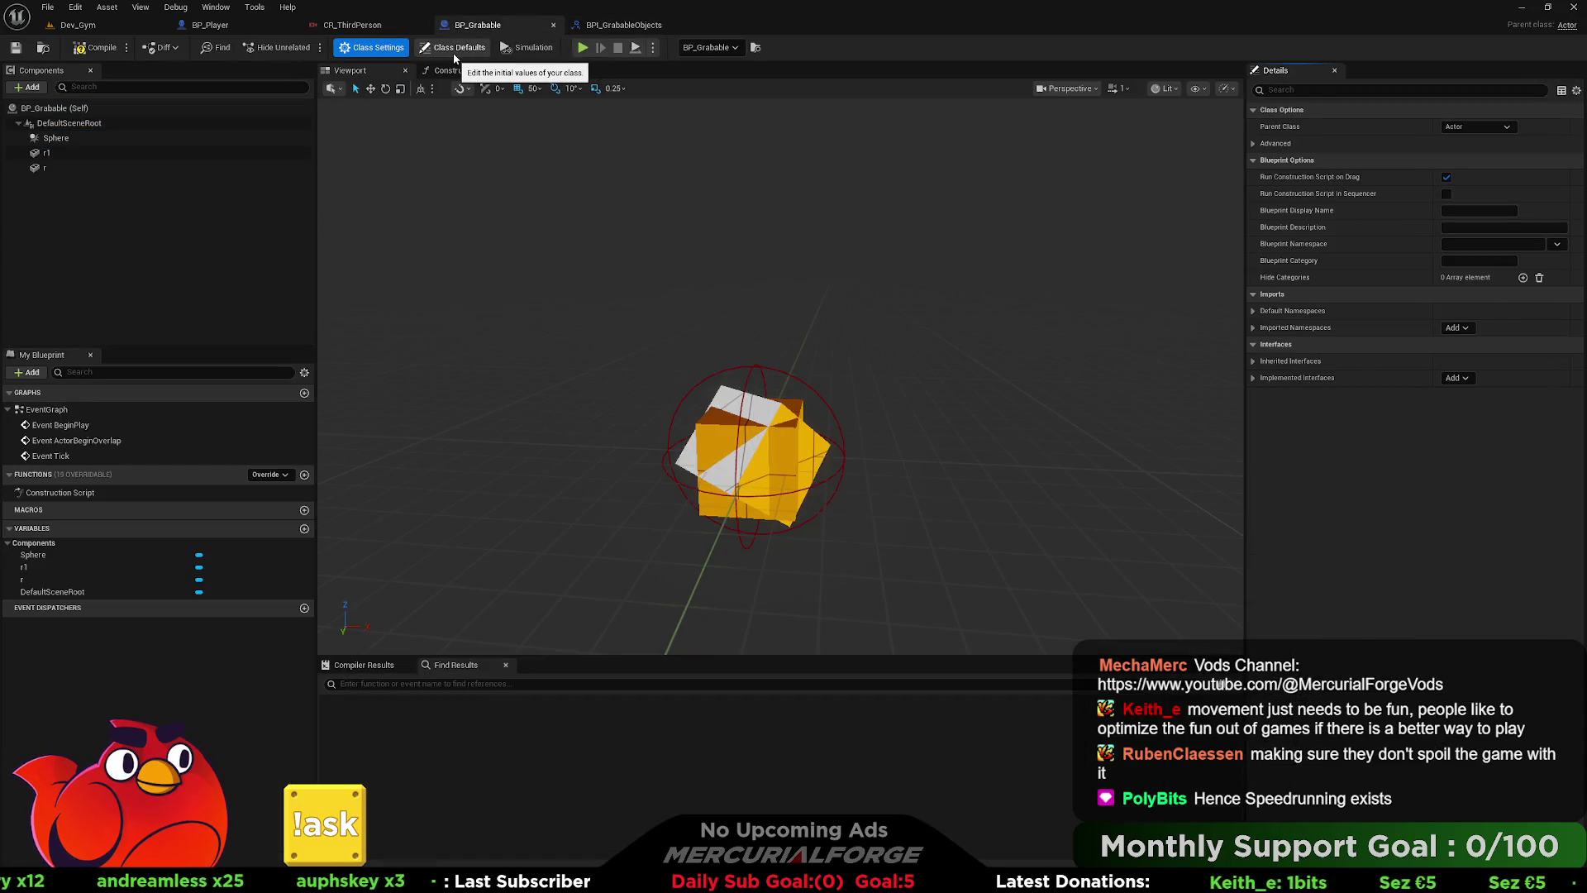
left_click(1456, 377)
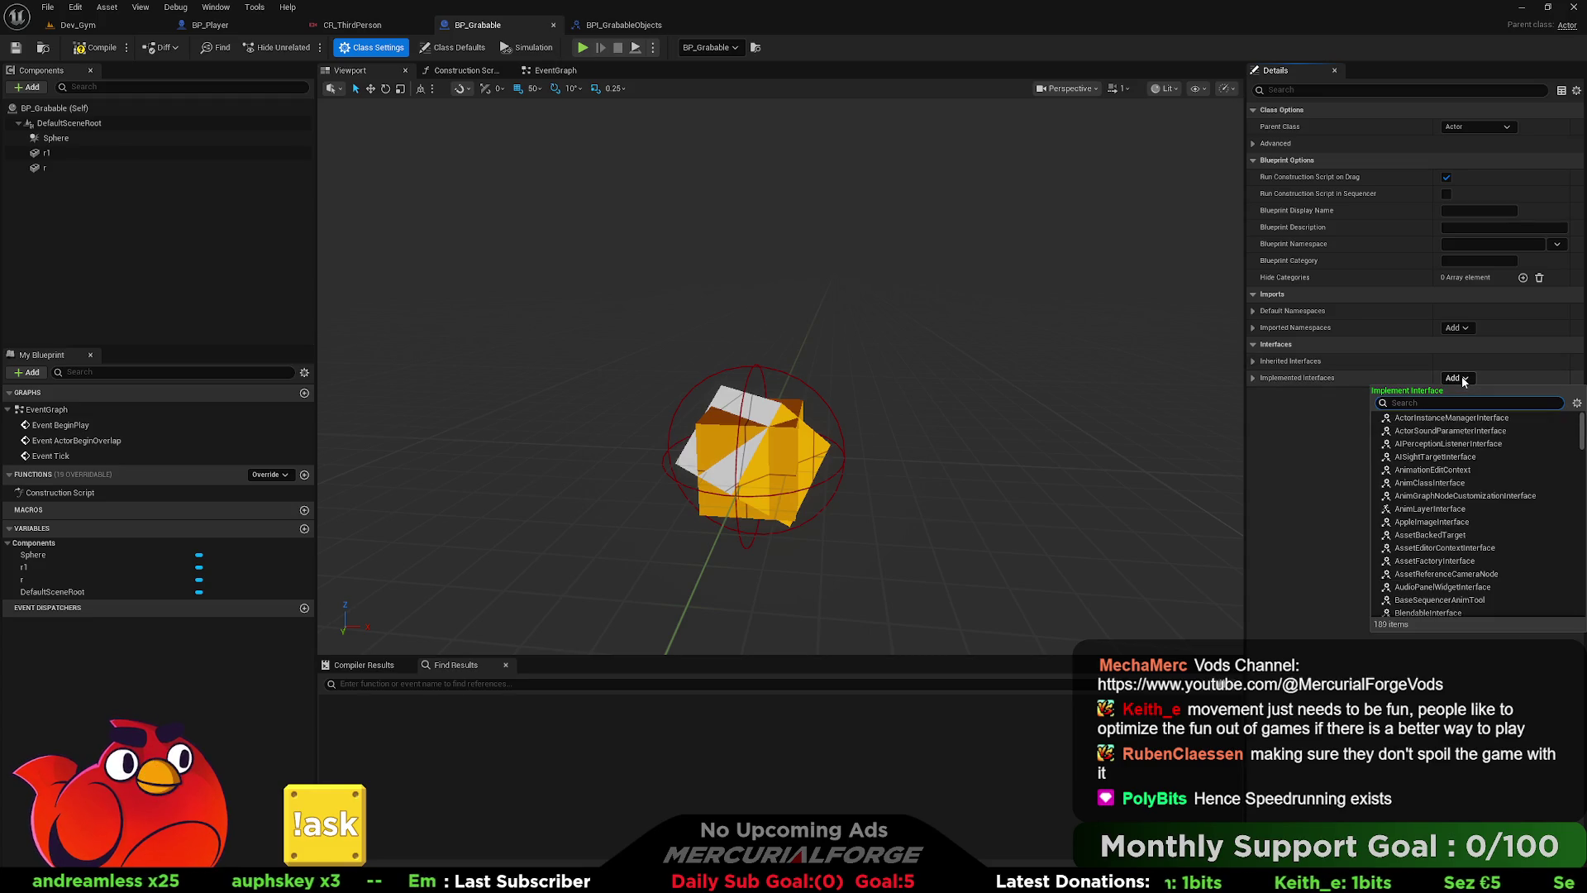
type("gra")
left_click(1458, 418)
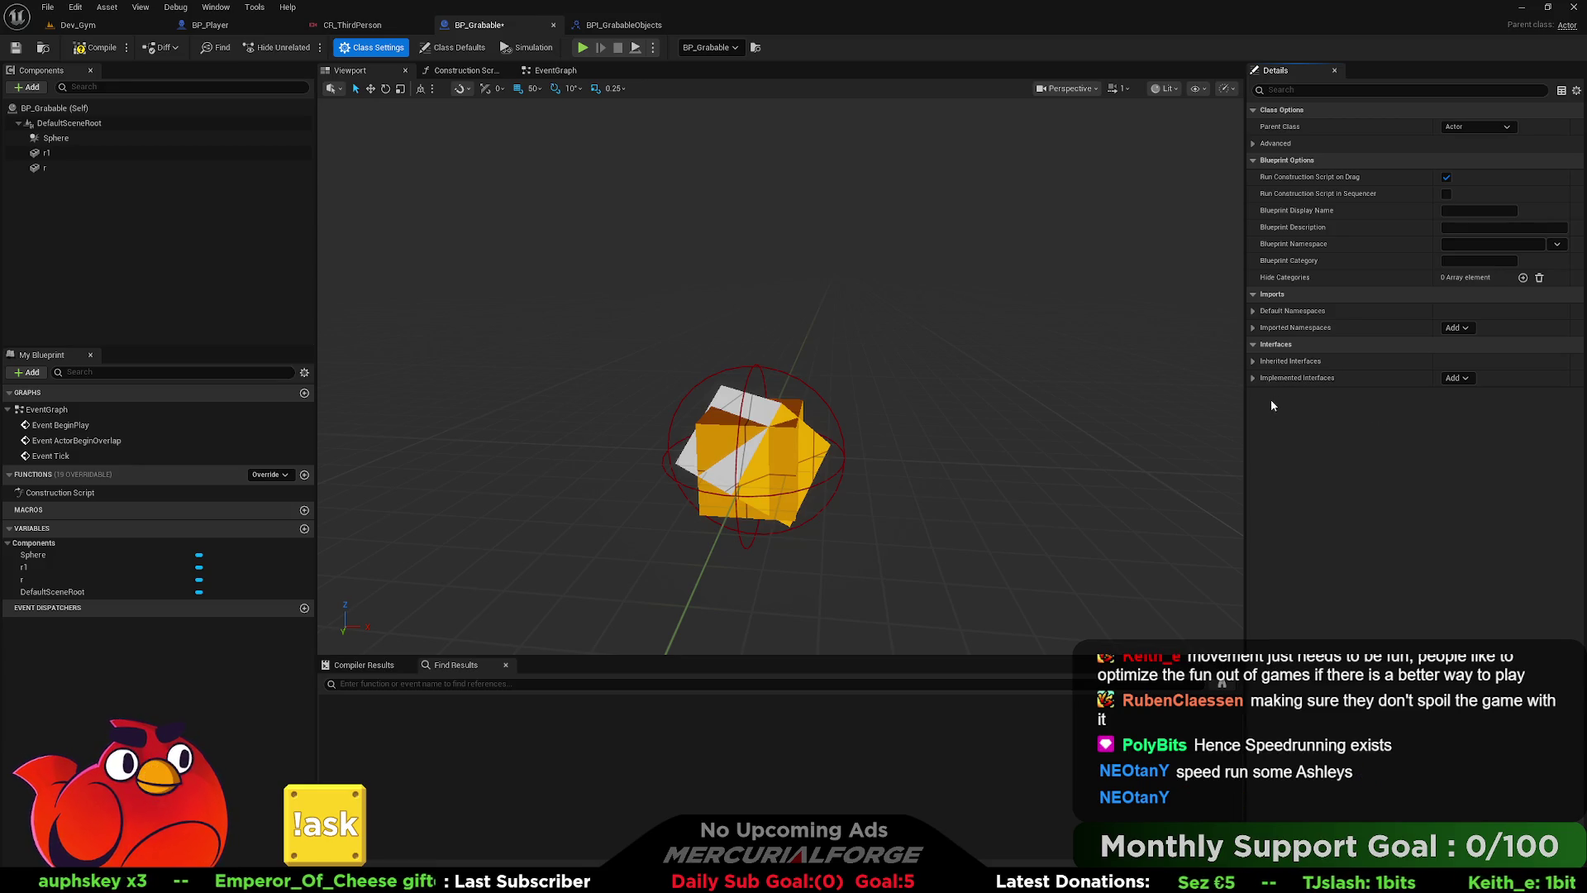
left_click(1255, 378)
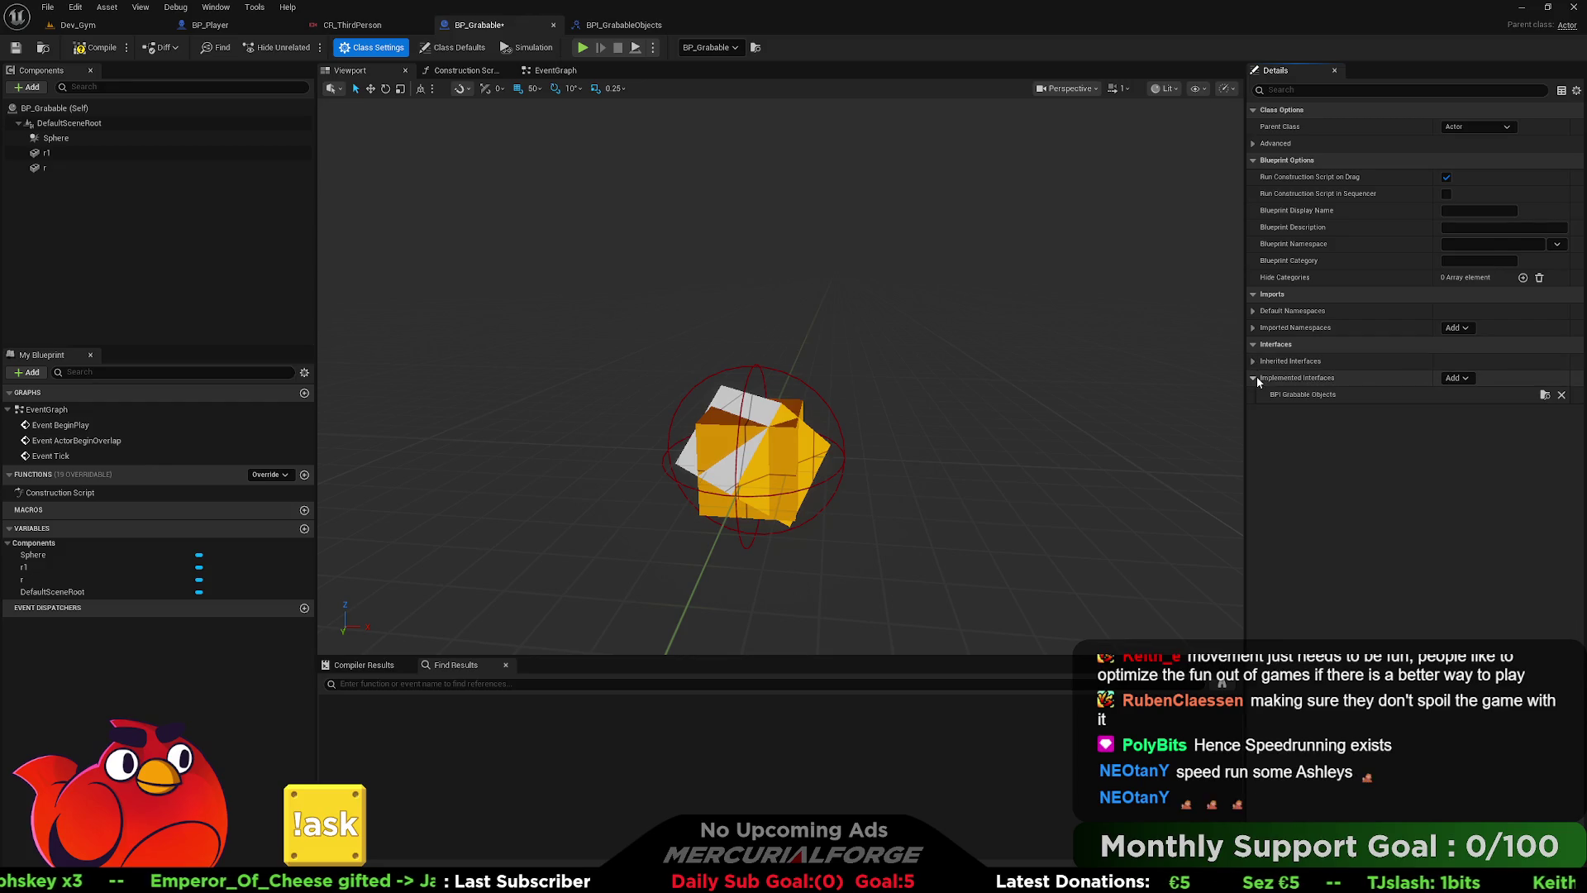
- Compile the blueprint and place an Event Grab node from the Interfaces list
left_click(281, 475)
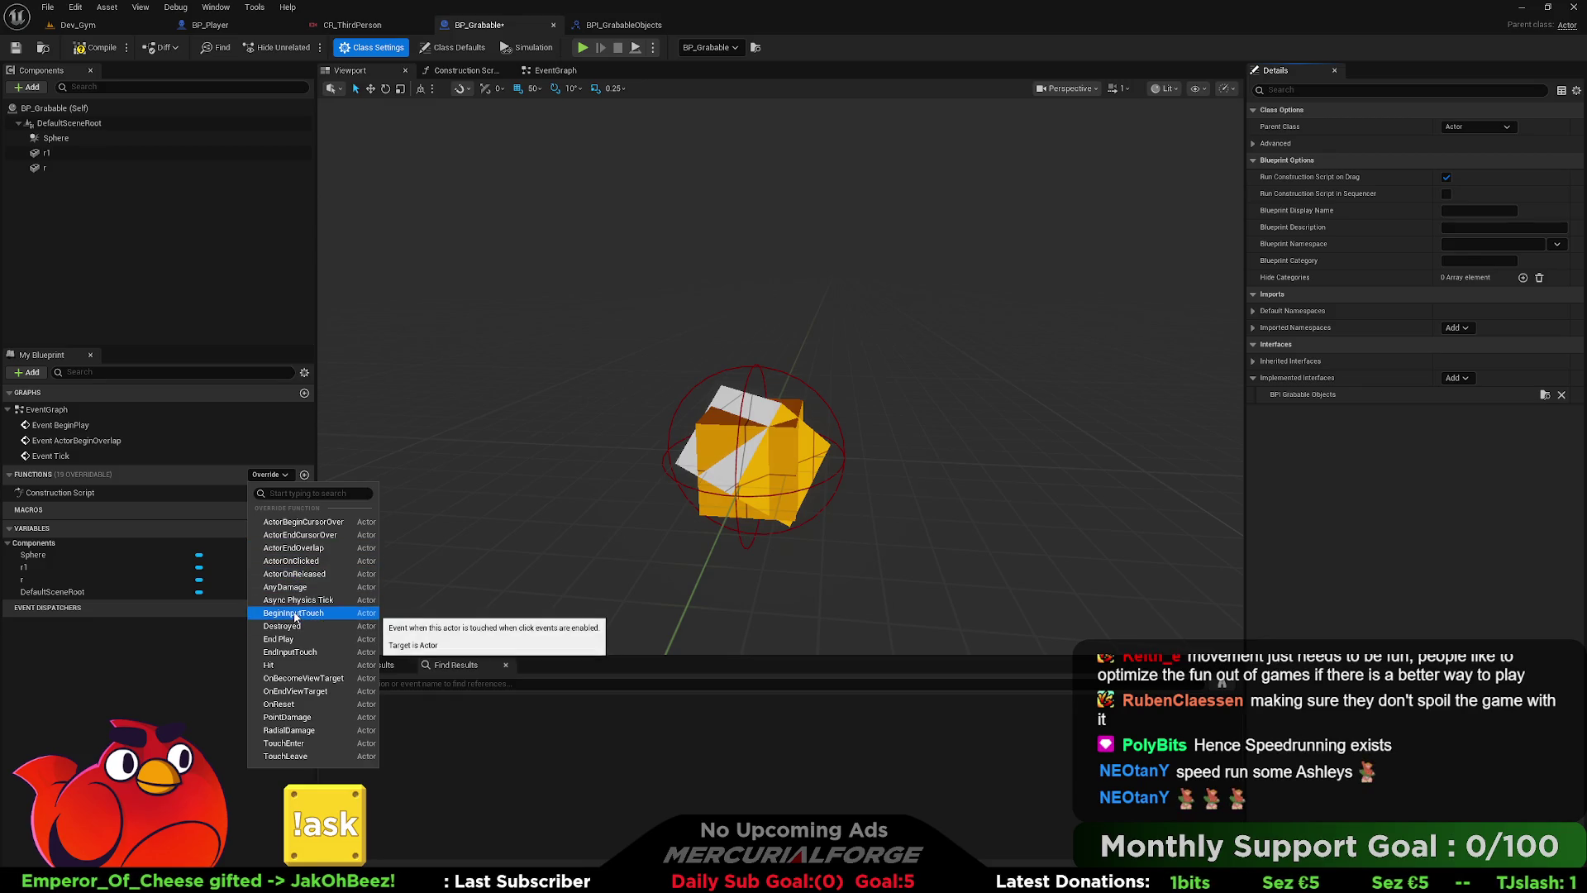
left_click(120, 671)
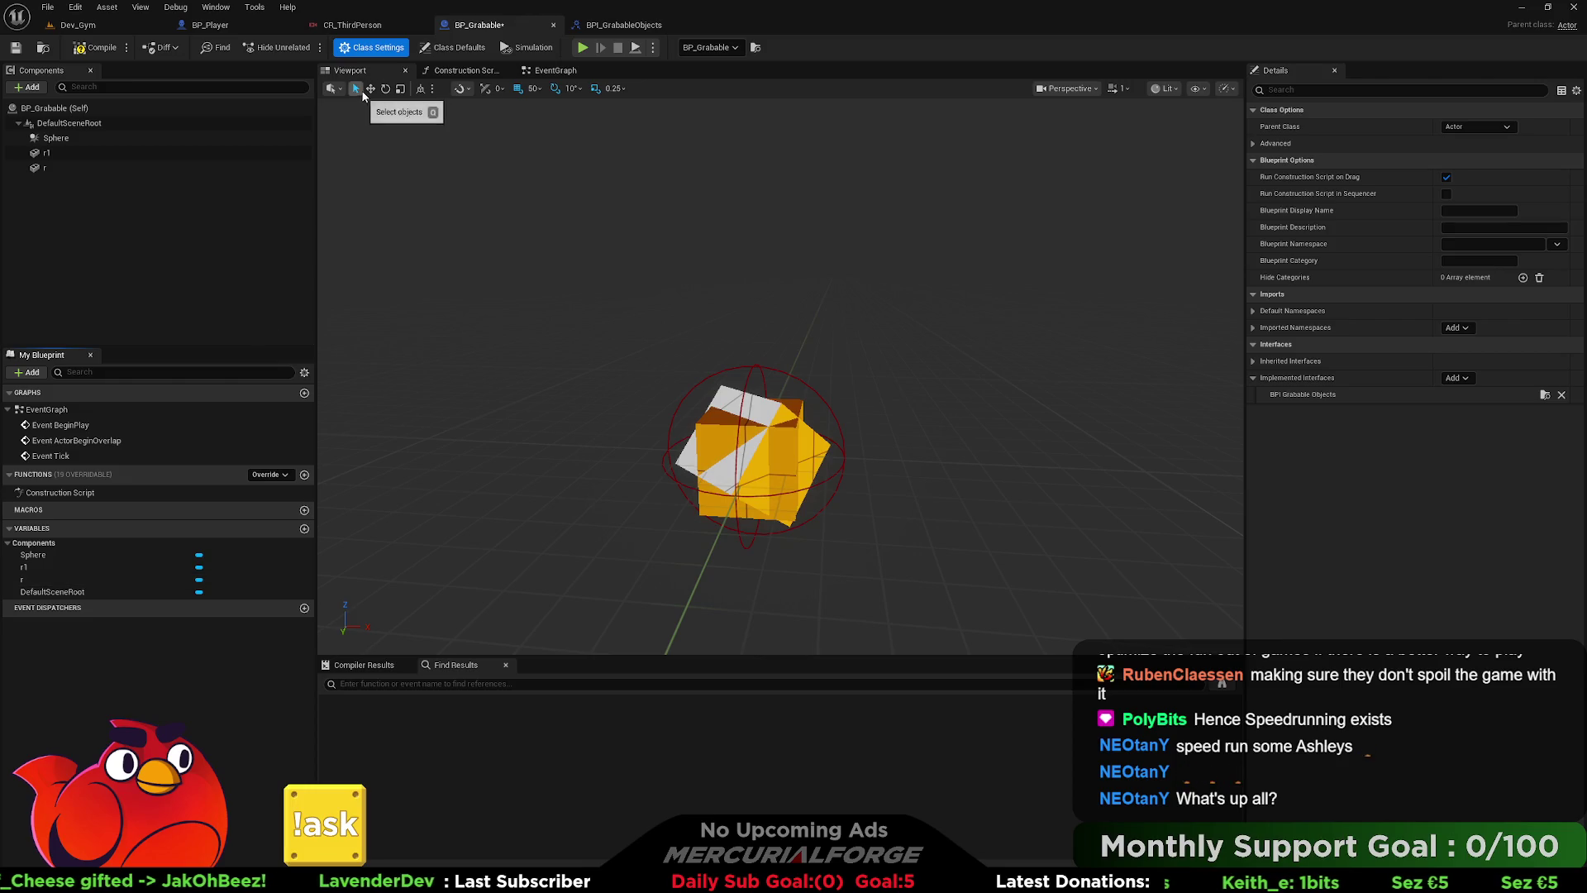
left_click(91, 48)
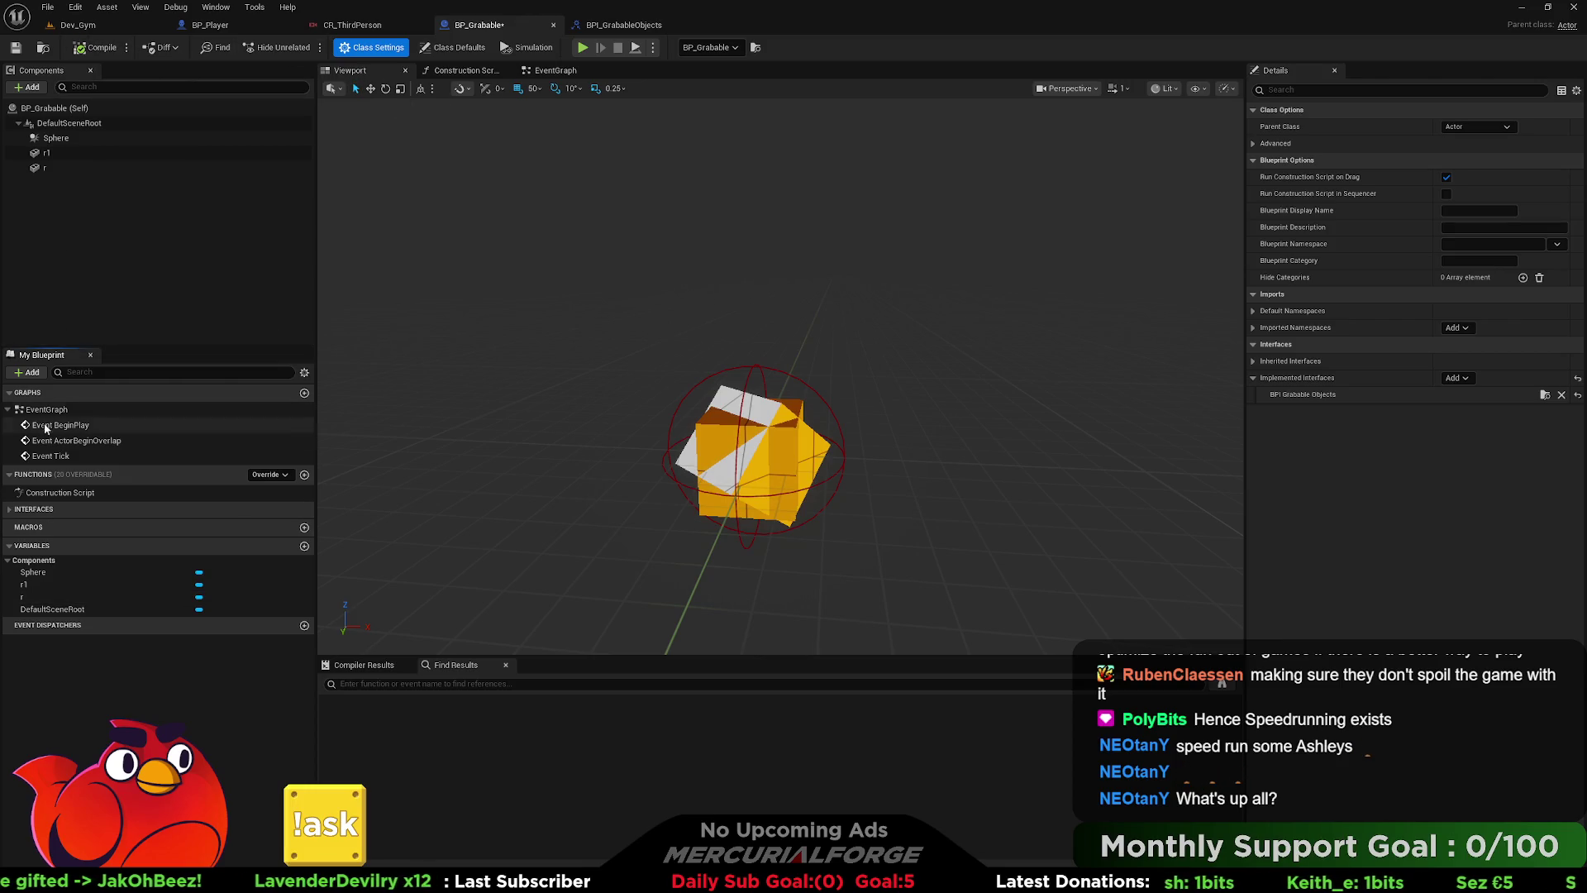
left_click(9, 511)
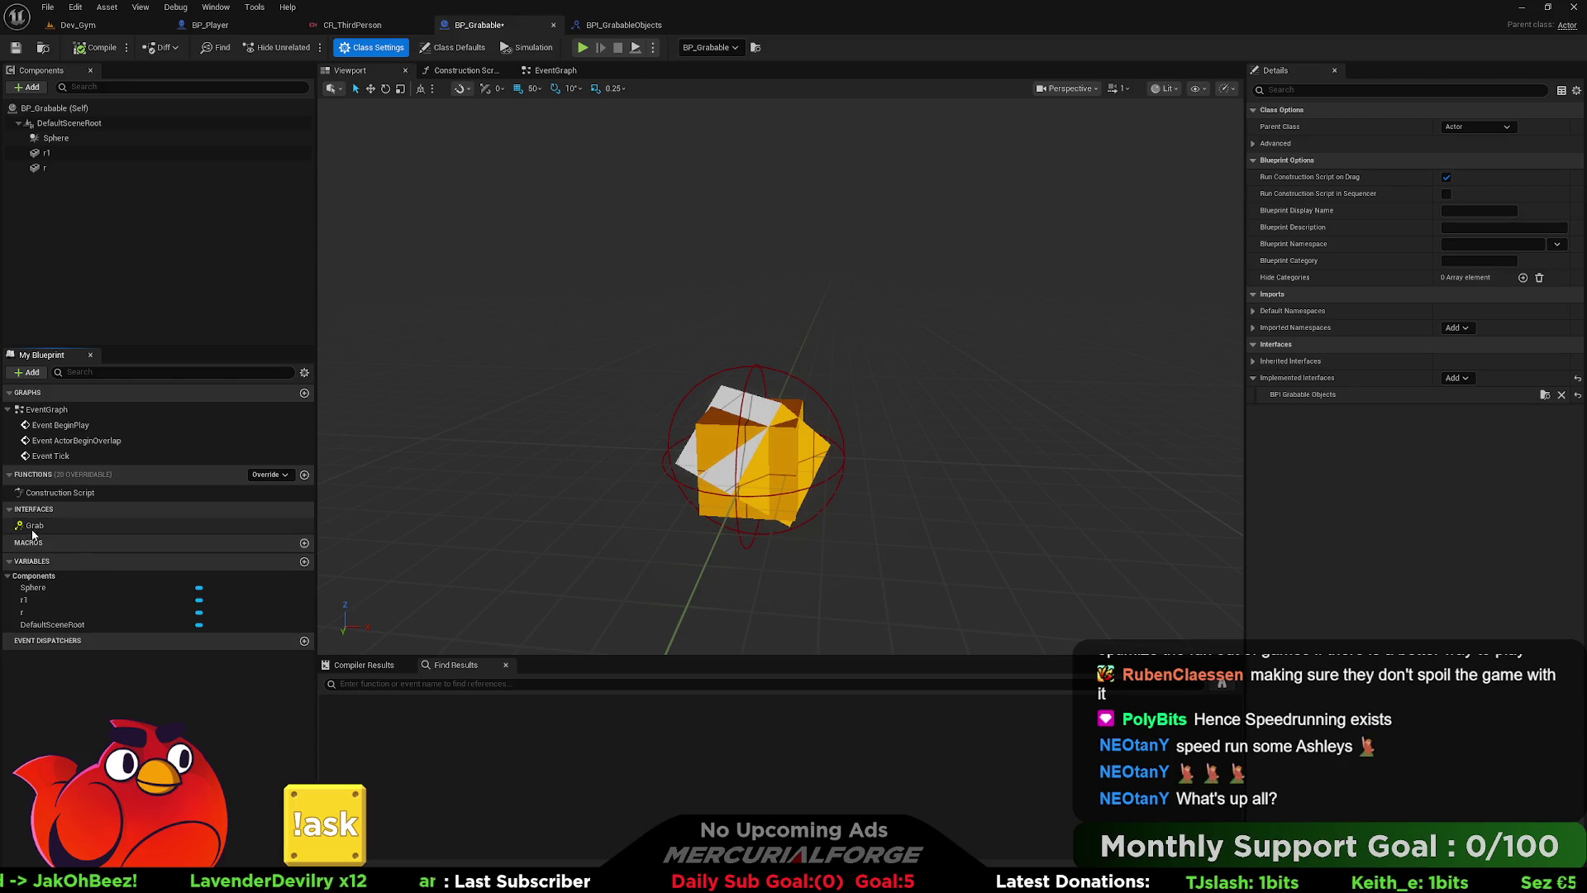
double_click(307, 525)
left_click_drag(543, 387, 786, 366)
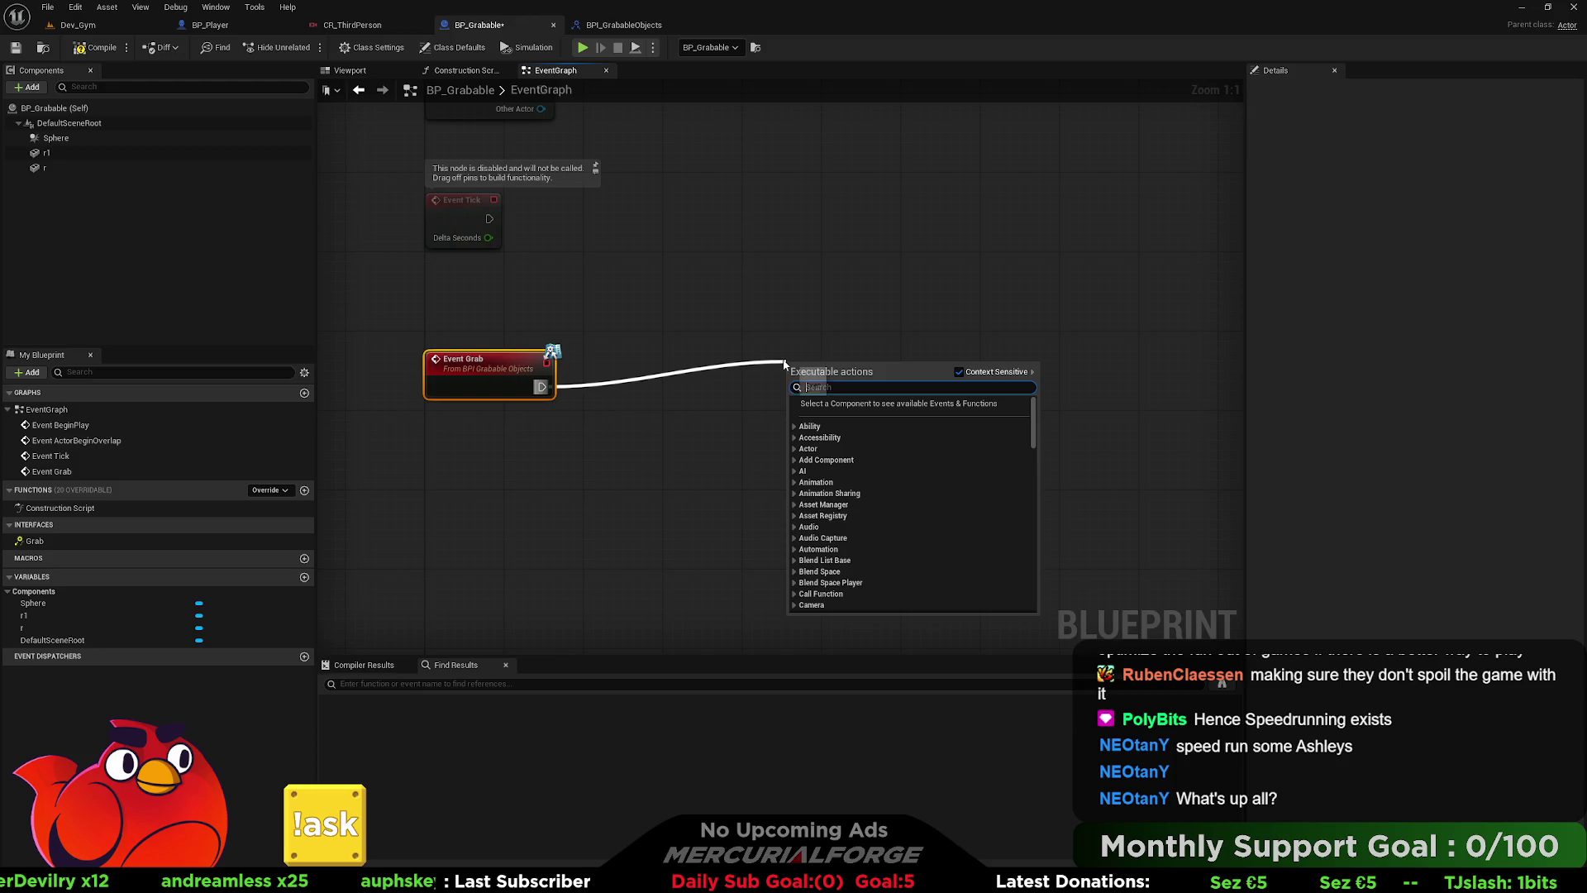
- Have Event Grab run a Print String of 'GRABBED ME!', save BP_Grabable, and switch to BP_Player
type("print string")
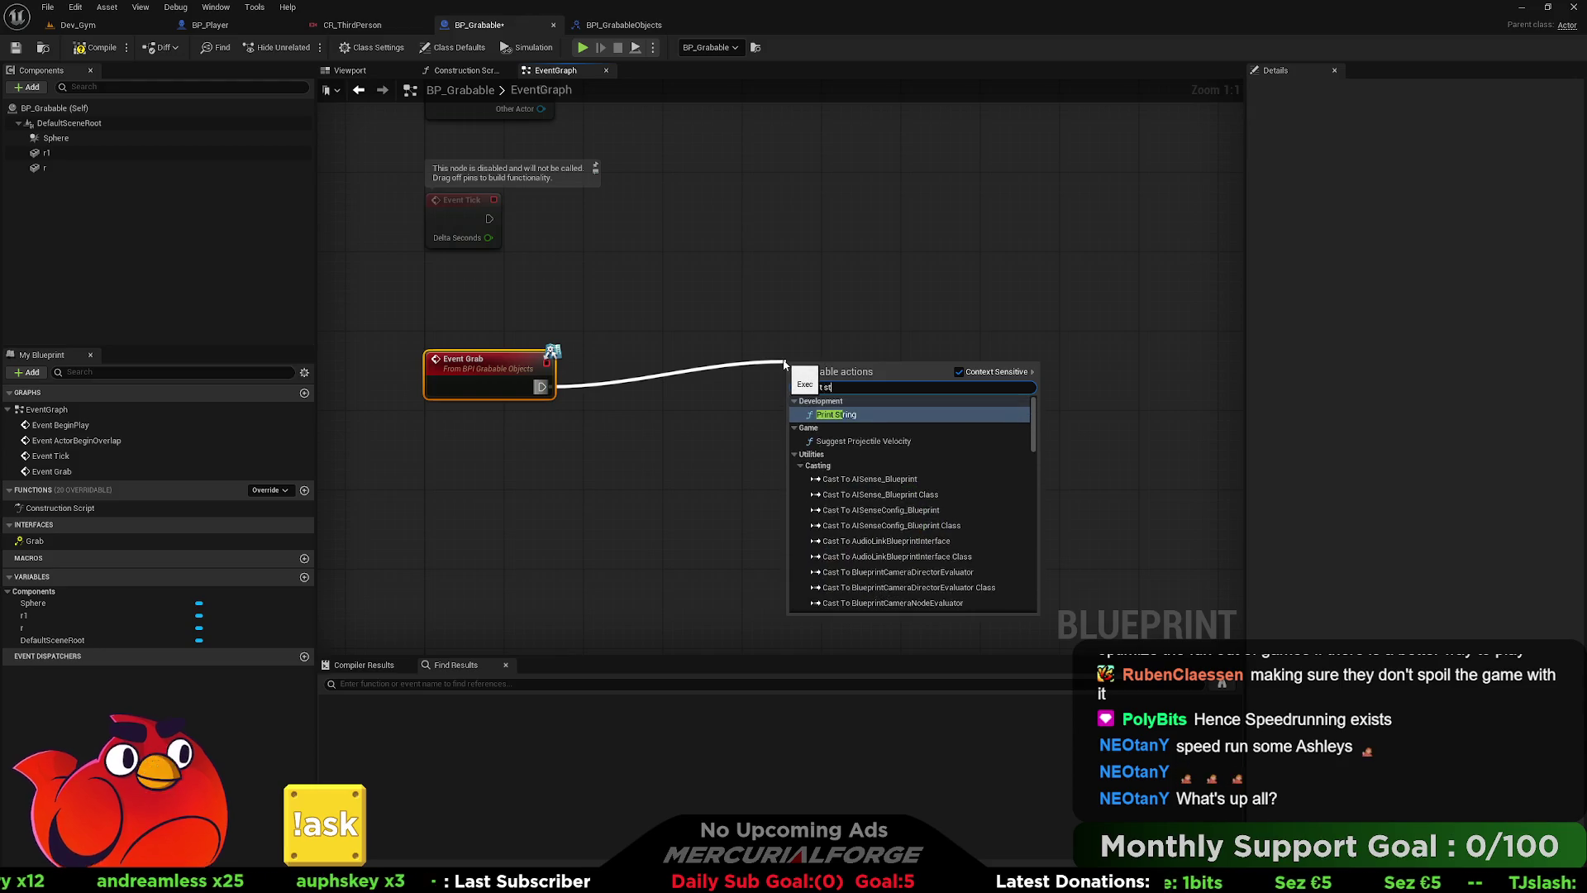
key("Return")
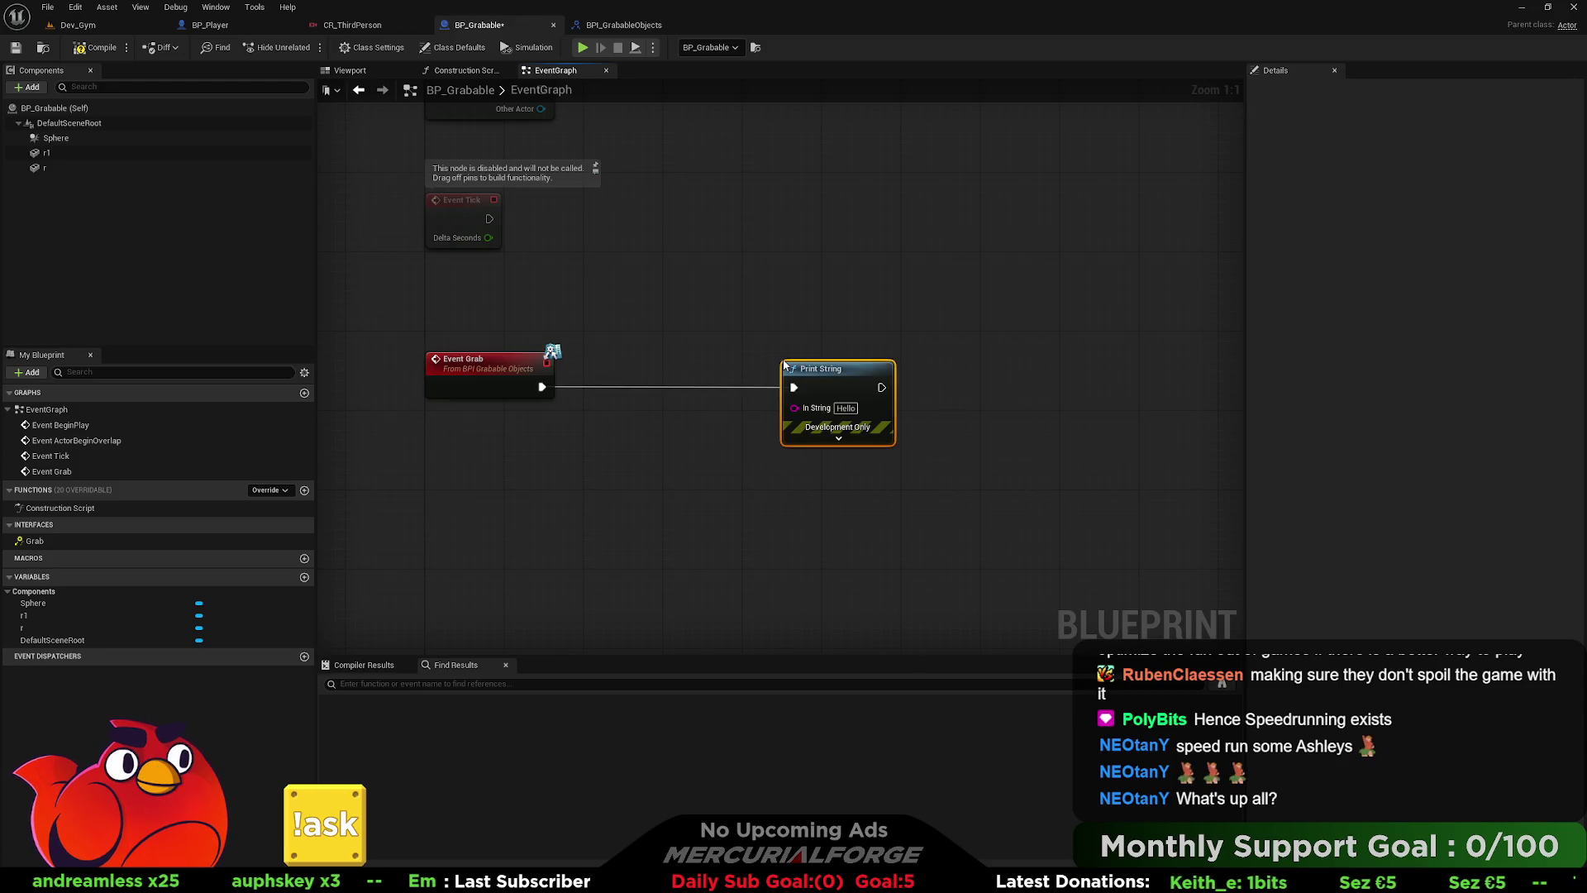
left_click(845, 407)
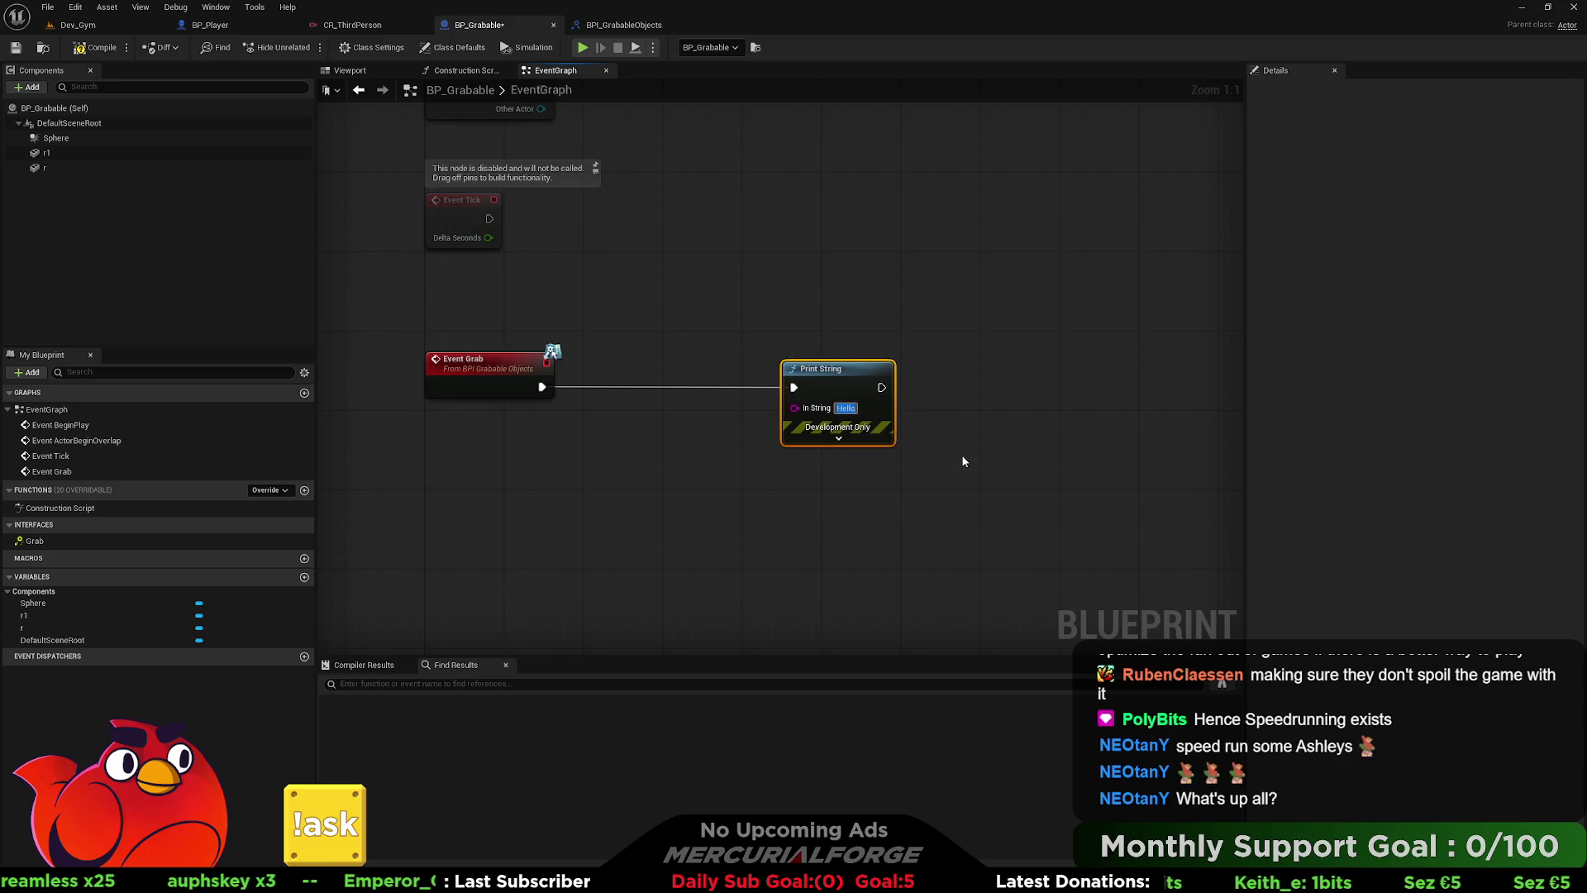
type("GRABBED ME!")
left_click(851, 294)
key("ctrl+s")
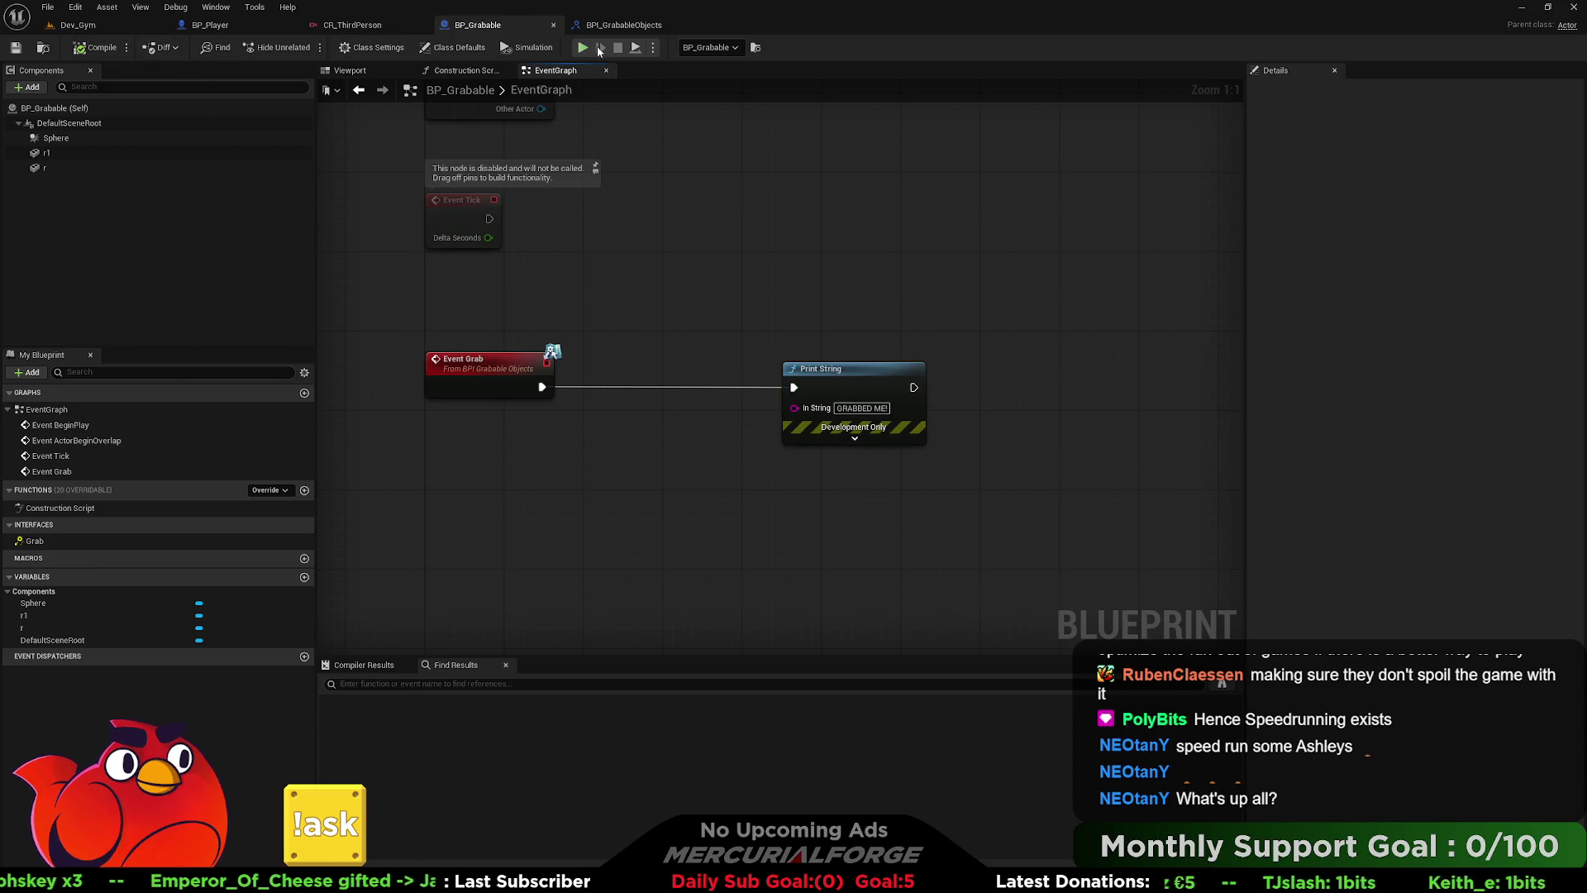
left_click(222, 26)
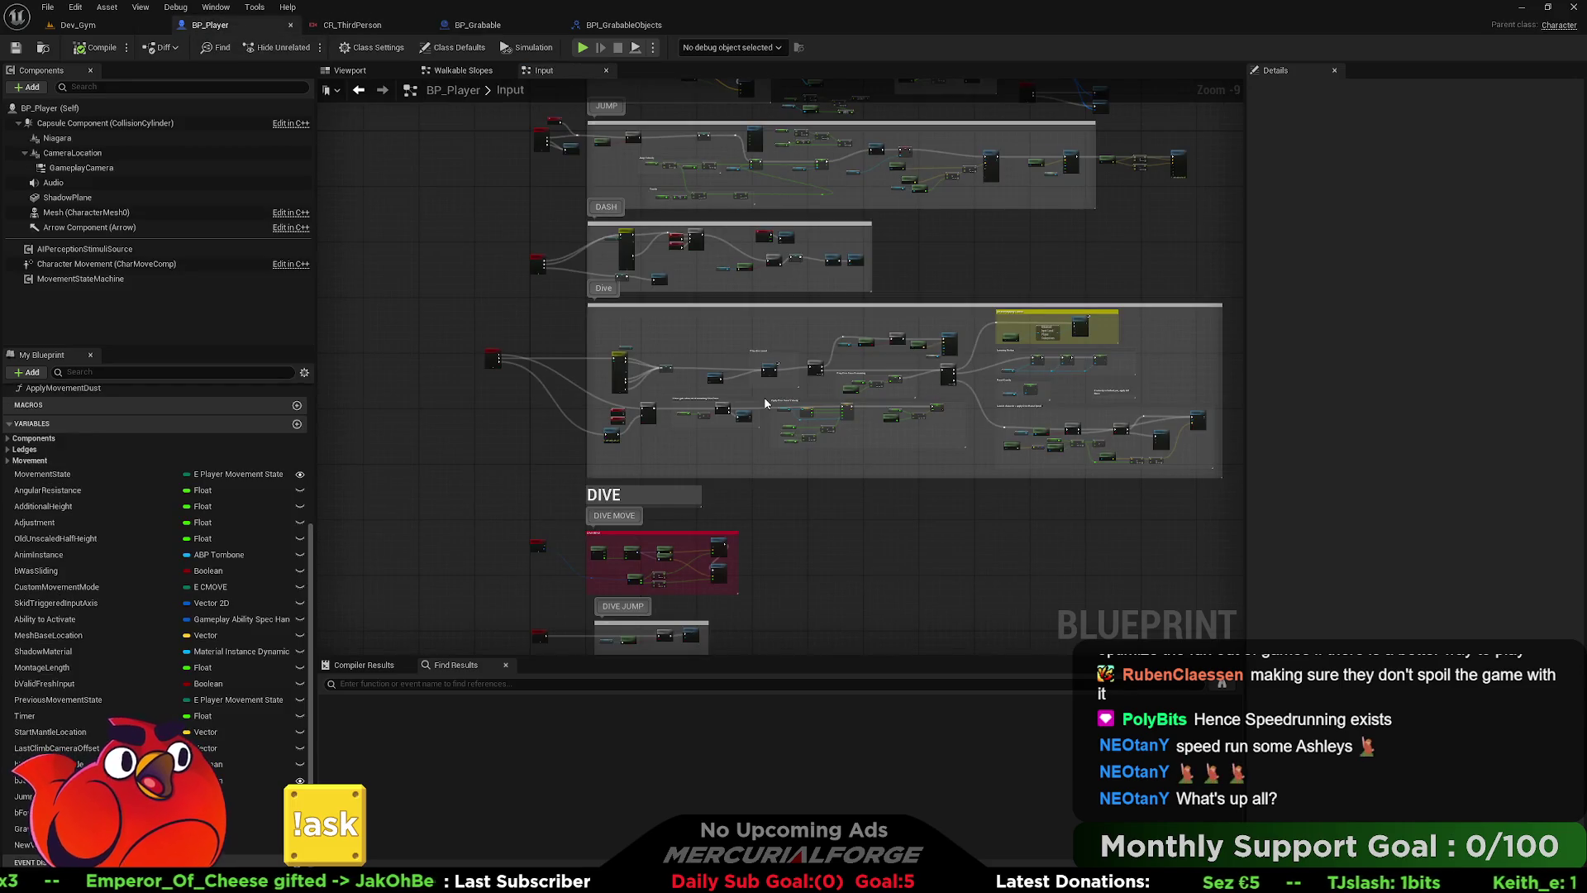
- Add an IA_Grab Enhanced Input Action event beside the DIVE and LEDGE groups
left_click_drag(764, 397, 770, 142)
mouse_move(1062, 618)
left_mouse_down()
mouse_move(827, 549)
mouse_move(413, 276)
left_mouse_up()
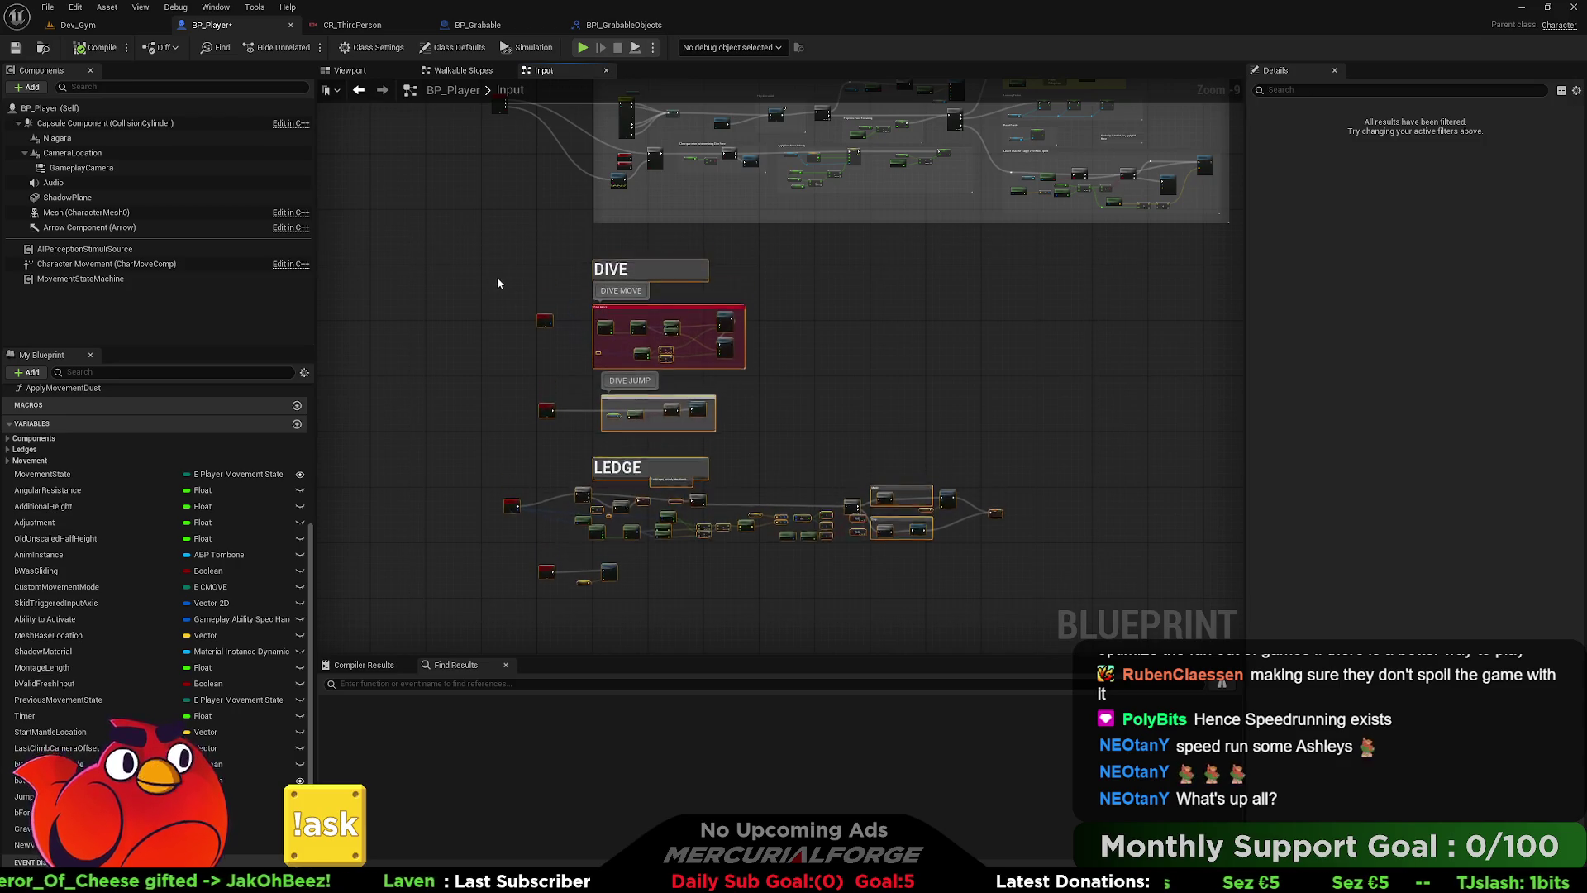
scroll(529, 241, "up", 5)
scroll(530, 248, "up", 6)
scroll(562, 281, "down", 3)
right_click(521, 310)
type("i")
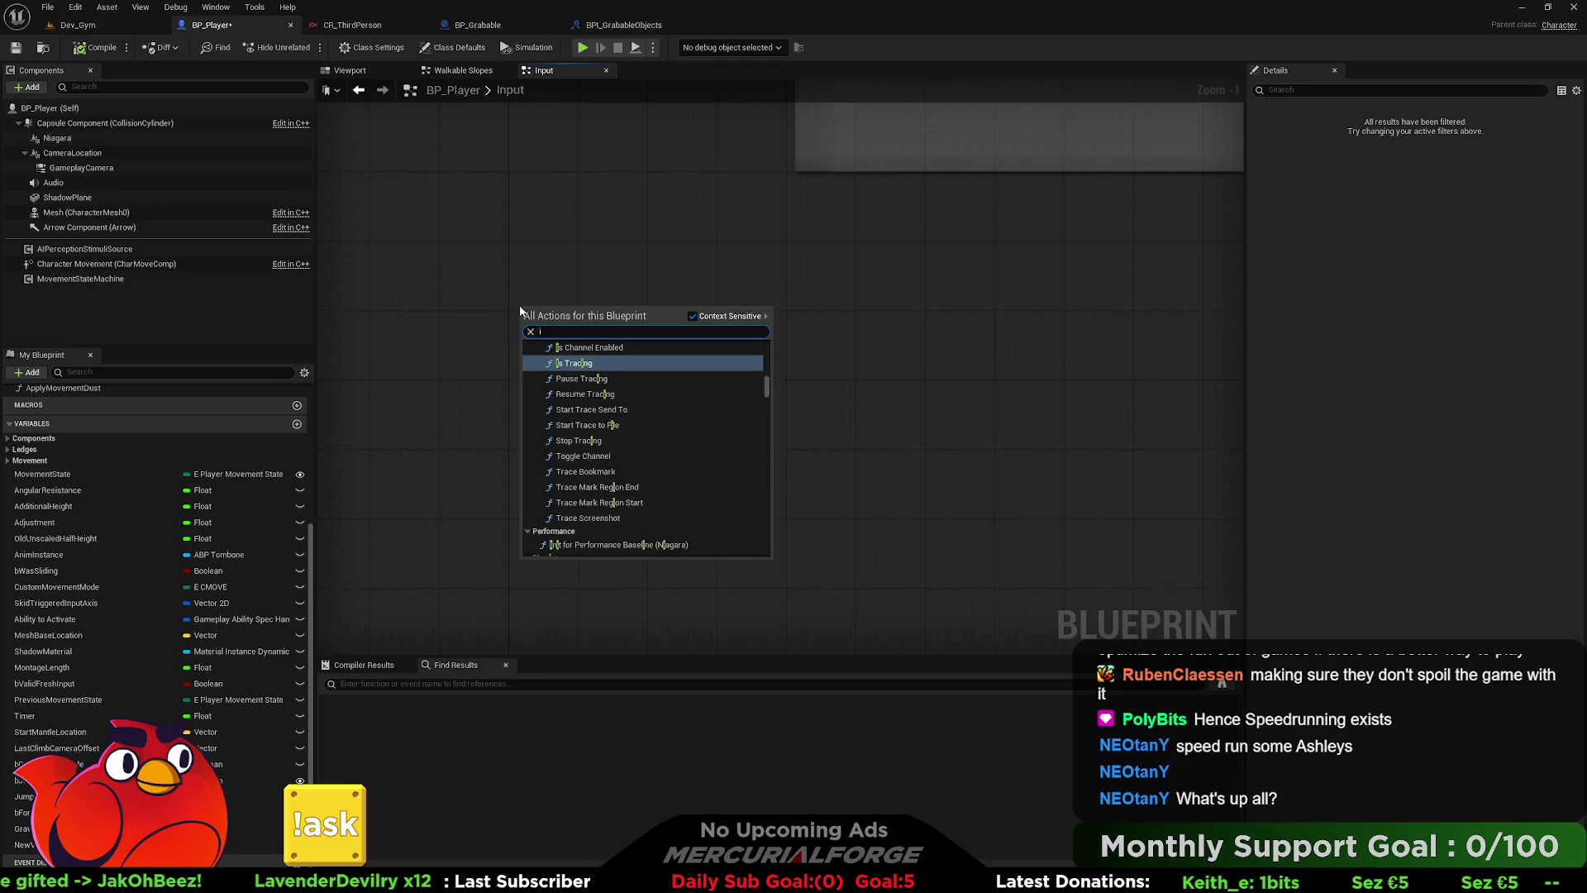
key("BackSpace")
type("a_grab")
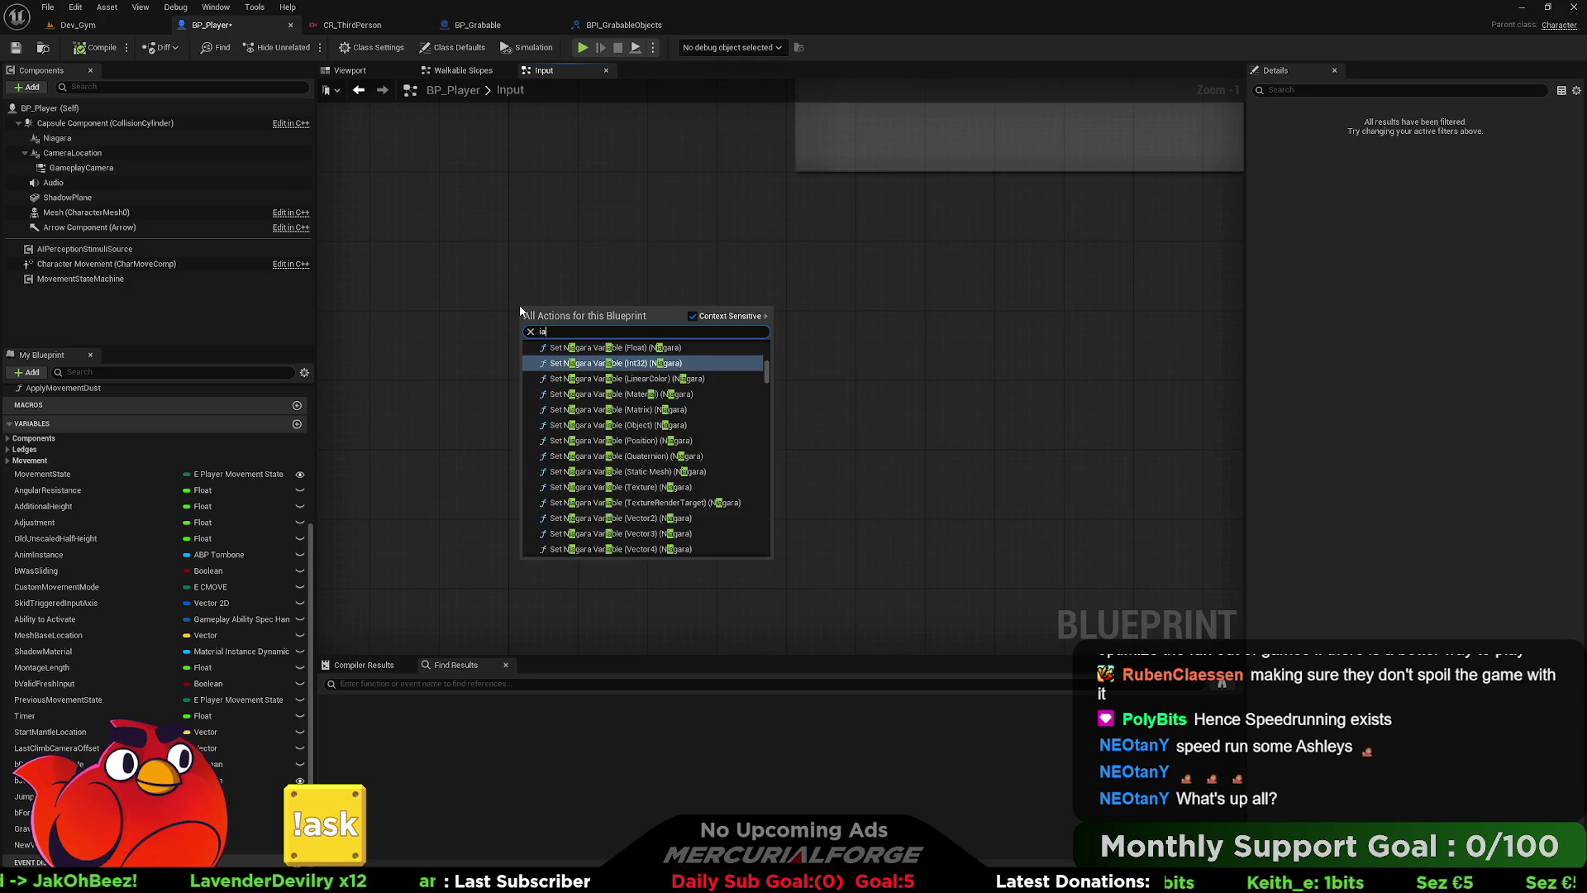
key("Return")
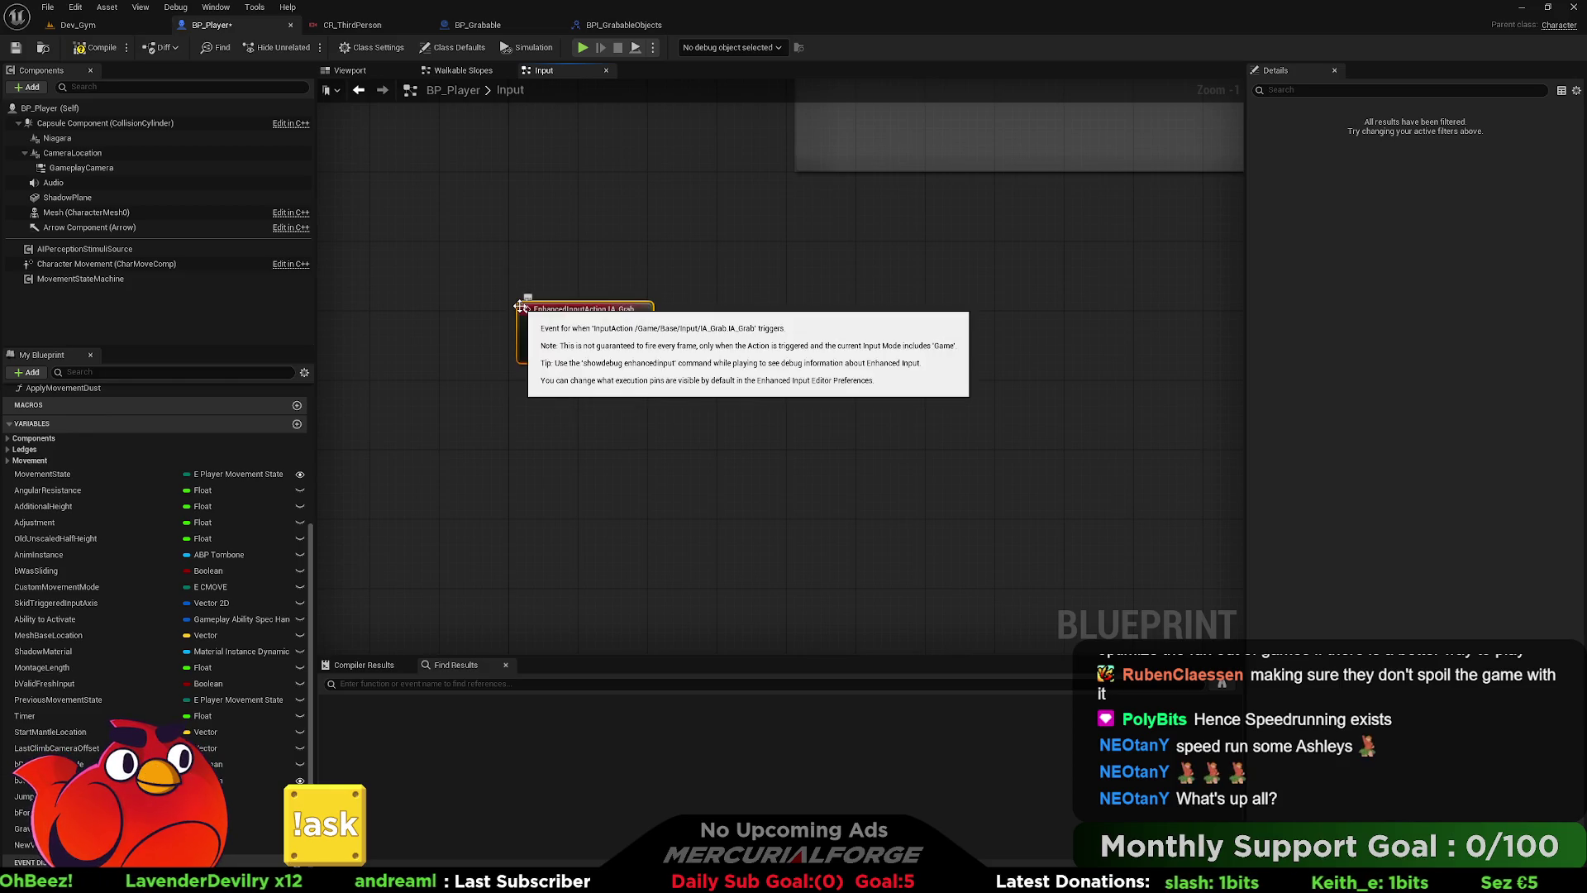
- Connect a new Sphere Overlap Actors node to IA_Grab's Started output
left_click(585, 356)
mouse_move(725, 347)
left_mouse_down()
mouse_move(506, 344)
mouse_move(489, 318)
left_mouse_up()
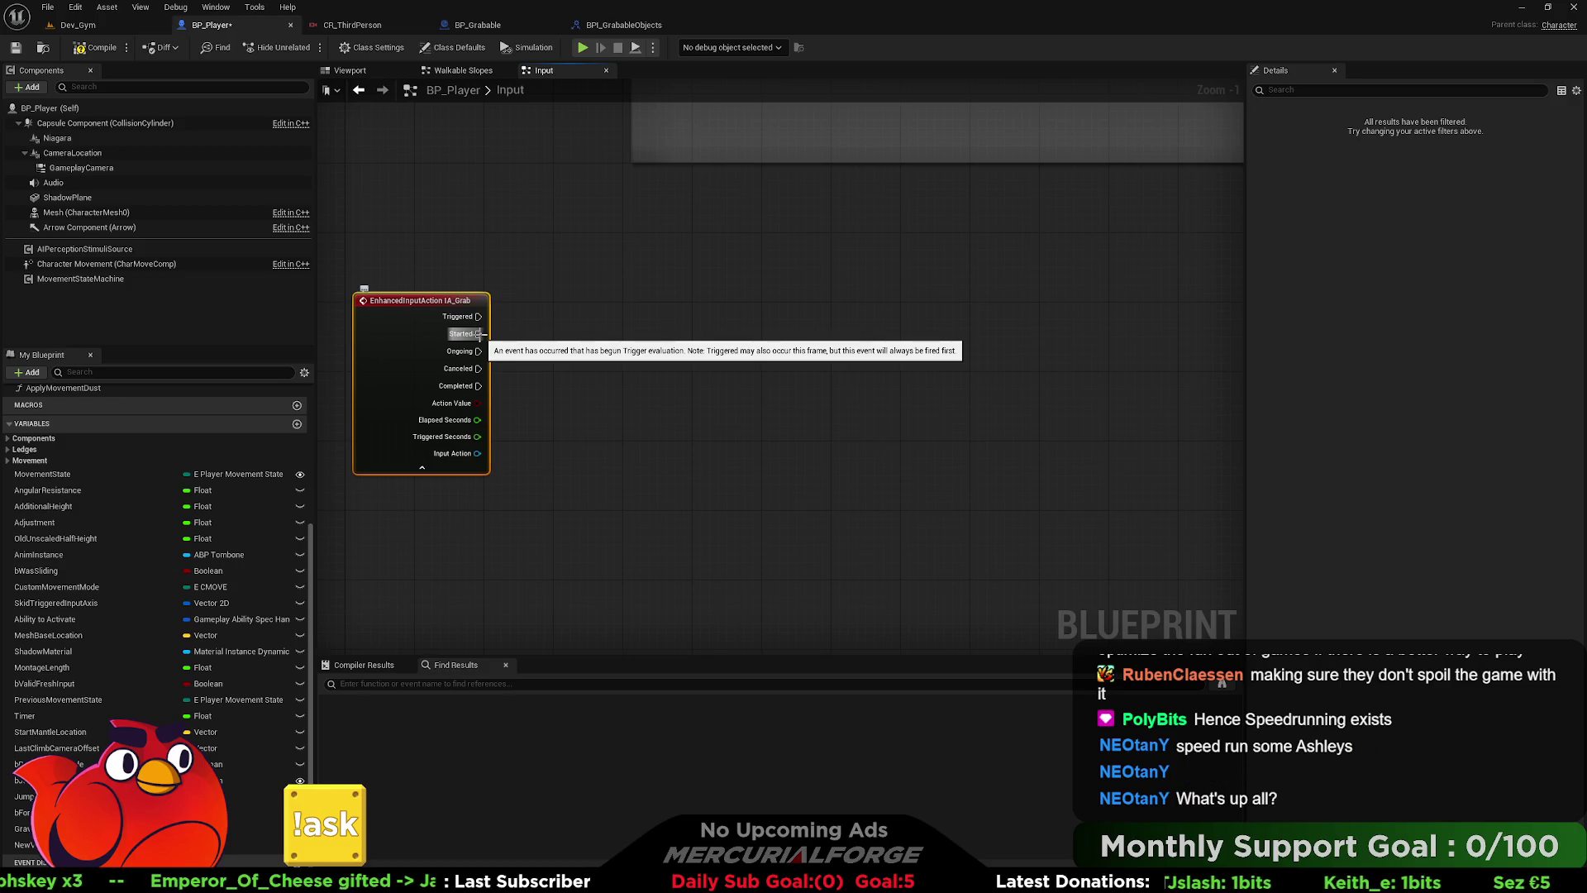
mouse_move(479, 334)
left_mouse_down()
mouse_move(498, 348)
mouse_move(647, 330)
left_mouse_up()
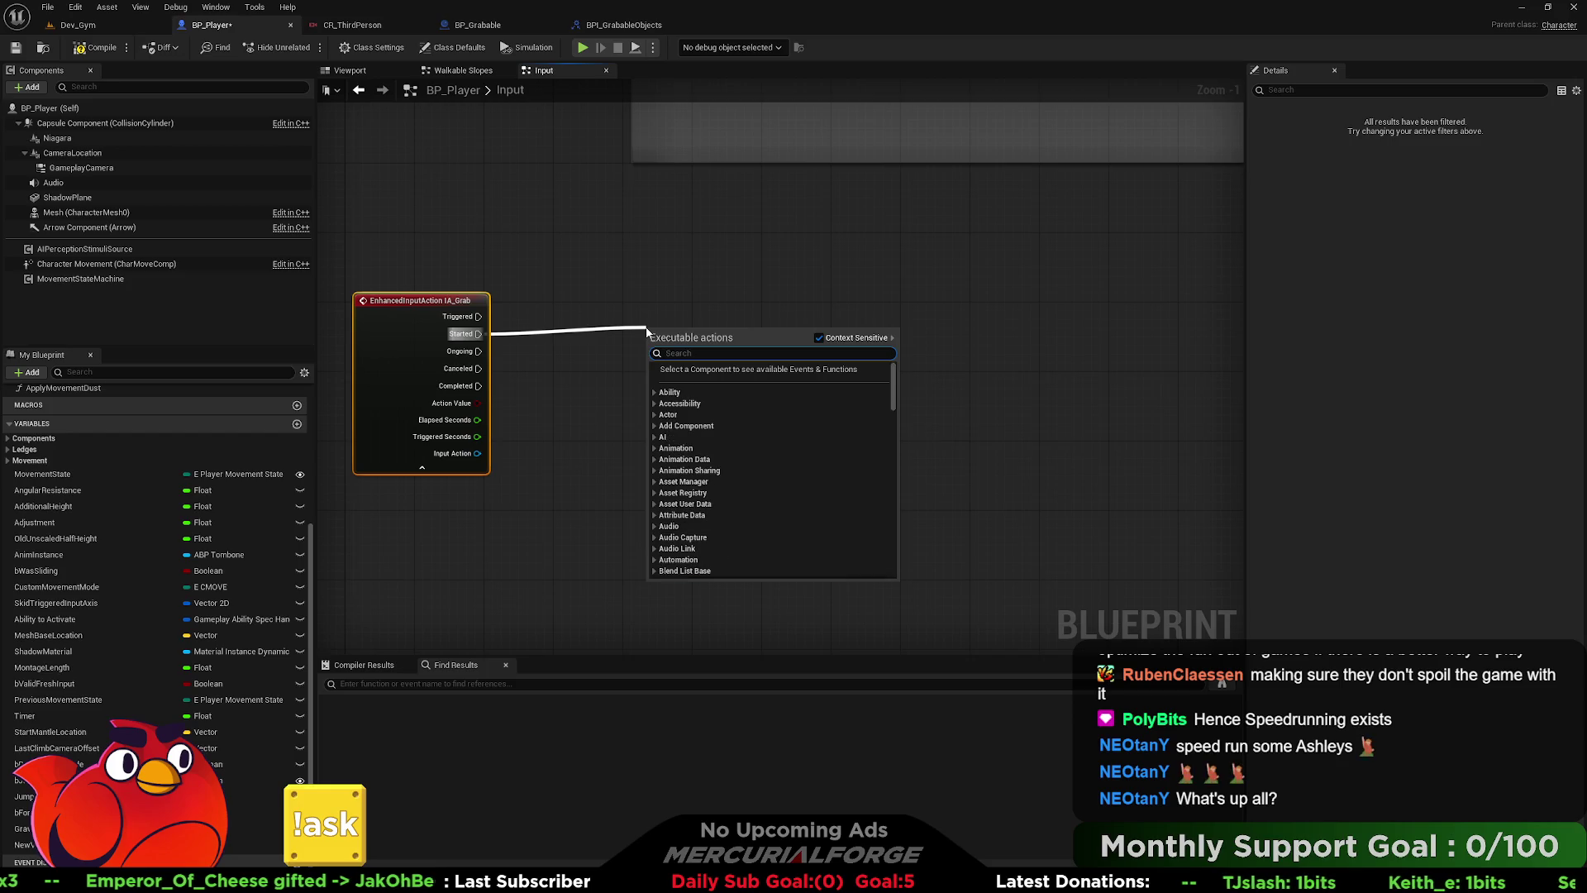
type("overlap")
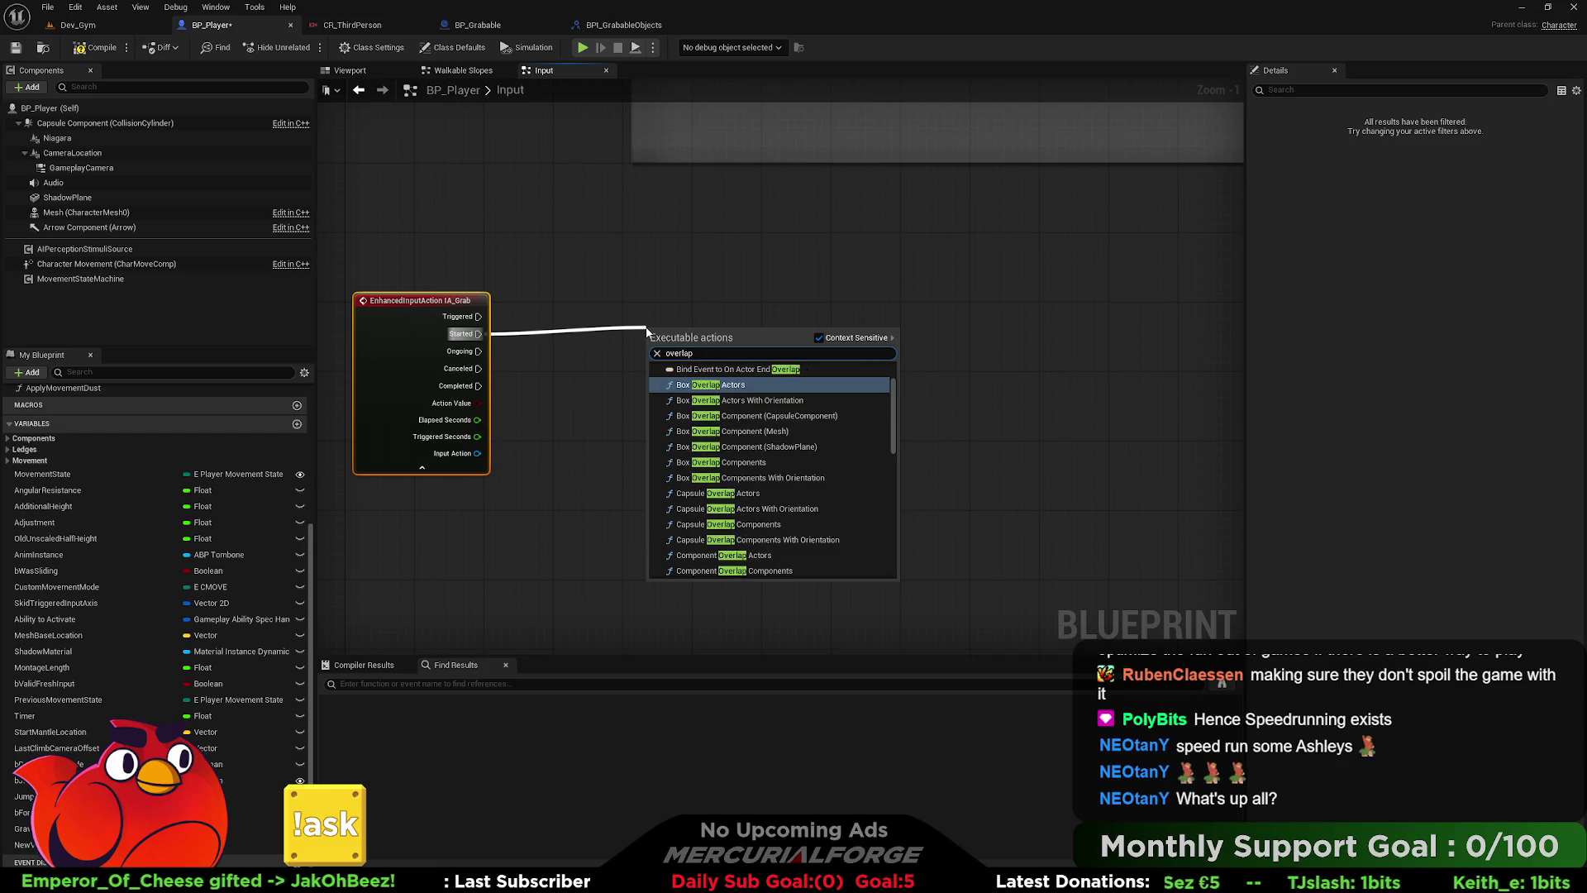
scroll(765, 451, "down", 3)
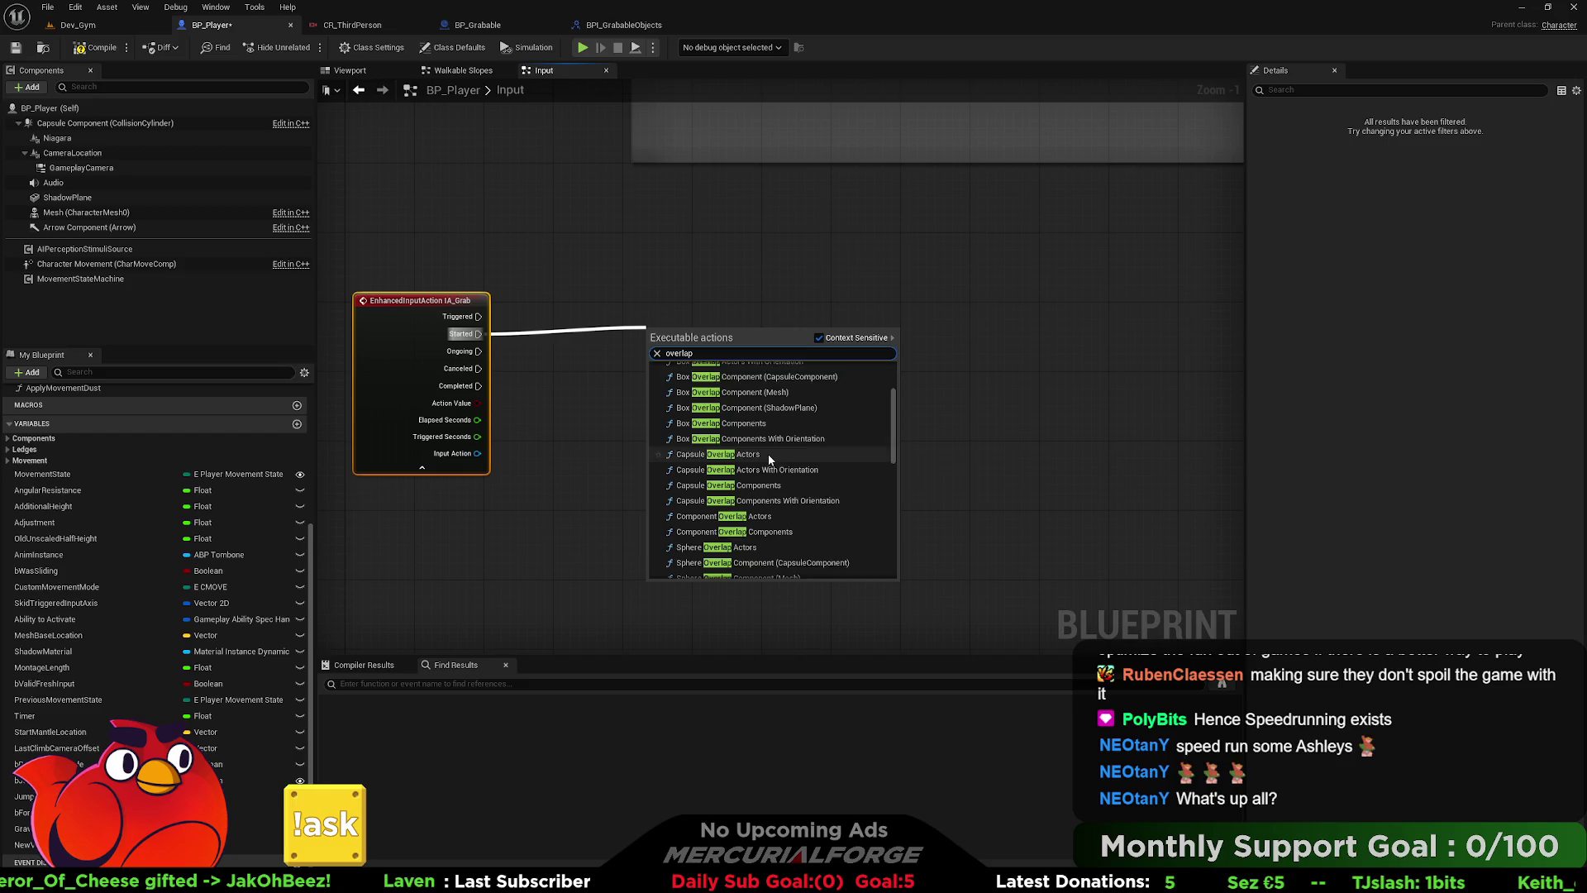
scroll(767, 459, "down", 1)
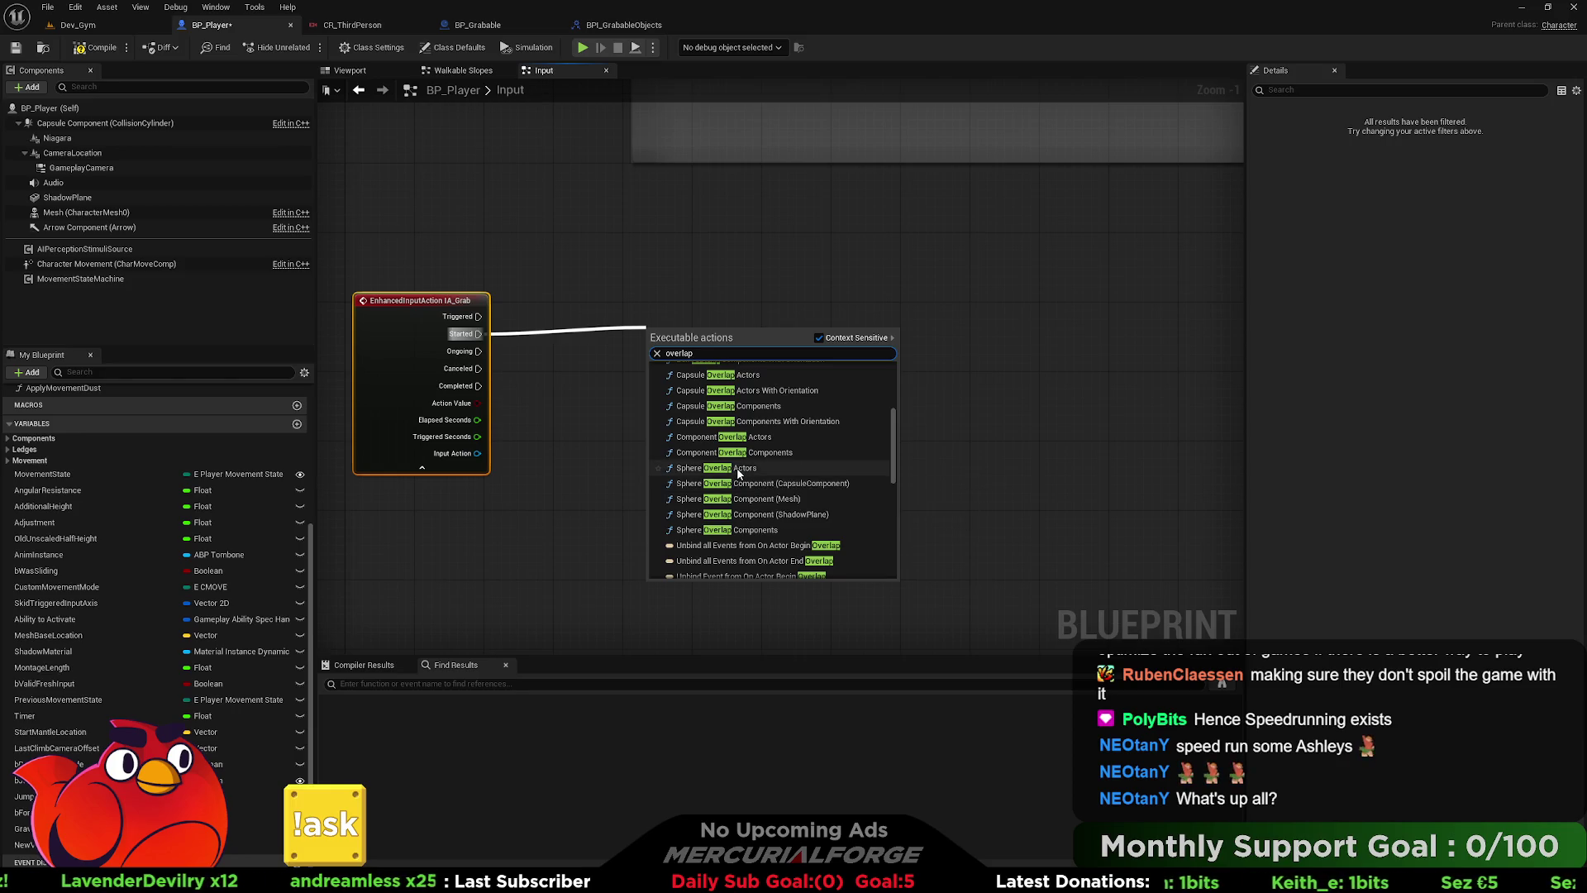
left_click(738, 468)
- Move Sphere Overlap Actors further right and compile BP_Player
left_click_drag(705, 329, 885, 325)
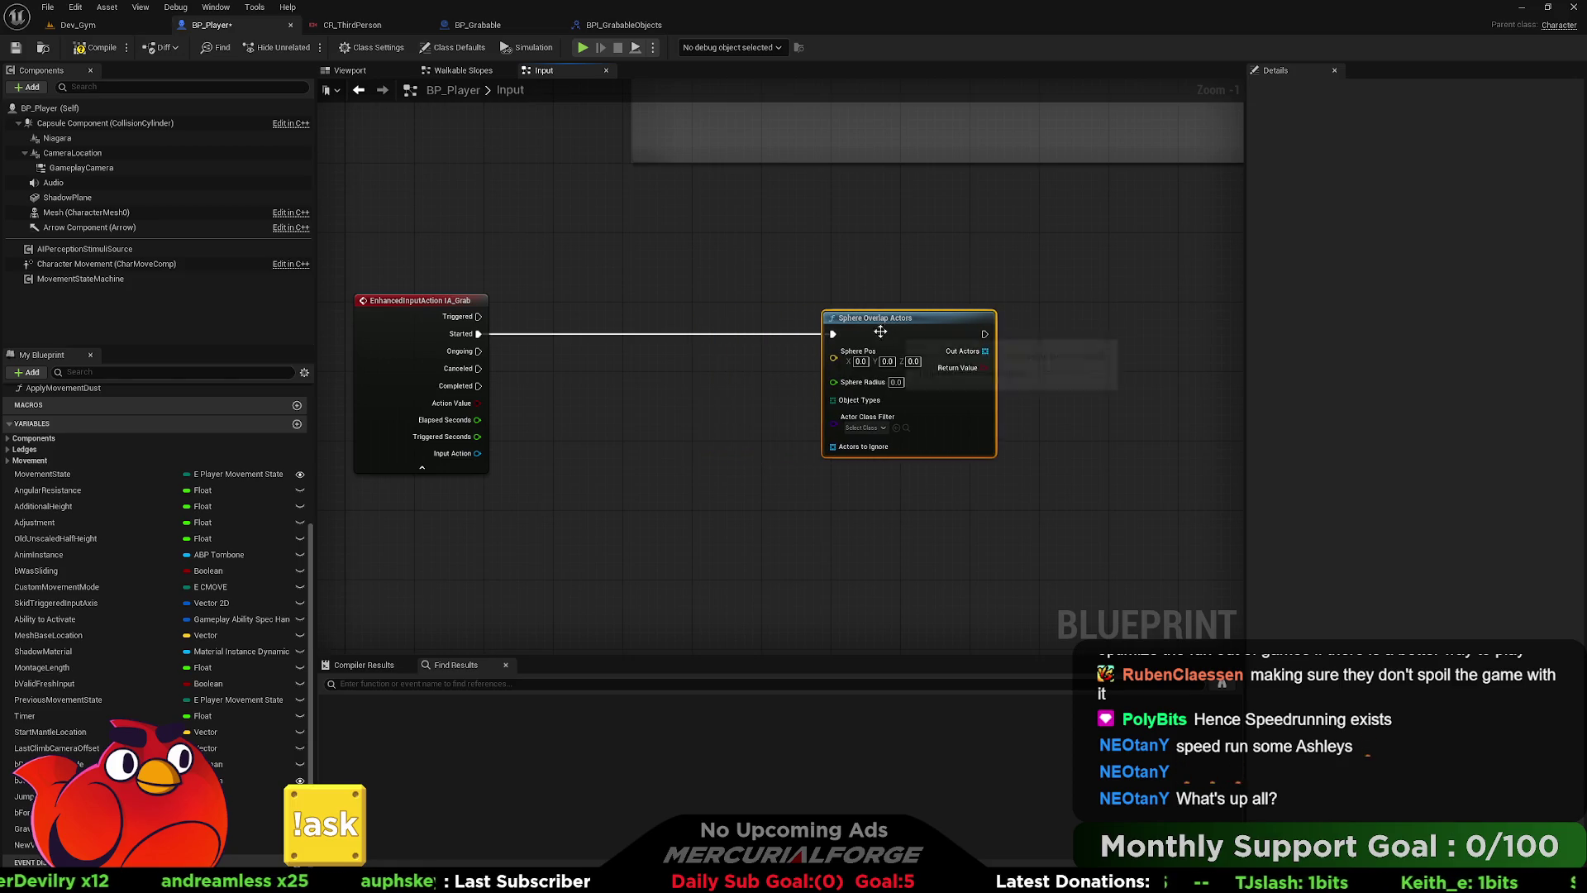
right_click(649, 374)
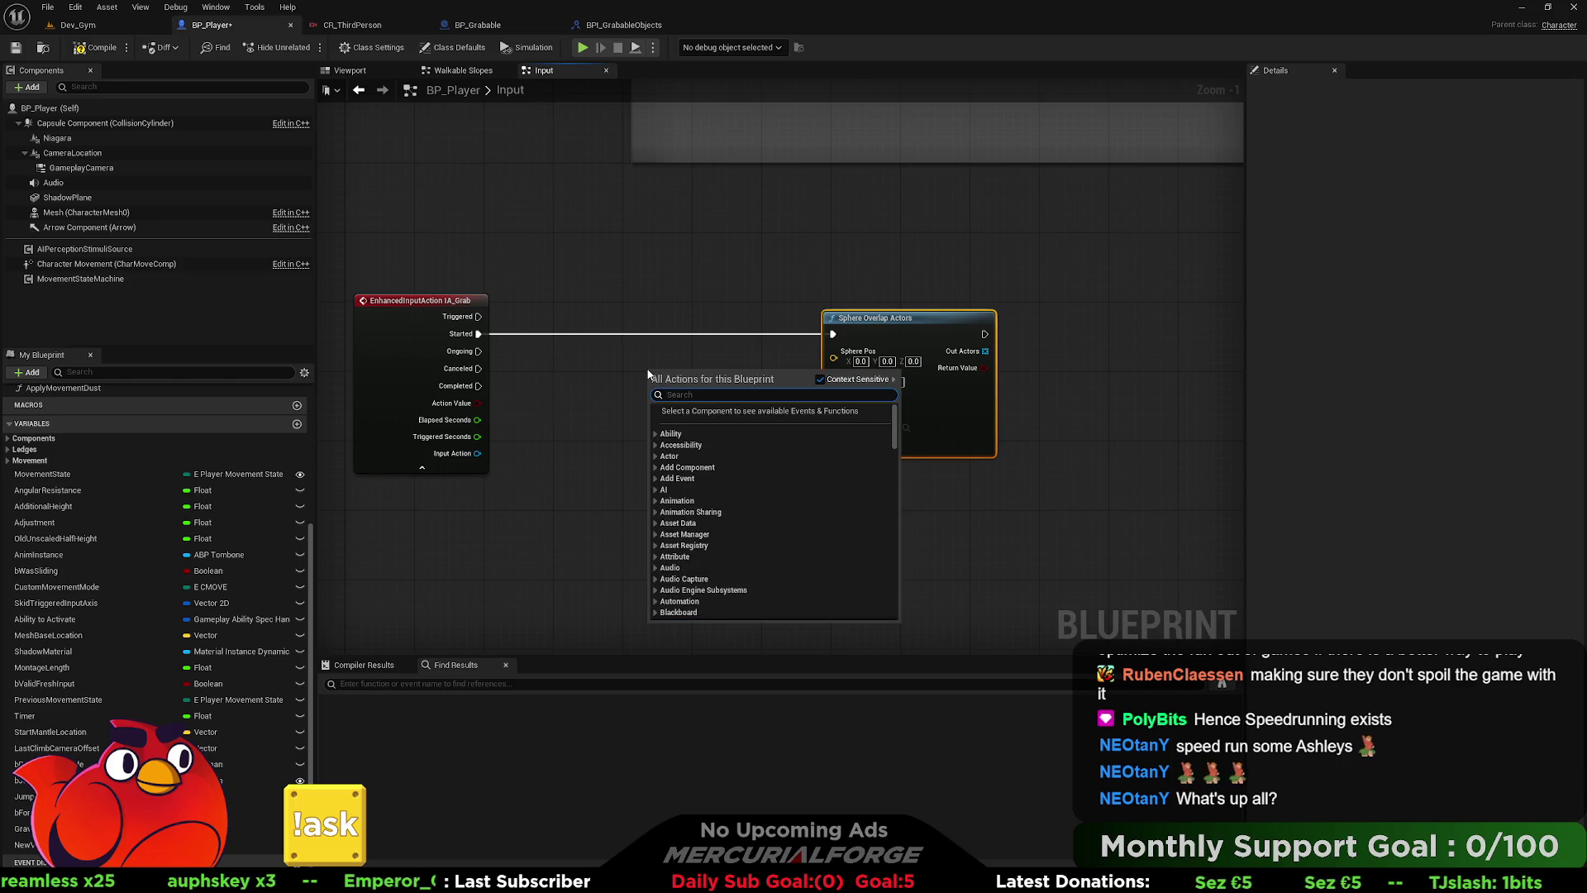
left_click(606, 371)
left_click_drag(606, 371, 652, 379)
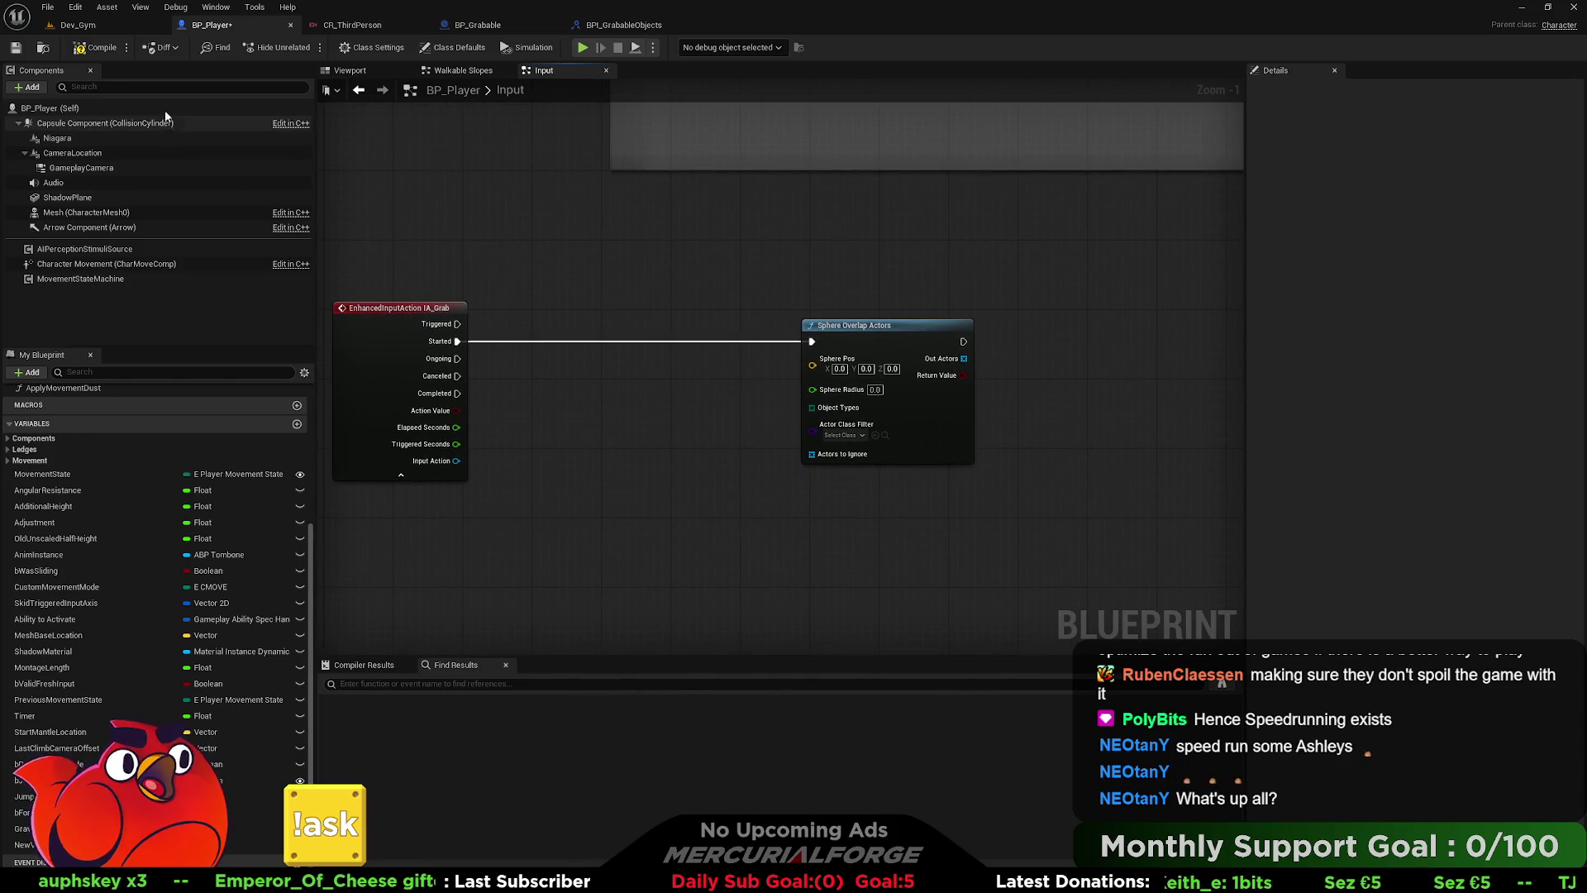
left_click(101, 50)
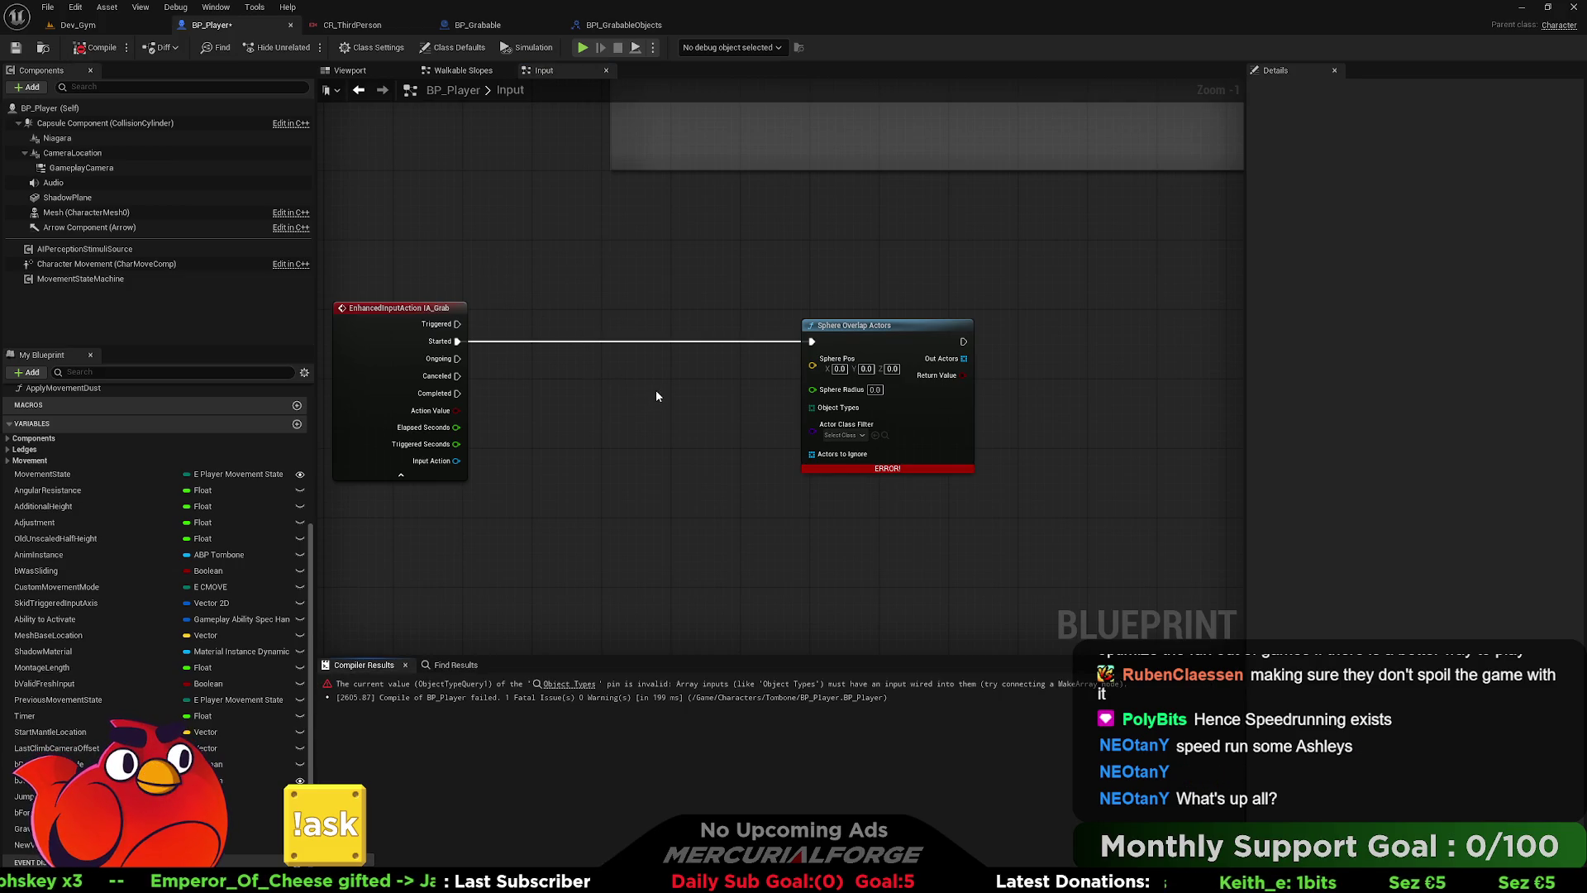
- Feed Get Actor Location into the Sphere Overlap Actors Sphere Pos input
left_click_drag(810, 369, 673, 379)
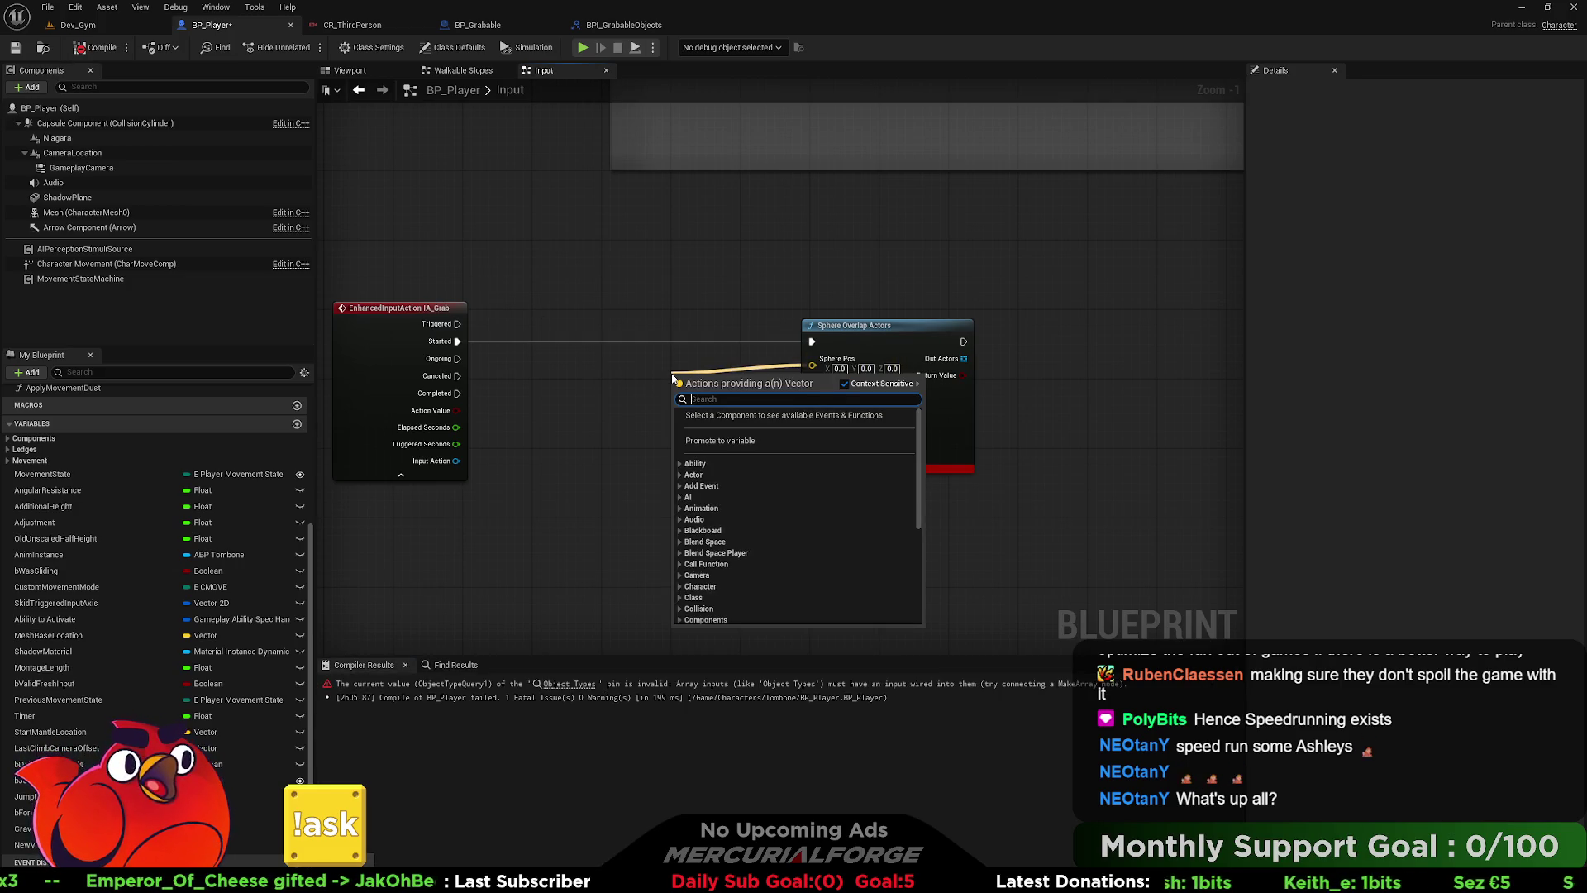
type("g")
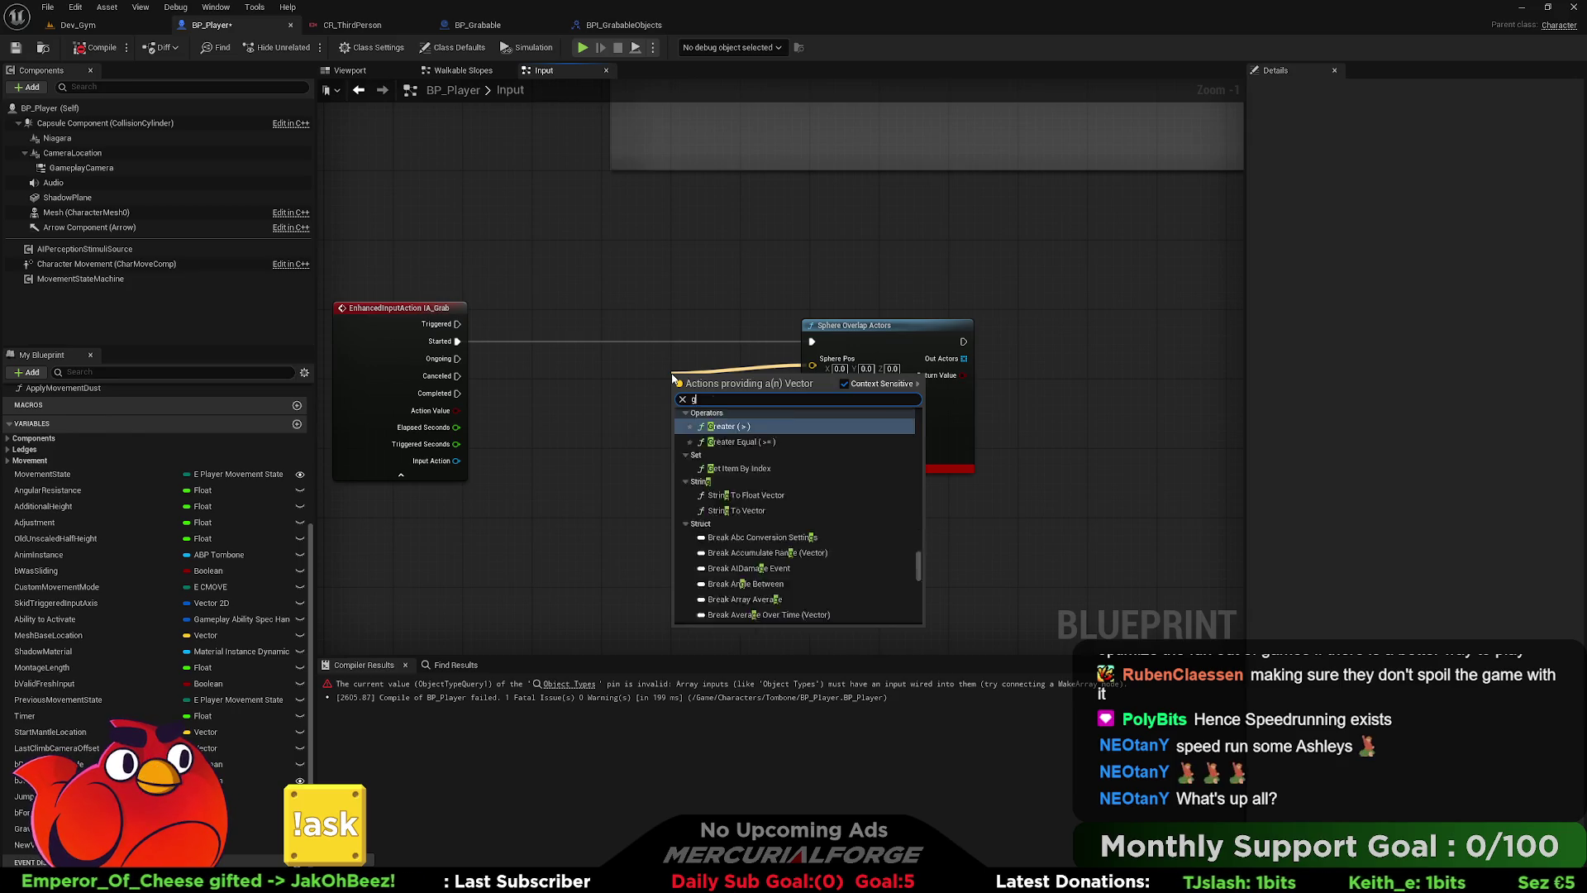
type("et actor locat")
key("Down")
key("Return")
left_click_drag(672, 378, 611, 352)
mouse_move(703, 368)
left_mouse_down()
mouse_move(598, 368)
mouse_move(634, 368)
left_mouse_up()
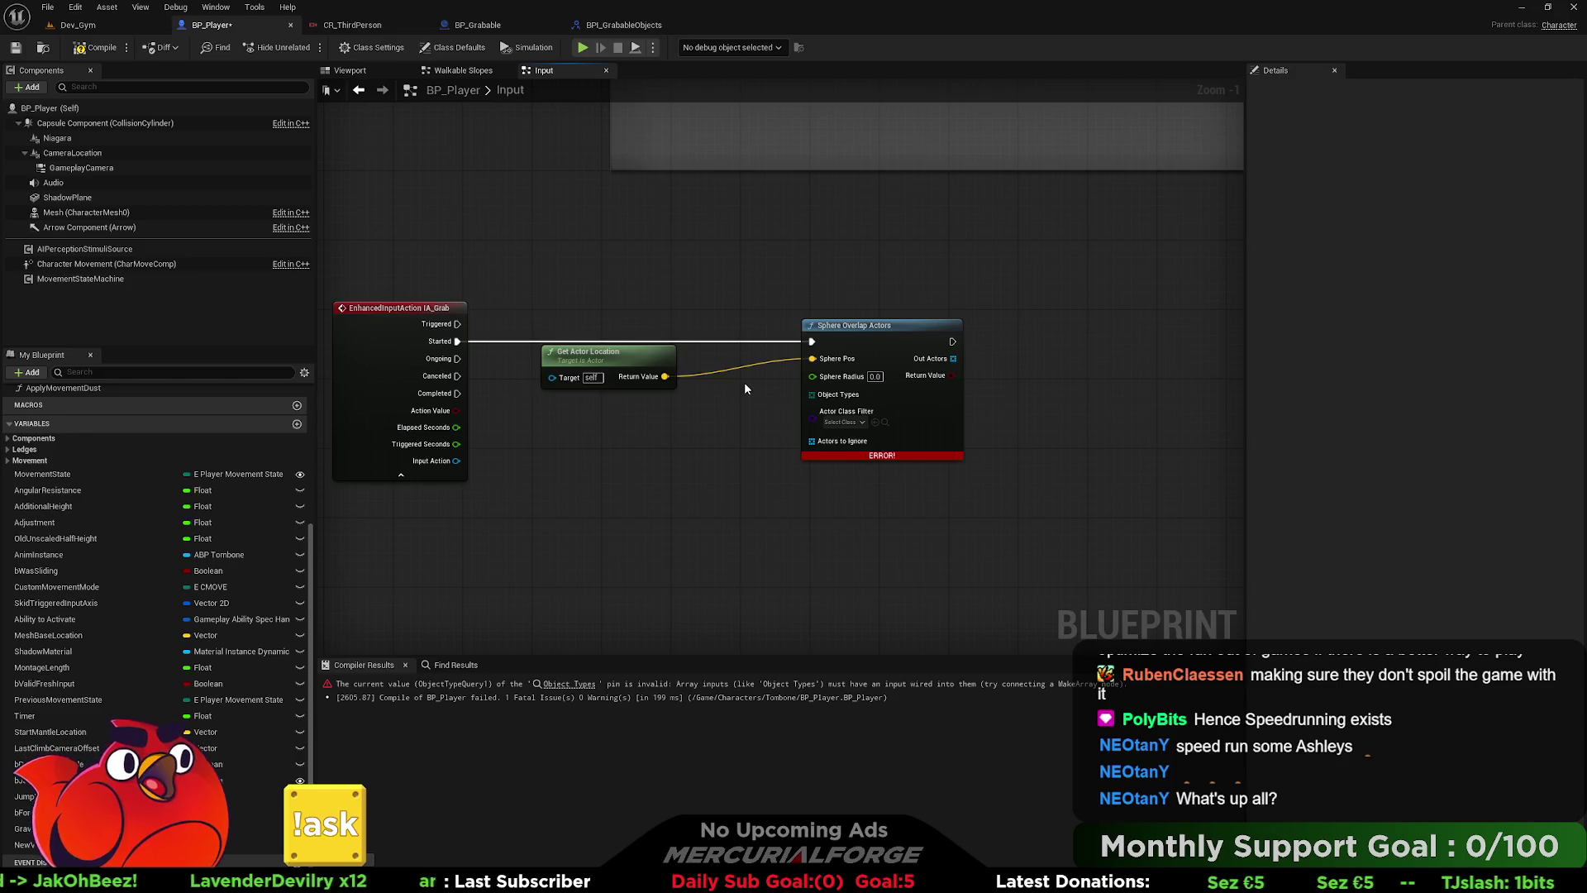
- Edit the Sphere Radius value and try, then cancel, an Object Types connection
left_click(874, 376)
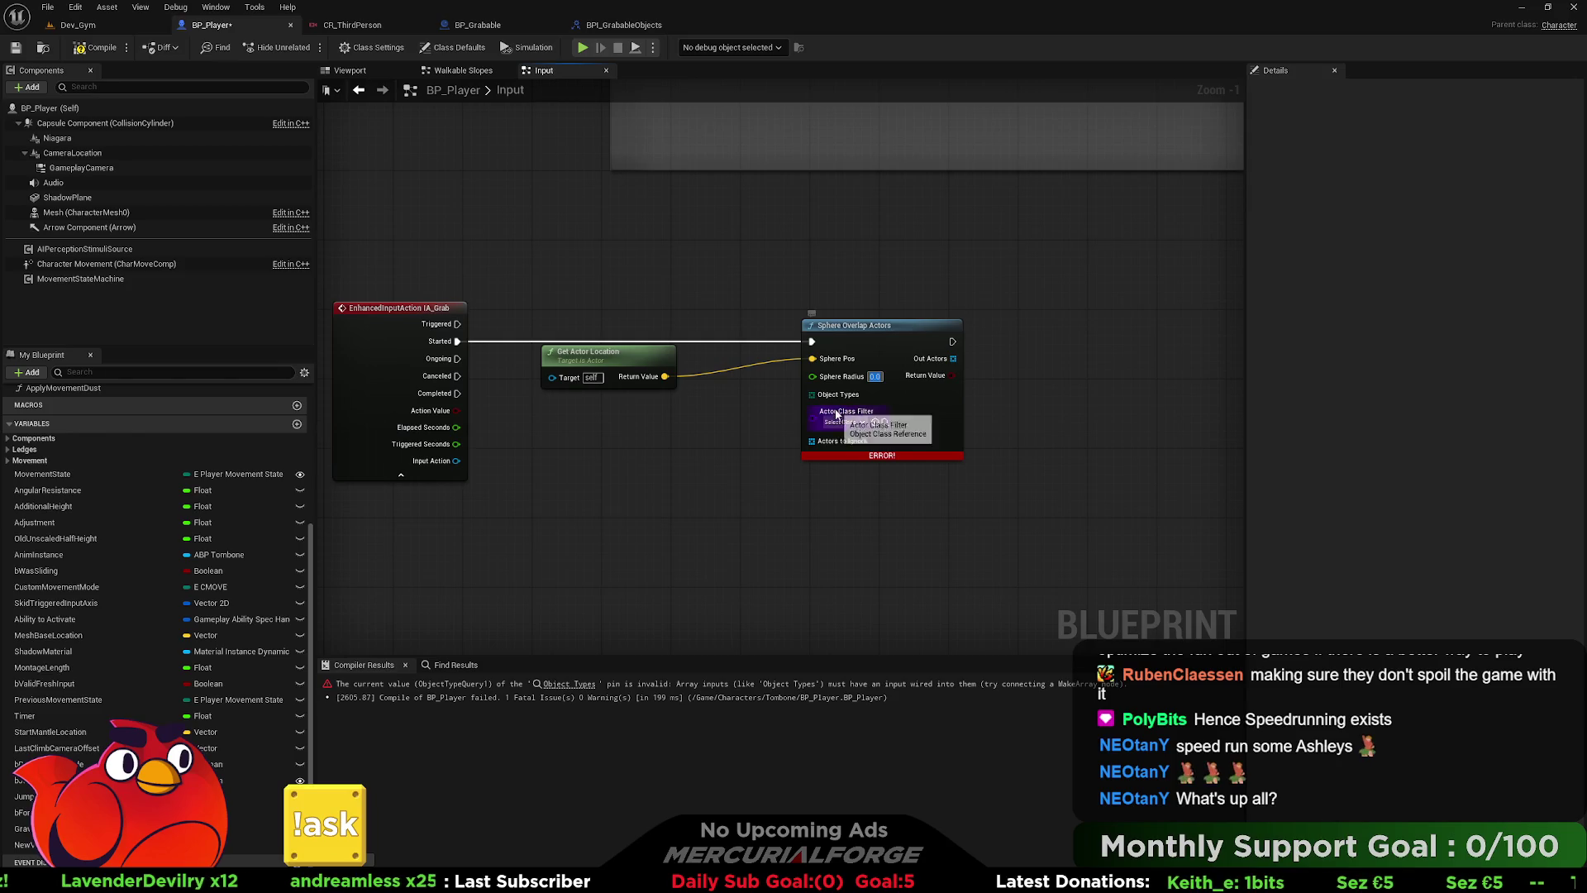
mouse_move(811, 394)
left_mouse_down()
mouse_move(682, 419)
mouse_move(666, 455)
mouse_move(677, 442)
left_mouse_up()
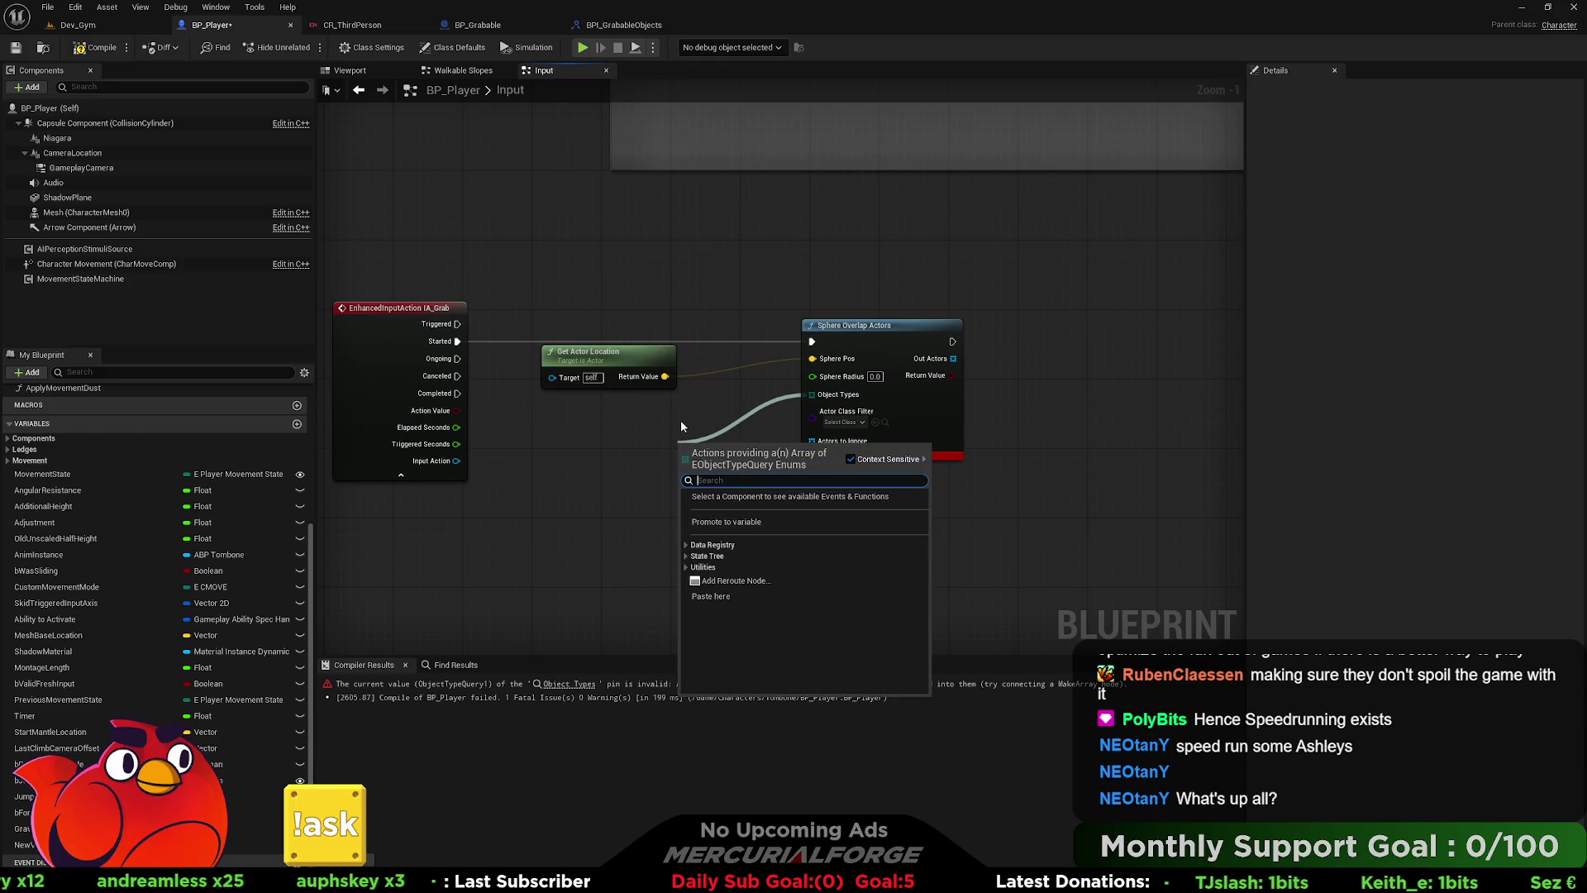
key("Escape")
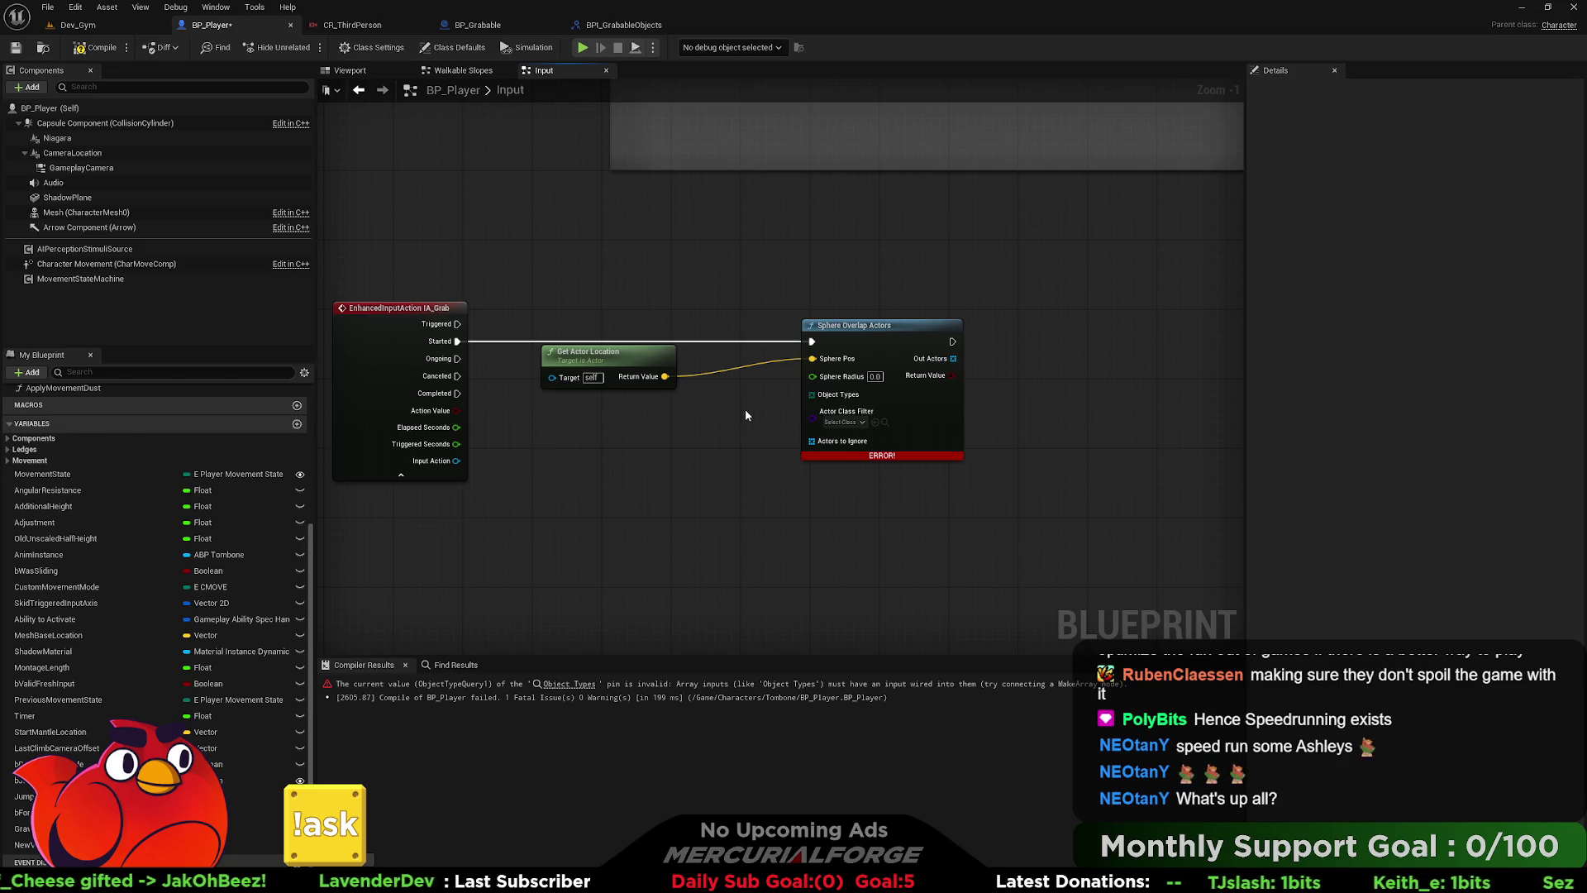
left_click_drag(747, 411, 607, 409)
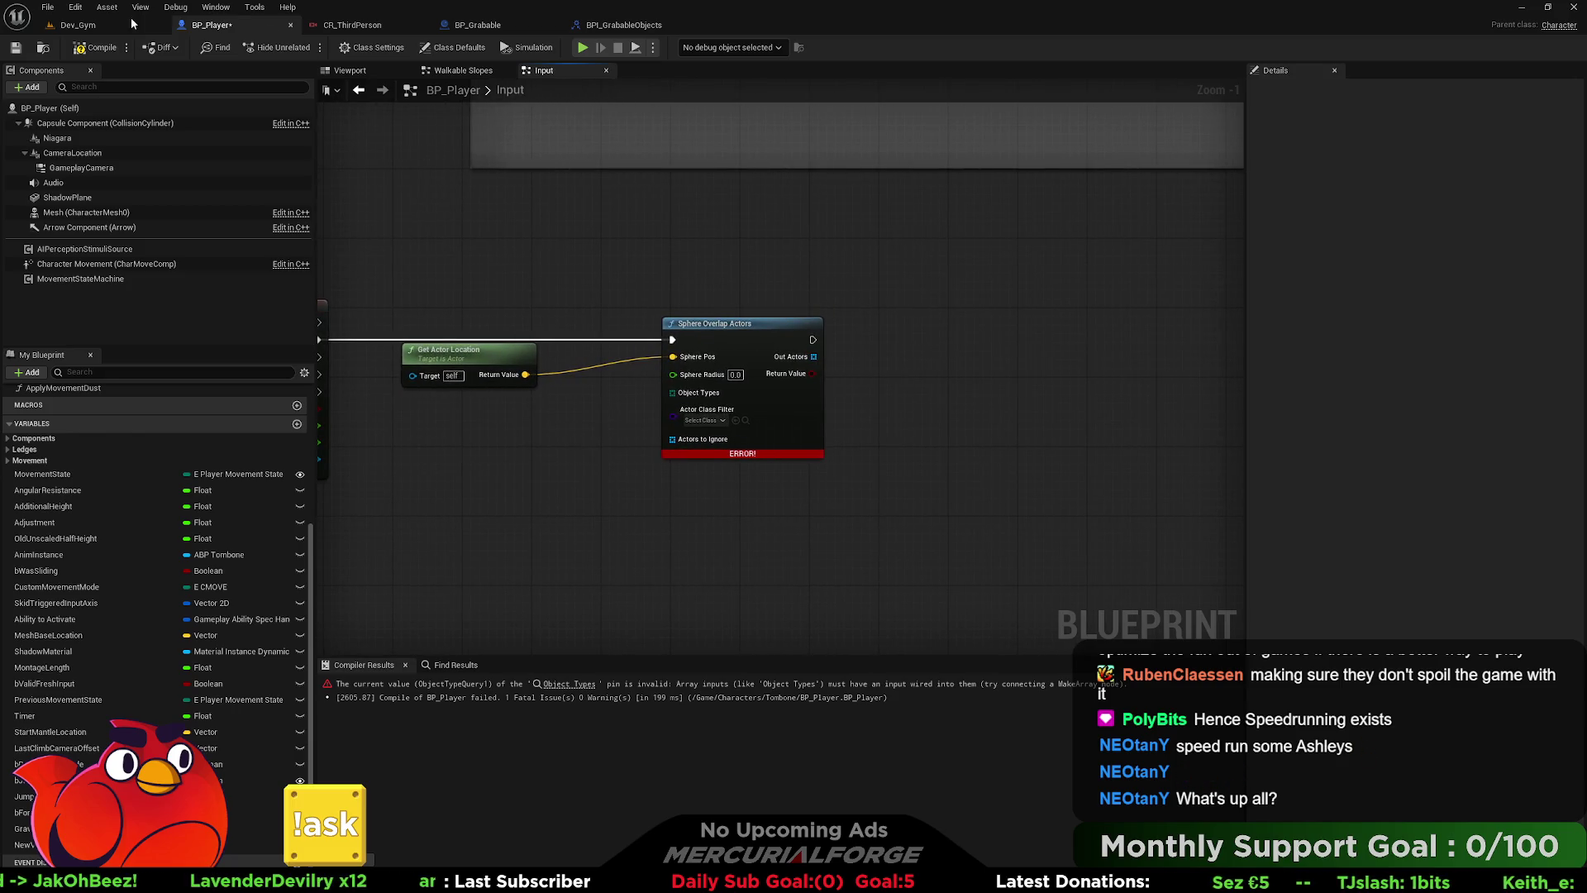
- Look over the BPI_GrabableObjects Grab function and BP_Grabable, then return to Dev_Gym
left_click(583, 24)
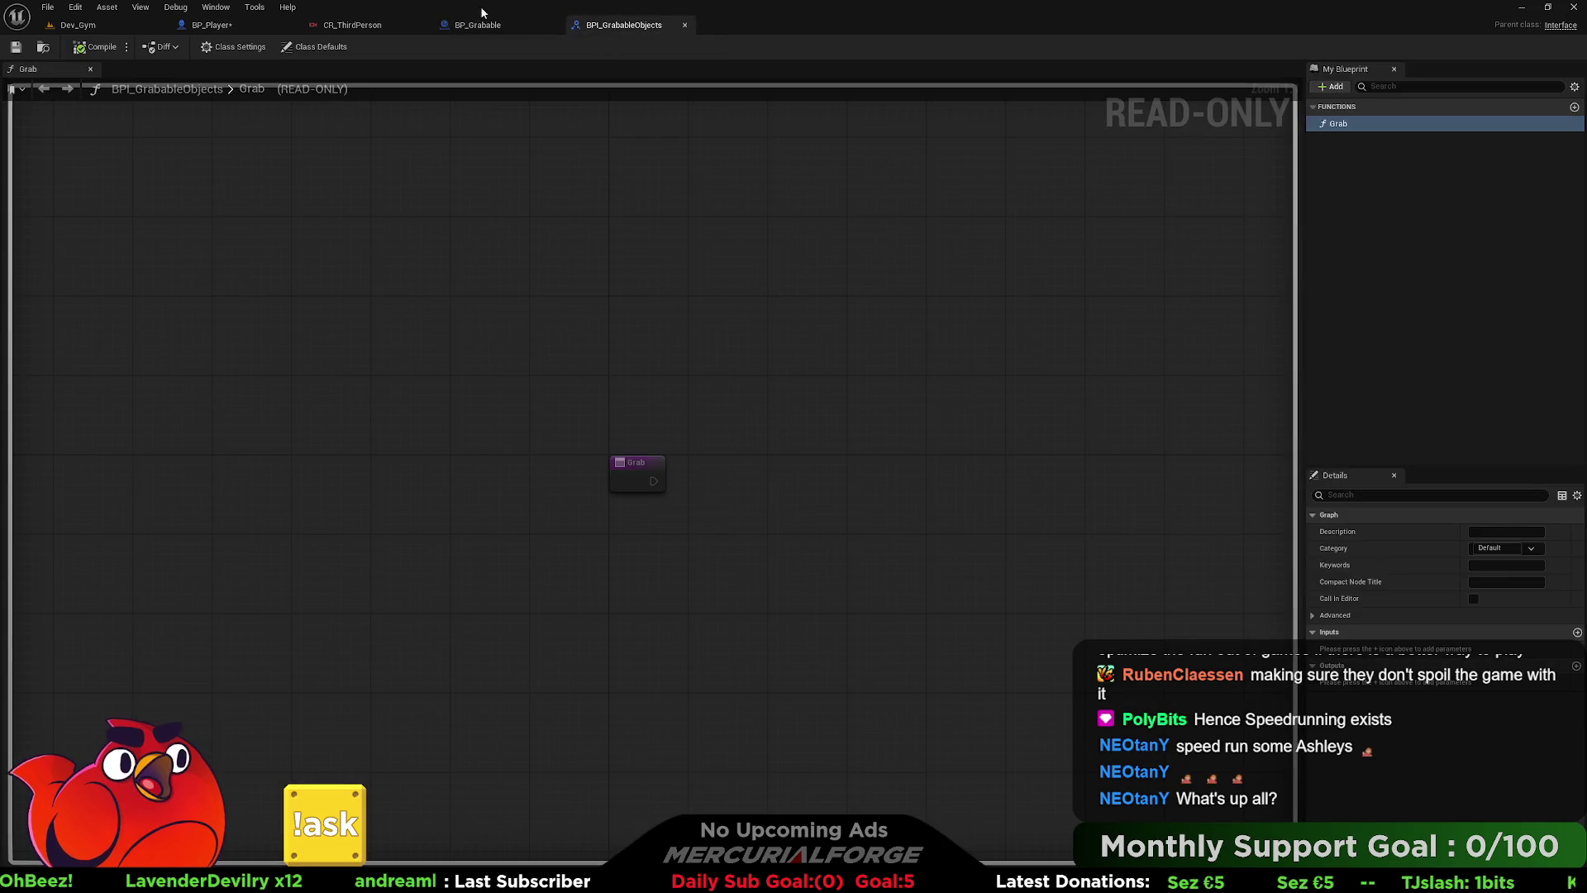
left_click(479, 24)
left_click(612, 25)
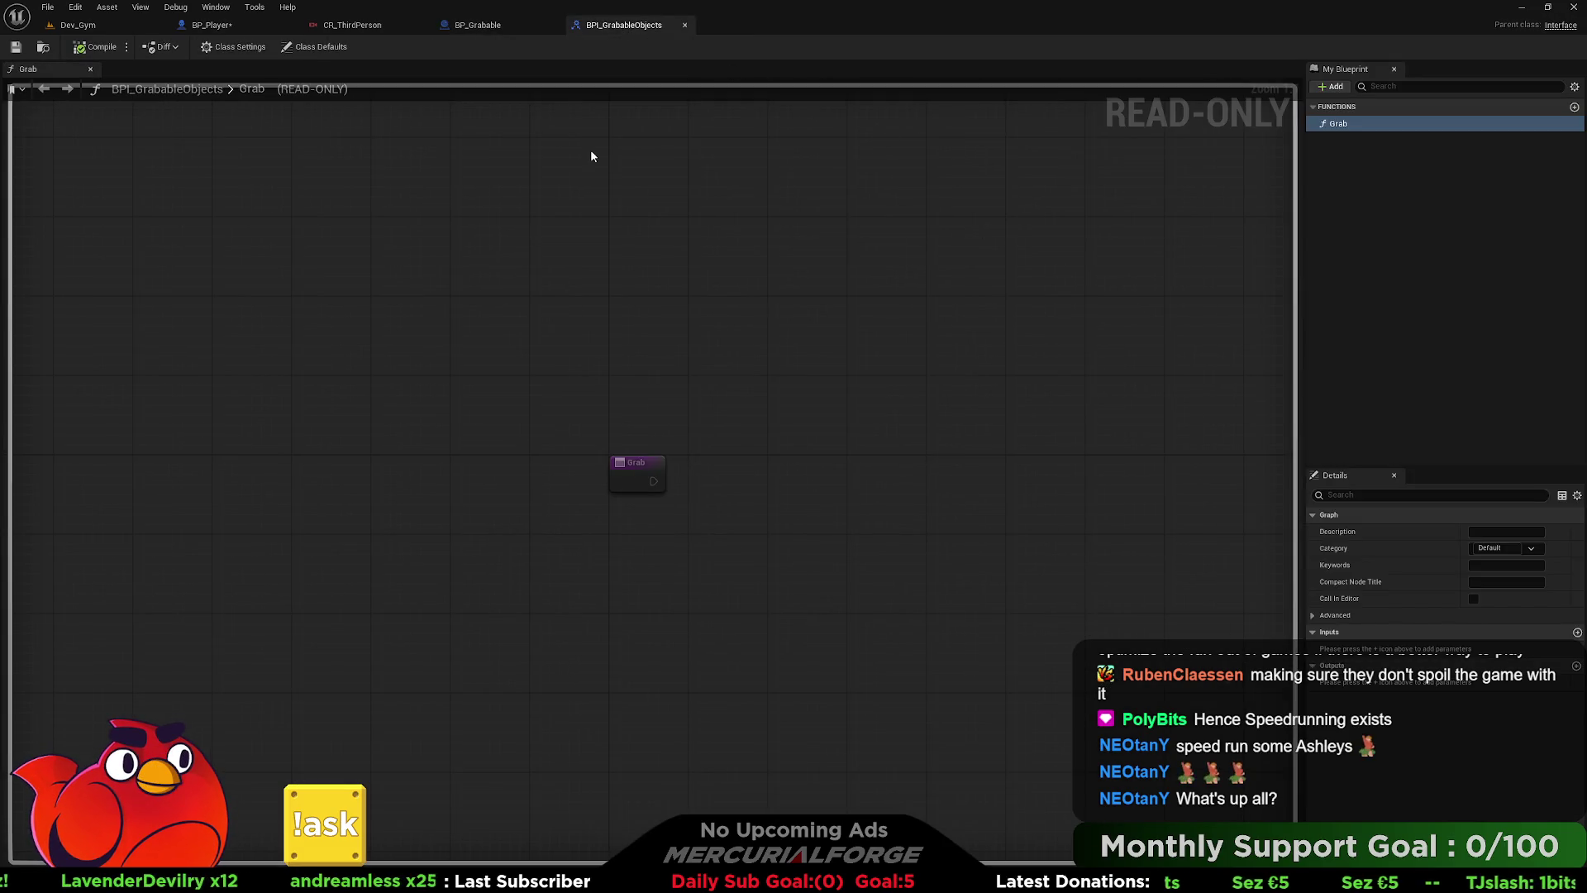
left_click(99, 26)
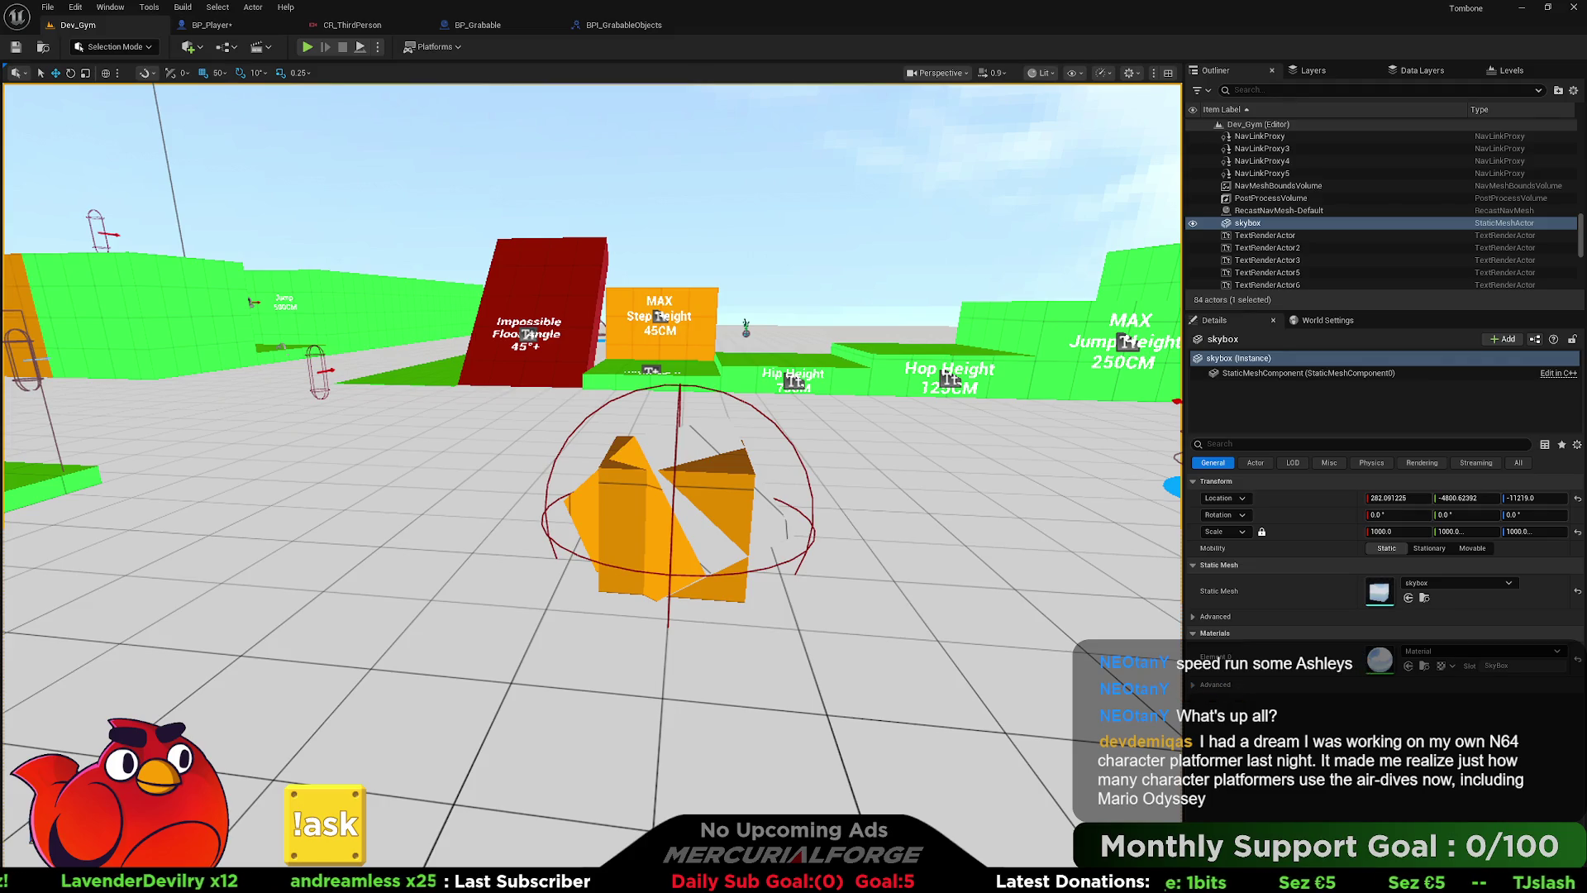
- Select the orange BP_Grabable actor in the viewport, then view the BPI_GrabableObjects Grab function
left_click(684, 475)
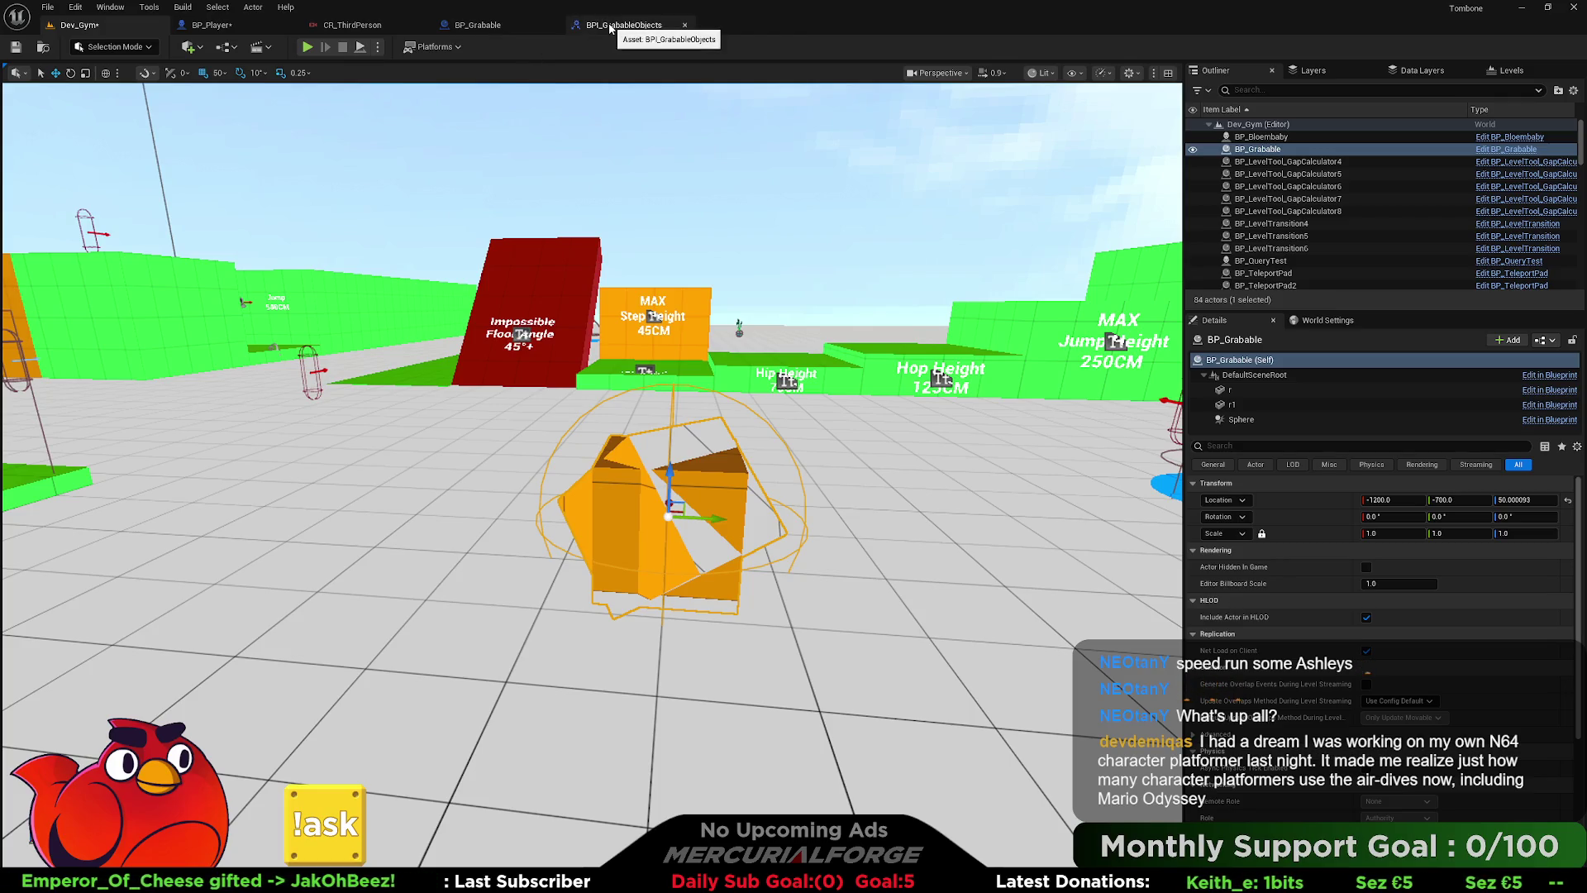
left_click(610, 29)
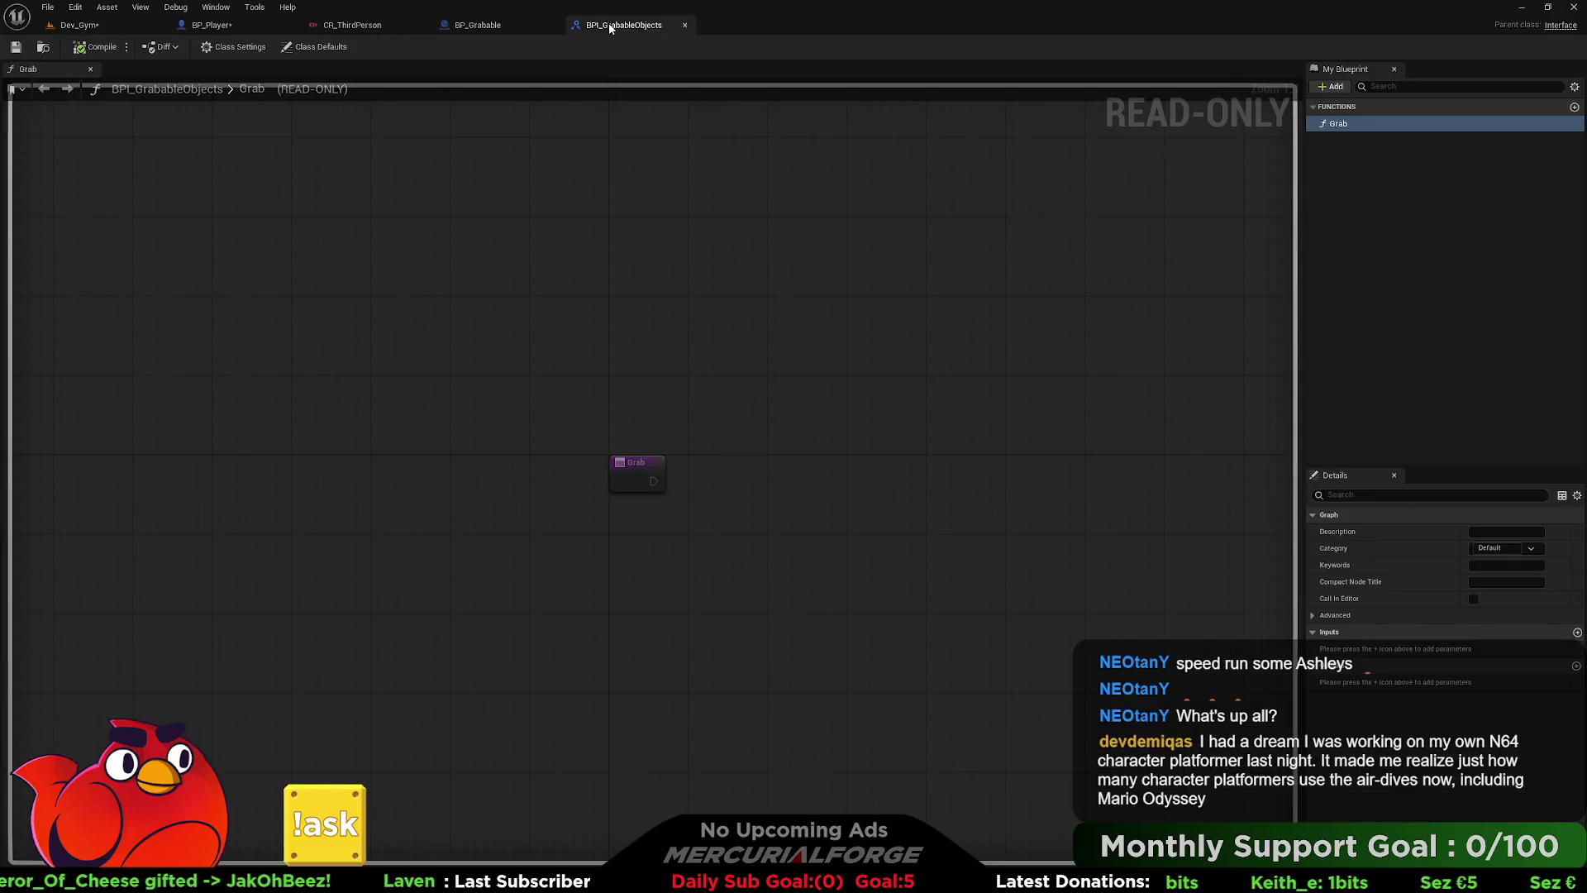
- Compare BP_Grabable with BP_Player's Input graph and pan to the DIVE and LEDGE sections
left_click(471, 25)
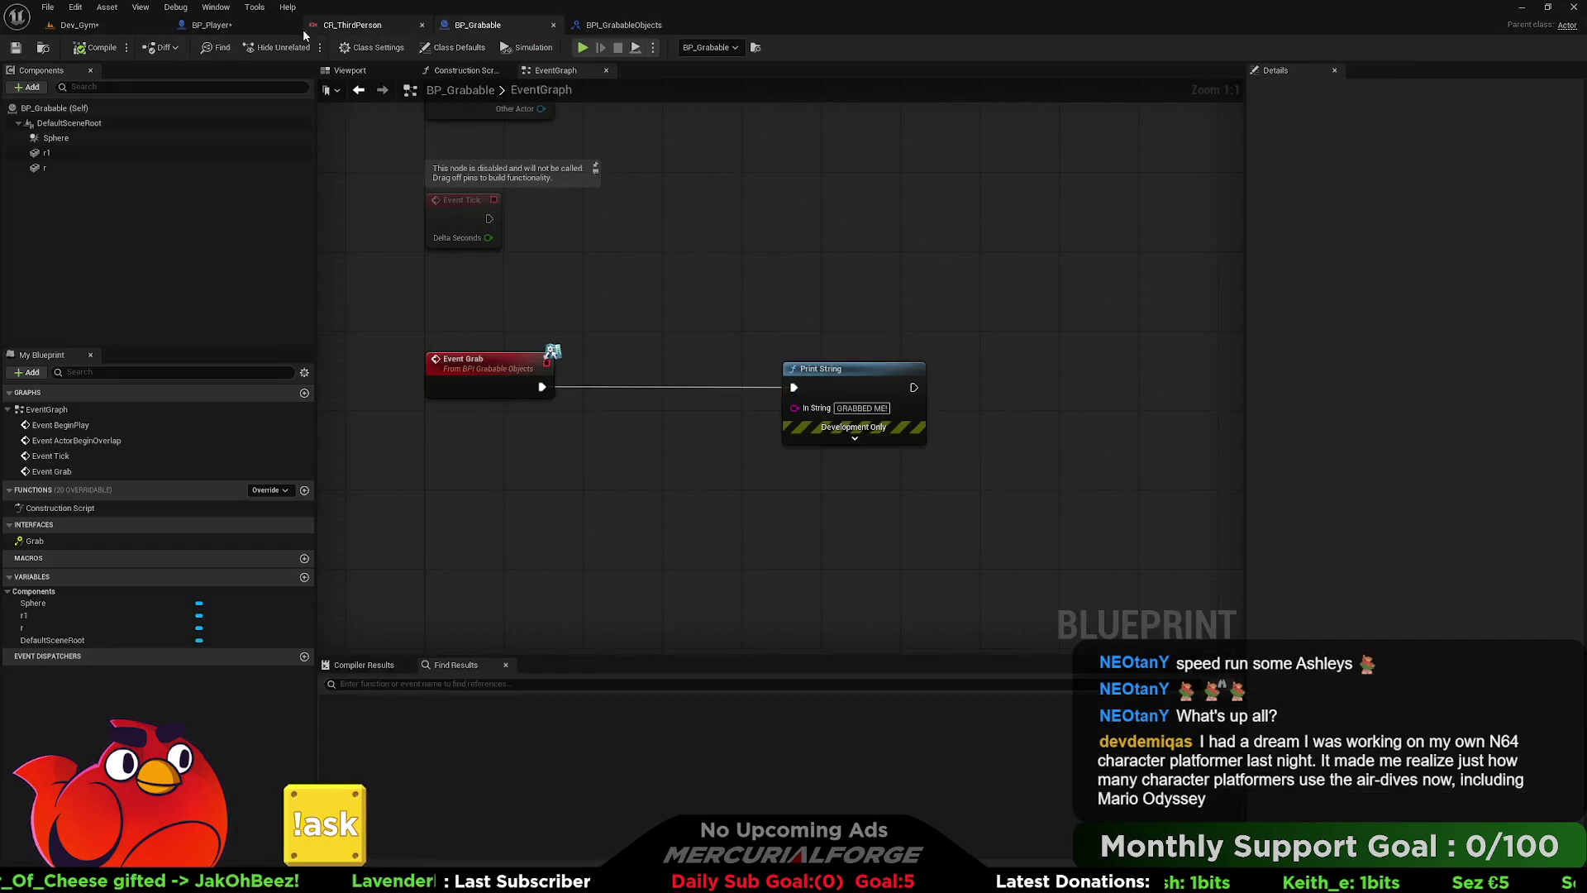
left_click(233, 31)
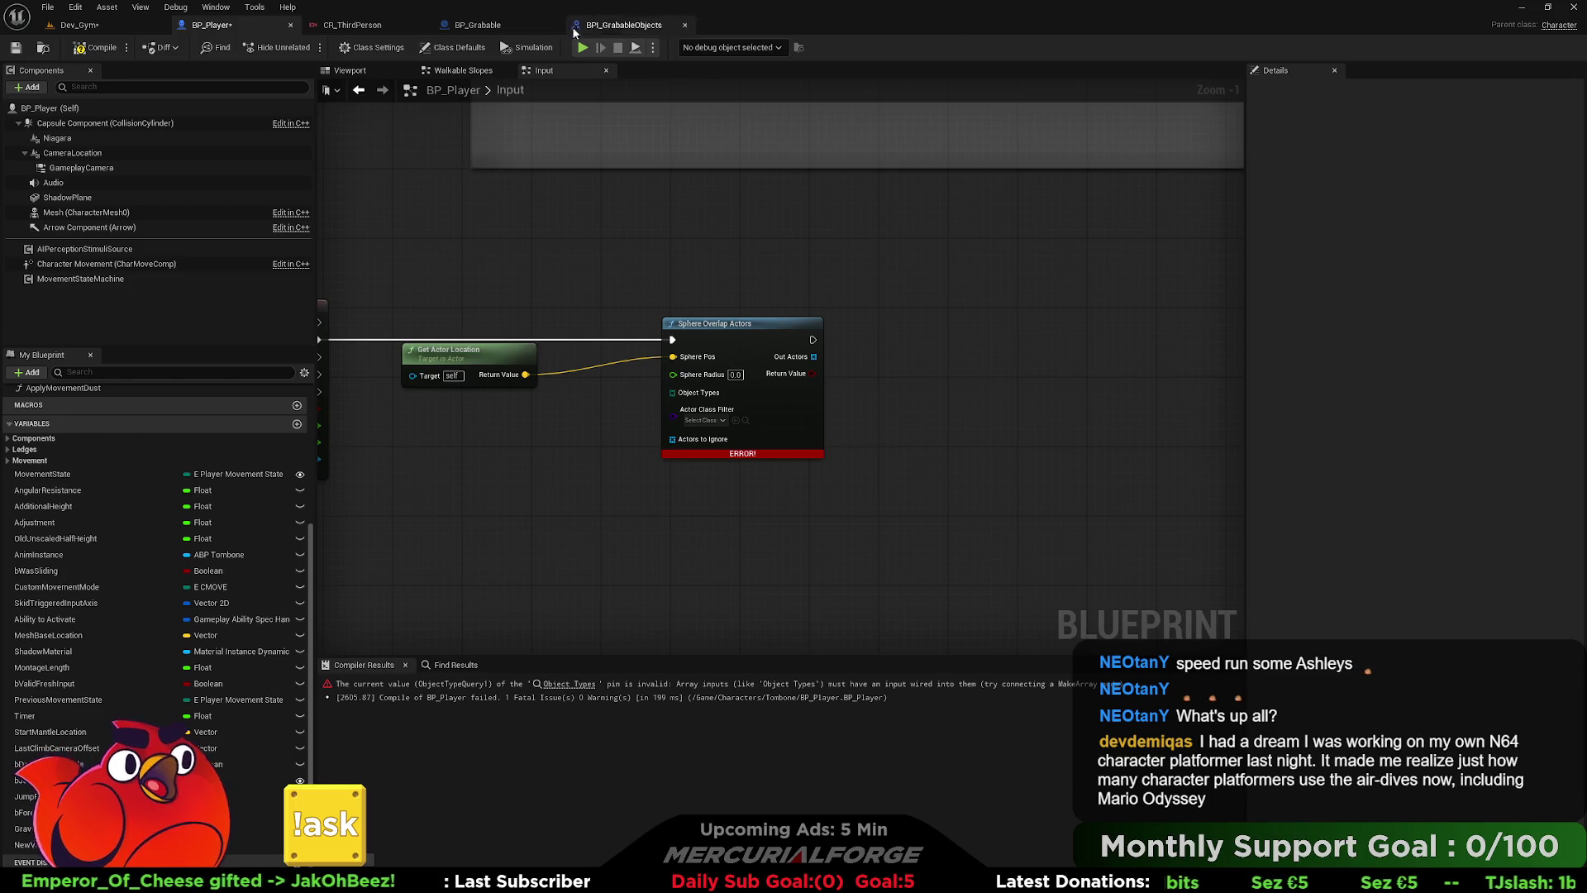
left_click(477, 25)
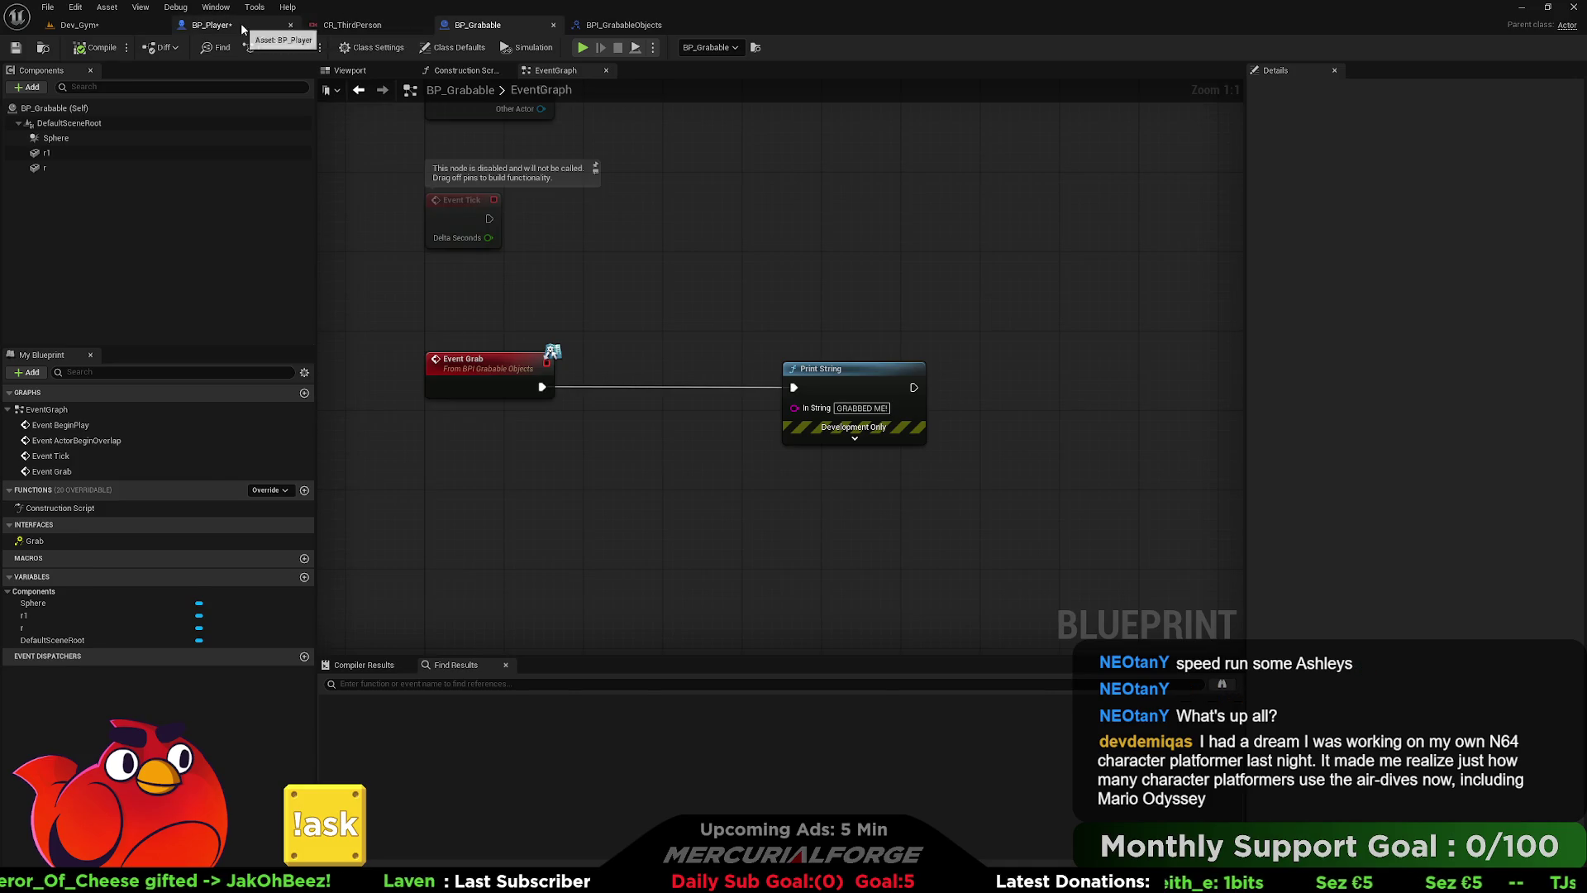
left_click(240, 22)
scroll(637, 331, "down", 5)
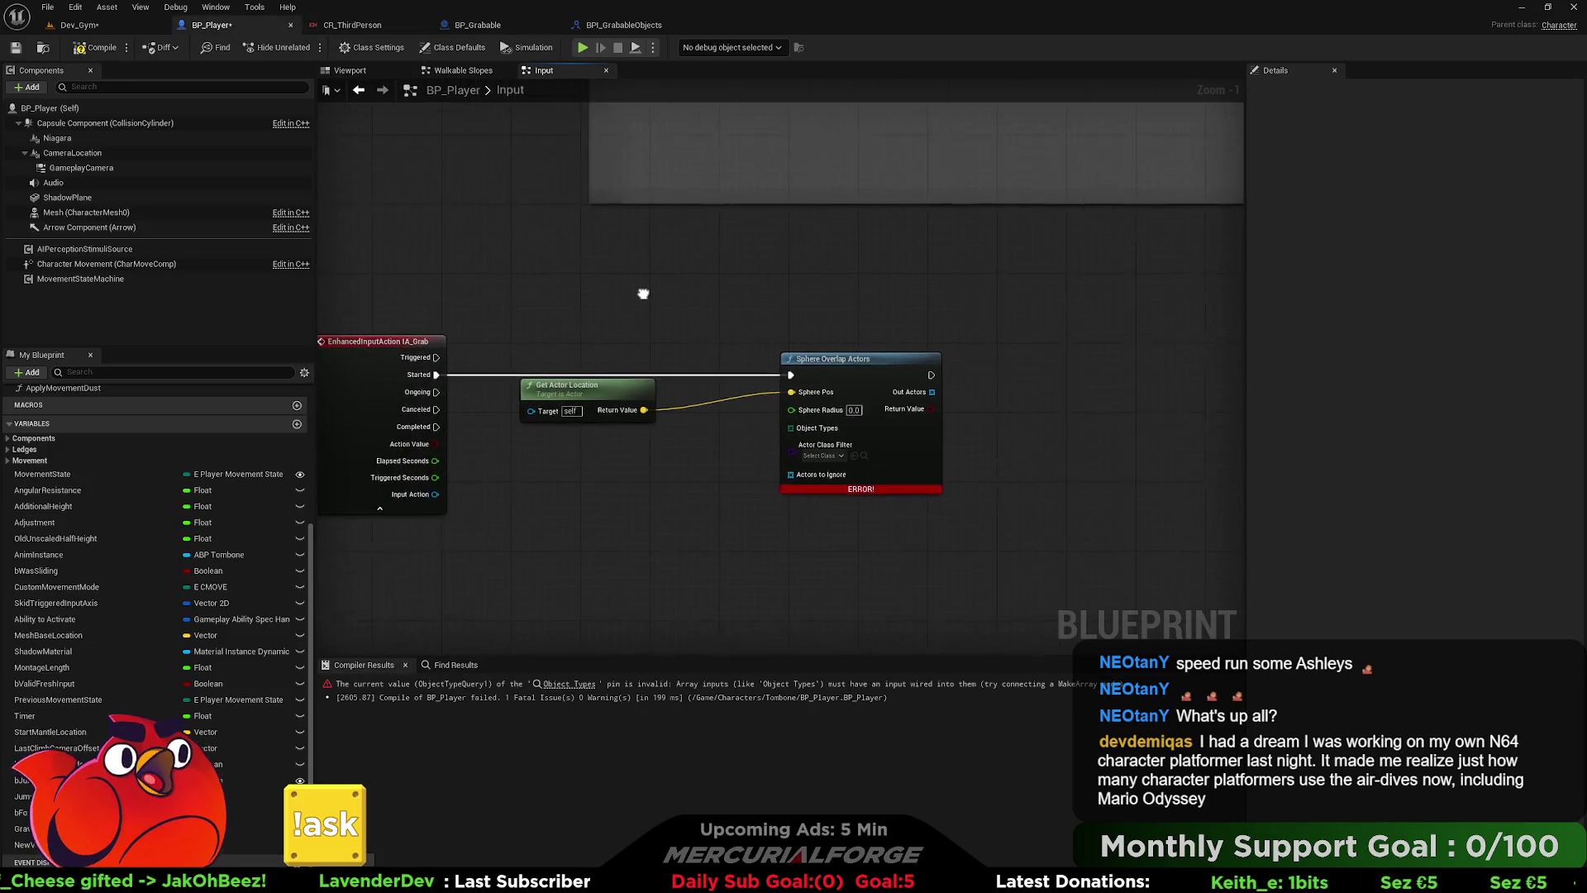
scroll(699, 357, "down", 4)
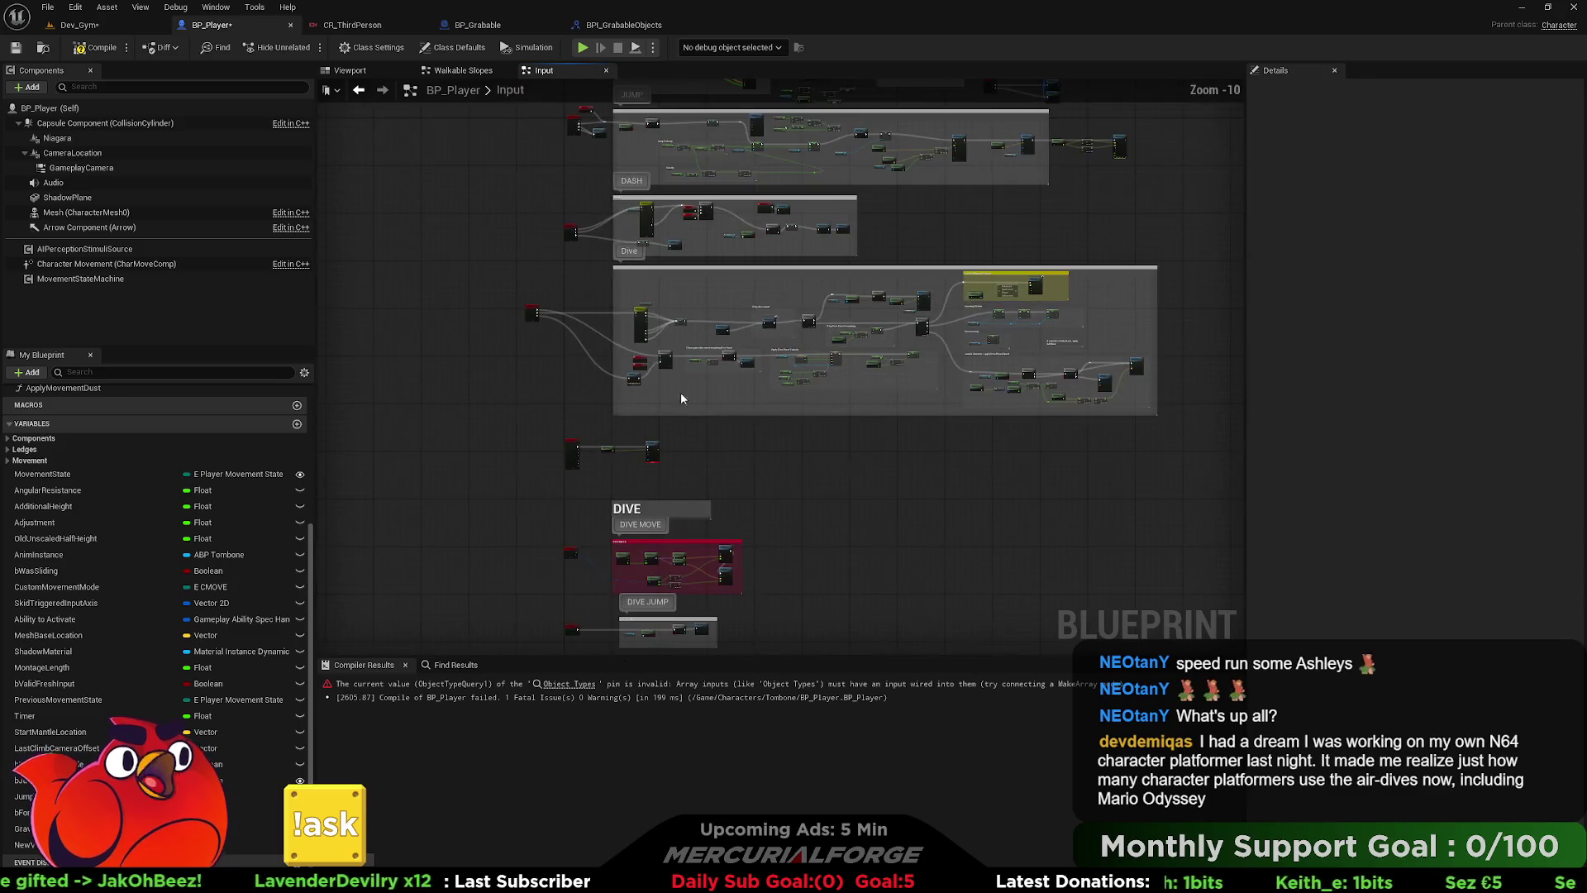
mouse_move(894, 314)
left_mouse_down()
mouse_move(876, 366)
mouse_move(853, 330)
left_mouse_up()
scroll(772, 416, "up", 1)
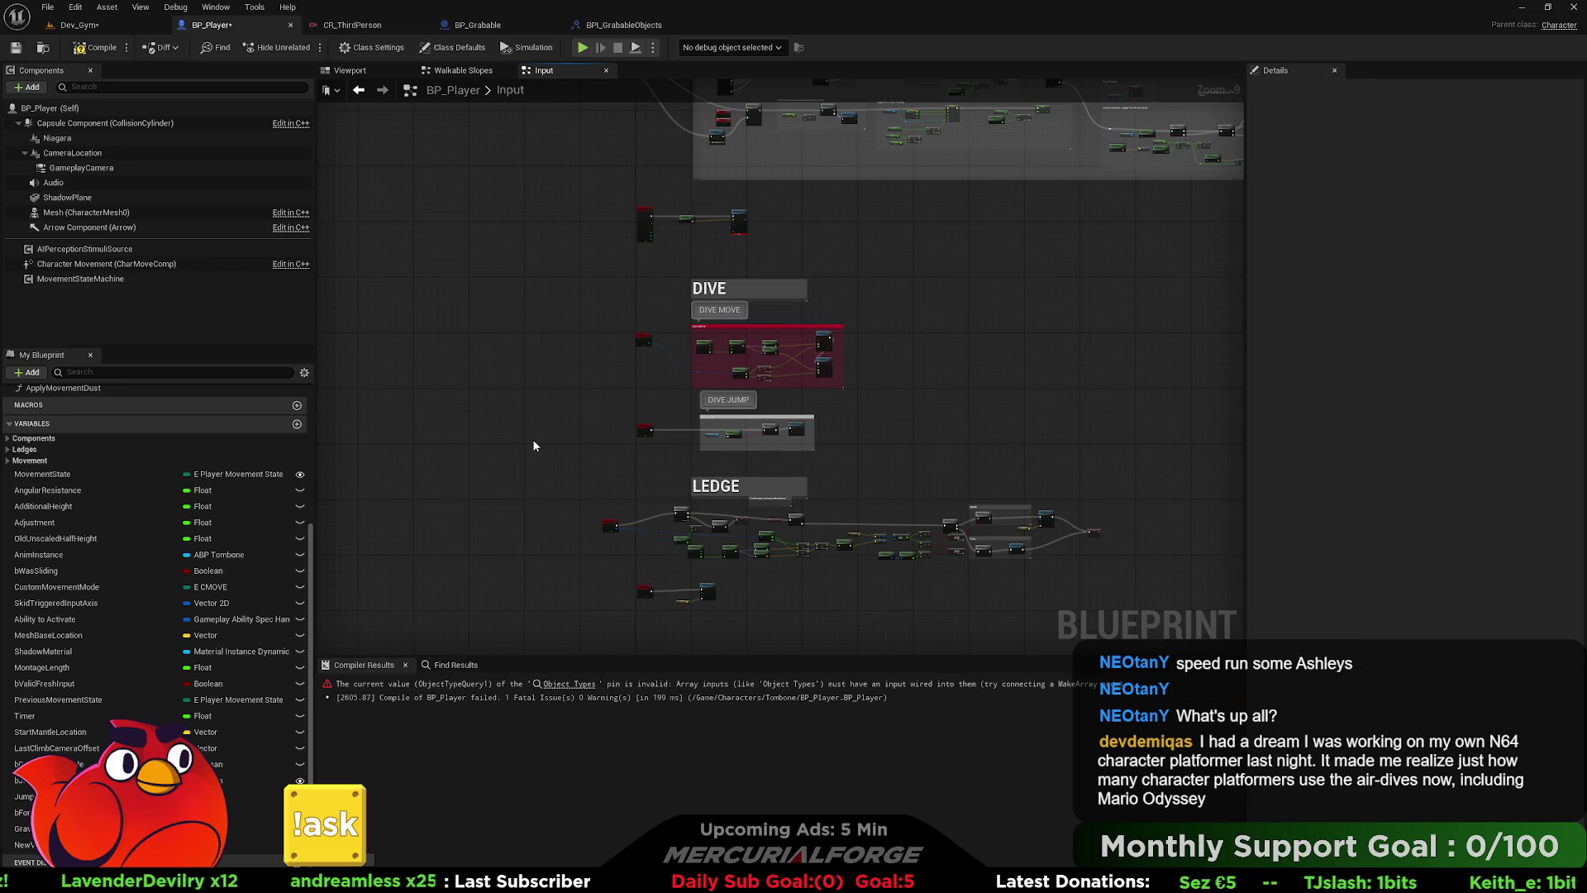
left_click(83, 108)
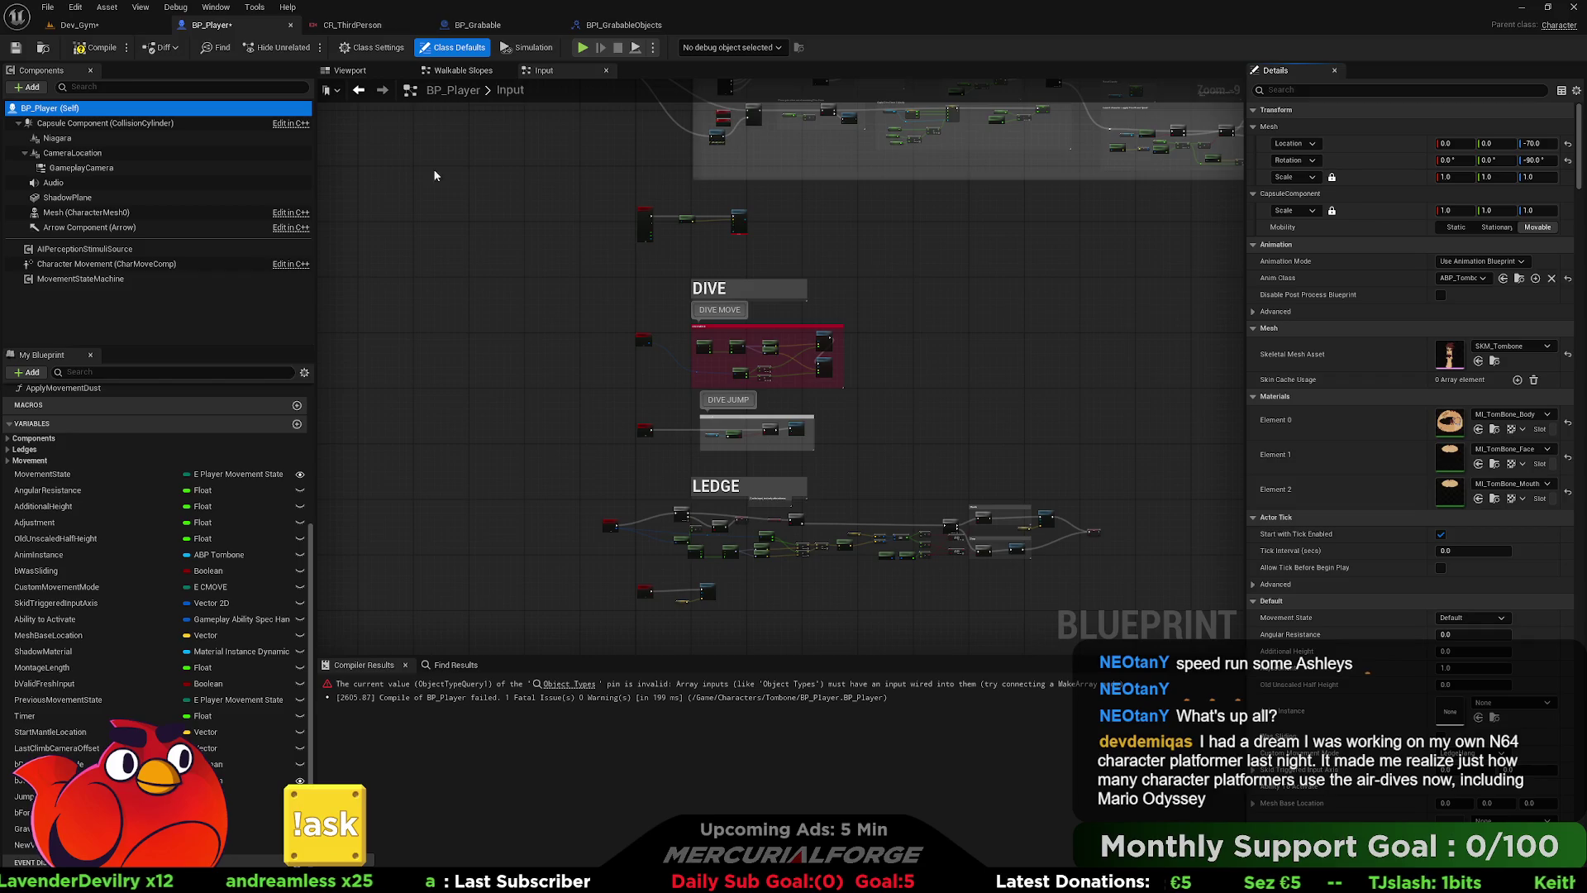
- Add an On Component Begin Overlap event for BP_Player's Capsule Component
left_click_drag(1578, 146, 1576, 767)
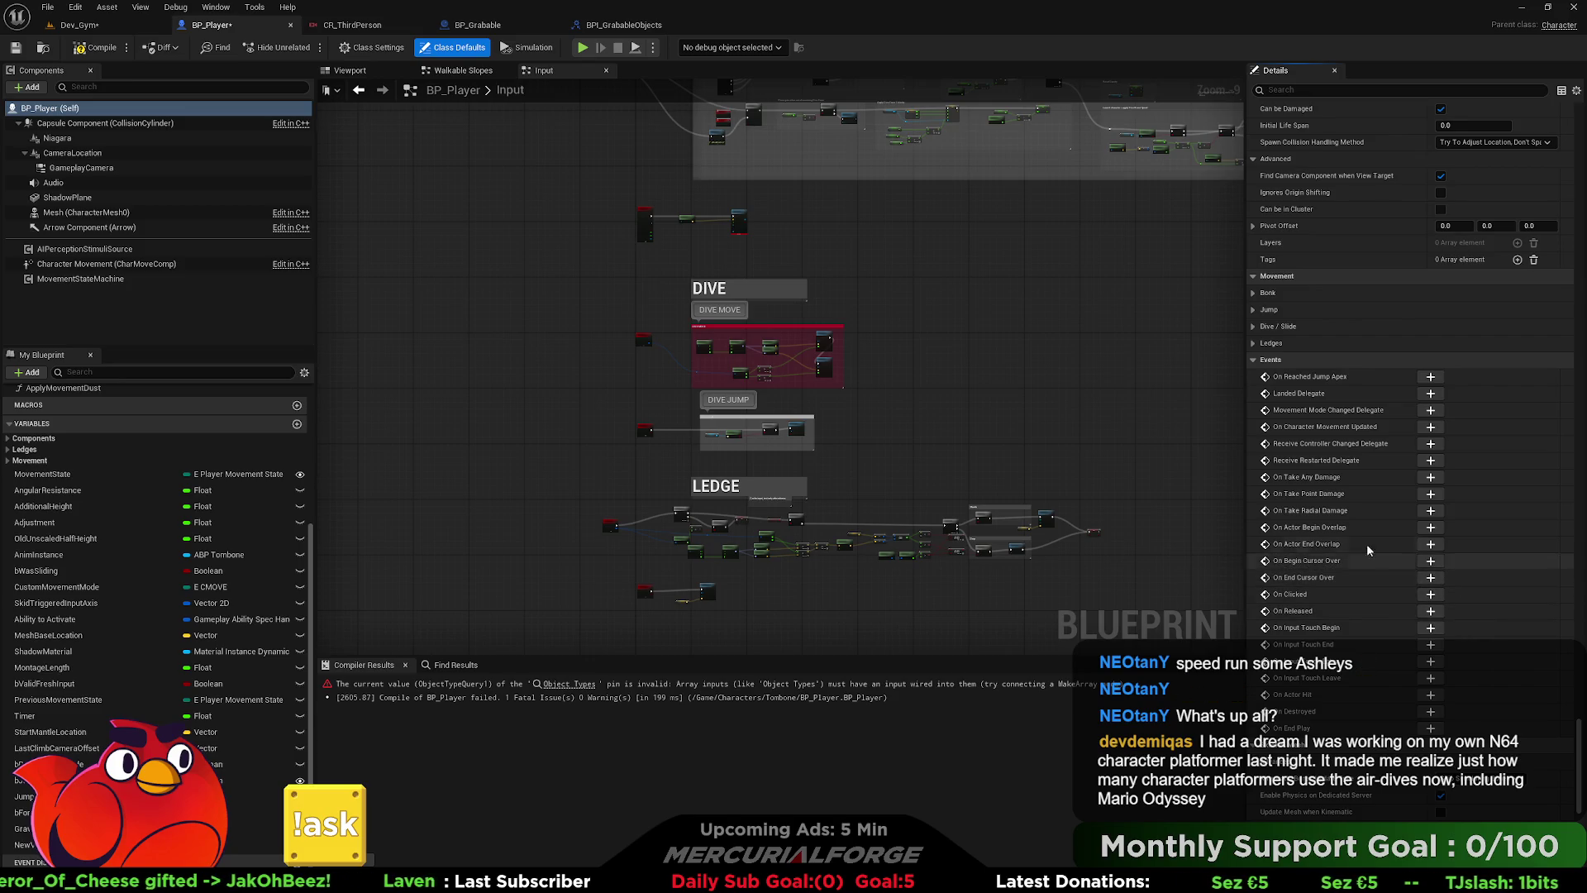
left_click(122, 124)
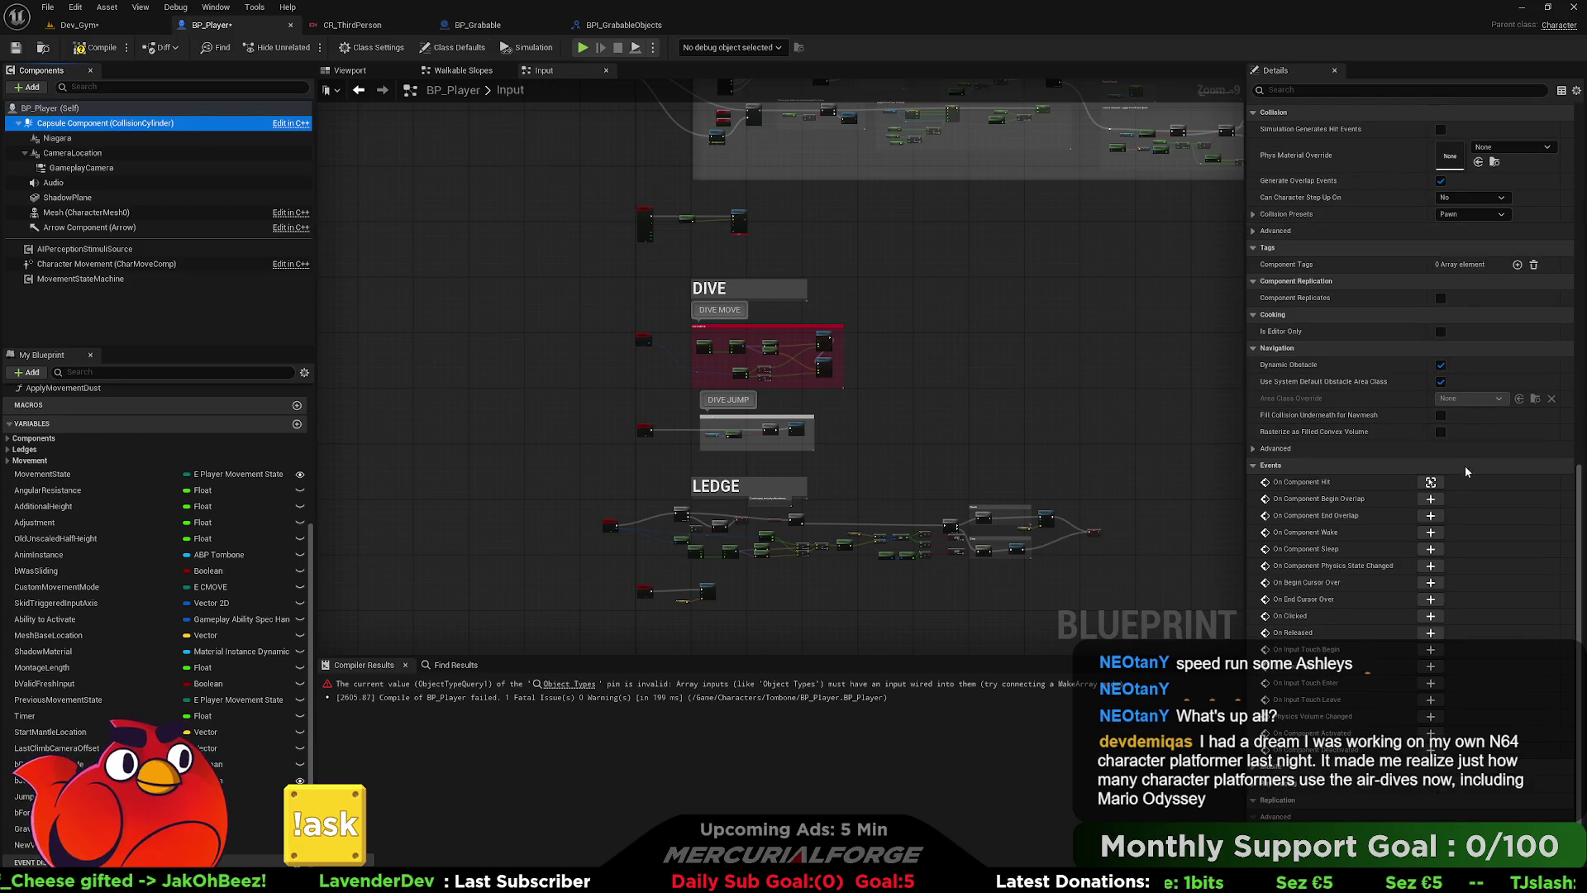
left_click(1429, 499)
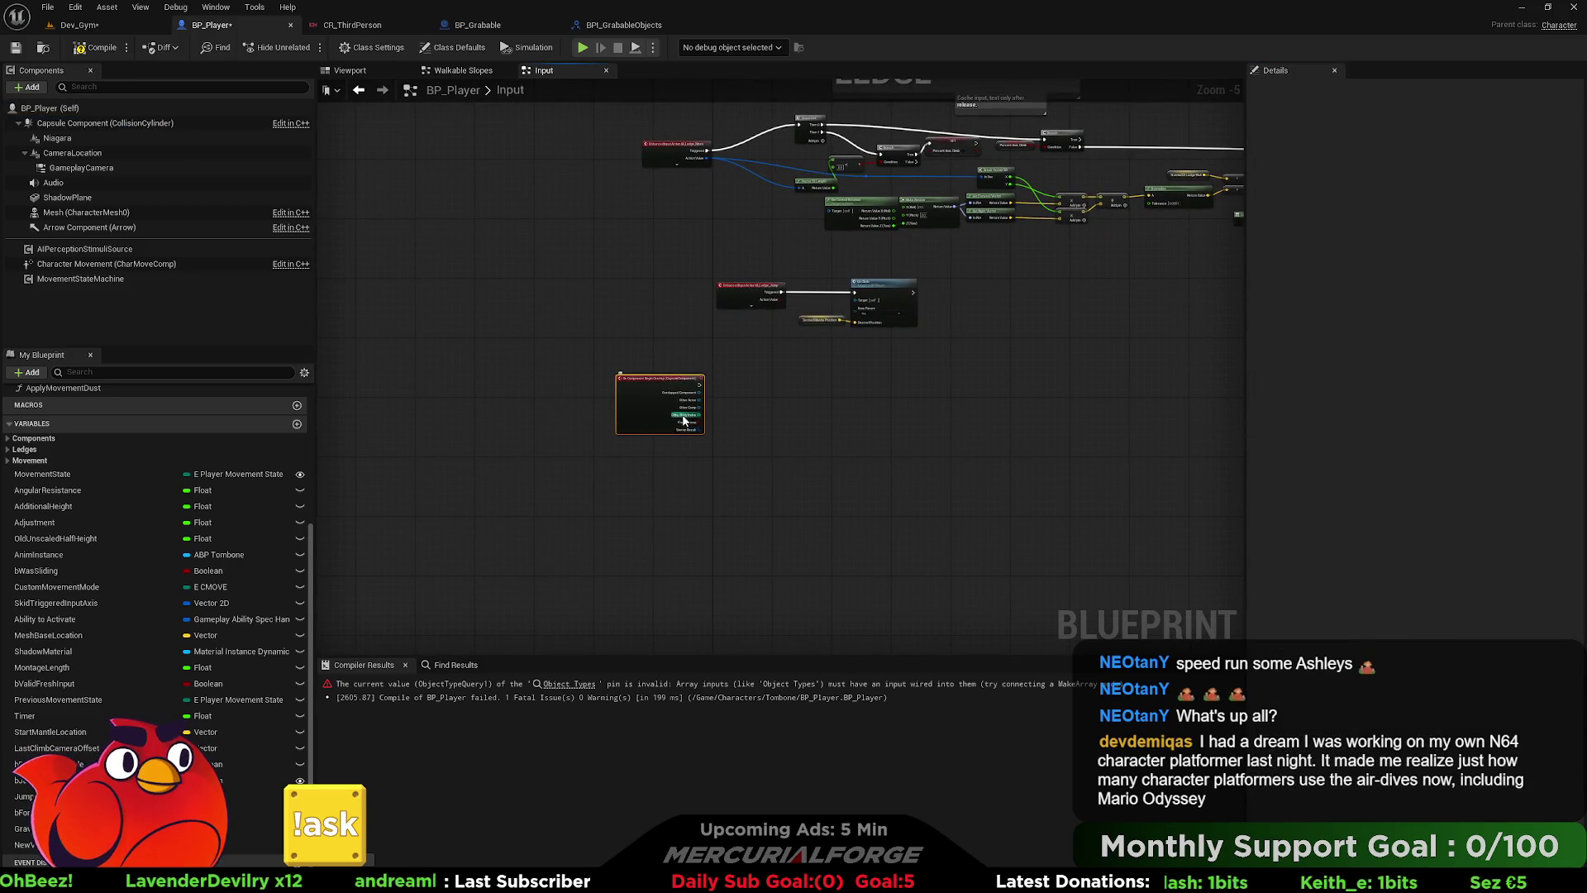
- Move the capsule's begin-overlap event from the Input graph into the Events graph
key("Delete")
scroll(61, 422, "up", 5)
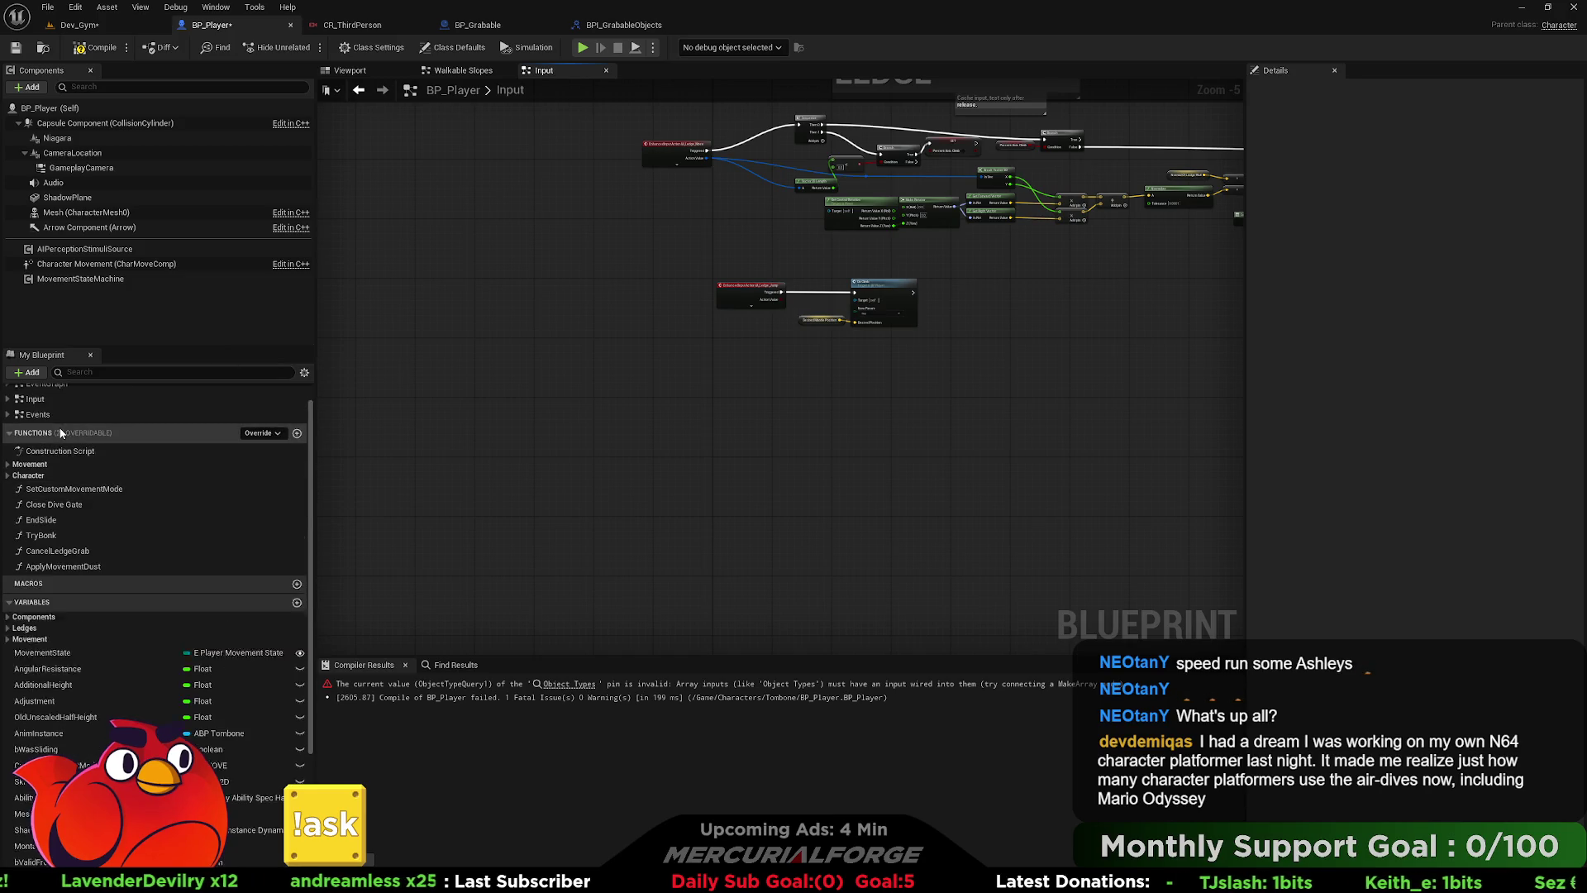
double_click(58, 438)
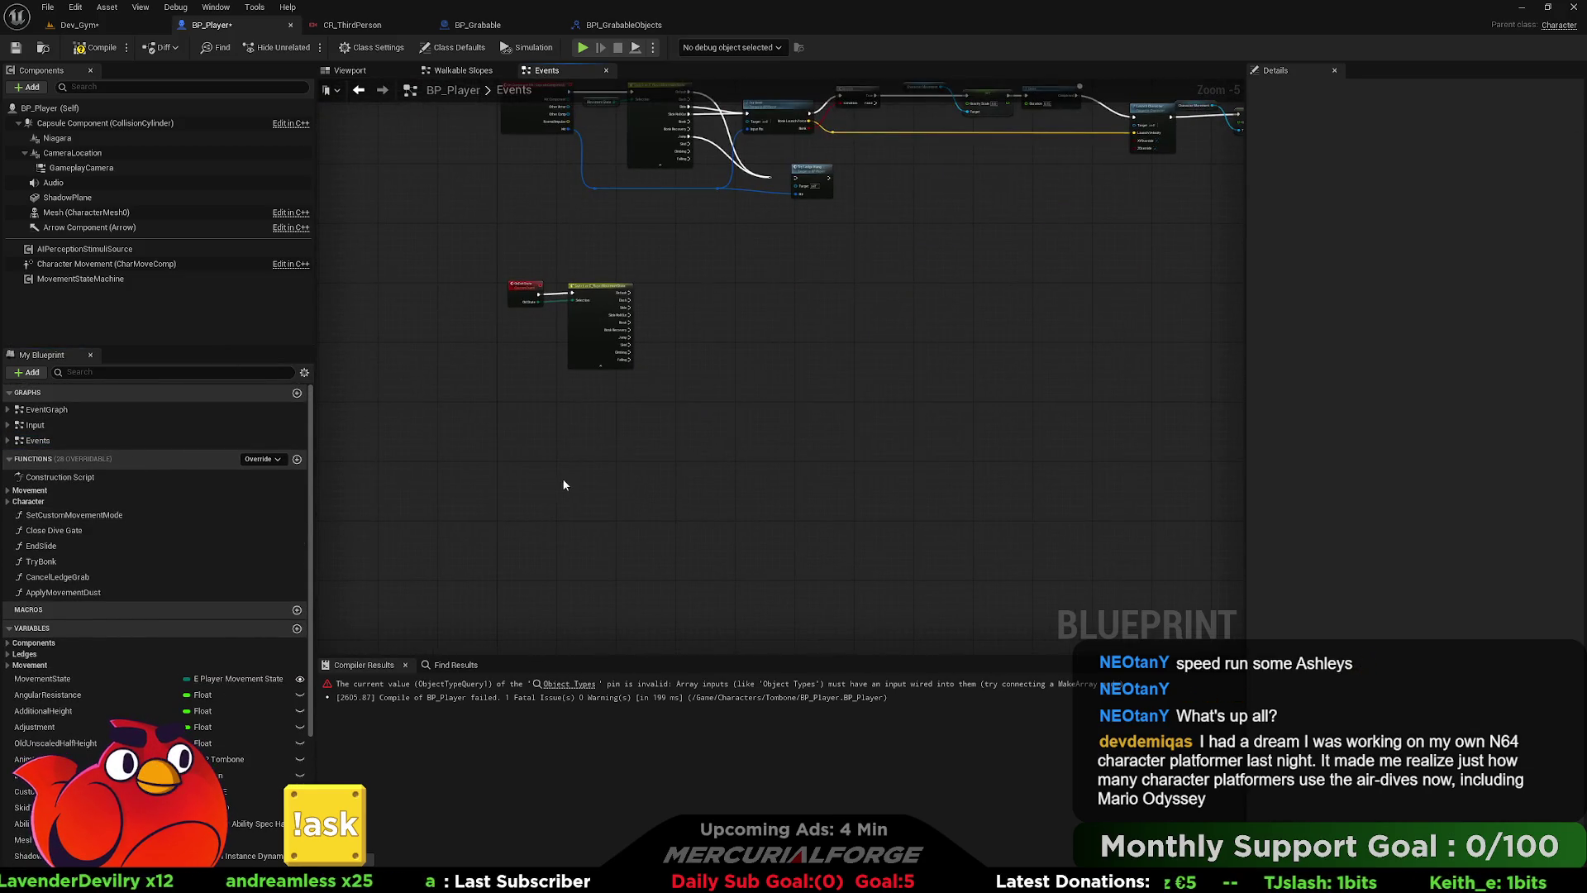
key("ctrl+v")
left_click_drag(613, 475, 527, 468)
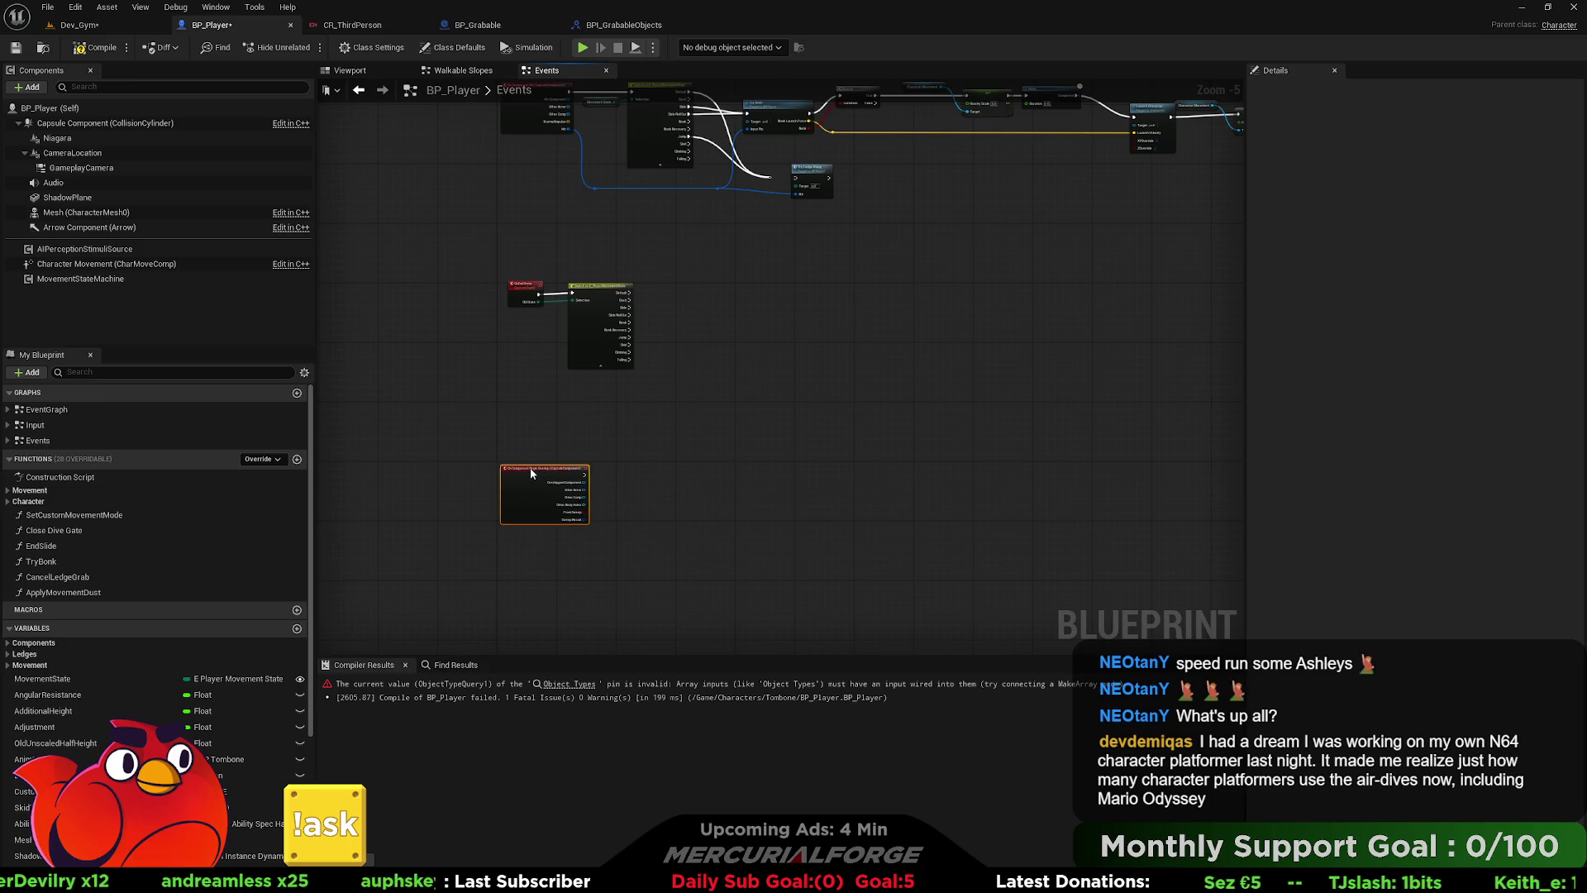
scroll(592, 483, "up", 5)
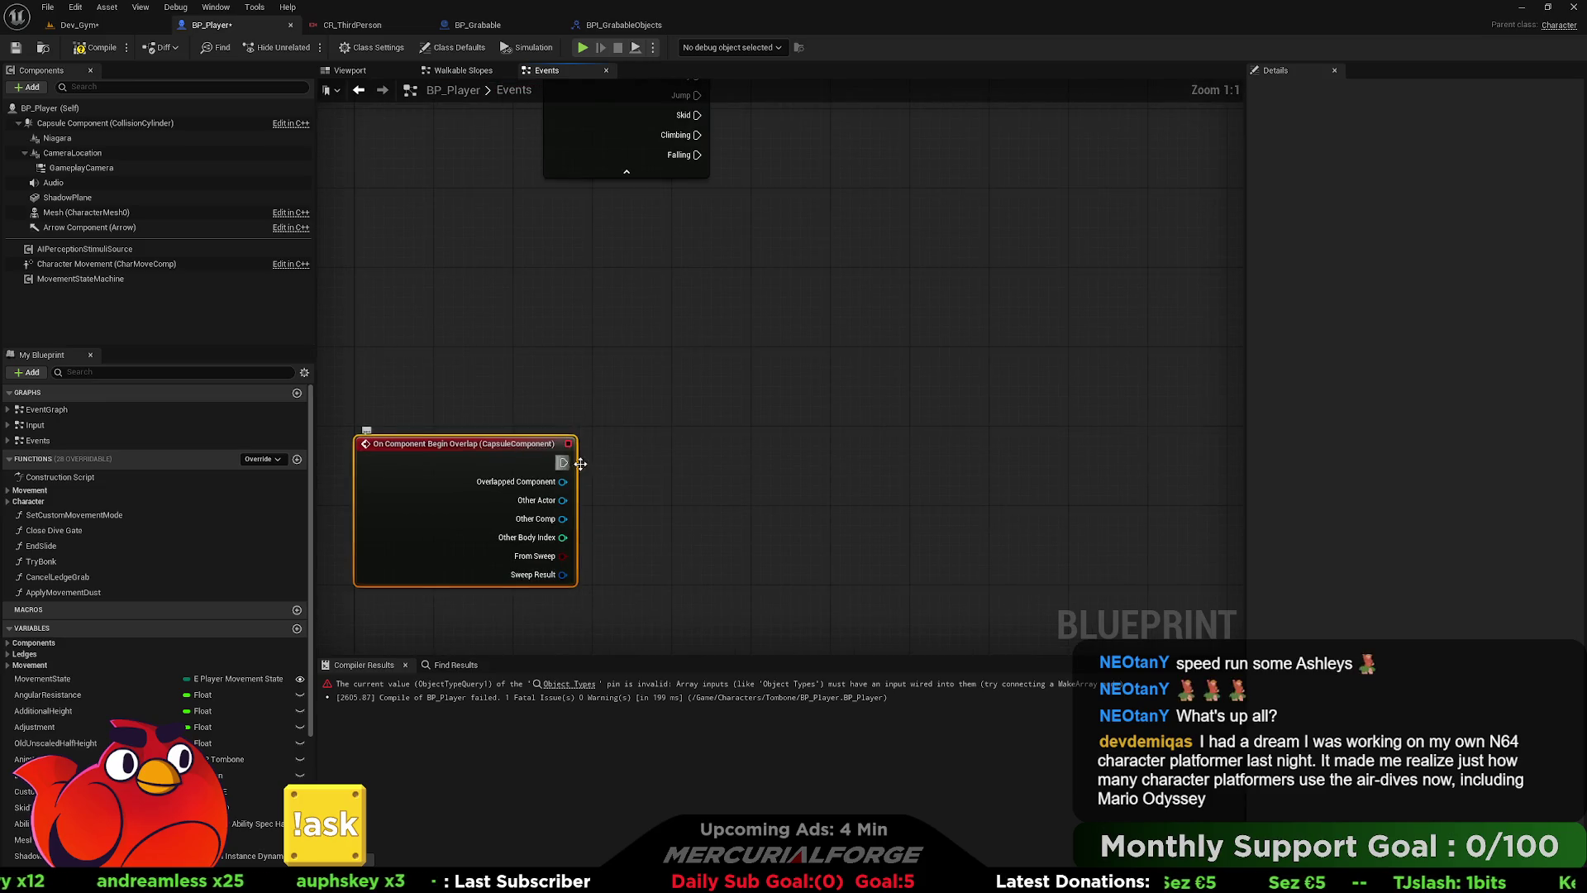
- Wire a Print String after the overlap event, fed by an Append node
left_click_drag(564, 462, 823, 355)
type("print string")
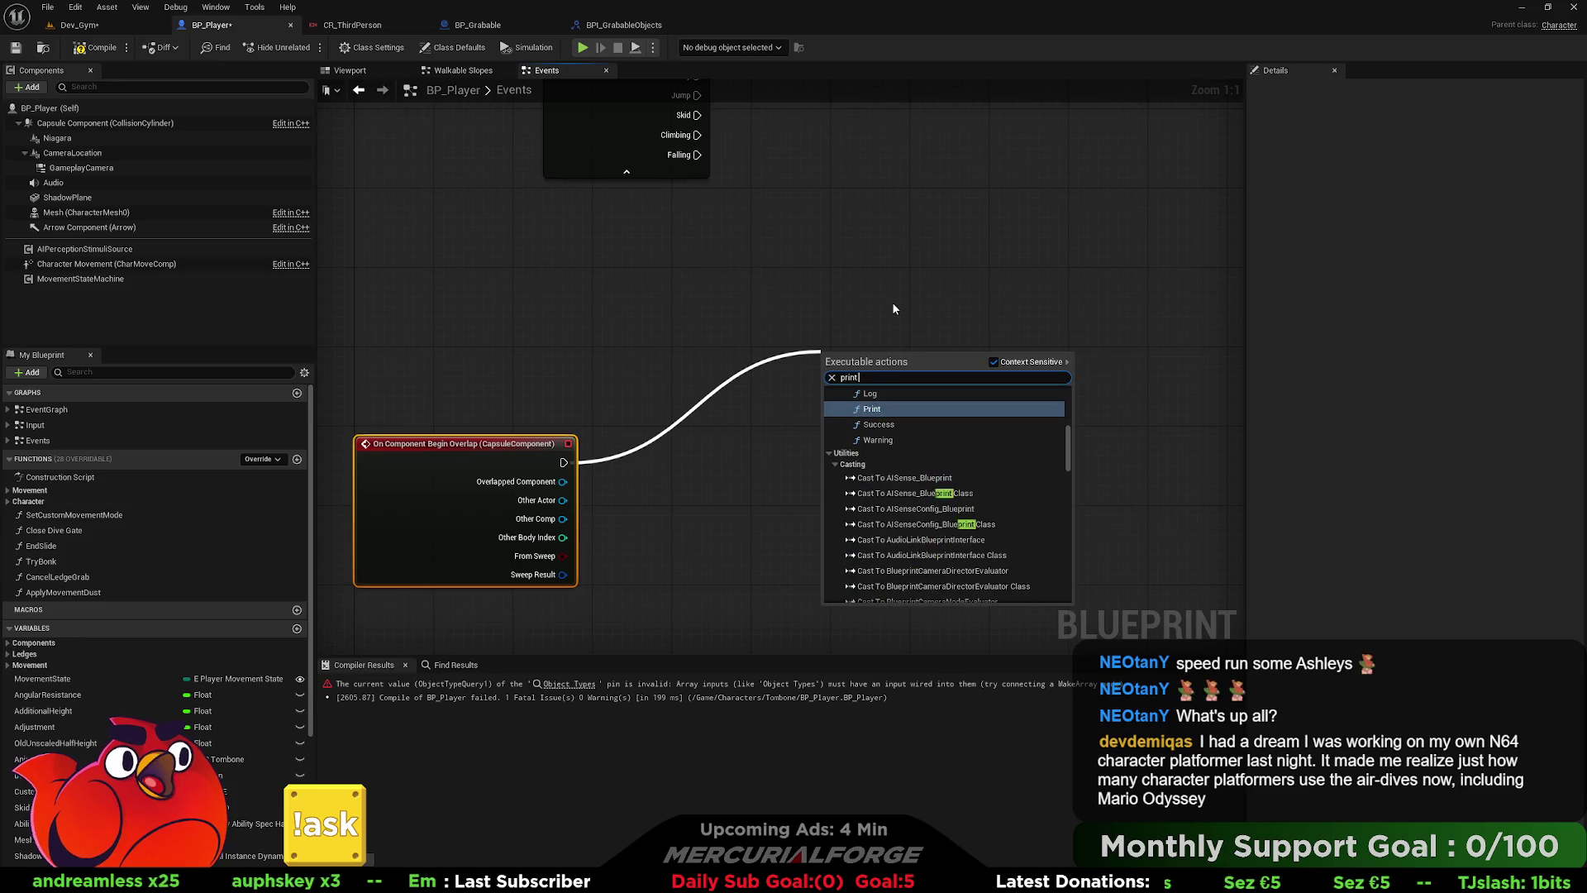
key("Return")
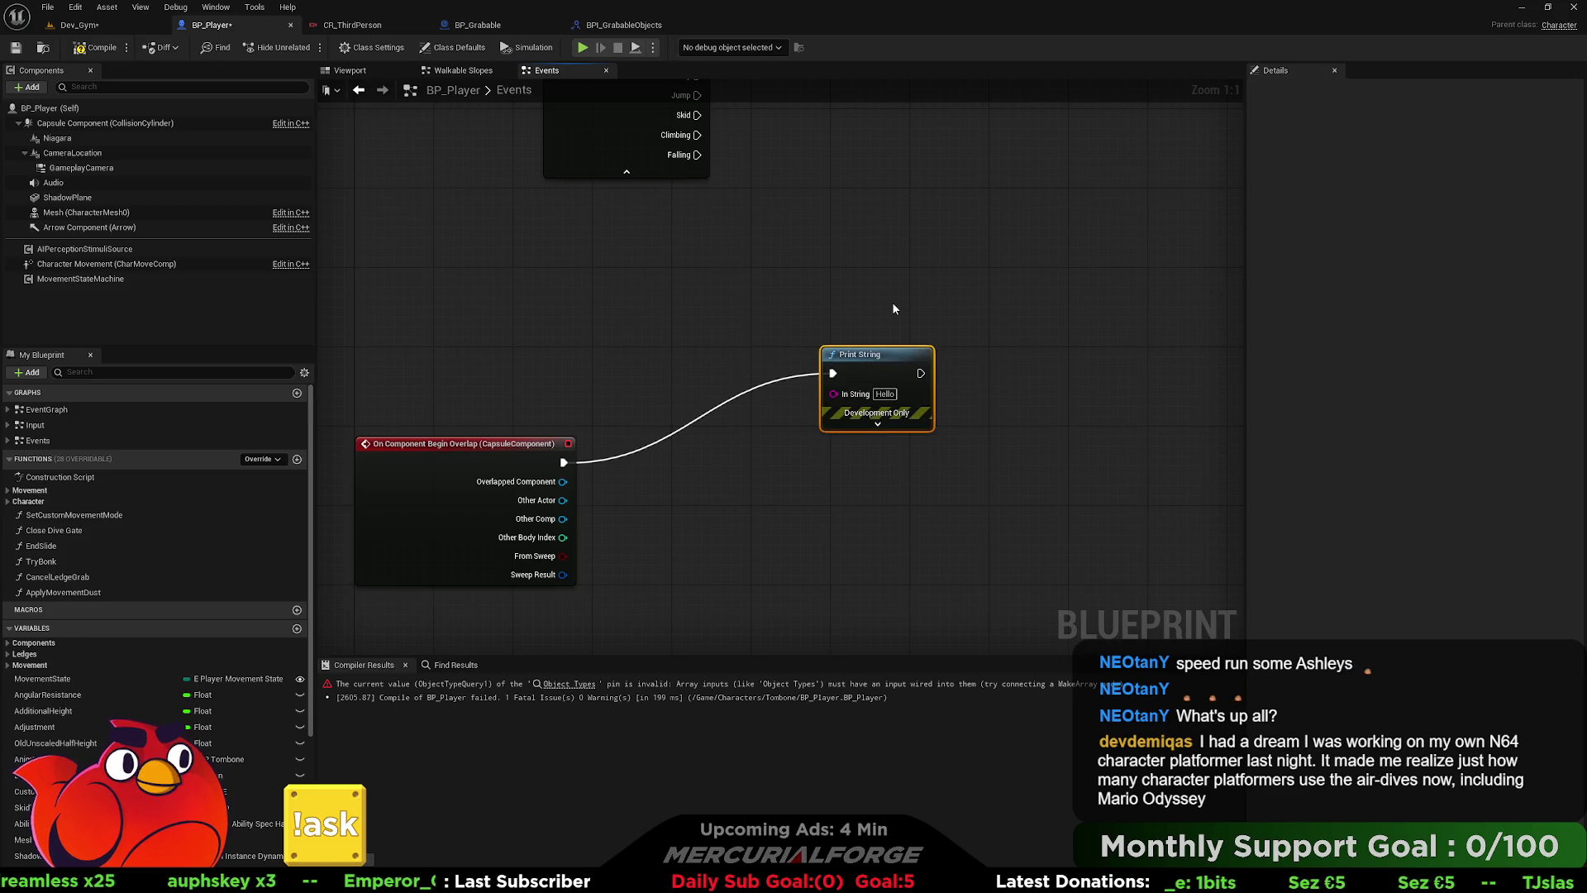
mouse_move(894, 362)
left_mouse_down()
mouse_move(1112, 412)
mouse_move(856, 507)
left_mouse_up()
type("append")
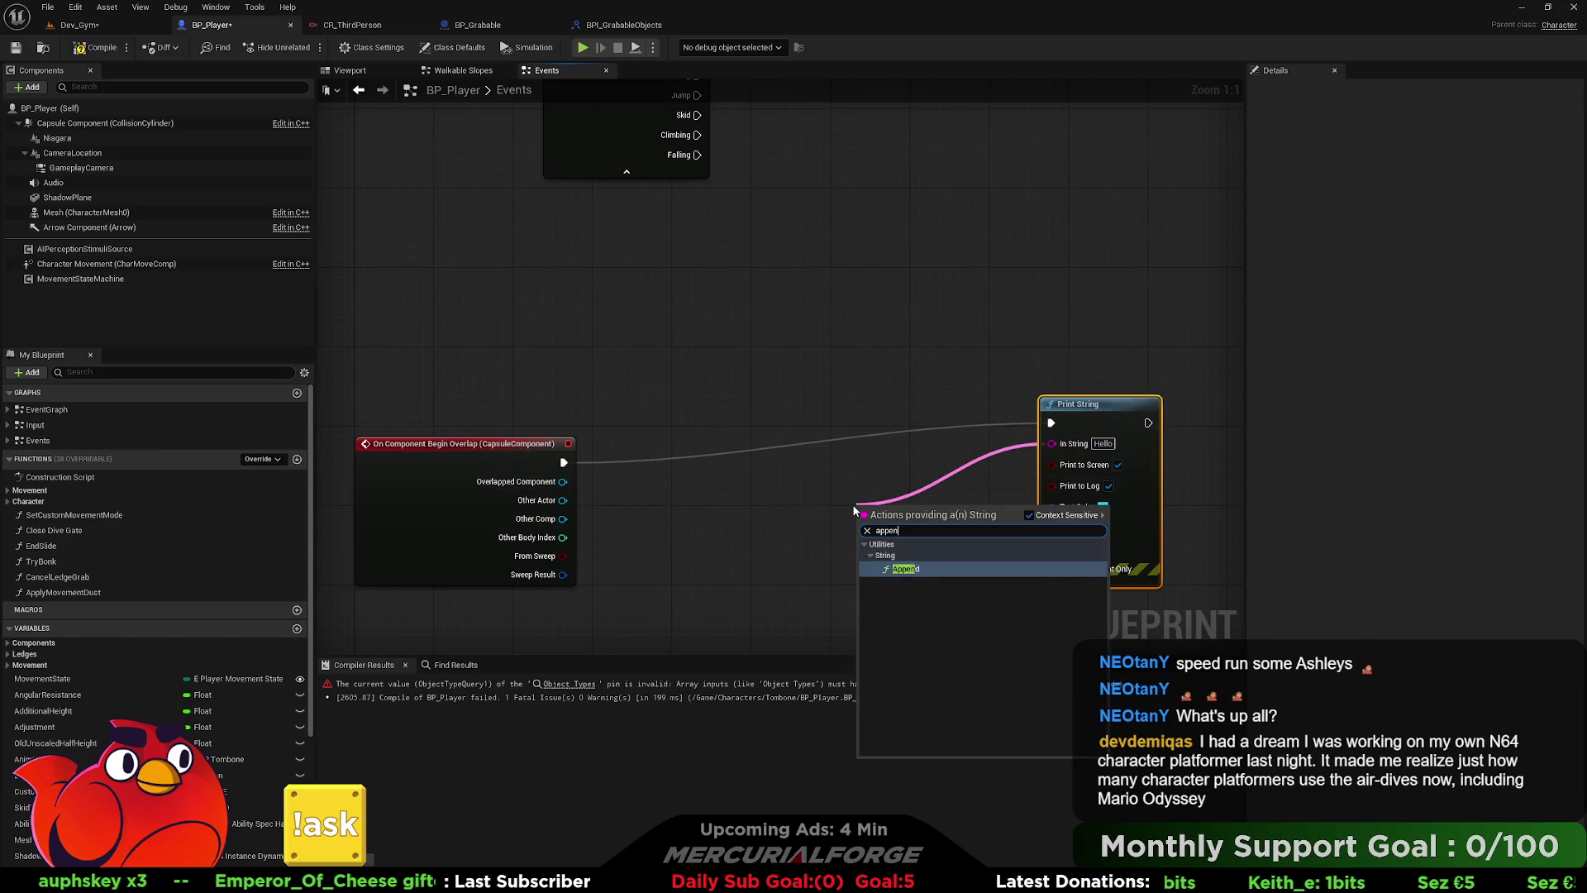
key("Return")
- Set Append's first text to 'I am overlaping:' and append Other Actor's Get Display Name
left_click(885, 522)
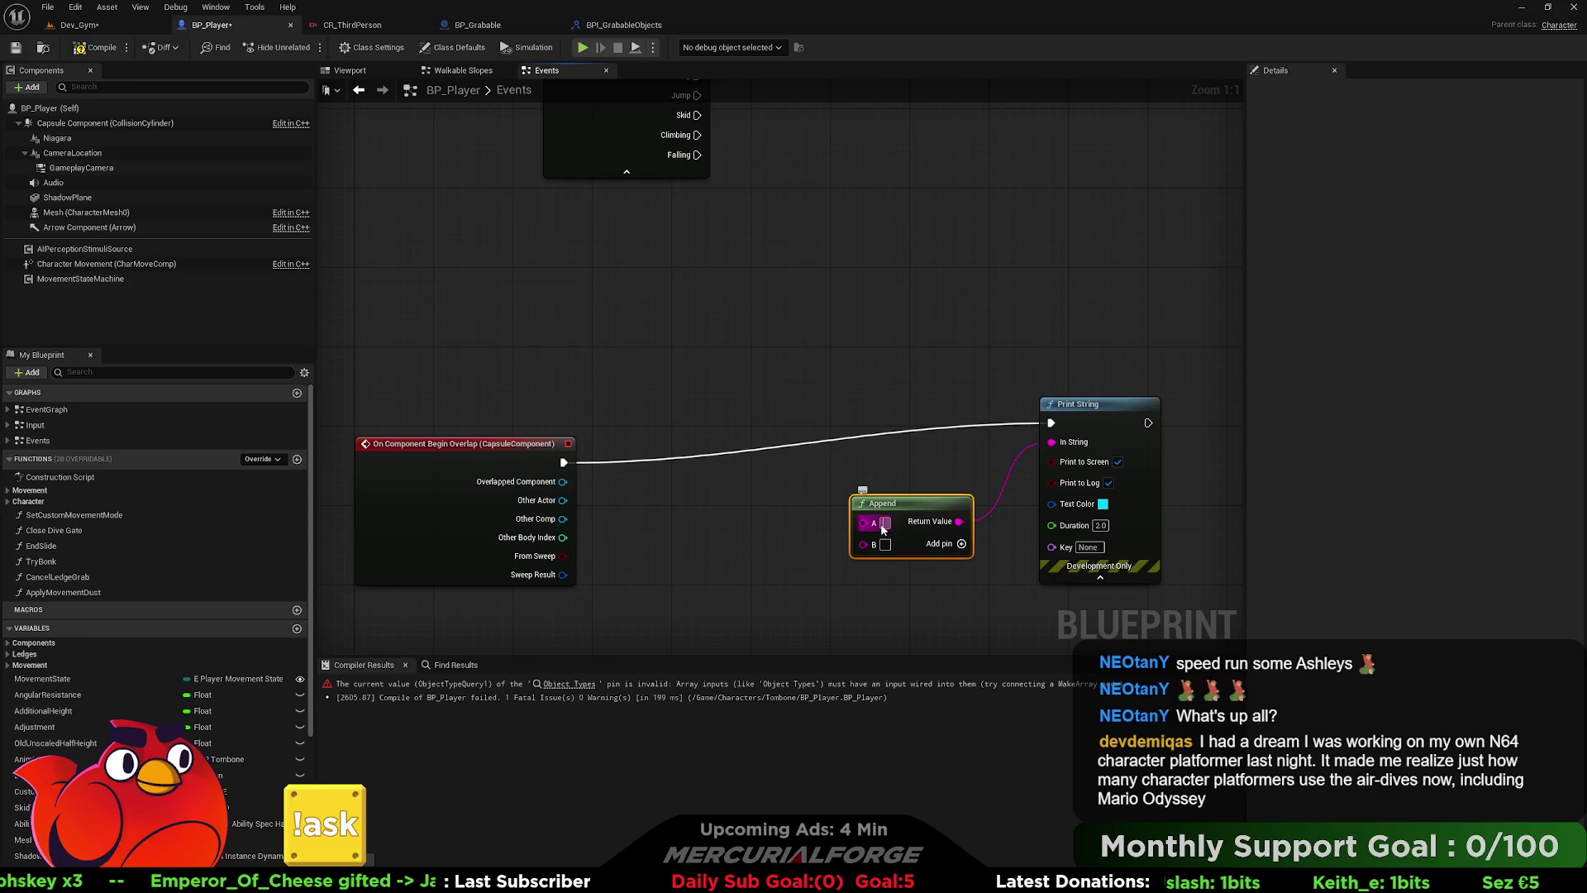
type("I am overl")
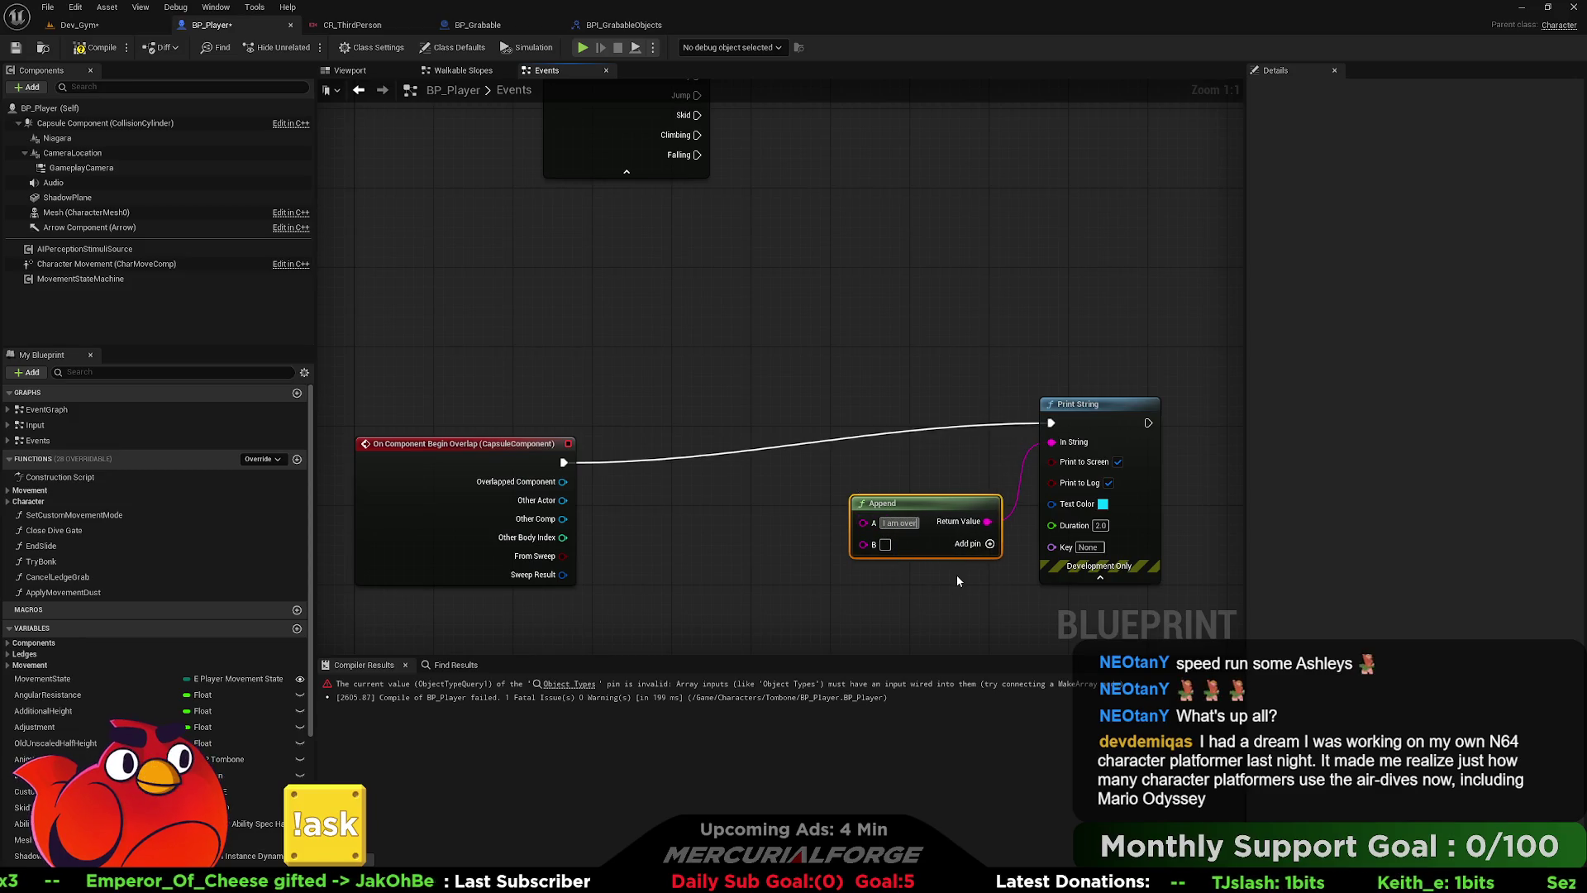
type("aping:")
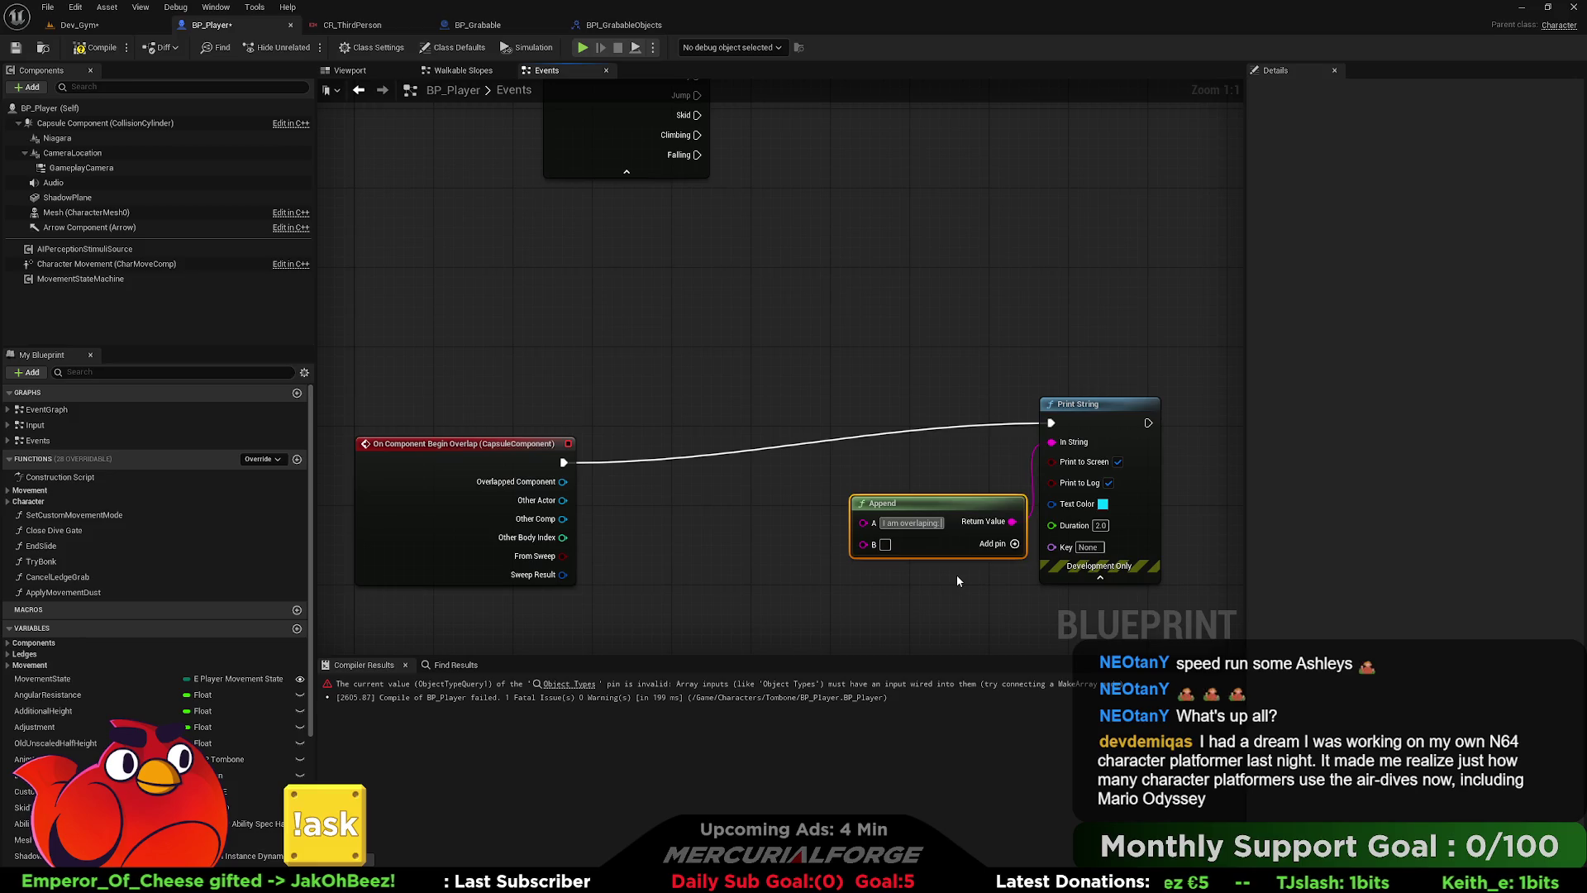
mouse_move(563, 500)
left_mouse_down()
mouse_move(933, 563)
mouse_move(864, 544)
left_mouse_up()
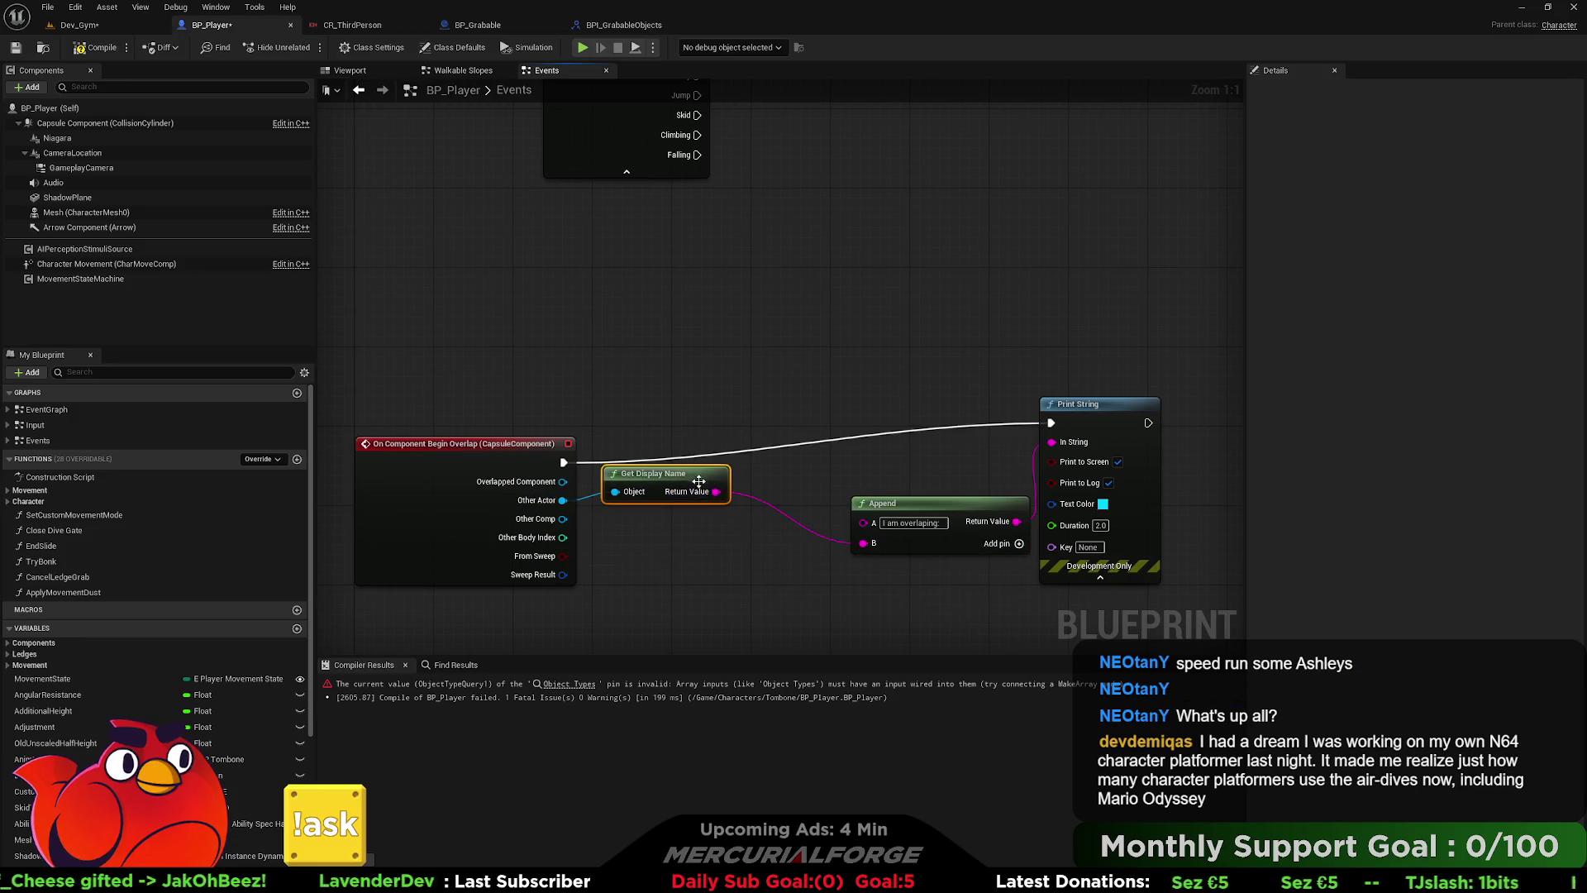
left_click_drag(662, 475, 701, 535)
left_click(775, 365)
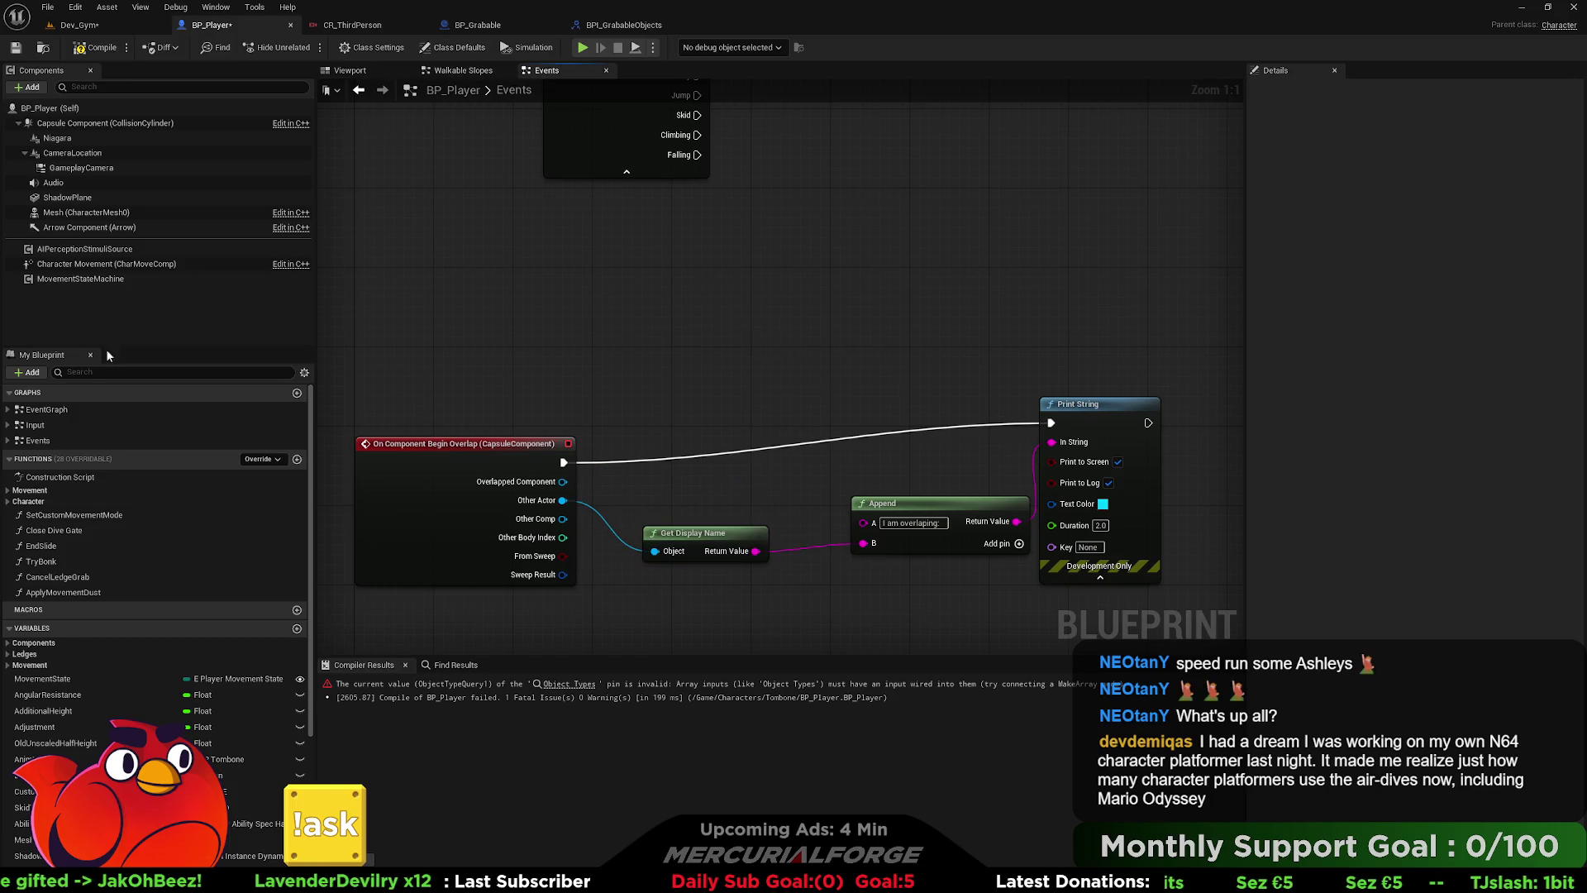
double_click(61, 424)
mouse_move(626, 458)
left_mouse_down()
mouse_move(648, 205)
mouse_move(682, 323)
mouse_move(673, 295)
left_mouse_up()
scroll(682, 323, "up", 12)
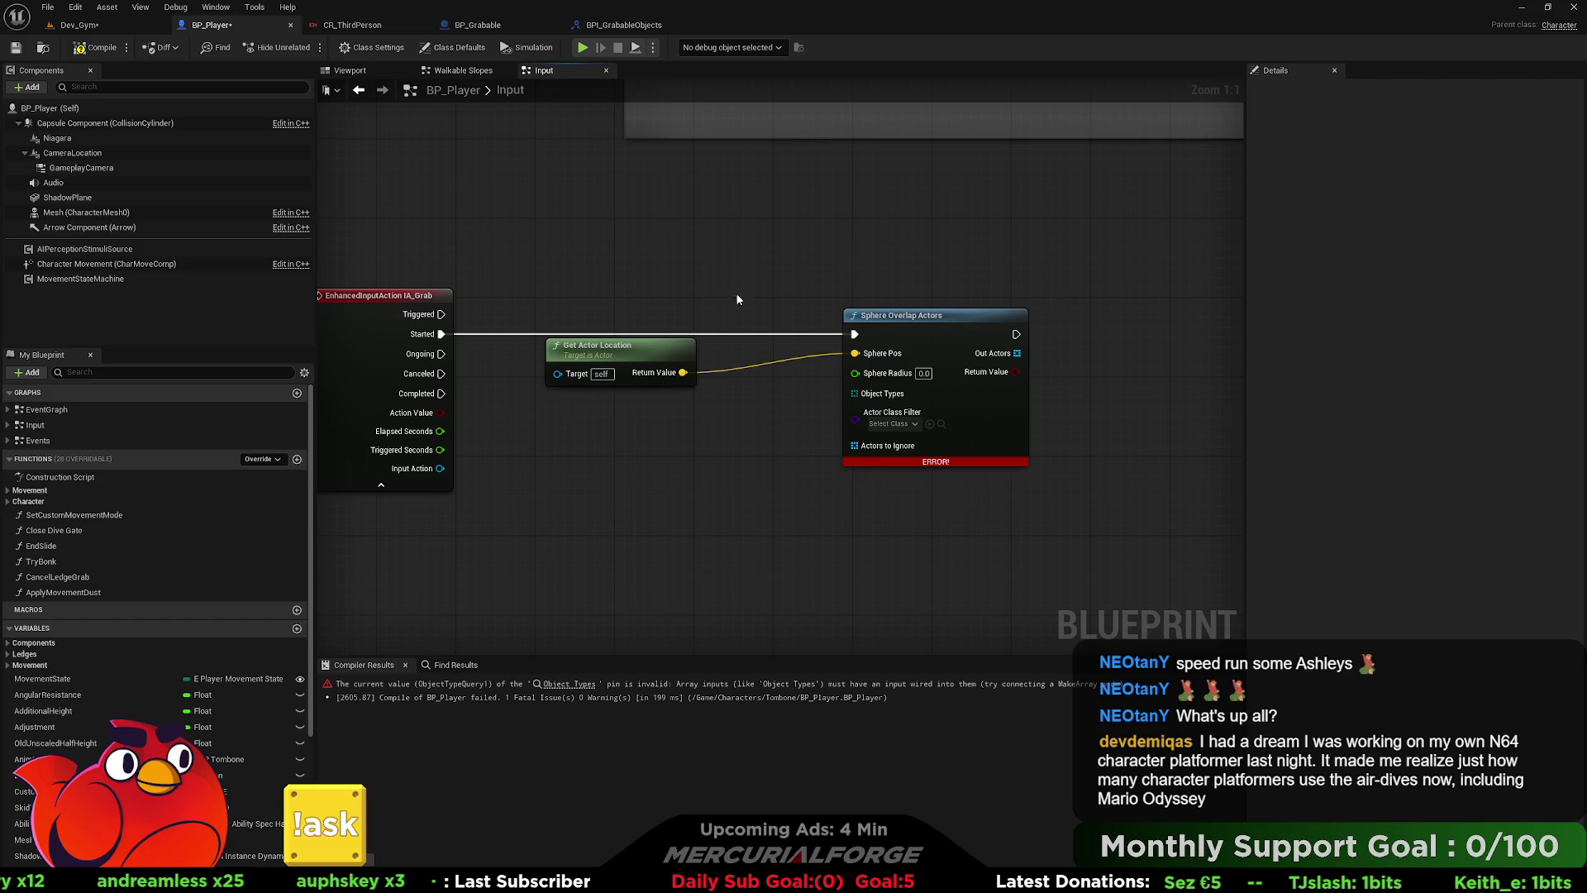
- Break IA_Grab Started's link to Sphere Overlap Actors, compile, and return to Dev_Gym
left_click(442, 334, "alt")
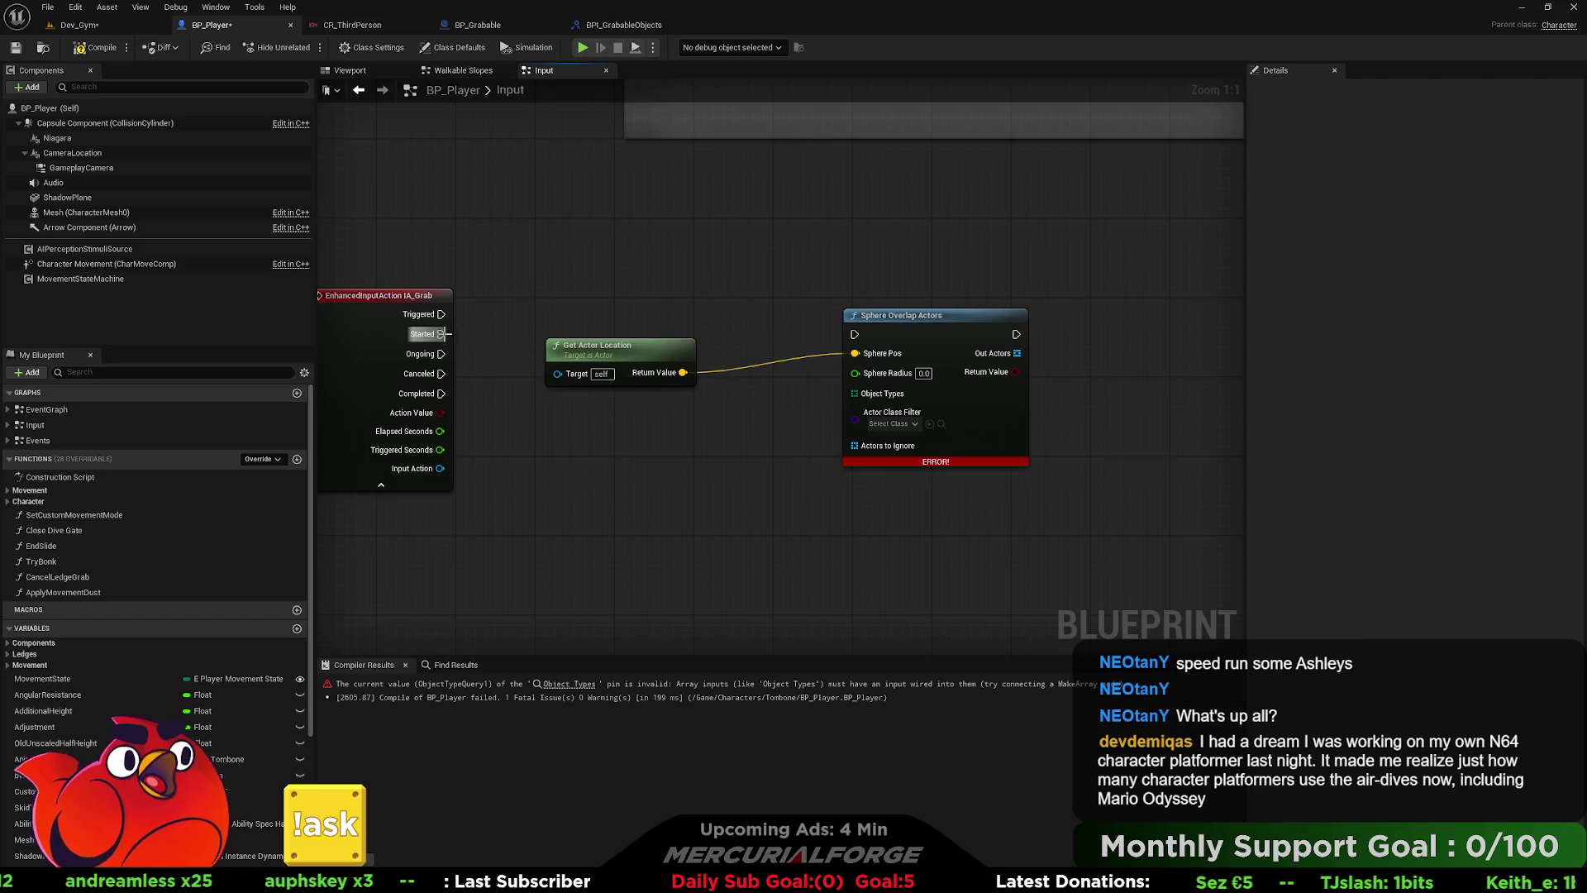
left_click(91, 25)
right_click(408, 258)
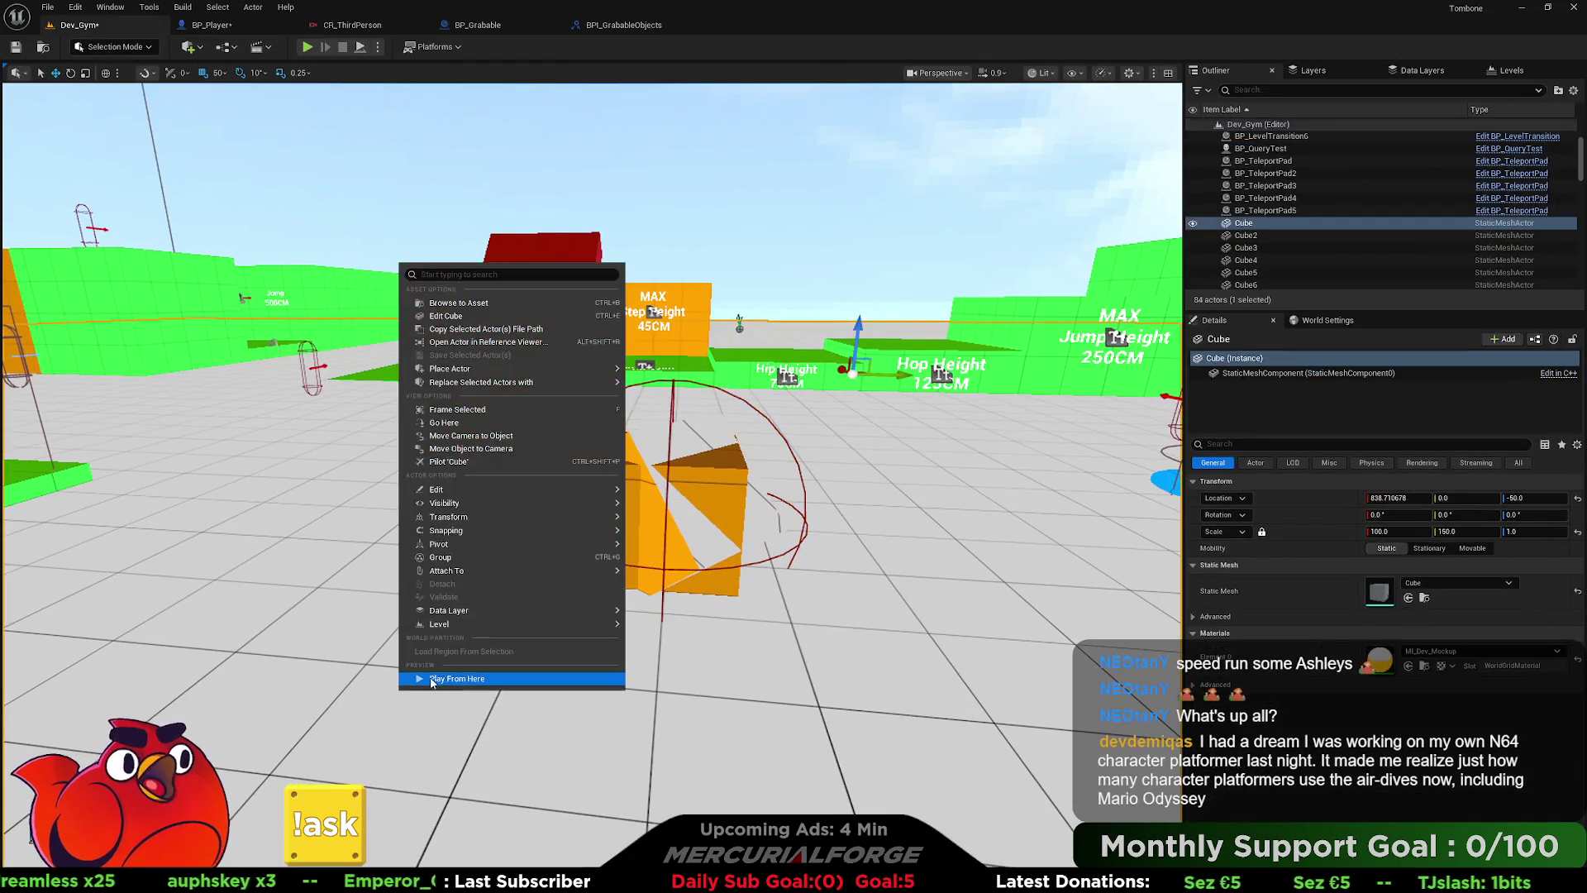
left_click(463, 671)
key("d")
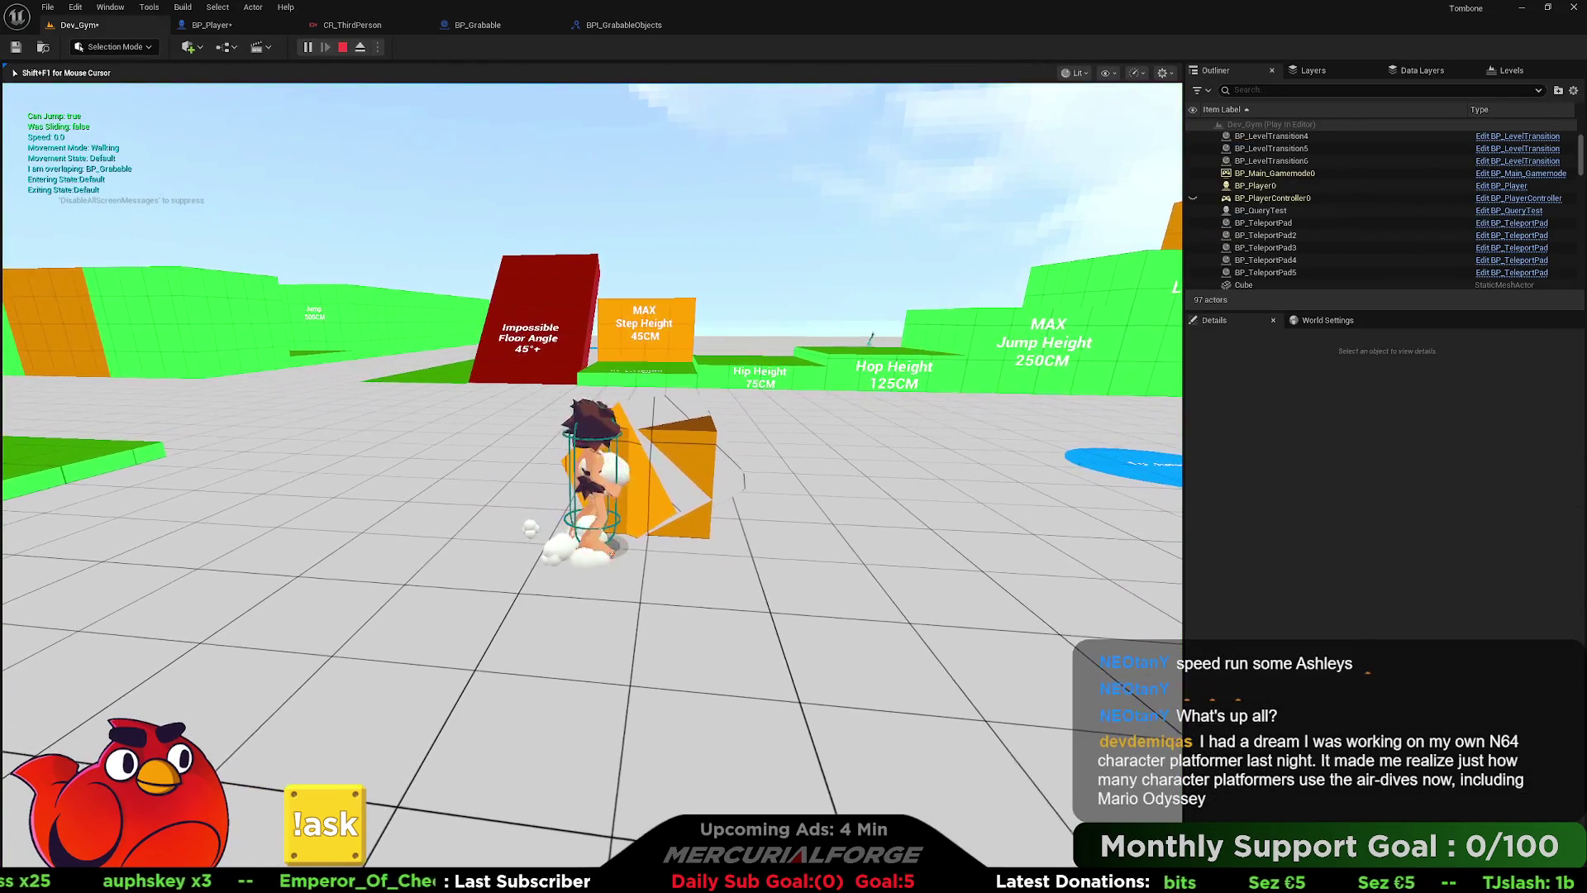
key("w")
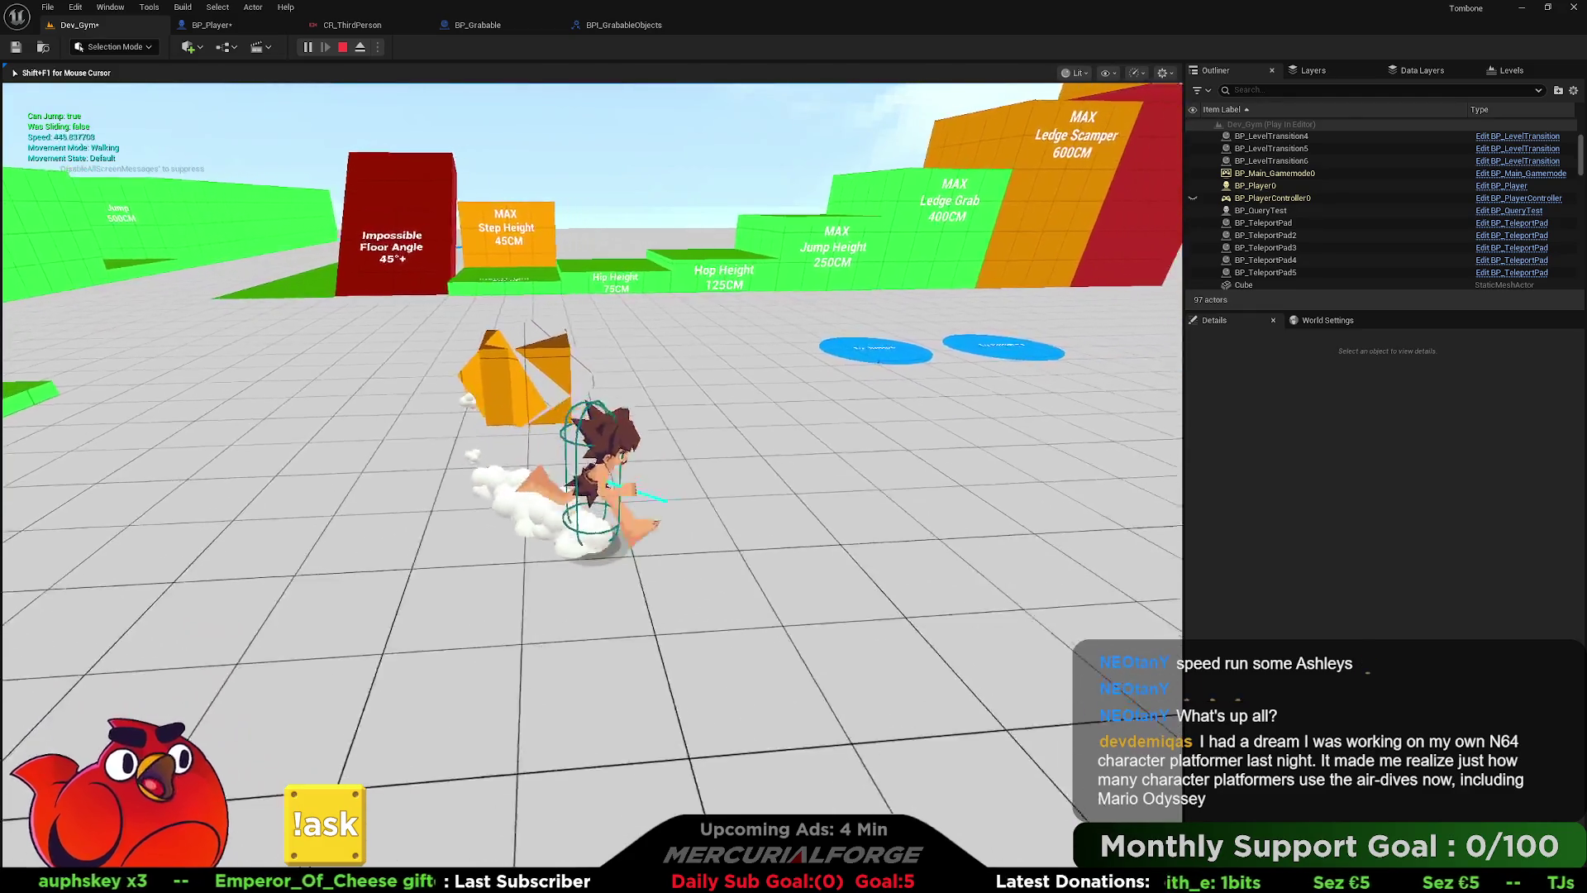
key("w")
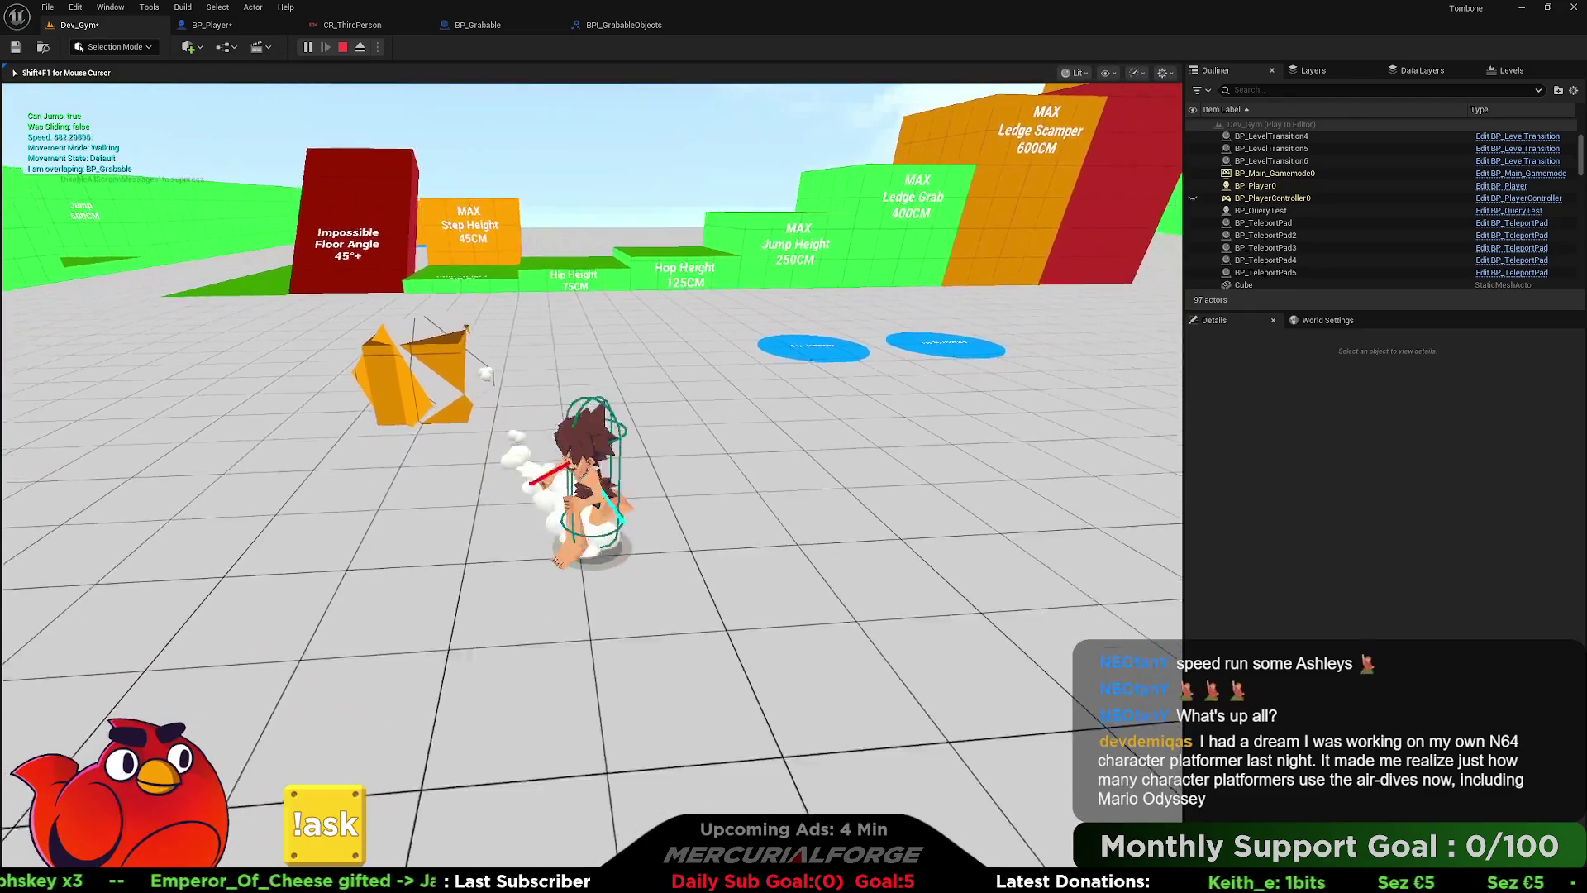
key("w")
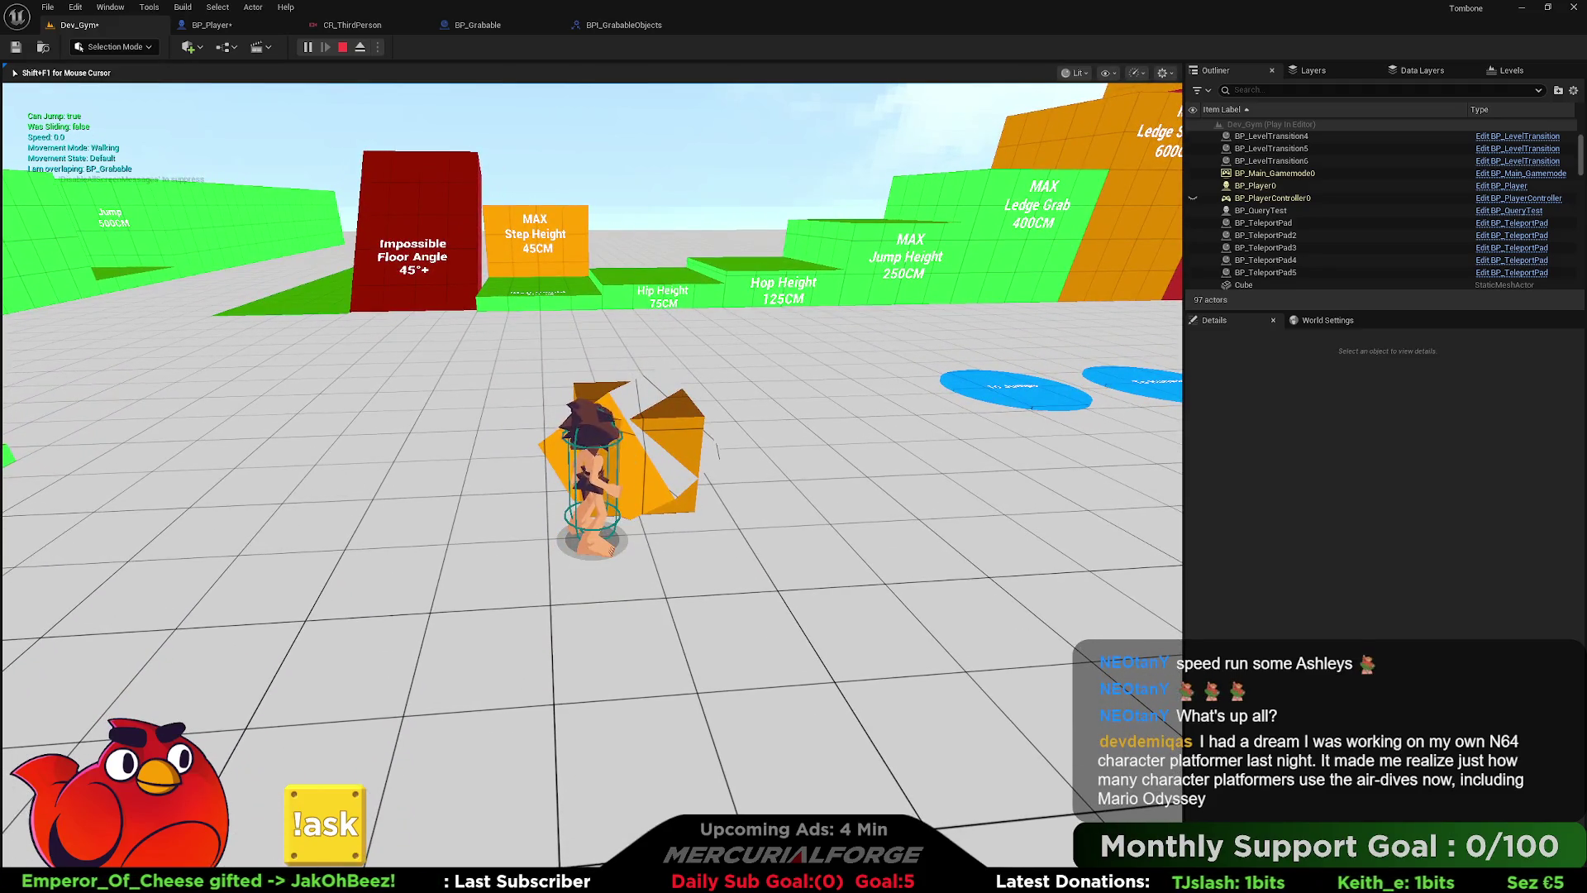
key("Escape")
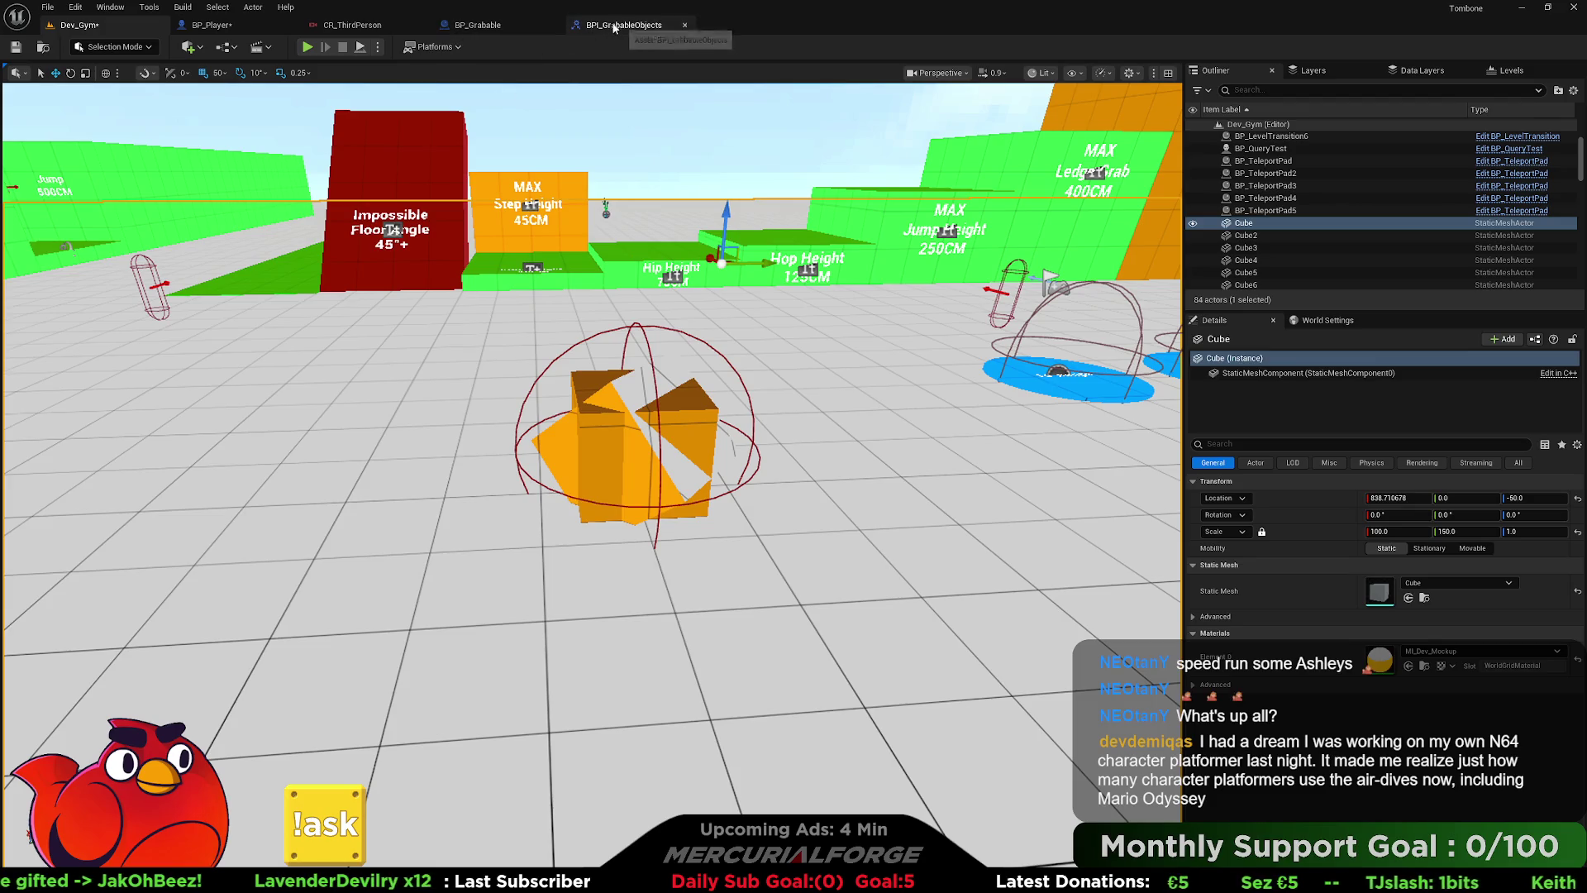
left_click(234, 33)
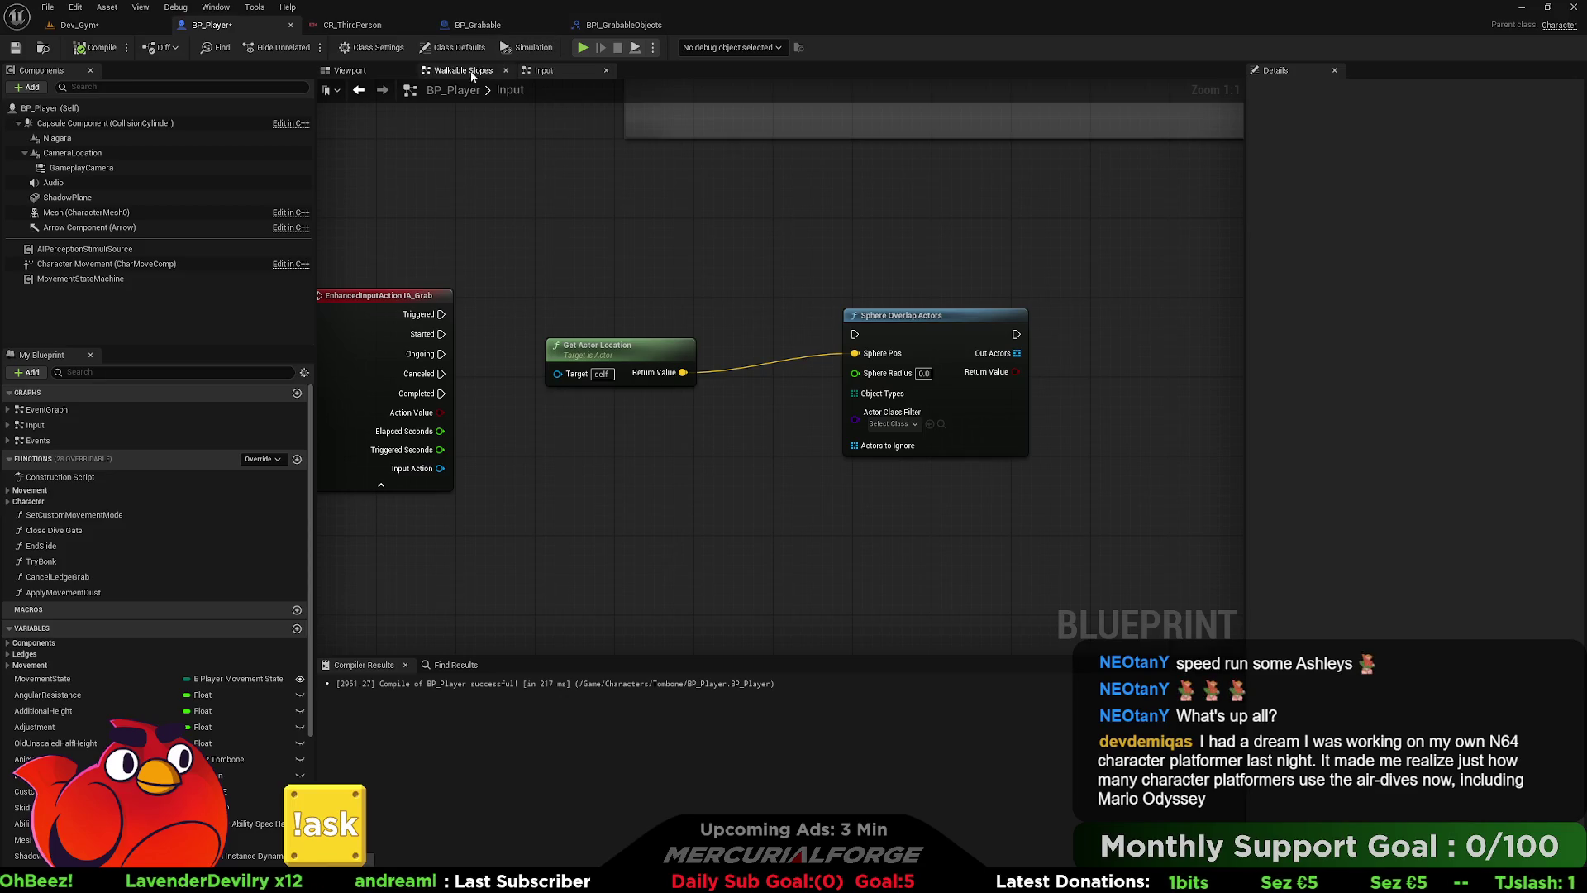
- Open the Input, EventGraph and Events graphs of BP_Player each in a new tab
left_click(71, 425)
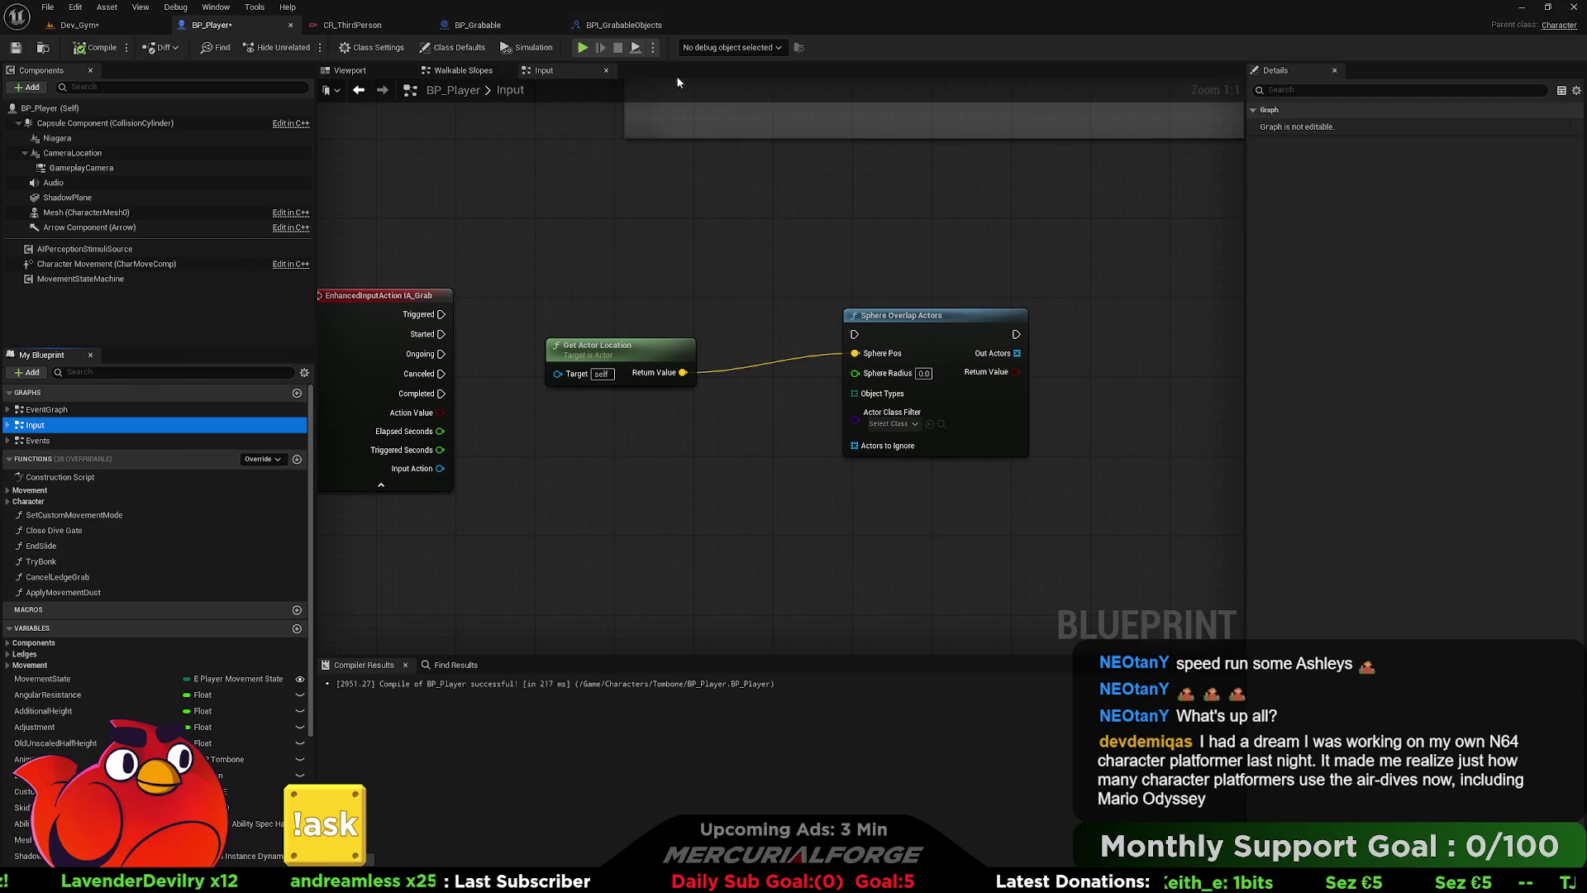
right_click(41, 425)
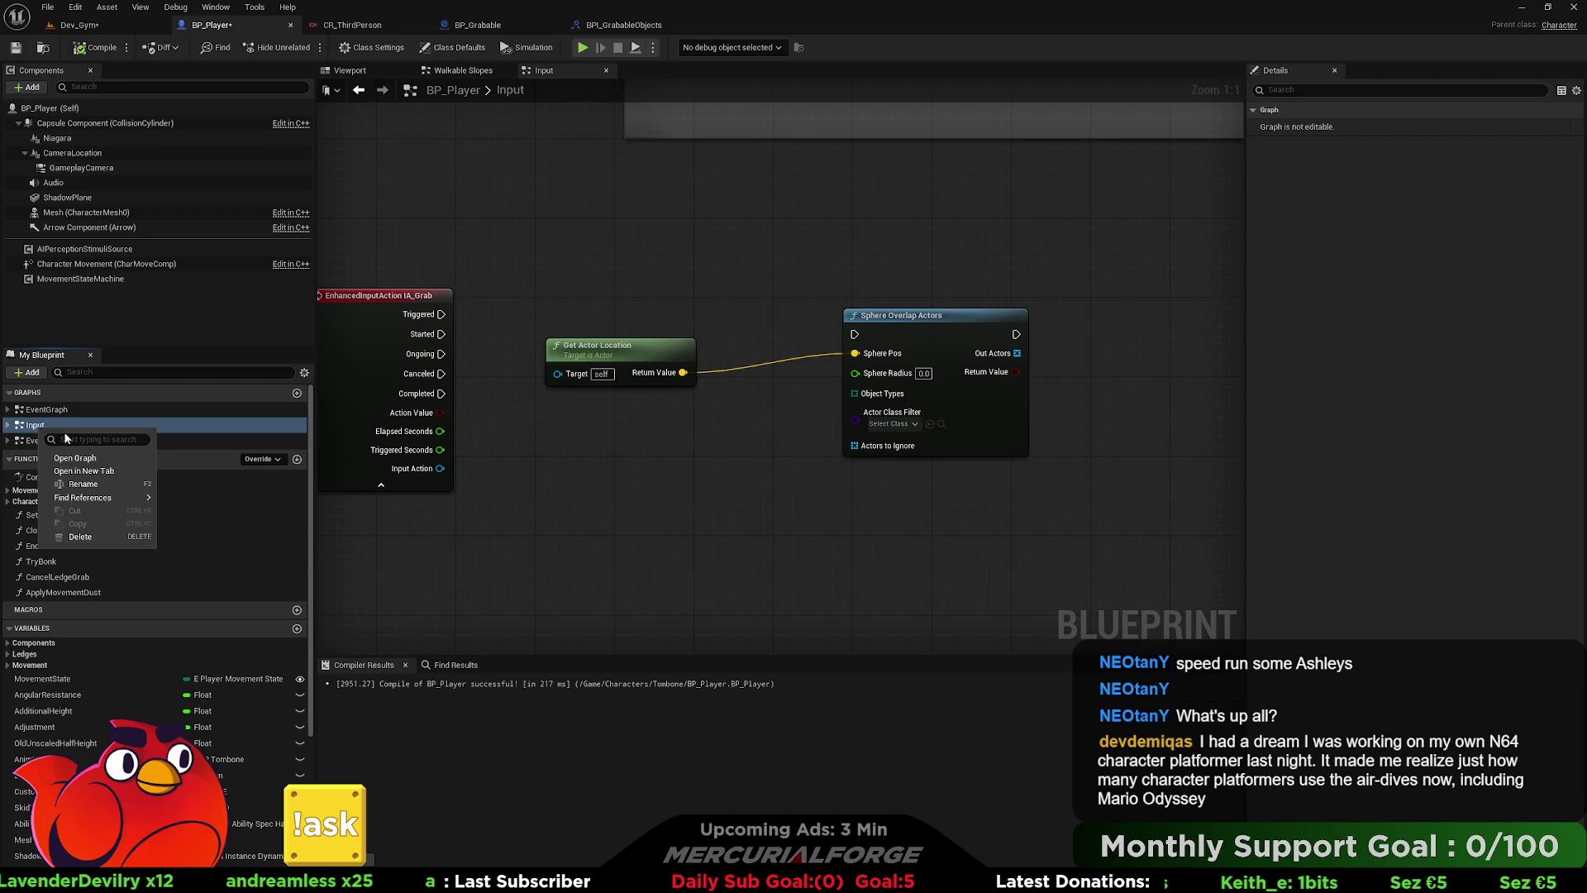
left_click(84, 460)
right_click(53, 425)
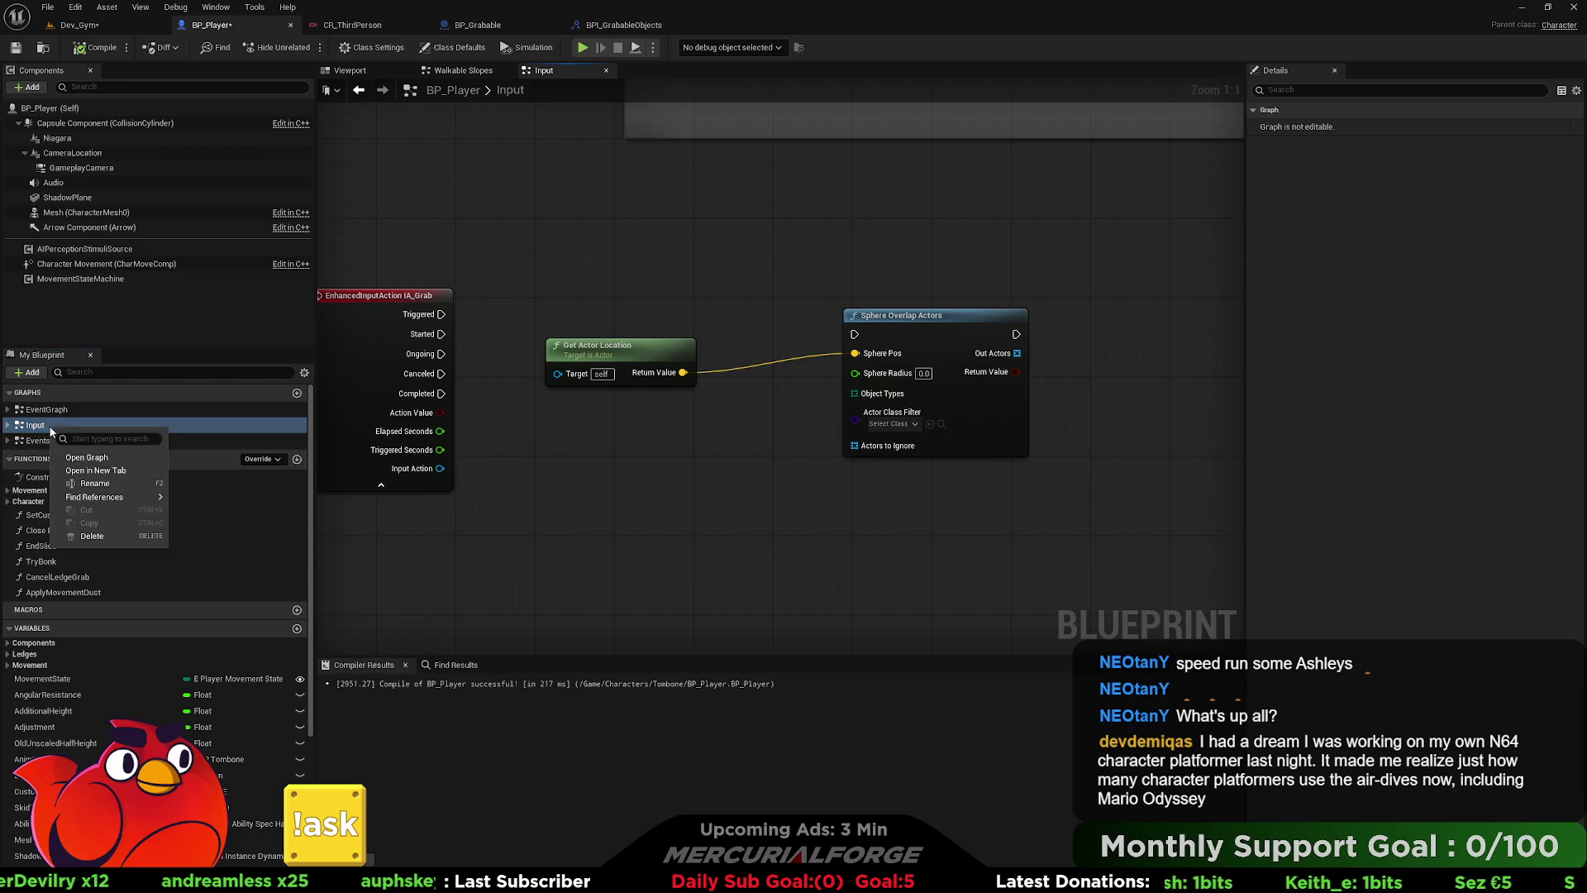
left_click(92, 470)
right_click(53, 410)
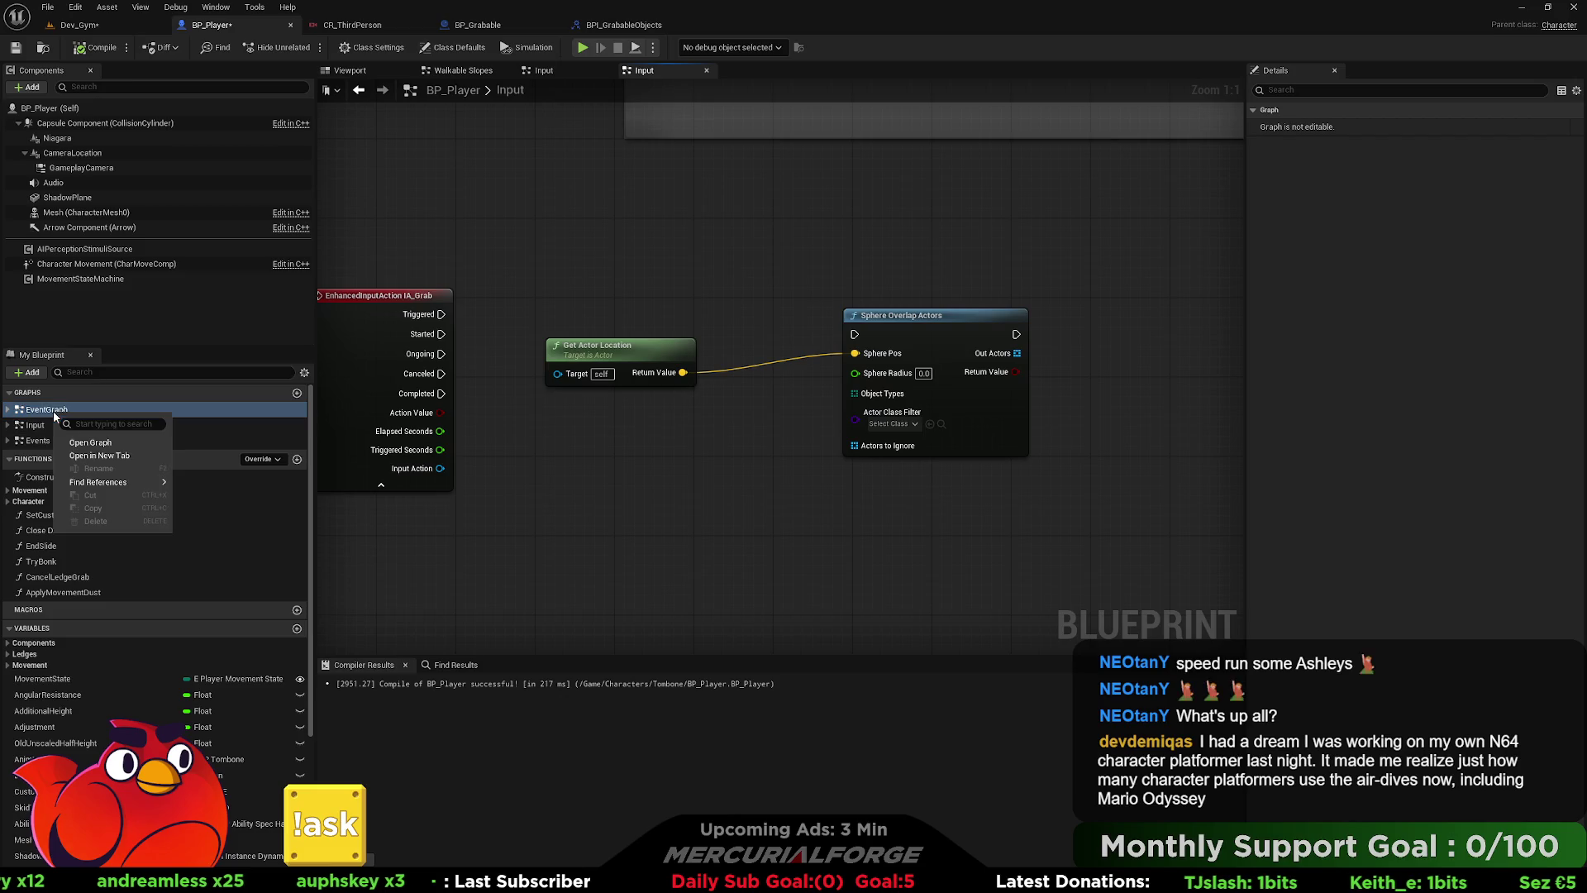
left_click(86, 456)
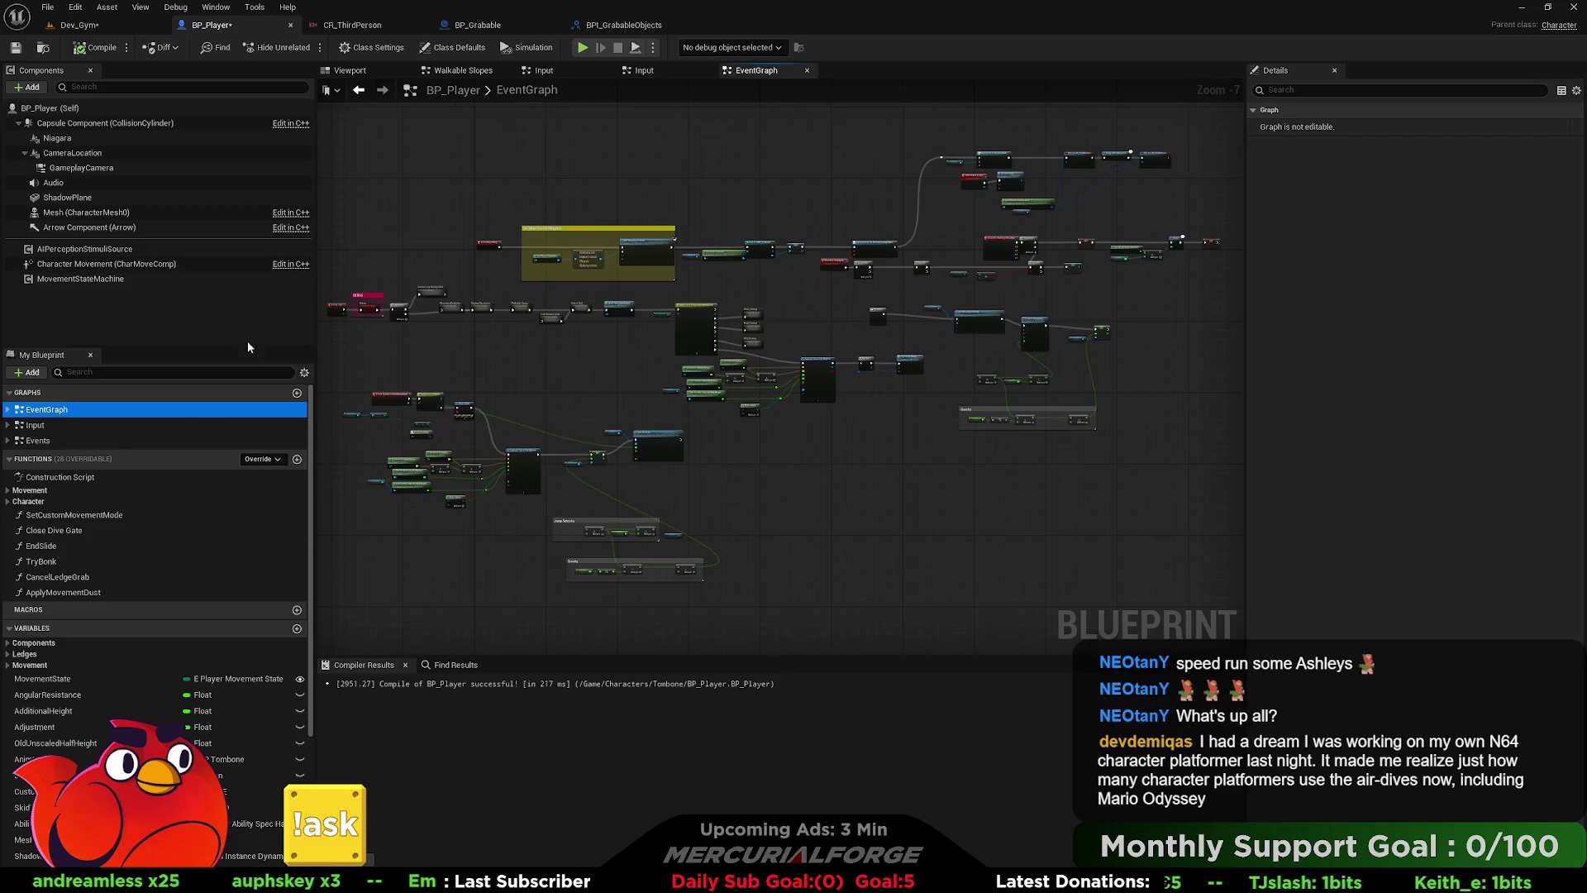
right_click(53, 442)
left_click(91, 479)
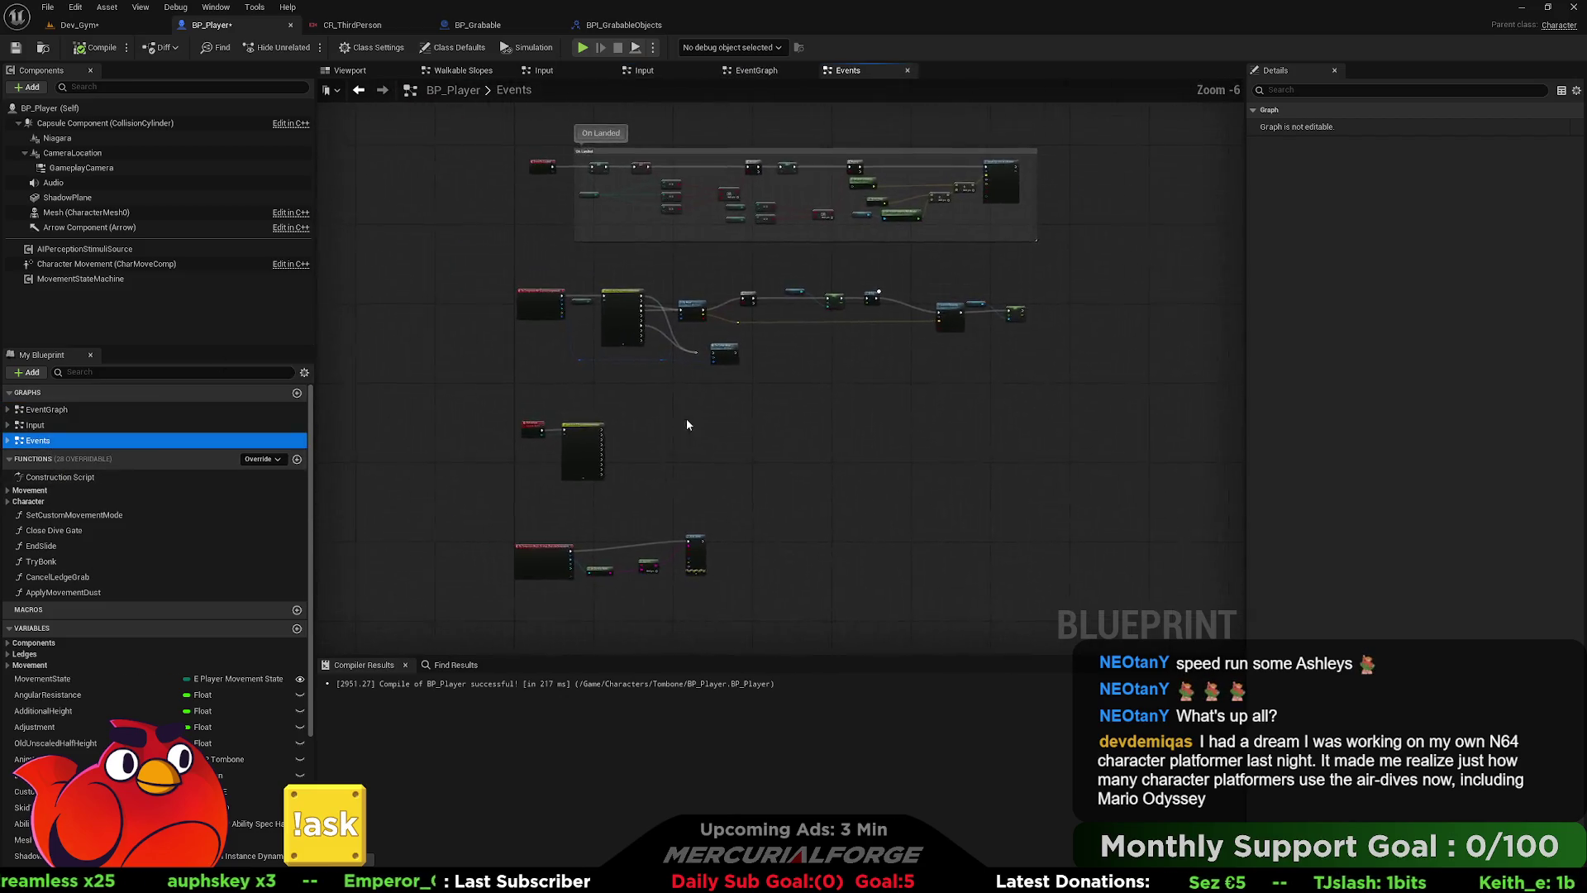
- Delete the Get Display Name, Append and Print String nodes from the capsule overlap event
scroll(641, 474, "up", 4)
scroll(671, 470, "down", 4)
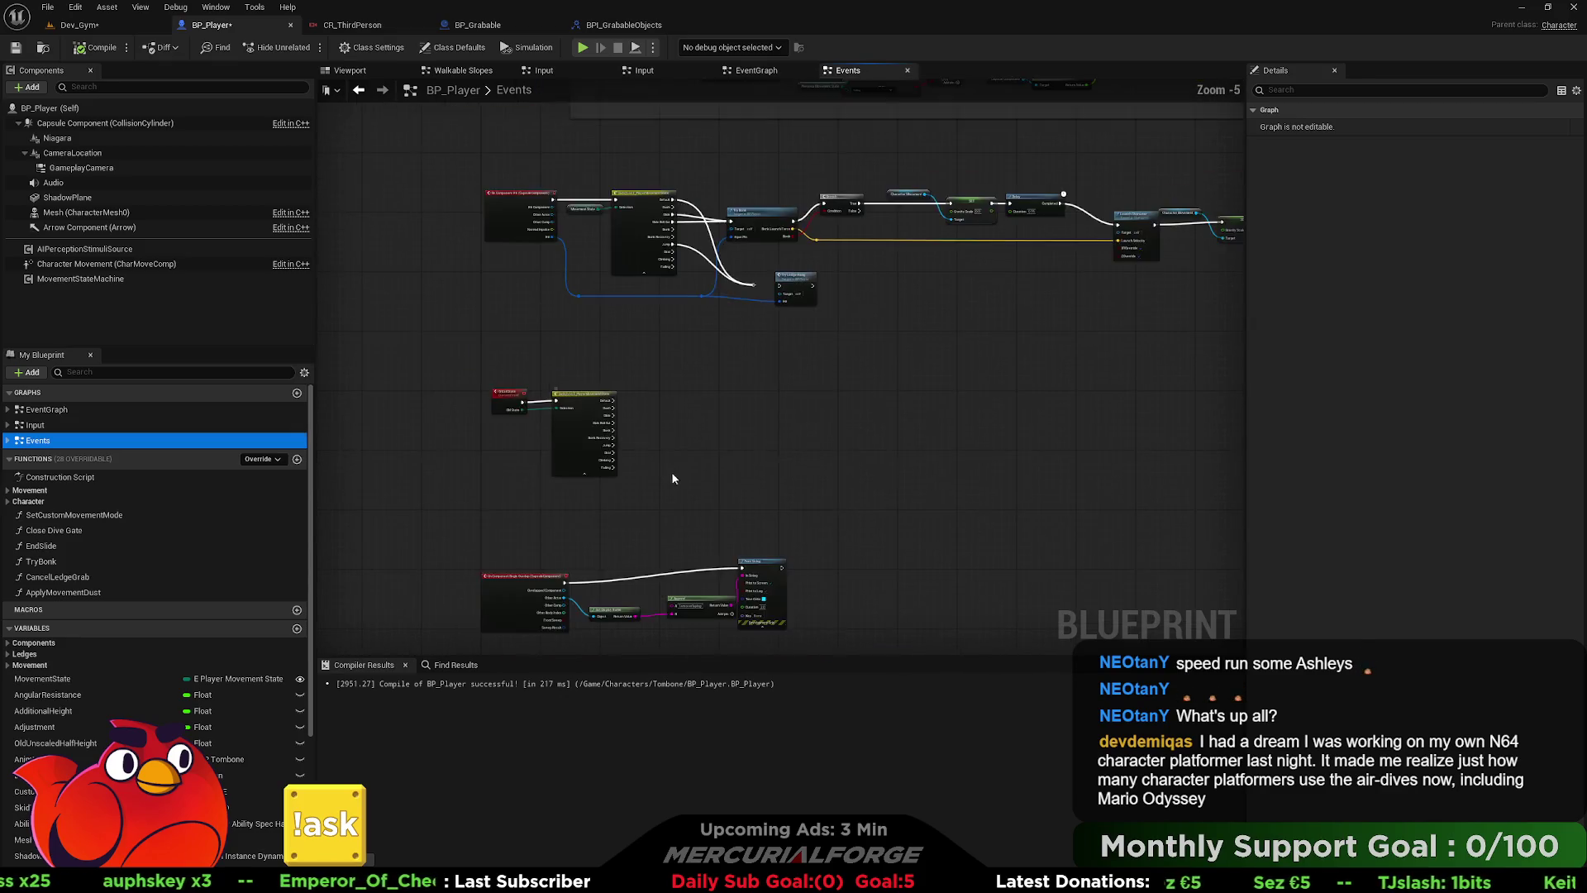
scroll(709, 313, "up", 1)
scroll(617, 230, "up", 3)
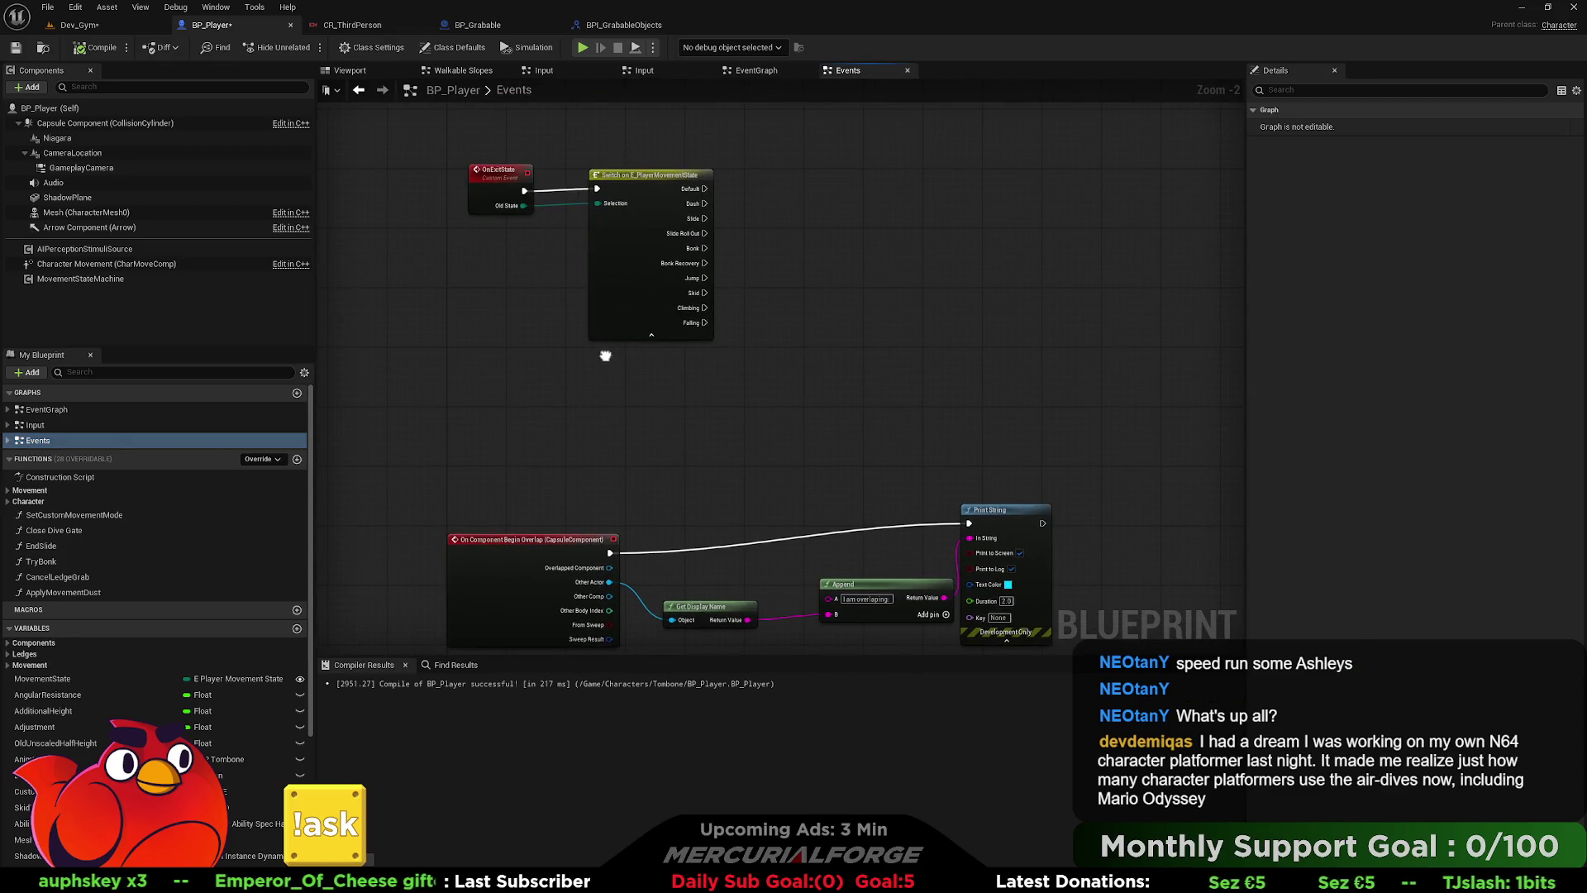
mouse_move(605, 355)
left_mouse_down()
mouse_move(606, 240)
mouse_move(560, 205)
left_mouse_up()
scroll(667, 360, "up", 2)
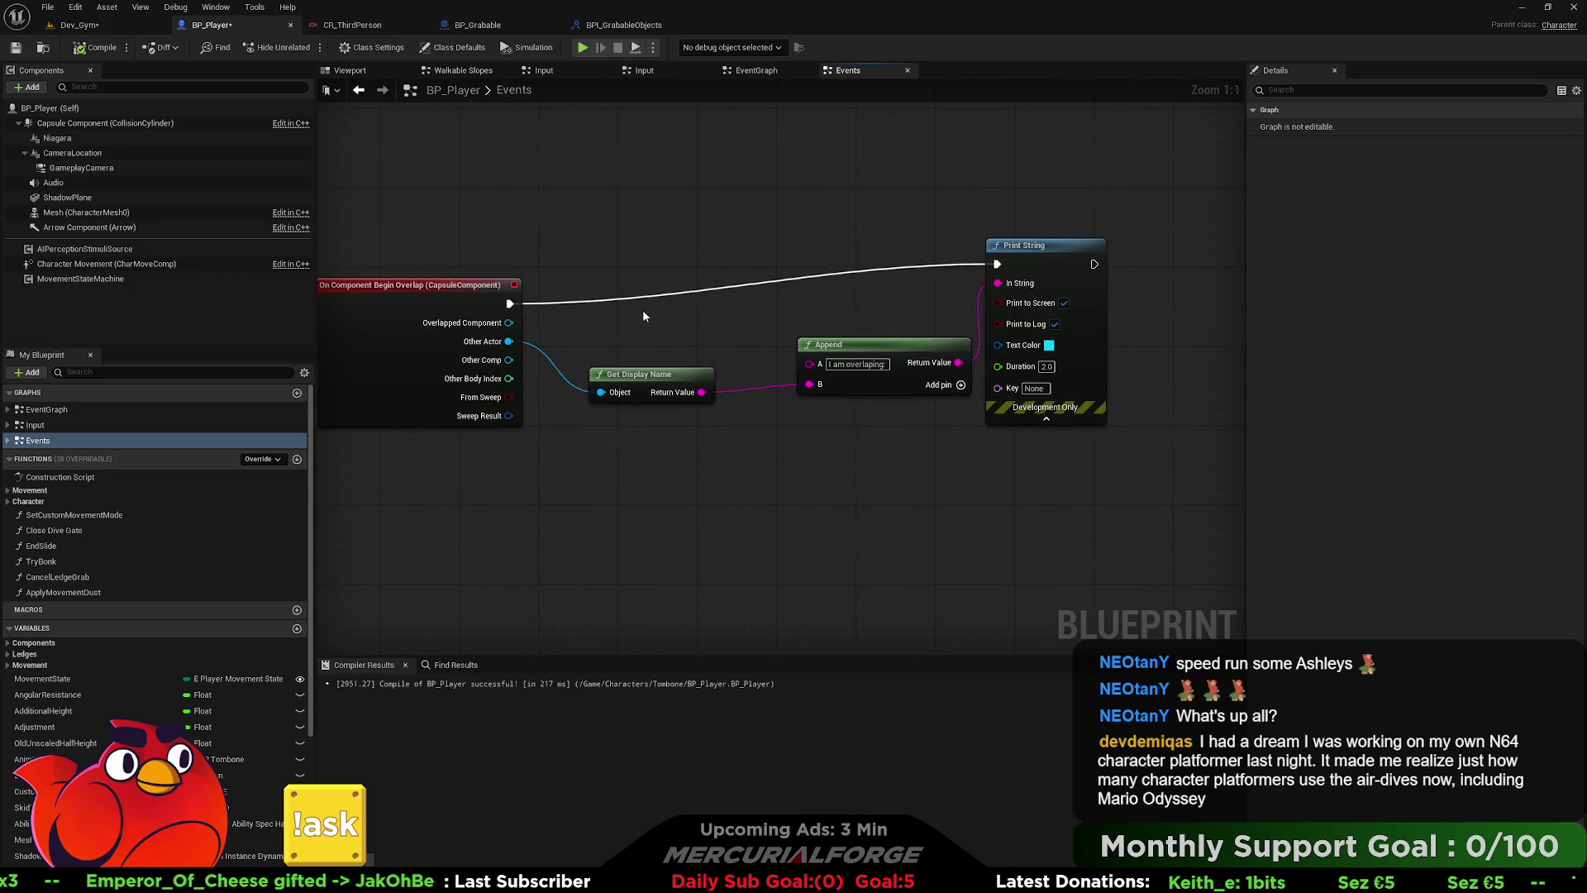
left_click_drag(1134, 495, 600, 221)
key("Delete")
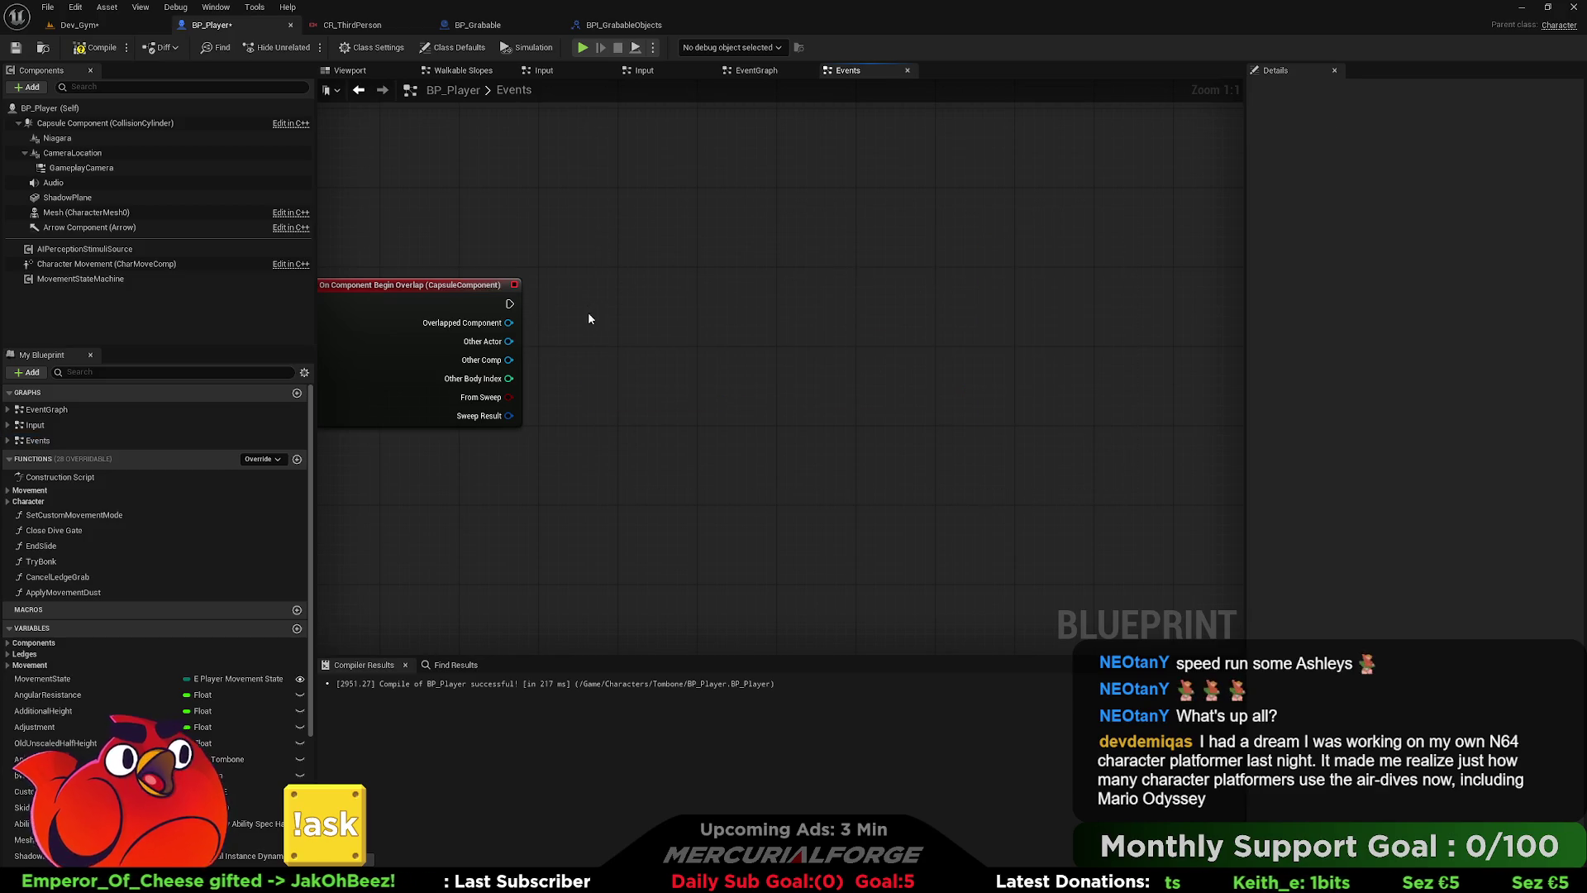
- Search Other Actor's action menu for contain, interface and 'has a' actions, then cancel
left_click_drag(508, 342, 611, 341)
type("cont")
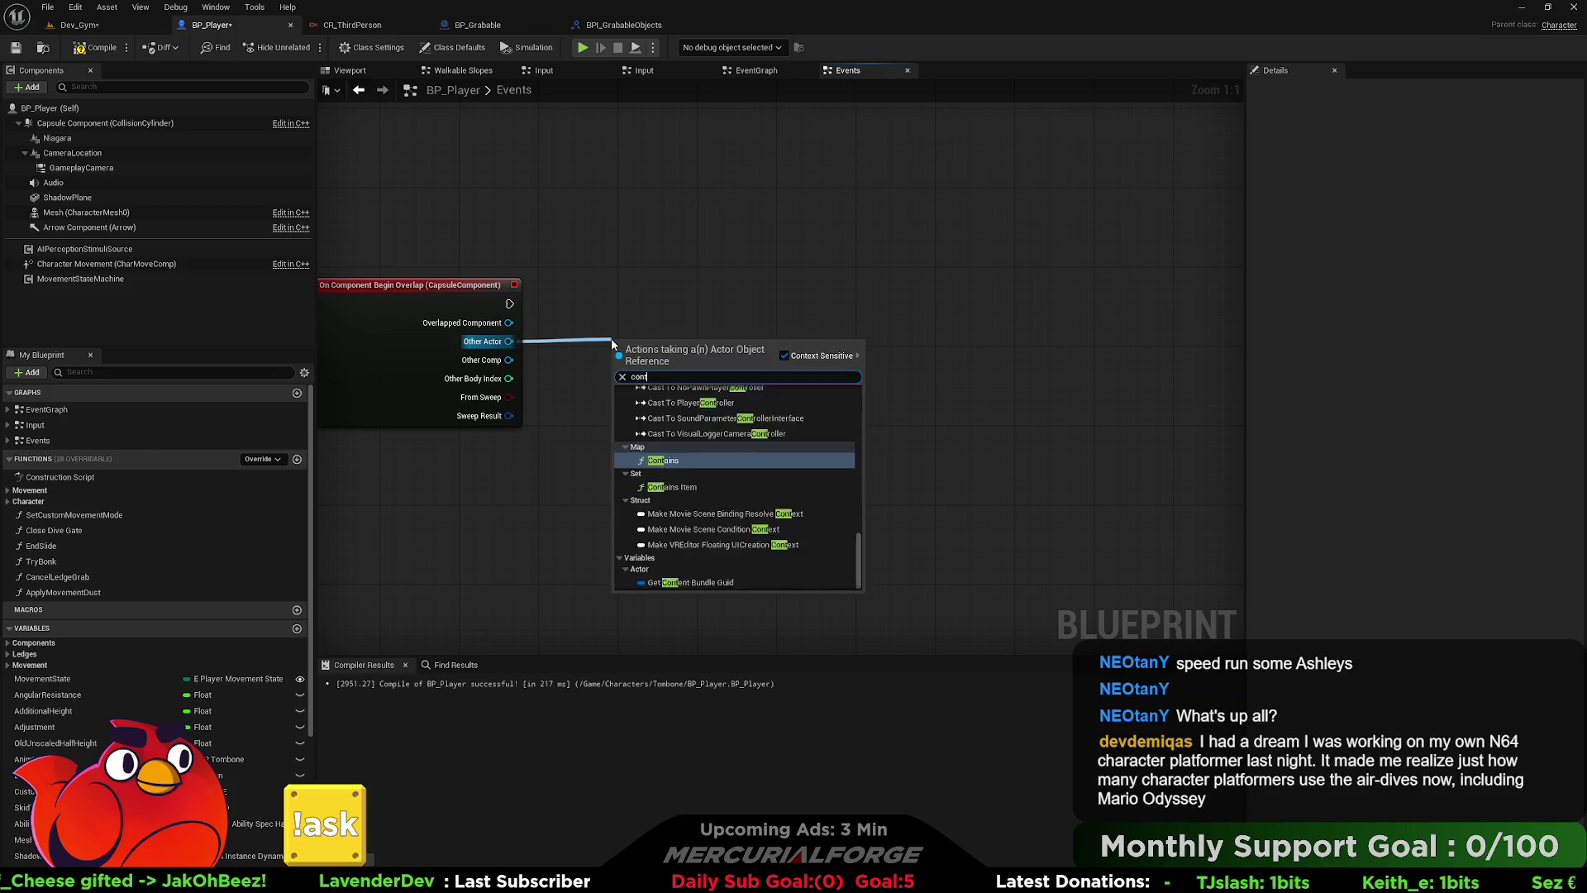
key("BackSpace")
key("BackSpace")
key("BackSpace")
type("inst")
key("BackSpace")
key("BackSpace")
type("terfase")
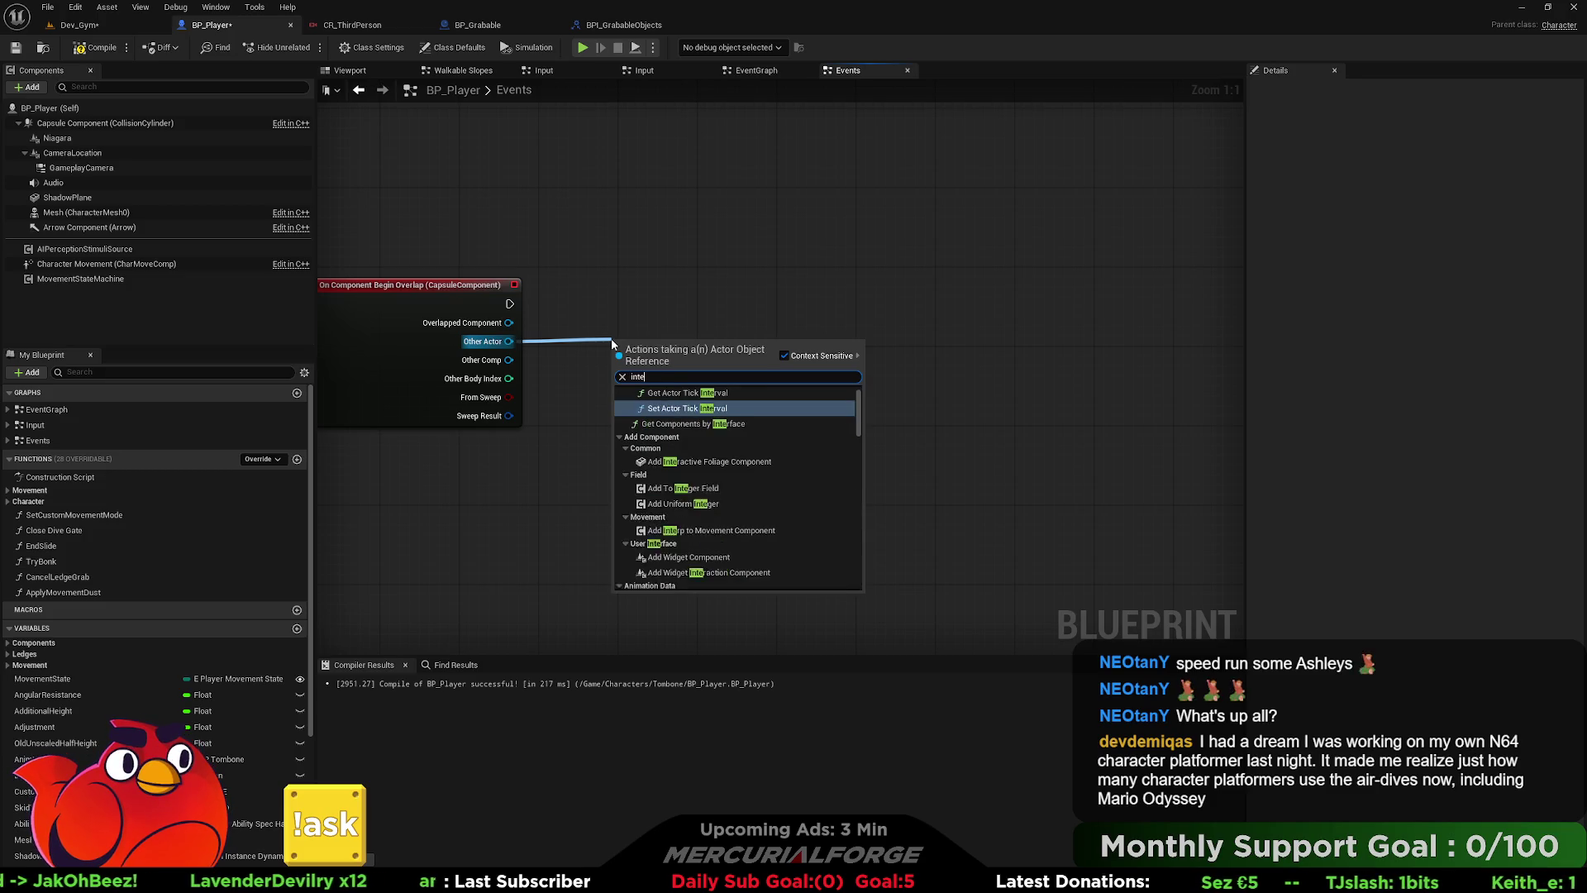
key("BackSpace")
key("BackSpace")
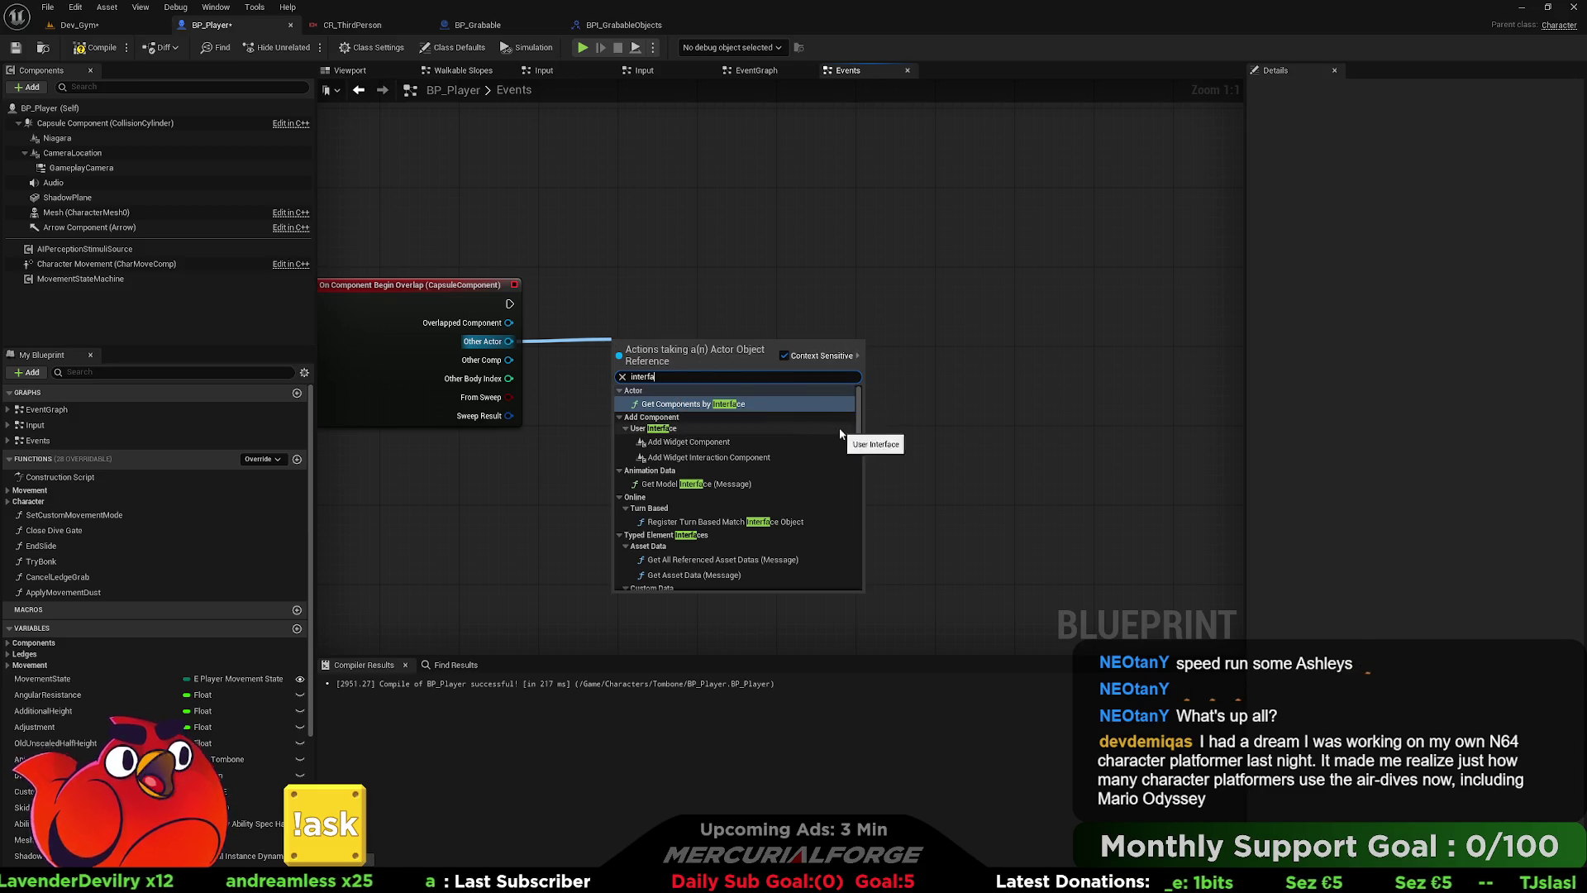
key("ctrl+a")
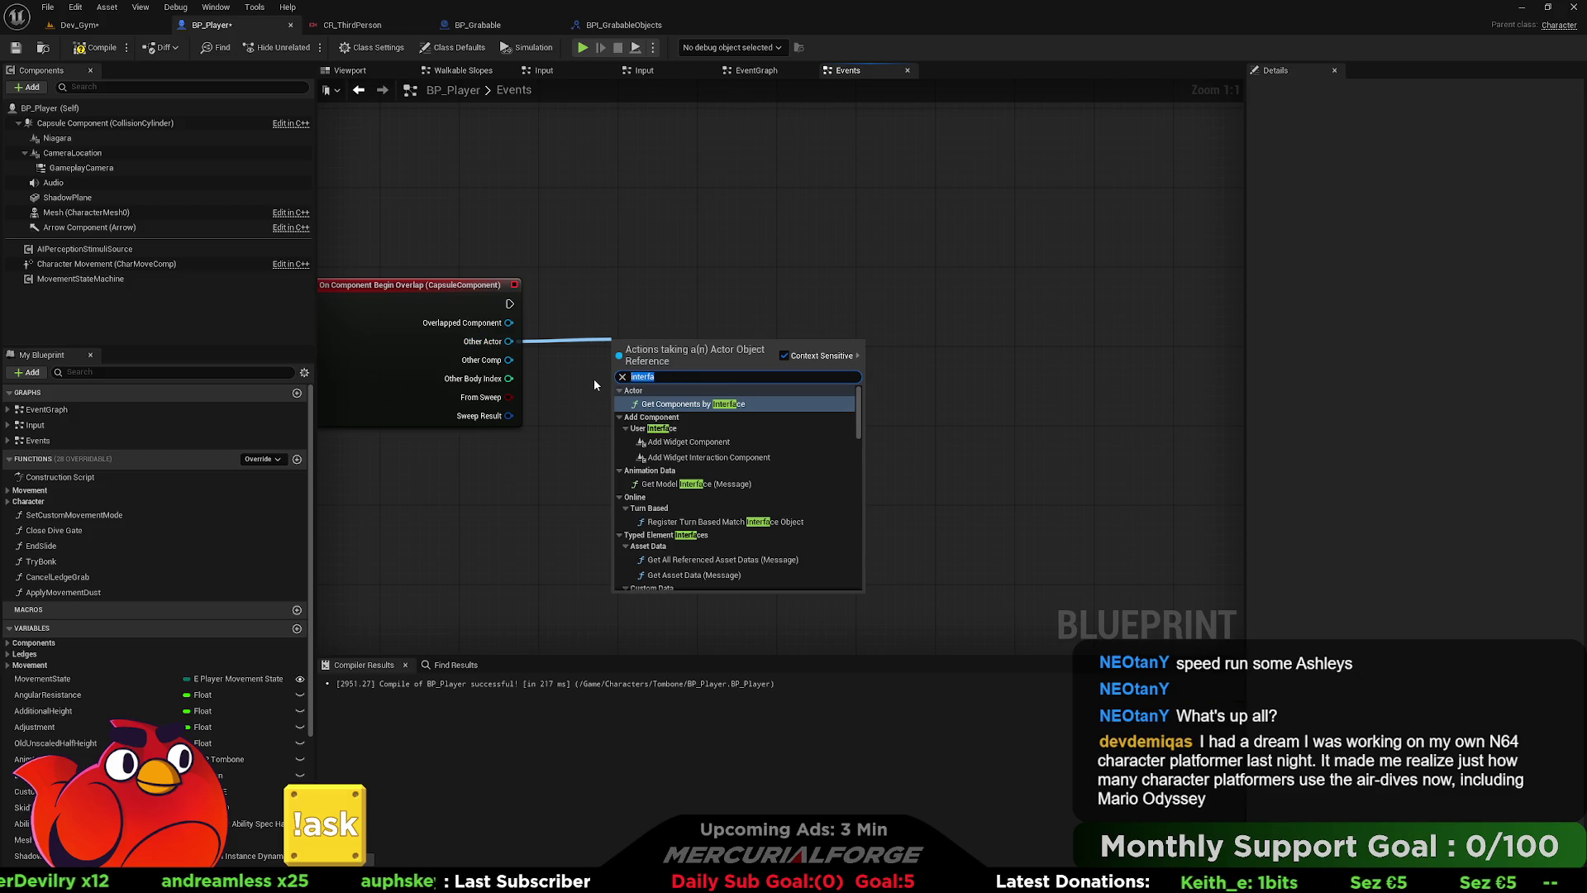
type("has a")
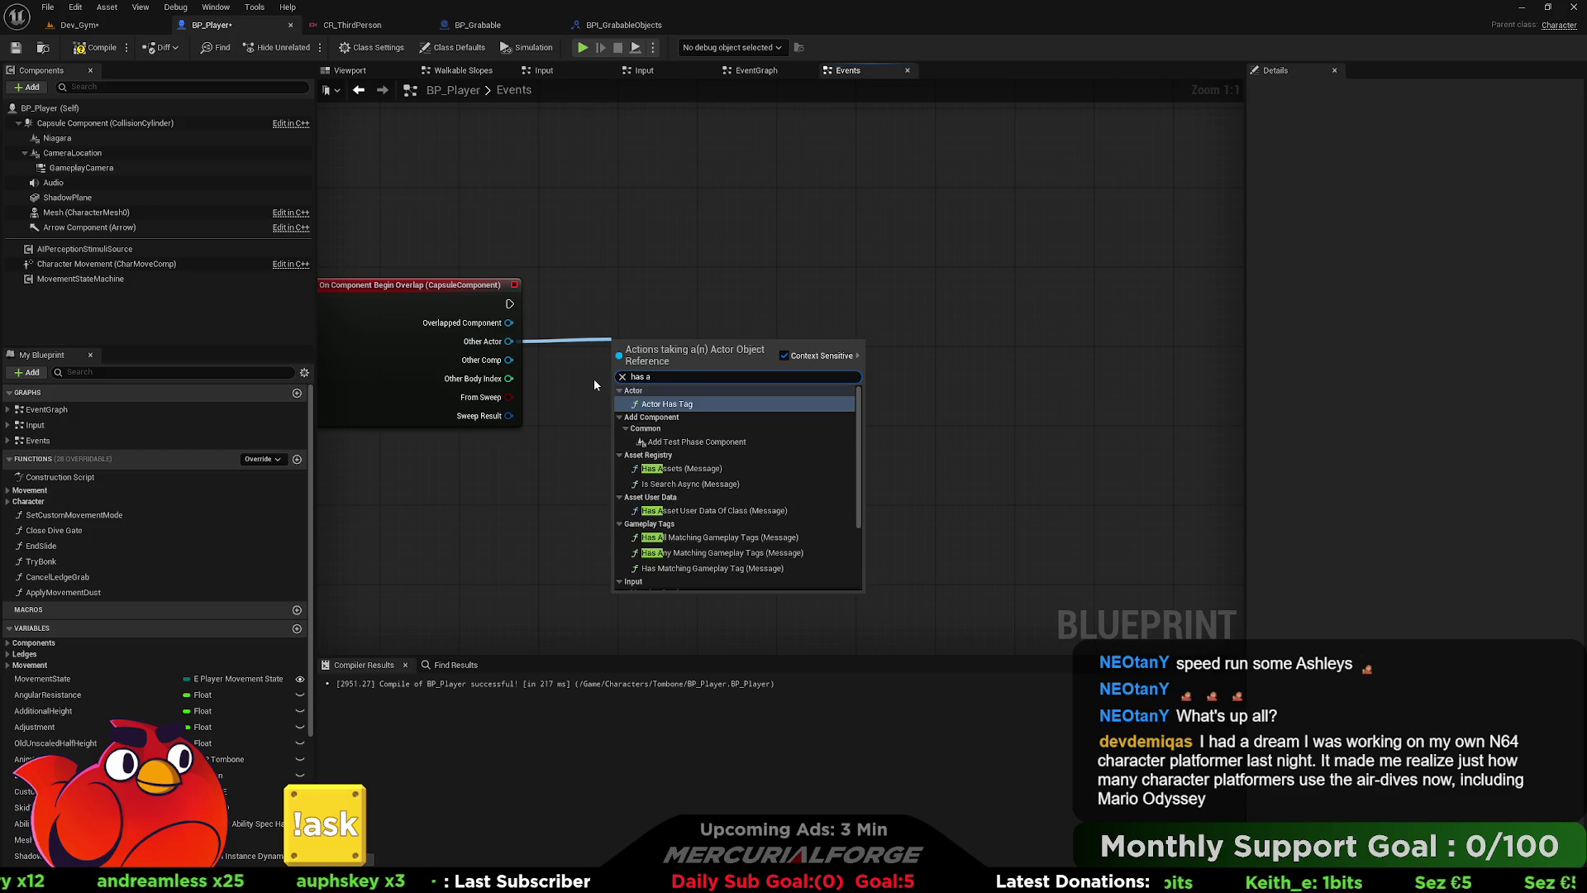
scroll(811, 525, "down", 3)
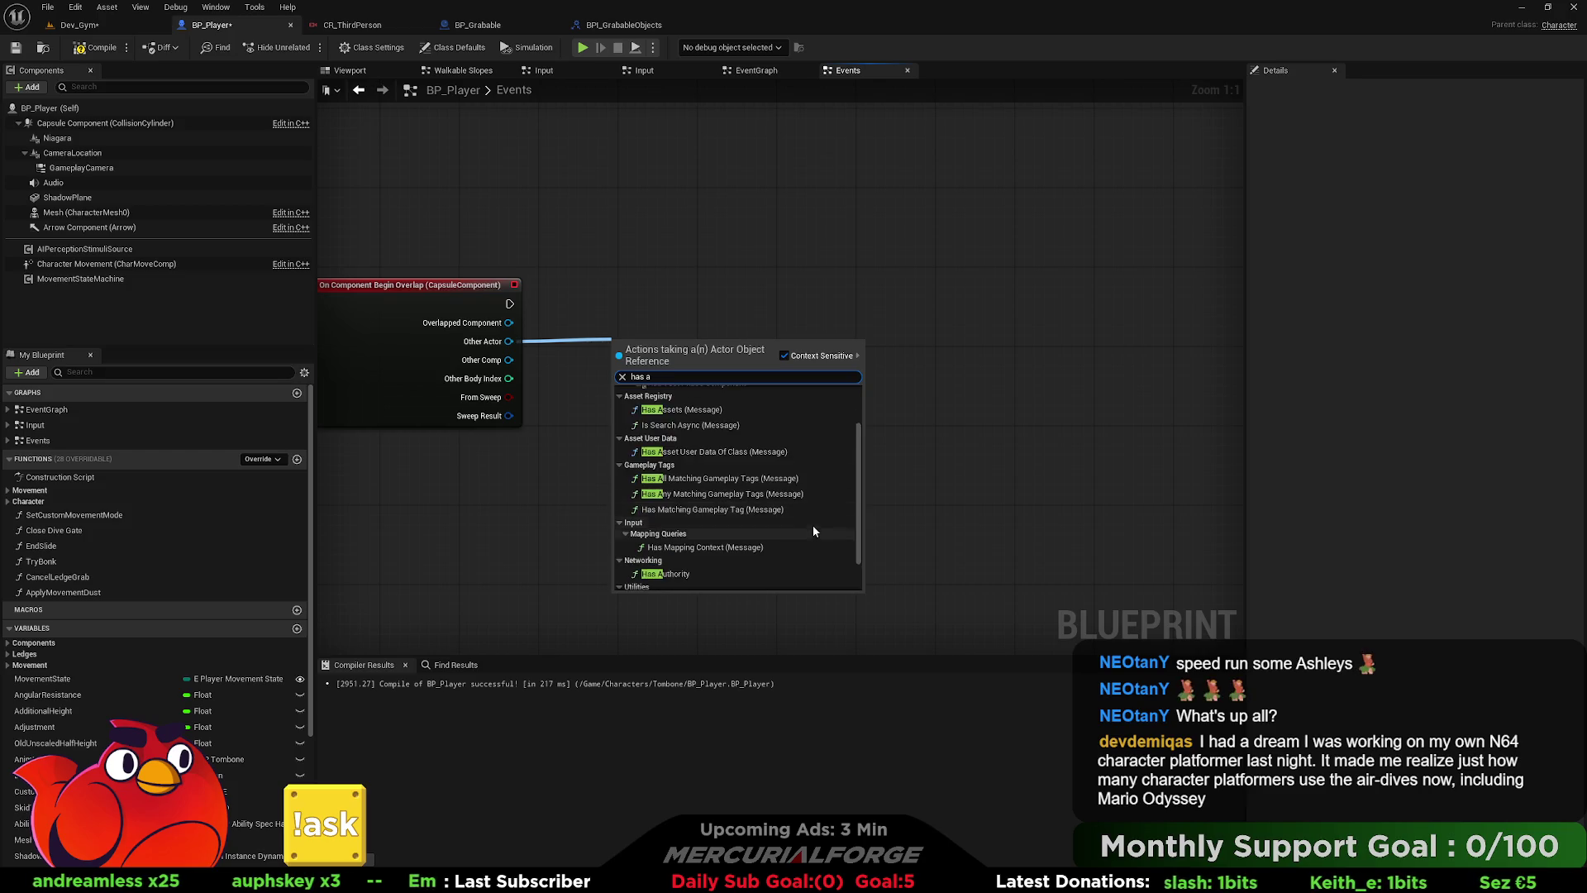
scroll(812, 524, "up", 3)
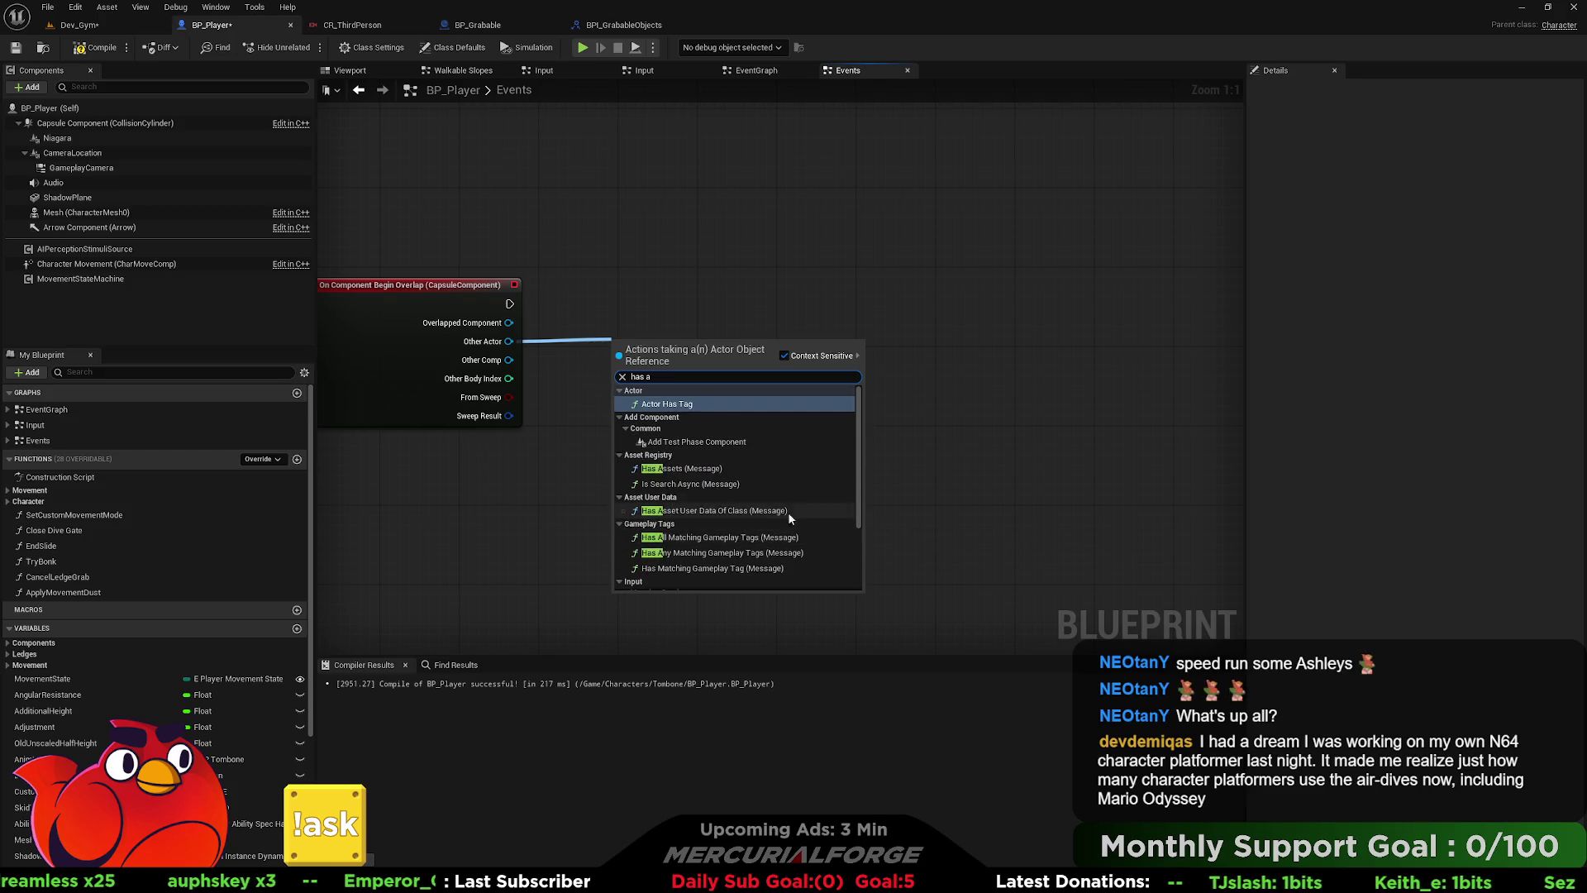
left_click(584, 373)
- Add a Does Object Implement Interface node fed by Other Actor via an 'interface' search
left_click_drag(507, 344, 643, 347)
type("interface")
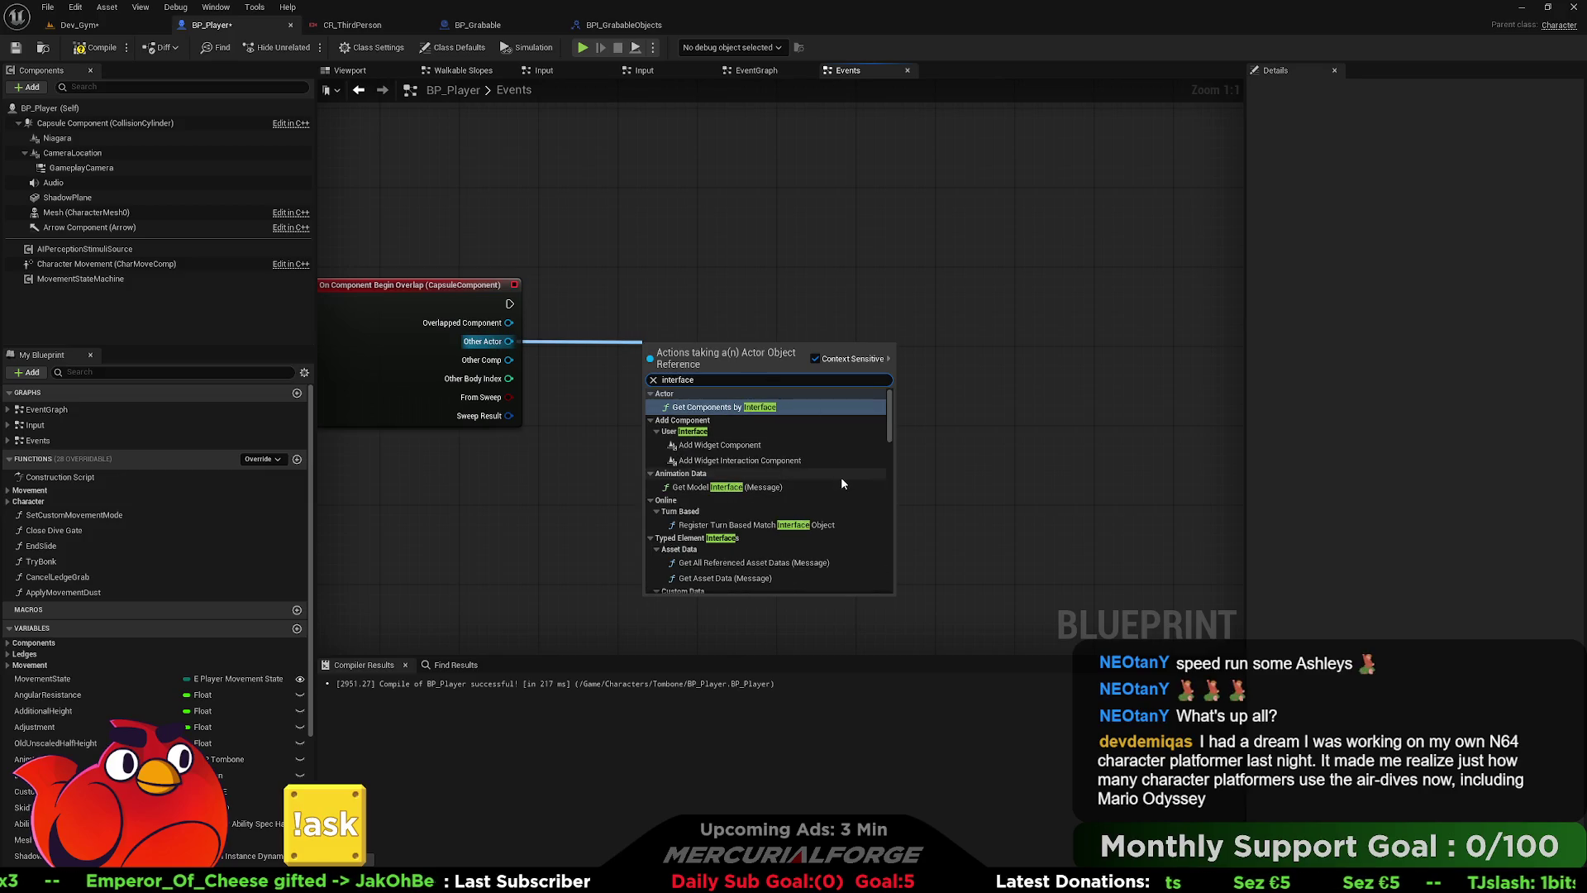
scroll(848, 500, "down", 2)
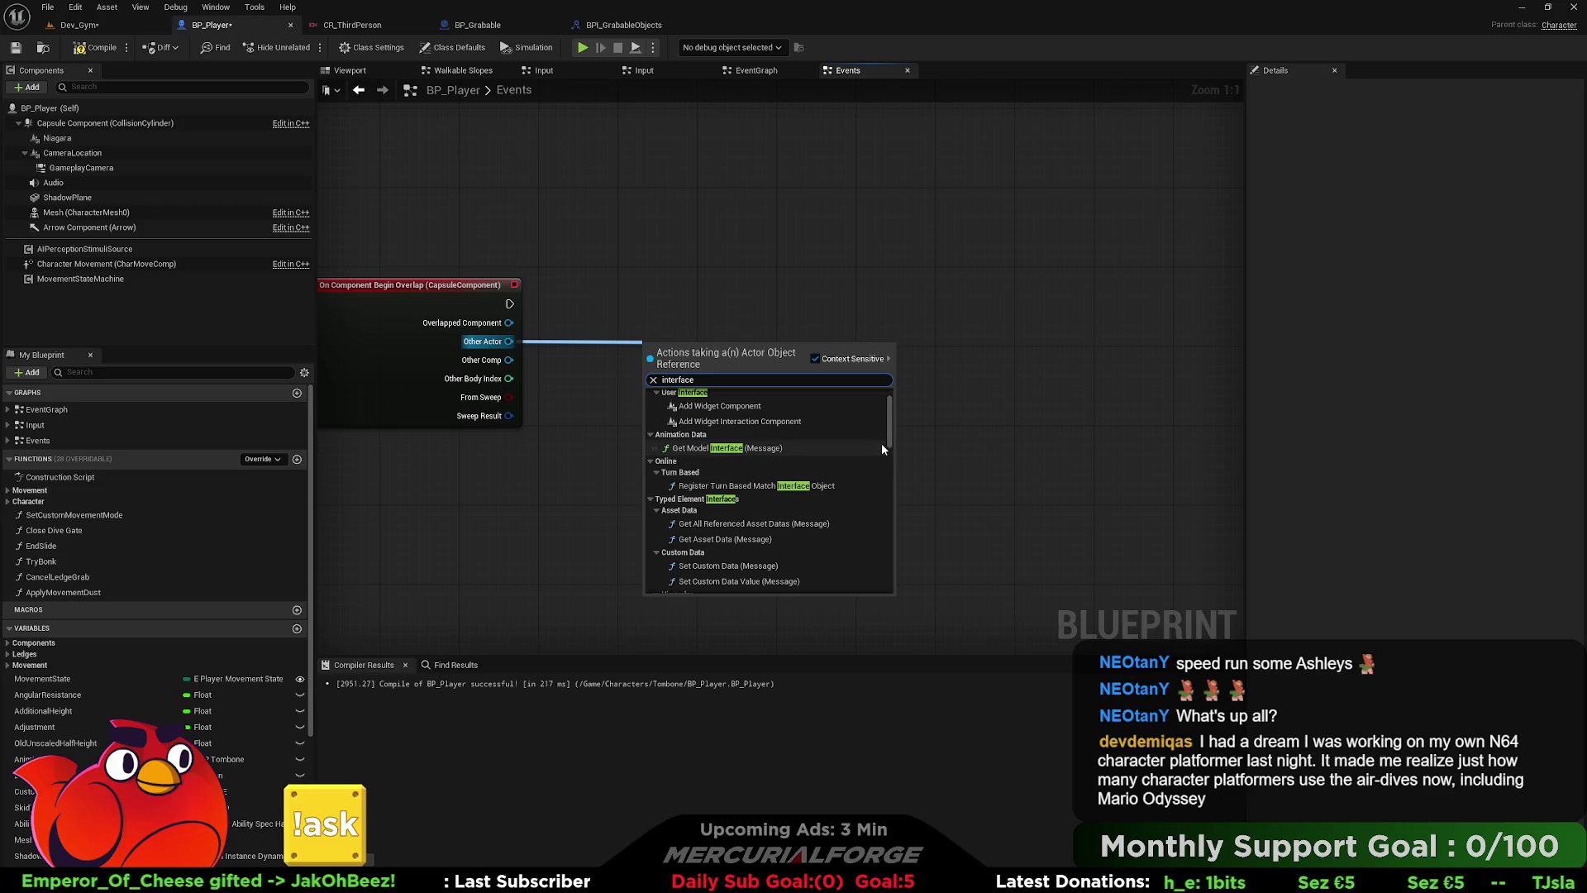
left_click_drag(891, 433, 880, 586)
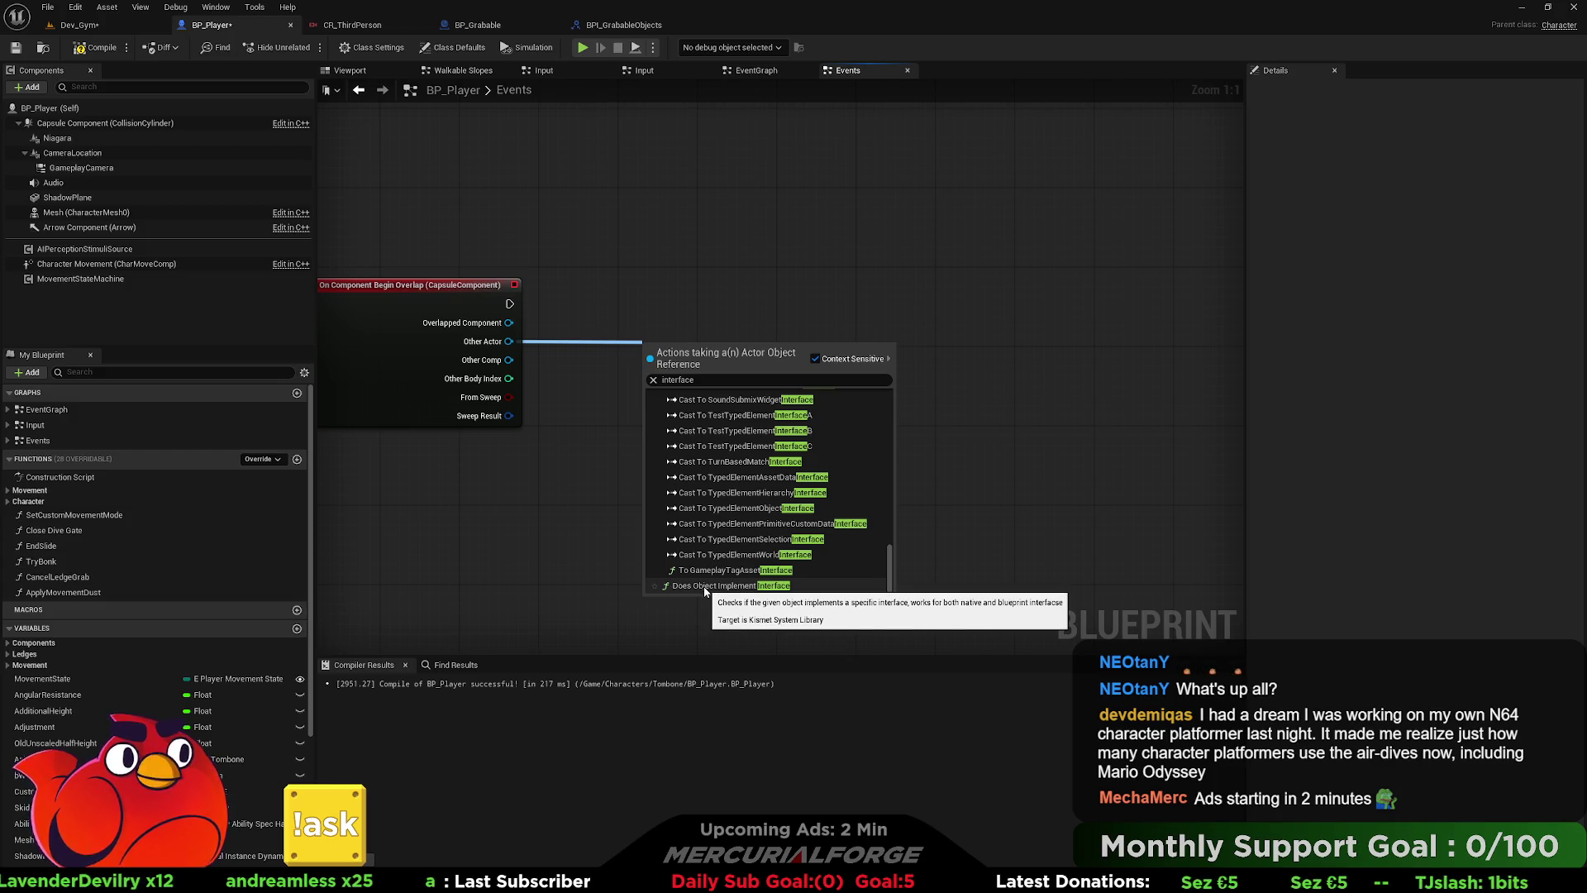
left_click(705, 587)
- Set the interface check to BPI_GrabableObjects and move the node left
left_click(690, 393)
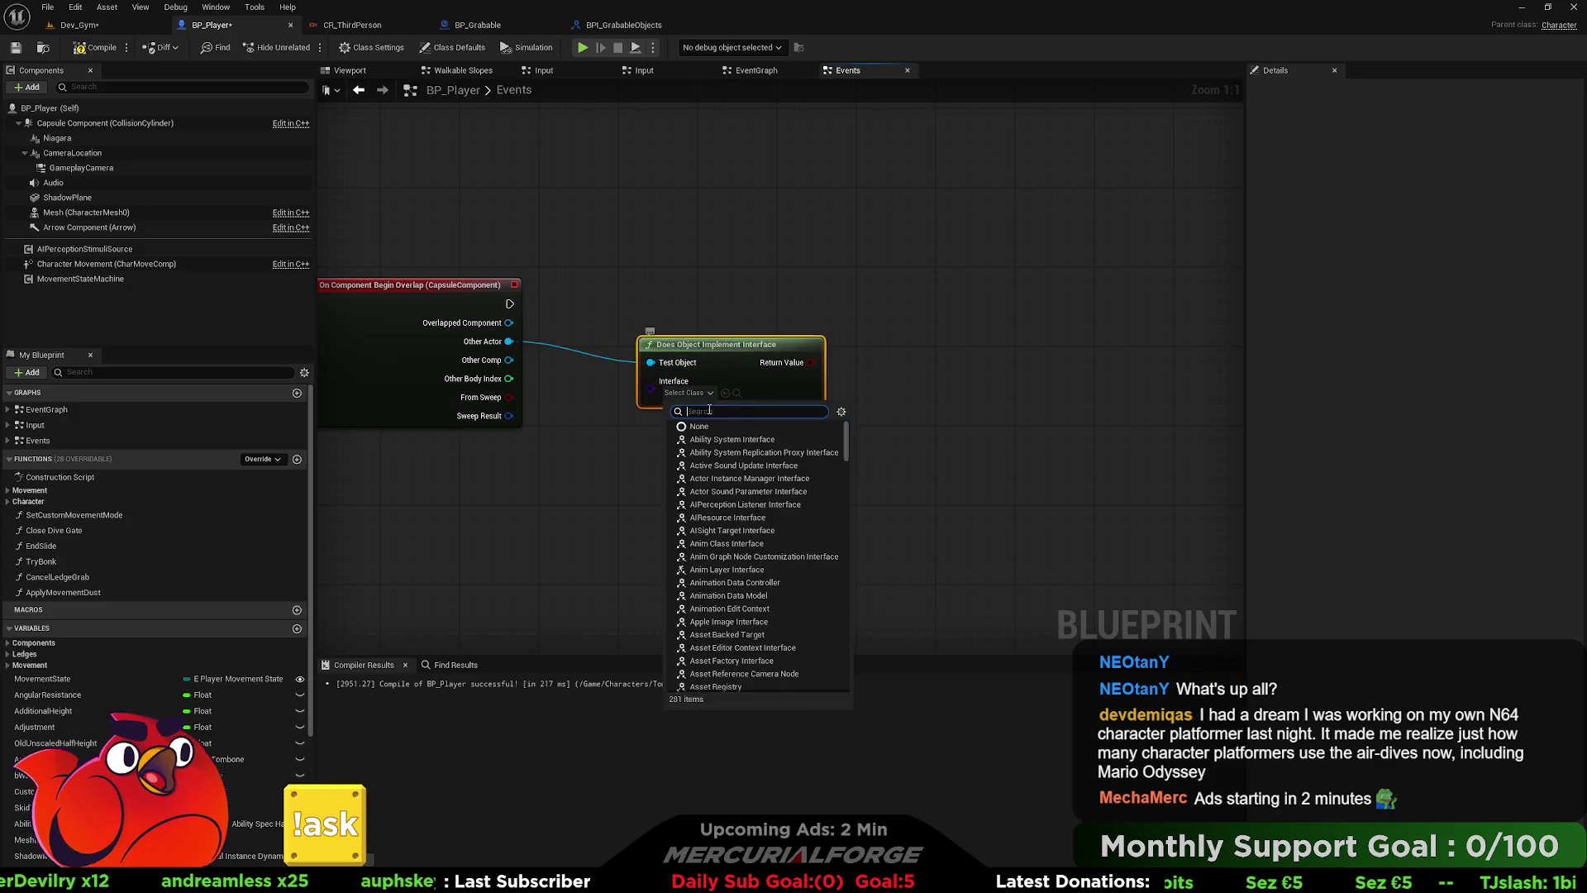
type("grab")
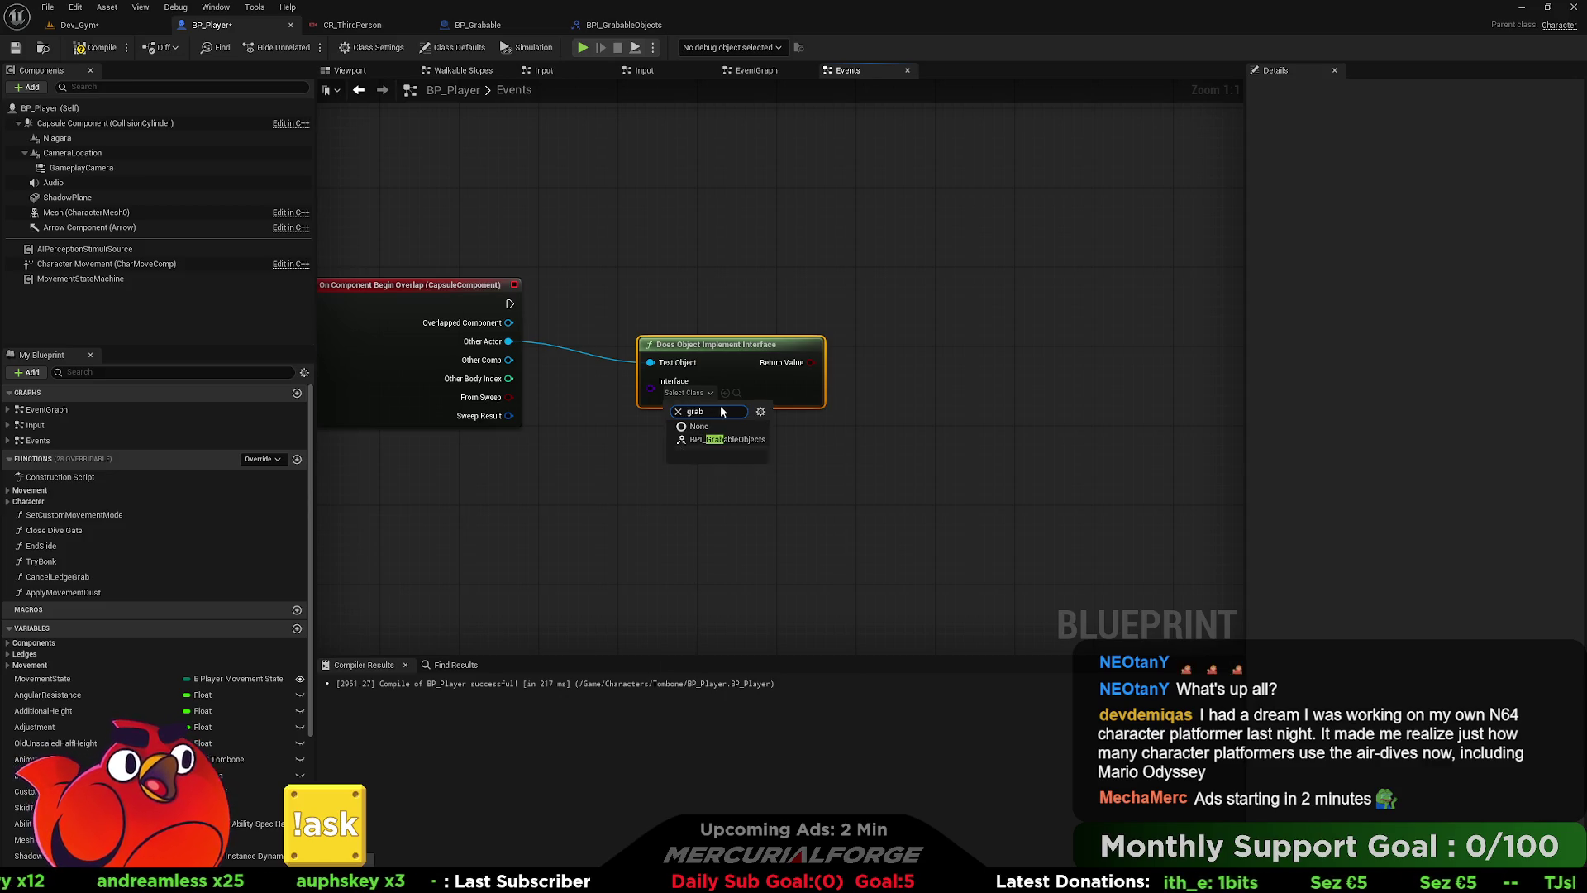
left_click(718, 439)
mouse_move(748, 355)
left_mouse_down()
mouse_move(698, 354)
mouse_move(819, 331)
mouse_move(510, 303)
left_mouse_up()
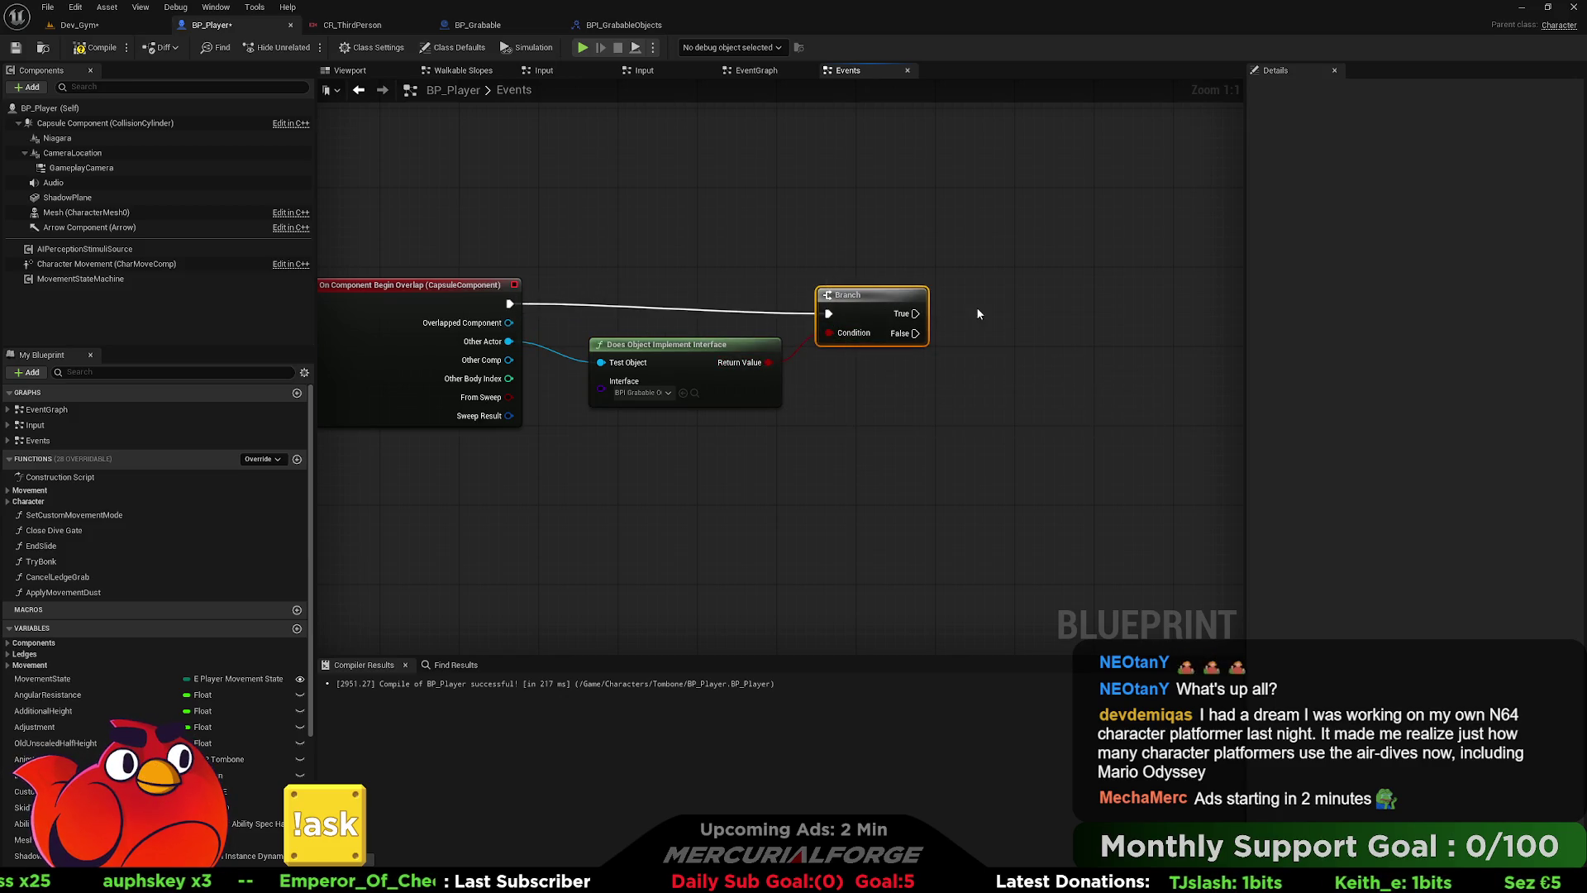
- Add a Branch on the overlap event driven by the interface check and arrange the graph
key("q")
left_click_drag(626, 354, 640, 395)
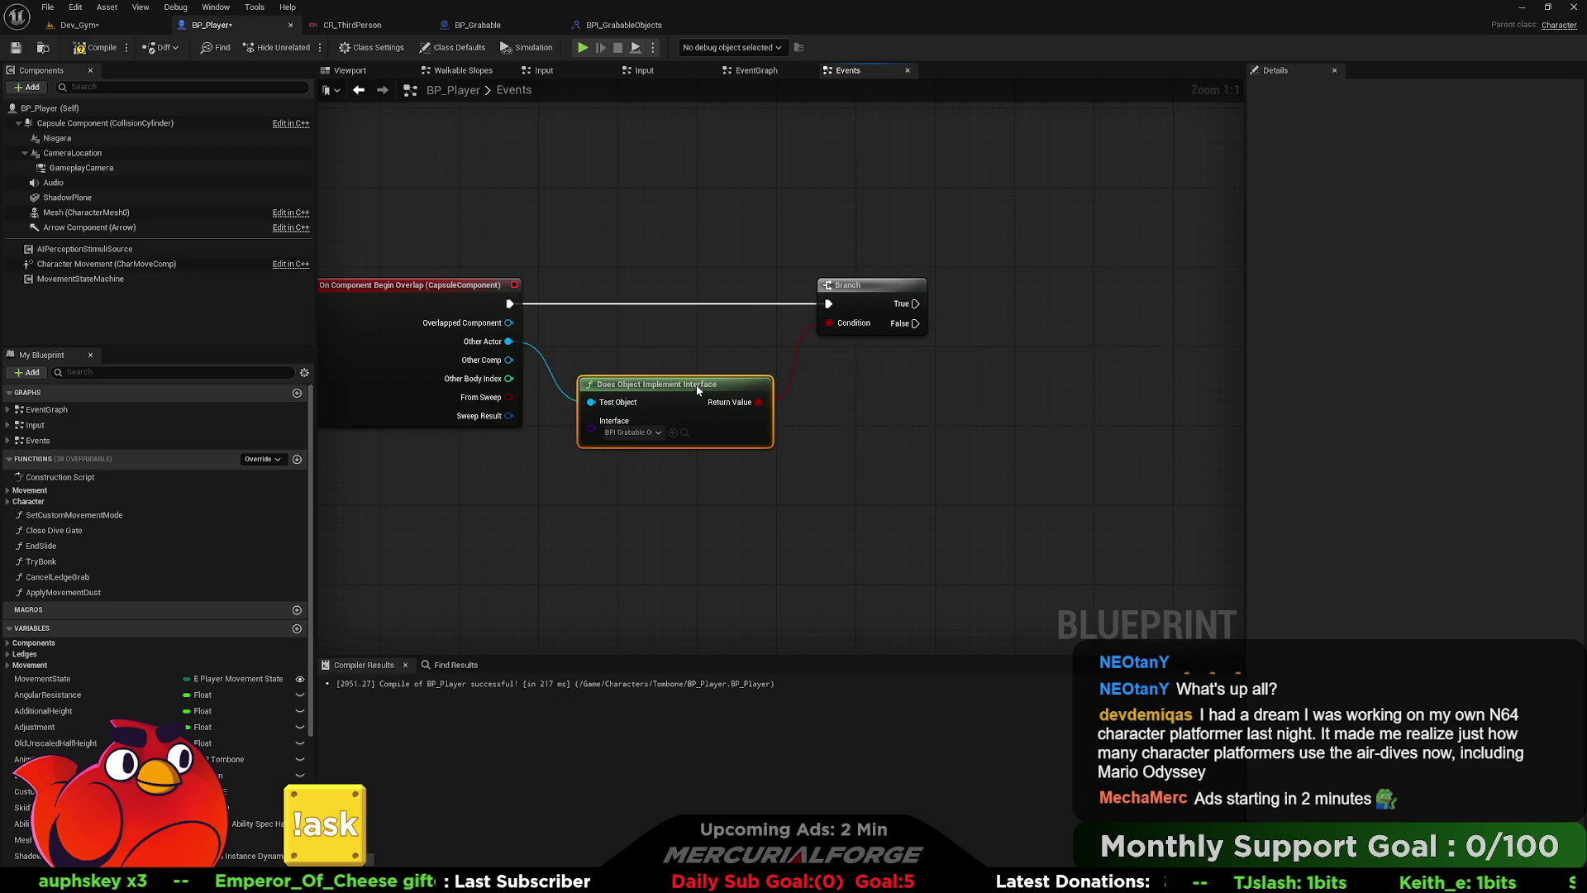
mouse_move(730, 358)
left_mouse_down()
mouse_move(359, 362)
mouse_move(455, 364)
mouse_move(544, 339)
mouse_move(999, 344)
mouse_move(980, 339)
left_mouse_up()
key("b")
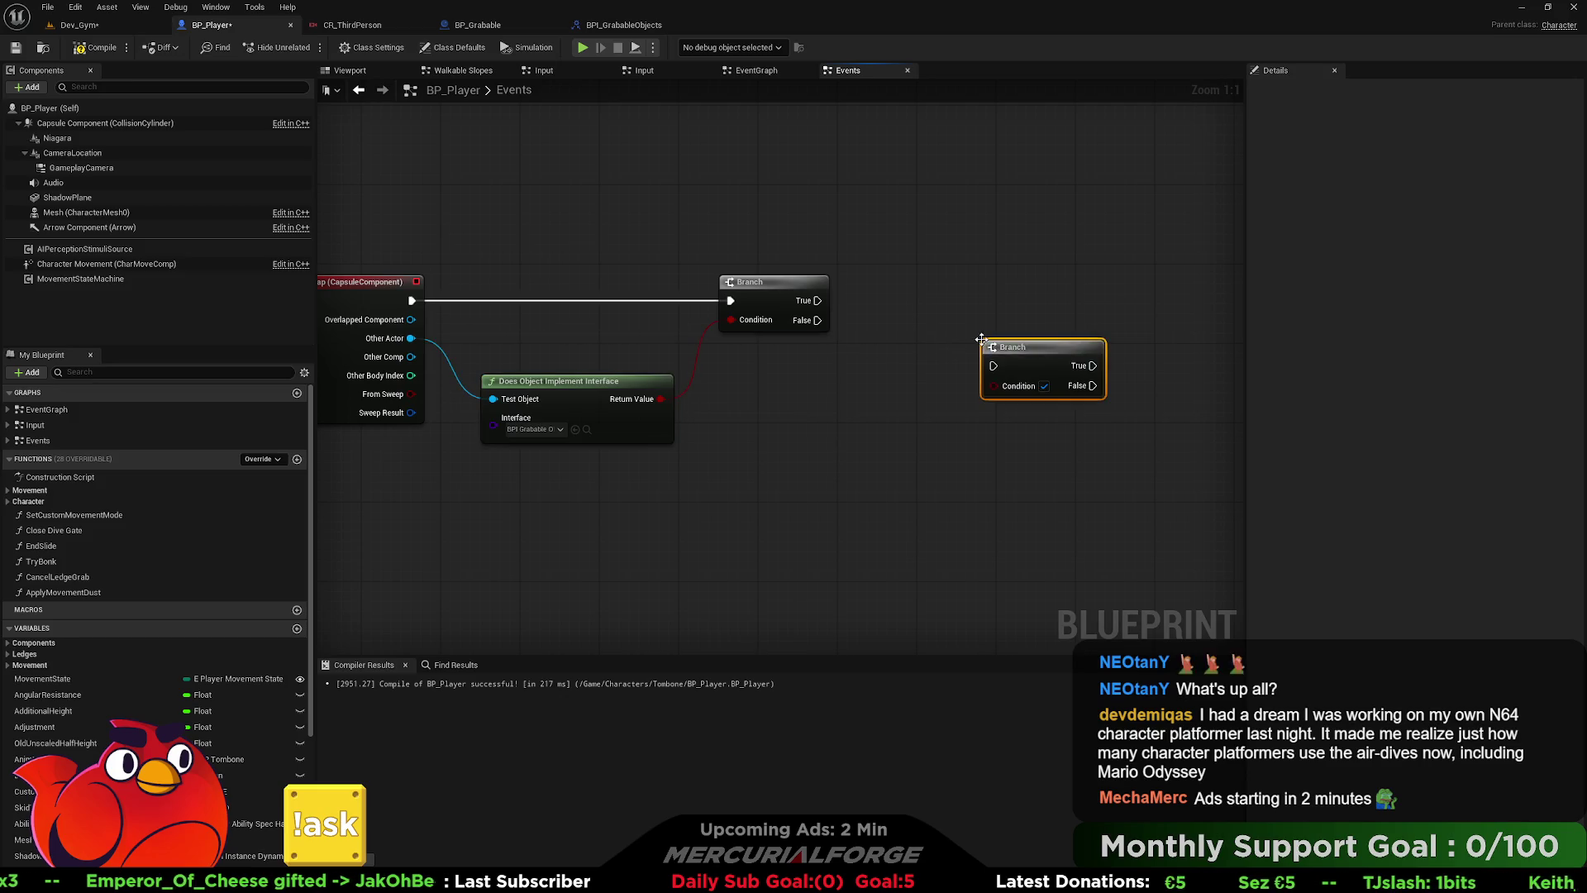
left_click_drag(817, 300, 993, 366)
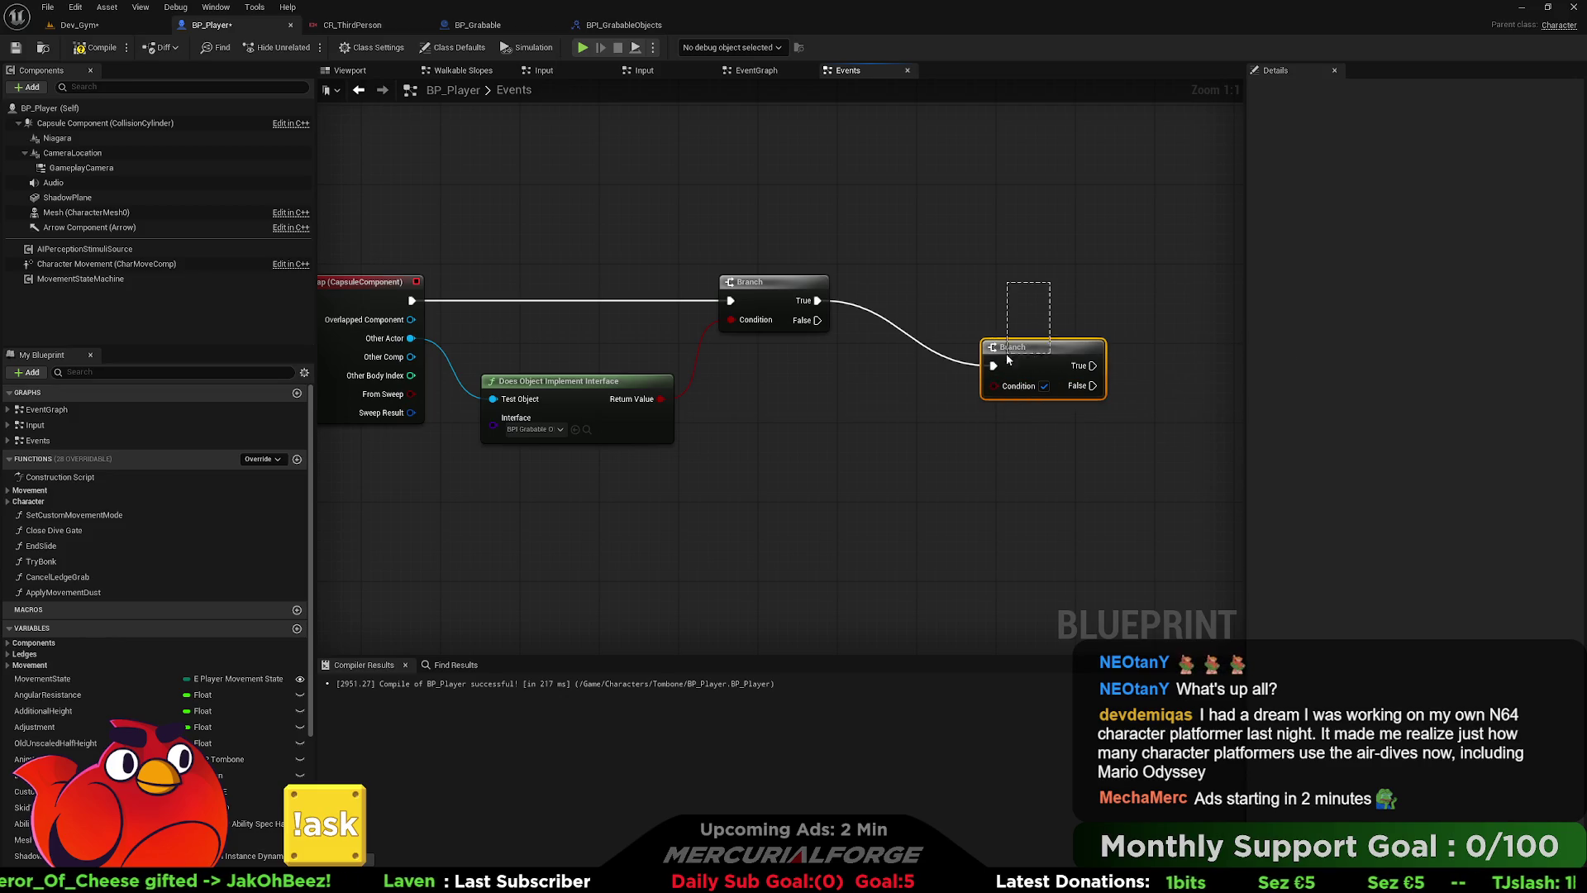
key("Delete")
mouse_move(410, 338)
left_mouse_down()
mouse_move(425, 356)
mouse_move(952, 355)
left_mouse_up()
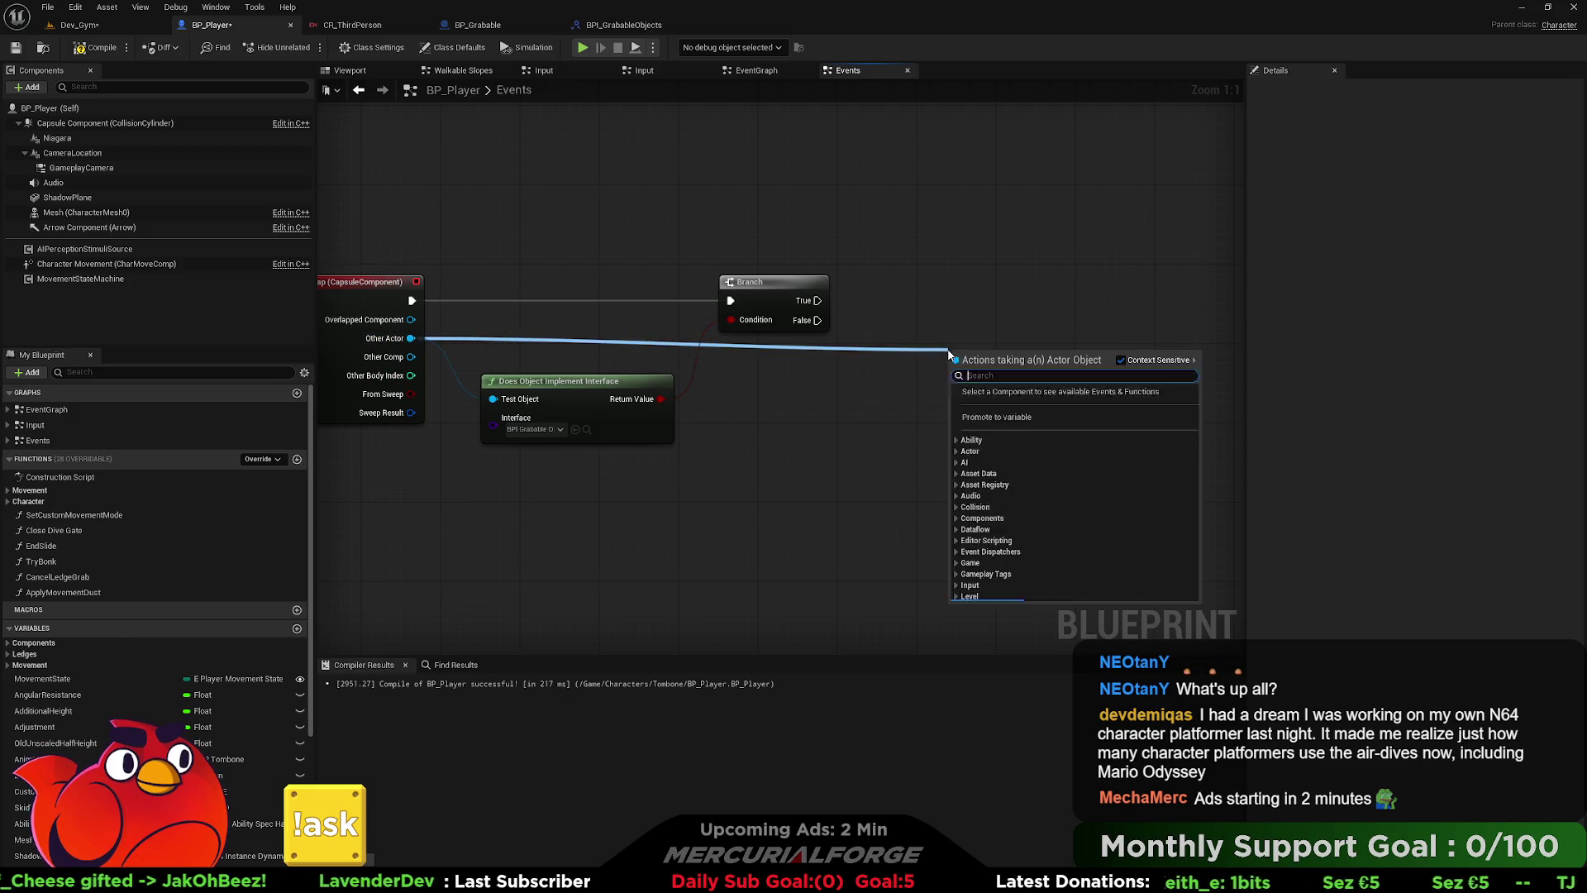
- Promote Other Actor to a new variable named Current Grabable Object
left_click(985, 428)
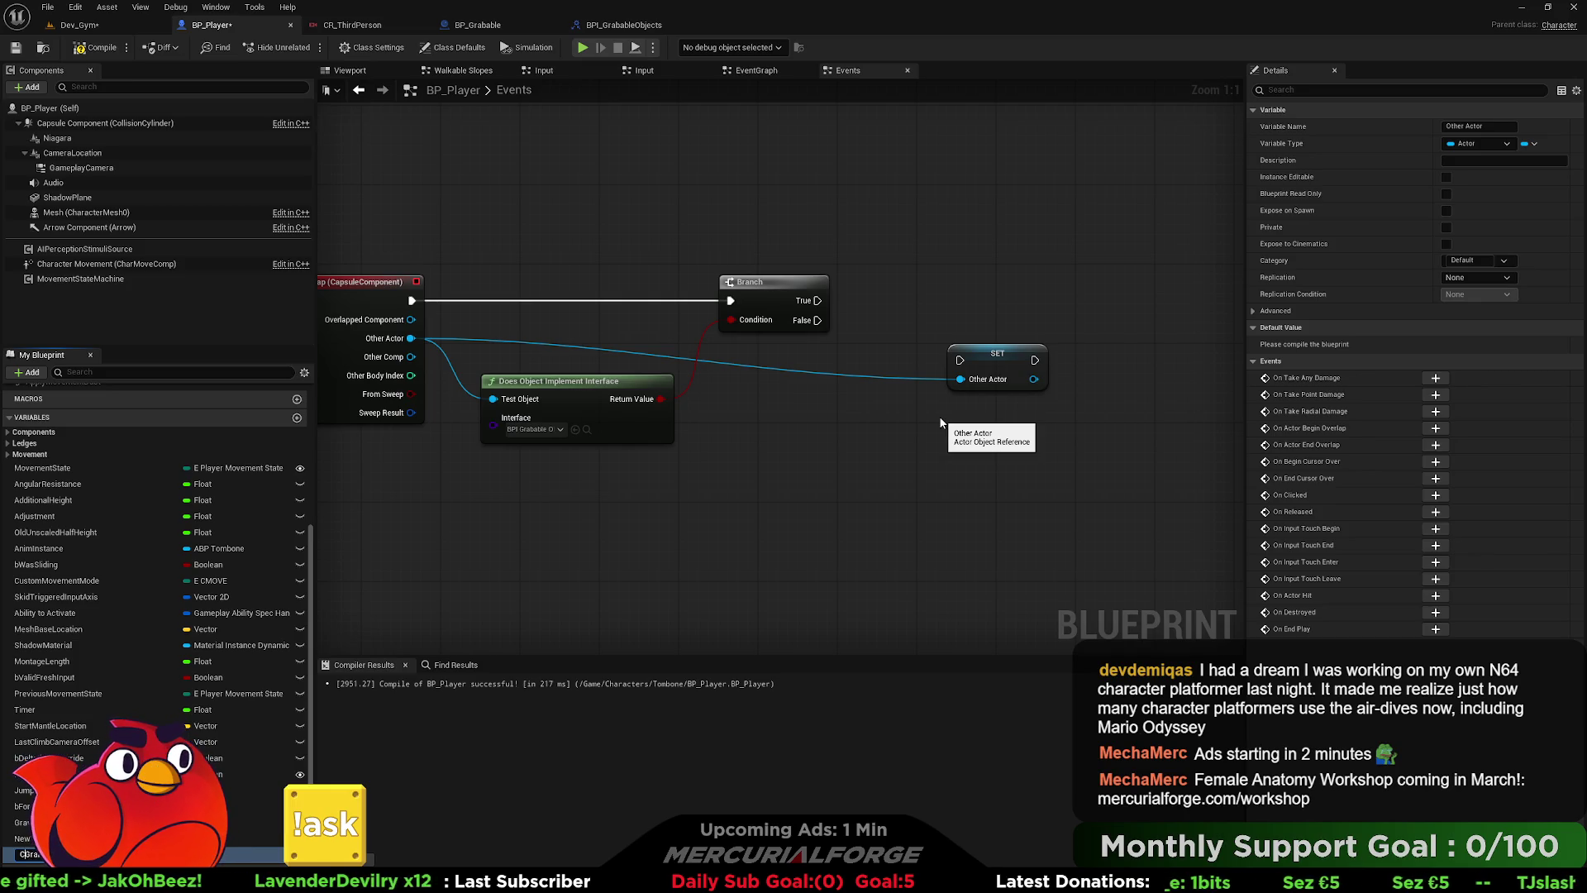
type("Grab")
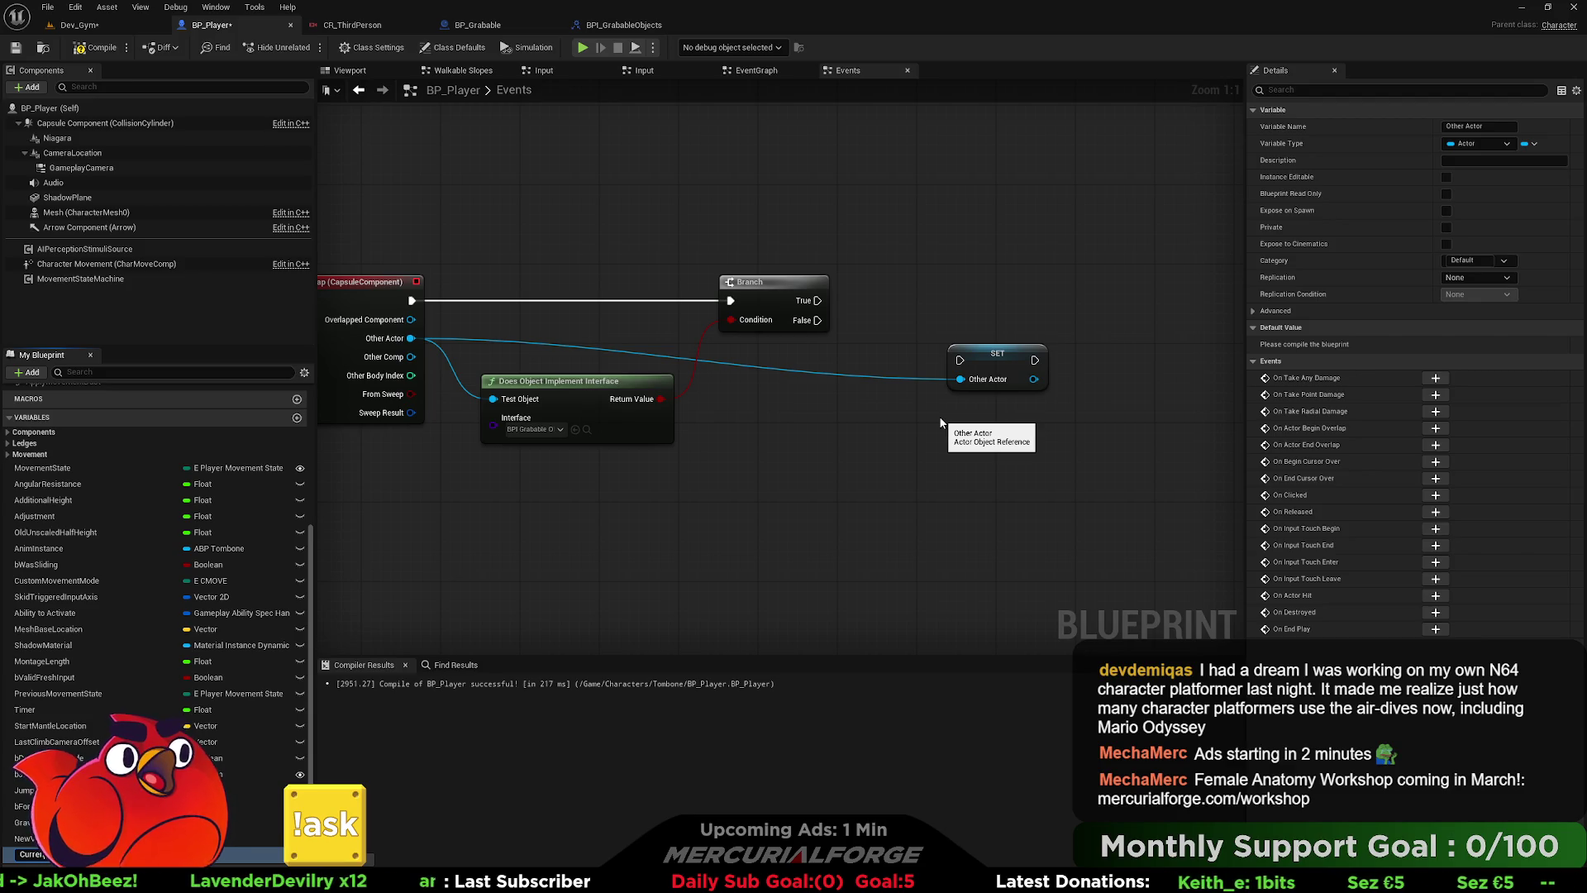
key("Return")
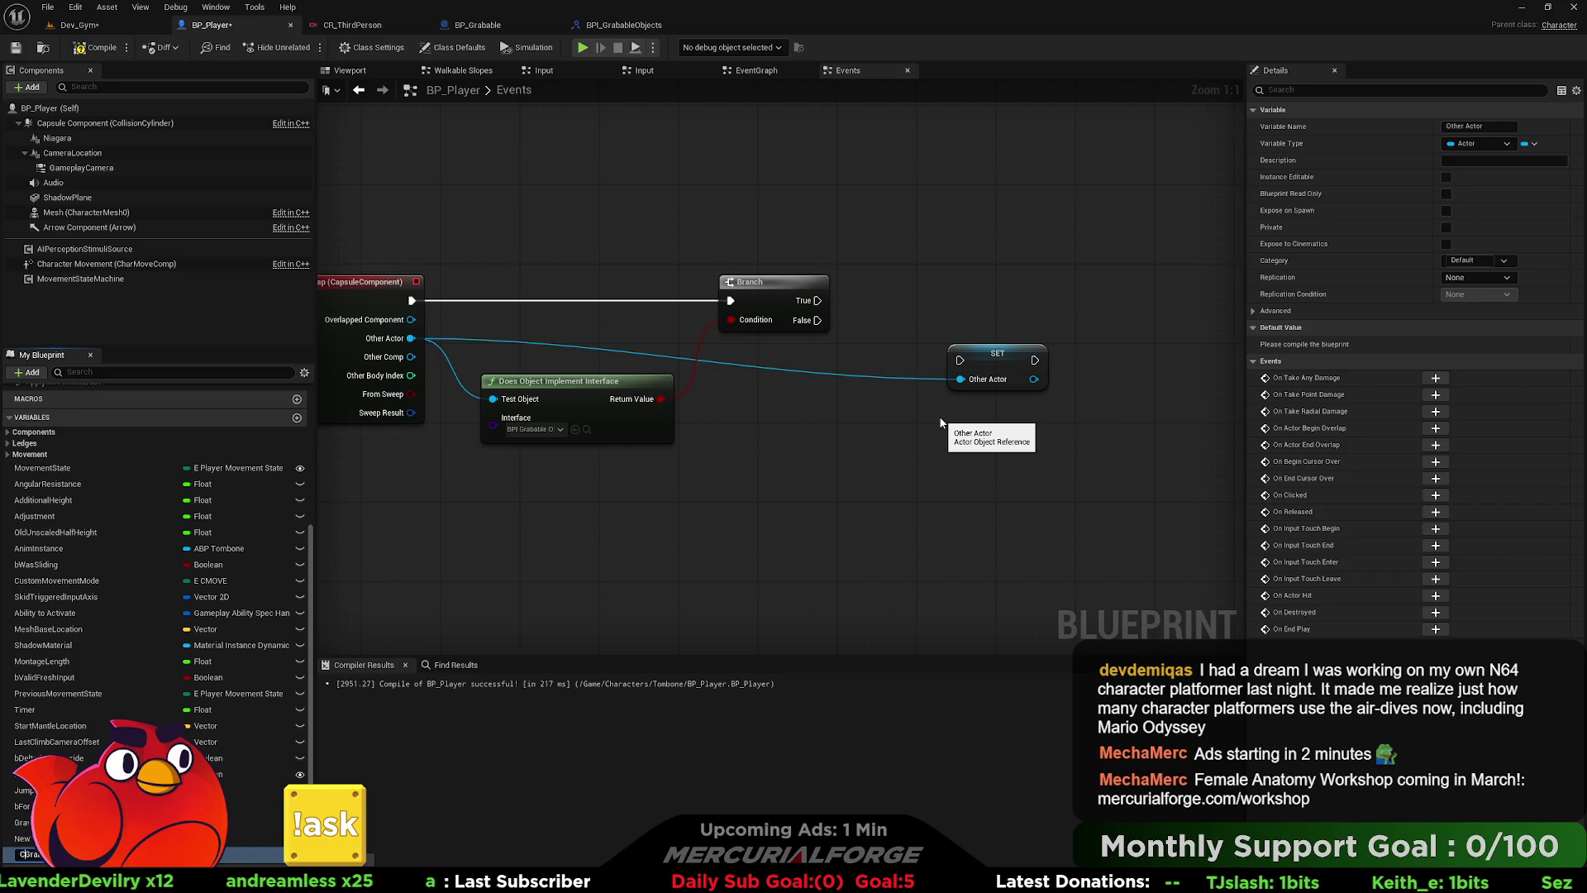
key("Return")
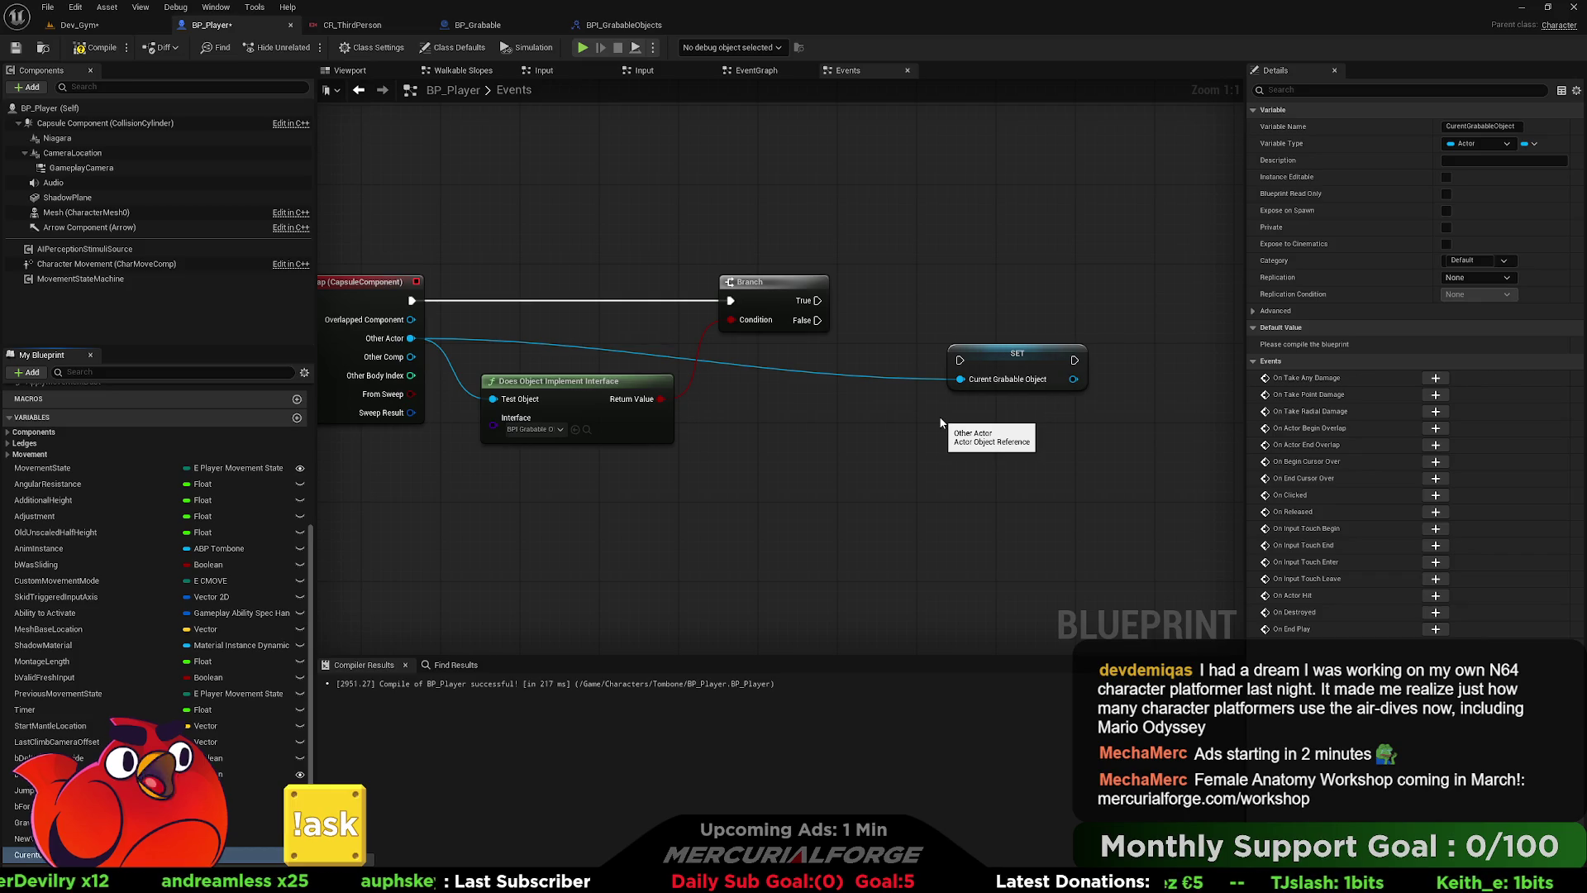
- Add a HeldObject variable typed as an Actor object reference
left_click(297, 417)
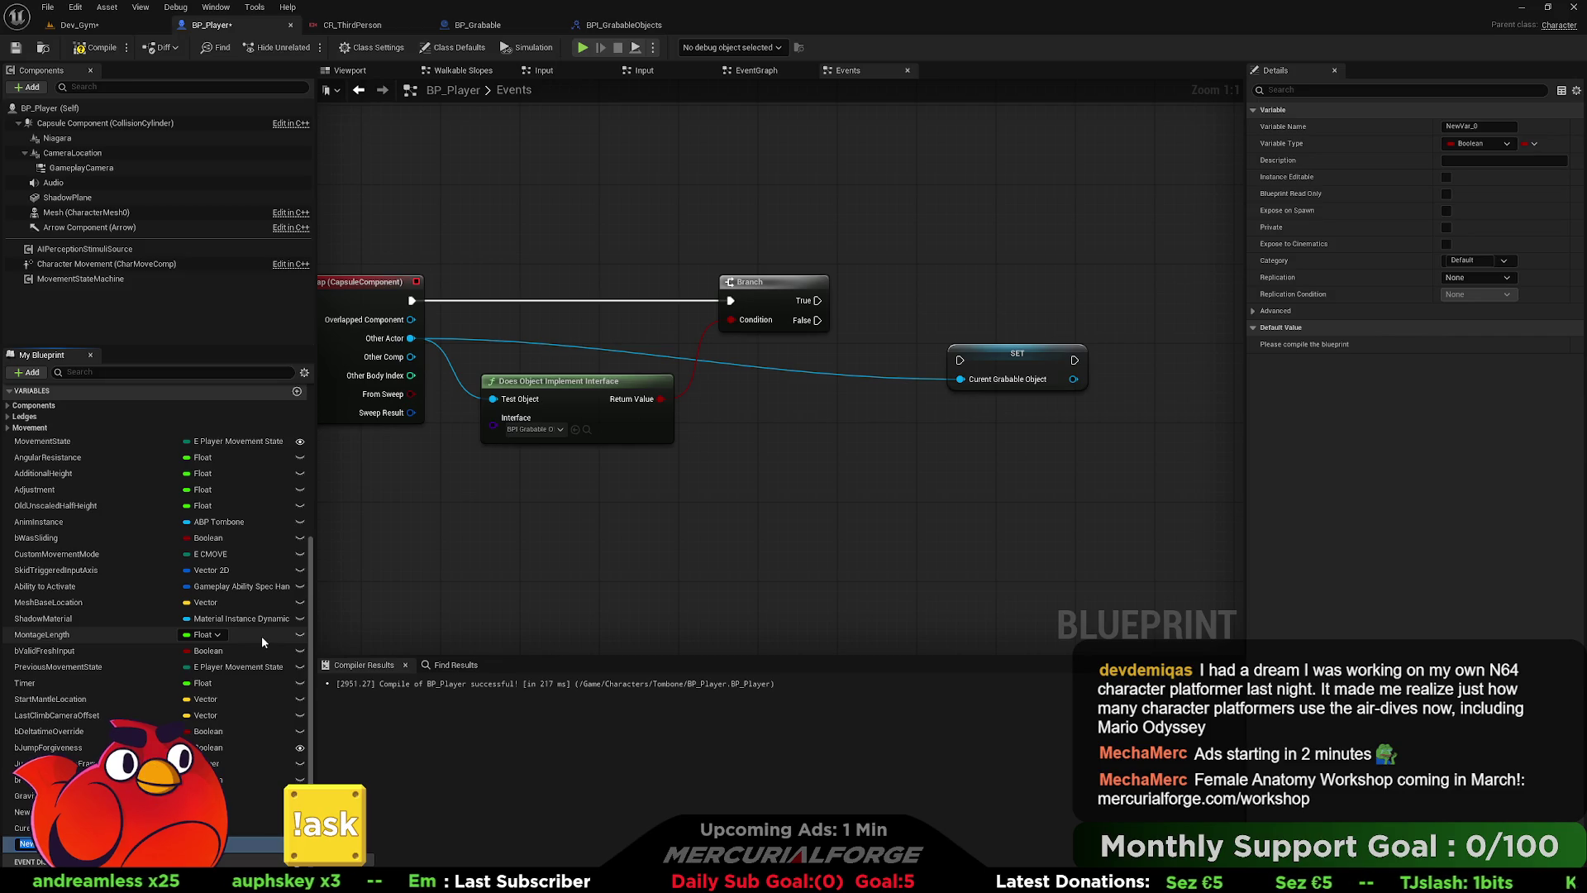
type("eldObject")
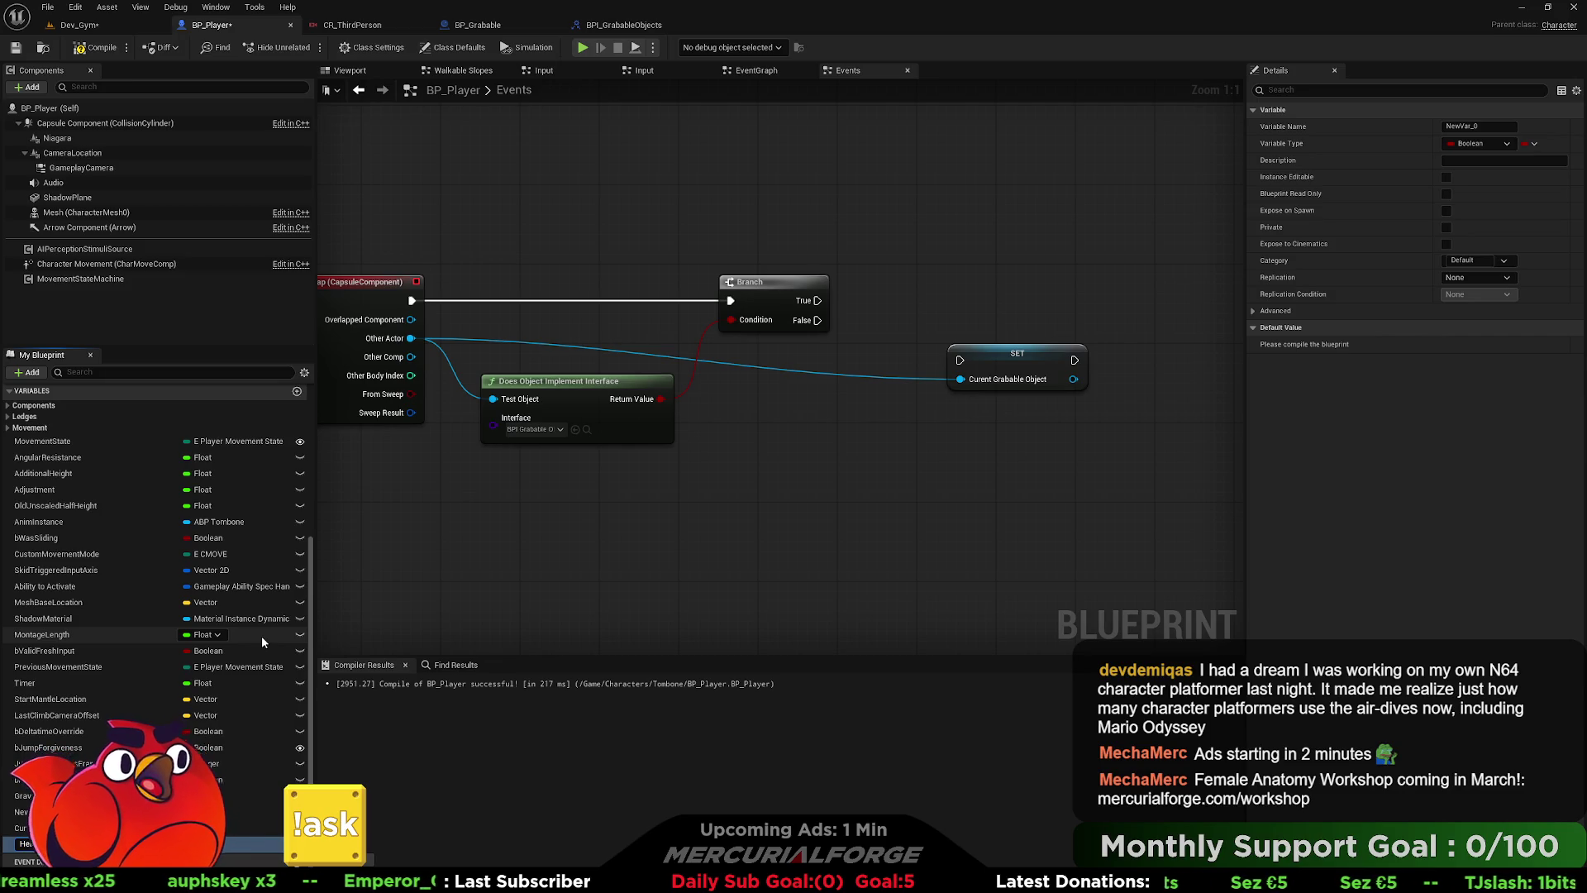
left_click(207, 843)
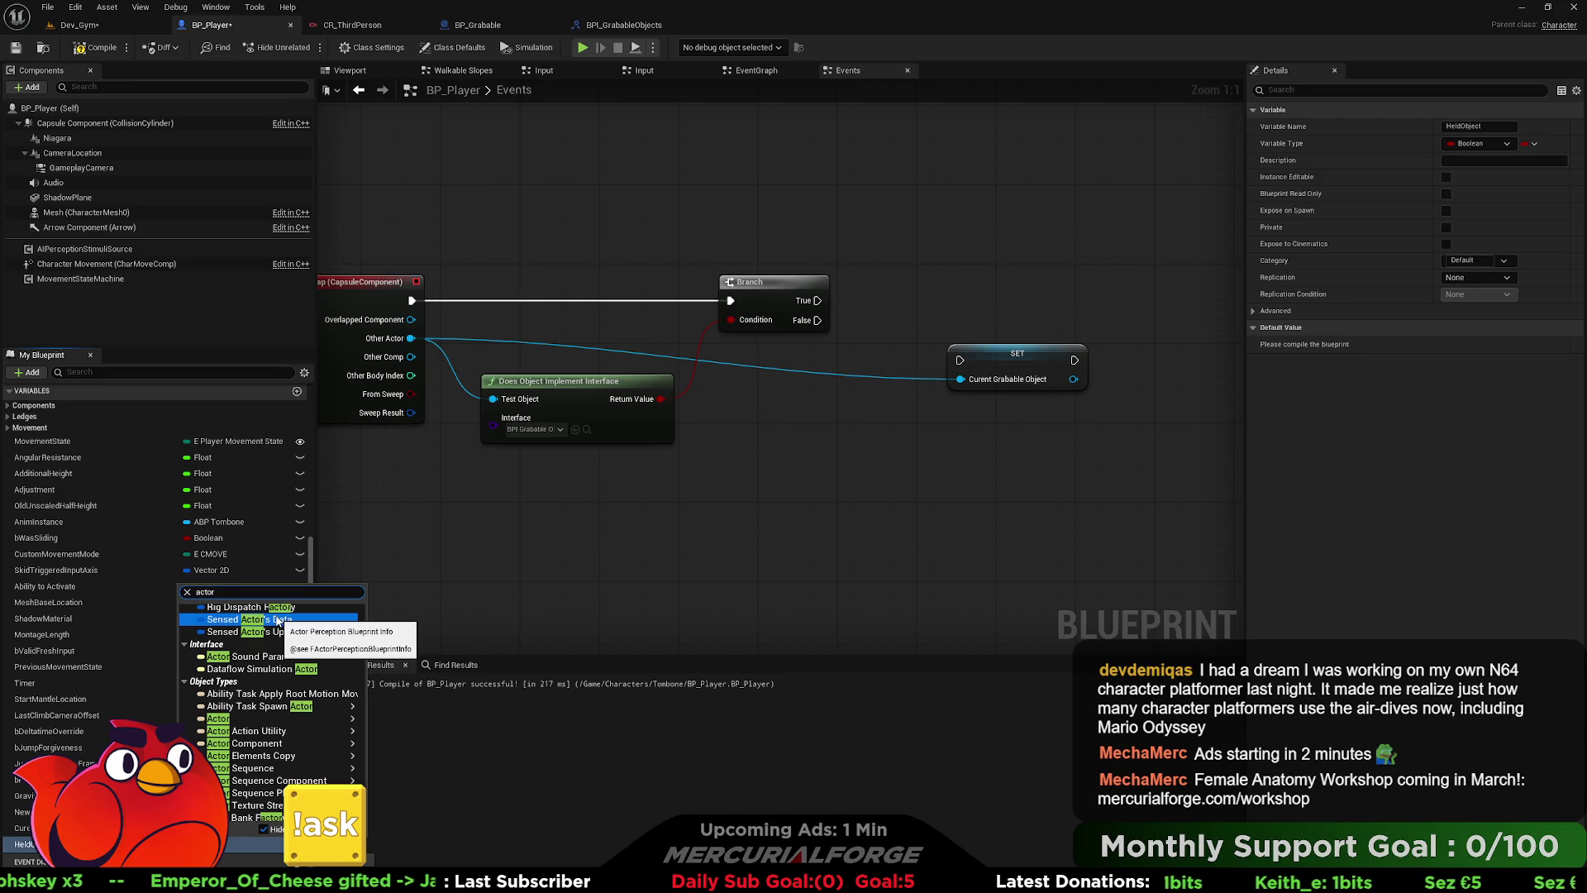
mouse_move(258, 709)
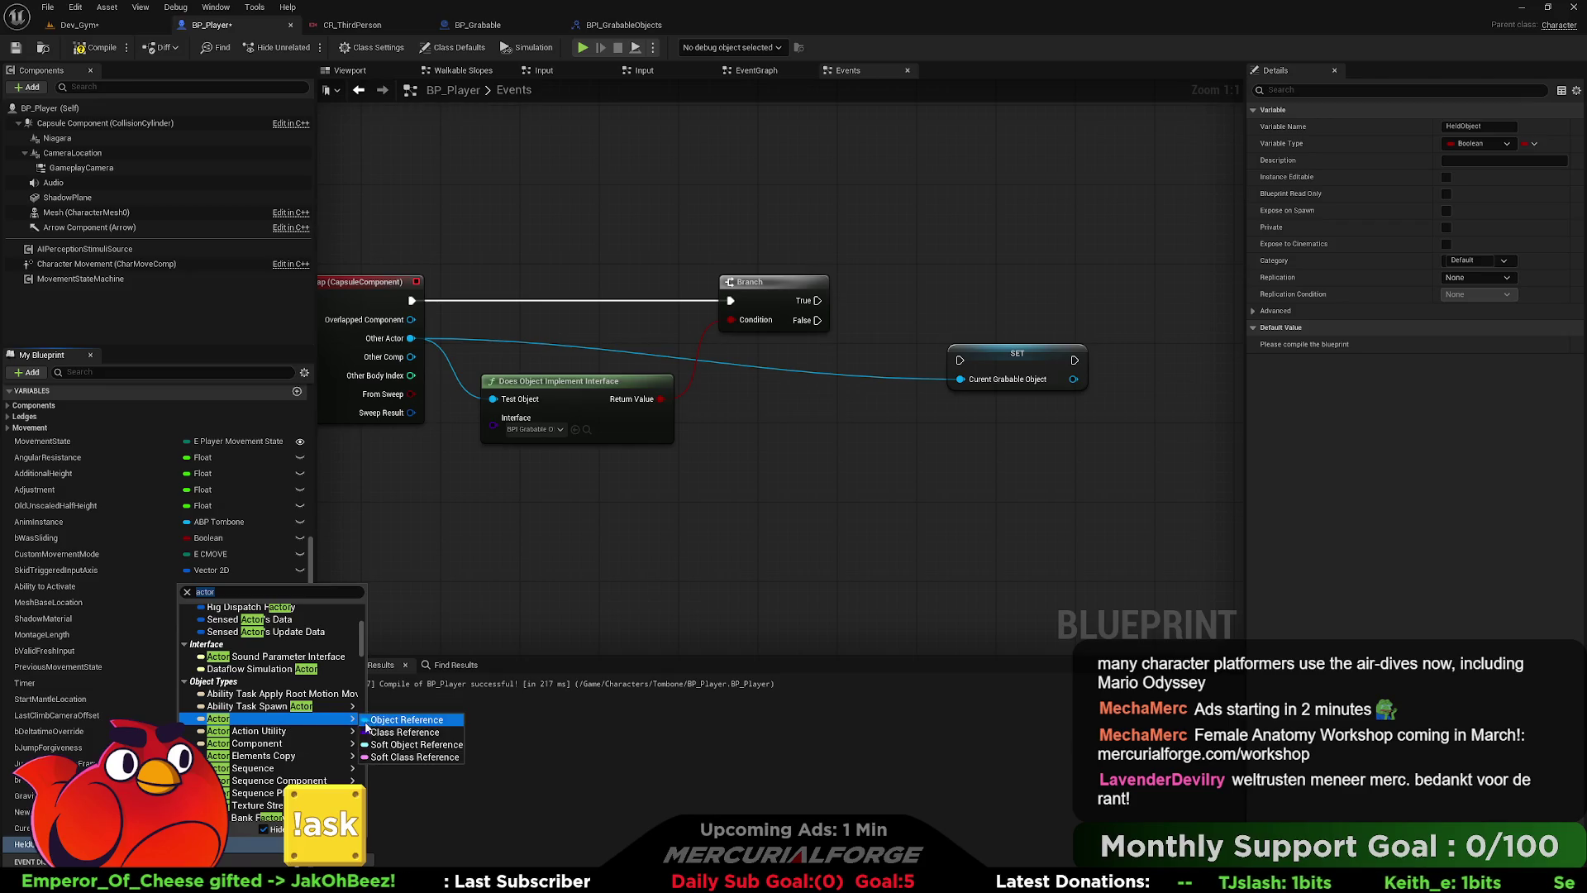
left_click(378, 720)
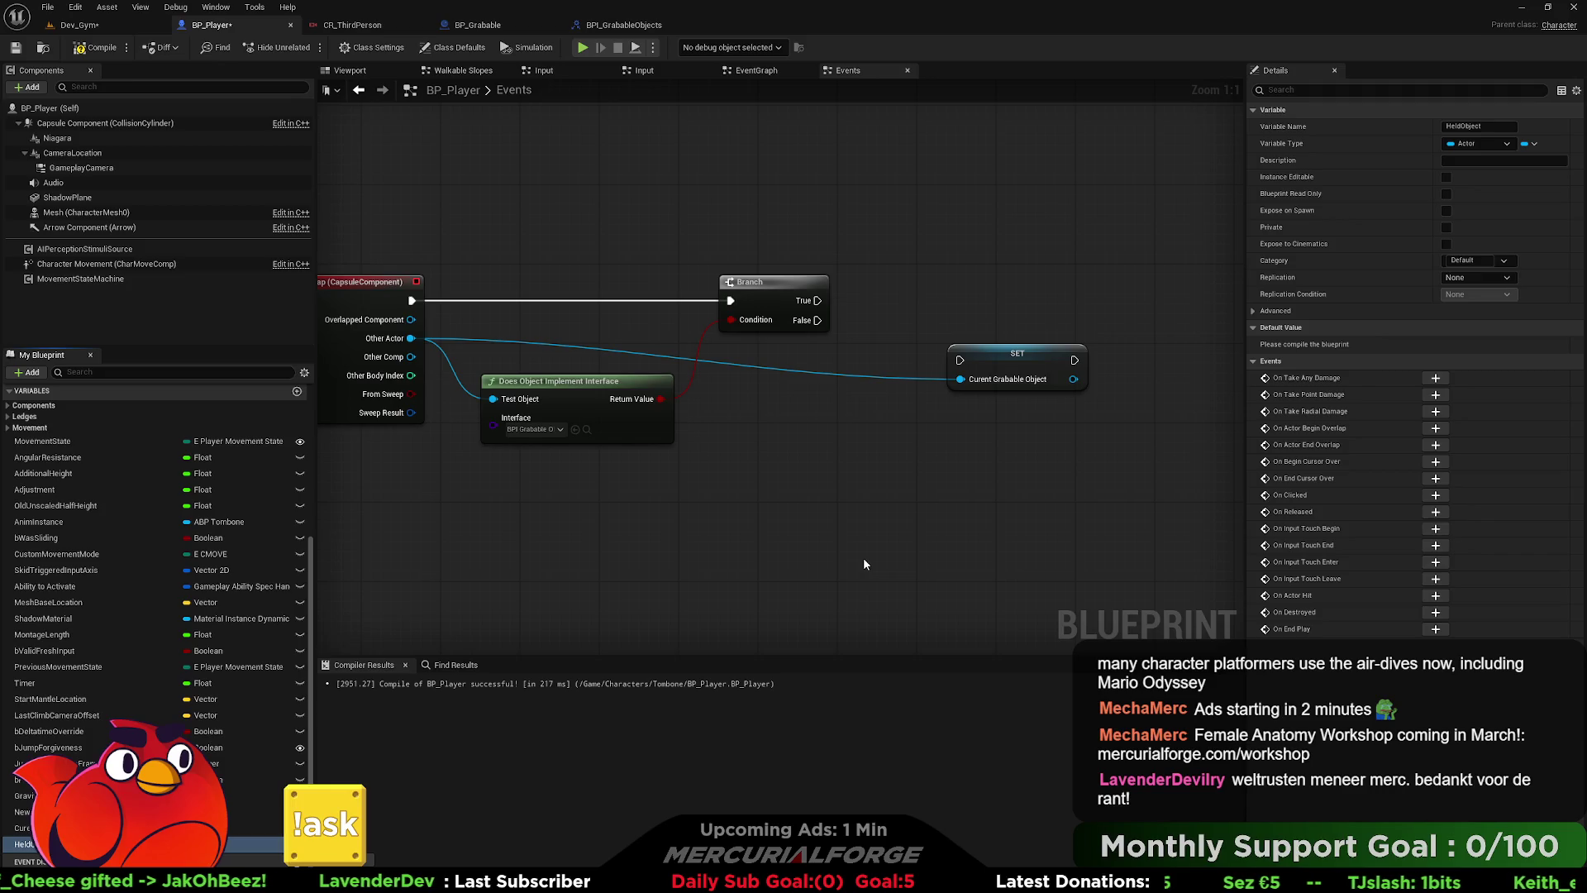
left_click_drag(1017, 352, 787, 337)
- Add a reroute on the Other Actor wire and align the SET node with the Branch
double_click(816, 376)
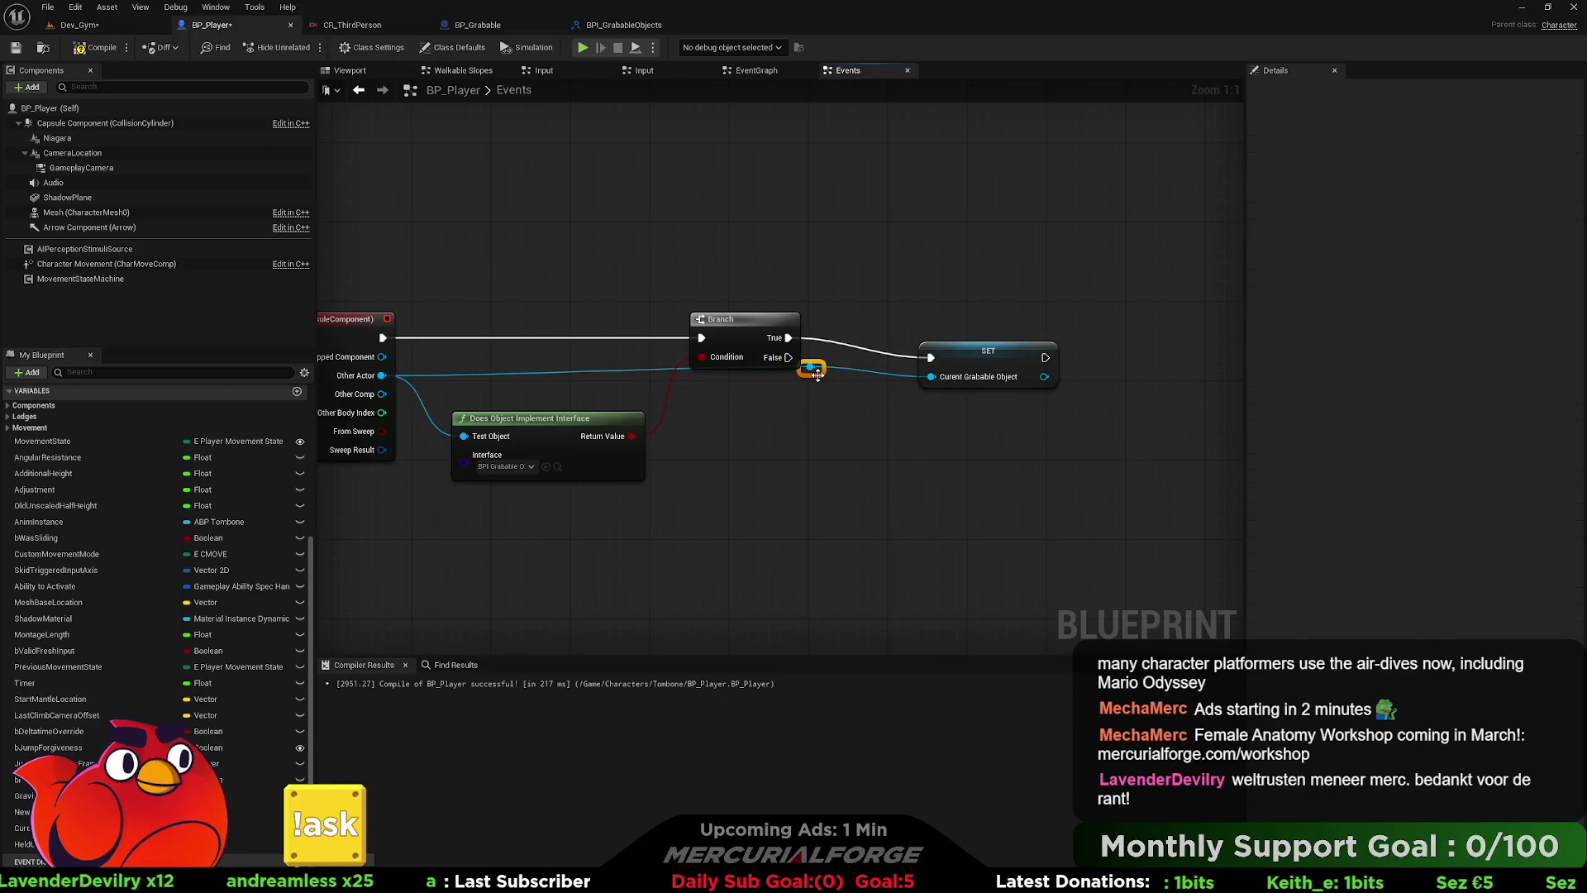
left_click(955, 367)
key("q")
key("Left")
key("Left")
key("Left")
key("Left")
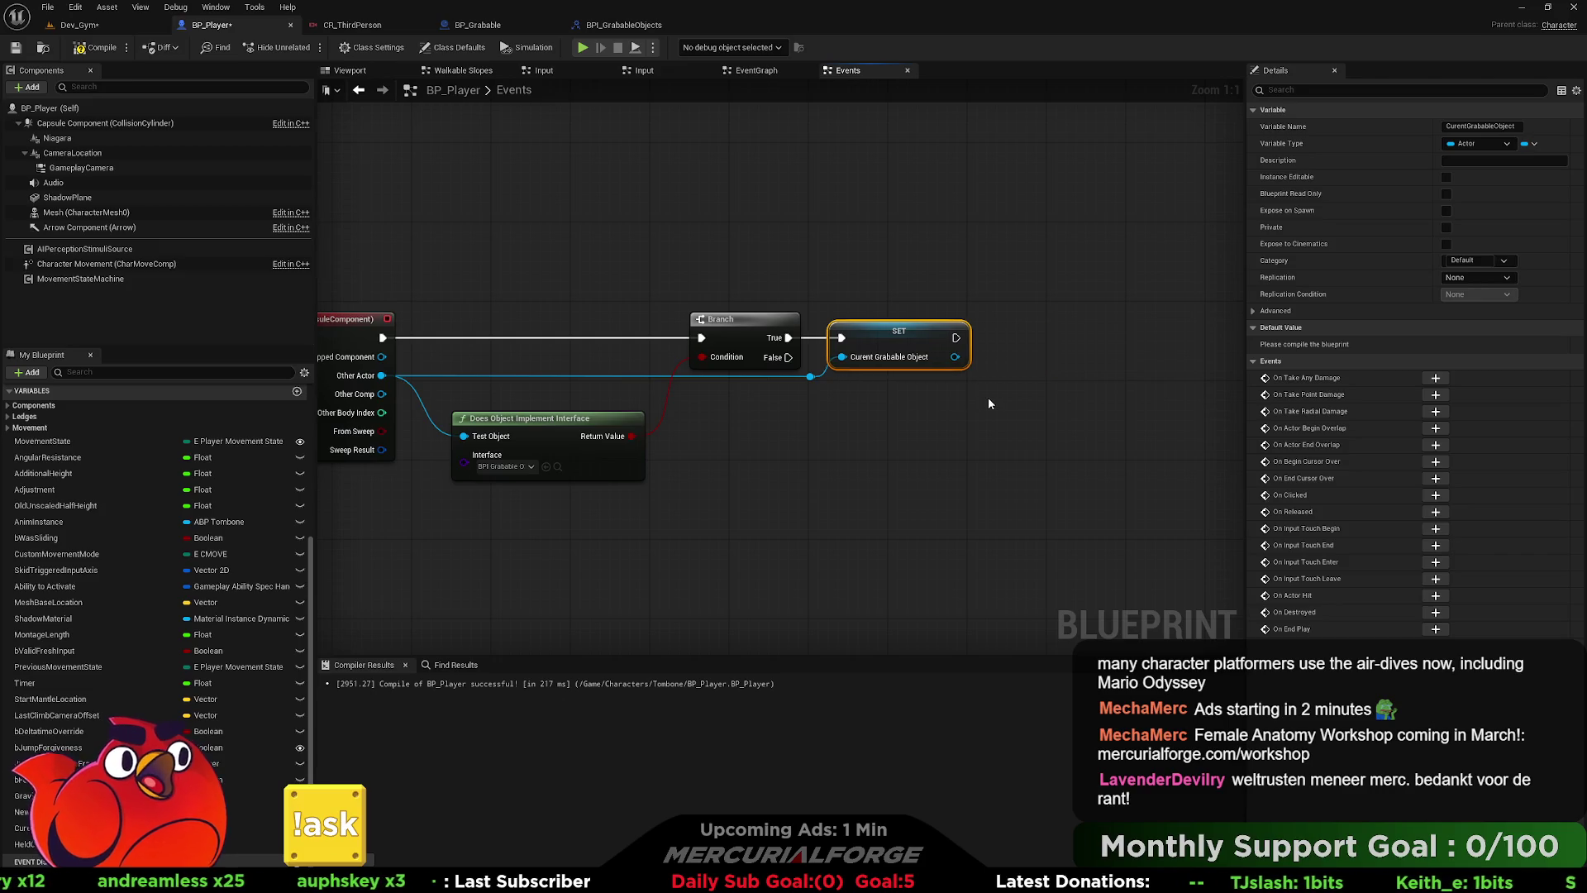
key("Right")
key("Right")
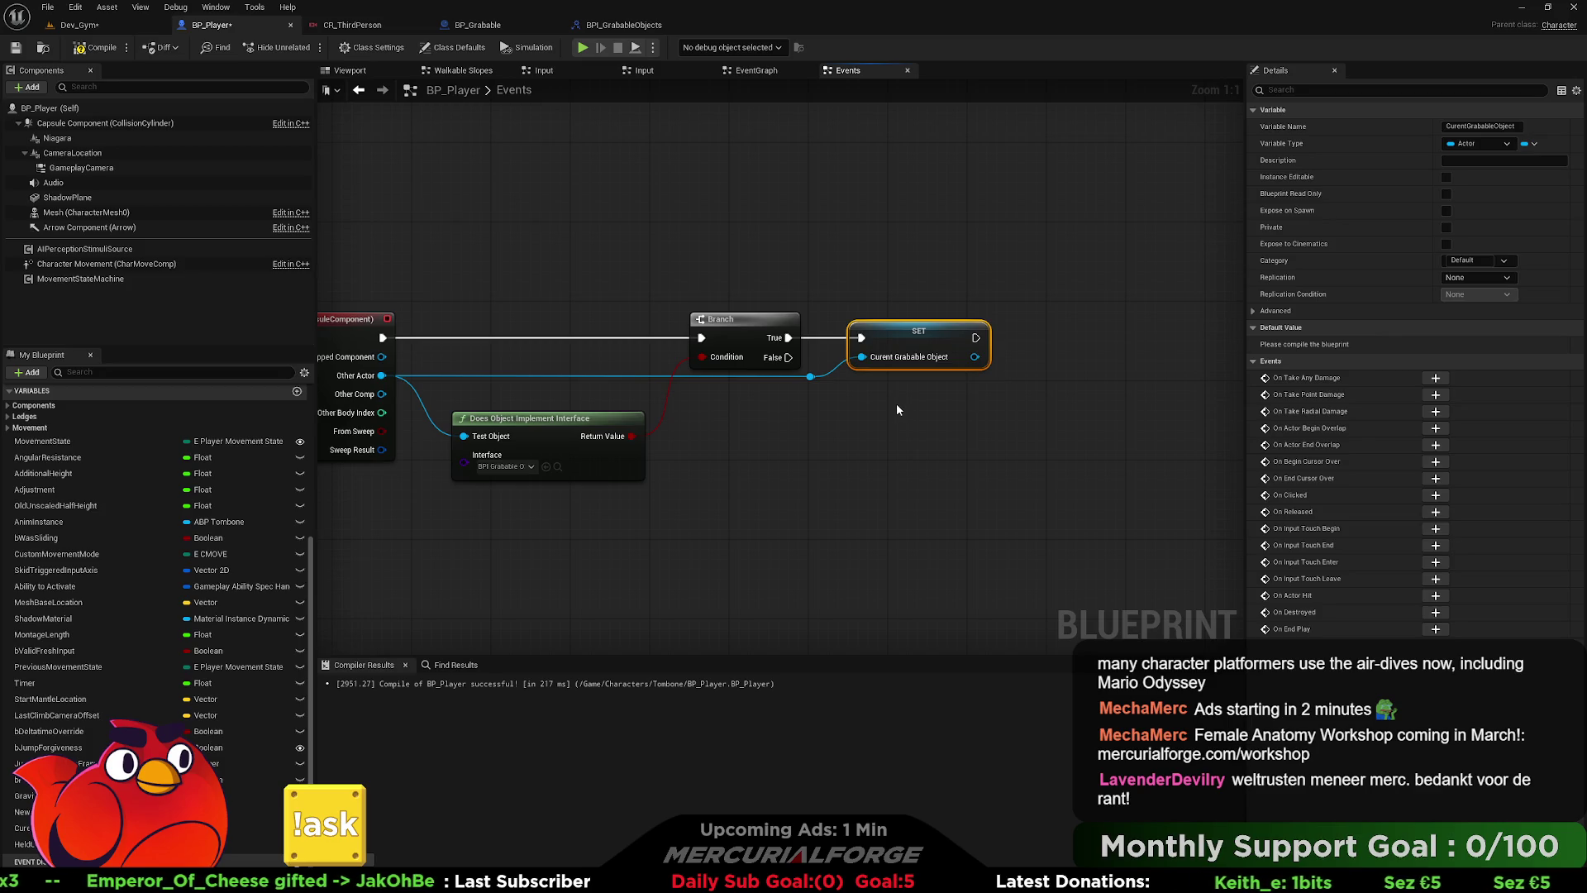
left_click_drag(896, 403, 1025, 398)
left_click_drag(1135, 224, 488, 506)
mouse_move(904, 436)
left_mouse_down()
mouse_move(848, 442)
mouse_move(1000, 394)
left_mouse_up()
left_click(1000, 394)
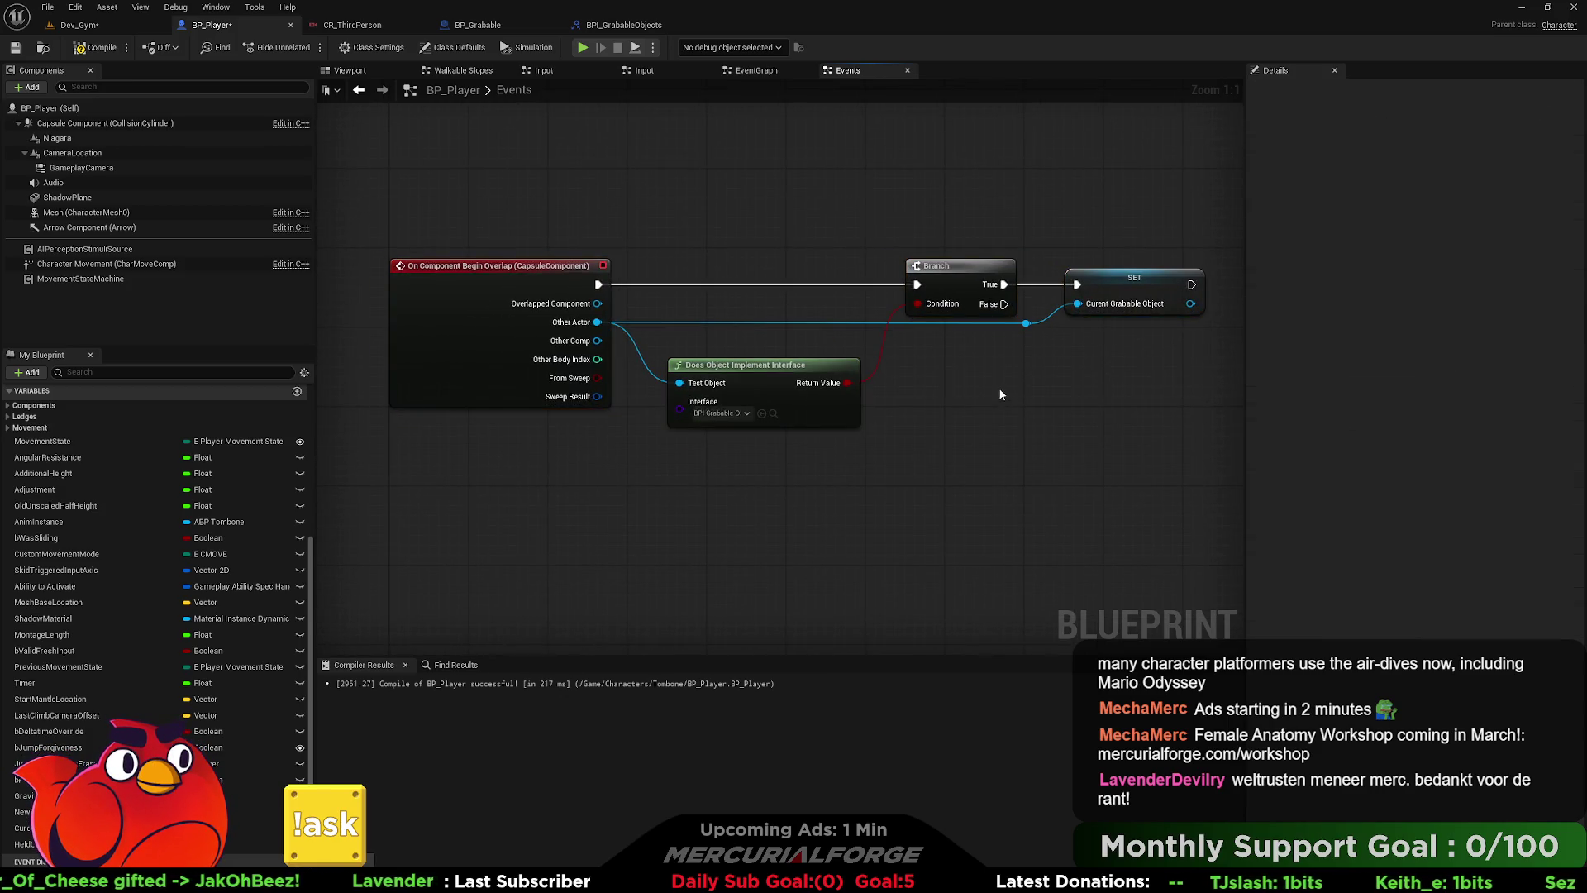
- Add the Capsule Component's On Component End Overlap event
left_click(136, 124)
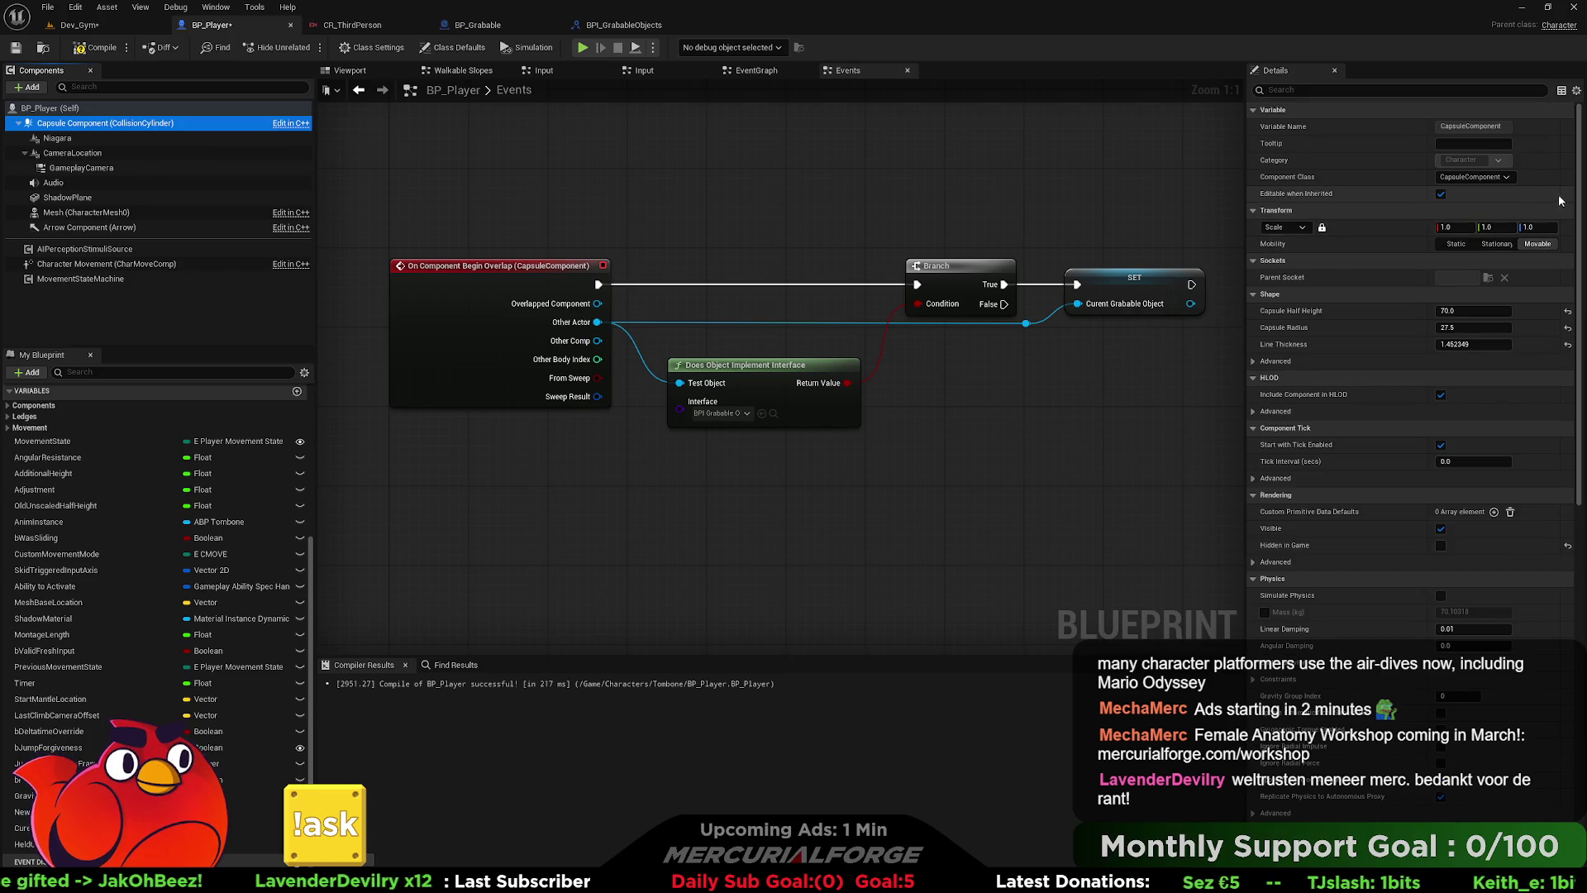
left_click_drag(1578, 198, 1578, 558)
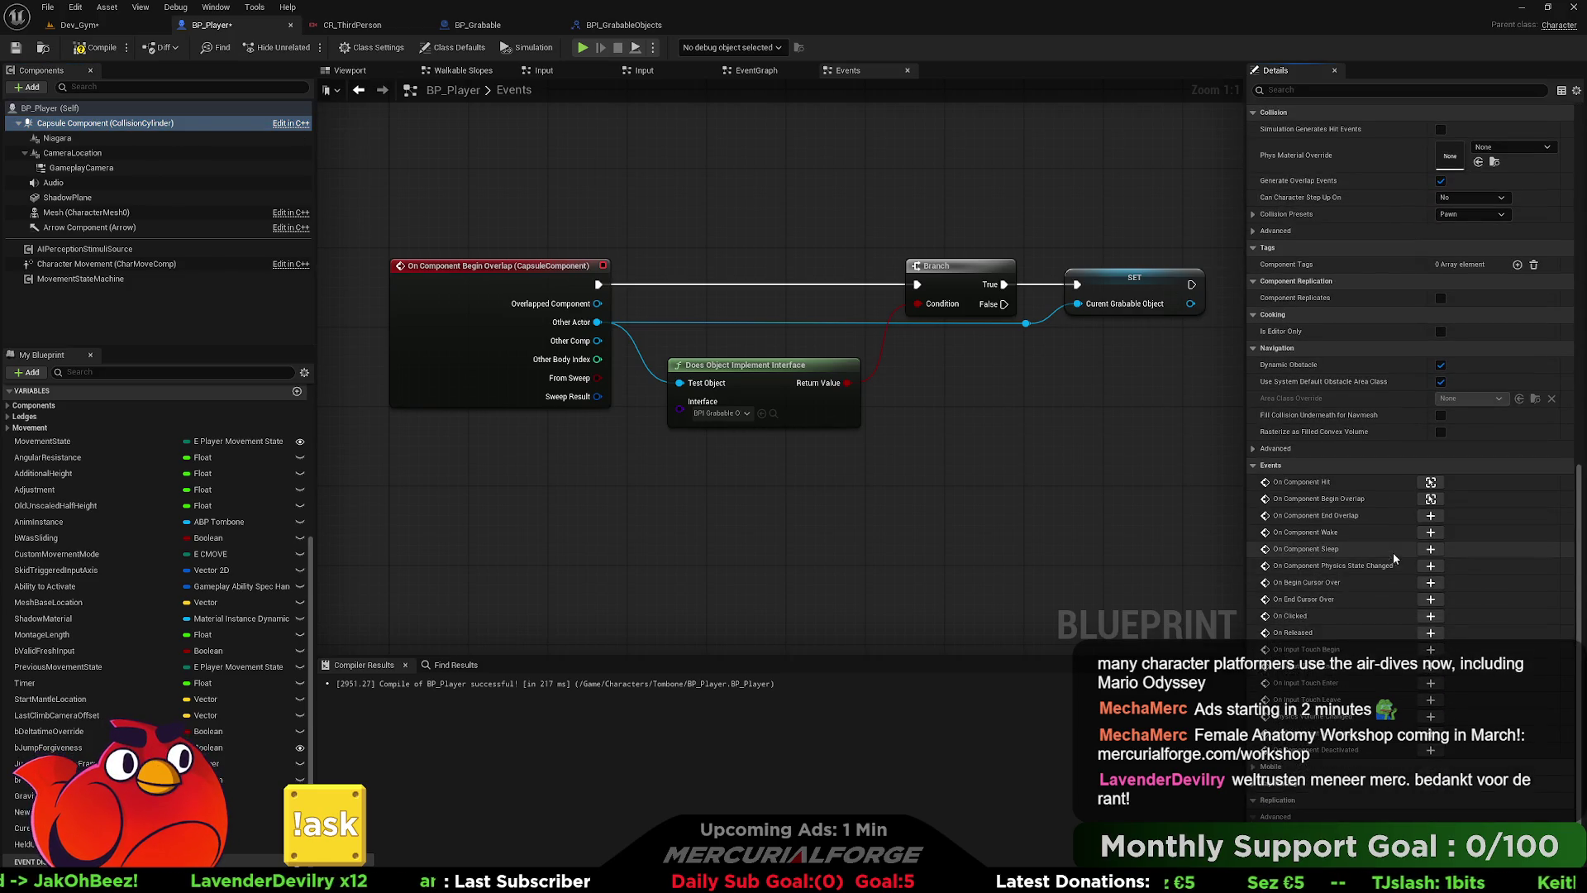
left_click(1430, 515)
mouse_move(1109, 398)
left_mouse_down()
mouse_move(918, 512)
mouse_move(765, 532)
mouse_move(648, 493)
mouse_move(608, 506)
mouse_move(617, 485)
mouse_move(656, 485)
left_mouse_up()
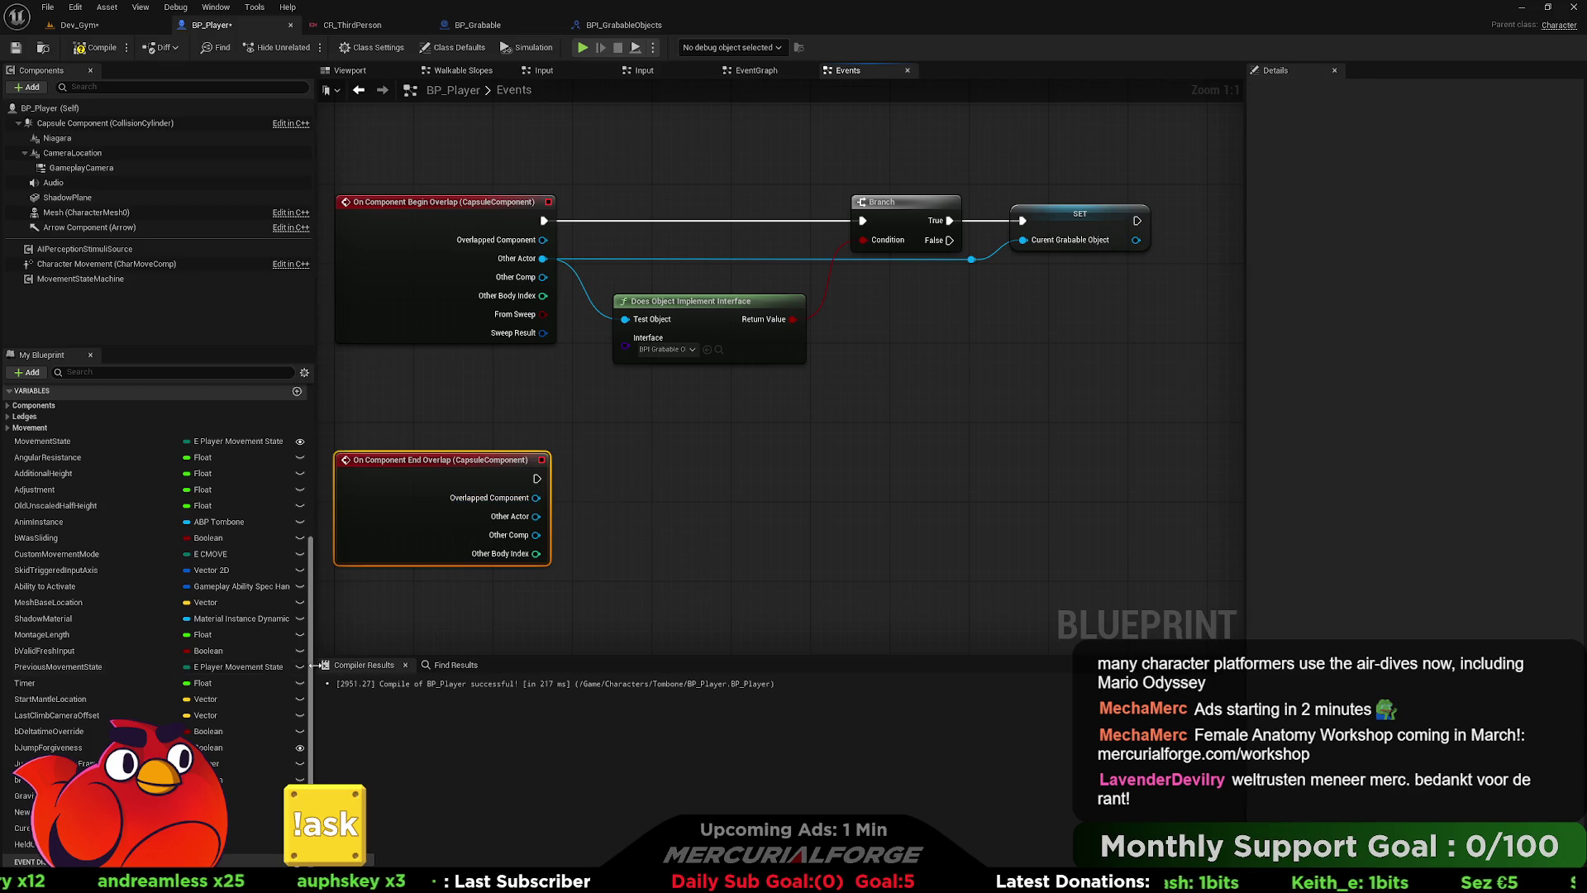
- Compare the end-overlap Other Actor with a Current Grabable Object getter using an == node
mouse_move(426, 745)
left_mouse_down()
mouse_move(654, 474)
mouse_move(640, 518)
mouse_move(776, 471)
left_mouse_up()
left_click(699, 478)
type("==")
key("Return")
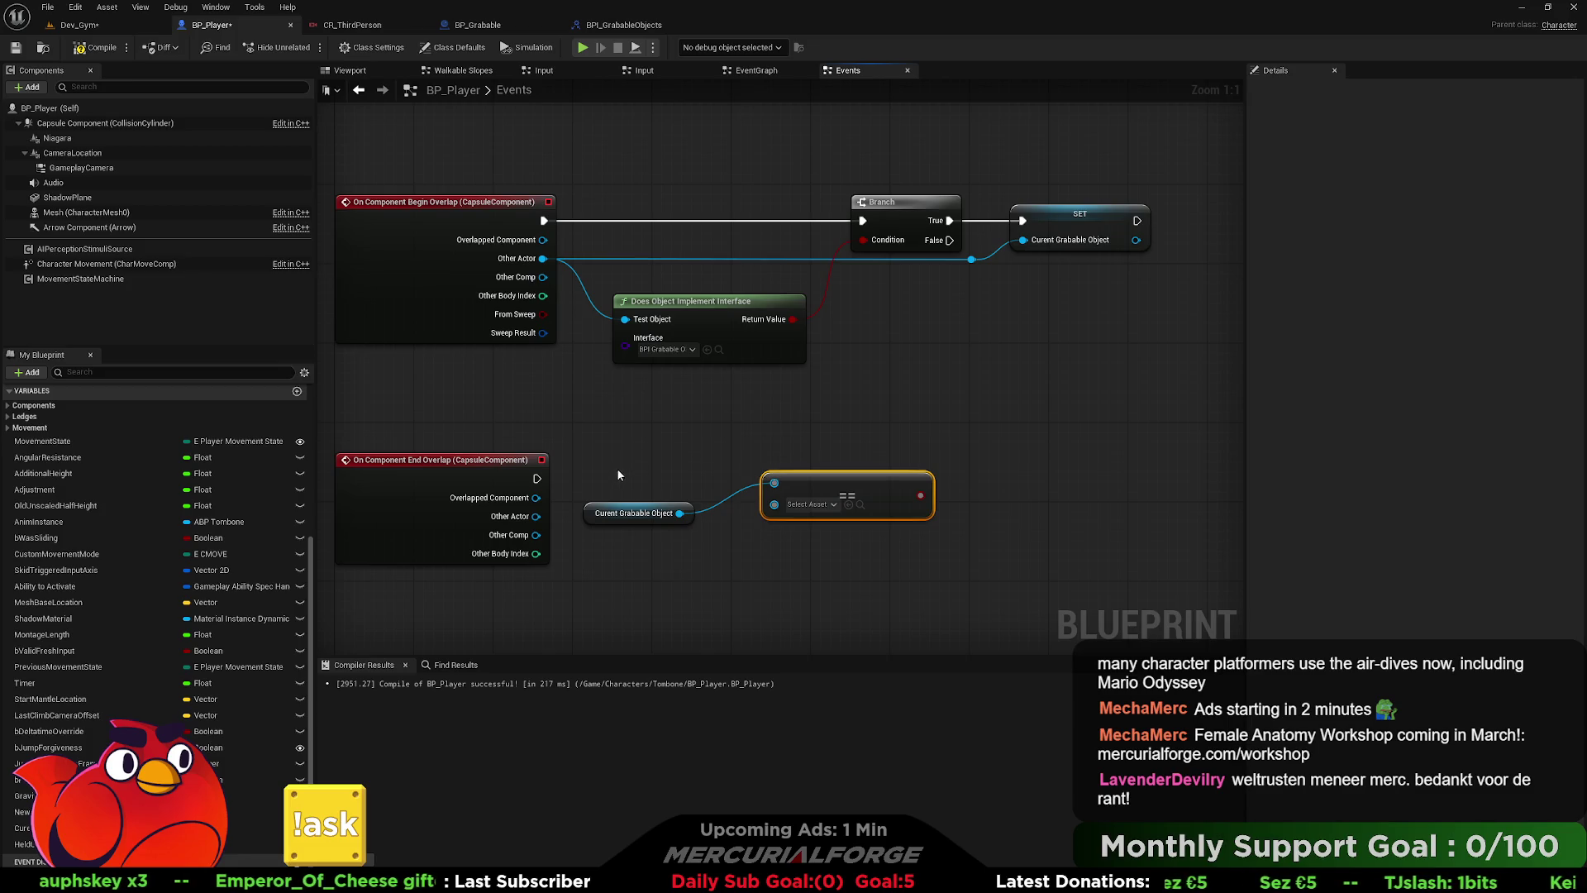
mouse_move(536, 516)
left_mouse_down()
mouse_move(769, 509)
mouse_move(668, 500)
left_mouse_up()
mouse_move(801, 480)
left_mouse_down()
mouse_move(745, 525)
mouse_move(814, 450)
mouse_move(539, 482)
left_mouse_up()
left_click_drag(875, 458, 866, 466)
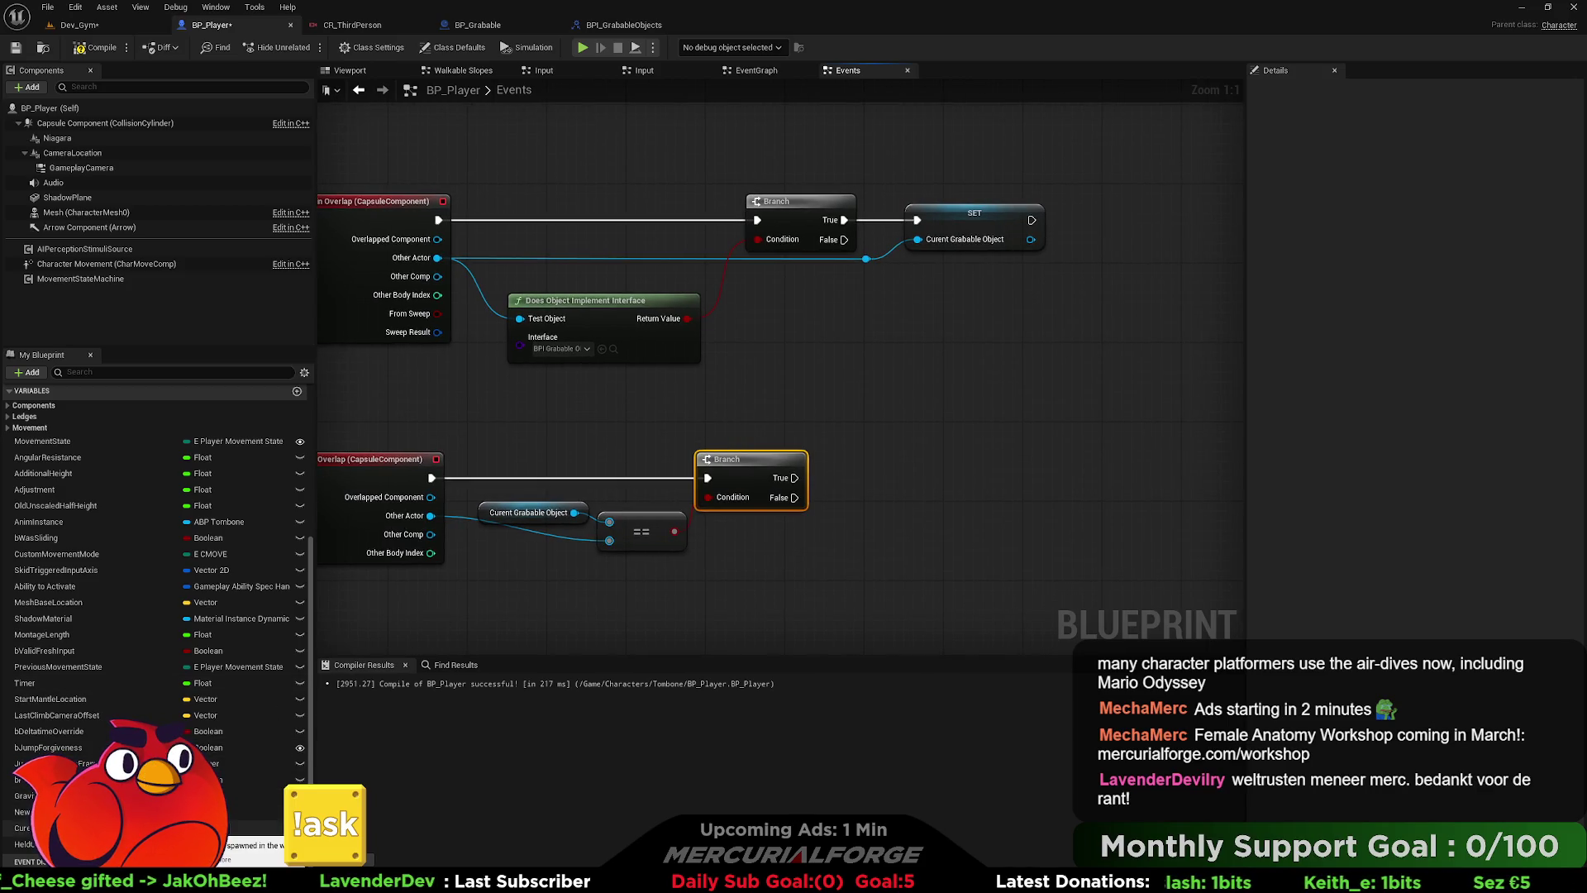
- Add a SET Current Grabable Object node after the Branch to clear the variable
mouse_move(49, 827)
left_mouse_down()
mouse_move(958, 445)
mouse_move(839, 484)
mouse_move(898, 483)
mouse_move(821, 542)
left_mouse_up()
left_click(910, 508)
type("nu")
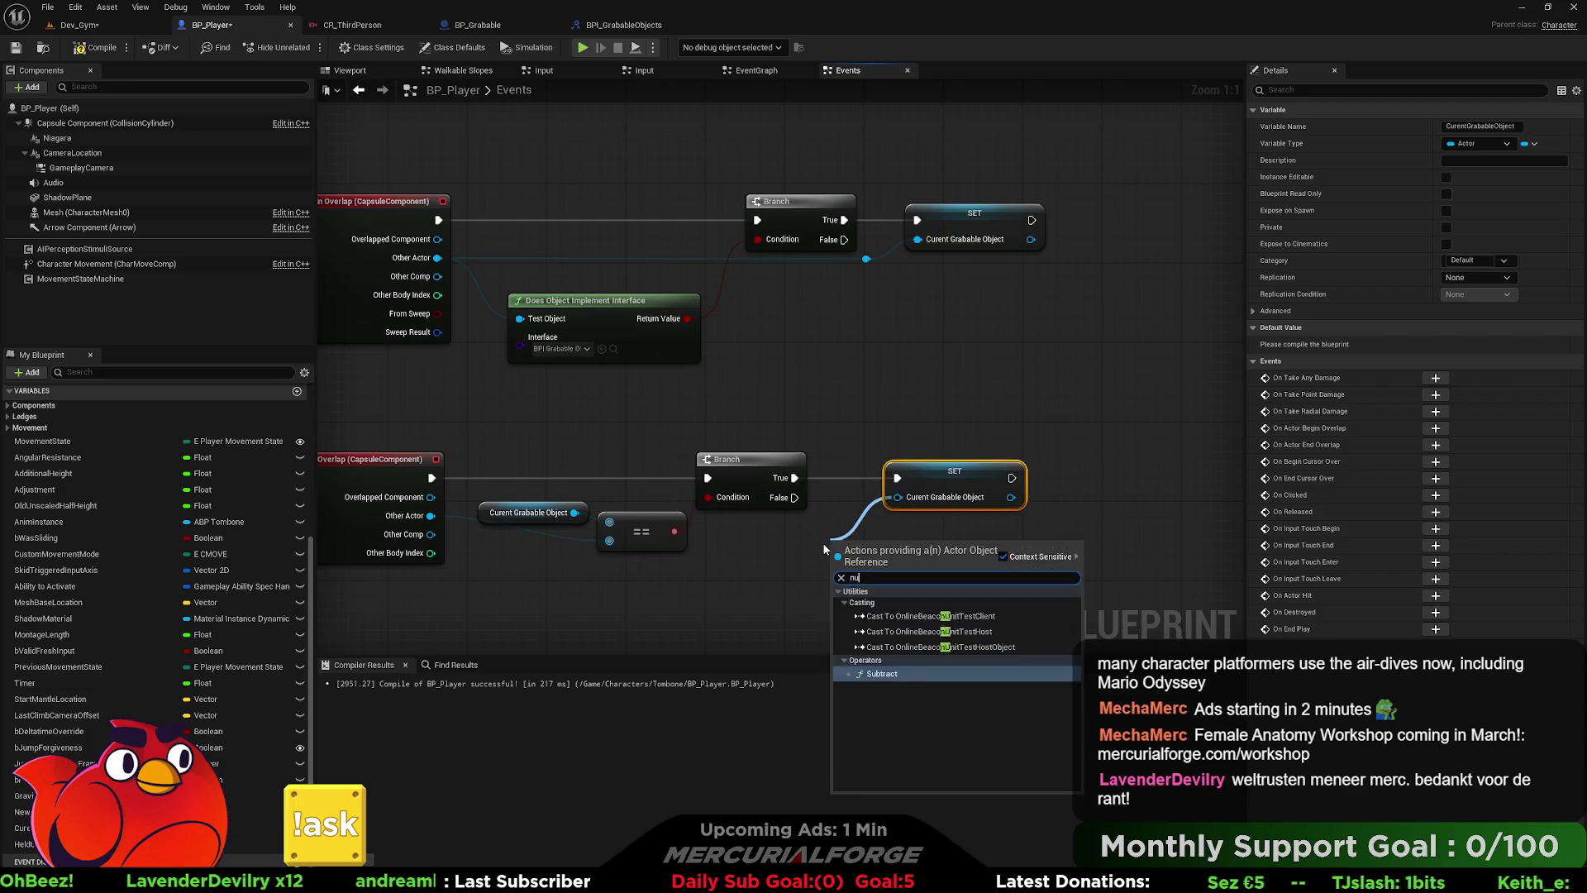
key("BackSpace")
key("BackSpace")
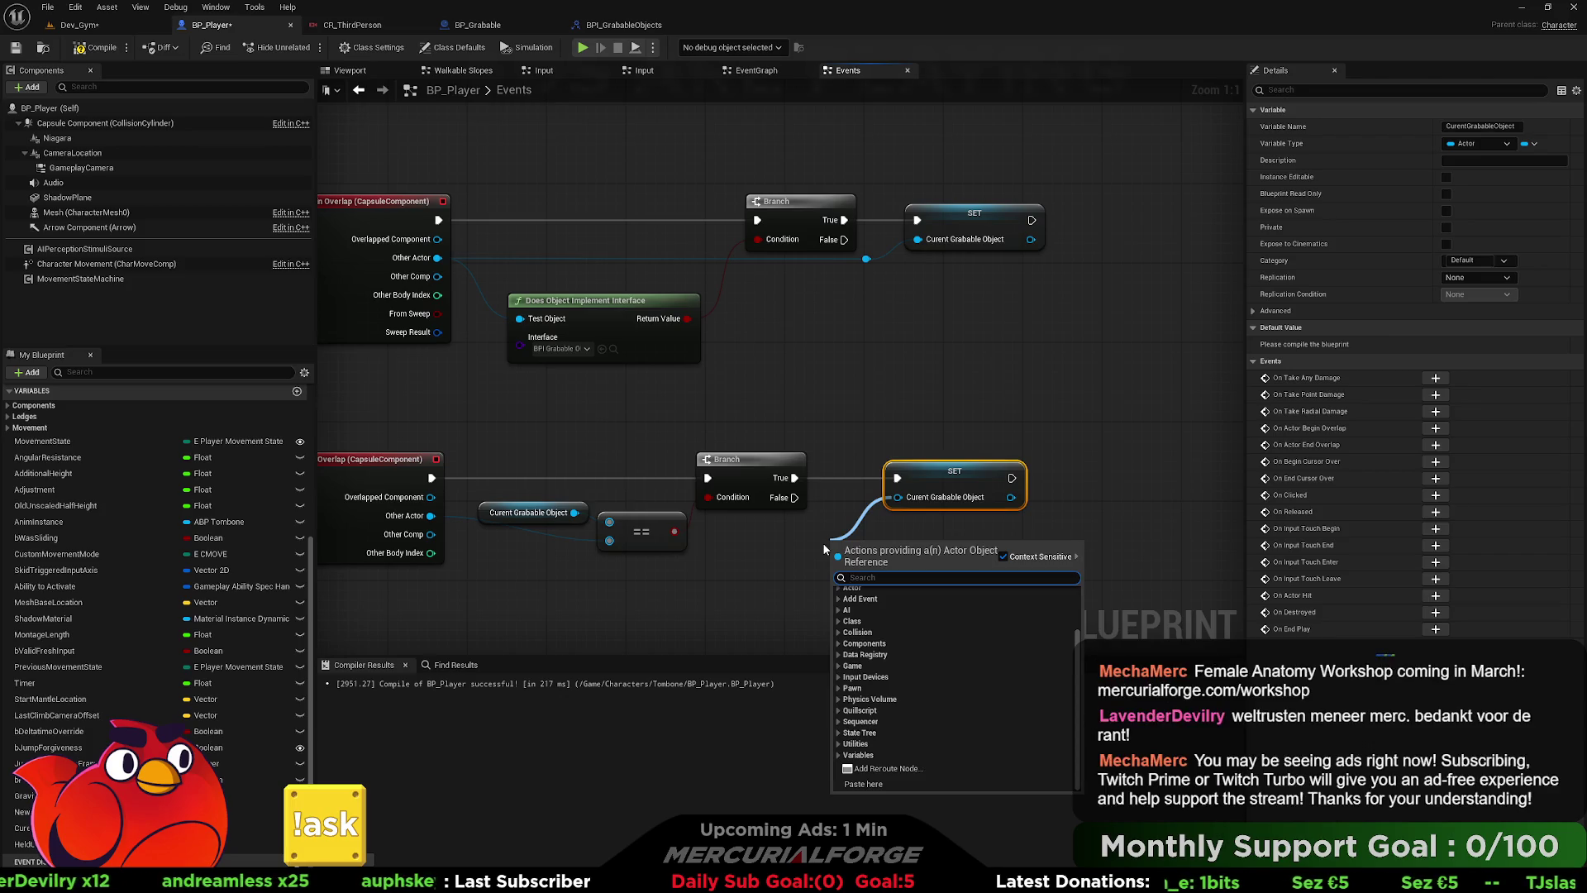
type("emp")
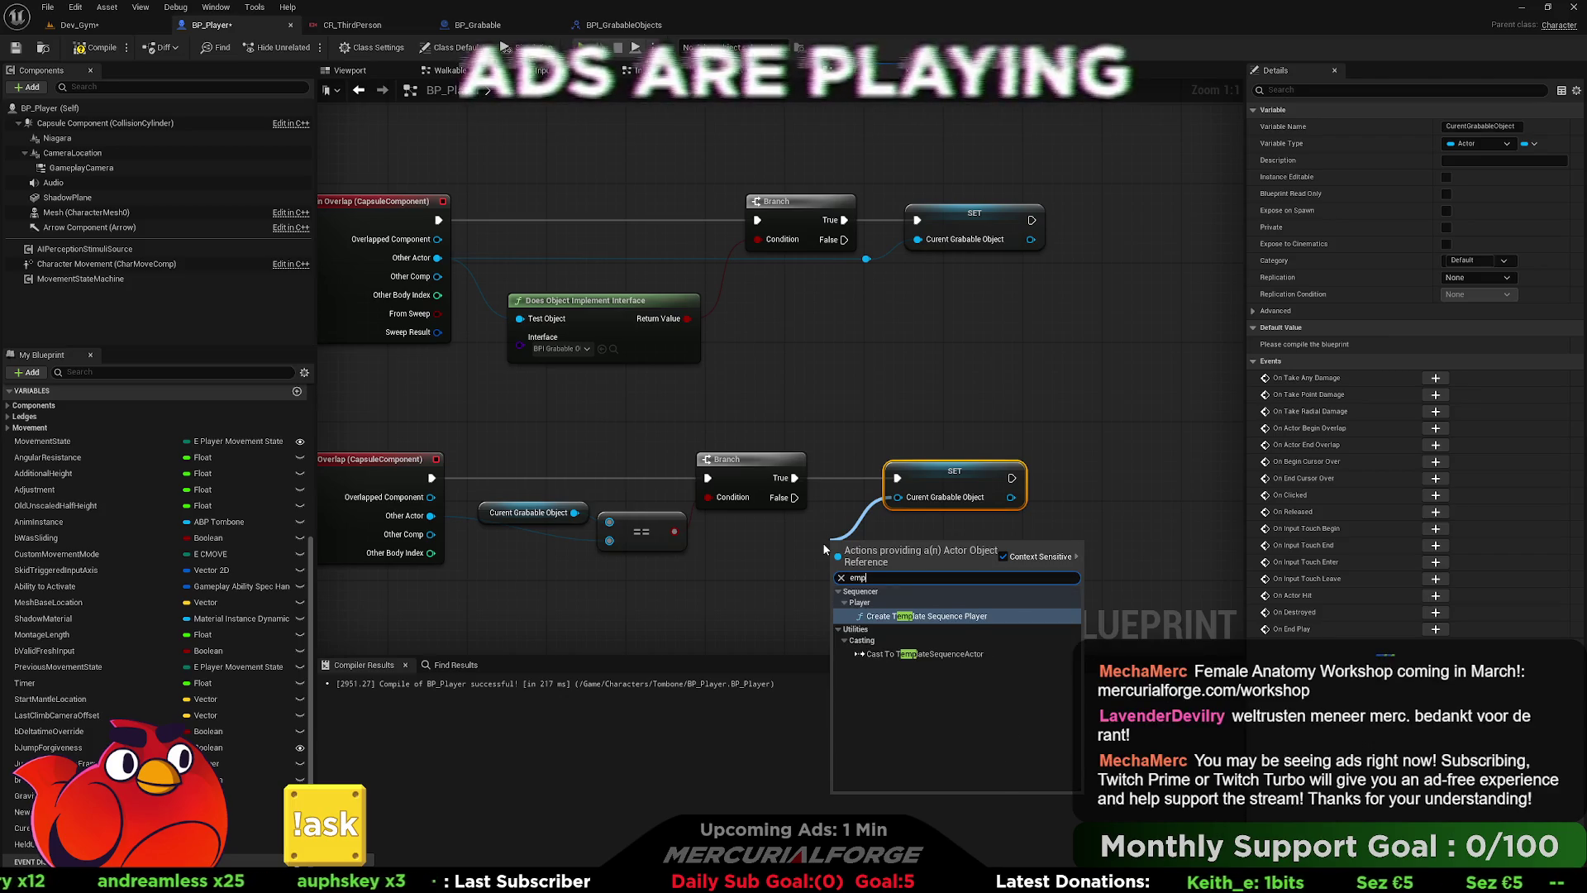
key("BackSpace")
key("BackSpace")
key("BackSpace")
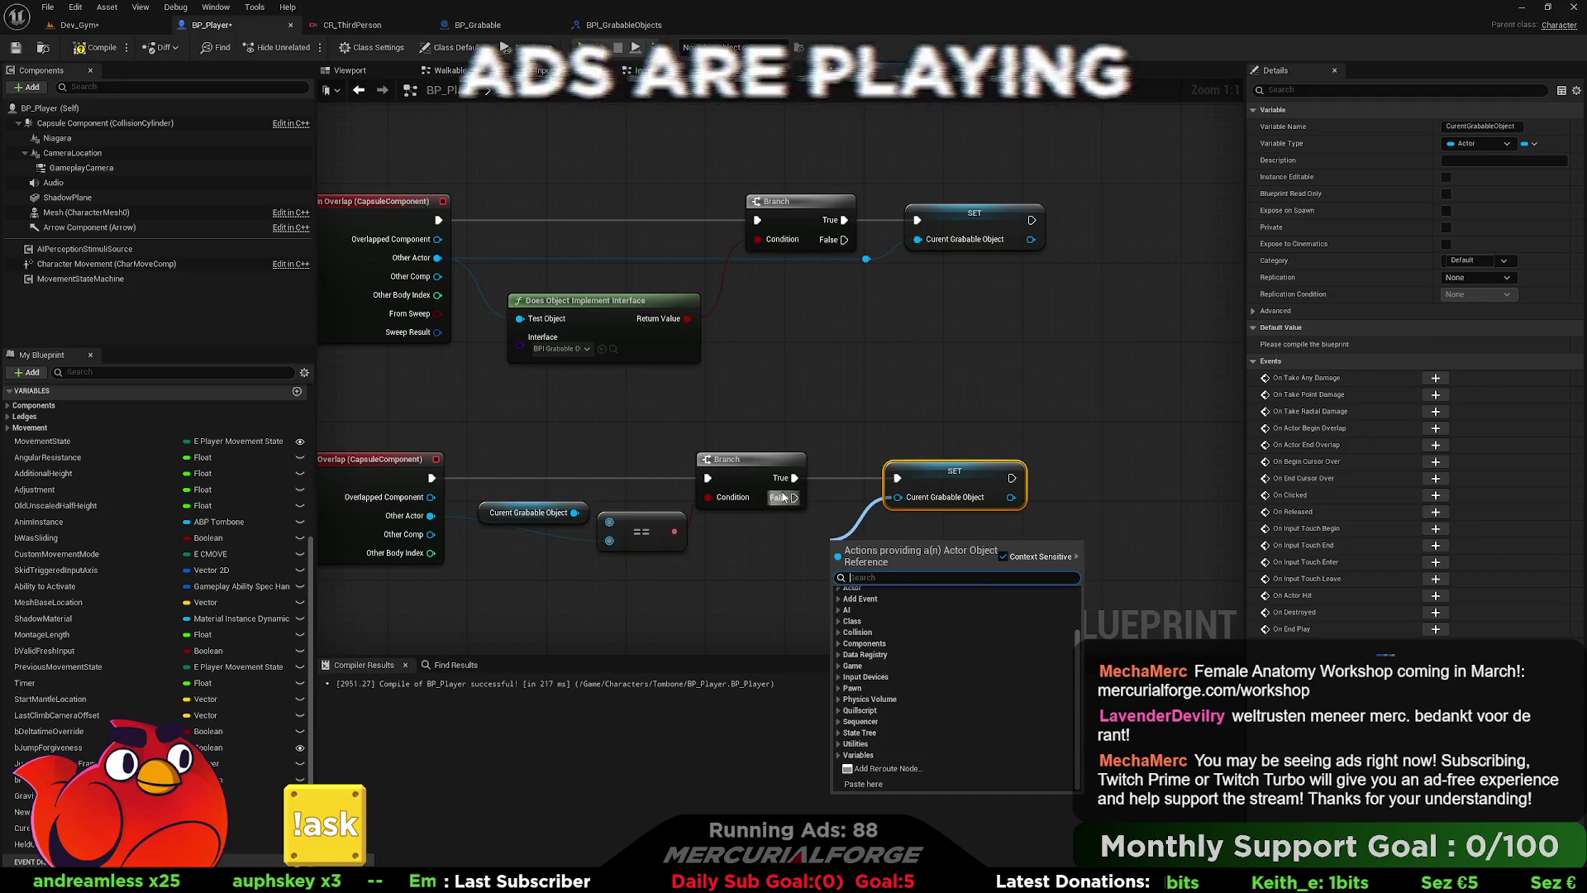
key("Escape")
right_click(923, 500)
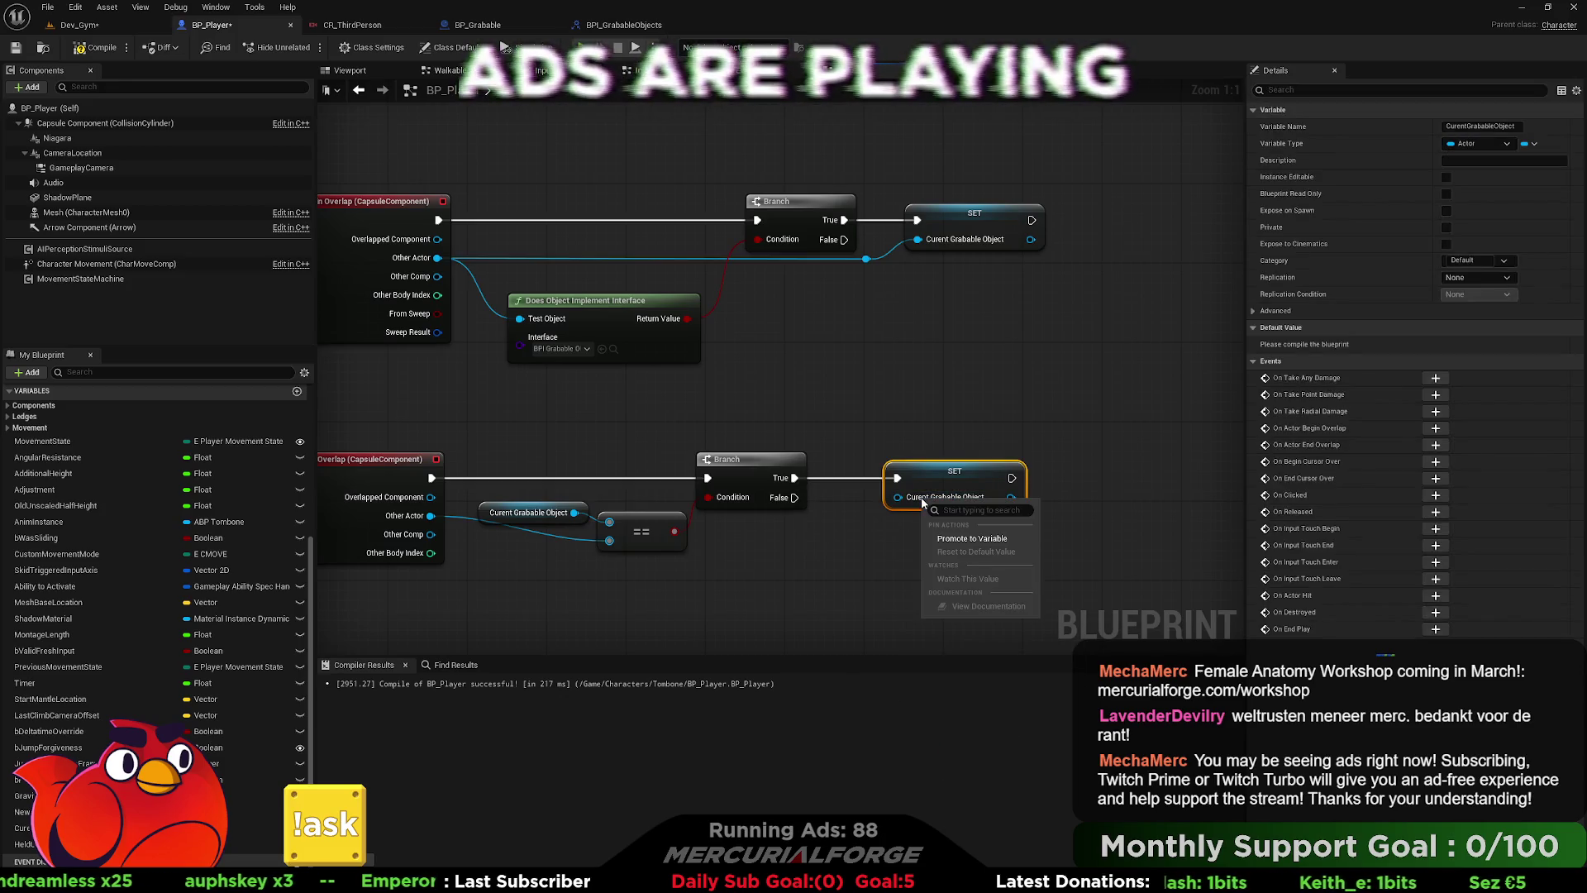
left_click(887, 529)
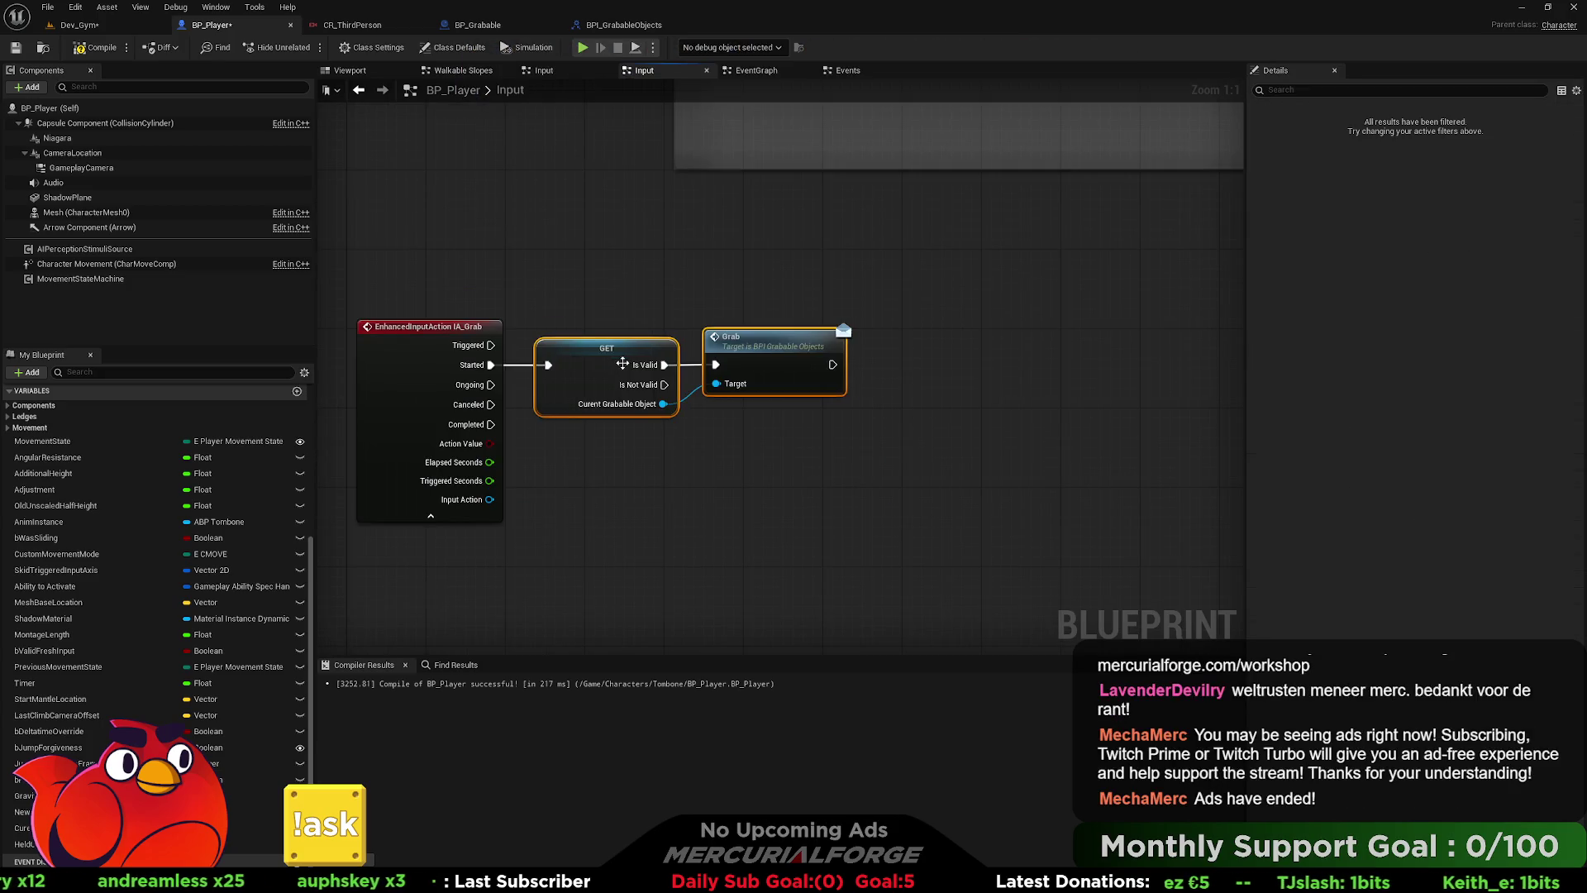
- Start playing the Dev_Gym level from the chosen spot
left_click(97, 28)
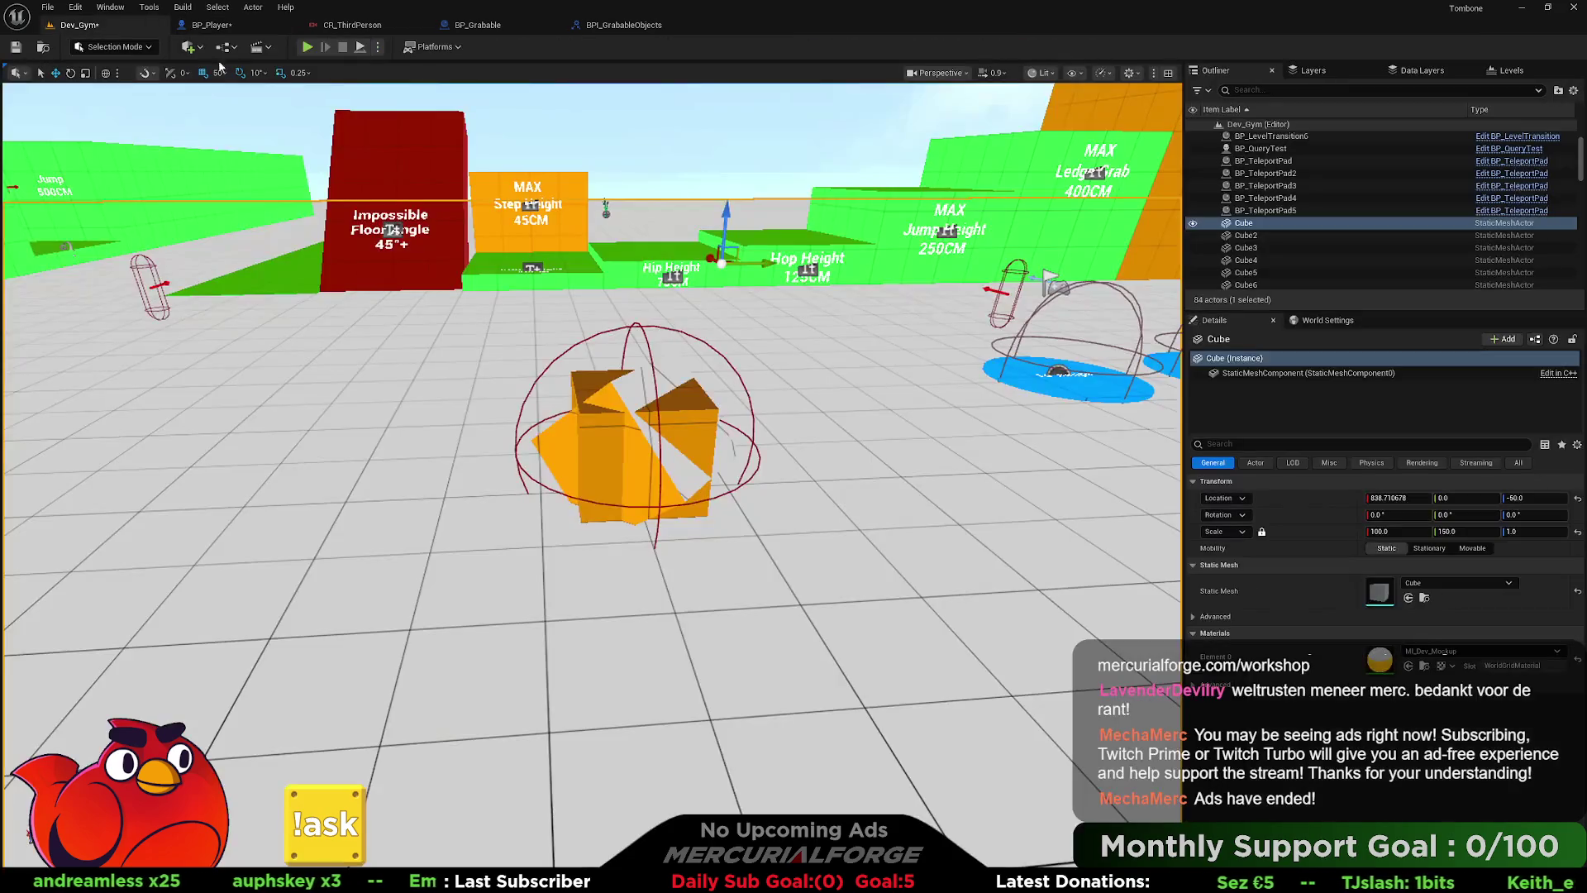
right_click(580, 773)
left_click(604, 764)
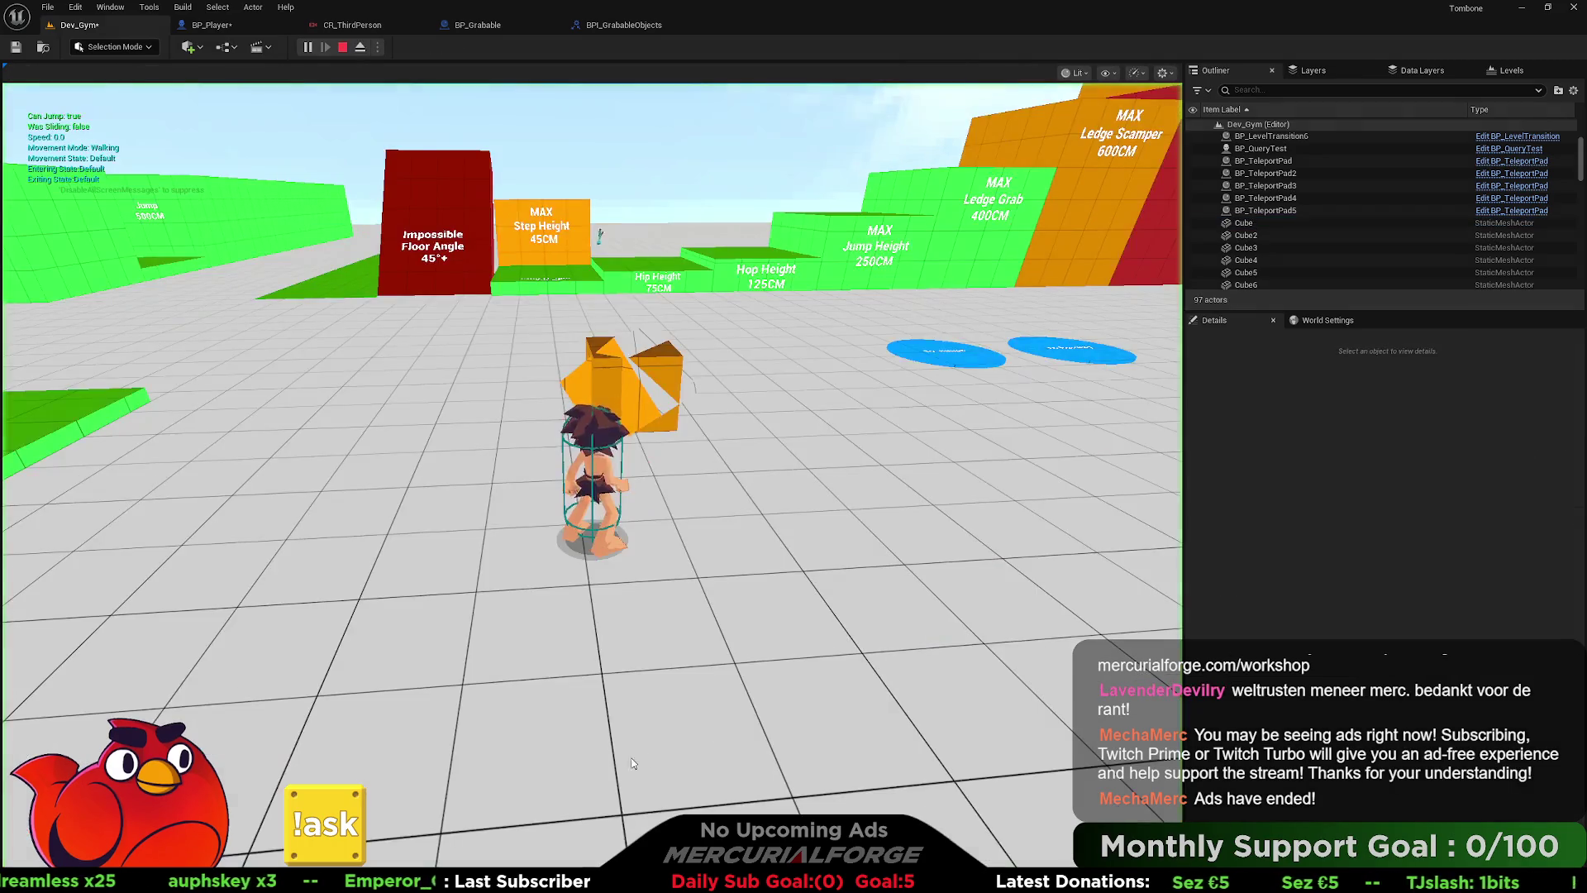
- Run to the orange object, grab it with E several times, then stop the session
key("w")
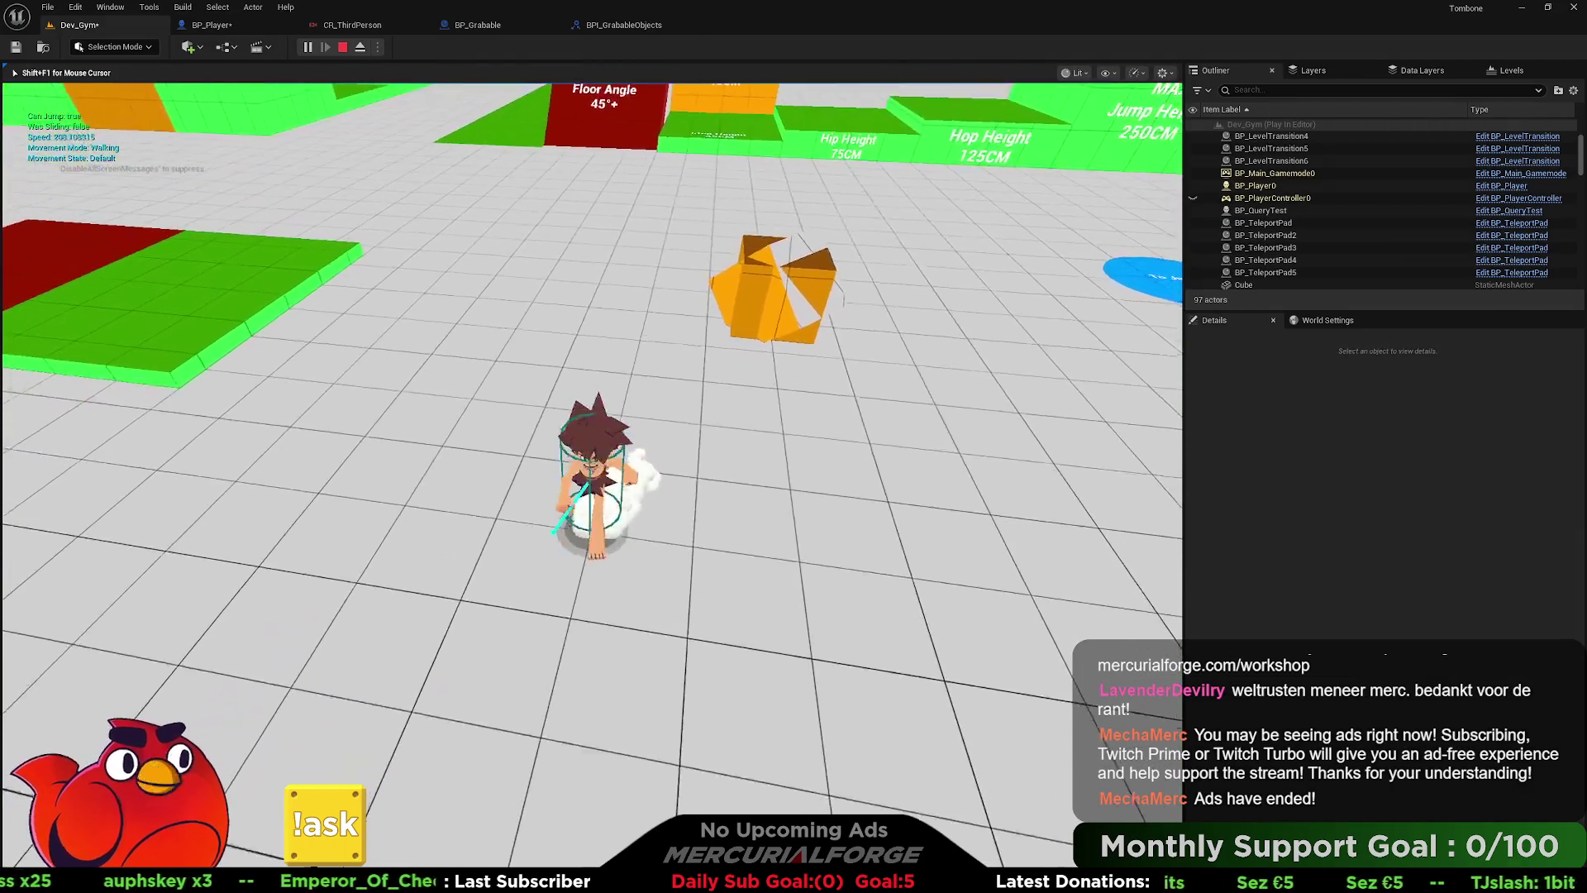
key("w")
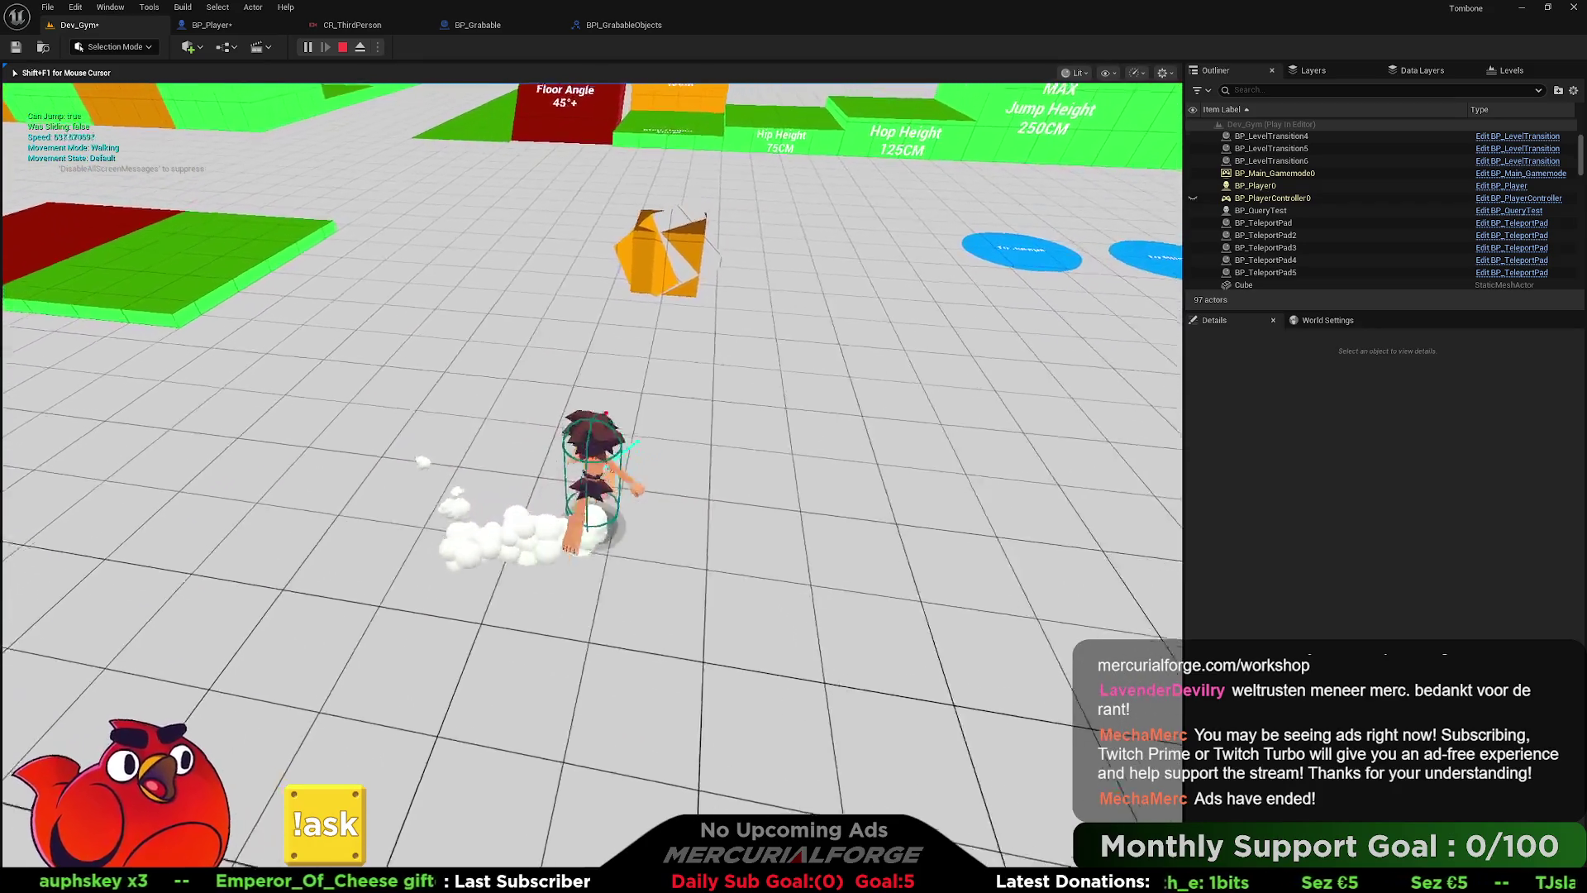
key("e")
key("e")
key("w")
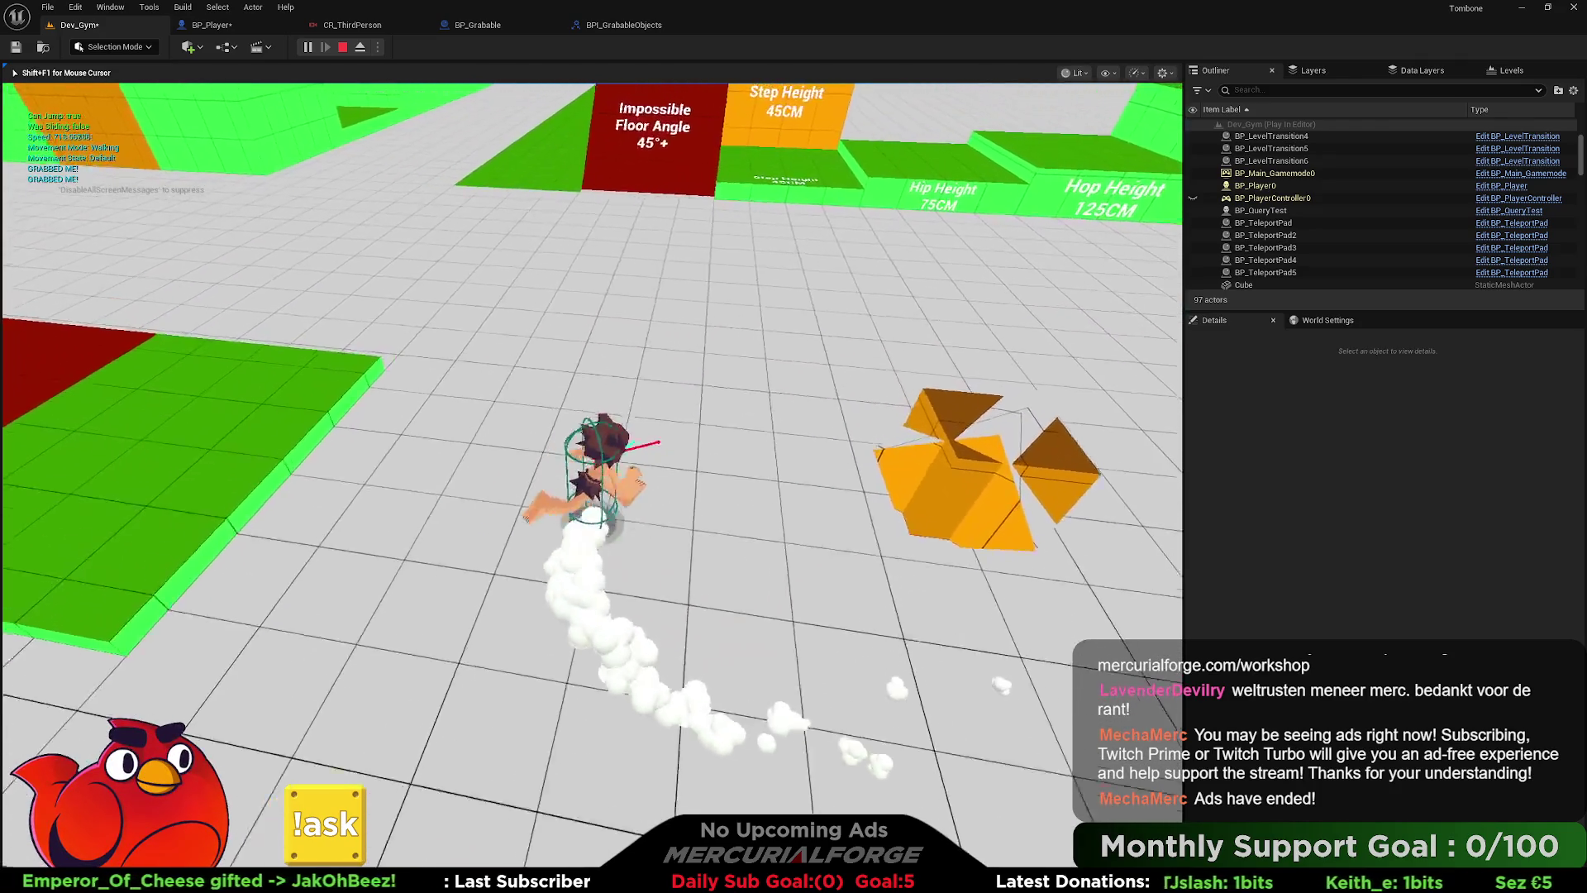
key("e")
key("e")
key("e")
key("w")
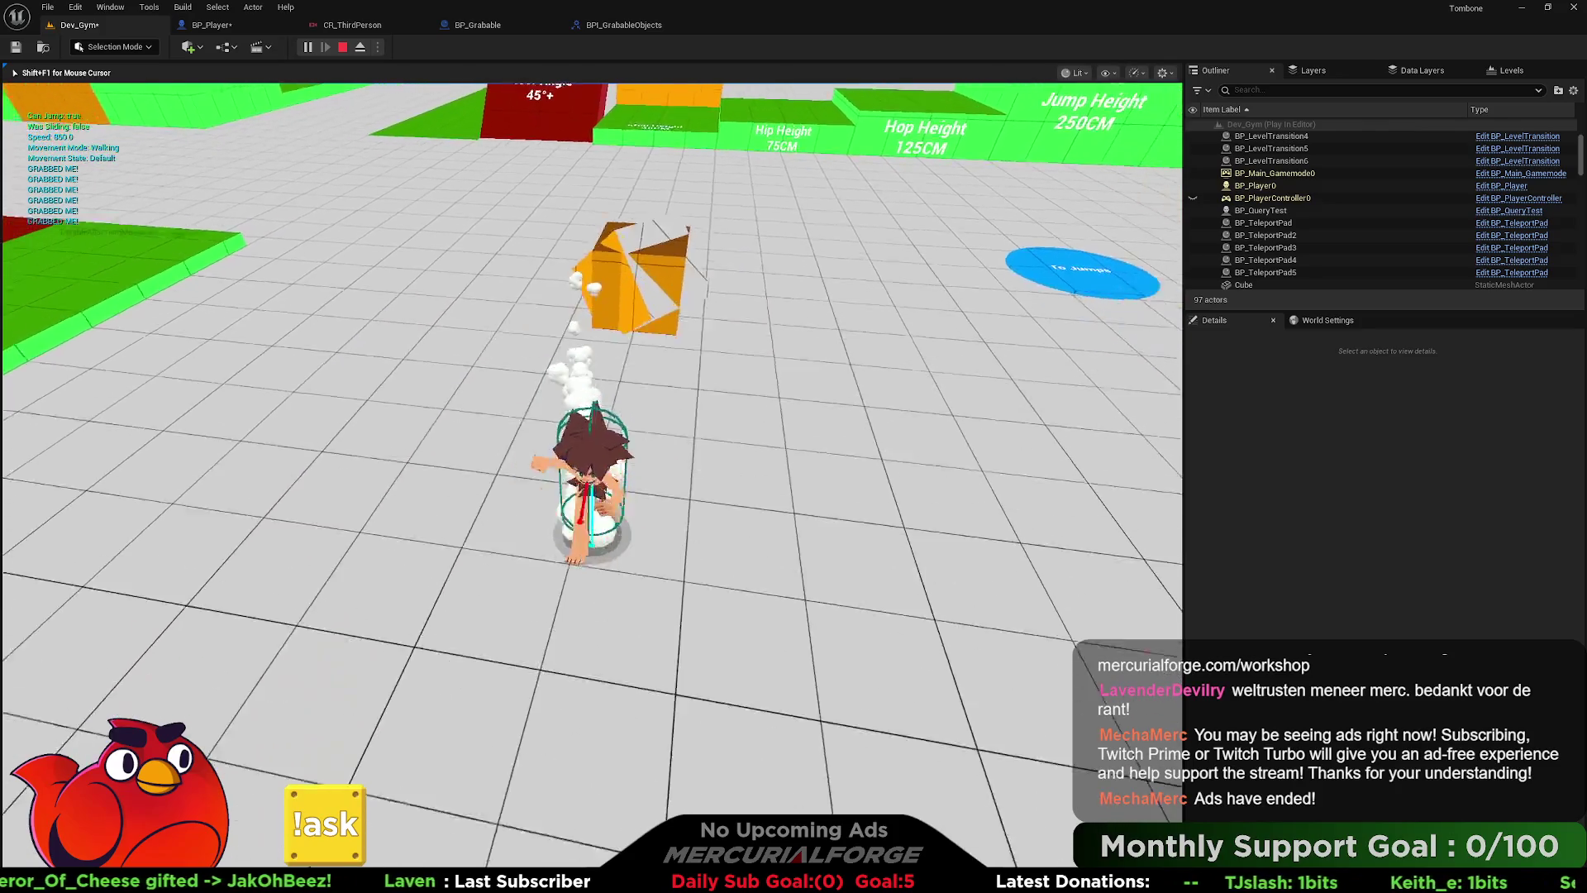
key("e")
key("e")
key("e")
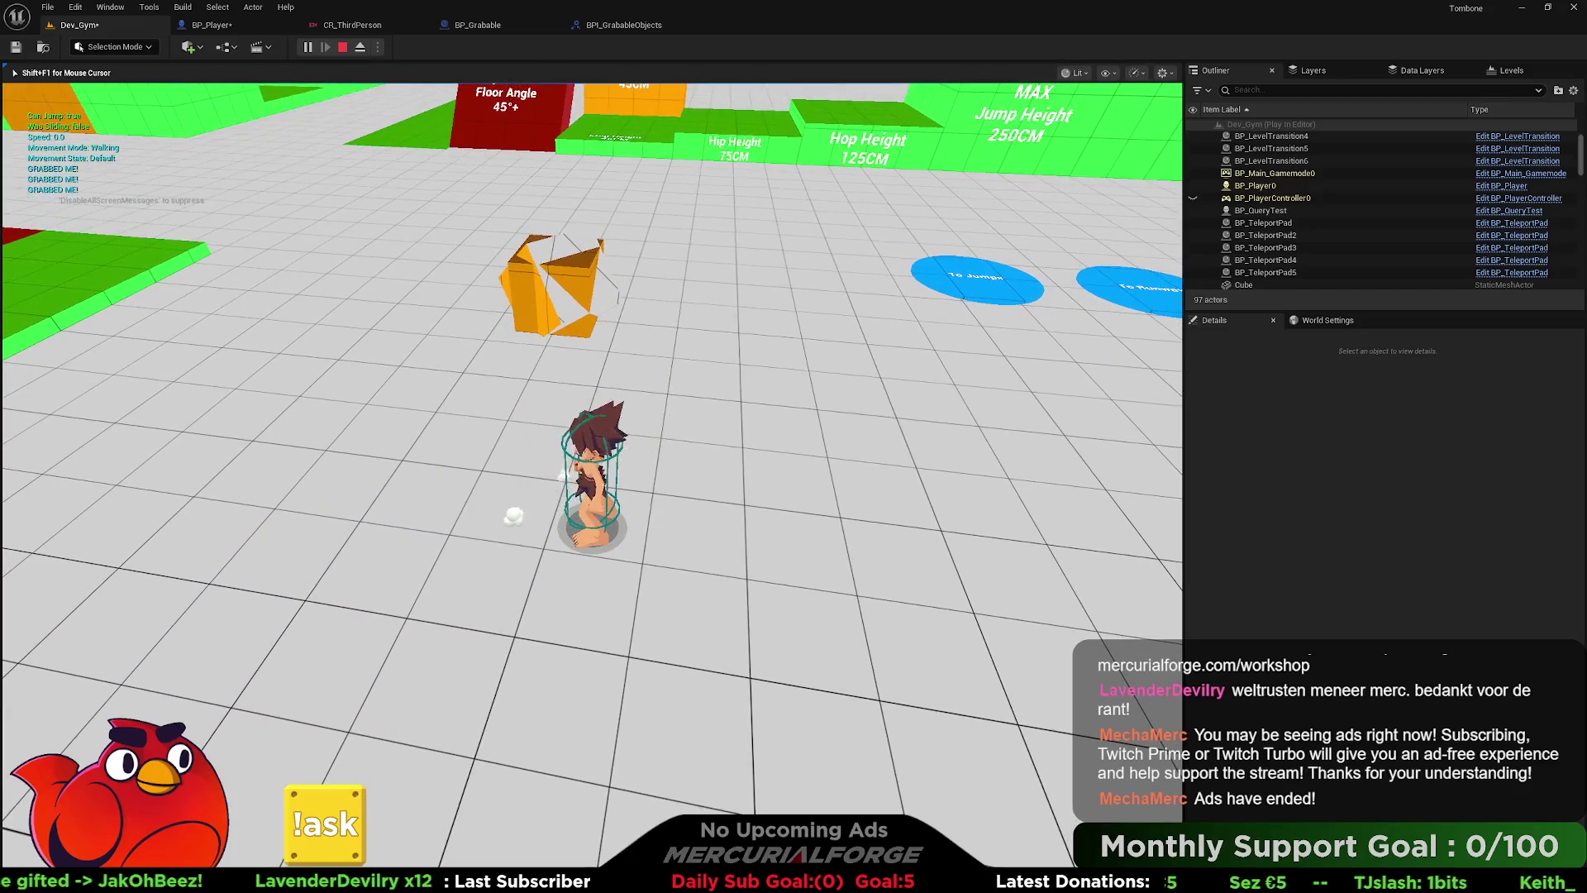
key("Escape")
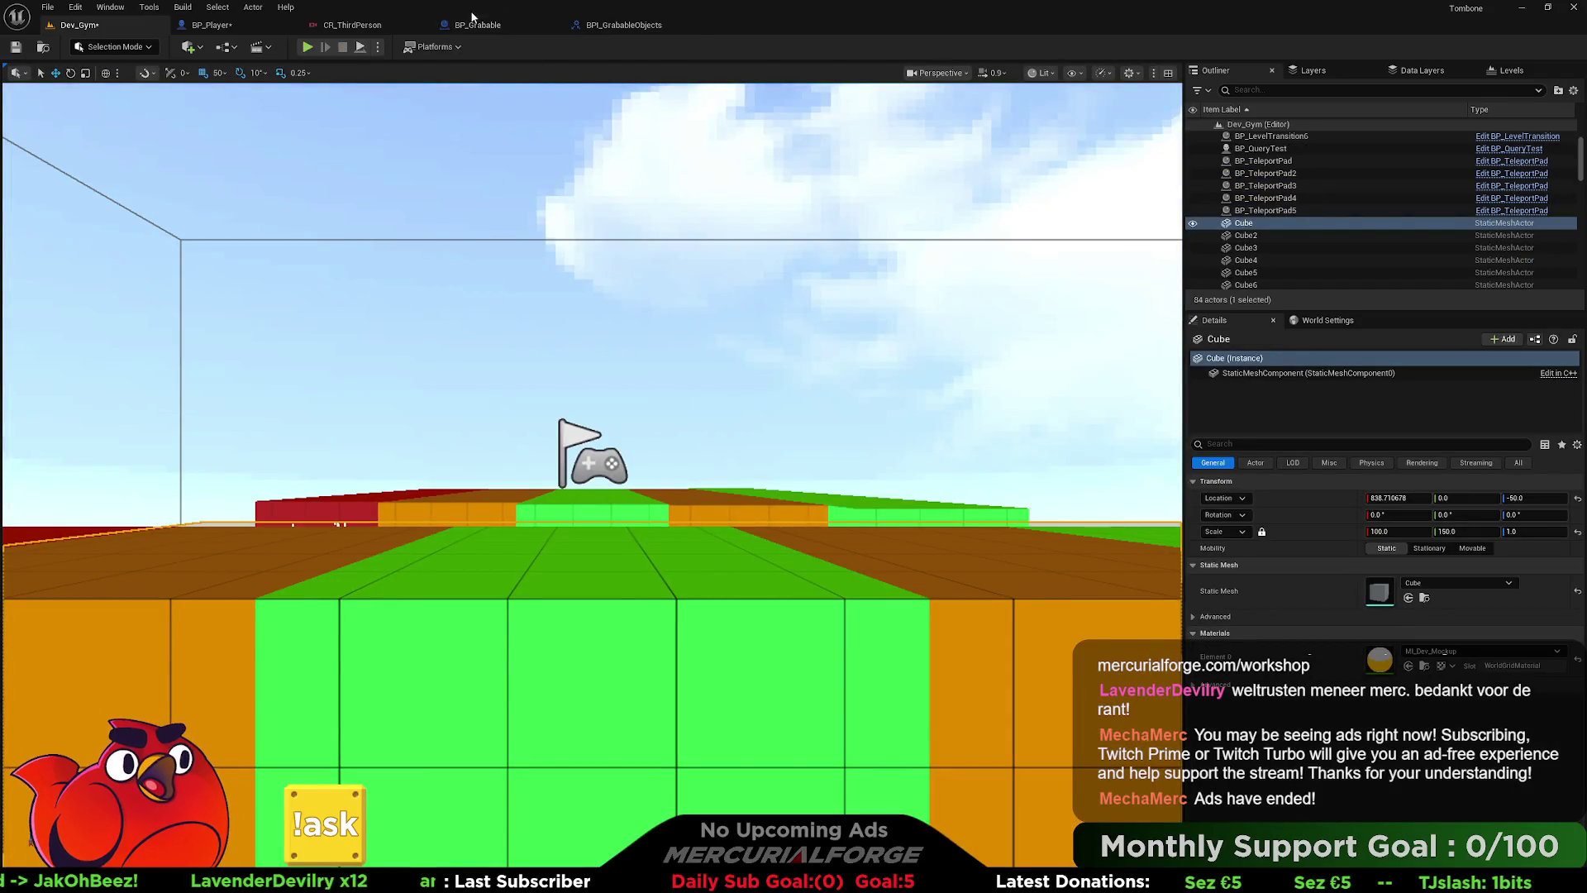
left_click(211, 25)
- Pan BP_Player's Input graph to view IA_Grab, the validated GET and the Grab call
left_click_drag(625, 305, 677, 310)
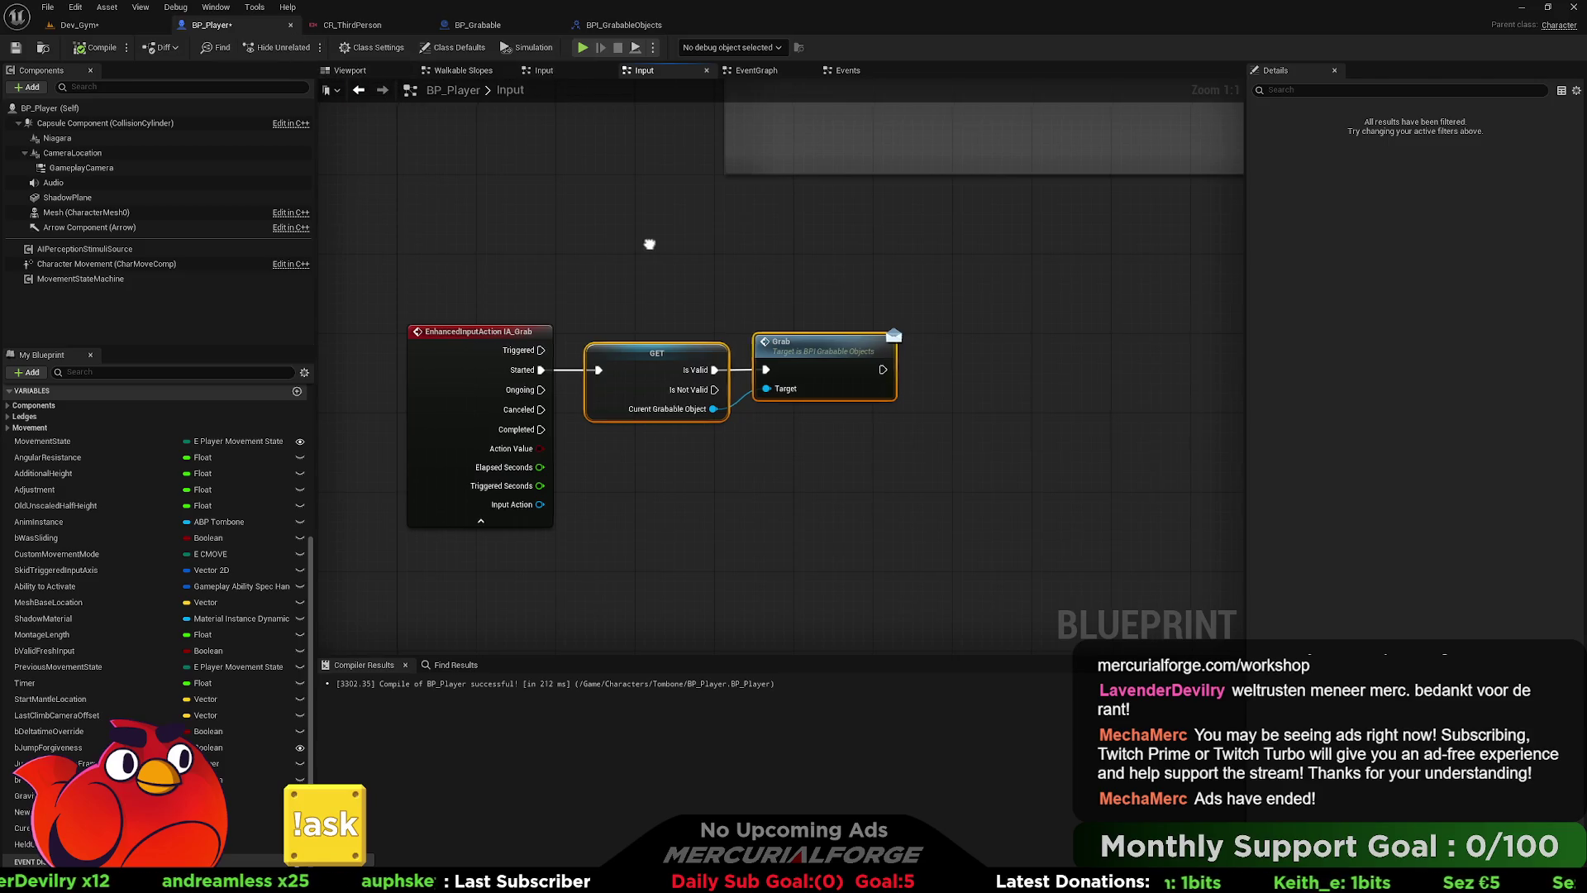
left_click_drag(648, 245, 629, 233)
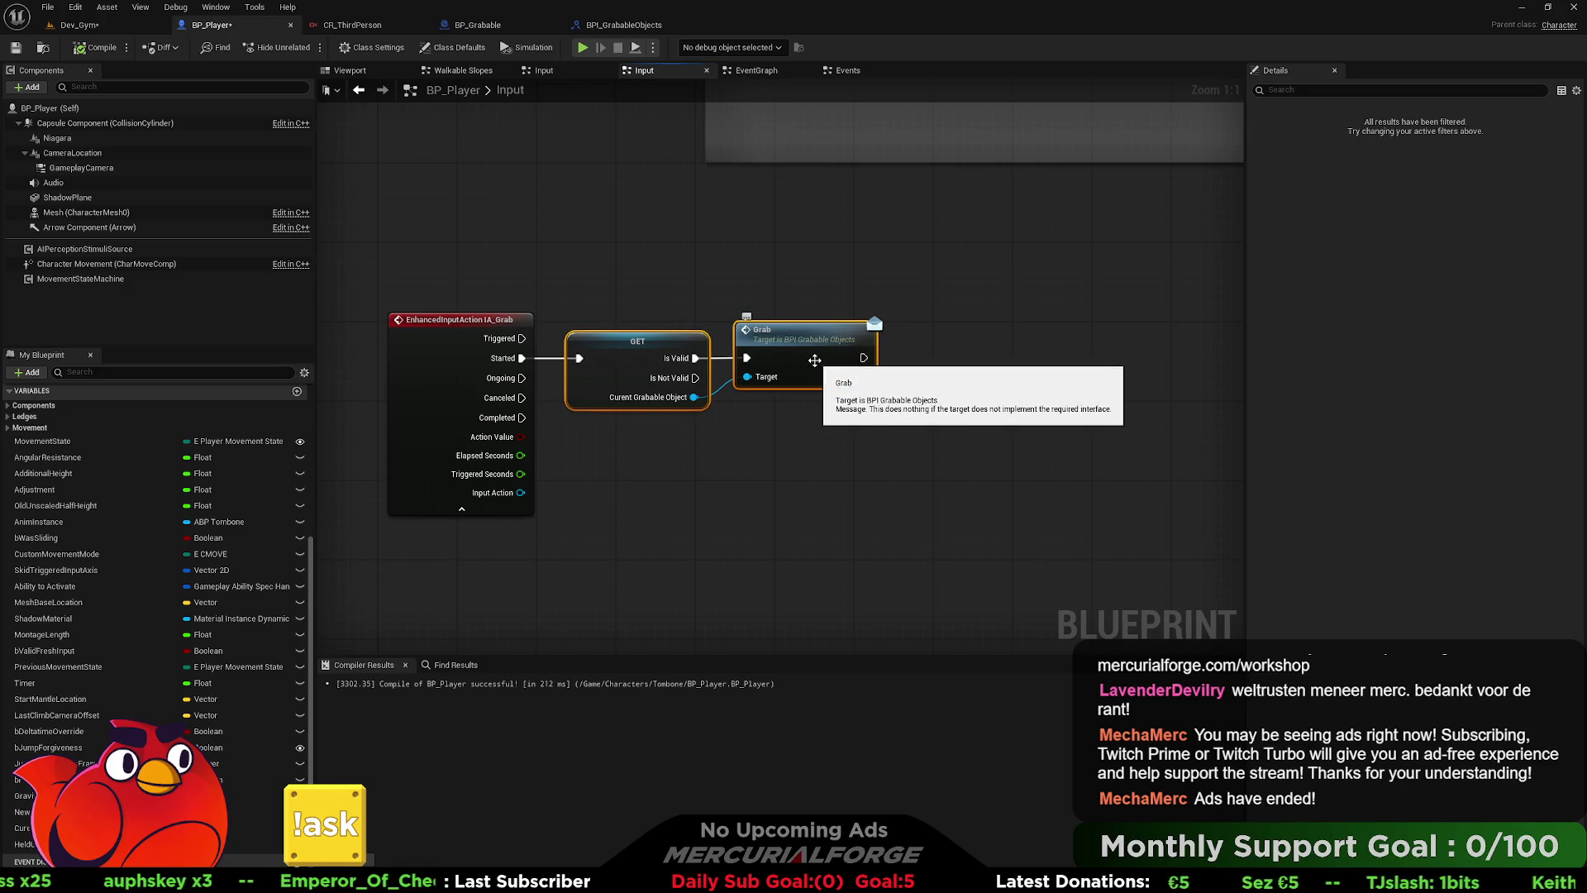
left_click_drag(815, 361, 704, 361)
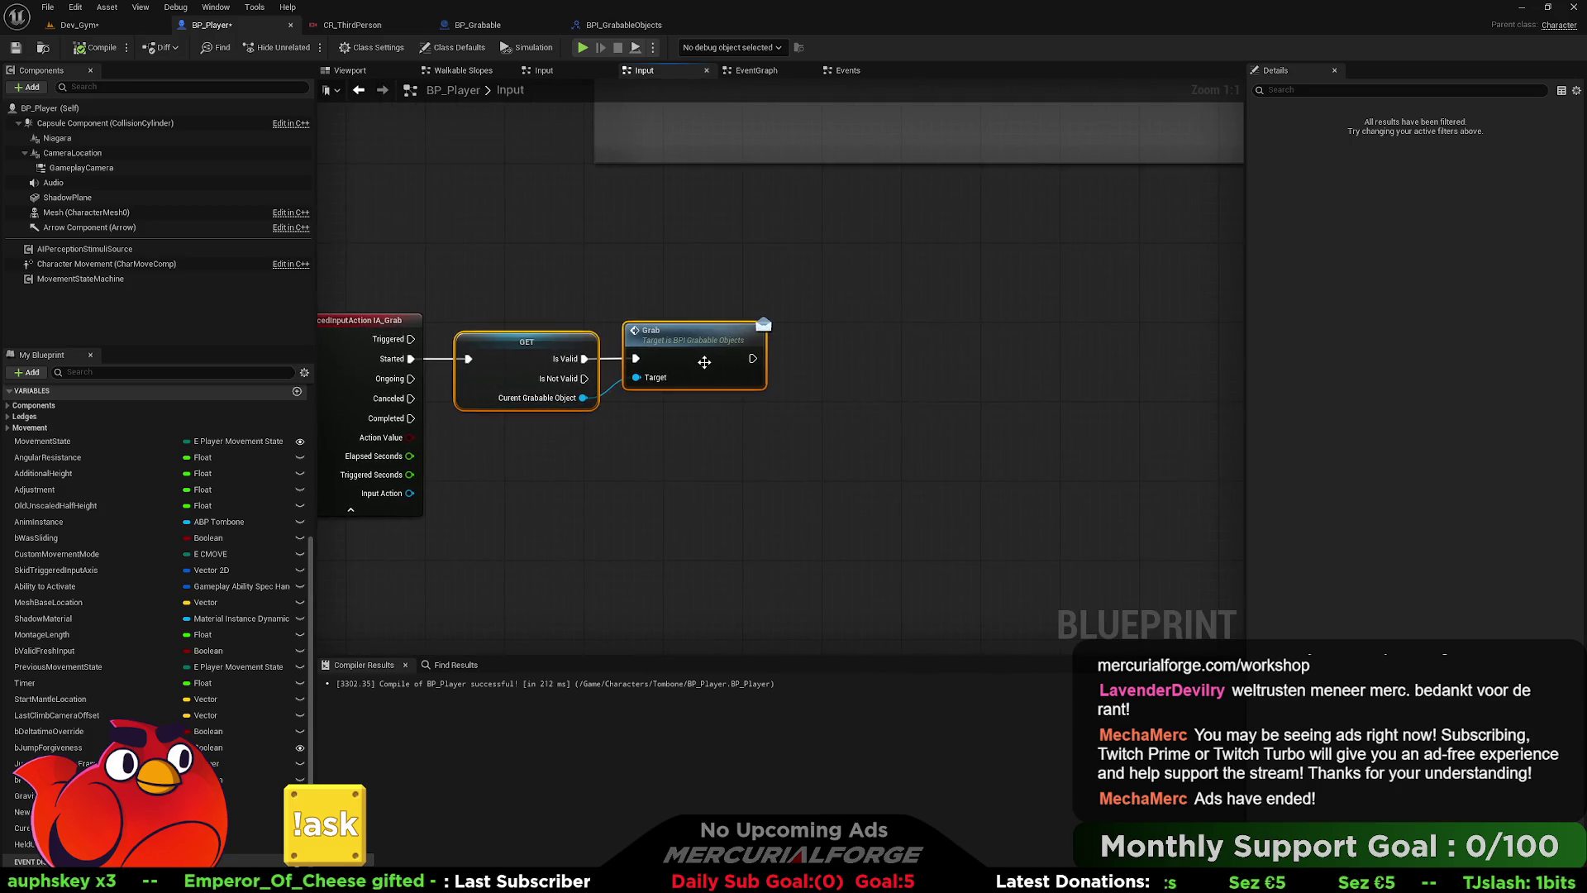
left_click(491, 28)
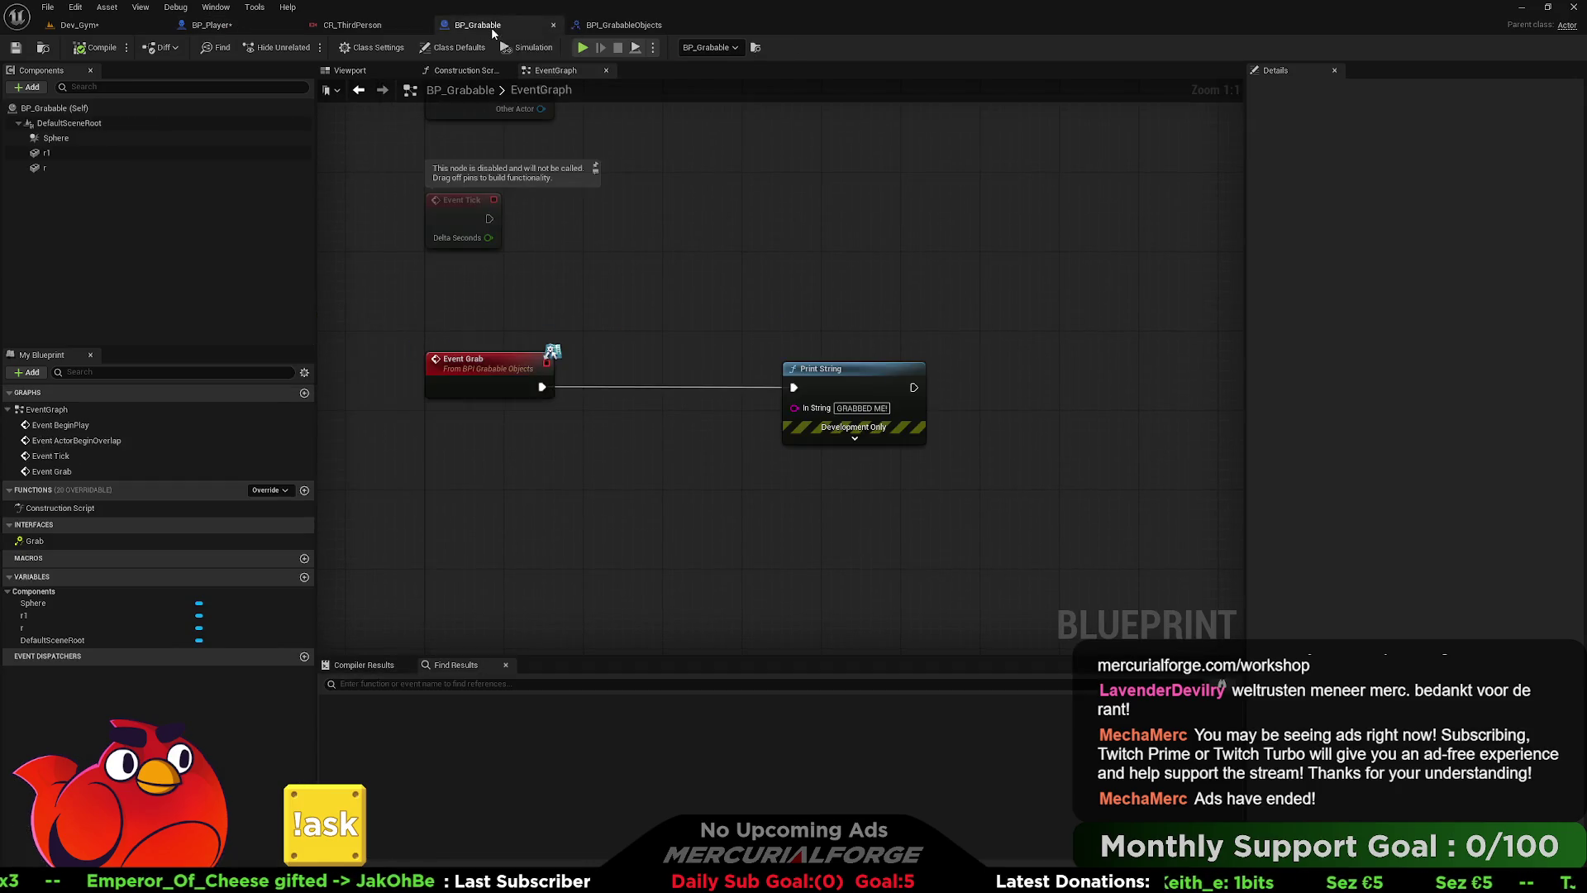
- Add a bSuccess boolean output to the interface's Grab function and save BPI_GrabableObjects
left_click(603, 27)
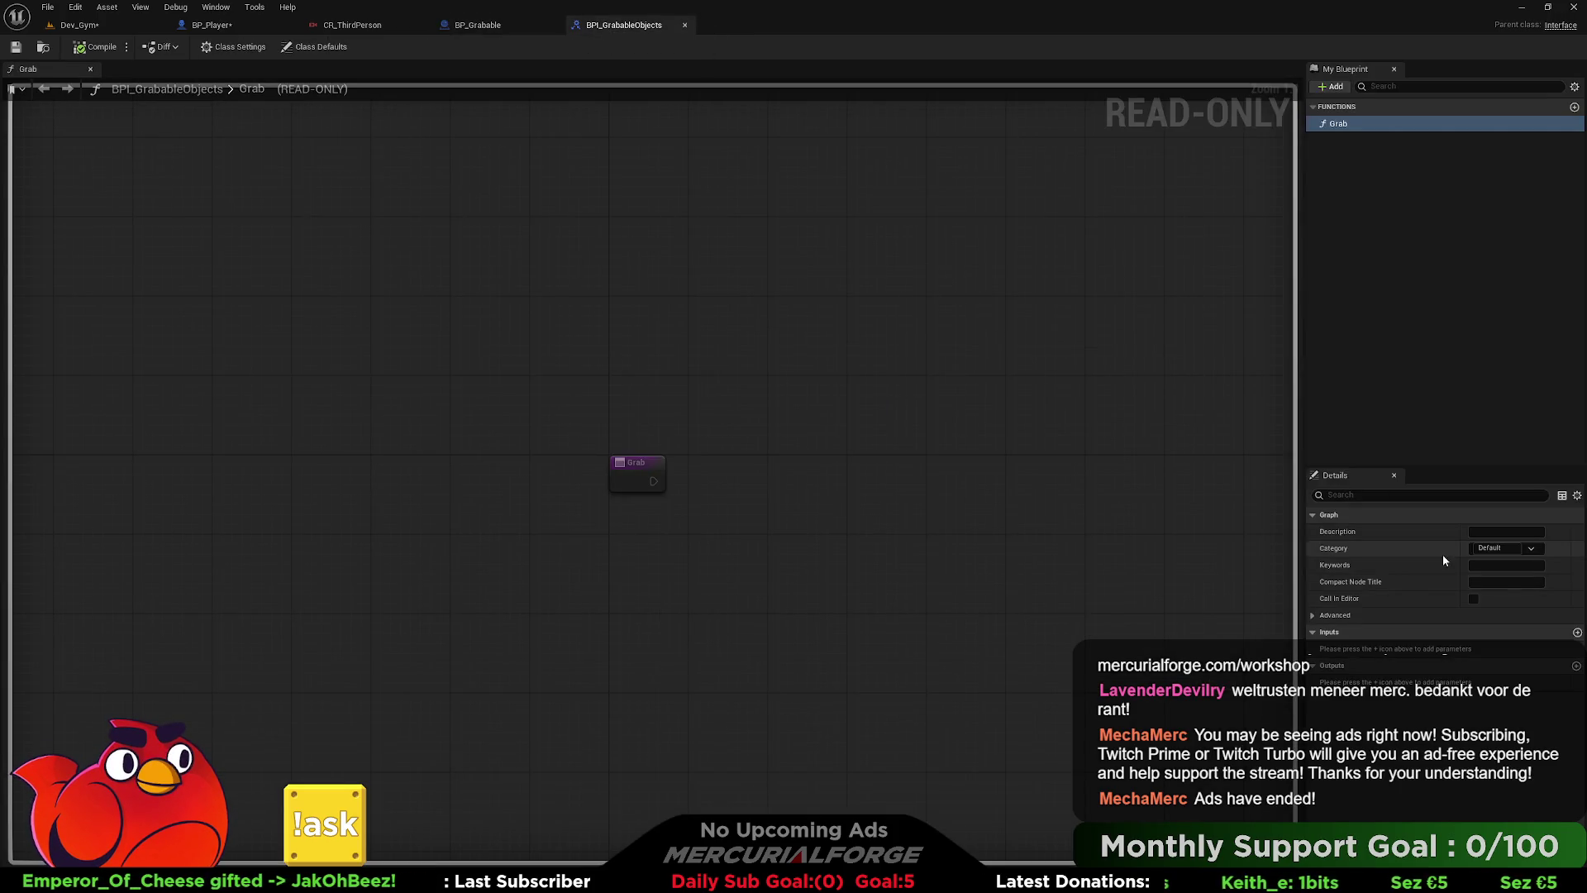
left_click(1576, 666)
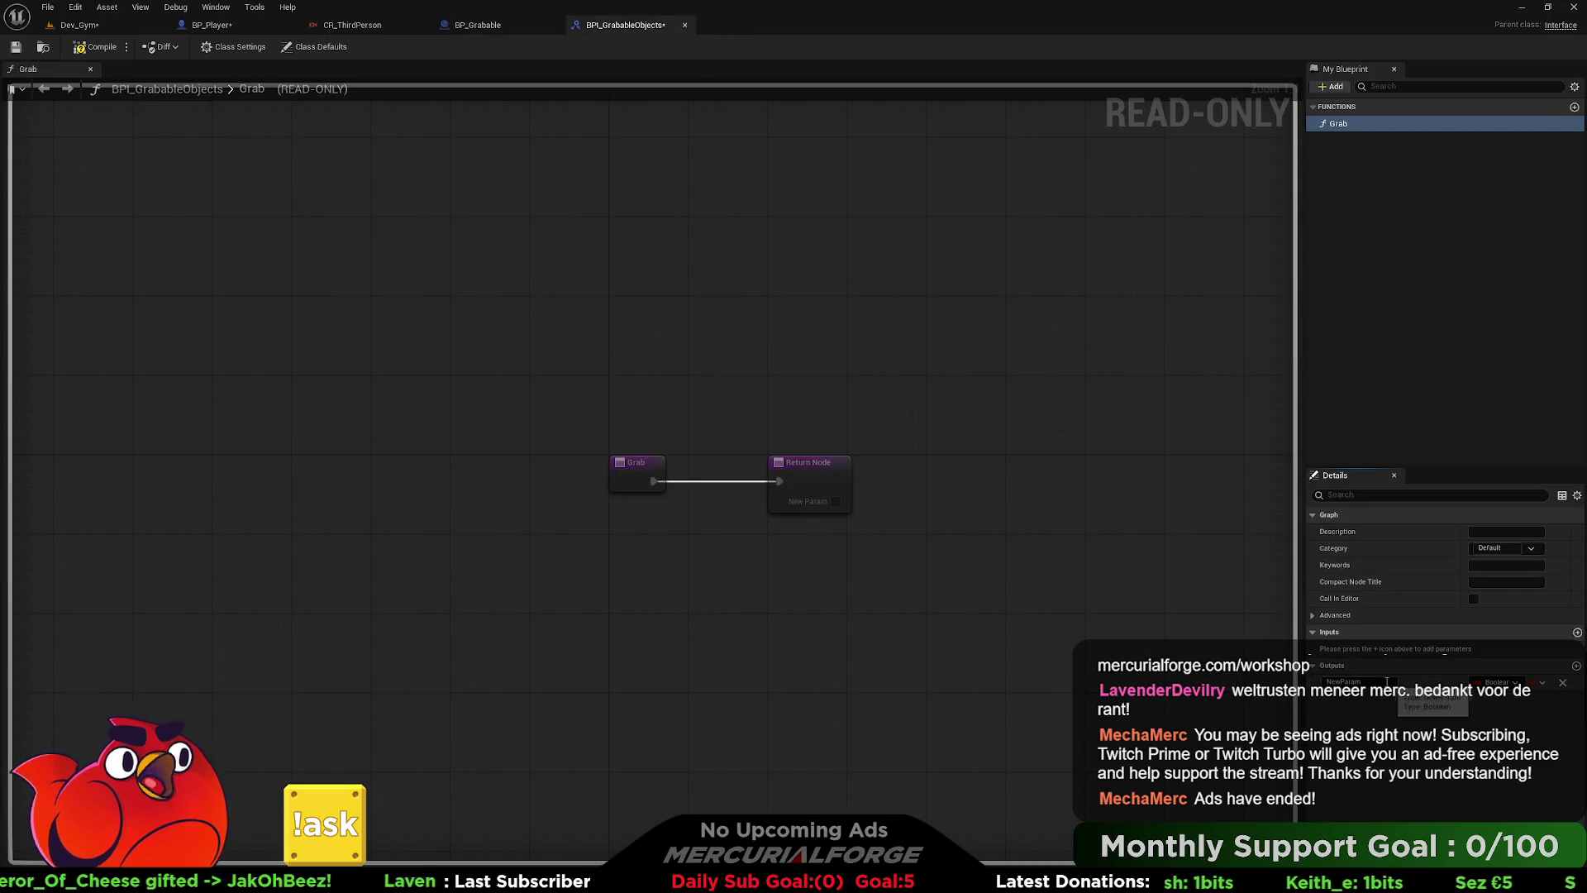
type("bSucceded")
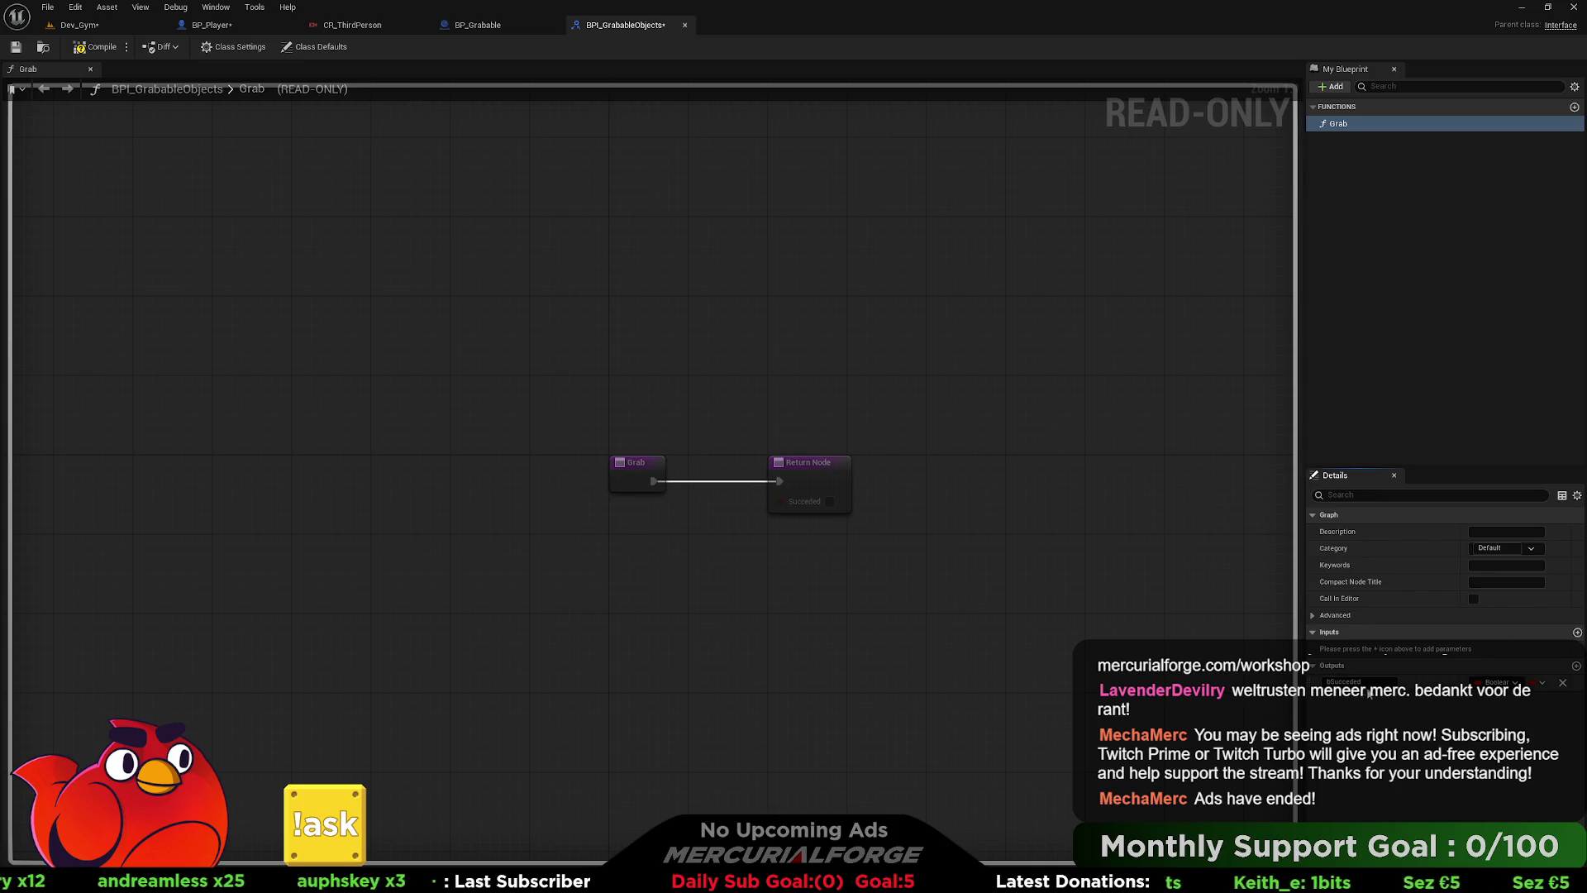
key("BackSpace")
key("BackSpace")
key("BackSpace")
type("s")
key("Return")
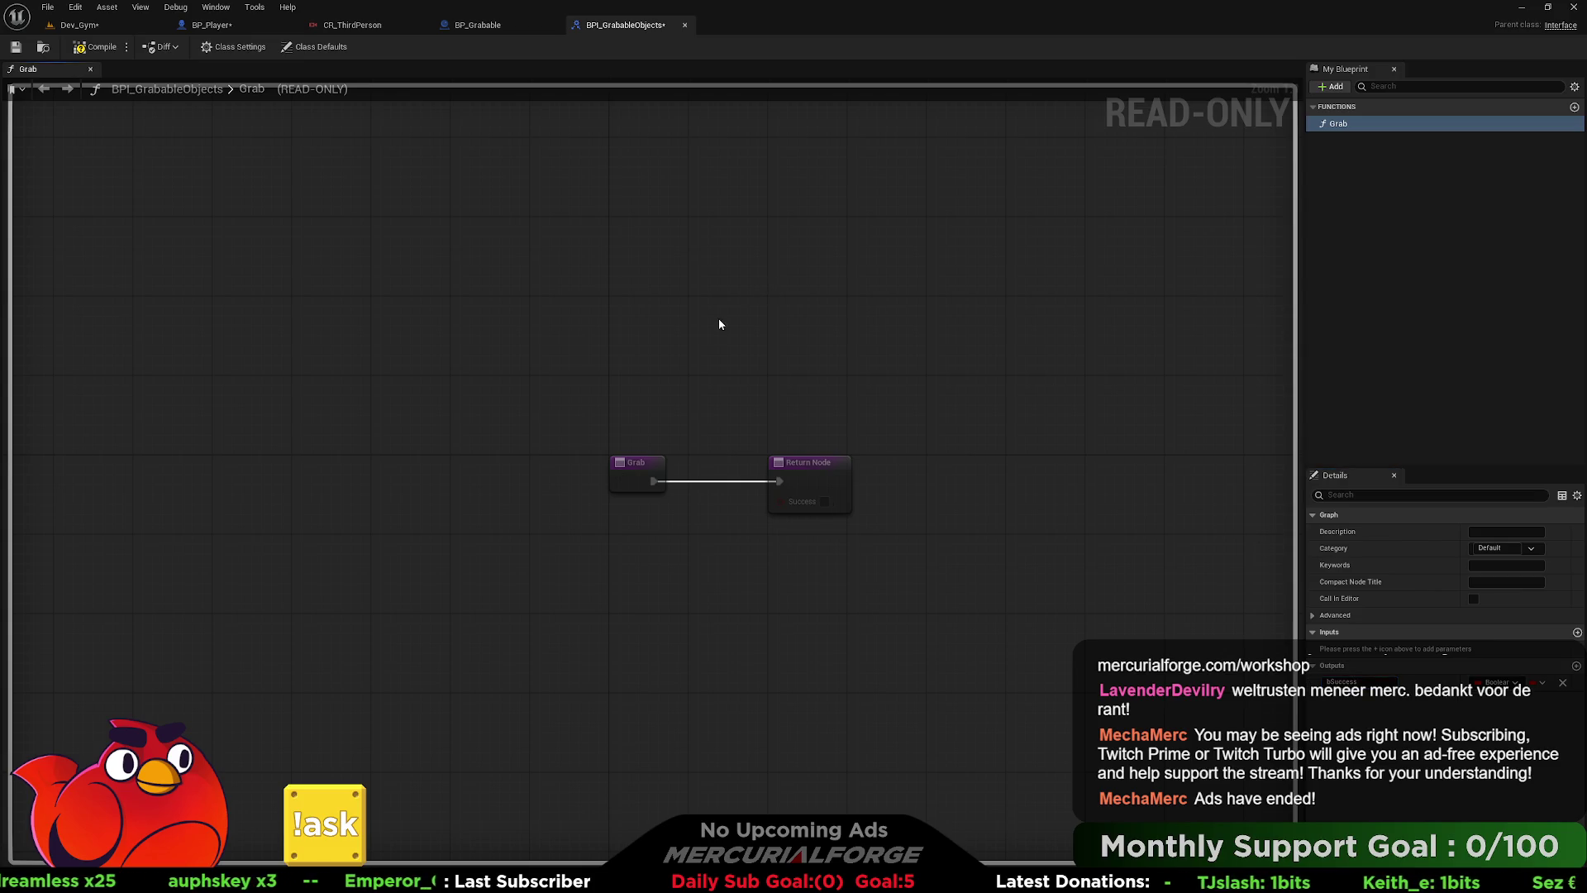
left_click(15, 47)
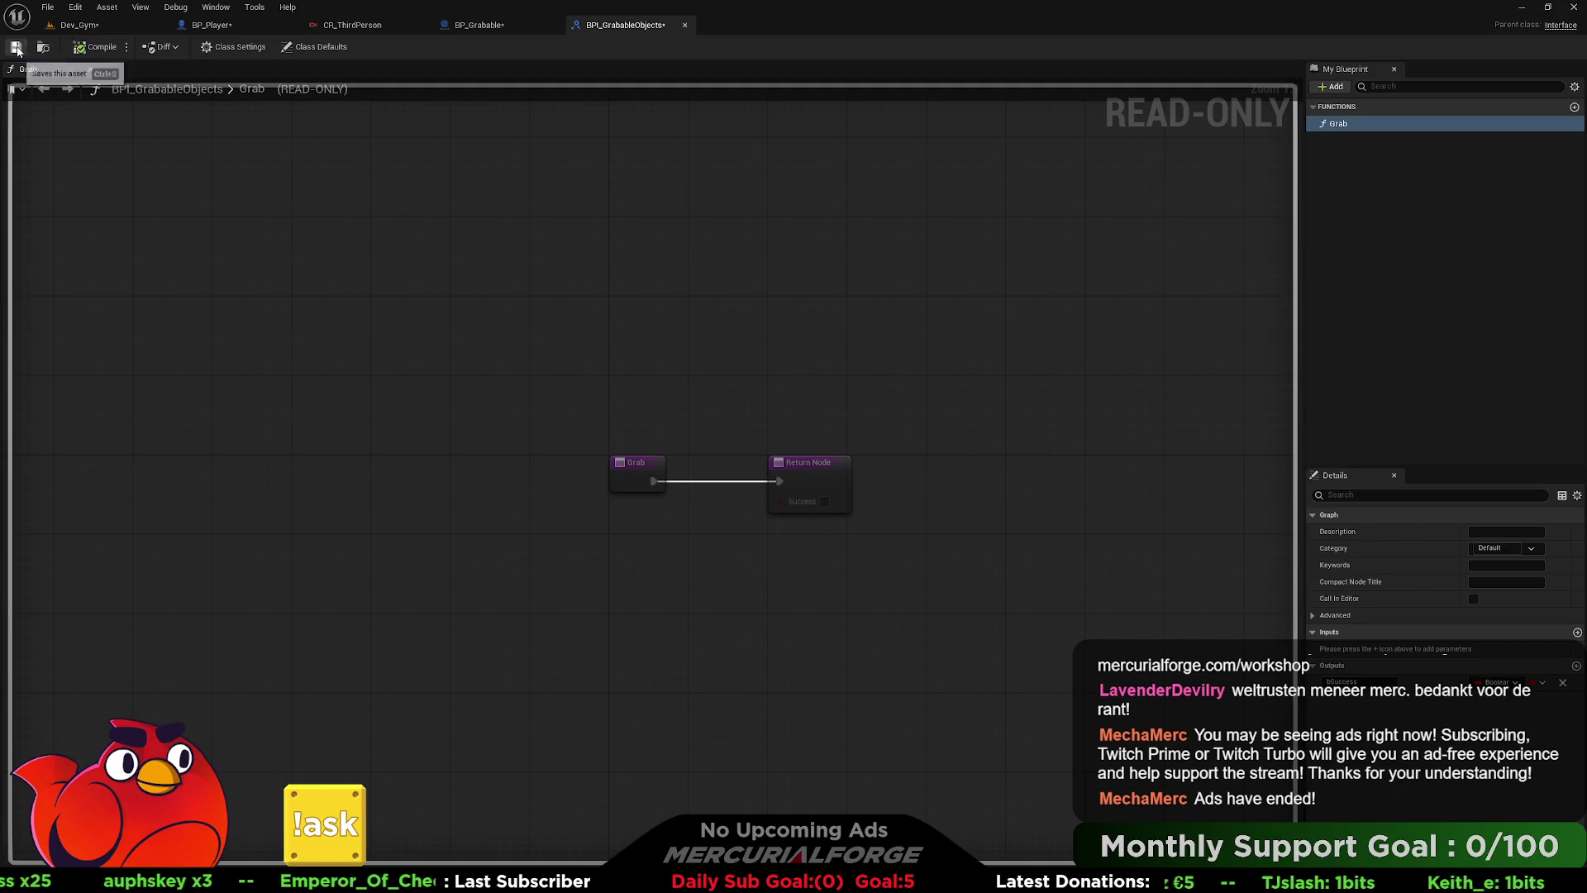
left_click(453, 25)
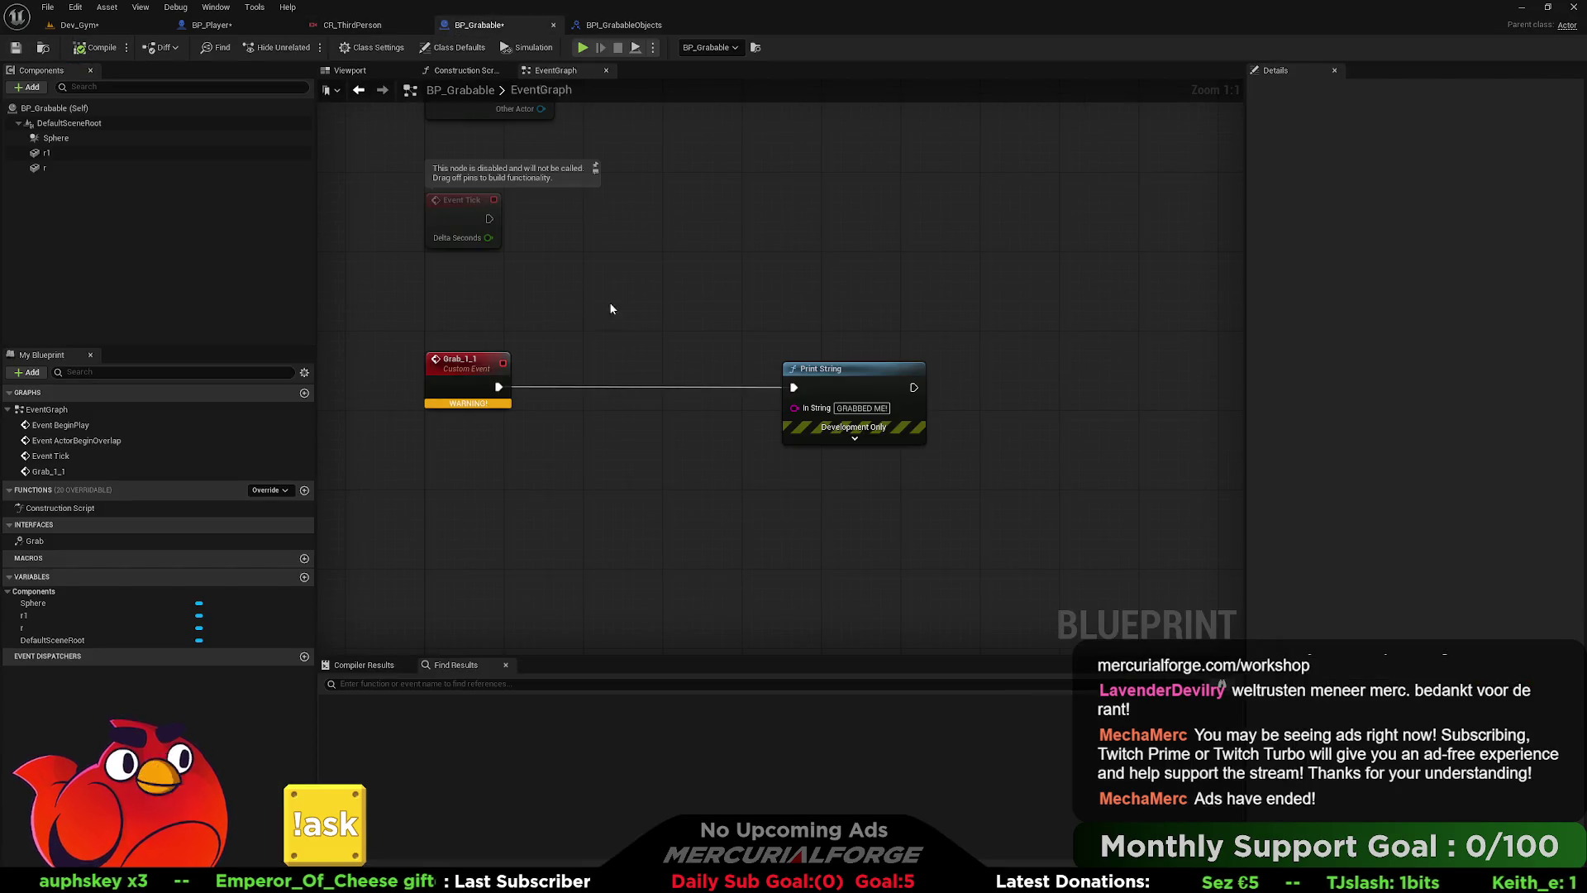
- Delete the broken Grab_1_1 event and try placing the interface Grab in the event graph
left_click(474, 374)
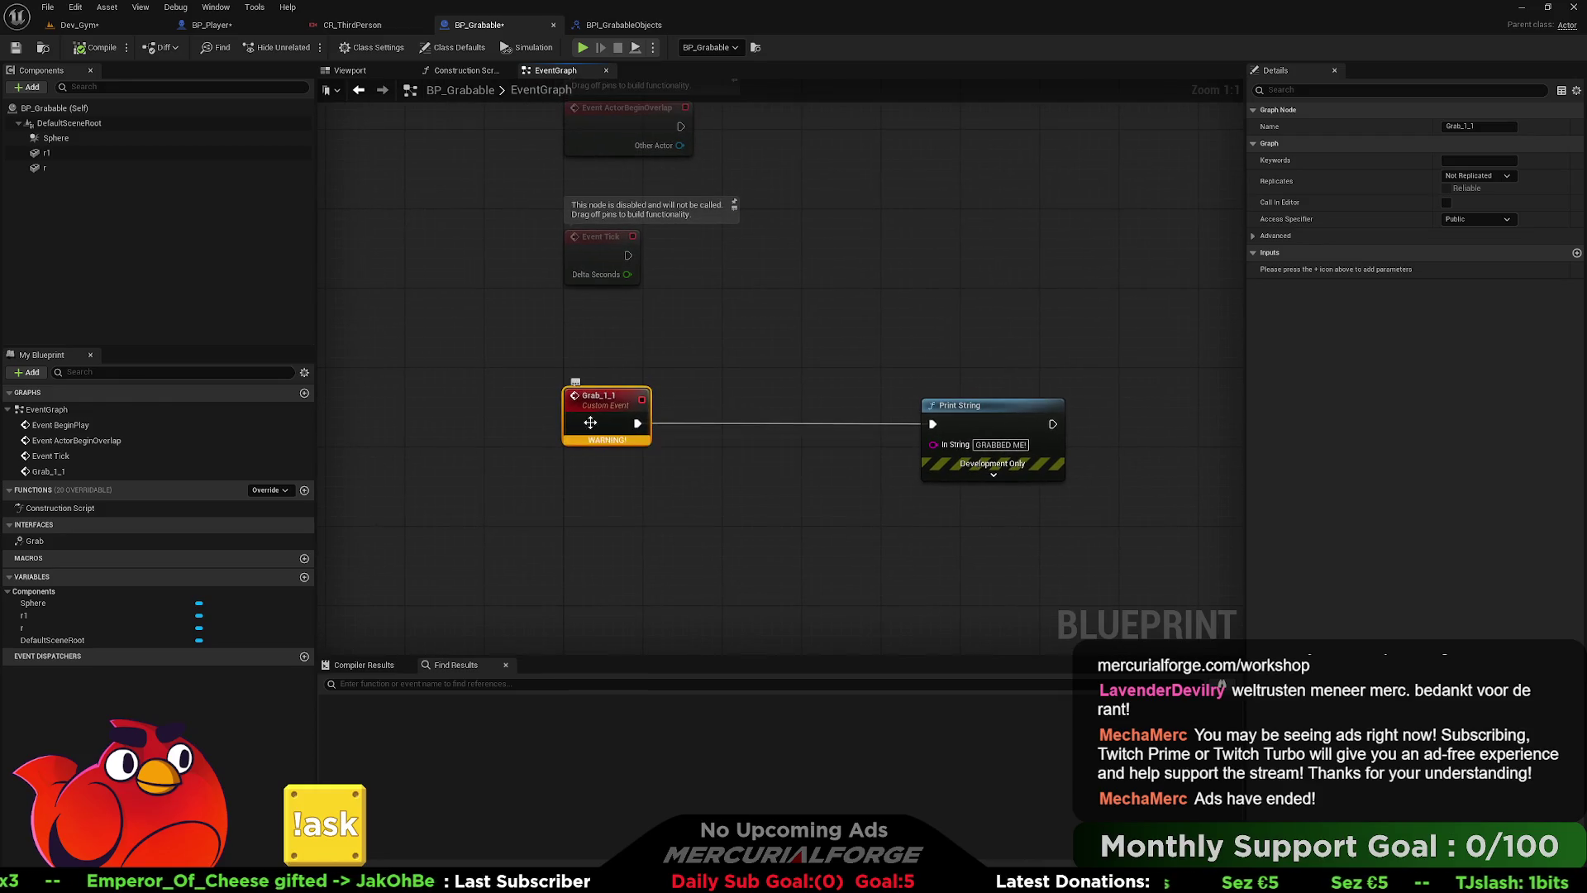
key("Delete")
left_click_drag(14, 529, 154, 526)
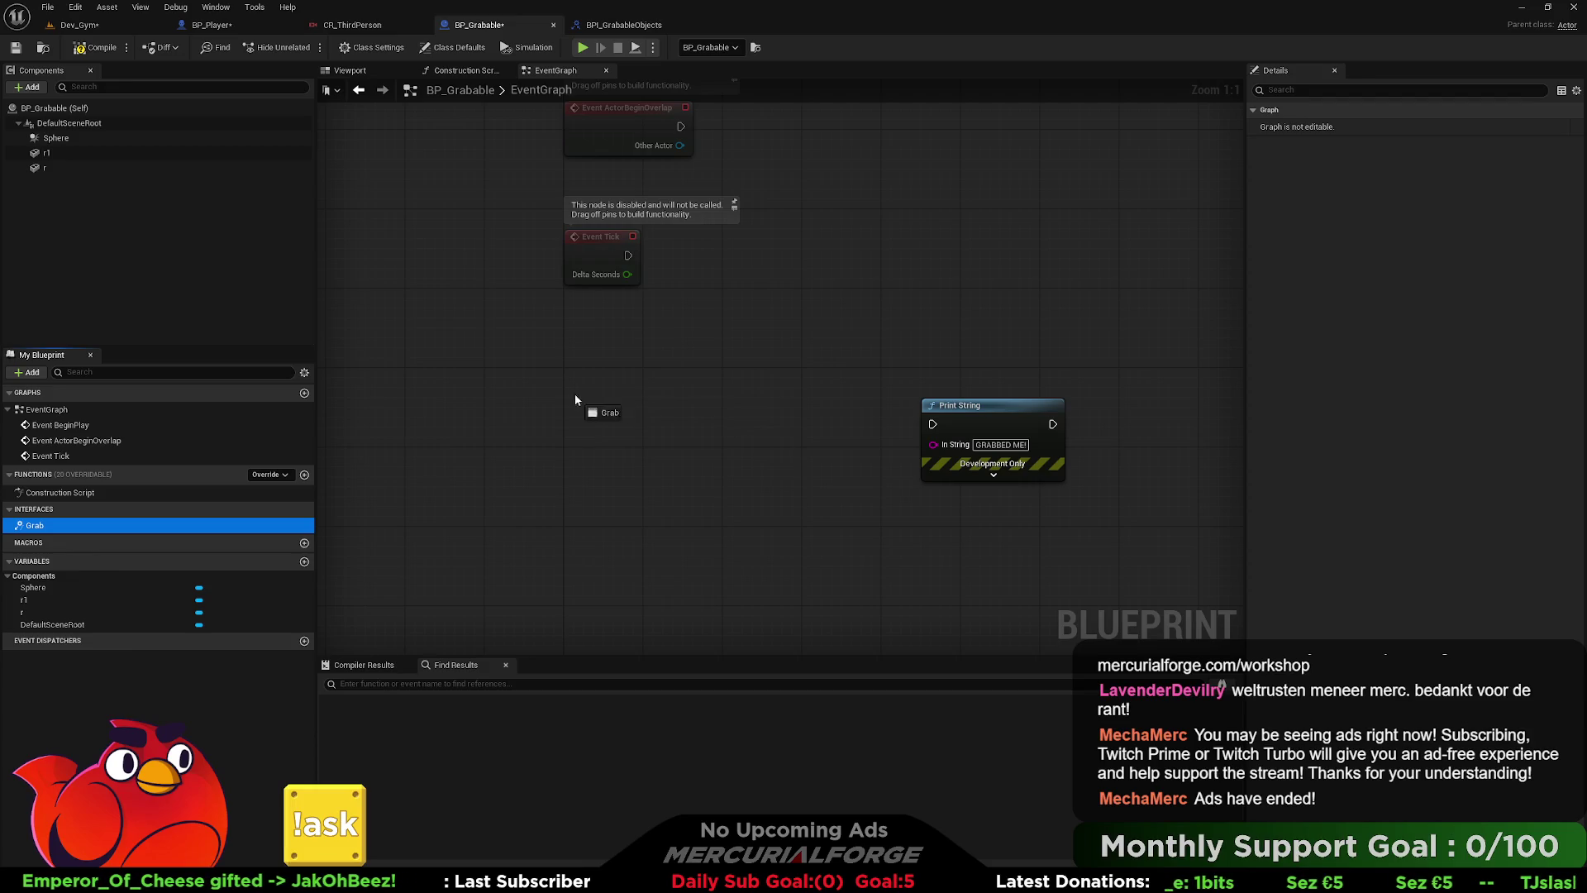
left_click_drag(581, 400, 583, 405)
left_click(662, 434)
key("Delete")
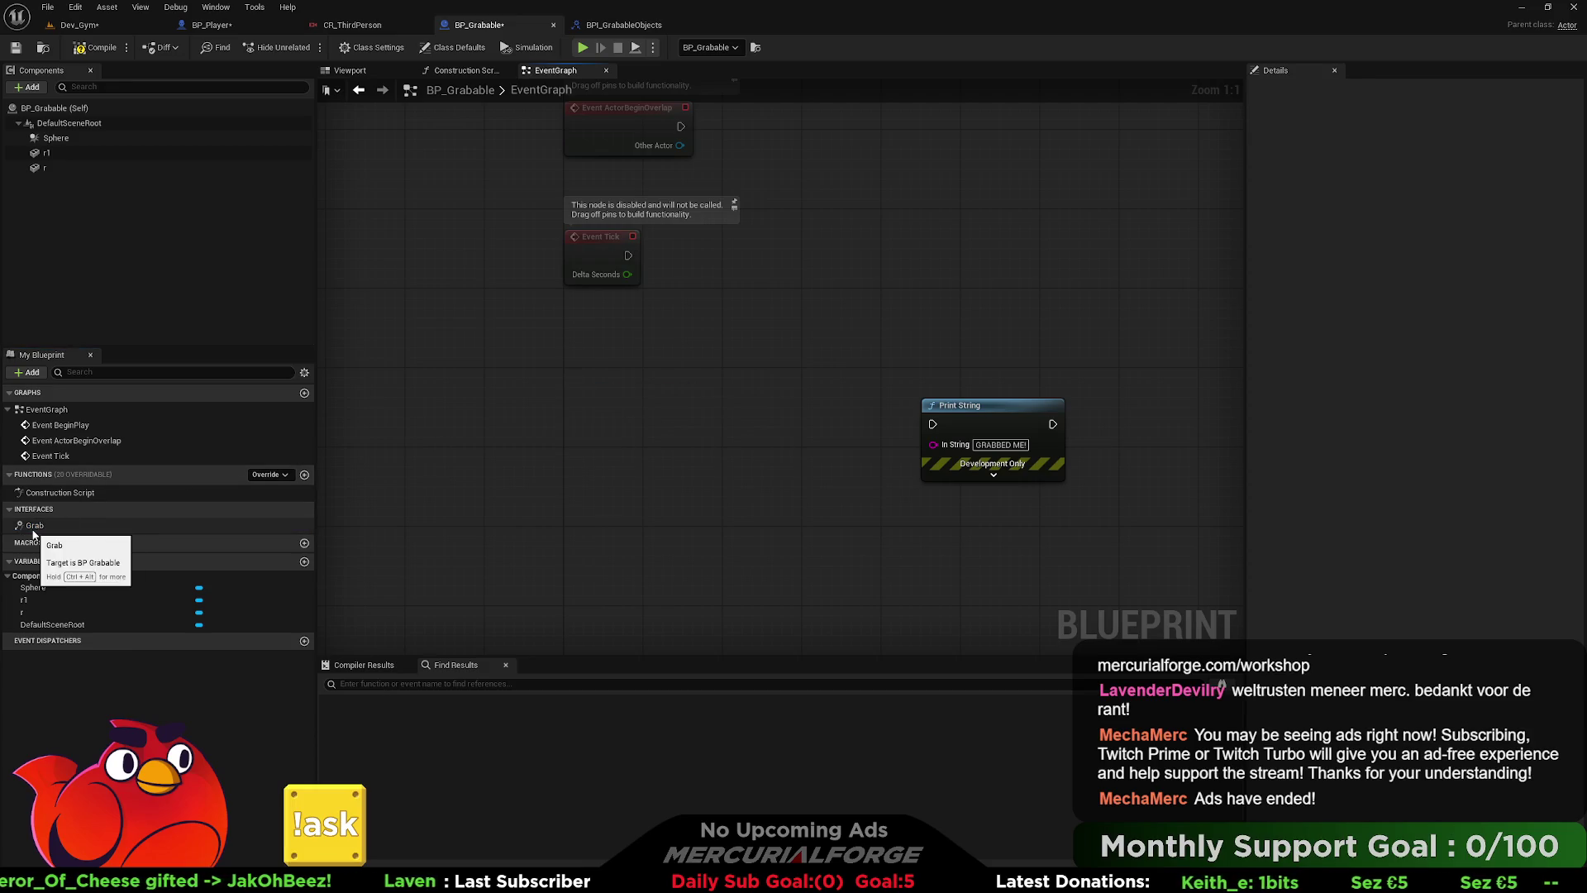
right_click(39, 527)
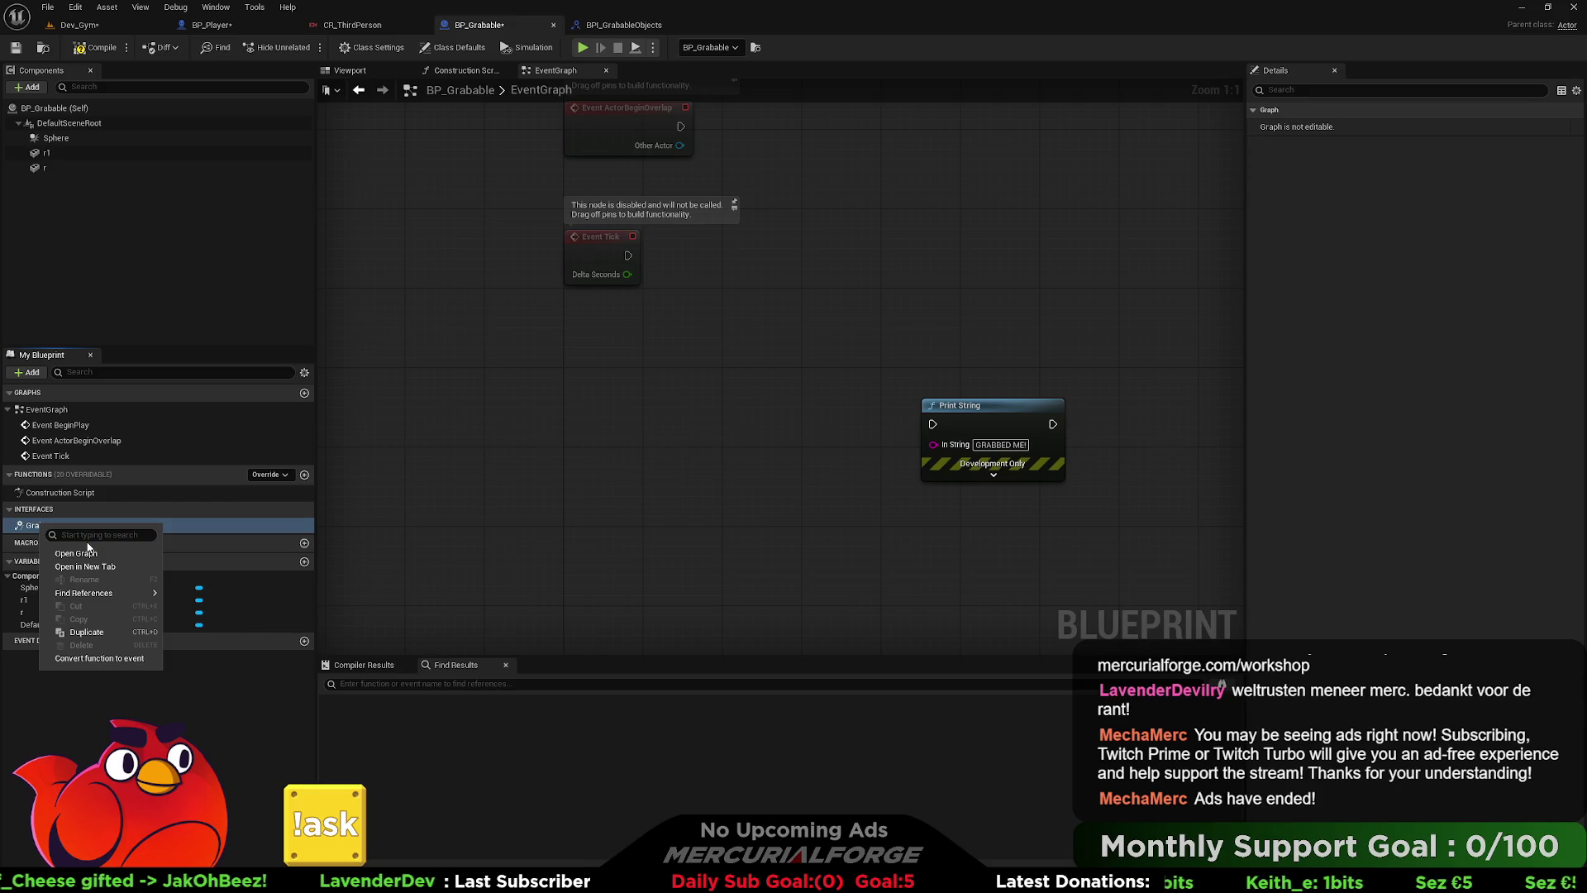
left_click(91, 658)
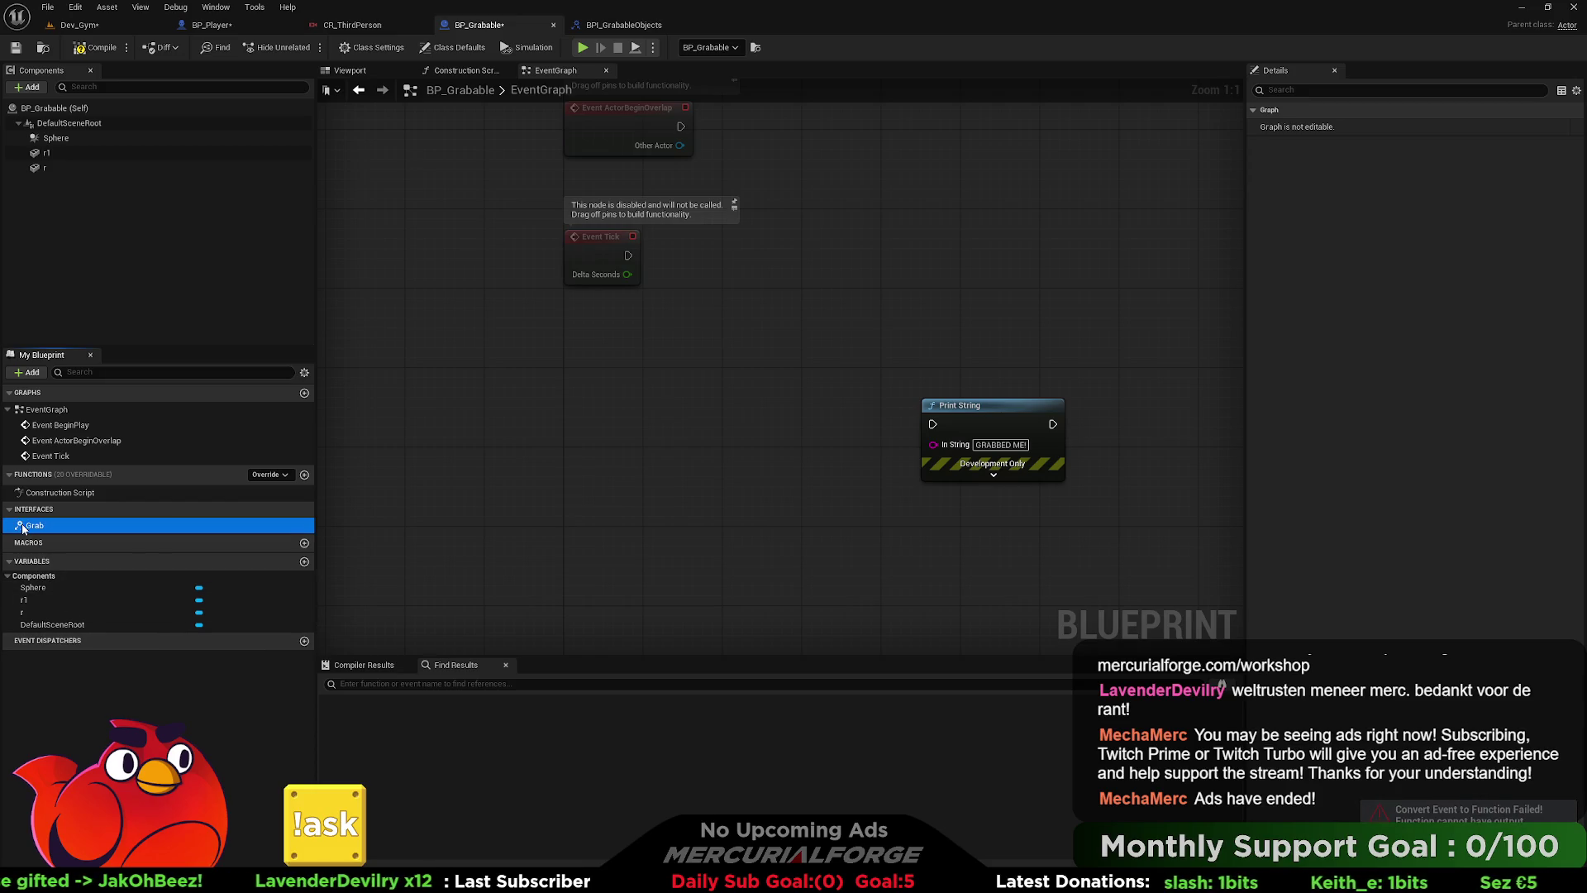
mouse_move(10, 529)
left_mouse_down()
mouse_move(407, 507)
mouse_move(621, 417)
left_mouse_up()
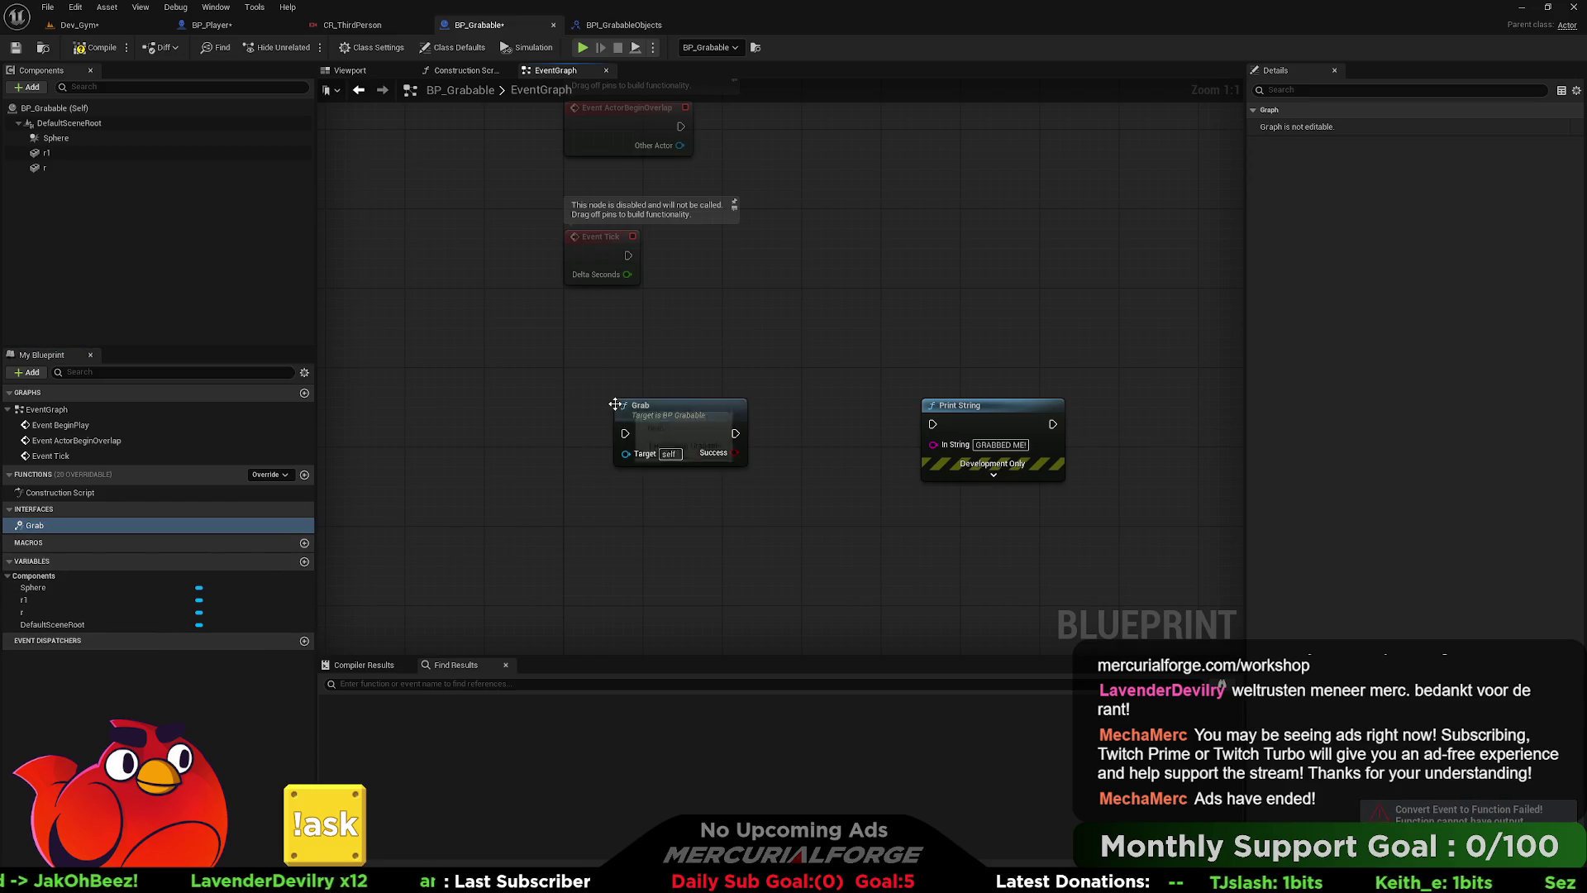
key("Delete")
- Open the Grab function graph and select the GRABBED ME! Print String in the event graph
double_click(34, 526)
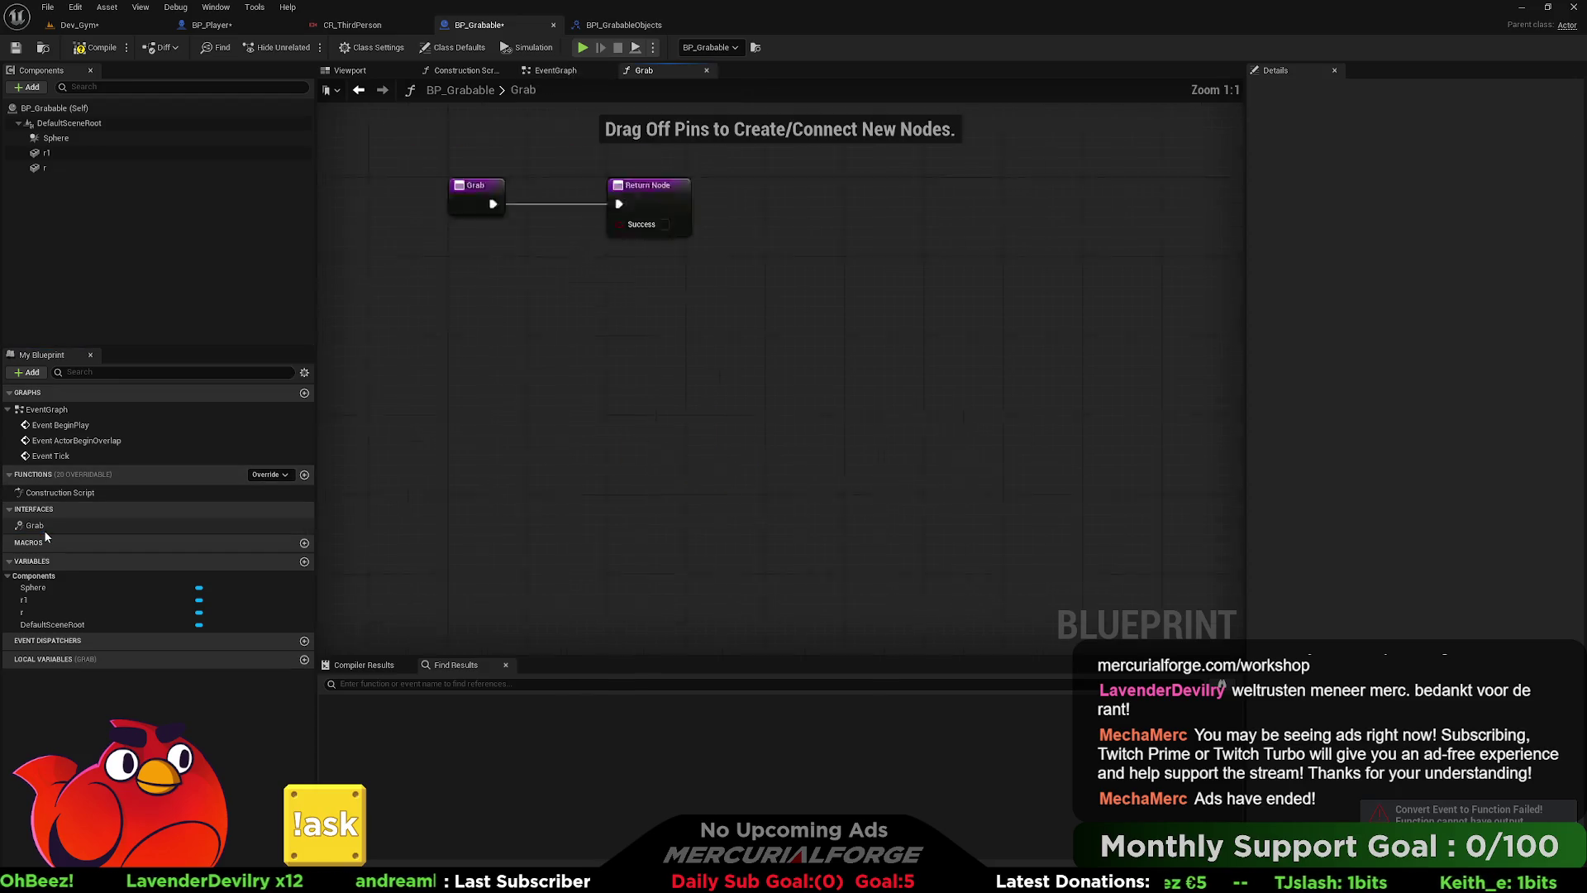
left_click_drag(665, 431, 662, 430)
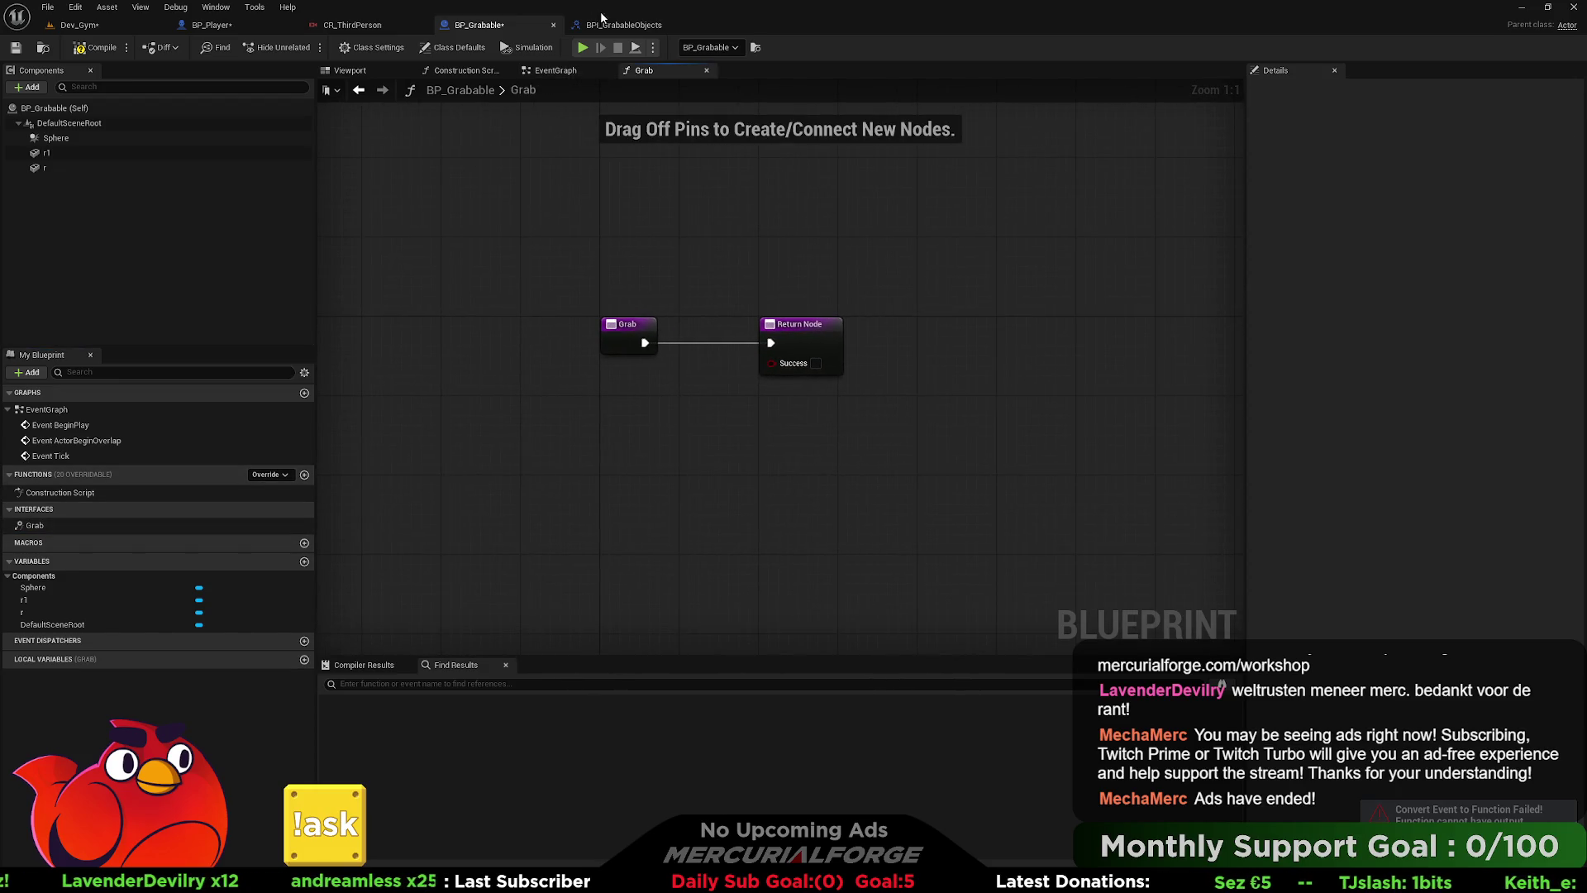
left_click(624, 25)
left_click(479, 24)
left_click(355, 26)
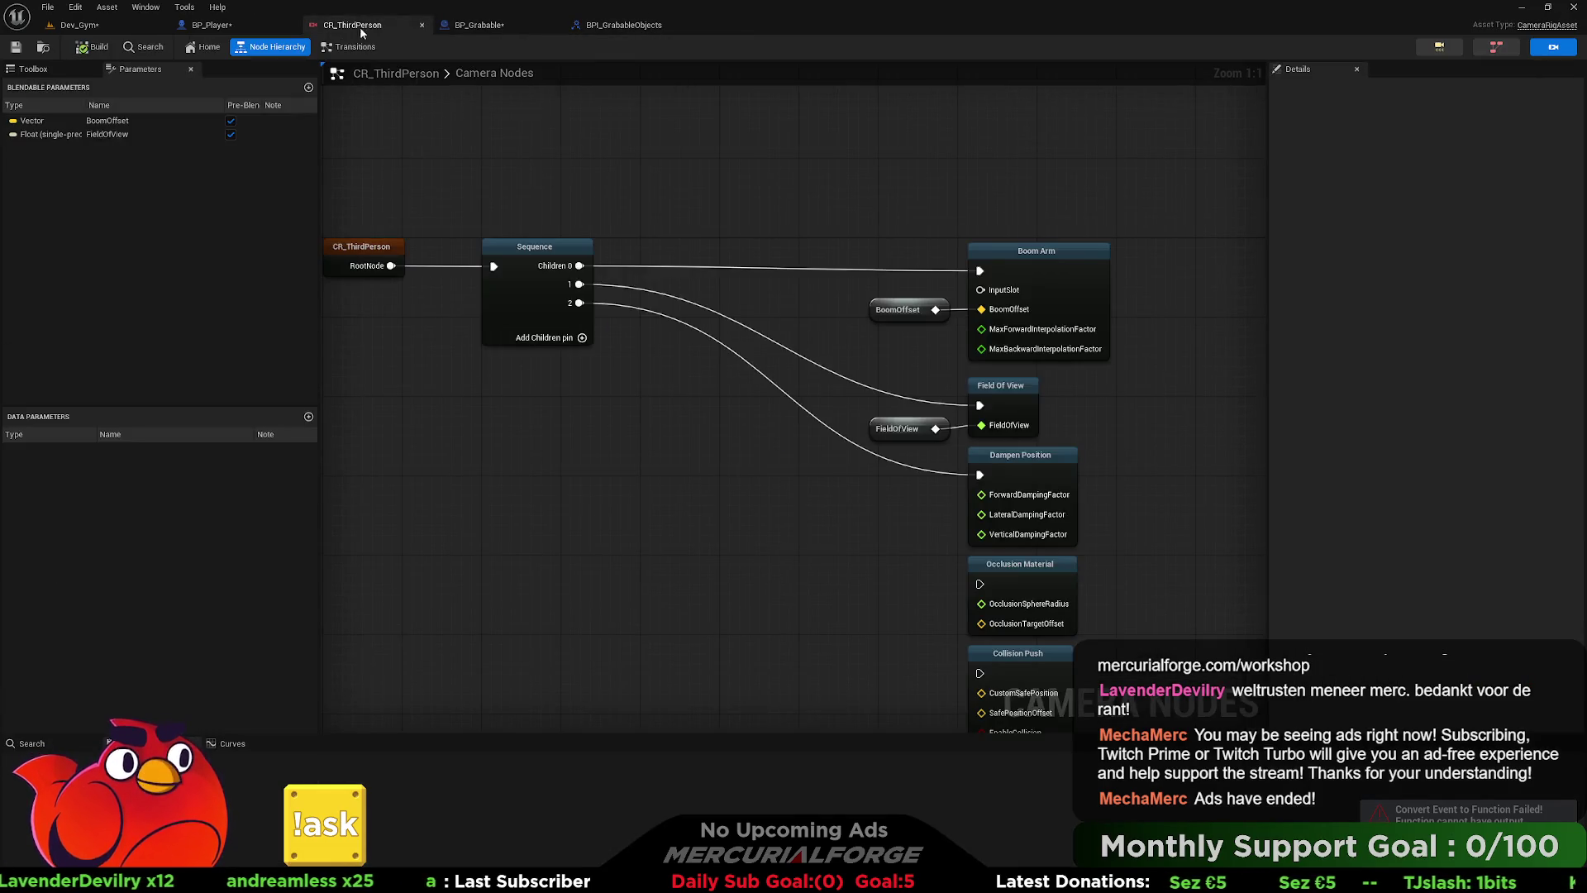
left_click(488, 26)
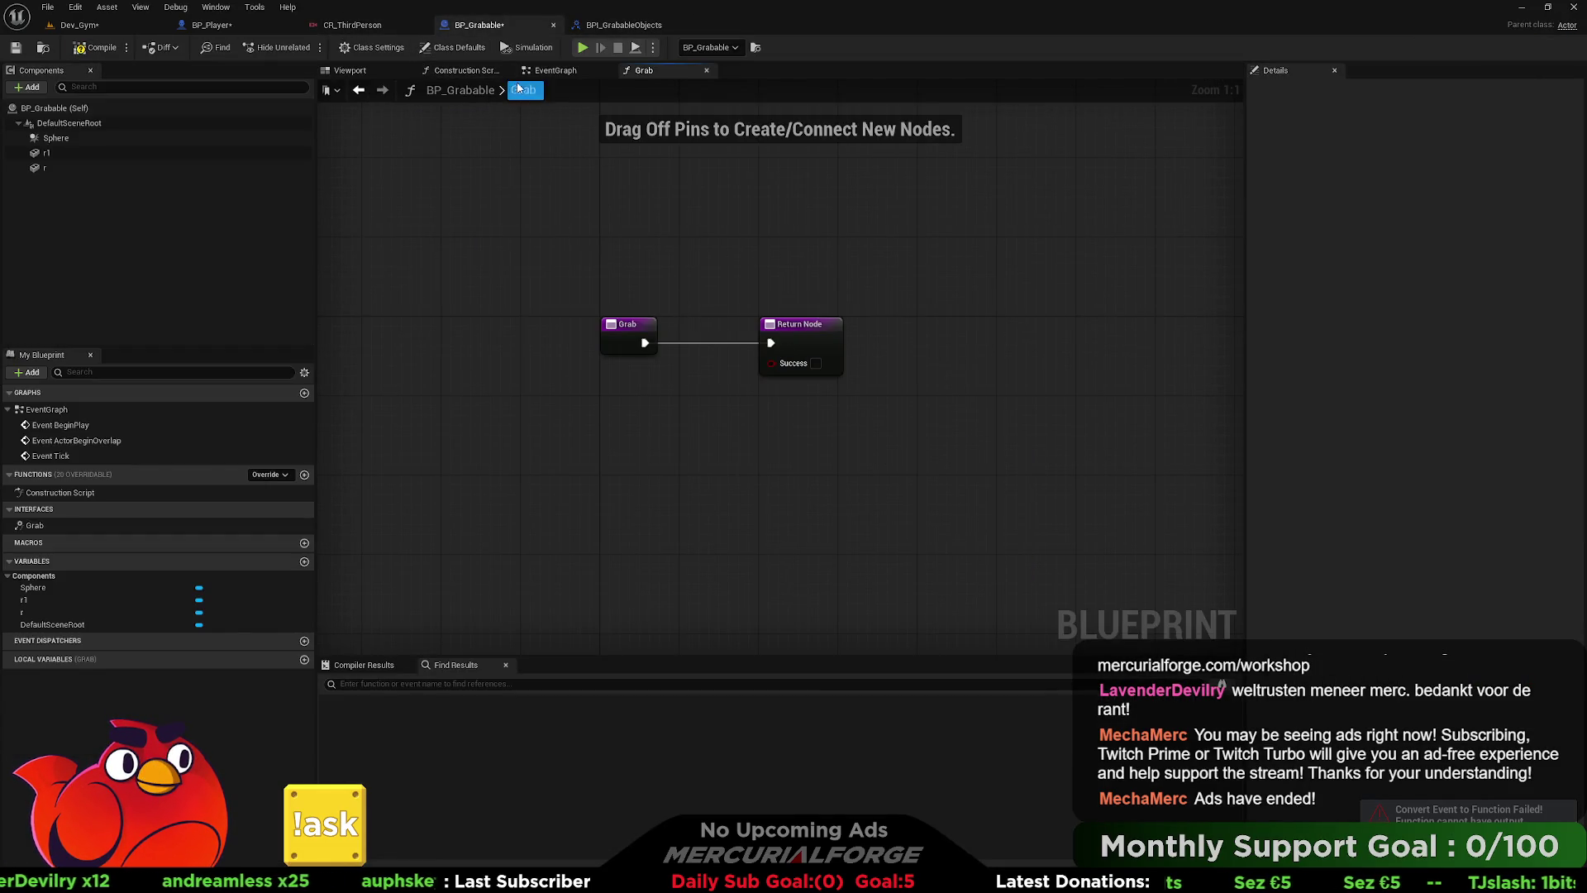
left_click(552, 70)
left_click(991, 438)
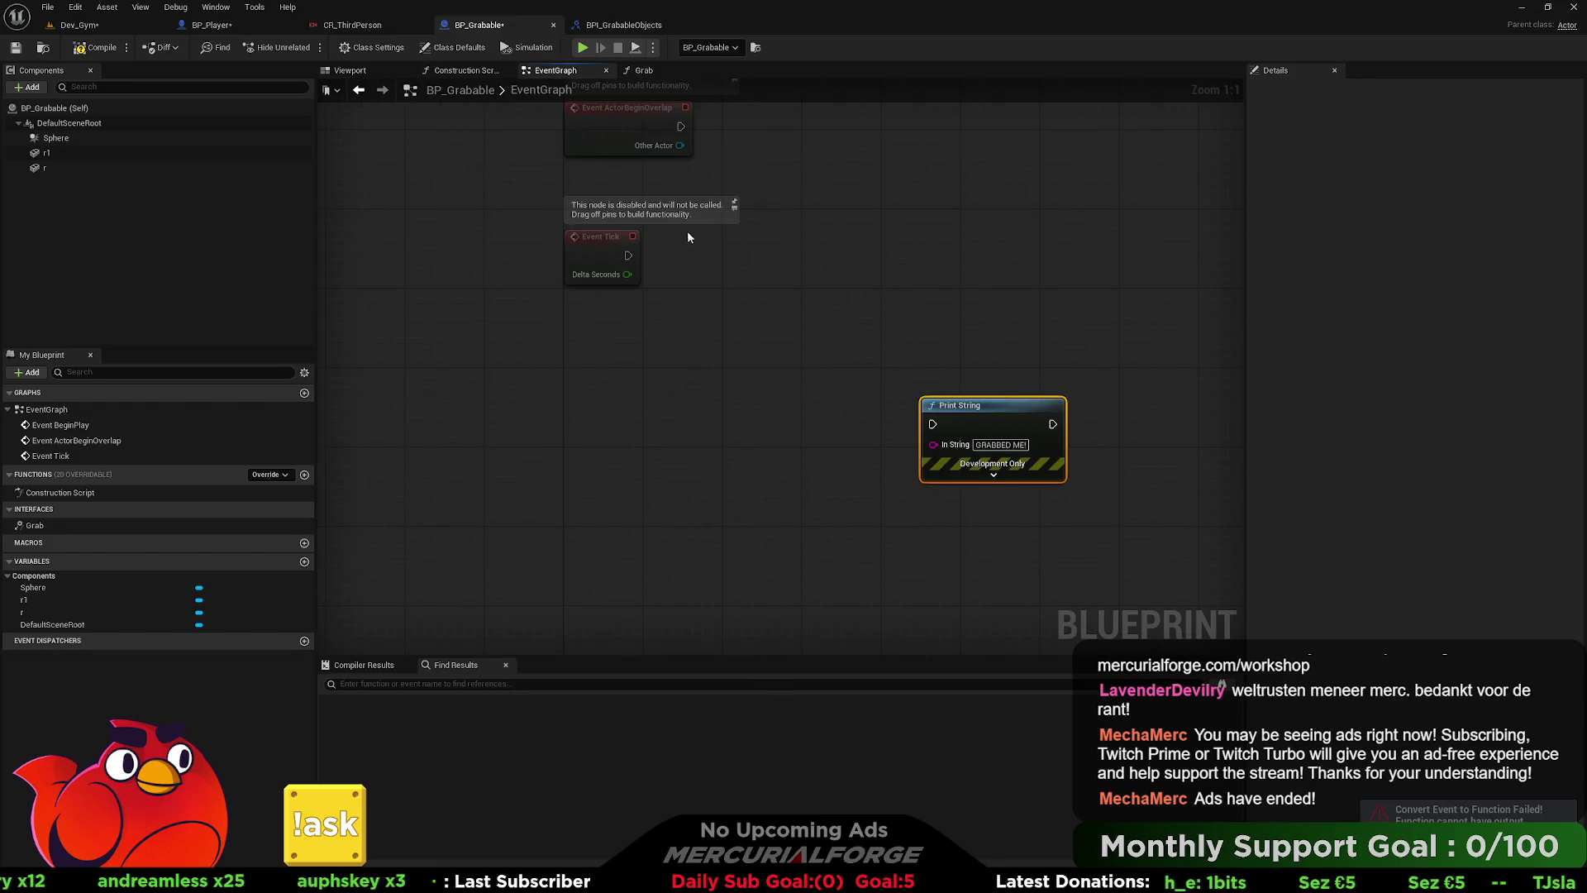
left_click(731, 232)
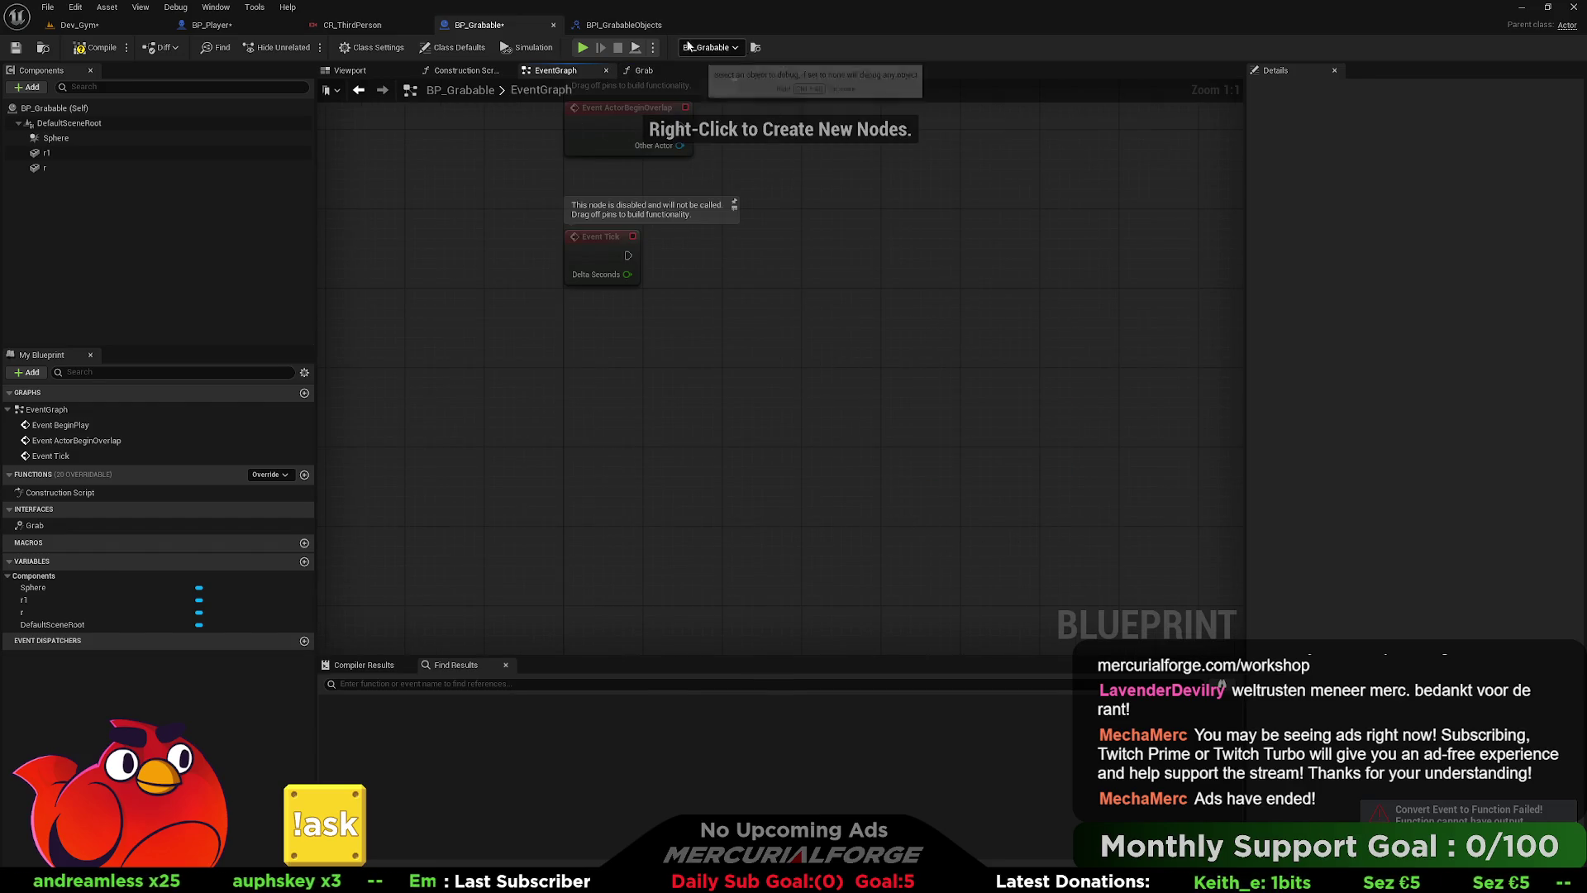
left_click(624, 25)
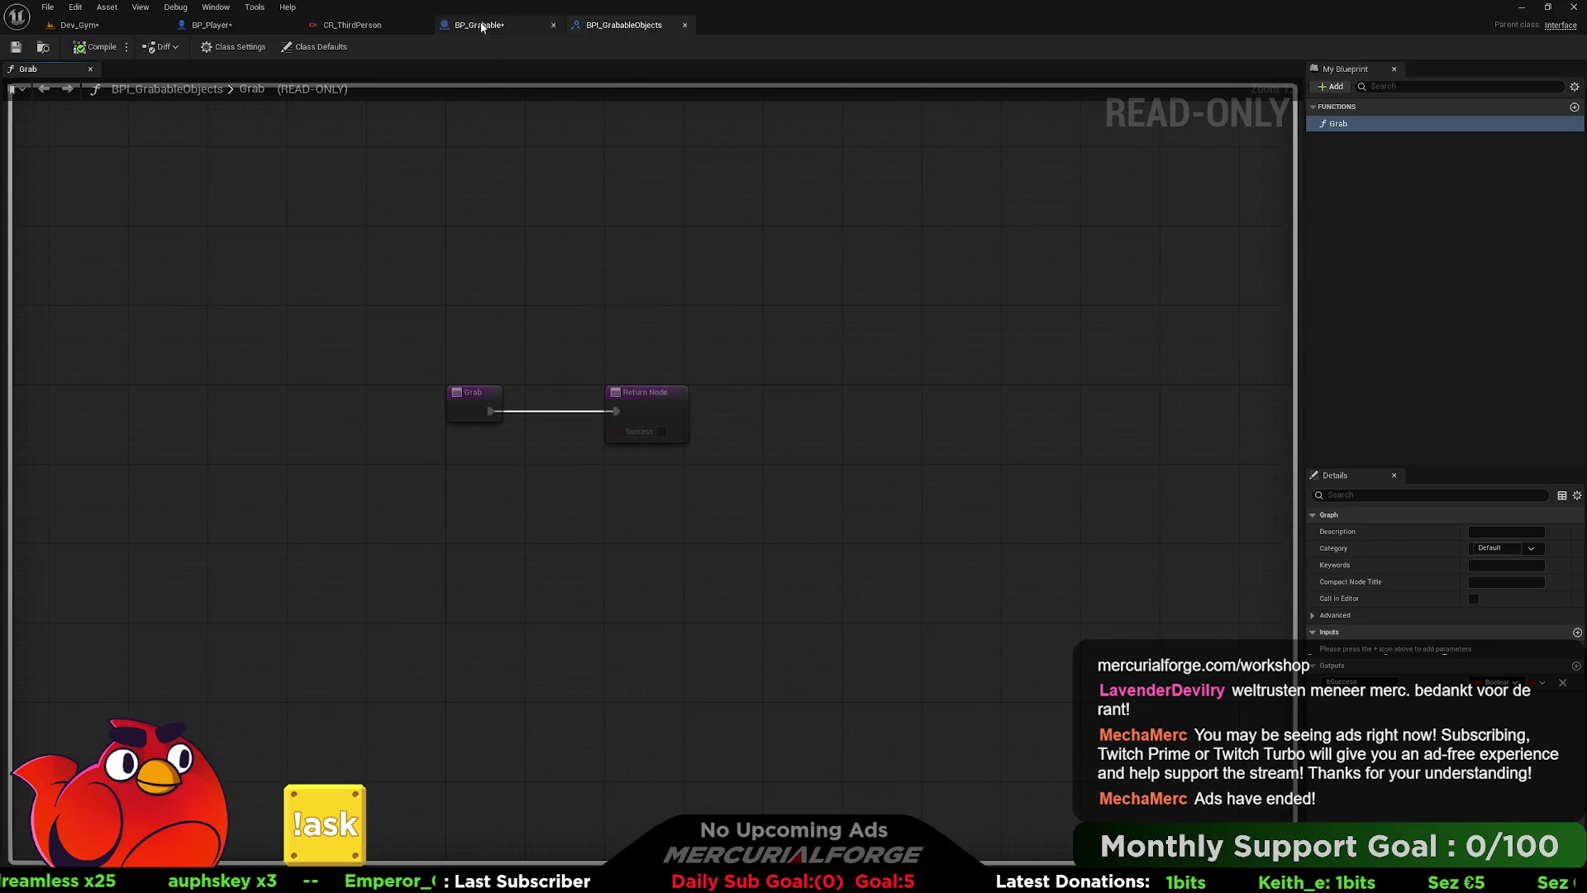
left_click(479, 25)
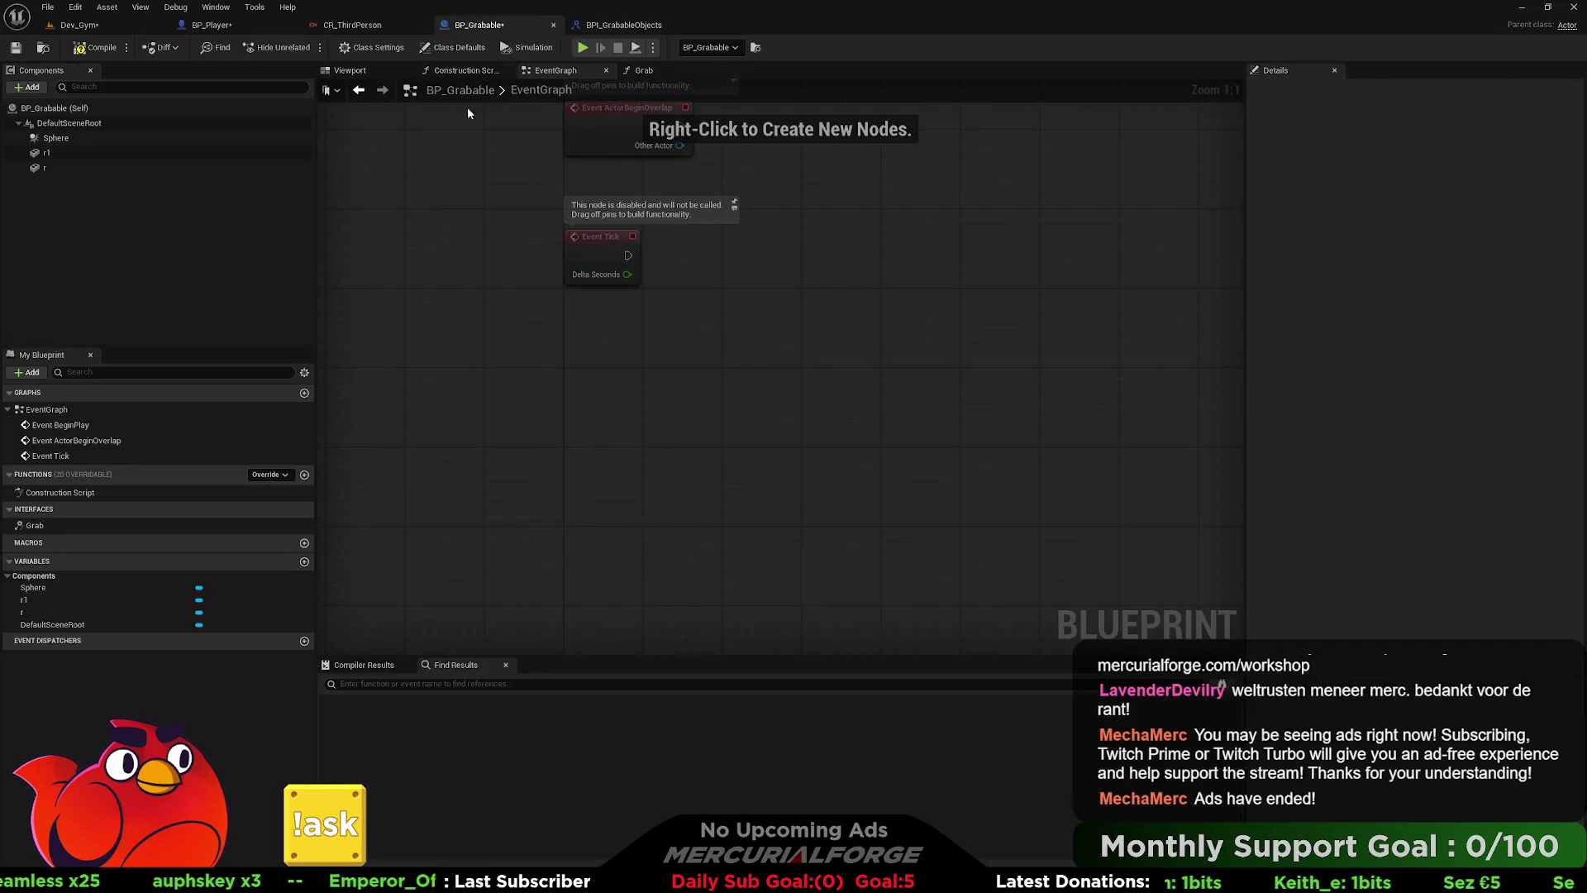
- Paste the Print String between Grab and Return Node, set Success true, and compile
double_click(46, 524)
left_click_drag(645, 359, 981, 359)
left_click(652, 411)
key("ctrl+v")
left_click_drag(597, 411, 491, 363)
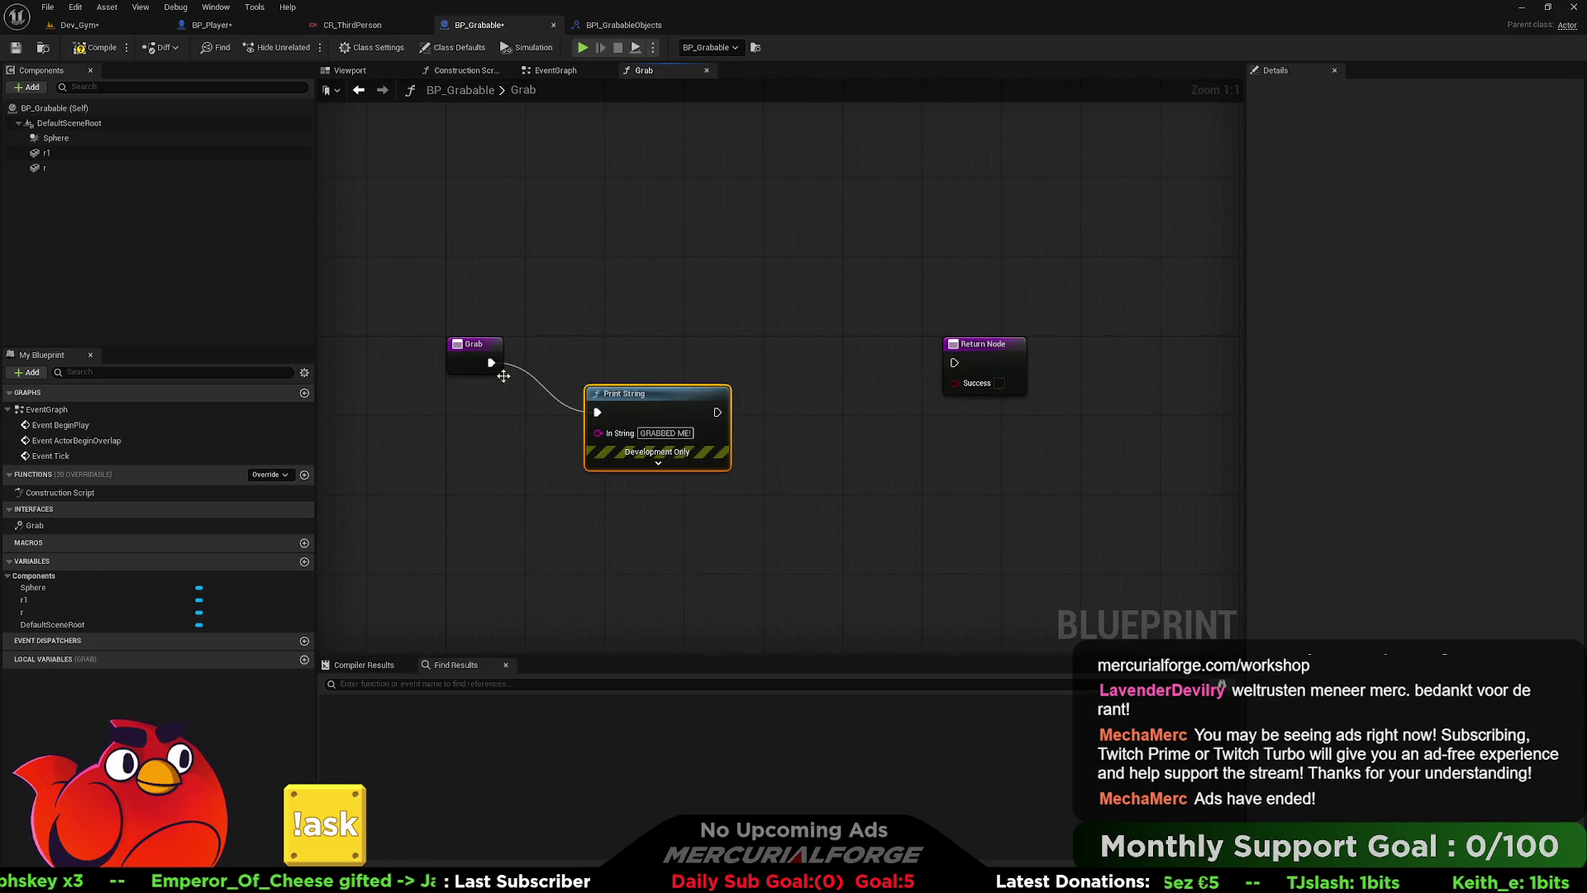
mouse_move(718, 412)
left_mouse_down()
mouse_move(883, 391)
mouse_move(954, 362)
left_mouse_up()
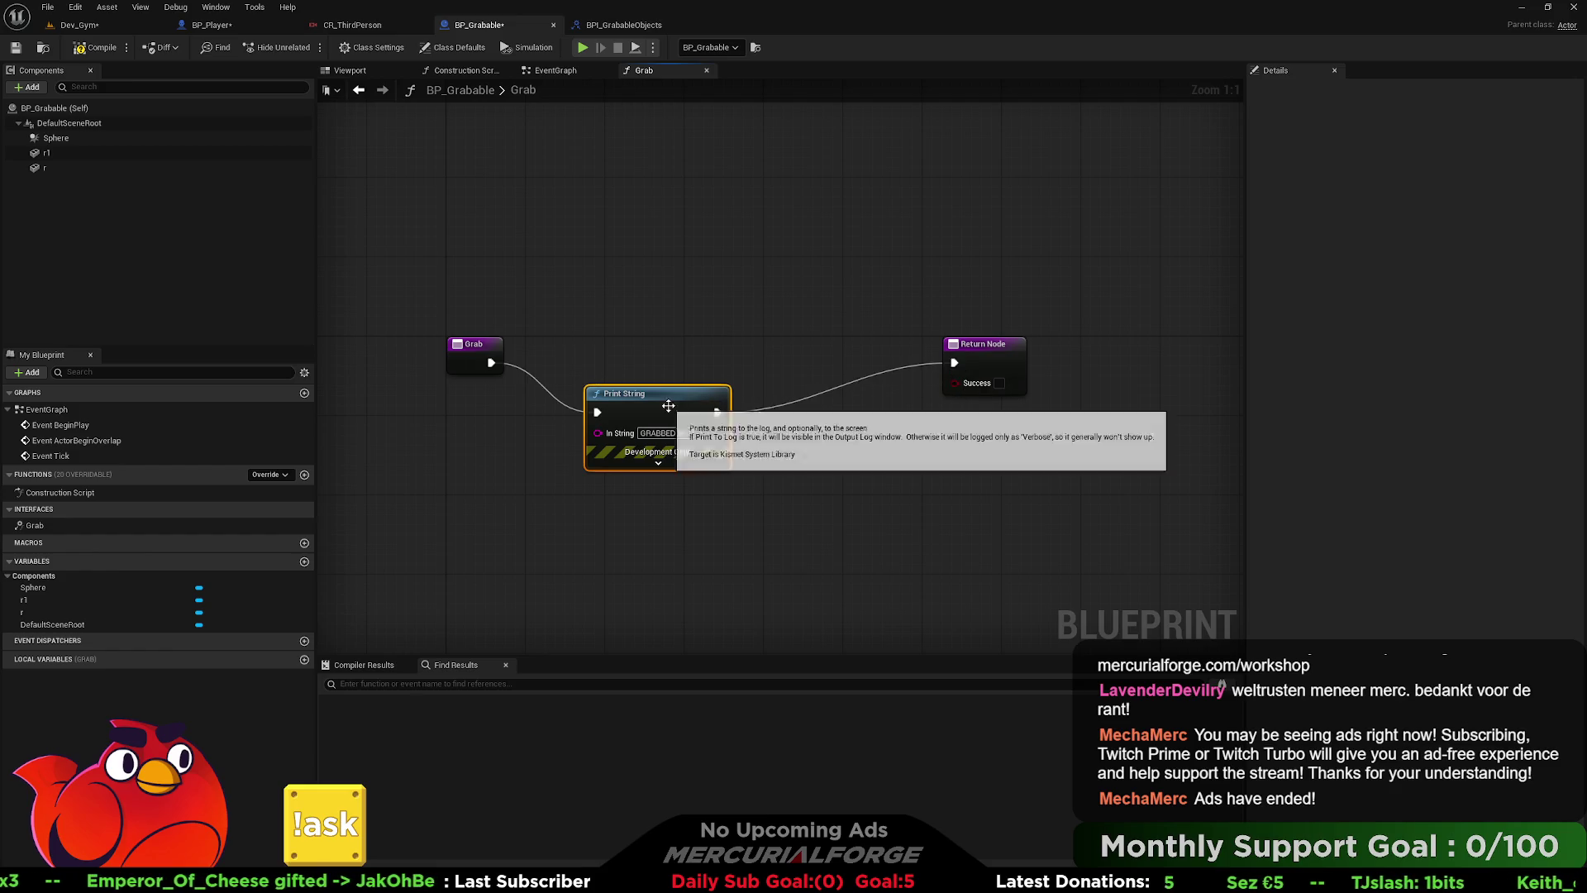
left_click_drag(671, 403, 661, 354)
left_click(756, 461)
left_click(96, 49)
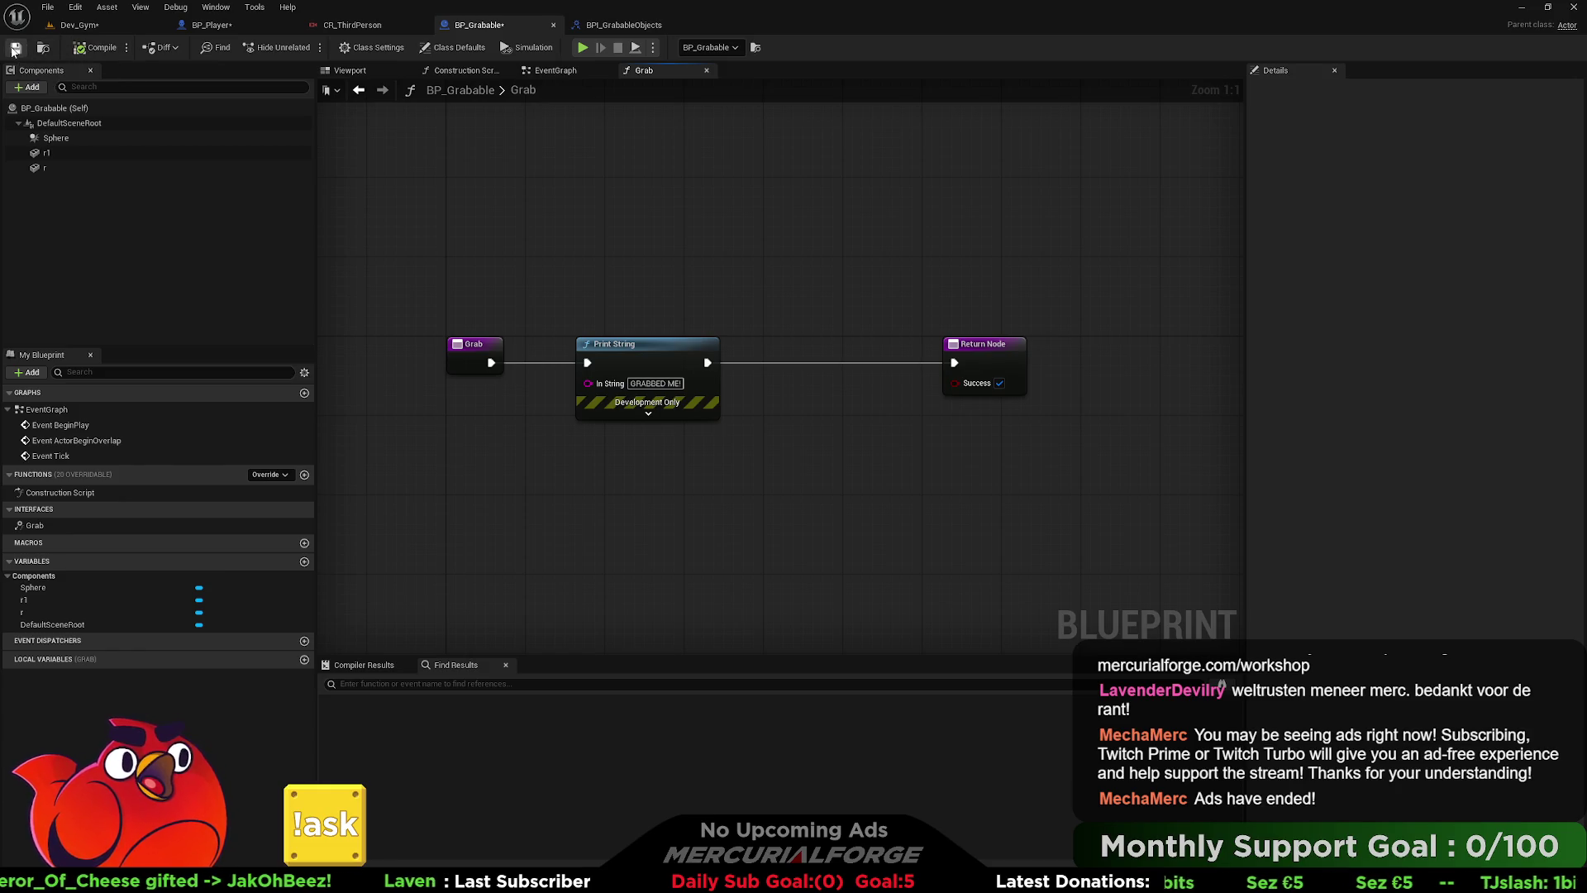
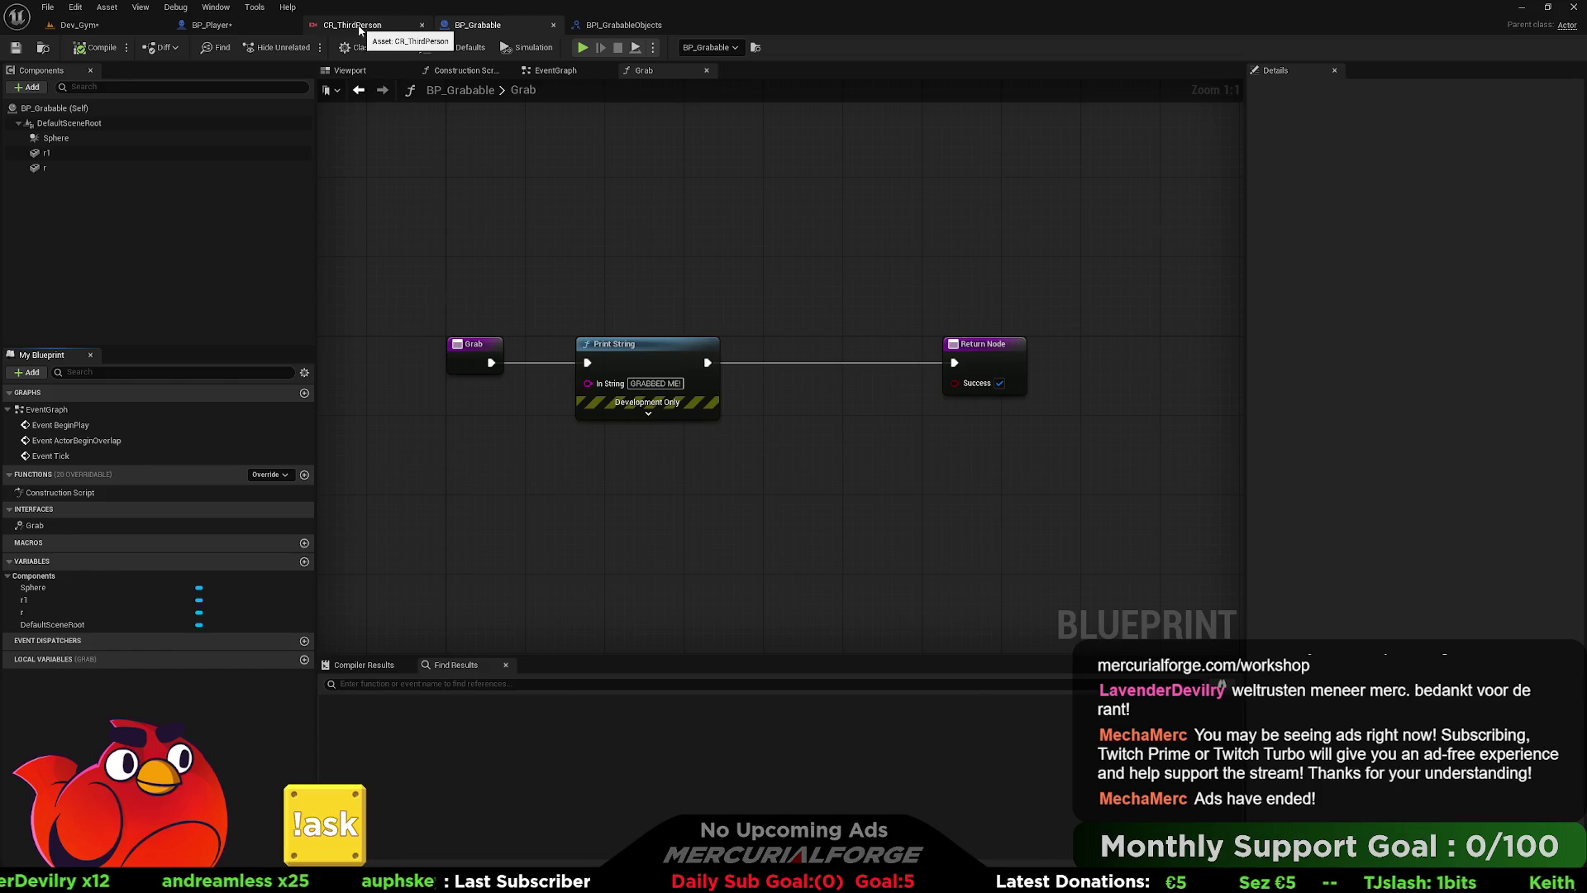
- Review the CR_ThirdPerson, Dev_Gym and BP_Grabable Grab graphs, then return to BP_Player's Input graph
left_click(359, 26)
left_click(219, 26)
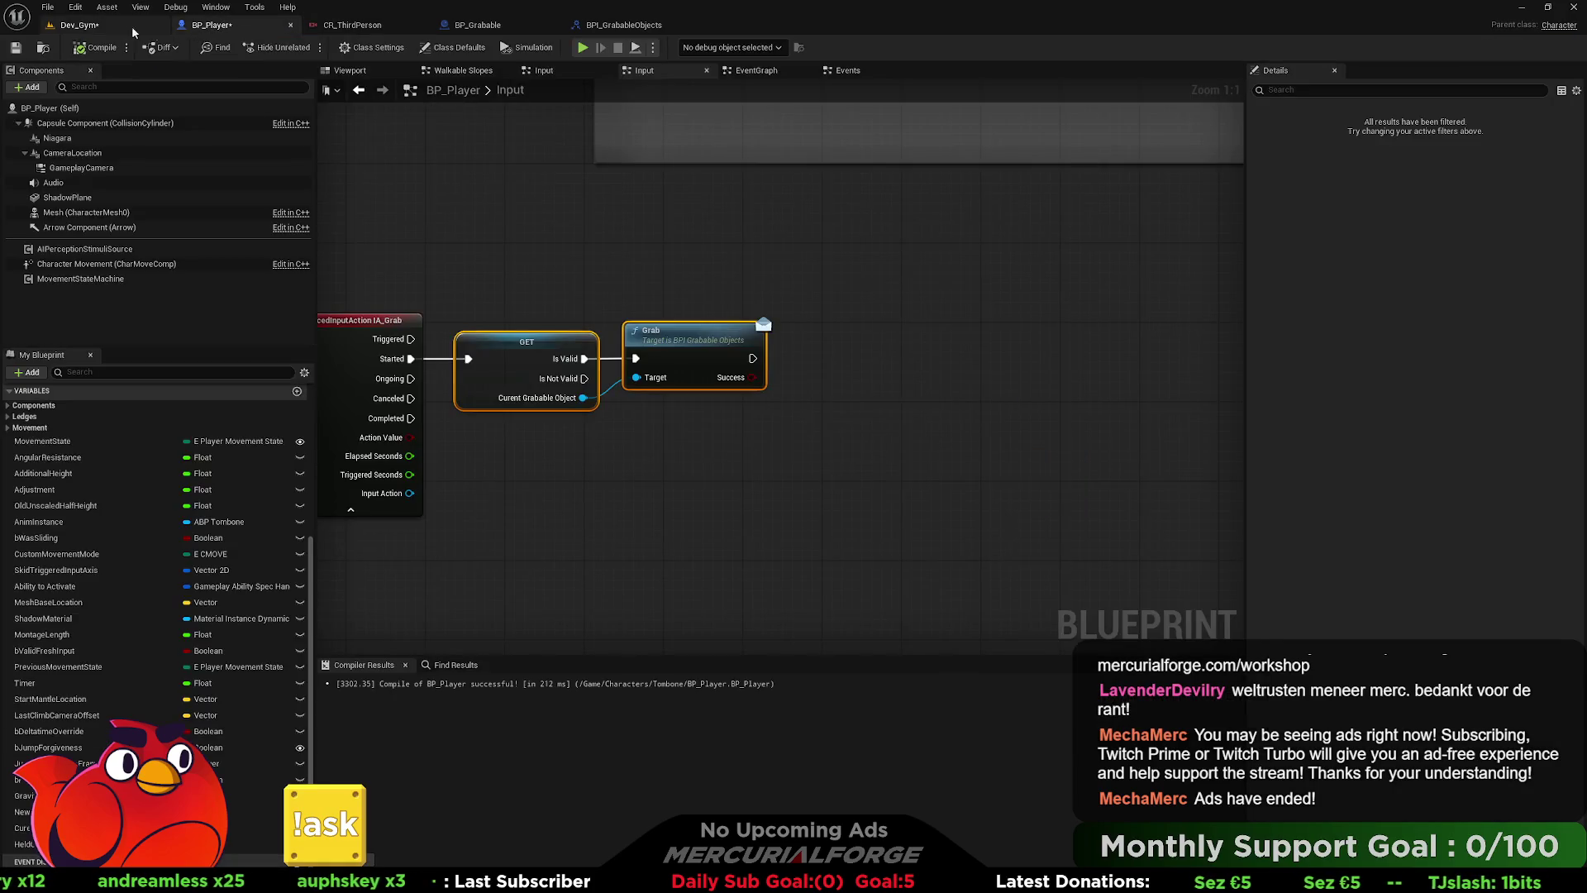
left_click(96, 30)
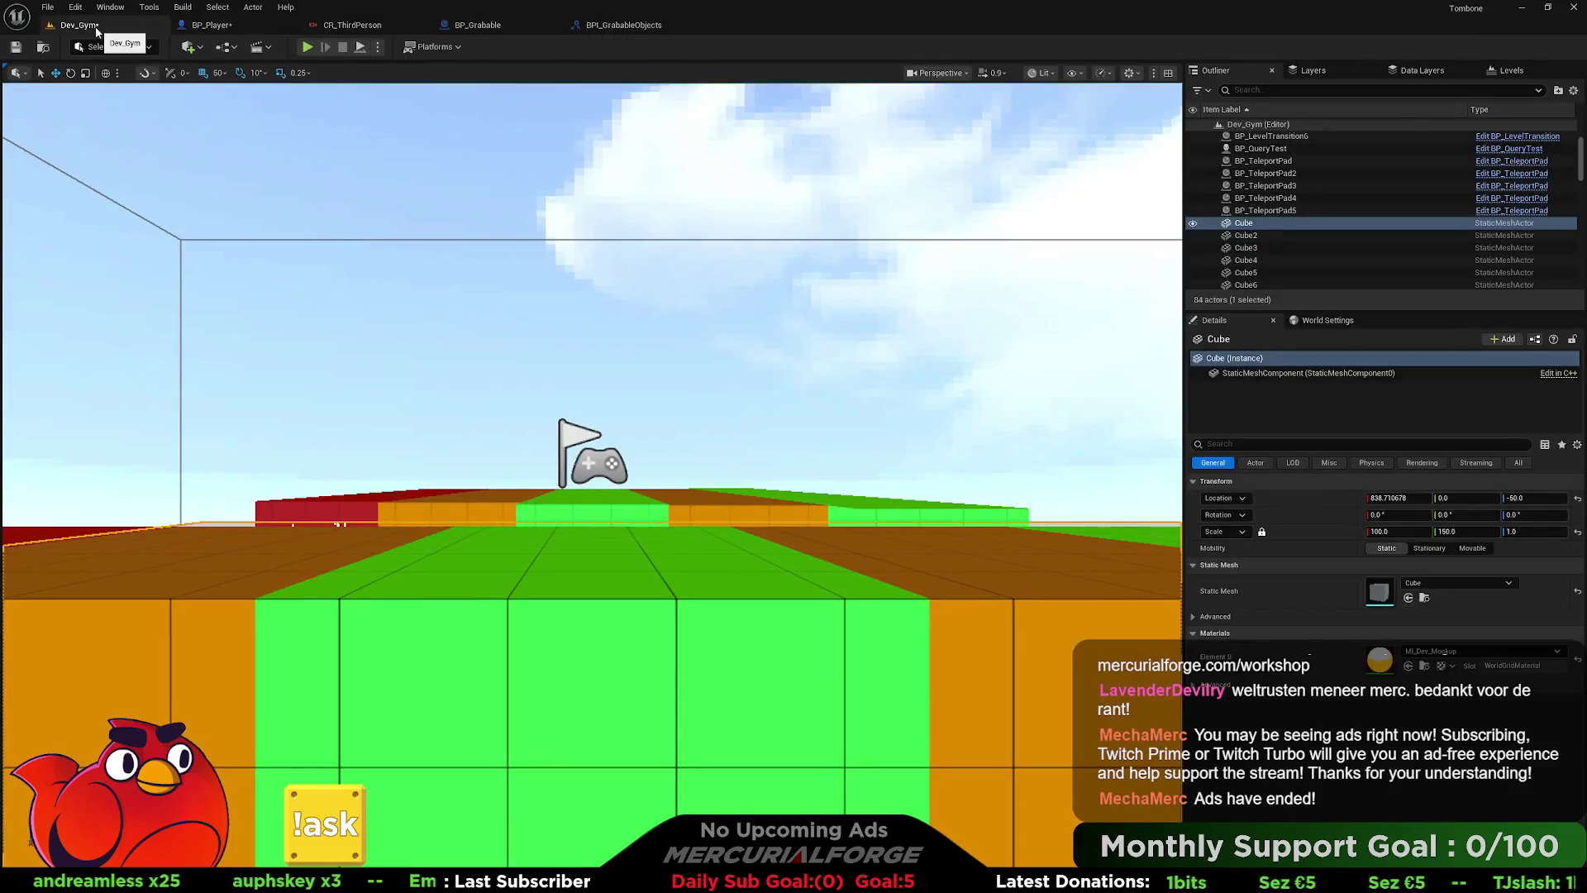
left_click(428, 34)
left_click(508, 31)
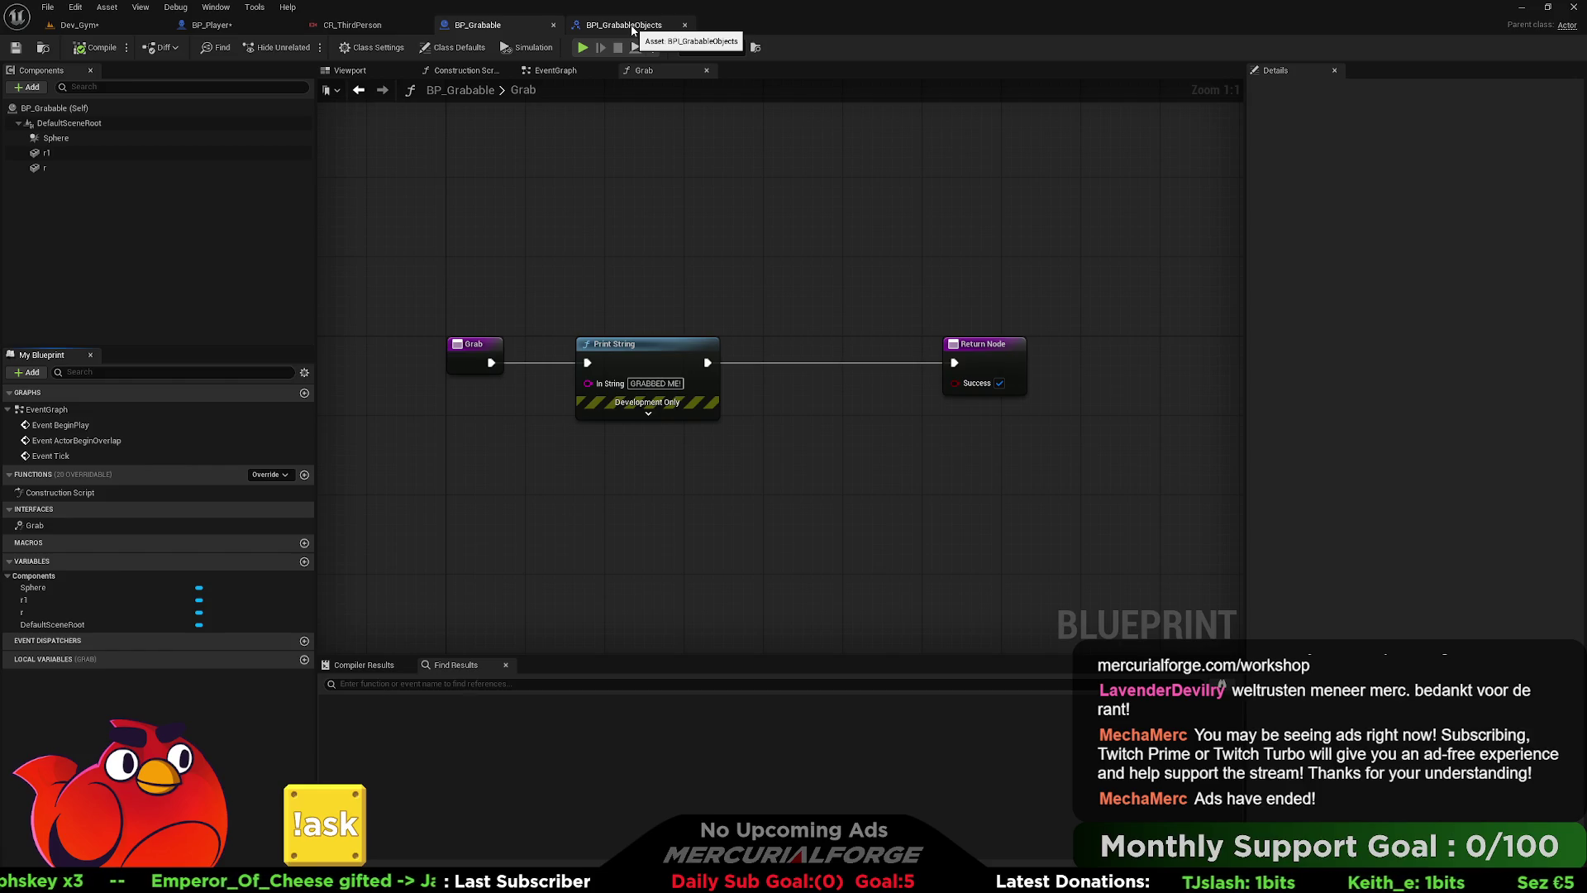
left_click(211, 24)
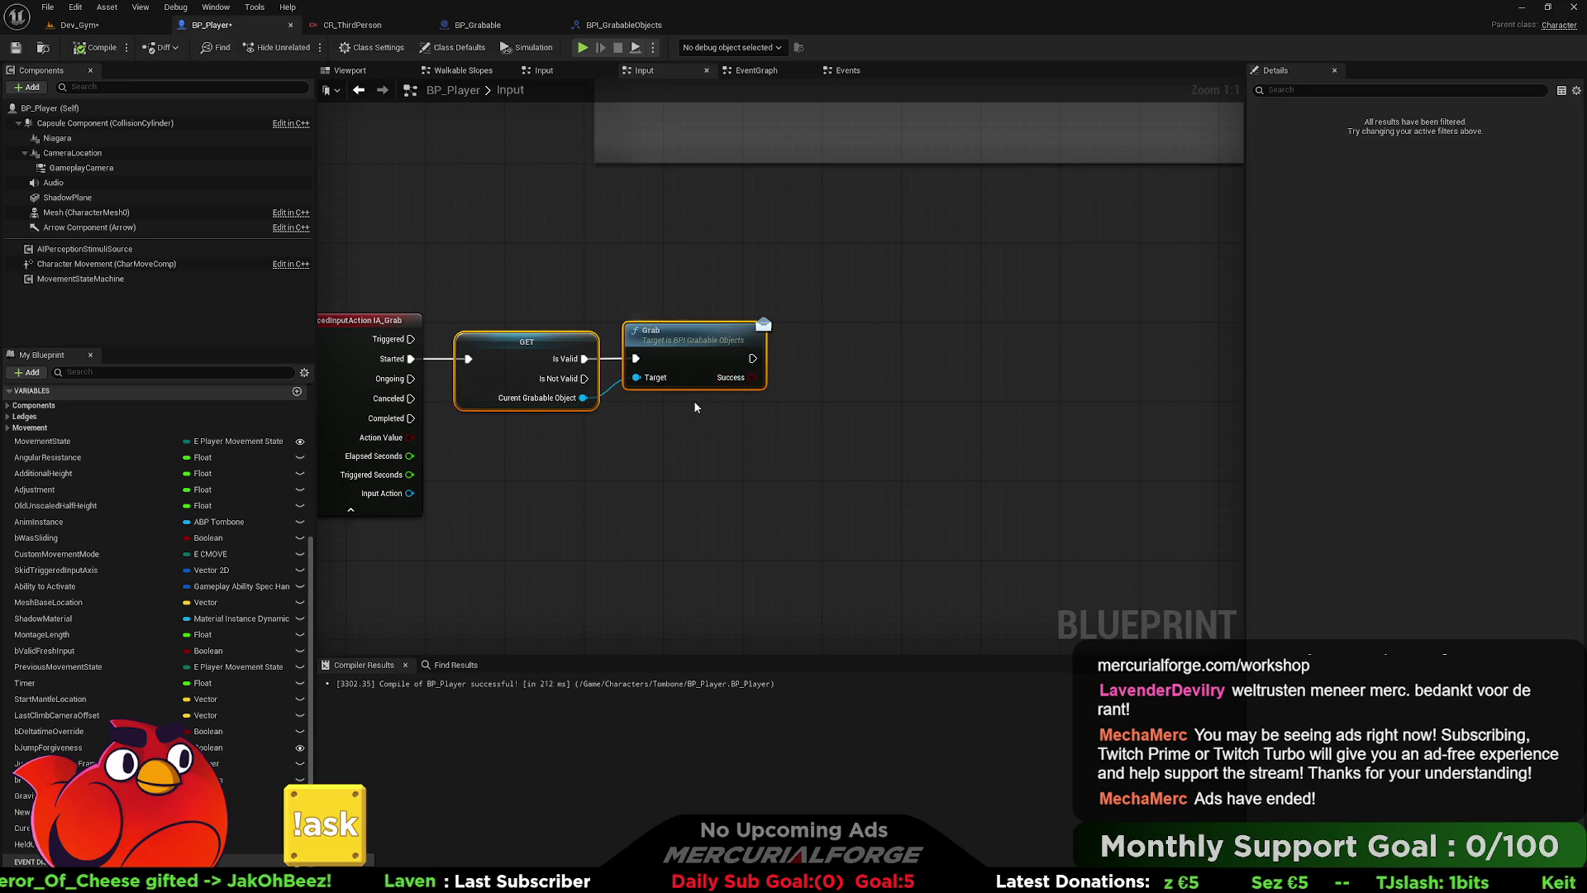
- Pan BP_Player's Input graph to the DIVE MOVE section, then recheck both Grab function graphs
scroll(696, 406, "down", 6)
mouse_move(872, 433)
left_mouse_down()
mouse_move(755, 612)
mouse_move(903, 610)
mouse_move(886, 256)
mouse_move(833, 325)
left_mouse_up()
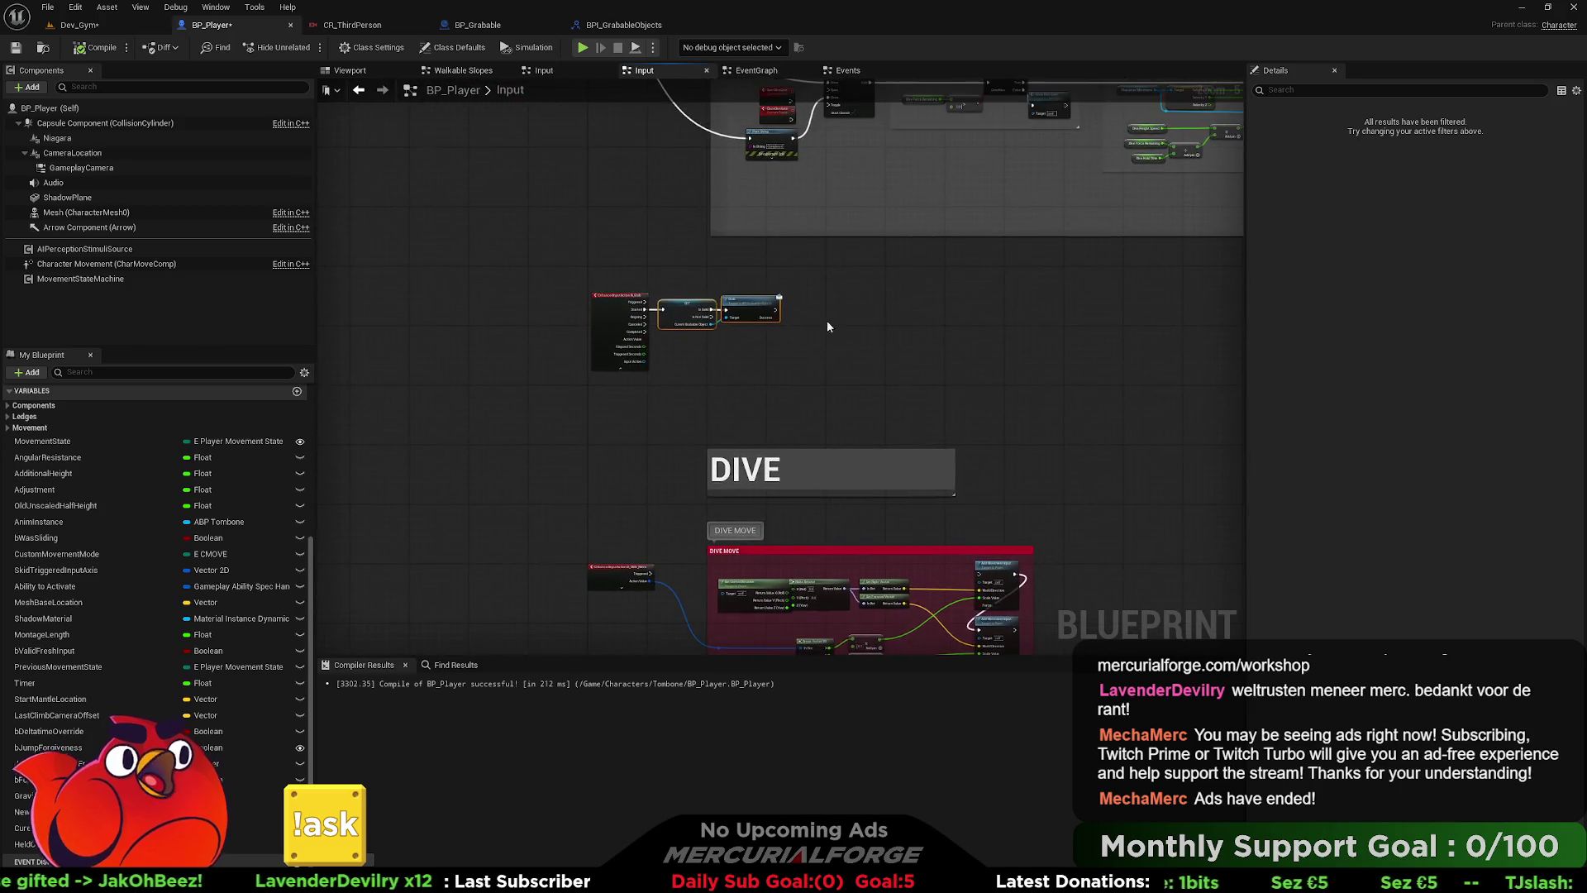
scroll(748, 333, "up", 4)
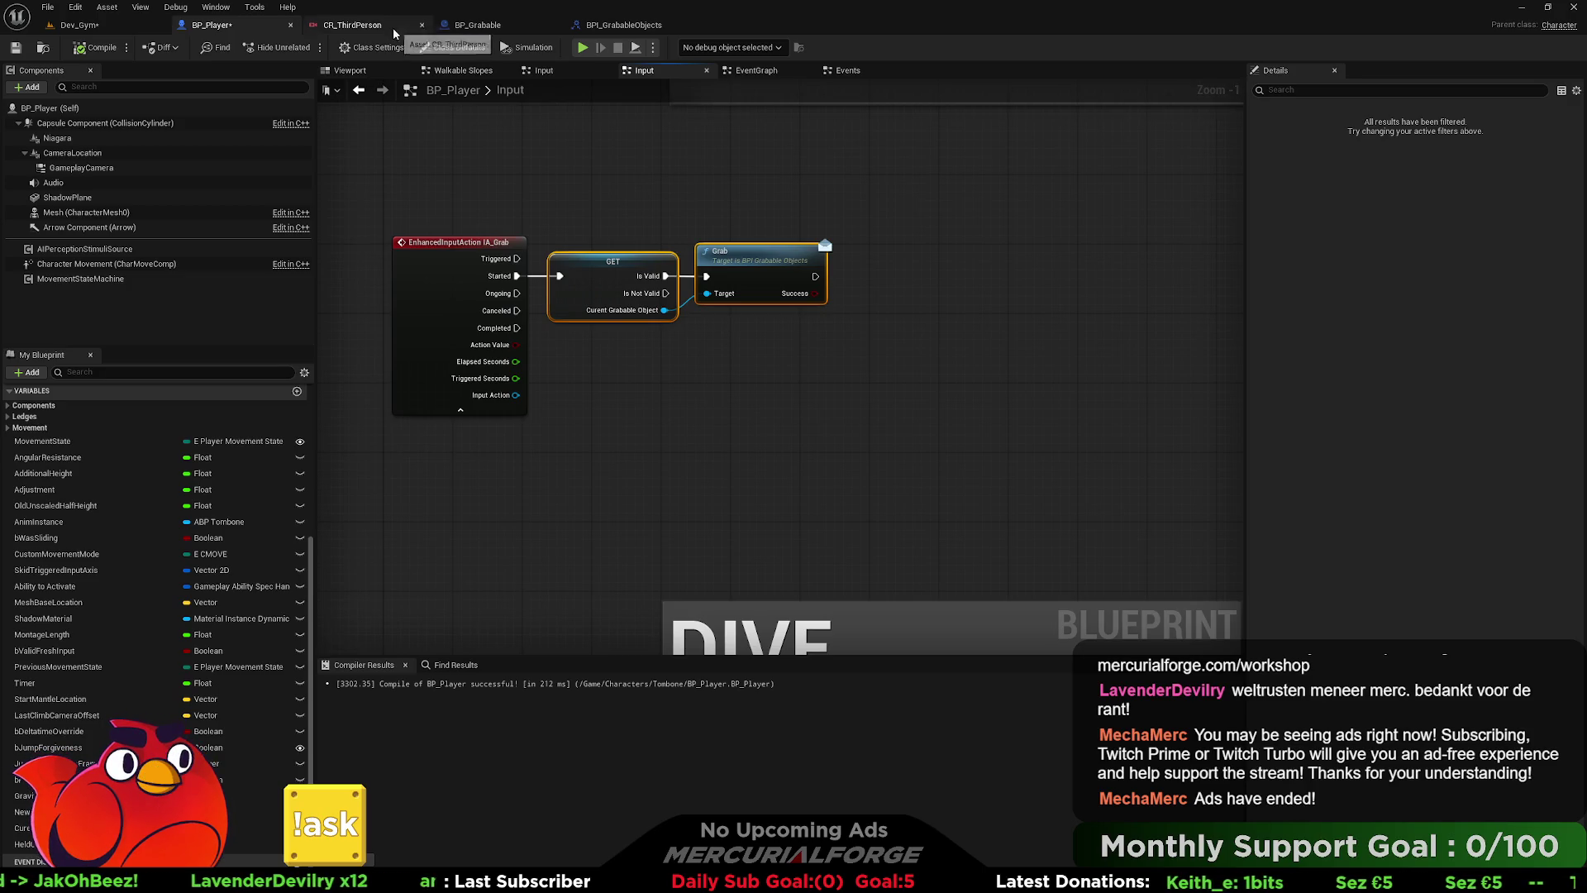
left_click(476, 25)
left_click(607, 25)
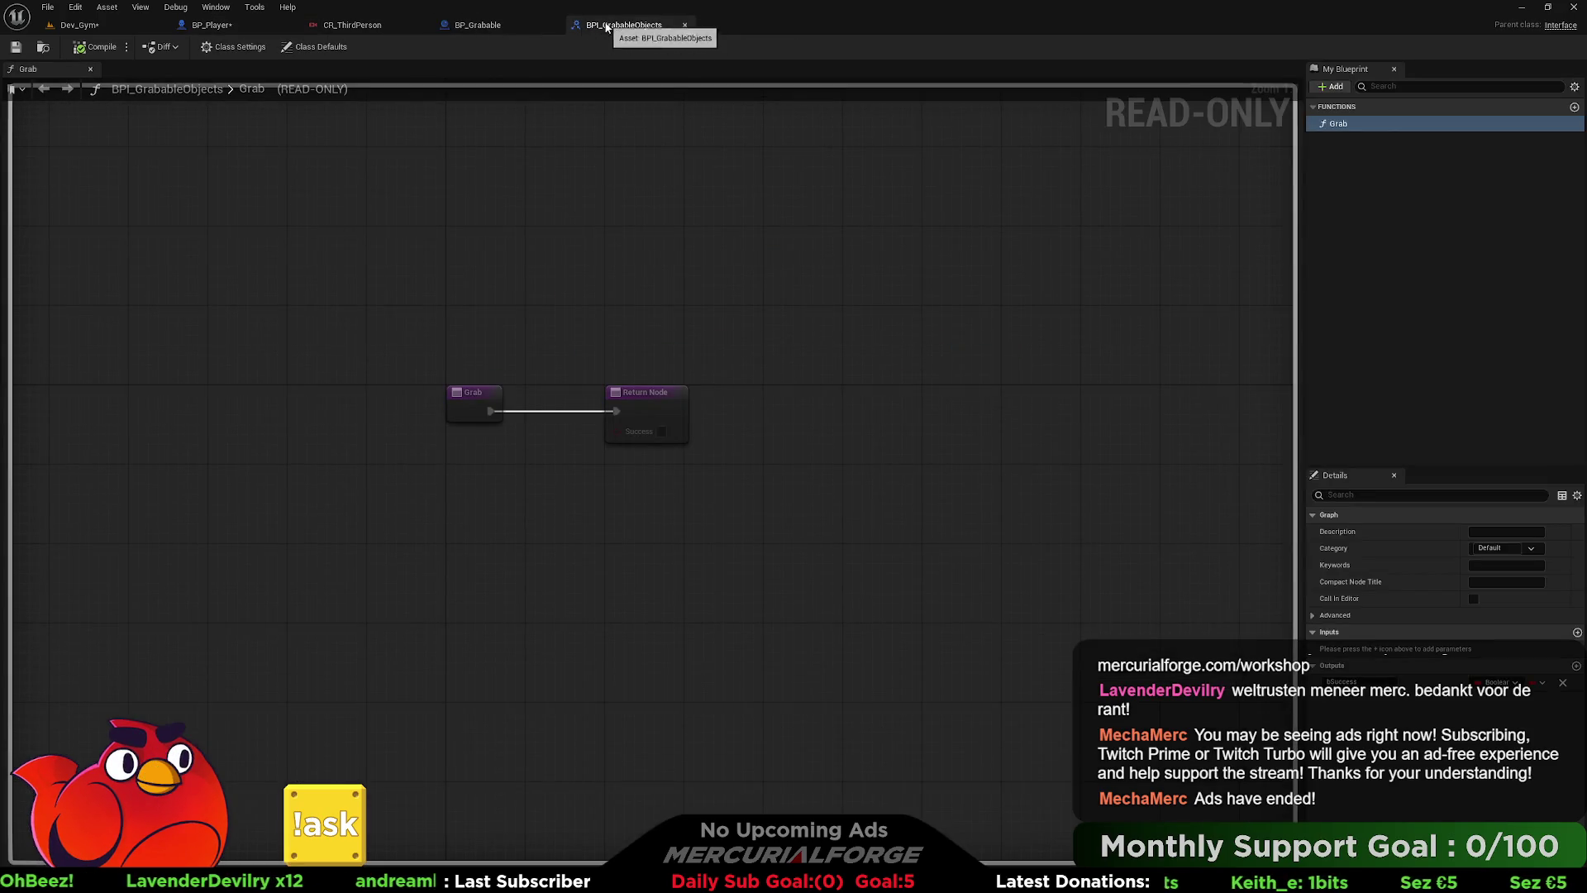
left_click(211, 25)
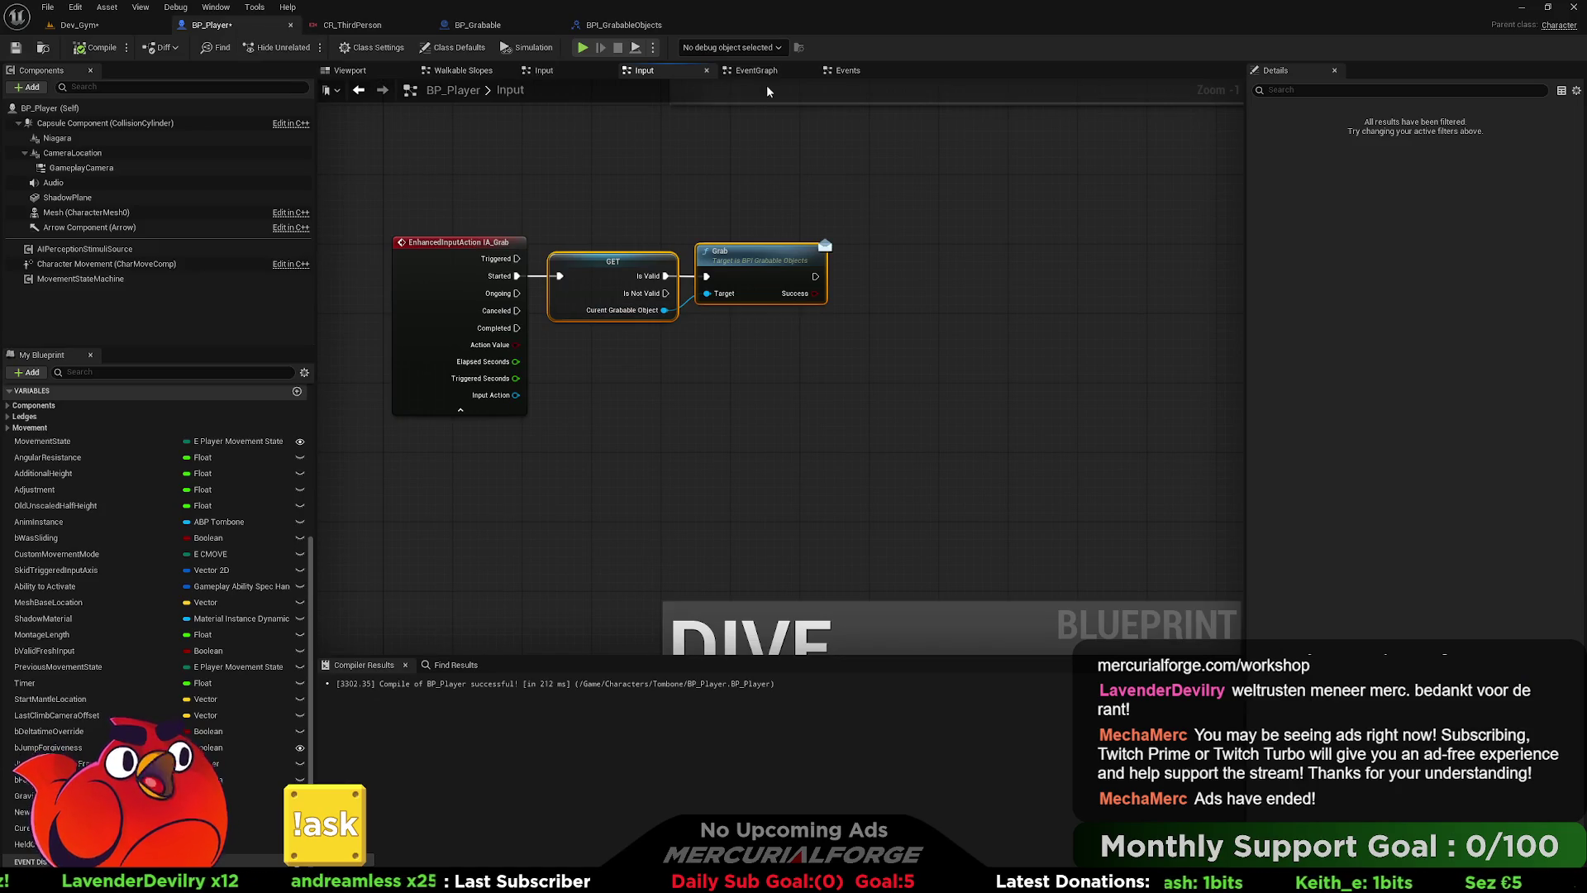
- Inspect BP_Player's overlap events in the Events graph, panning up to Begin Overlap
left_click_drag(848, 70, 745, 70)
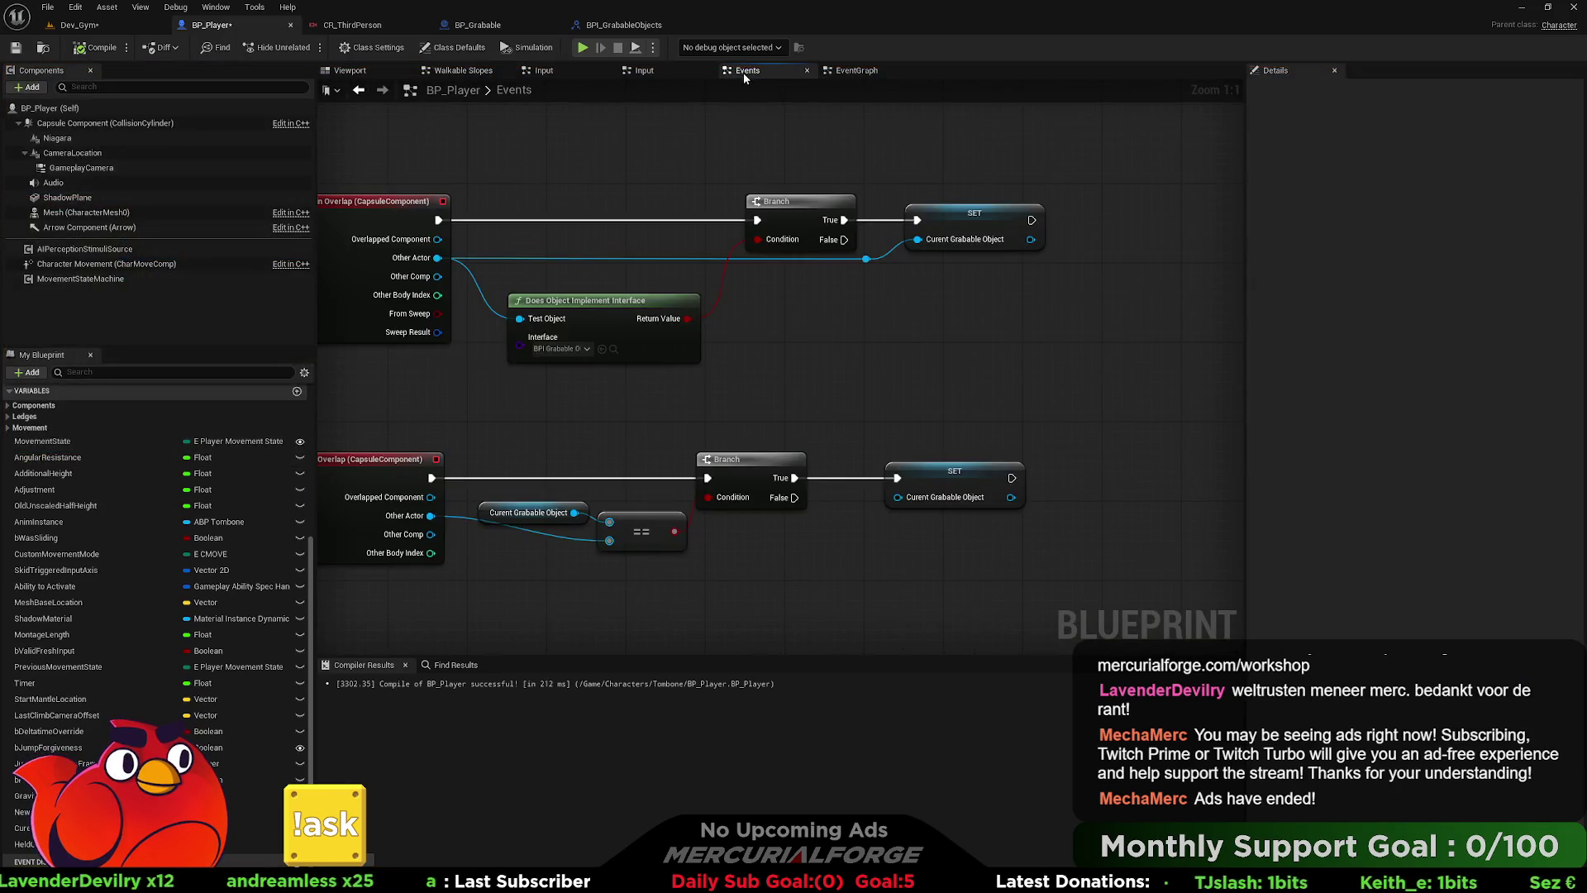
key("Home")
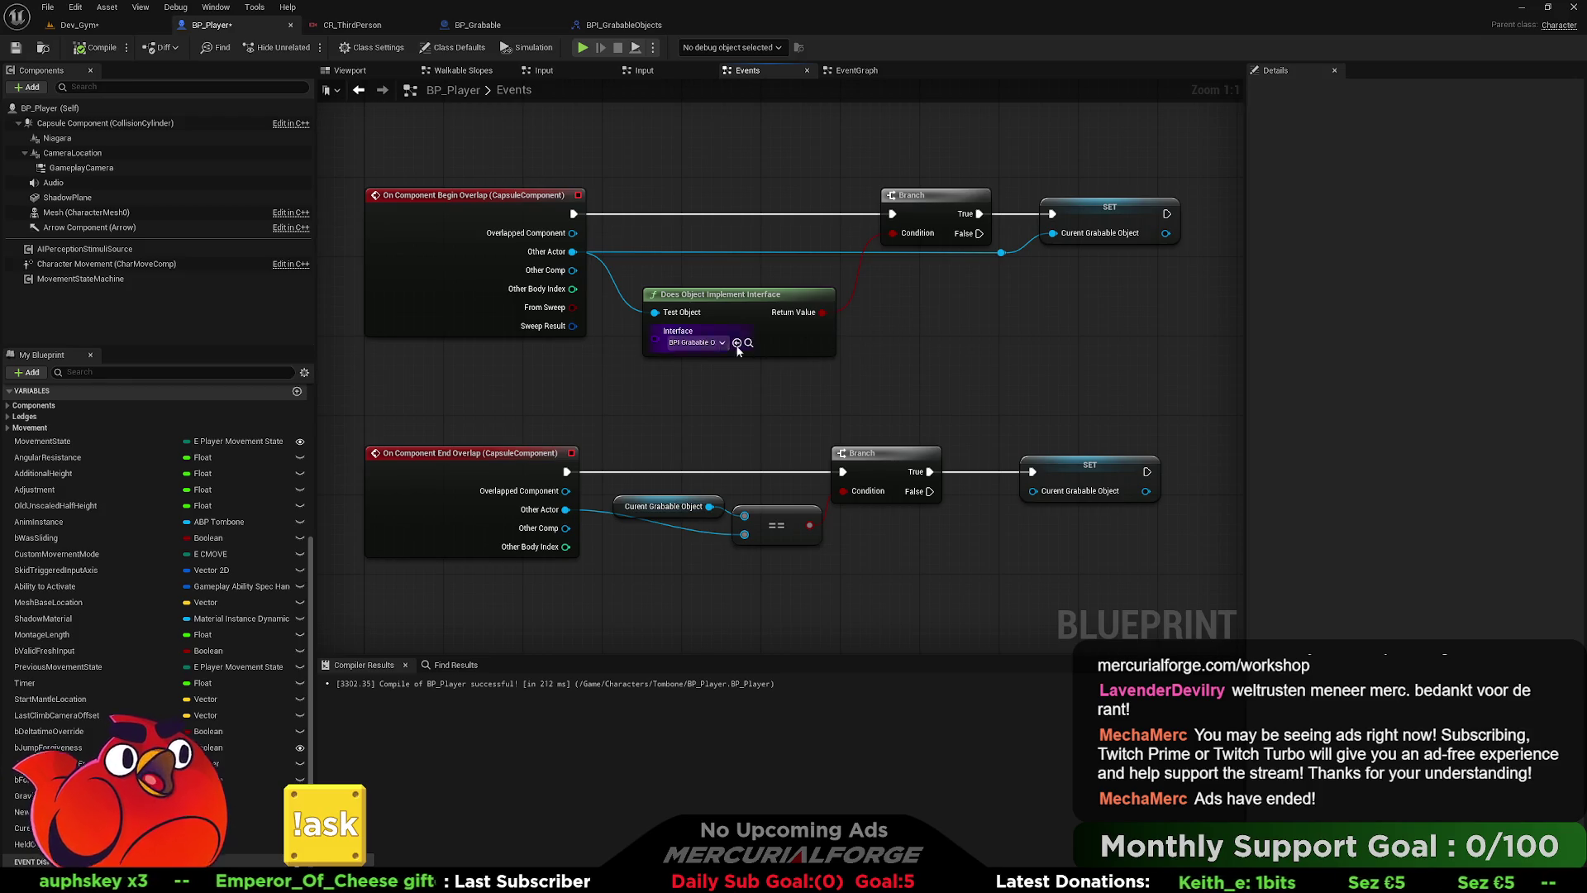
mouse_move(968, 327)
left_mouse_down()
mouse_move(840, 358)
mouse_move(920, 190)
left_mouse_up()
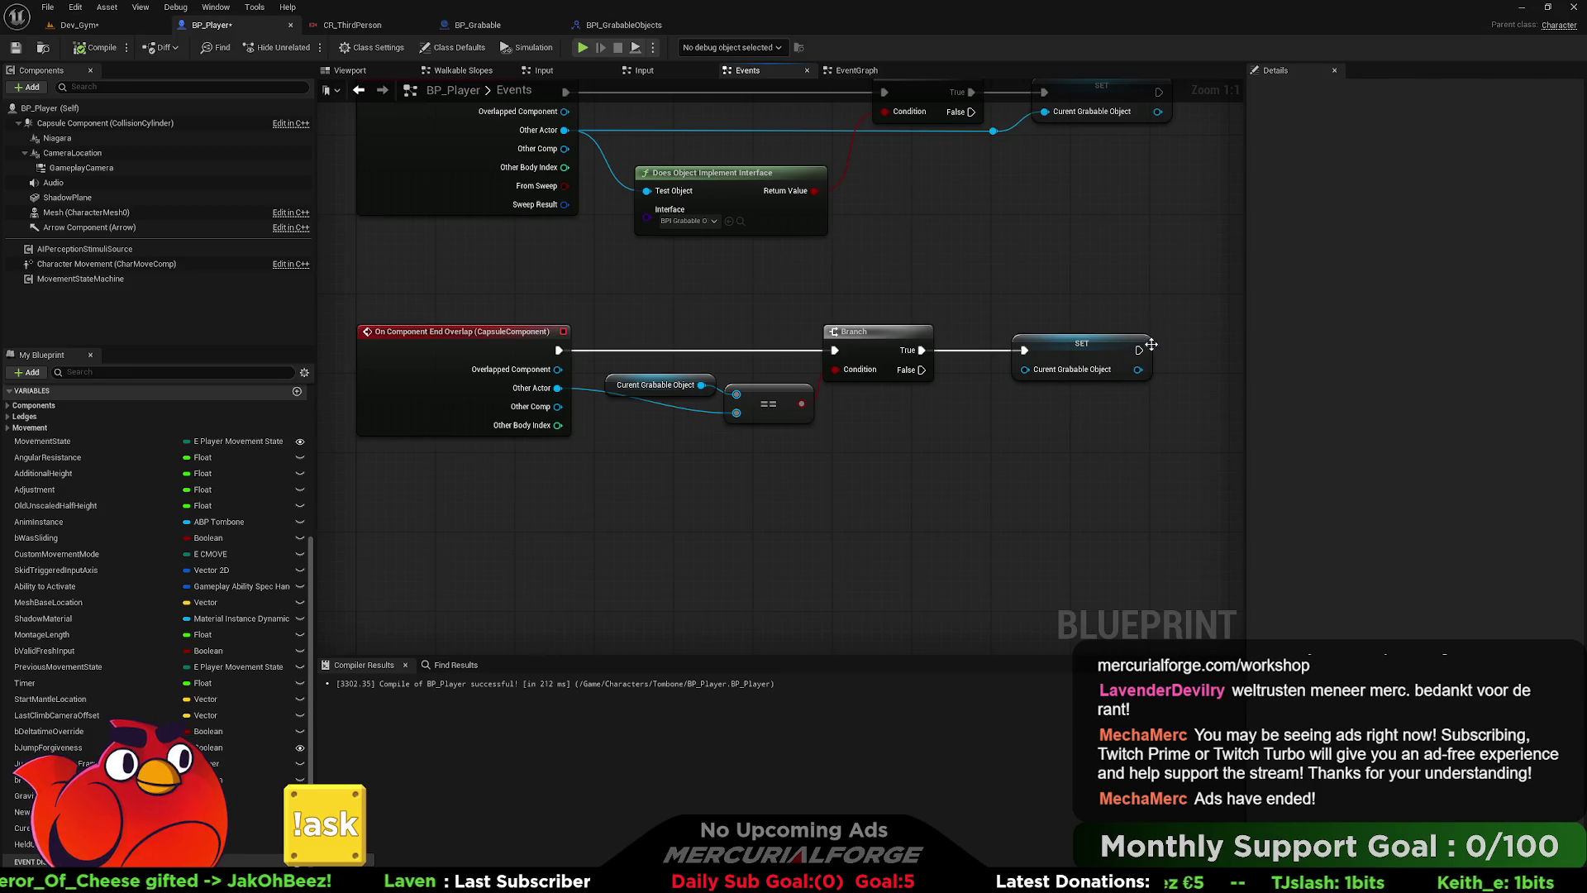
left_click_drag(1064, 379, 826, 160)
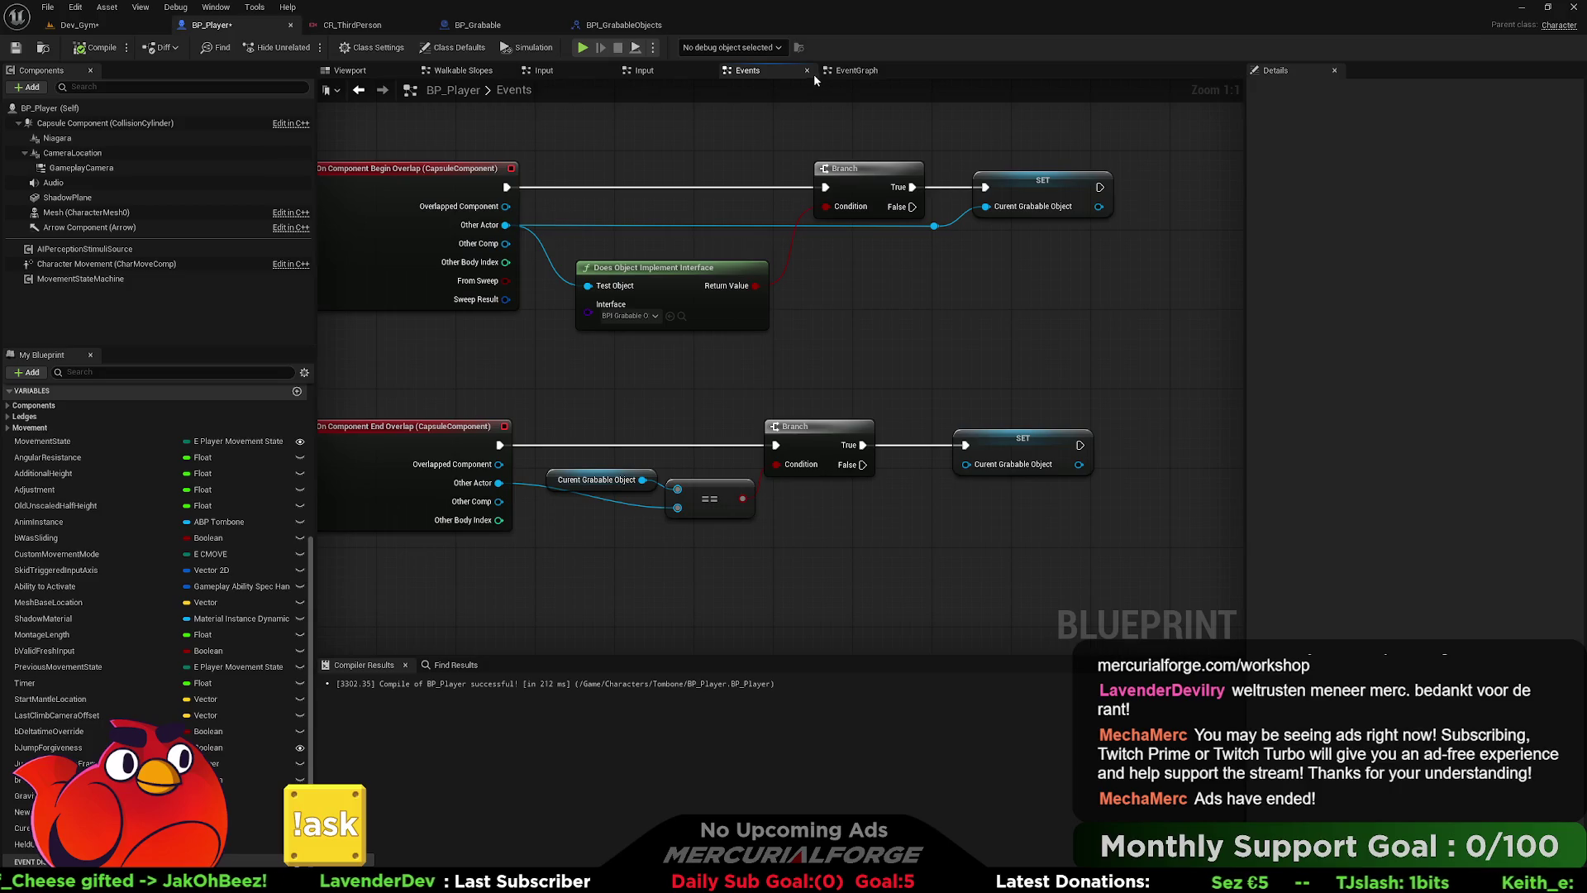
- Revisit the EventGraph and the IA_Grab nodes in the Input graph, then go to BP_Grabable's Grab function
left_click(843, 74)
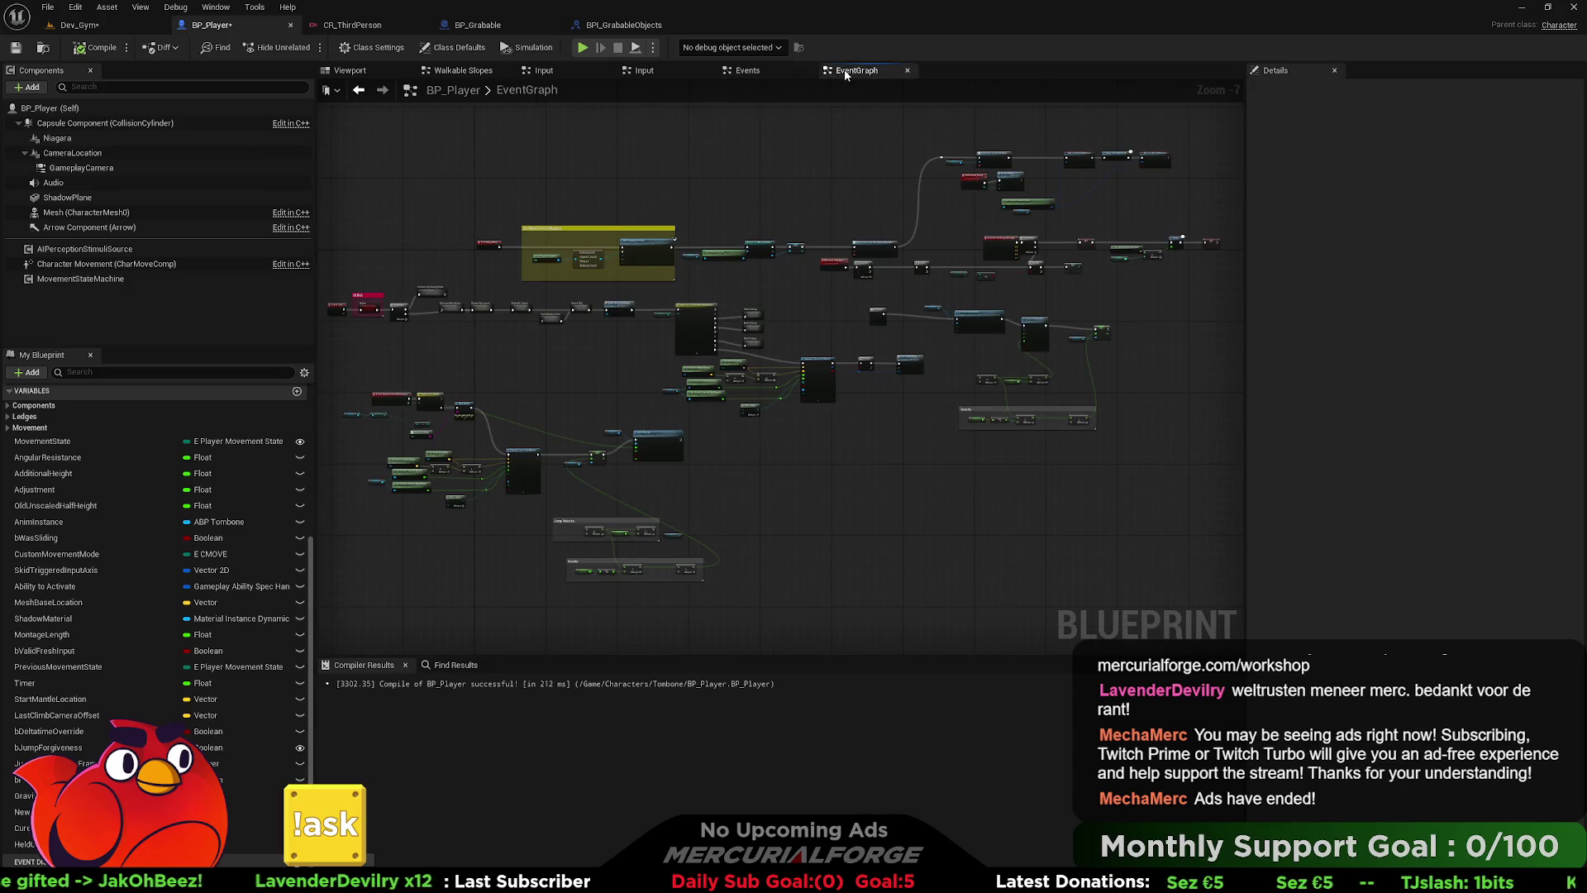
left_click(644, 70)
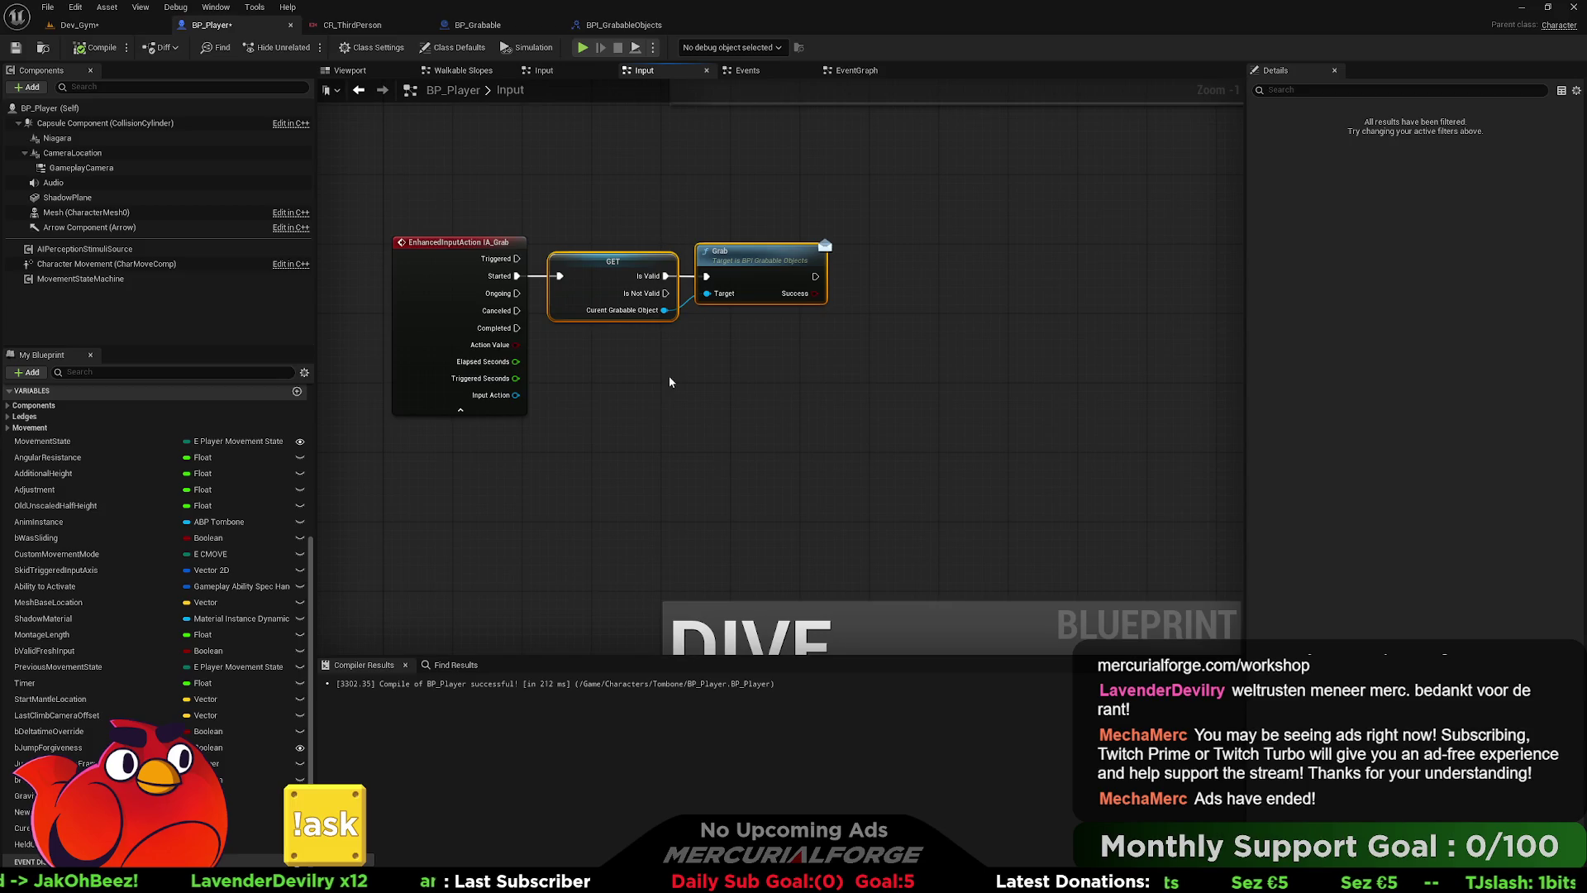
left_click_drag(656, 380, 776, 414)
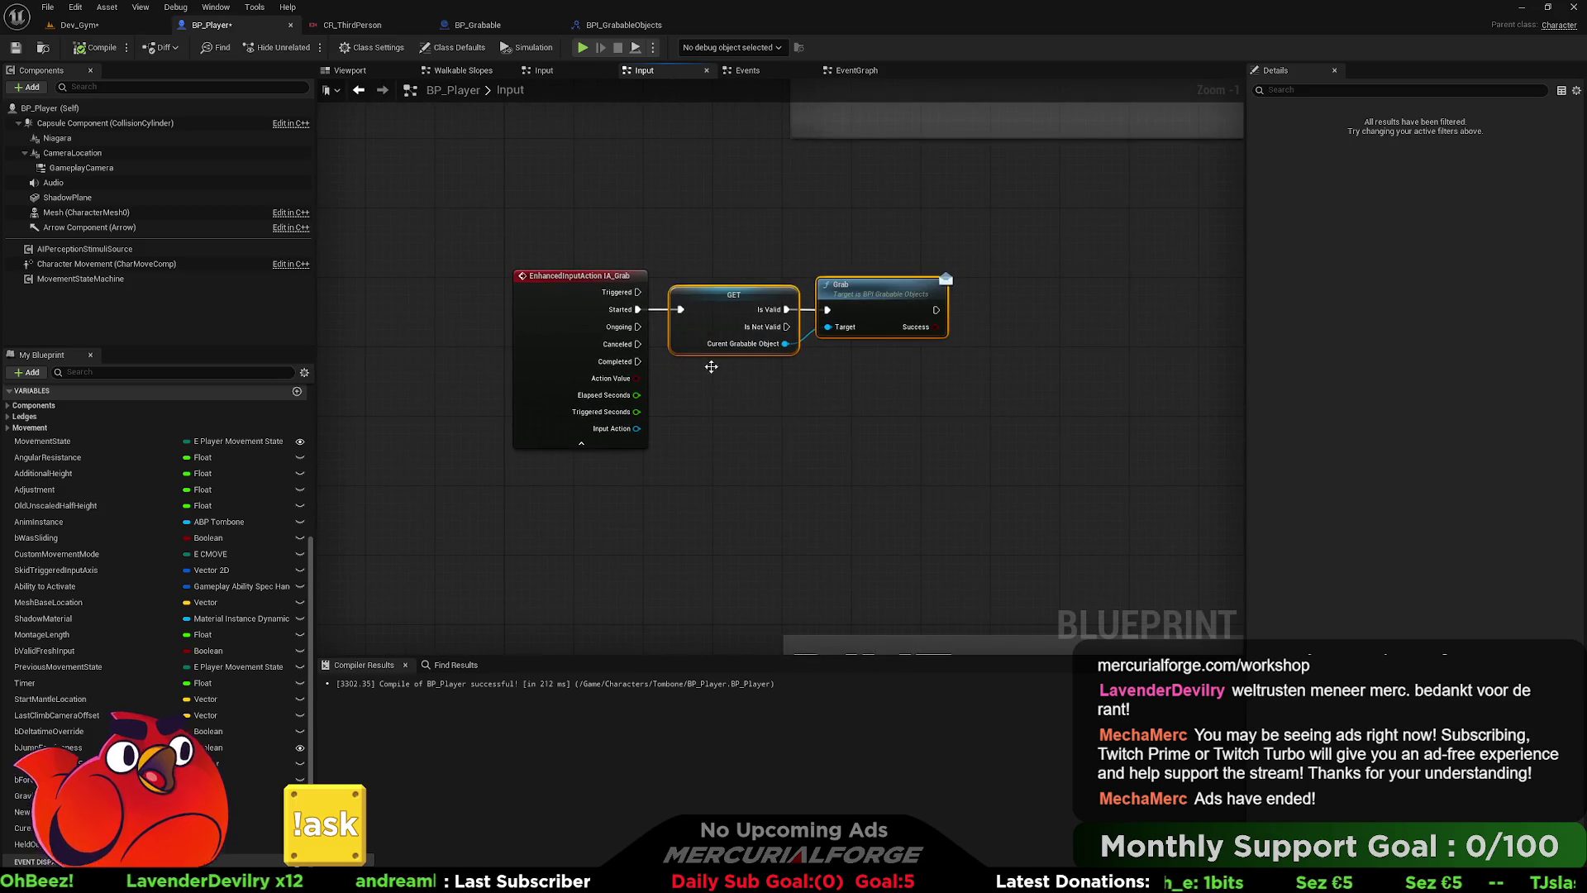
left_click_drag(721, 351, 616, 367)
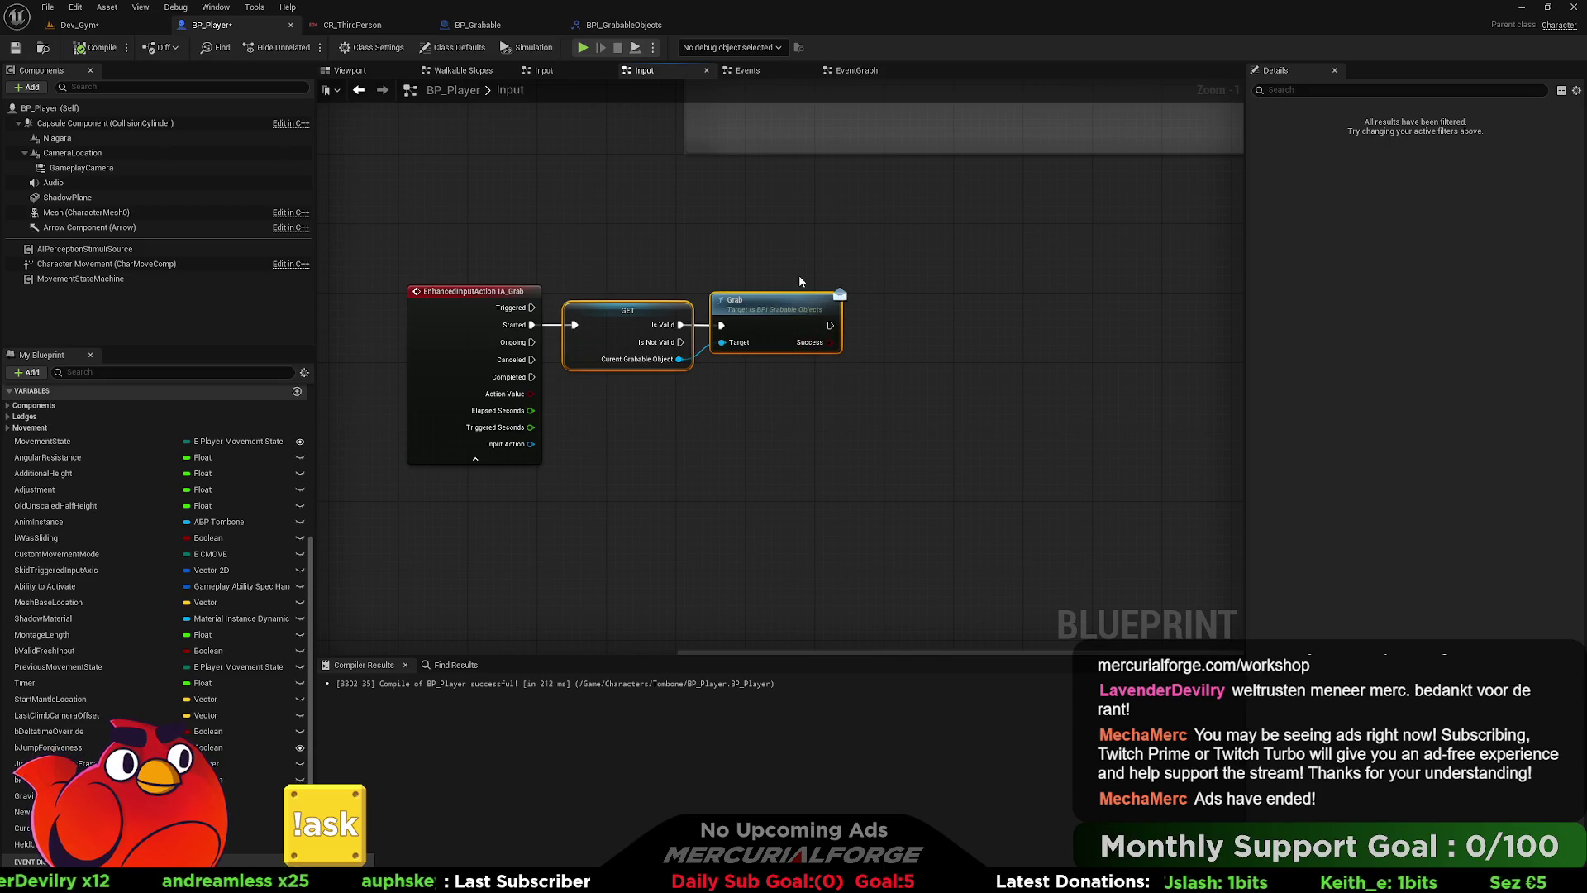
left_click(758, 76)
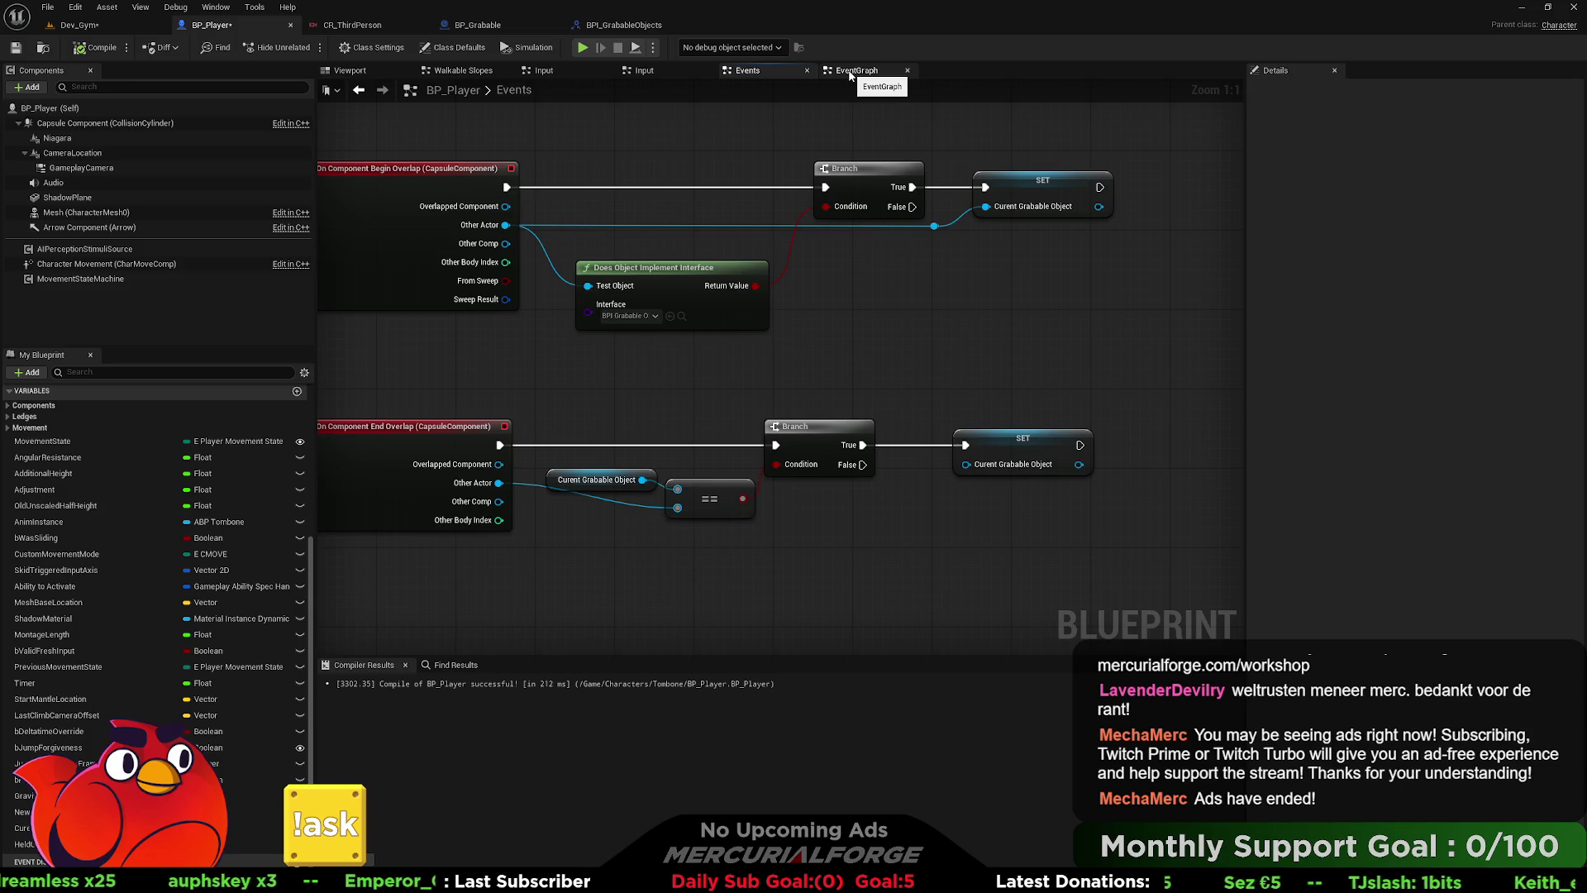
left_click(477, 25)
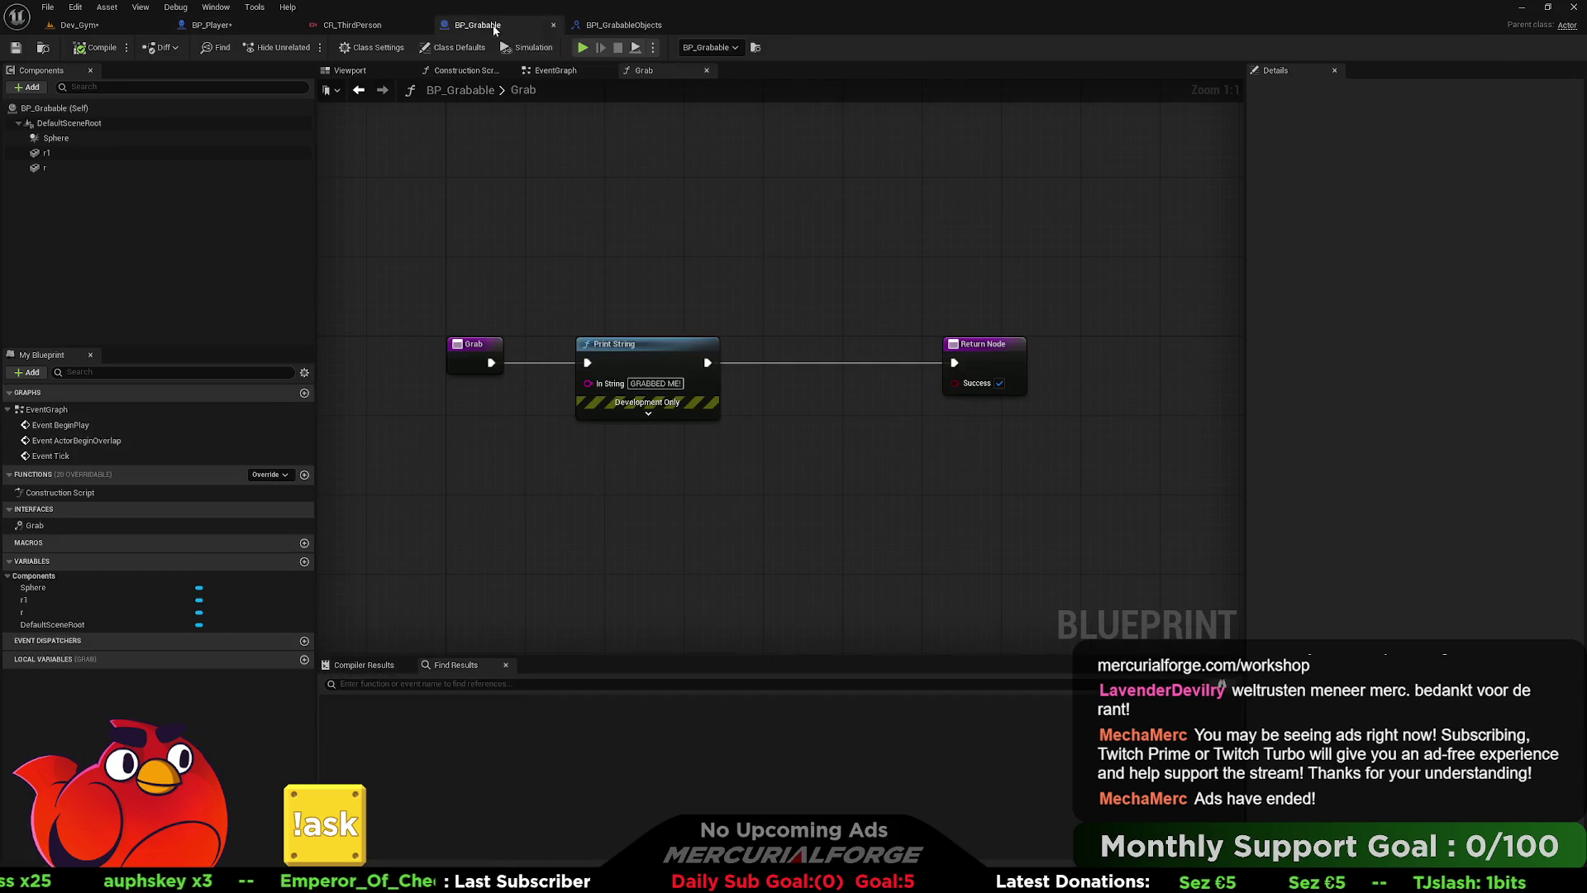
- Move the Return Node aside and place an Attach Actor To Component node by searching 'attach'
left_click_drag(686, 335, 1120, 339)
left_click_drag(628, 363, 827, 356)
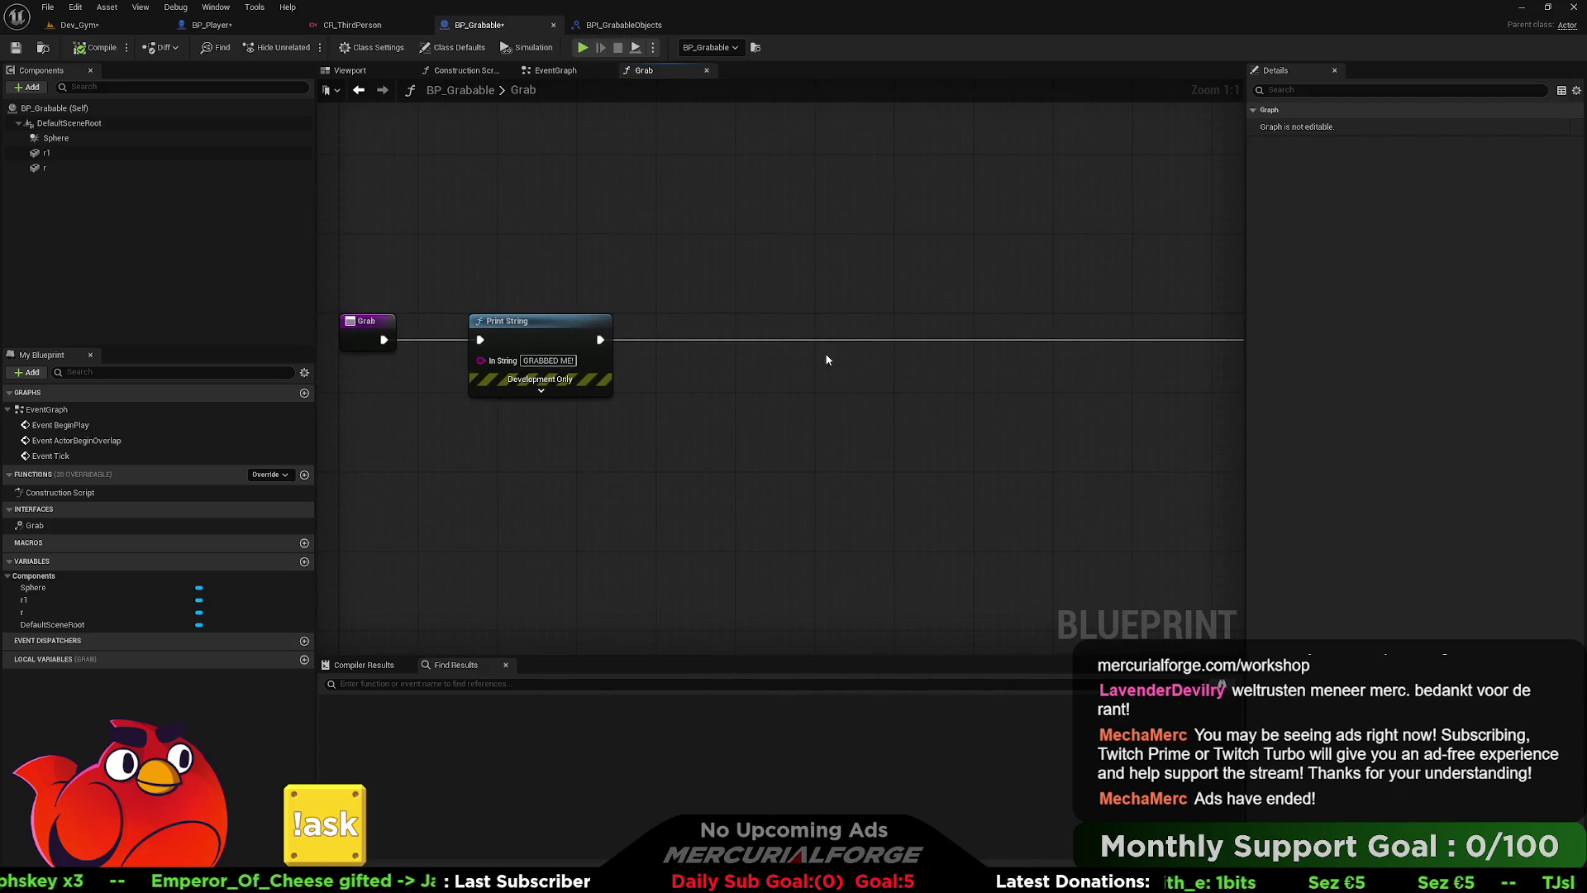
left_click_drag(640, 358, 605, 360)
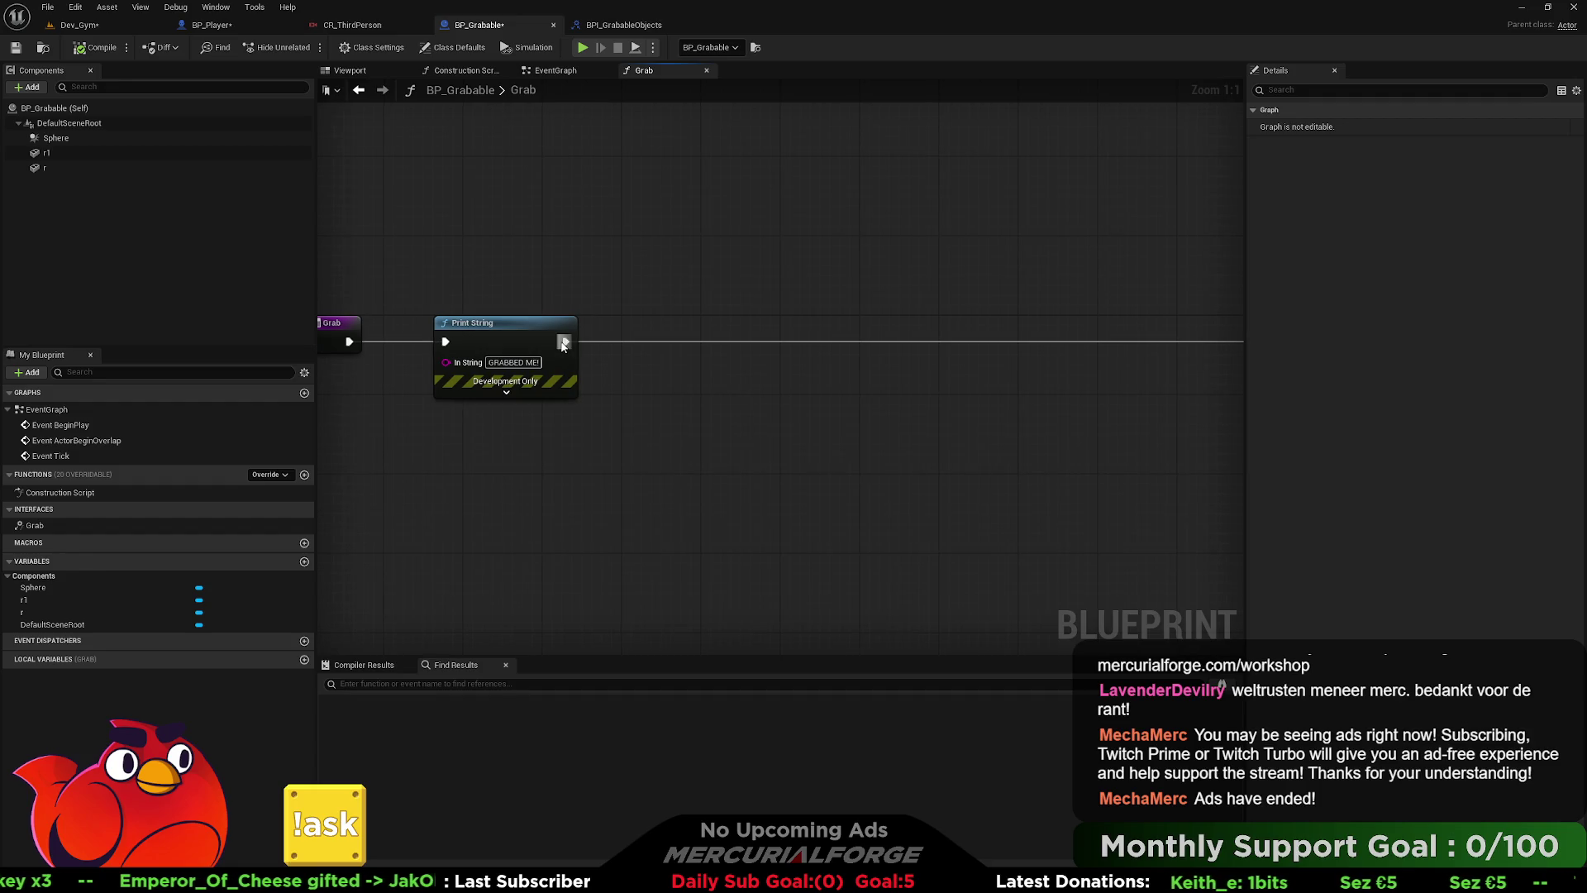
right_click(774, 372)
type("attach")
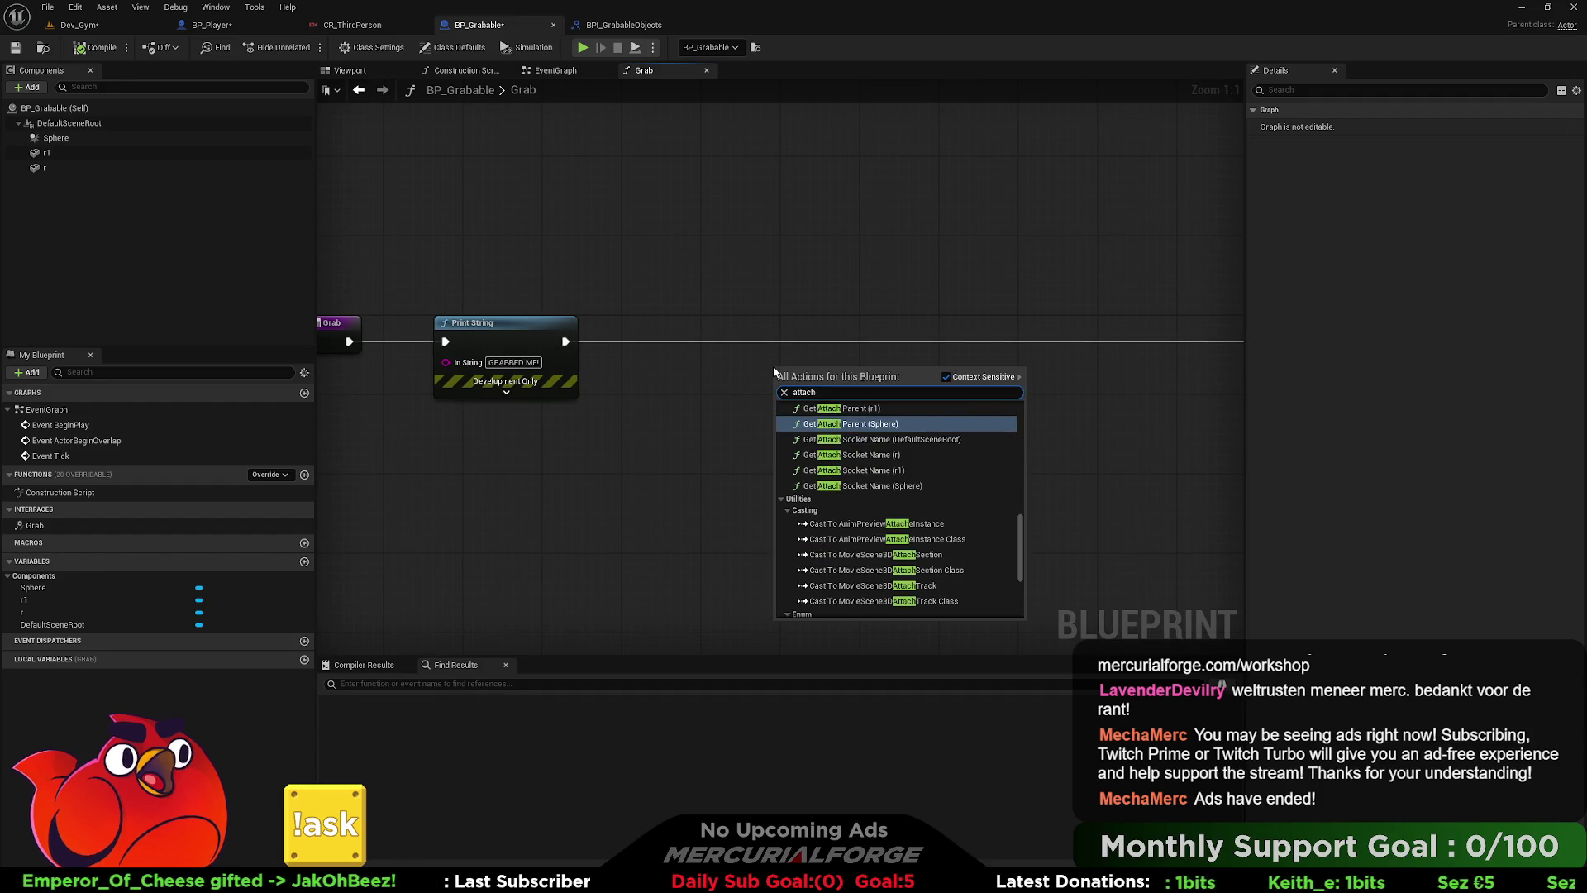
key("Up")
key("Down")
key("Up")
key("Up")
key("Up")
key("Up")
key("Up")
key("Up")
key("Down")
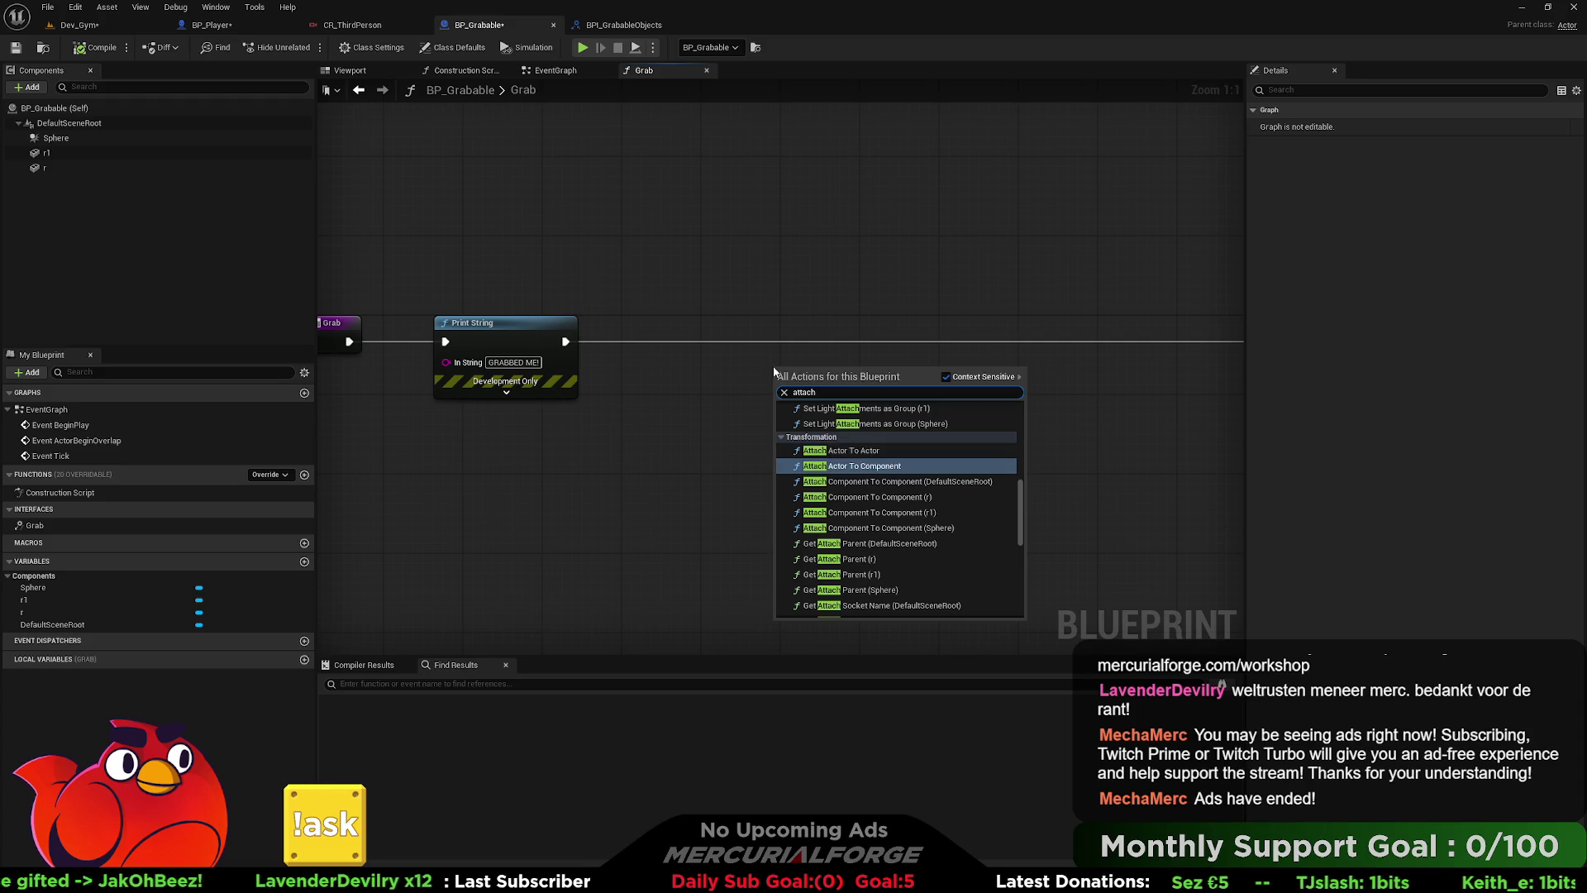
key("Return")
- Wire Print String's exec output into the Attach node and position it after Print String
left_click_drag(571, 344, 782, 400)
mouse_move(923, 401)
left_mouse_down()
mouse_move(932, 345)
mouse_move(649, 318)
mouse_move(975, 322)
mouse_move(748, 325)
mouse_move(880, 312)
left_mouse_up()
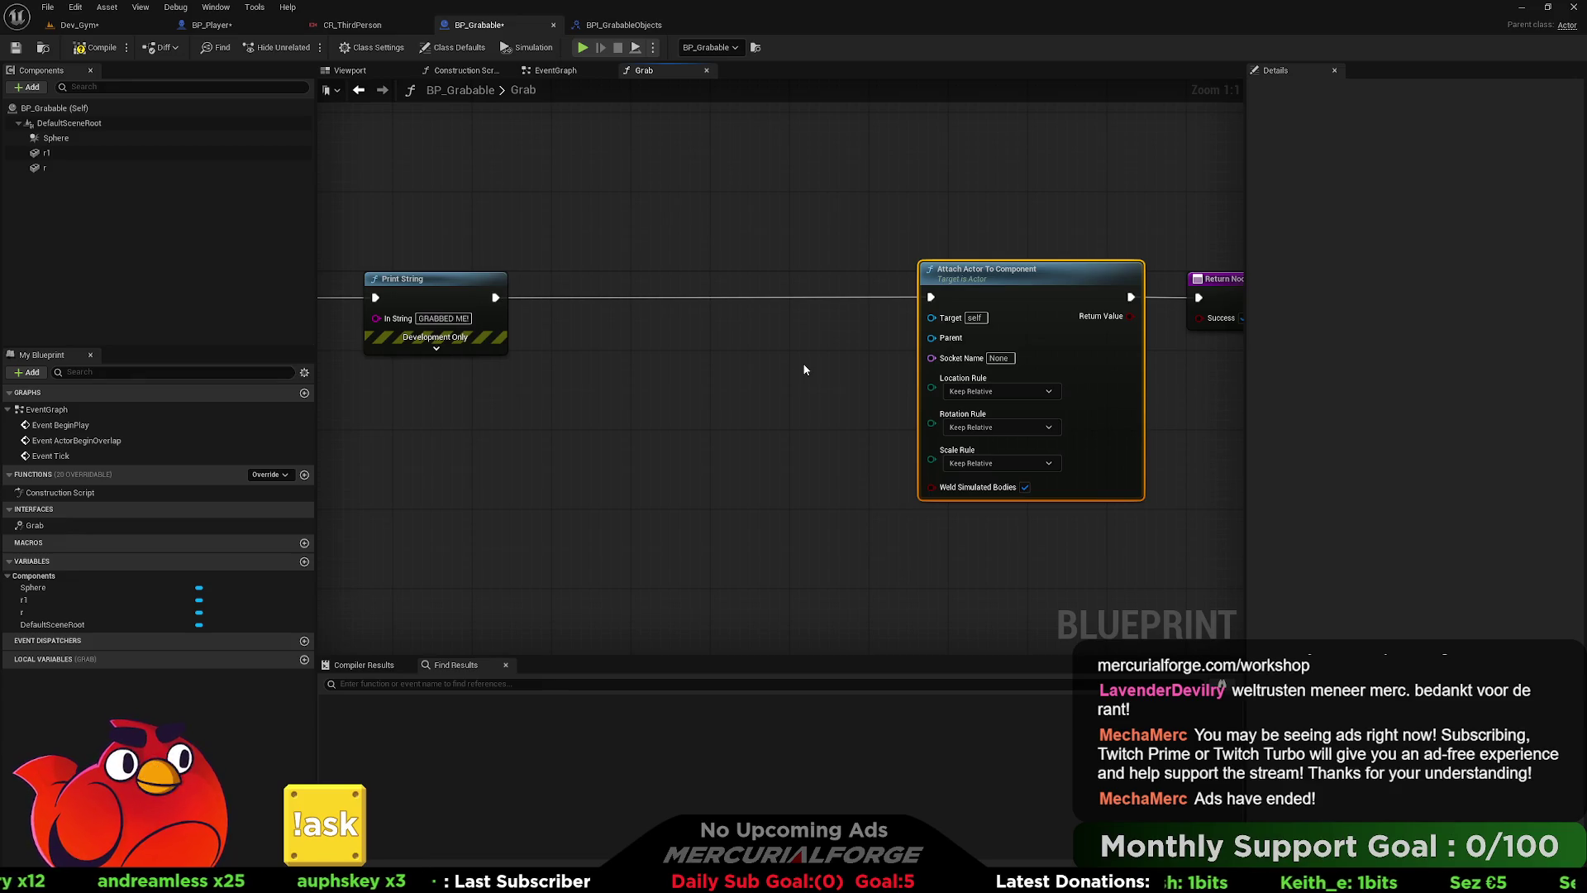
left_click_drag(804, 370, 868, 331)
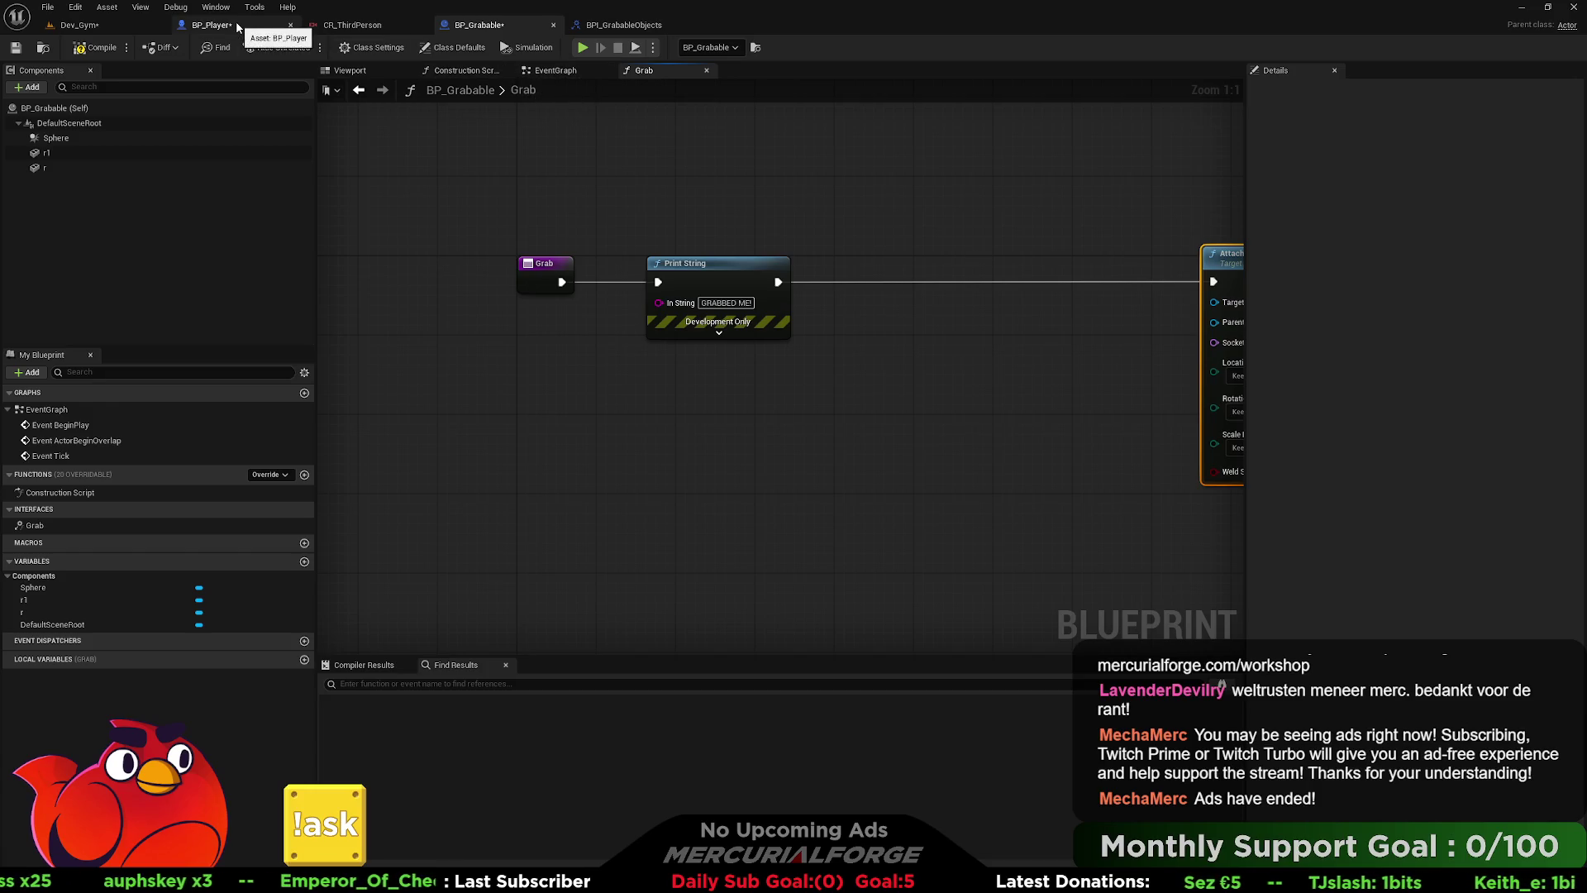
- Add an input named SkeletalMesh of type Skeletal Mesh Object Reference to the interface's Grab function
left_click(606, 26)
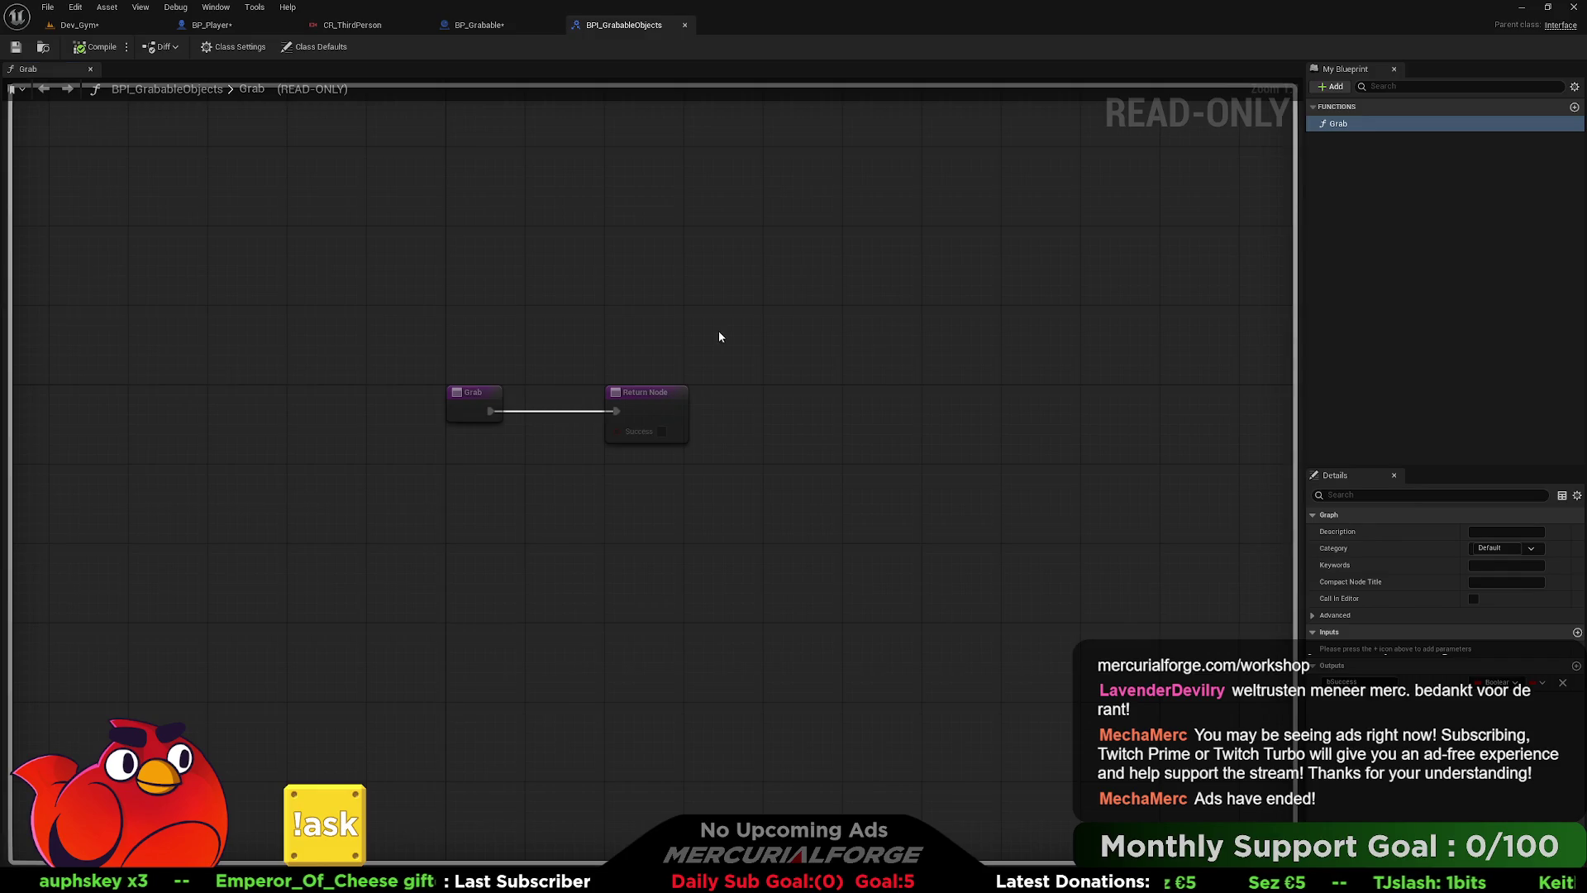
left_click(580, 393)
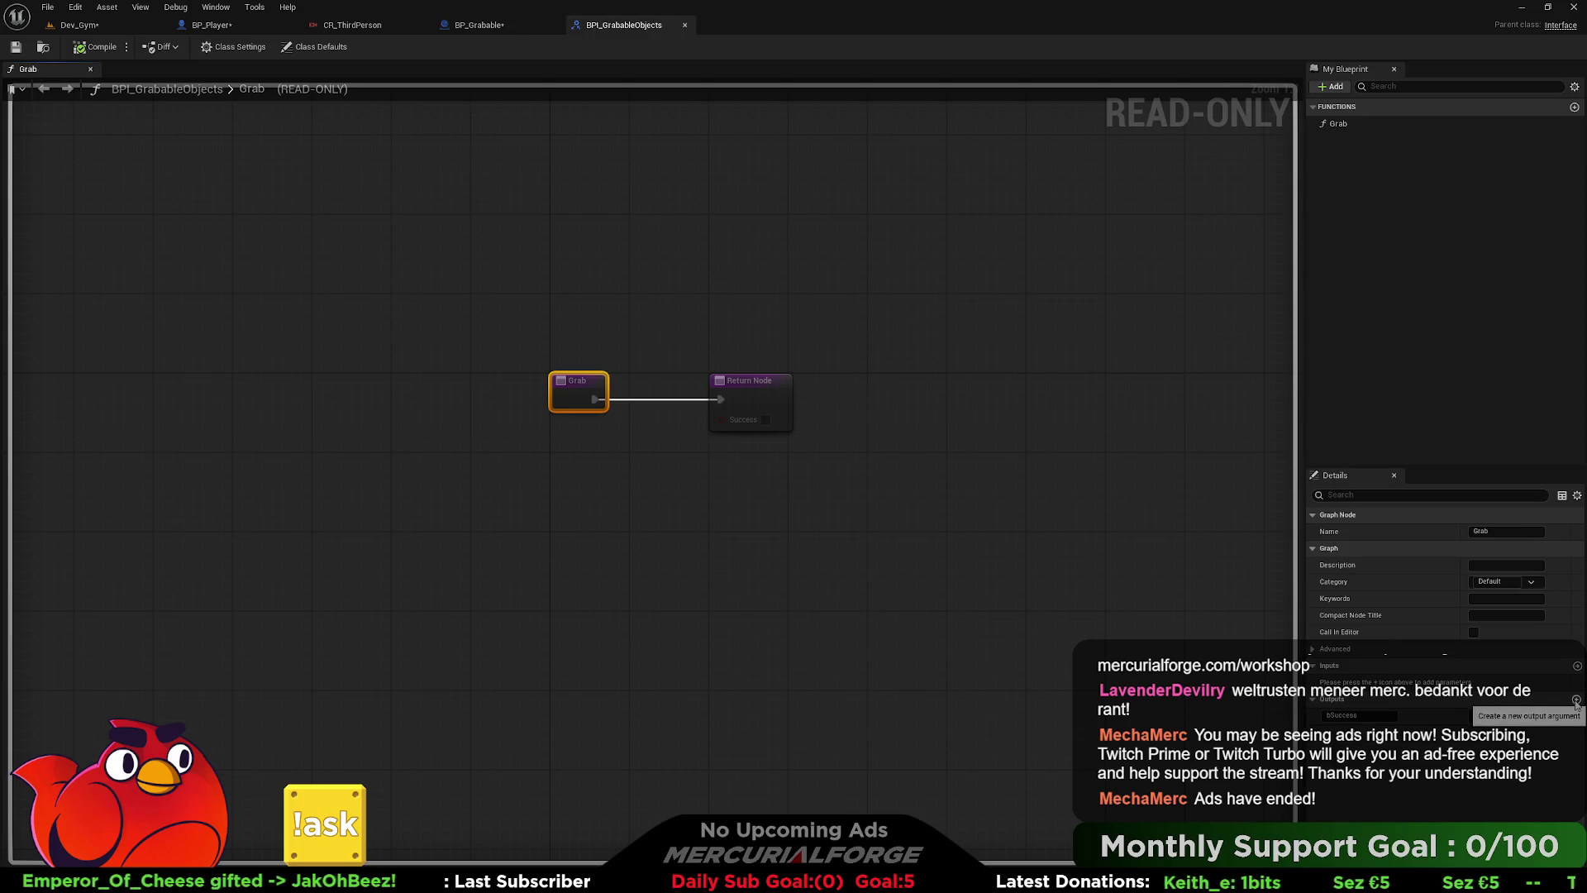
left_click(1577, 667)
left_click(1500, 683)
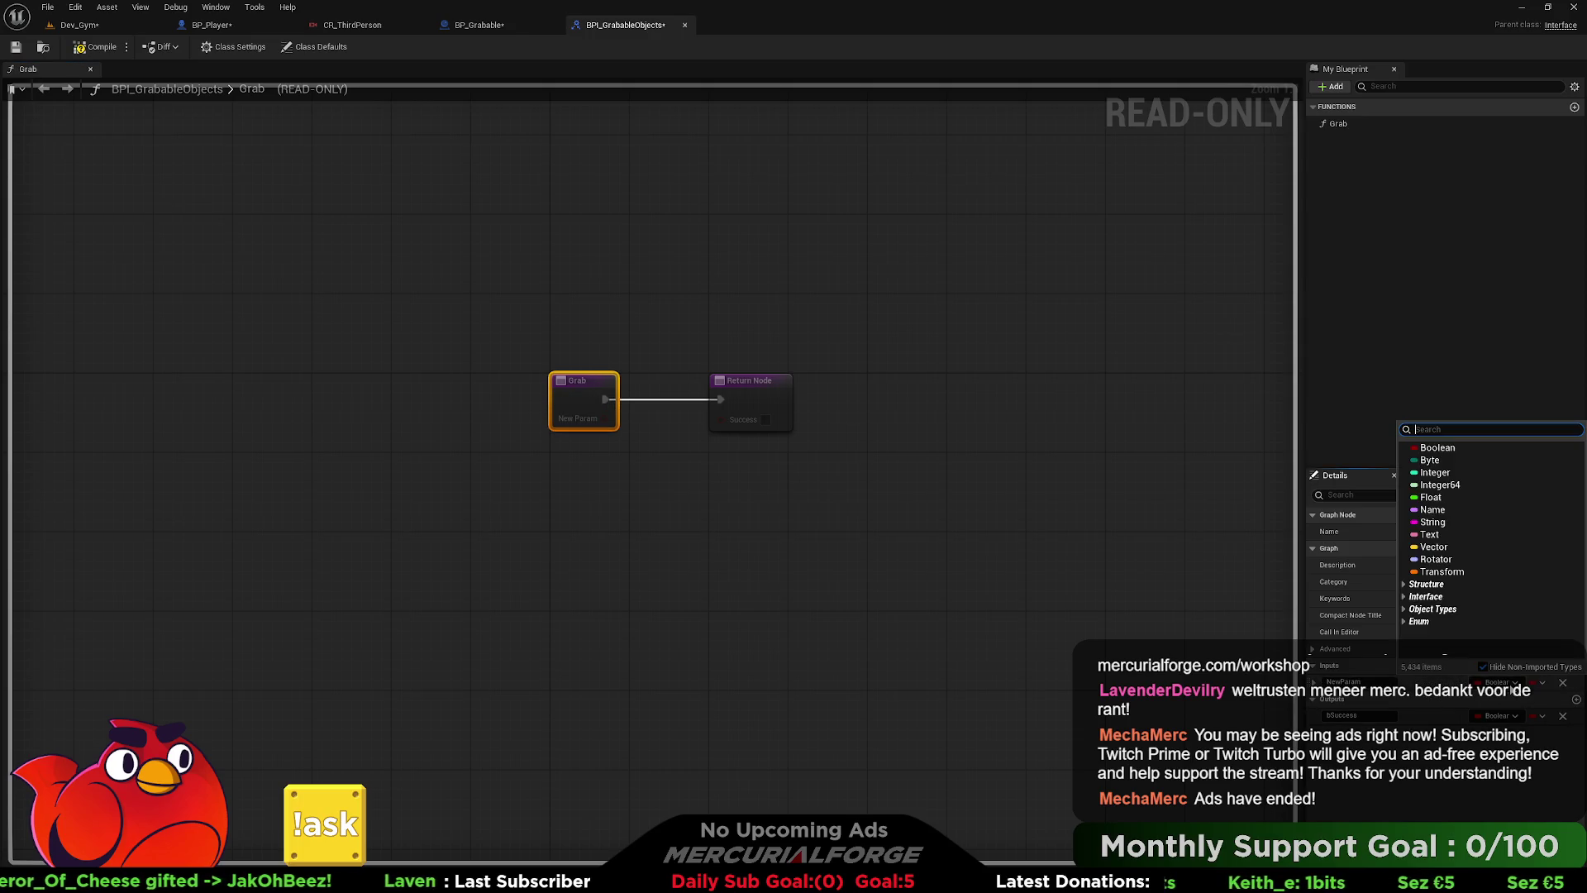
type("skeleta")
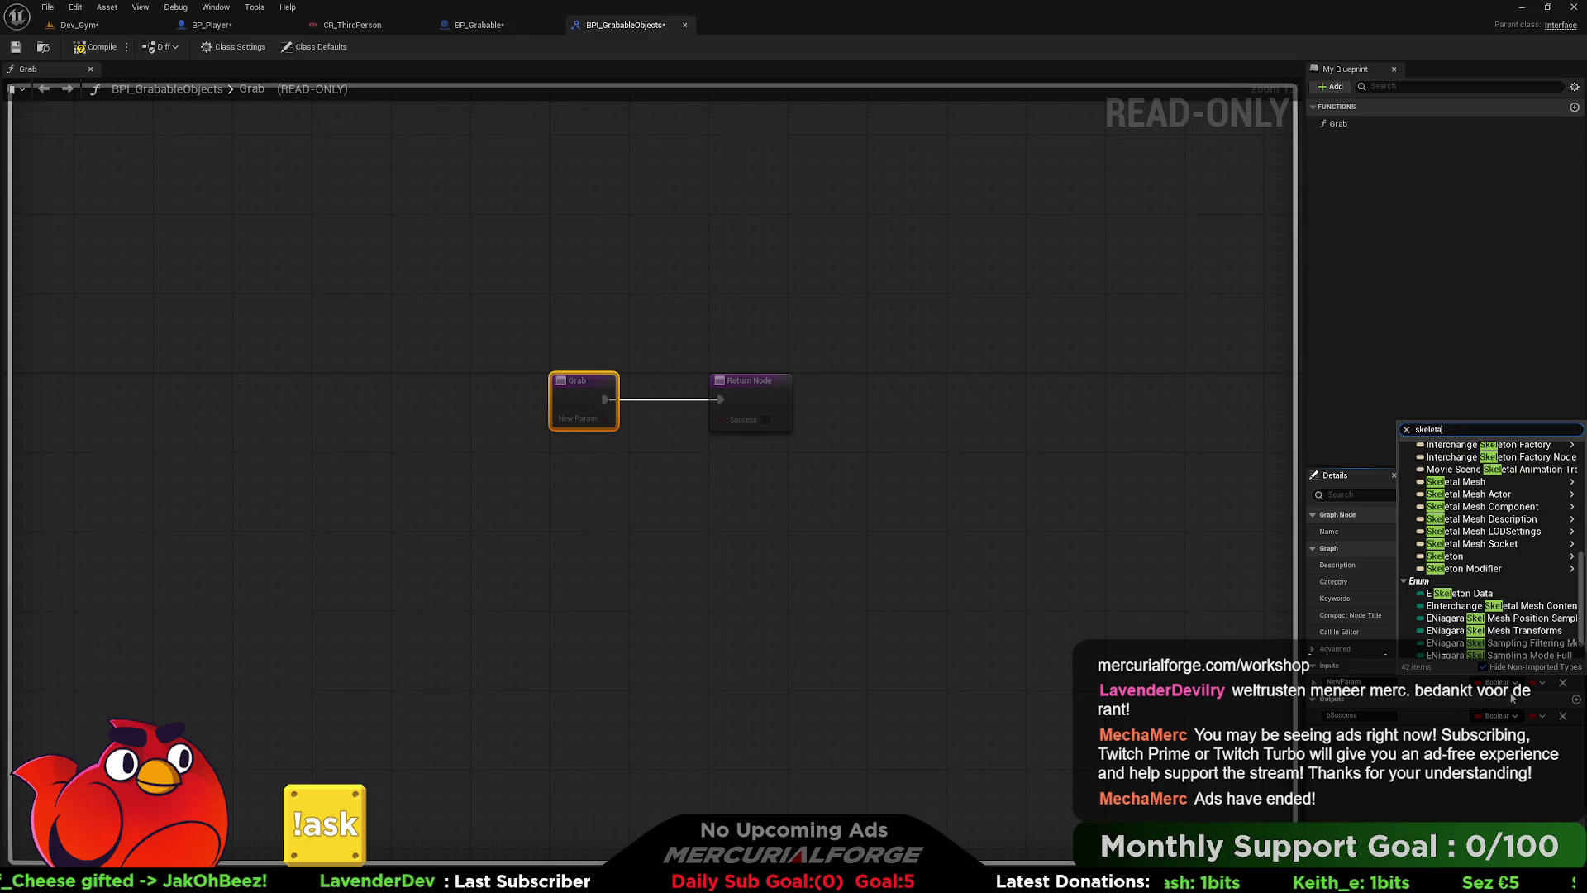
type("l")
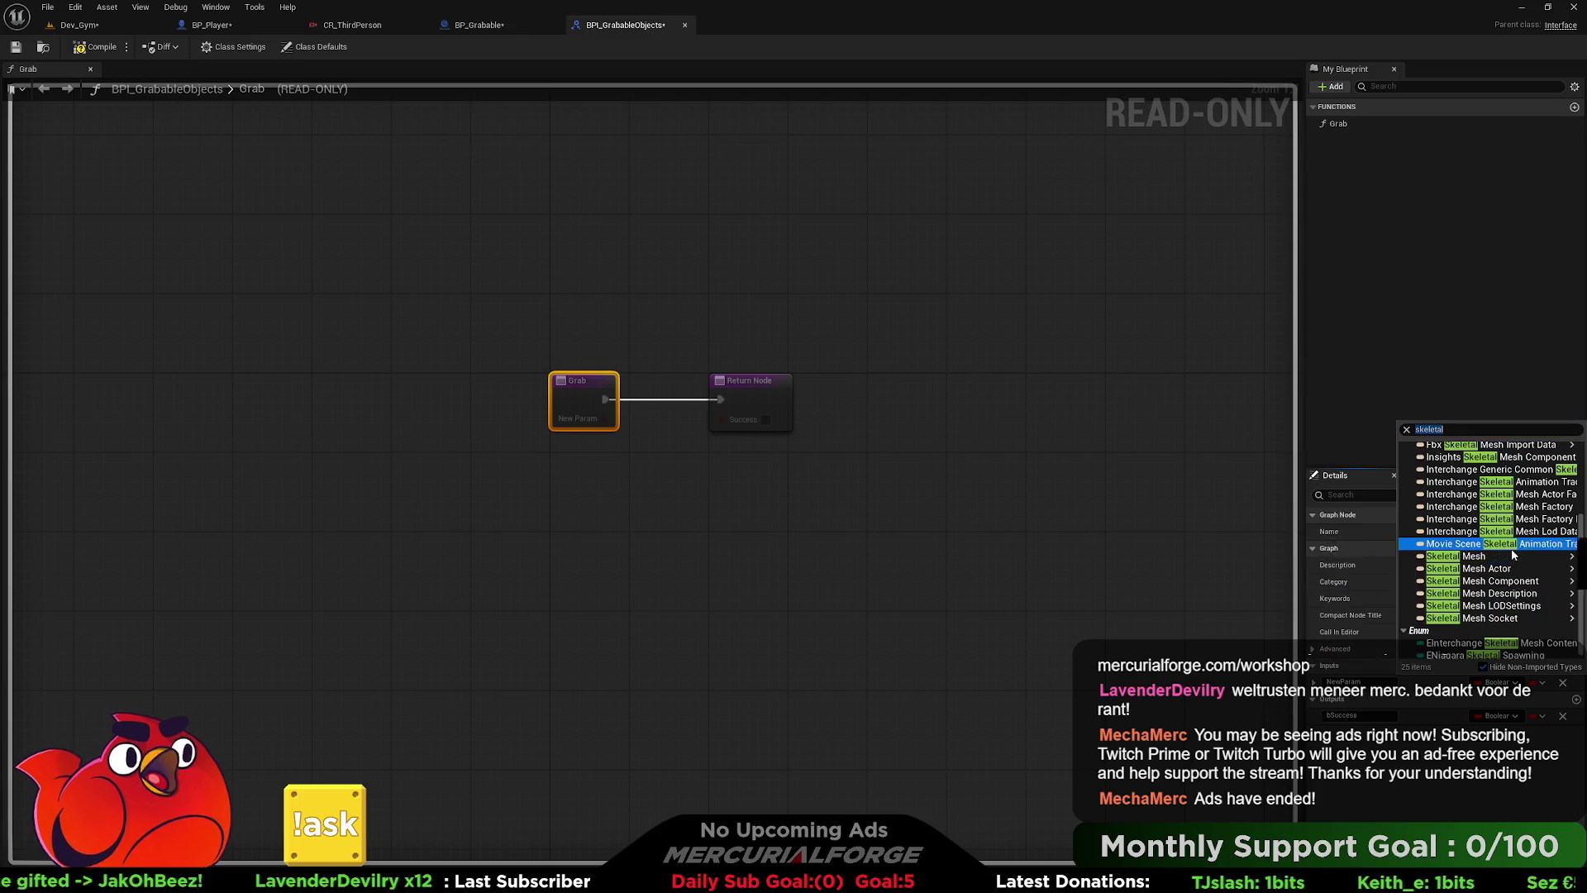
mouse_move(1462, 561)
left_click(1372, 555)
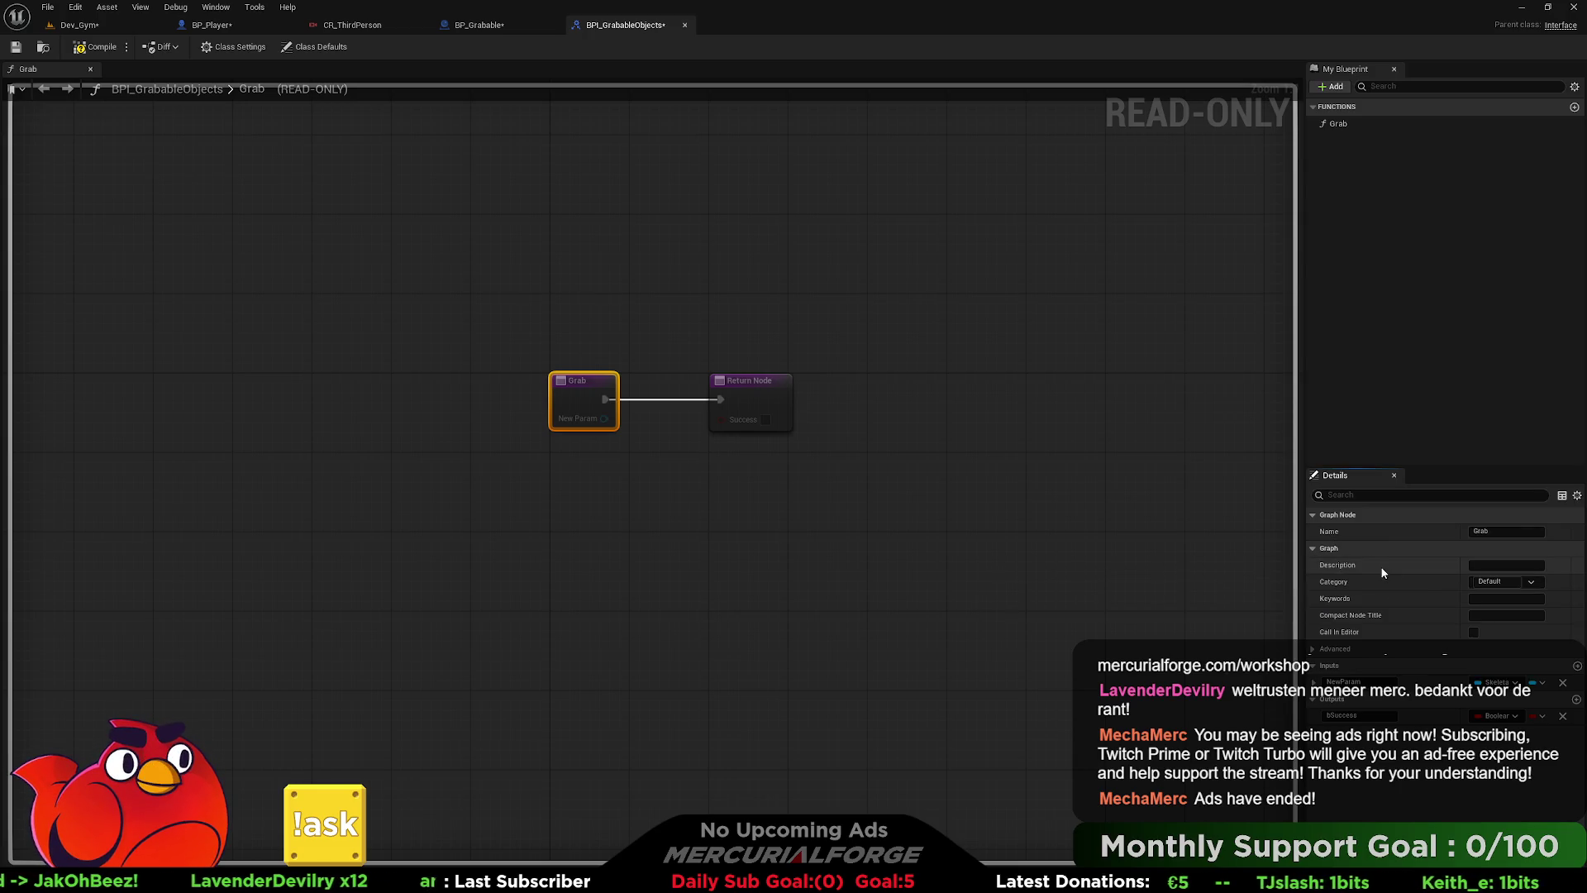
left_click(1370, 681)
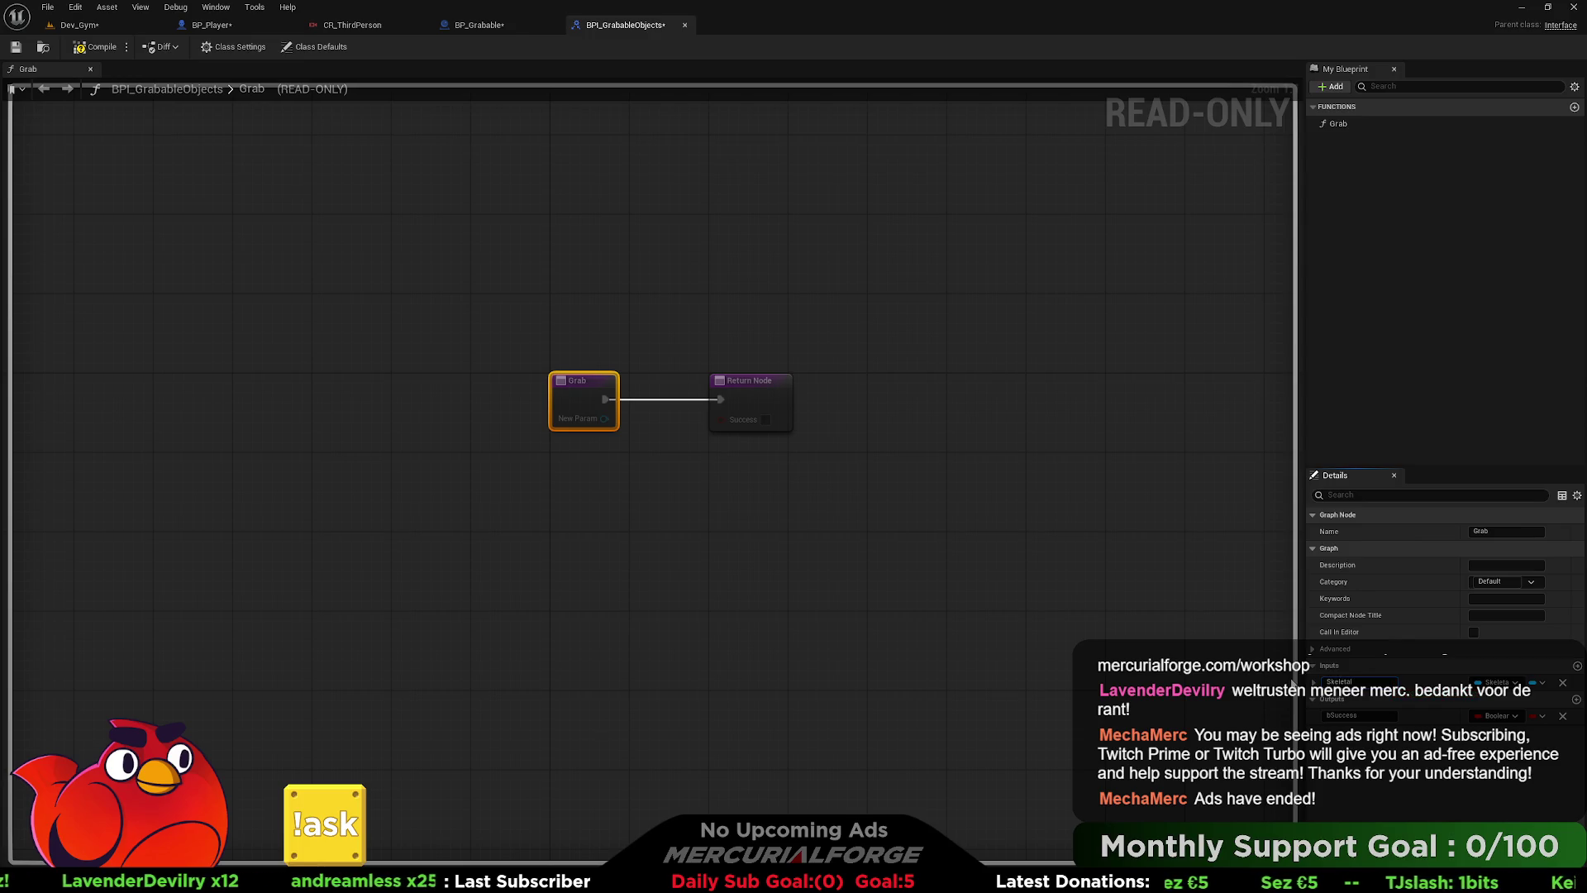
key("Return")
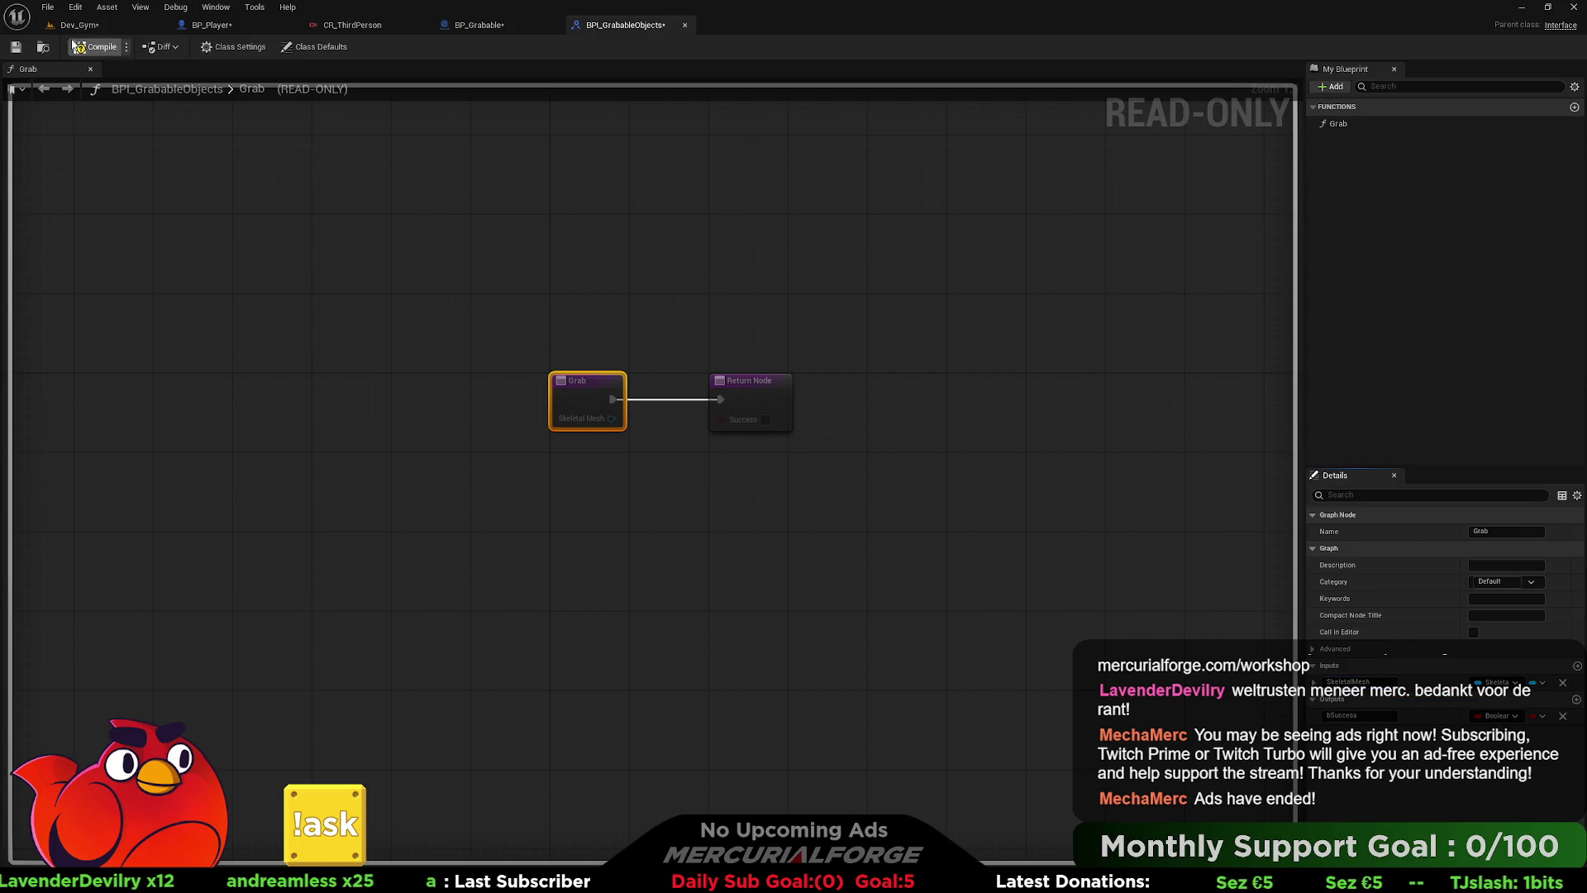
left_click(475, 24)
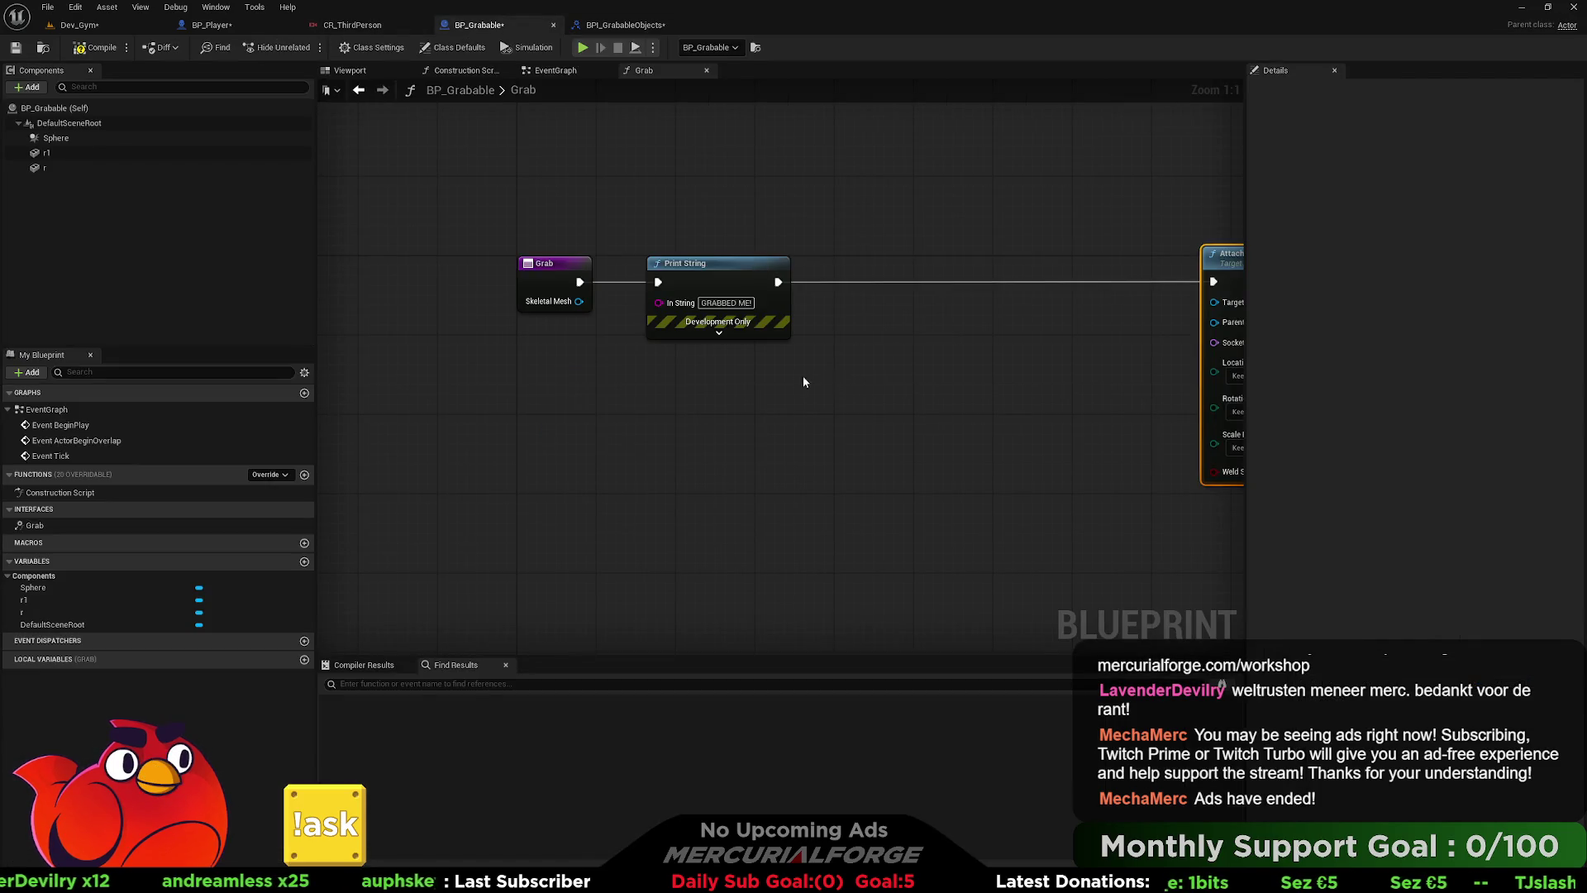
- Try wiring the Grab node's Skeletal Mesh pin in BP_Grabable, then abandon the wire
left_click_drag(812, 382, 608, 394)
left_click(560, 289)
mouse_move(450, 306)
left_mouse_down()
mouse_move(850, 347)
mouse_move(1045, 334)
mouse_move(1055, 372)
mouse_move(1084, 335)
left_mouse_up()
left_click(1017, 344)
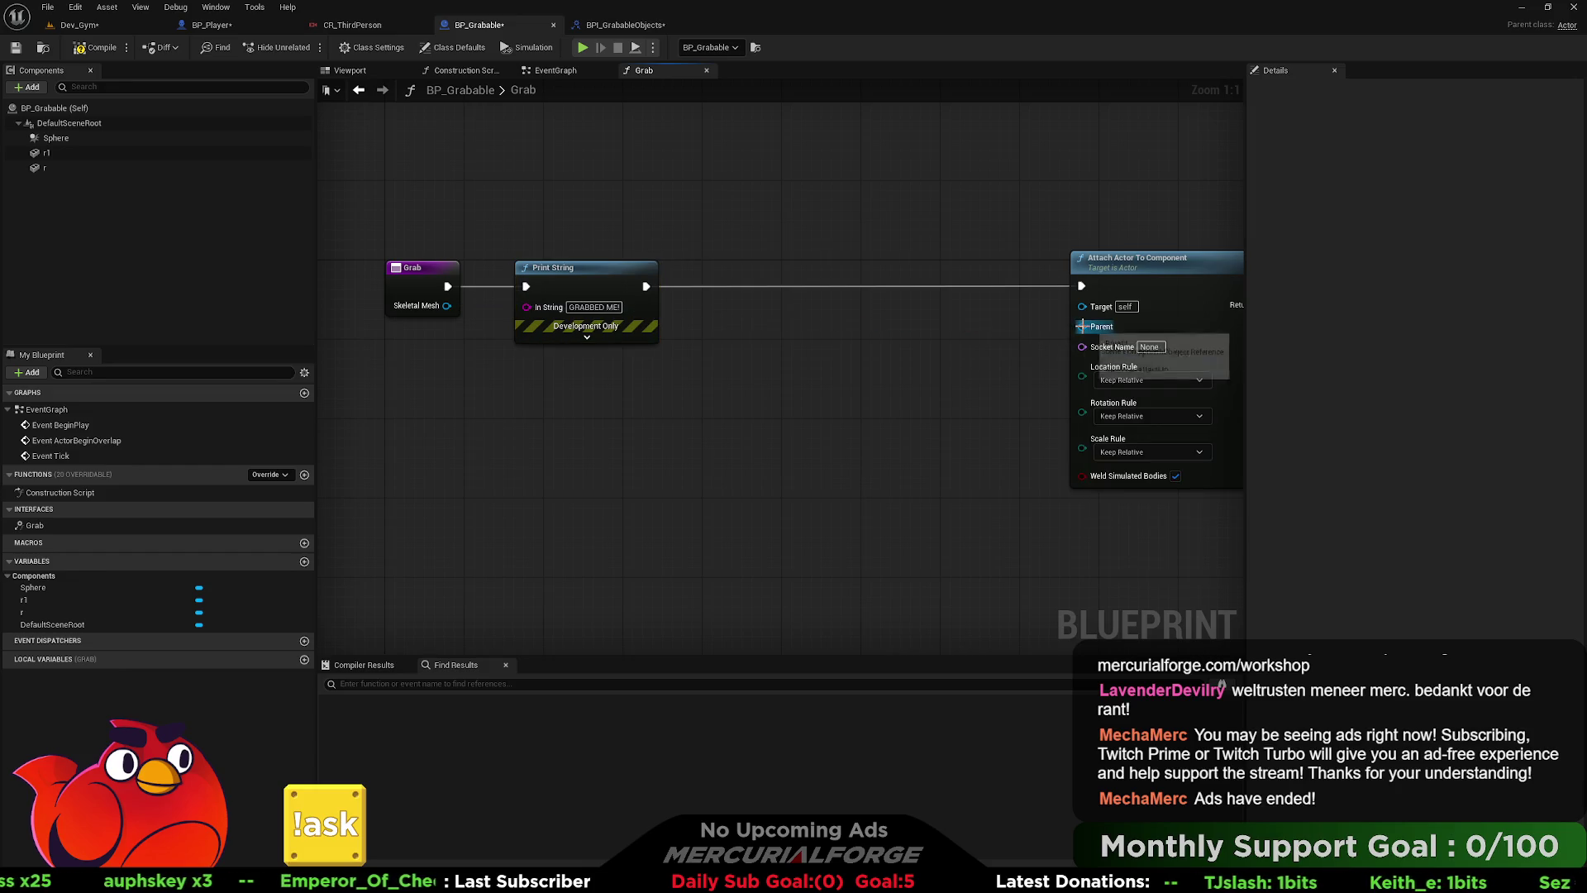
left_click(415, 286)
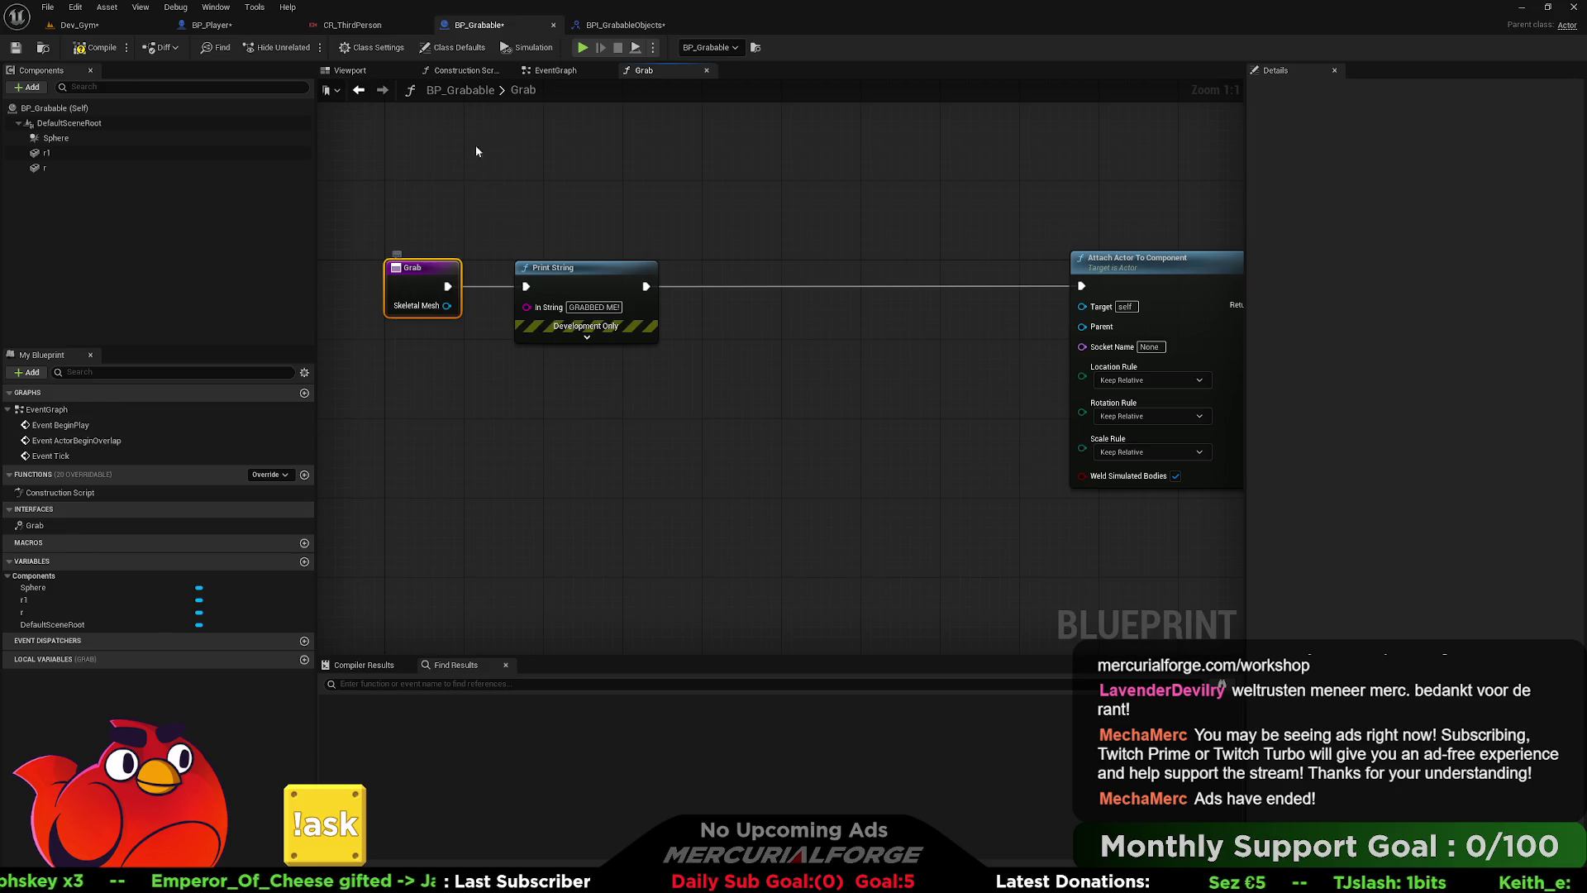
- Change the interface Grab input's type to Skeletal Mesh Component Object Reference
left_click(621, 25)
left_click(1500, 715)
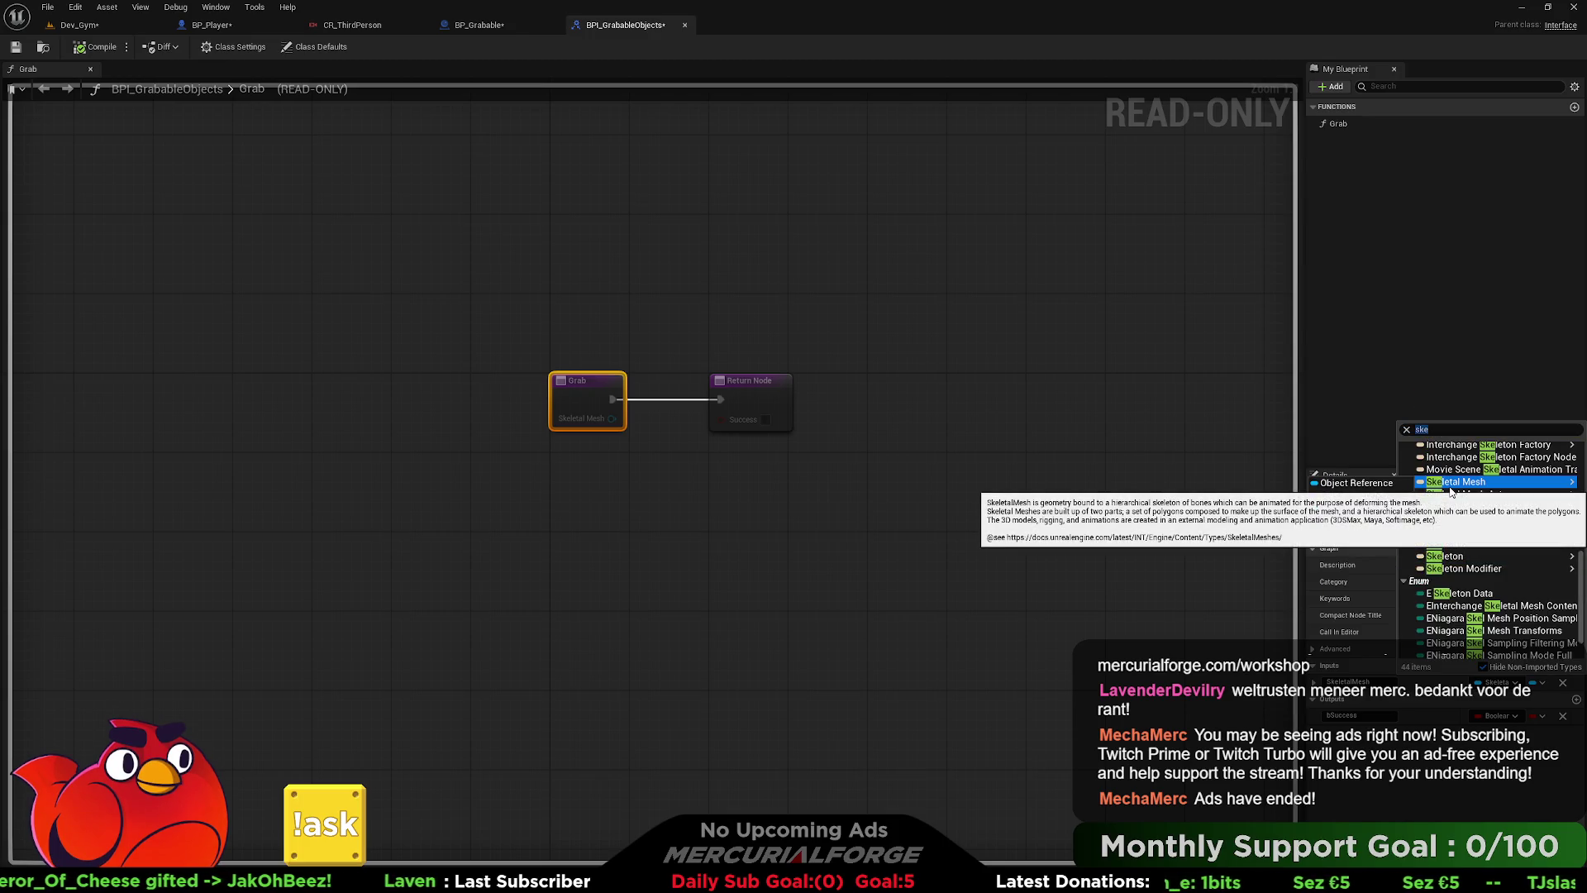
mouse_move(1488, 506)
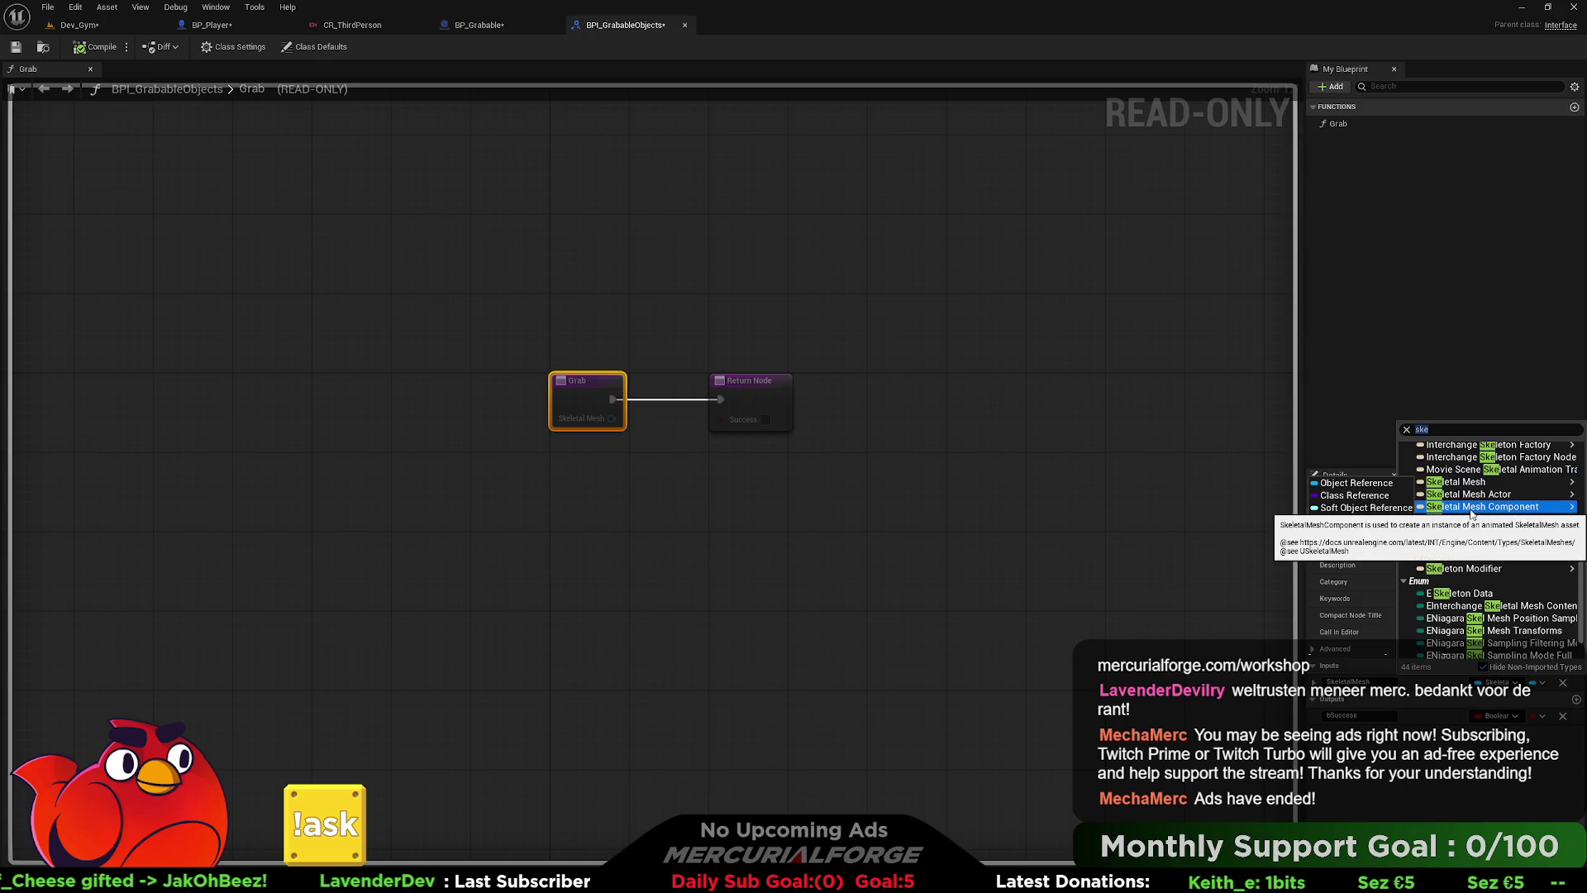
left_click(1377, 507)
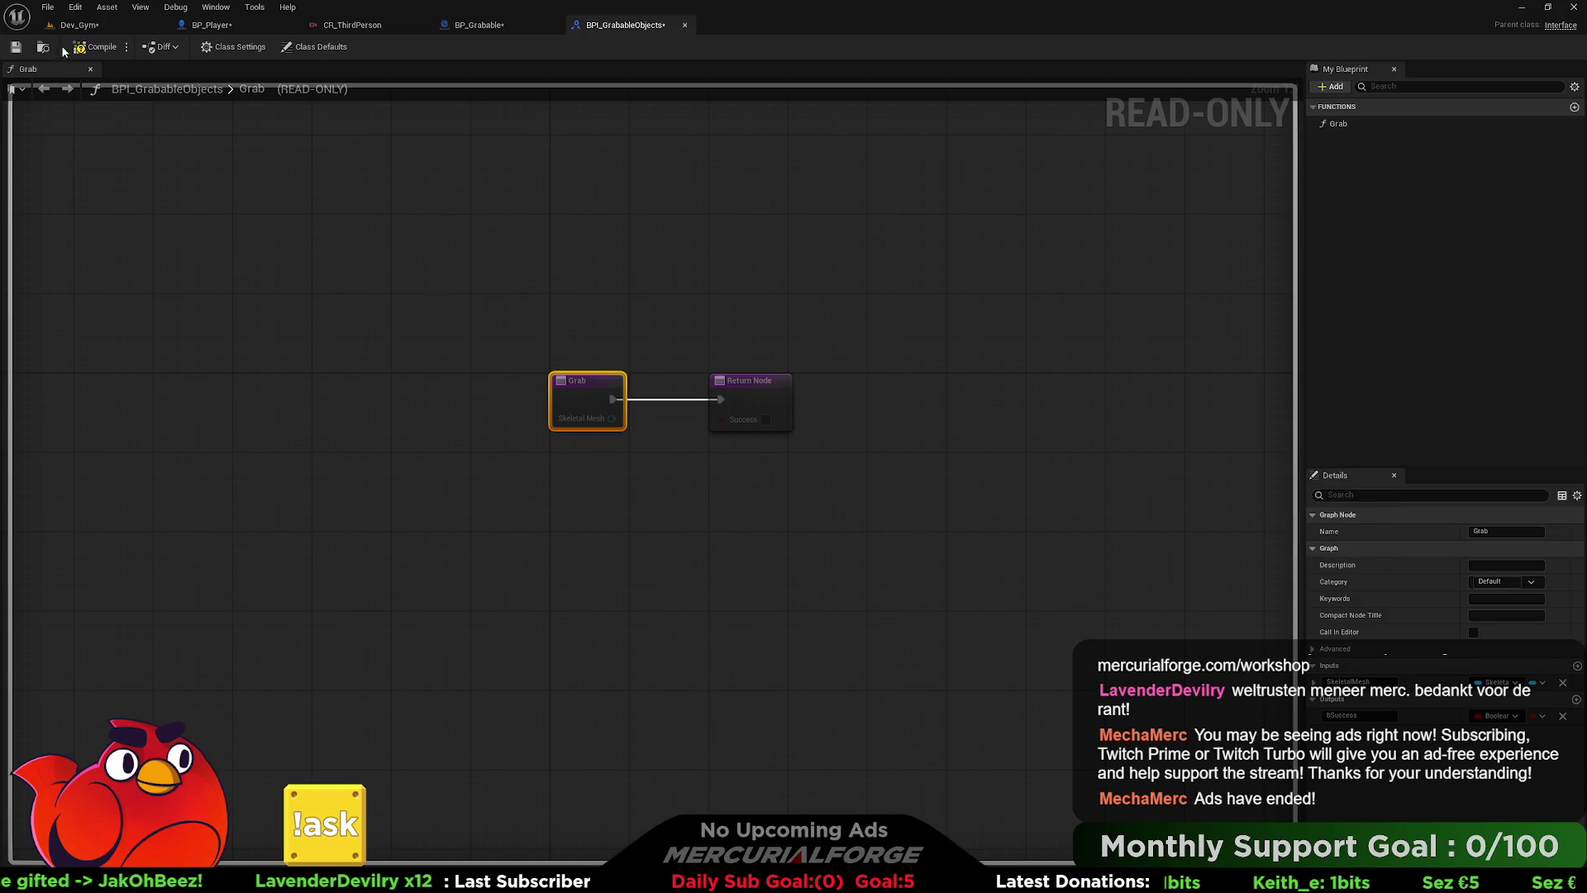
left_click(479, 25)
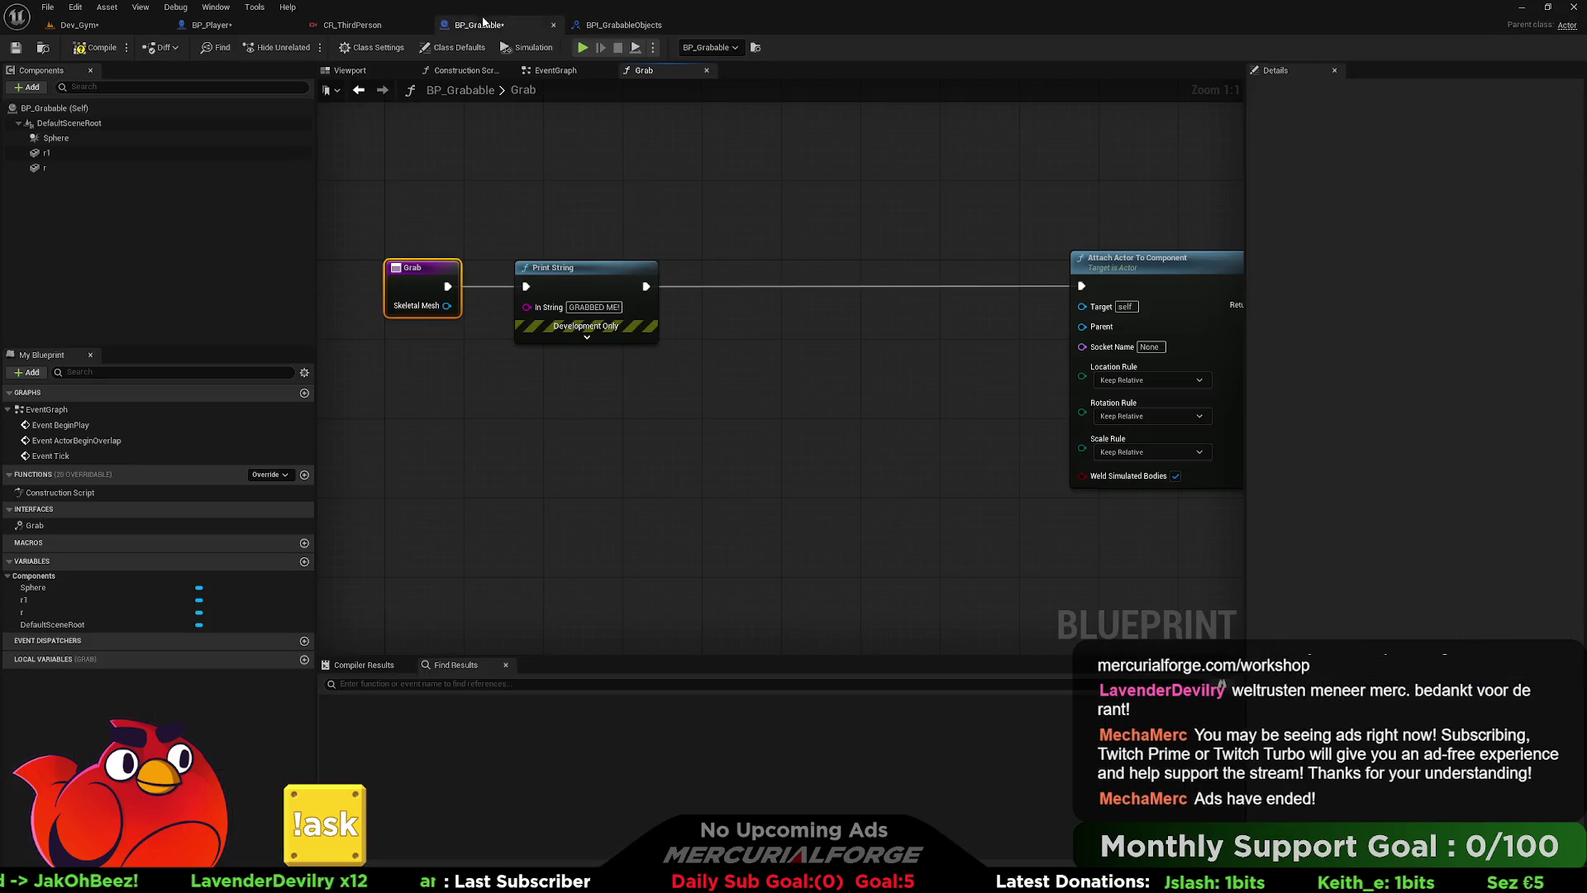
- Save all assets and connect the Skeletal Mesh input to the Attach node's Parent, tidying Print String
key("ctrl+shift+s")
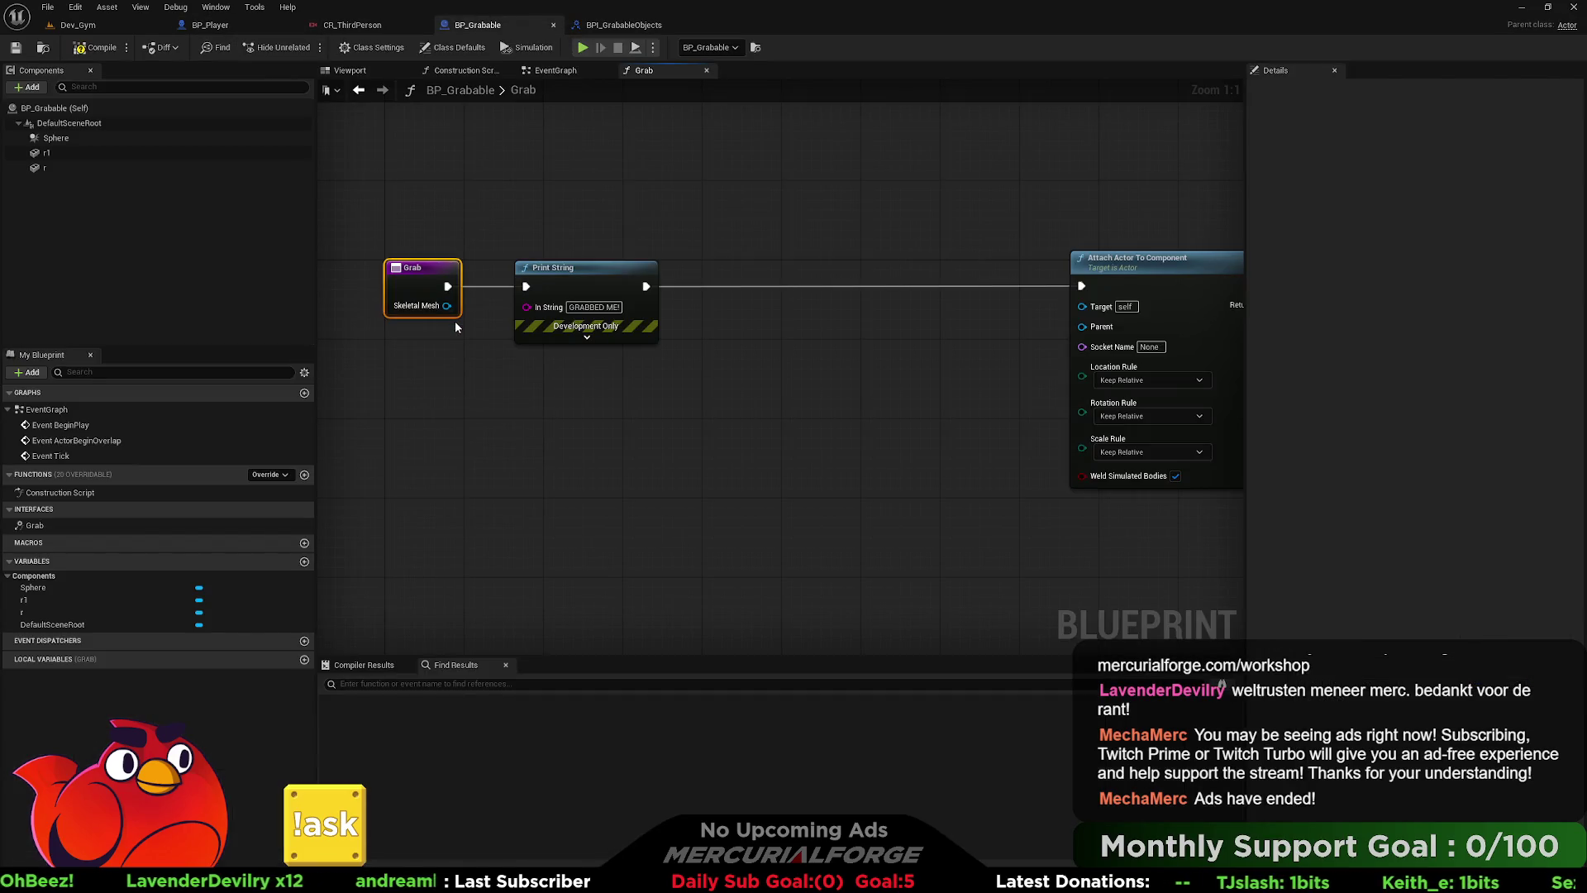
mouse_move(447, 306)
left_mouse_down()
mouse_move(1004, 352)
mouse_move(1091, 331)
left_mouse_up()
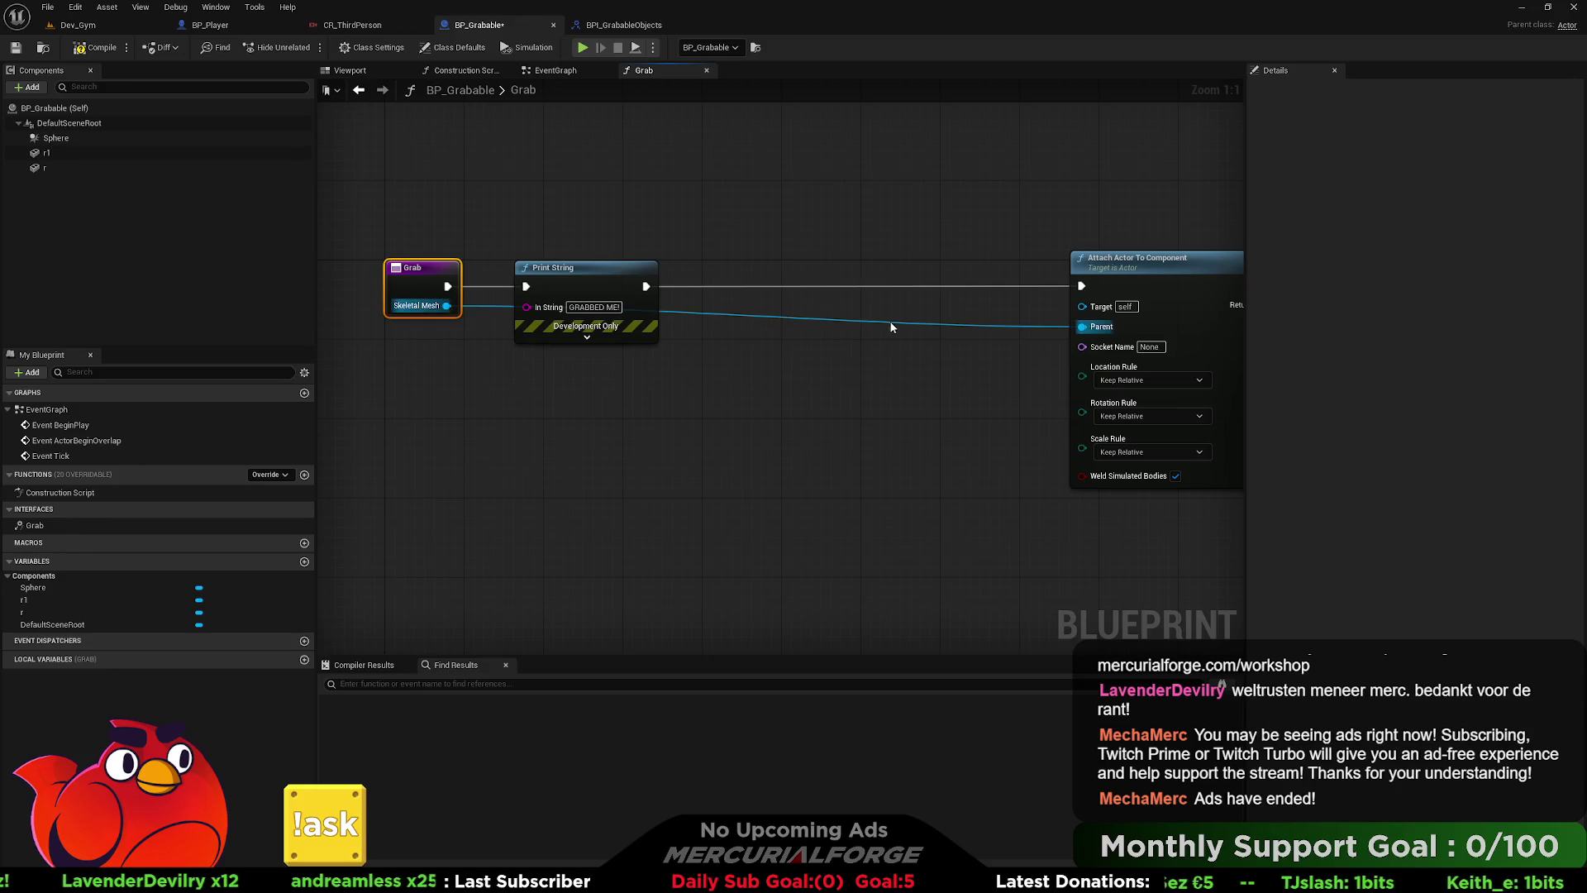
mouse_move(616, 272)
left_mouse_down()
mouse_move(604, 201)
mouse_move(591, 218)
left_mouse_up()
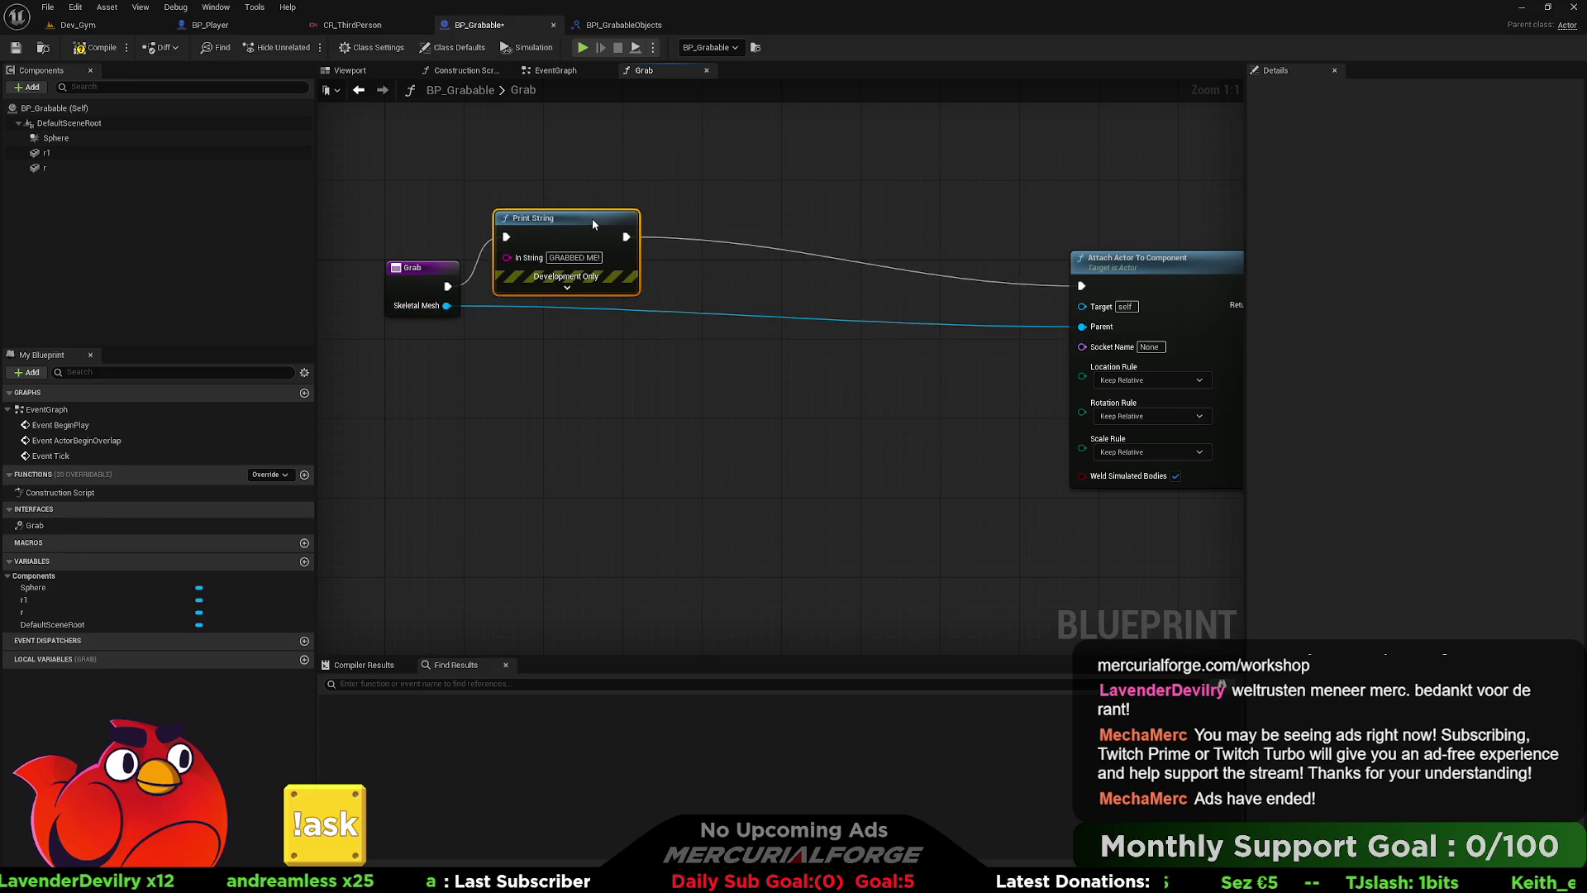
left_click_drag(1027, 294, 801, 252)
left_click_drag(860, 298, 1001, 279)
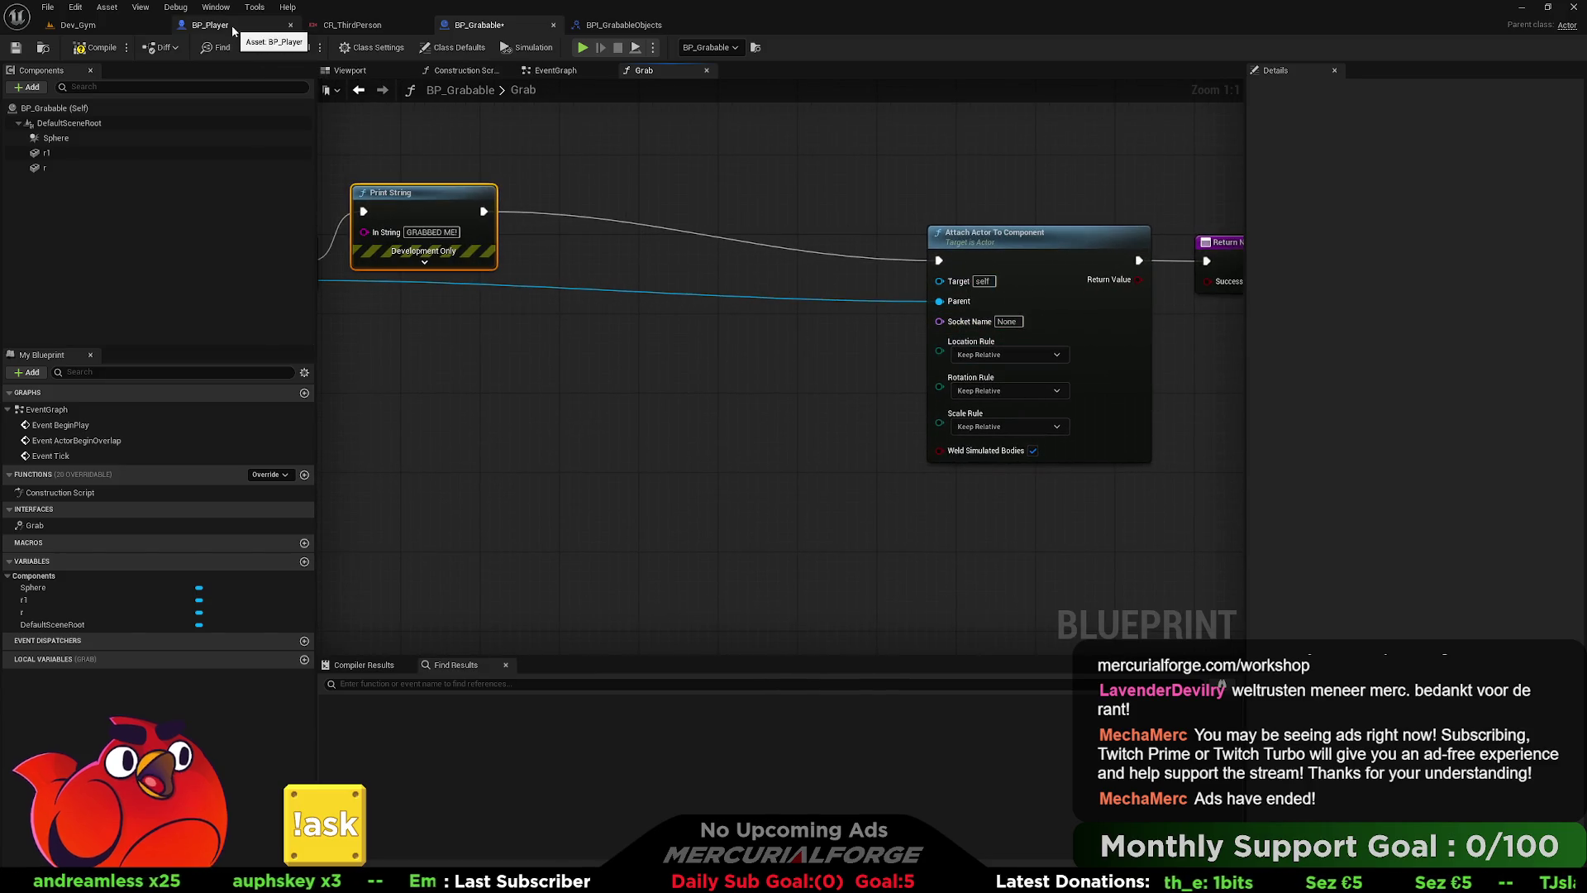
- Open the SKM_Tombone skeletal mesh from the Characters > Tombone folder in the Content Drawer
key("ctrl+space")
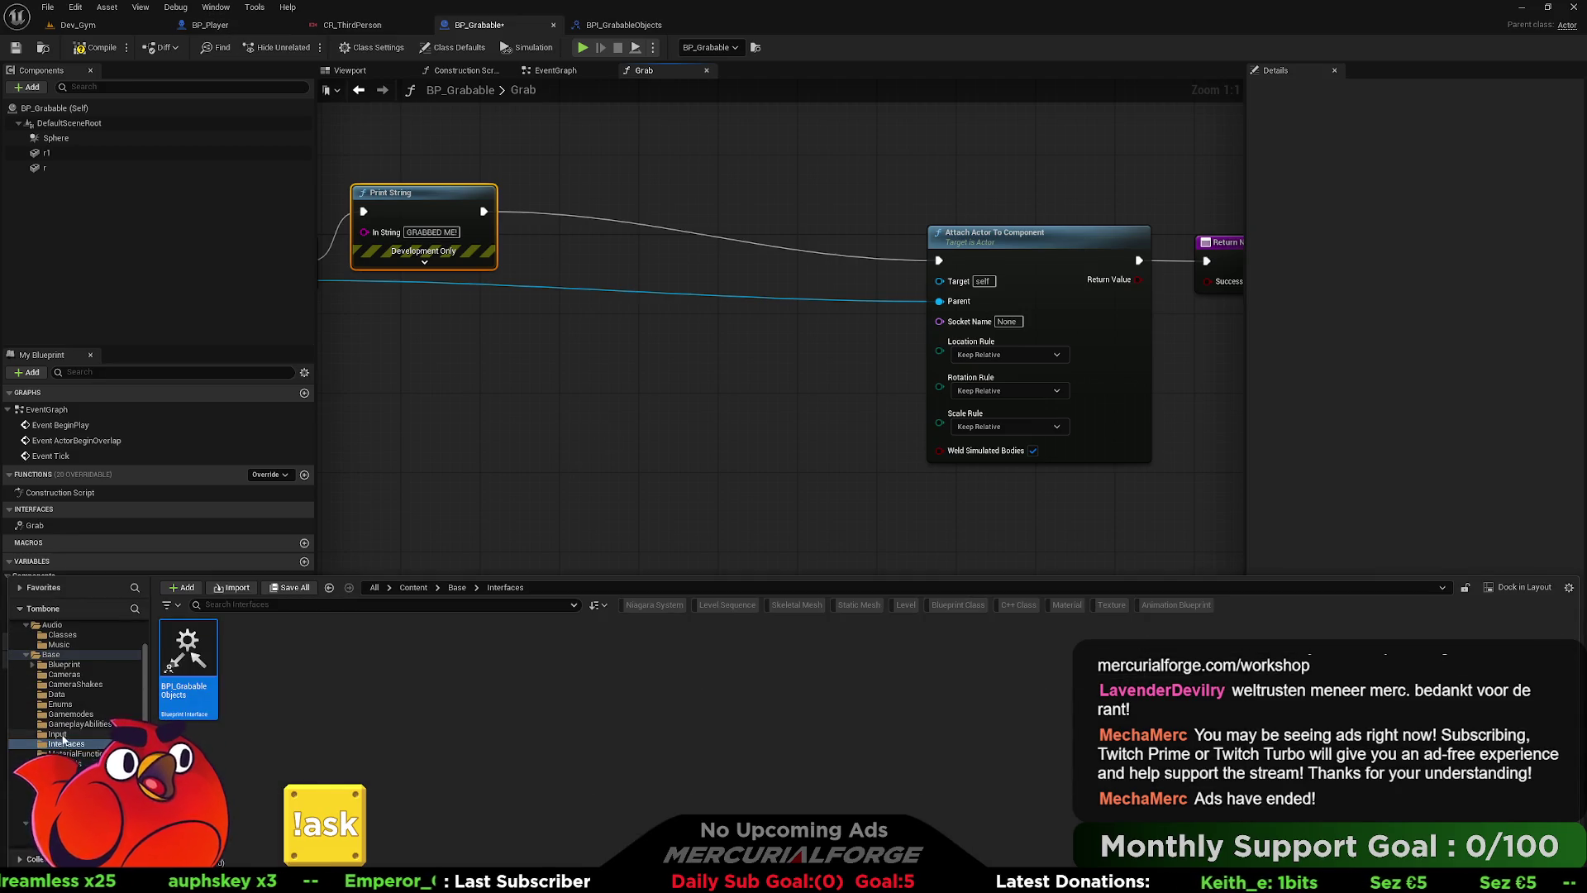
scroll(74, 686, "down", 3)
left_click(66, 763)
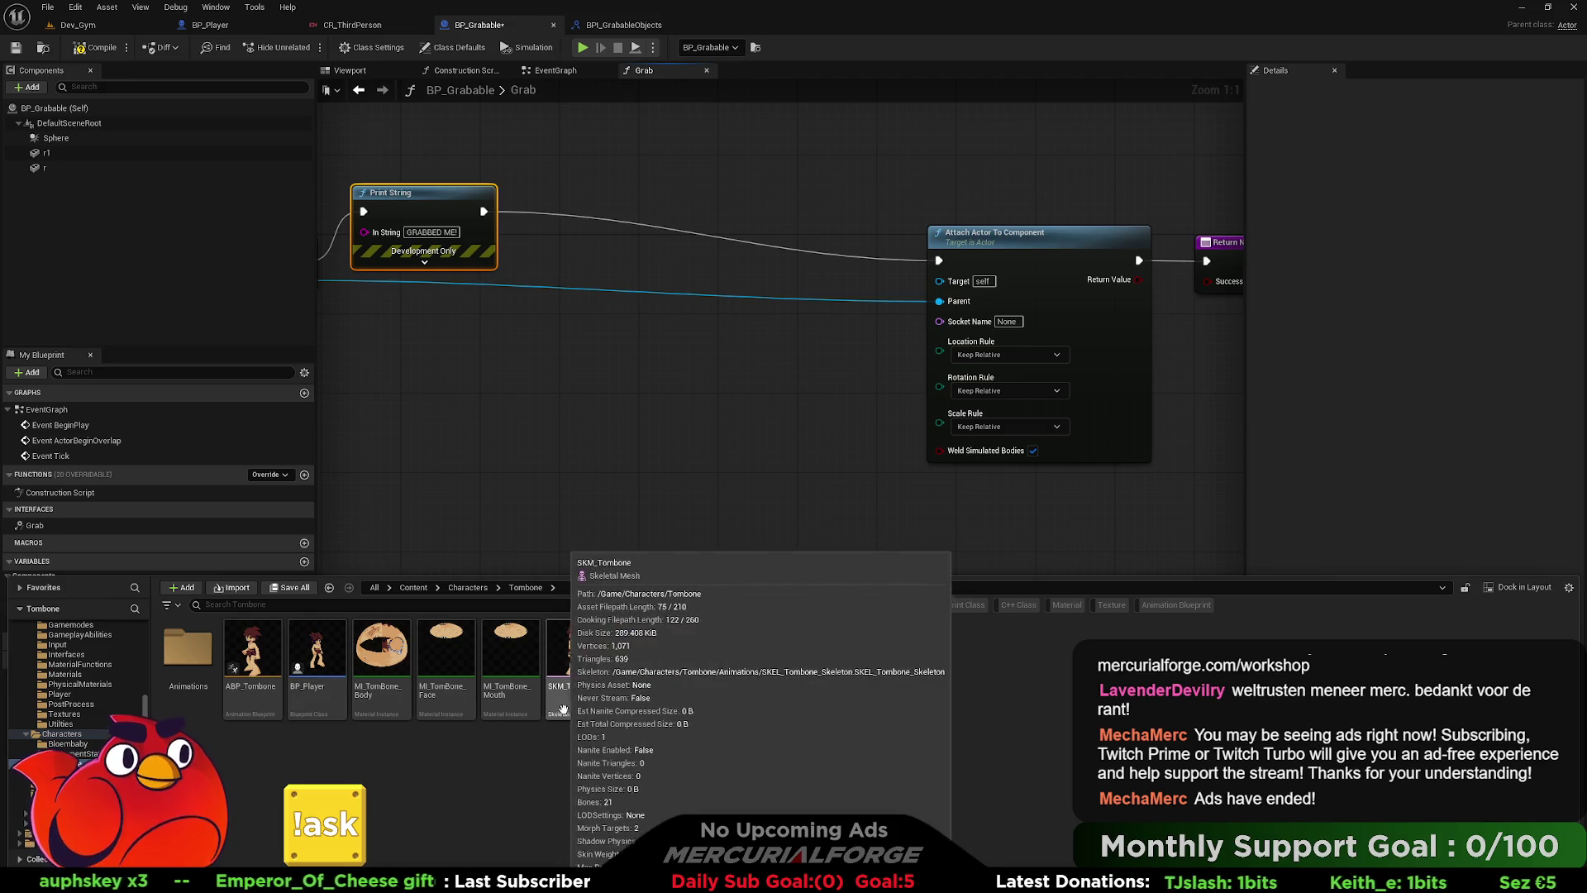
left_click(571, 707)
double_click(572, 711)
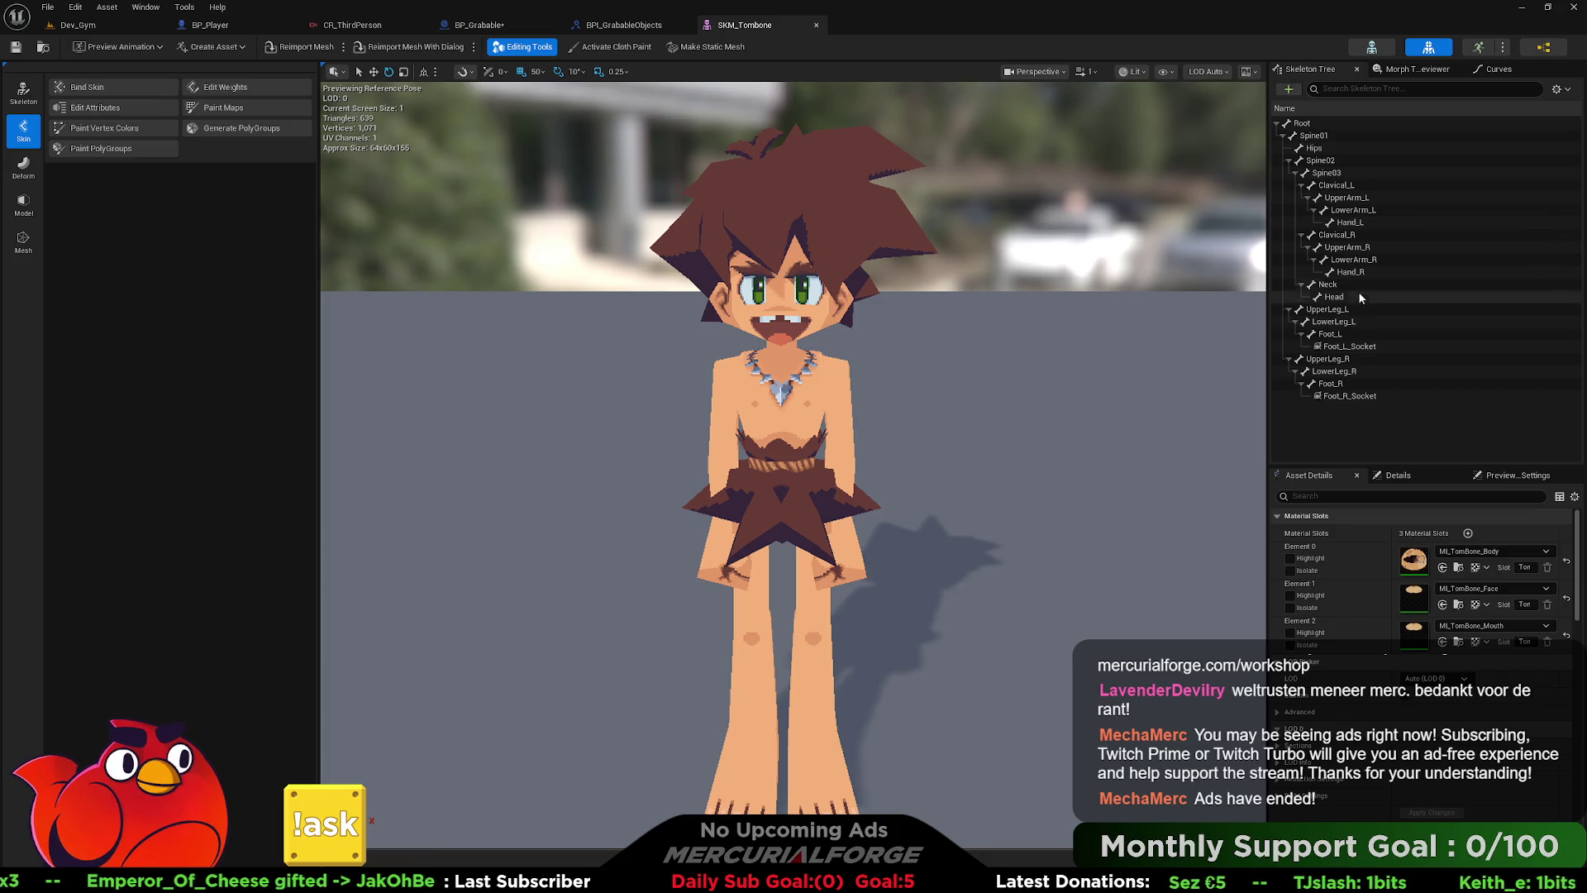
- Inspect the Foot_R bone and its socket, then select the Hand_R bone from a side view
left_click(1341, 383)
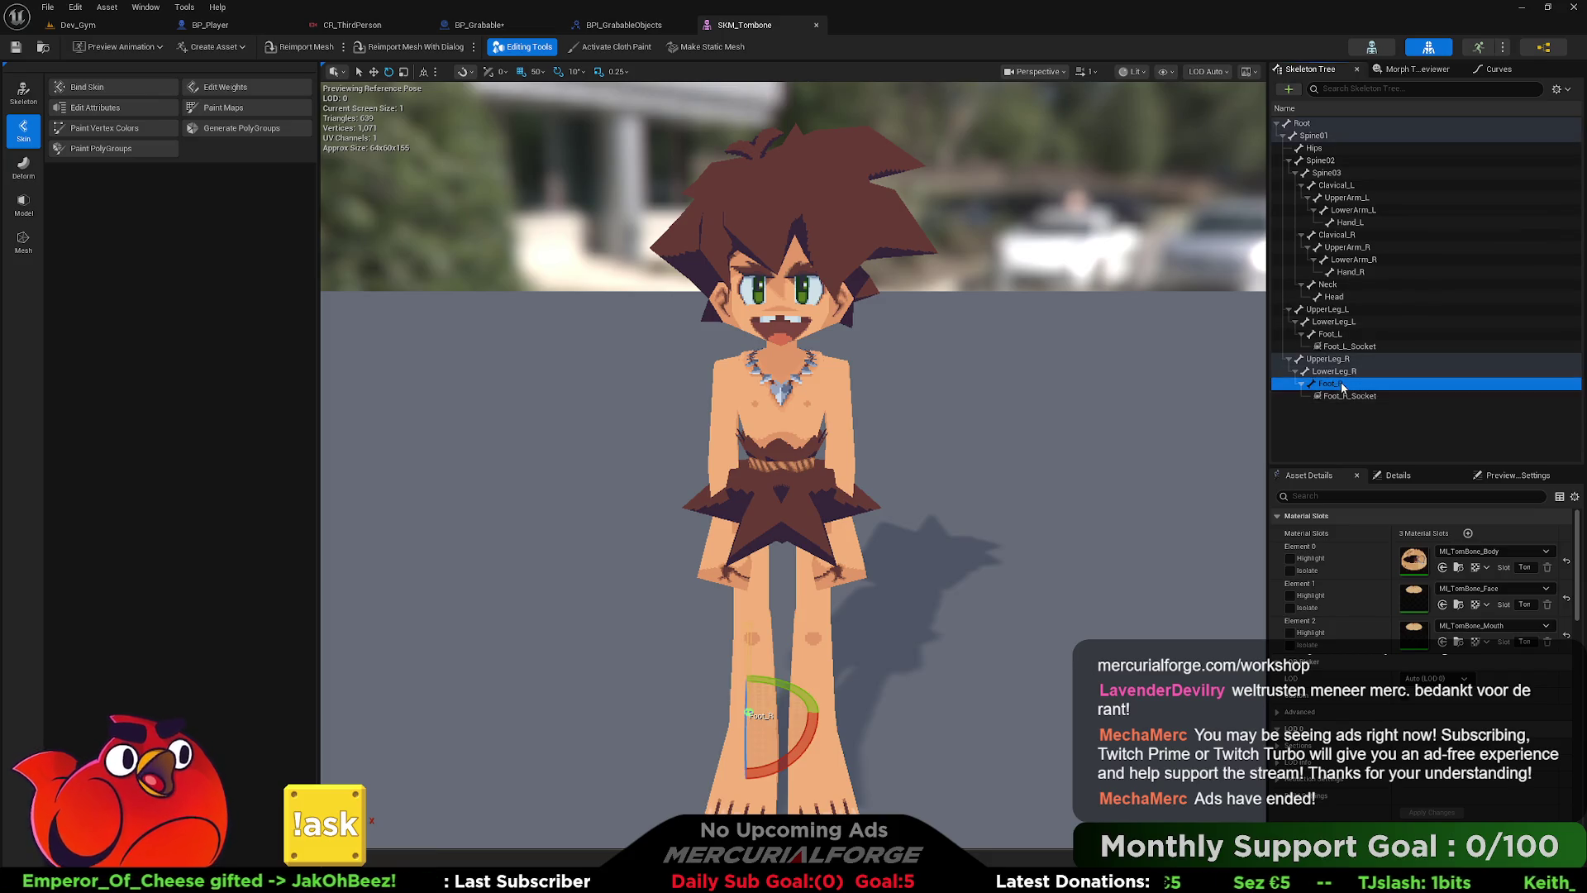
left_click(1346, 396)
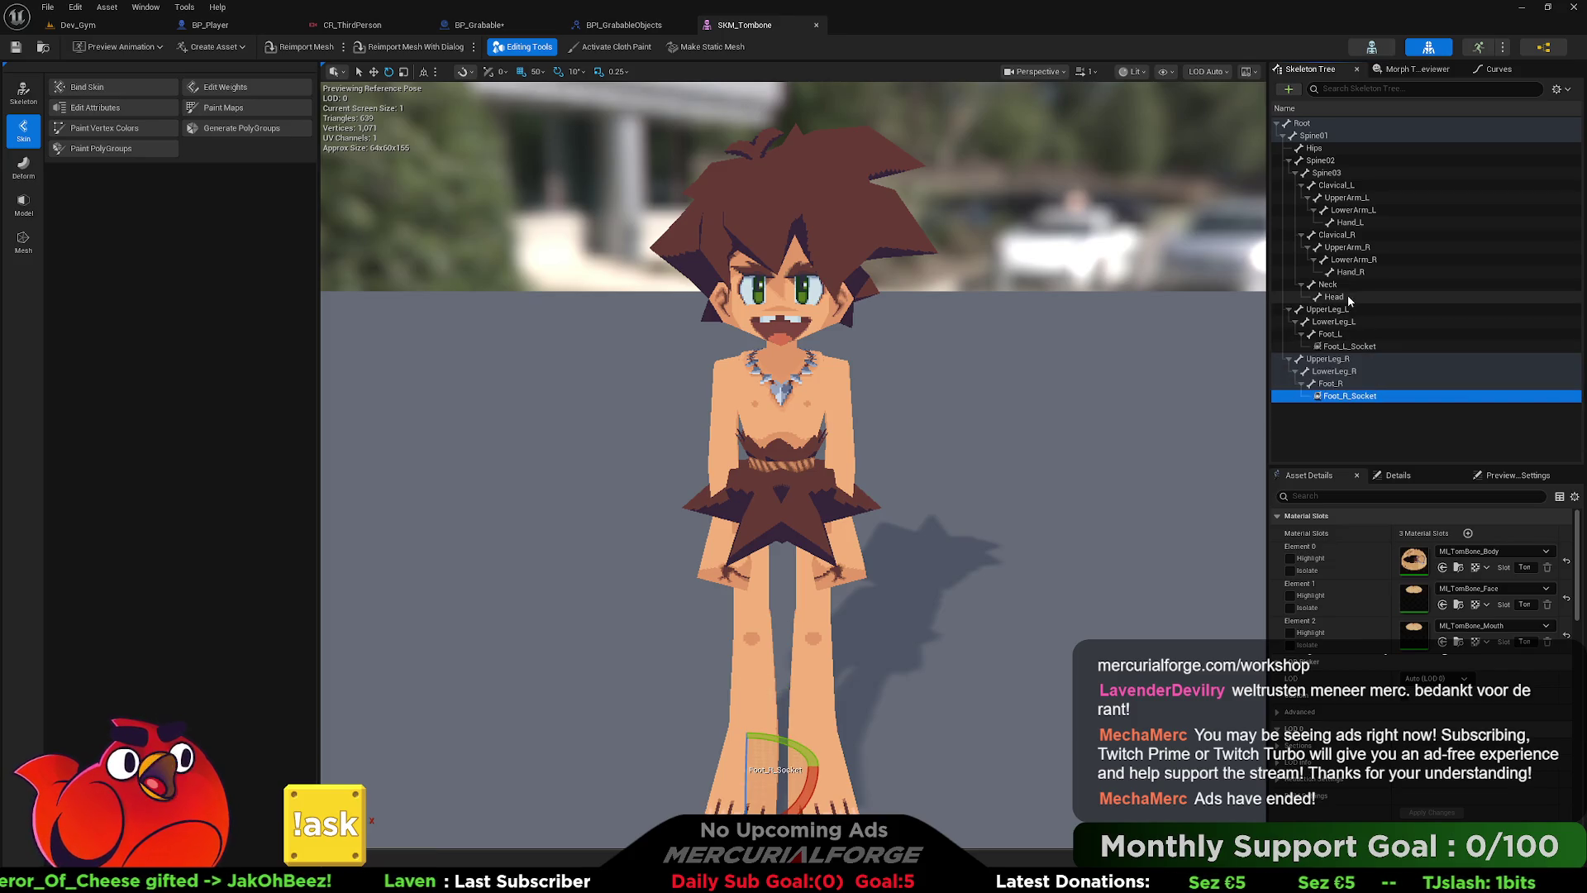
left_click(1350, 273)
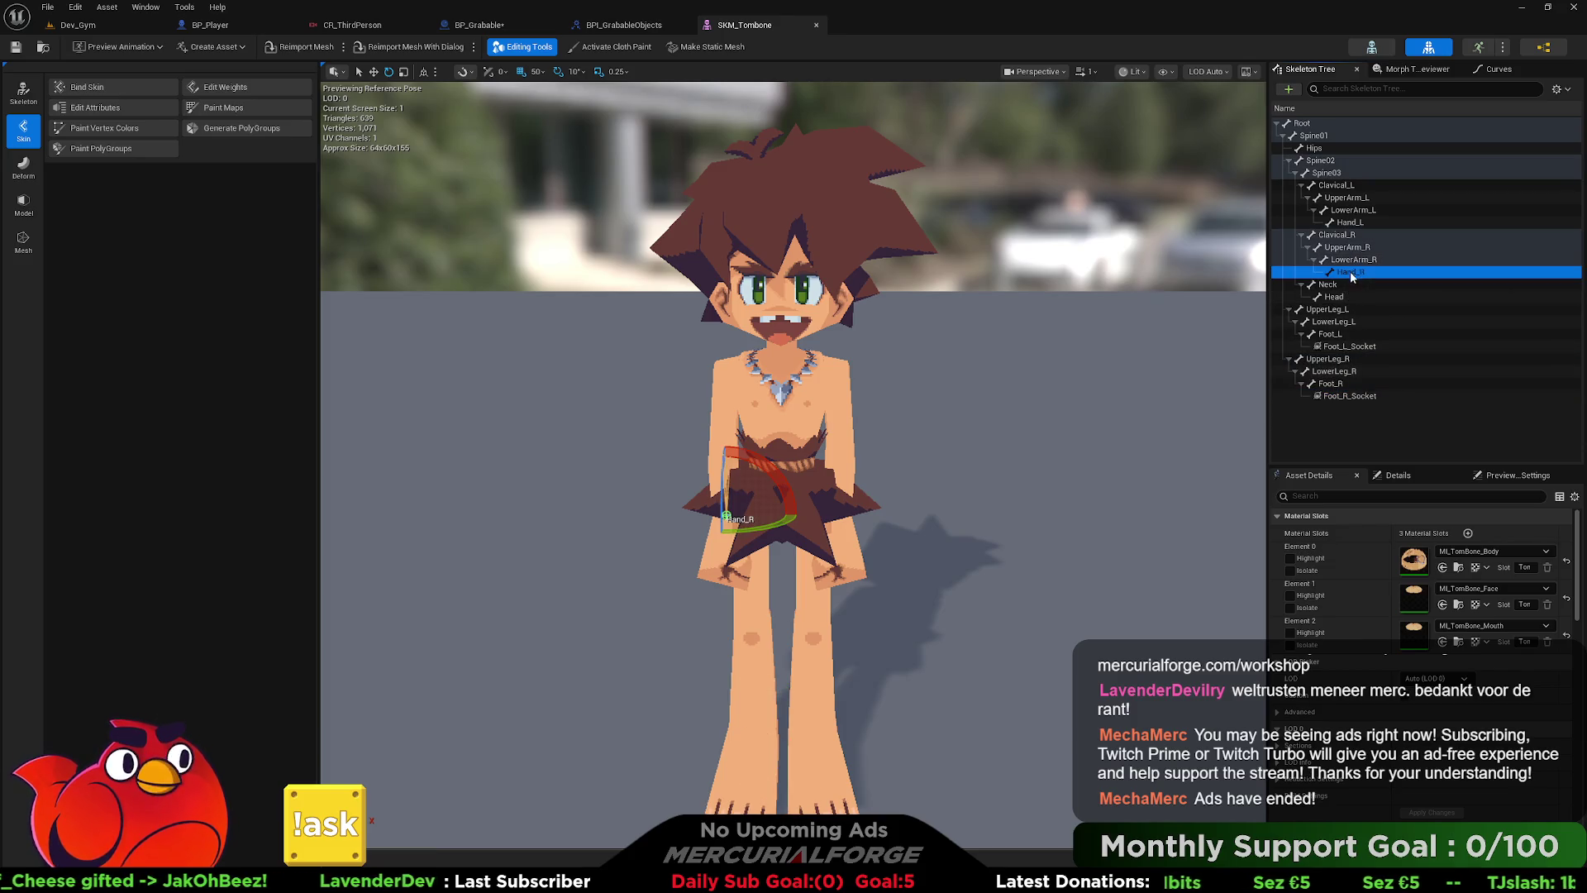
left_click(1349, 223)
left_click(1357, 272)
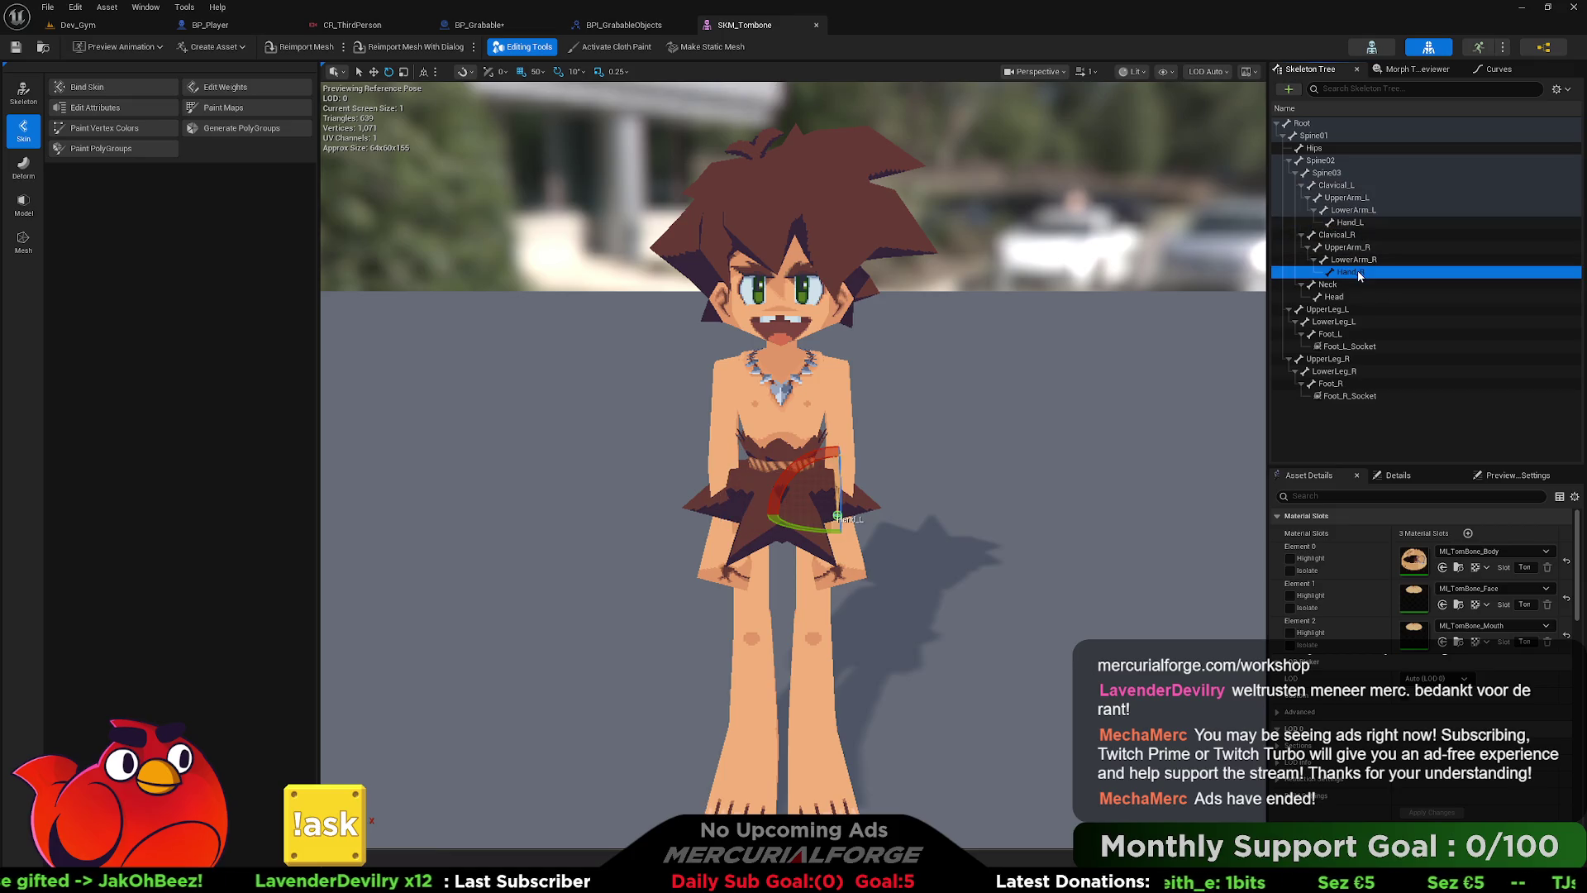
mouse_move(806, 413)
left_mouse_down()
mouse_move(909, 414)
mouse_move(909, 397)
mouse_move(888, 455)
left_mouse_up()
left_click(1352, 272)
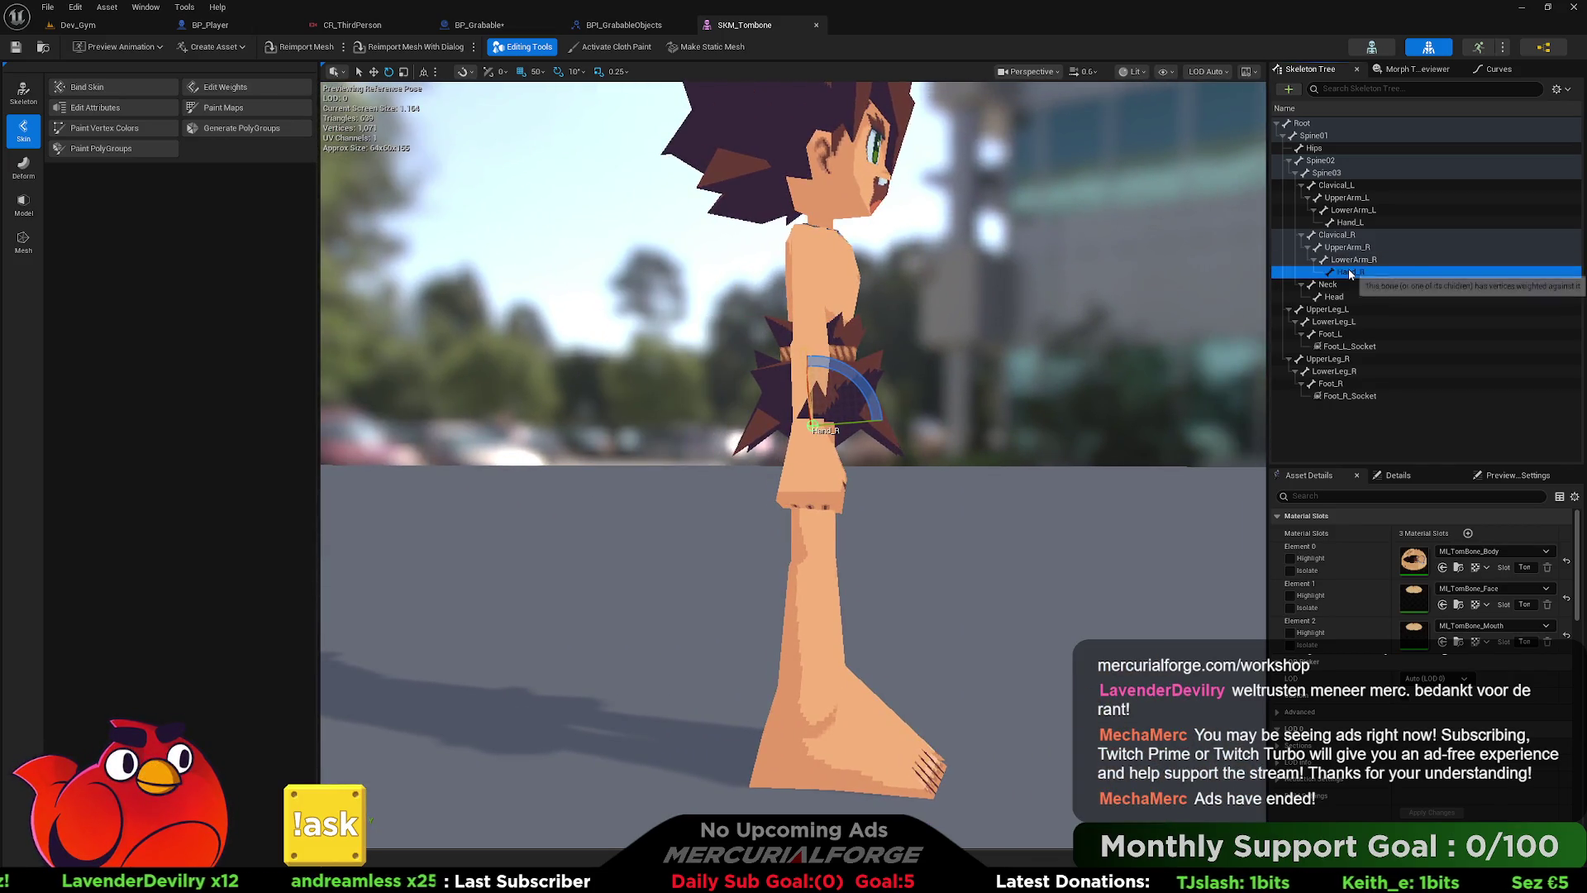
- Add a socket to the Hand_R bone and orbit in for a close-up of the new Hand_RSocket
right_click(1350, 273)
left_click(1415, 331)
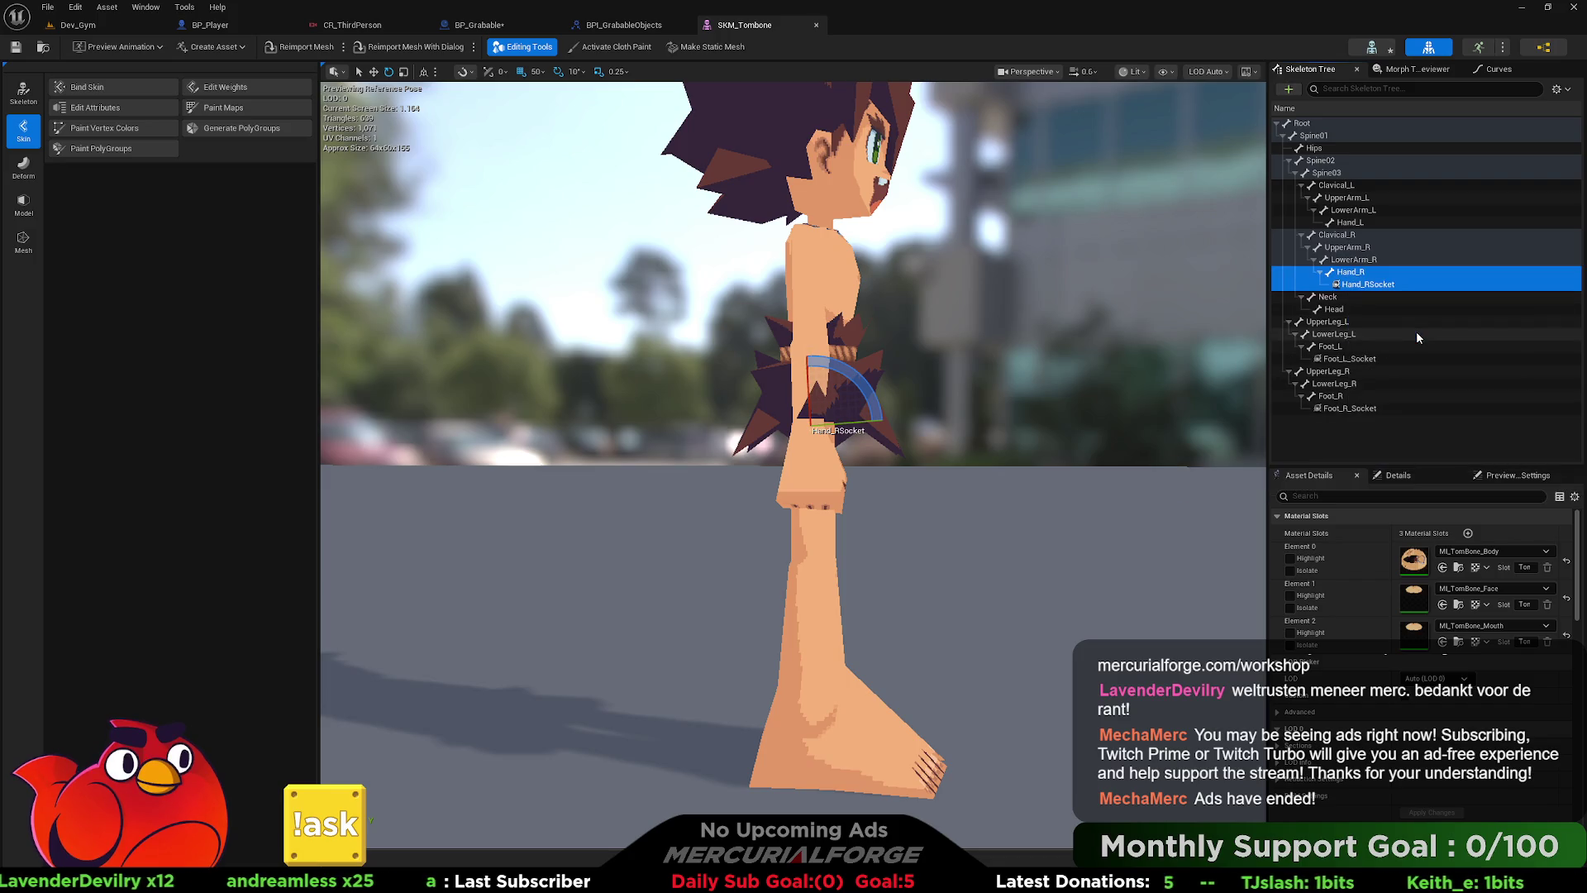
mouse_move(973, 409)
left_mouse_down()
mouse_move(917, 418)
mouse_move(923, 390)
left_mouse_up()
key("w")
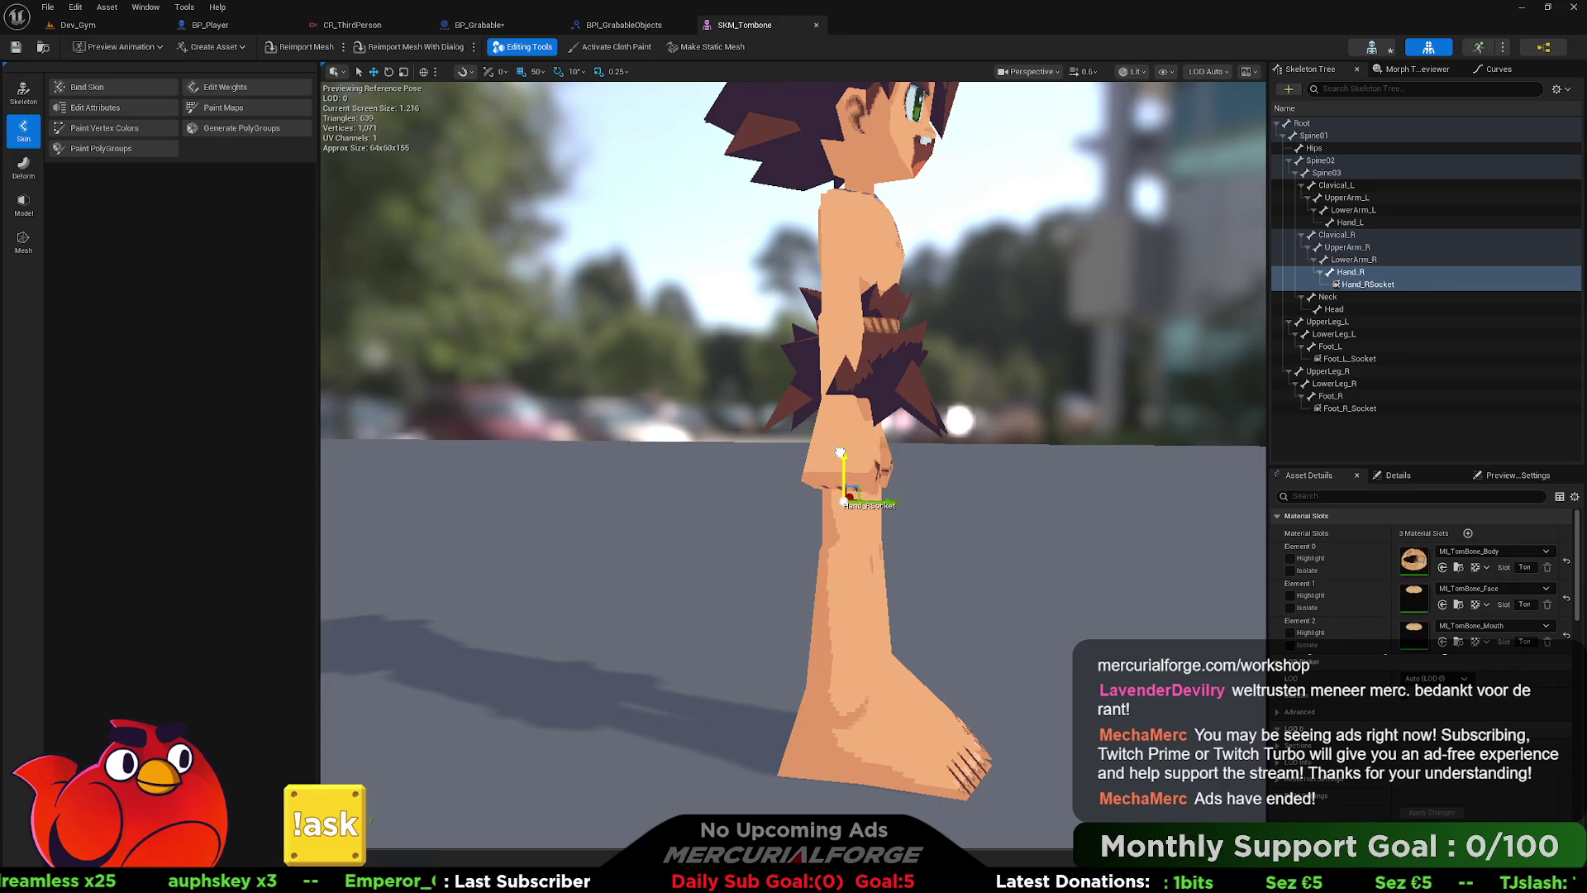
mouse_move(841, 445)
left_mouse_down()
mouse_move(794, 447)
mouse_move(893, 448)
left_mouse_up()
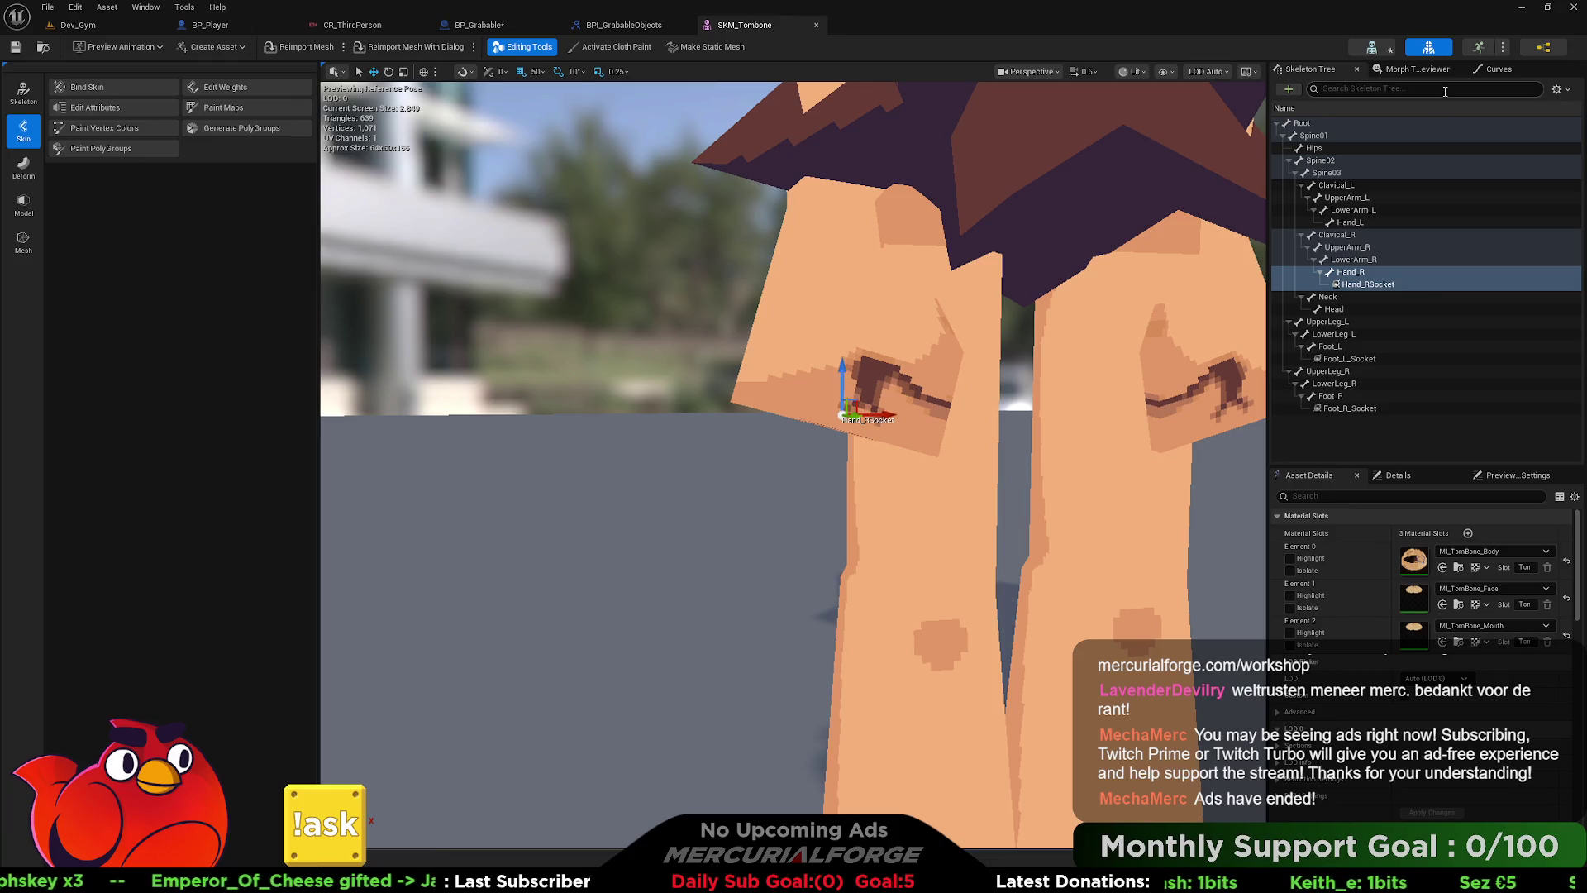
left_click(1371, 47)
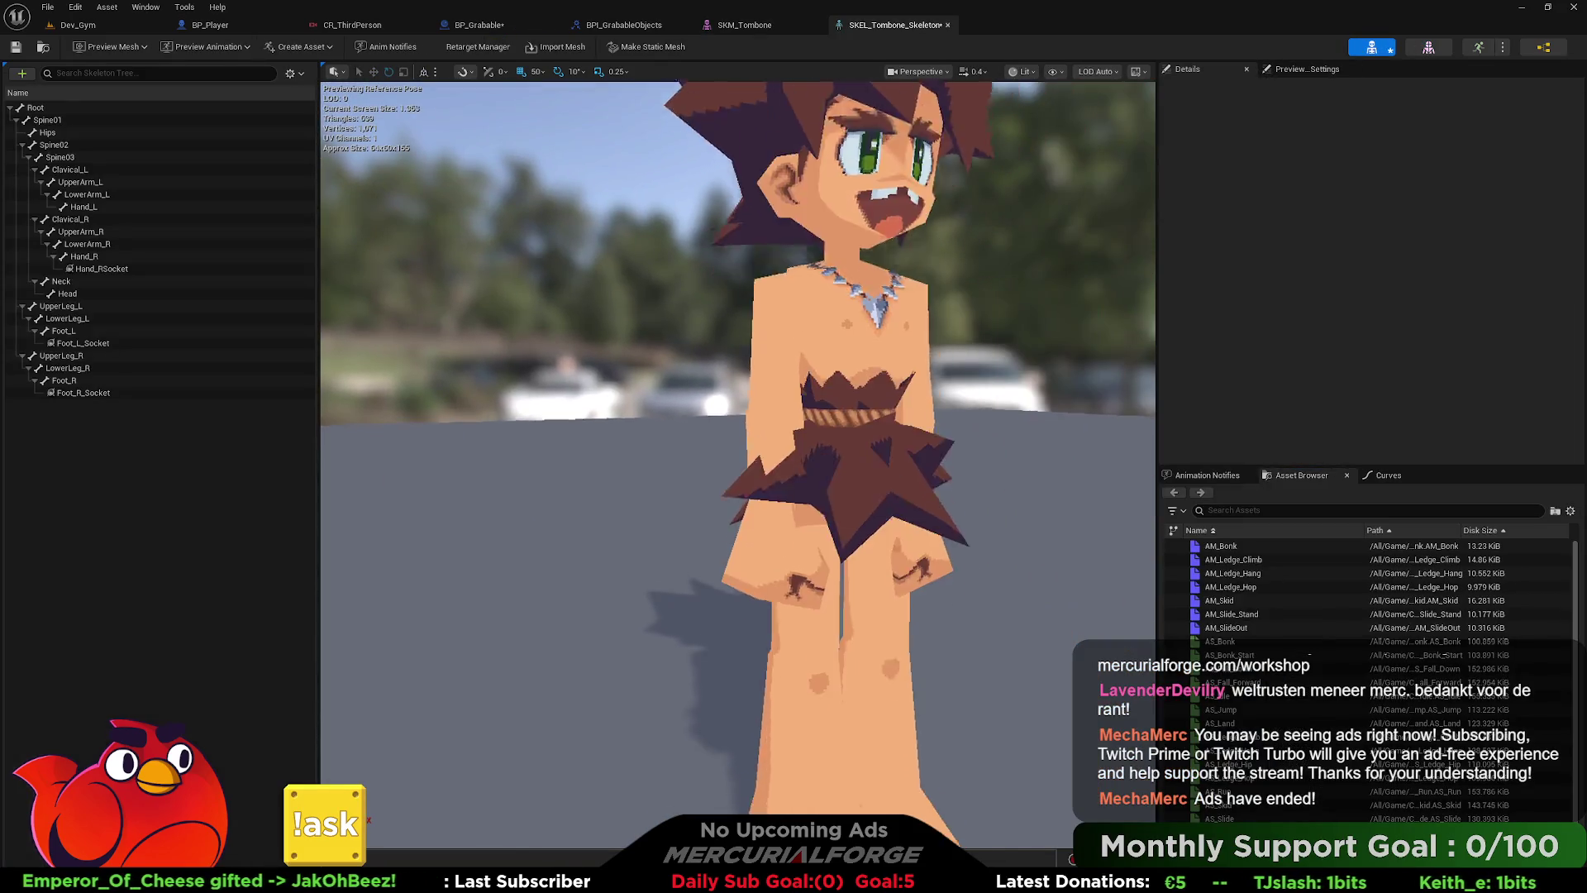
- Rename the Hand_RSocket socket to Hand_R_Socket
left_click(95, 270)
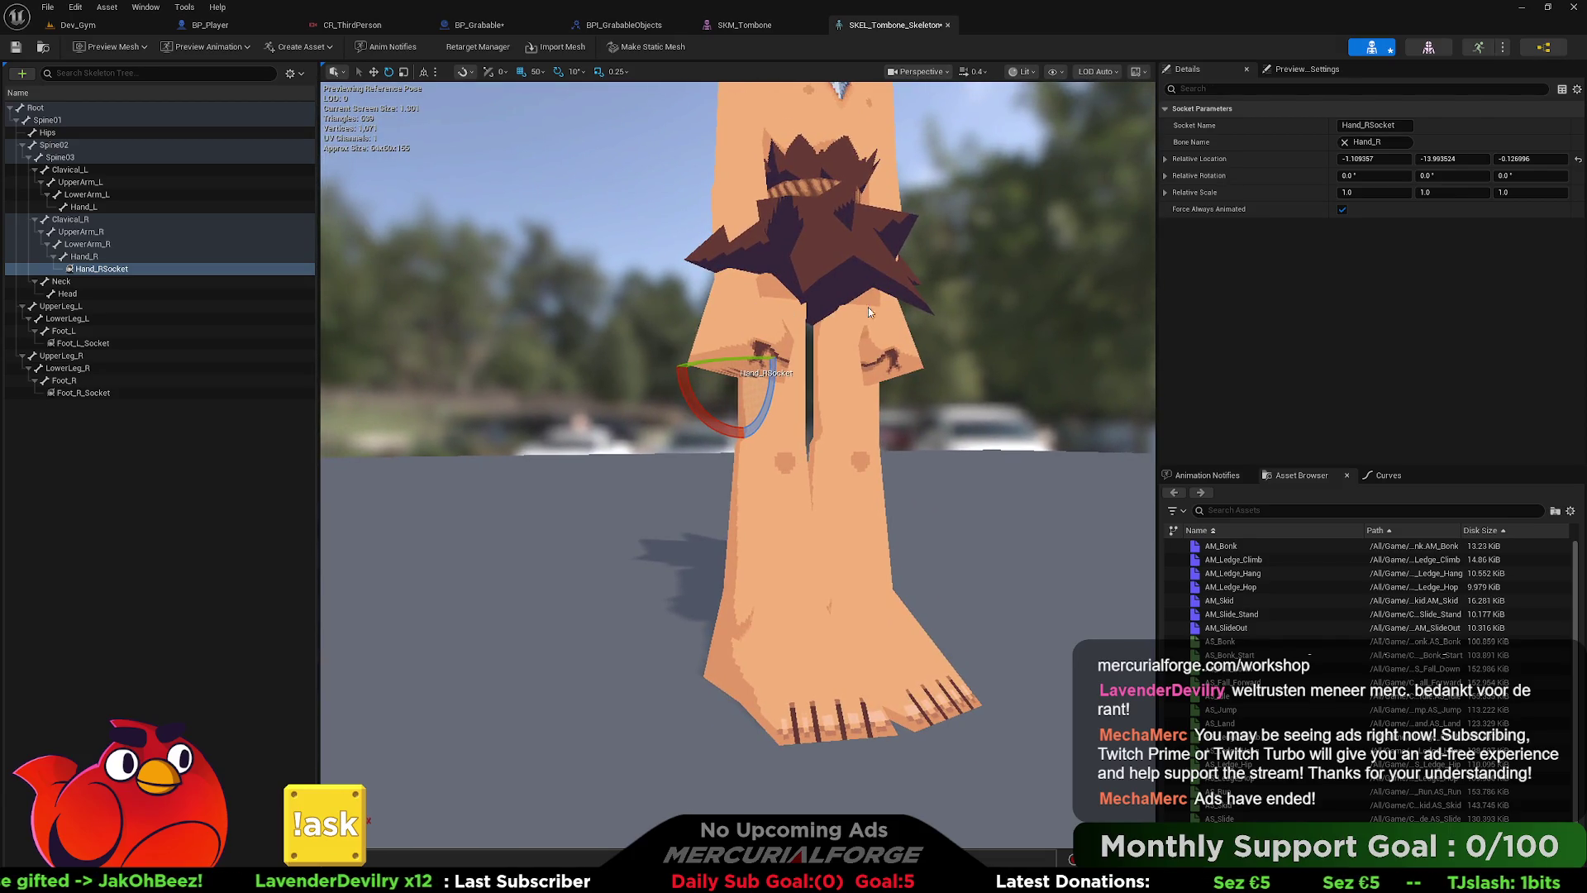
left_click(1055, 72)
mouse_move(1103, 152)
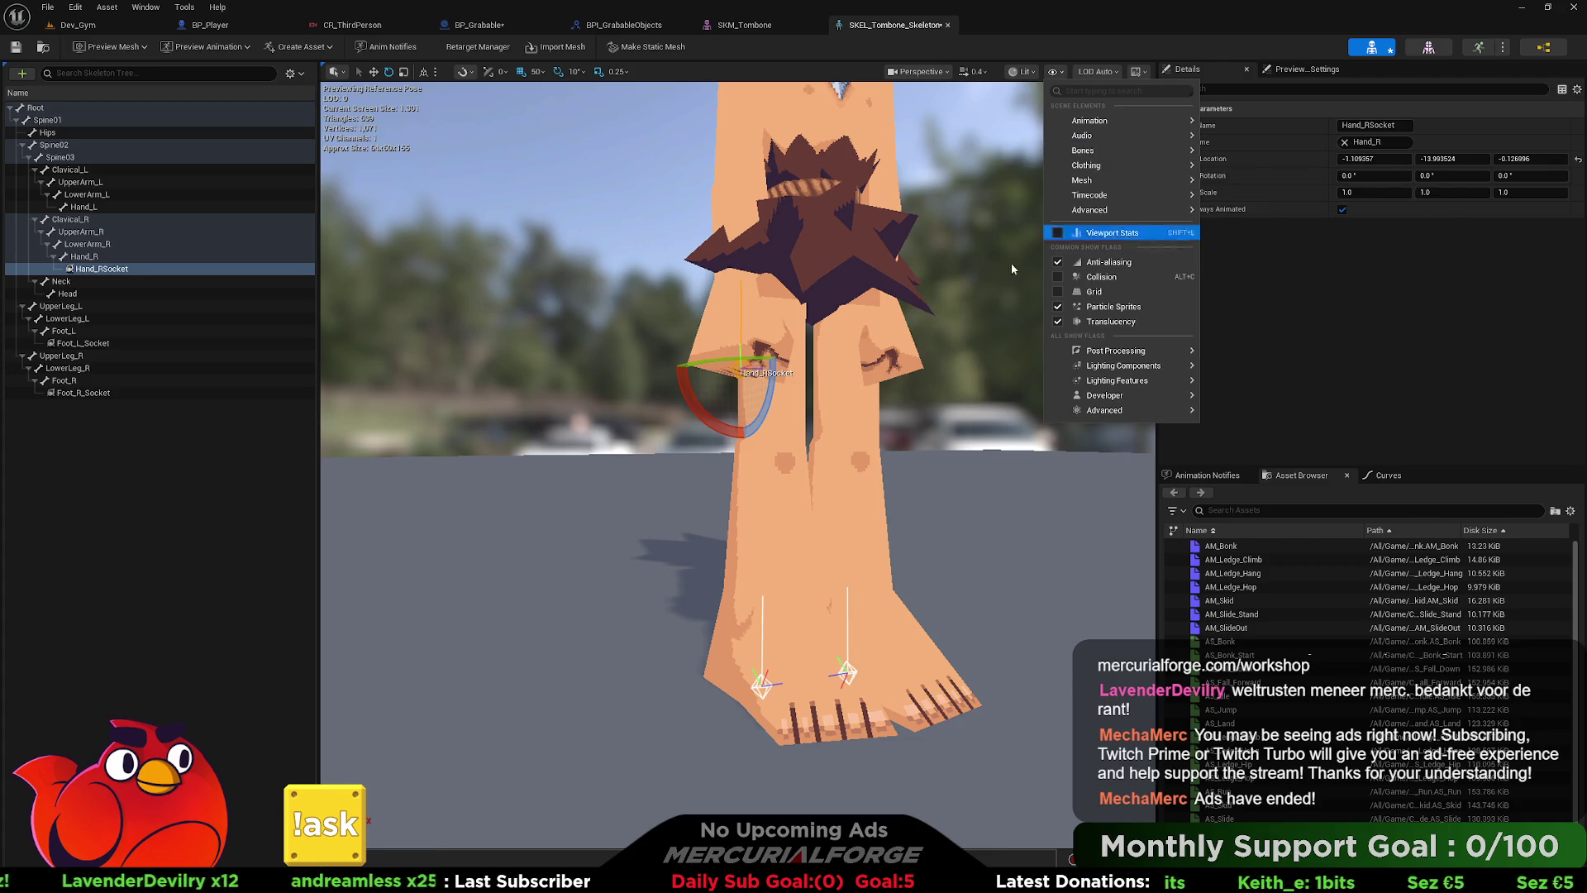
mouse_move(814, 399)
left_mouse_down()
mouse_move(768, 385)
mouse_move(802, 397)
mouse_move(777, 446)
mouse_move(777, 513)
mouse_move(856, 389)
left_mouse_up()
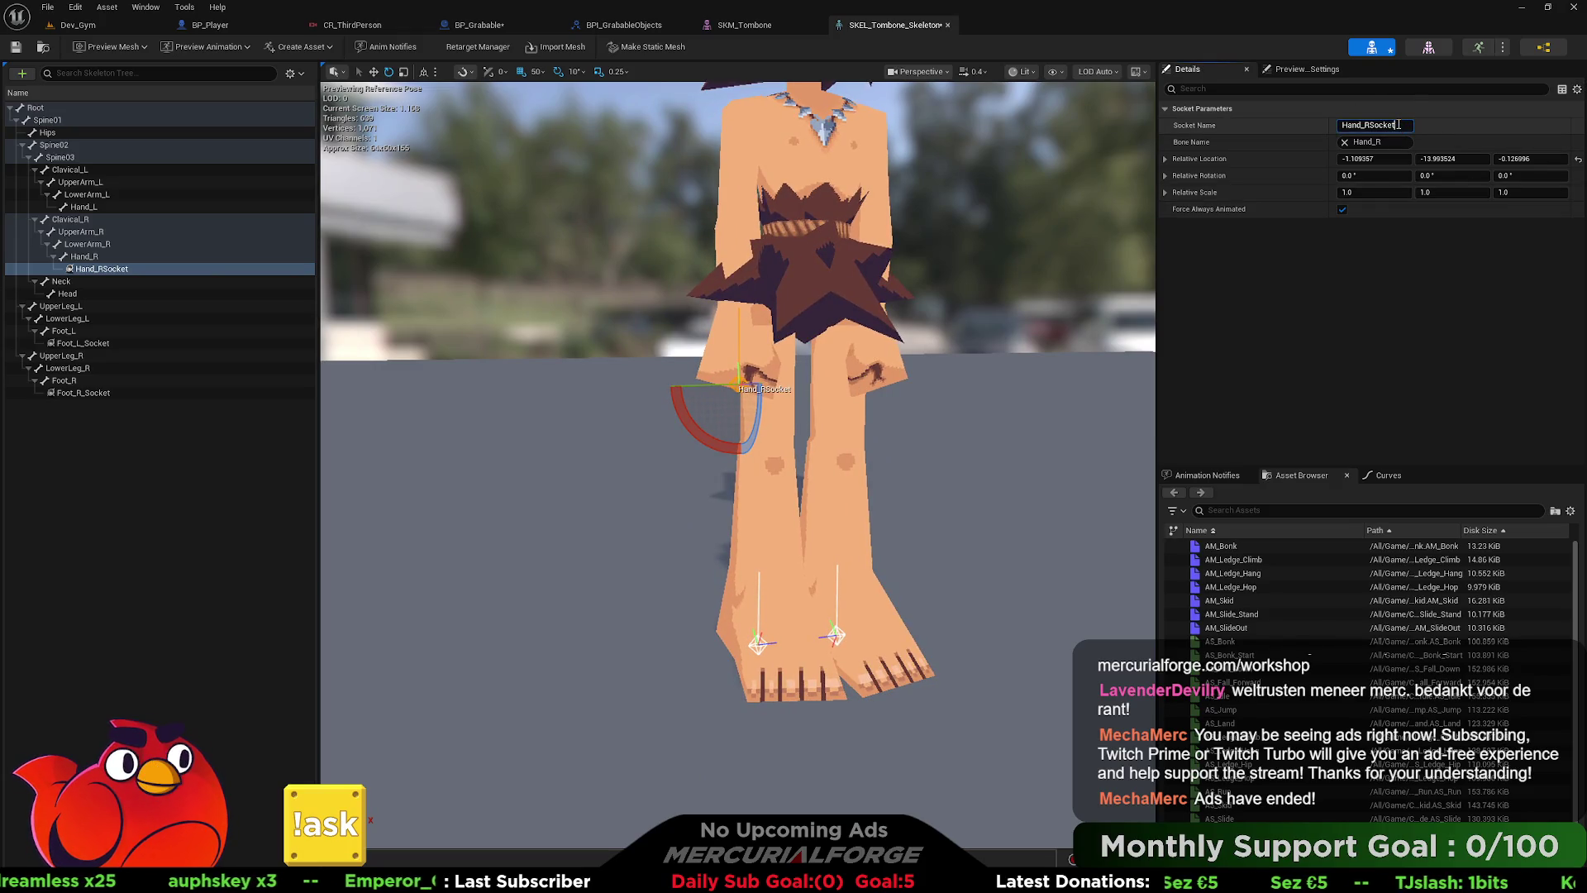
type("_")
key("Return")
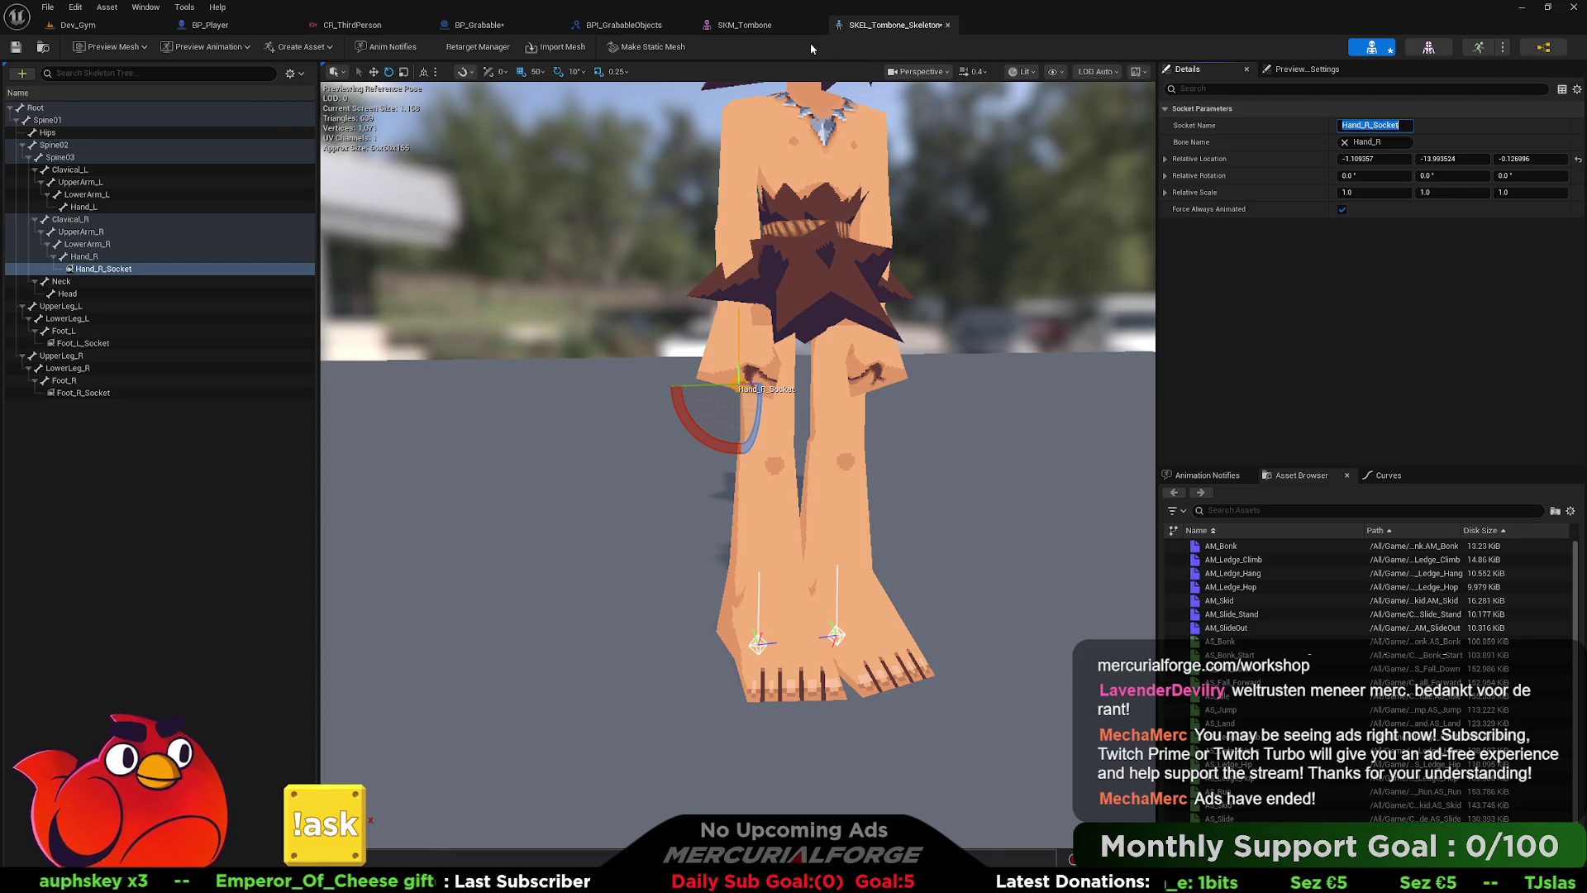
- Go back through the BPI_GrabableObjects tab to BP_Grabable's Grab function graph
left_click(529, 25)
left_click(628, 25)
left_click(531, 27)
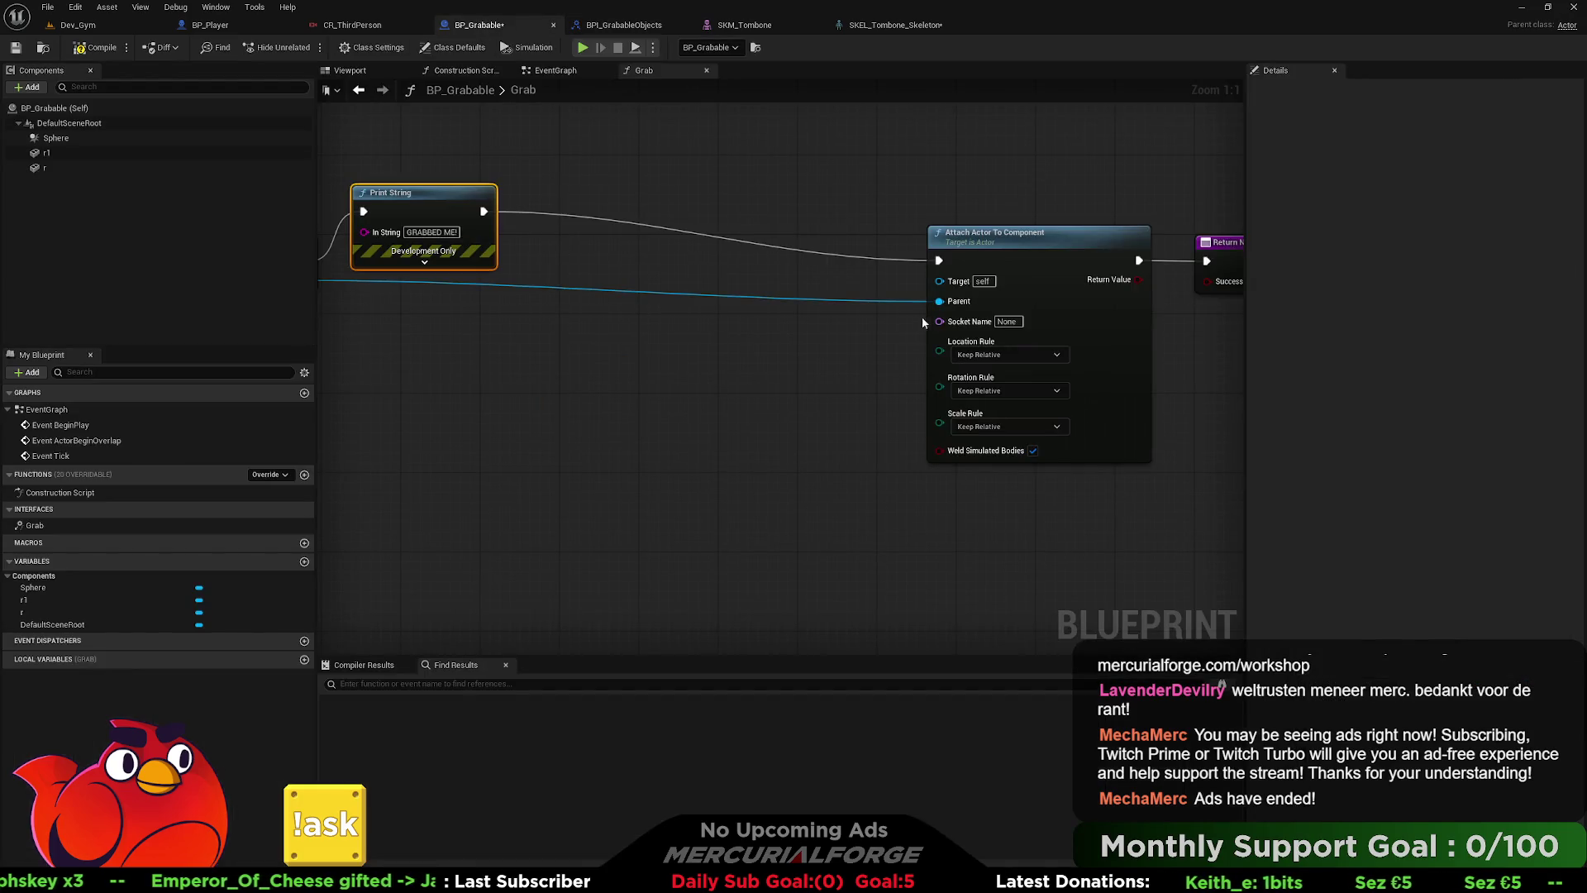
- Set the Attach node's socket to Hand_R_Socket and feed its Return Value into the Return Node's Success
left_click(1007, 321)
left_click(775, 369)
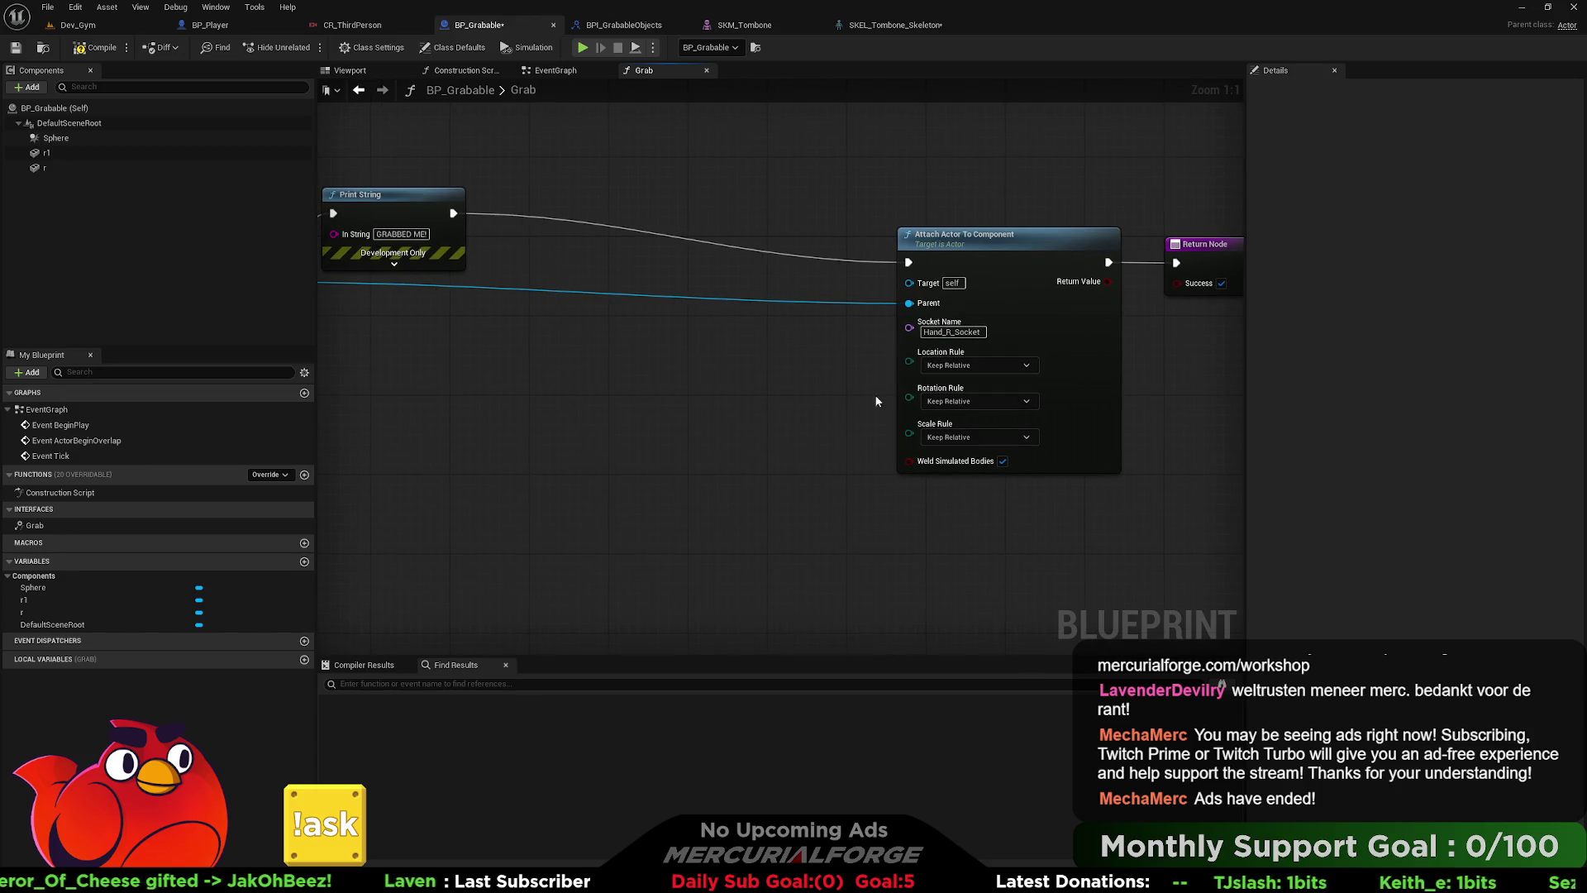
left_click_drag(1033, 256, 689, 252)
left_click_drag(1206, 258, 868, 258)
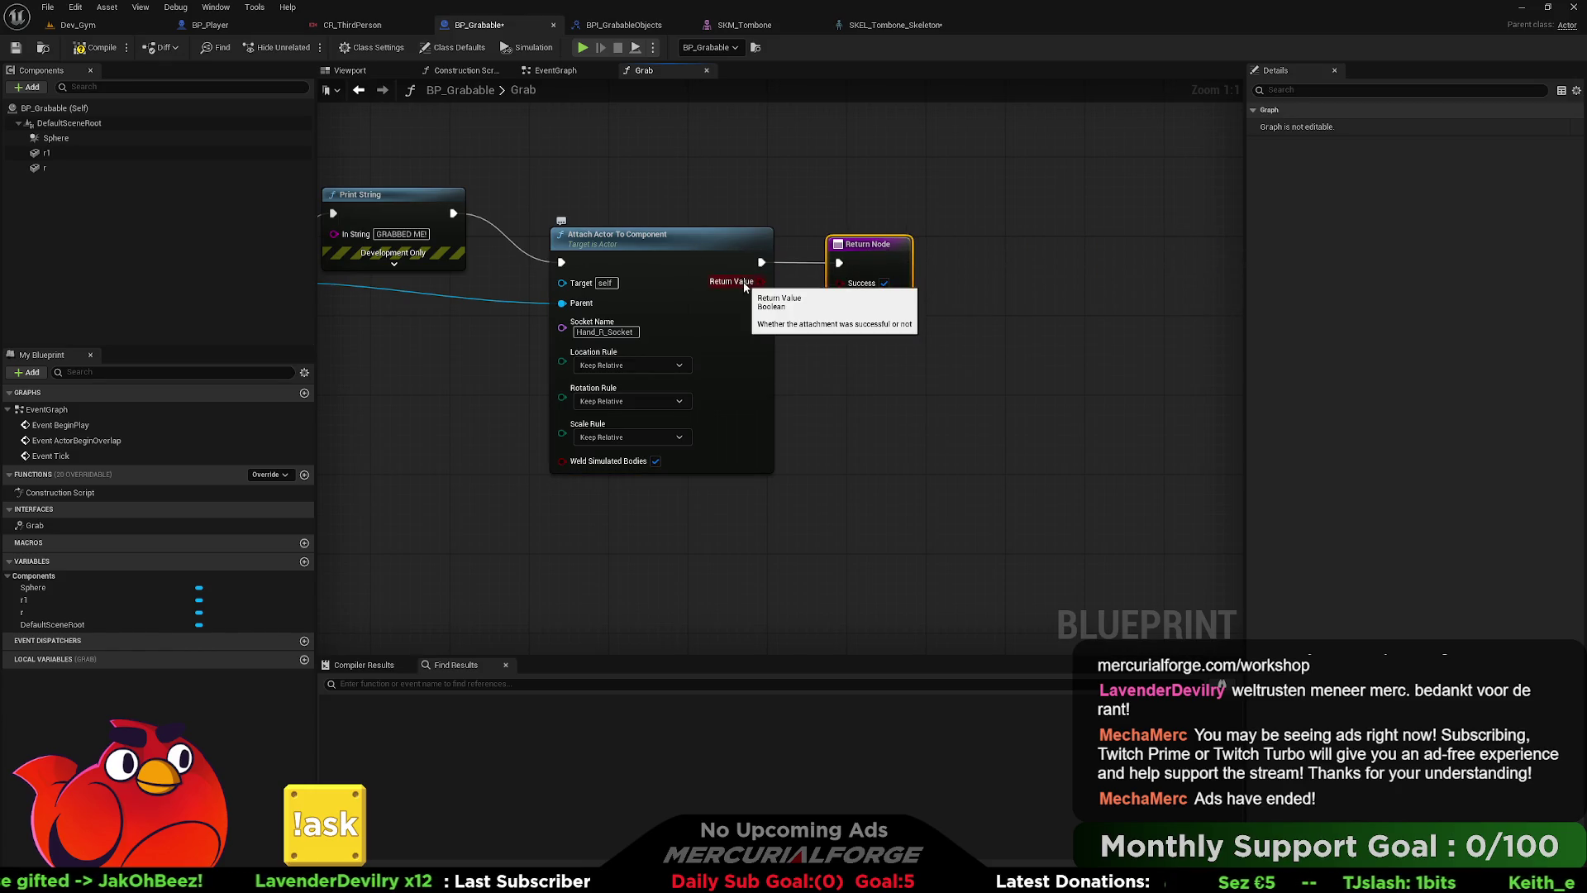
mouse_move(761, 282)
left_mouse_down()
mouse_move(1162, 325)
mouse_move(1092, 325)
left_mouse_up()
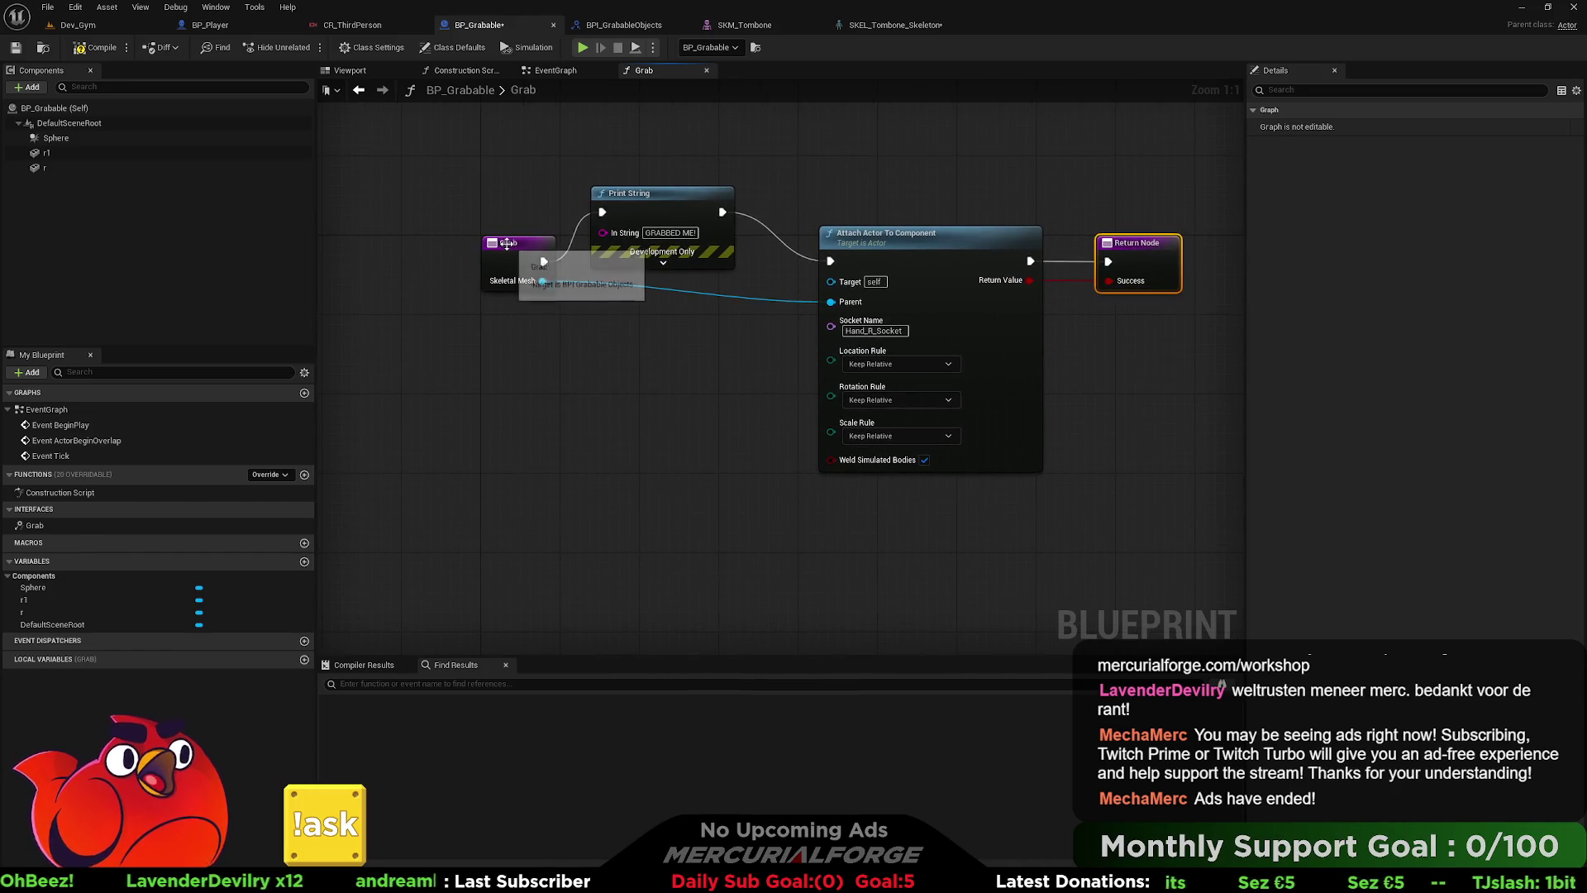
- Compile and save BP_Grabable, then select the Return Node
left_click(513, 274)
left_click(418, 202)
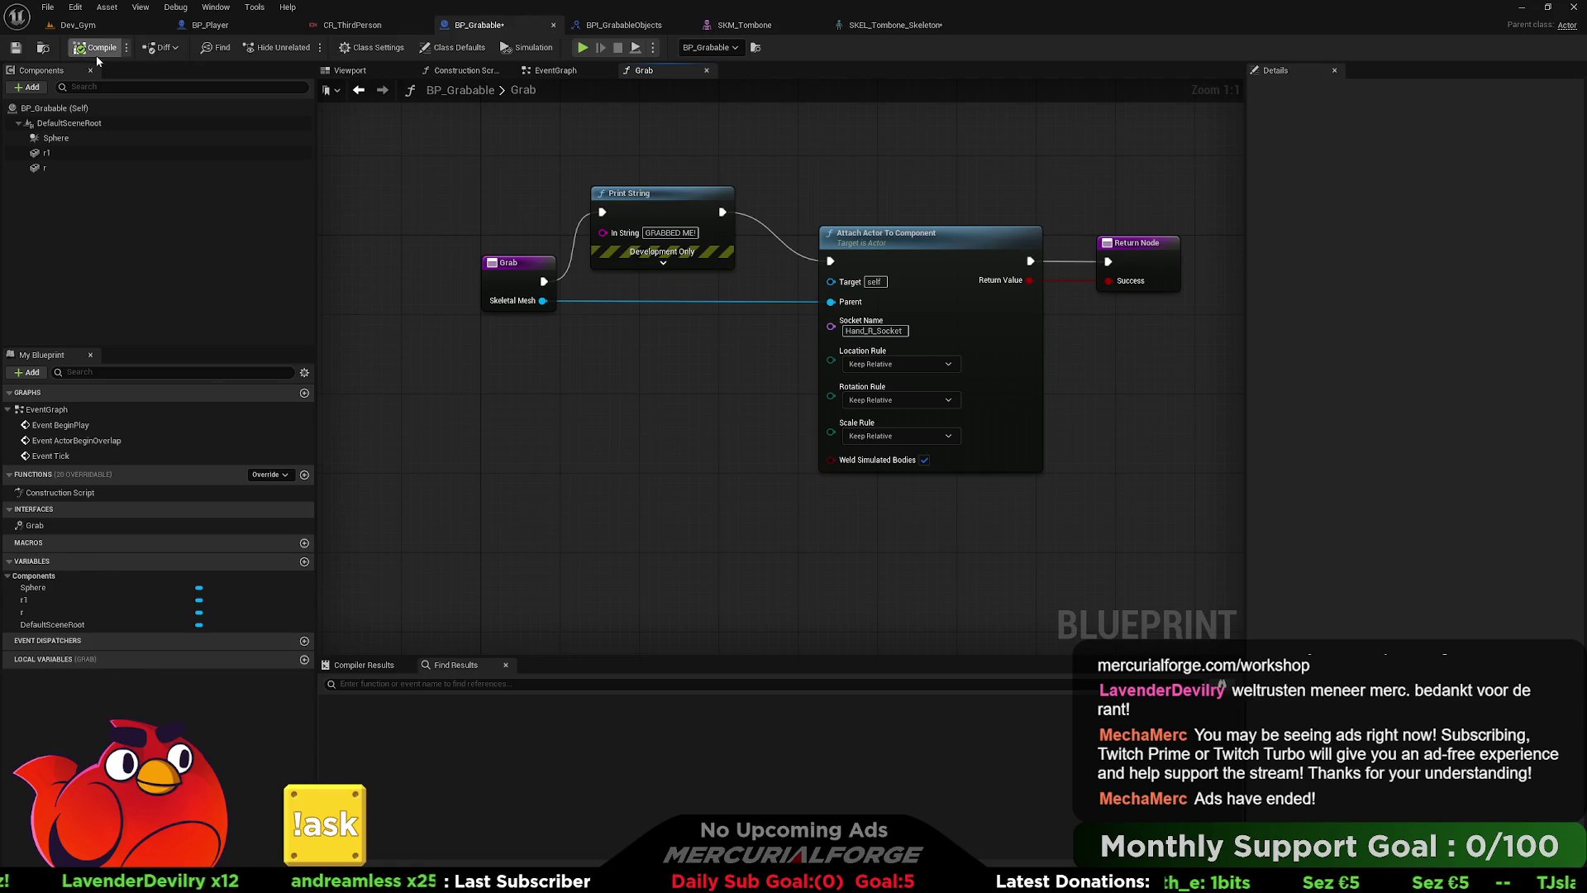
left_click(16, 47)
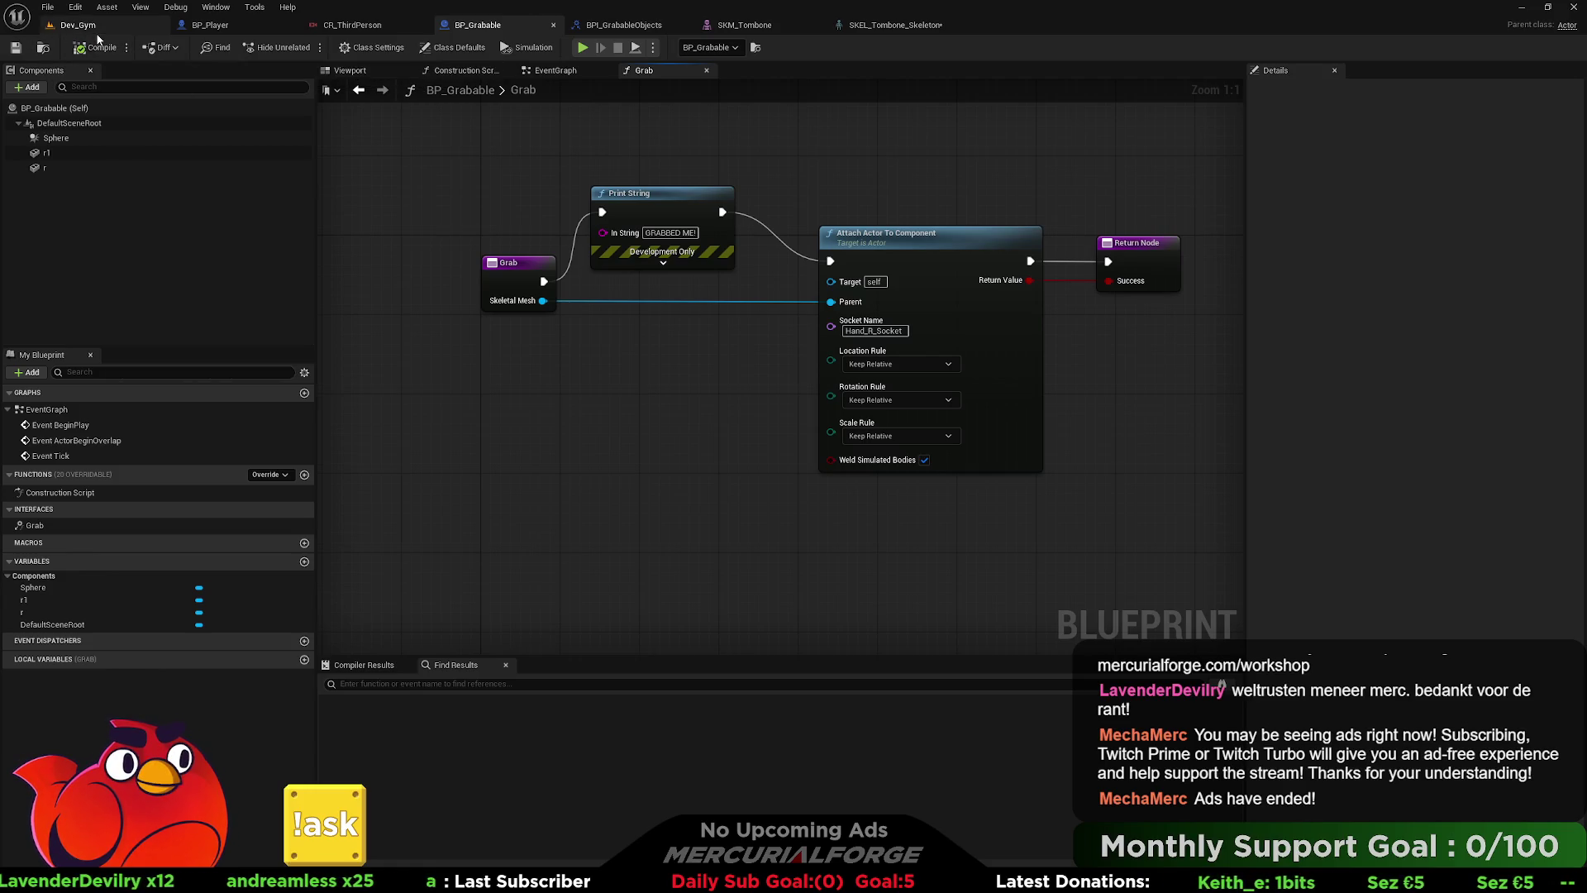
mouse_move(1157, 265)
left_mouse_down()
mouse_move(727, 282)
mouse_move(1180, 280)
left_mouse_up()
left_click(722, 275)
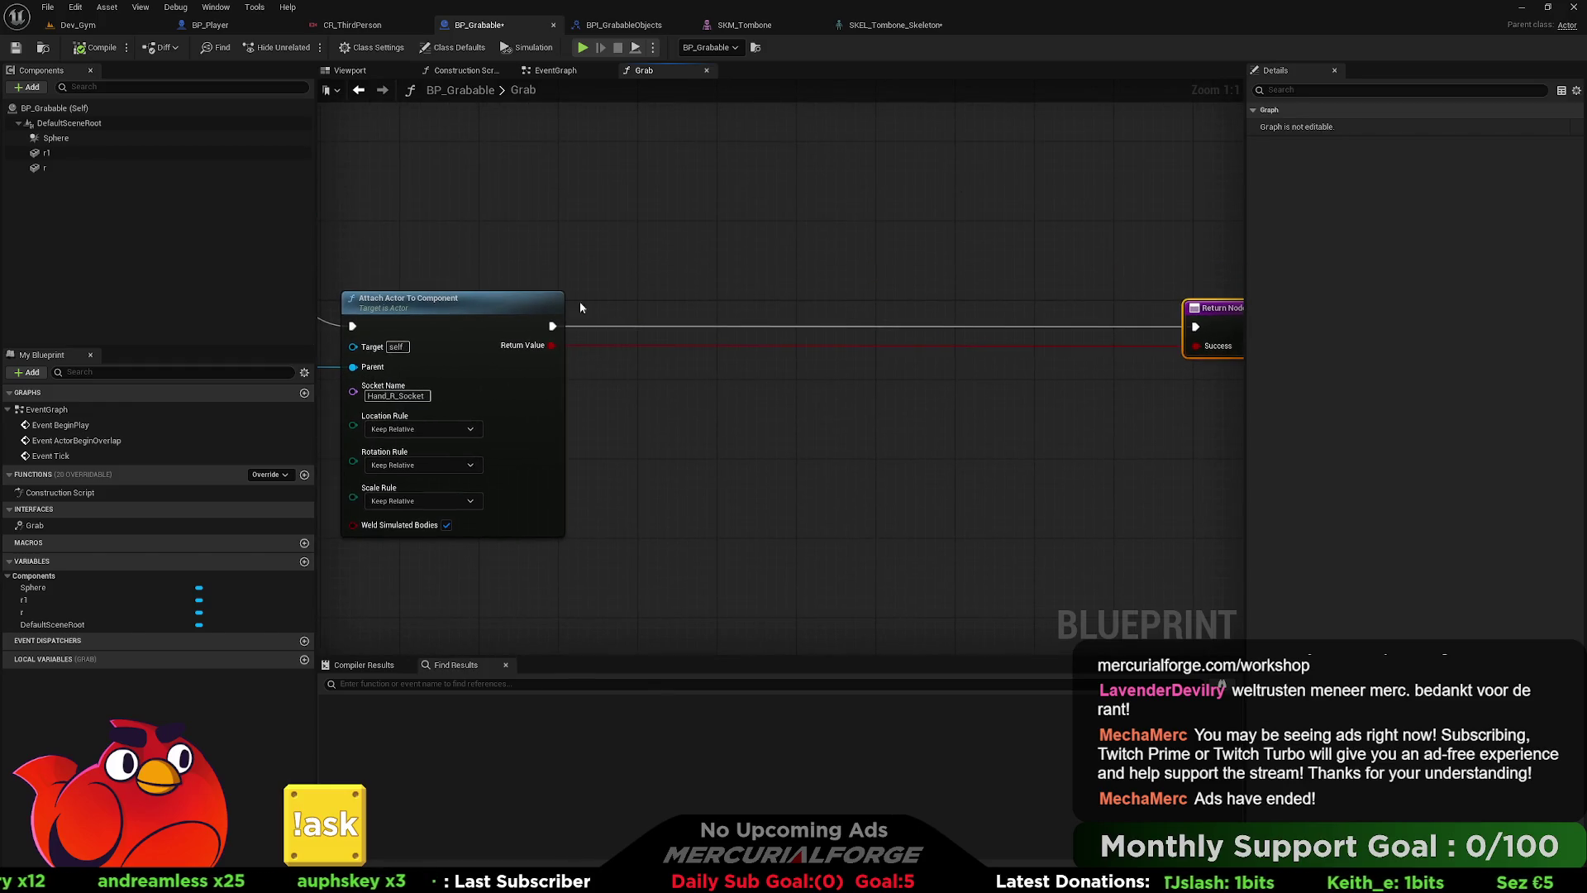
- Add a Sphere component reference to the Grab graph and look through its overlap settings
left_click_drag(55, 138, 812, 258)
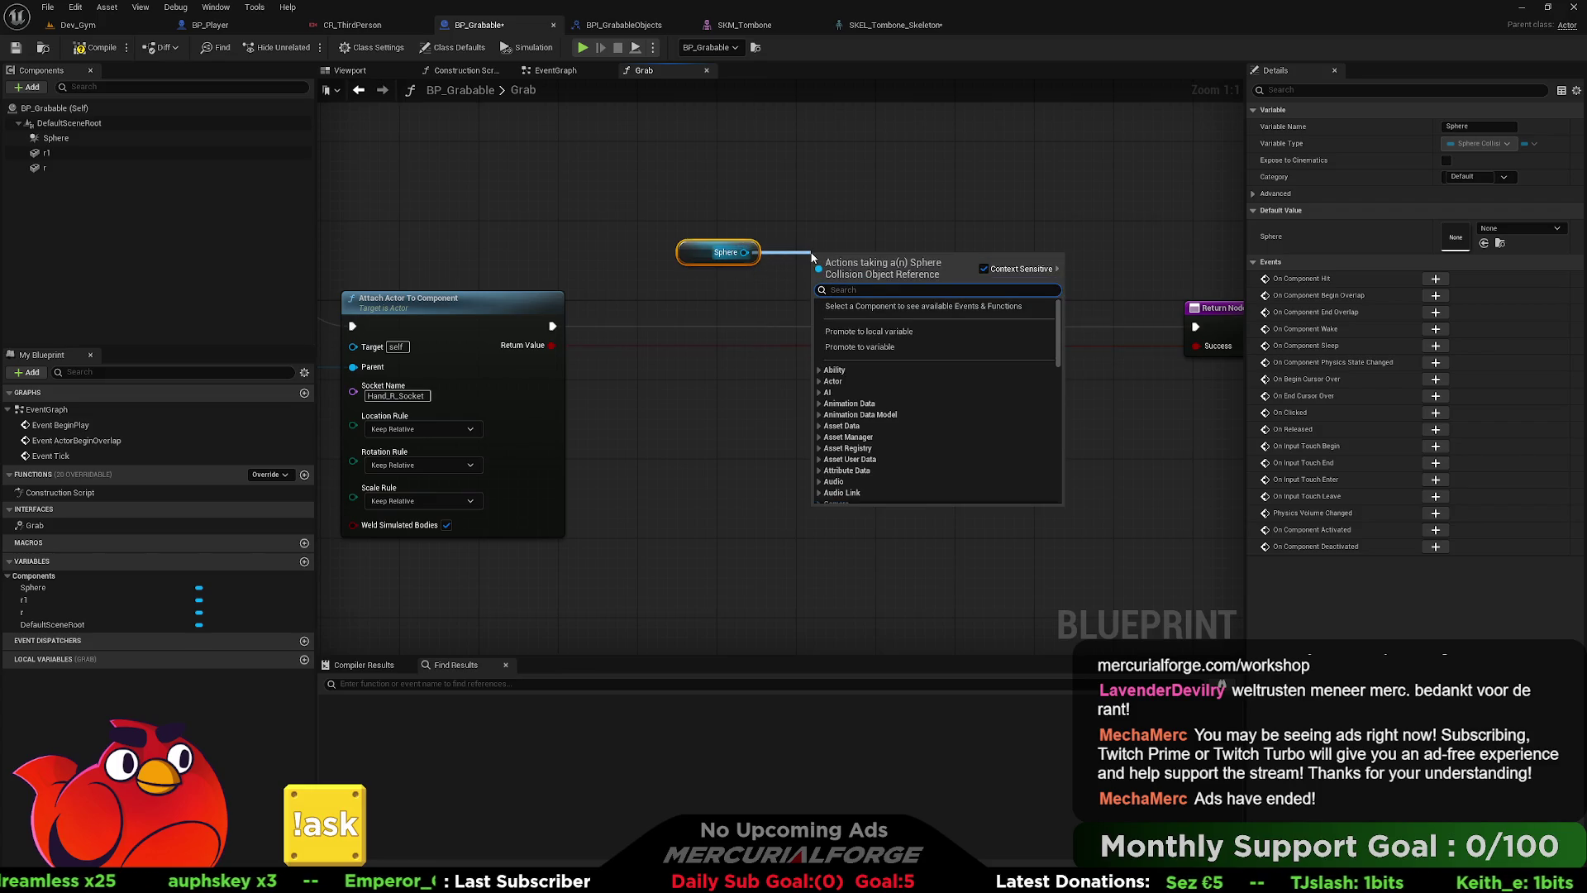
type("collissi")
key("ctrl+a")
type("overlap")
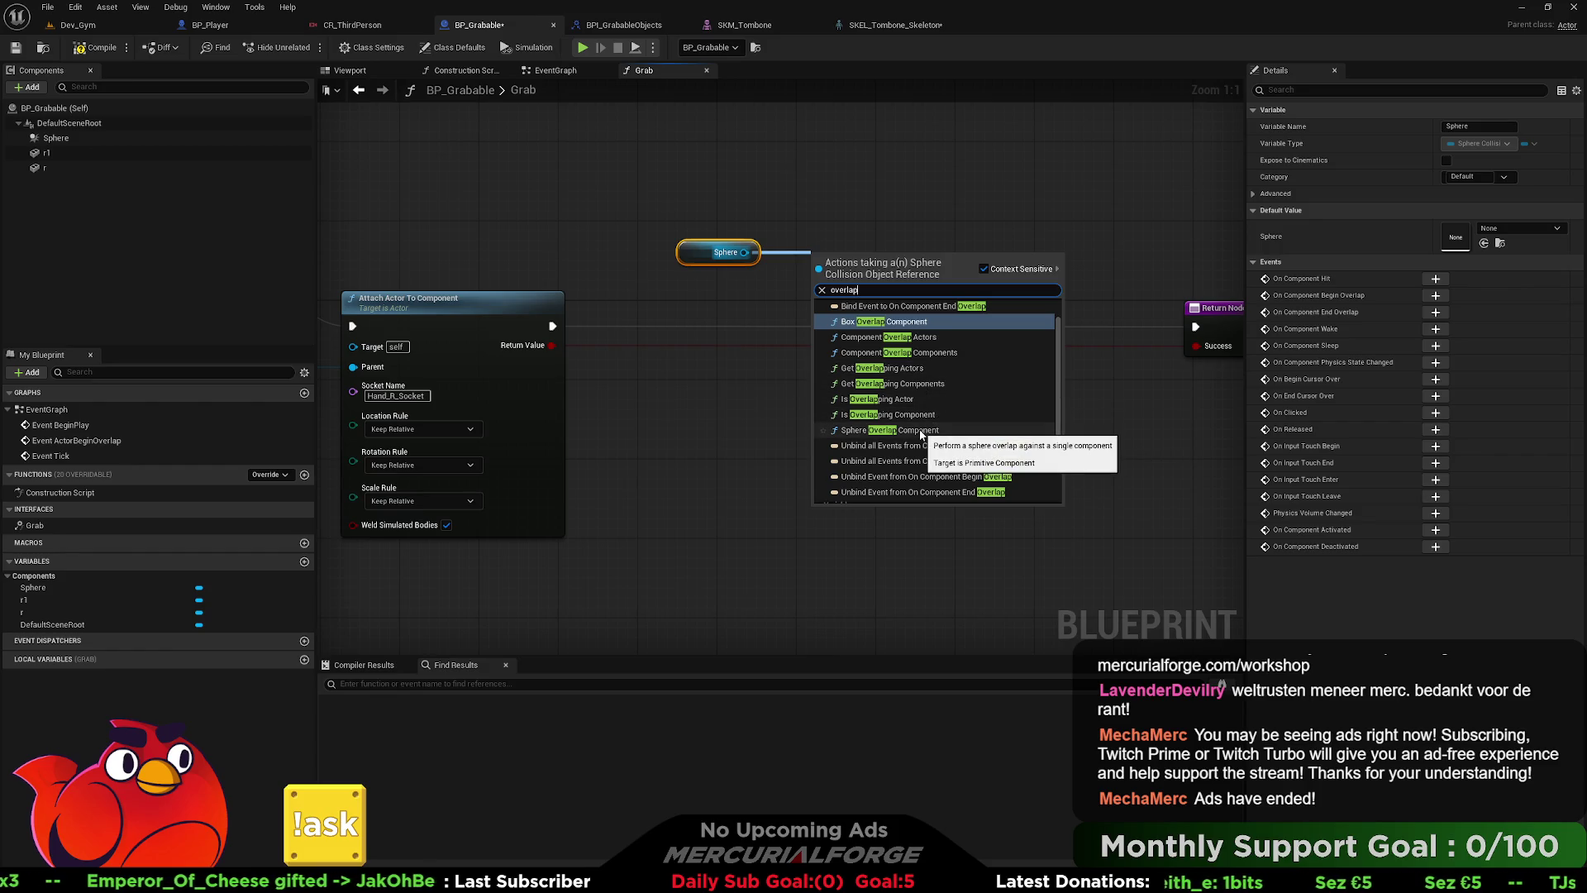
scroll(919, 431, "down", 3)
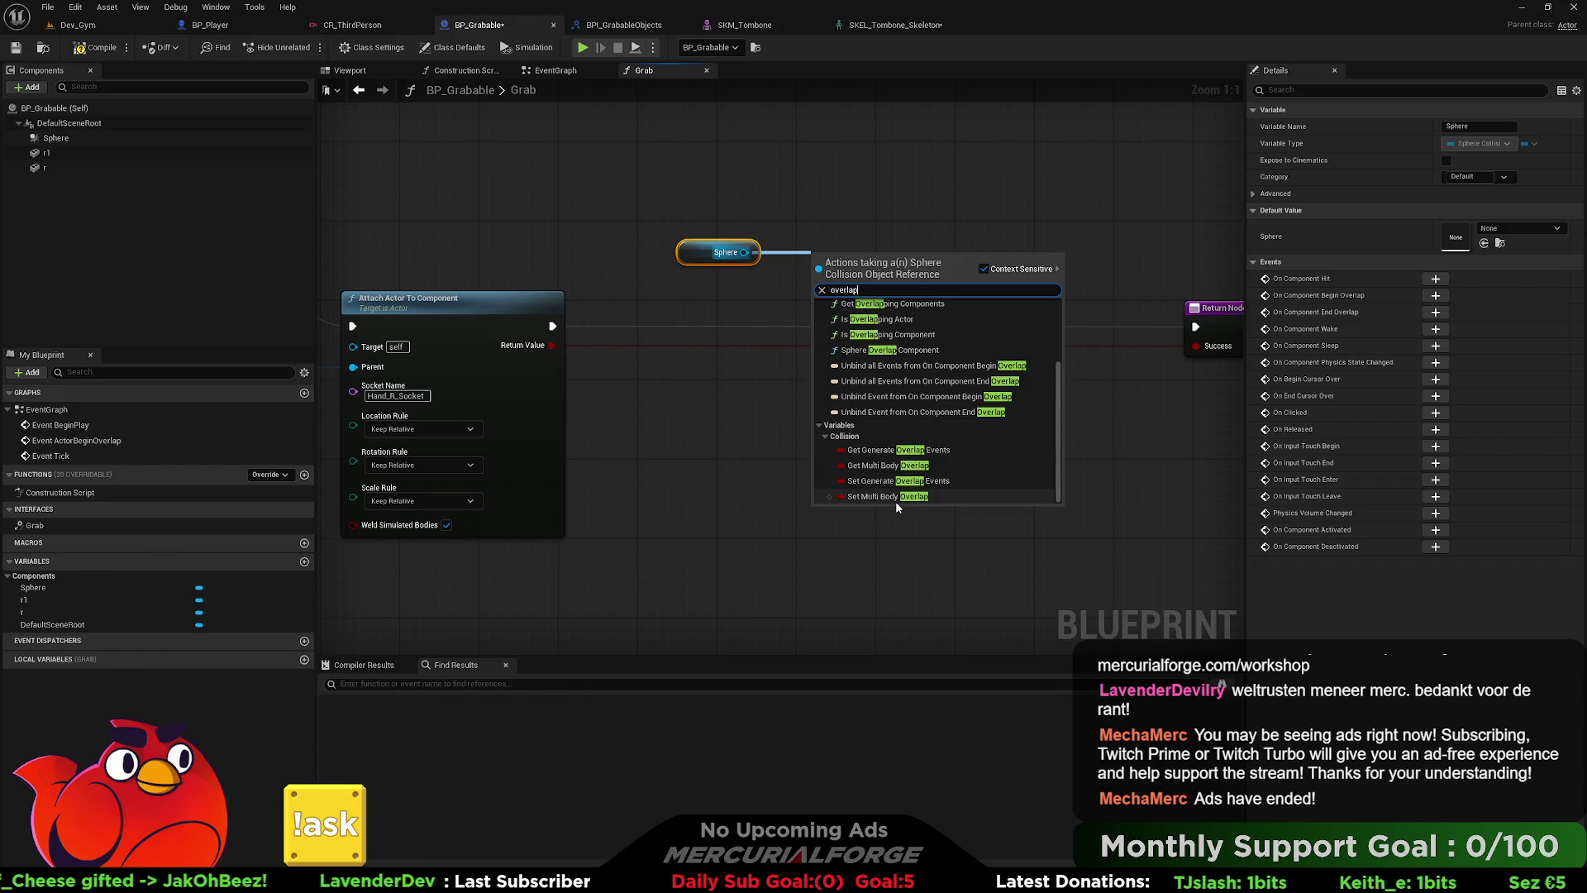
scroll(895, 496, "up", 5)
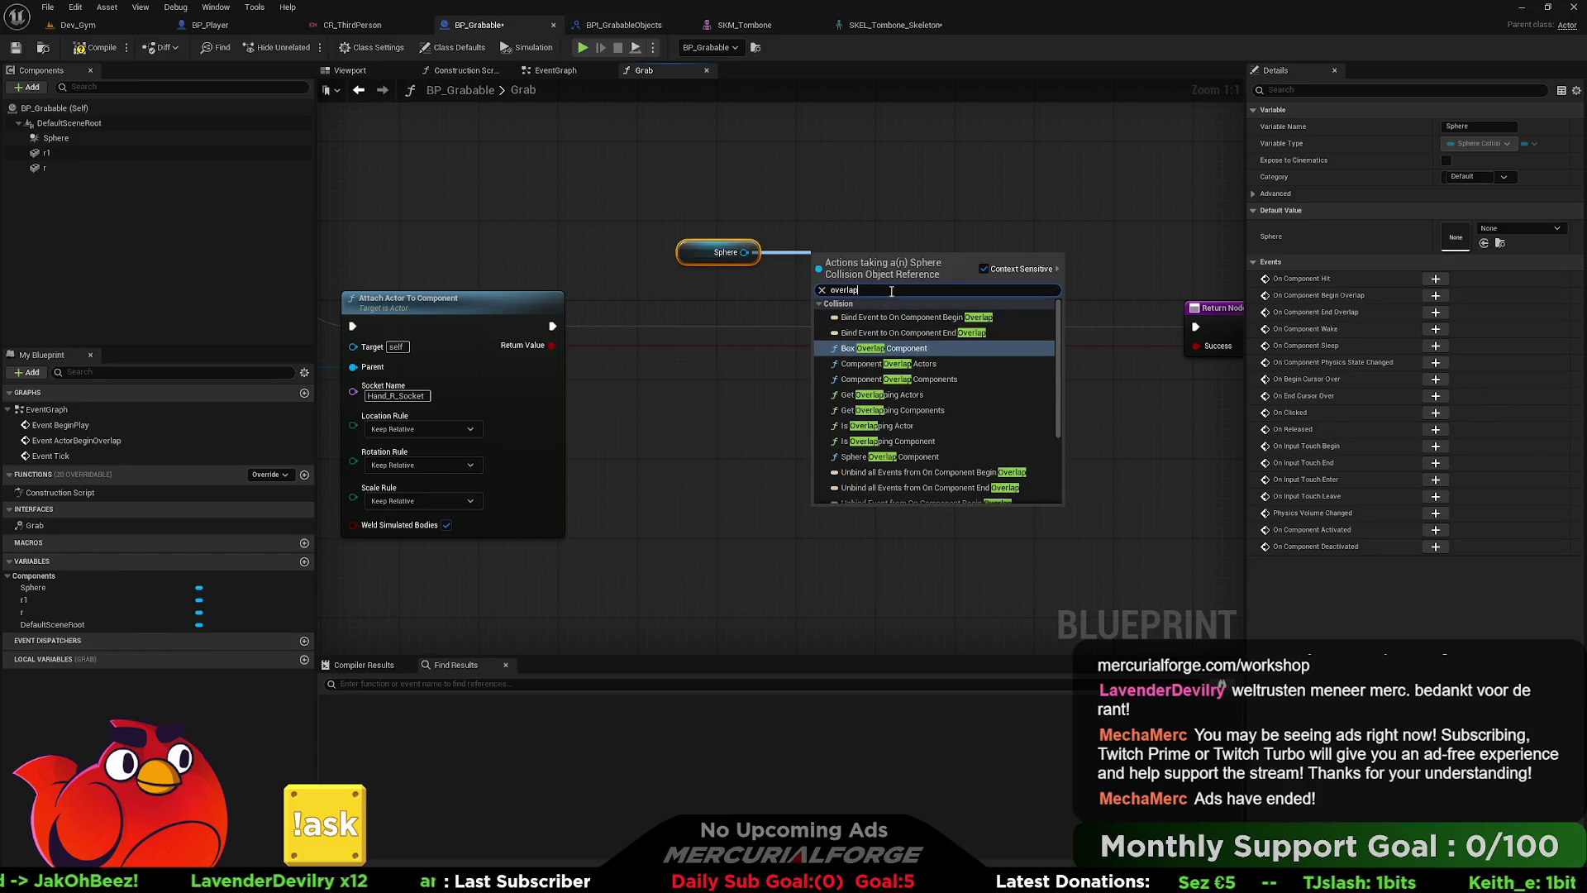
left_click(776, 288)
left_click(92, 137)
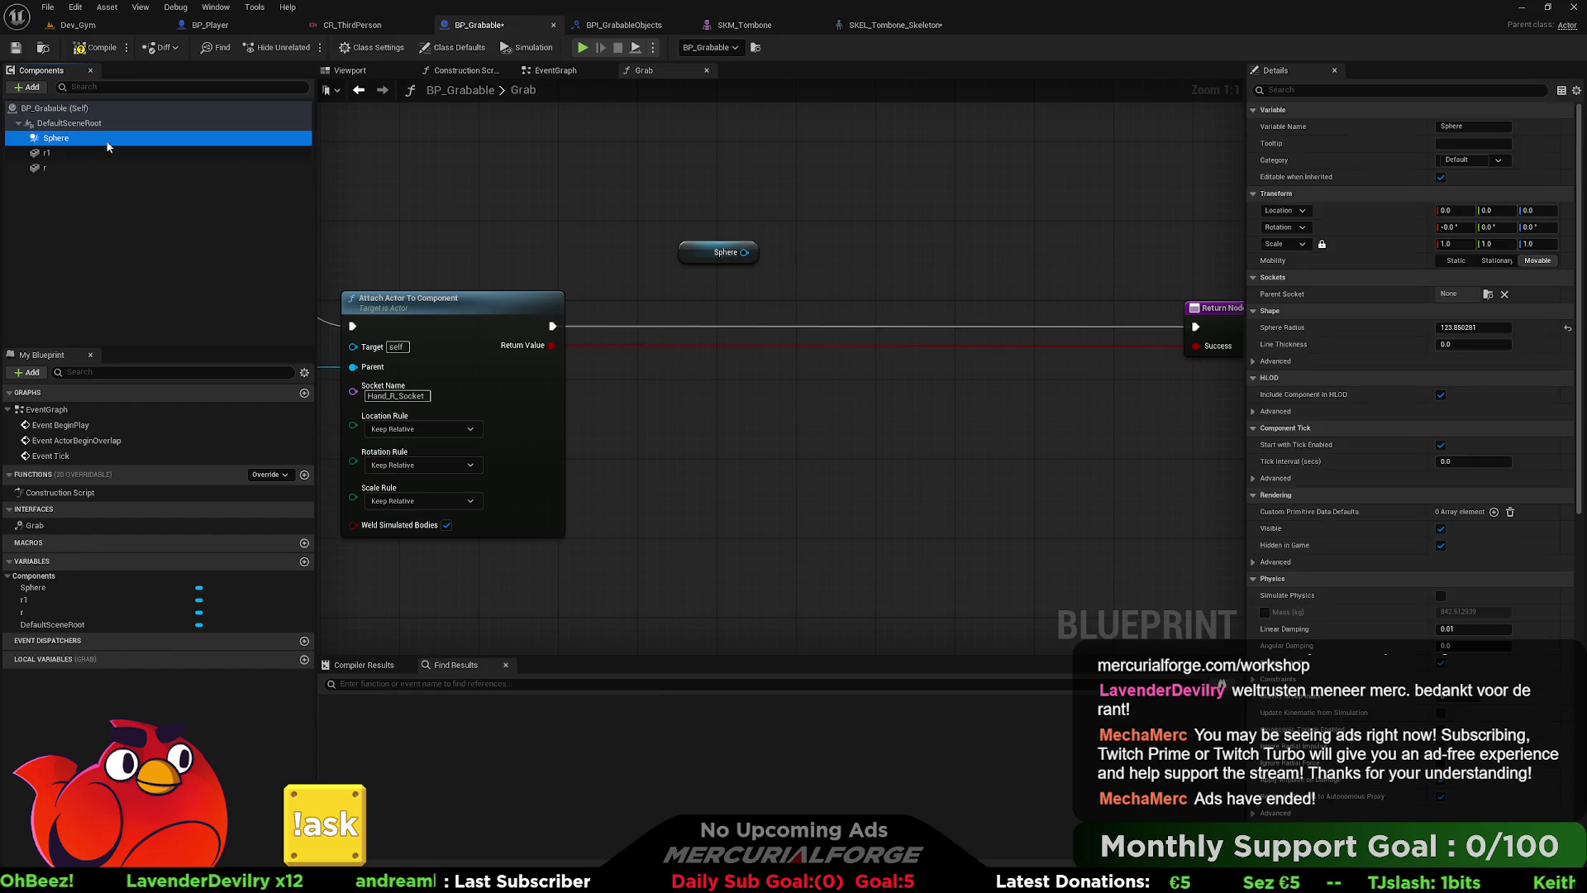
scroll(1371, 536, "down", 4)
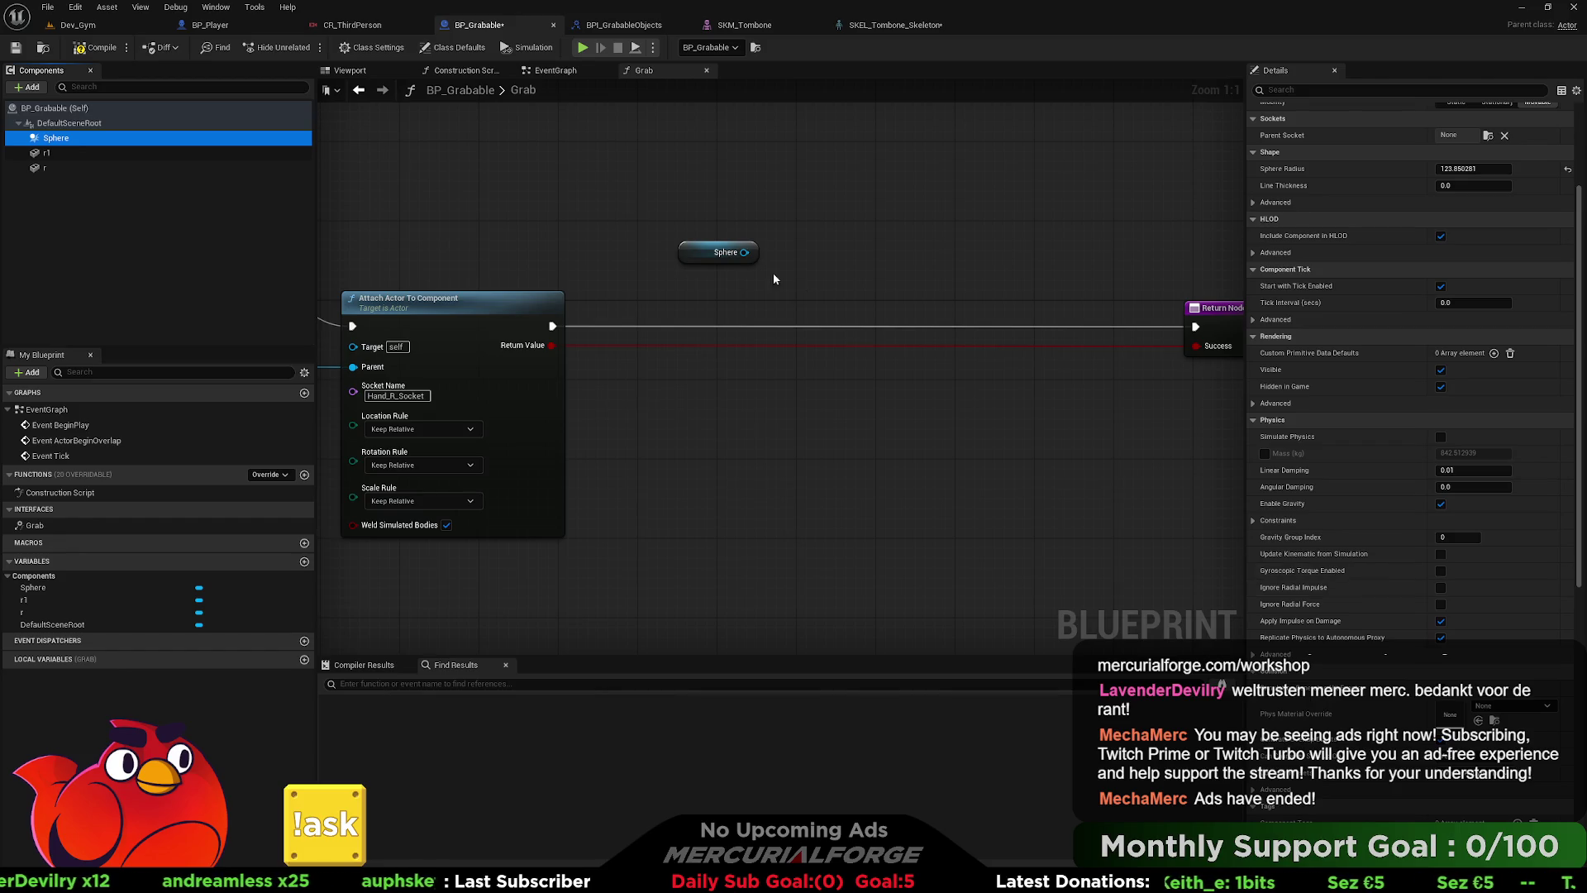
- Add a Set Generate Overlap Events node for the Sphere, wired between Attach and the Return Node
left_click_drag(743, 252, 824, 252)
type("generat")
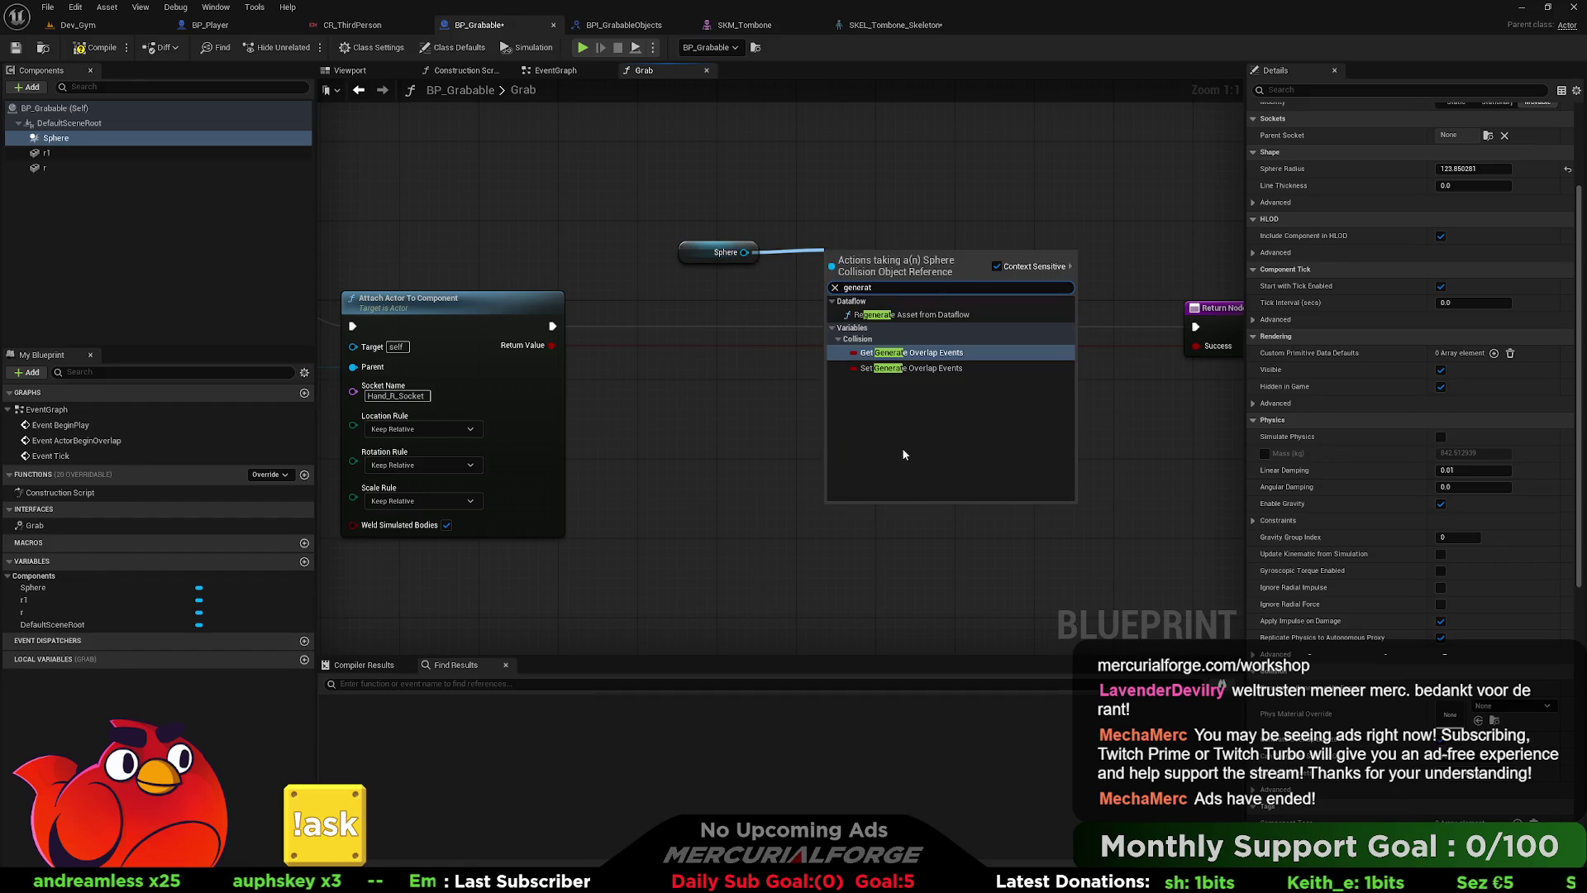
left_click(909, 366)
mouse_move(874, 248)
left_mouse_down()
mouse_move(884, 184)
mouse_move(569, 338)
mouse_move(557, 328)
left_mouse_up()
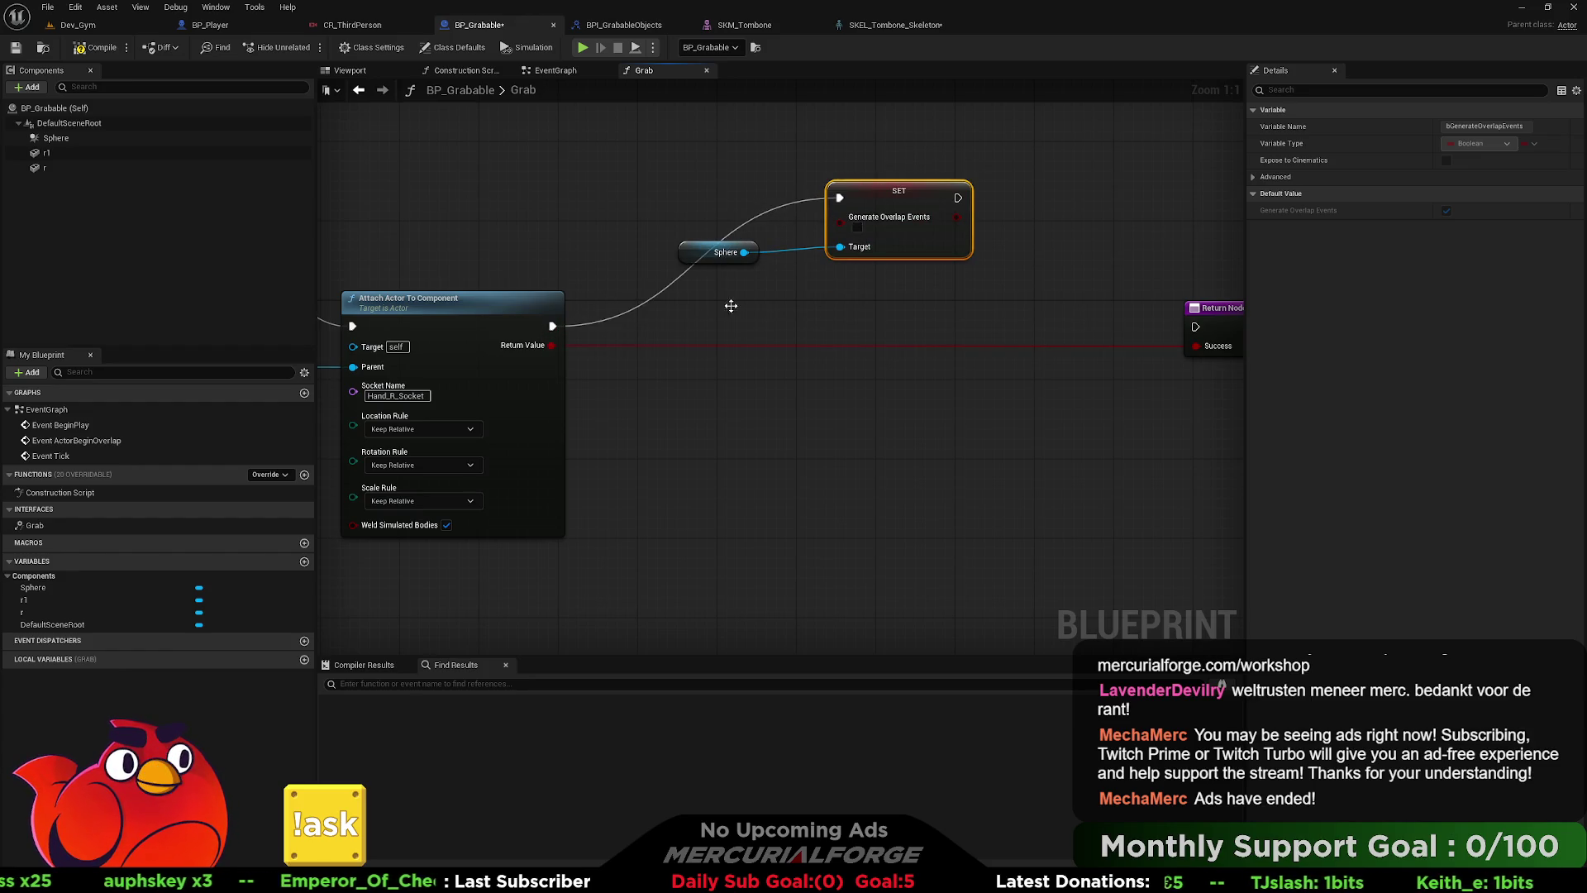
left_click_drag(958, 198, 1196, 326)
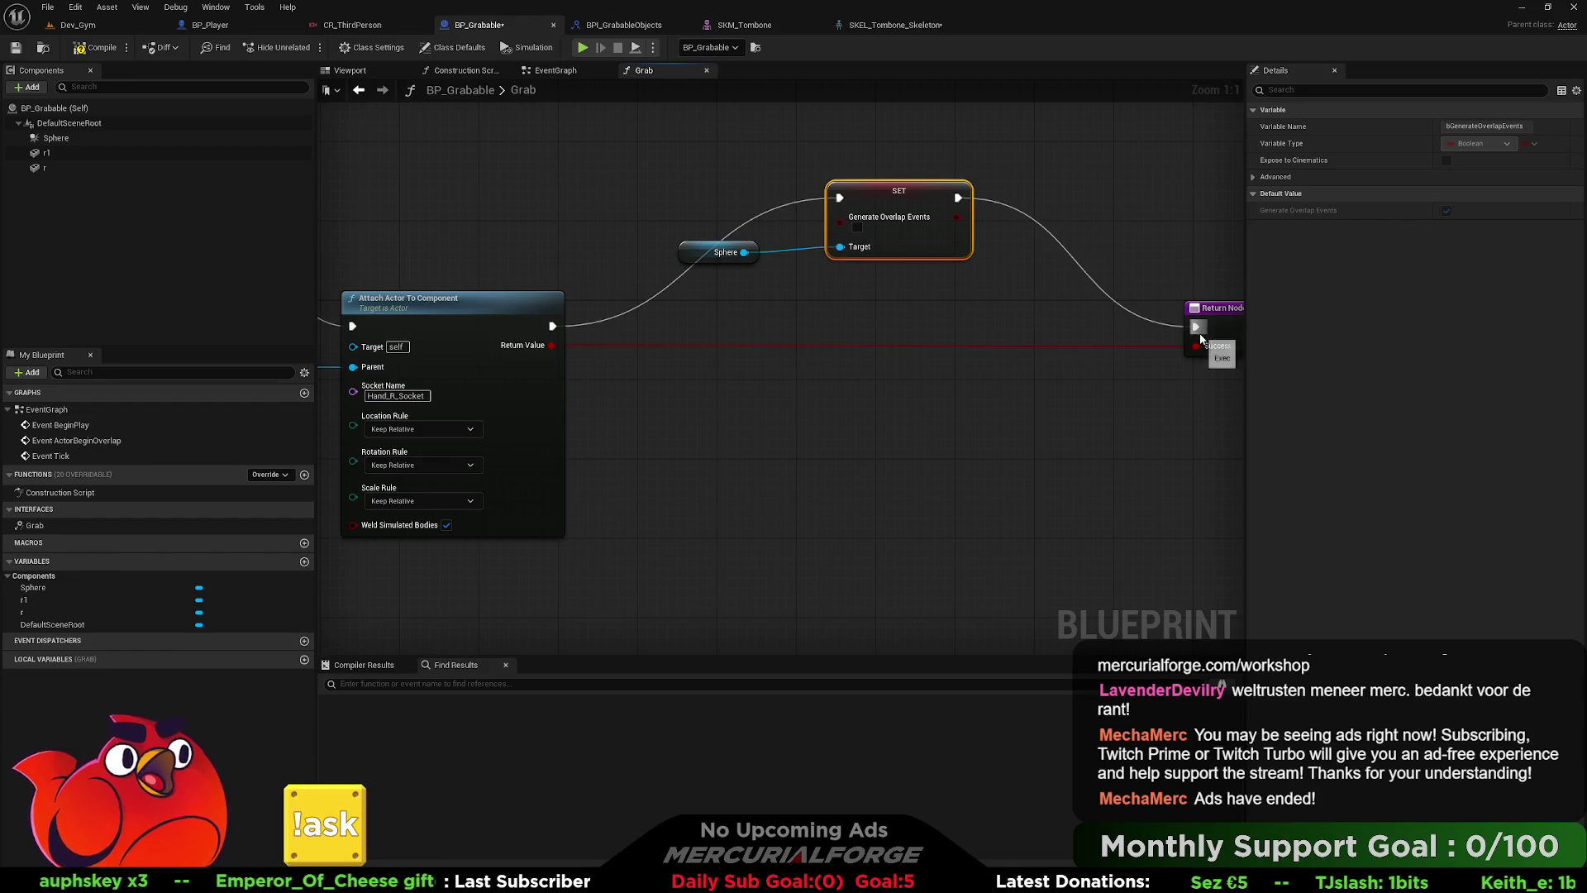
- Save BP_Grabable and switch to the Dev_Gym level
left_click(98, 47)
left_click(16, 48)
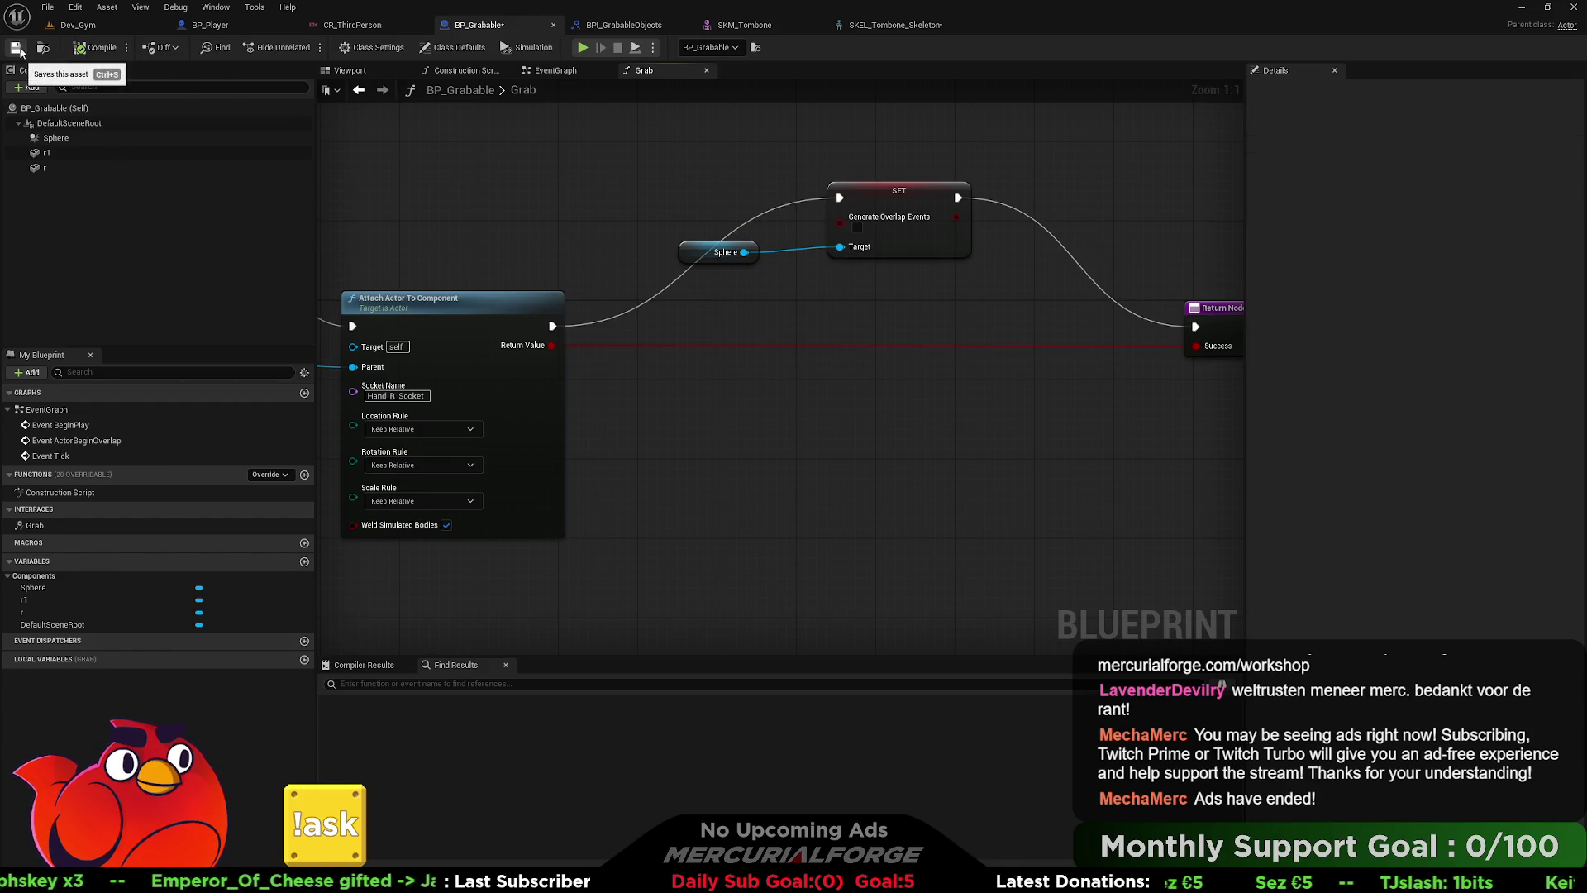
left_click(67, 25)
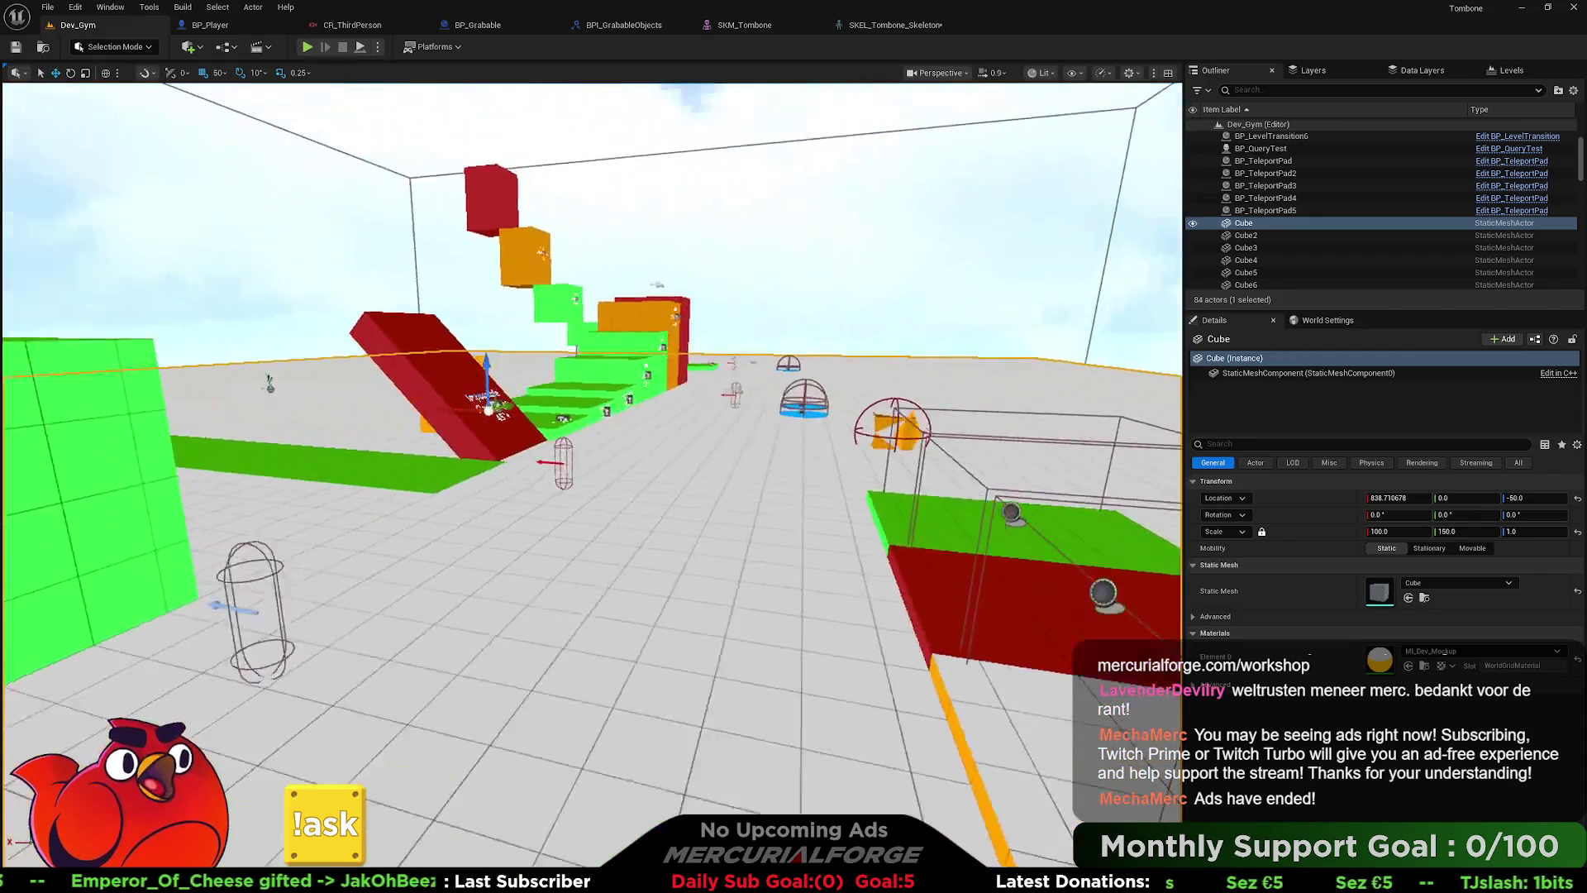
- Playtest Dev_Gym from a chosen spot, run to the orange block, grab it, then stop
mouse_move(590, 475)
left_mouse_down()
mouse_move(591, 496)
mouse_move(537, 492)
left_mouse_up()
right_click(709, 553)
left_click(777, 566)
key("w")
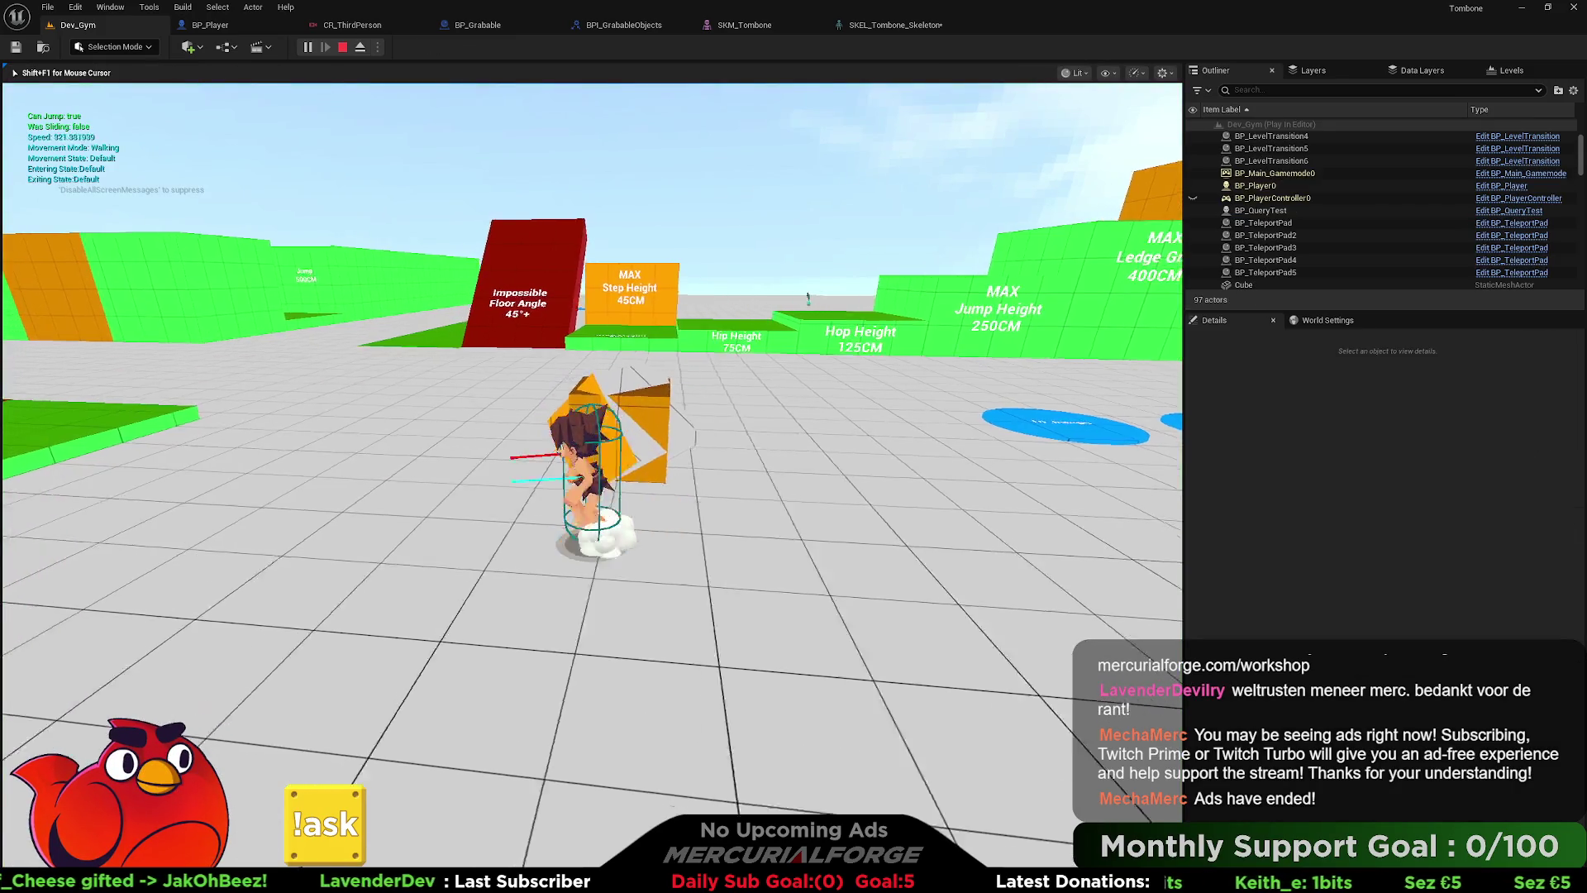
key("e")
key("s")
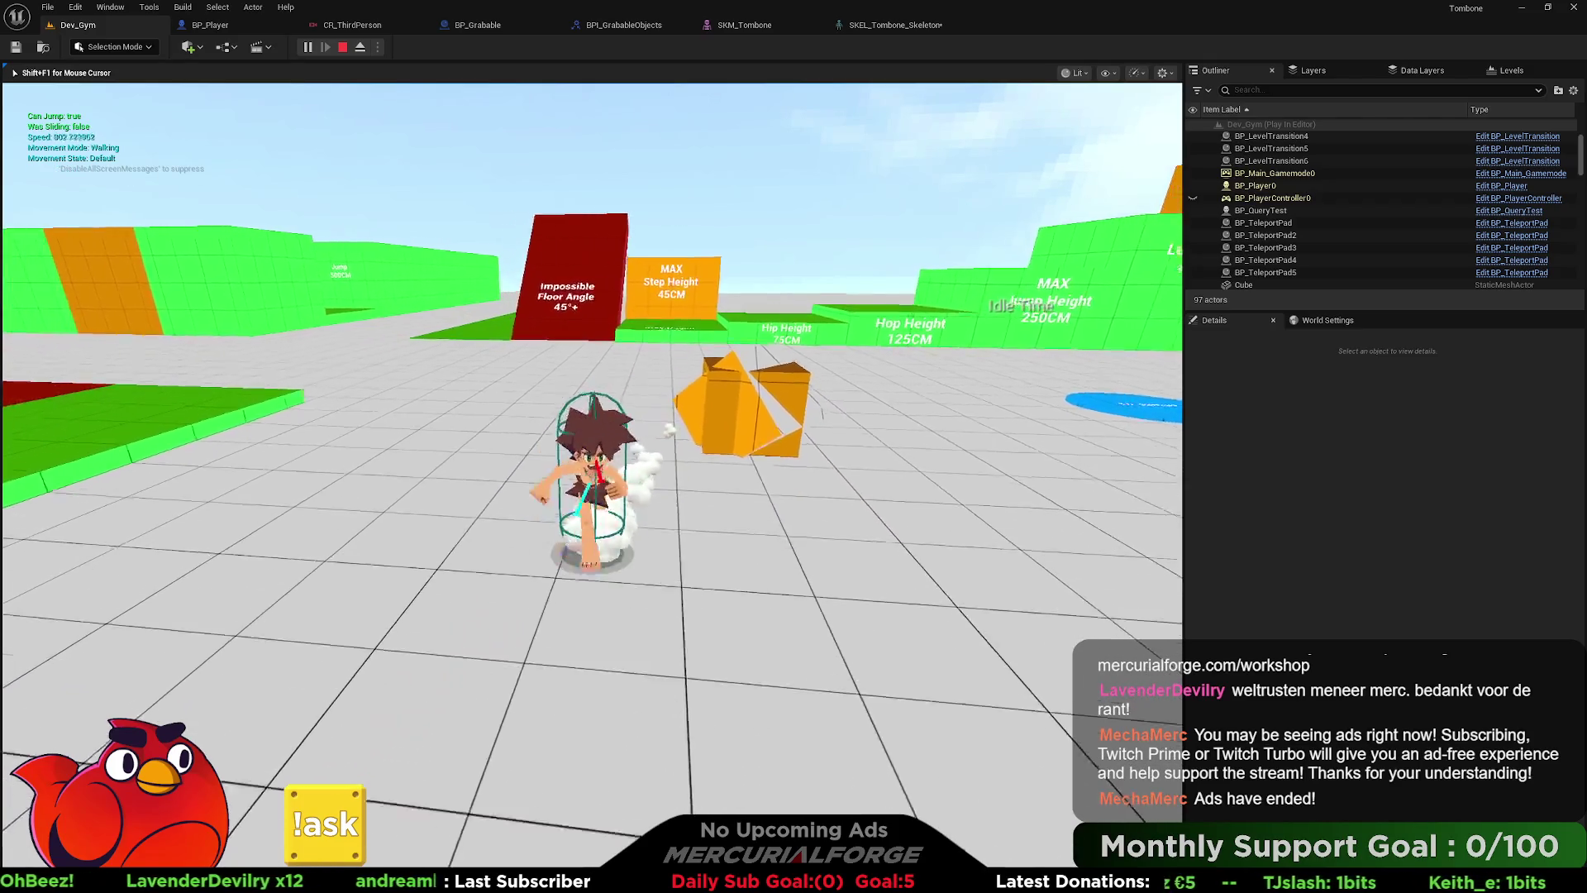
key("w")
key("Escape")
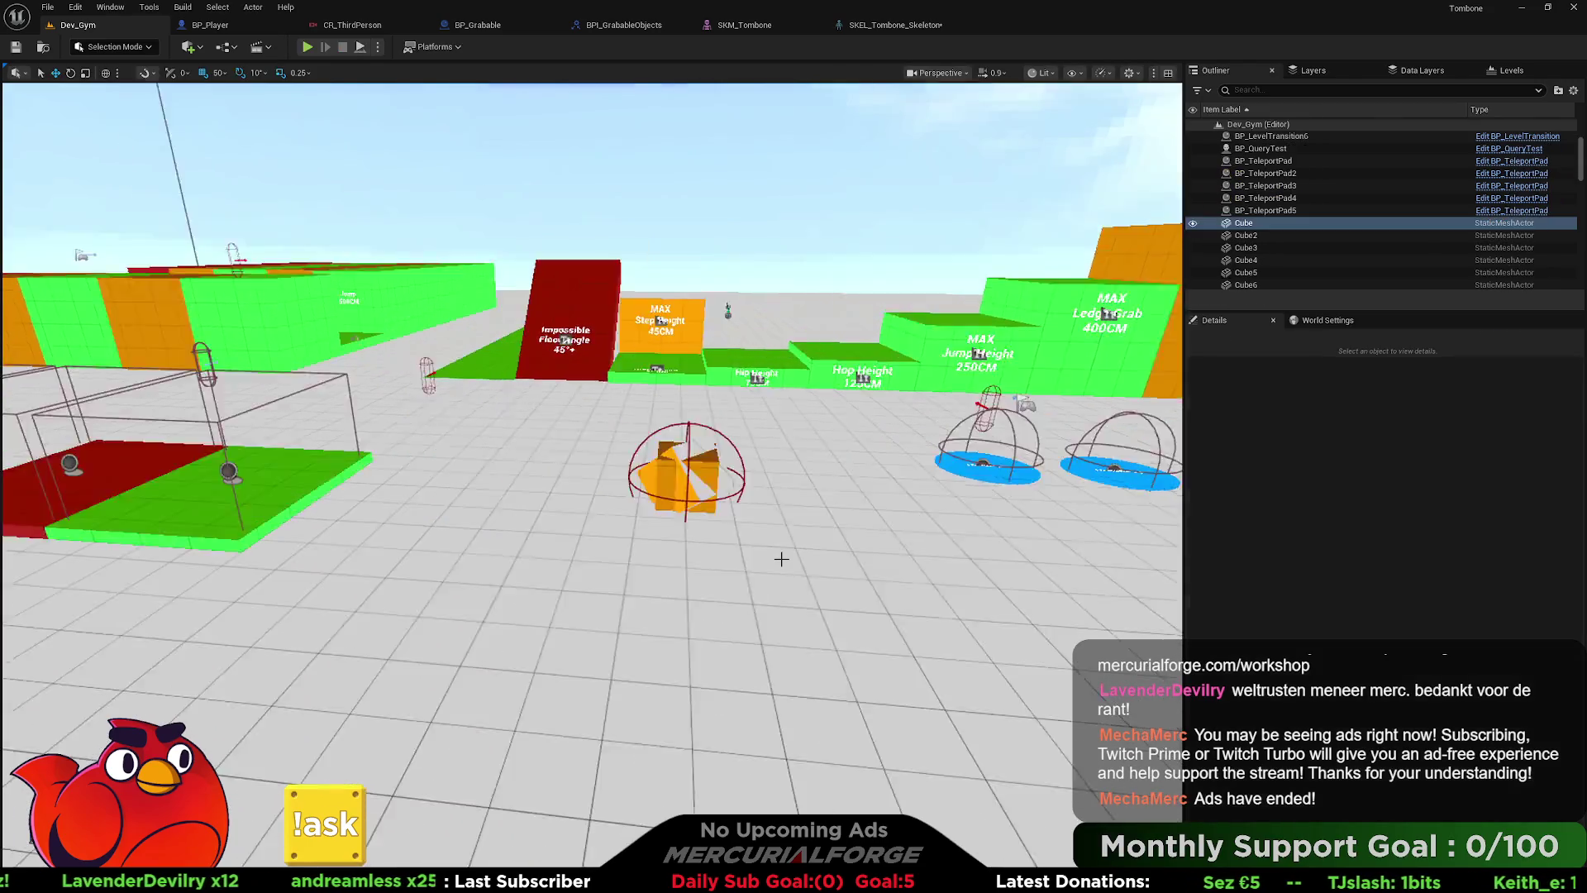
- Review the placed BP_Grabable's DefaultSceneRoot and r1 components, then open the BPI_GrabableObjects Grab graph
left_click(444, 394)
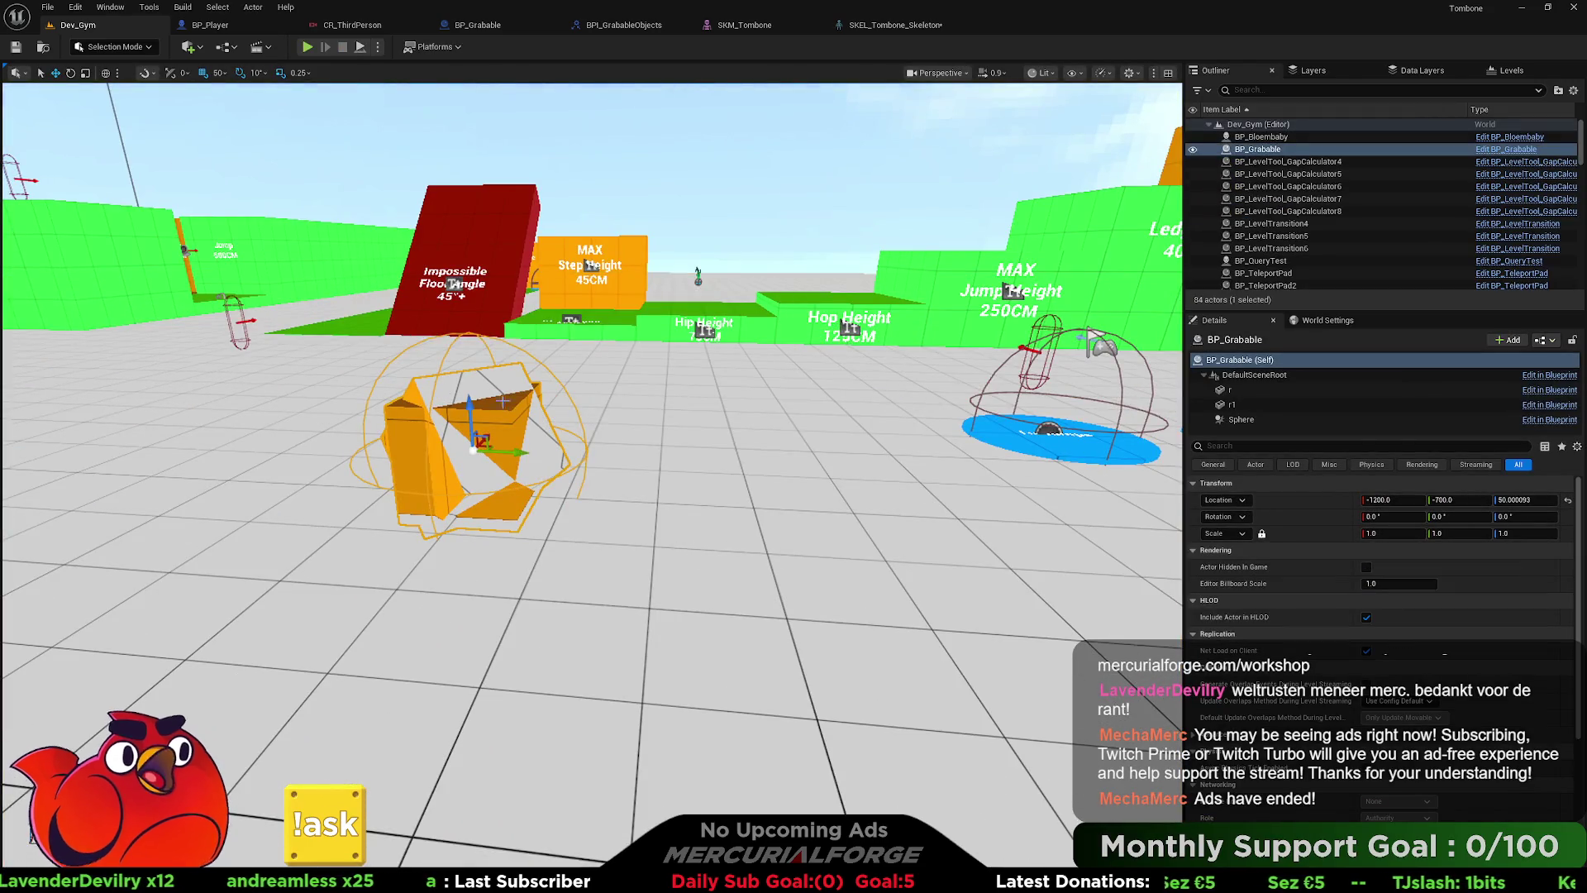
left_click(1248, 376)
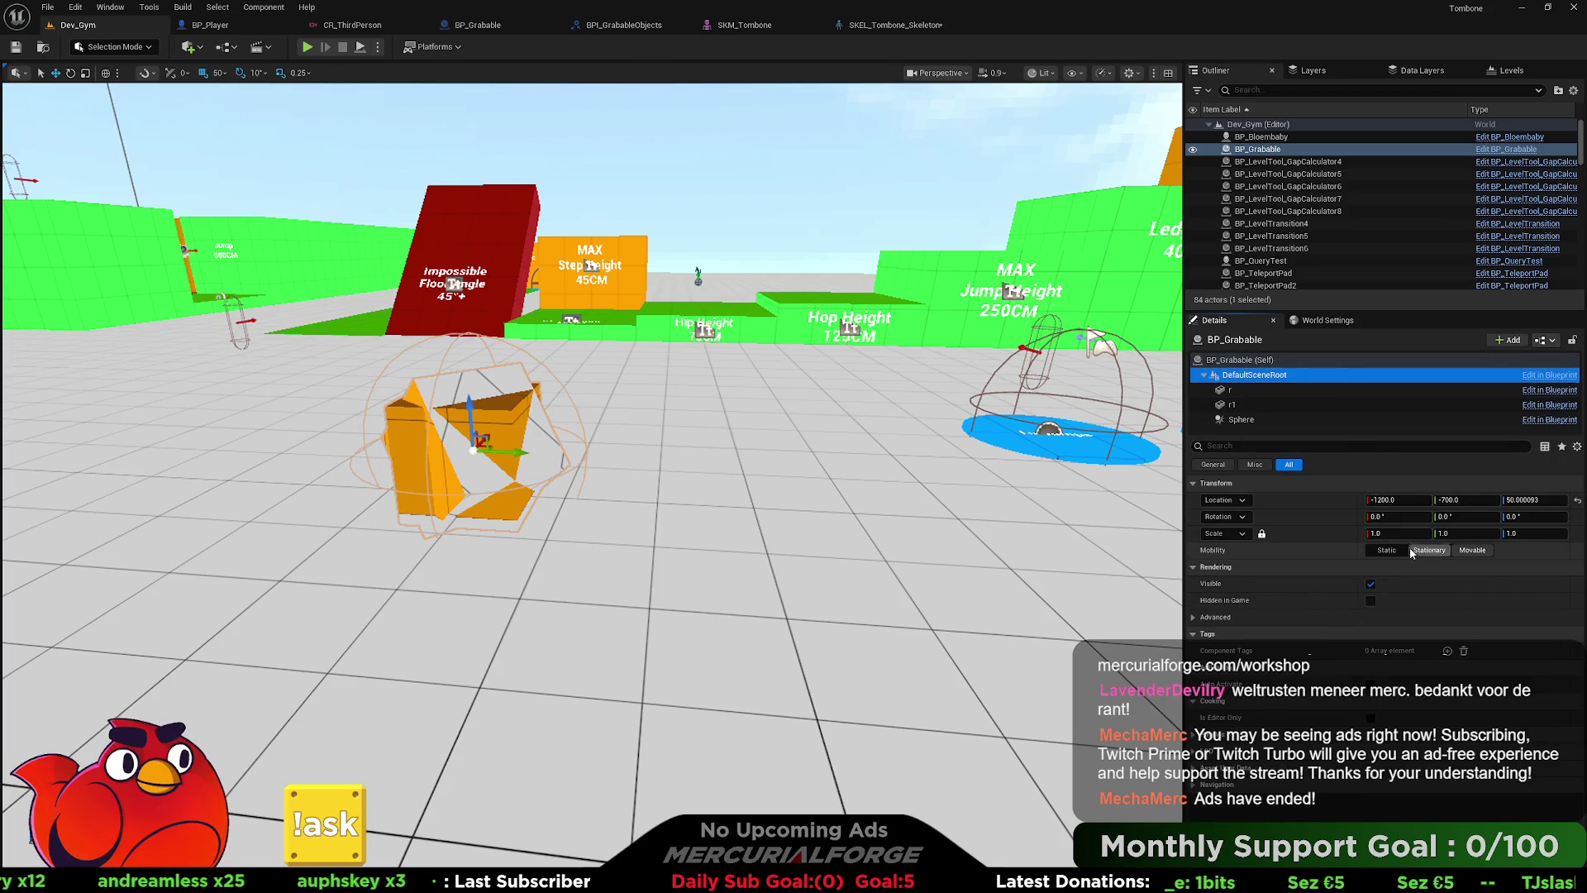
left_click(1246, 405)
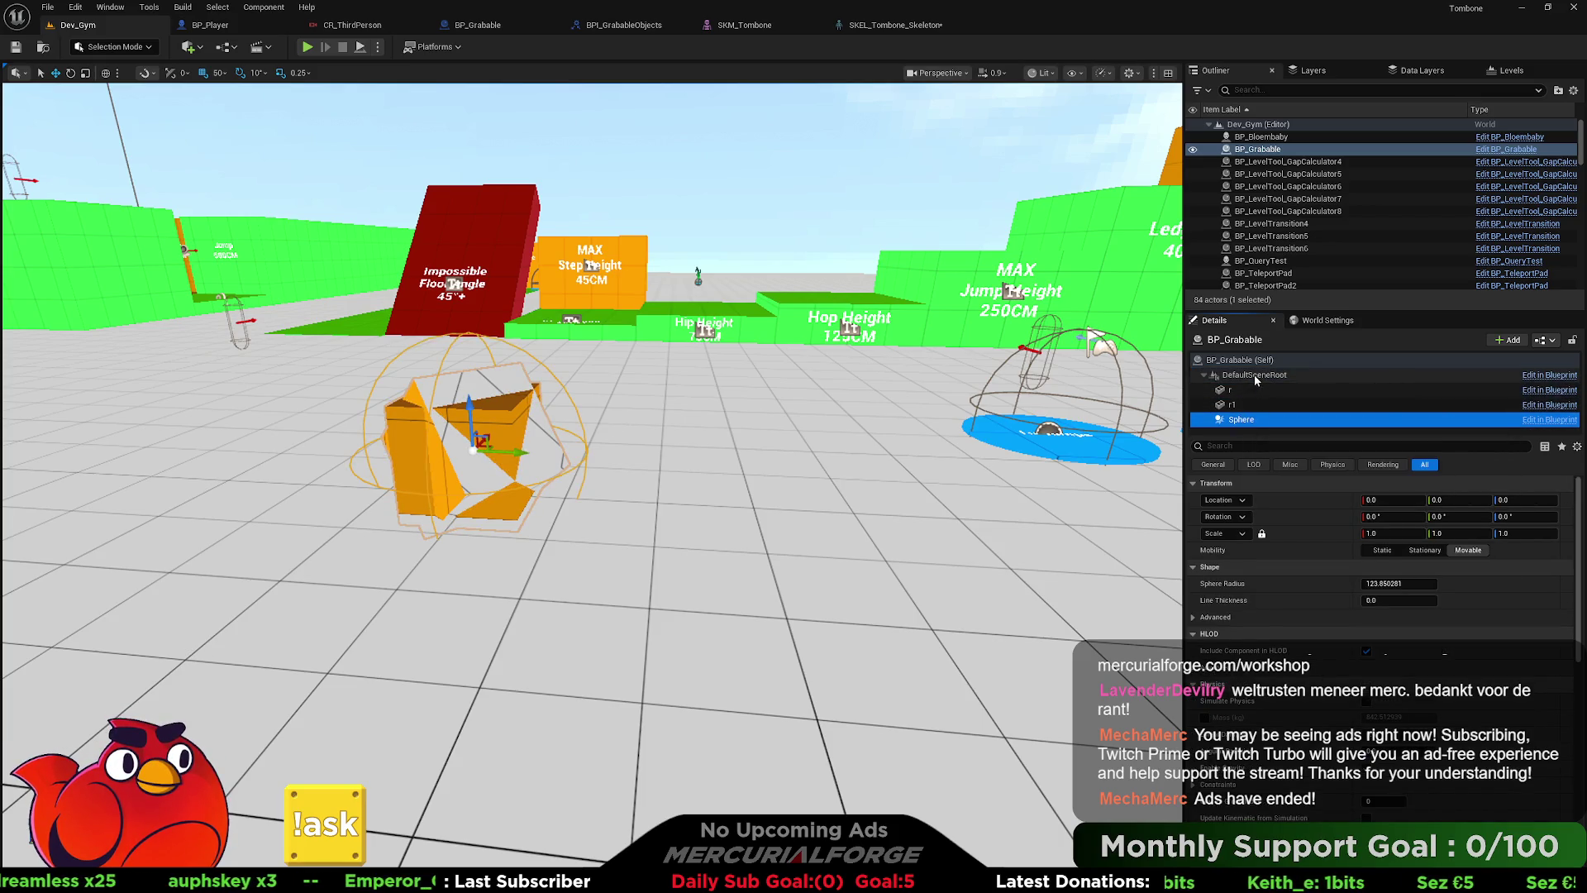
left_click(1255, 361)
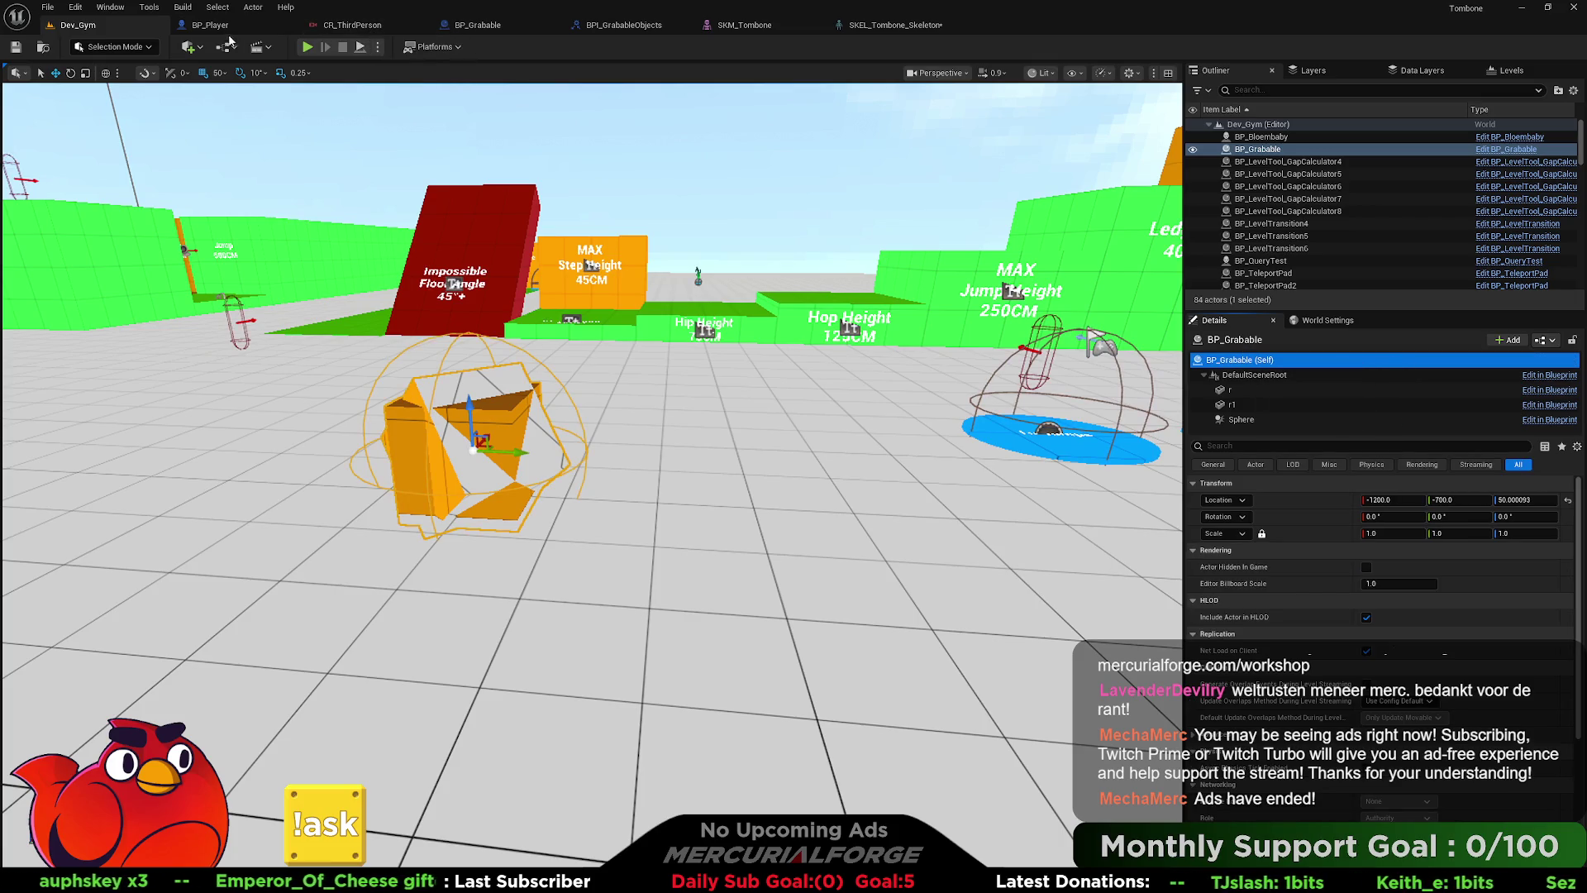
left_click(627, 26)
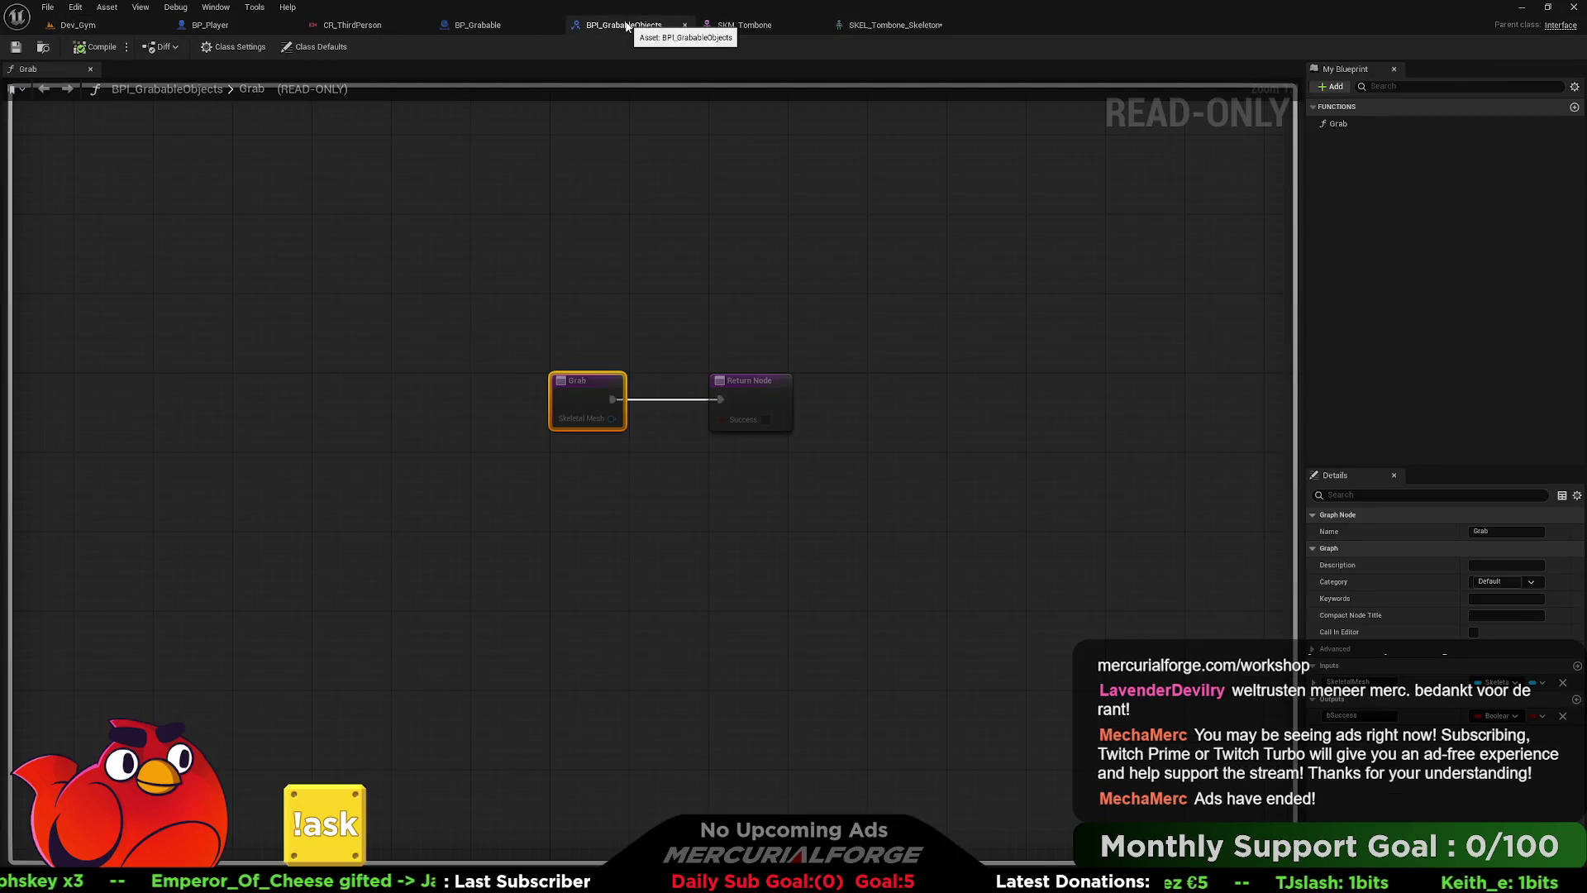
- Set BP_Grabable's Attach node Location Rule to Snap to Target, then return to Dev_Gym
left_click(484, 25)
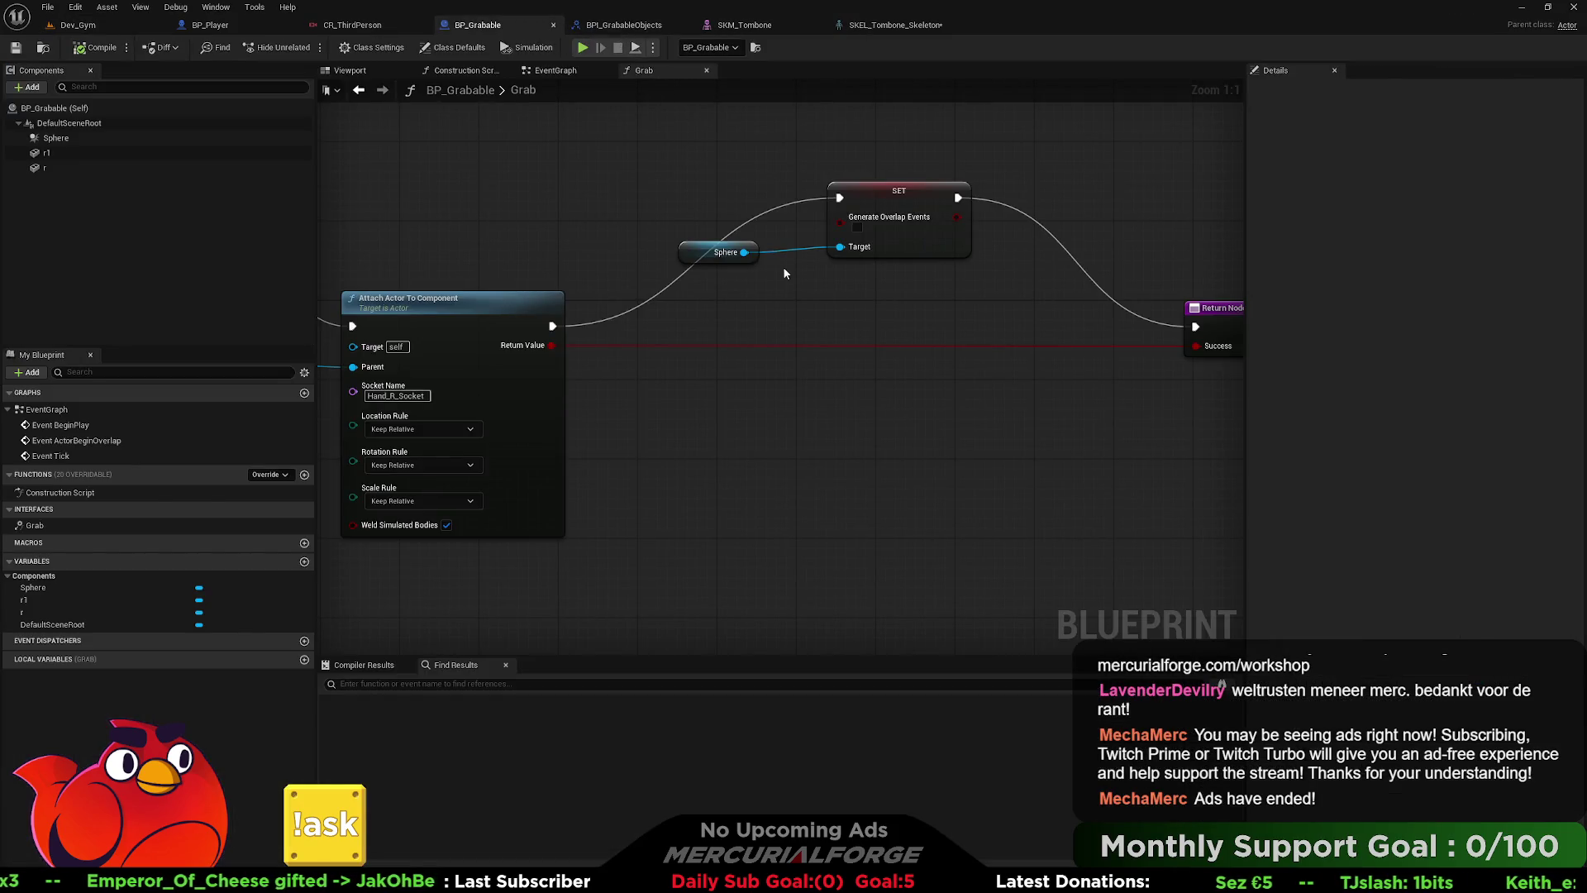
left_click_drag(692, 309, 1053, 274)
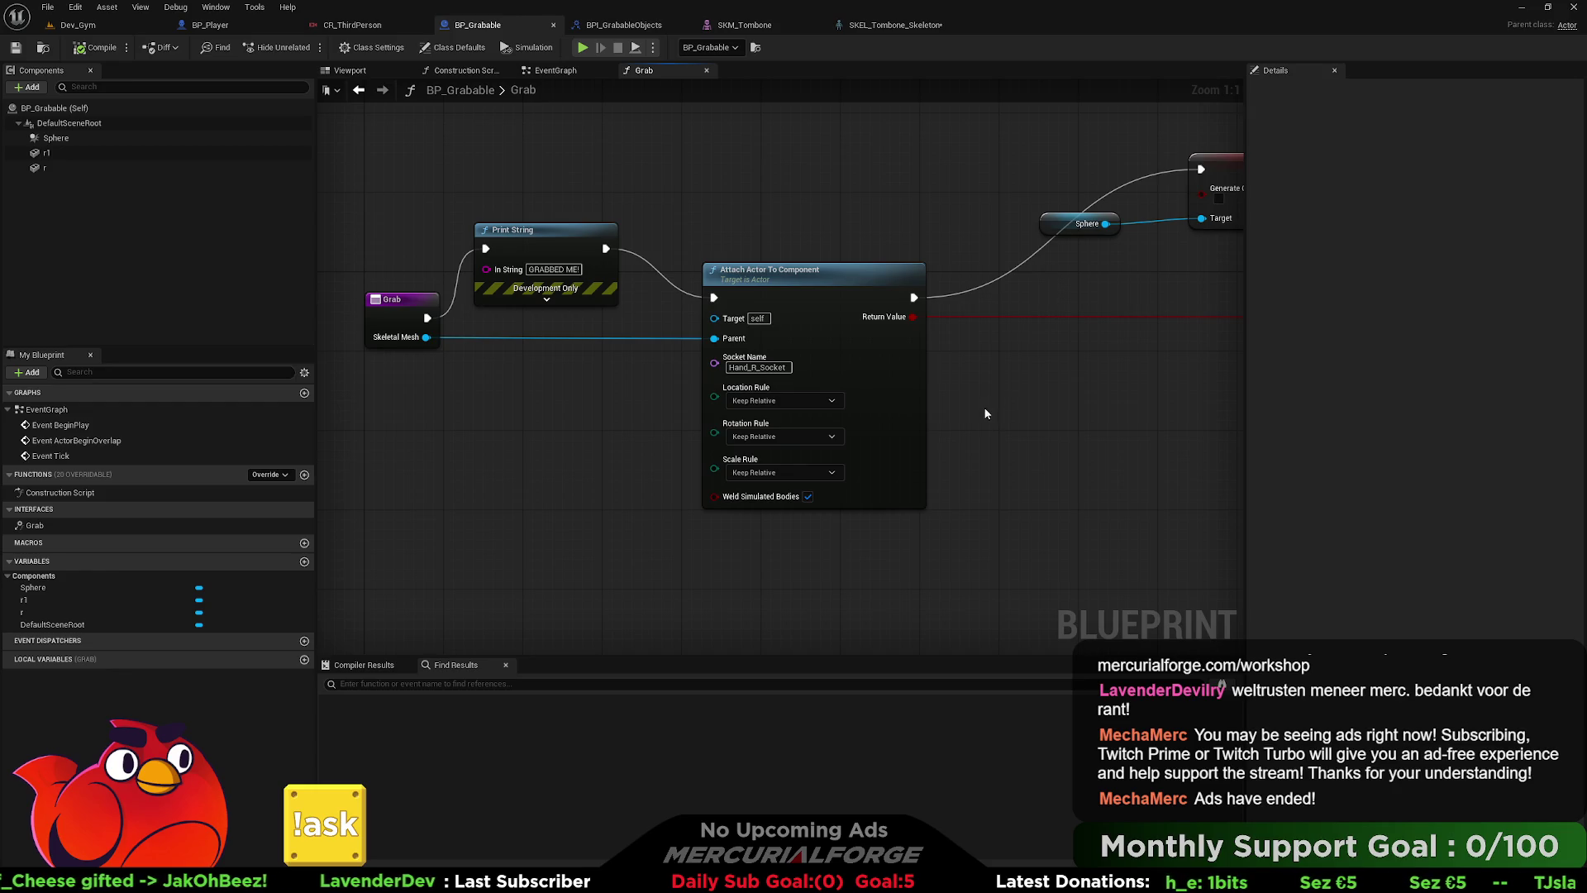
left_click(800, 400)
left_click(781, 443)
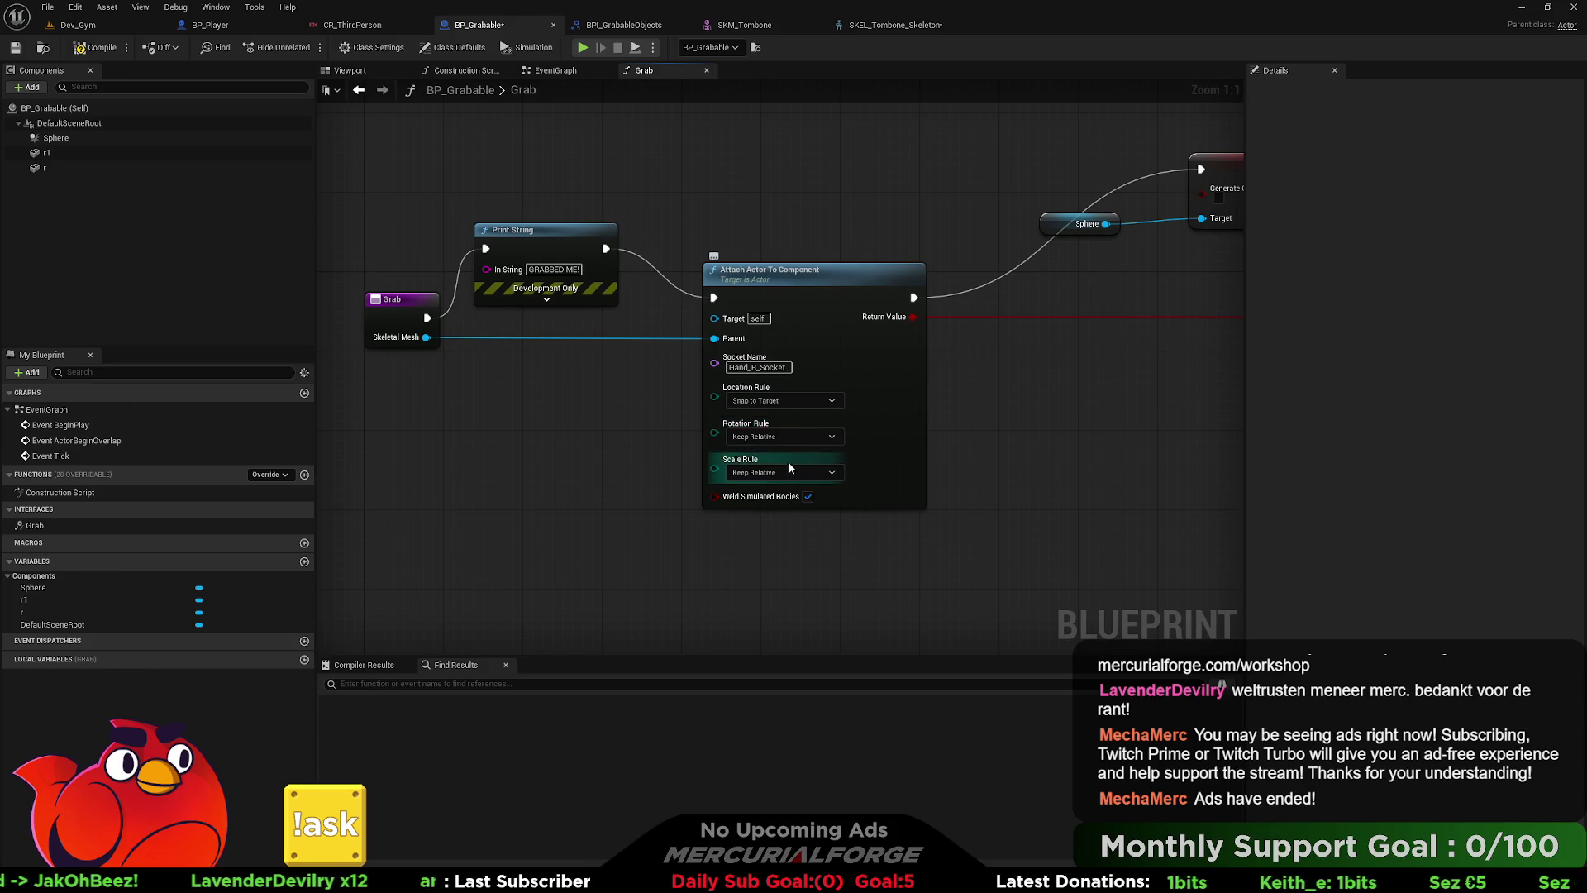
left_click(66, 25)
right_click(451, 564)
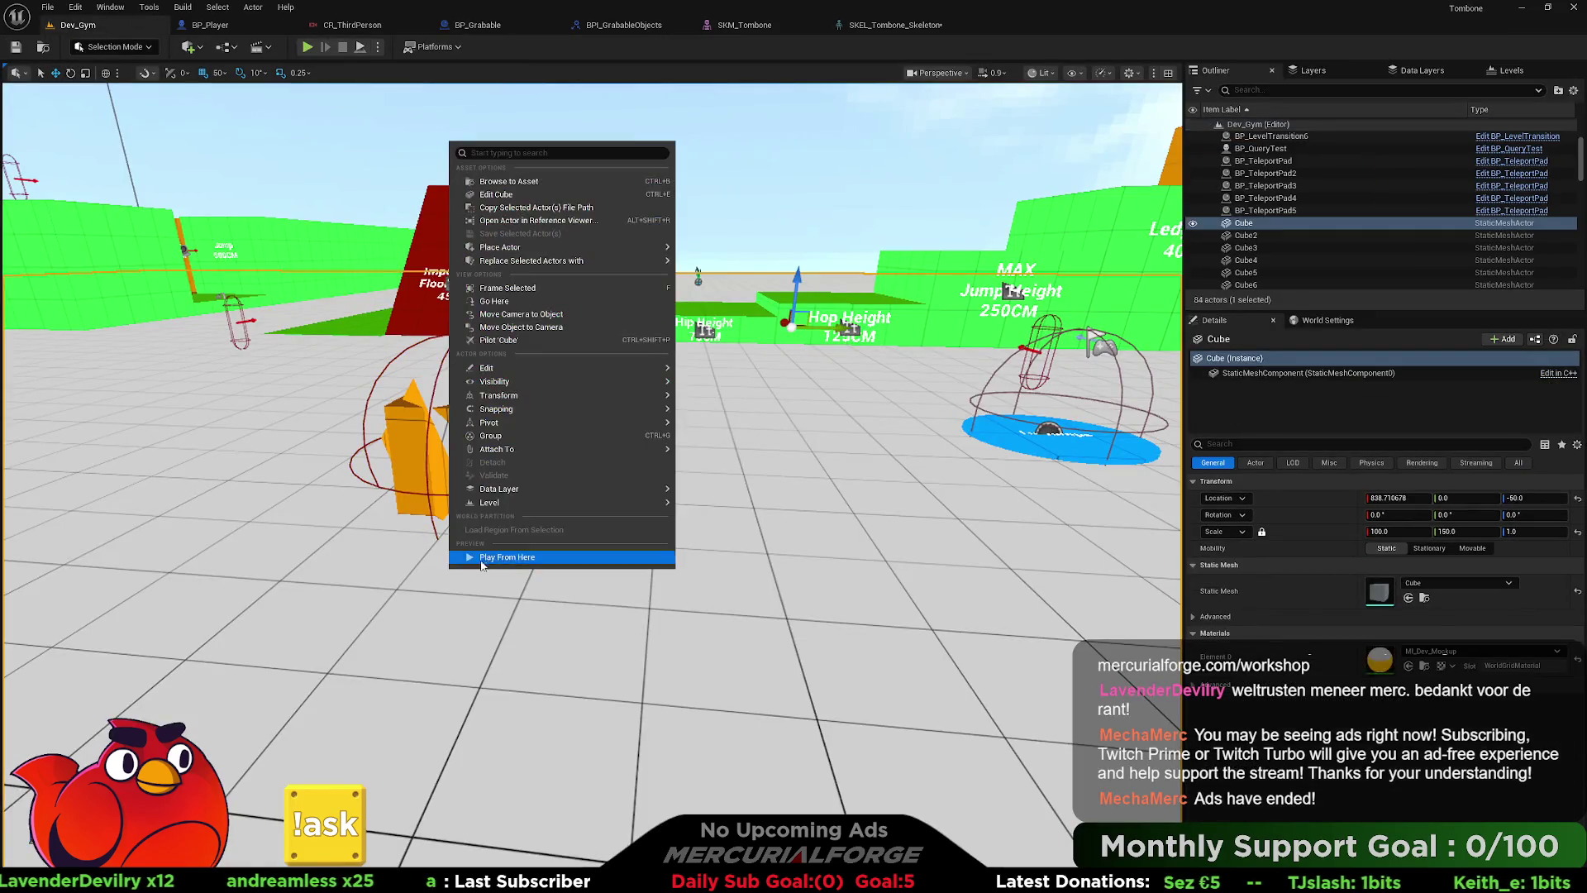
- Playtest from the chosen spot, grab the orange cube, move around with it, then stop
left_click(477, 557)
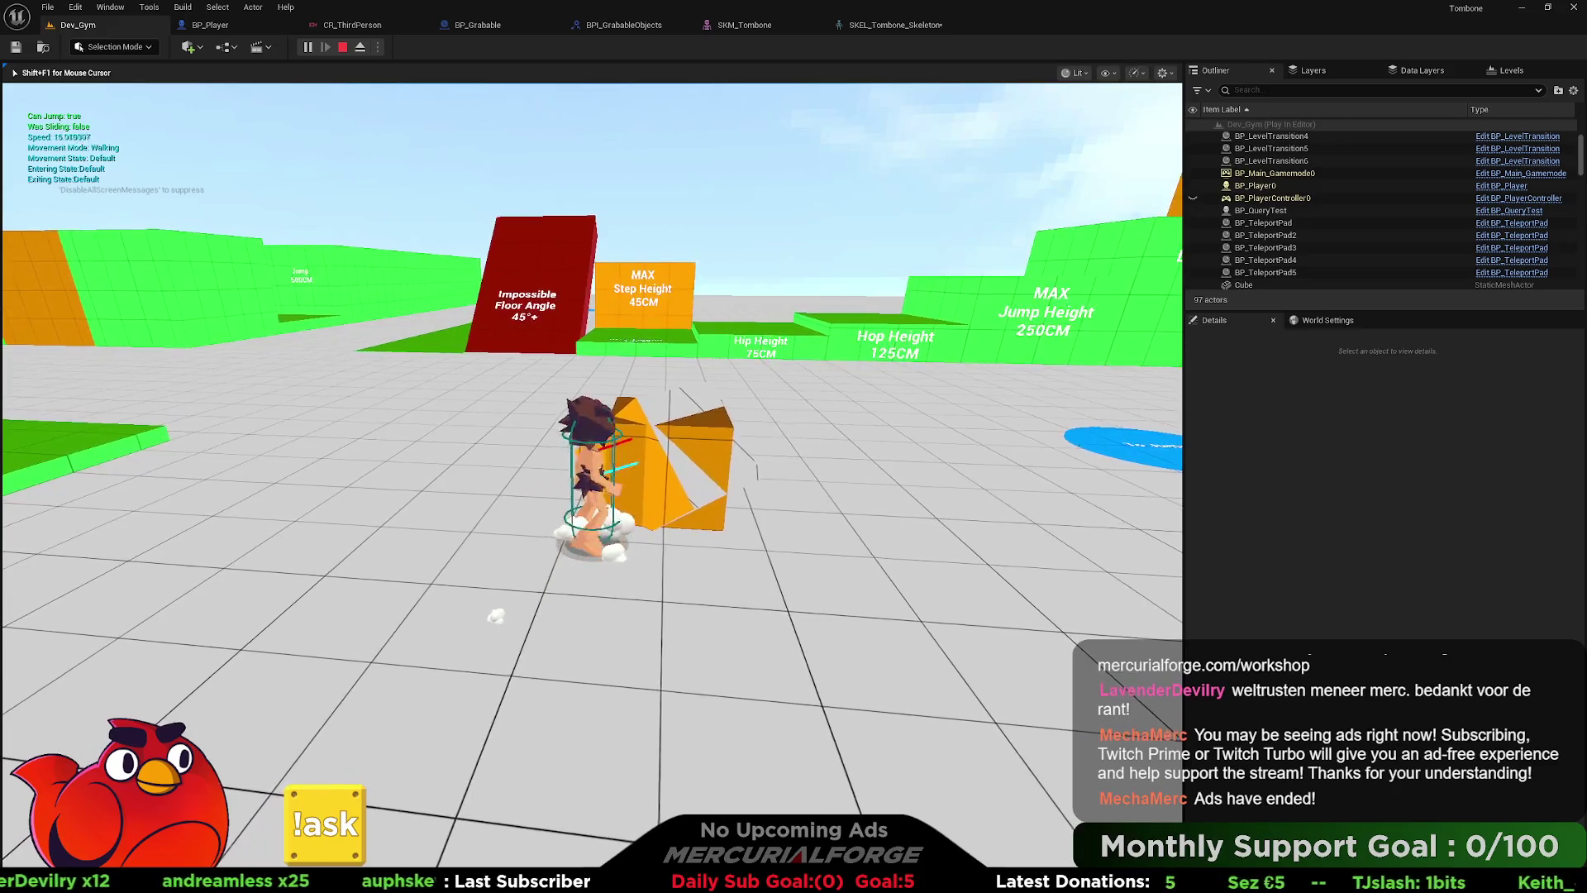
key("e")
key("d")
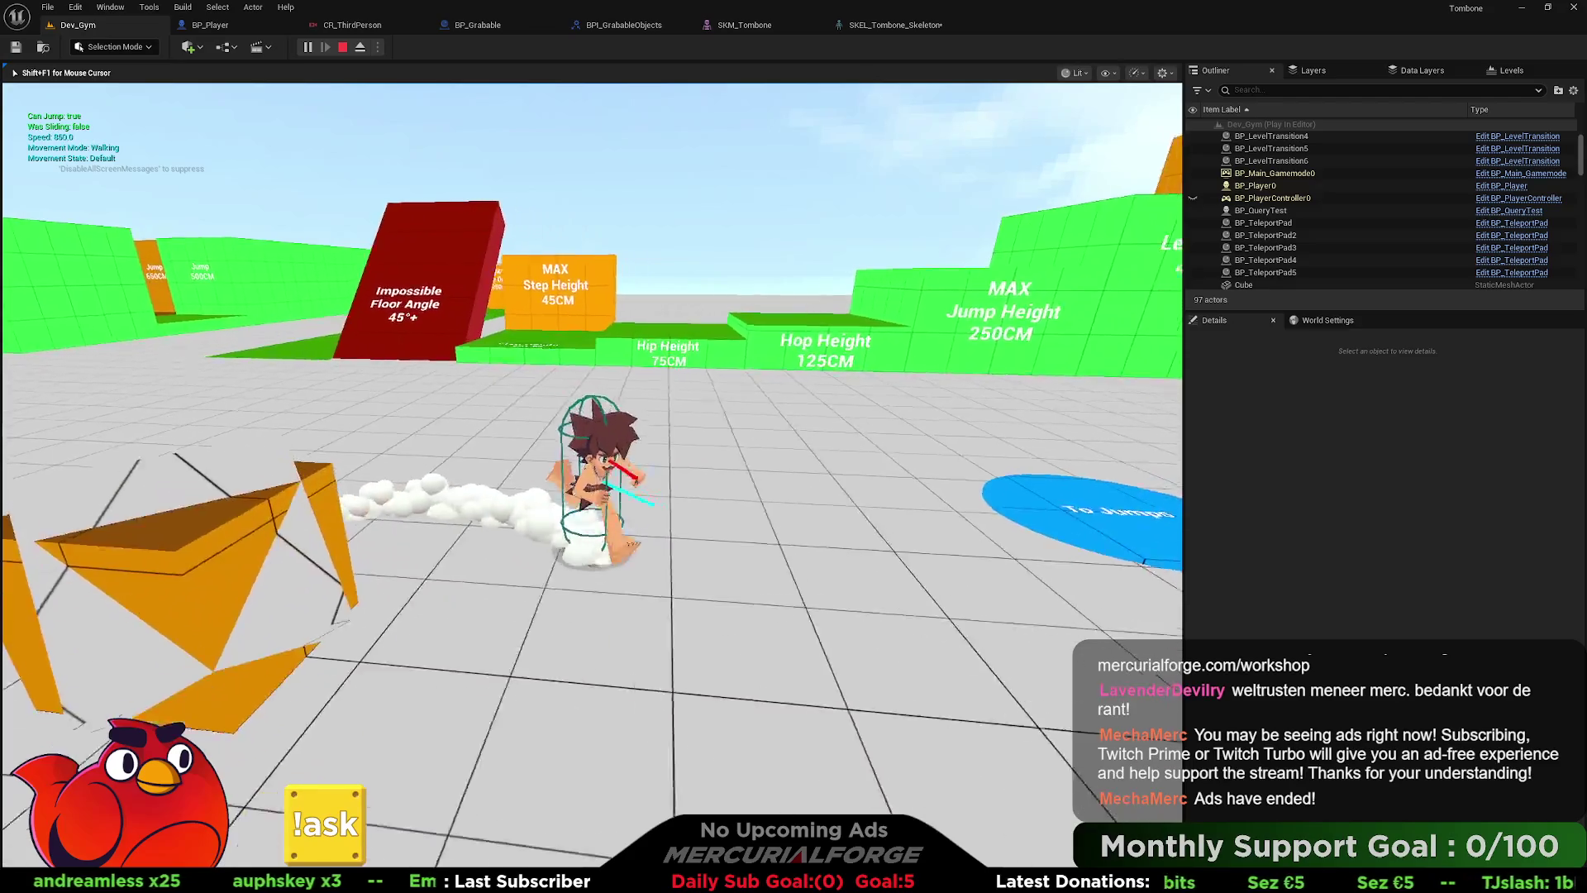
key("a")
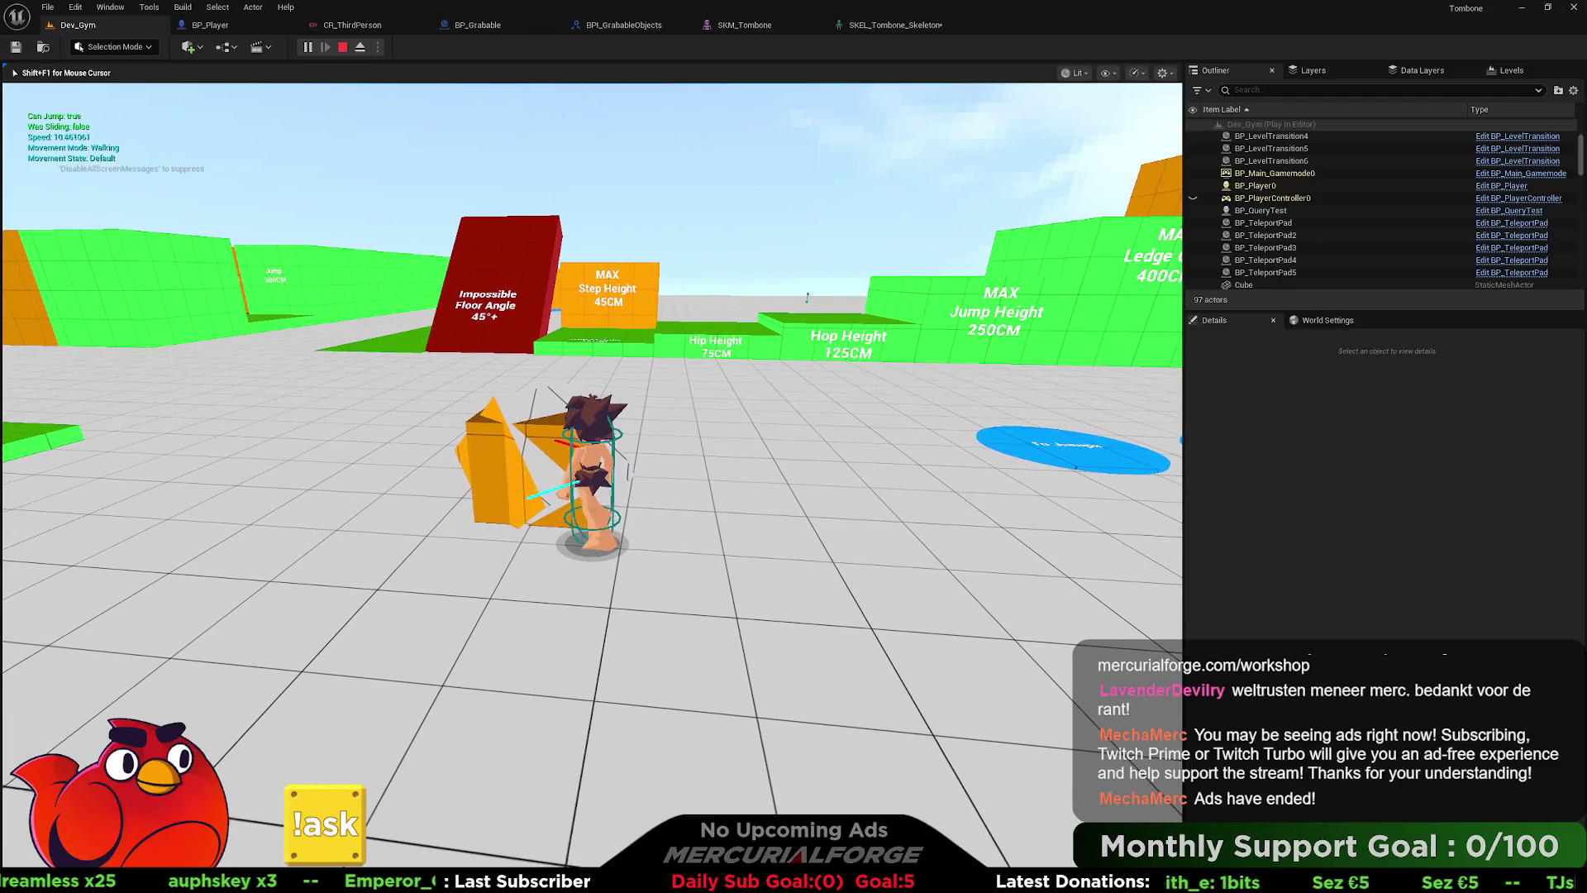
key("s")
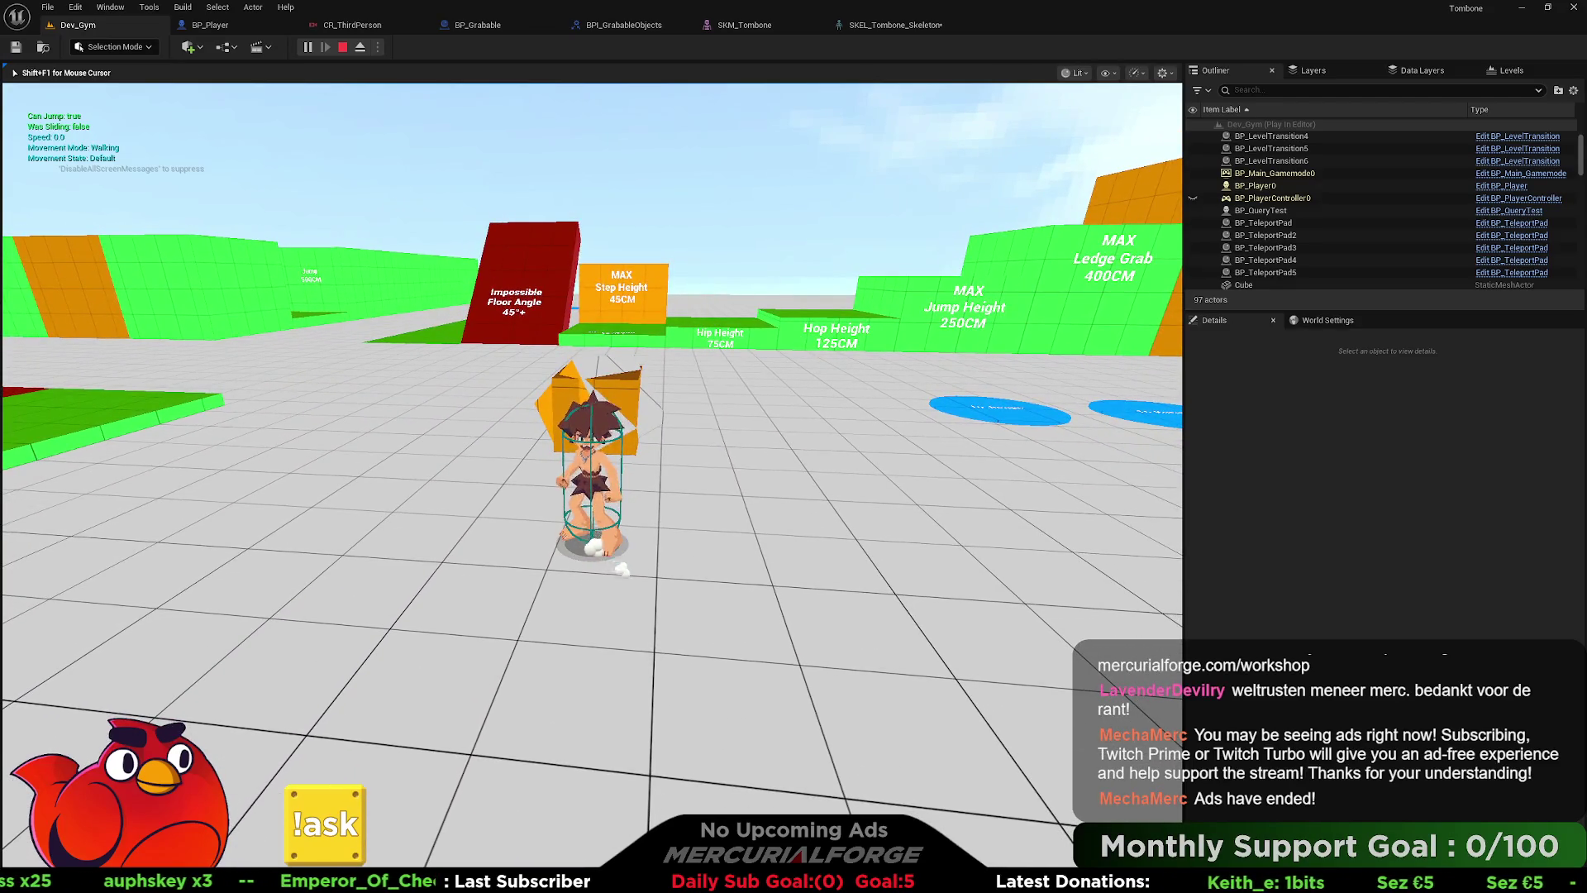
key("Escape")
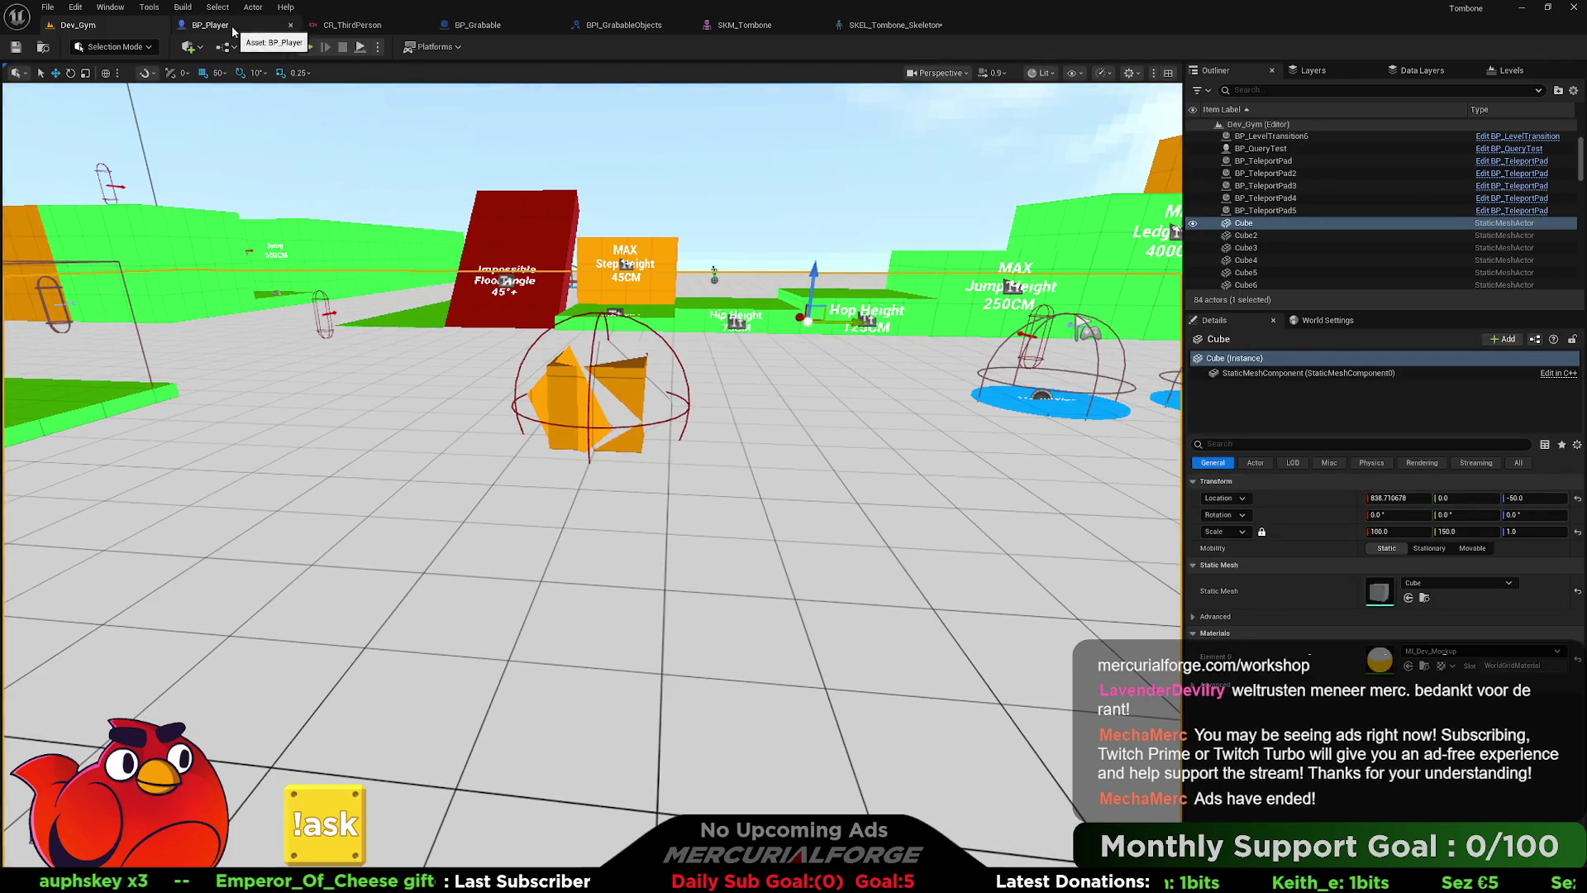
- Wire the character's Mesh into BP_Player's Grab Skeletal Mesh pin, then start a Dev_Gym playtest
left_click(573, 30)
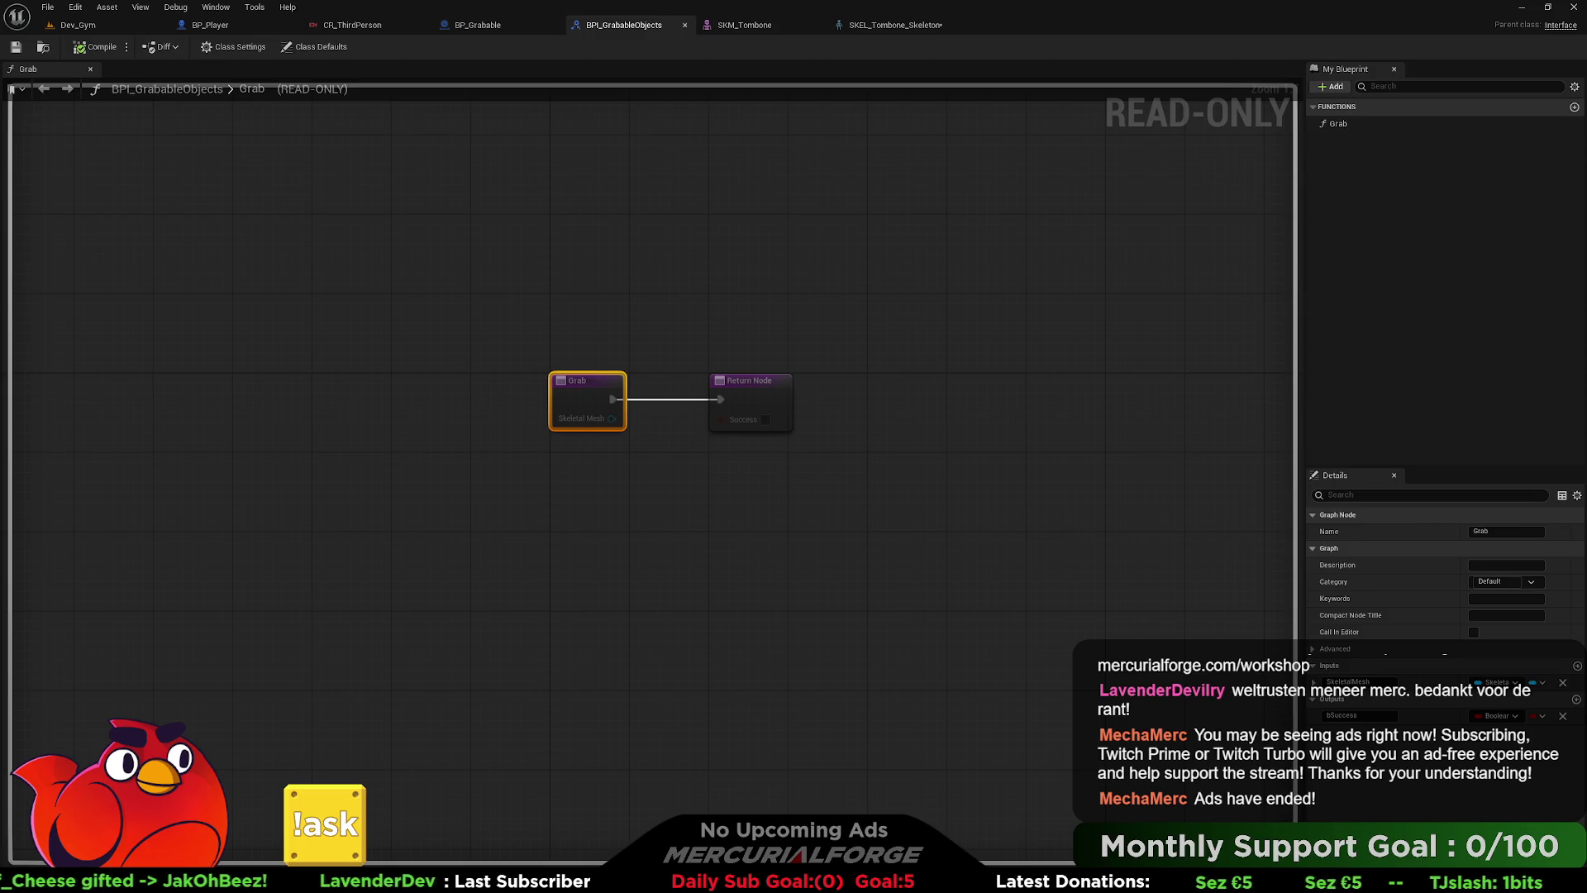
left_click(214, 24)
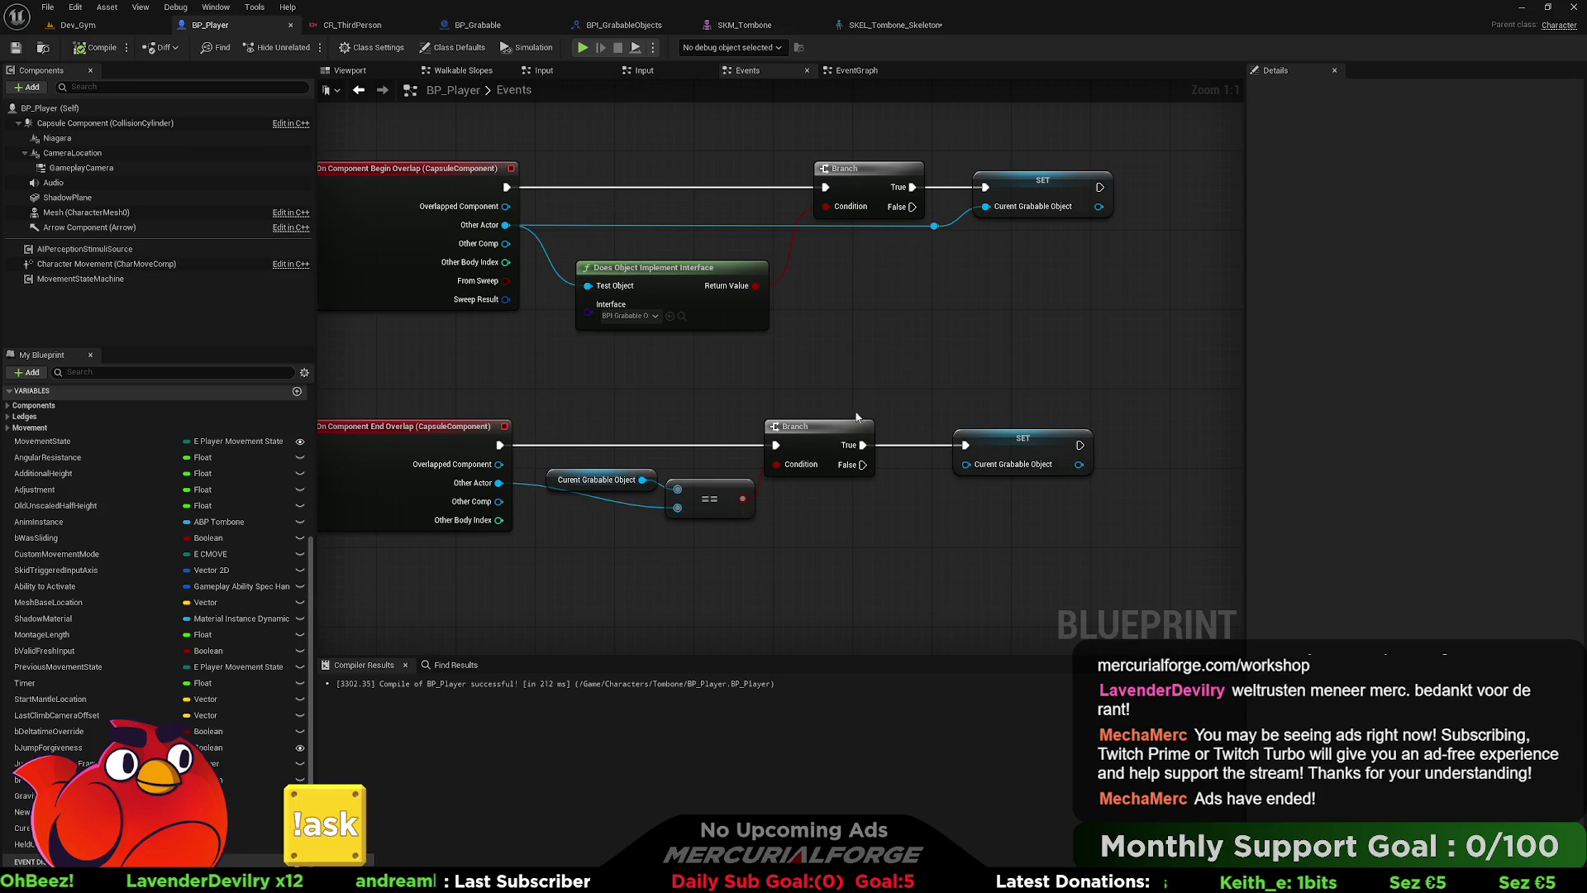
left_click_drag(586, 71, 659, 76)
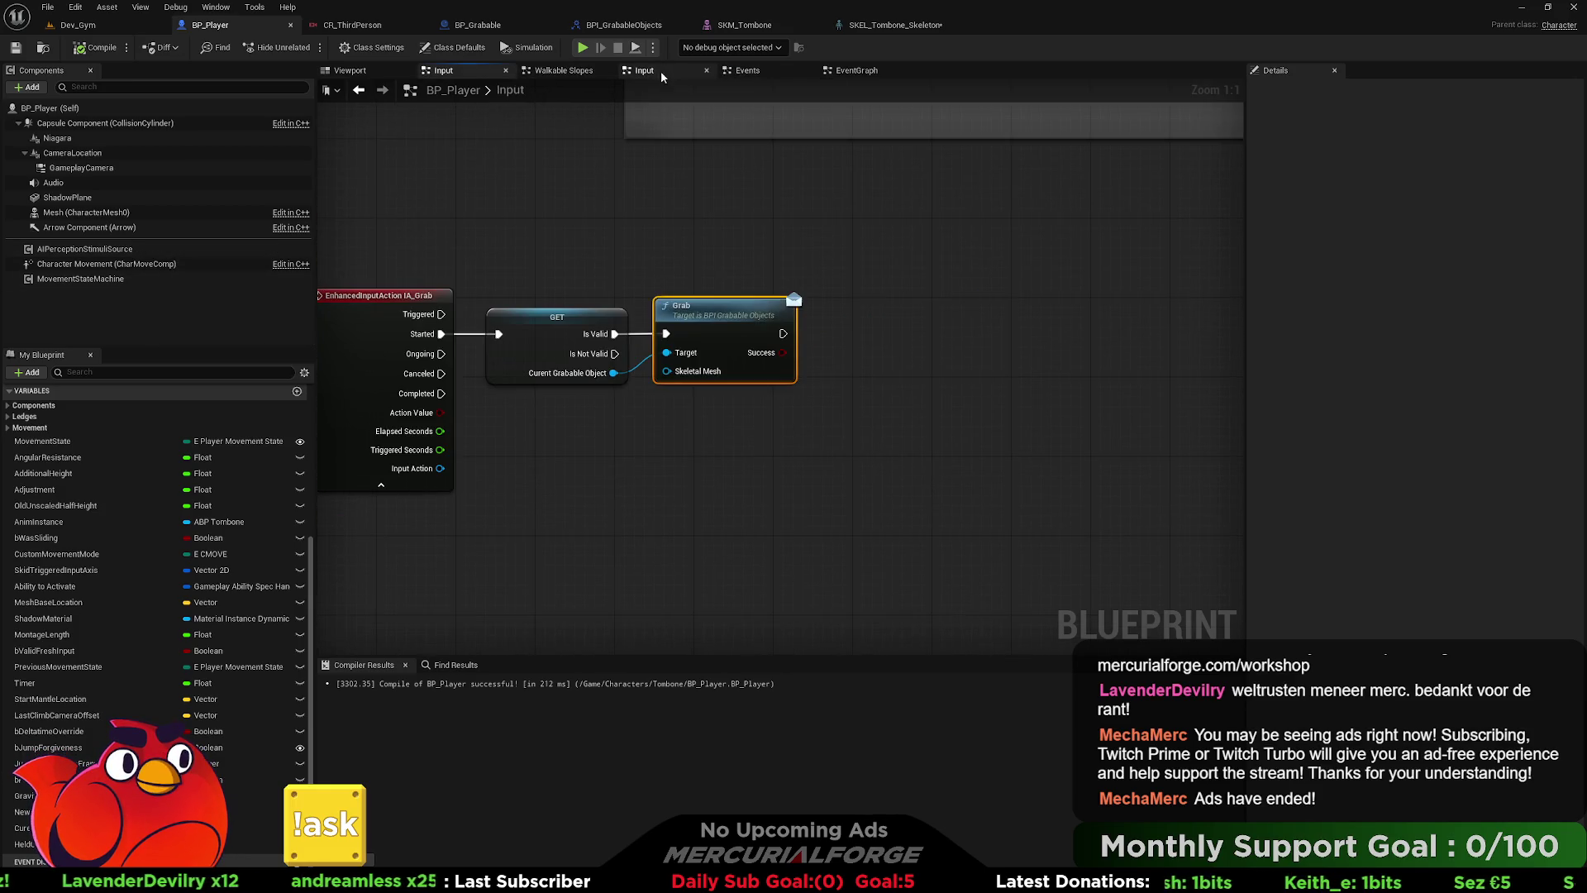
left_click_drag(716, 346, 872, 334)
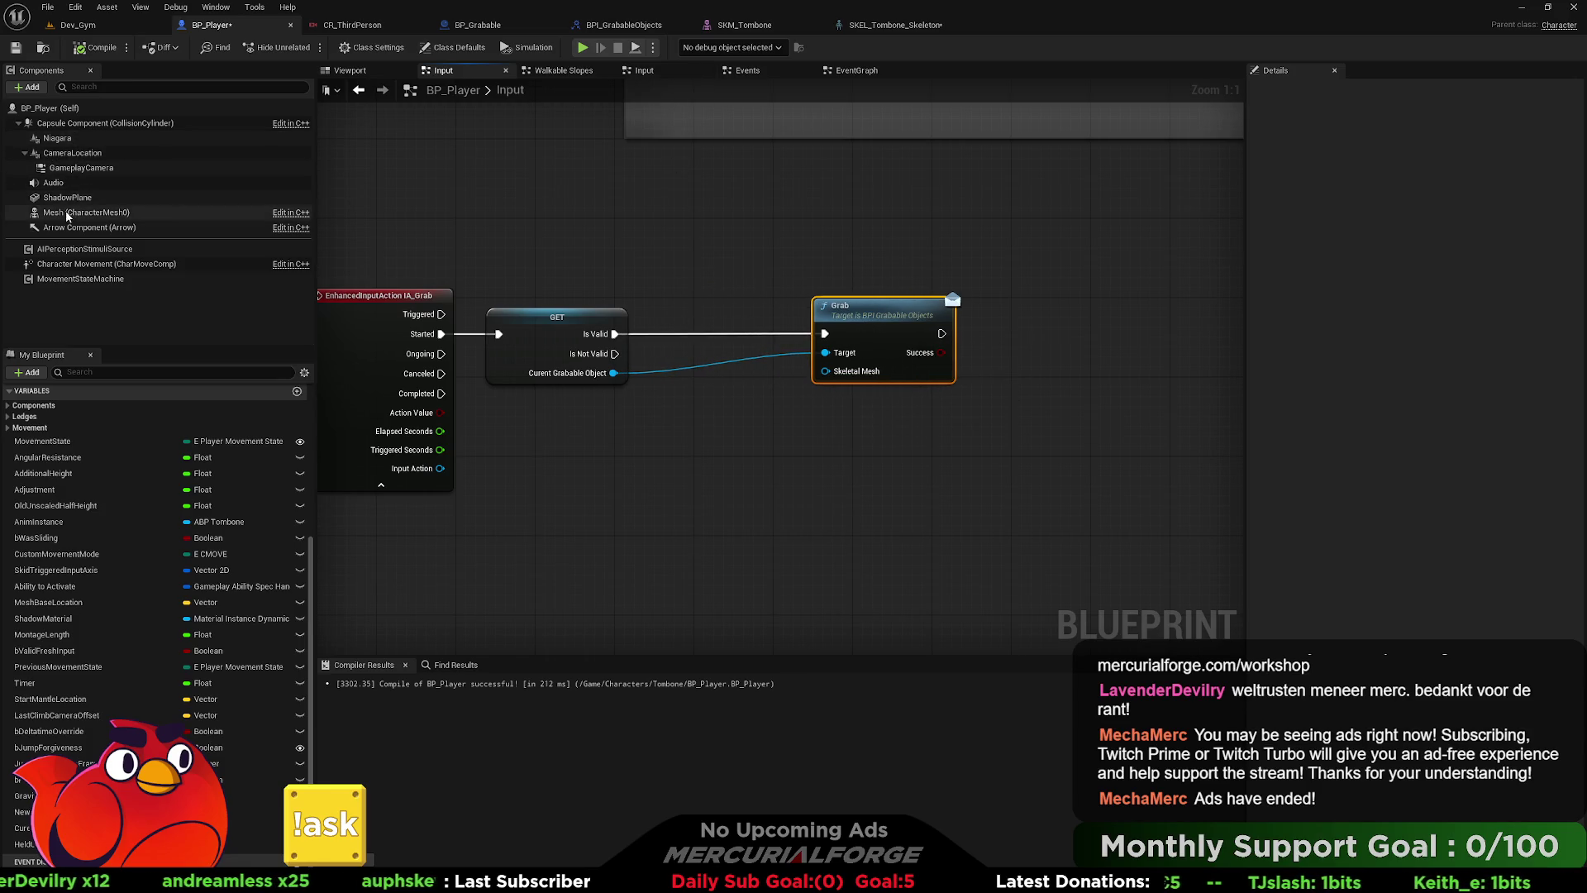
left_click_drag(83, 212, 837, 310)
left_click_drag(828, 376, 828, 376)
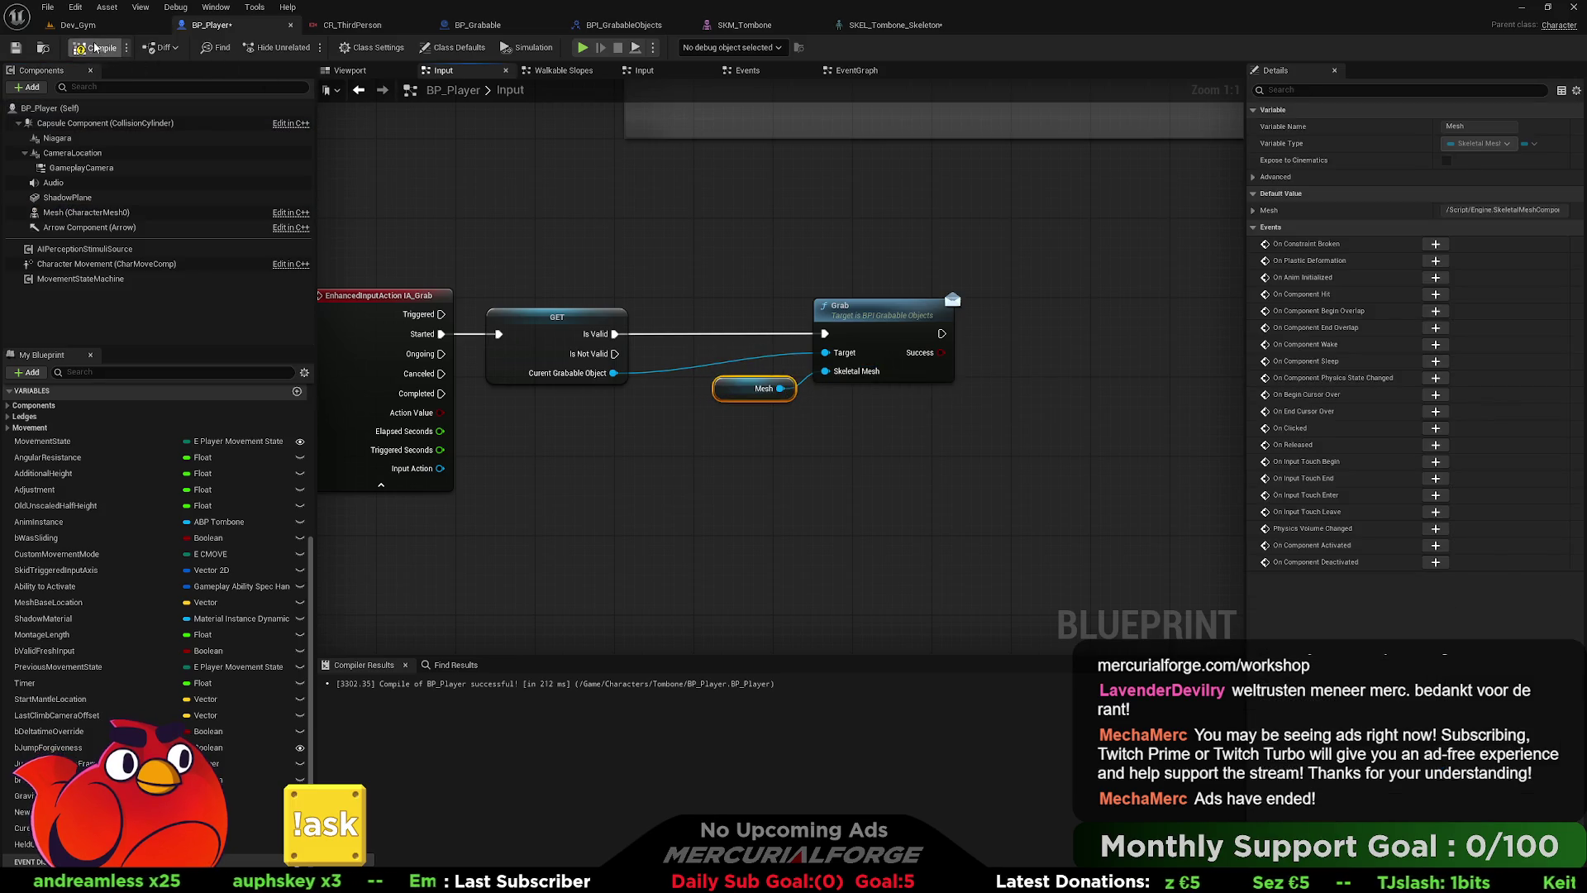
left_click(78, 25)
left_click(307, 47)
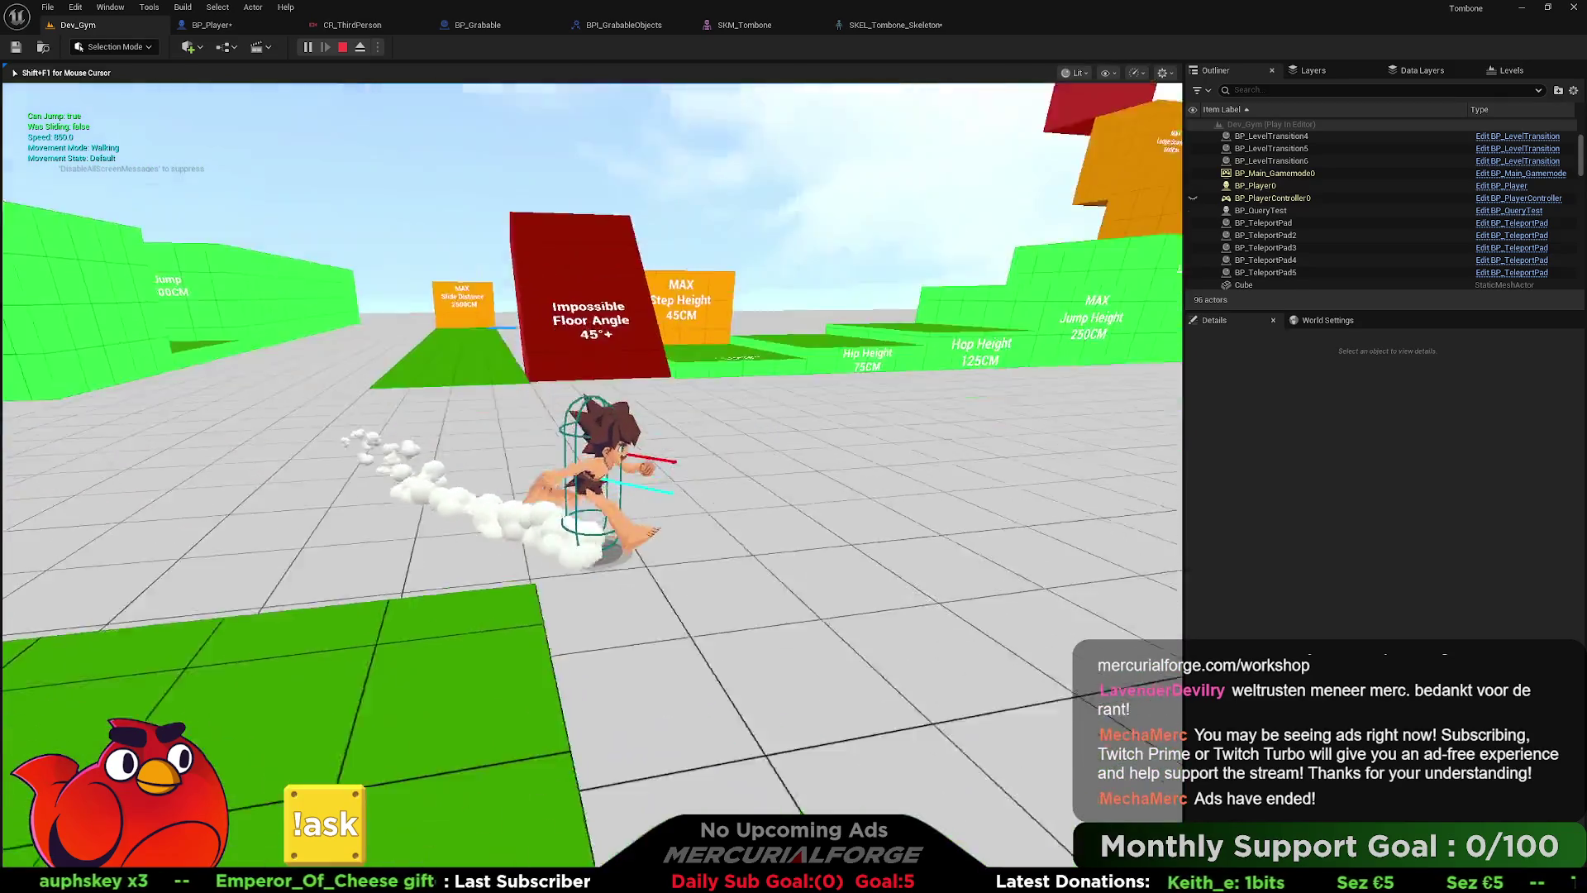
- Grab the orange box in the playtest, stop playing, and bring up BP_Grabable's Grab graph
key("e")
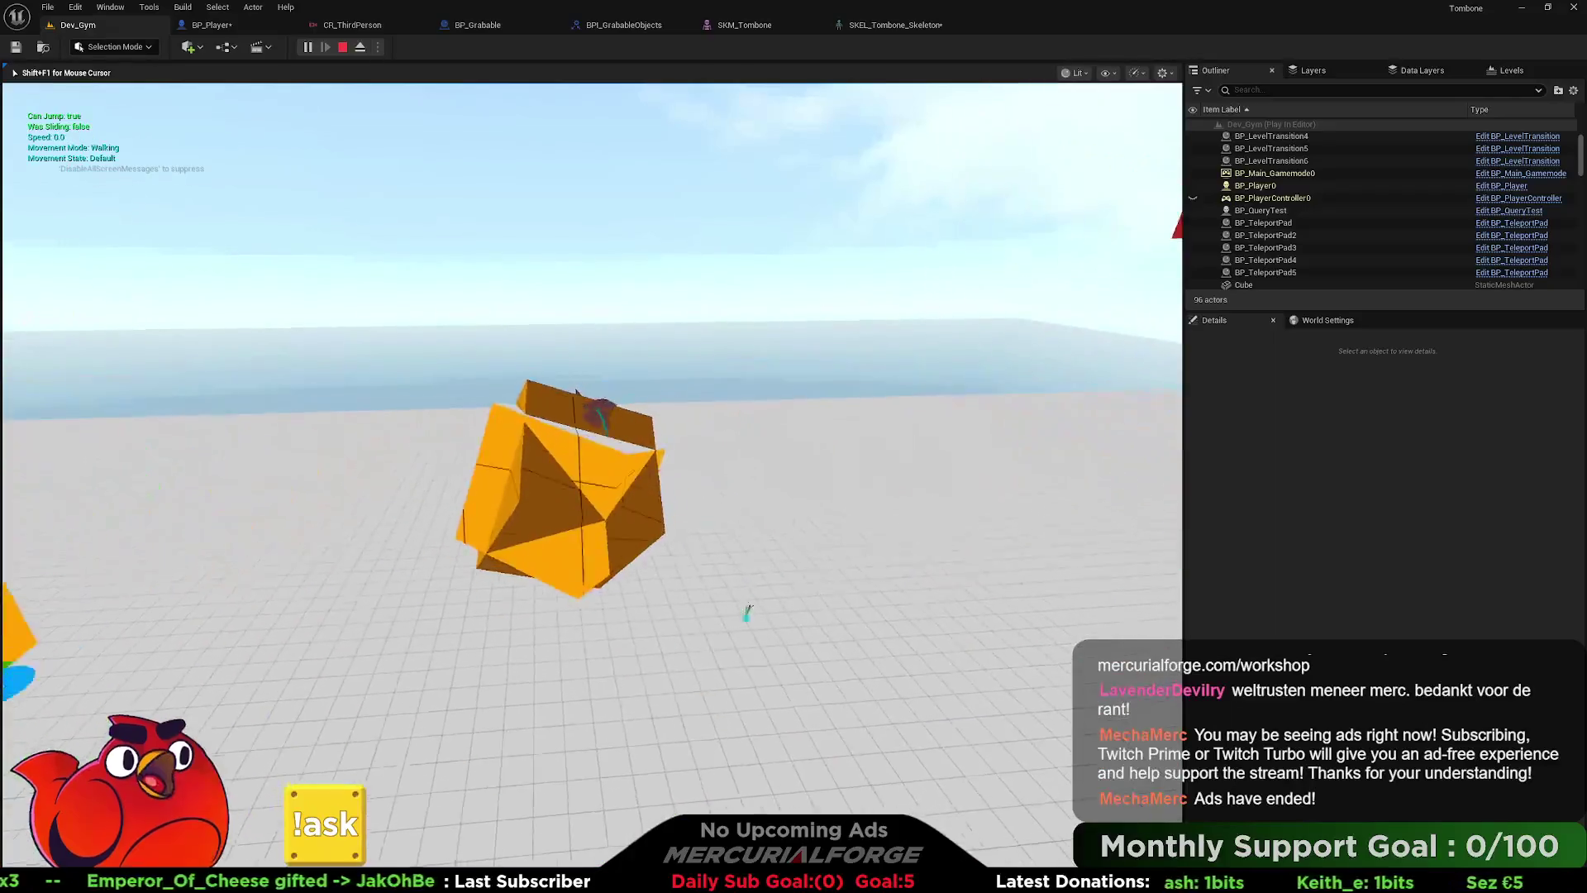
key("Escape")
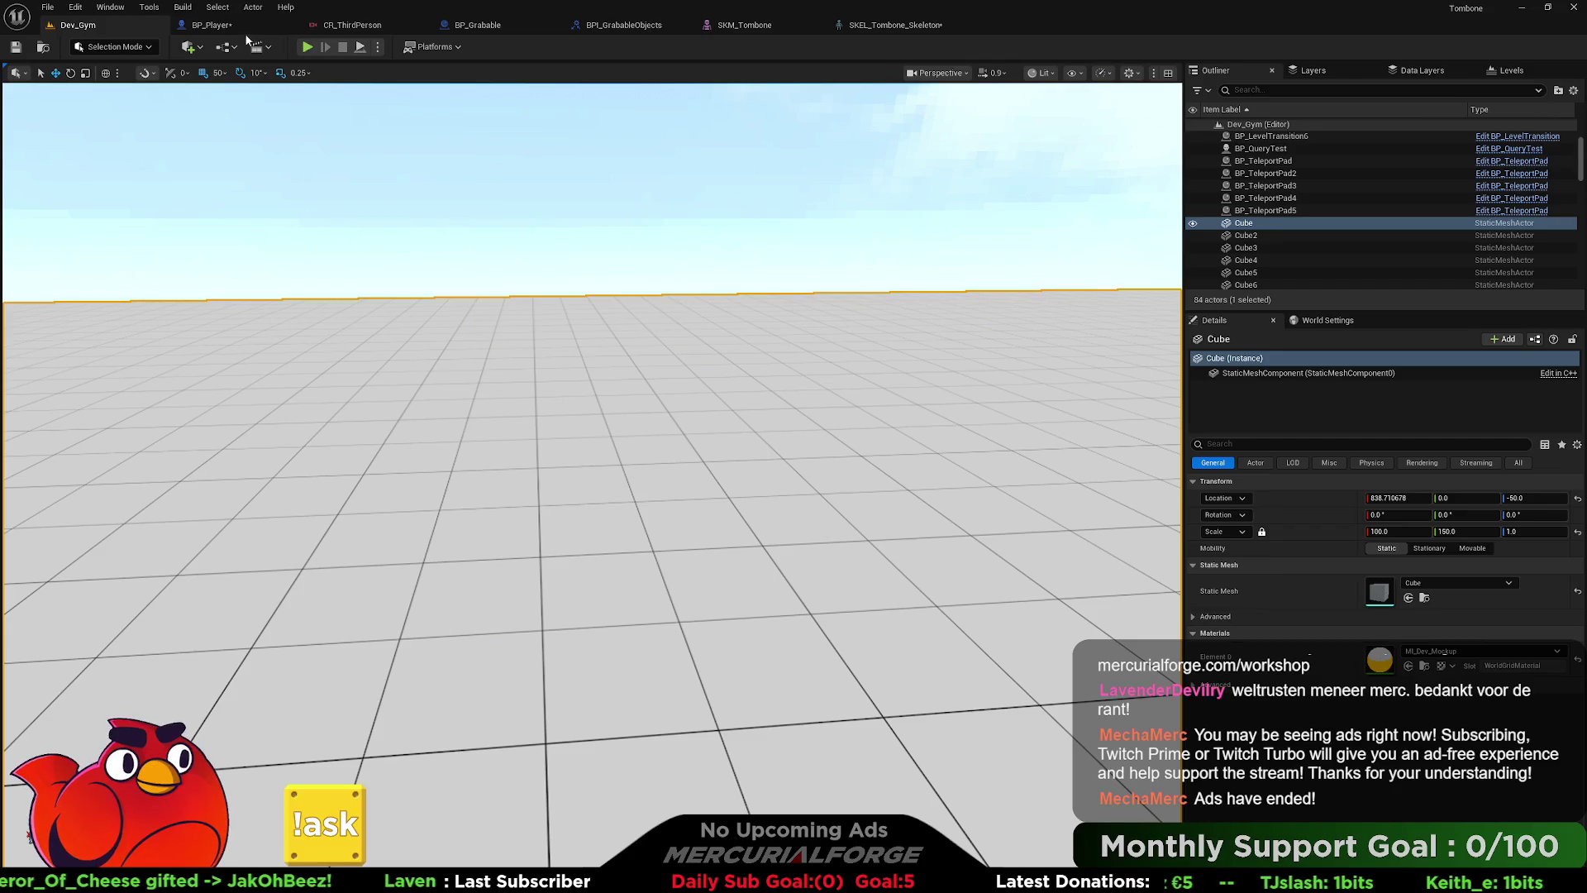
left_click(235, 27)
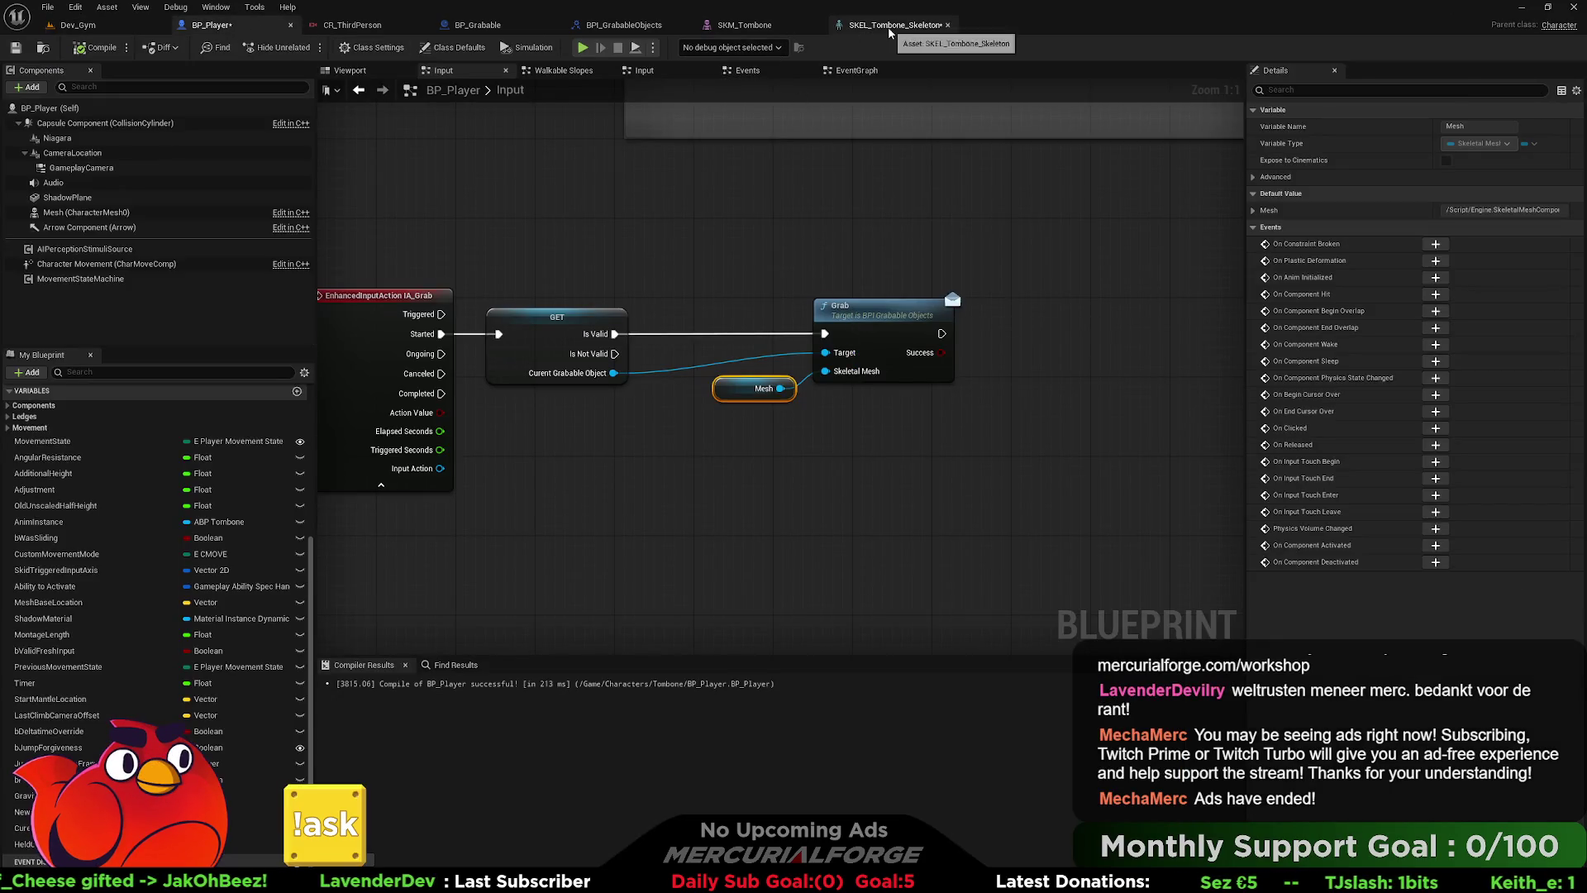
left_click(891, 25)
left_click(648, 27)
left_click(496, 24)
left_click(628, 25)
left_click(502, 26)
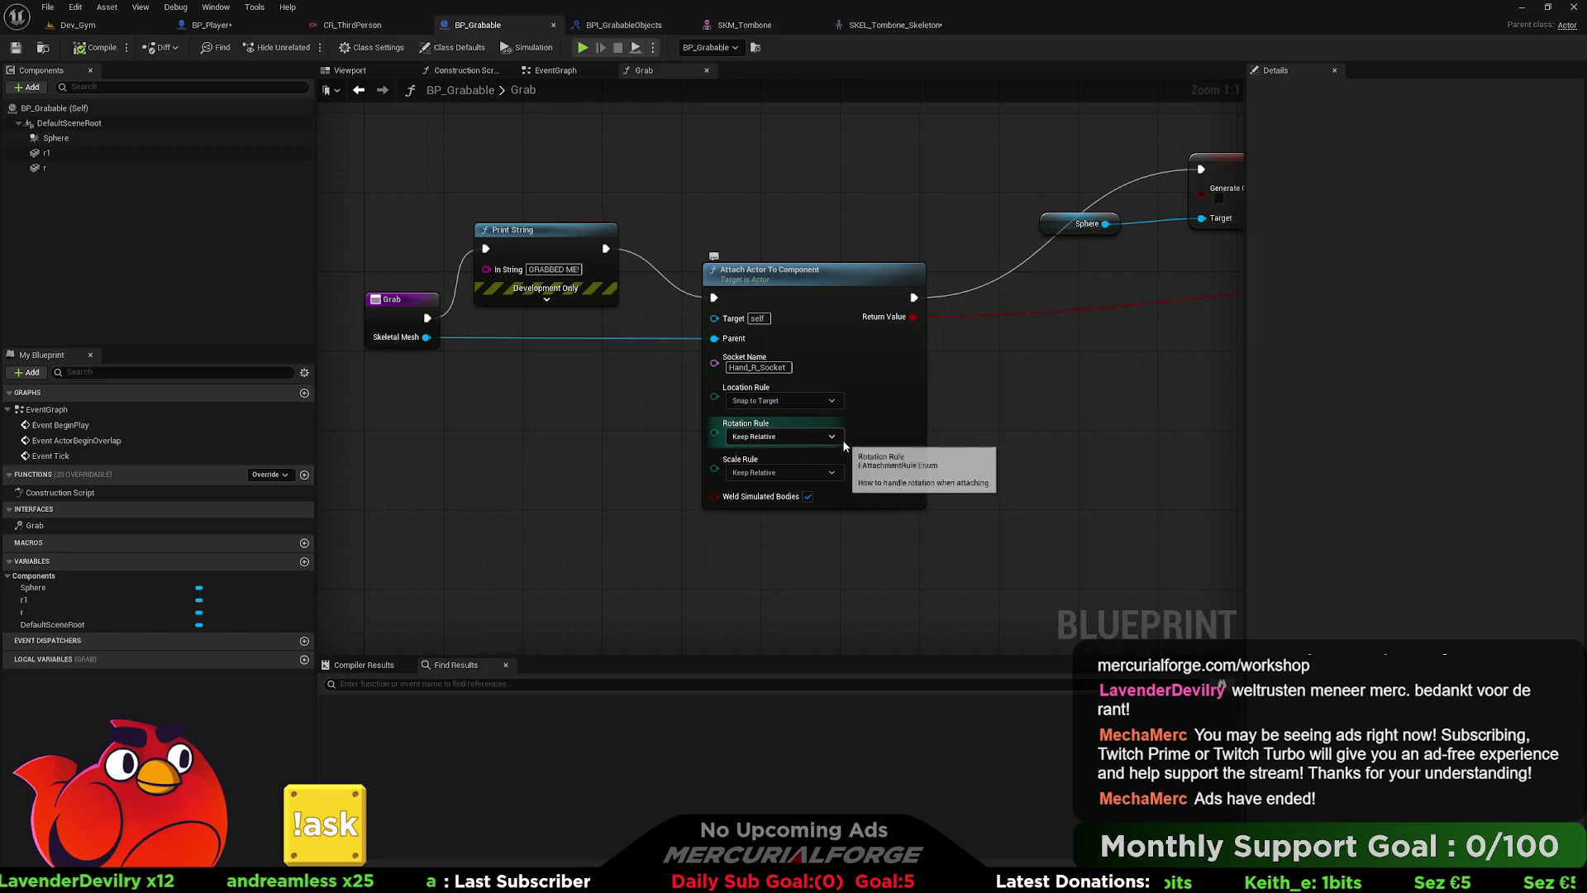
- Set the Attach node's Location Rule back to Keep Relative
left_click(799, 400)
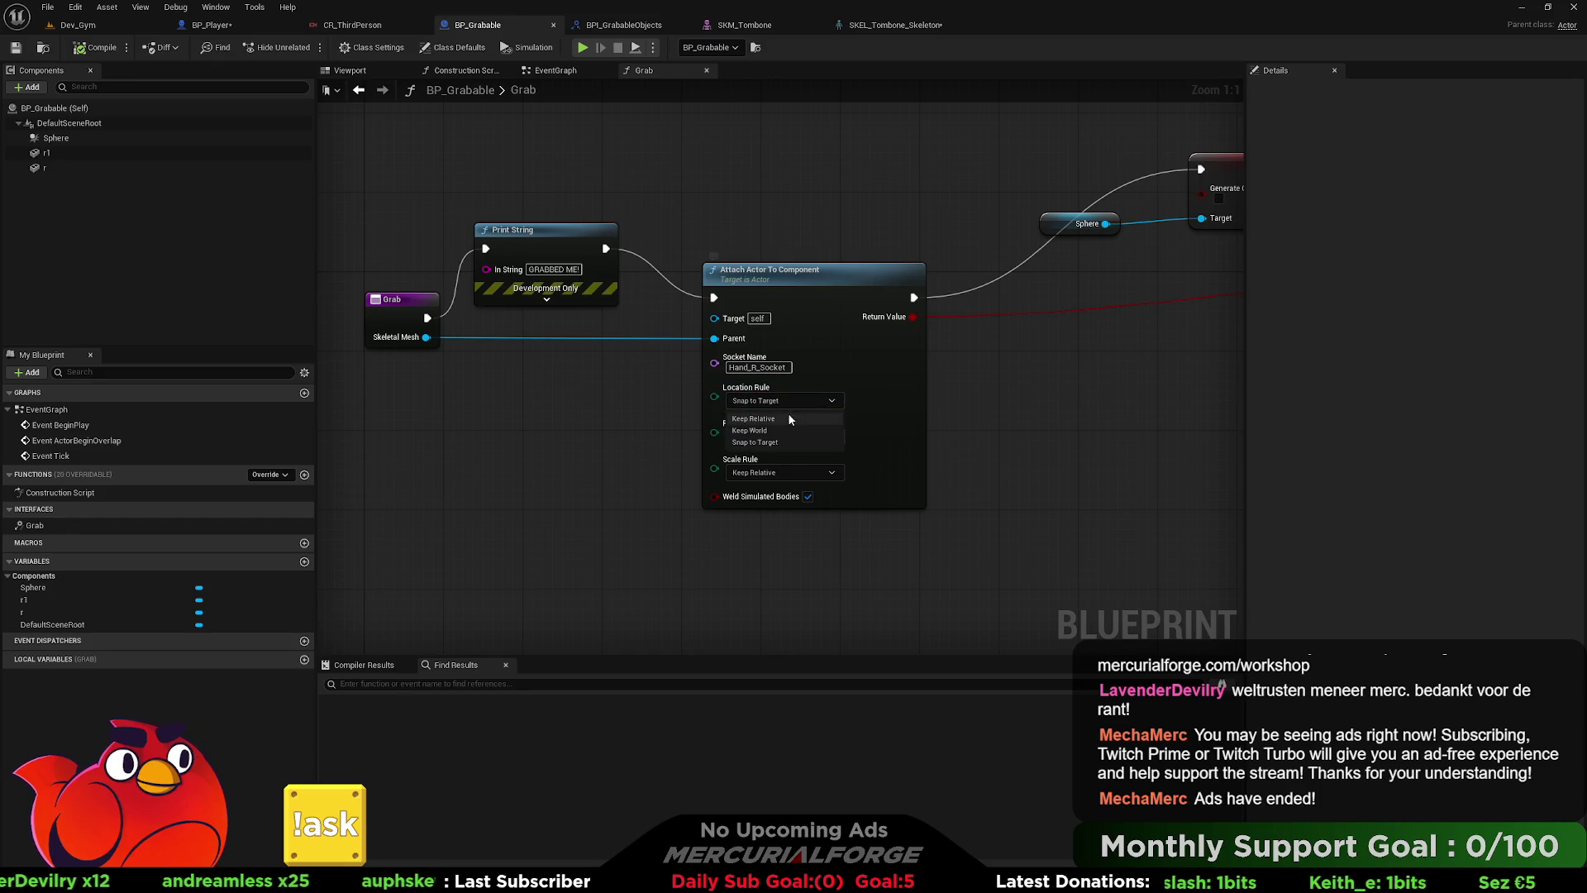
left_click(784, 415)
left_click_drag(1034, 379, 629, 410)
- Add a Set Collision Enabled node off the Sphere reference, set to No Collision, beside SET
left_click_drag(658, 281, 738, 329)
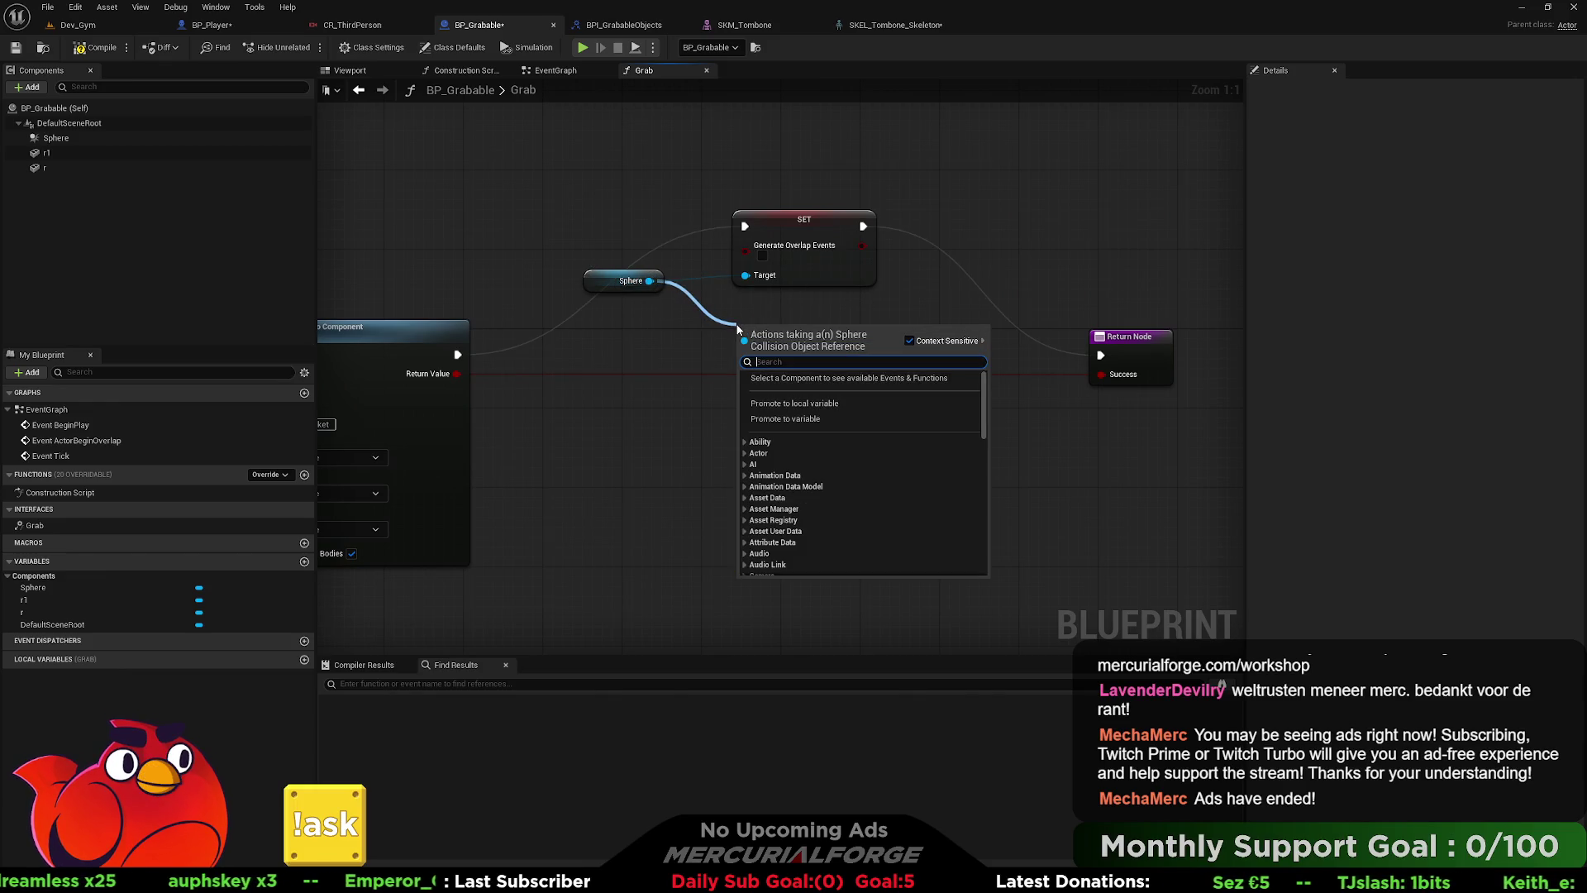
type("collissio")
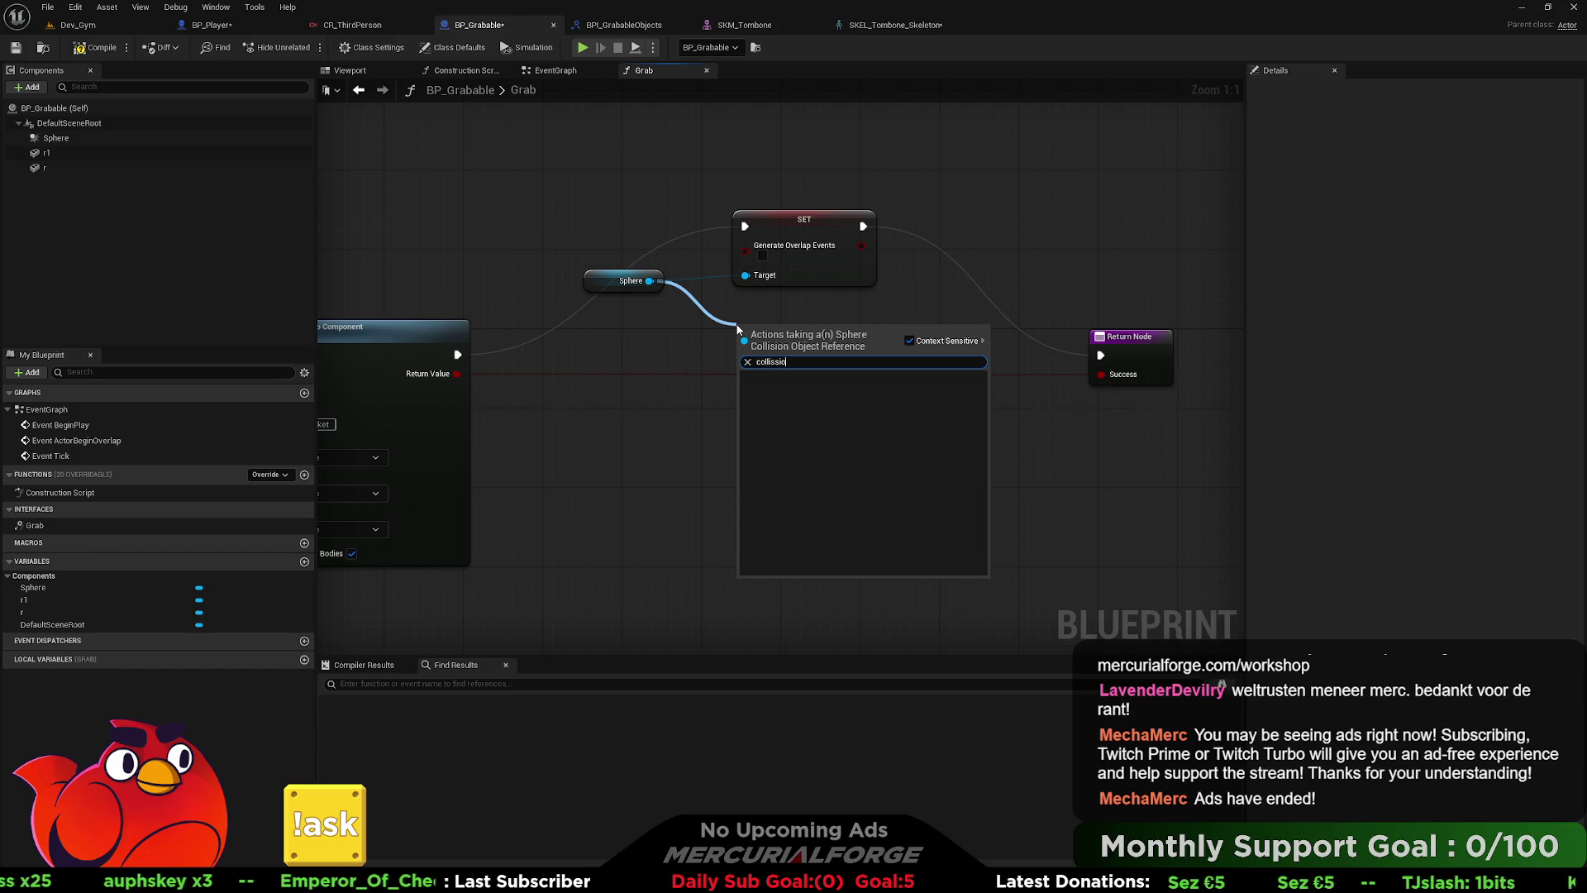
key("BackSpace")
key("BackSpace")
key("BackSpace")
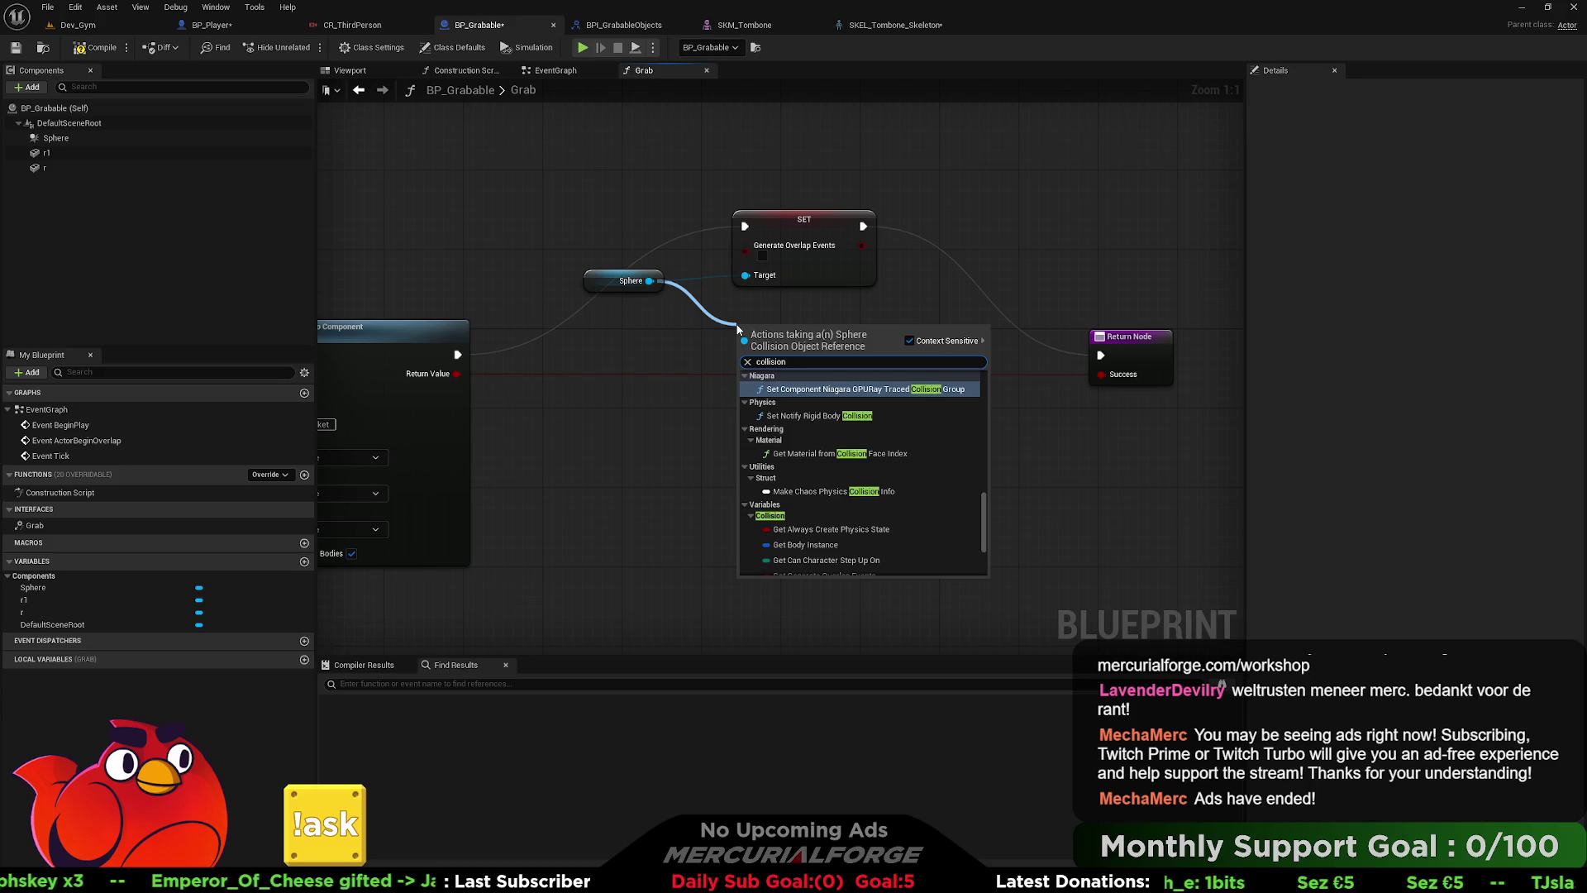
scroll(906, 463, "down", 3)
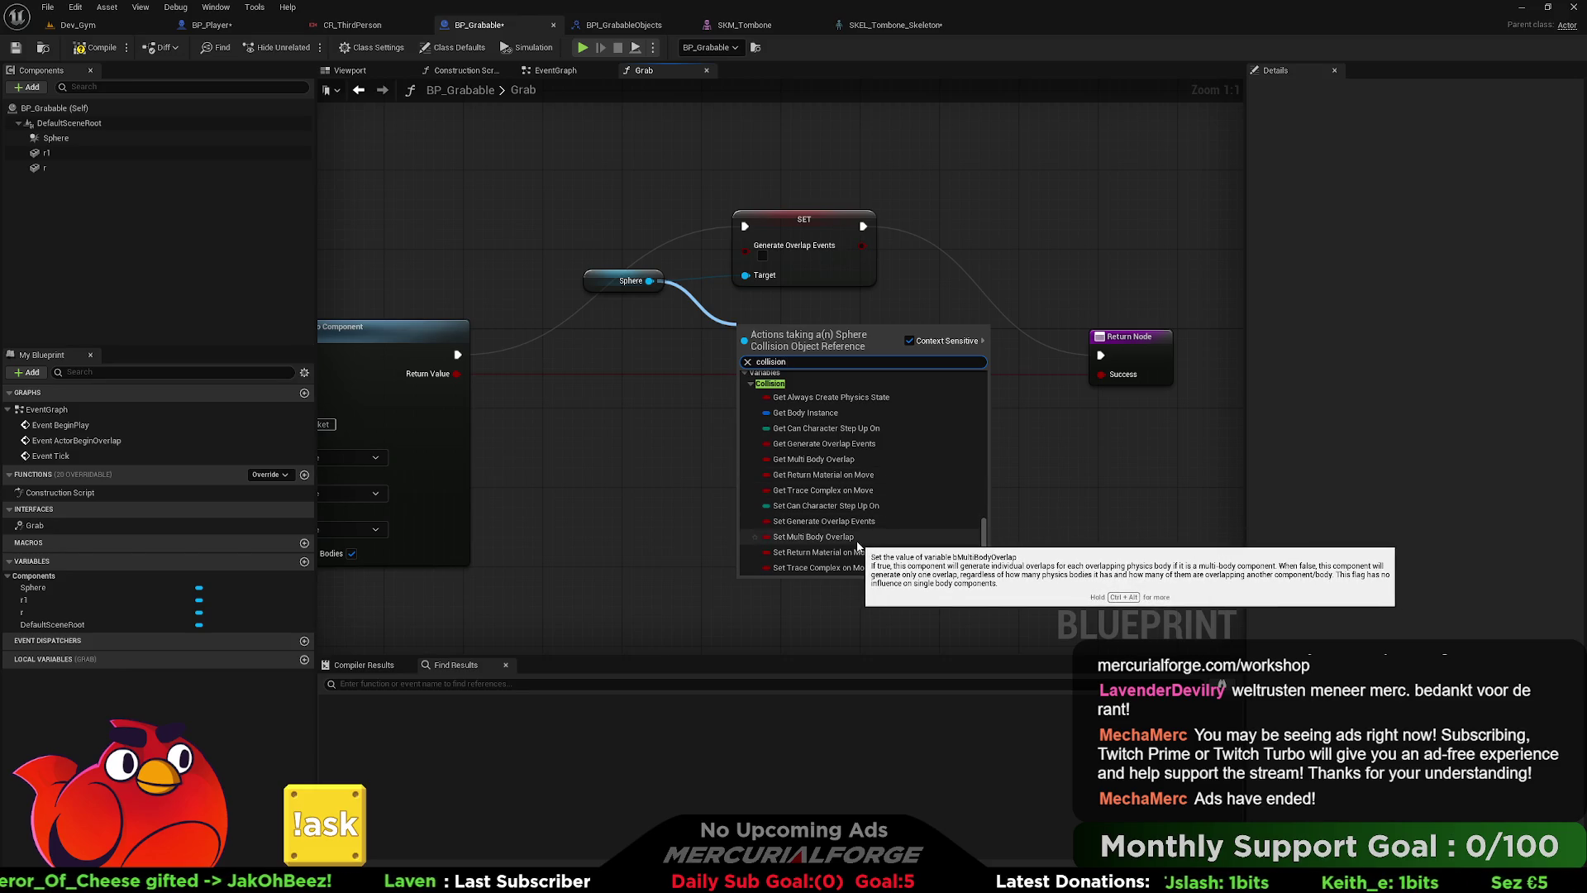
scroll(857, 546, "up", 6)
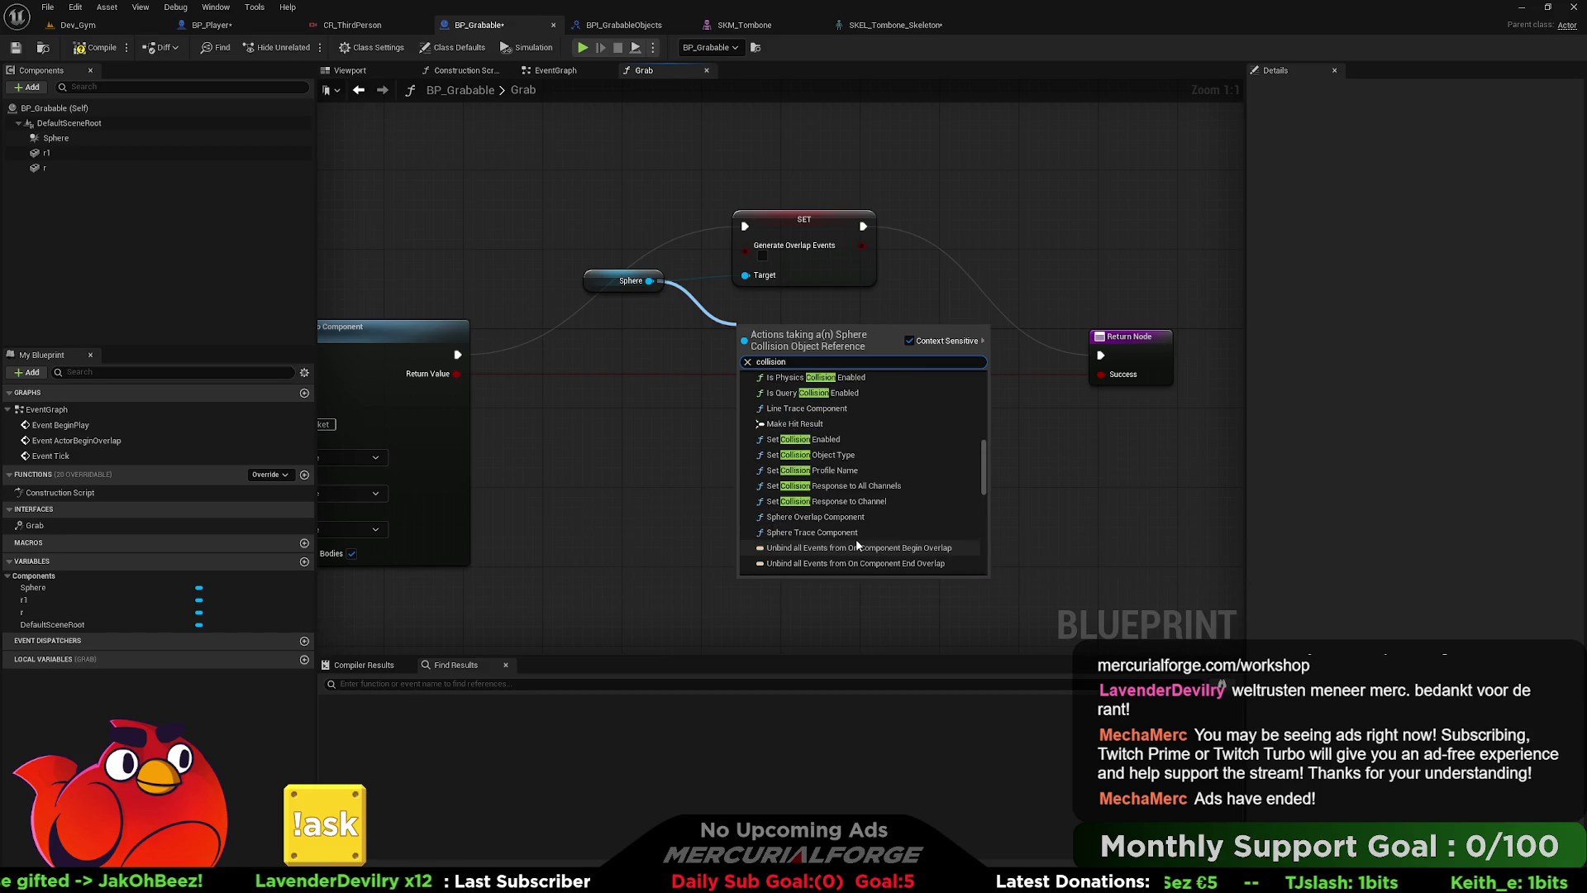
scroll(856, 543, "up", 5)
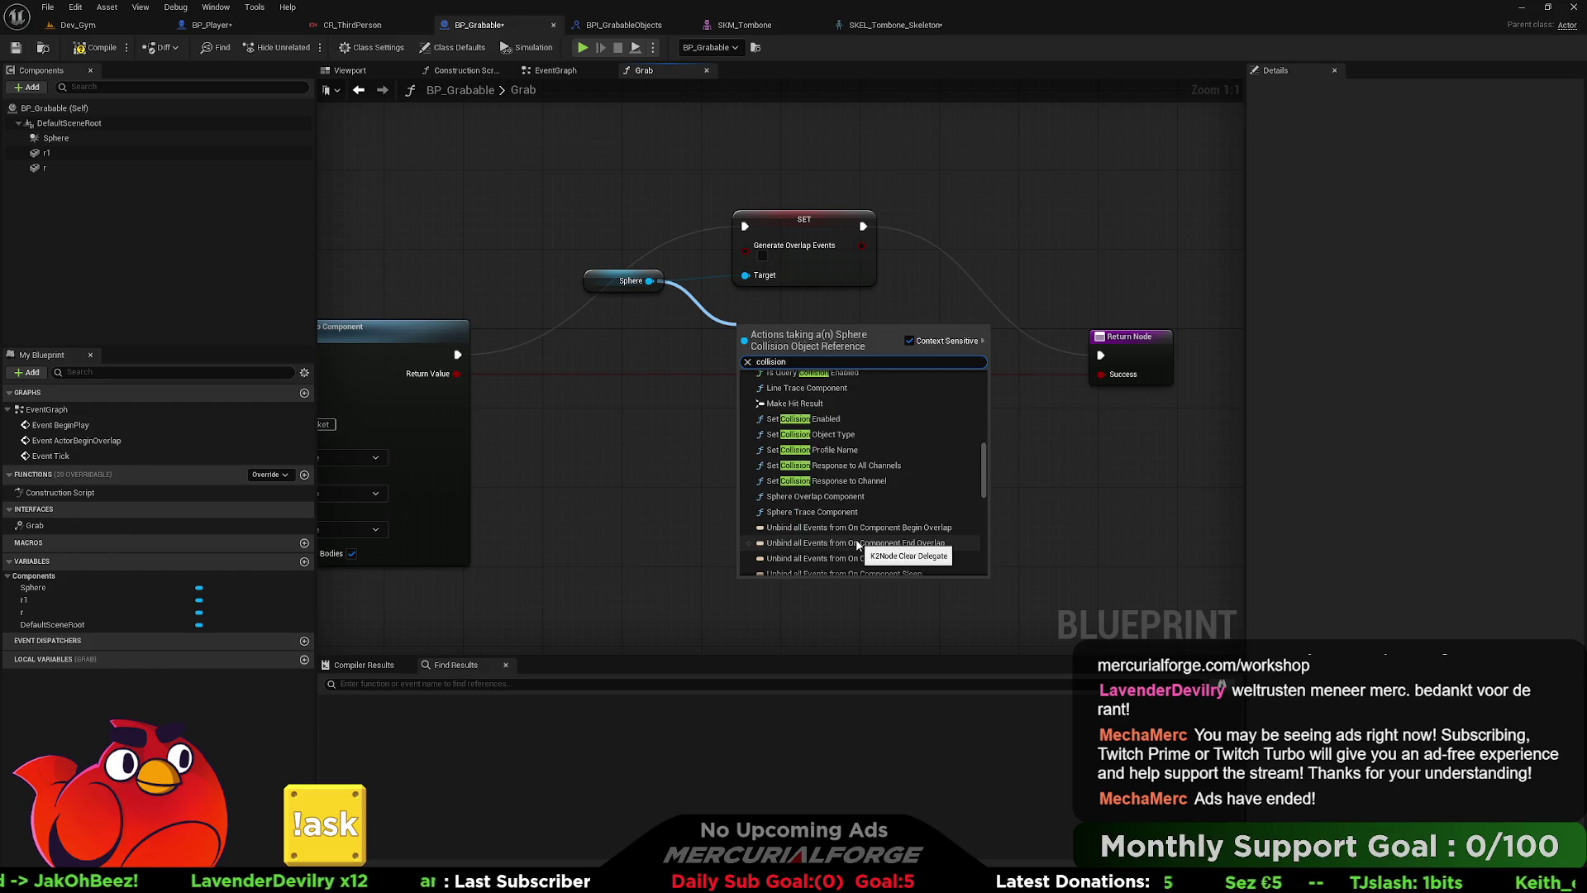
scroll(857, 543, "up", 3)
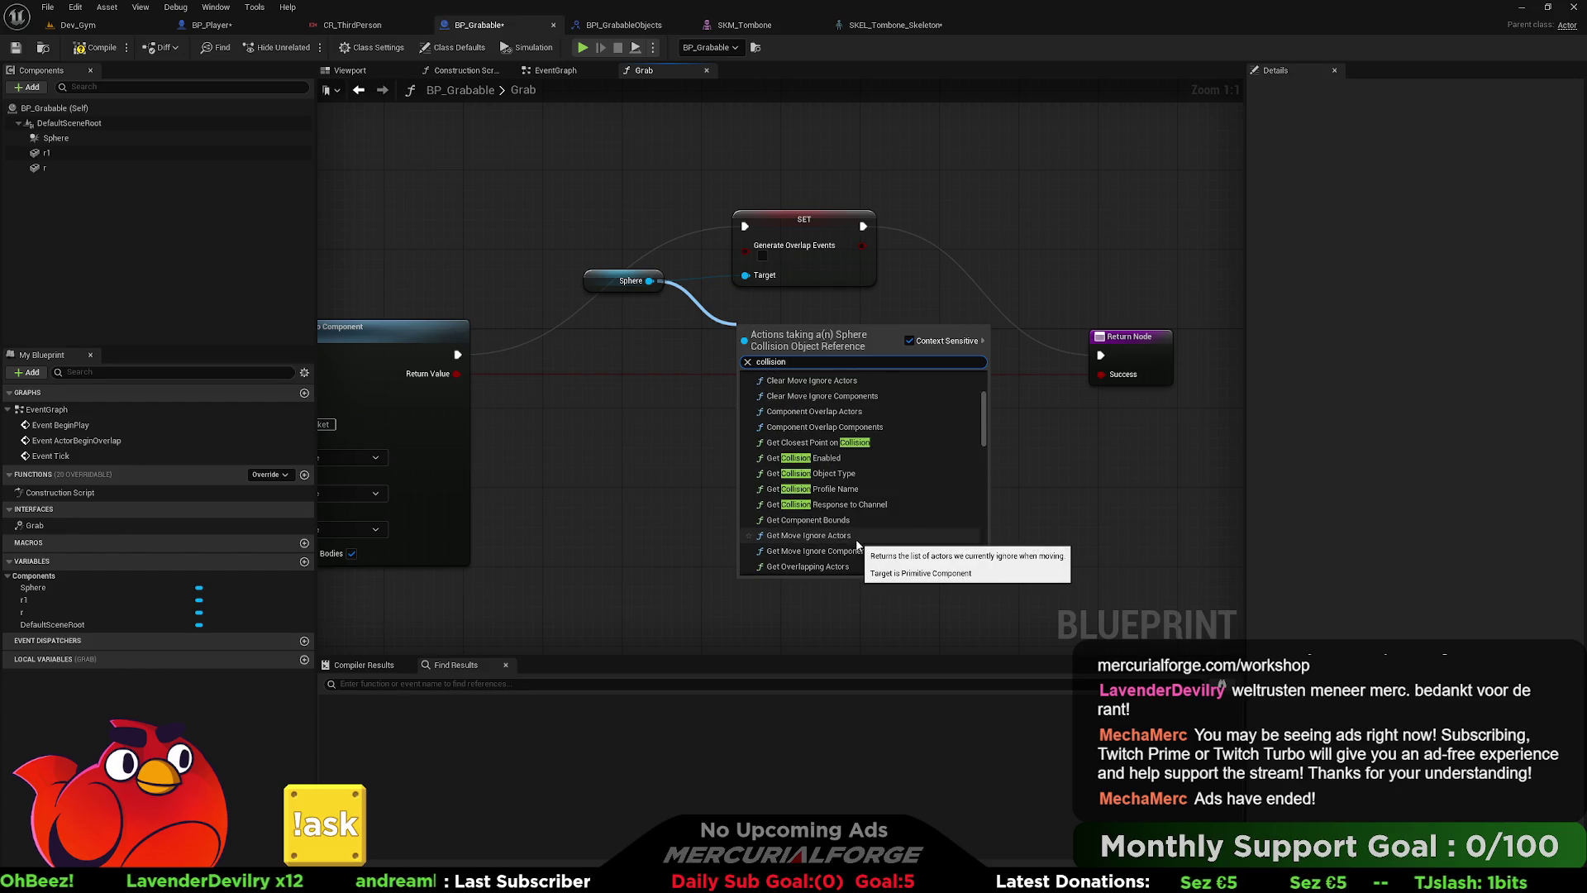
scroll(856, 543, "up", 3)
type("enable col")
key("Return")
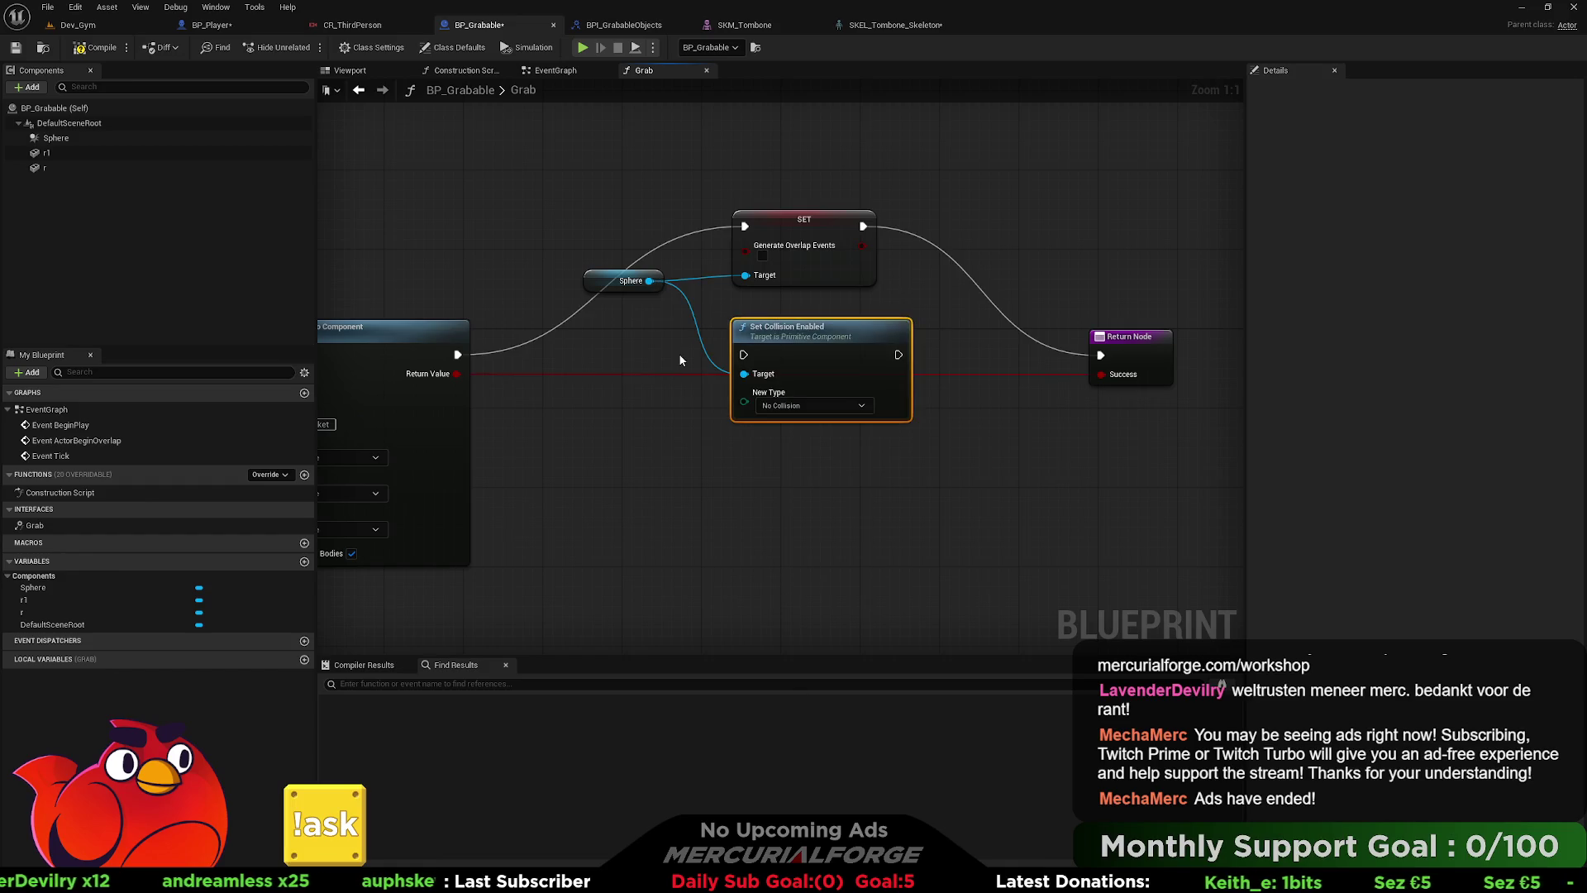
mouse_move(793, 354)
left_mouse_down()
mouse_move(937, 290)
mouse_move(948, 250)
mouse_move(902, 255)
left_mouse_up()
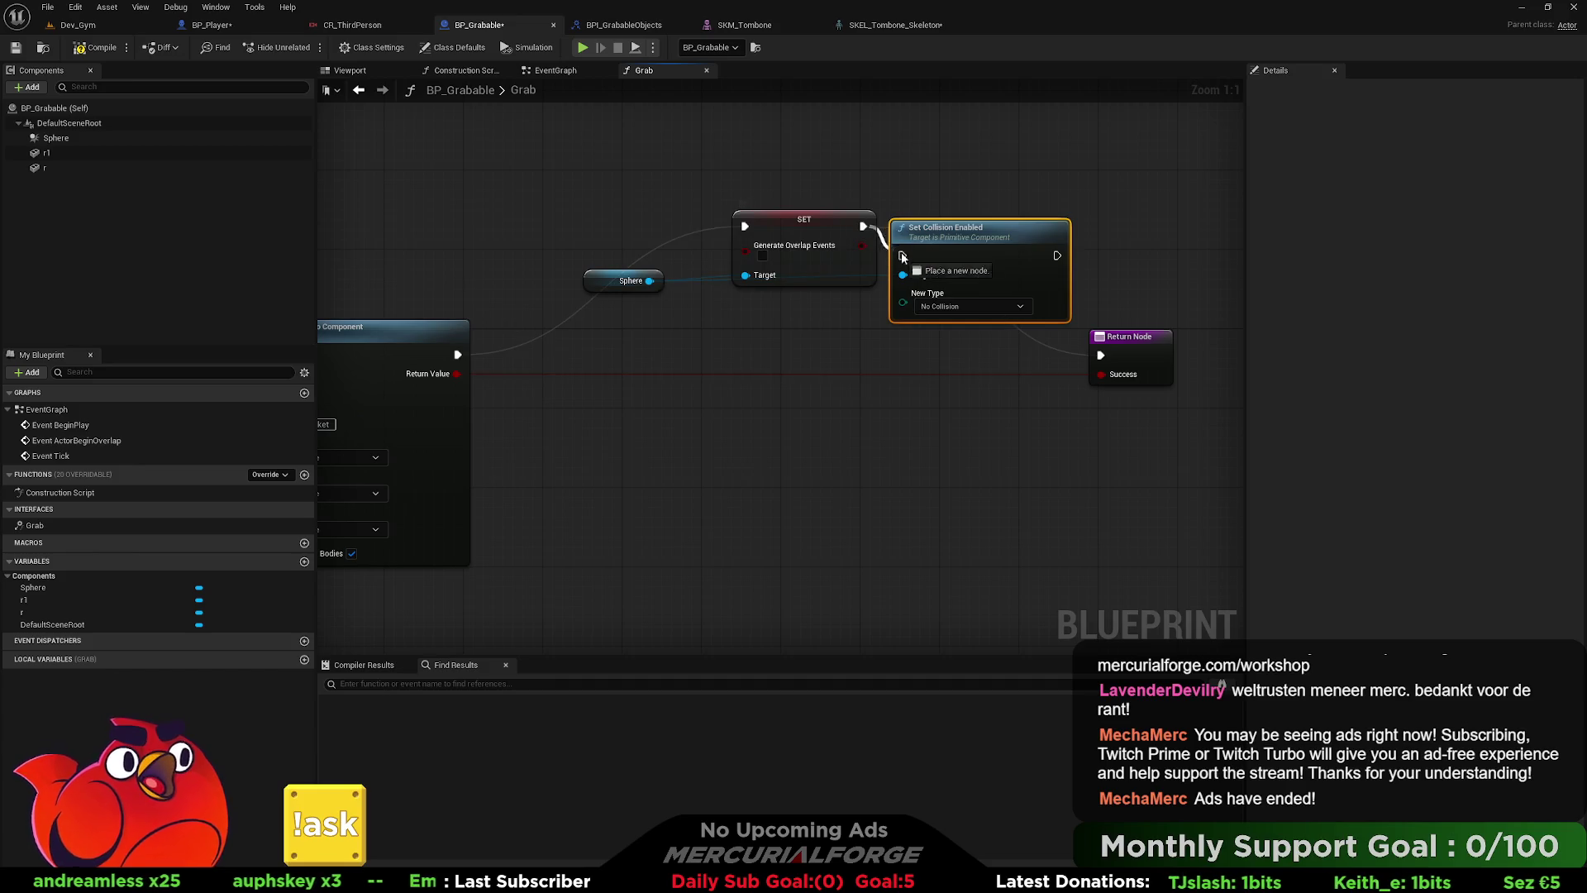
- Wire Set Collision Enabled into the Return Node and add r1 and r component references
left_click_drag(1109, 356, 1103, 356)
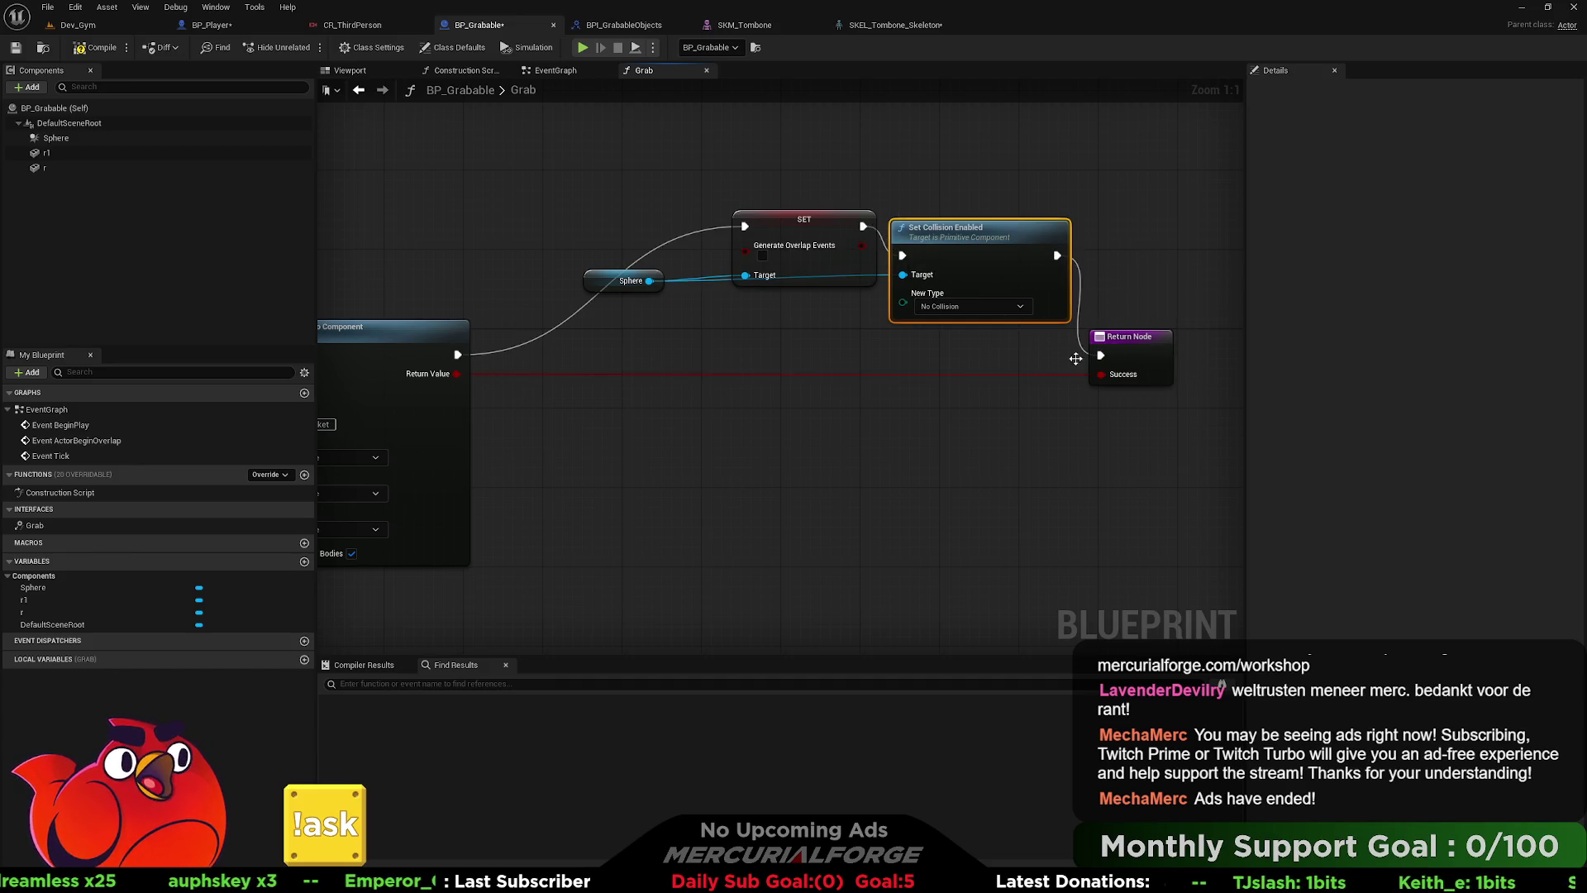
mouse_move(47, 153)
left_mouse_down()
mouse_move(752, 235)
mouse_move(798, 257)
left_mouse_up()
left_click_drag(901, 303, 800, 311)
mouse_move(44, 168)
left_mouse_down()
mouse_move(785, 357)
mouse_move(903, 274)
left_mouse_up()
- Compile BP_Grabable and go back to the Dev_Gym level
left_click(94, 51)
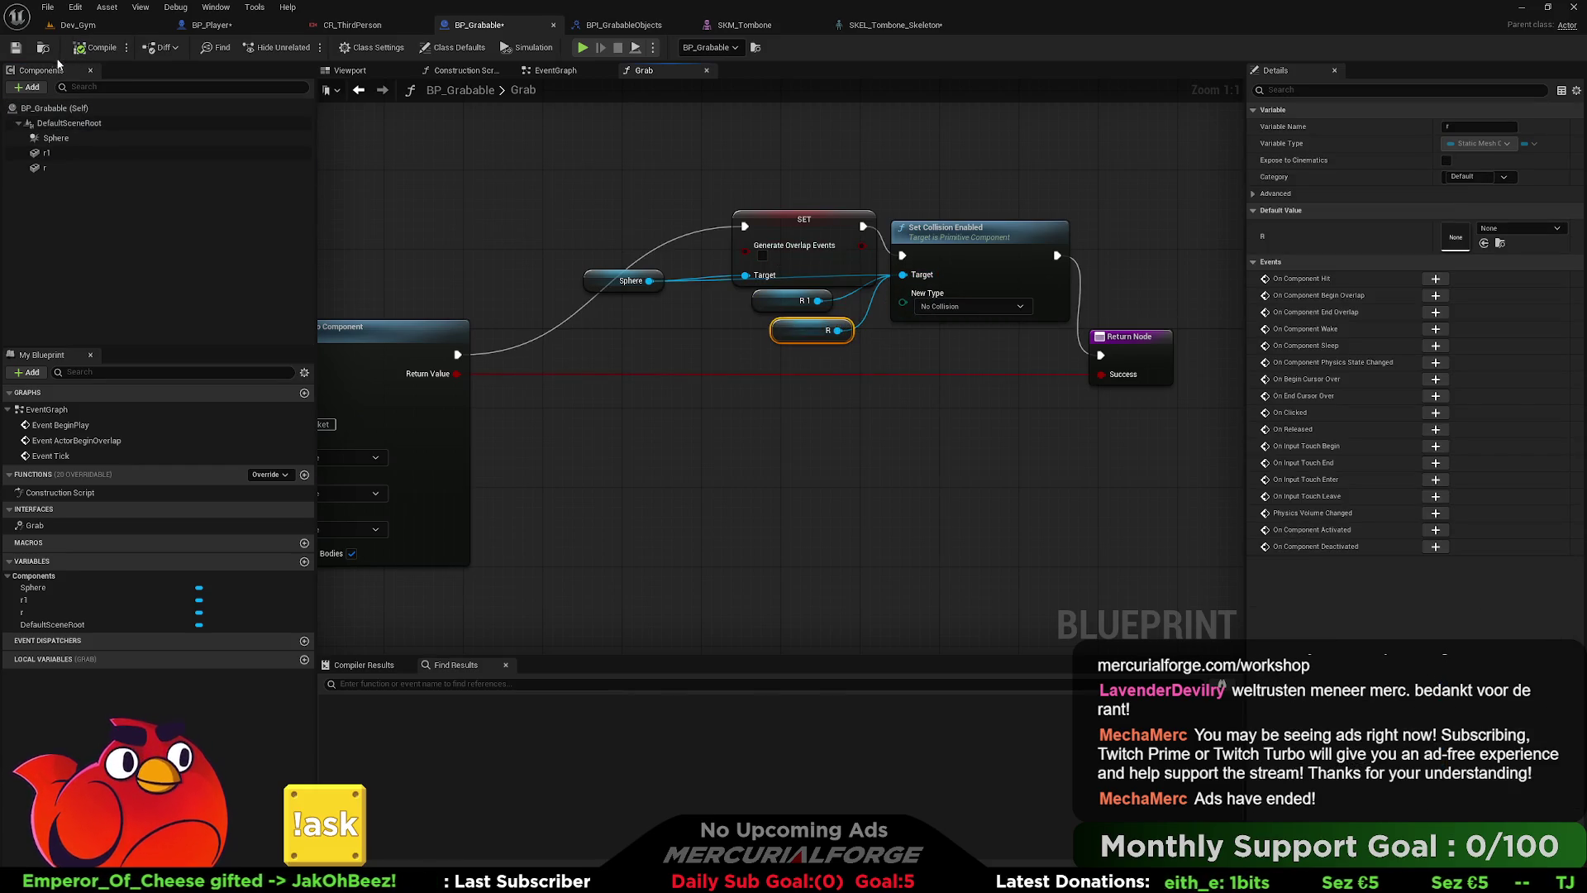
left_click(86, 30)
mouse_move(376, 309)
left_mouse_down()
mouse_move(414, 297)
mouse_move(463, 314)
mouse_move(376, 309)
mouse_move(421, 285)
mouse_move(430, 269)
mouse_move(413, 265)
mouse_move(331, 290)
mouse_move(999, 420)
left_mouse_up()
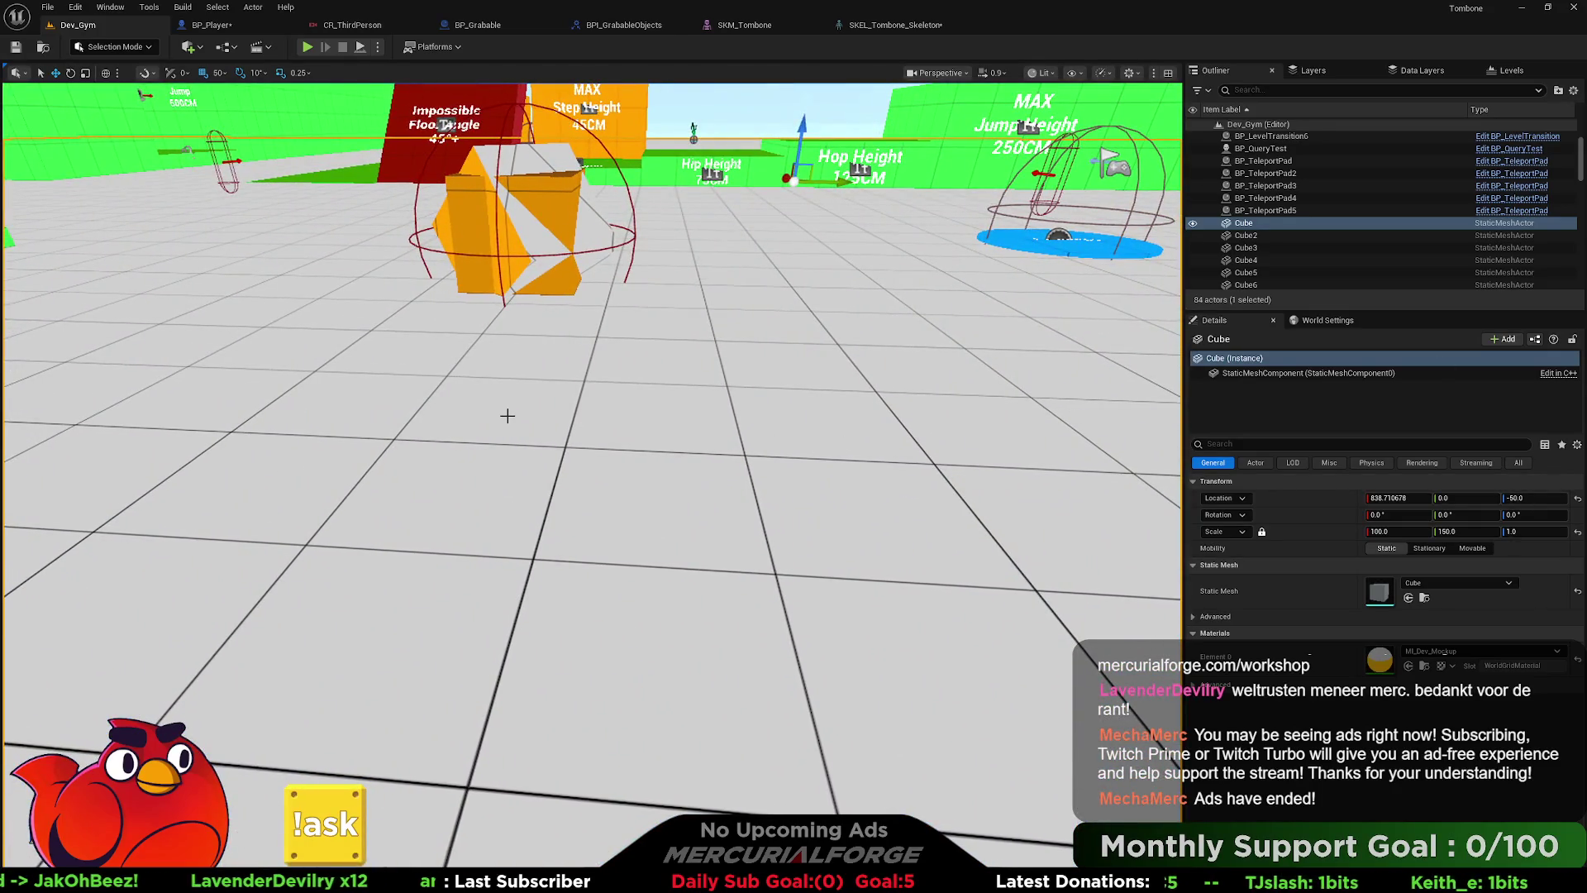
- Playtest from a viewport spot, grab the orange cube and run with it, then open BP_Player's Input graph
right_click(508, 415)
left_click(597, 833)
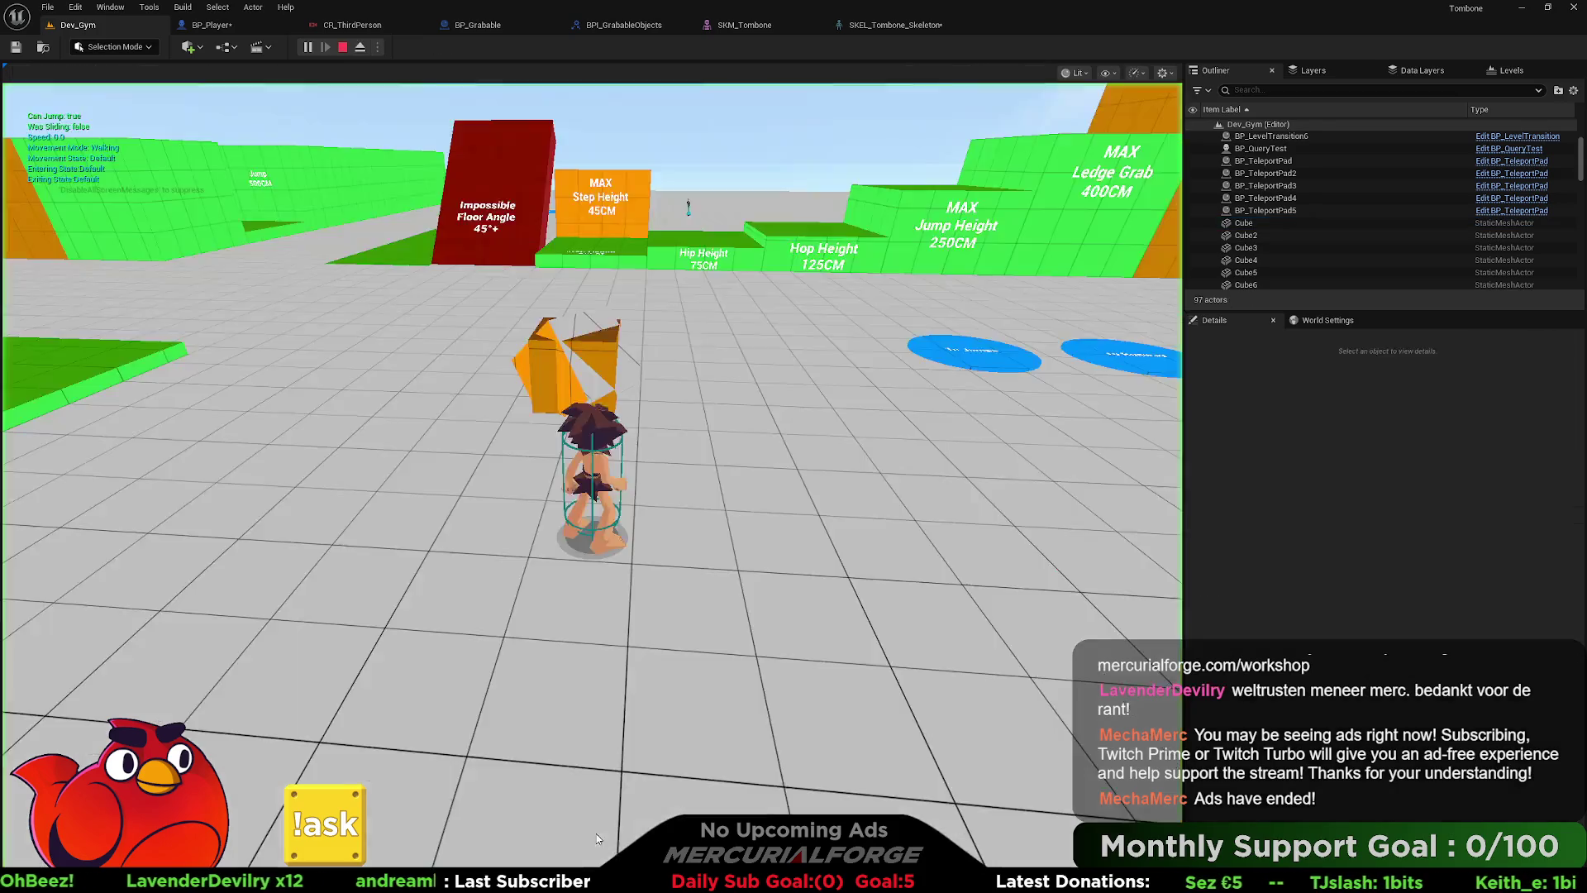
key("w")
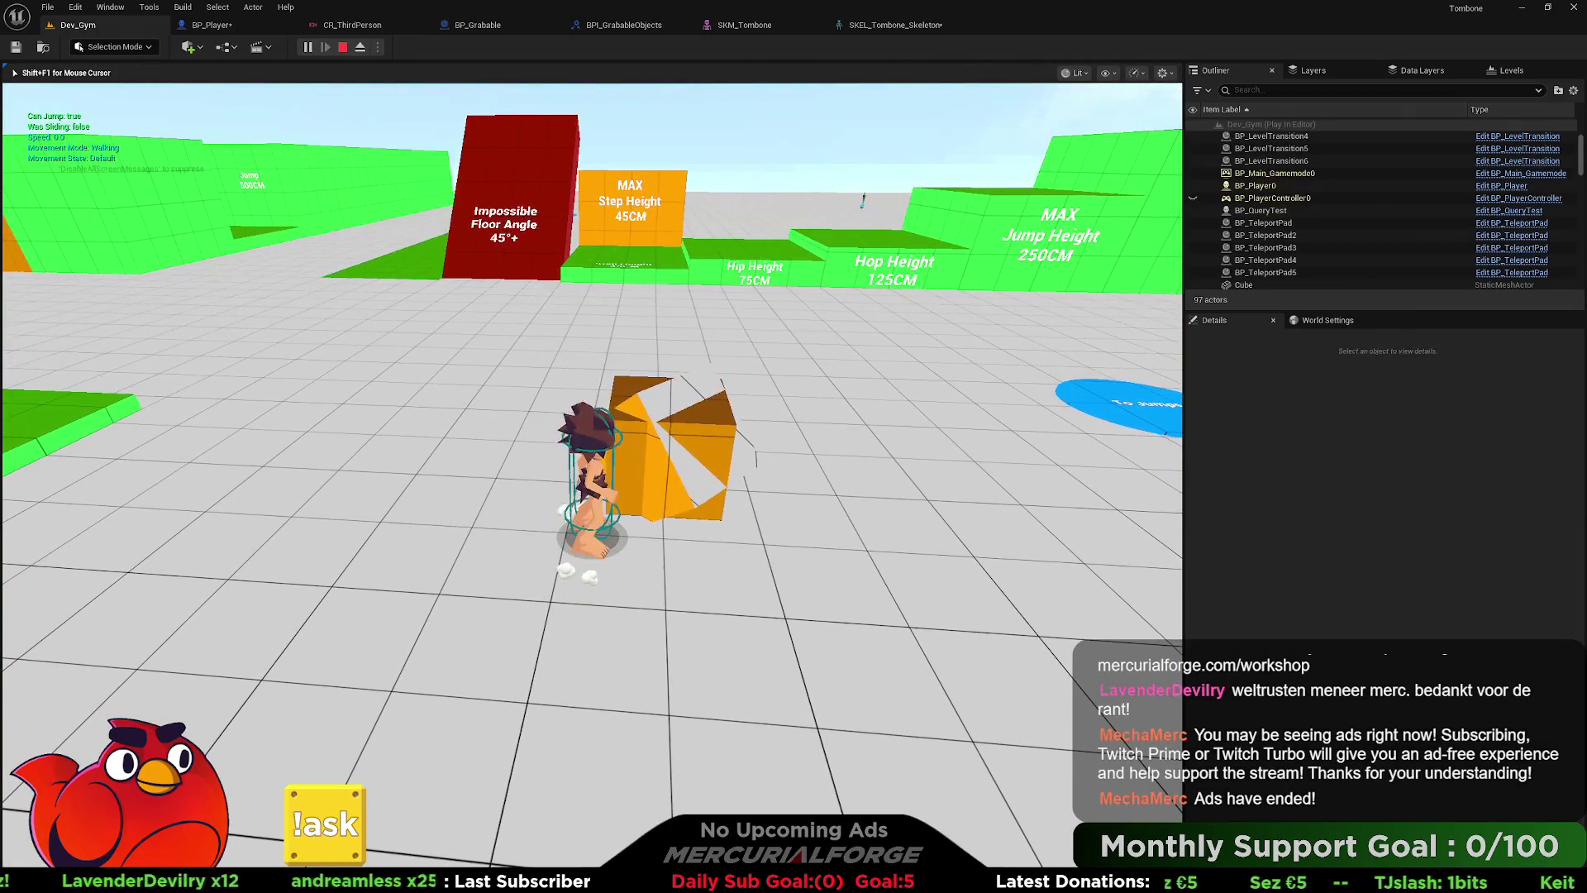
key("e")
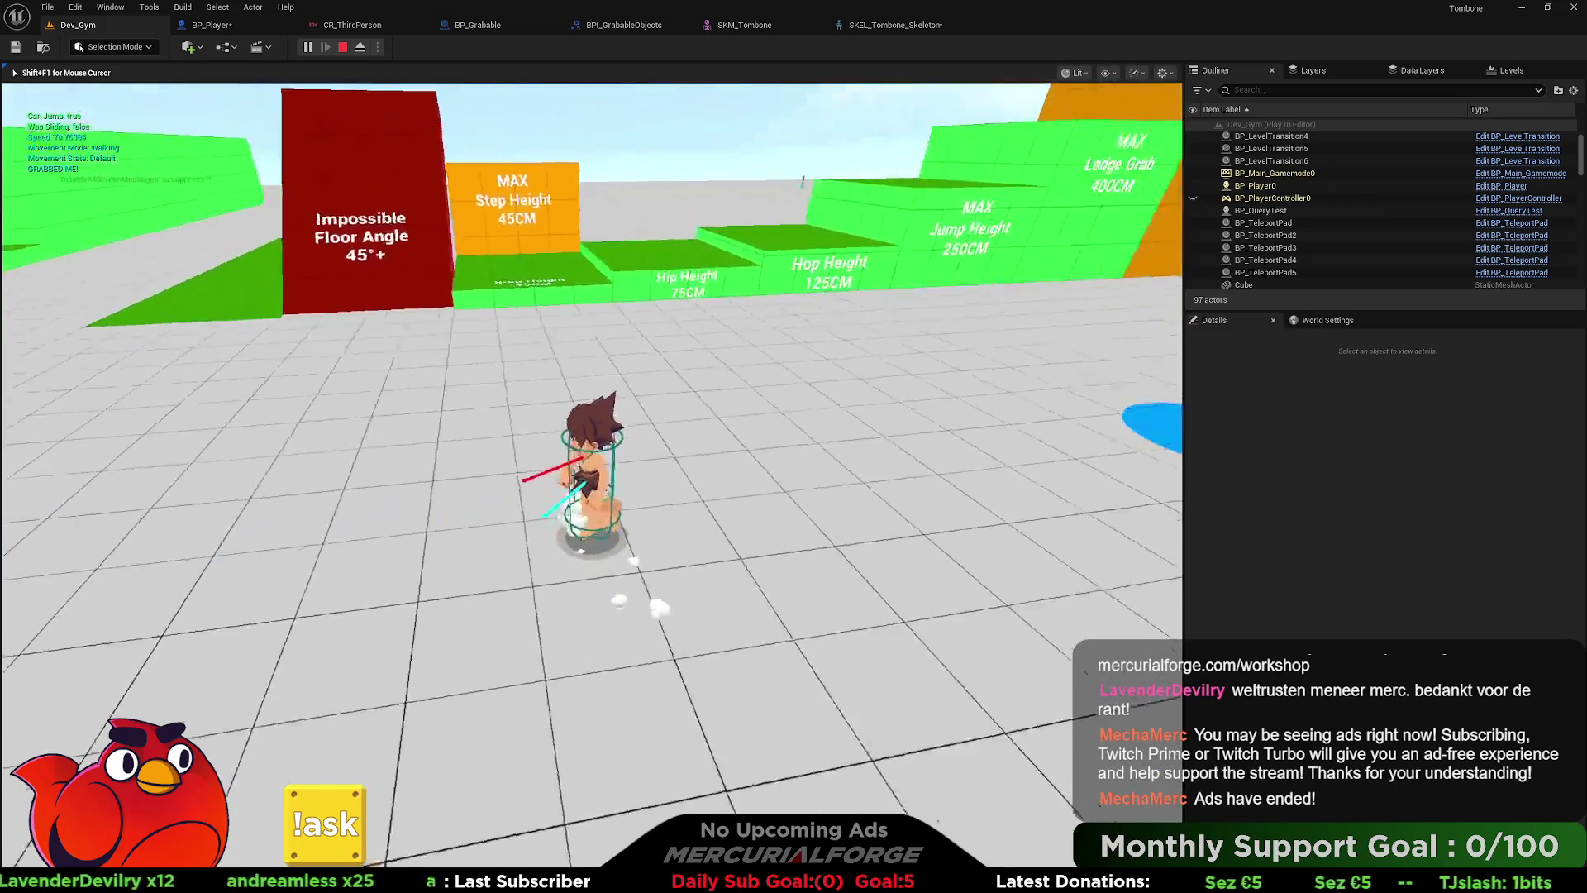
key("e")
key("w")
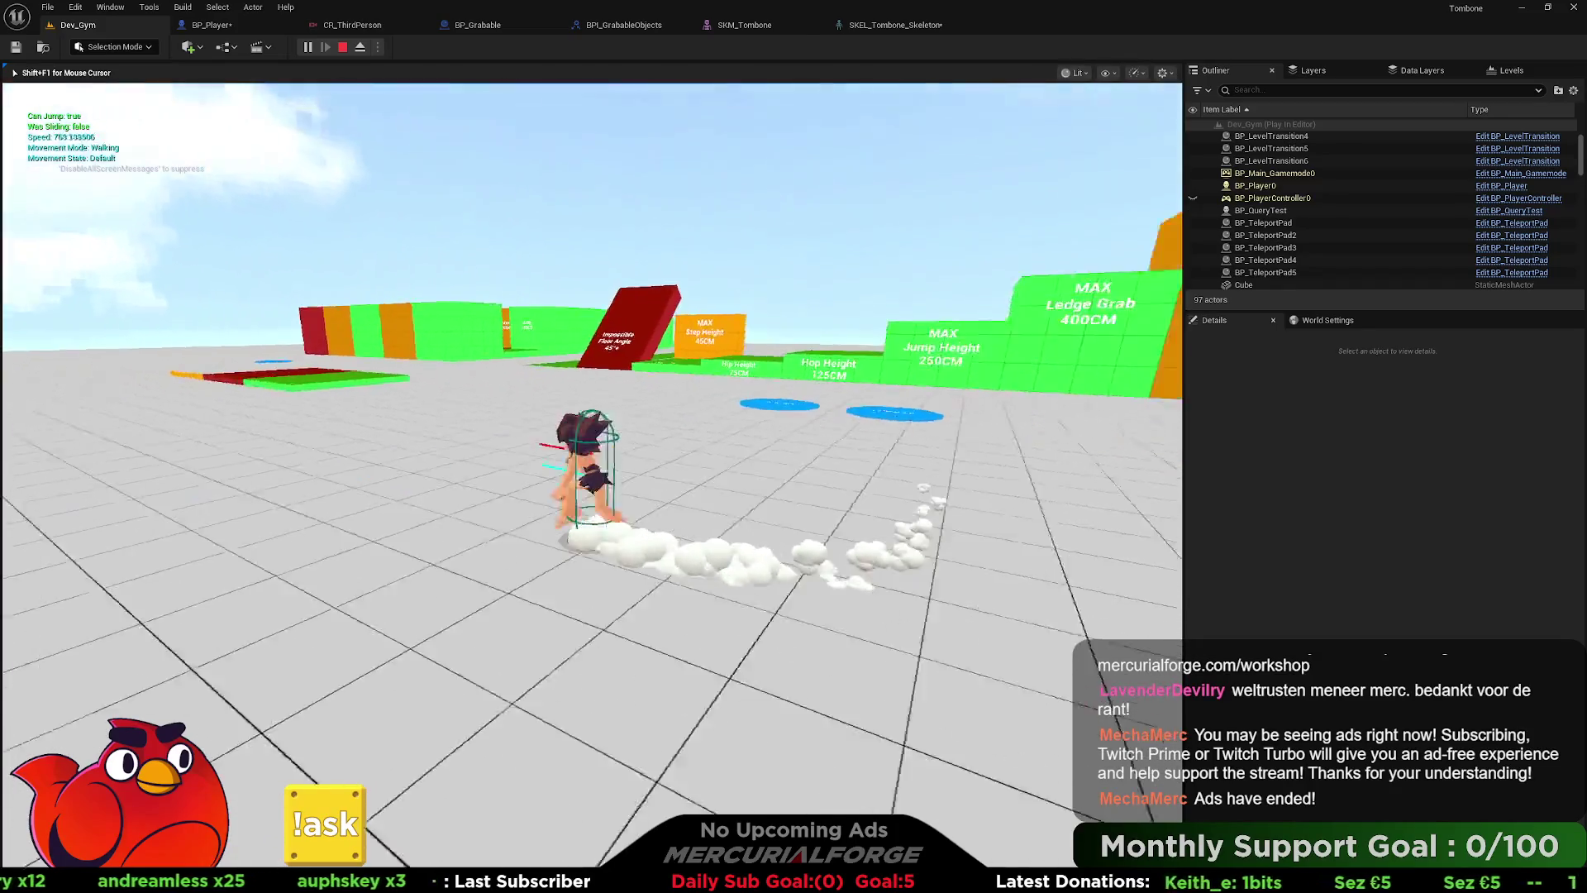
key("w")
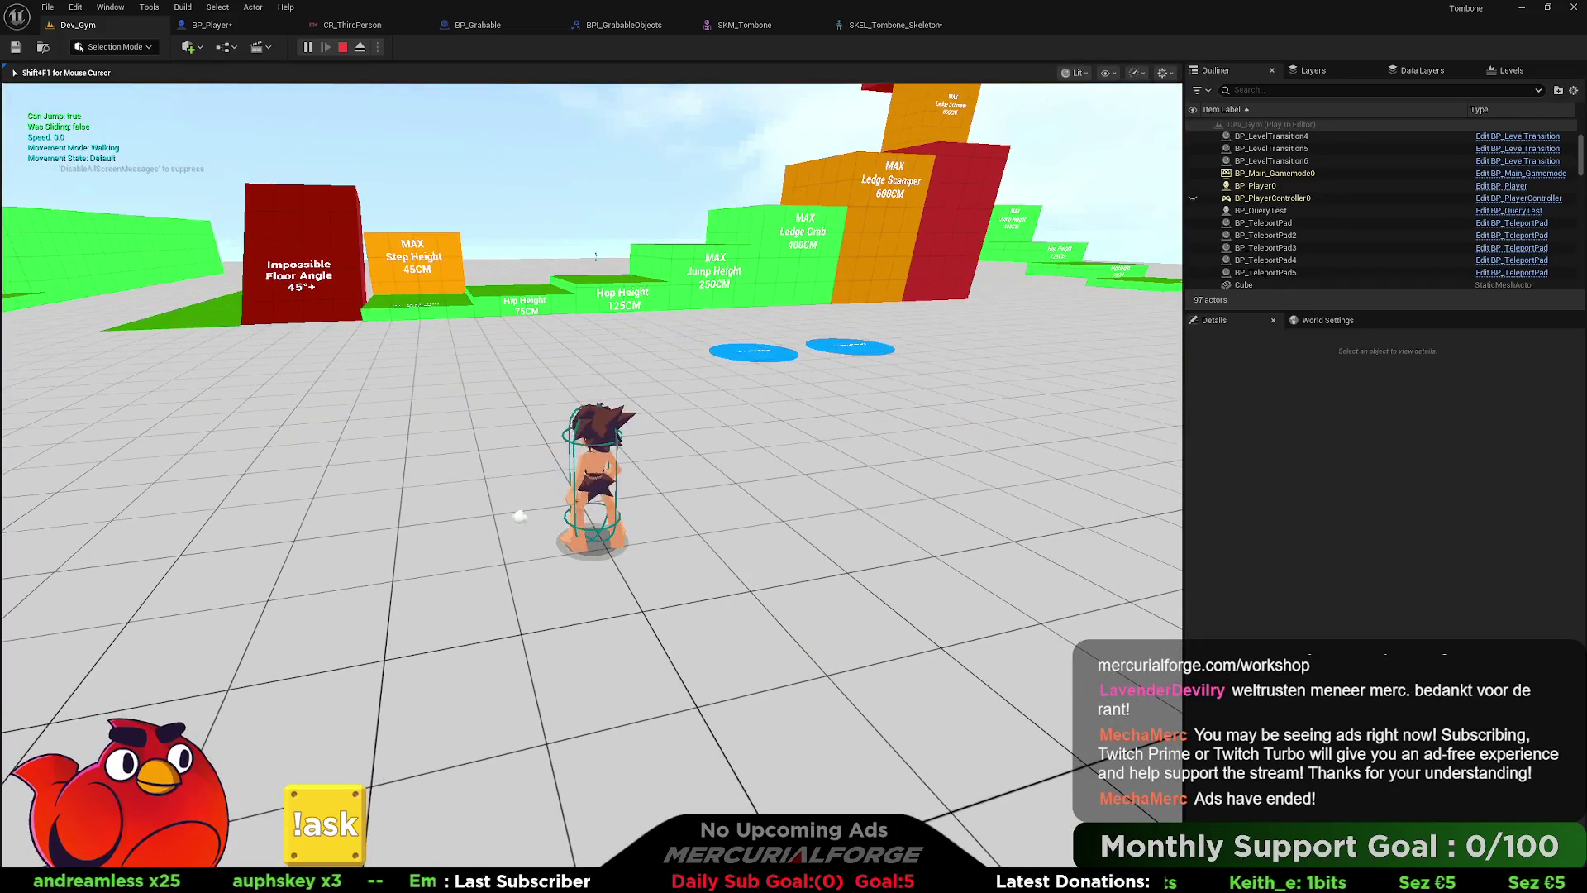
key("Escape")
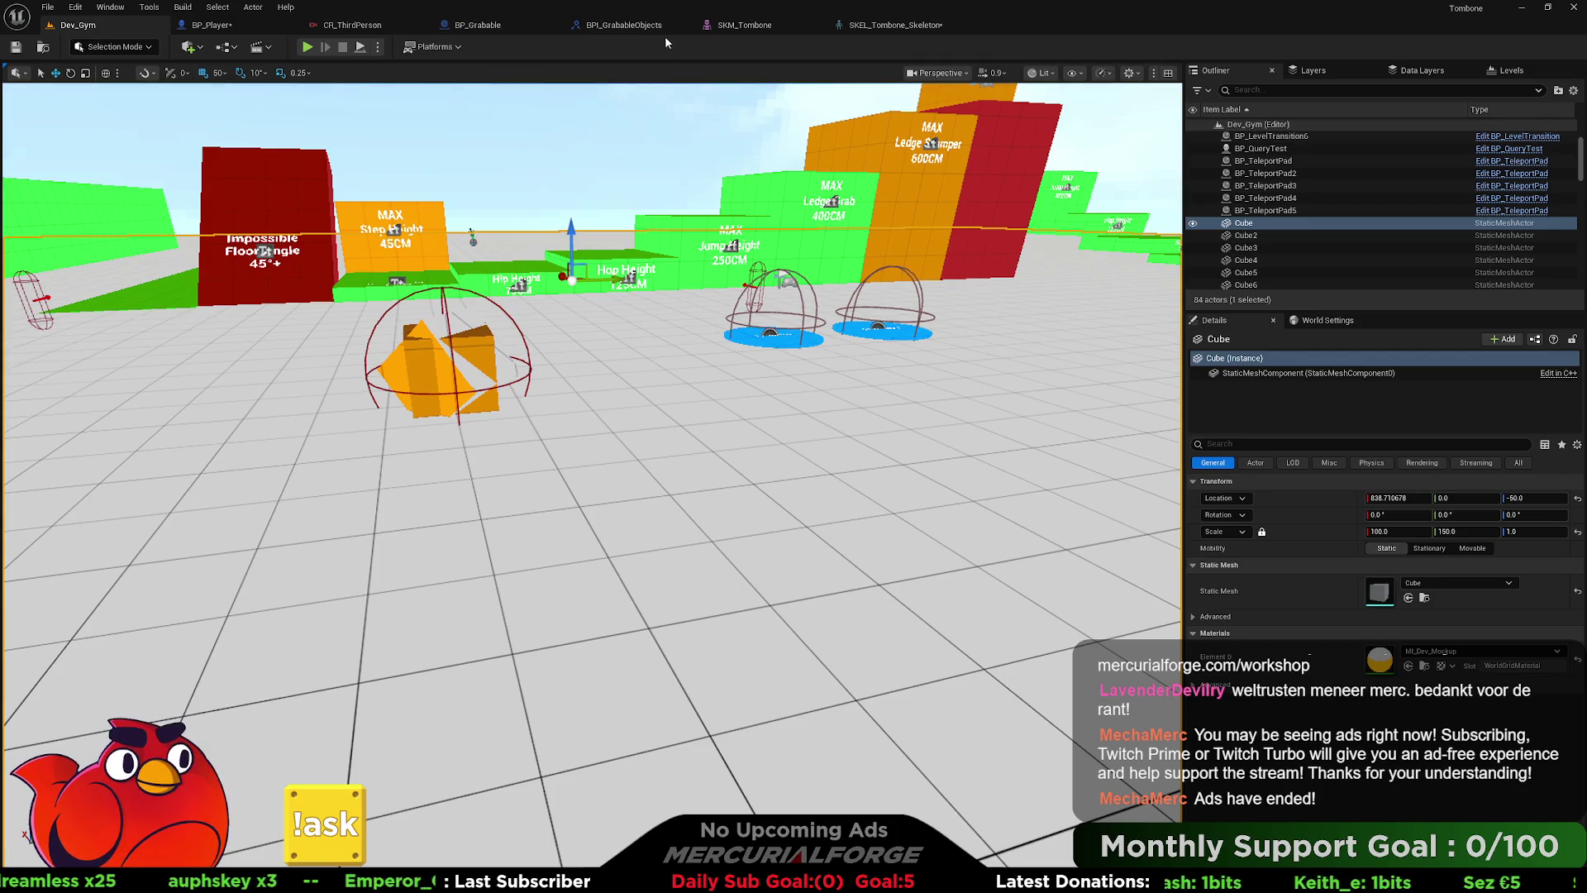
left_click(211, 25)
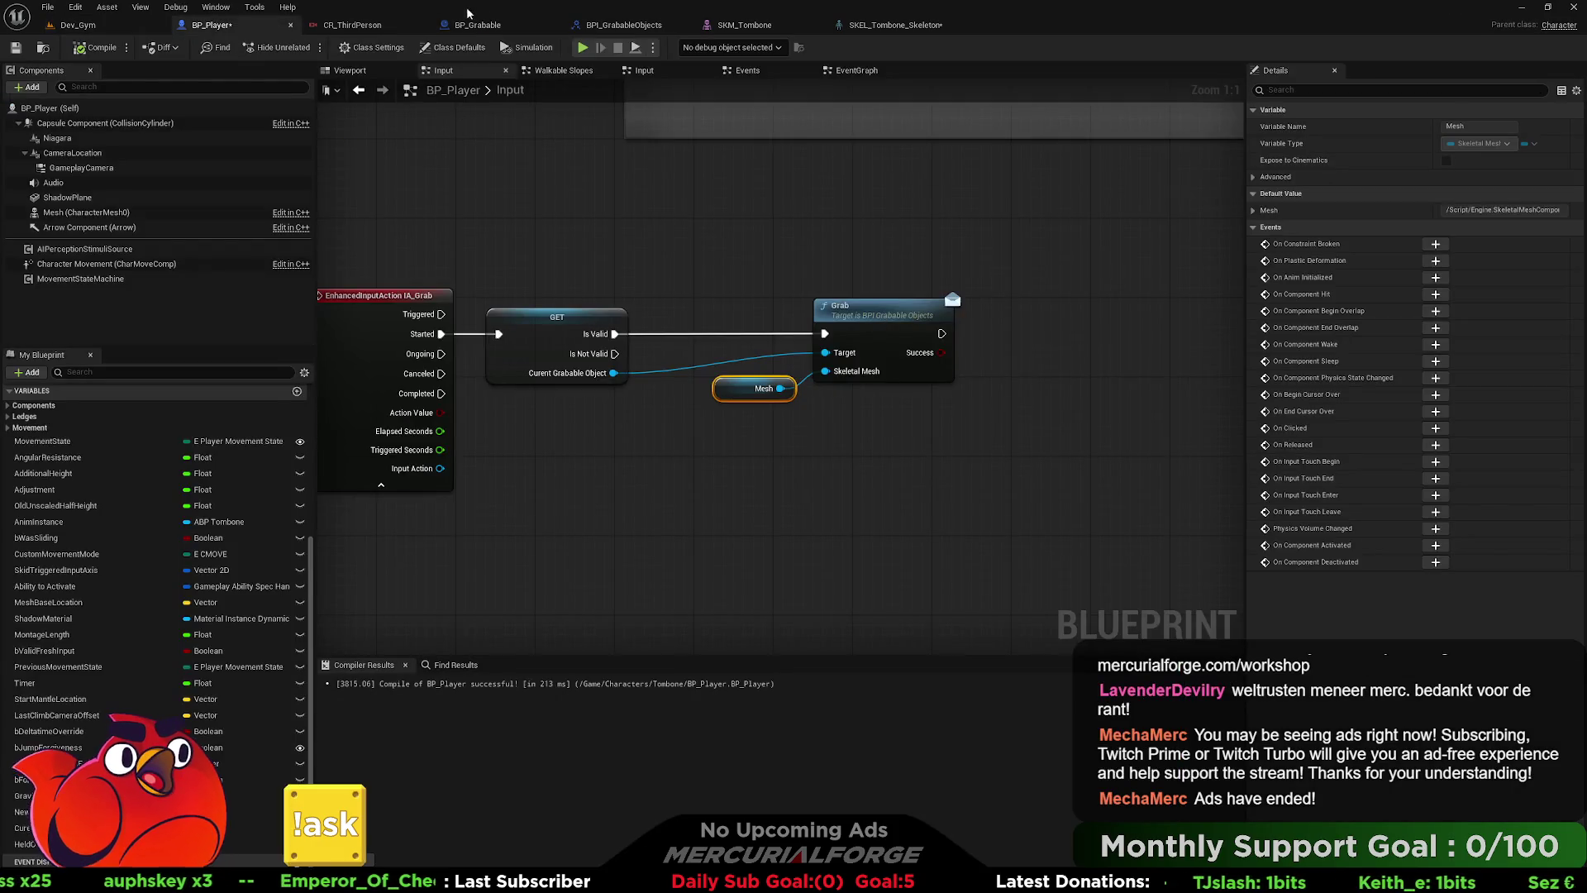
- Set the Attach Actor To Component node's Location, Rotation and Scale Rules to Keep World
left_click(475, 25)
left_click_drag(613, 336, 800, 438)
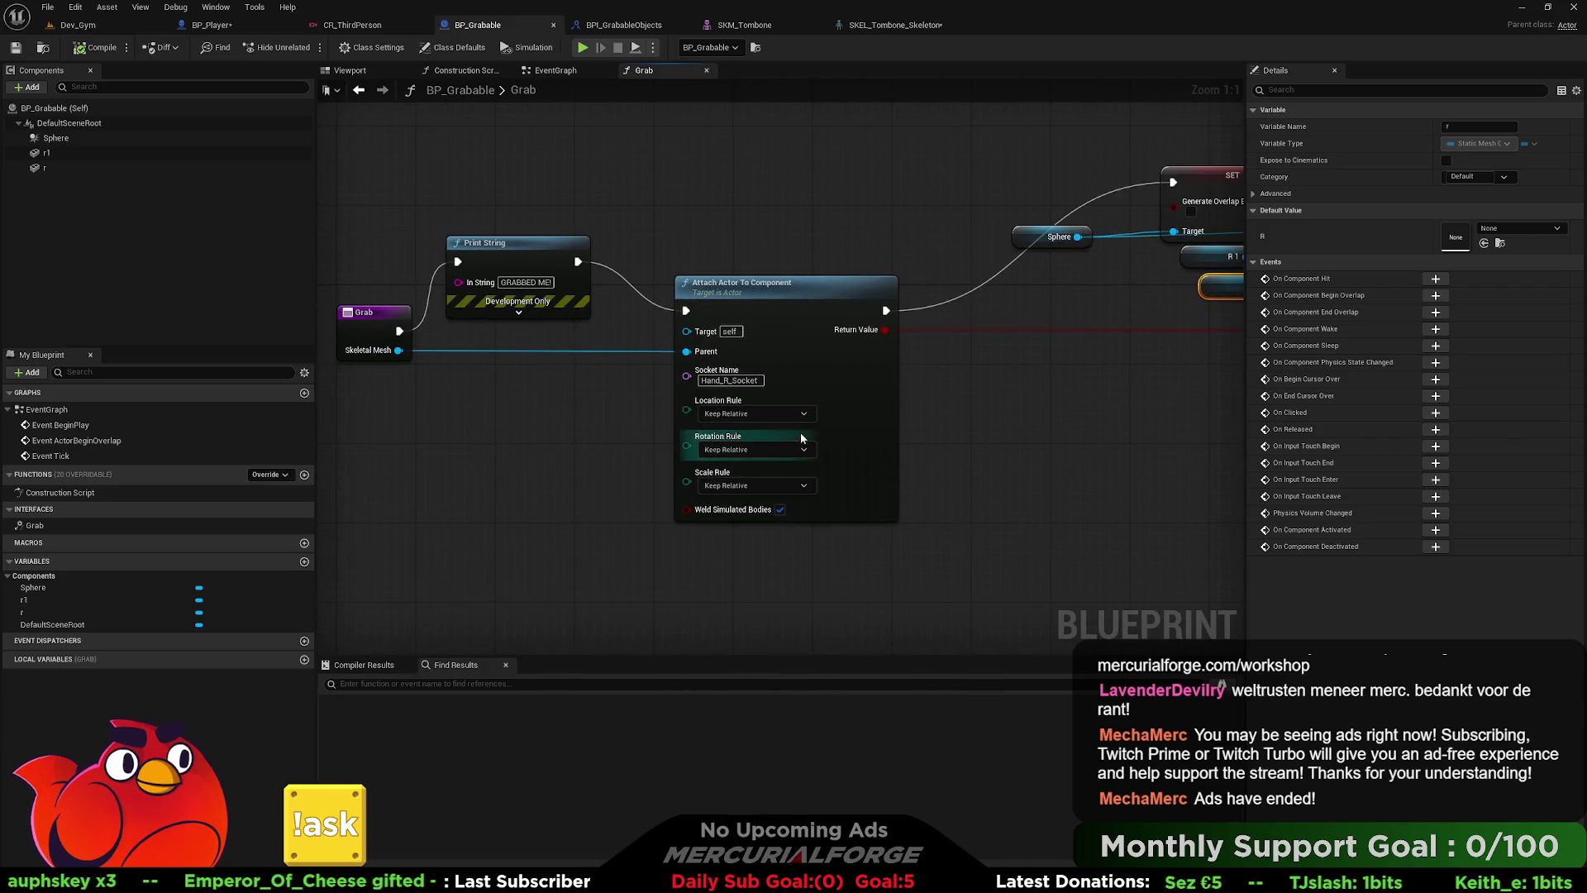
left_click(755, 413)
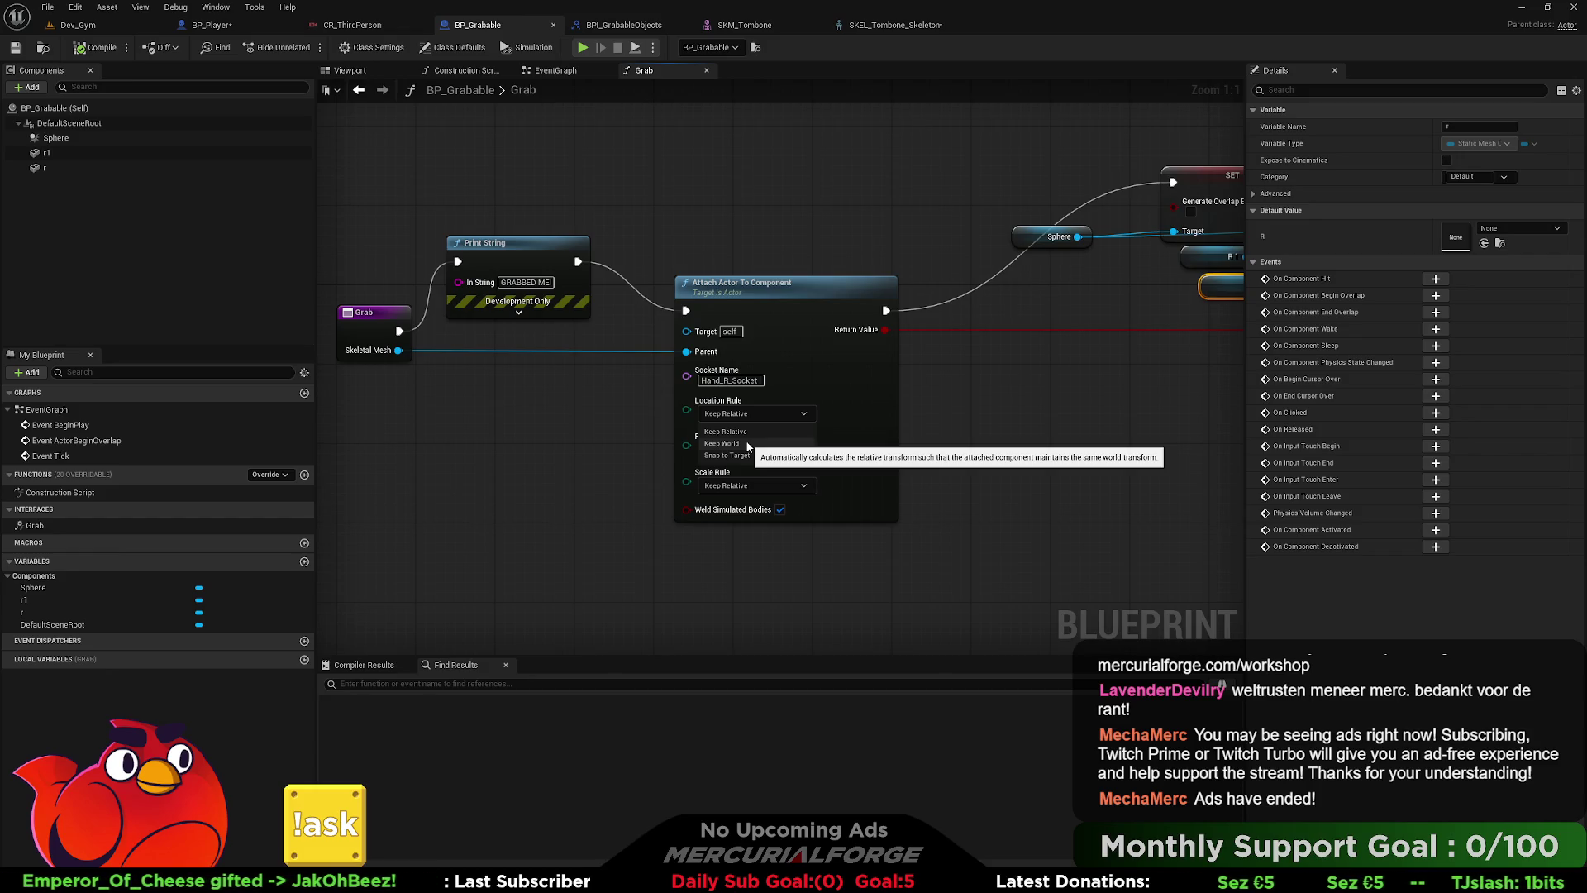
left_click(748, 444)
left_click(742, 449)
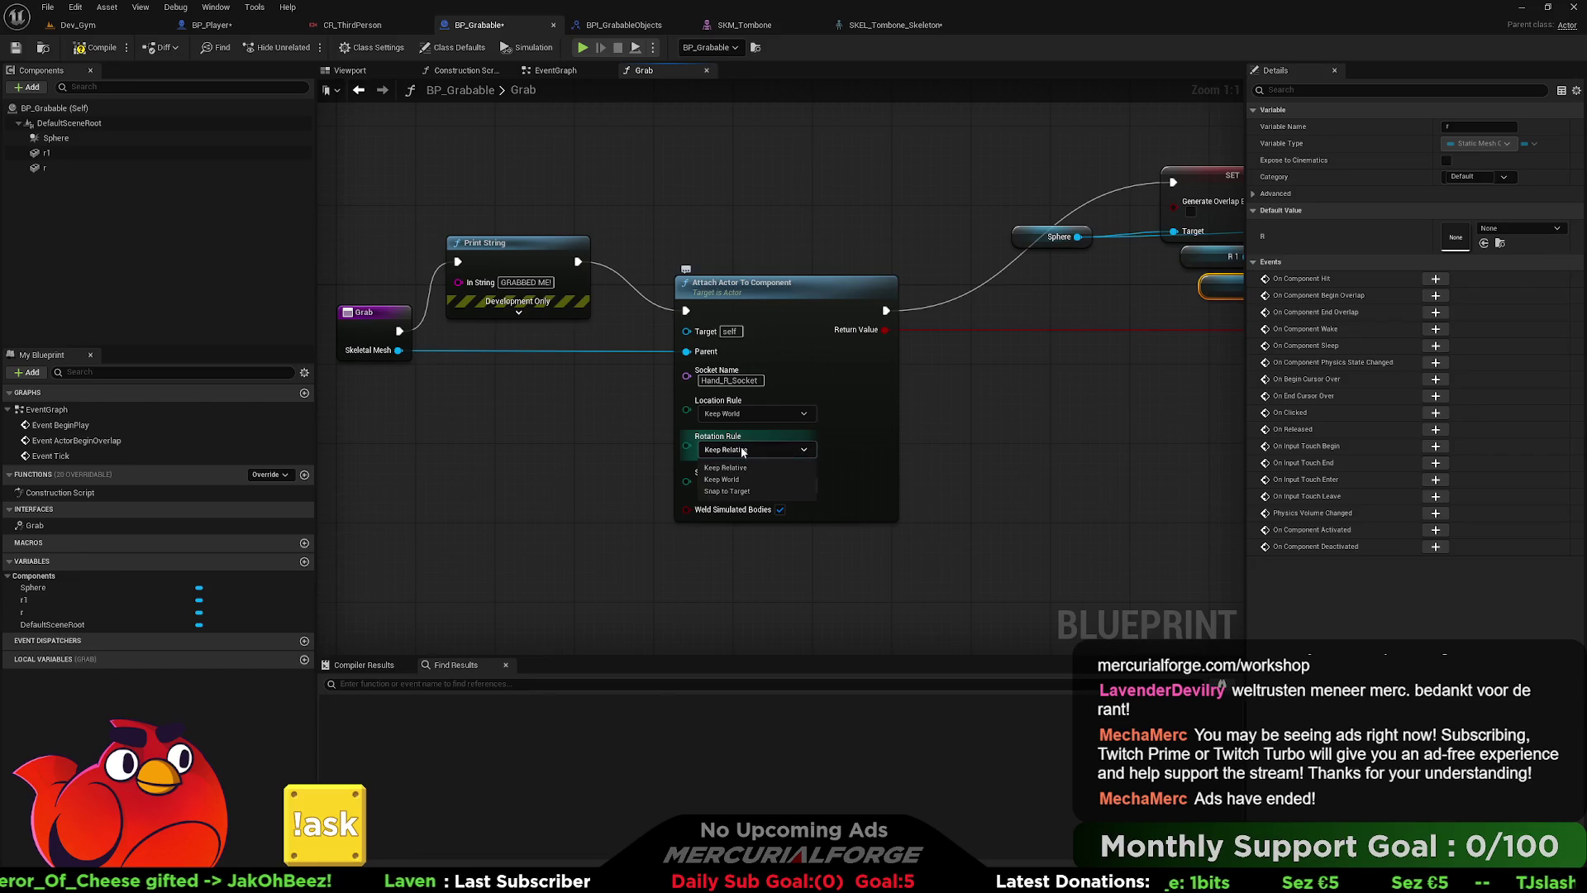
left_click(732, 481)
left_click(732, 485)
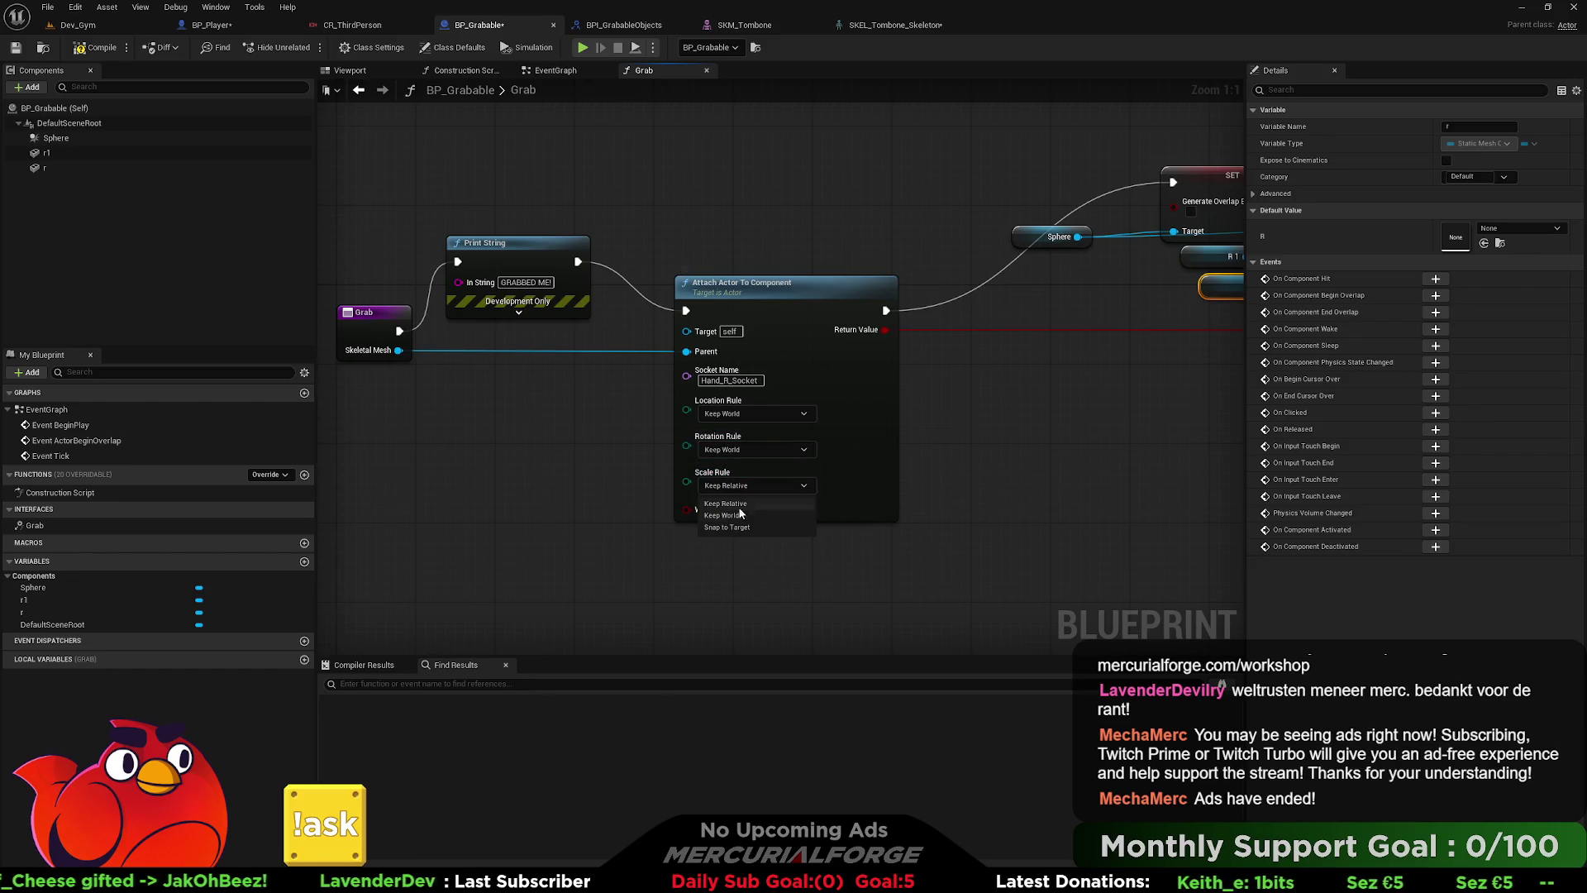
left_click(734, 516)
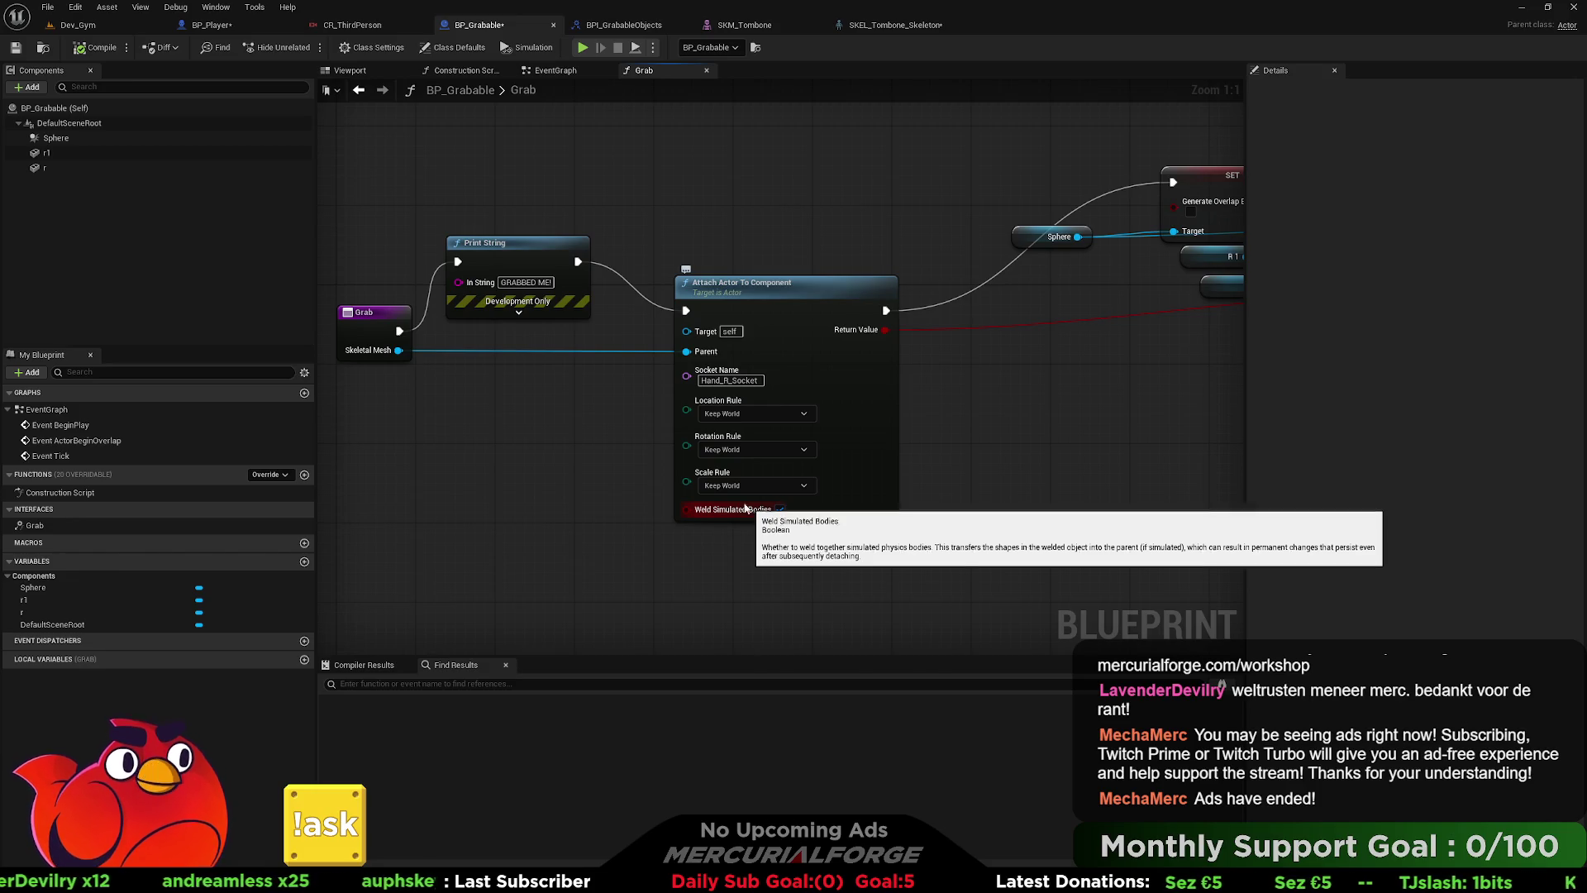
- Turn off Weld Simulated Bodies on the Attach node and return to Dev_Gym
left_click(774, 500)
left_click(778, 508)
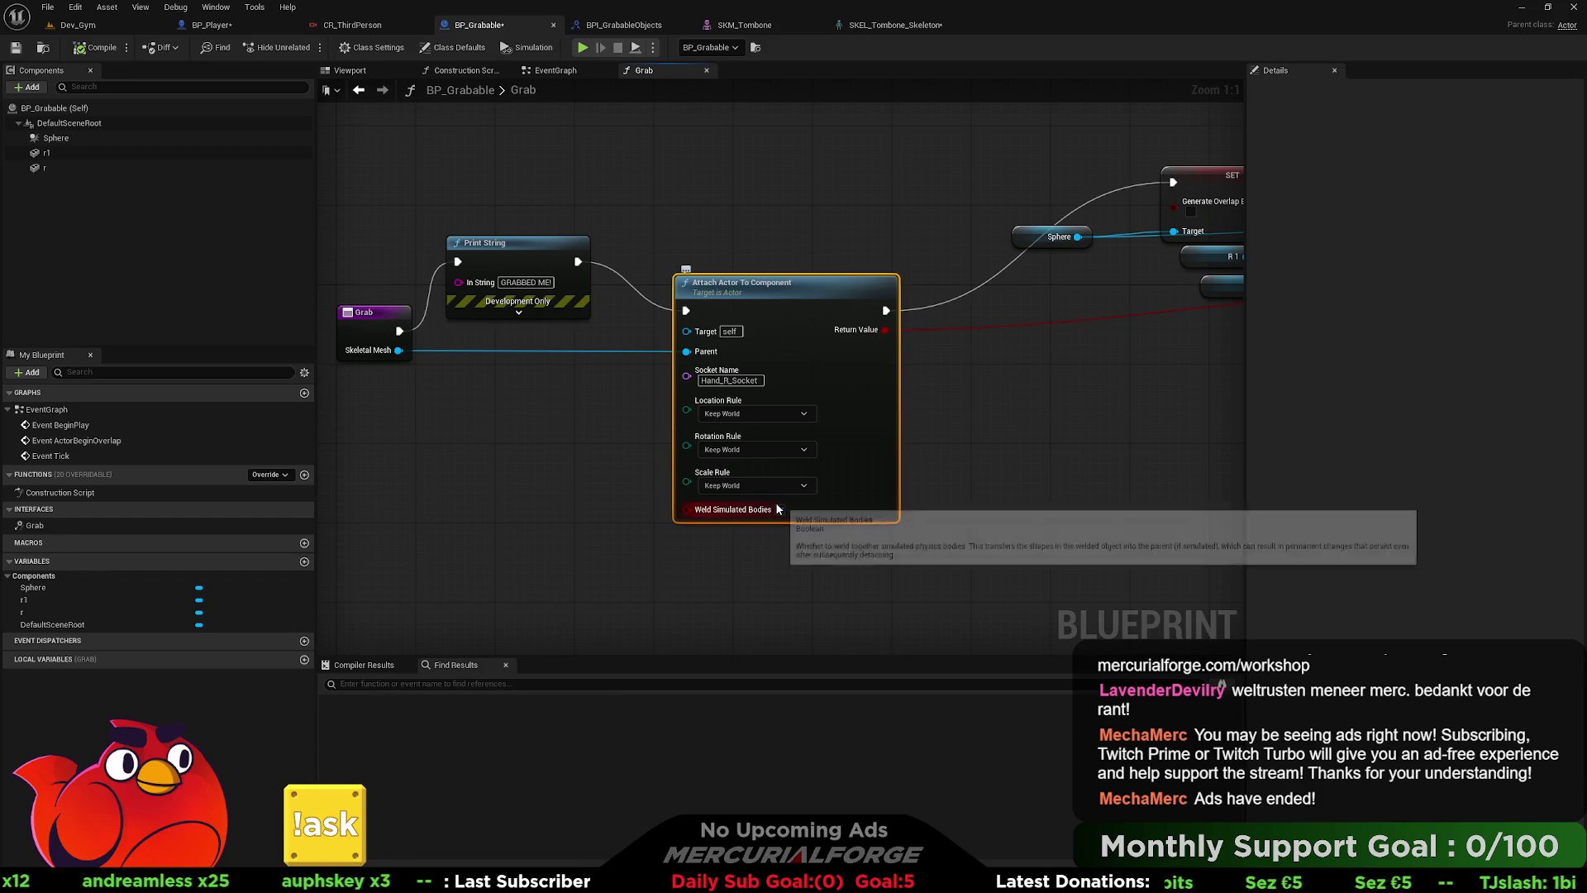
left_click(104, 29)
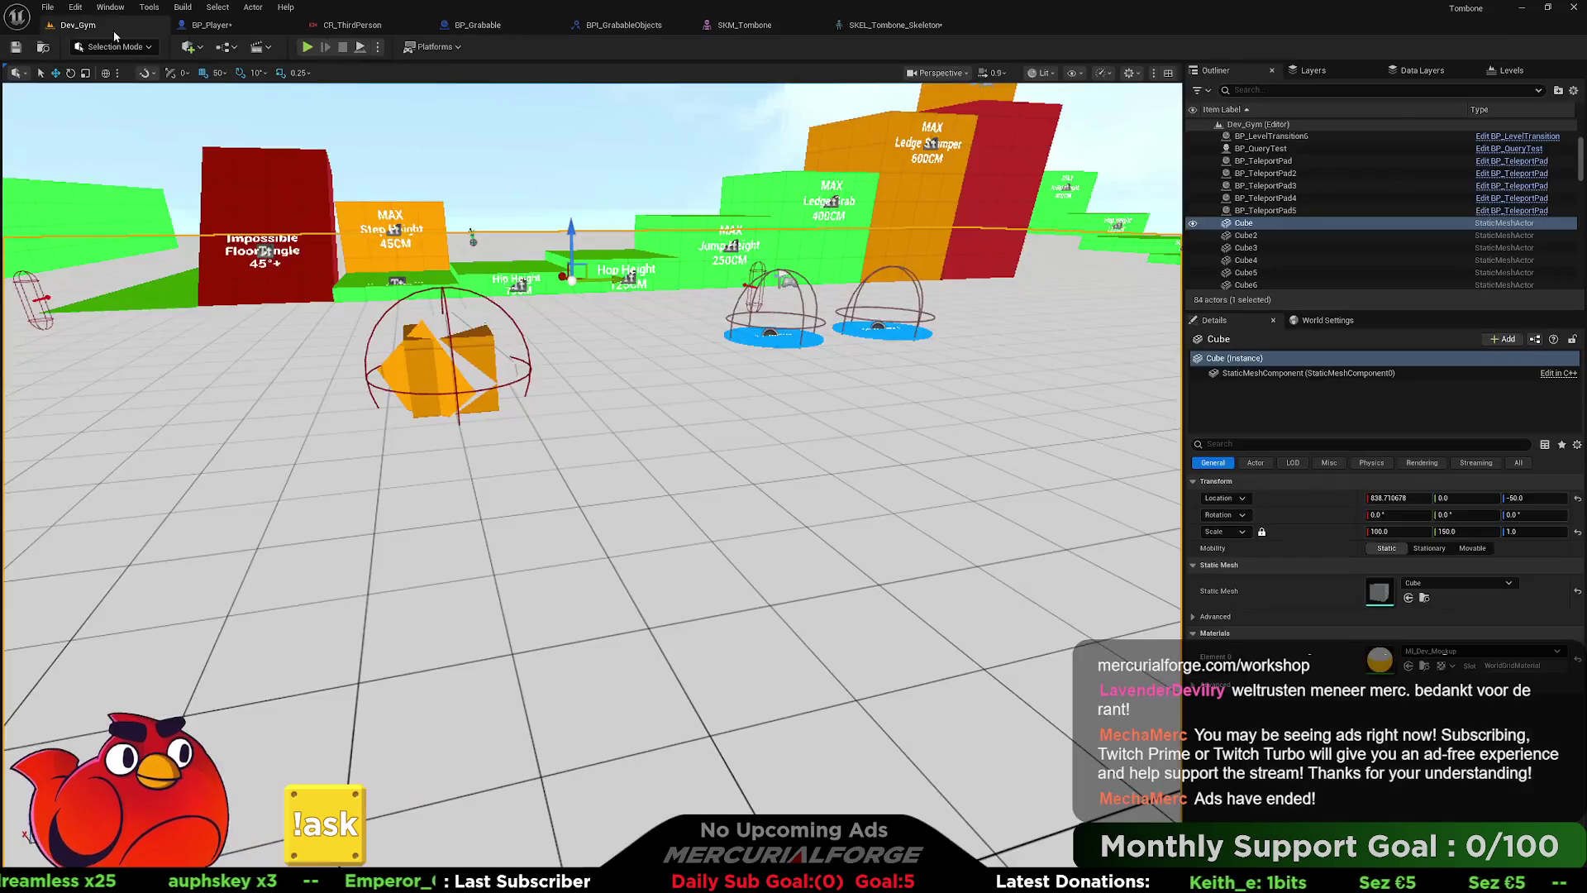
right_click(485, 548)
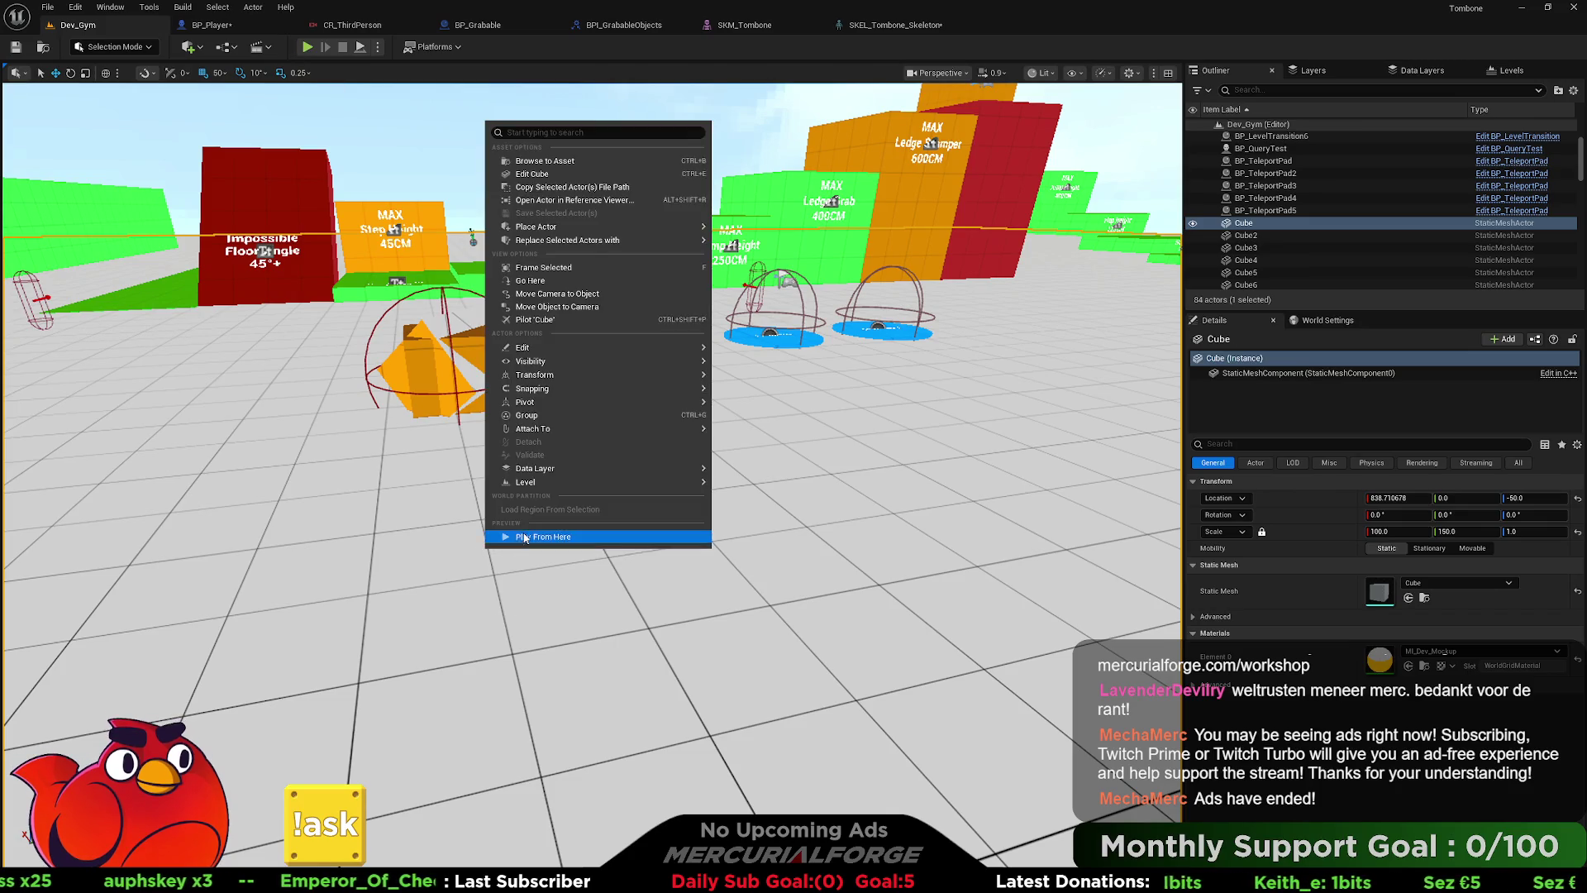
- Play from the chosen spot, run, turn and jump around Dev_Gym carrying the box, then stop
left_click(525, 538)
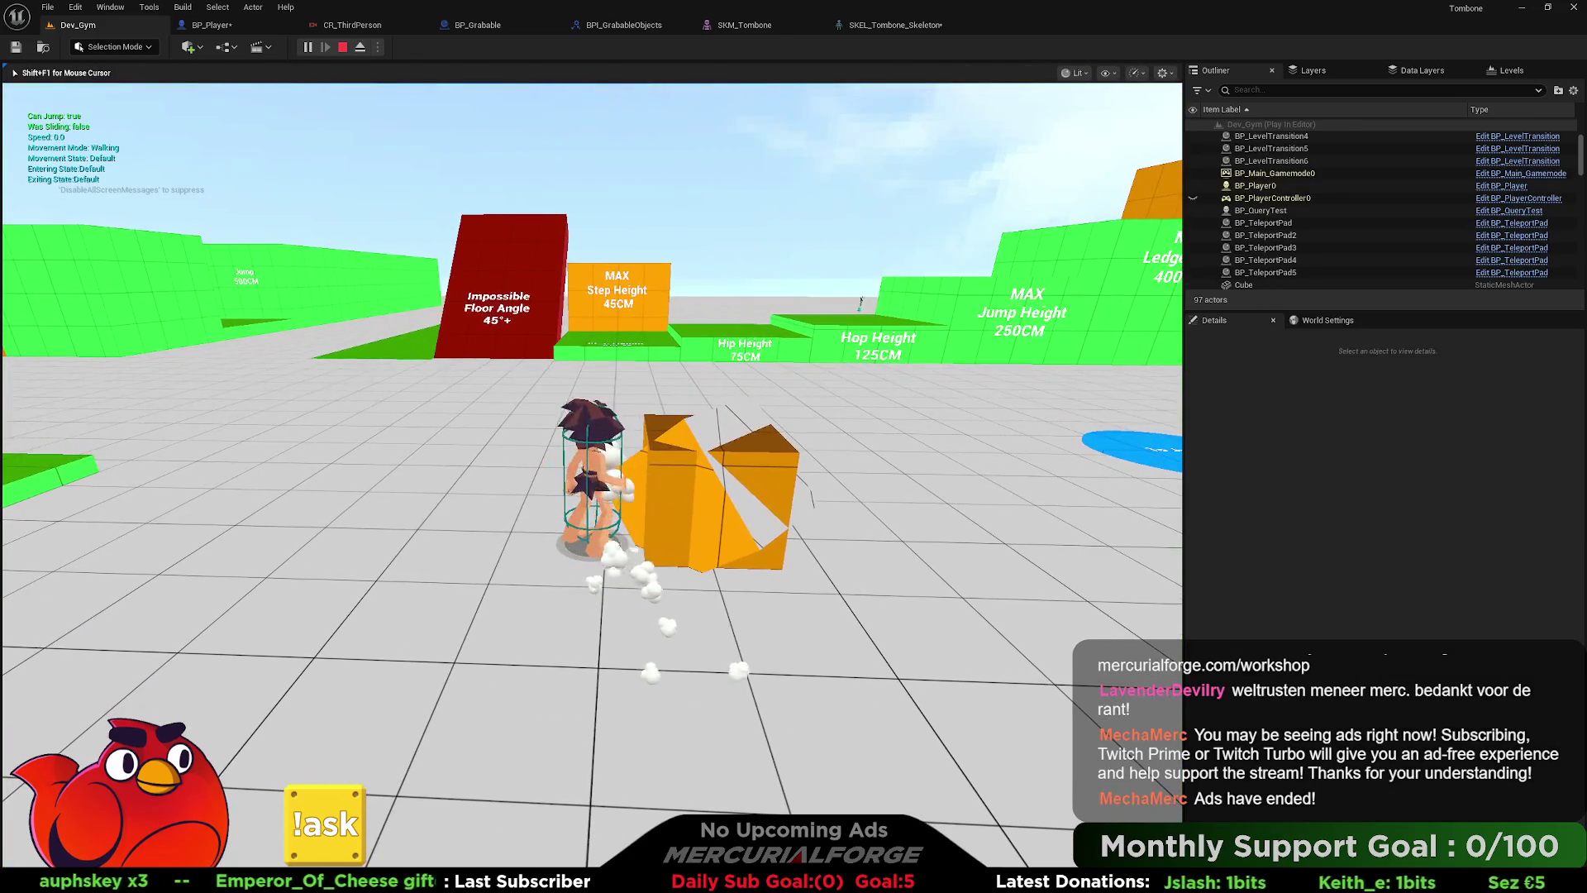
key("w")
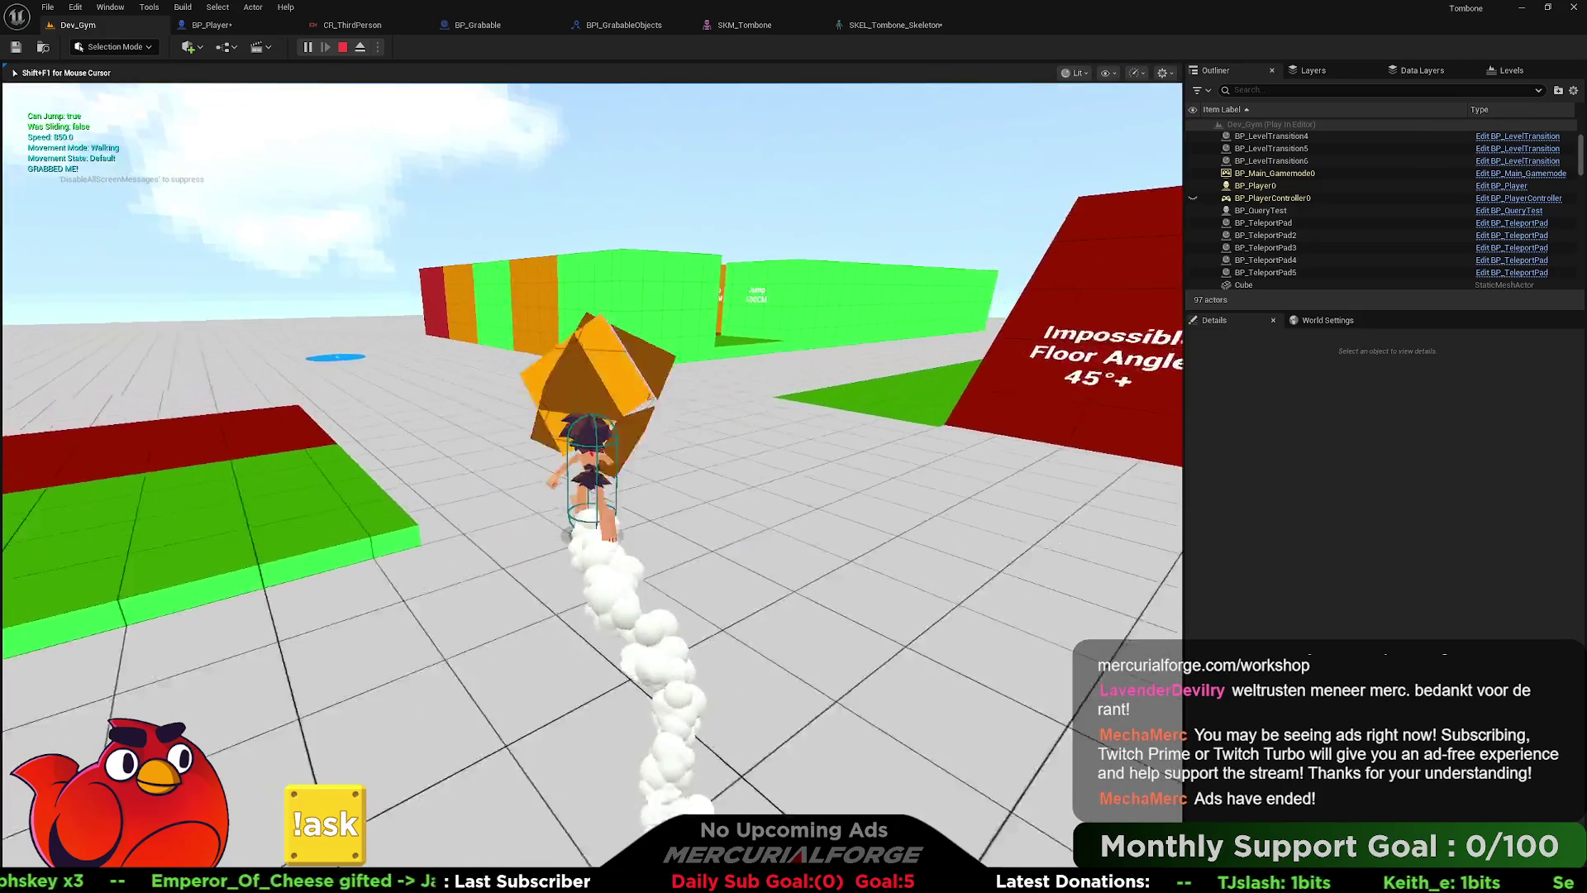
key("a")
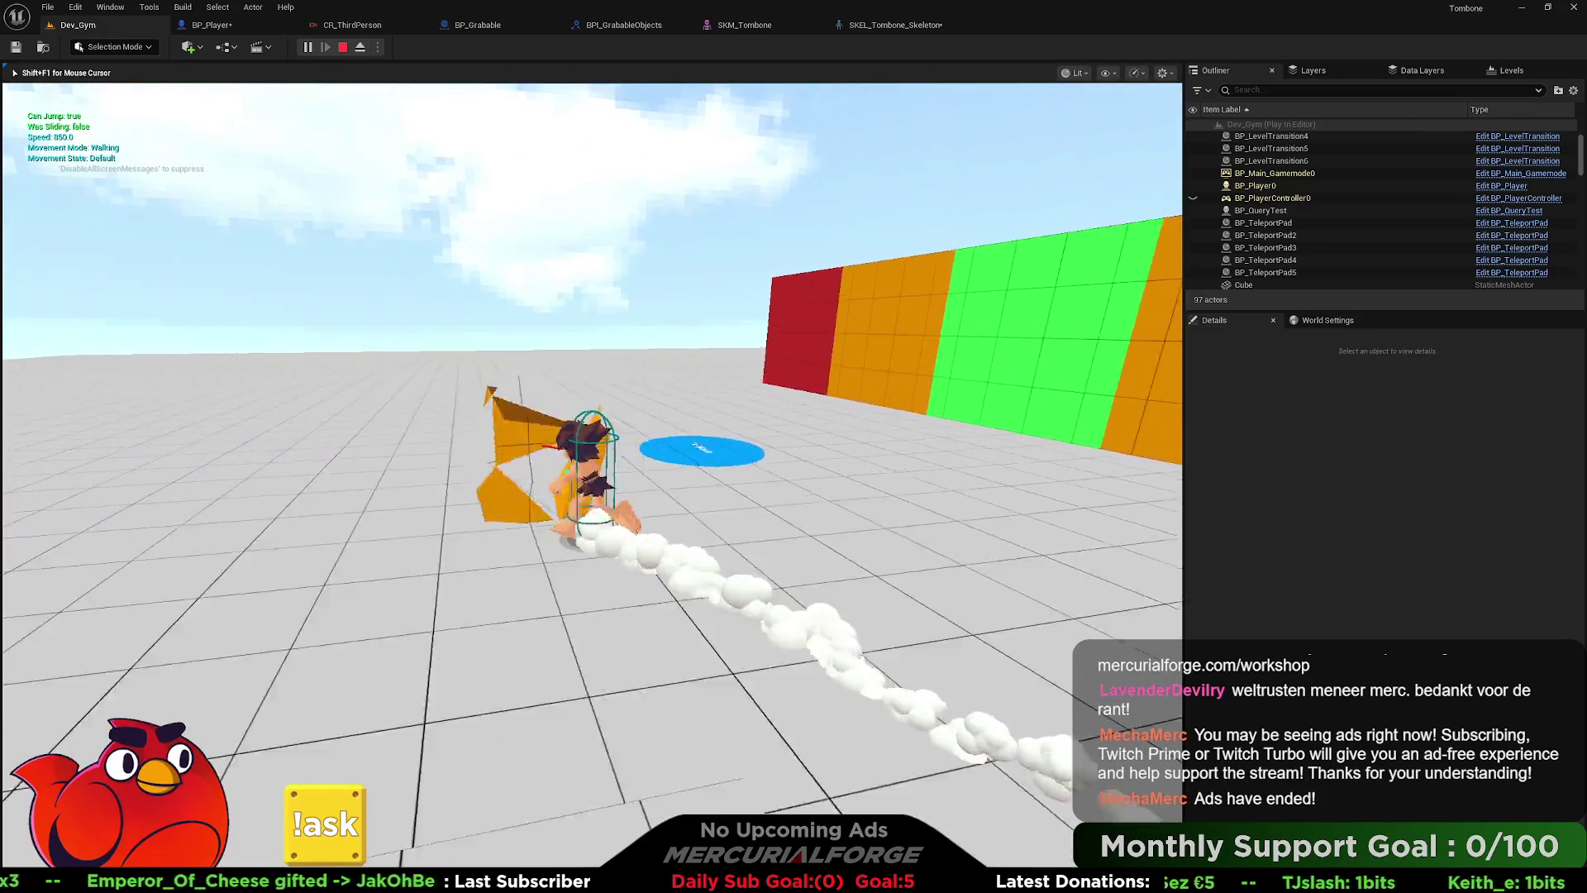
key("d")
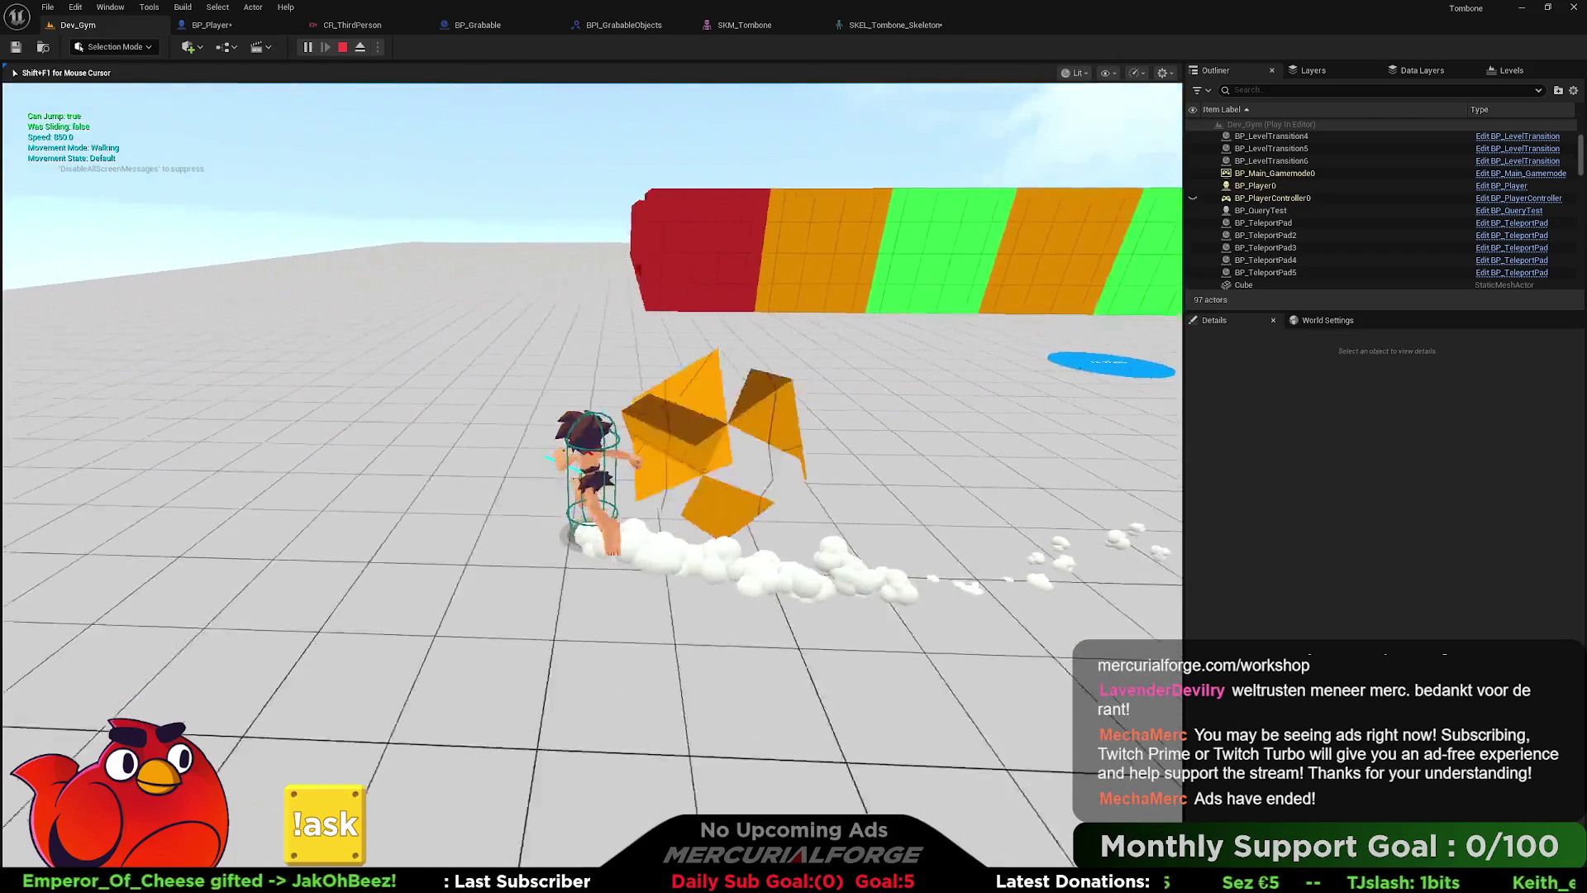
key("d")
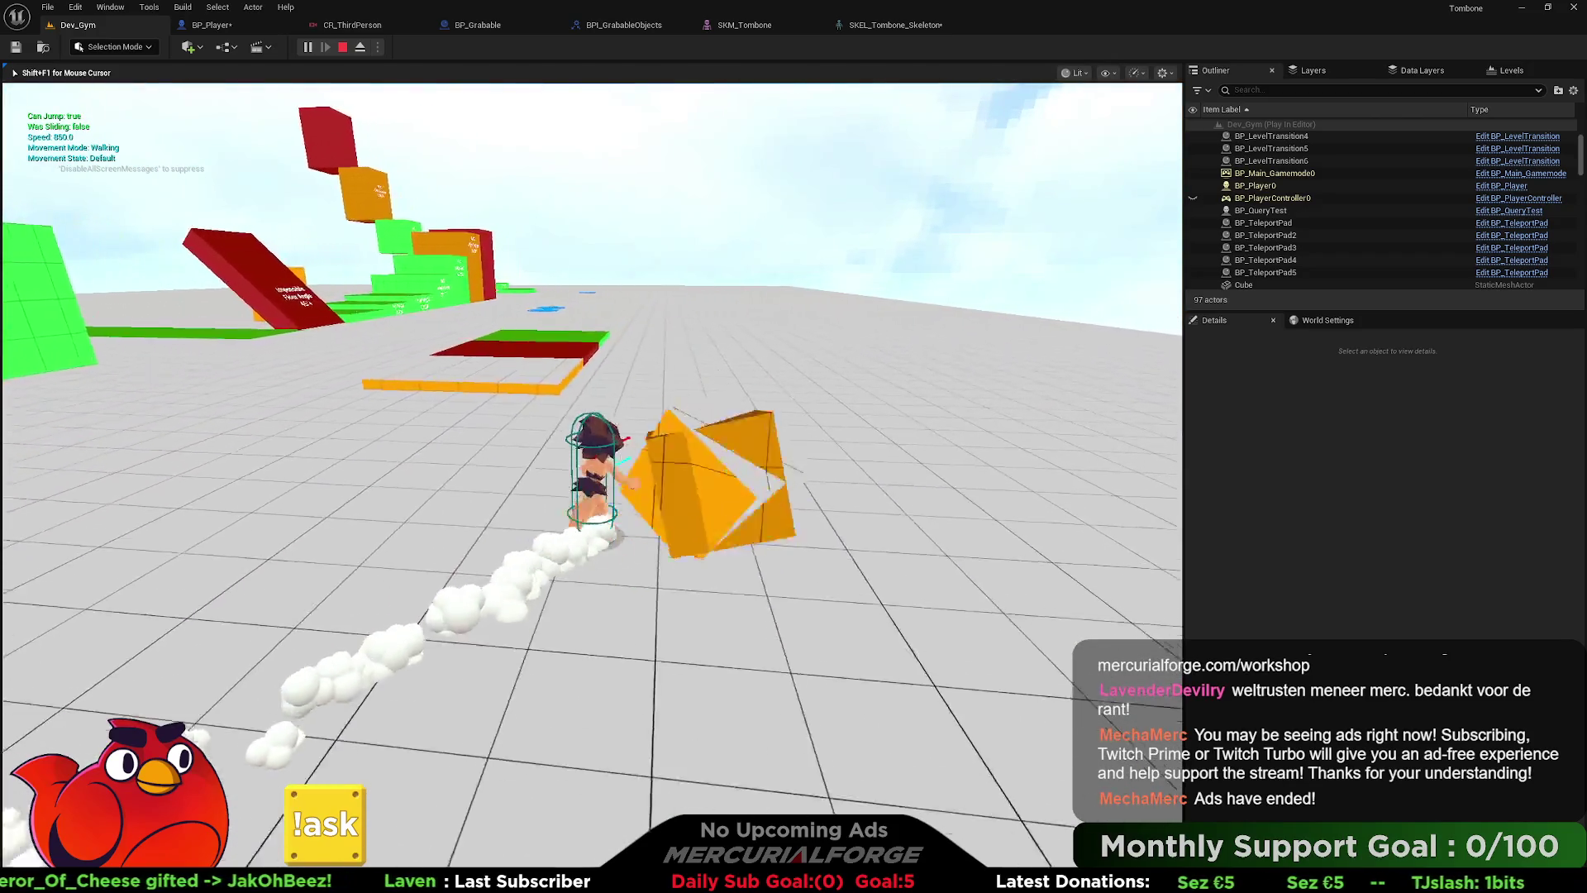
key("d")
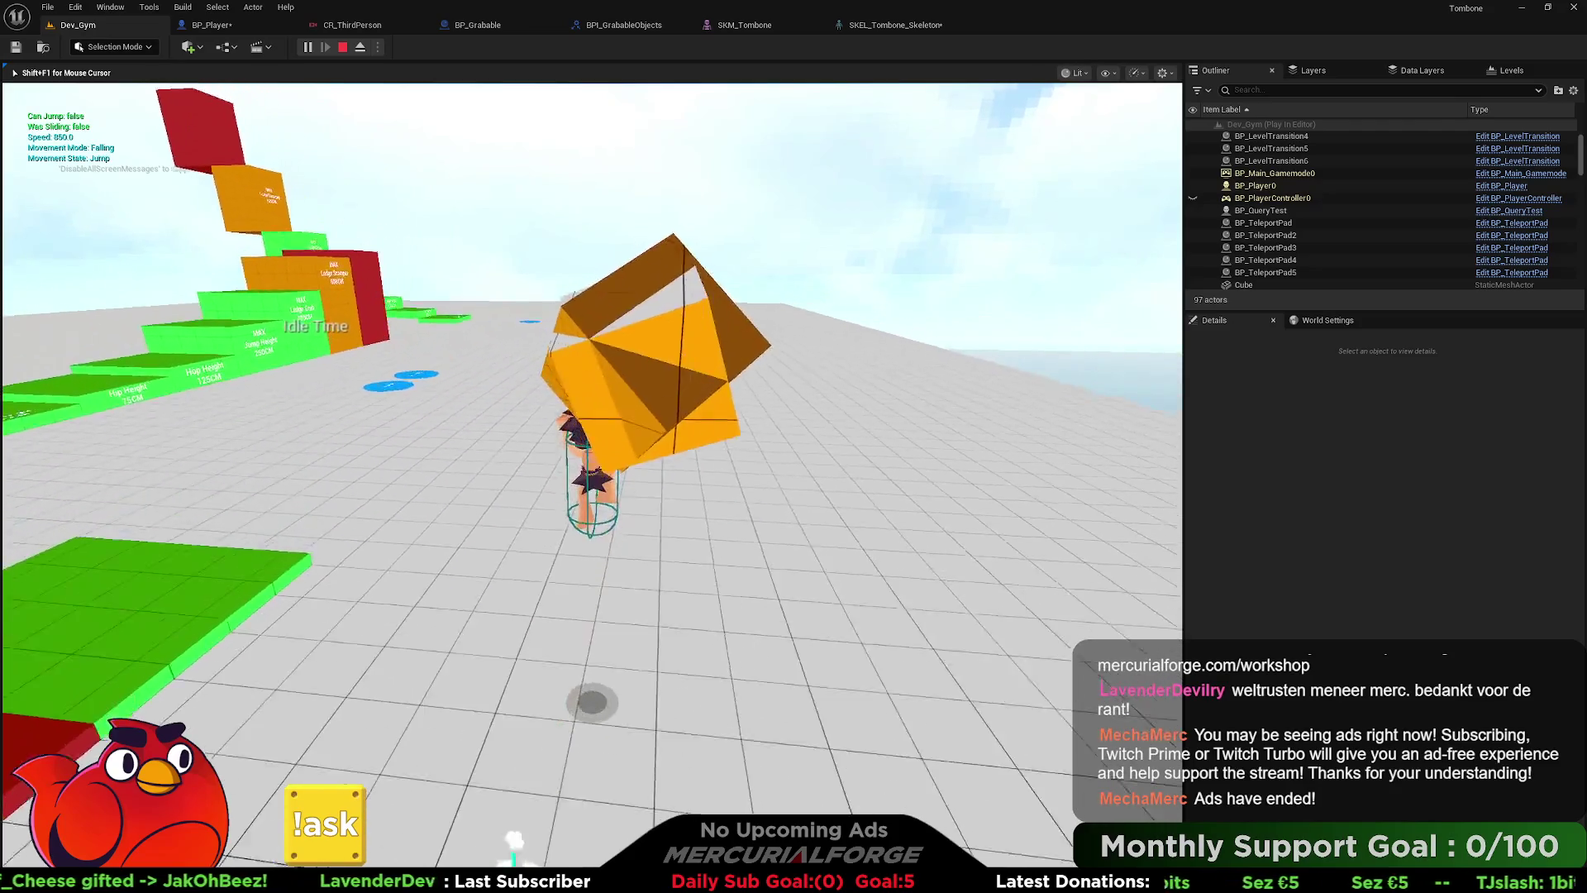
key("space")
key("w")
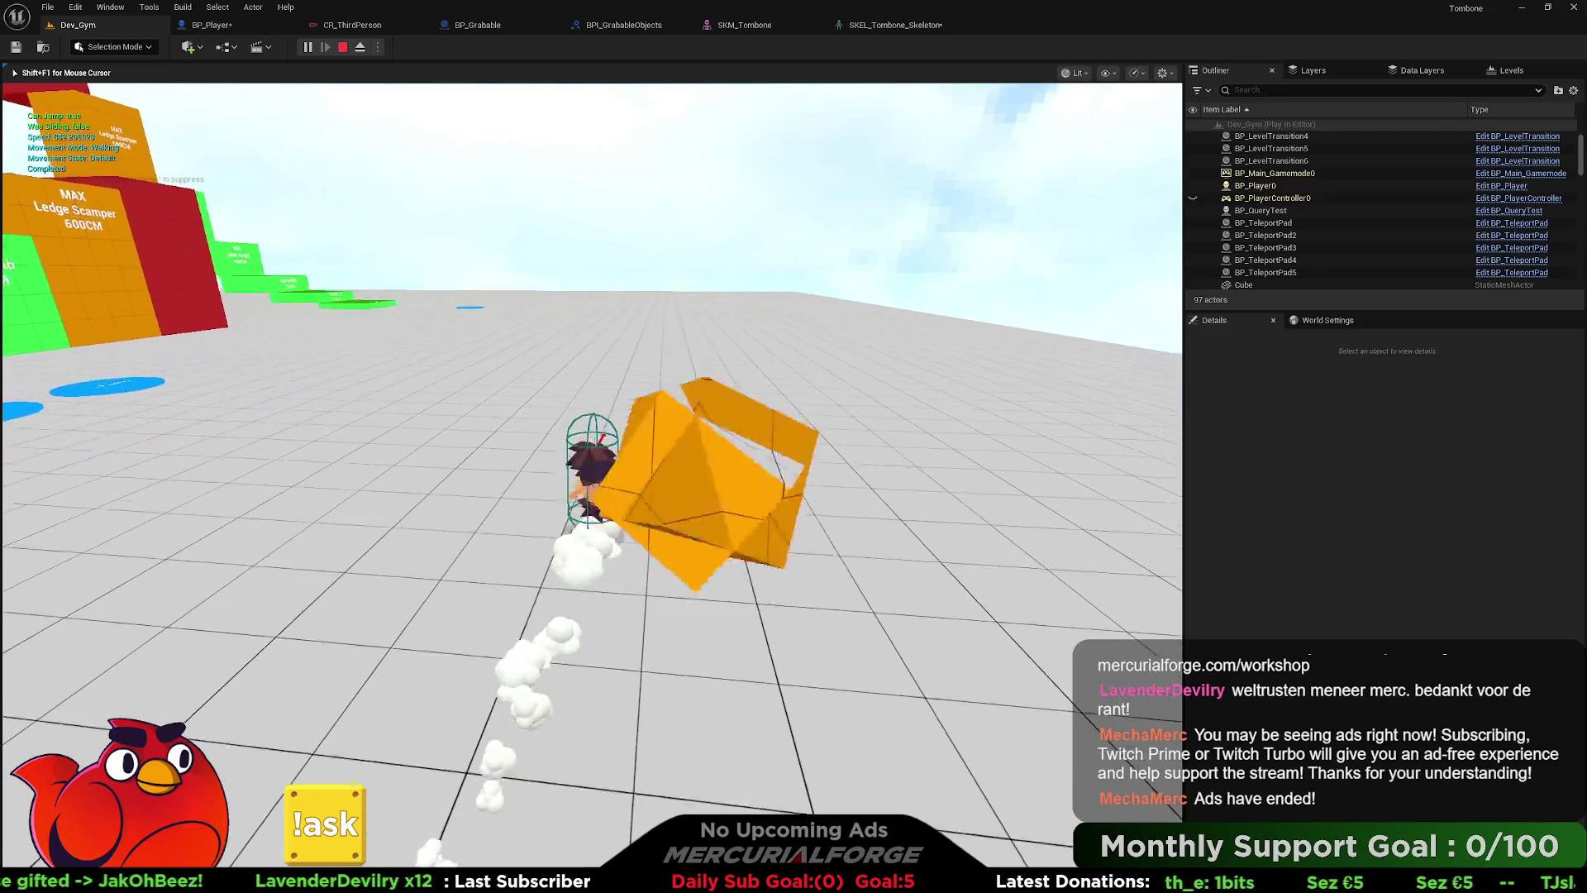
key("a")
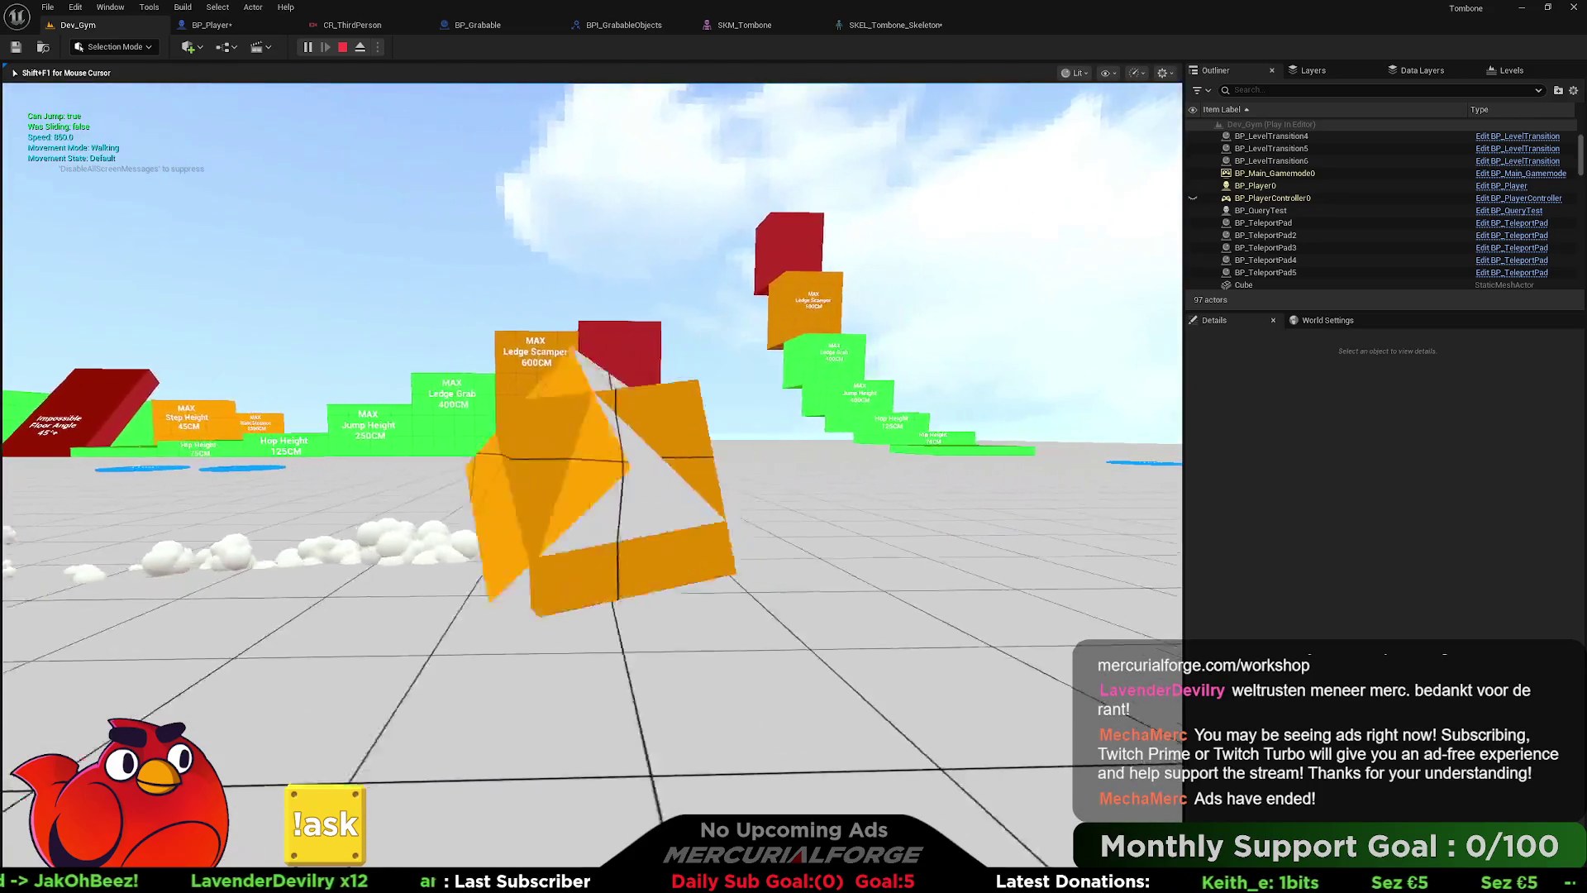
key("w")
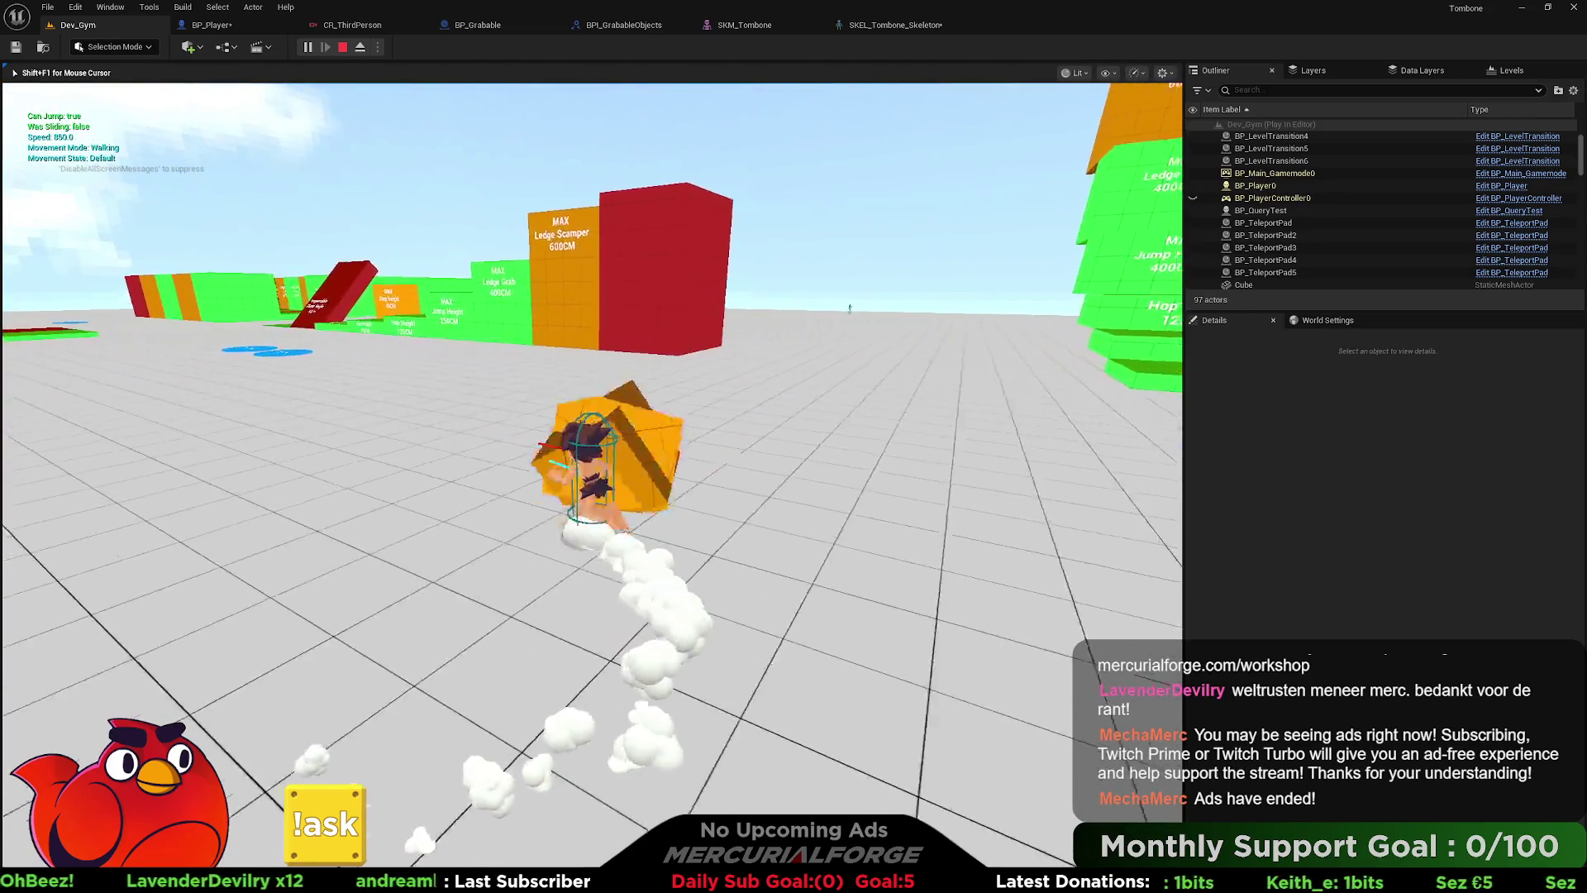
key("a")
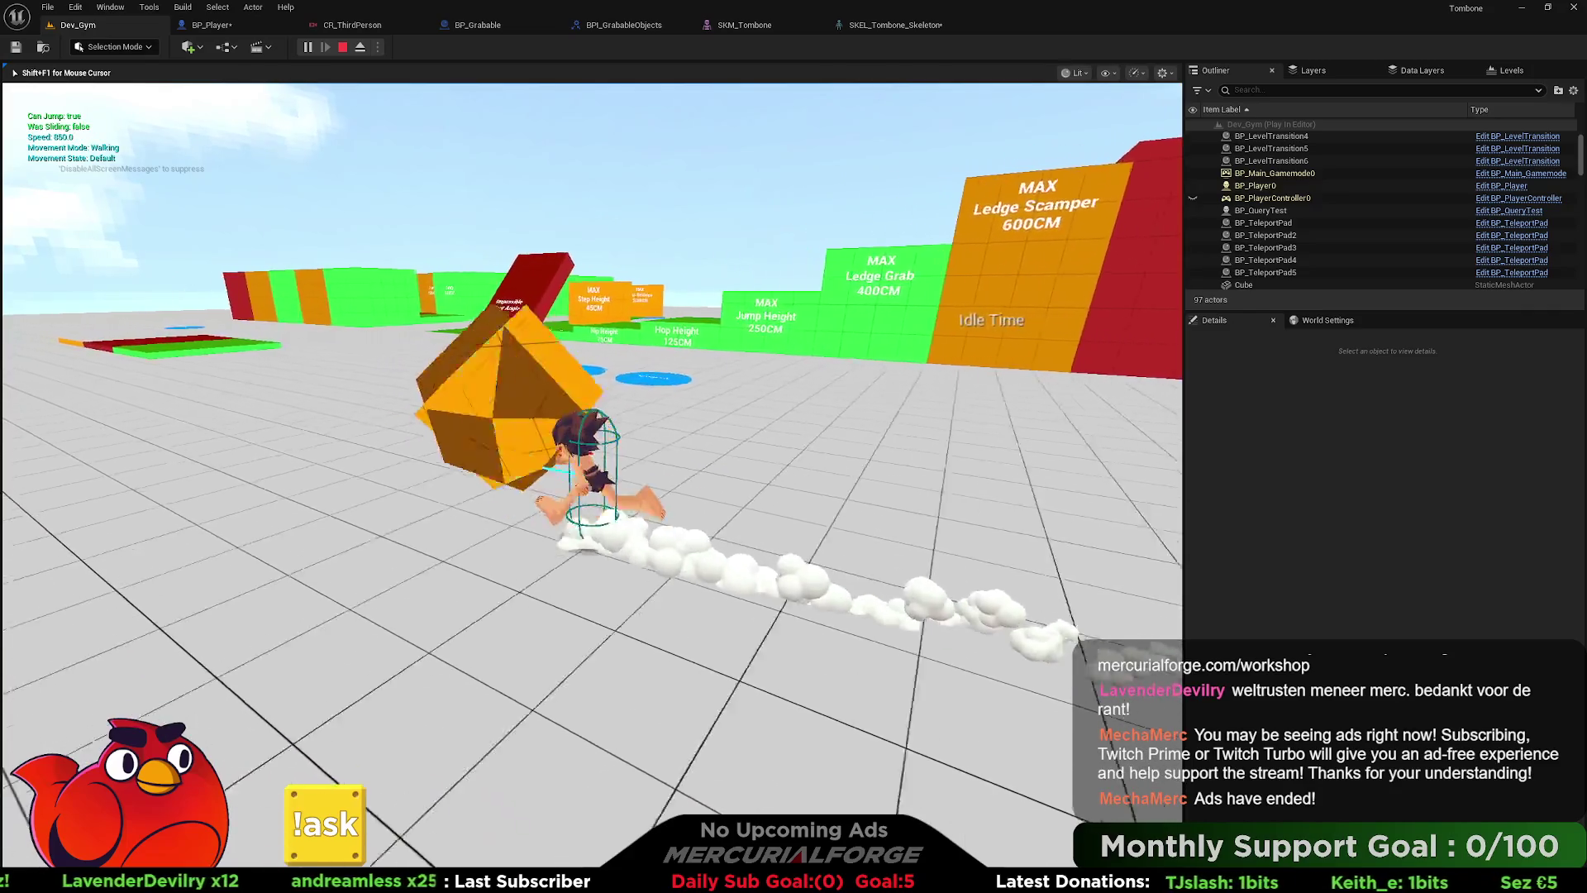
key("a")
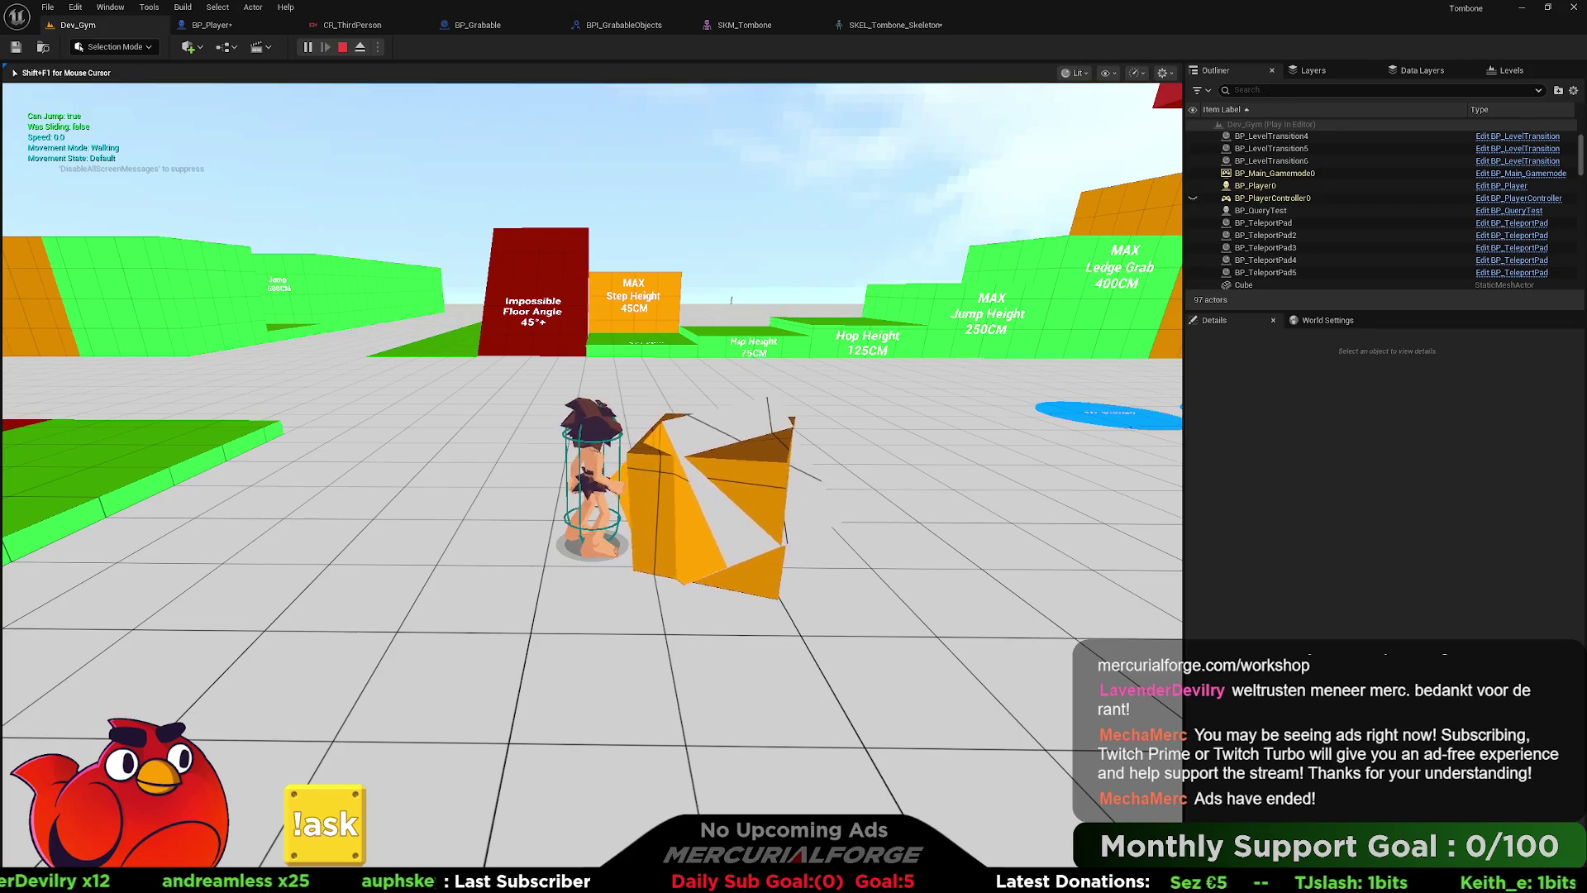
key("Escape")
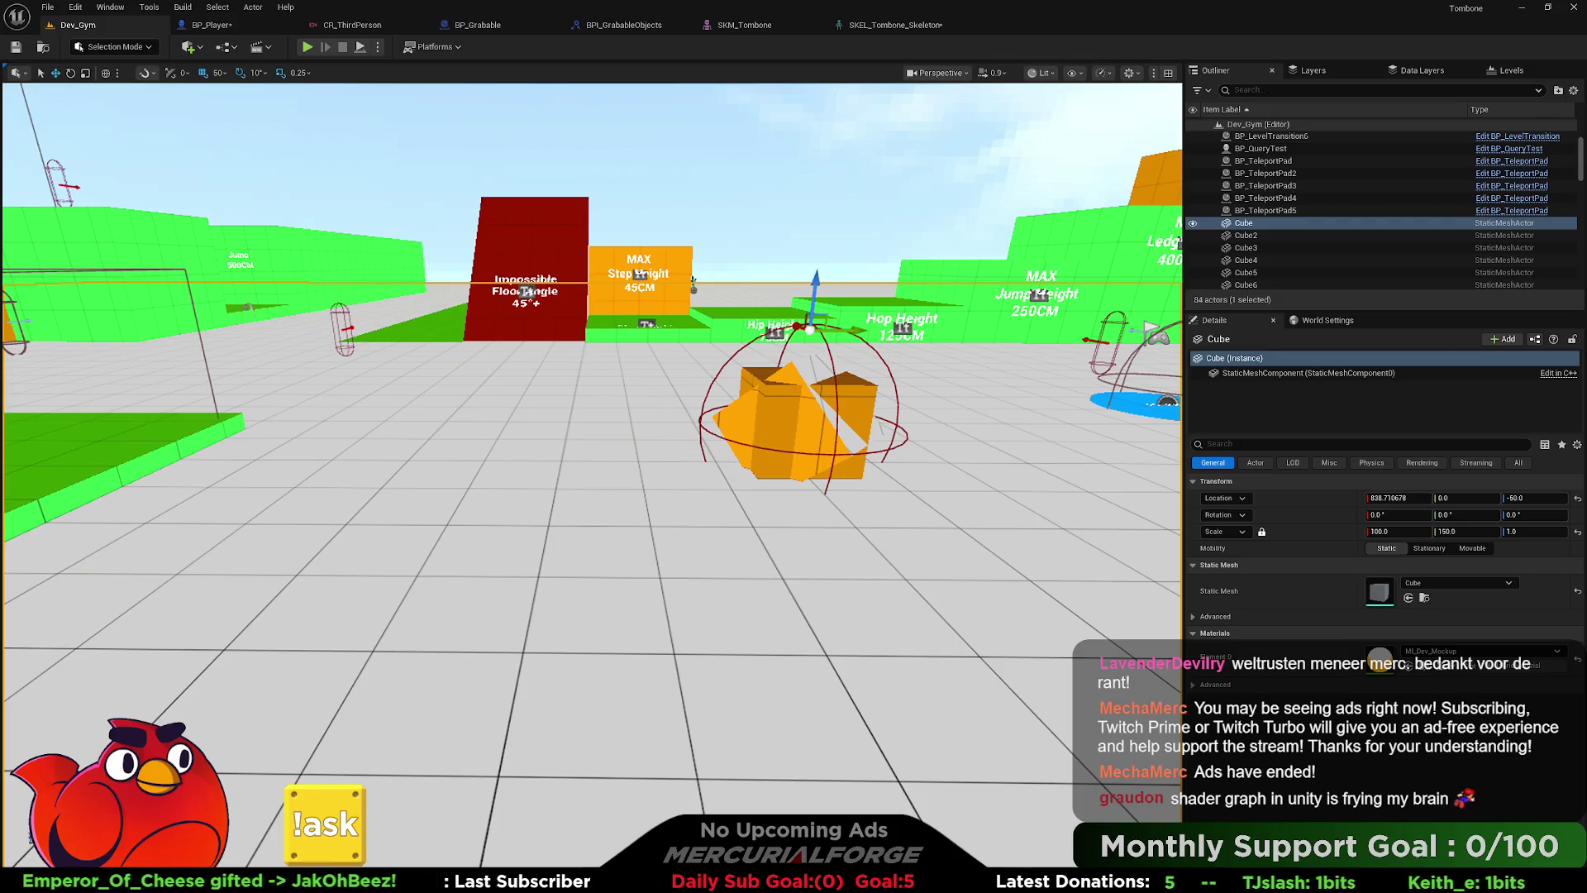
- Dismiss the Alt+Tab window list and launch Blender from the Windows search for 'blender'
key("alt+Tab")
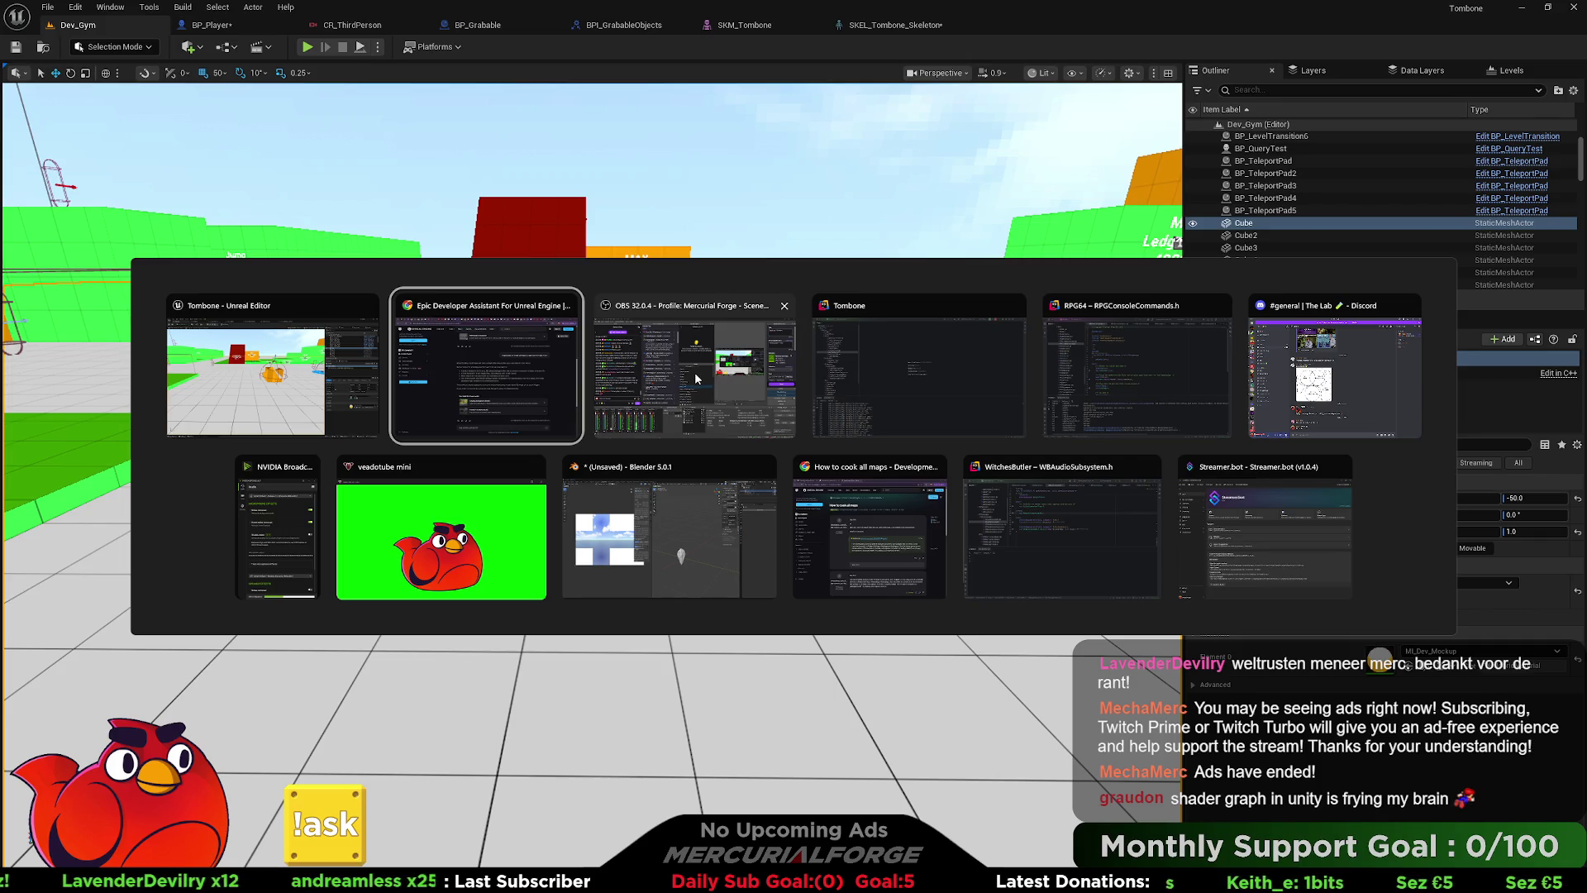
key("Escape")
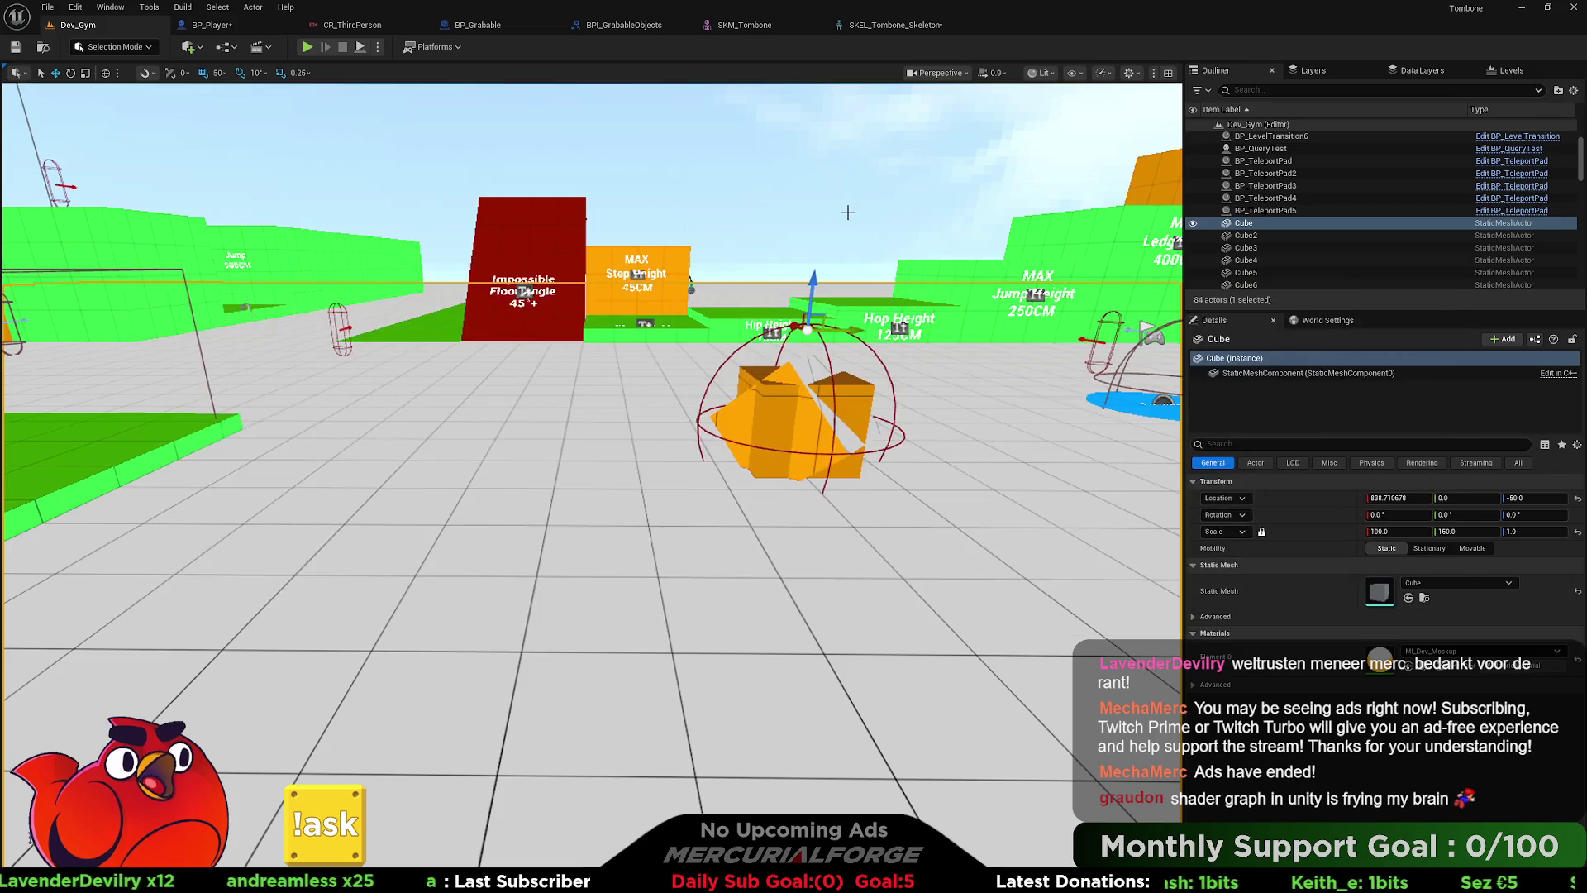
key("super")
type("blender")
key("Return")
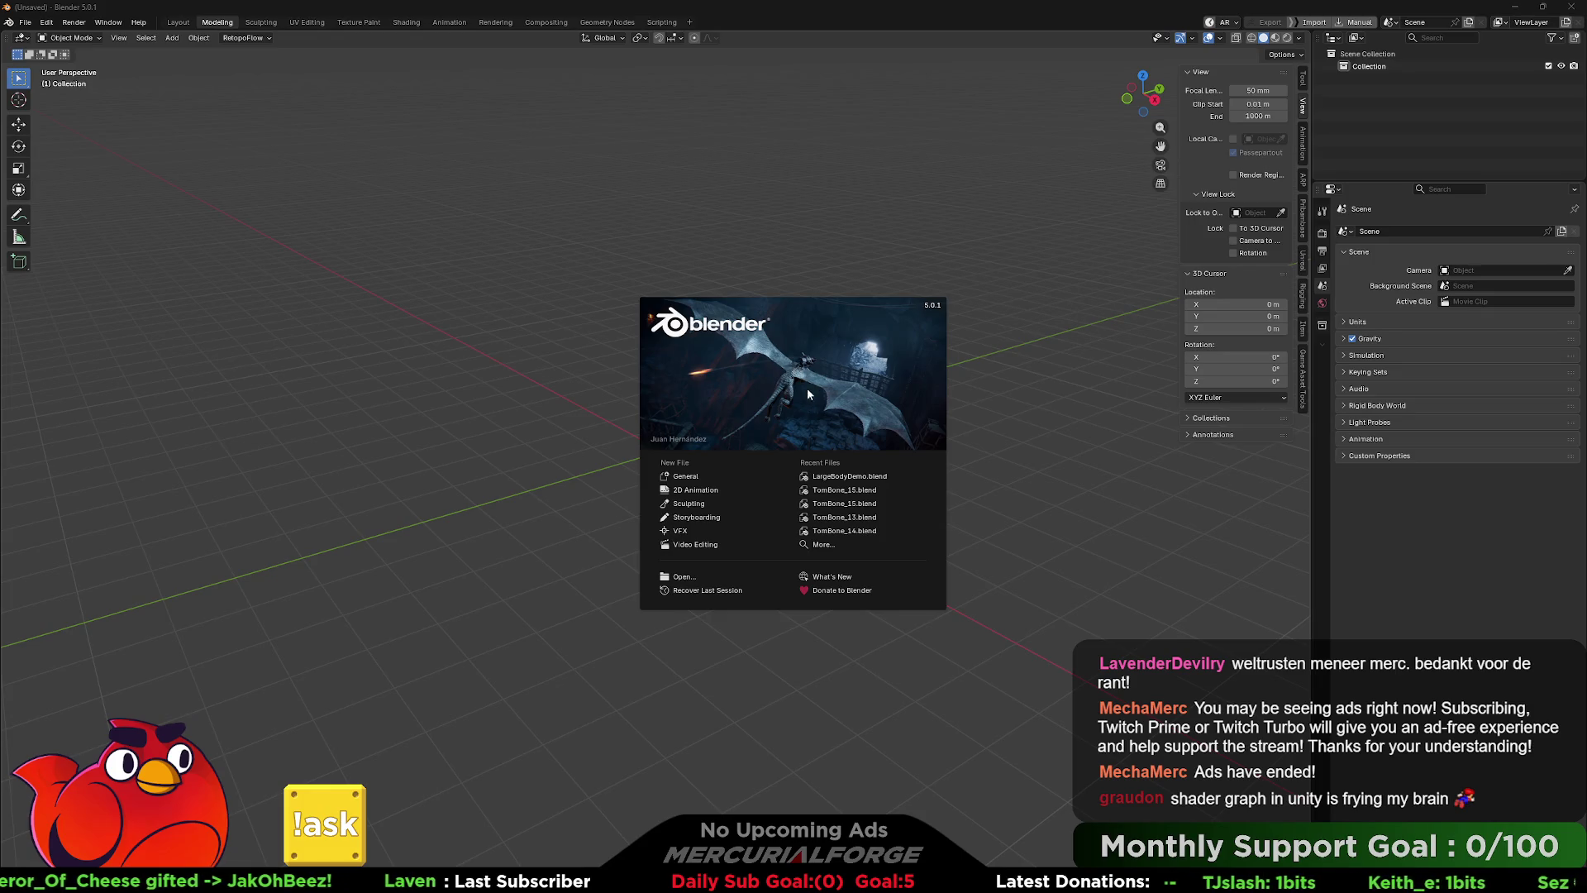
- Open the recent TomBone_15.blend and delete the stray CTRL_ collections in the Outliner
left_click(833, 490)
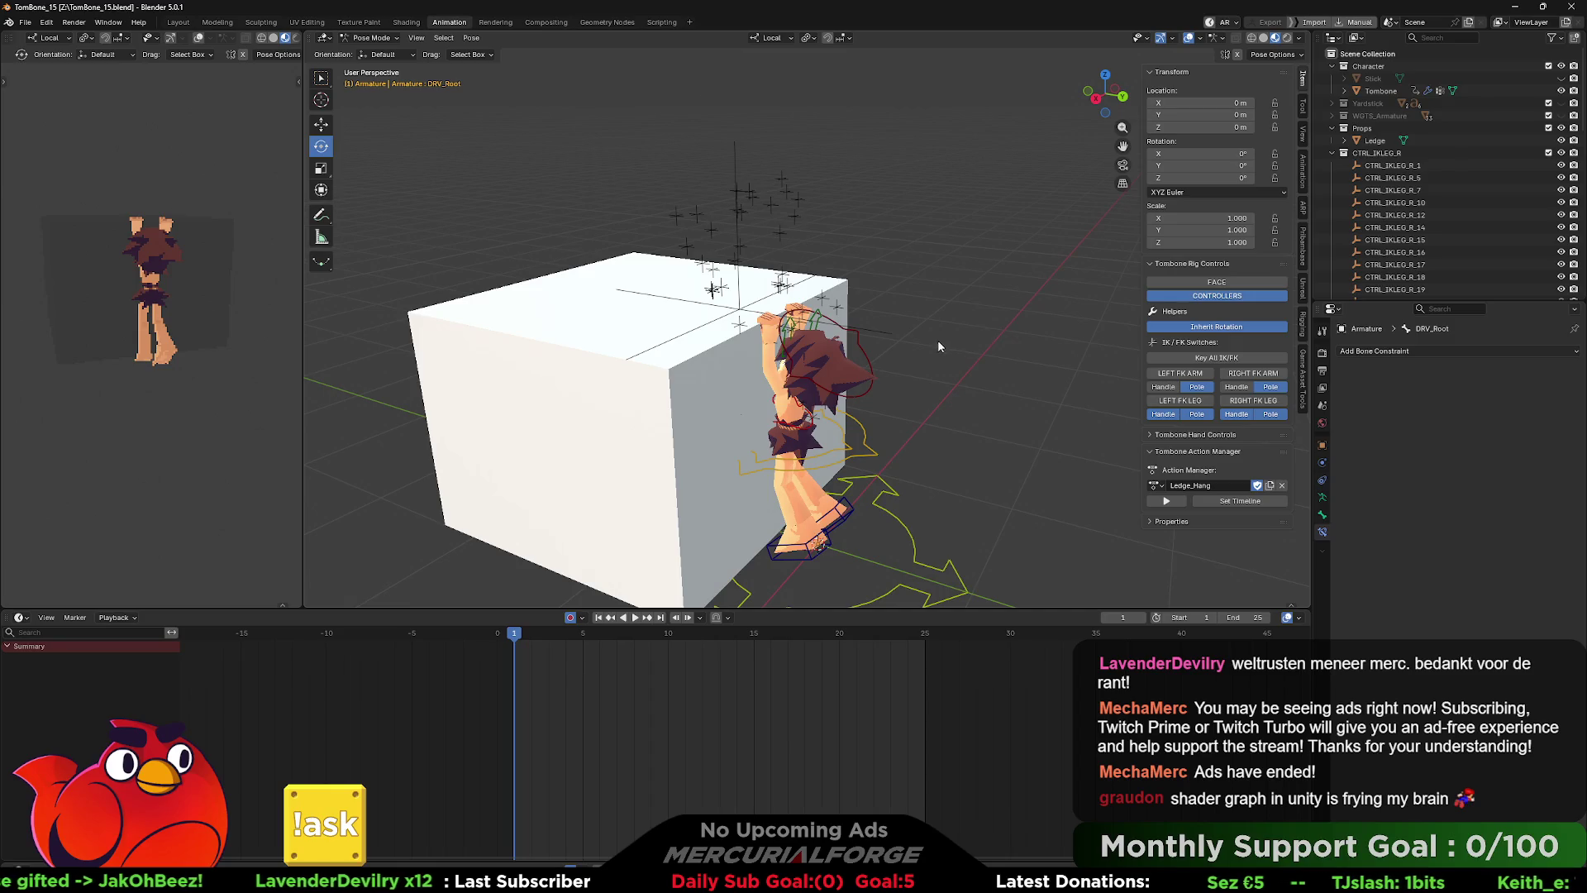
left_click_drag(935, 346, 958, 316)
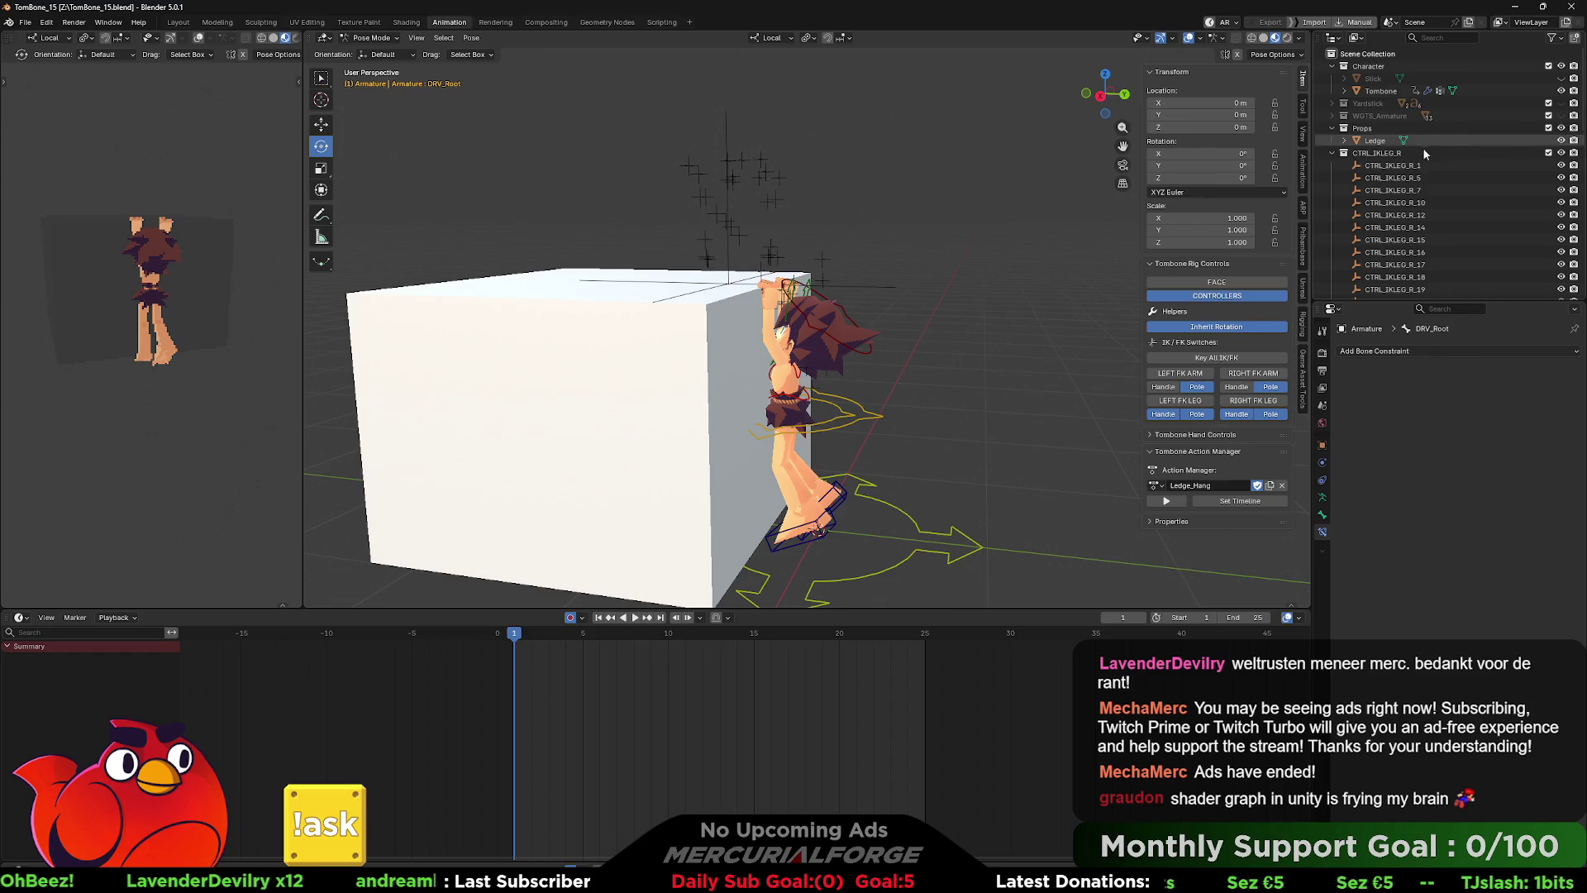
left_click(1330, 153)
left_click(1331, 165)
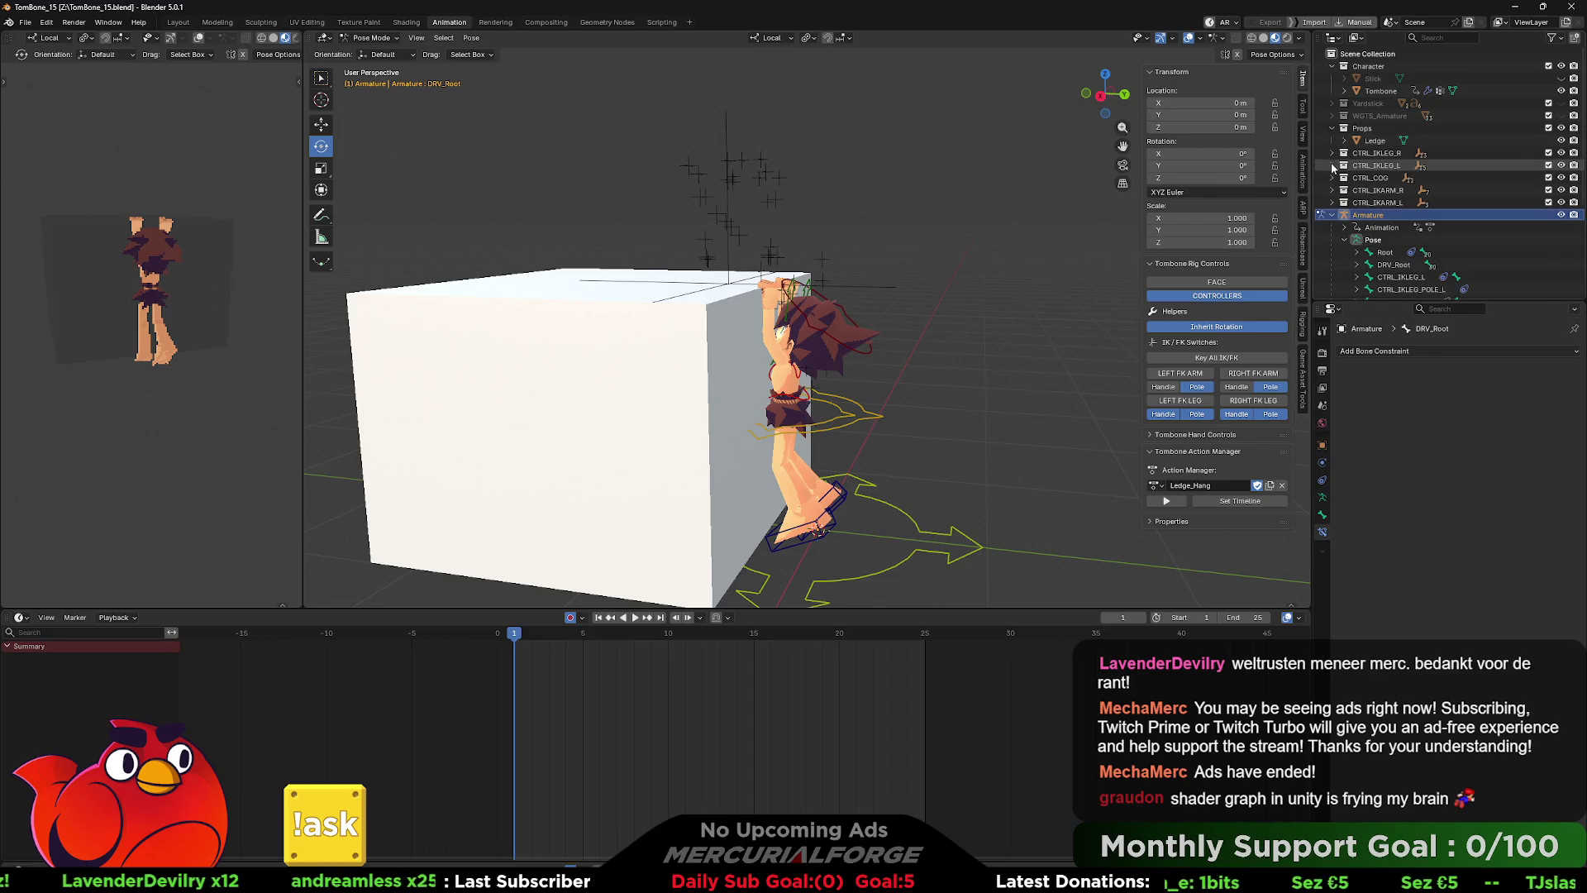
left_click(1377, 202)
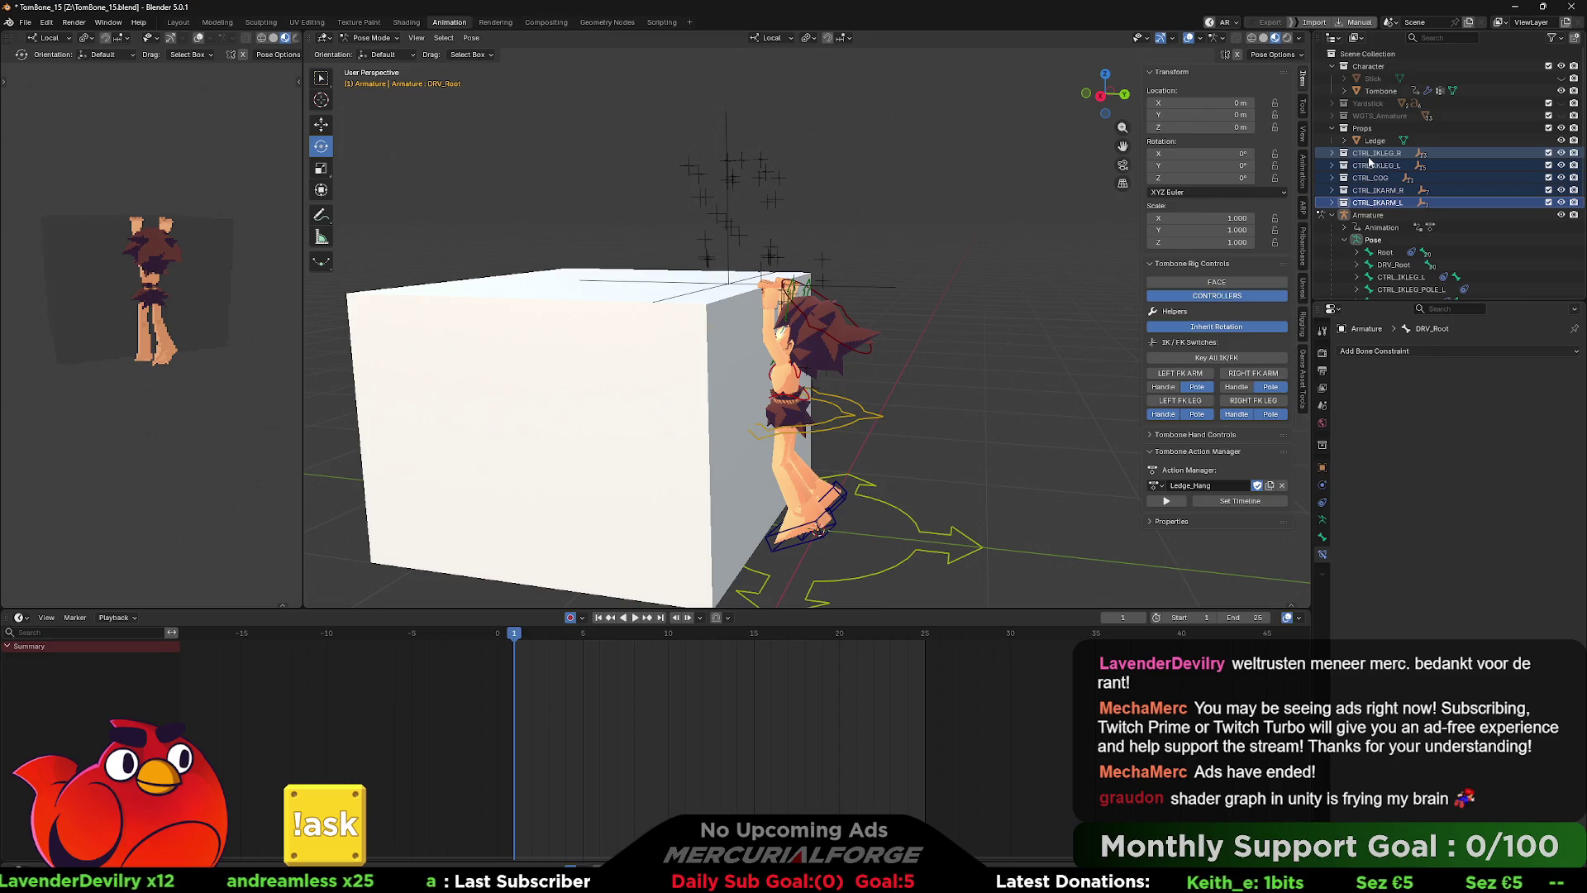
right_click(1370, 161)
left_click(1286, 237)
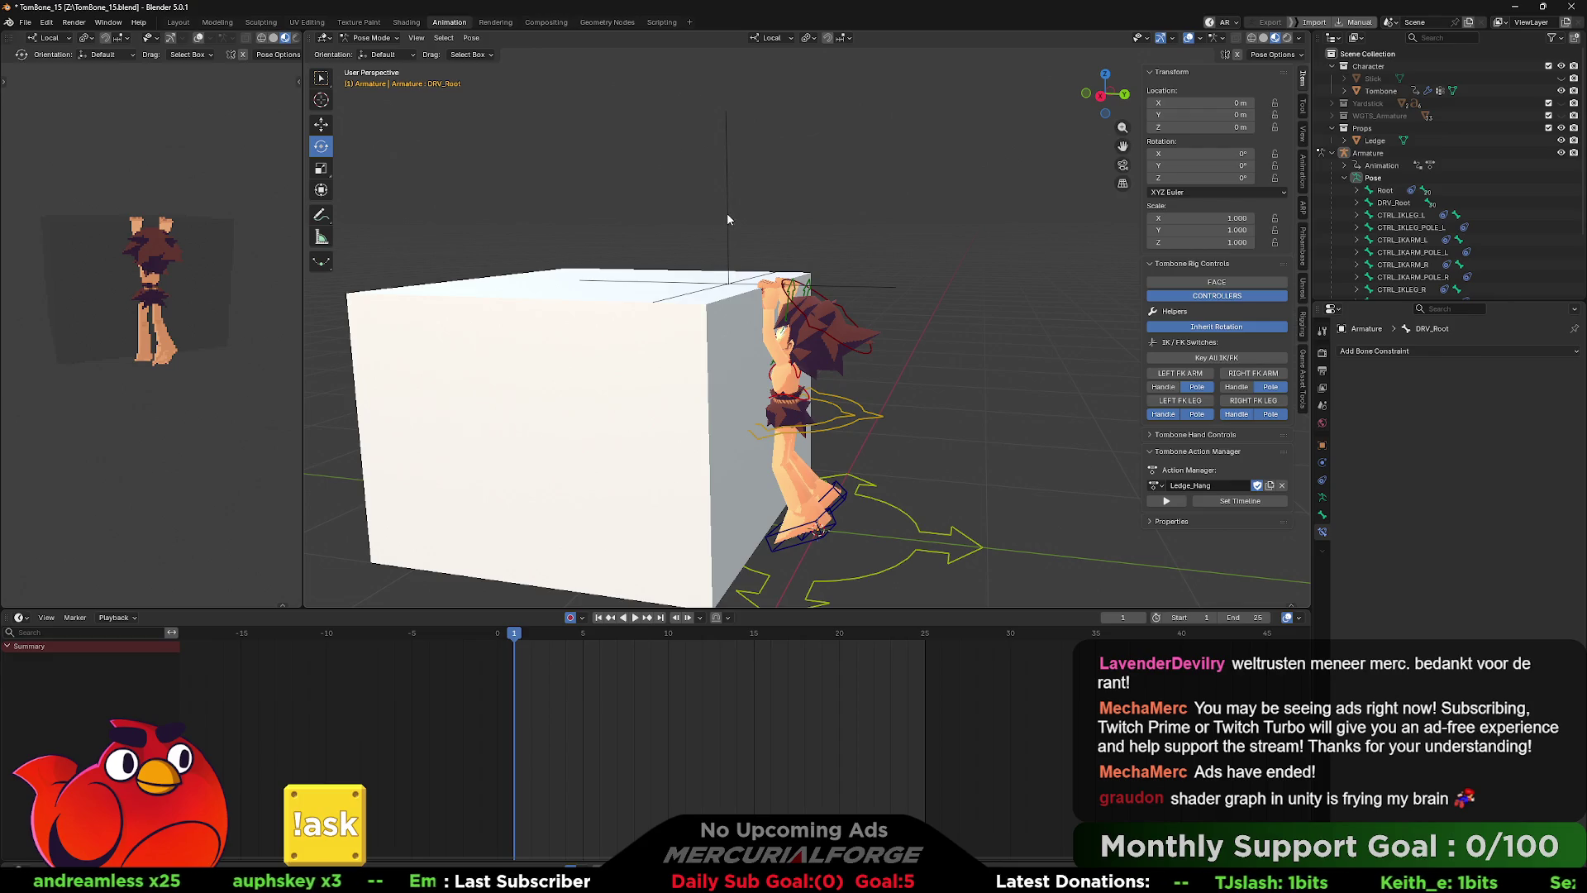
- Switch to Object Mode and delete the Root_Locator empty
left_click(372, 38)
left_click(372, 52)
left_click(727, 187)
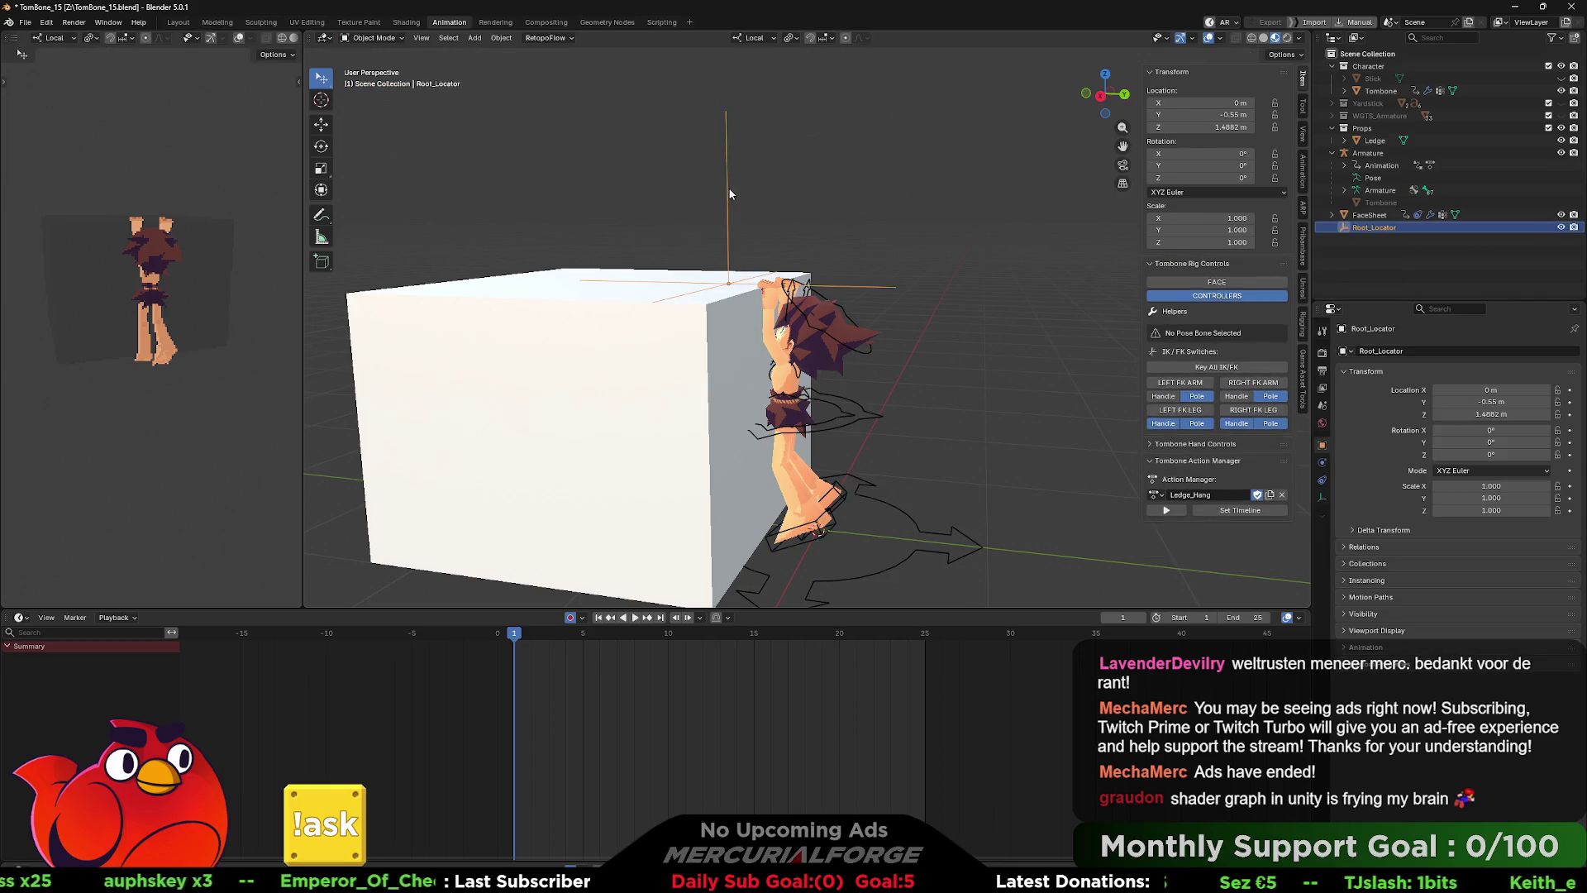
key("Delete")
mouse_move(935, 316)
left_mouse_down()
mouse_move(946, 302)
mouse_move(757, 301)
mouse_move(989, 300)
mouse_move(939, 346)
mouse_move(946, 223)
mouse_move(925, 352)
mouse_move(912, 308)
mouse_move(921, 368)
left_mouse_up()
- Select the armature and hide the Ledge cube from the viewport
left_click(900, 428)
mouse_move(948, 425)
left_mouse_down()
mouse_move(653, 396)
mouse_move(931, 423)
mouse_move(884, 409)
mouse_move(819, 446)
mouse_move(949, 395)
left_mouse_up()
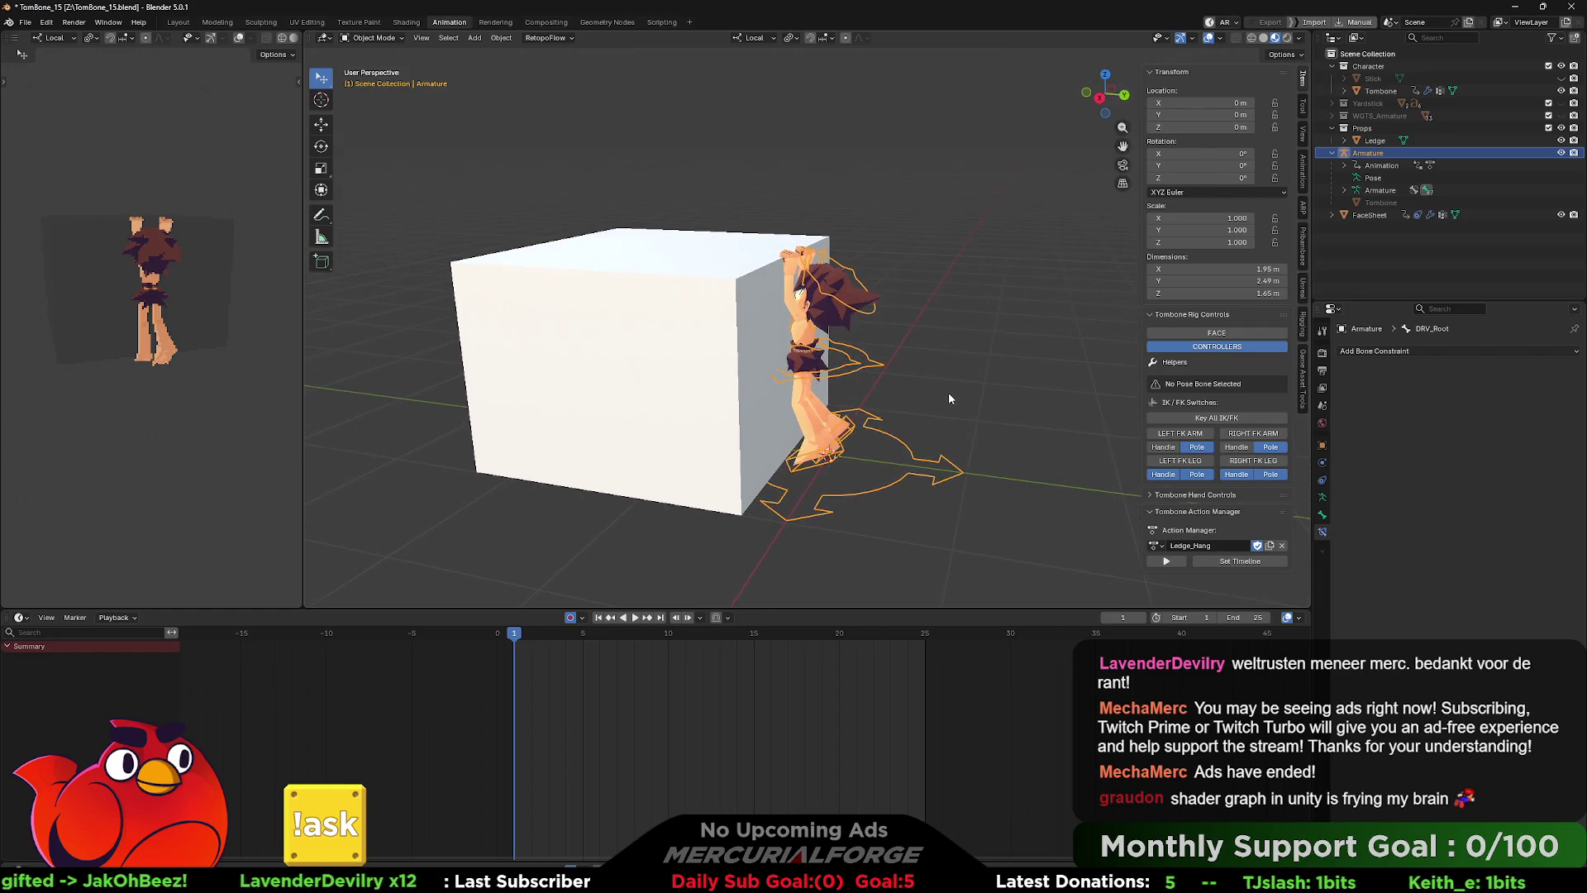
left_click(1560, 140)
- Assign the TEST action to the character and frame it from the front
left_click(1155, 546)
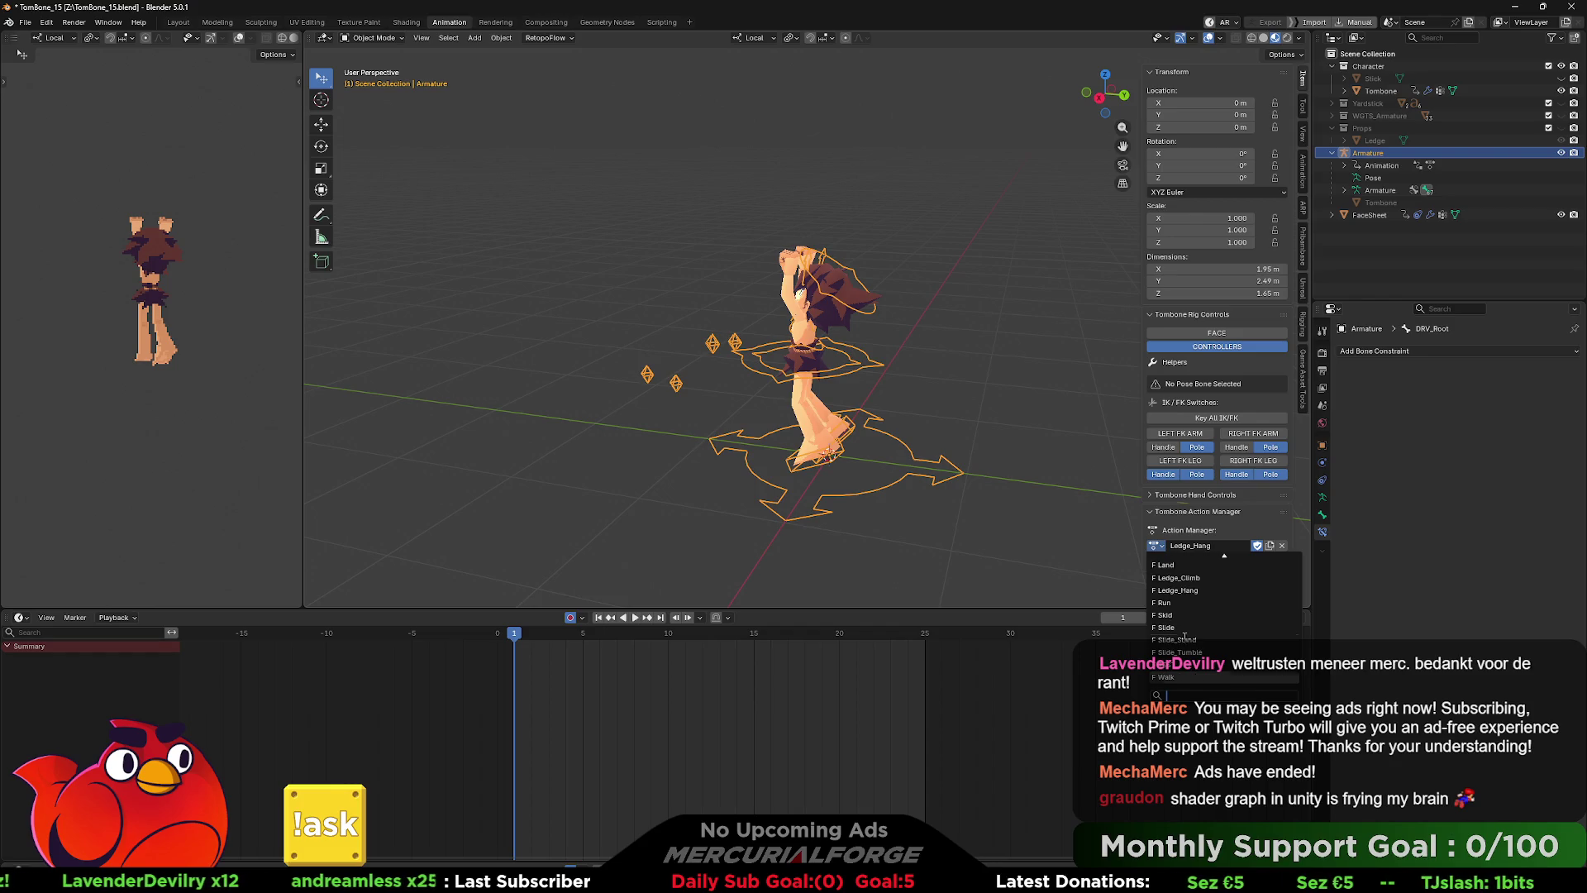
left_click(1174, 664)
scroll(944, 395, "up", 2)
mouse_move(846, 390)
left_mouse_down()
mouse_move(768, 397)
mouse_move(991, 393)
left_mouse_up()
scroll(951, 364, "up", 2)
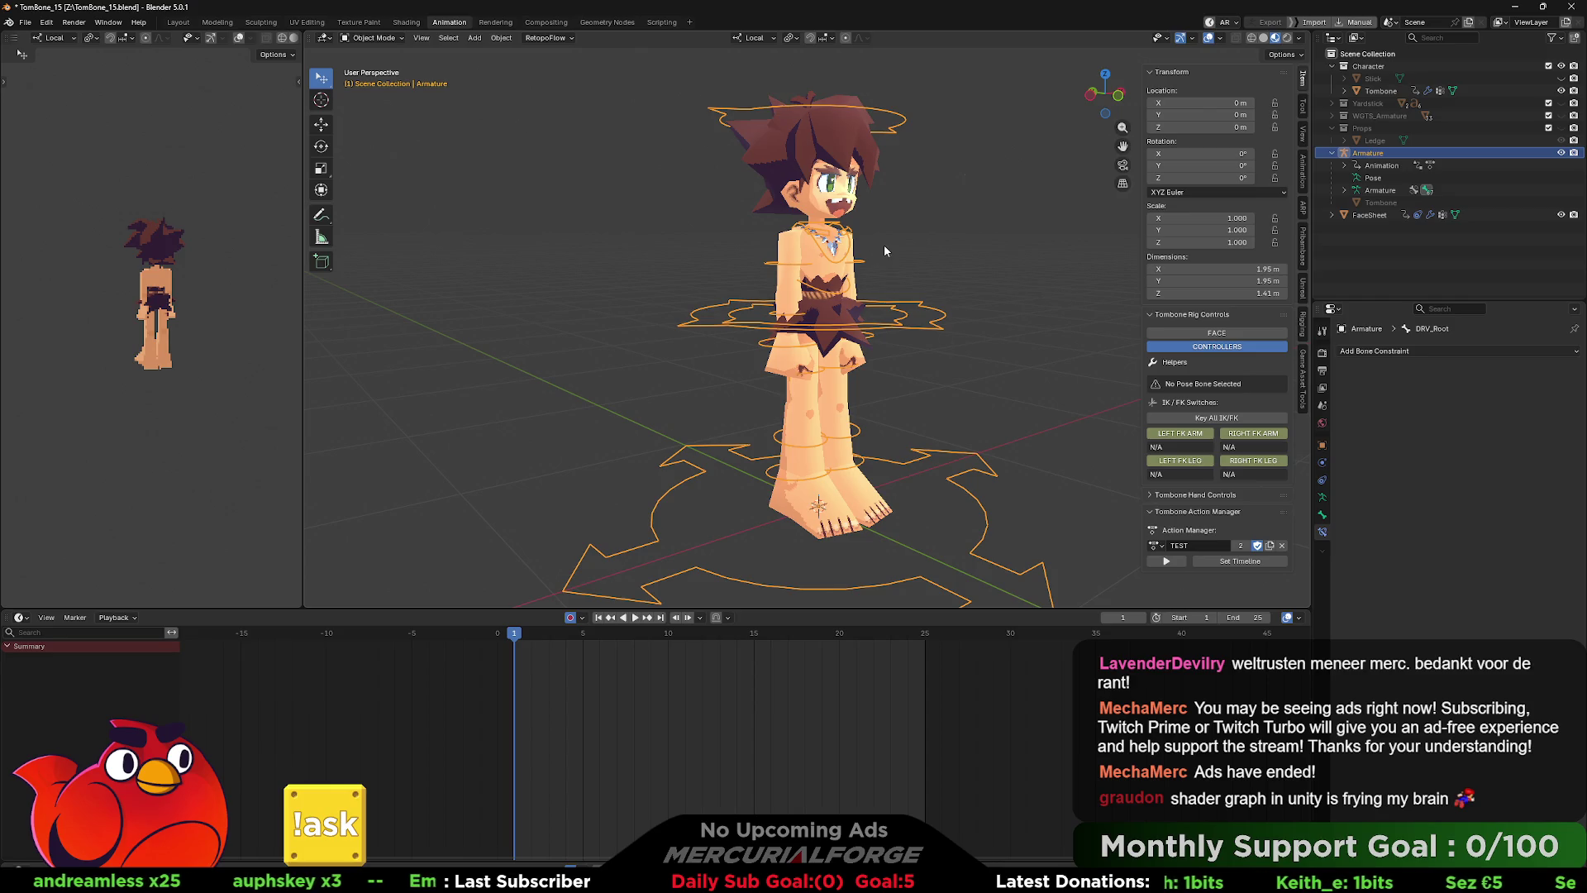
key("ctrl+Tab")
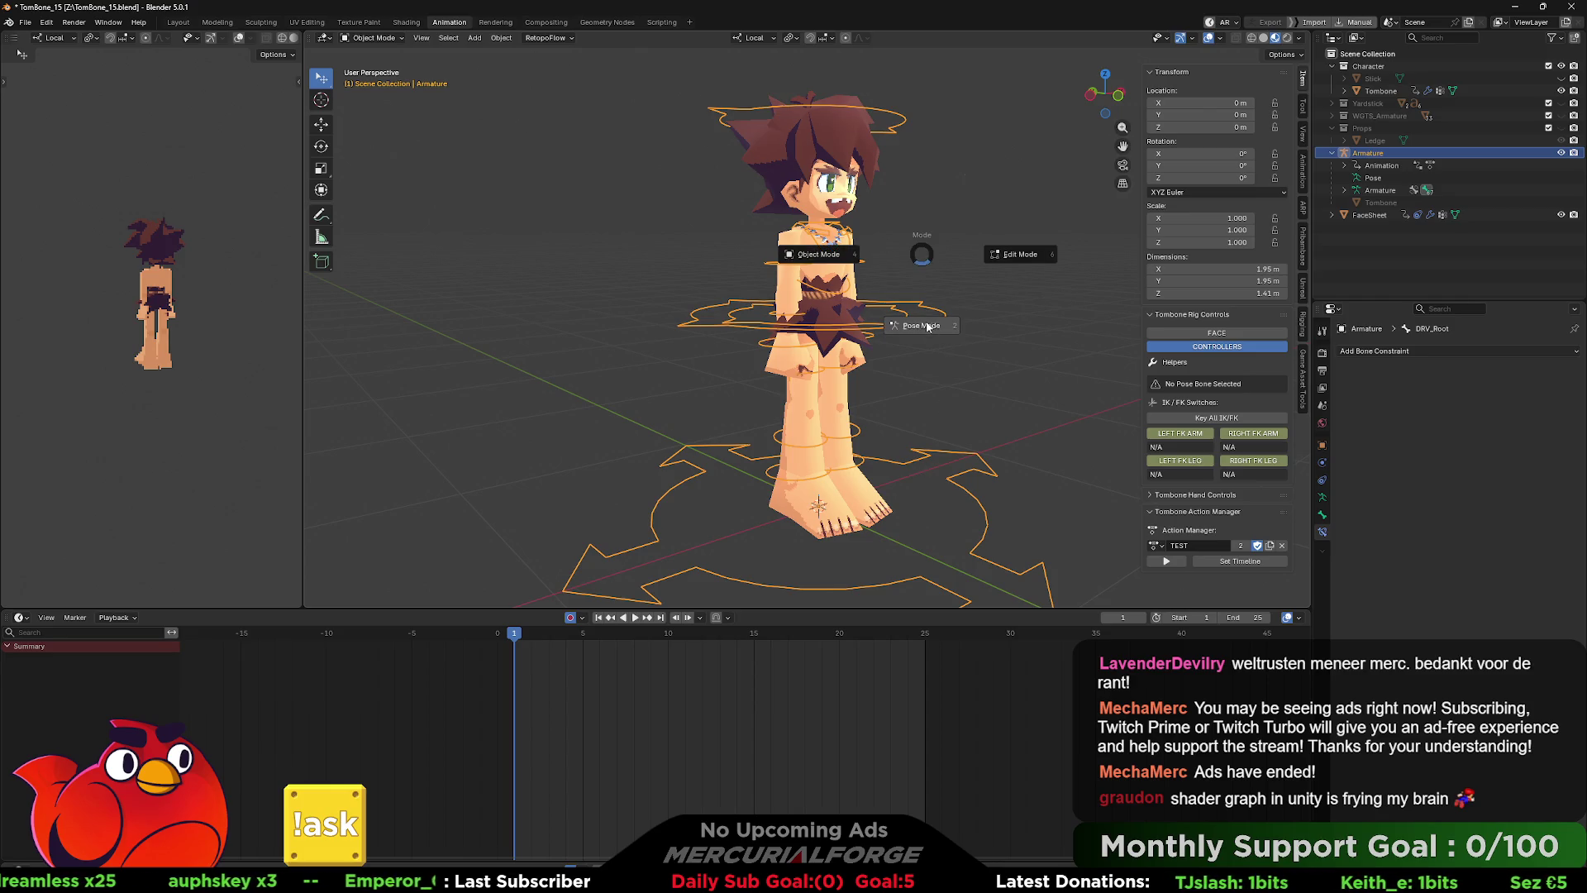
- Enter Pose Mode and name the new action Hold
left_click(928, 326)
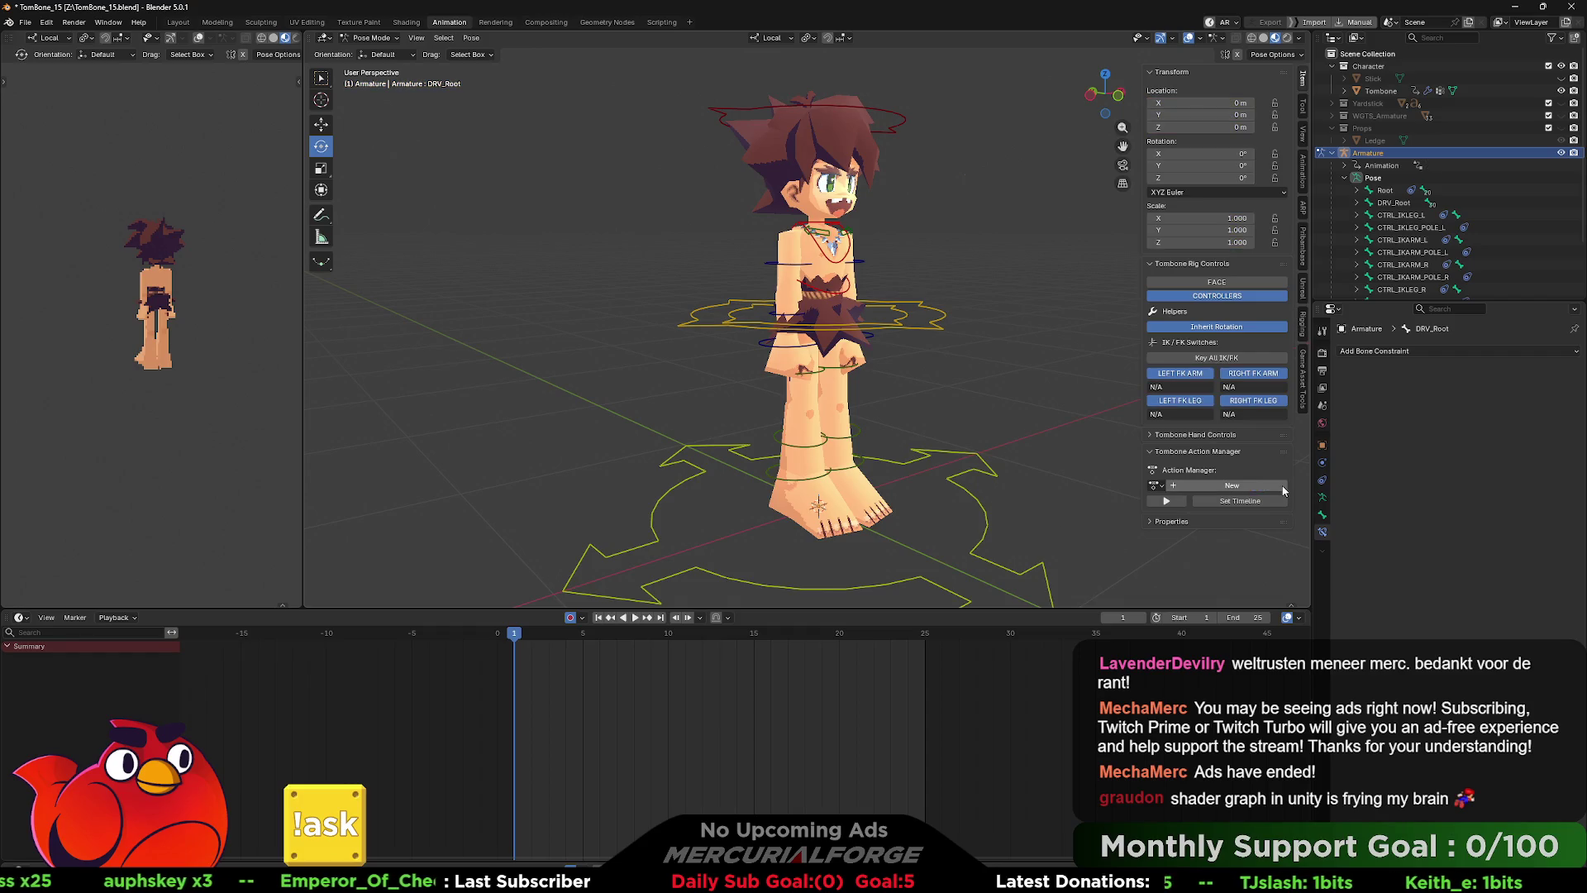
left_click(1195, 487)
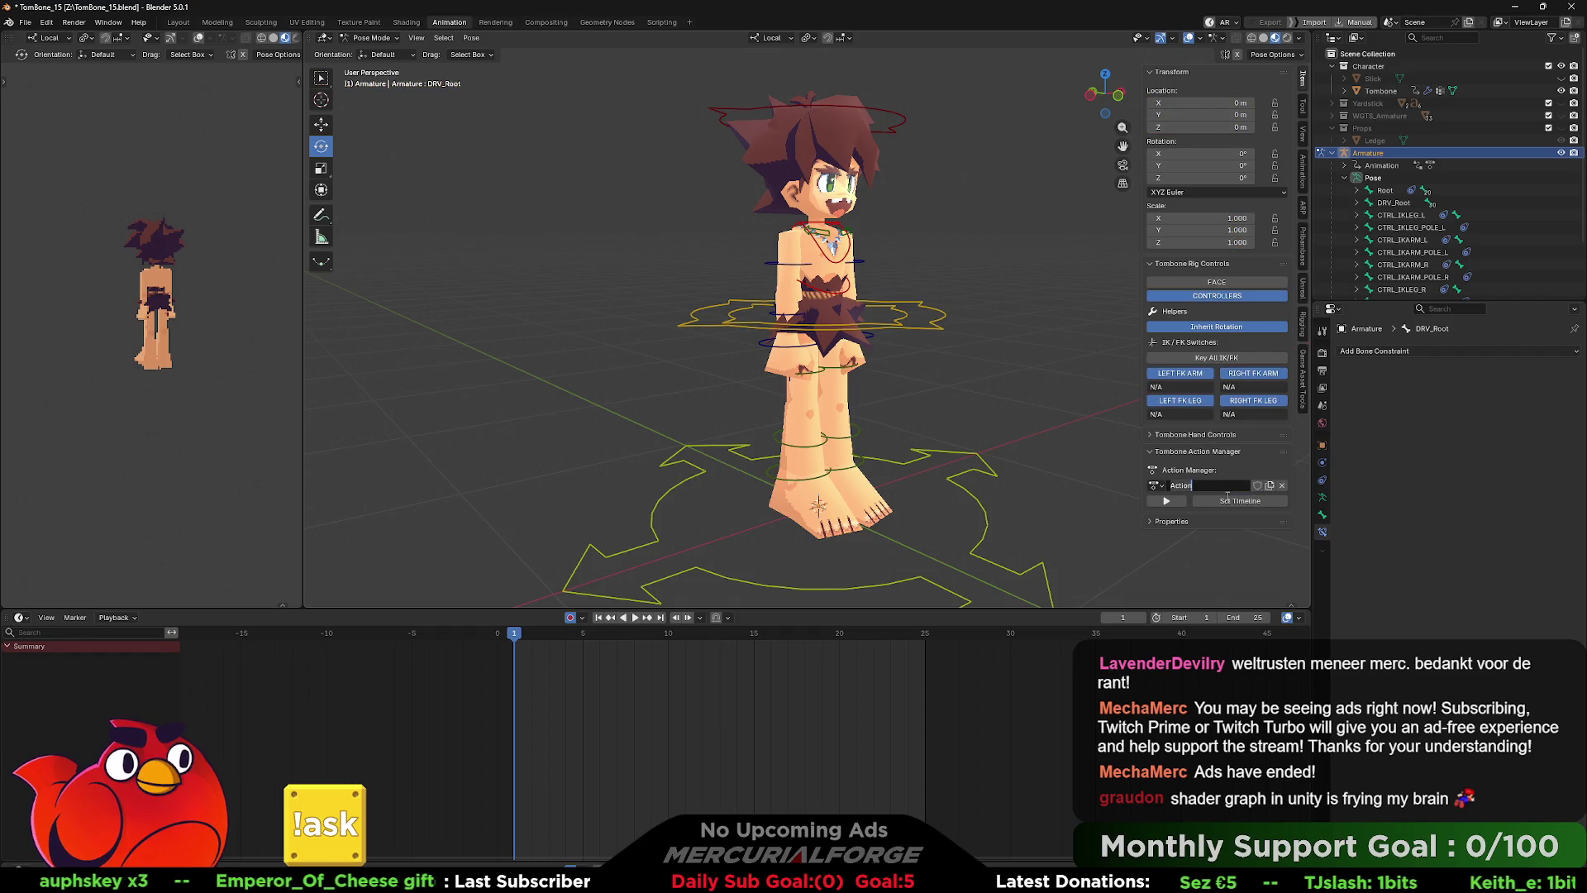
type("Hold")
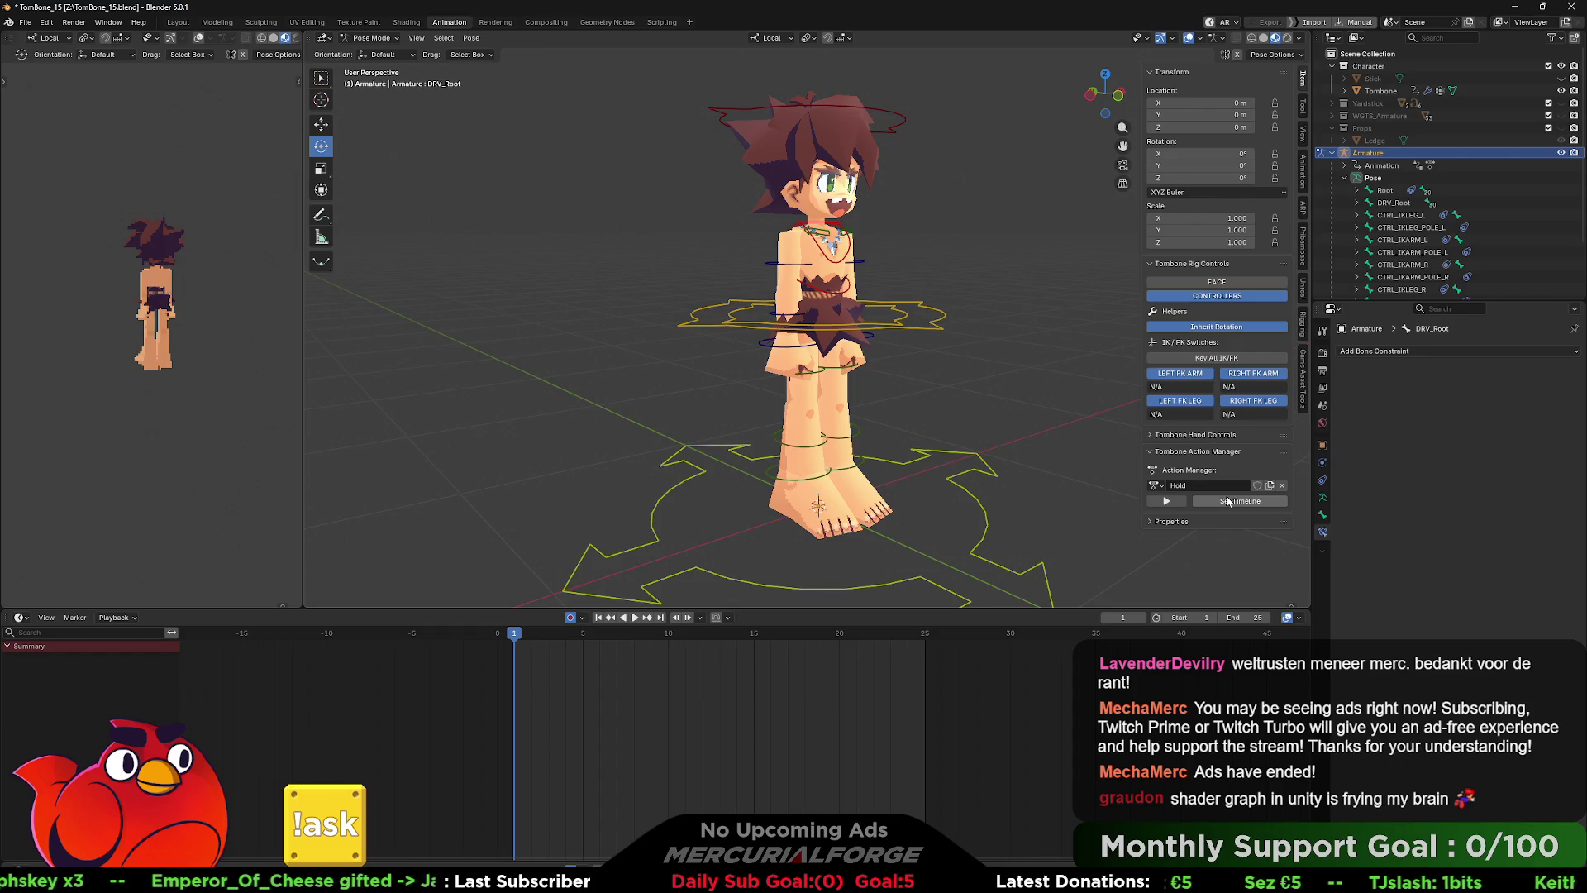
- Rotate the CTRL_COG body control around its local X axis and key it
left_click(936, 330)
key("r")
key("x")
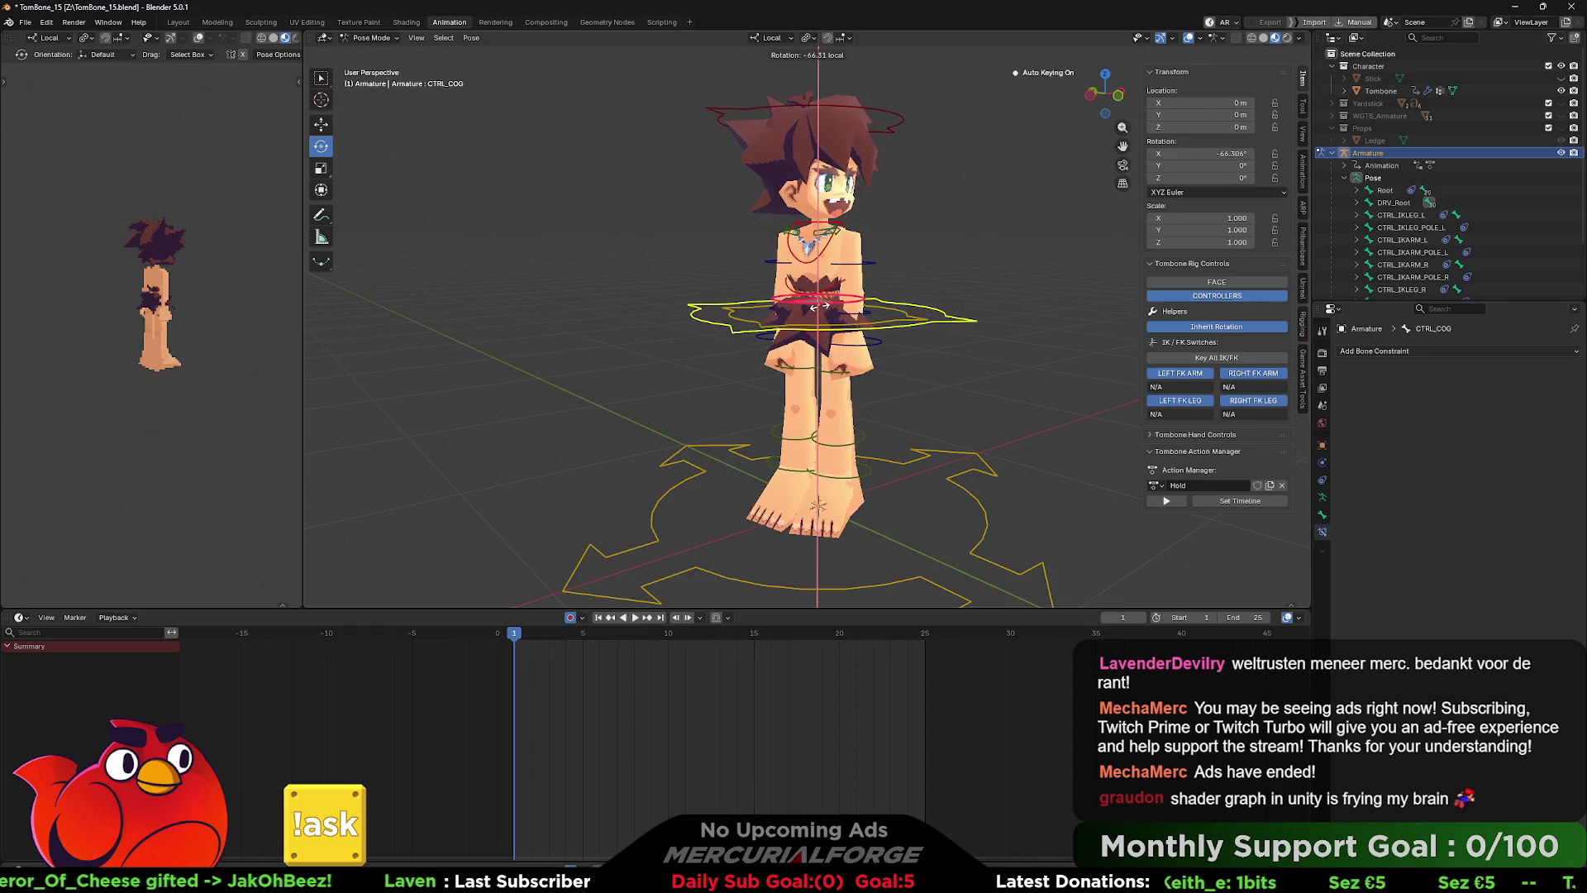
left_click(891, 472)
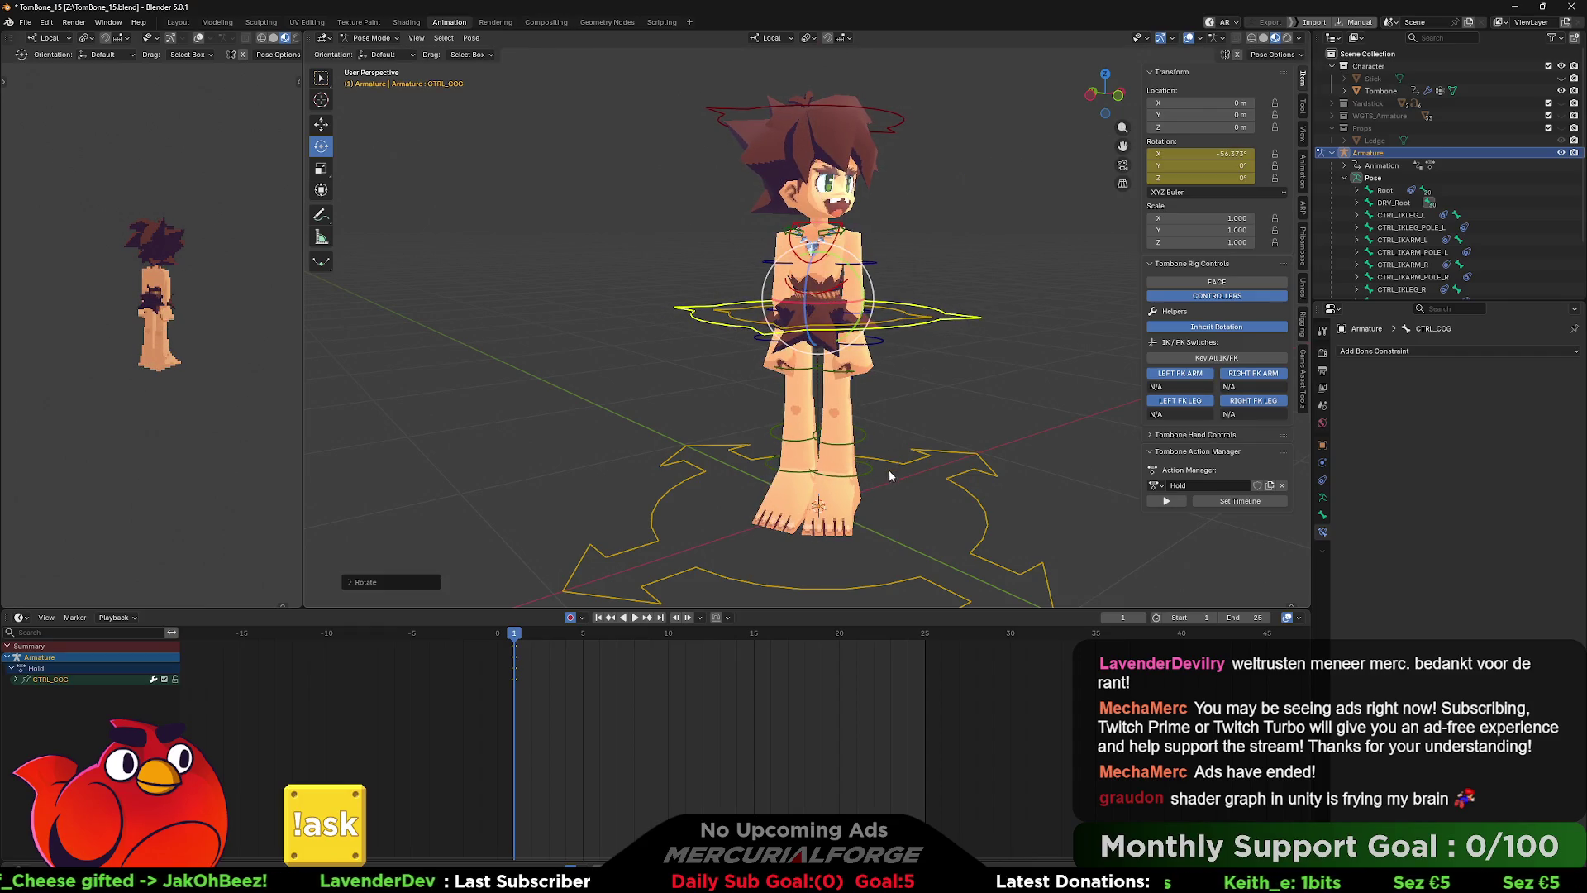
- Switch both legs to IK and set the pivot point to Individual Origins
left_click(1248, 403)
left_click(1180, 400)
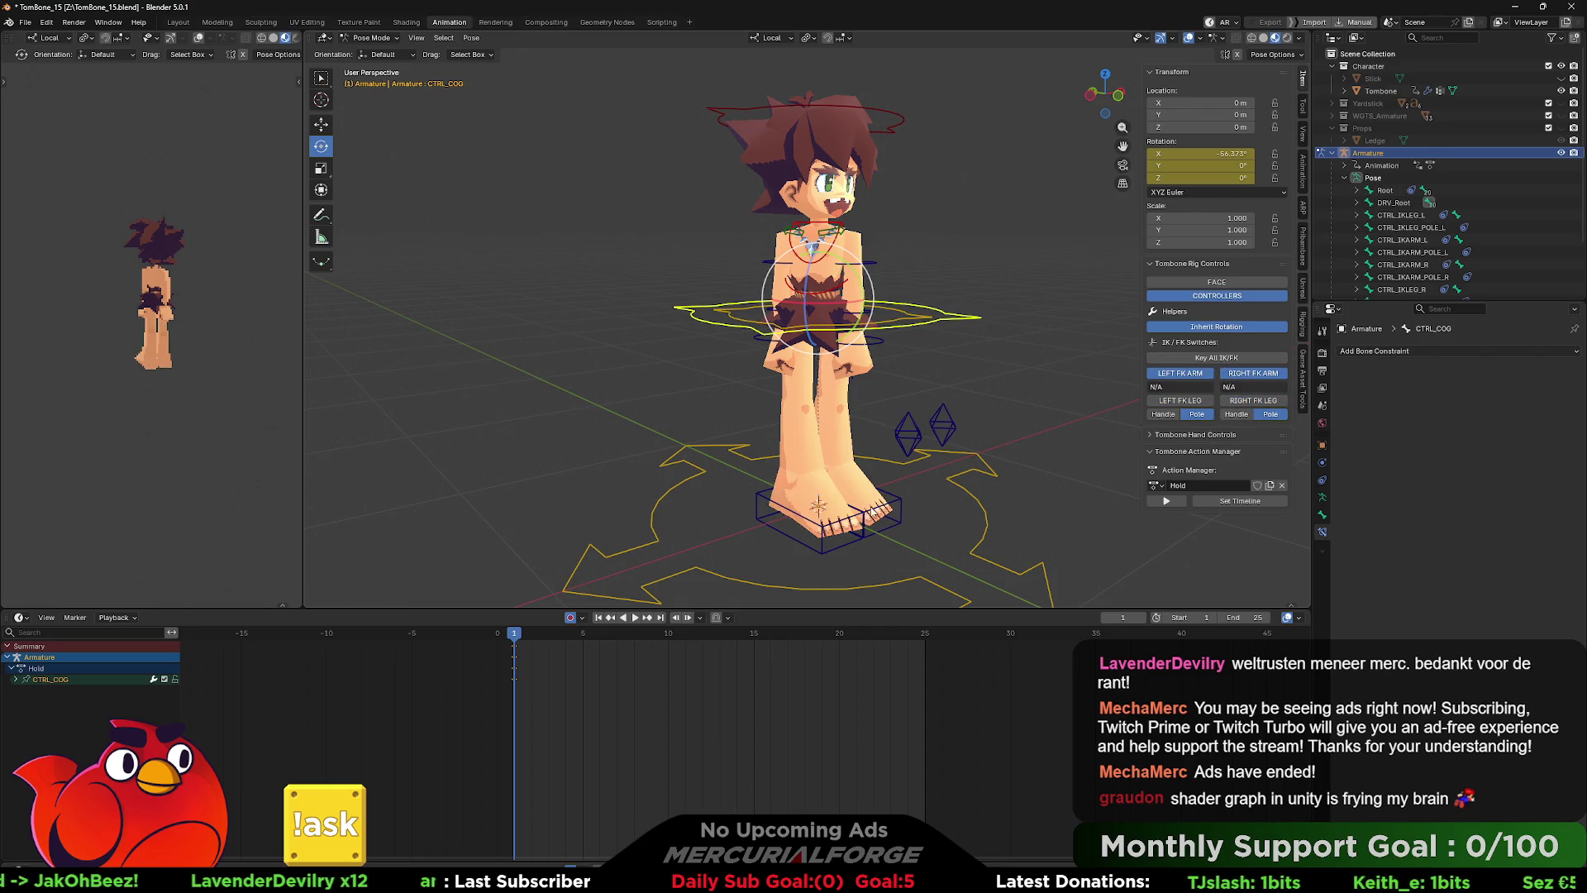
left_click(874, 519)
left_click(855, 543, "shift")
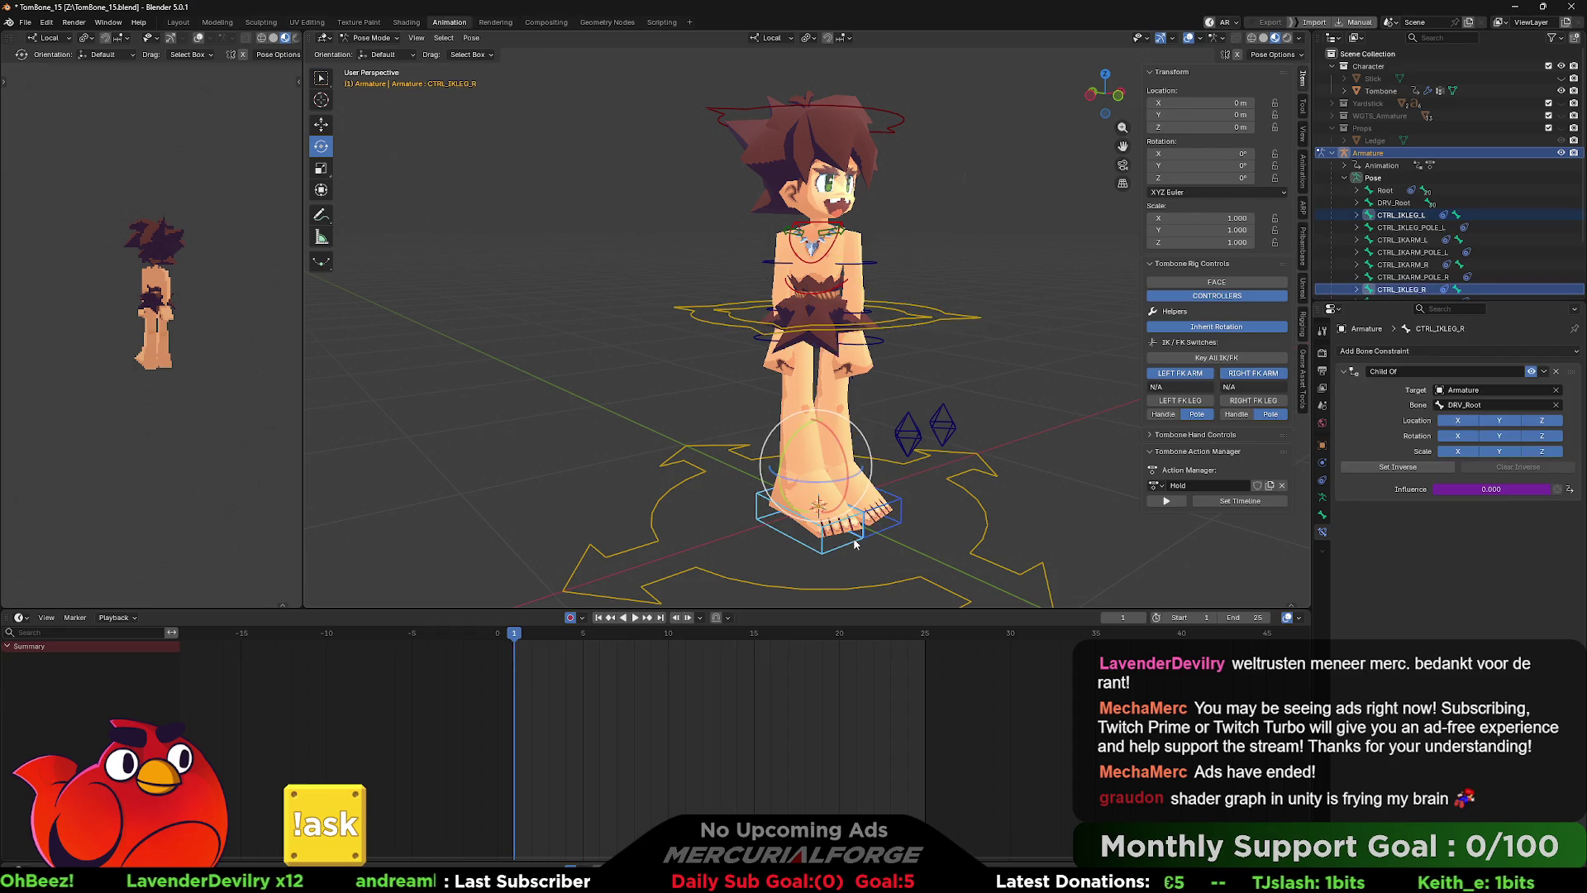
left_click_drag(831, 491, 817, 487)
key("Escape")
key("Escape")
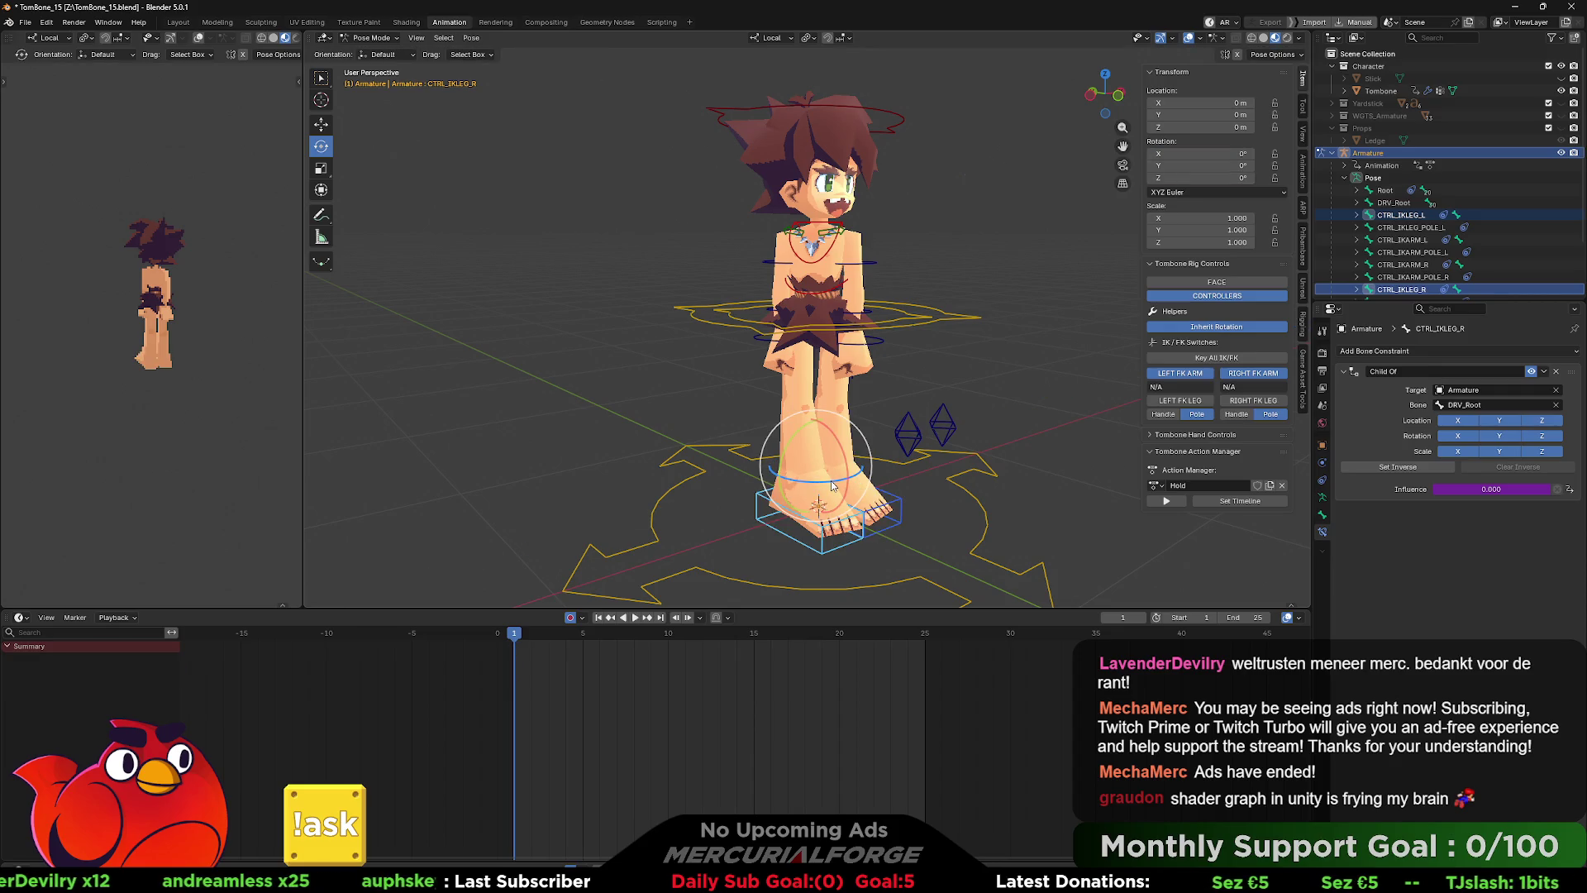
key("comma")
left_click(831, 484)
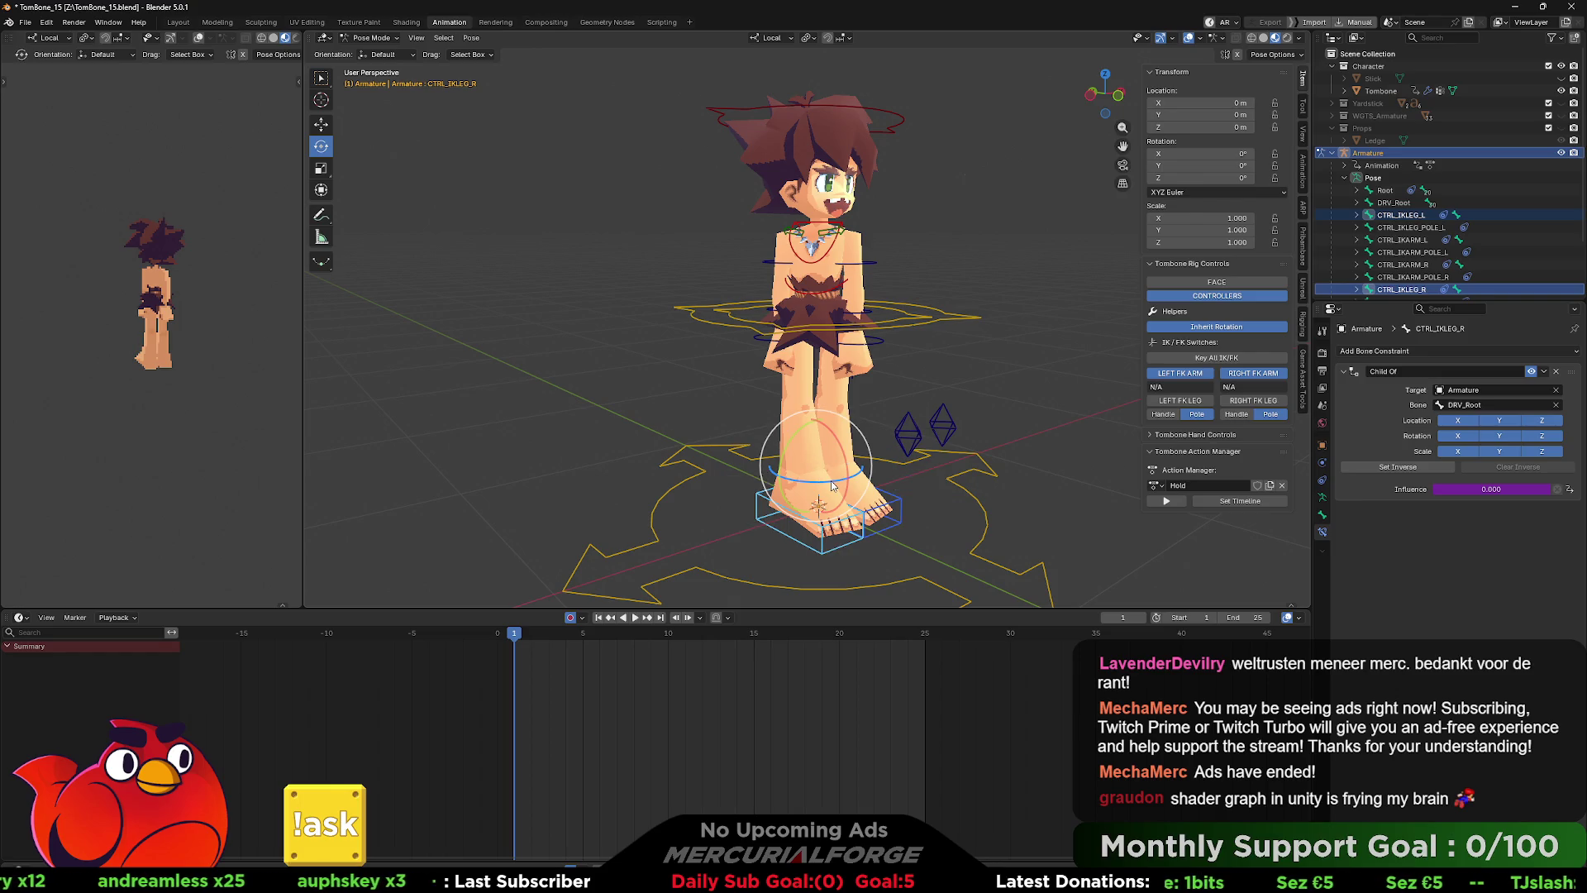
key("period")
left_click(822, 555)
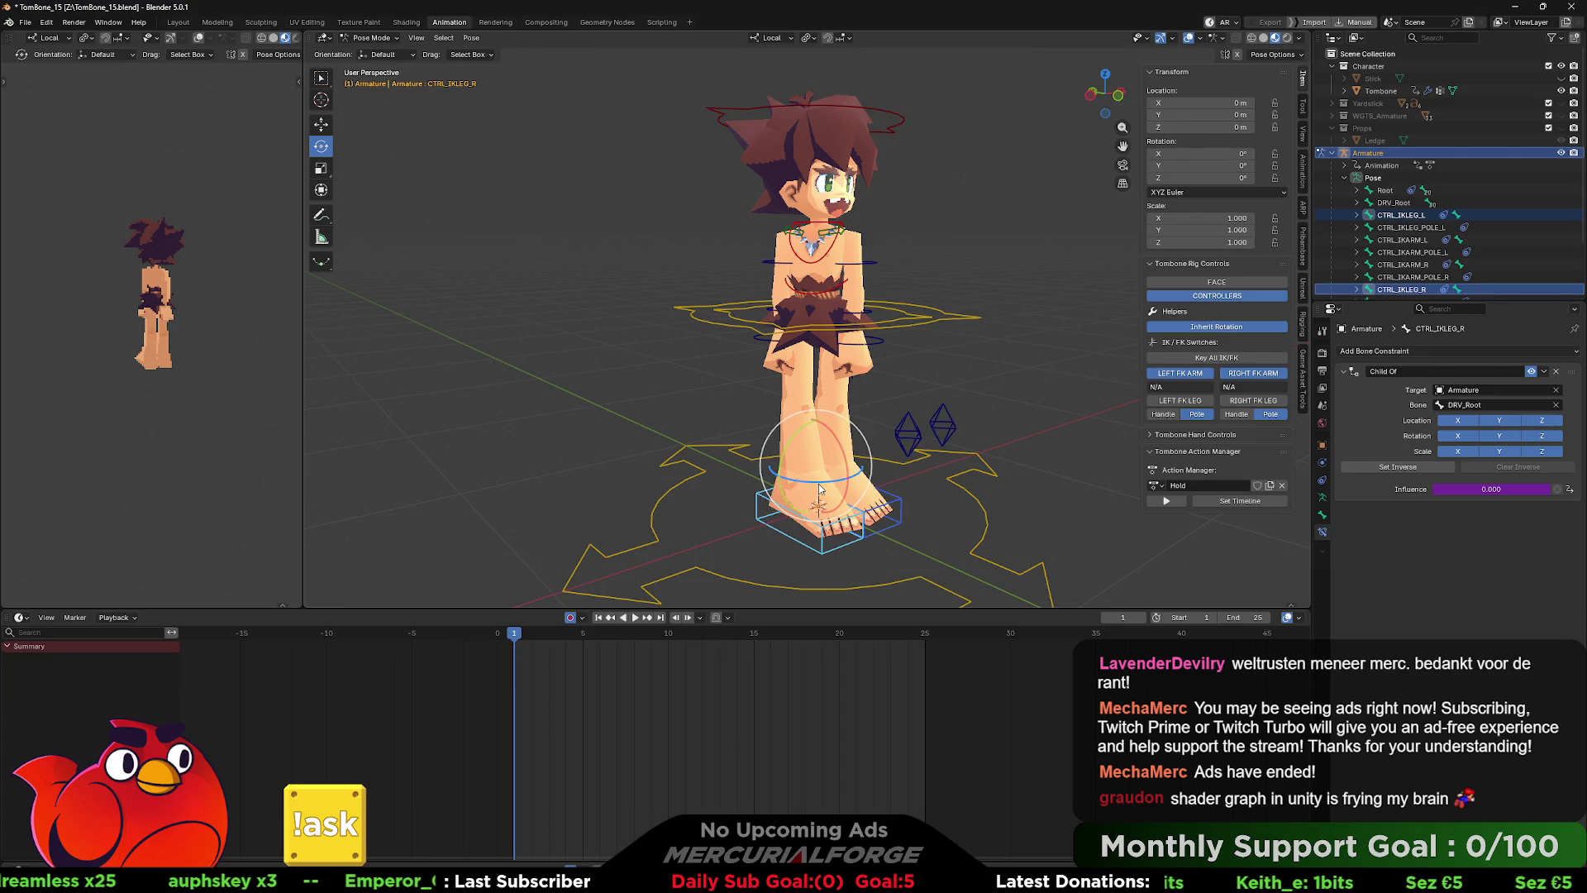
left_click(771, 38)
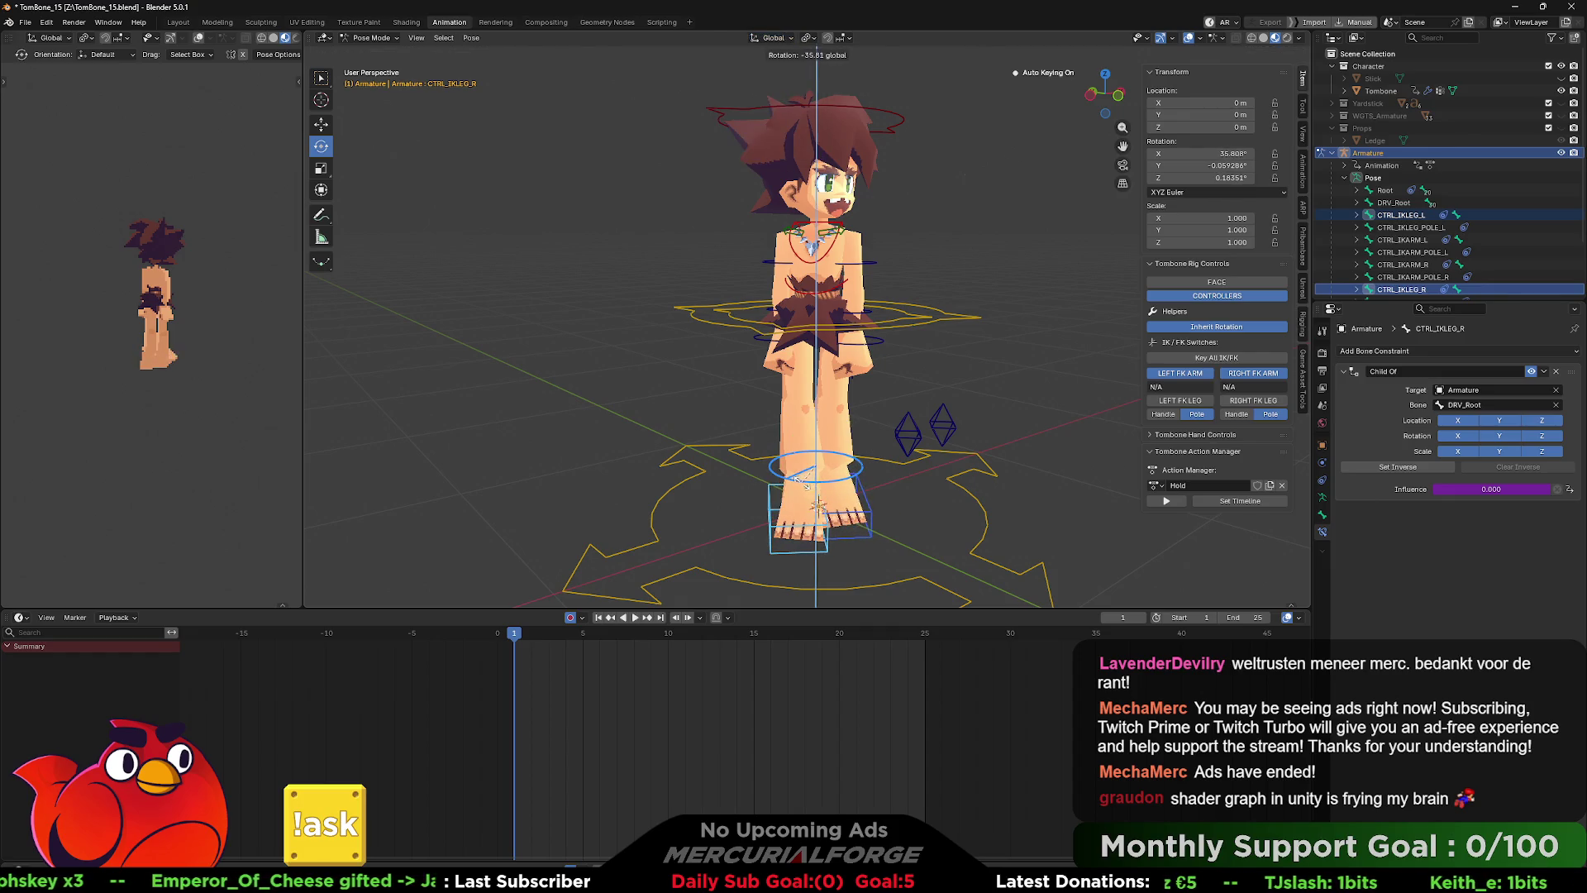
- Return both legs to IK and reposition the left and right knee pole targets
left_click(827, 488)
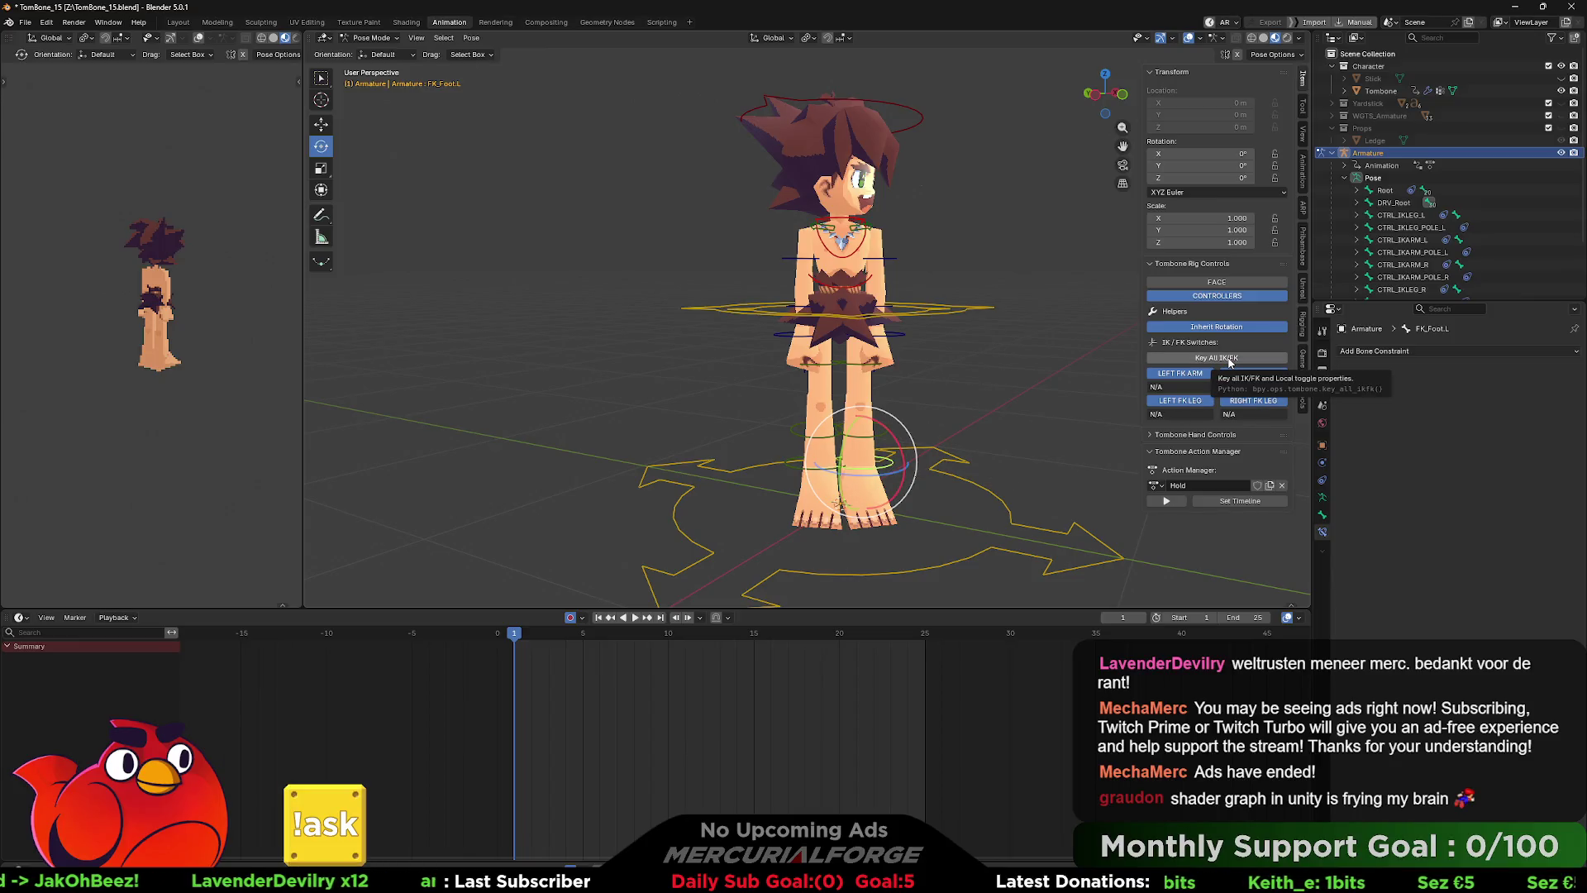
left_click(1232, 400)
left_click(1194, 402)
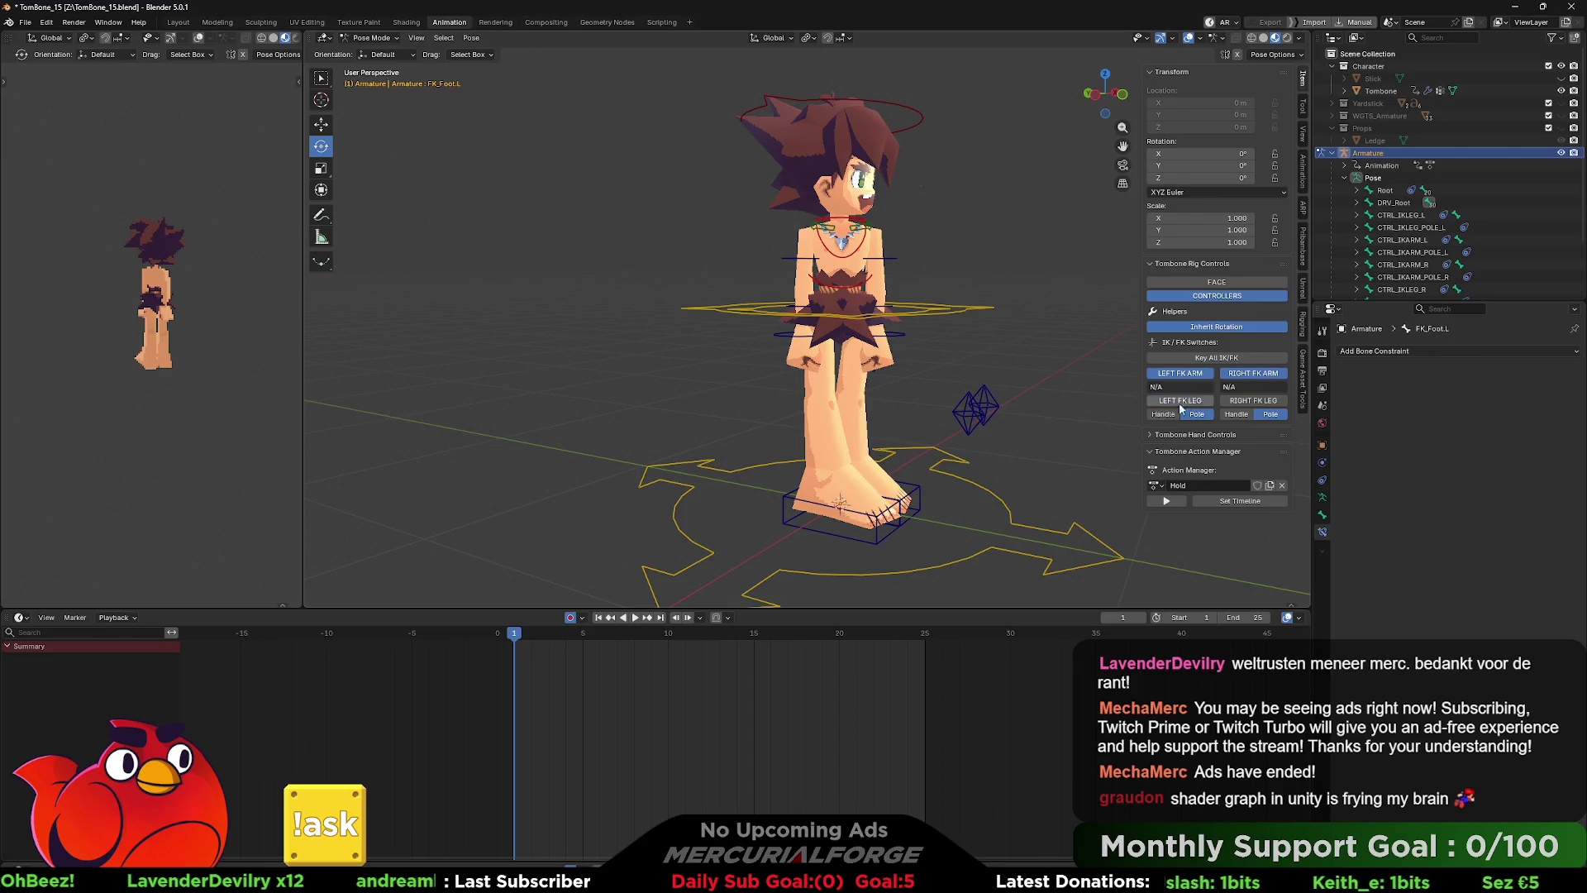
left_click(917, 494)
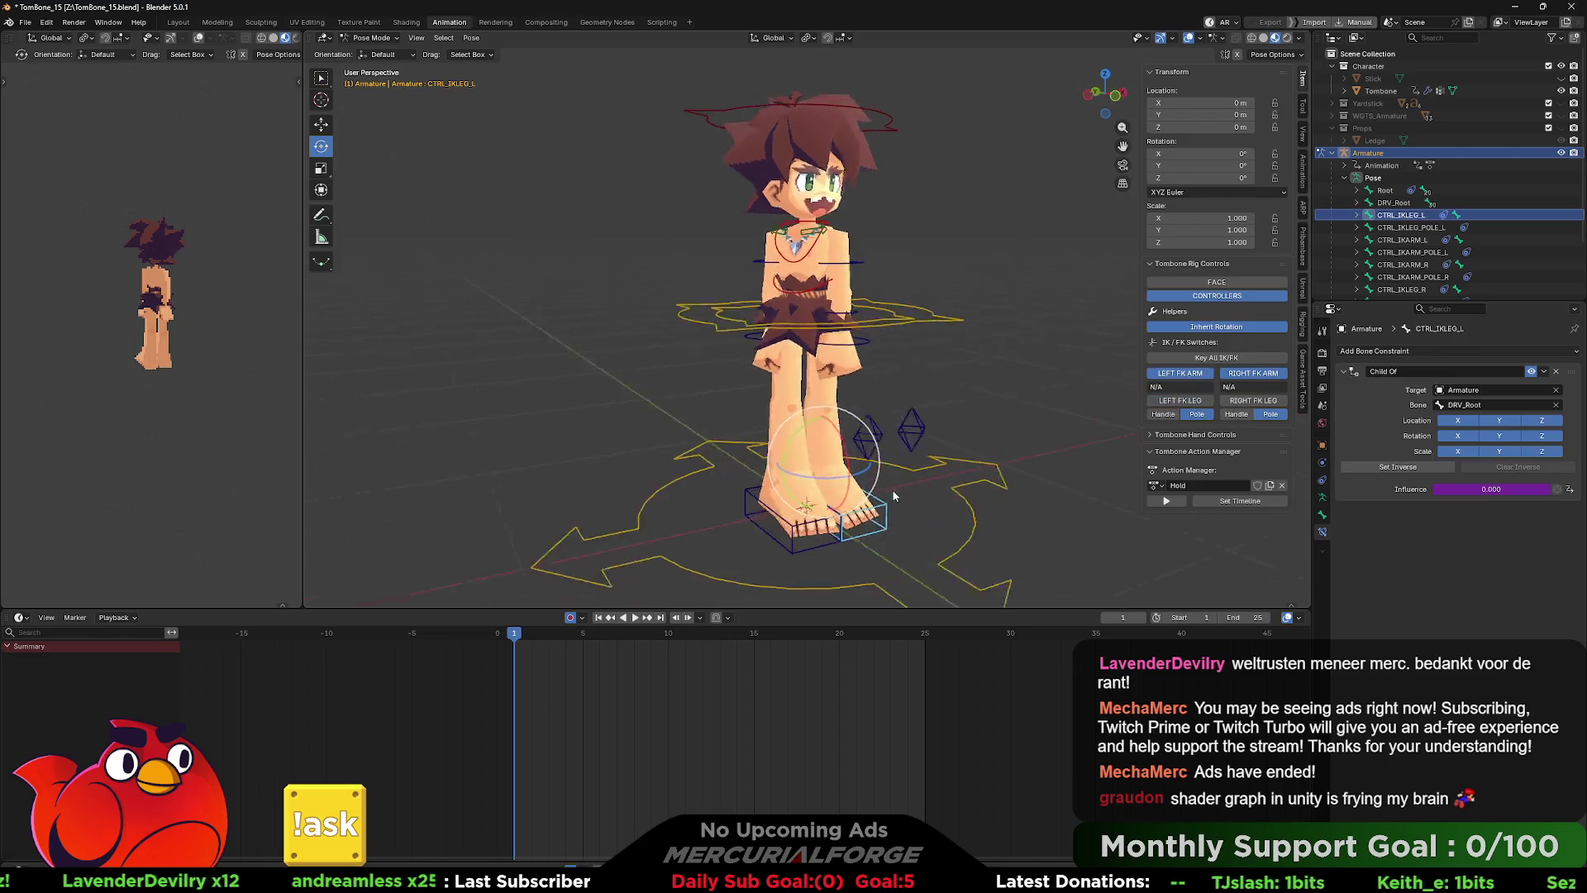
left_click(942, 430)
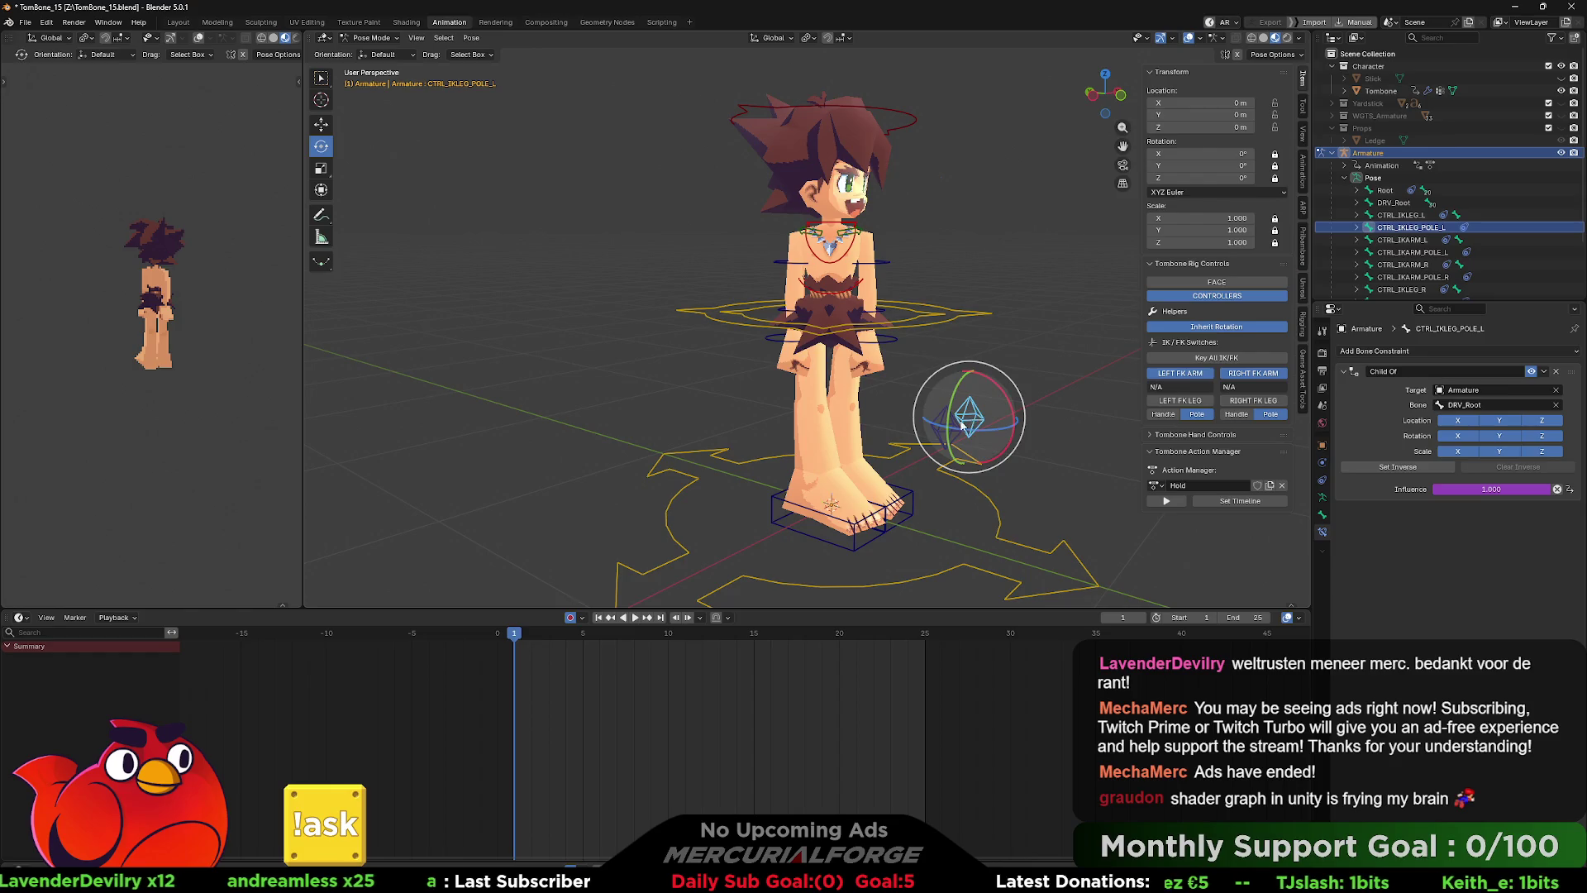
key("g")
left_click(807, 474)
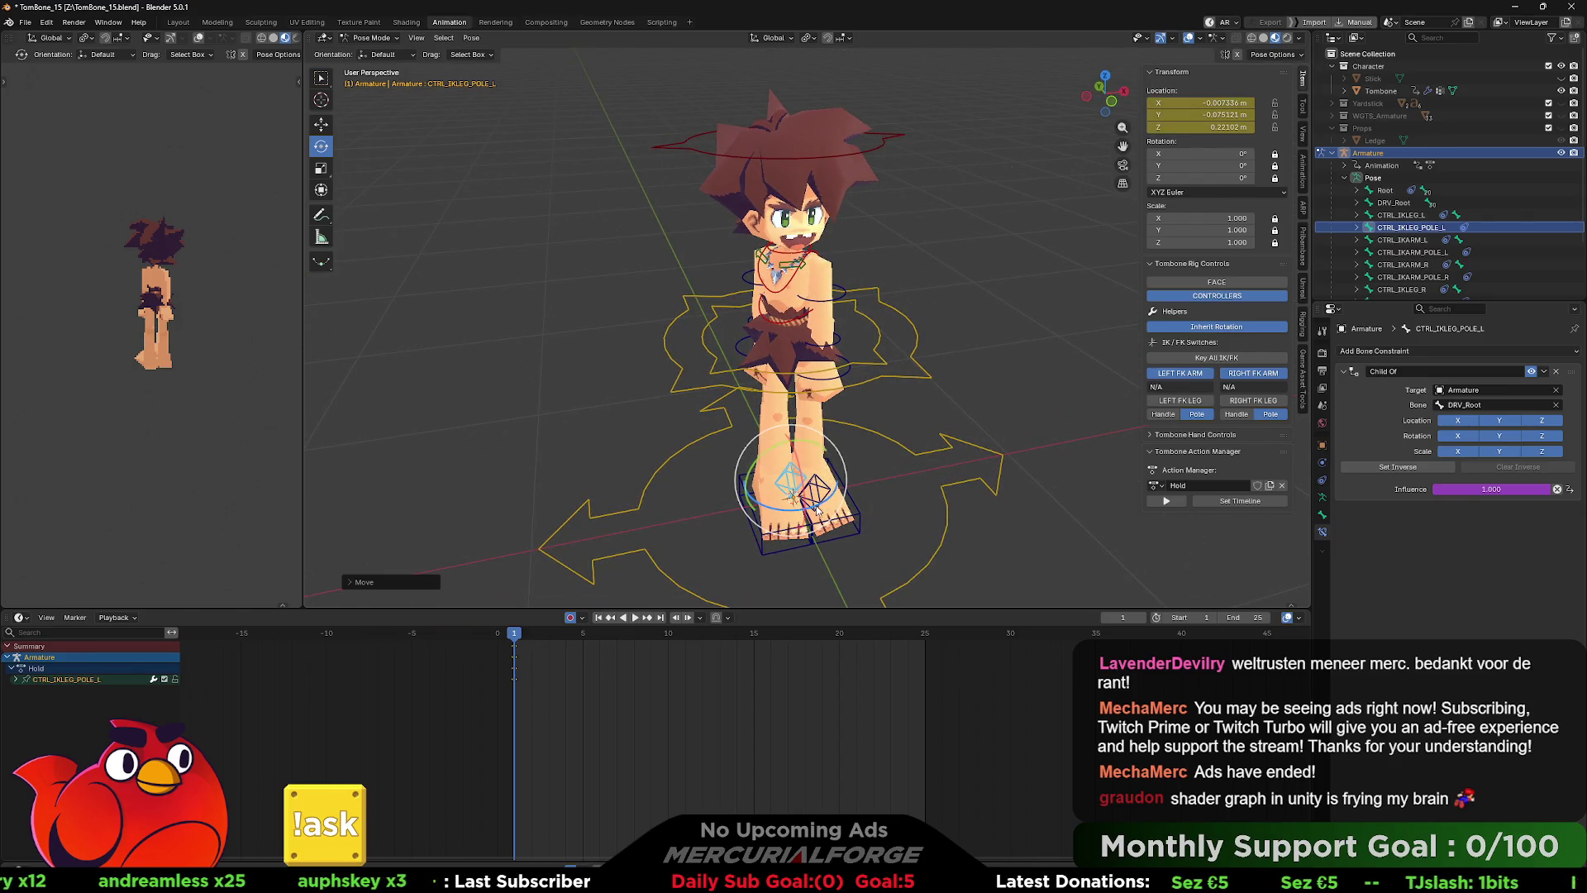
left_click(756, 480)
key("g")
left_click(773, 521)
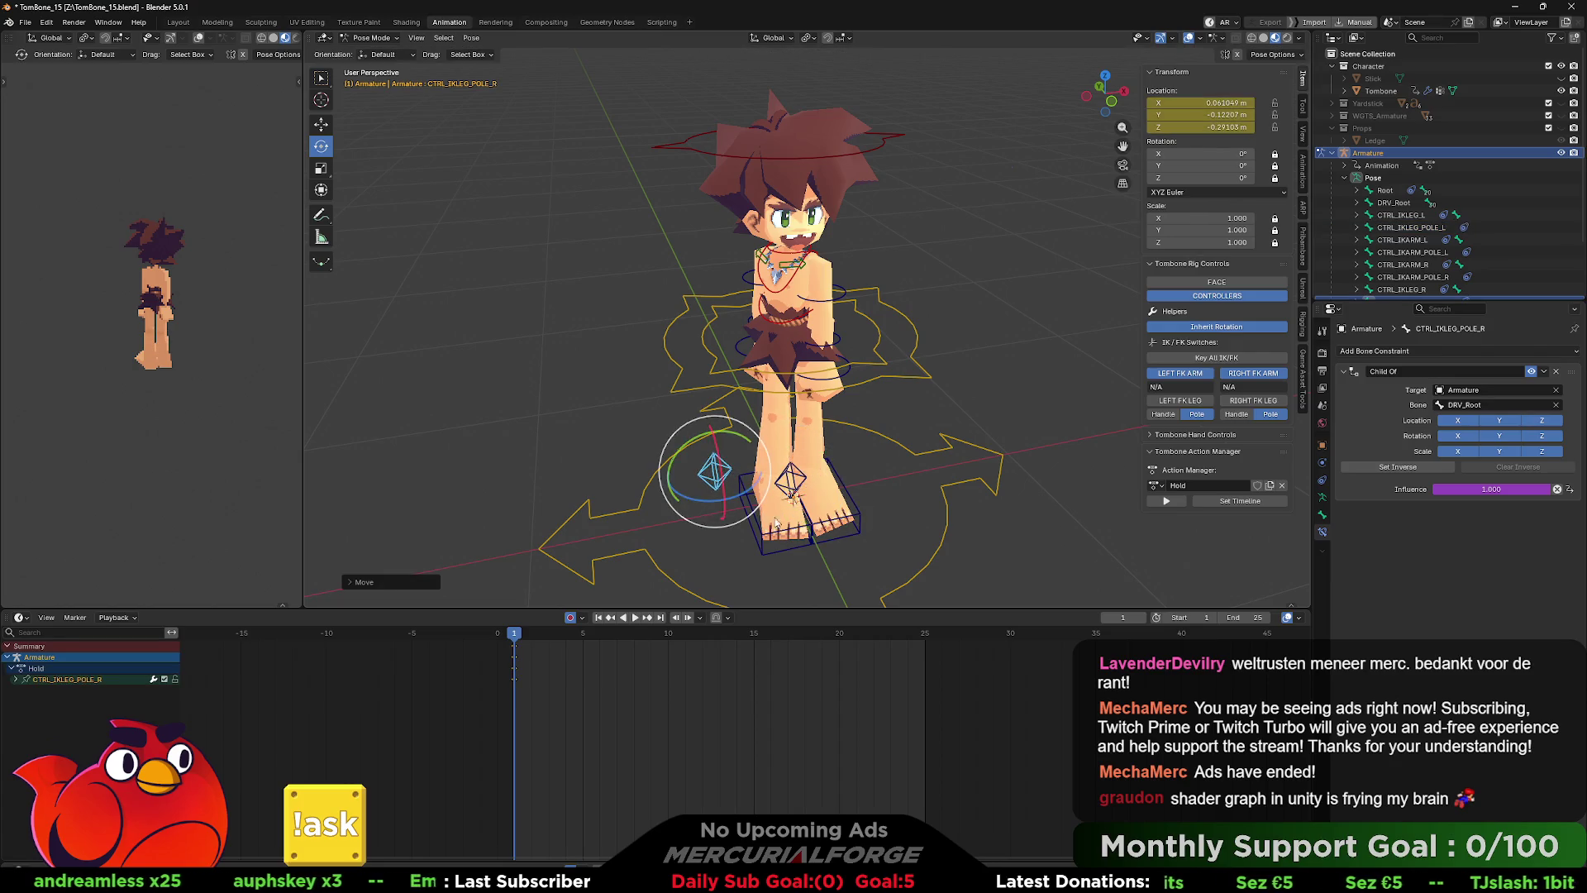
- Rotate CTRL_IKLEG_R about global Z and move it to a new spot
left_click(796, 537)
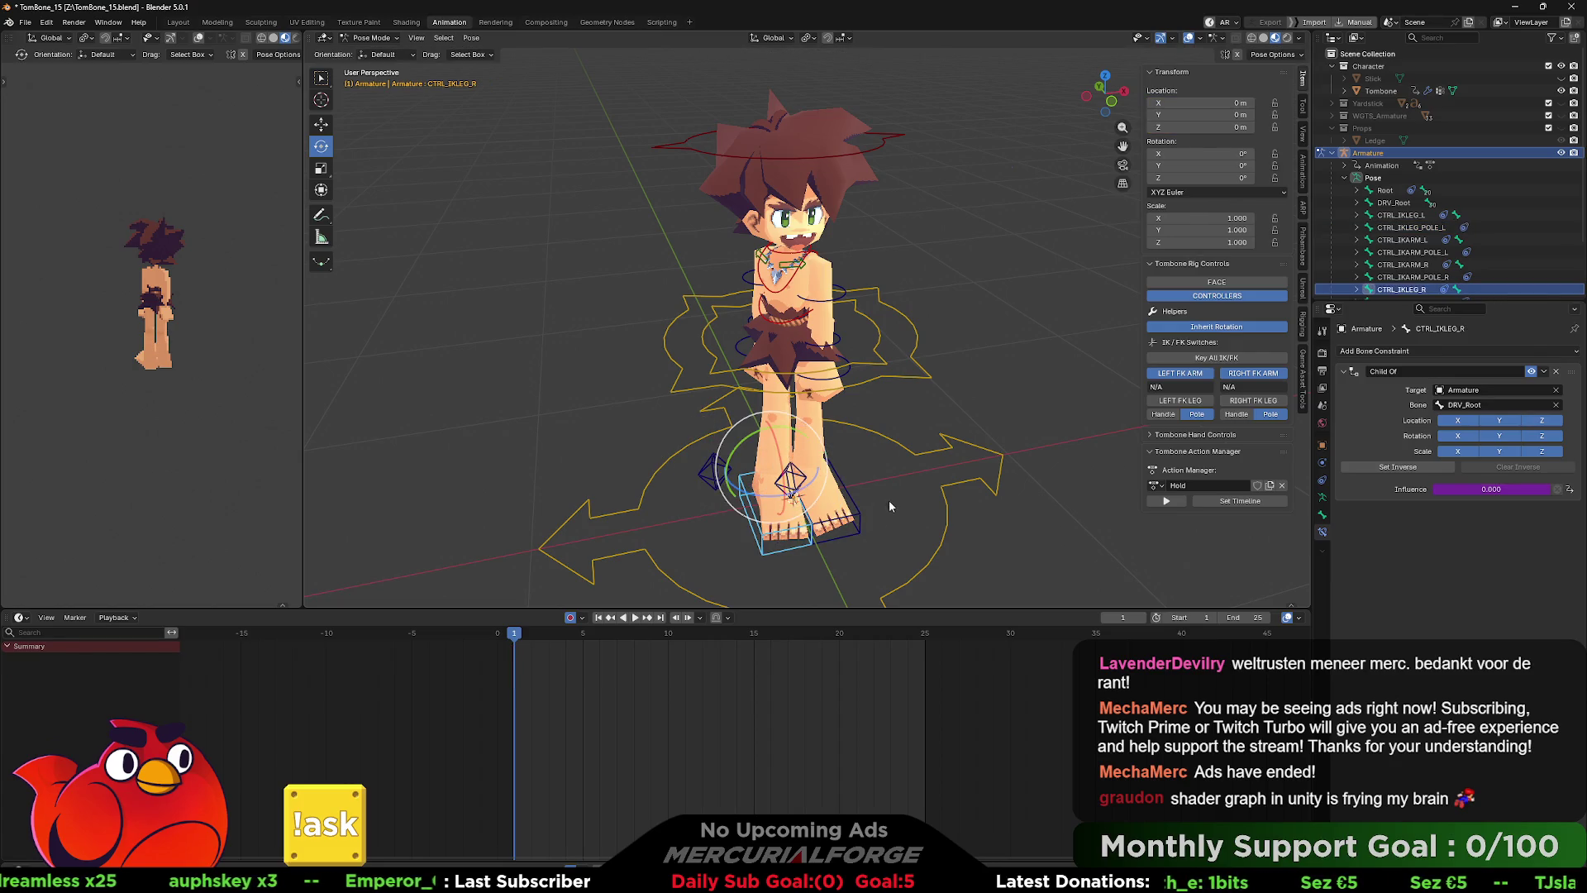
key("r")
key("z")
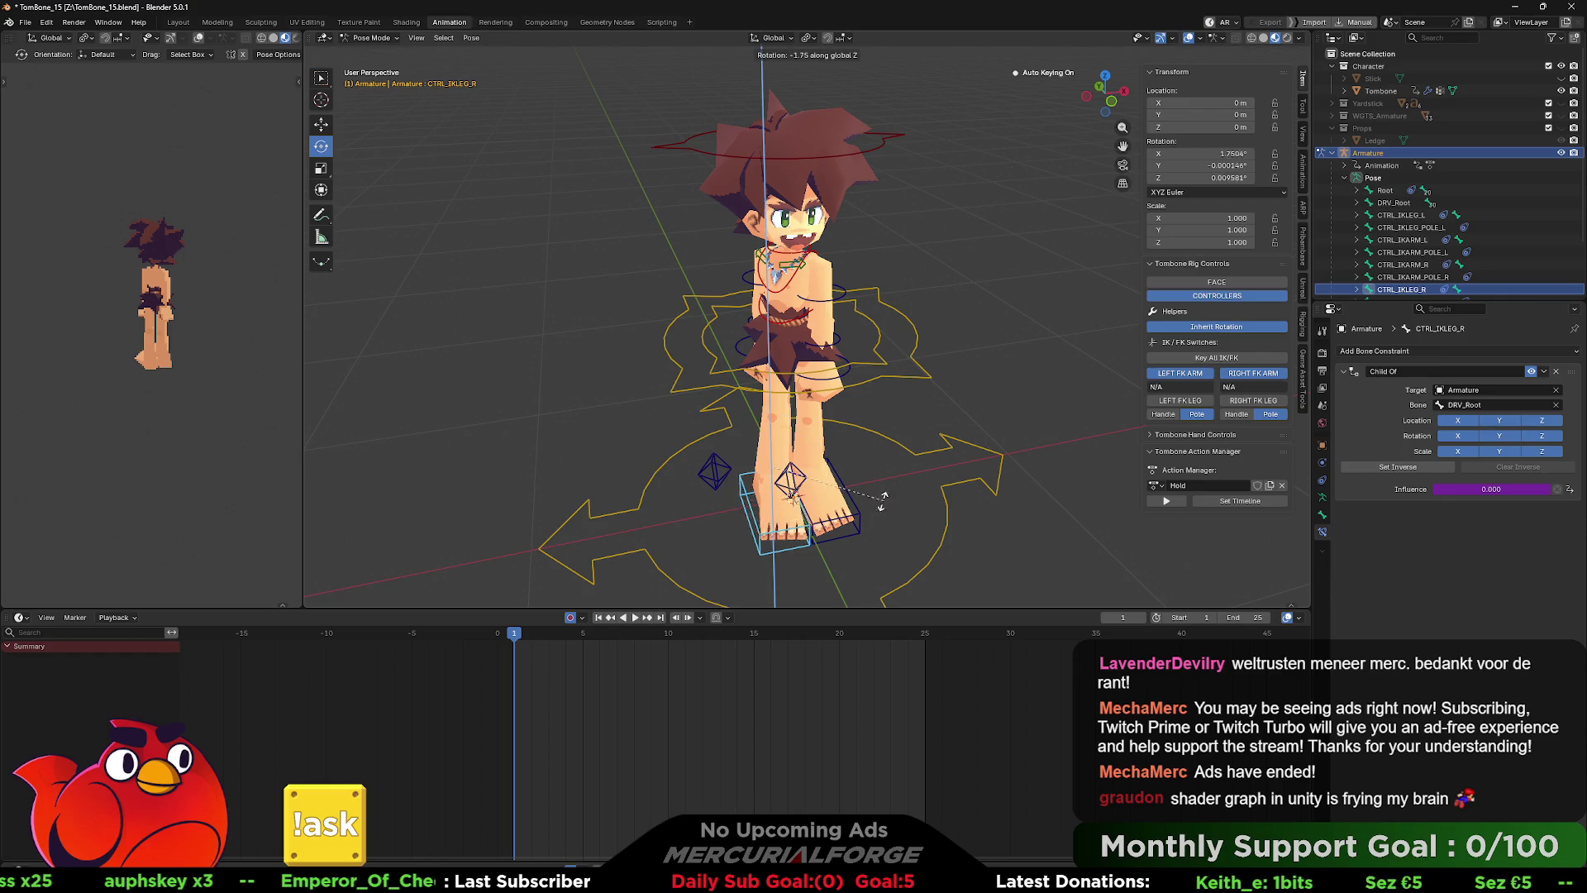
left_click(878, 502)
key("g")
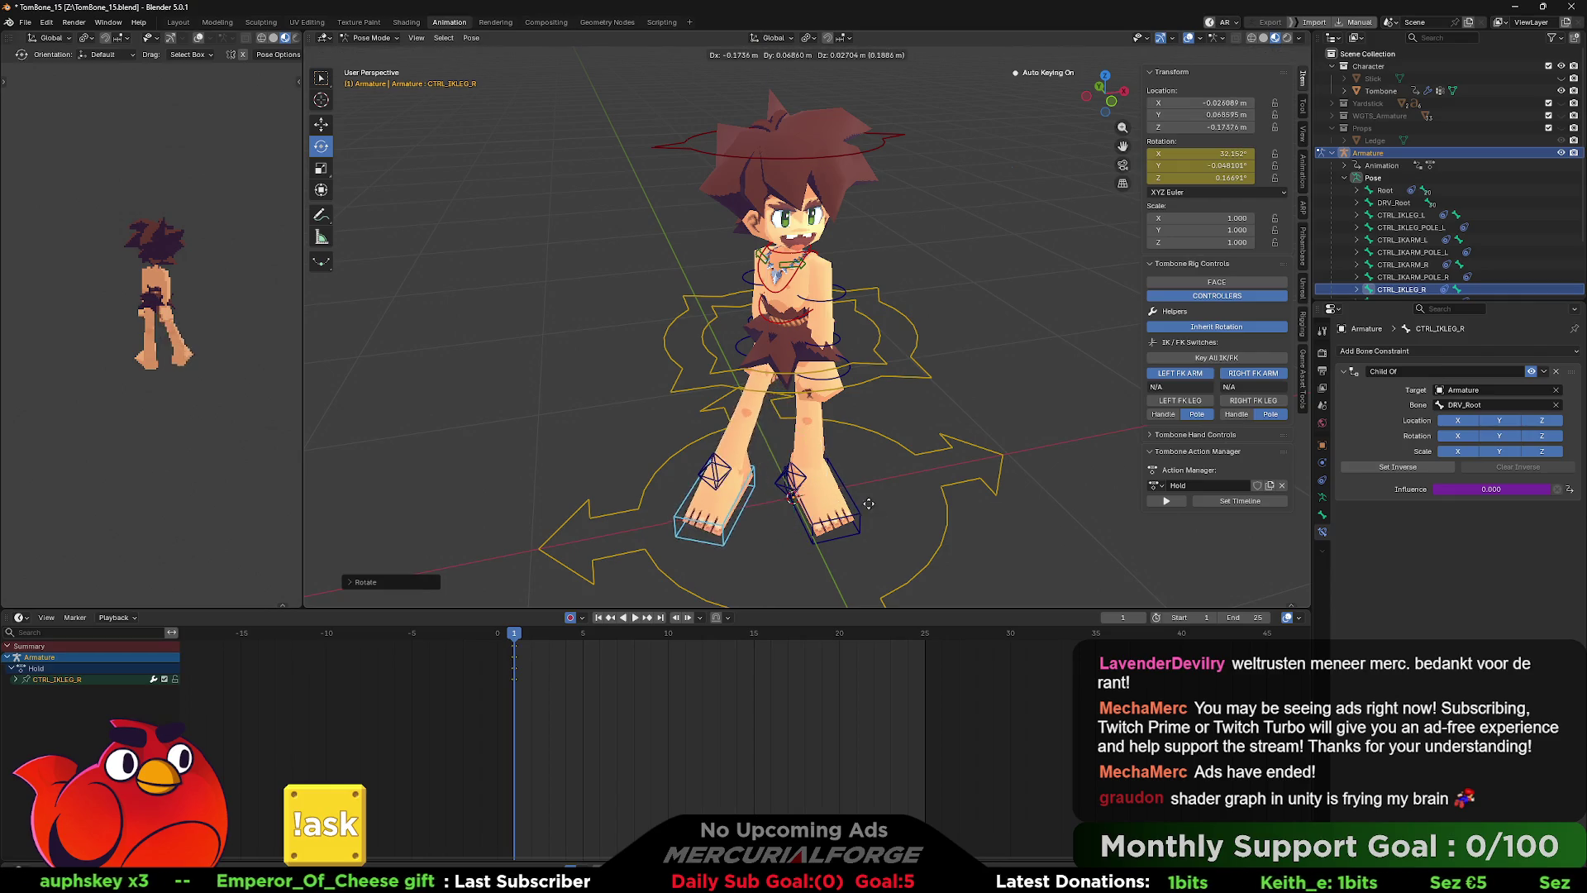
left_click(892, 481)
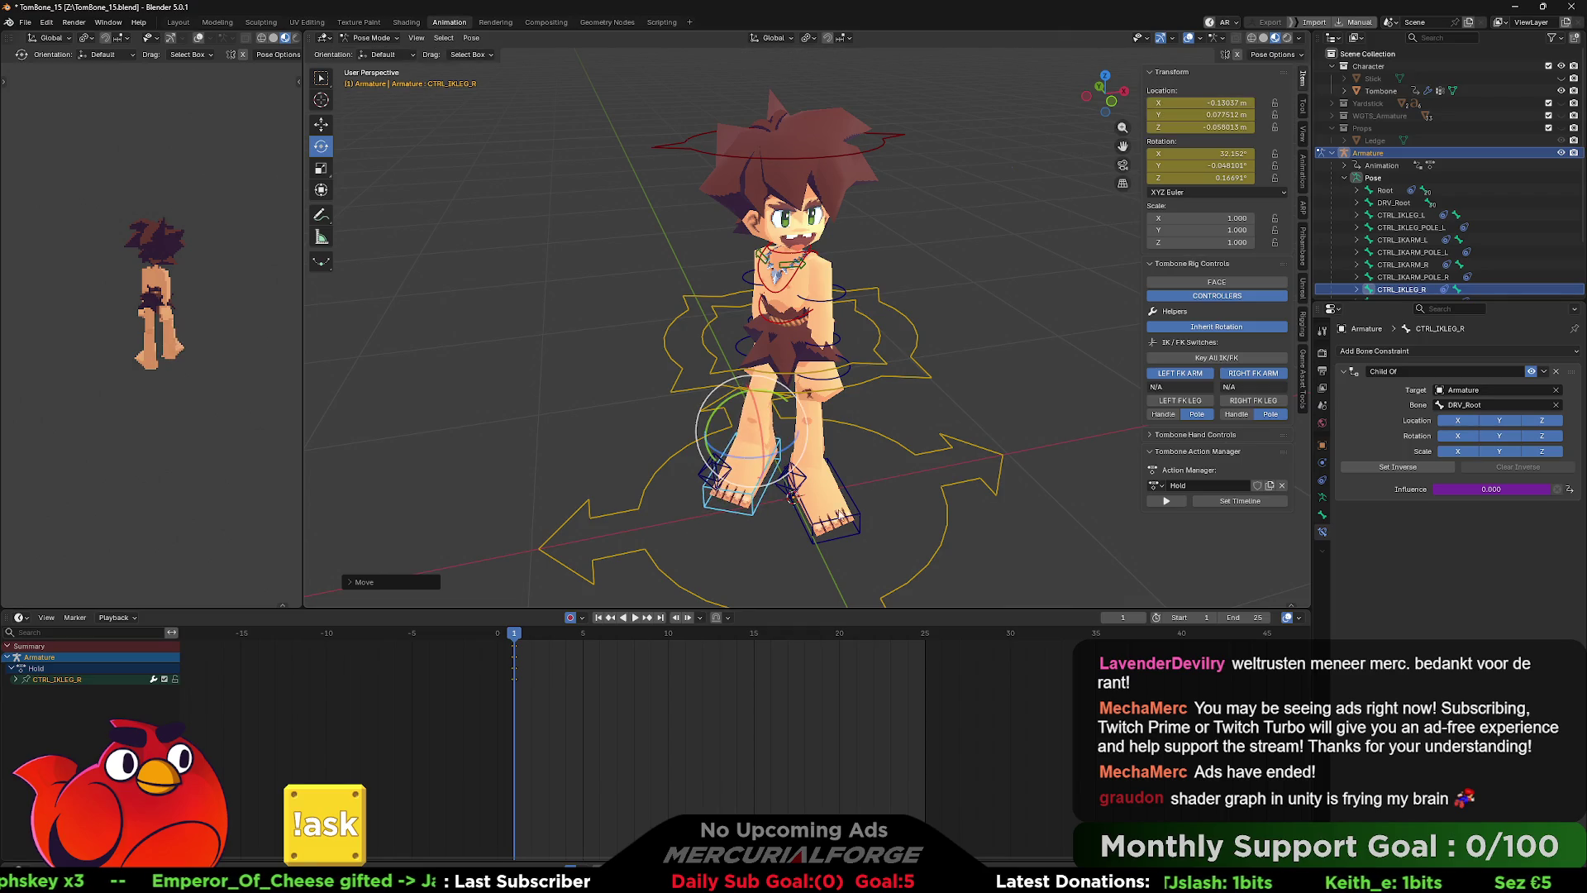
key("ctrl+z")
left_click_drag(892, 481, 951, 468)
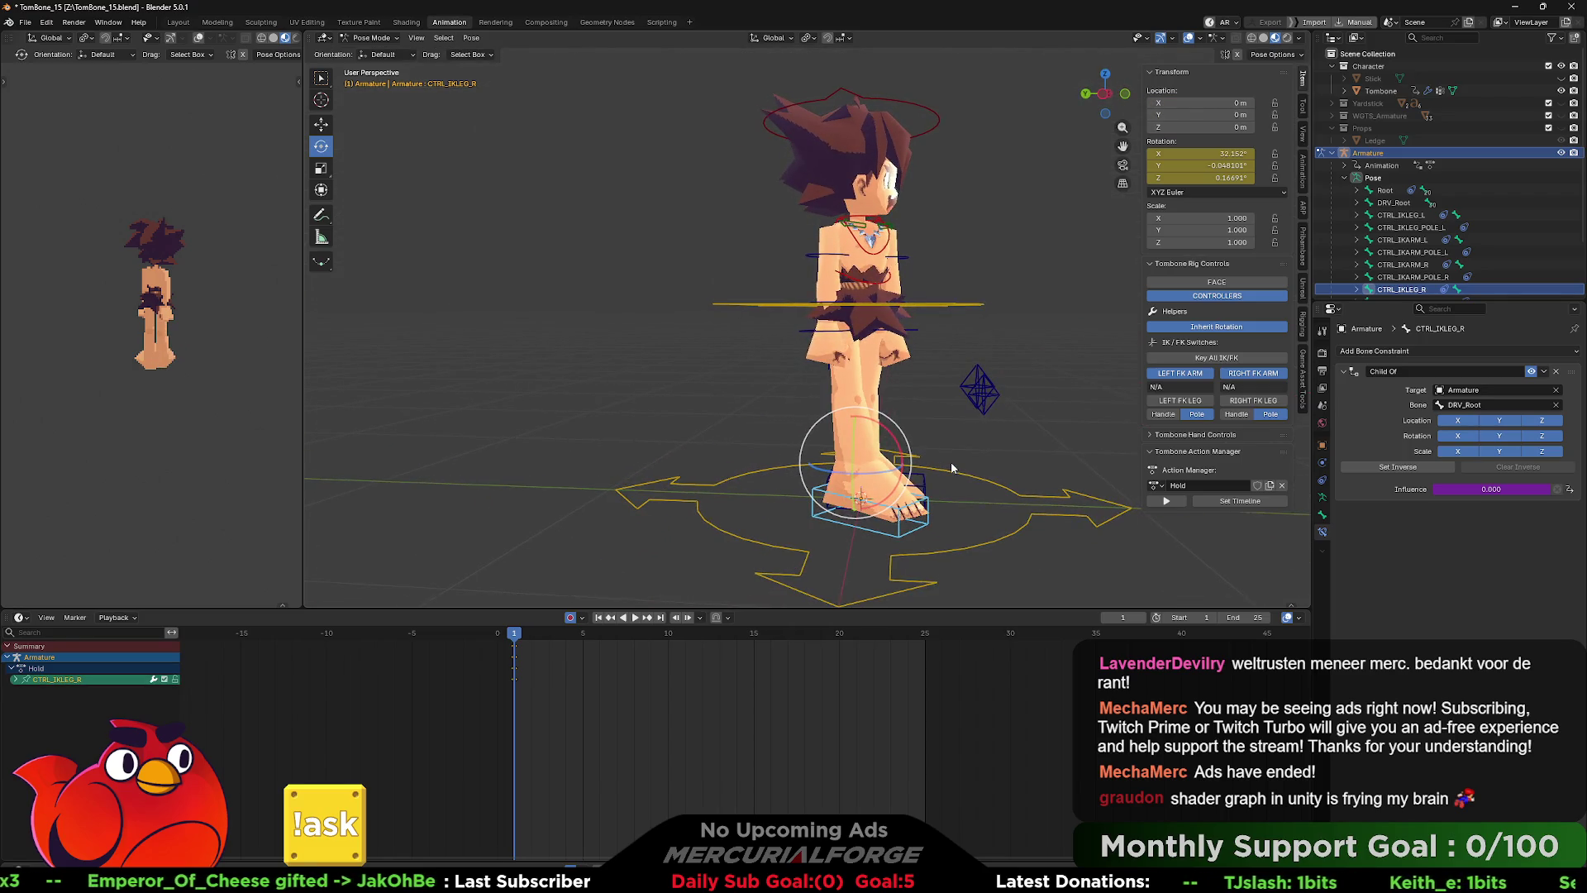
key("g")
key("shift+x")
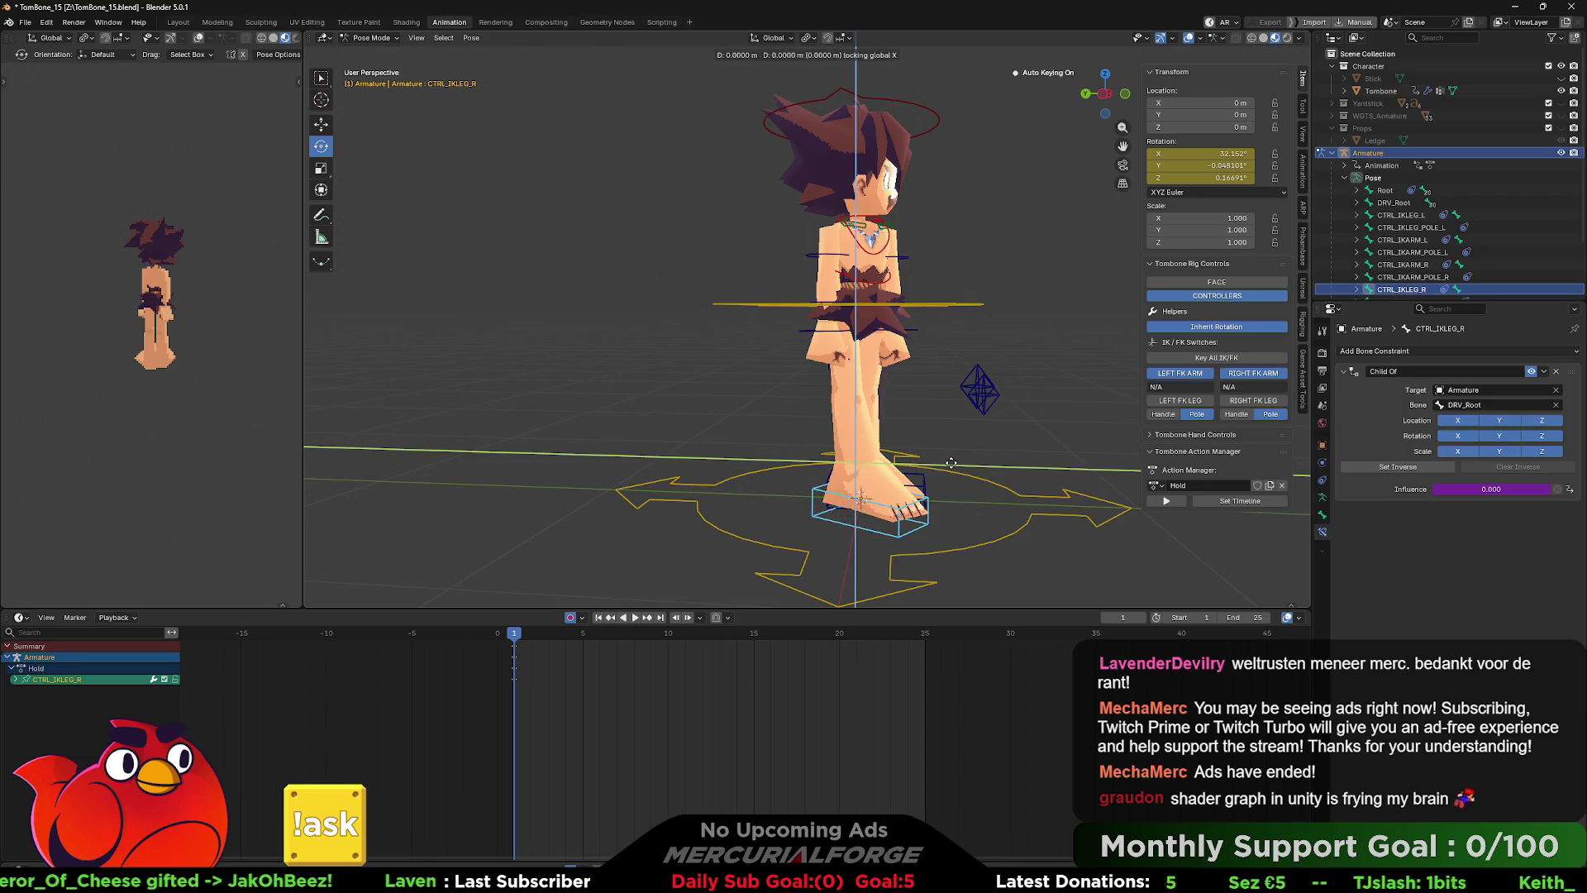
key("shift+z")
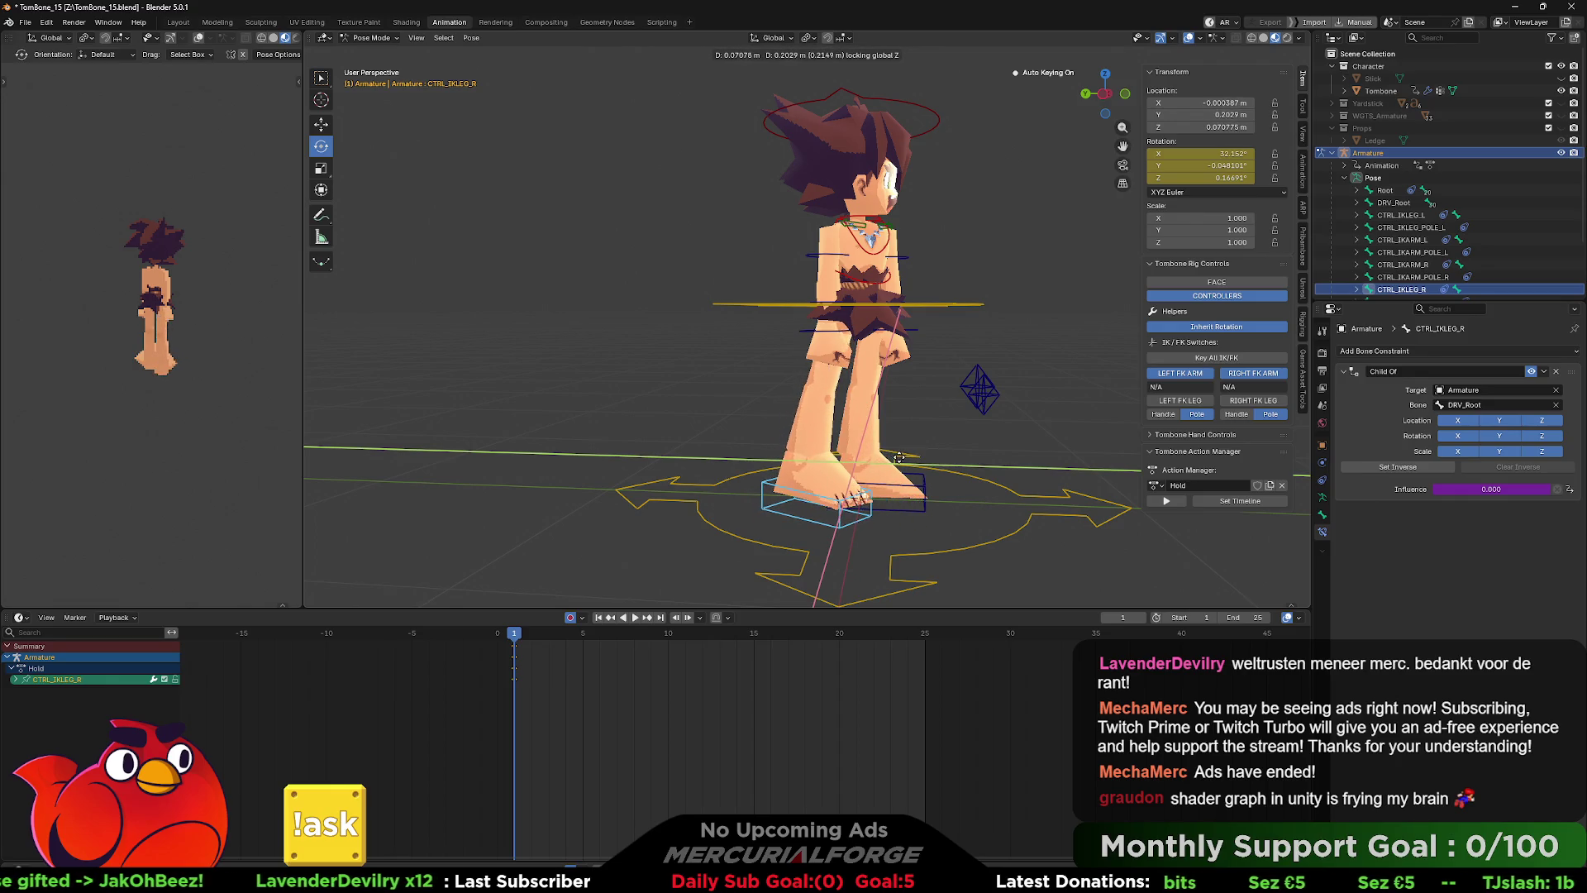
left_click(900, 463)
- Move CTRL_IKLEG_L outward to widen the stance, keeping it off the Z axis
left_click(930, 487)
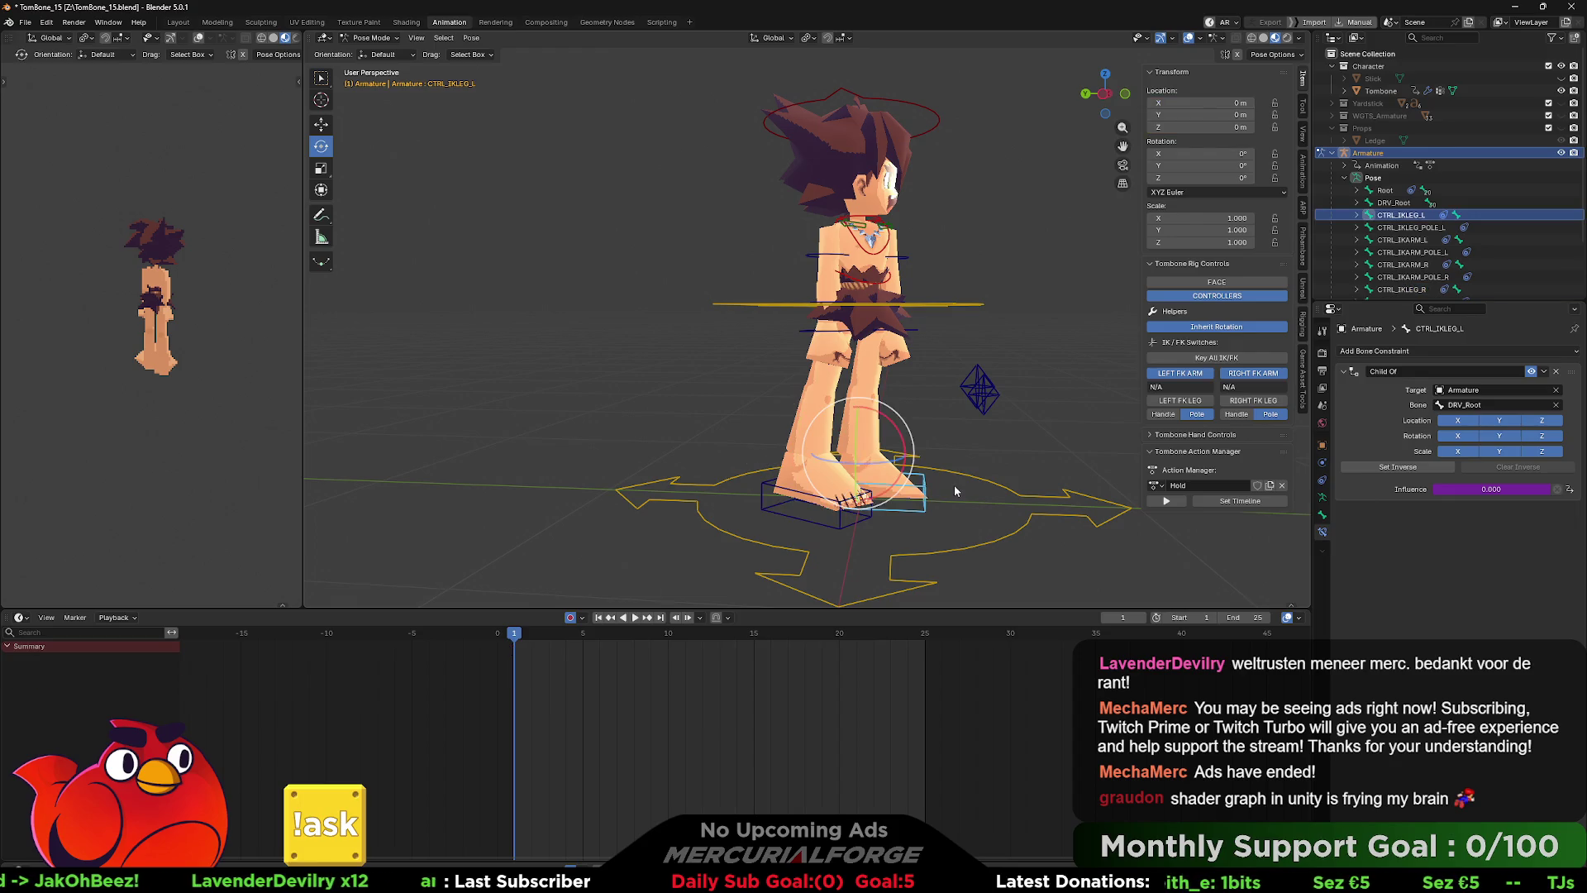
key("g")
key("shift+z")
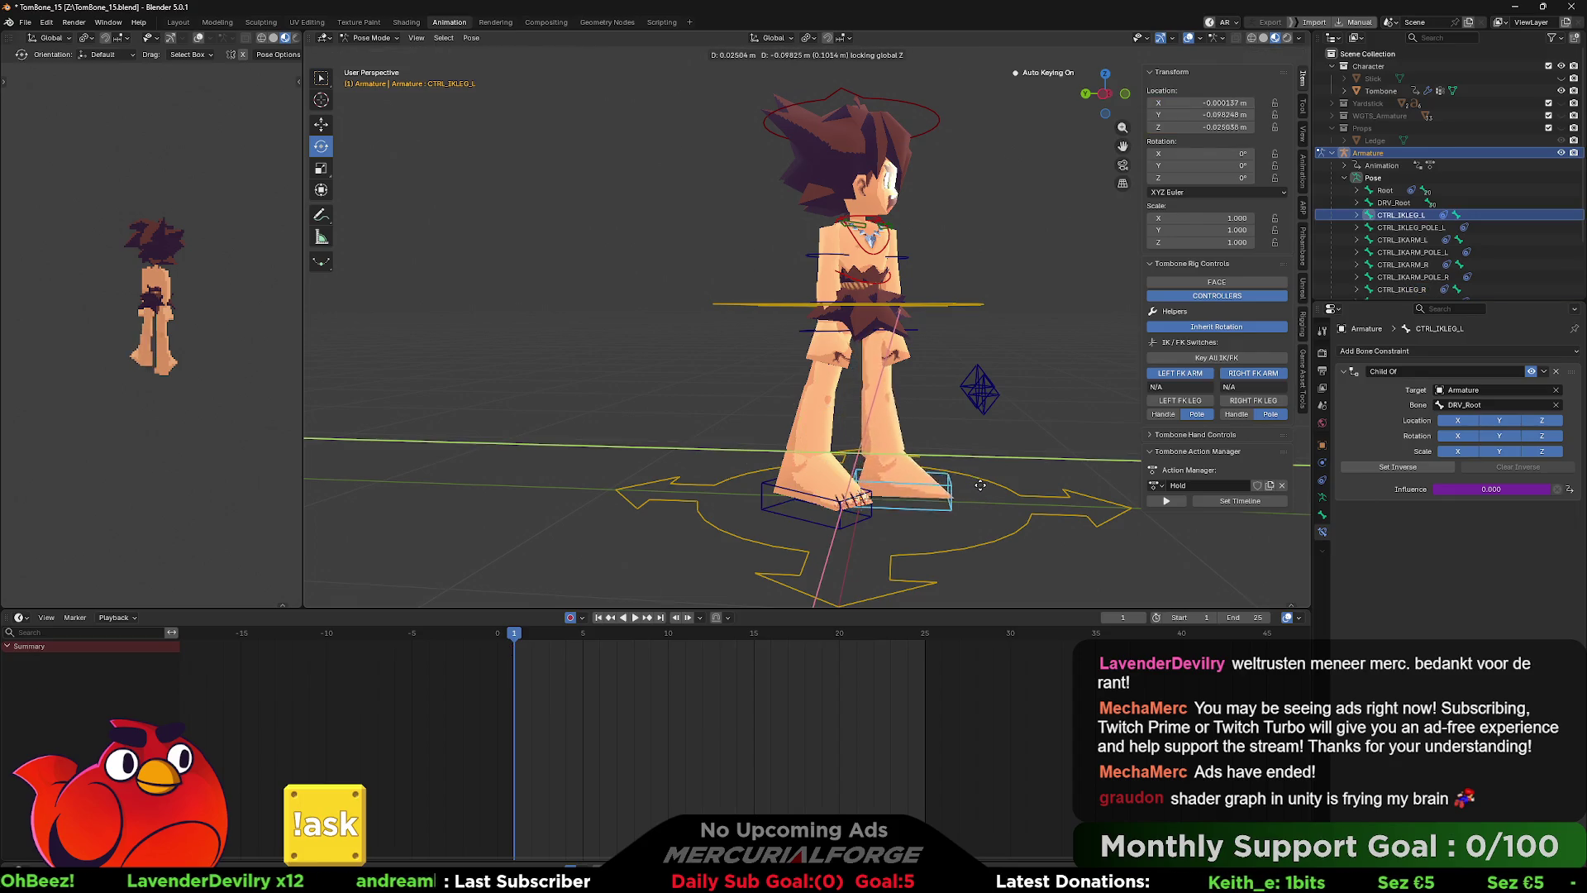
left_click(992, 486)
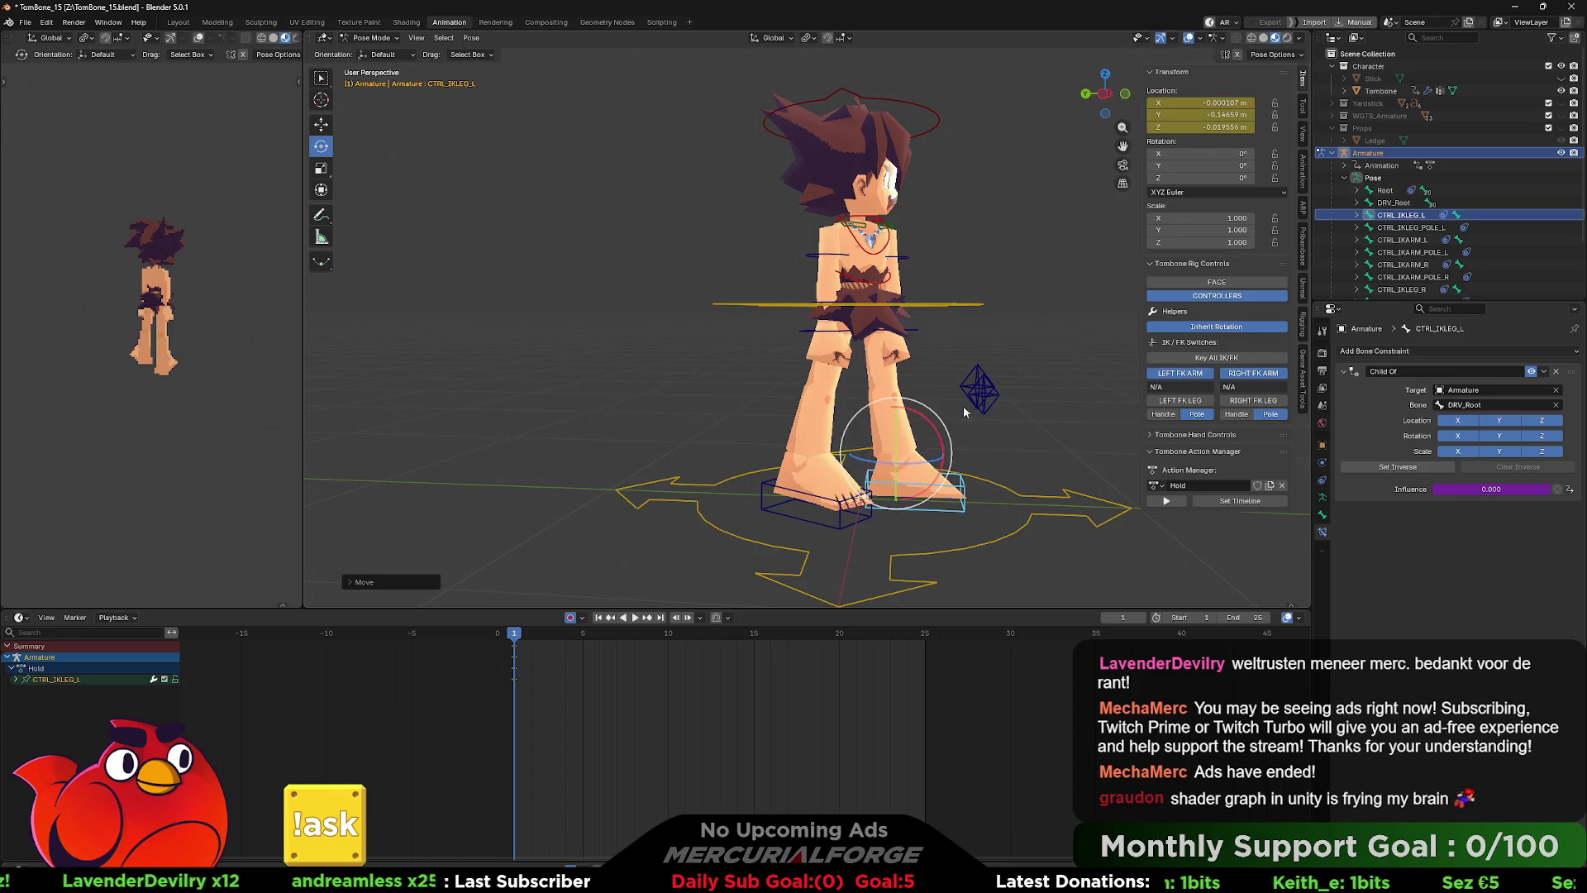
left_click(969, 308)
- Lower the CTRL_COG body control along Z
key("g")
key("z")
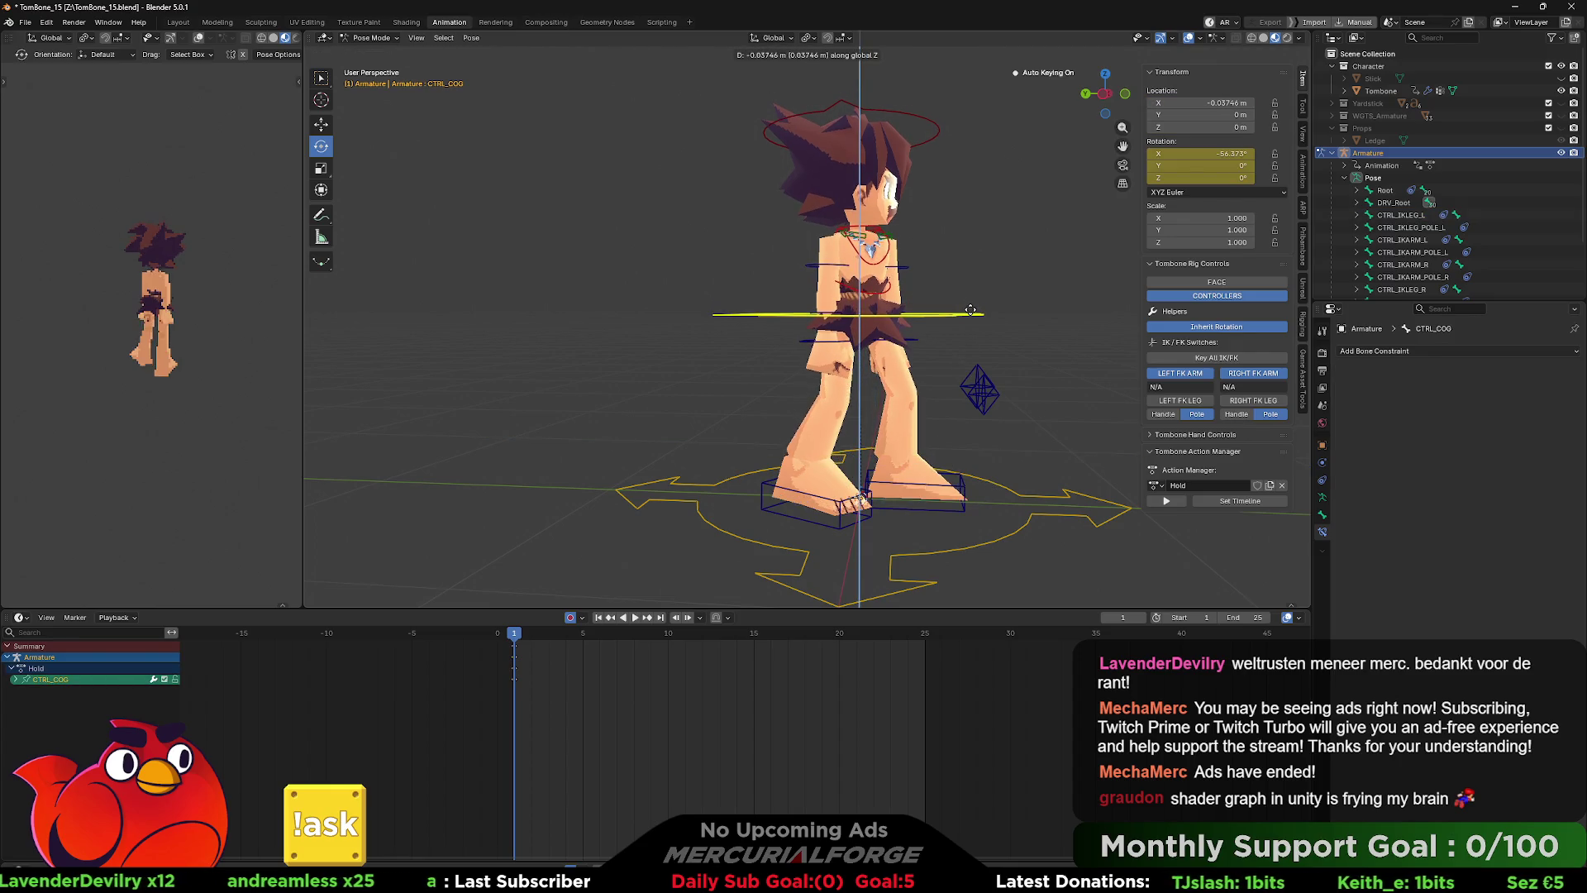
left_click(972, 318)
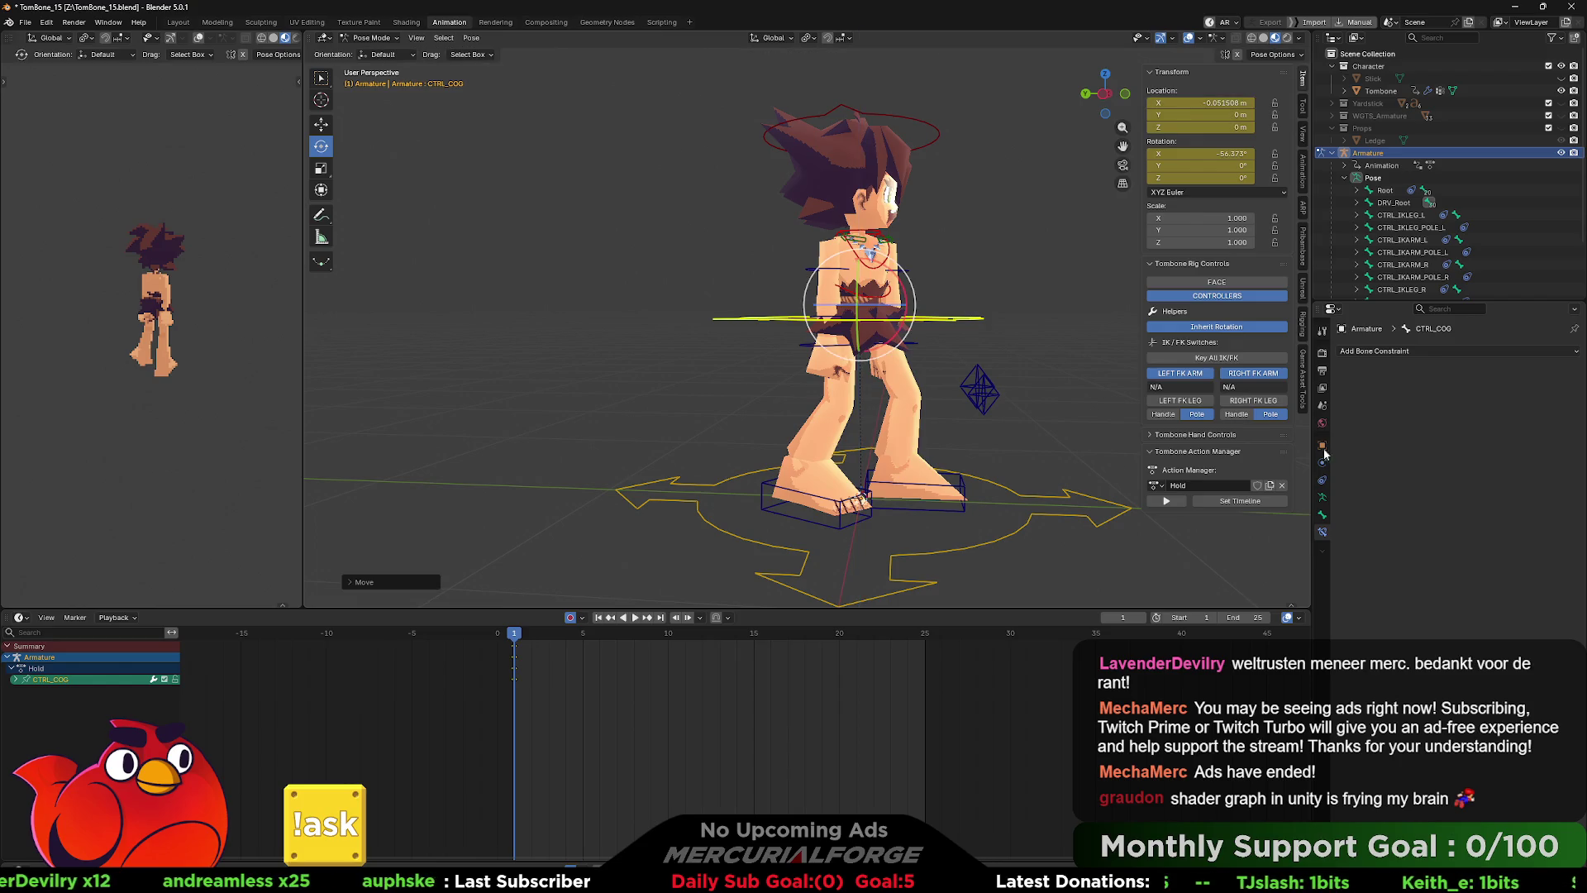
mouse_move(1117, 428)
left_mouse_down()
mouse_move(896, 435)
mouse_move(1077, 452)
mouse_move(317, 458)
mouse_move(76, 372)
left_mouse_up()
mouse_move(691, 337)
left_mouse_down()
mouse_move(859, 254)
mouse_move(864, 289)
mouse_move(826, 326)
left_mouse_up()
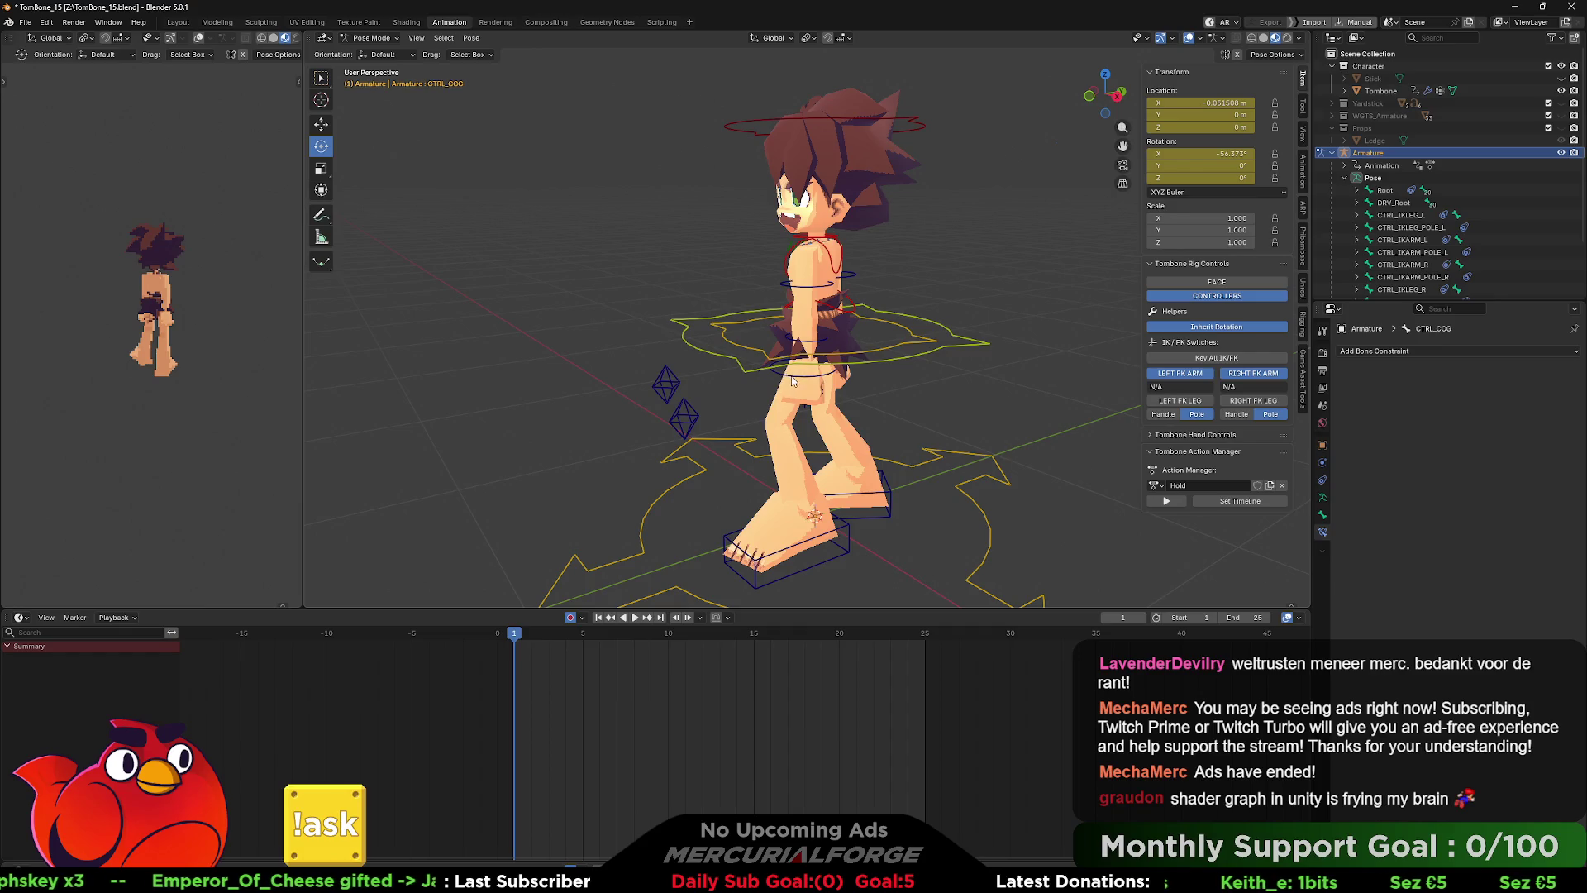
- Set Transform Orientation to Local and bend FK_LowerArm.L up about 99 degrees
left_click(848, 333)
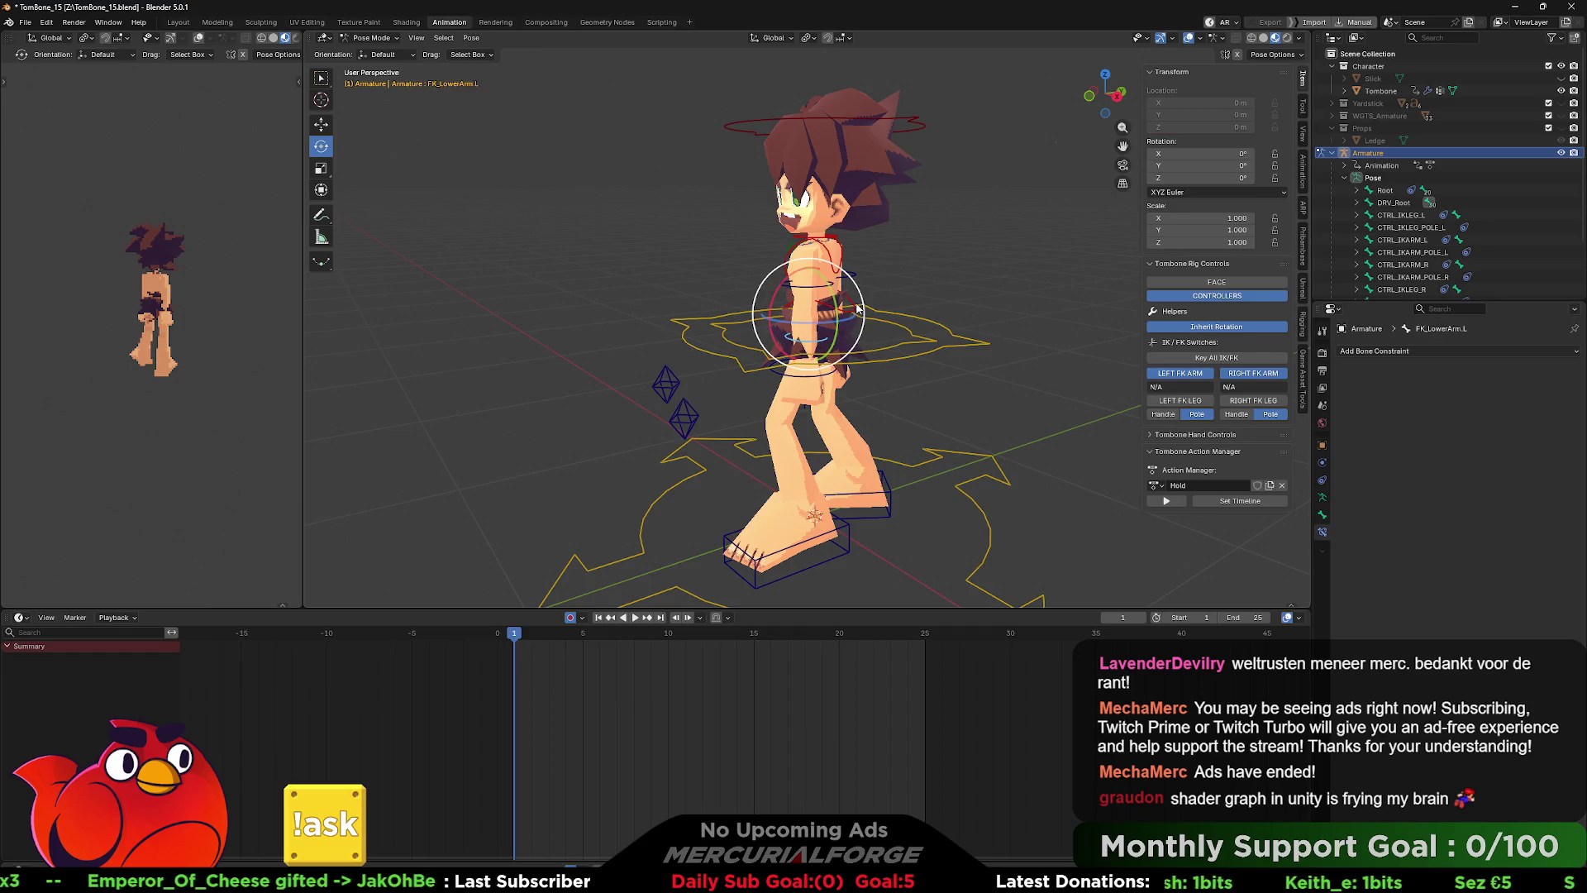
left_click_drag(860, 295, 928, 290)
left_click(773, 38)
left_click(760, 90)
mouse_move(794, 294)
left_mouse_down()
mouse_move(904, 200)
mouse_move(1040, 211)
left_mouse_up()
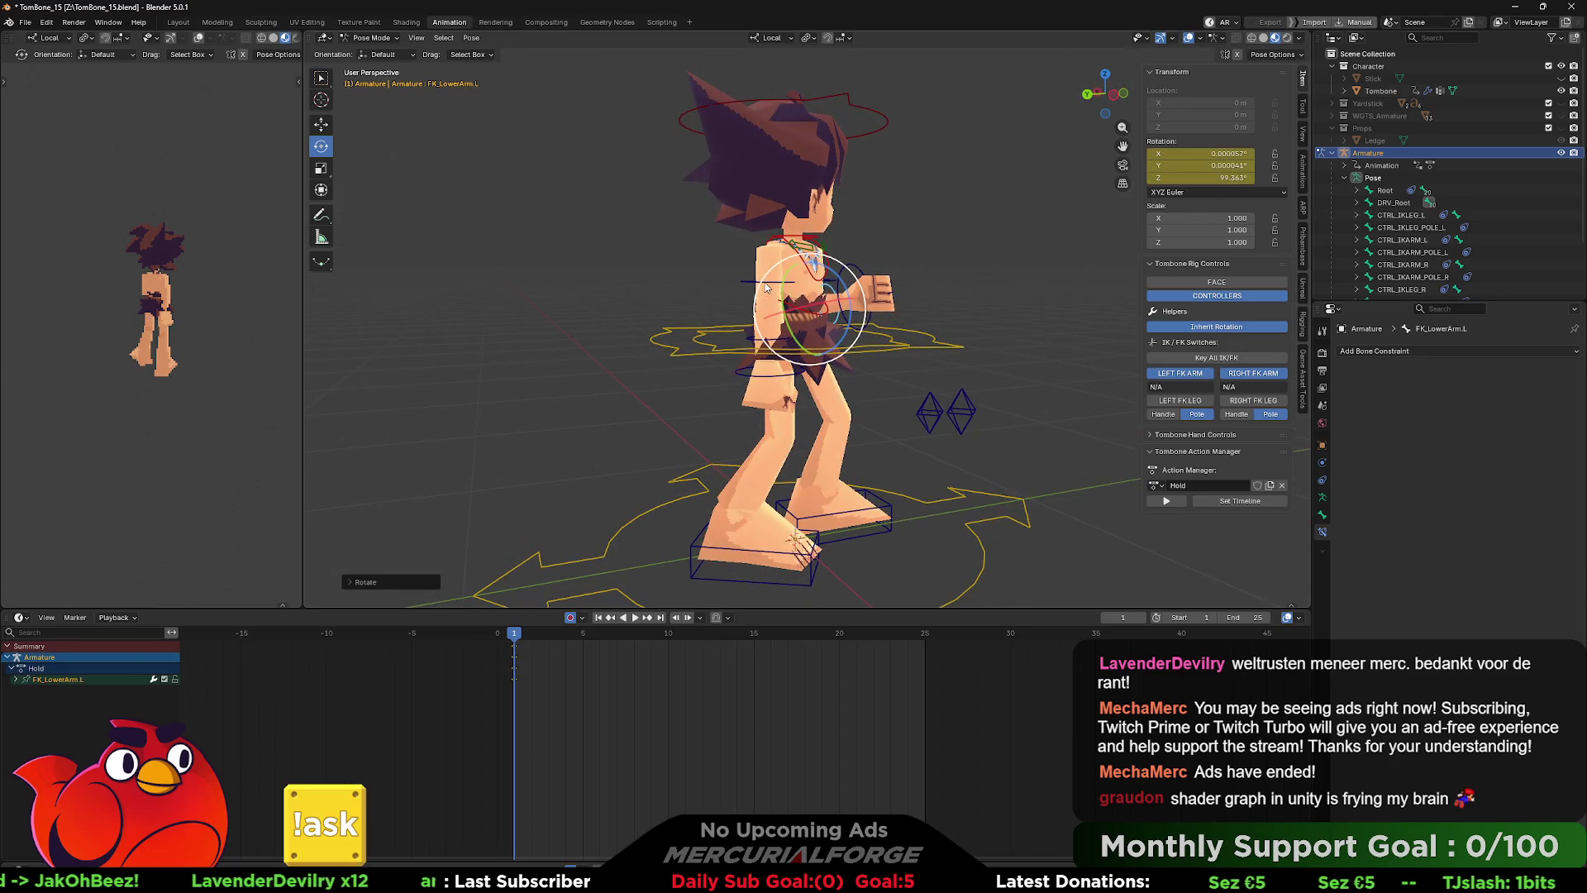
- Rotate FK_UpperArm.R to raise the right arm overhead
left_click(793, 272)
mouse_move(803, 273)
left_mouse_down()
mouse_move(813, 194)
mouse_move(712, 106)
left_mouse_up()
mouse_move(812, 200)
left_mouse_down()
mouse_move(743, 217)
mouse_move(733, 187)
mouse_move(796, 192)
mouse_move(683, 187)
mouse_move(701, 245)
mouse_move(695, 206)
mouse_move(846, 261)
mouse_move(895, 239)
mouse_move(833, 239)
mouse_move(890, 289)
mouse_move(1117, 408)
mouse_move(1110, 296)
mouse_move(1036, 265)
mouse_move(772, 264)
left_mouse_up()
left_click(732, 186)
left_click(868, 262)
left_click(1138, 304)
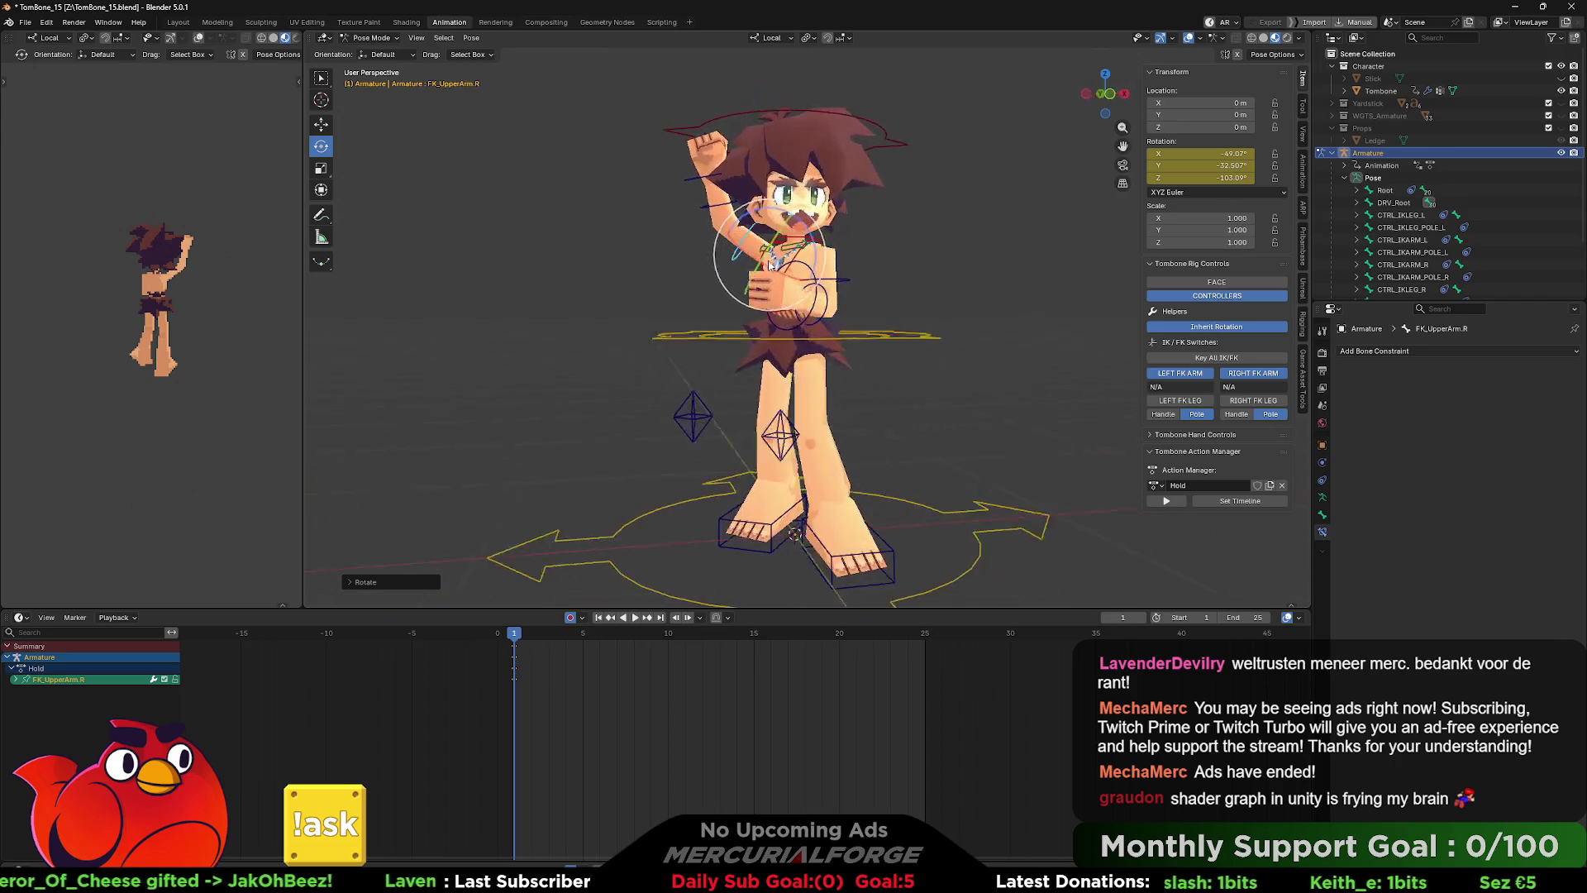
- Tilt the DRV_Neck and DRV_Head controls with the rotate gizmo
scroll(797, 248, "up", 3)
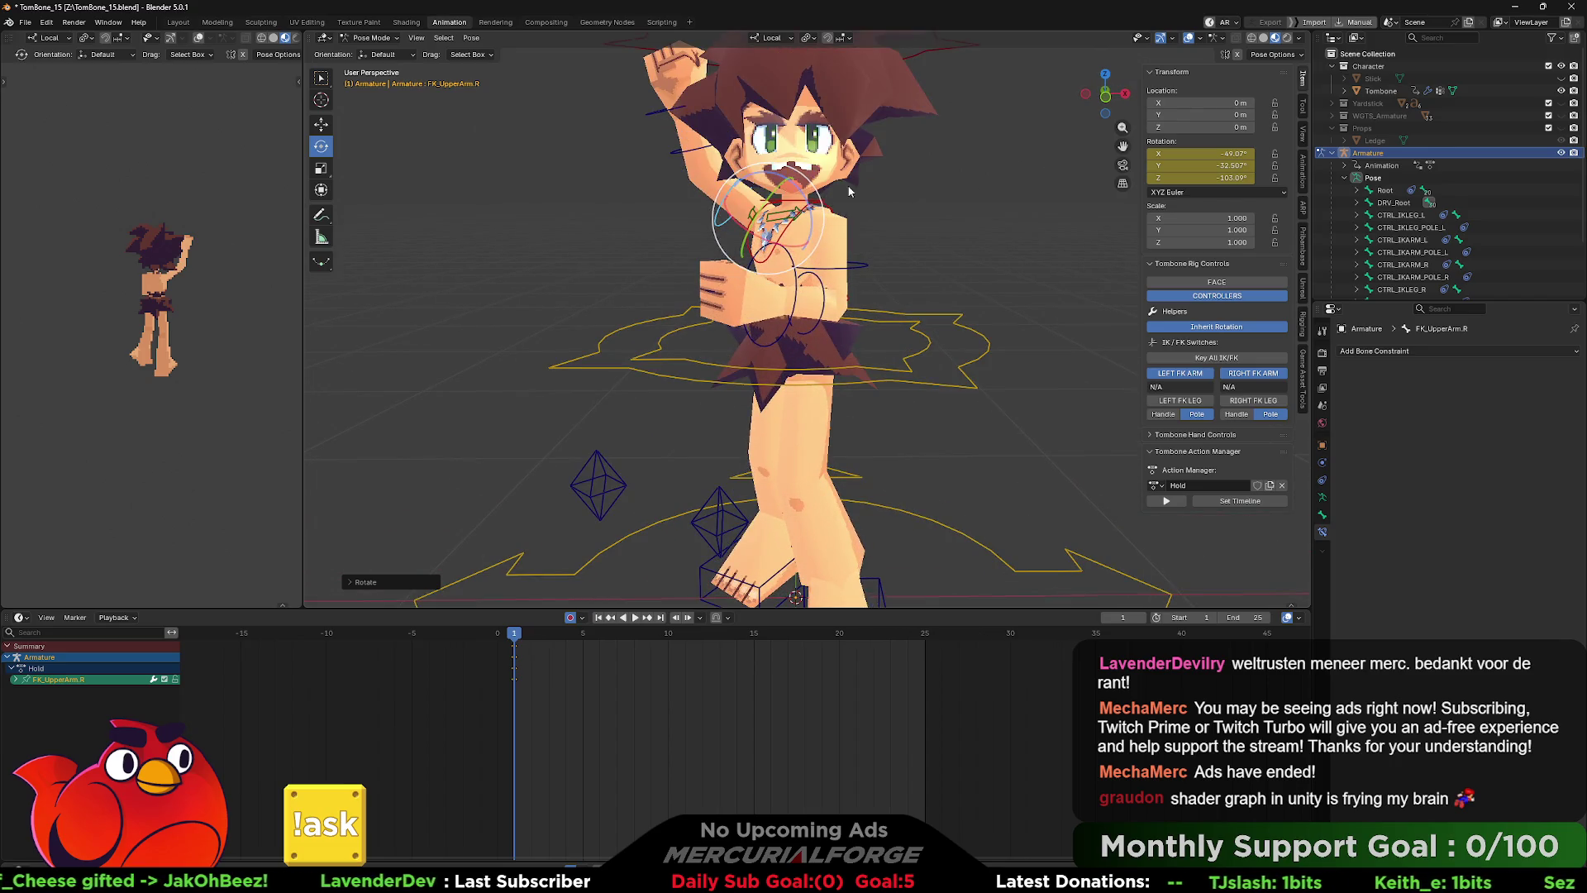
key("alt+a")
left_click(816, 201)
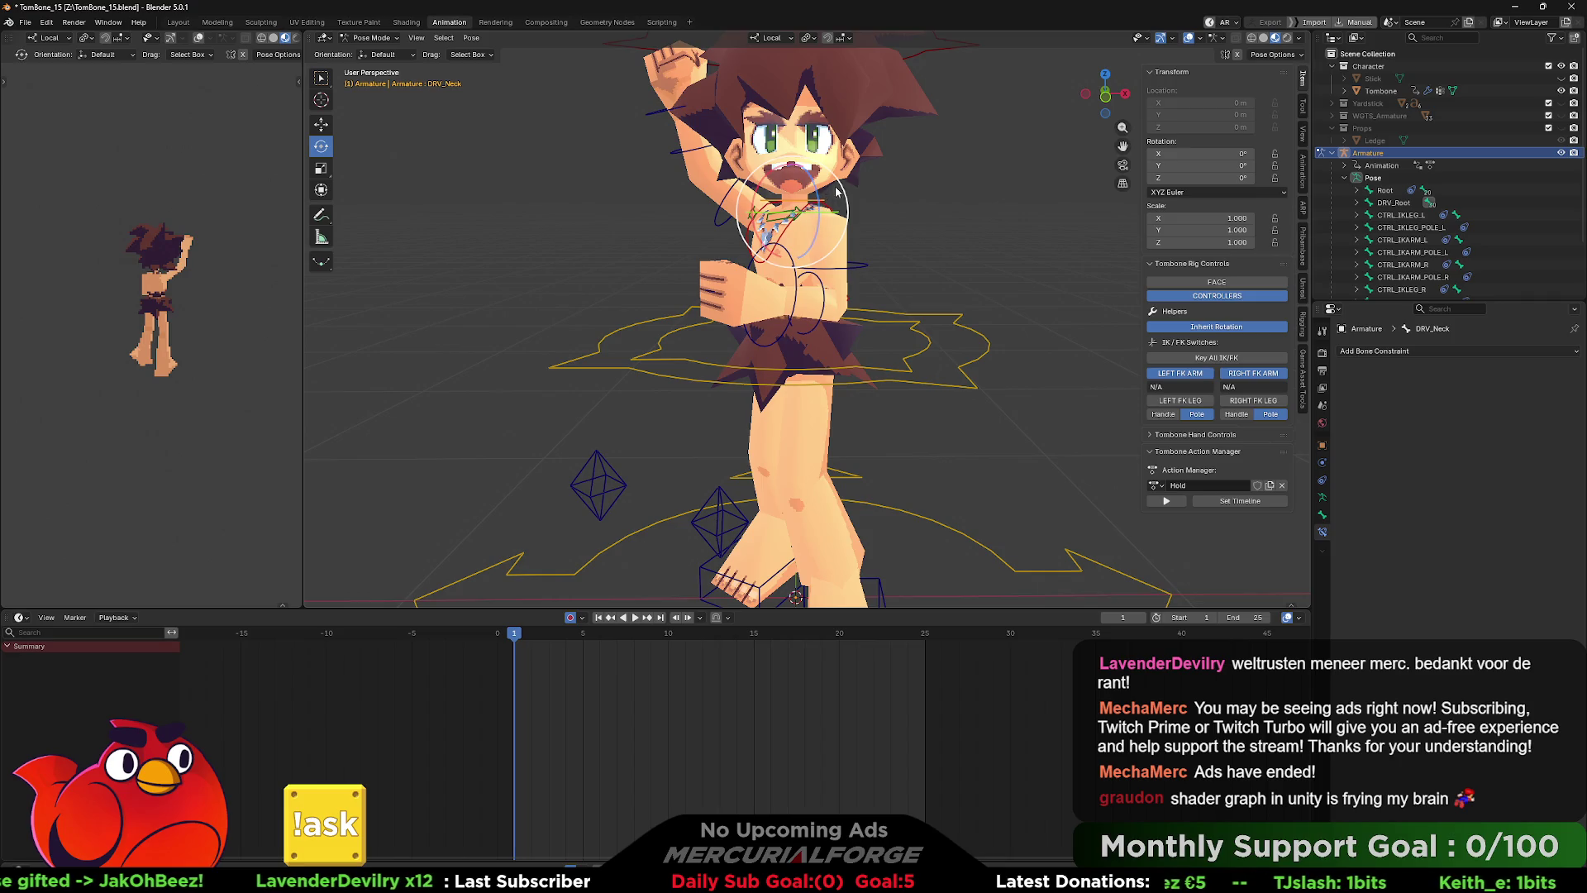
left_click_drag(843, 190, 860, 213)
left_click(971, 124)
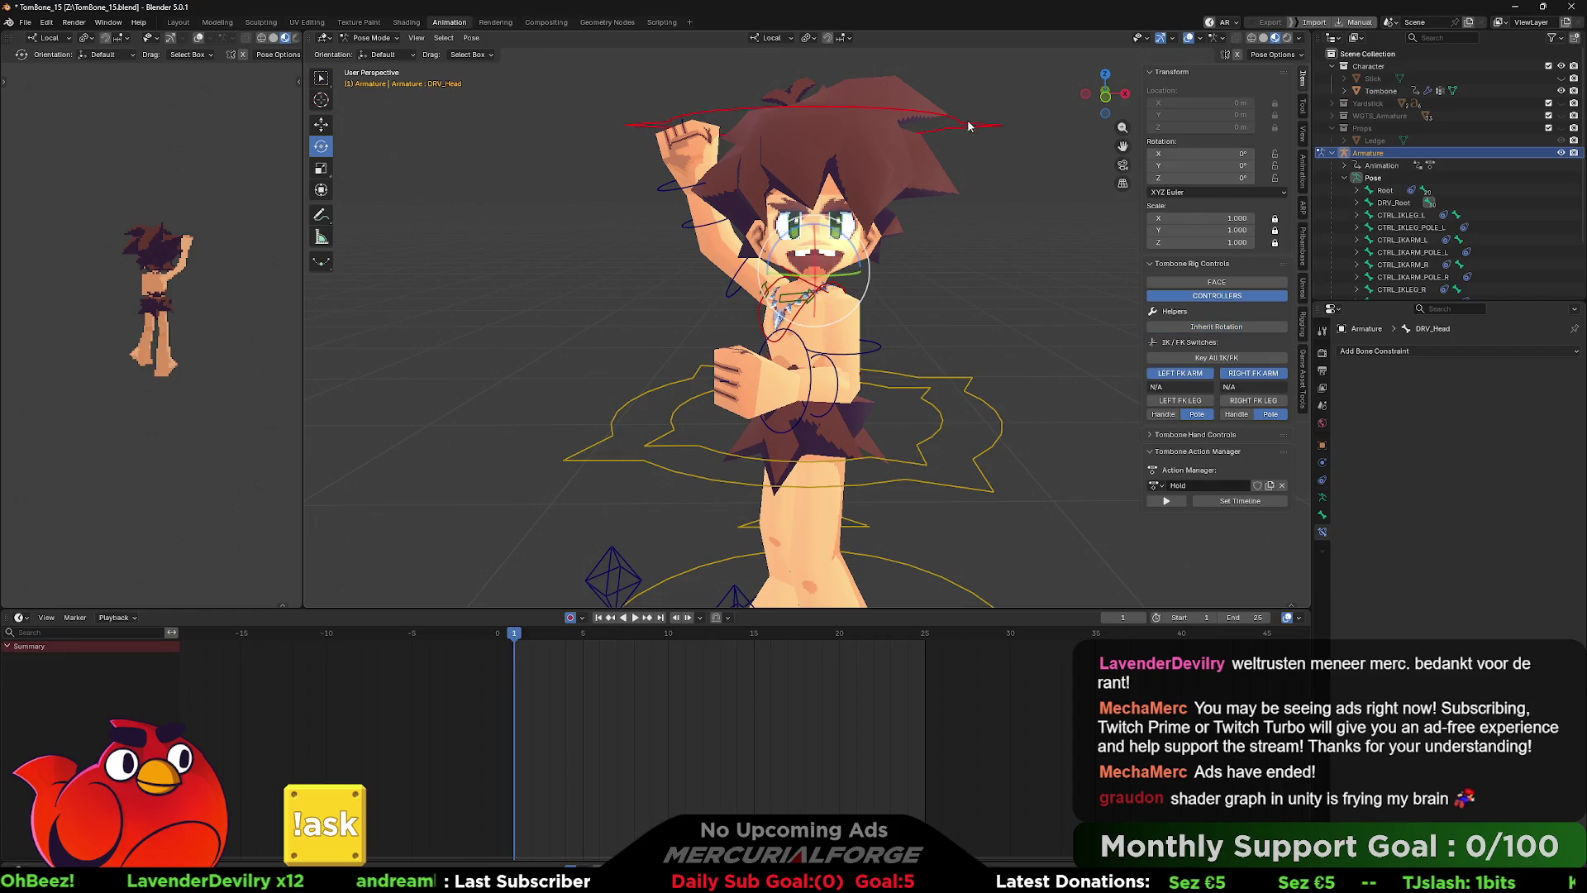
left_click_drag(854, 254, 857, 312)
- Rotate FK_UpperArm.L to bring the left arm up to the face
left_click(862, 358)
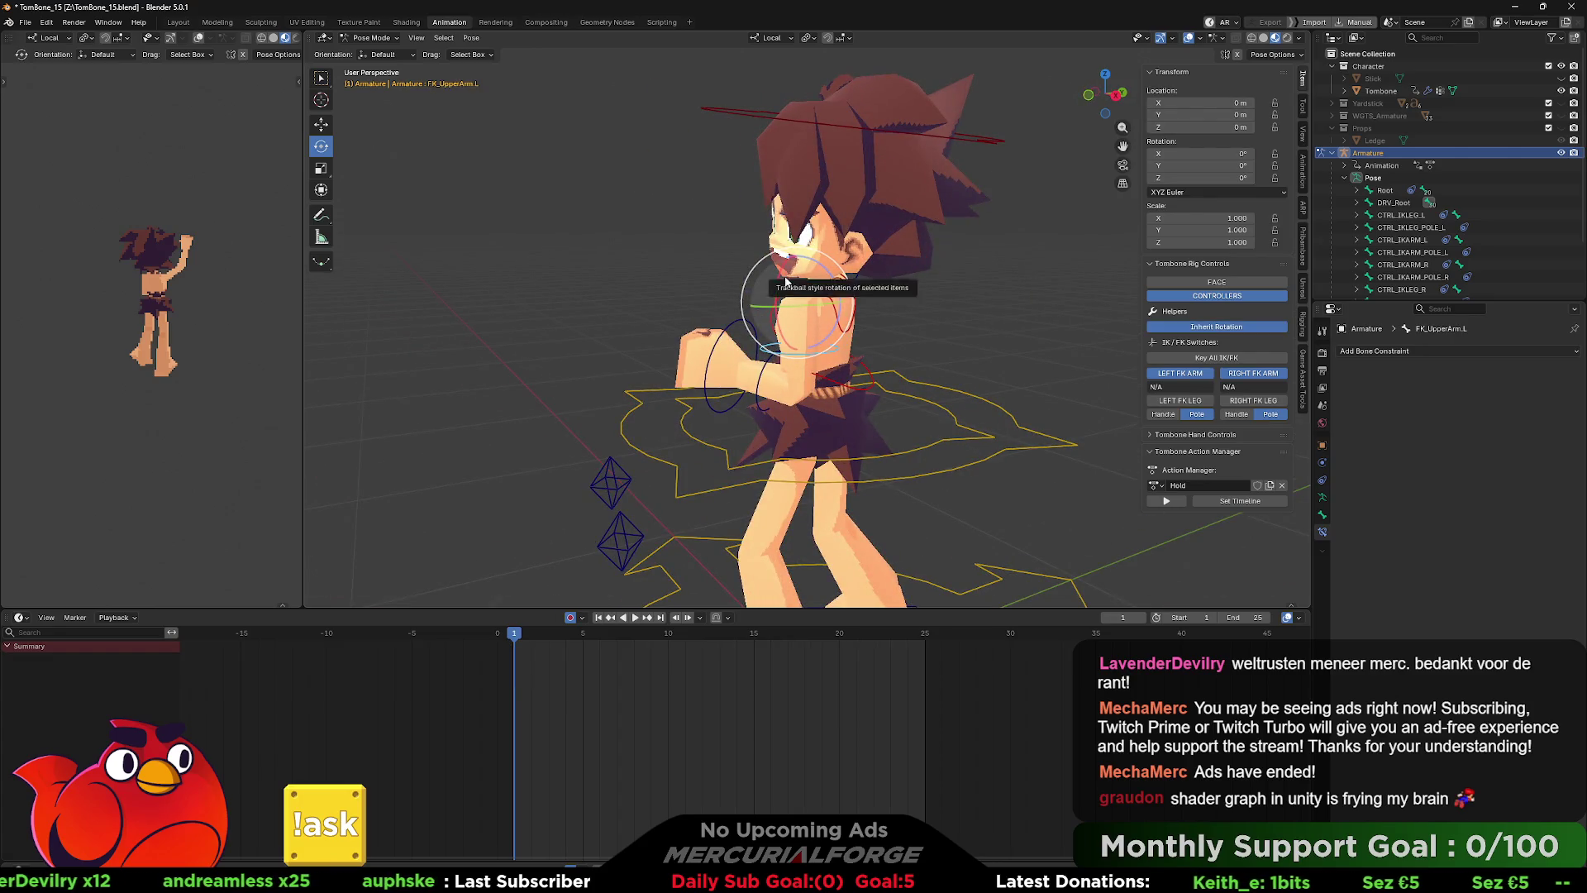
left_click_drag(786, 281, 849, 226)
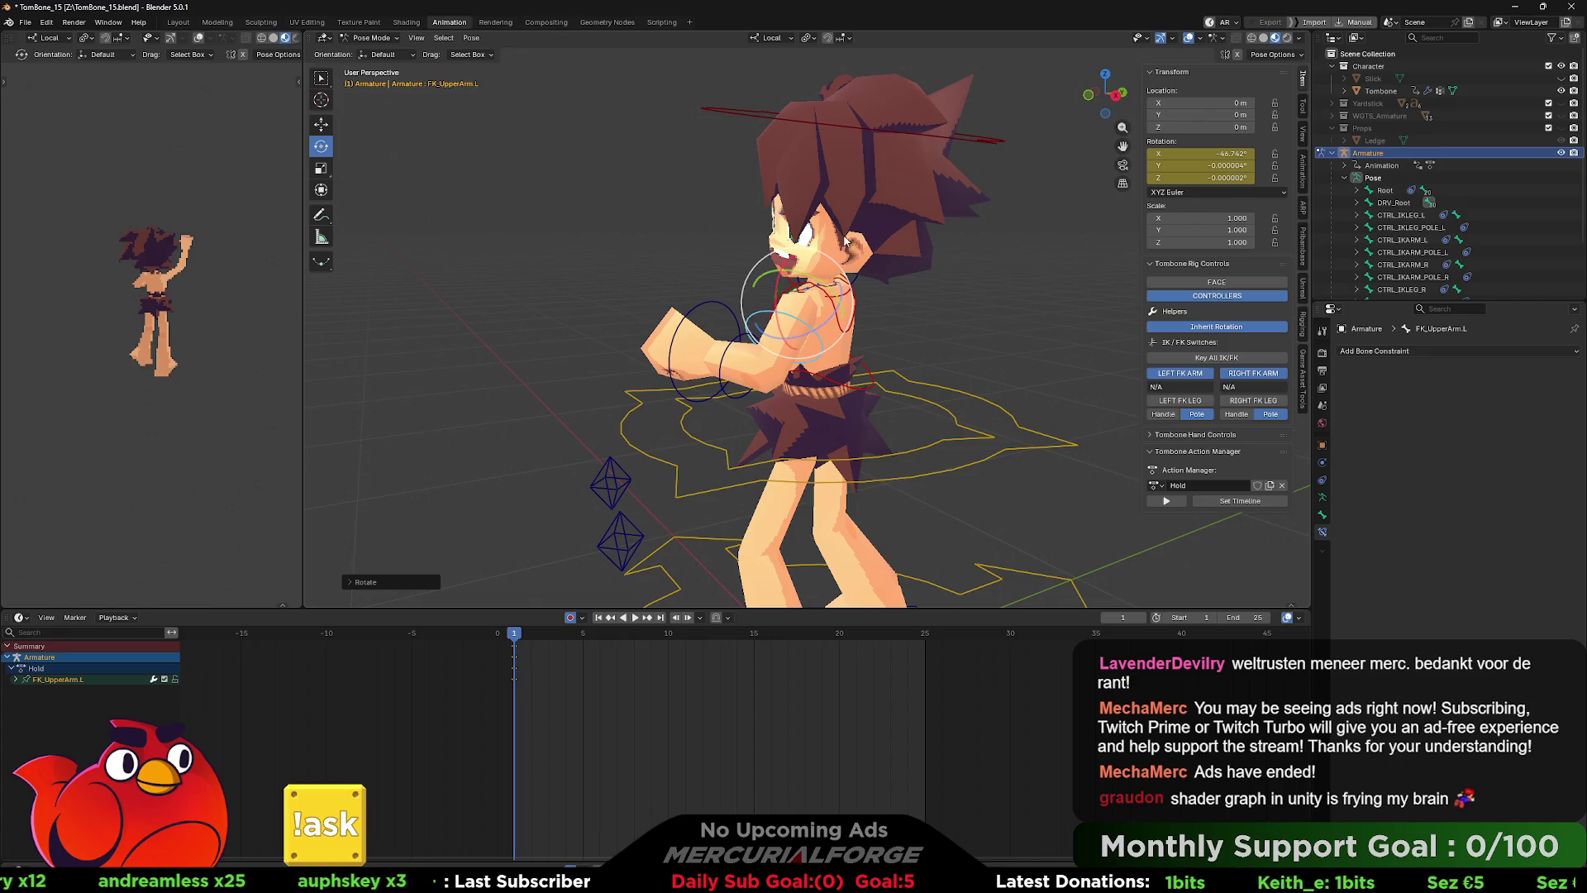
mouse_move(827, 318)
left_mouse_down()
mouse_move(797, 332)
mouse_move(911, 296)
mouse_move(892, 281)
mouse_move(528, 282)
mouse_move(562, 284)
left_mouse_up()
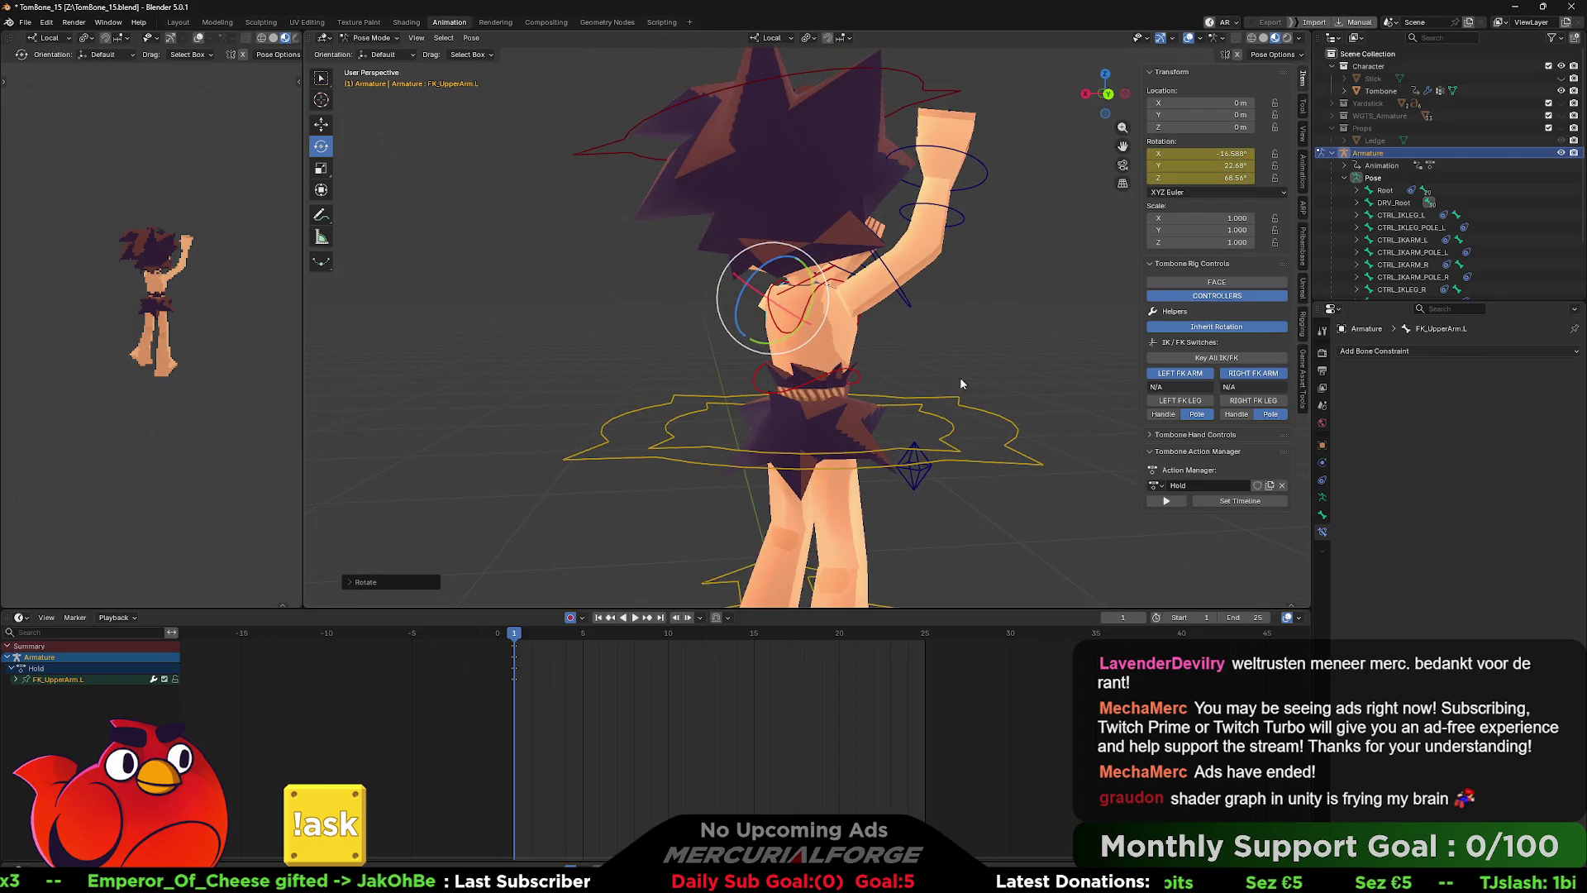
left_click(858, 360)
- Lean DRV_Spine03 by rotating it around its local X axis
left_click(845, 373)
mouse_move(845, 374)
left_mouse_down()
mouse_move(761, 355)
mouse_move(799, 341)
left_mouse_up()
left_click(808, 324)
key("r")
key("x")
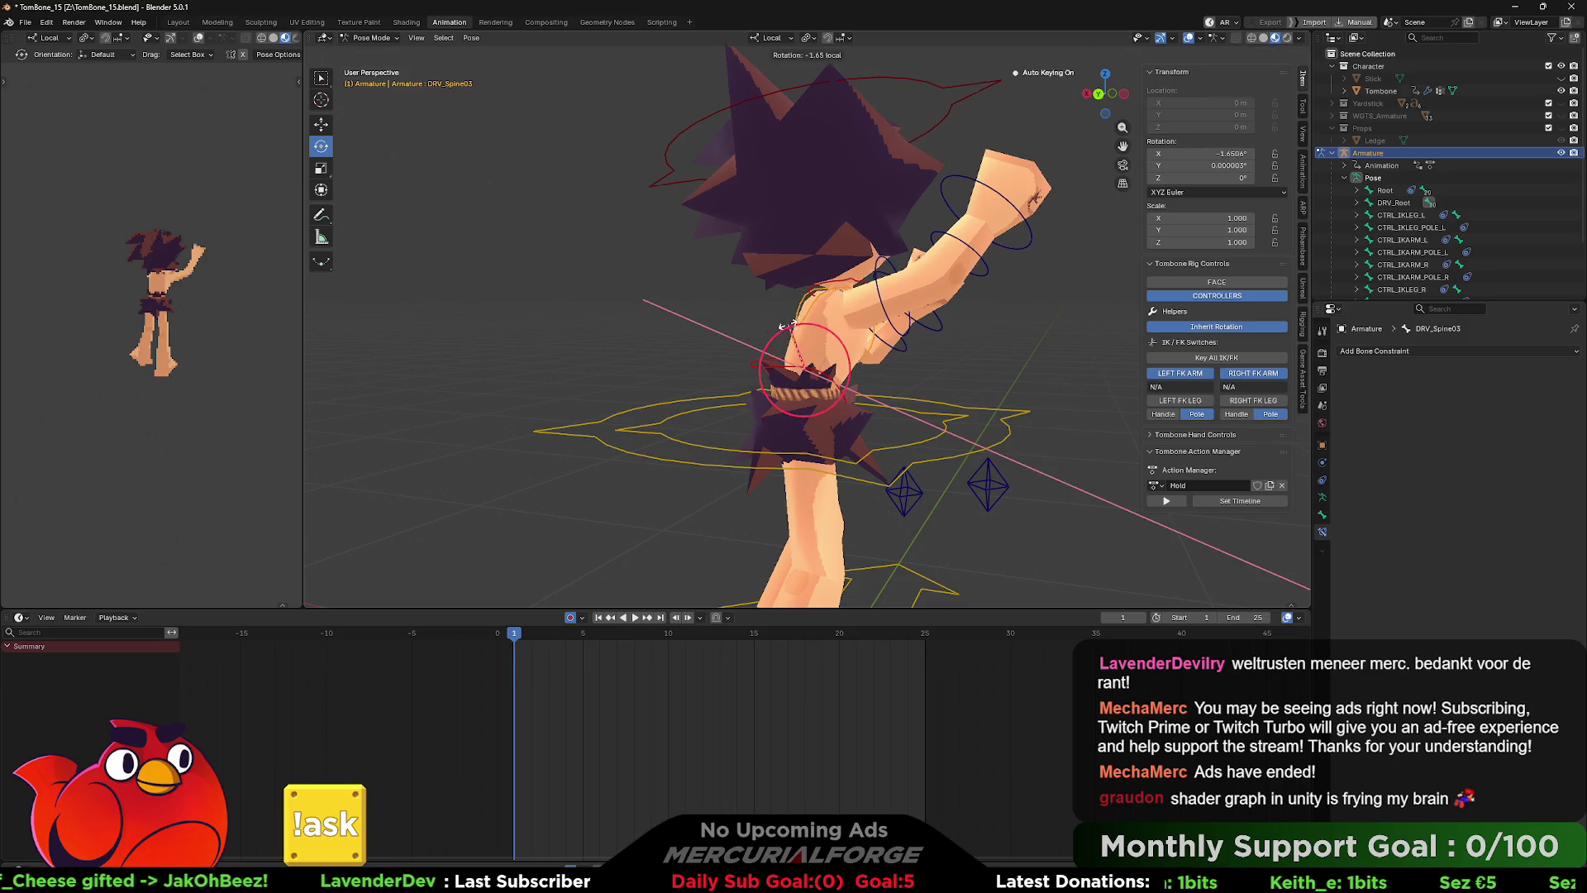
left_click(760, 332)
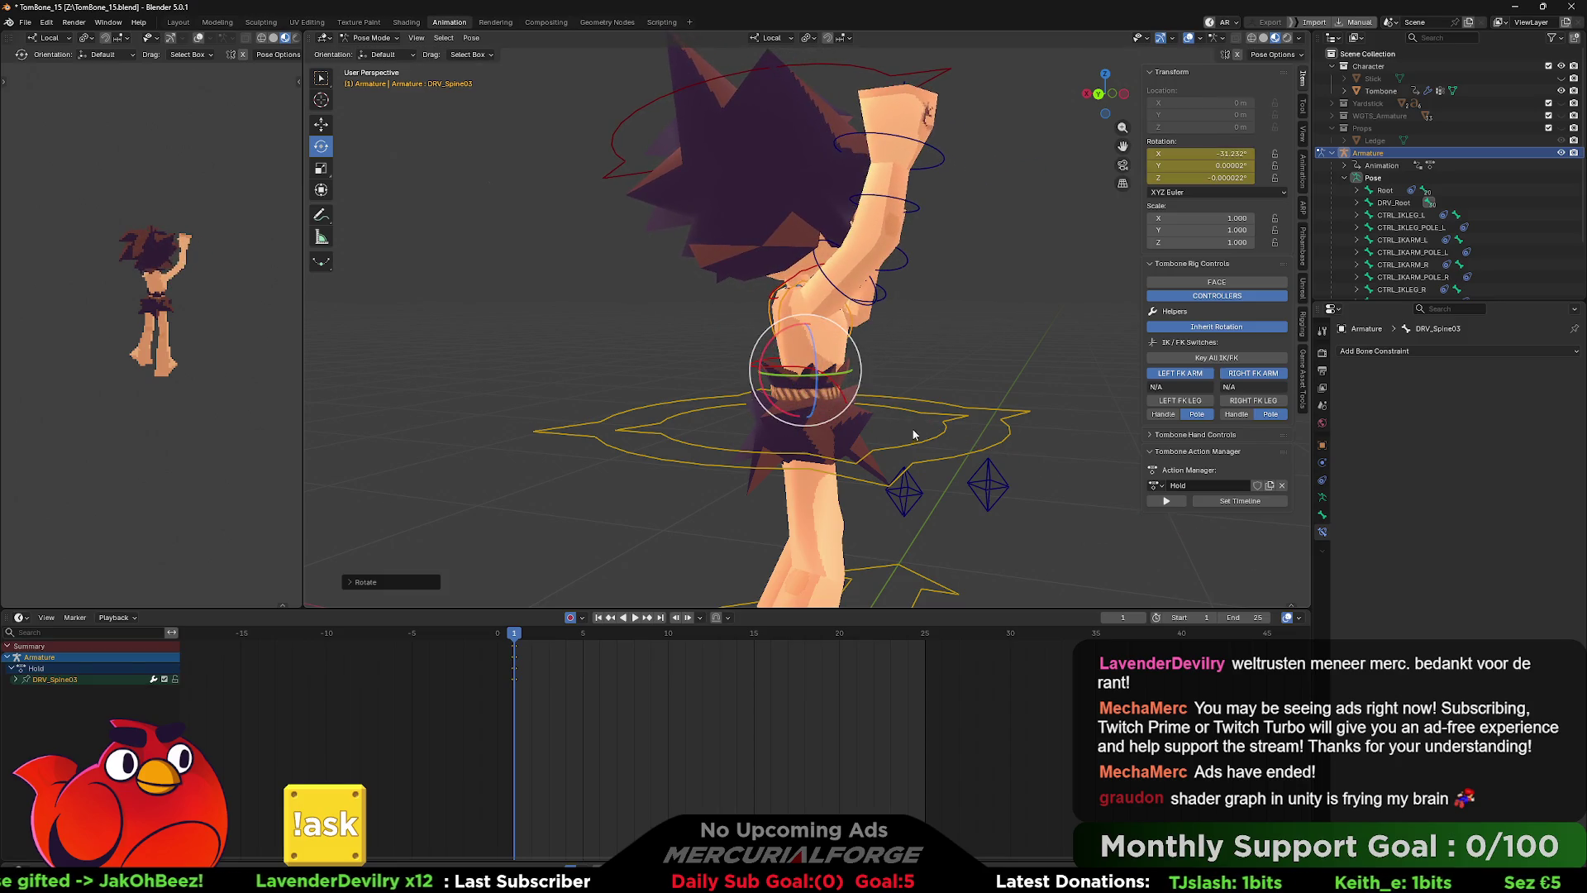
- Twist CTRL_HIPS about 11 degrees around Z
left_click(948, 426)
left_click_drag(782, 361, 810, 397)
mouse_move(976, 402)
left_mouse_down()
mouse_move(1030, 395)
mouse_move(913, 334)
mouse_move(884, 424)
mouse_move(825, 466)
mouse_move(810, 417)
mouse_move(780, 547)
left_mouse_up()
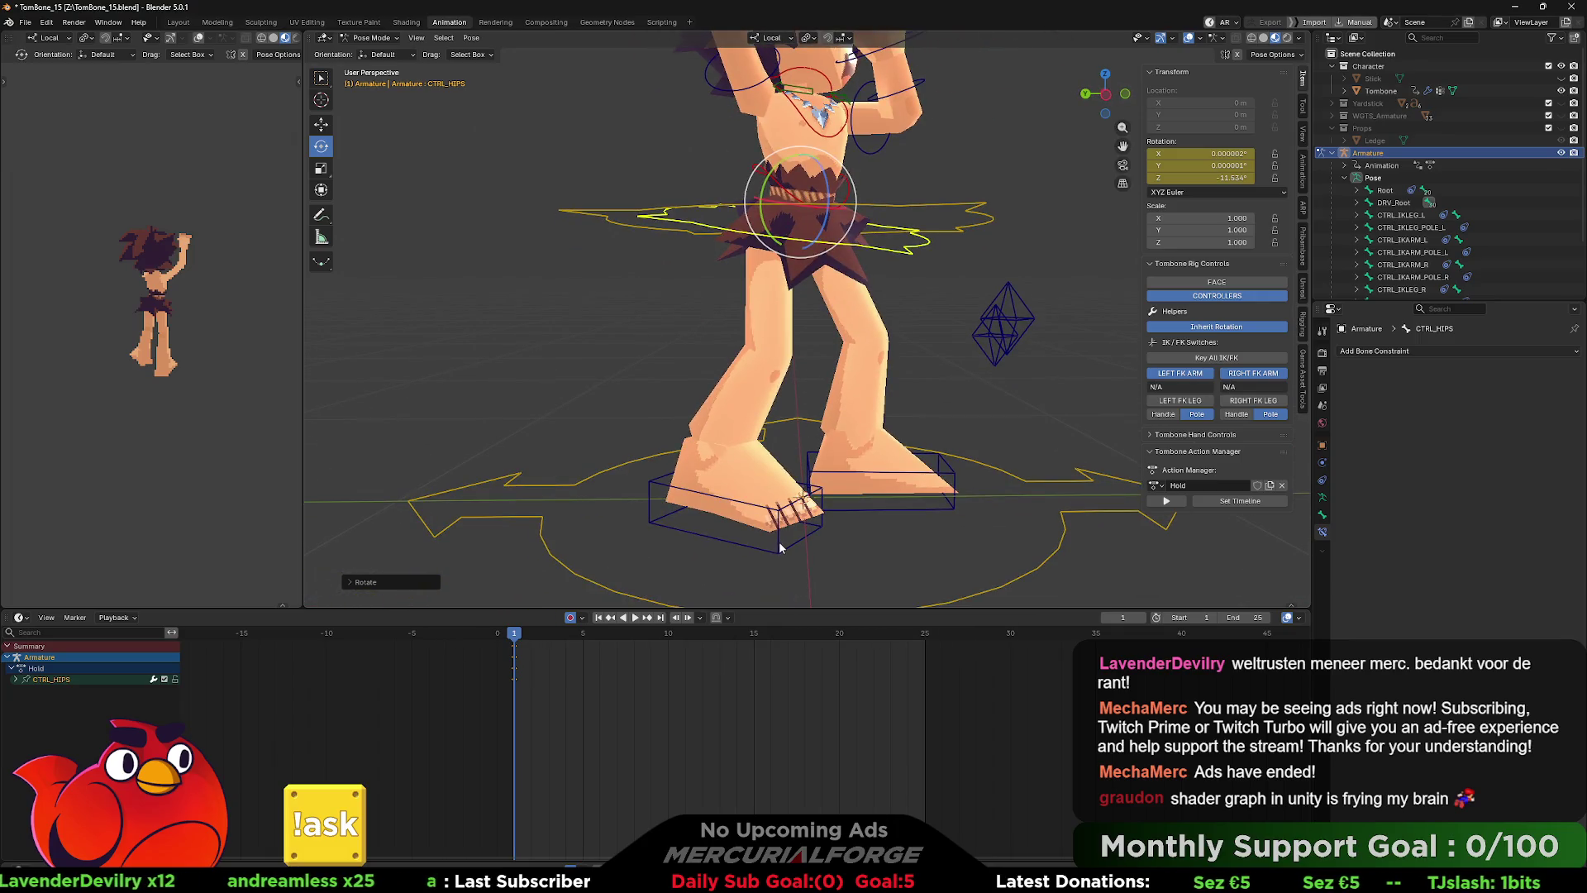
left_click(781, 544)
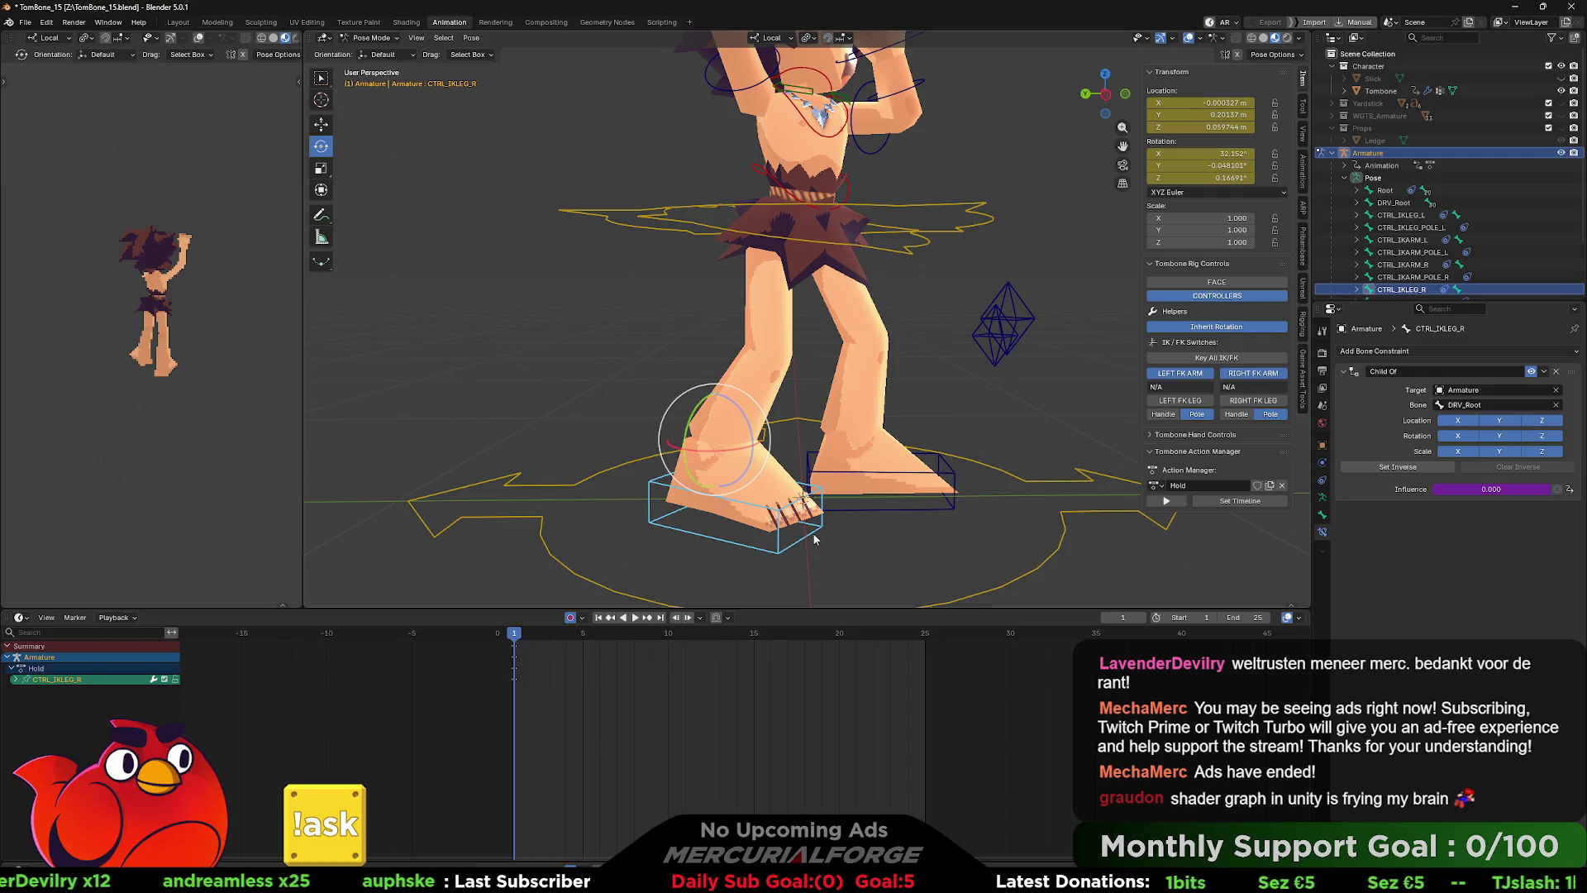
- Turn CTRL_IKLEG_R around the Z axis
key("r")
key("z")
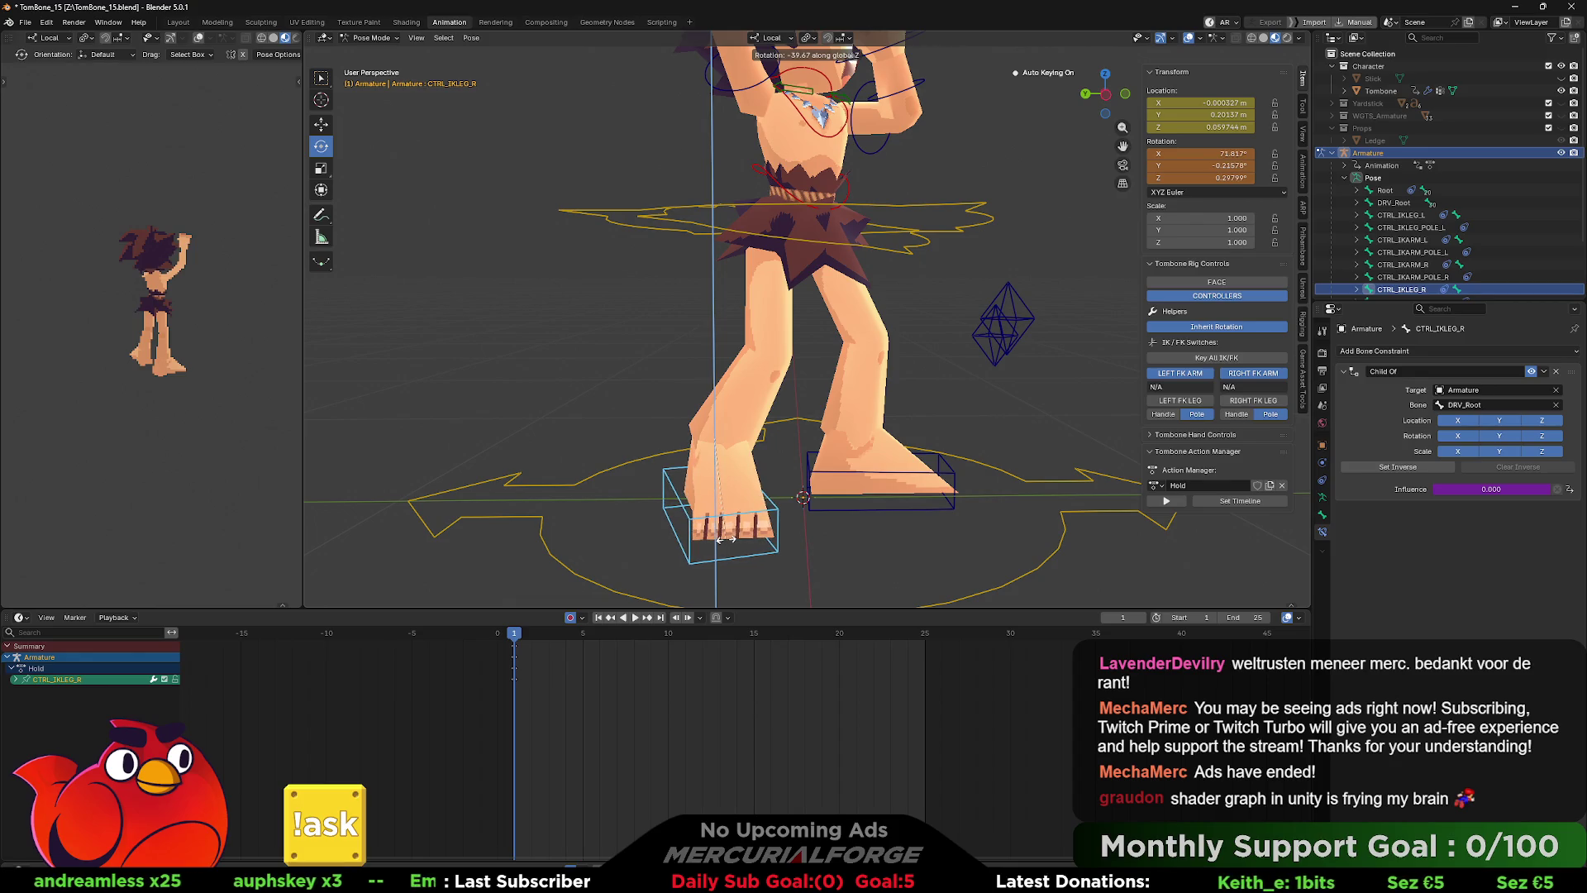
left_click(968, 515)
mouse_move(951, 478)
left_mouse_down()
mouse_move(875, 474)
mouse_move(848, 502)
mouse_move(691, 353)
mouse_move(988, 363)
left_mouse_up()
scroll(969, 565, "down", 5)
scroll(989, 364, "up", 4)
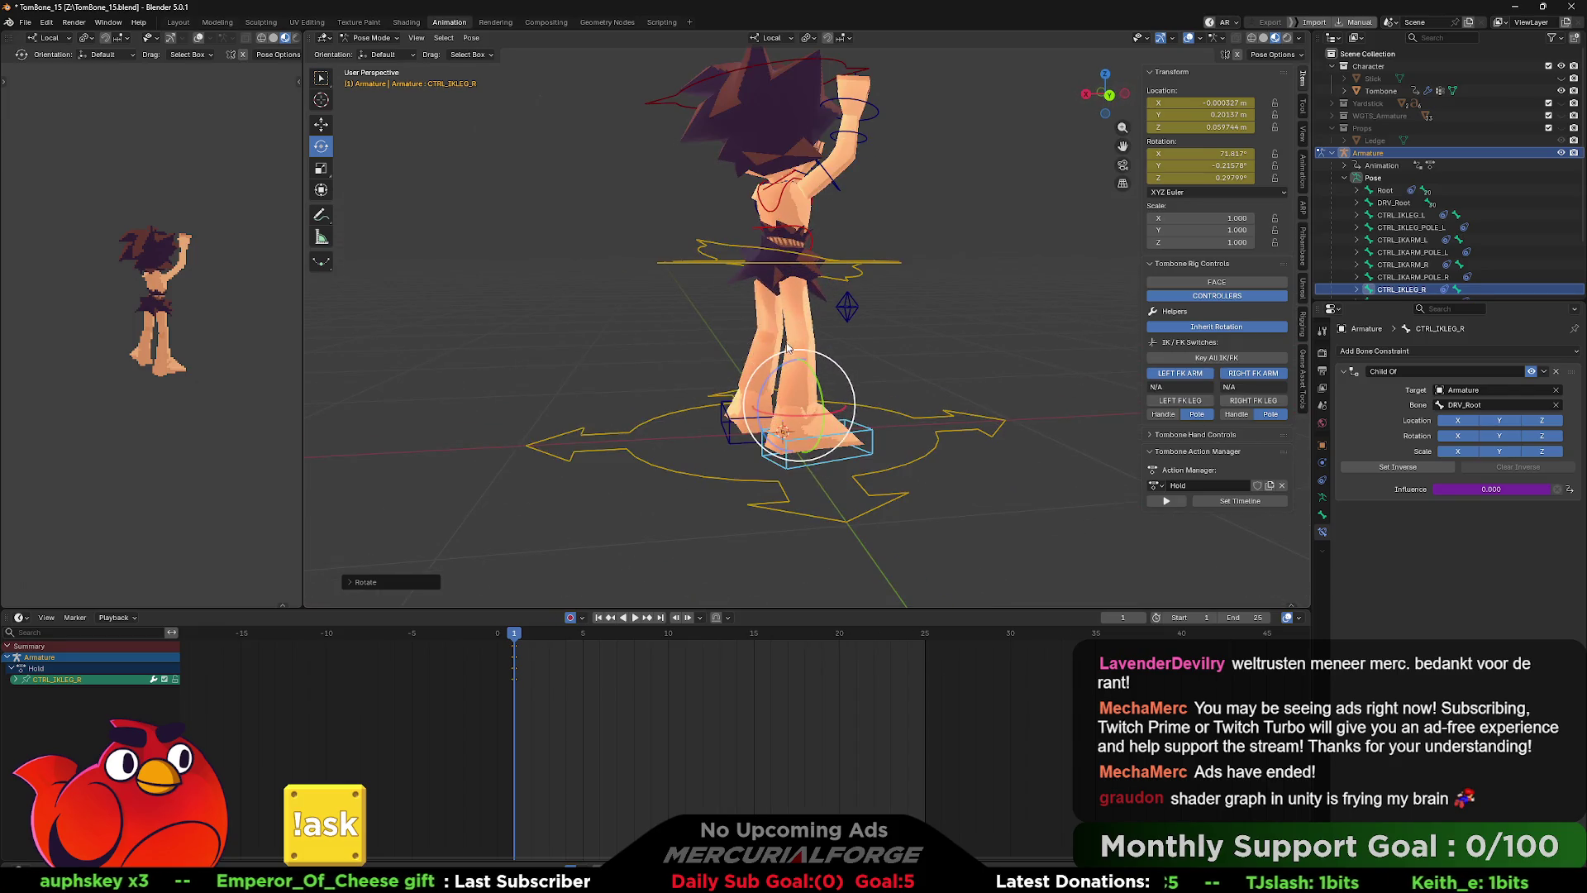
left_click_drag(849, 351, 883, 305)
- Shift CTRL_COG along its local Z axis
left_click(903, 267)
key("g")
key("z")
left_click(901, 349)
- Slide CTRL_IKLEG_R along its local Y axis, then select all bones
left_click(888, 428)
key("g")
key("y")
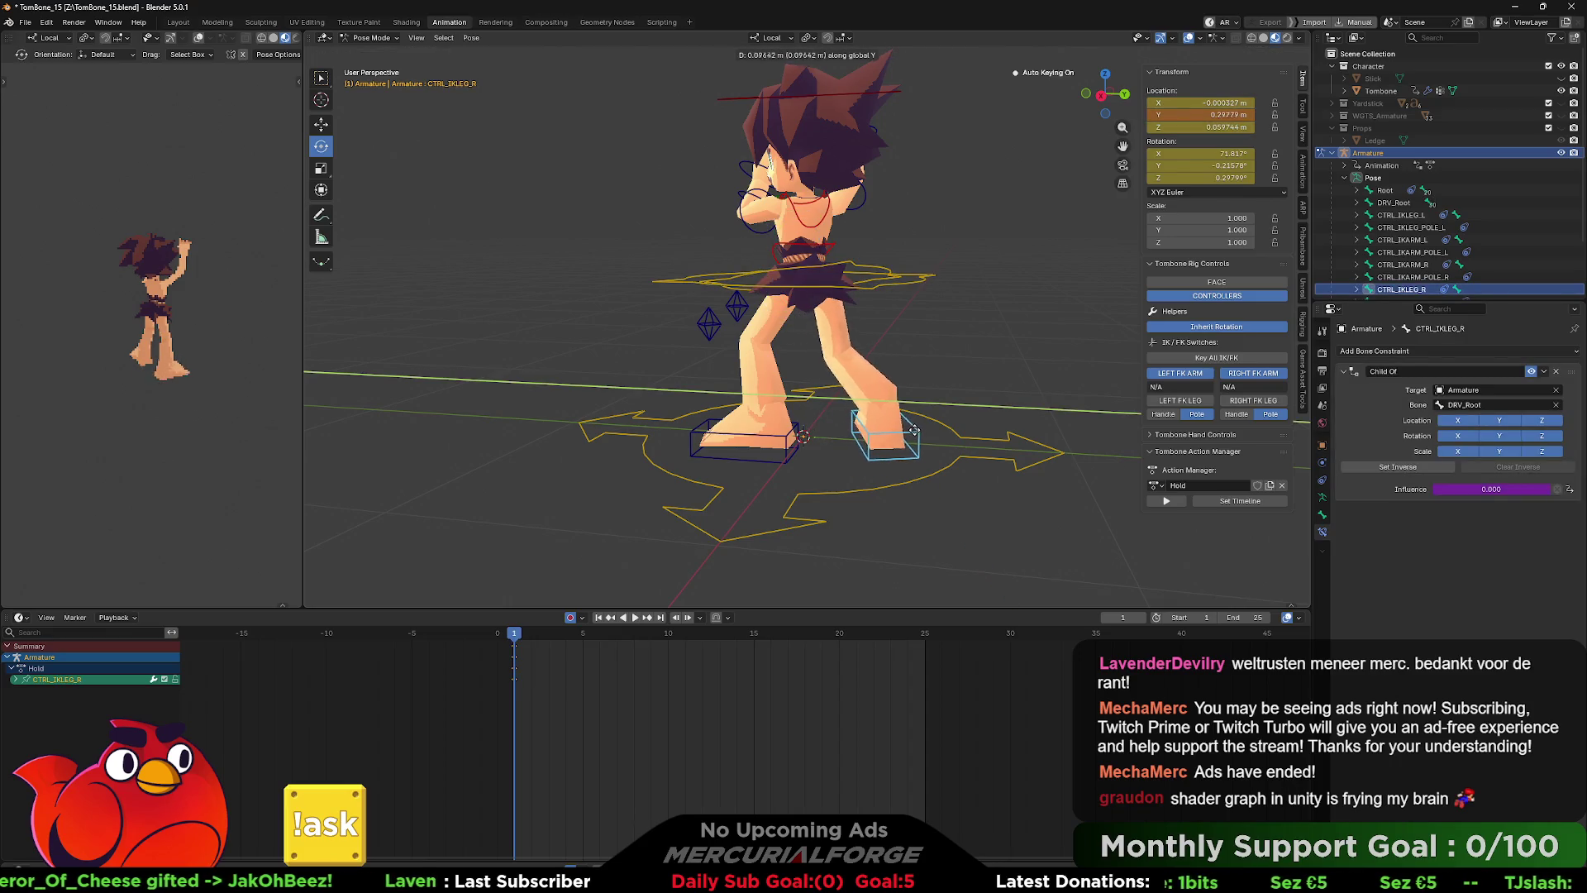
left_click(827, 430)
left_click_drag(815, 429, 1199, 425)
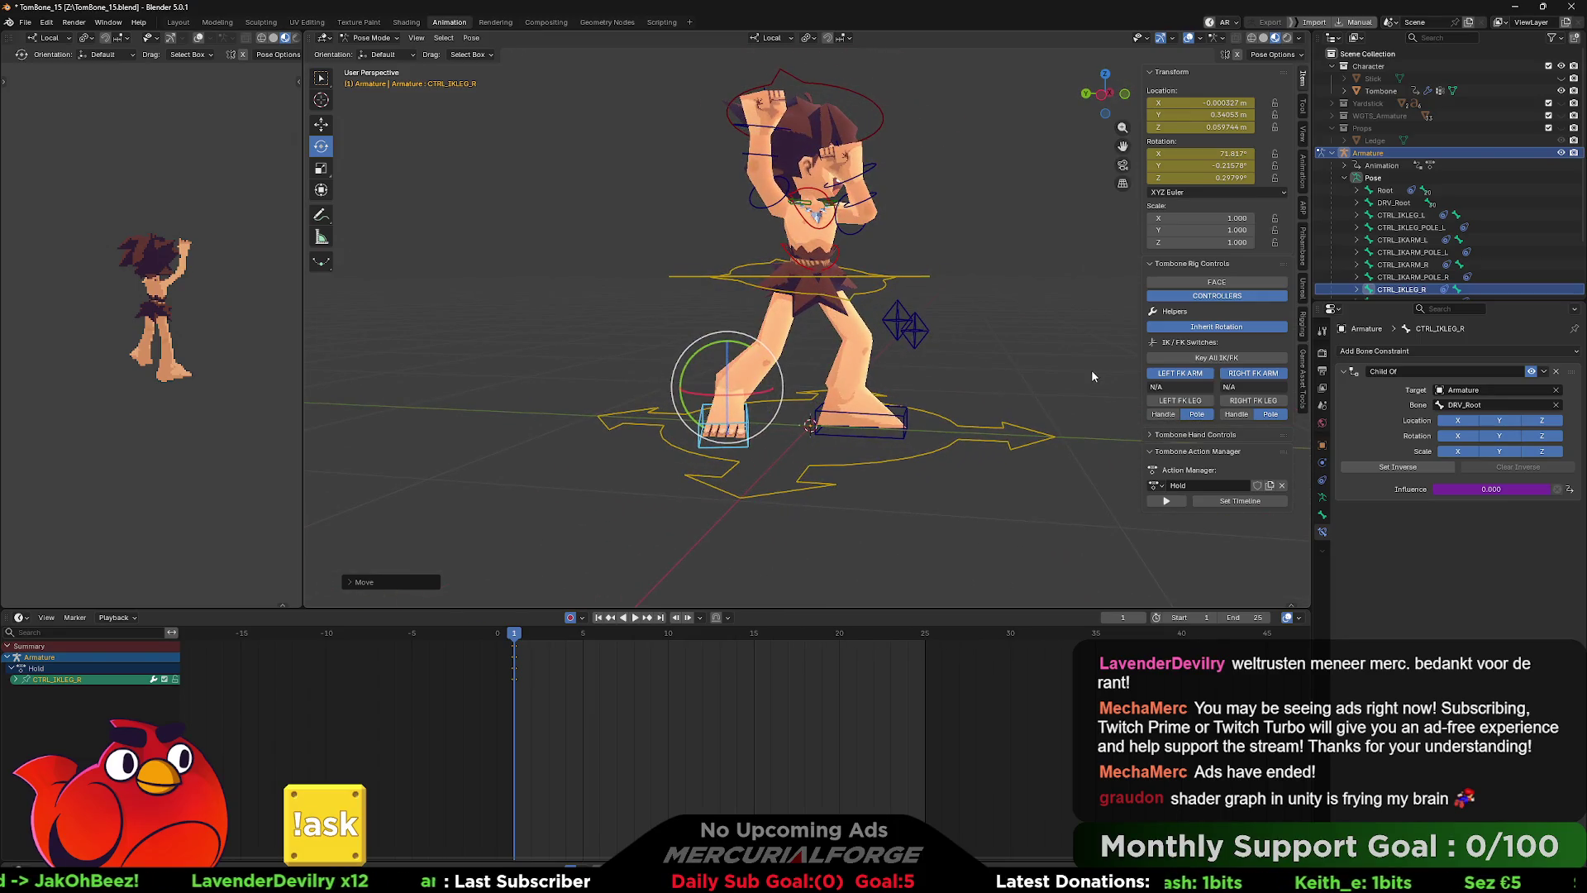
left_click_drag(1092, 370, 1024, 360)
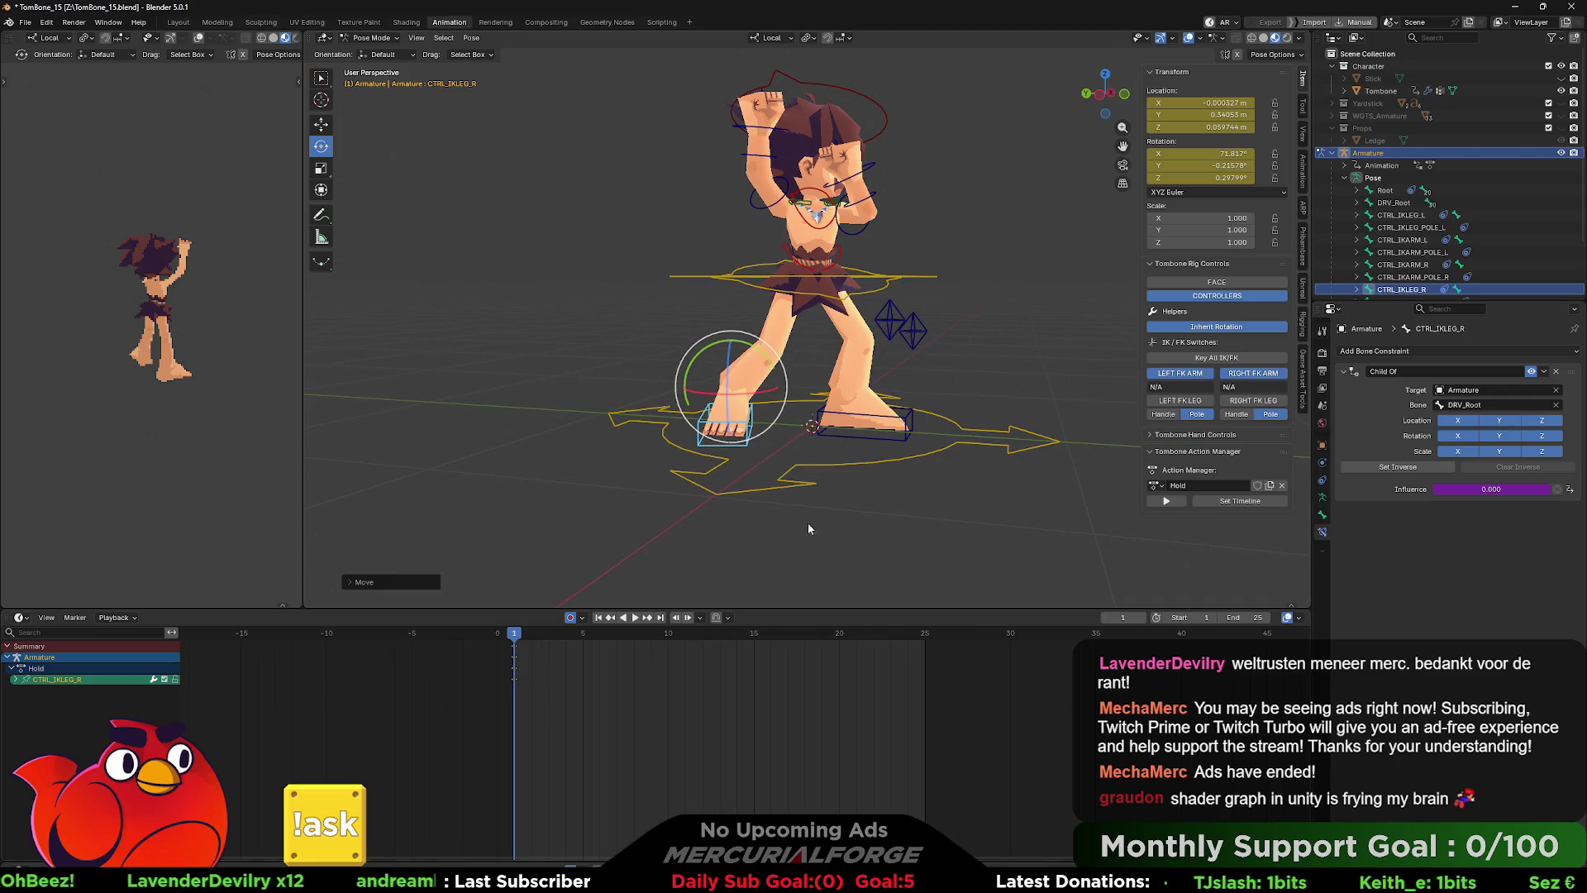
key("a")
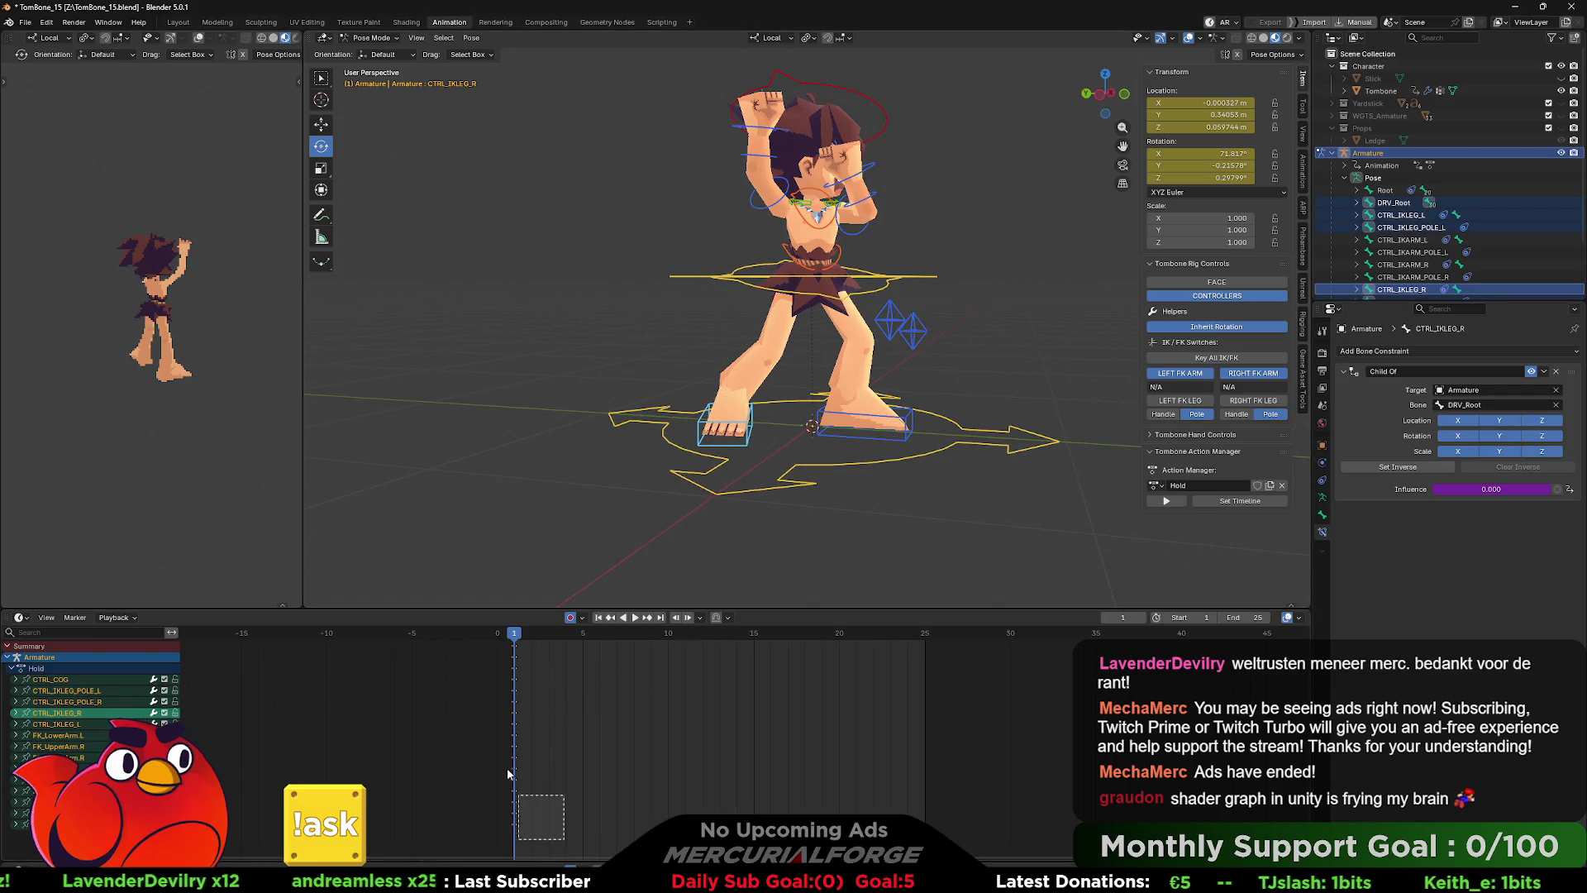
- Key all bones at frame 2 and set the timeline end to the last key
key("space")
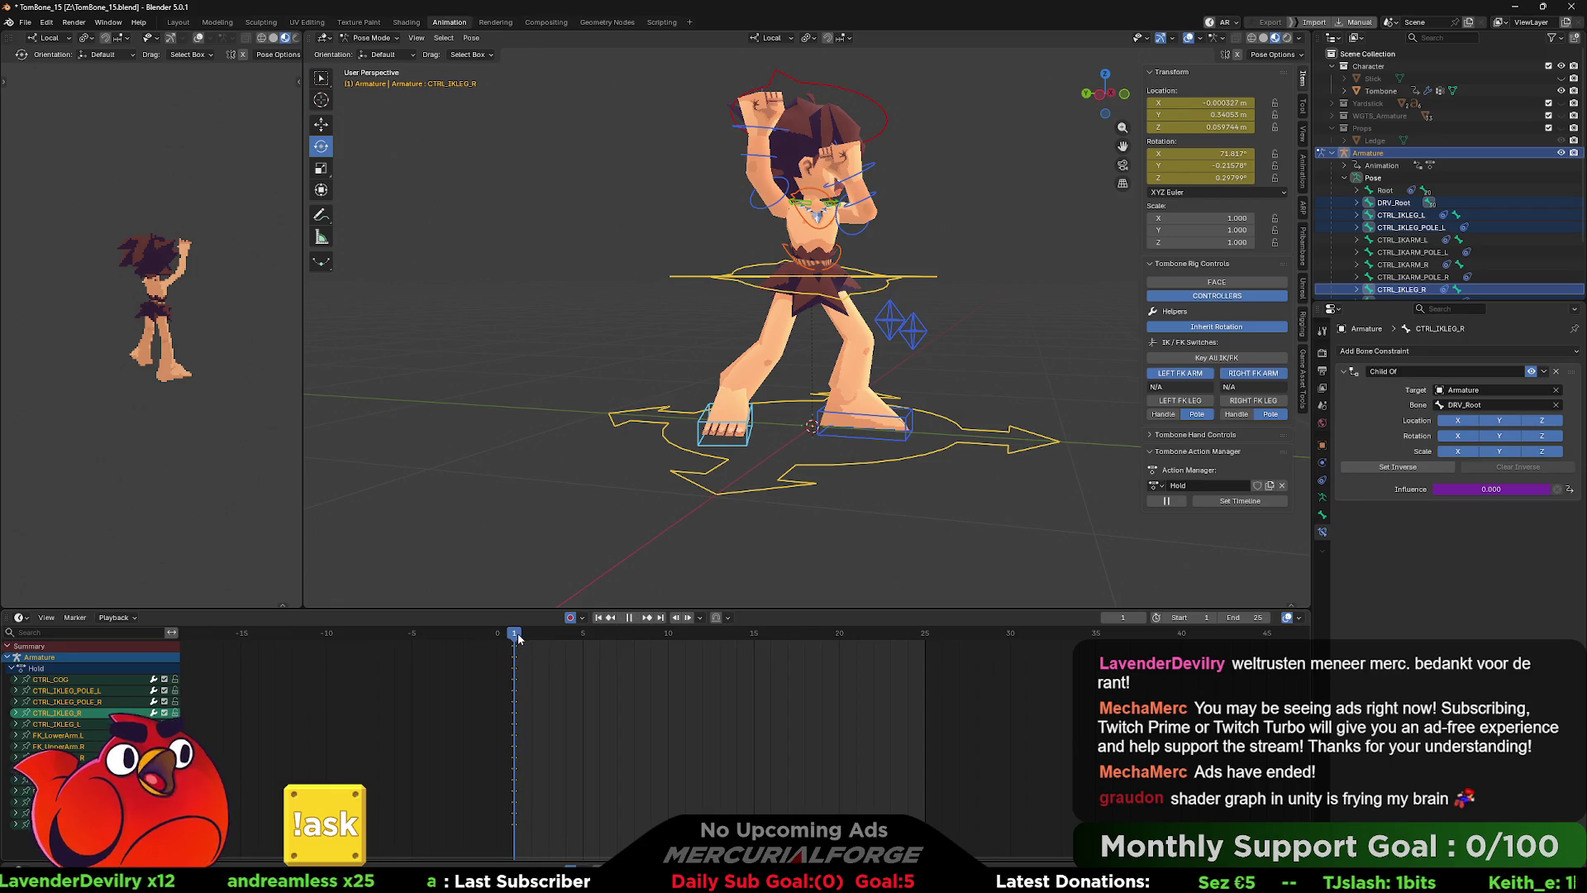
left_click_drag(518, 639, 529, 640)
key("i")
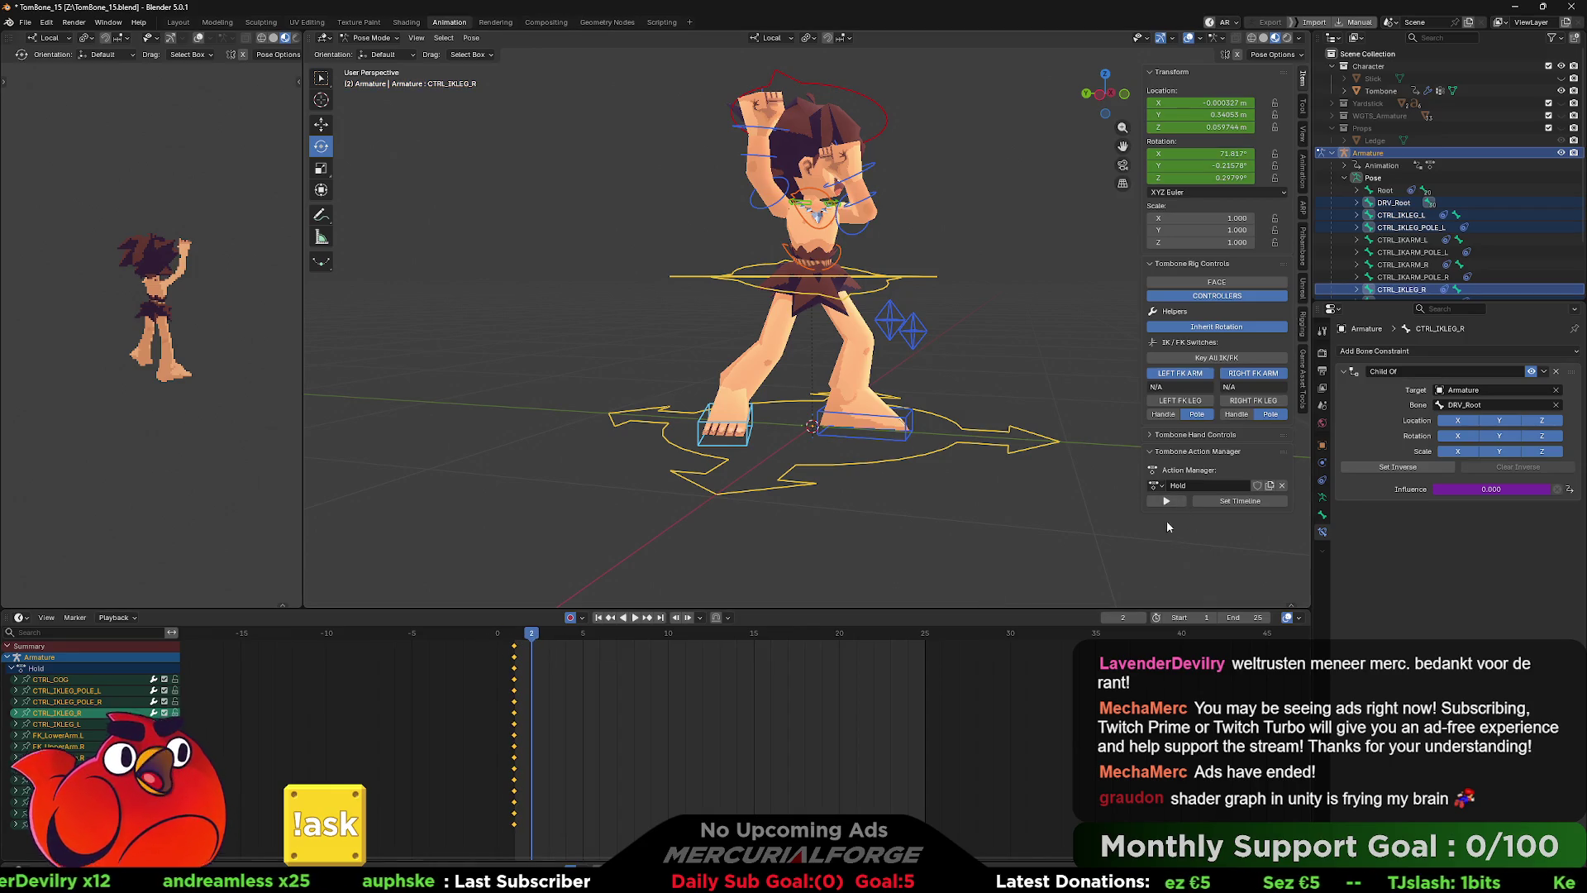
left_click(1240, 500)
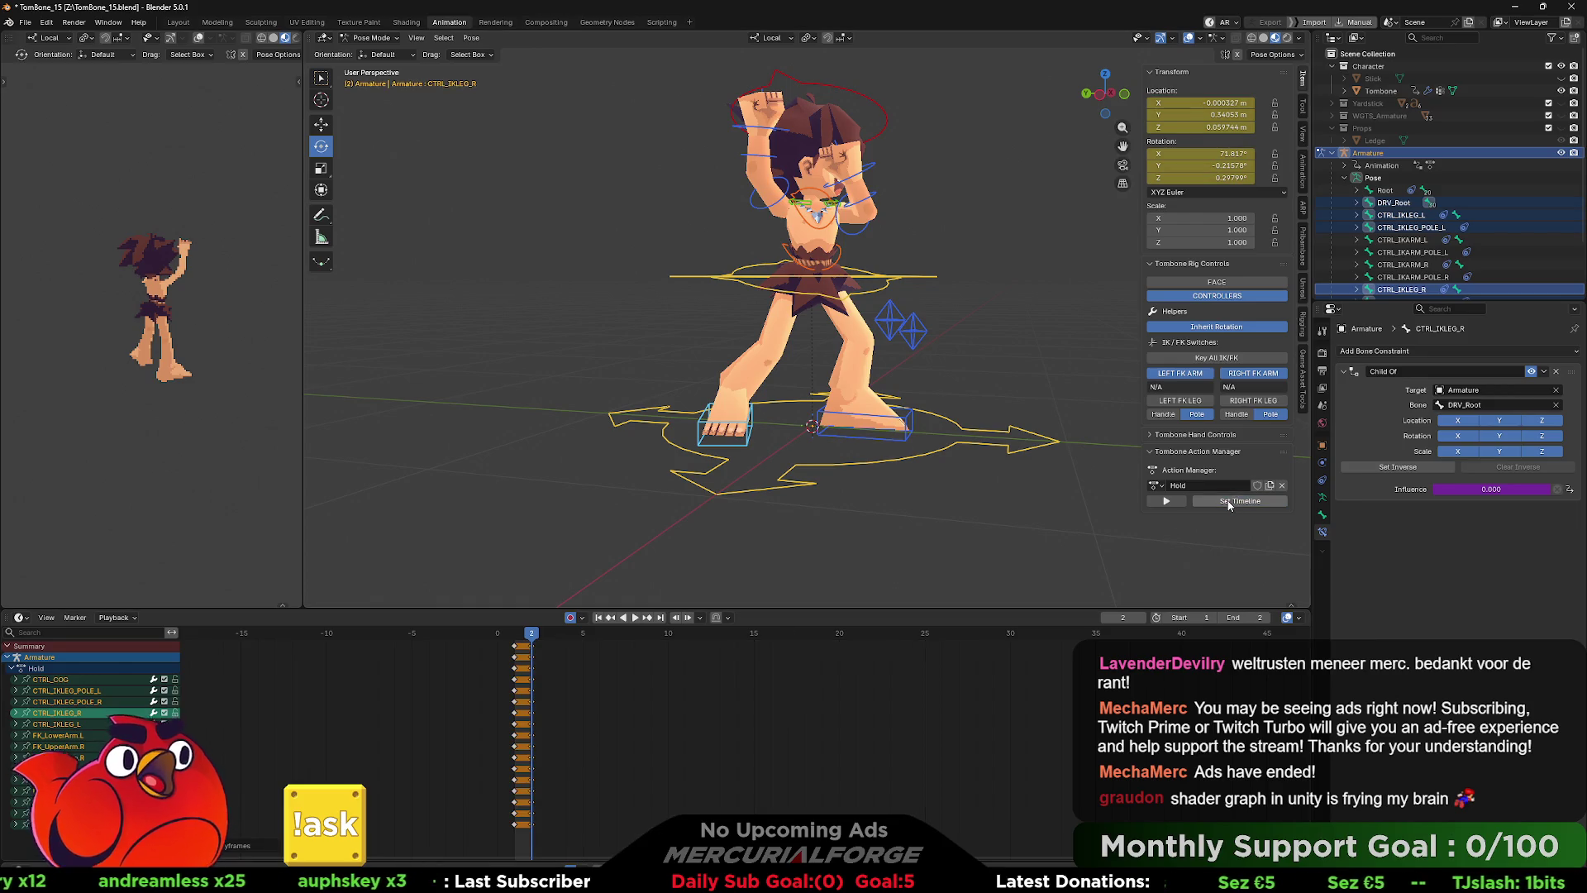
- Rename the action to Grab_Hold and show the Game Asset Tools FBX panel
key("shift+Left")
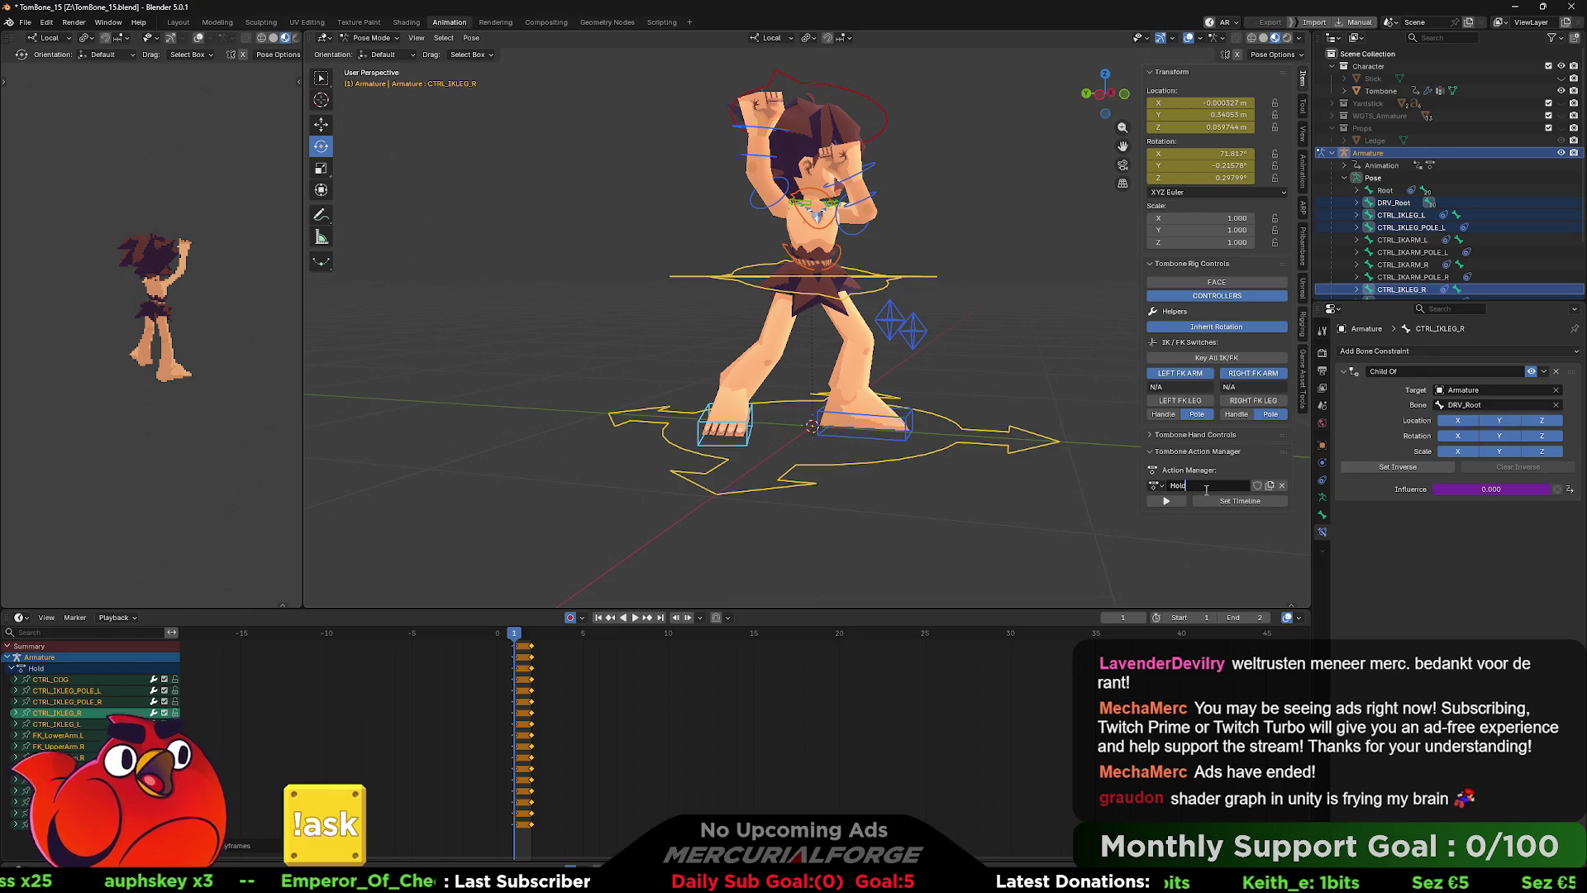
key("Home")
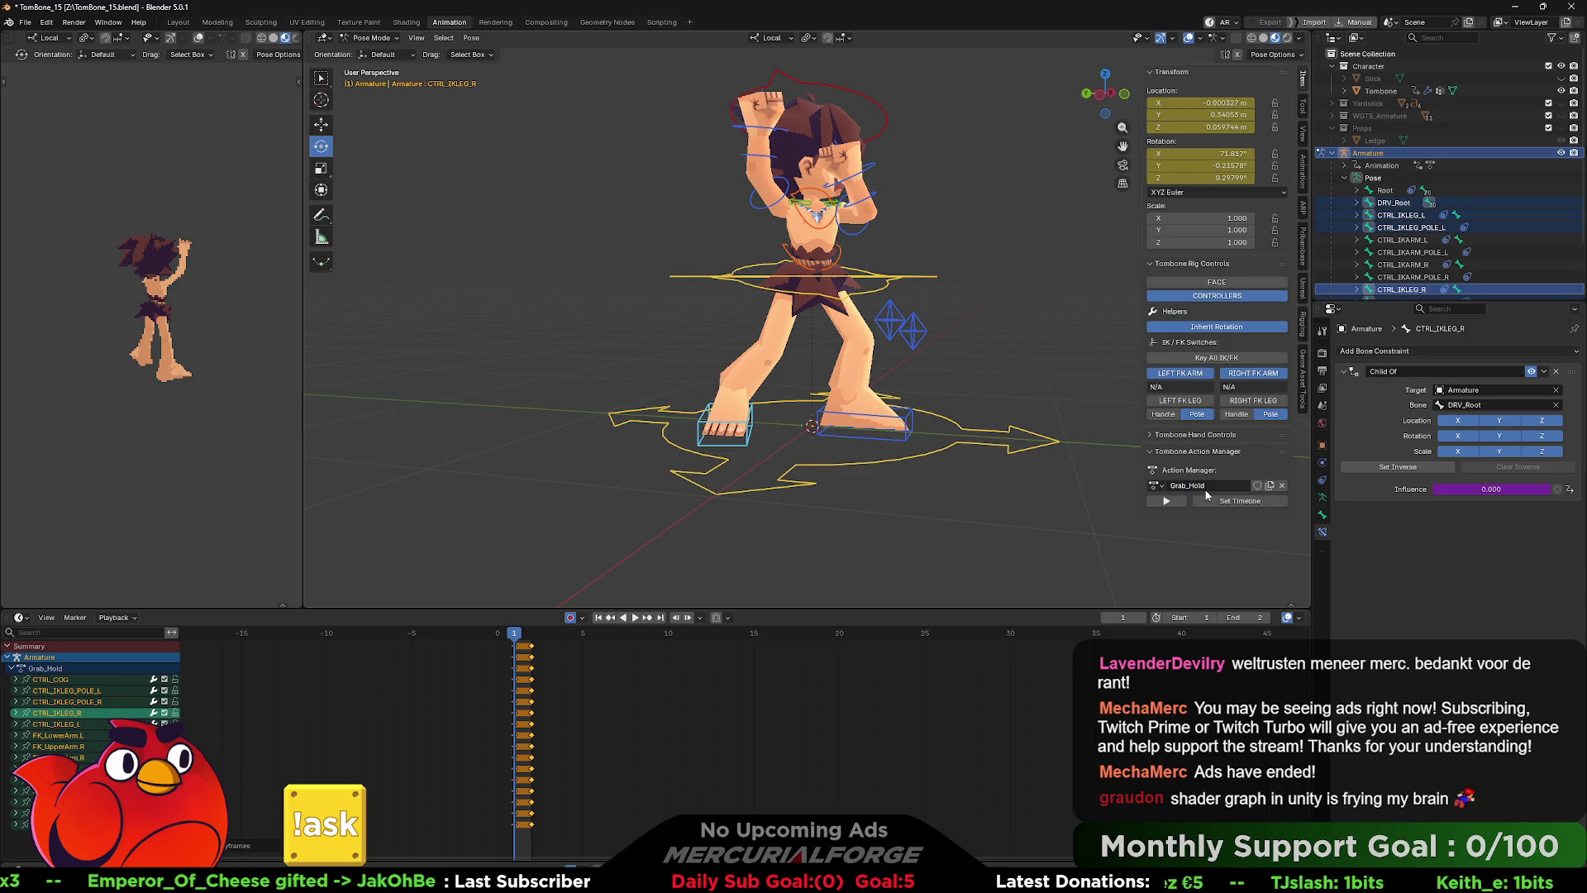
left_click(1304, 378)
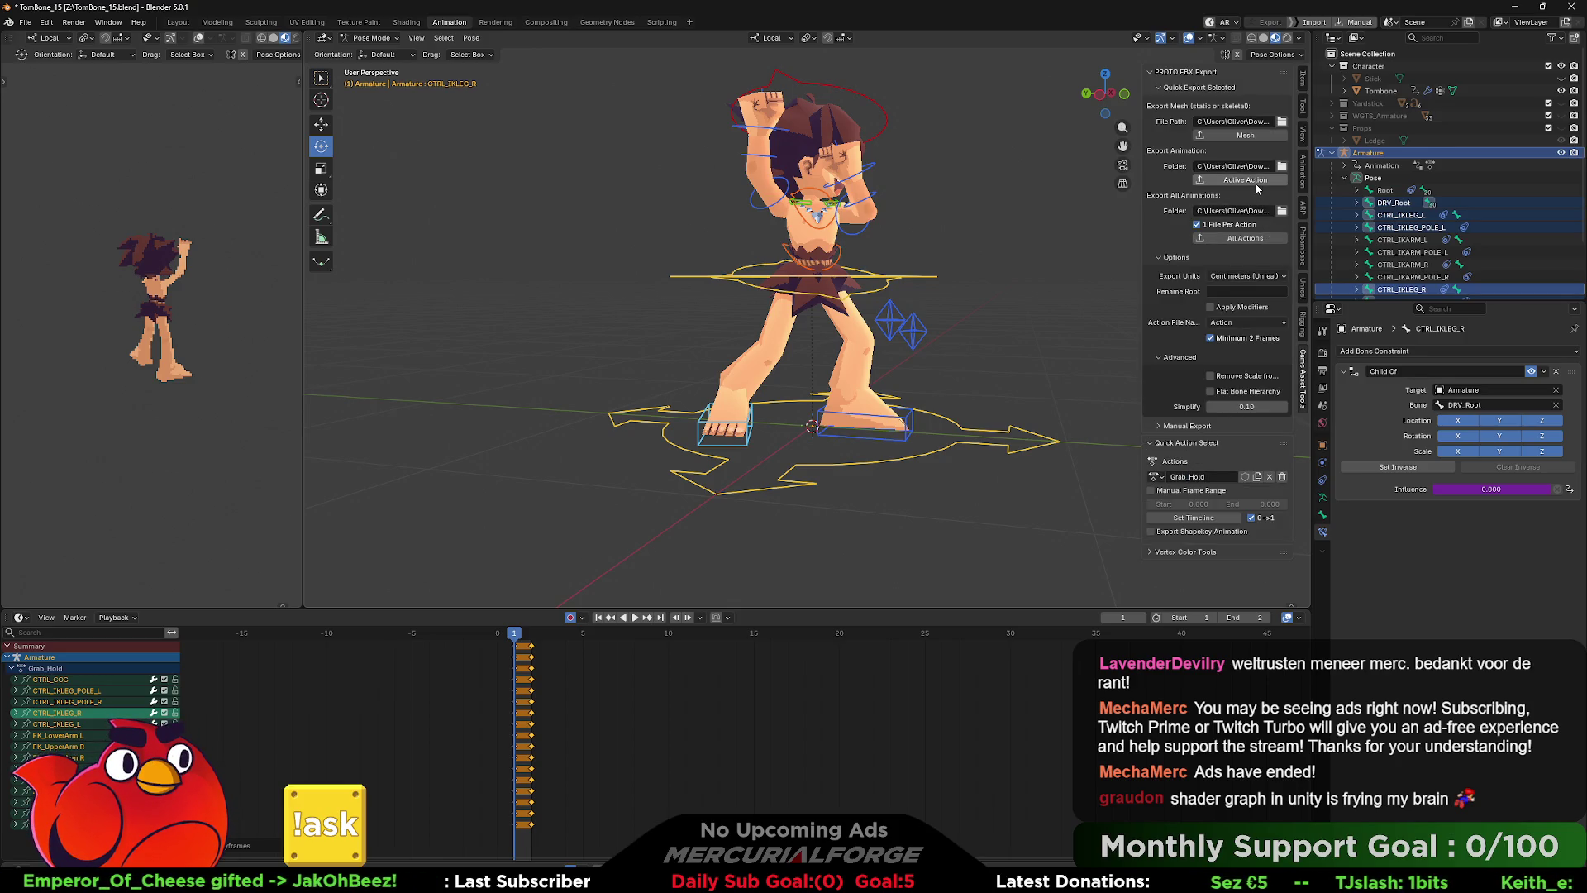
- Replace the Grab_Hold action with a new action named Grab_Throw
left_click(1269, 477)
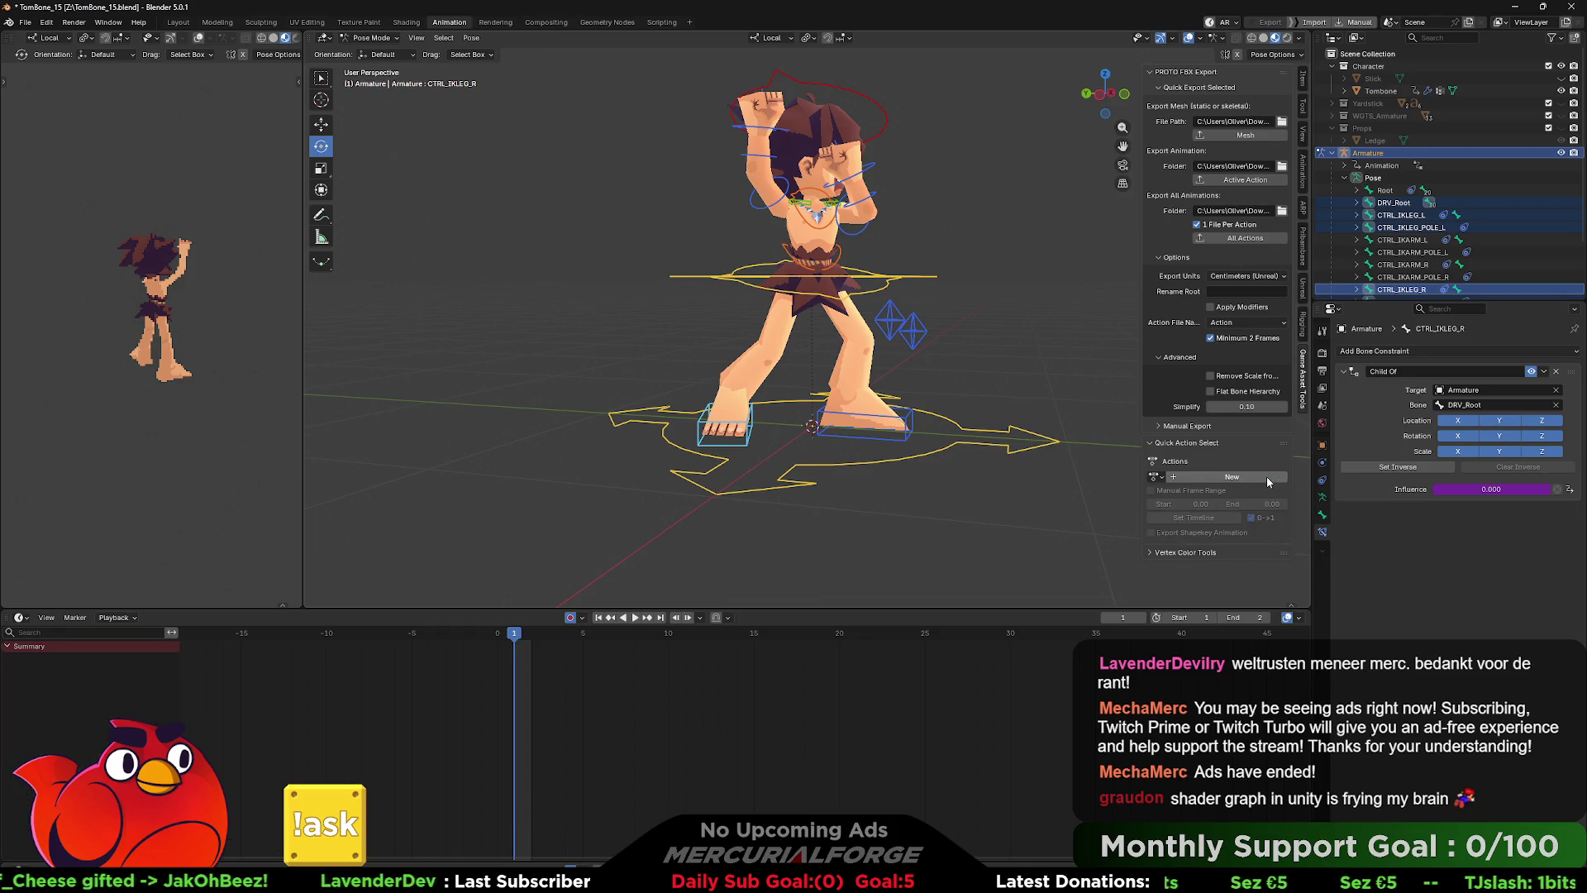
left_click(1215, 479)
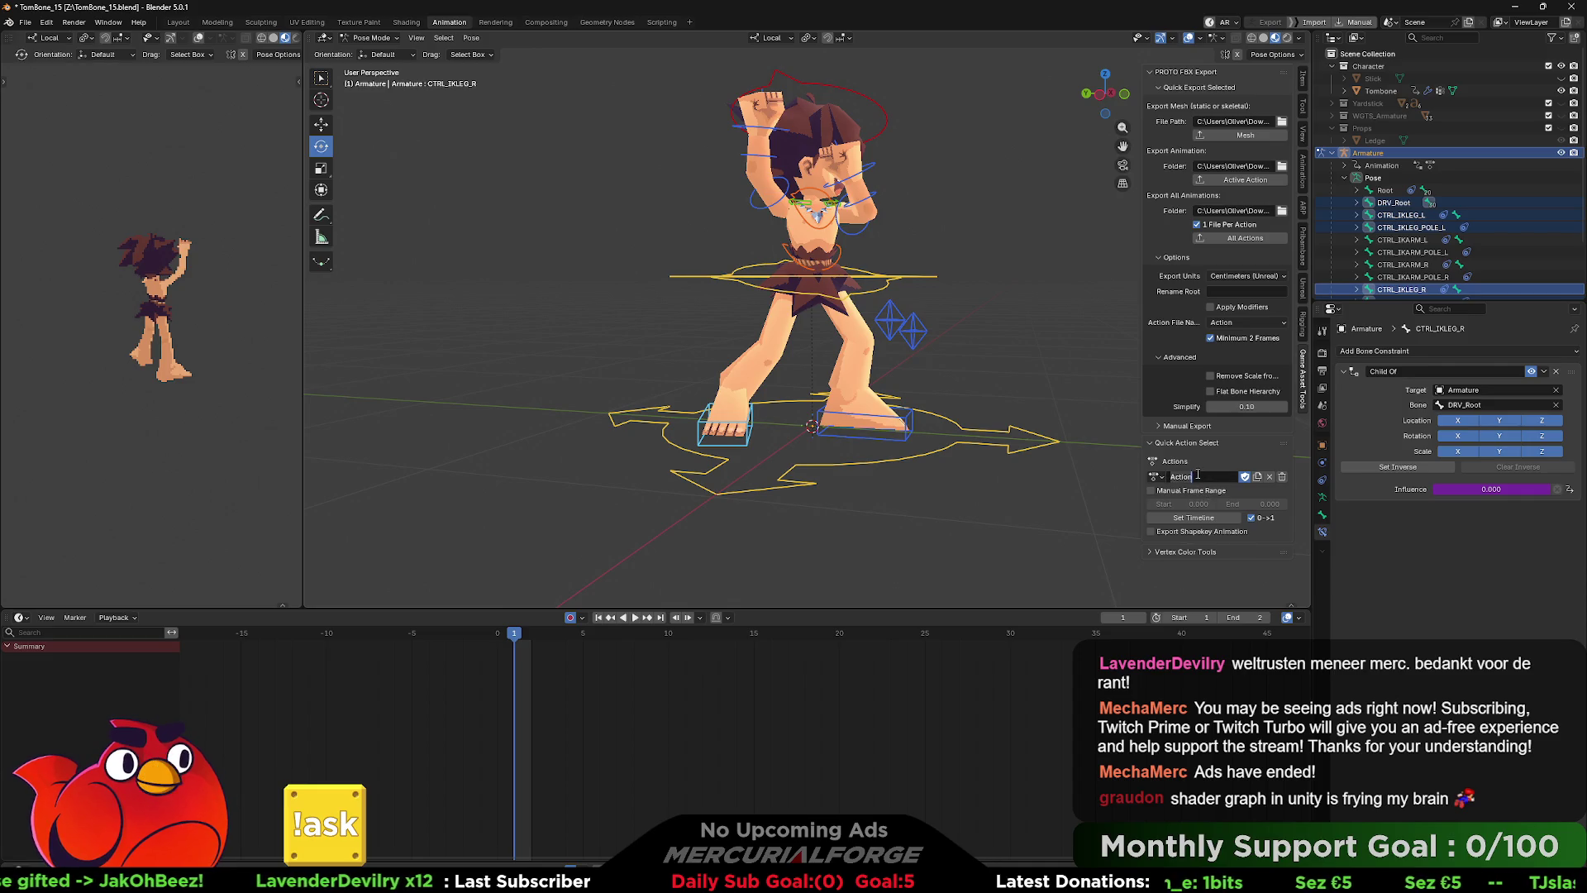
type("Grab_Throw")
key("Return")
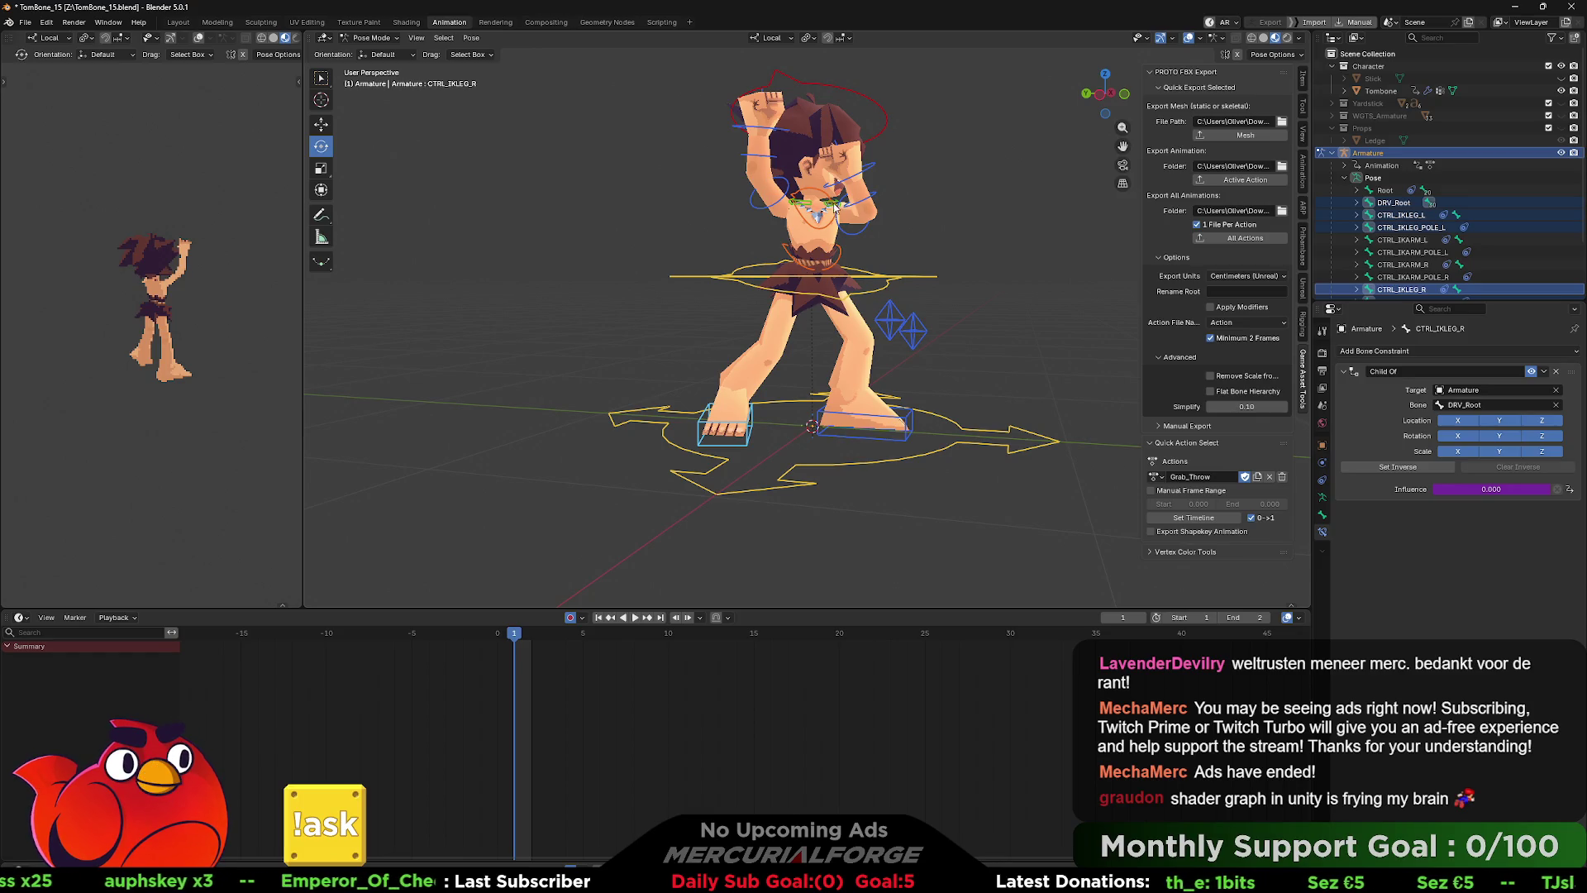
- Rotate the CTRL_COG hips control and shift the body along the Y axis
left_click(913, 279)
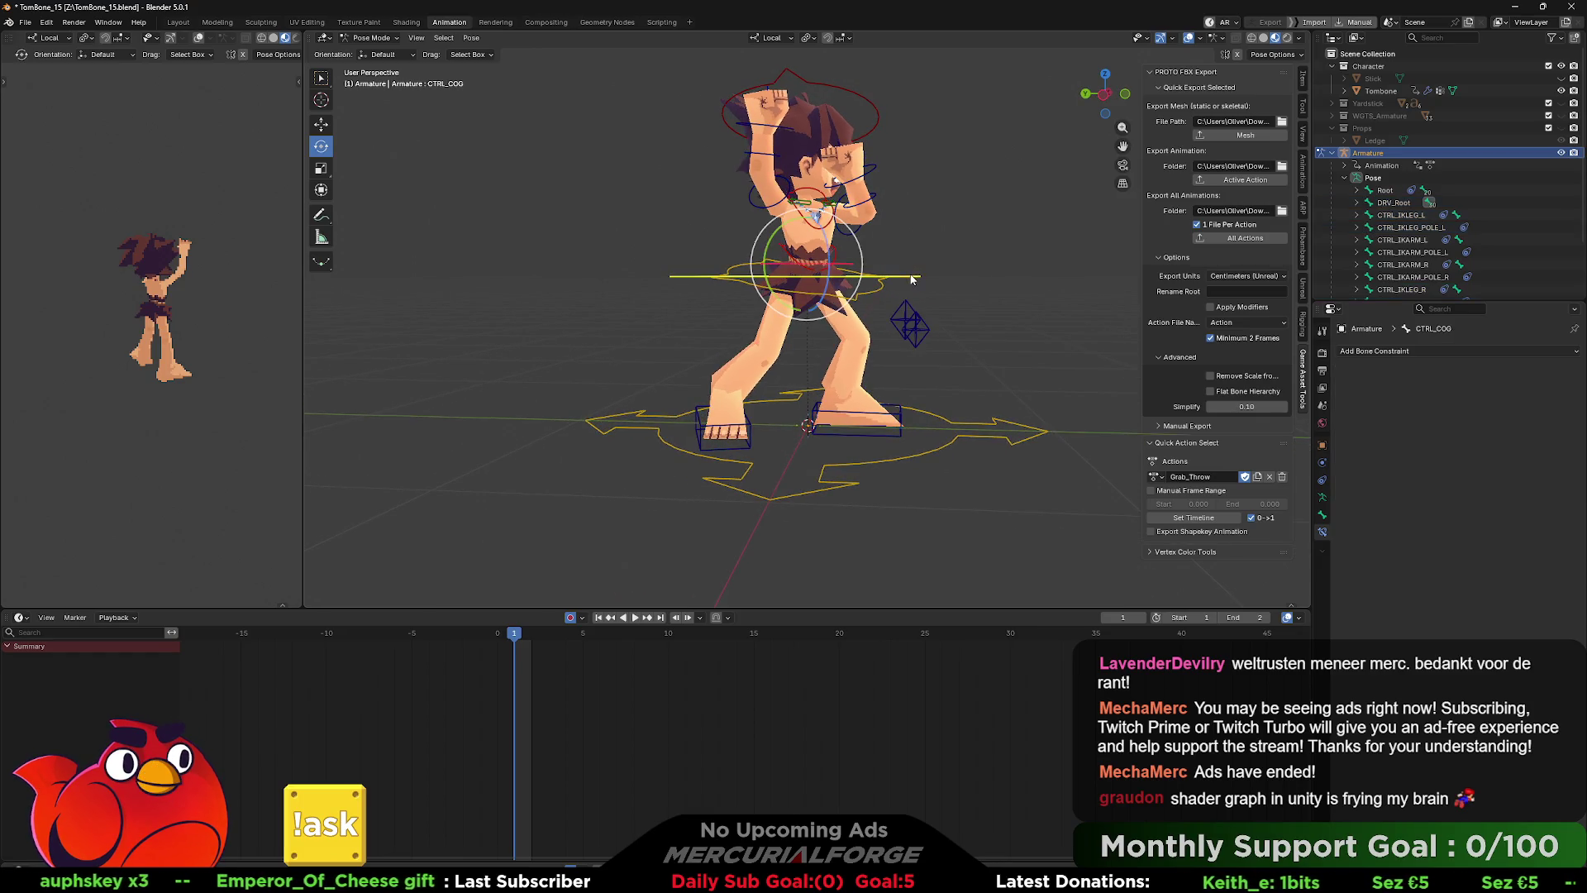
key("r")
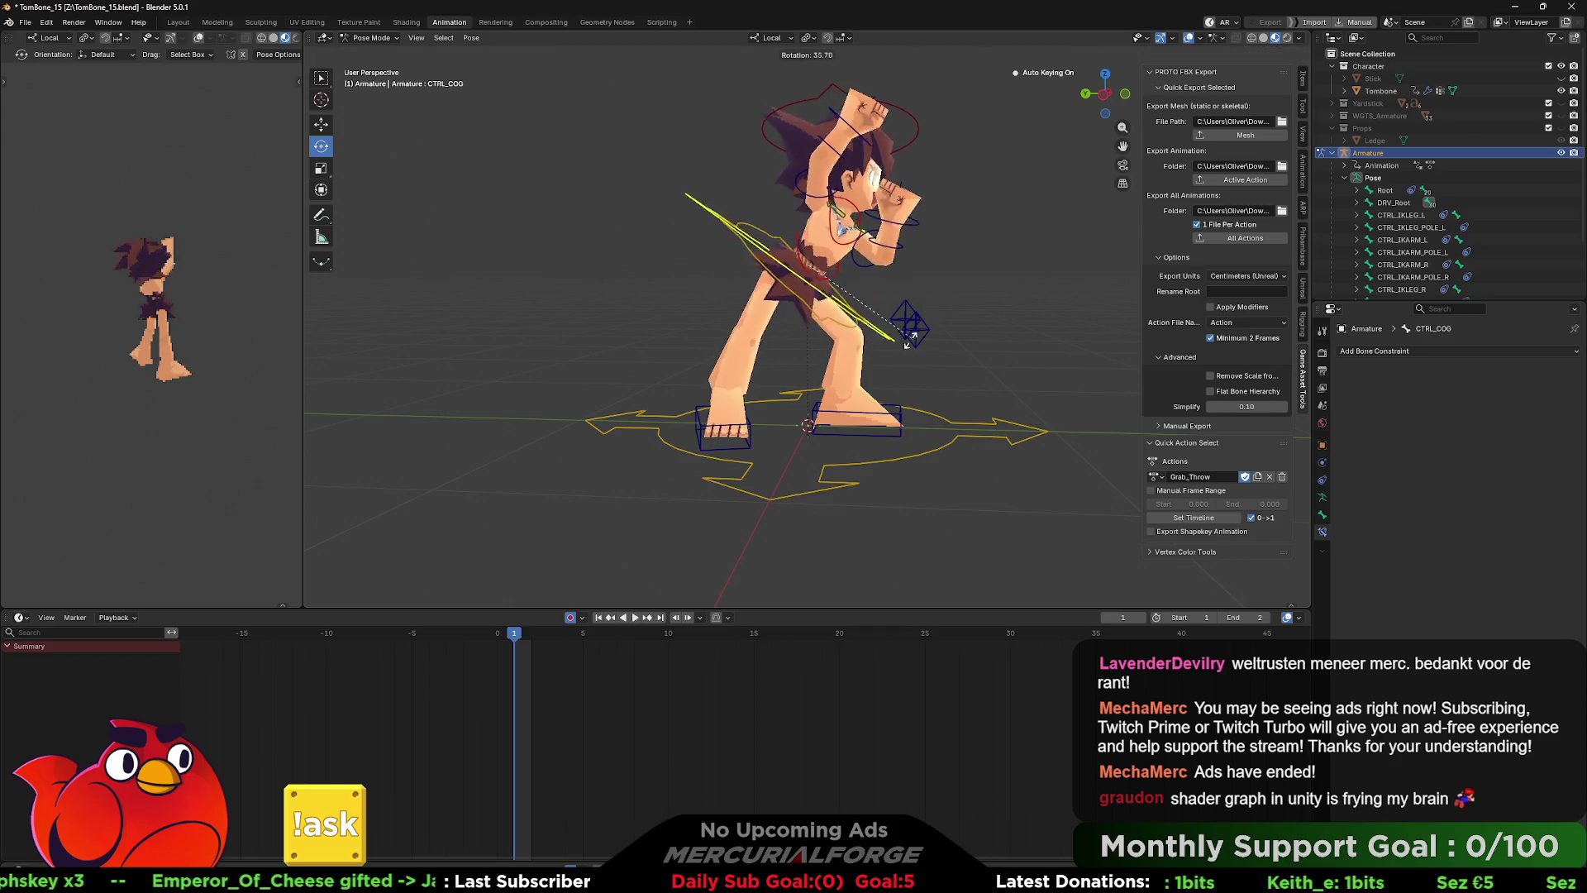
left_click(852, 347)
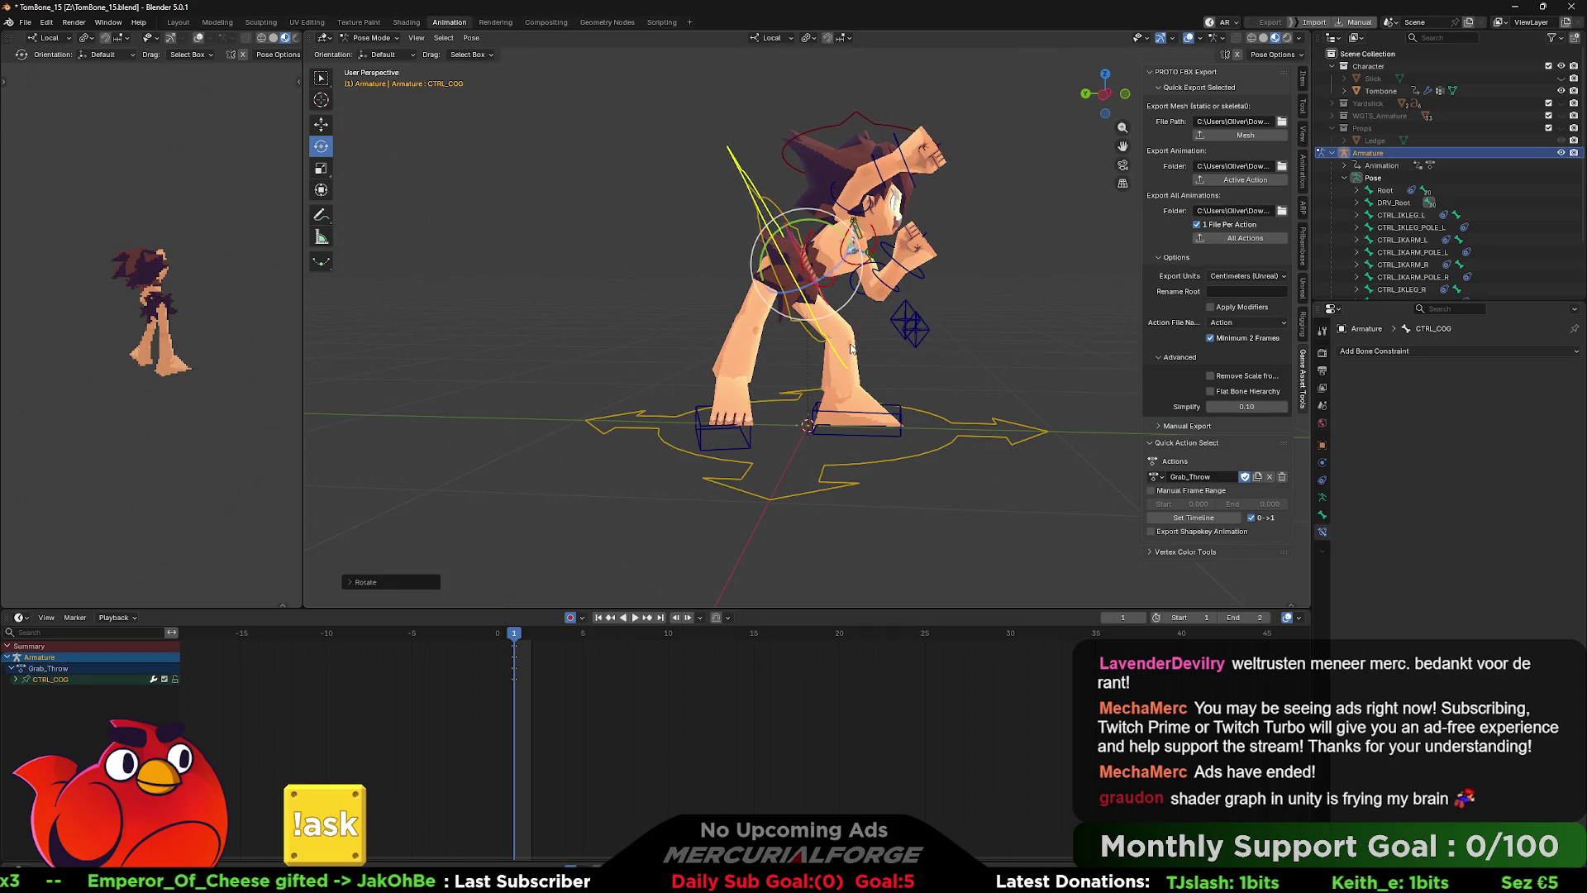
key("g")
key("y")
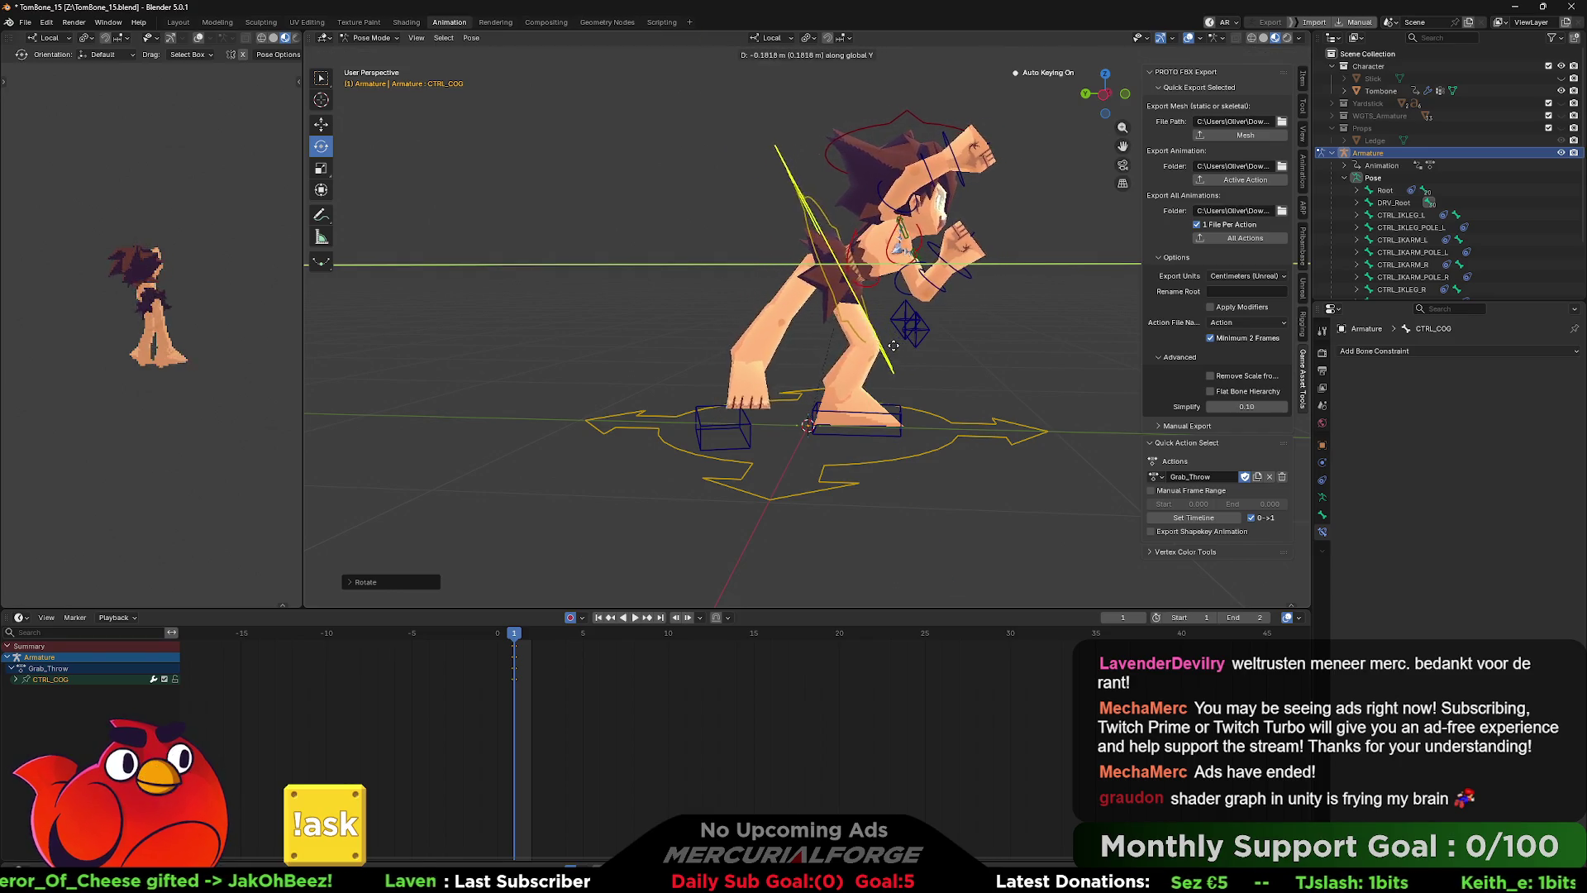
left_click(876, 339)
mouse_move(865, 334)
left_mouse_down()
mouse_move(934, 330)
mouse_move(877, 379)
left_mouse_up()
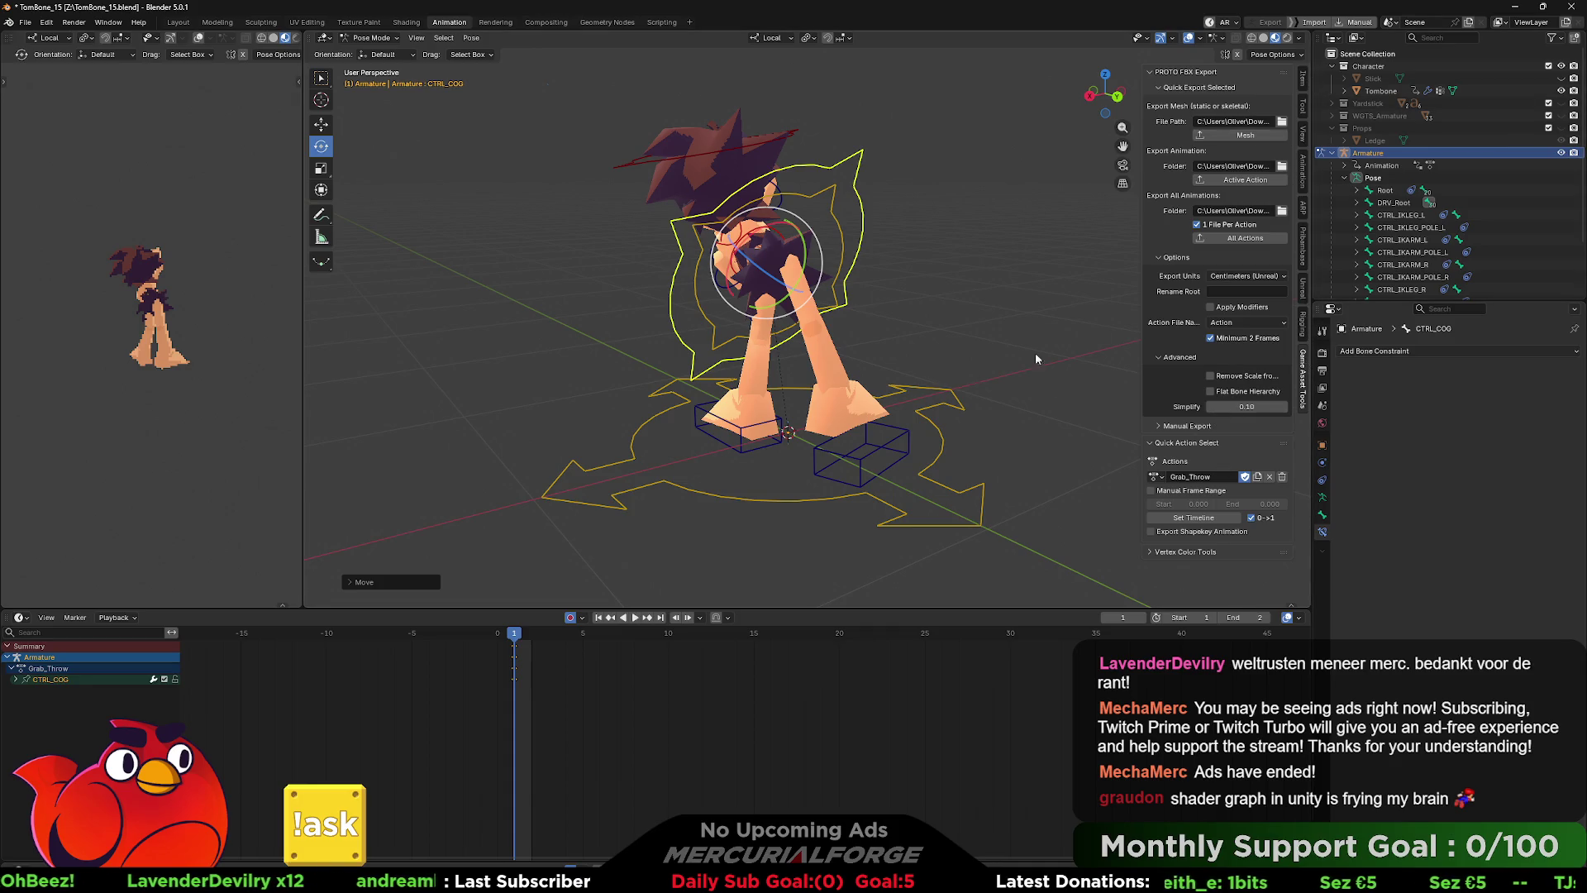
- Enable RIGHT FK LEG and rotate the right lower and upper leg bones forward
left_click(1302, 78)
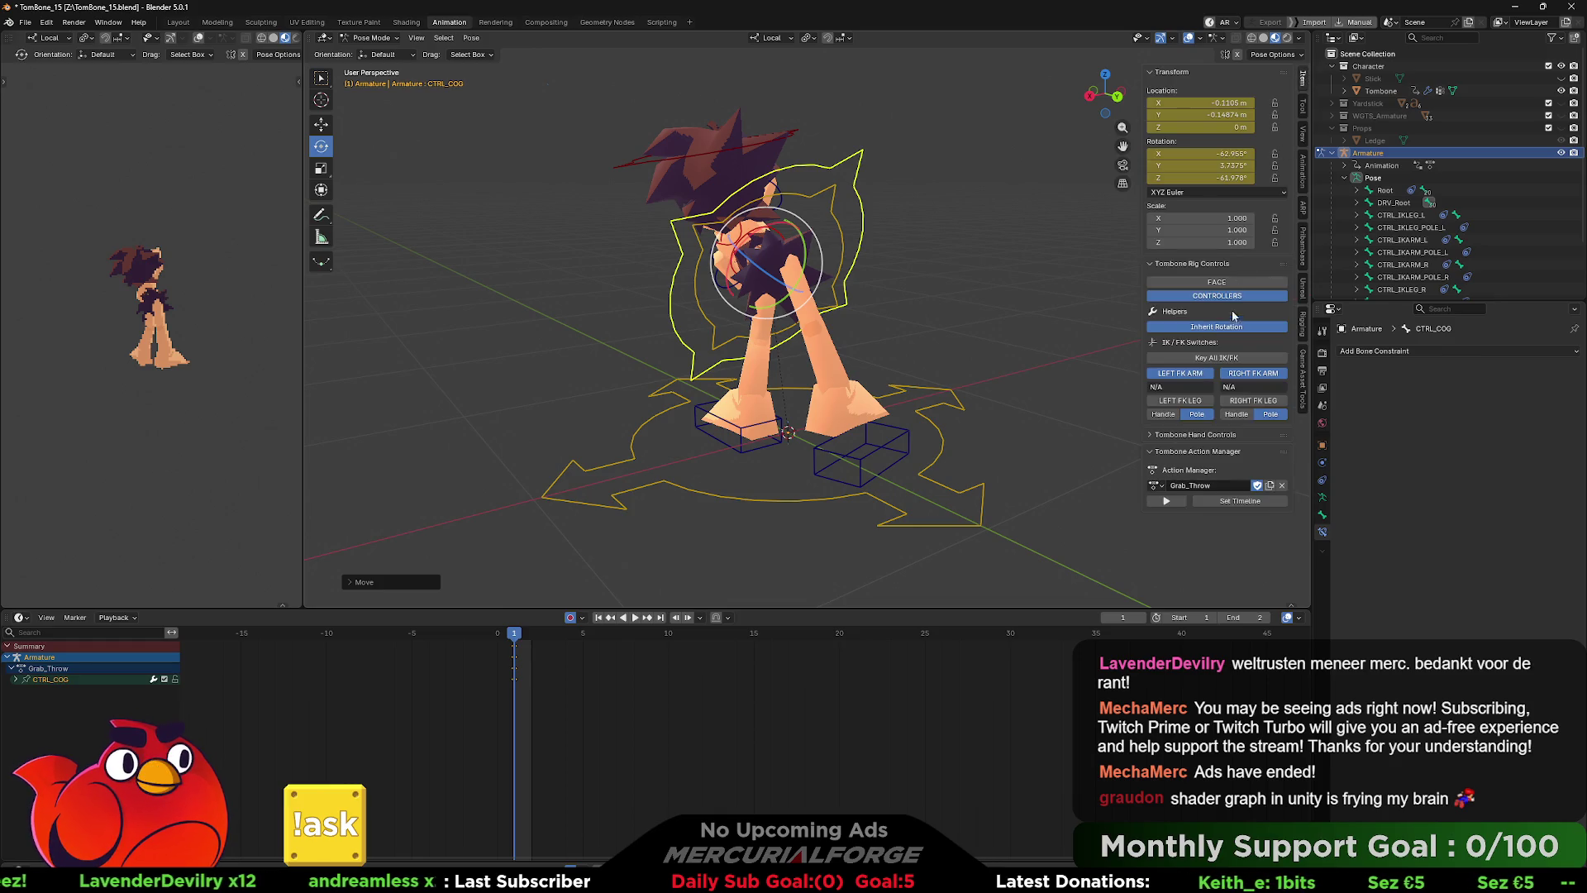
left_click(1241, 403)
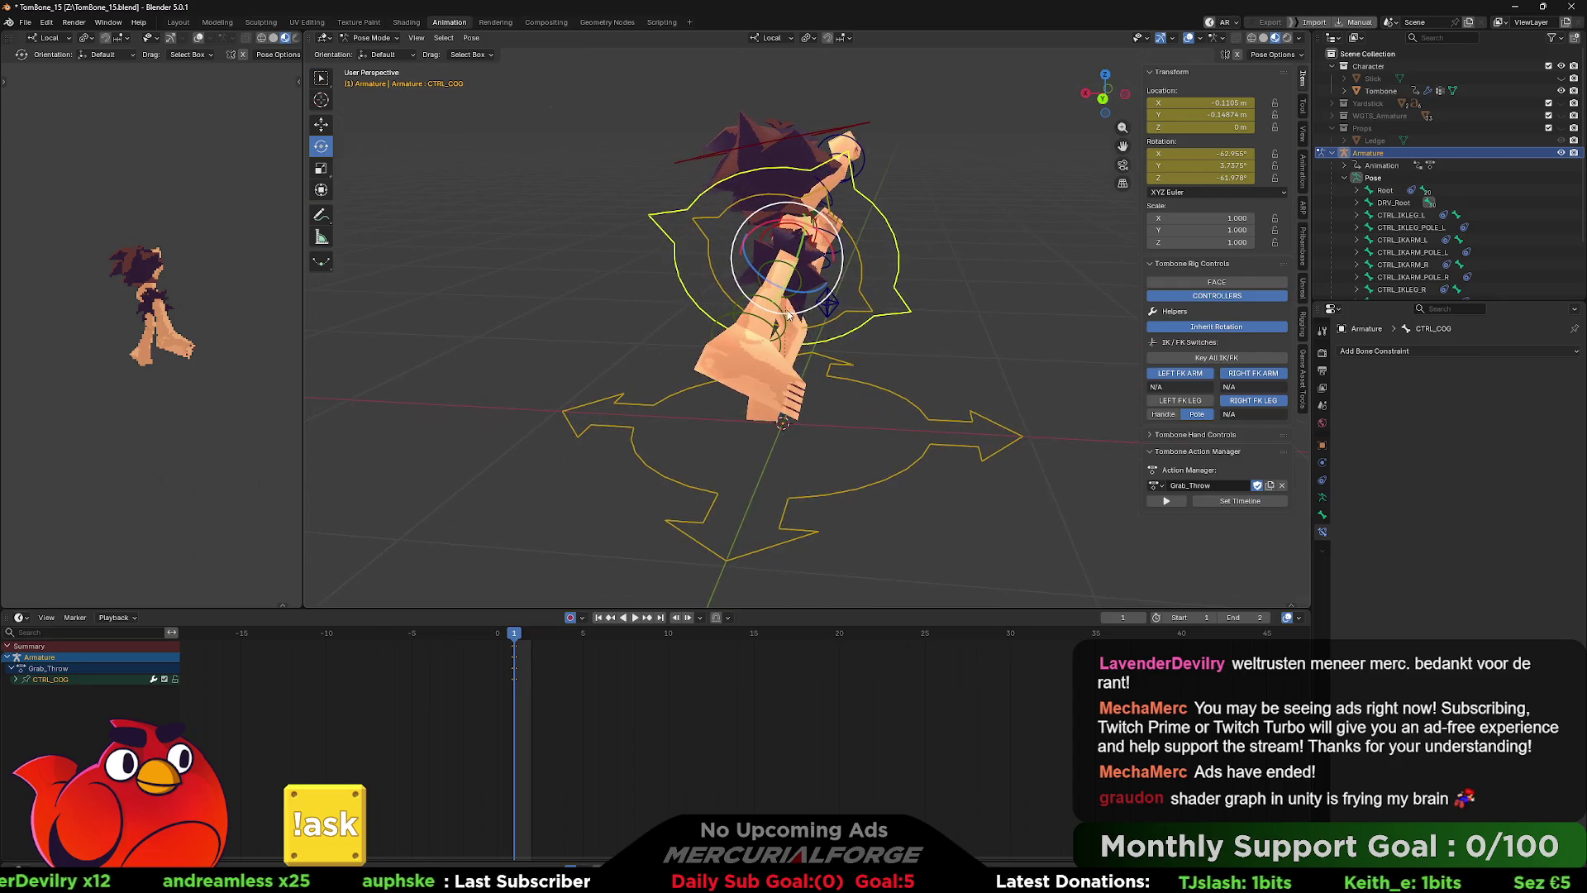
left_click(784, 322)
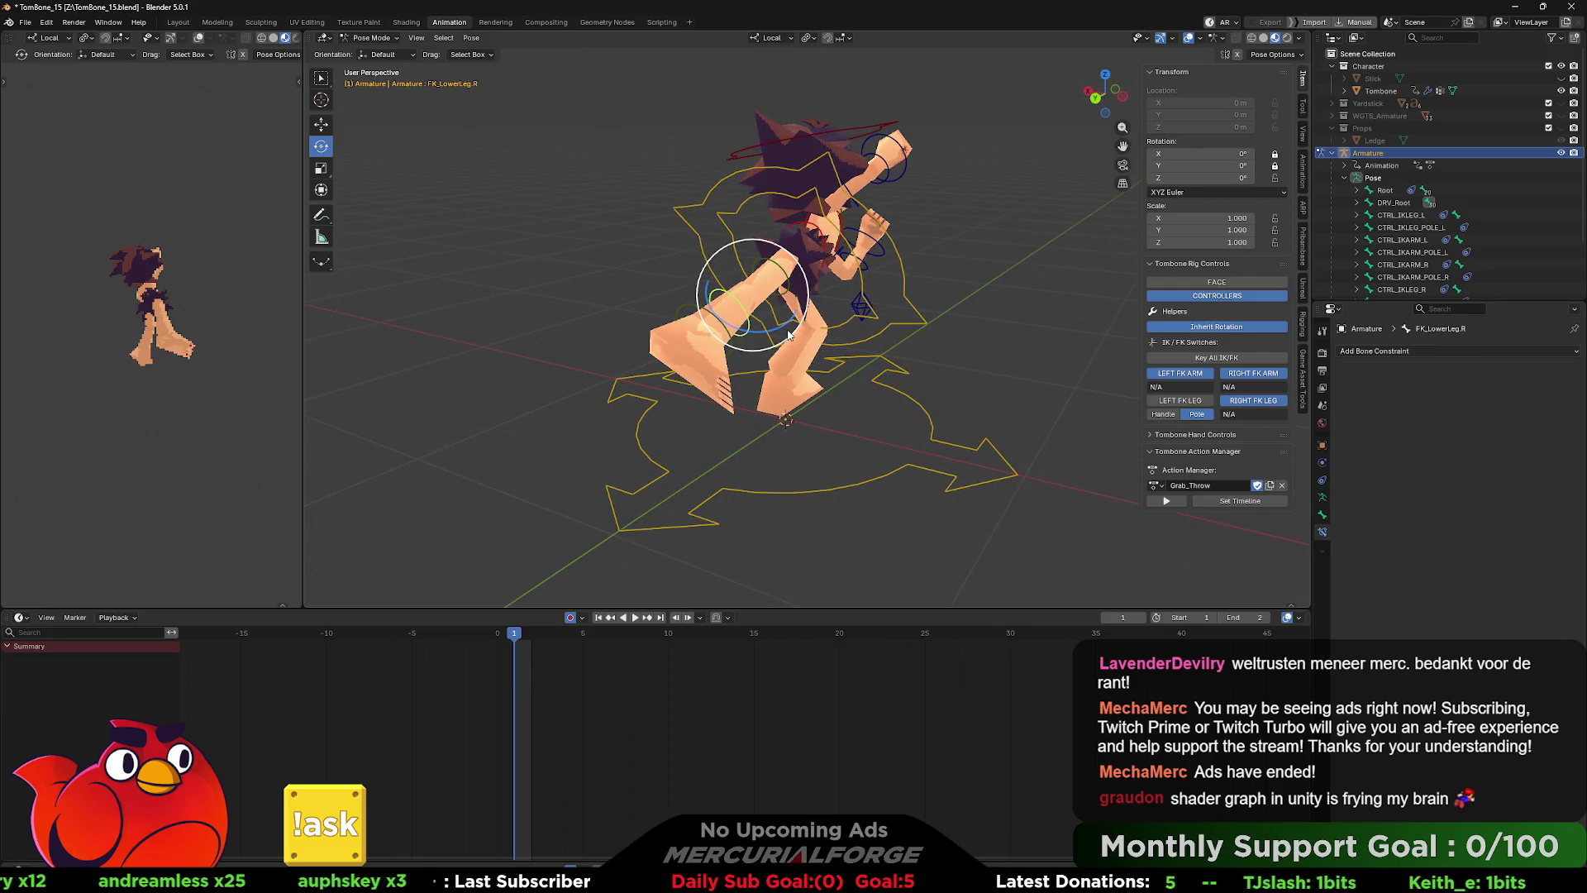
mouse_move(786, 328)
left_mouse_down()
mouse_move(698, 331)
mouse_move(757, 304)
left_mouse_up()
left_click(695, 326)
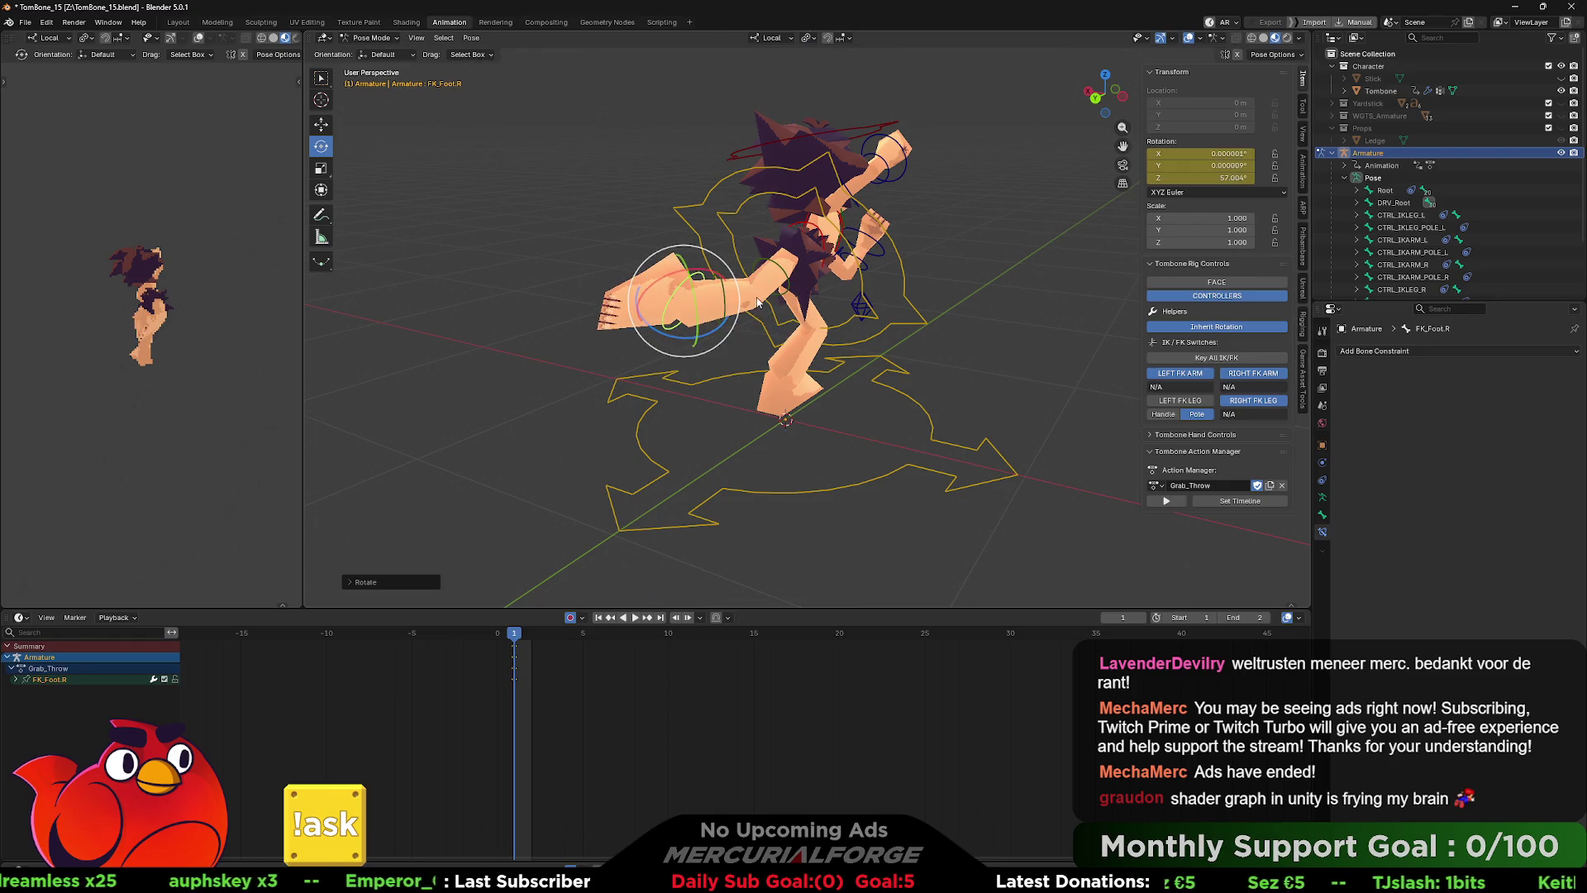
left_click(786, 286)
key("r")
key("r")
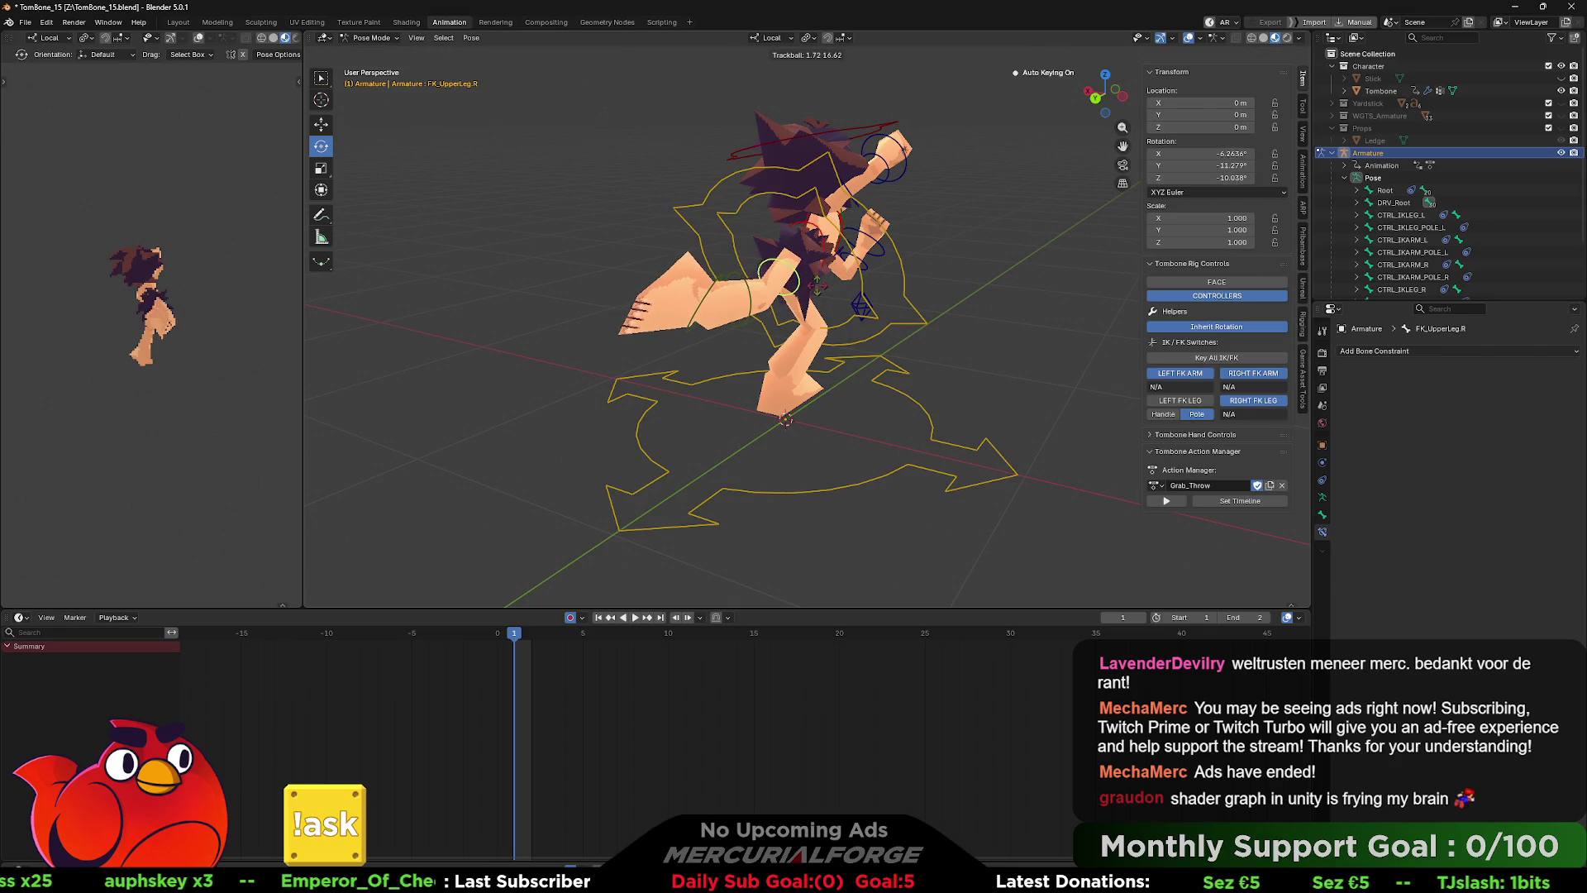
left_click(827, 289)
mouse_move(826, 290)
left_mouse_down()
mouse_move(1059, 270)
mouse_move(1010, 252)
mouse_move(867, 357)
left_mouse_up()
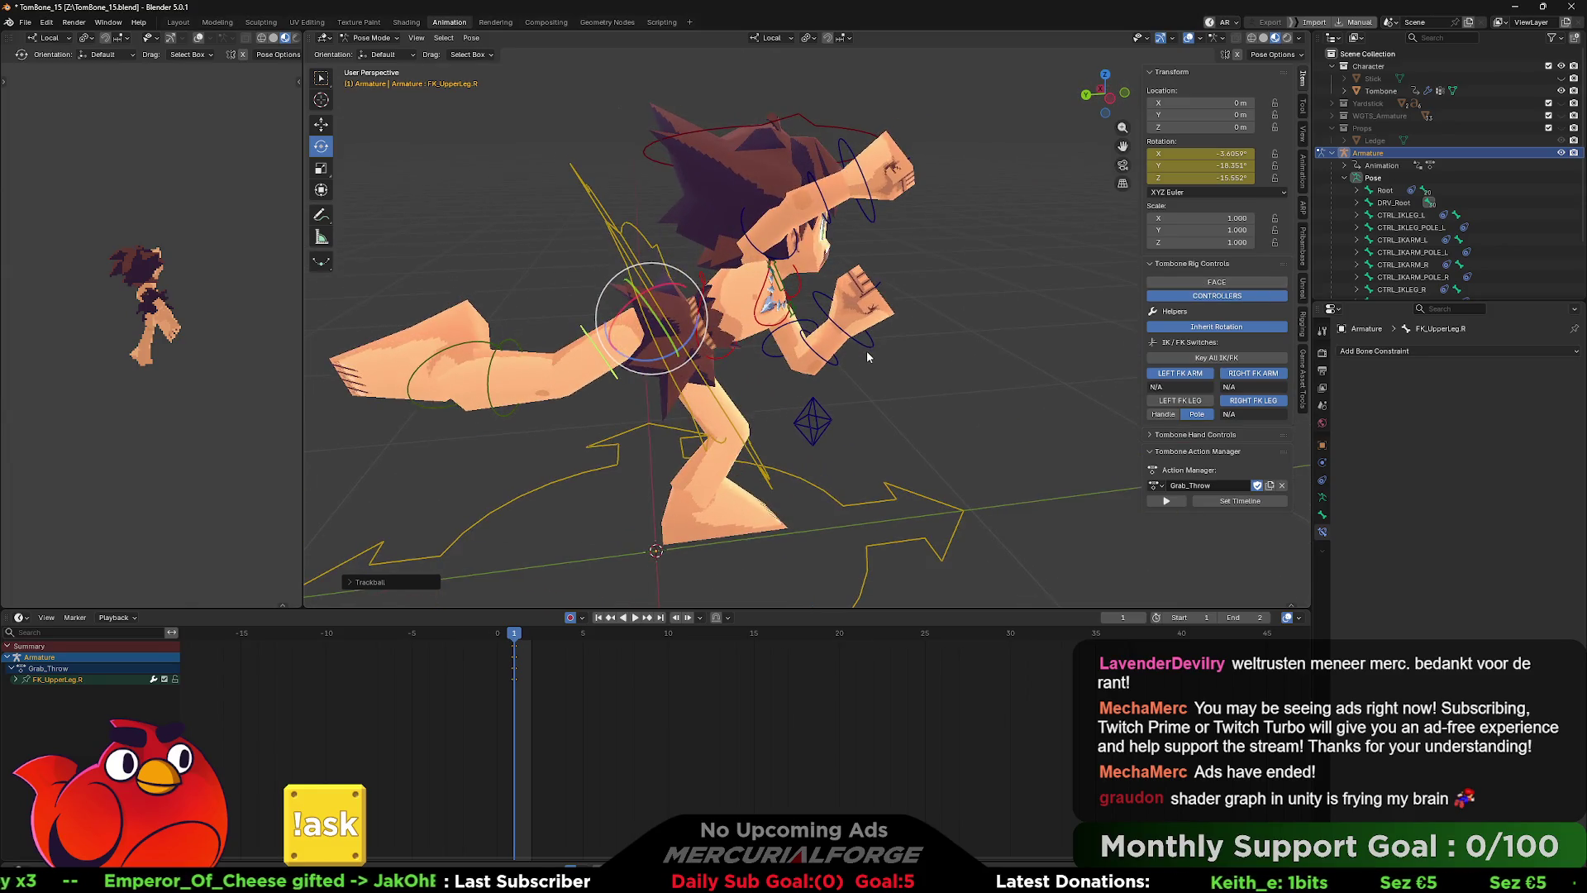
- Swing the left upper arm about 85 degrees and rotate the right upper arm and clavicle forward
left_click(794, 308)
mouse_move(792, 281)
left_mouse_down()
mouse_move(748, 293)
mouse_move(808, 240)
left_mouse_up()
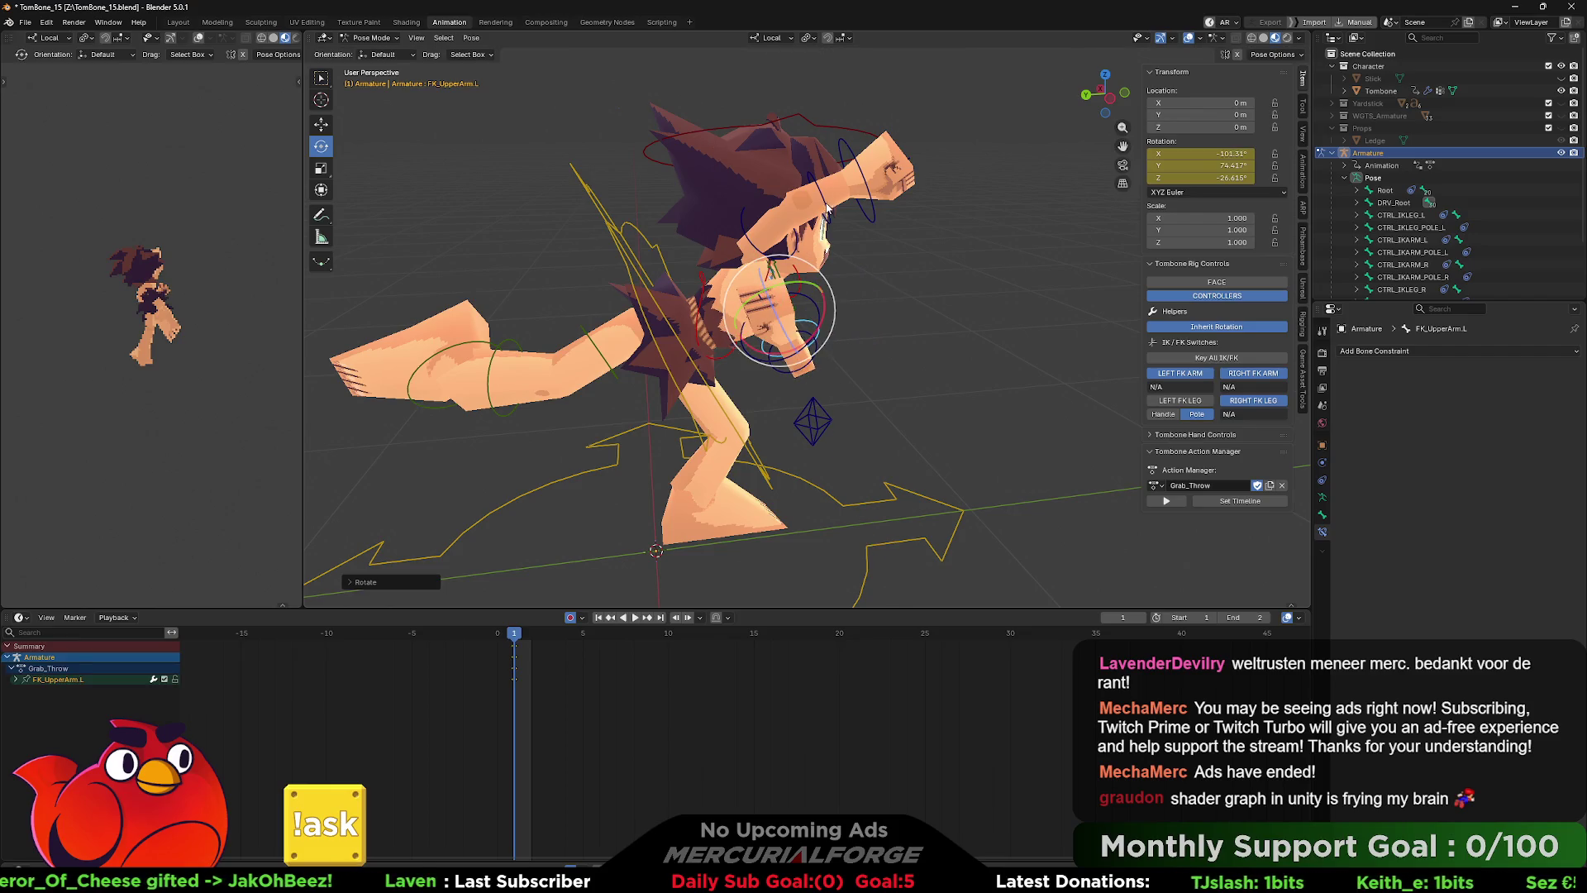
left_click(754, 245)
mouse_move(800, 226)
left_mouse_down()
mouse_move(750, 269)
mouse_move(719, 232)
left_mouse_up()
scroll(771, 271, "up", 1)
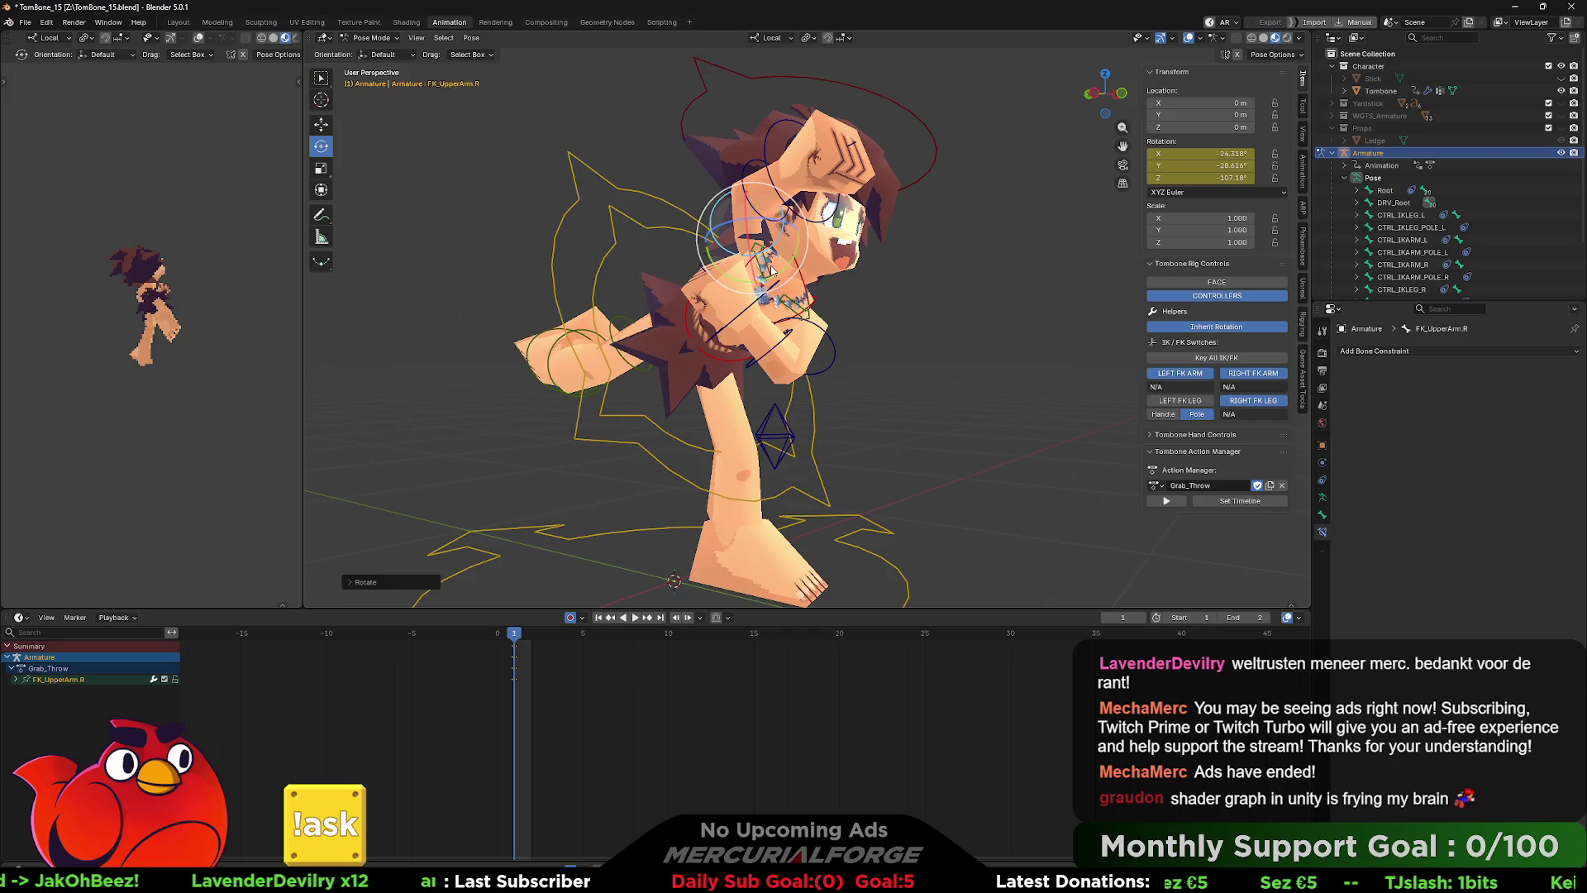
left_click(767, 273)
scroll(785, 273, "up", 1)
mouse_move(779, 272)
left_mouse_down()
mouse_move(807, 242)
mouse_move(775, 215)
mouse_move(903, 252)
mouse_move(833, 283)
mouse_move(813, 256)
mouse_move(767, 244)
mouse_move(853, 234)
mouse_move(801, 230)
mouse_move(809, 241)
mouse_move(669, 210)
mouse_move(1001, 271)
mouse_move(1233, 275)
mouse_move(385, 284)
mouse_move(408, 266)
mouse_move(811, 290)
mouse_move(746, 275)
left_mouse_up()
left_click(806, 242)
left_click(814, 272)
left_click(799, 226)
- Rotate the left upper arm about 47 degrees and select the left knee pole target
left_click(835, 339)
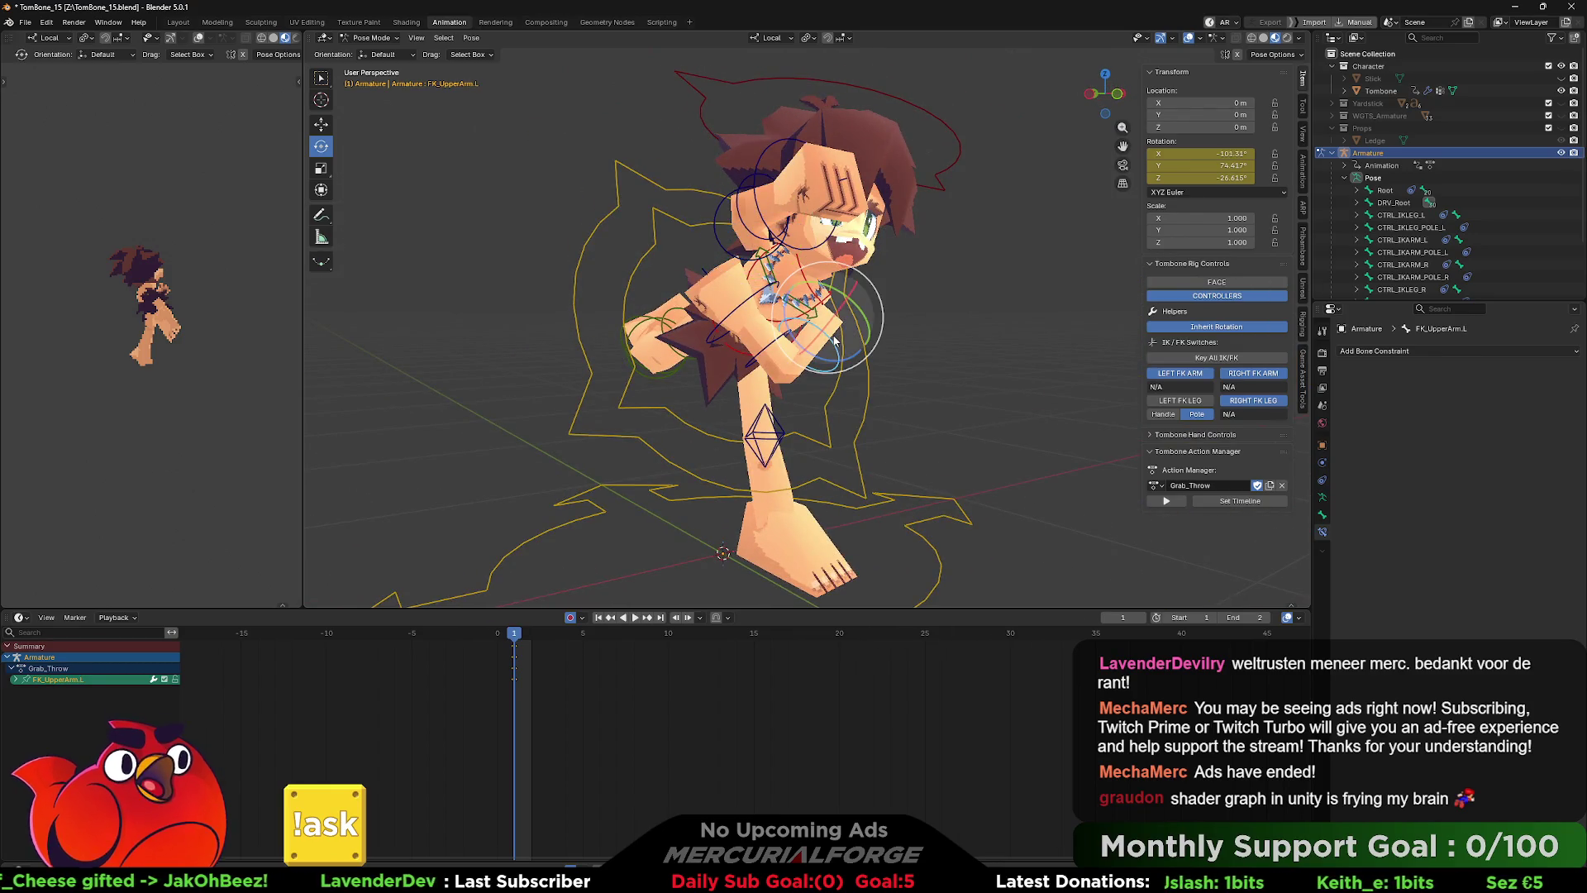
mouse_move(859, 331)
left_mouse_down()
mouse_move(841, 304)
mouse_move(843, 323)
mouse_move(825, 314)
mouse_move(994, 321)
mouse_move(870, 343)
mouse_move(810, 329)
left_mouse_up()
scroll(994, 321, "down", 6)
left_click(783, 338)
- Move the left knee pole target, check the front view, and select the centre-of-gravity control
key("g")
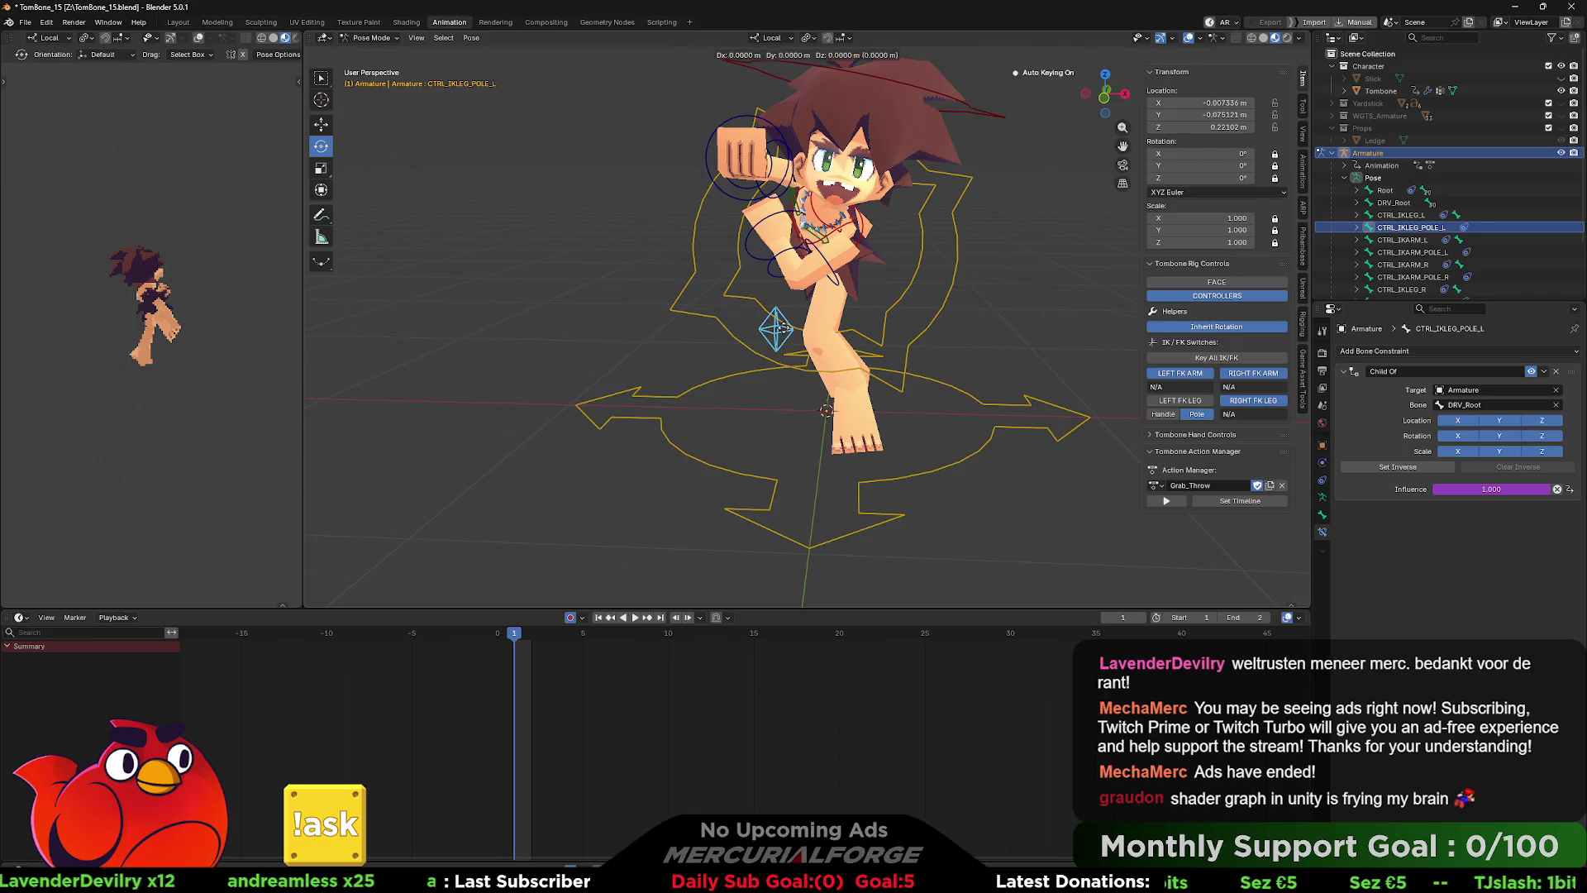
left_click(829, 331)
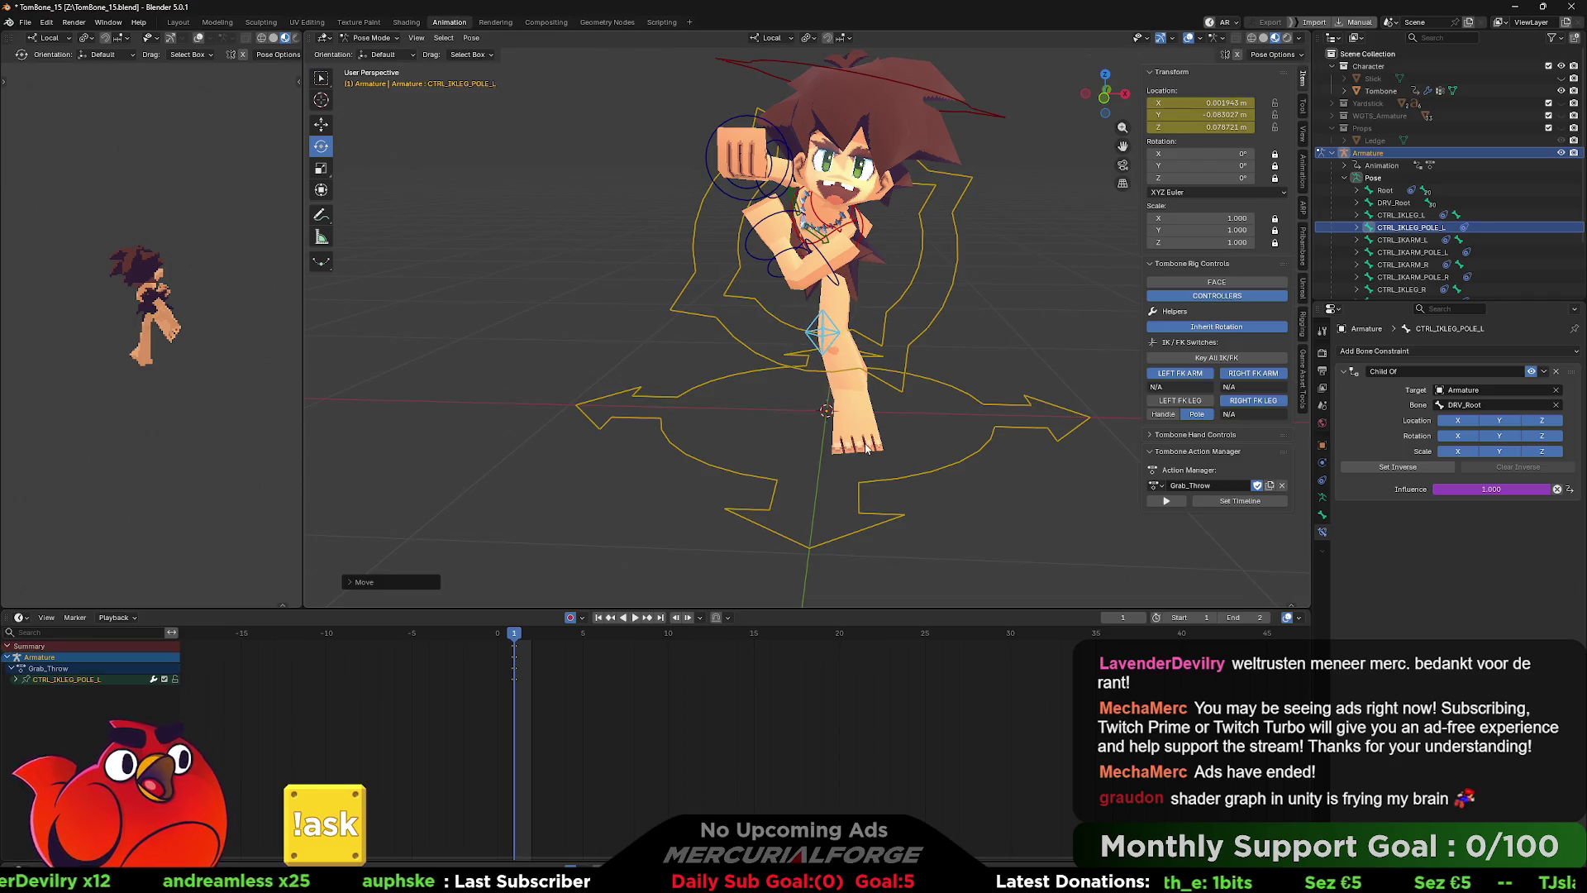
mouse_move(827, 430)
left_mouse_down()
mouse_move(906, 411)
mouse_move(872, 411)
left_mouse_up()
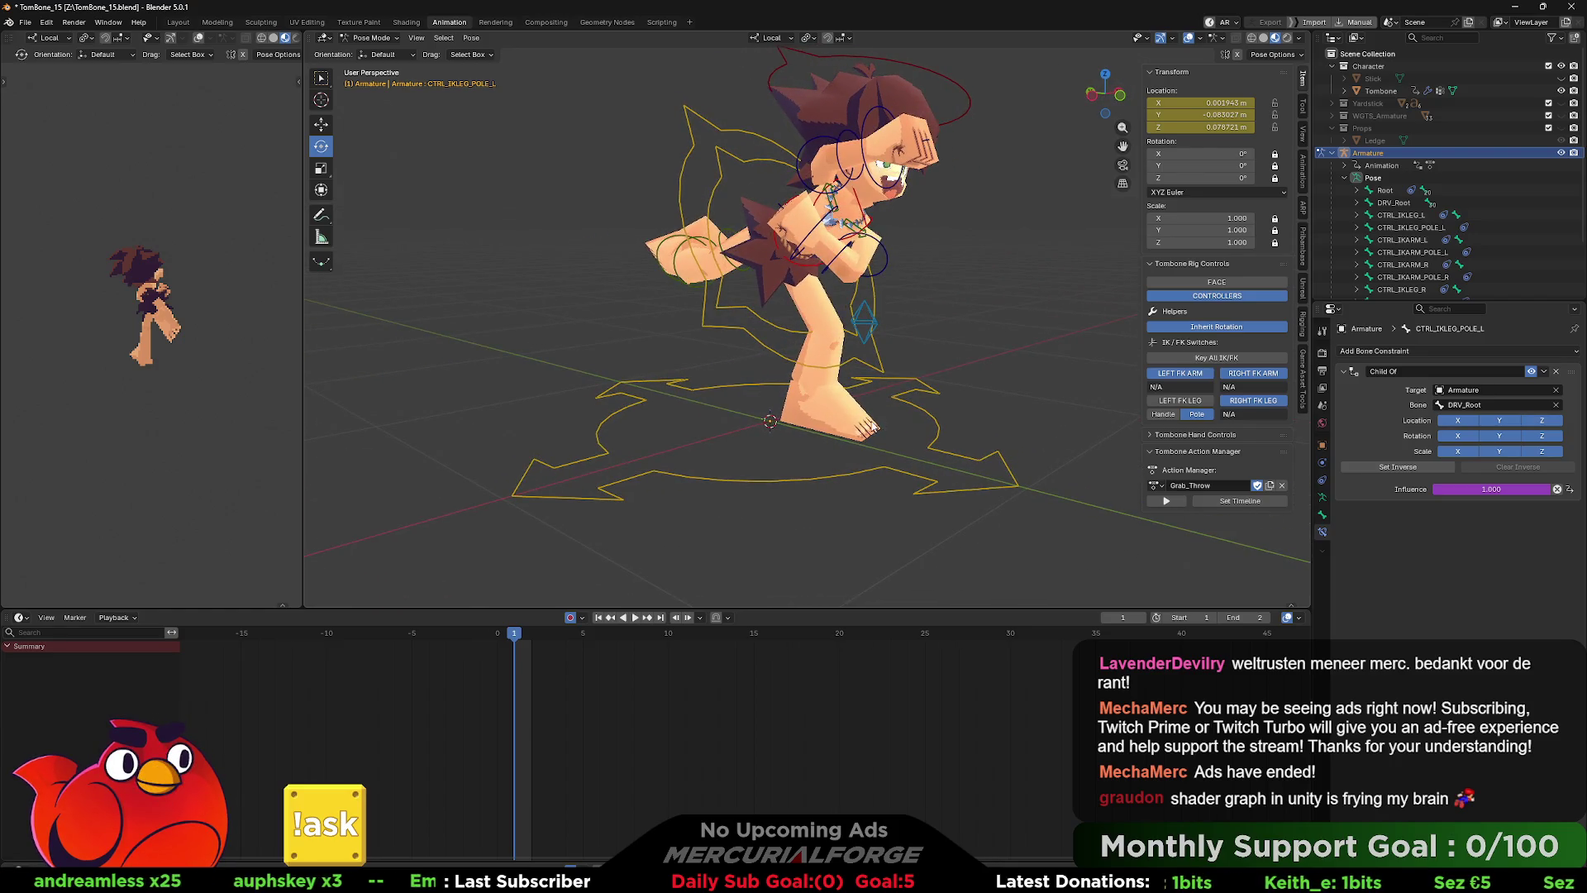
key("KP_1")
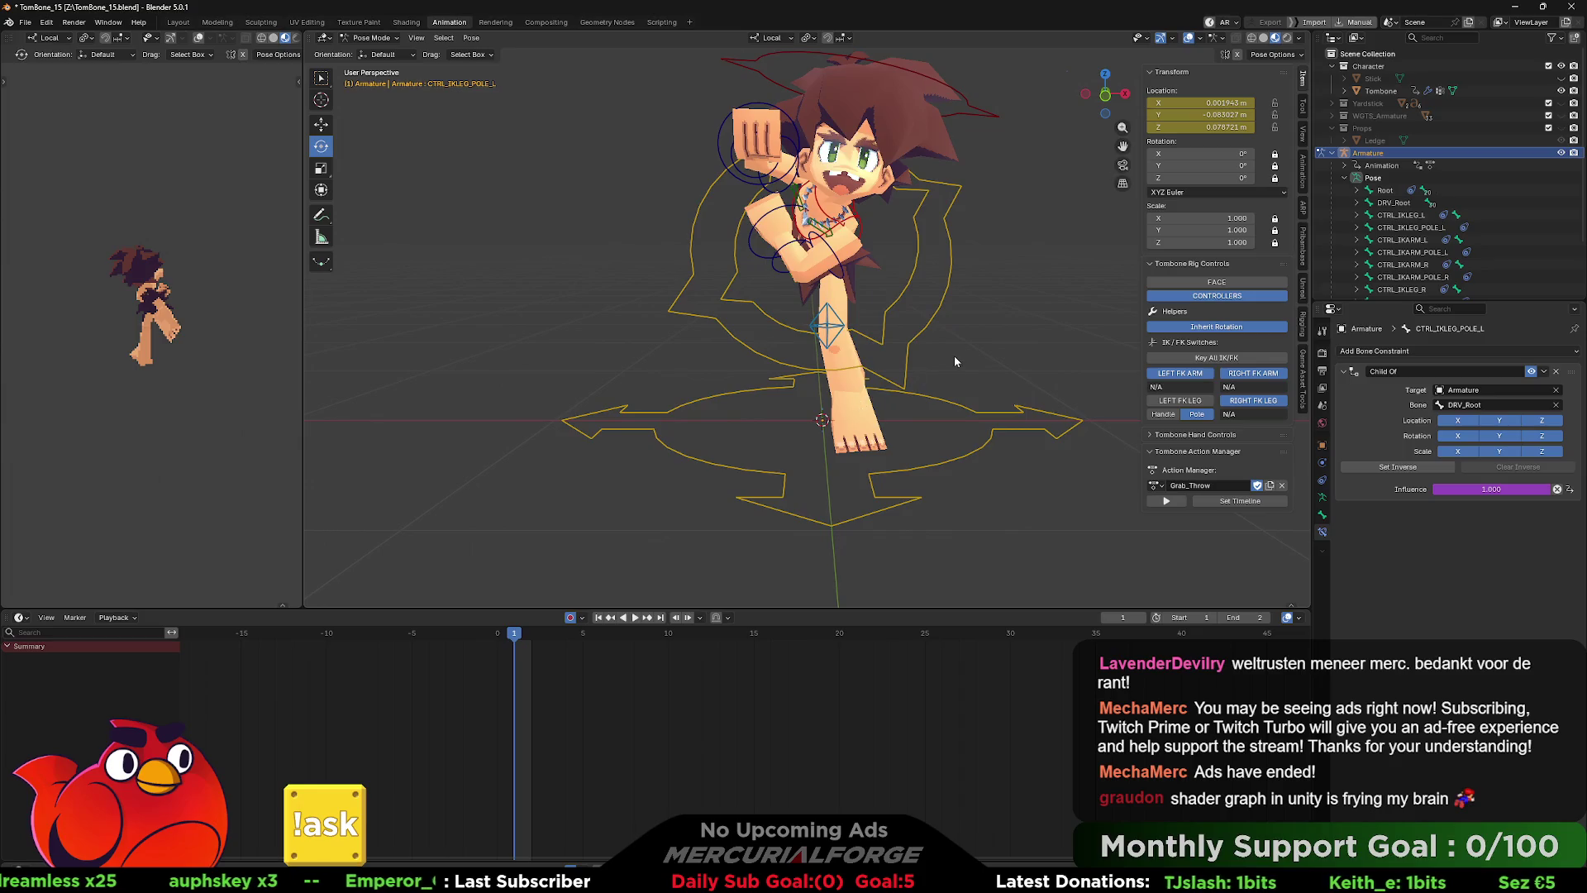
left_click(906, 318)
mouse_move(934, 323)
left_mouse_down()
mouse_move(891, 323)
mouse_move(1093, 356)
left_mouse_up()
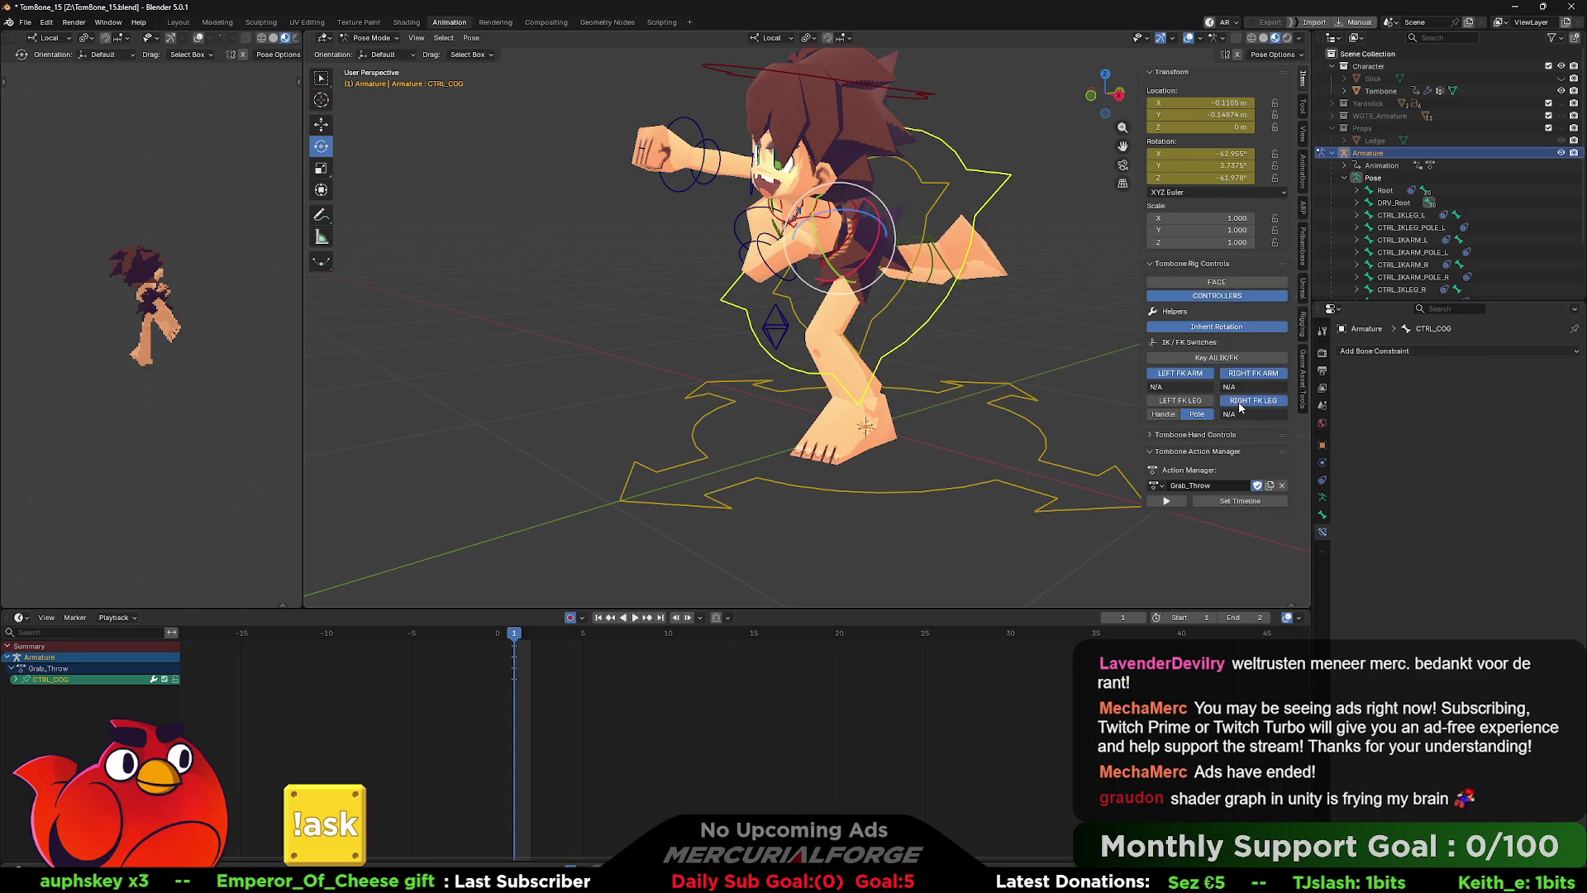
- Toggle the leg FK/IK switches, return the right leg to IK, and select the left IK foot control
left_click(1194, 403)
left_click(1194, 400)
left_click(1241, 401)
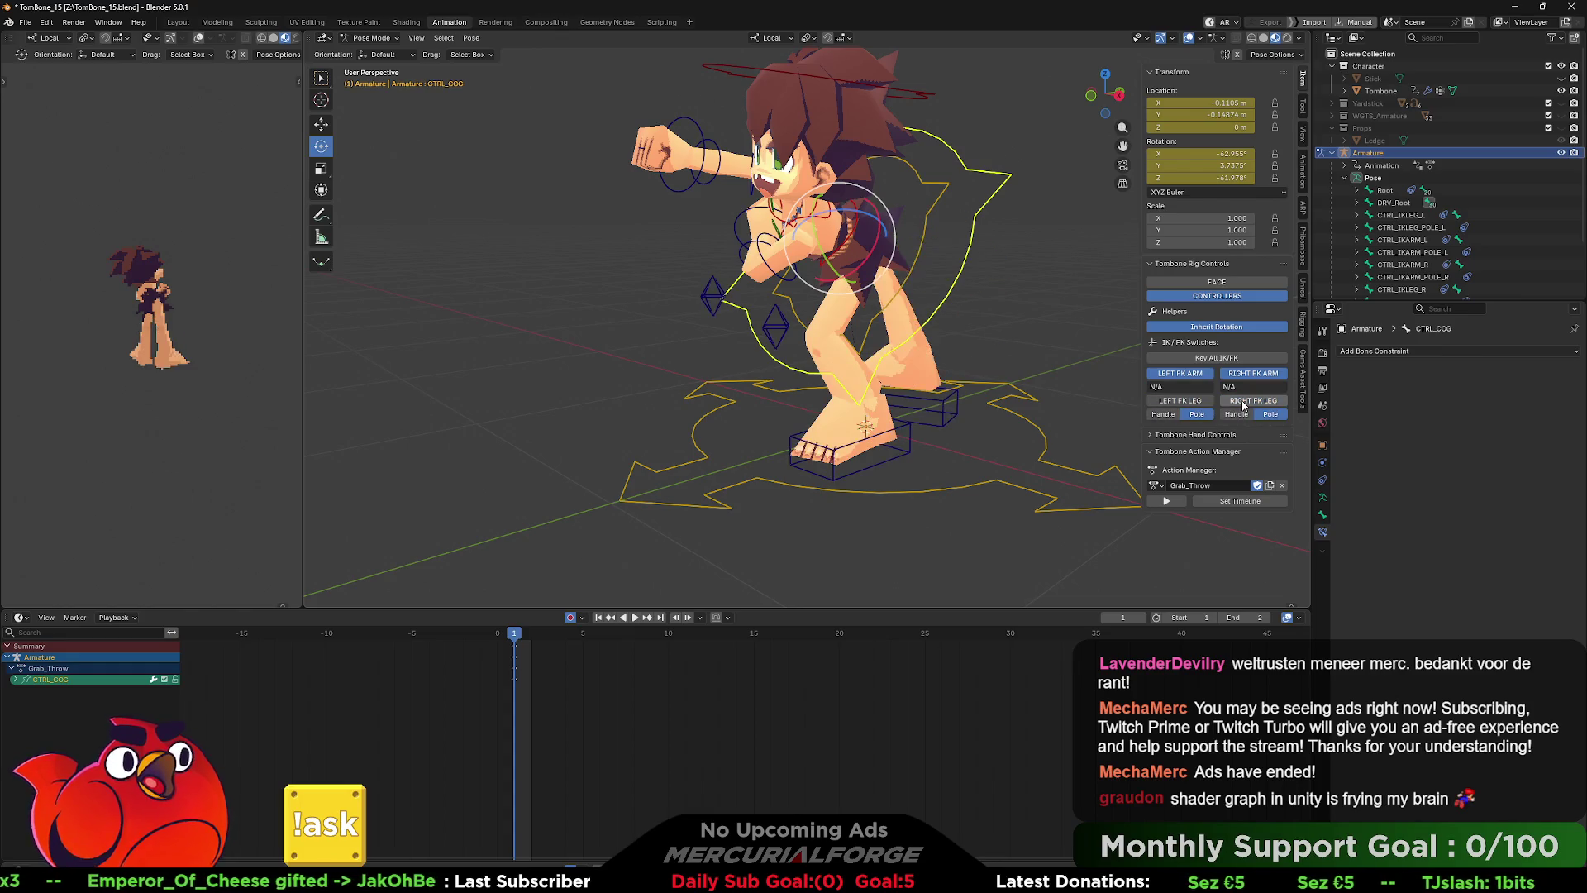
left_click(1241, 400)
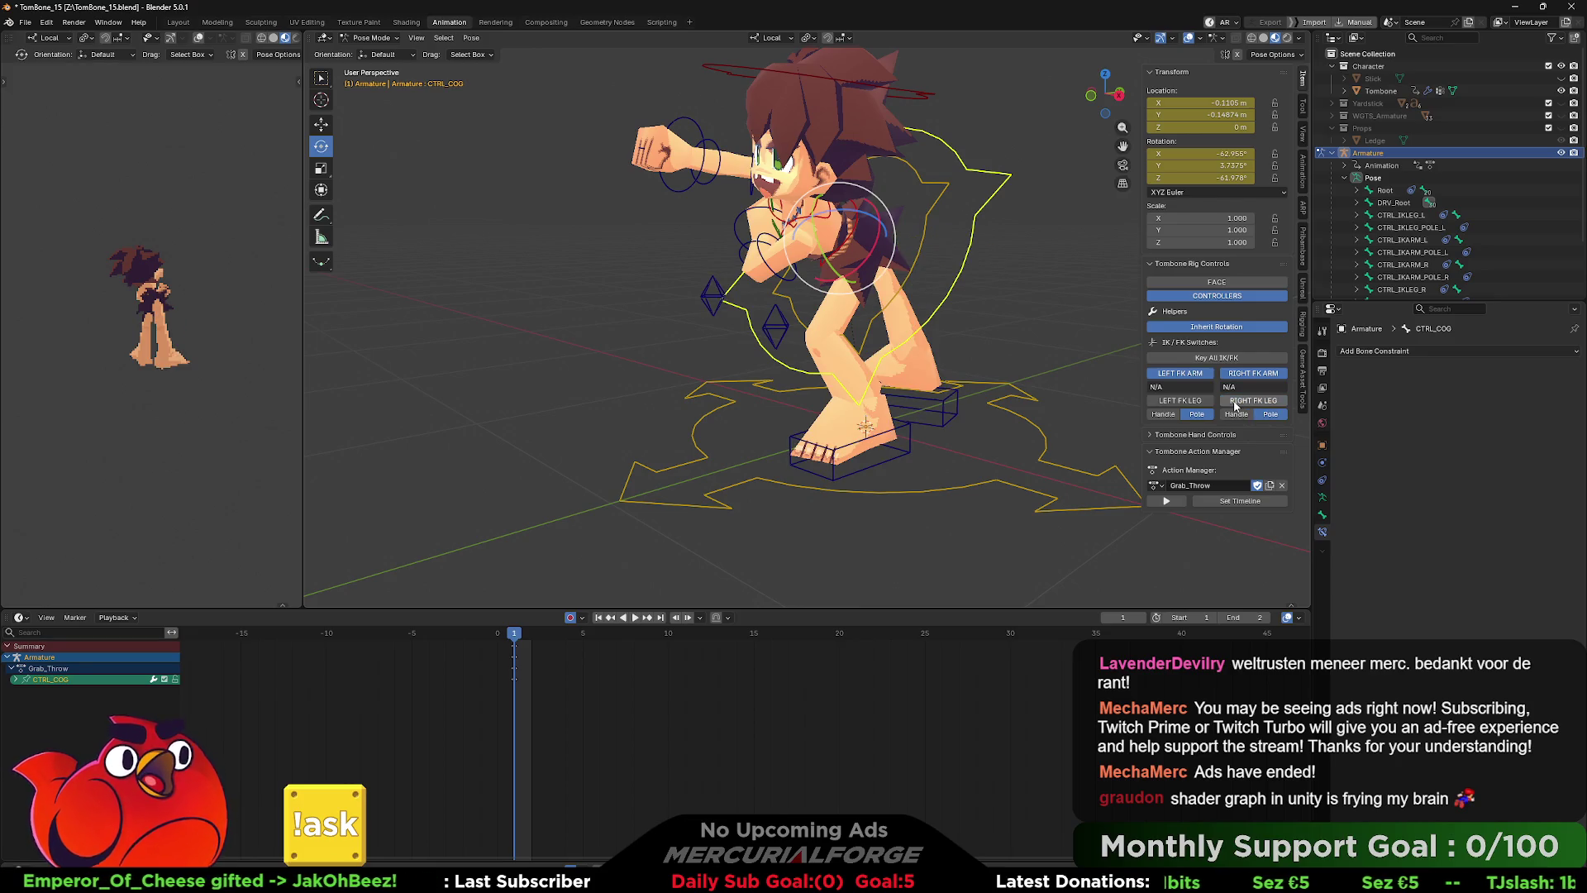
left_click(1256, 401)
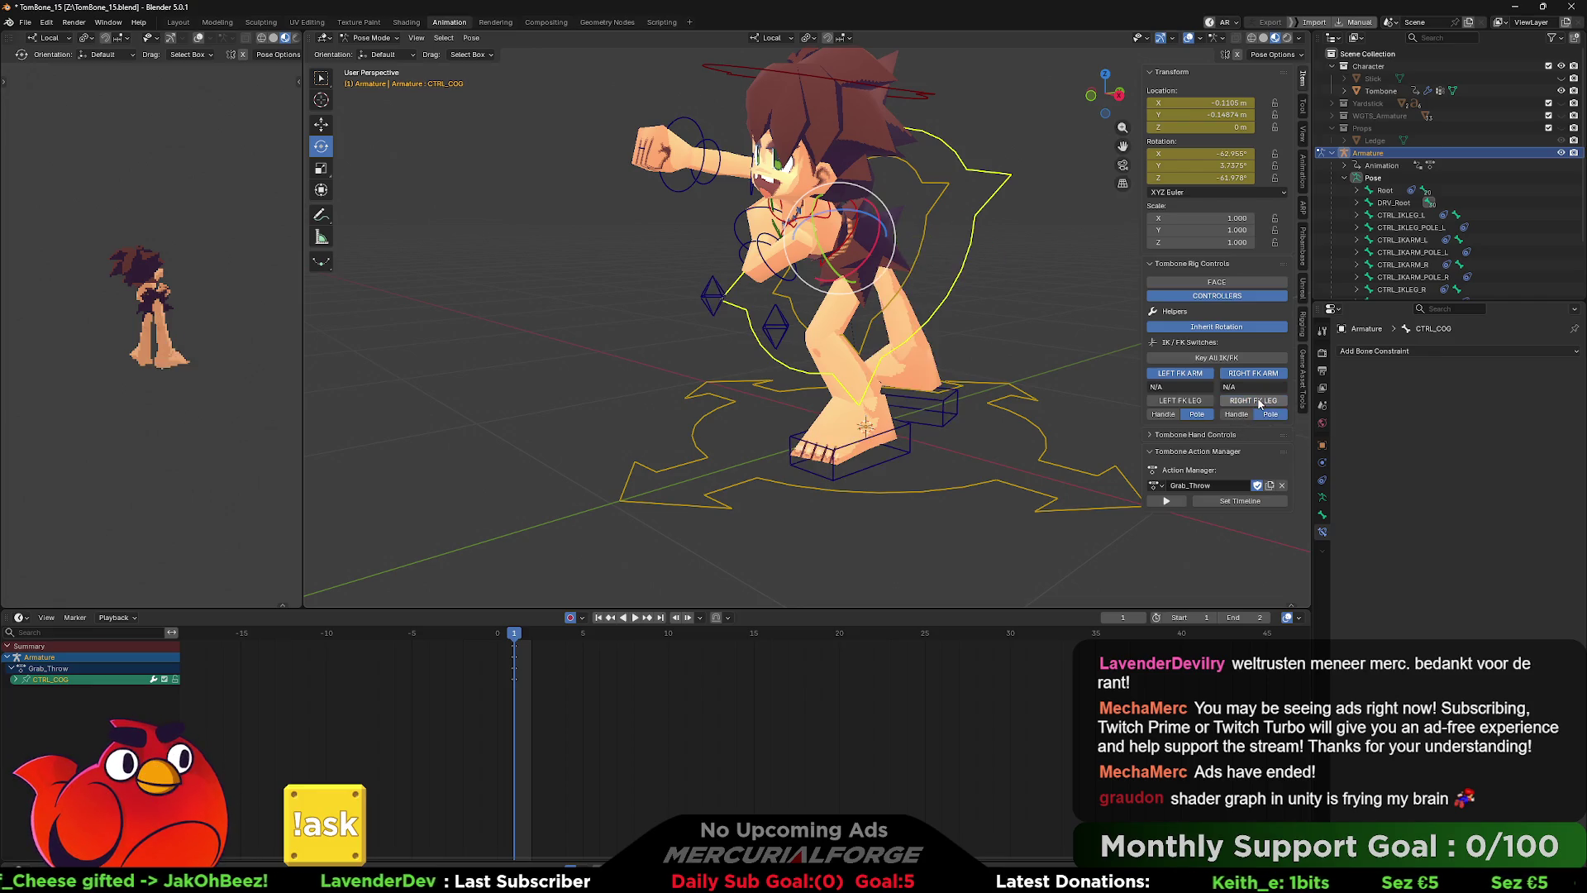
left_click(1258, 402)
left_click(1259, 402)
left_click(1259, 403)
left_click(1259, 402)
left_click(1259, 402)
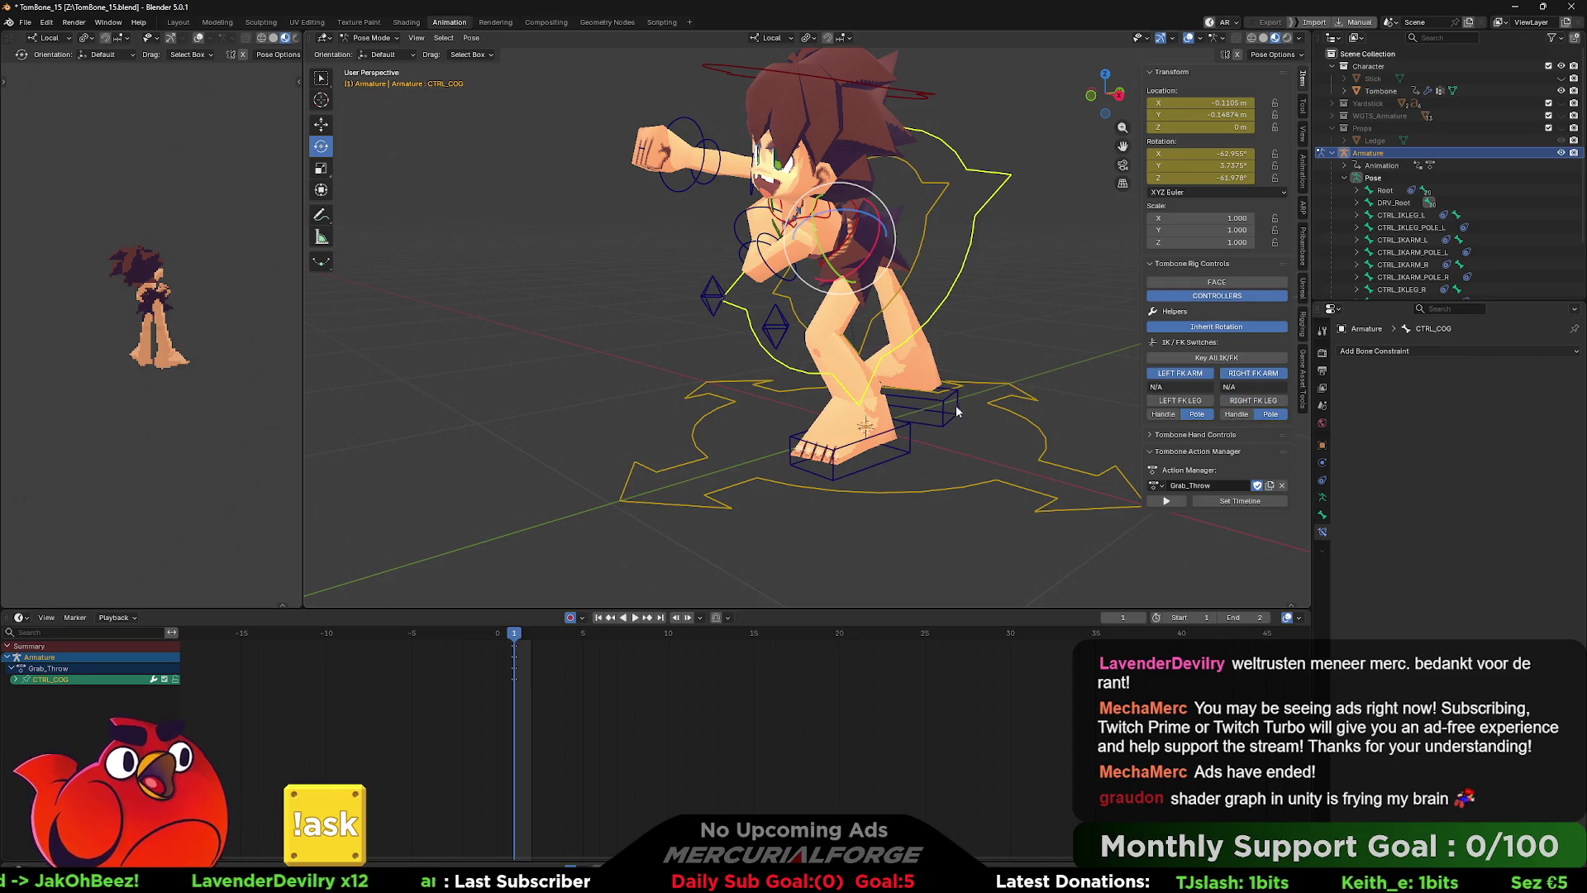
left_click(929, 408)
left_click(905, 434)
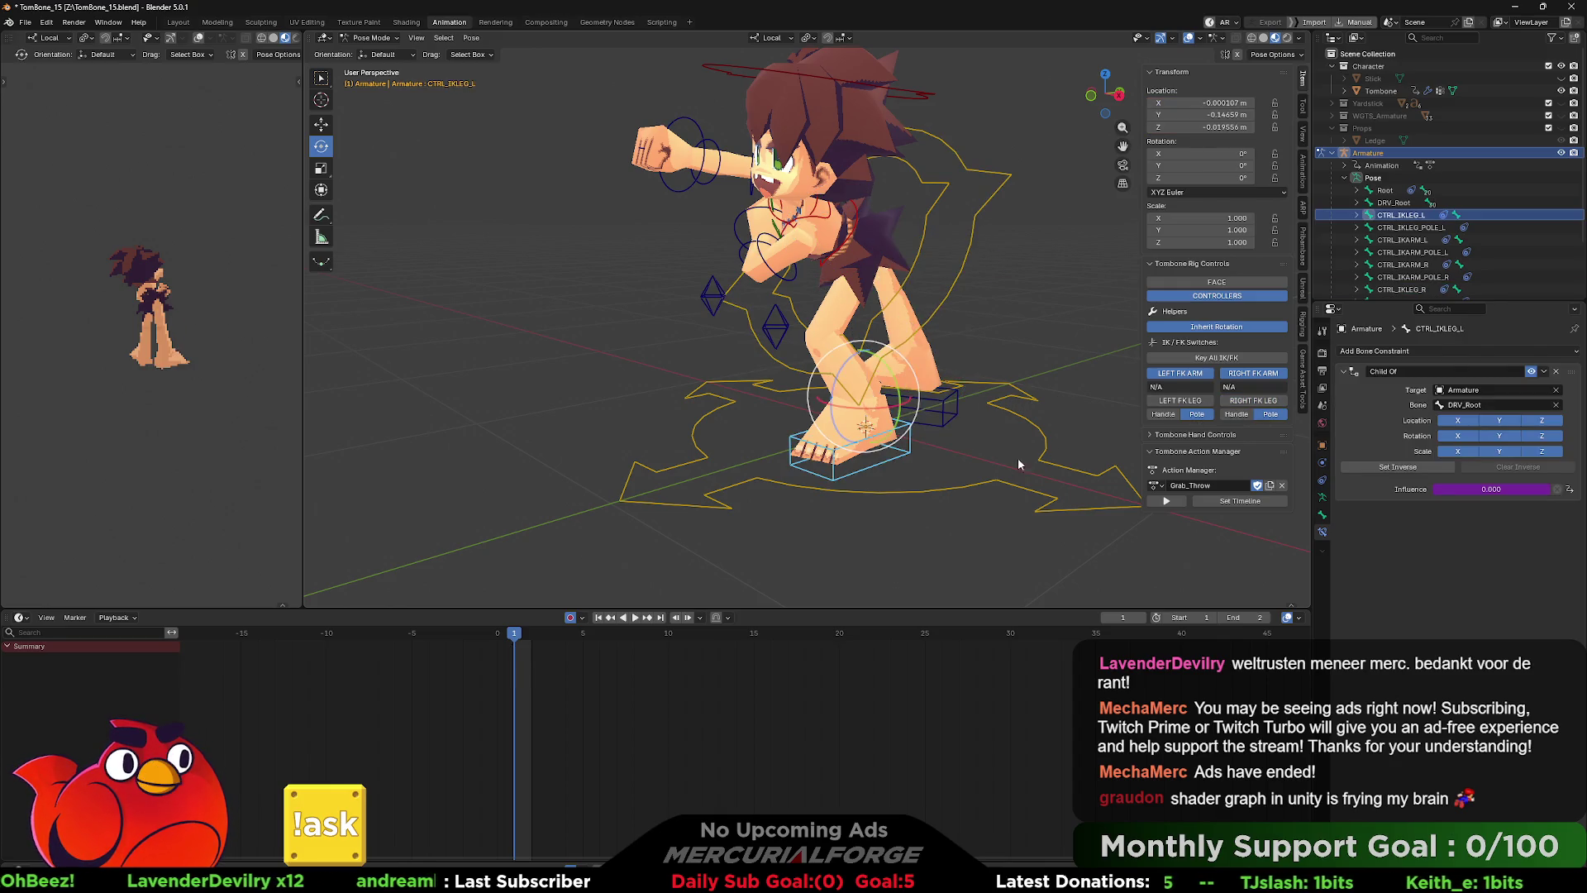
- Flip the right arm and right leg FK/IK switches, then show CTRL_IKLEG_L's Bone Properties
left_click(1251, 376)
left_click(1251, 374)
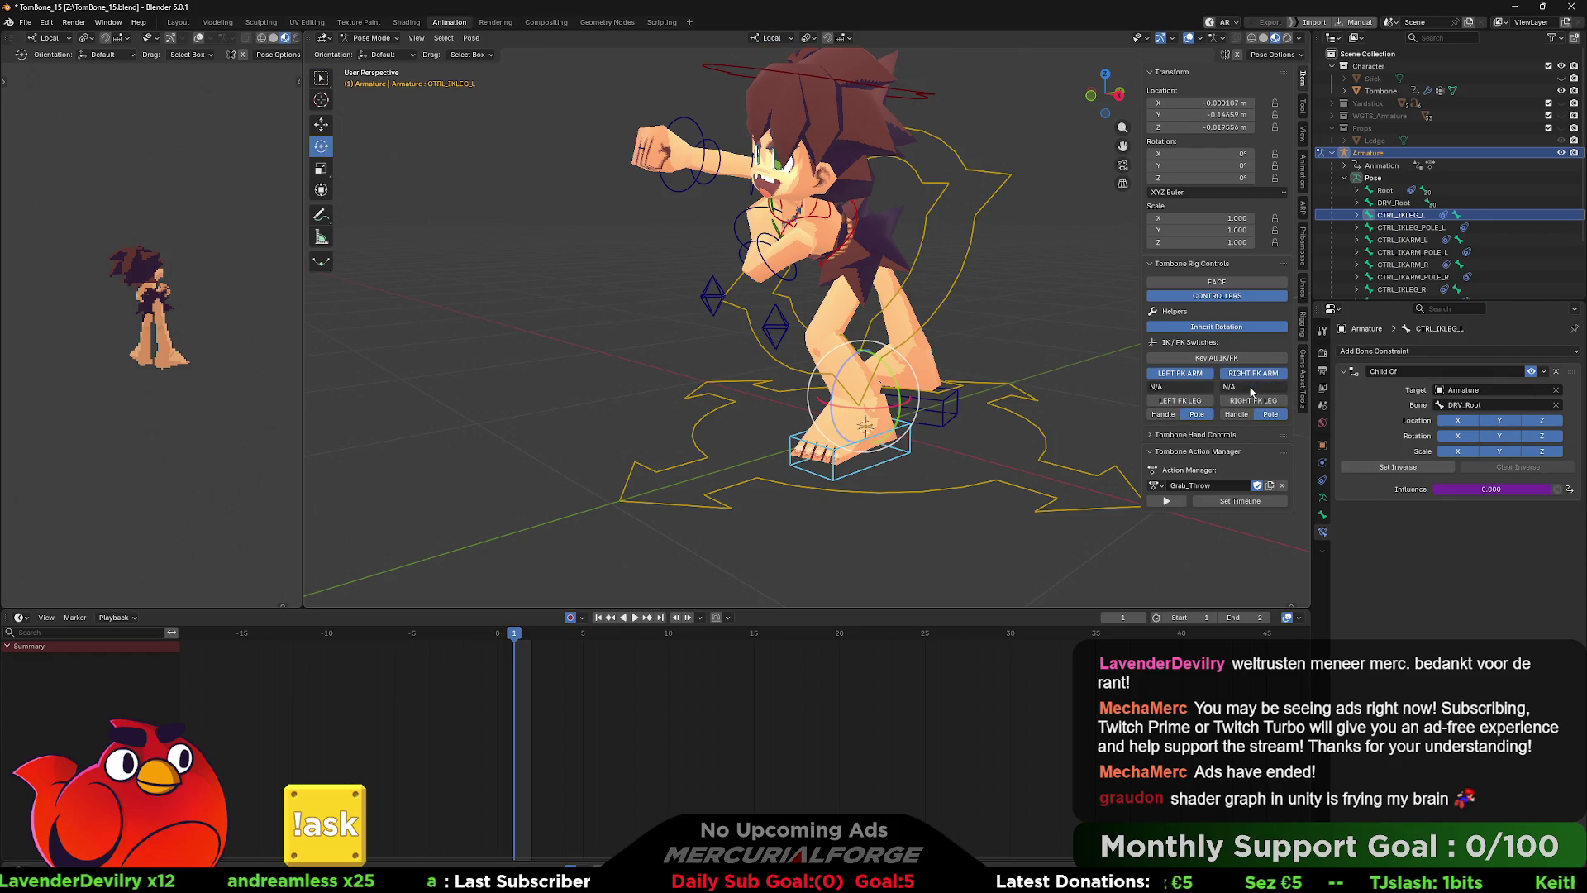
left_click(1242, 401)
left_click(1242, 402)
left_click(1242, 401)
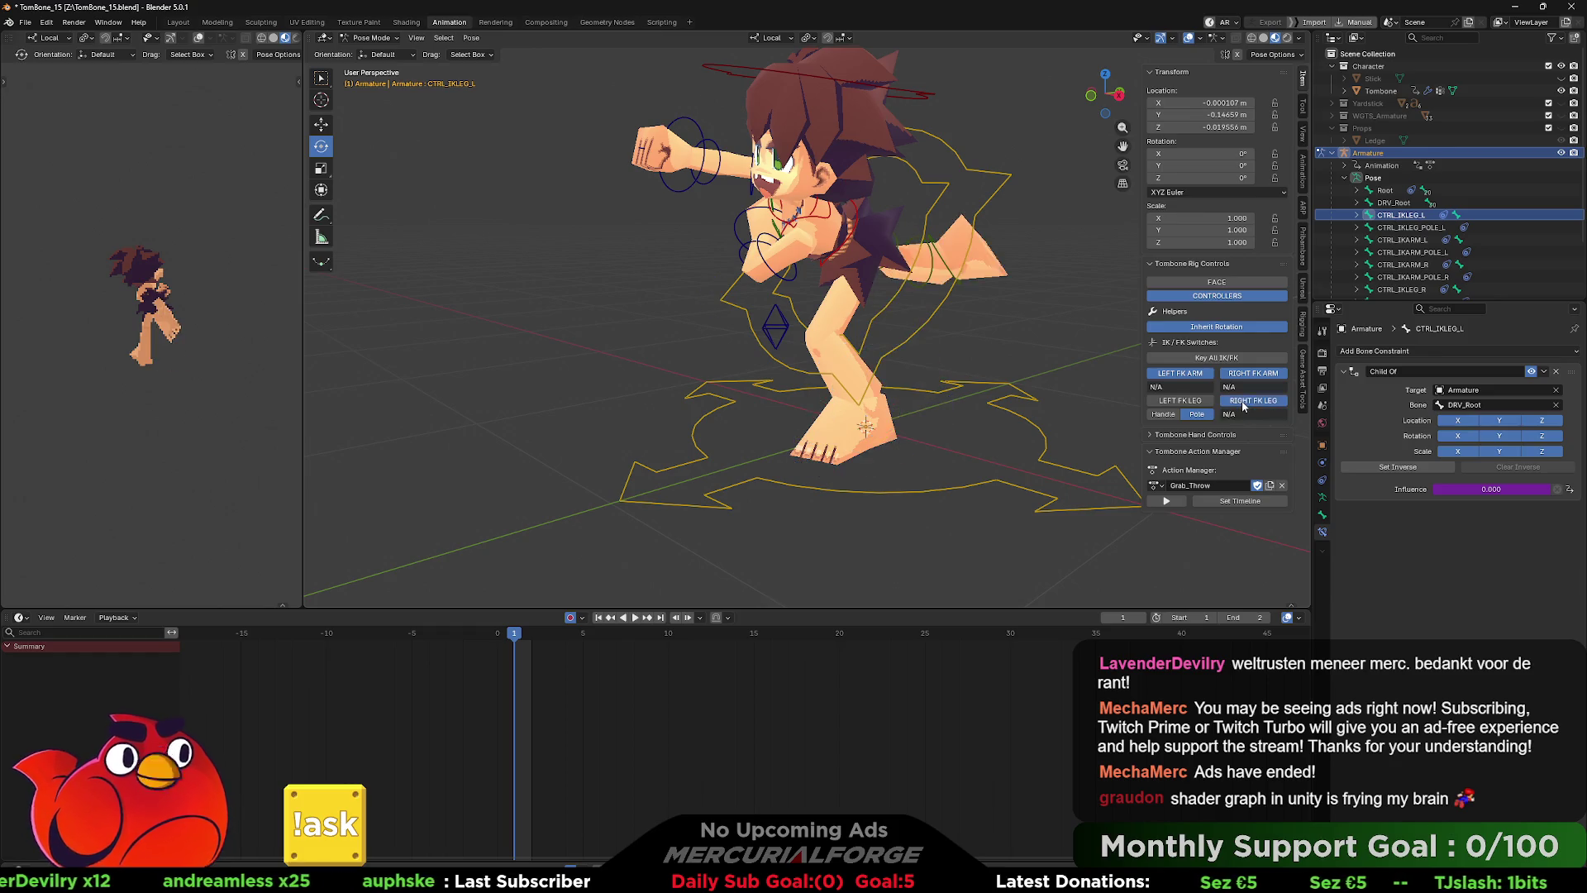
left_click(1241, 402)
left_click(1241, 402)
left_click(1240, 403)
left_click_drag(1066, 397, 954, 389)
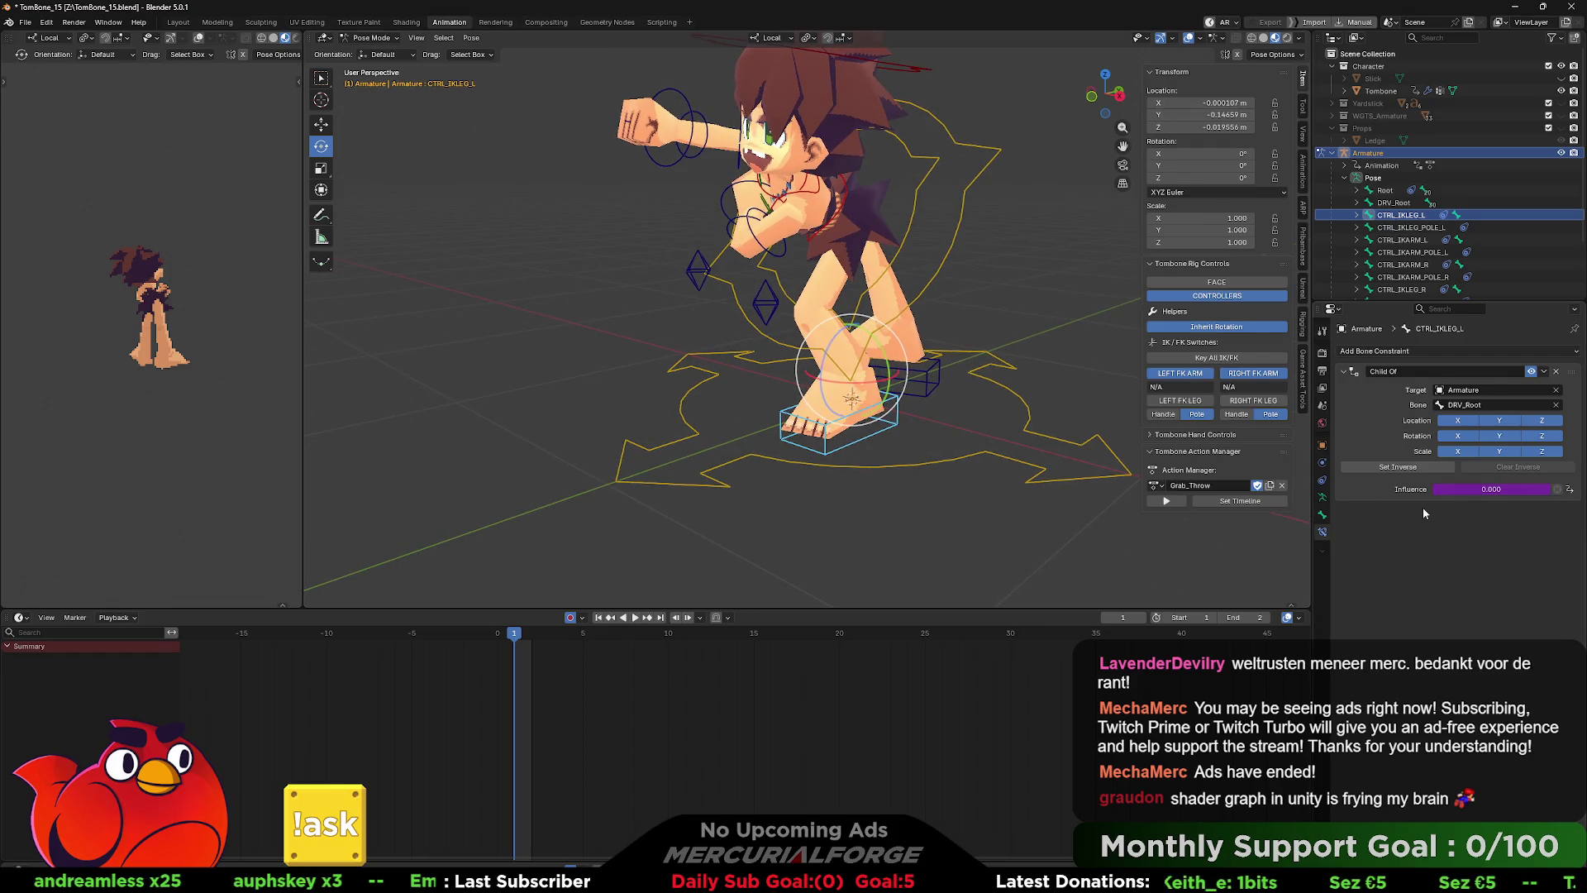
left_click(1323, 513)
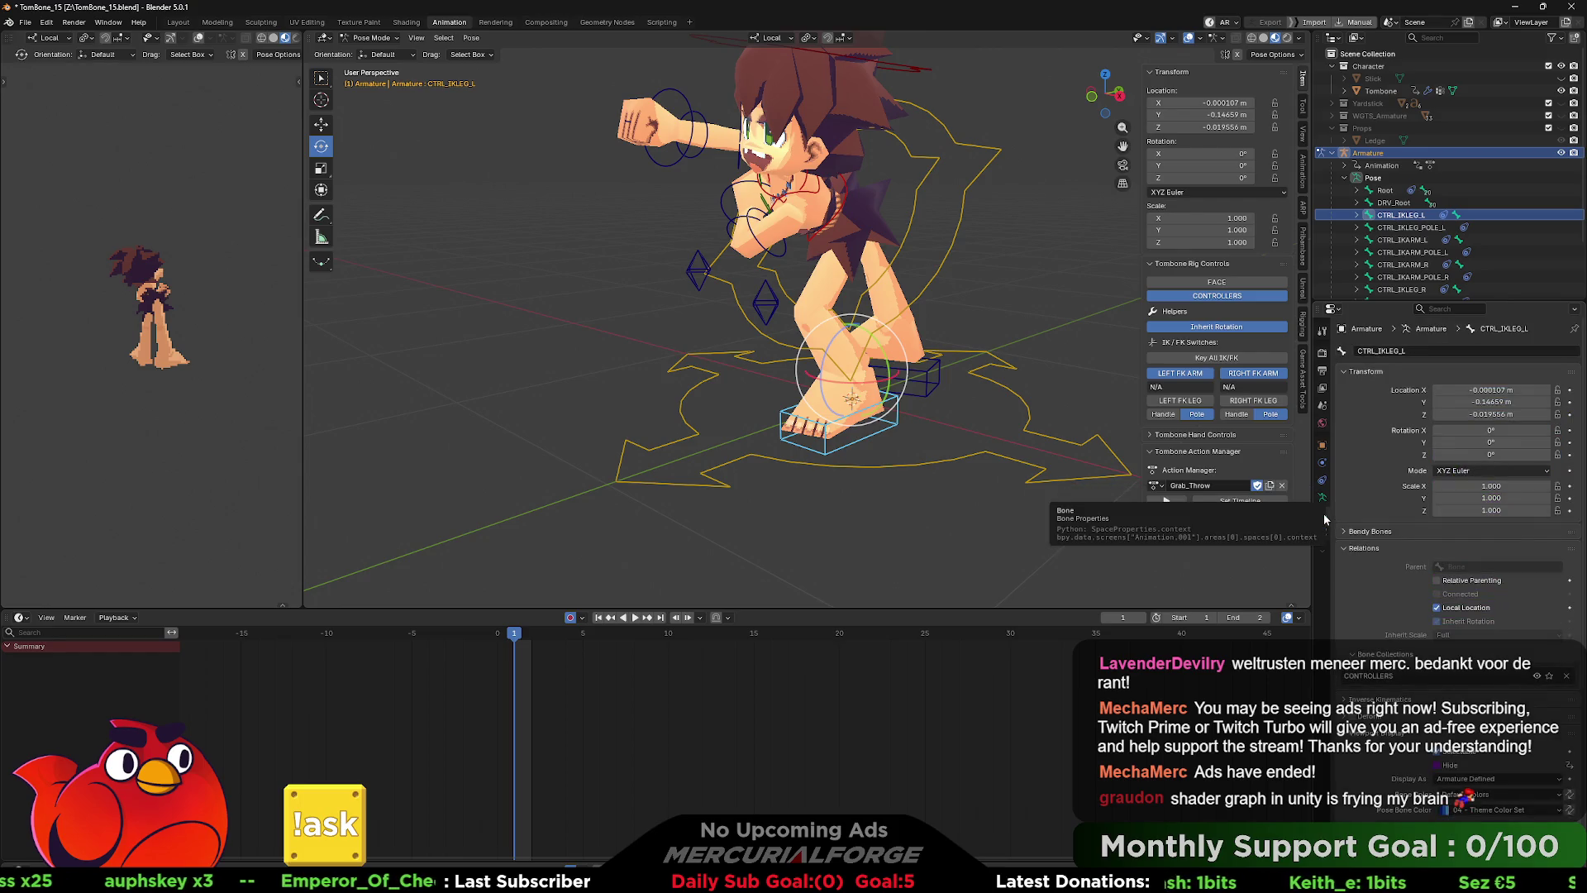
right_click(1449, 772)
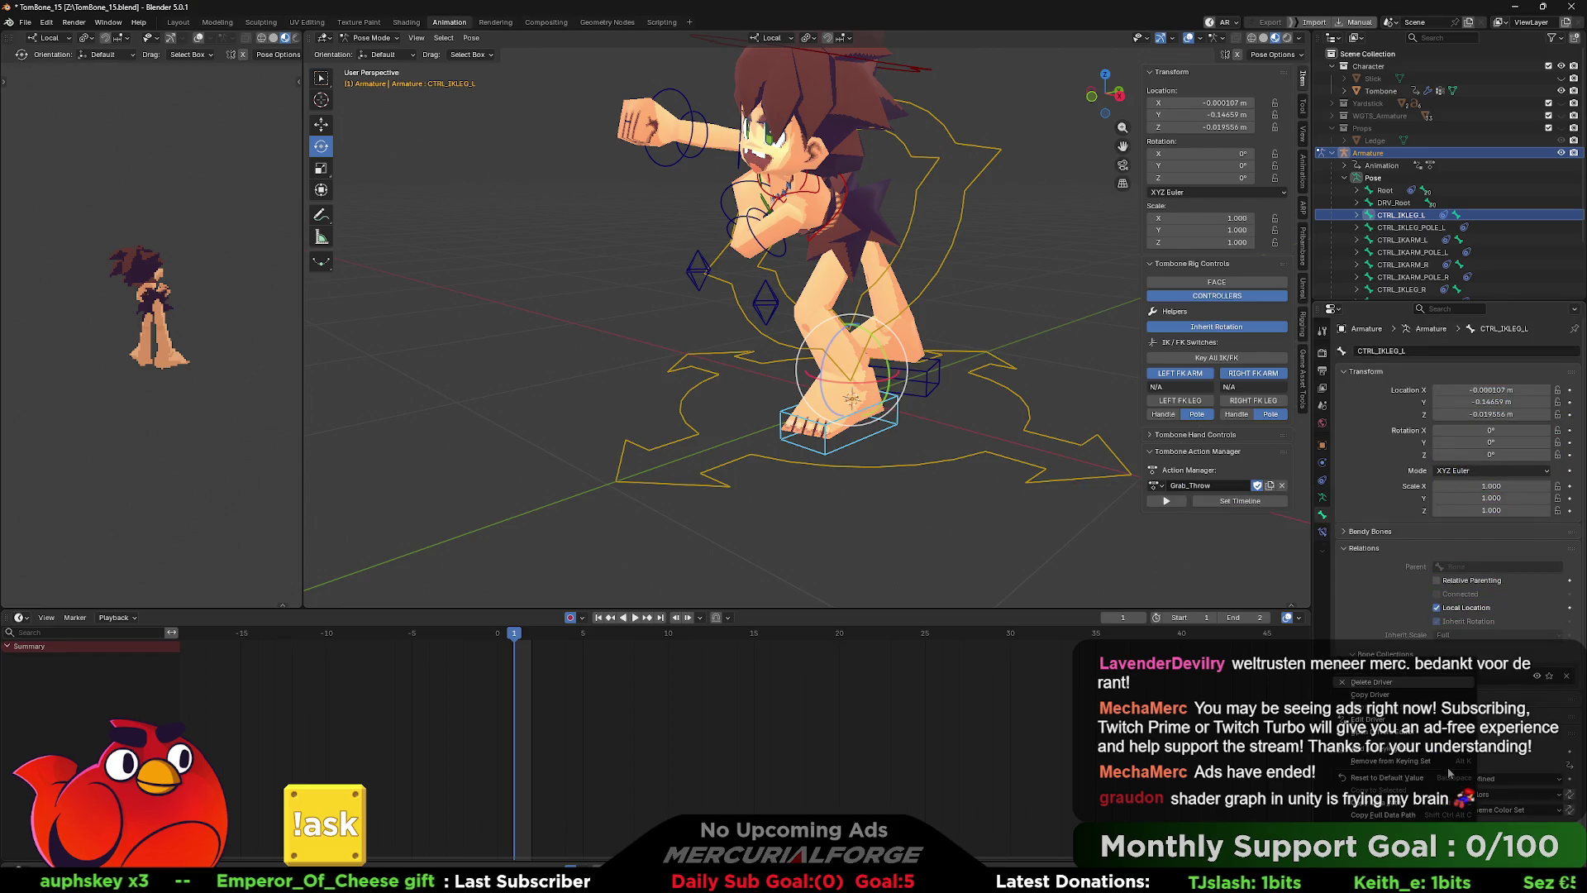
left_click(1398, 725)
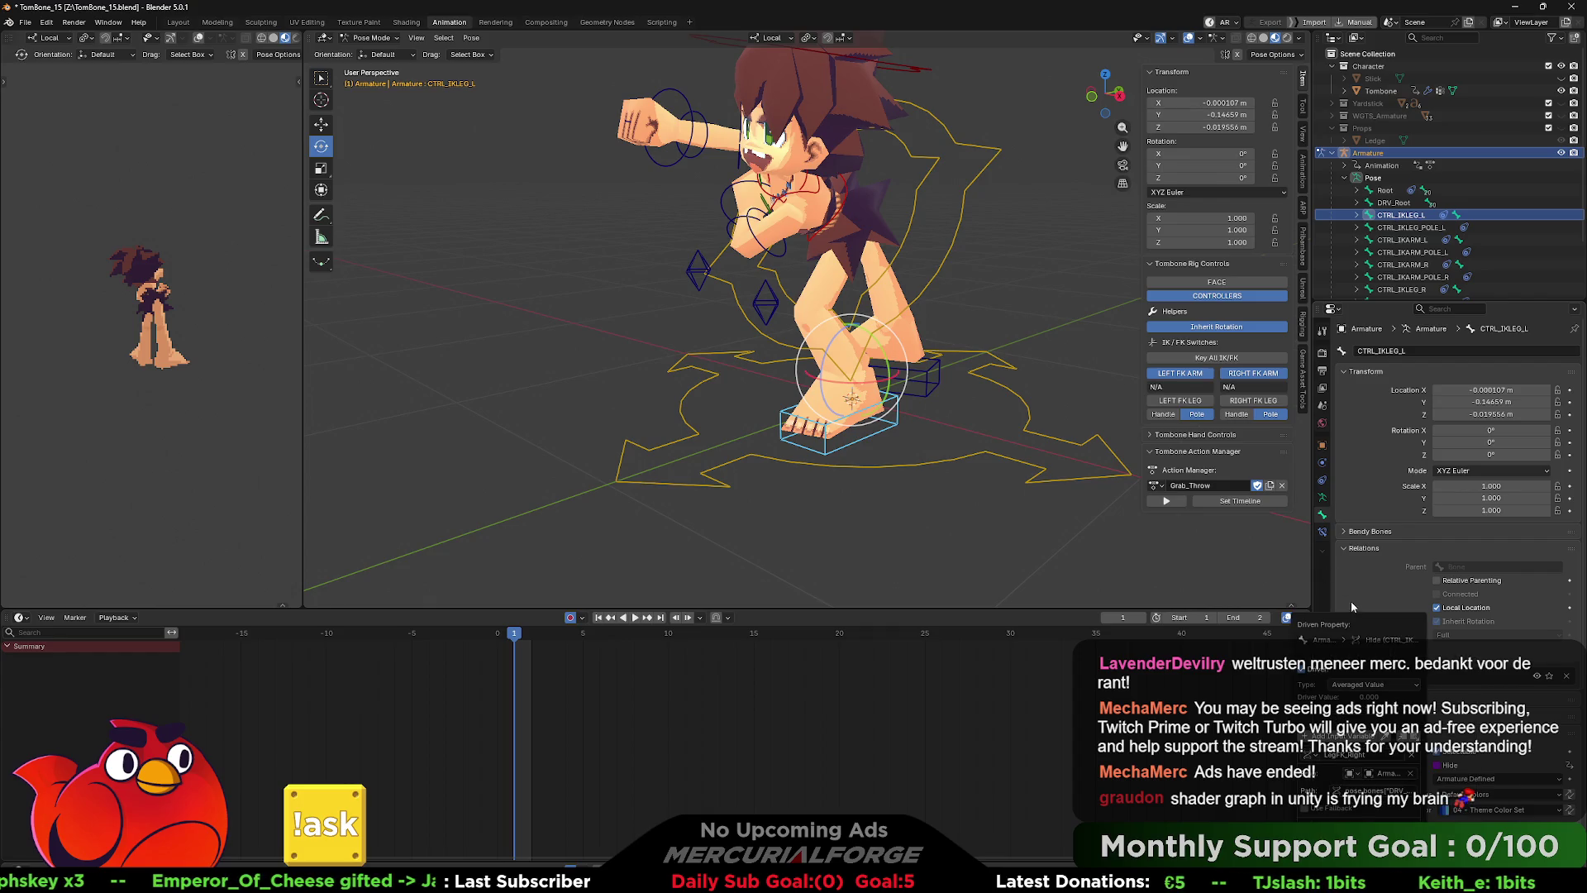
left_click_drag(1366, 618, 1080, 241)
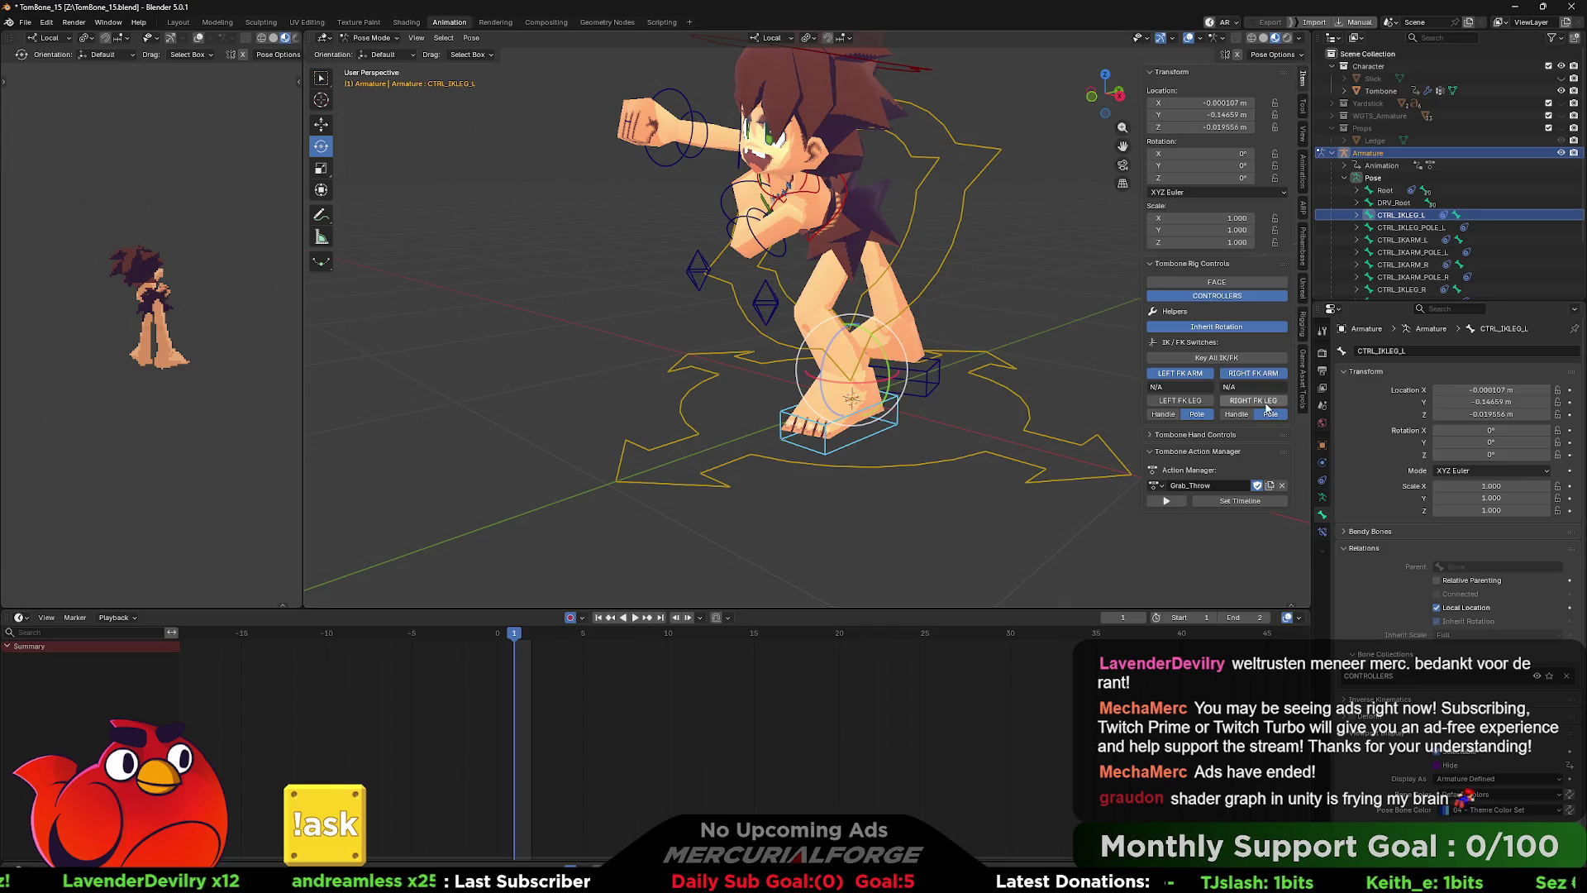
left_click(1191, 401)
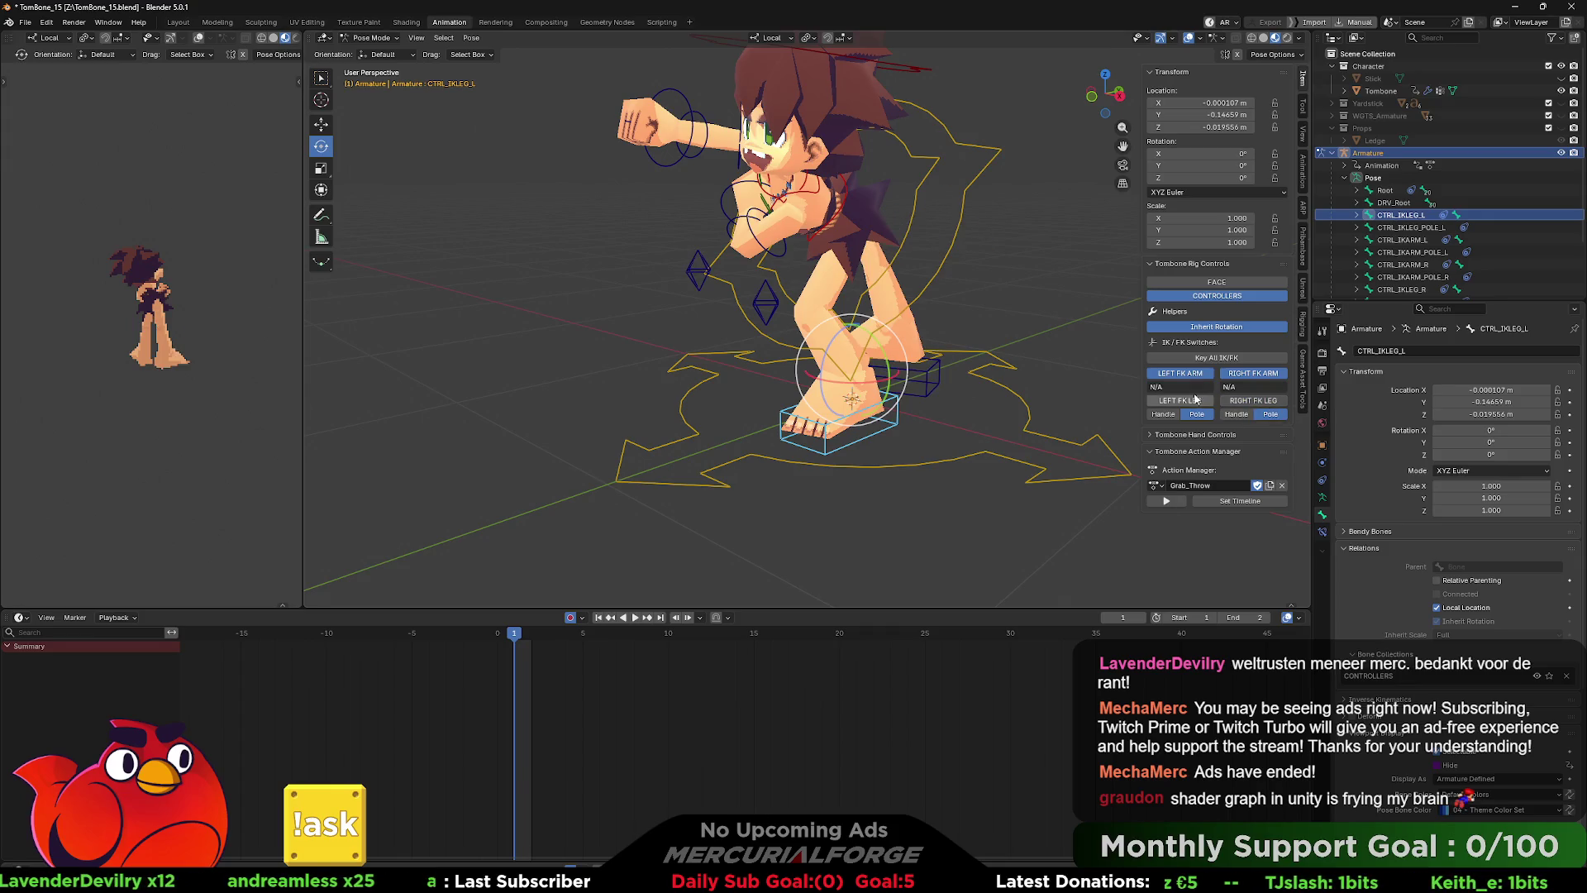
left_click(1190, 401)
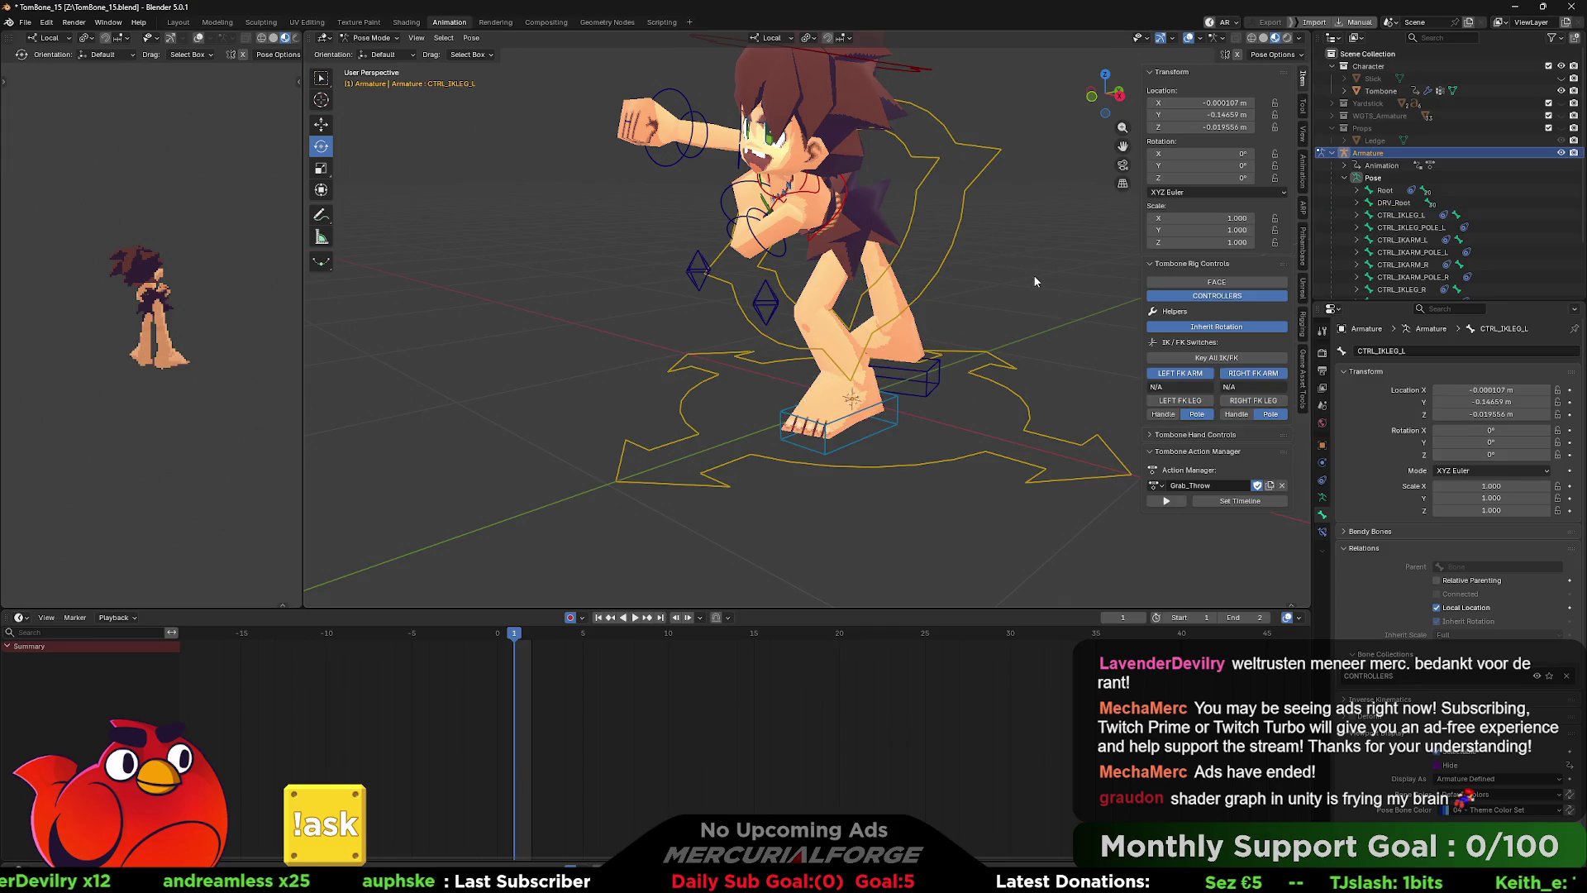
key("ctrl+shift+s")
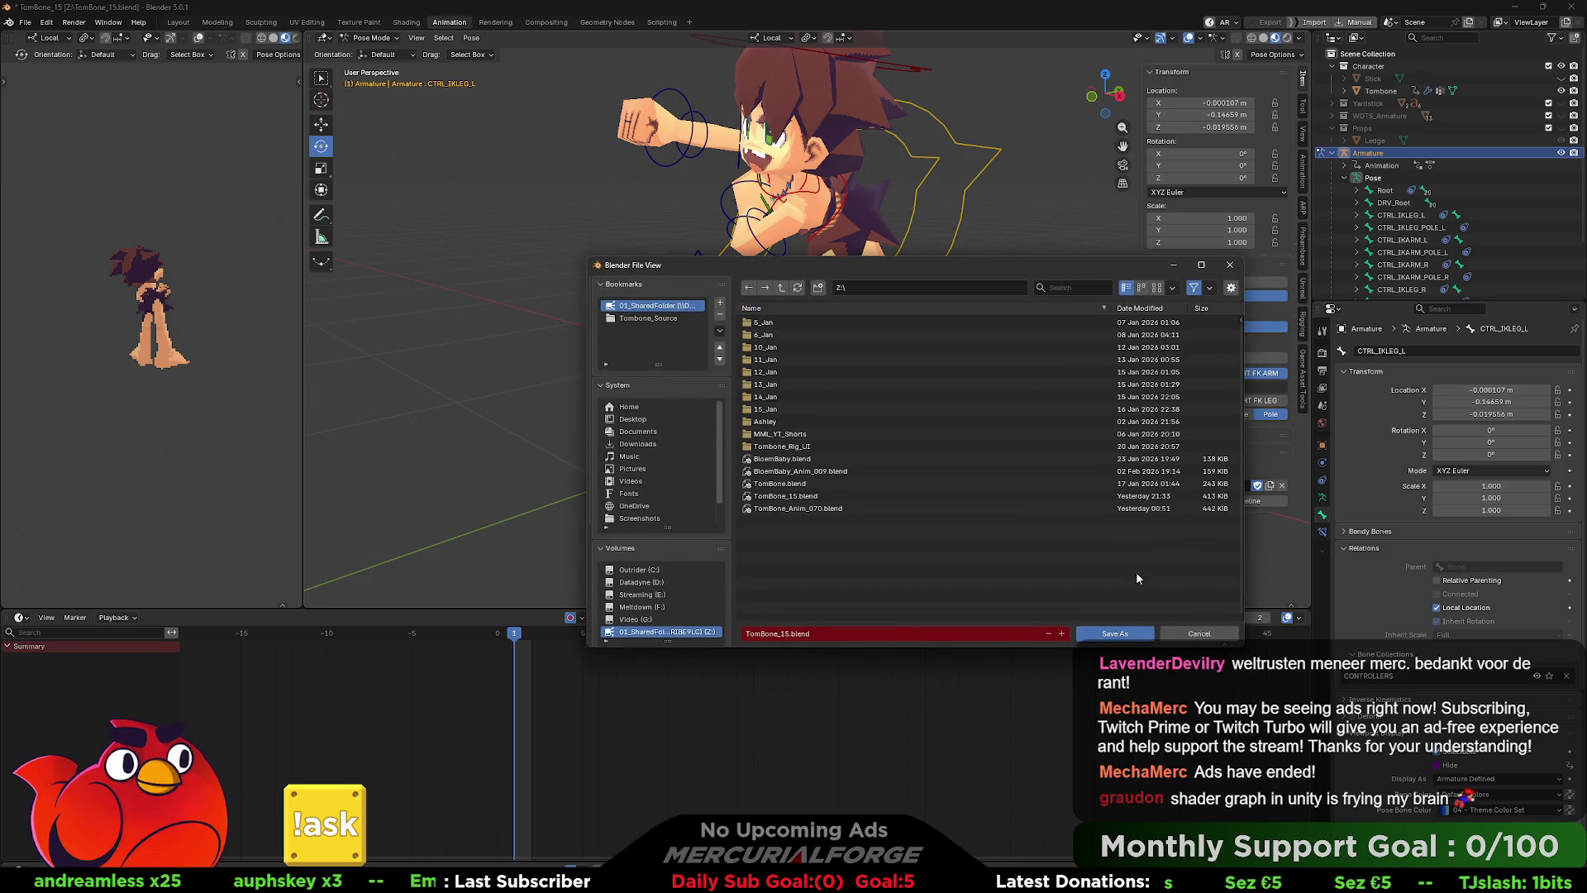
- Save the file as TomBone_16 and switch the right leg to FK
left_click(1187, 632)
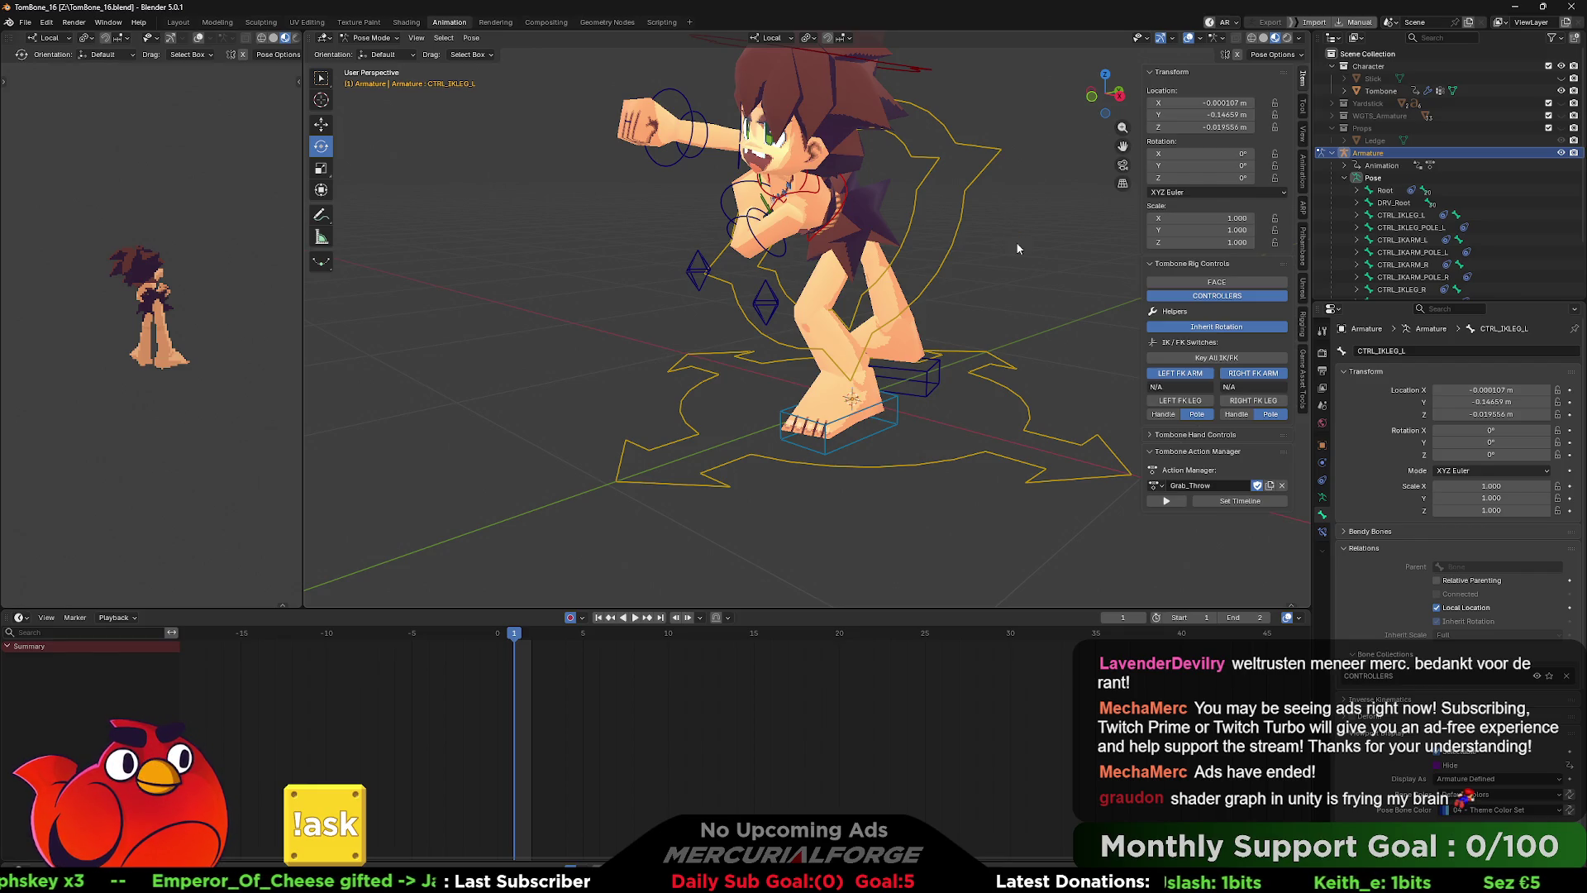
mouse_move(1015, 242)
left_mouse_down()
mouse_move(849, 285)
mouse_move(876, 281)
left_mouse_up()
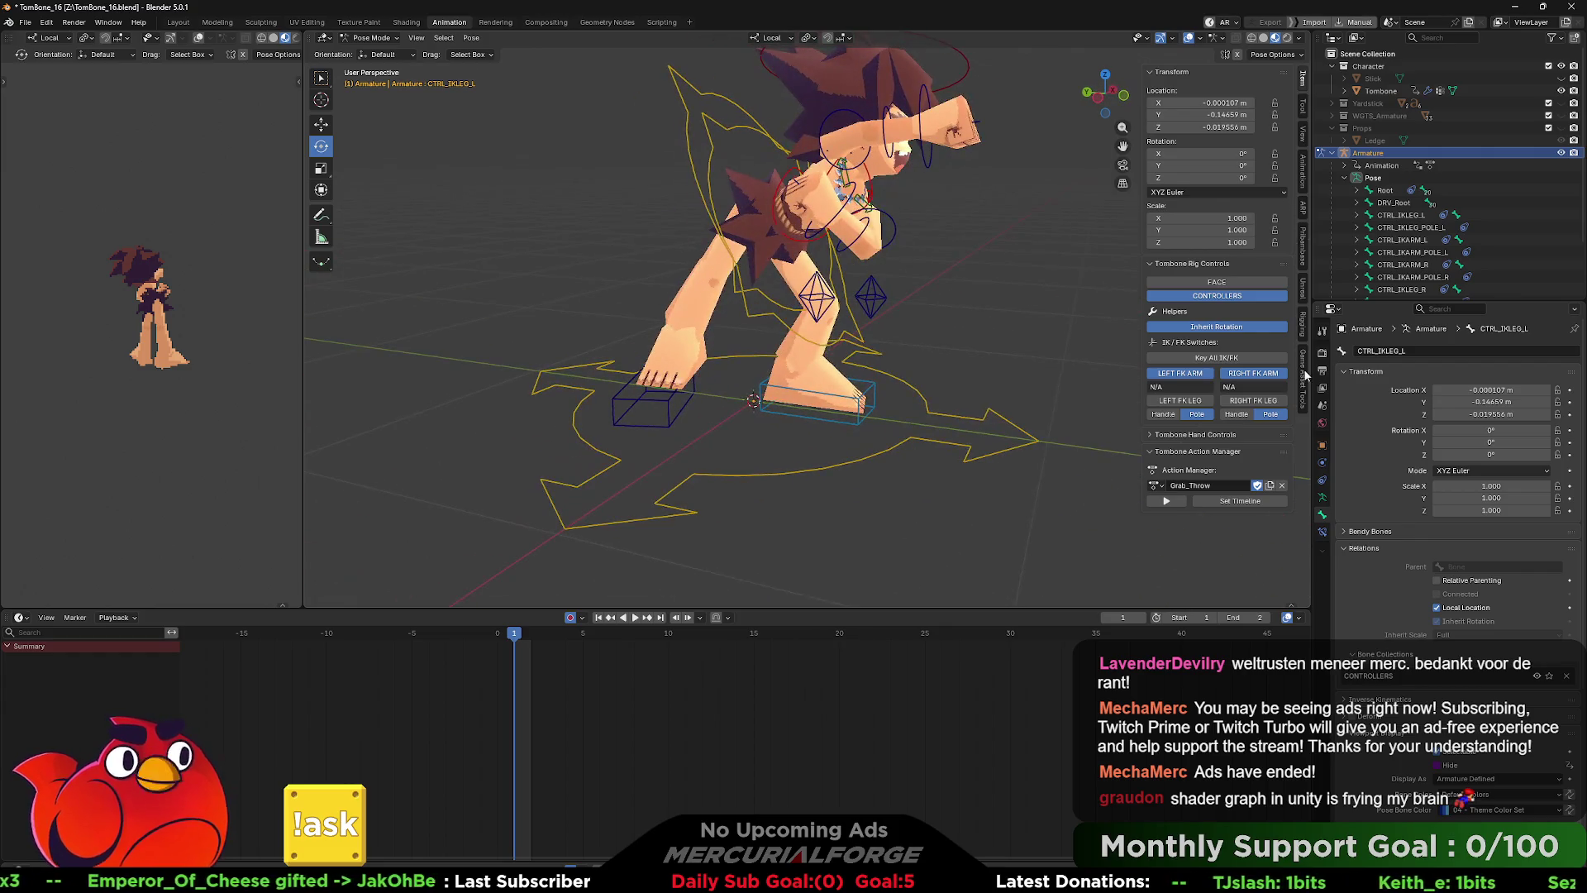
left_click(1253, 400)
mouse_move(819, 331)
left_mouse_down()
mouse_move(988, 345)
mouse_move(793, 438)
left_mouse_up()
- Raise the left foot IK control along Z and rotate the right thigh to lift the leg
left_click(780, 446)
key("g")
key("z")
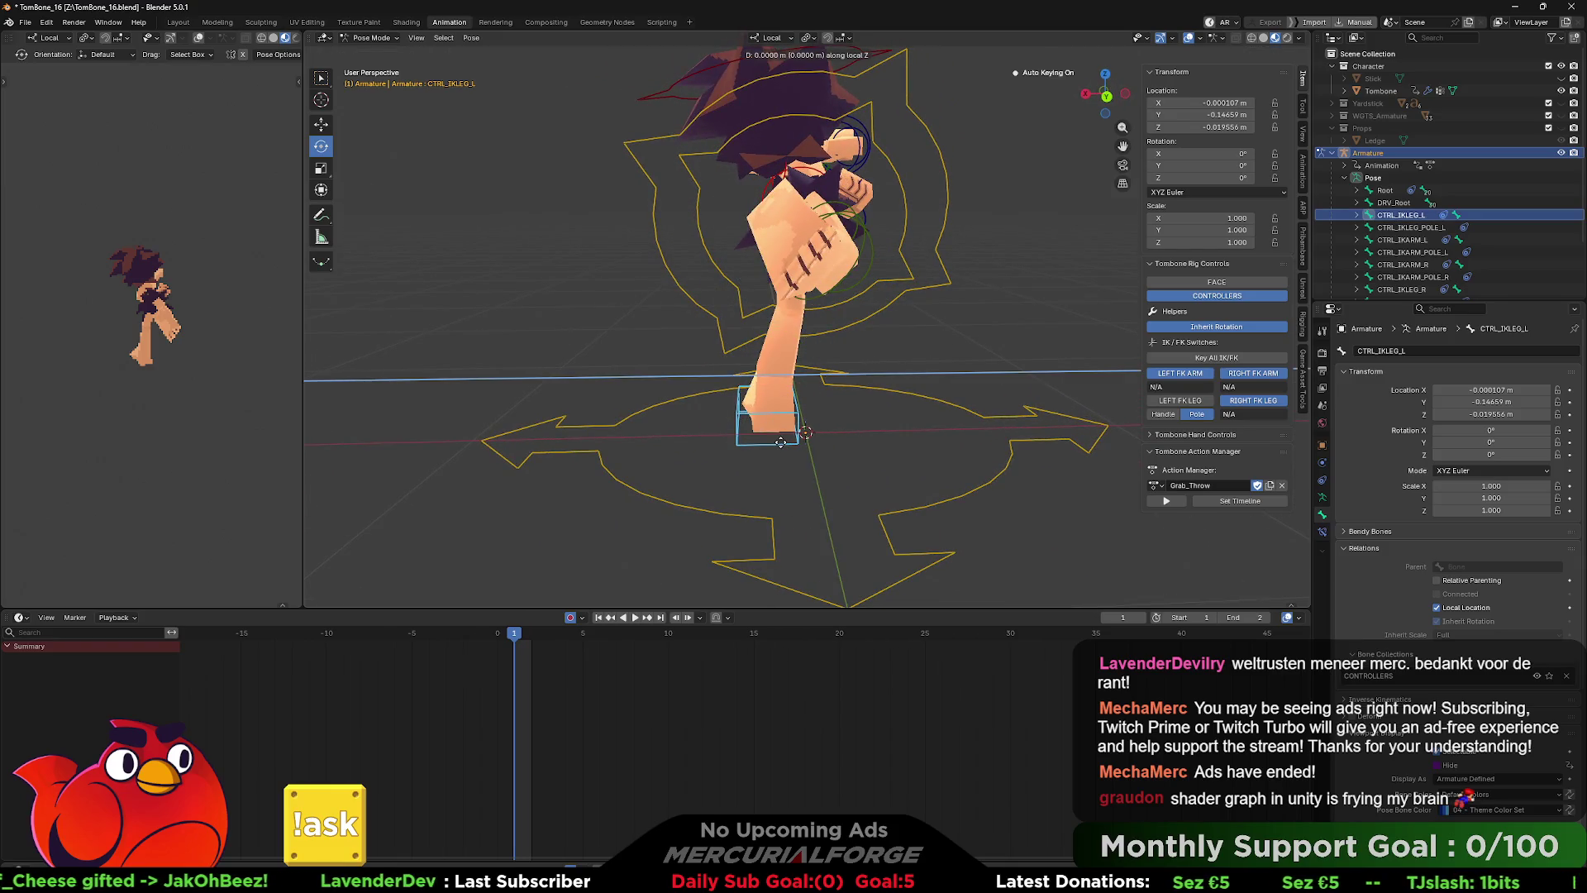
left_click(809, 440)
mouse_move(1019, 309)
left_mouse_down()
mouse_move(1065, 334)
mouse_move(1128, 330)
left_mouse_up()
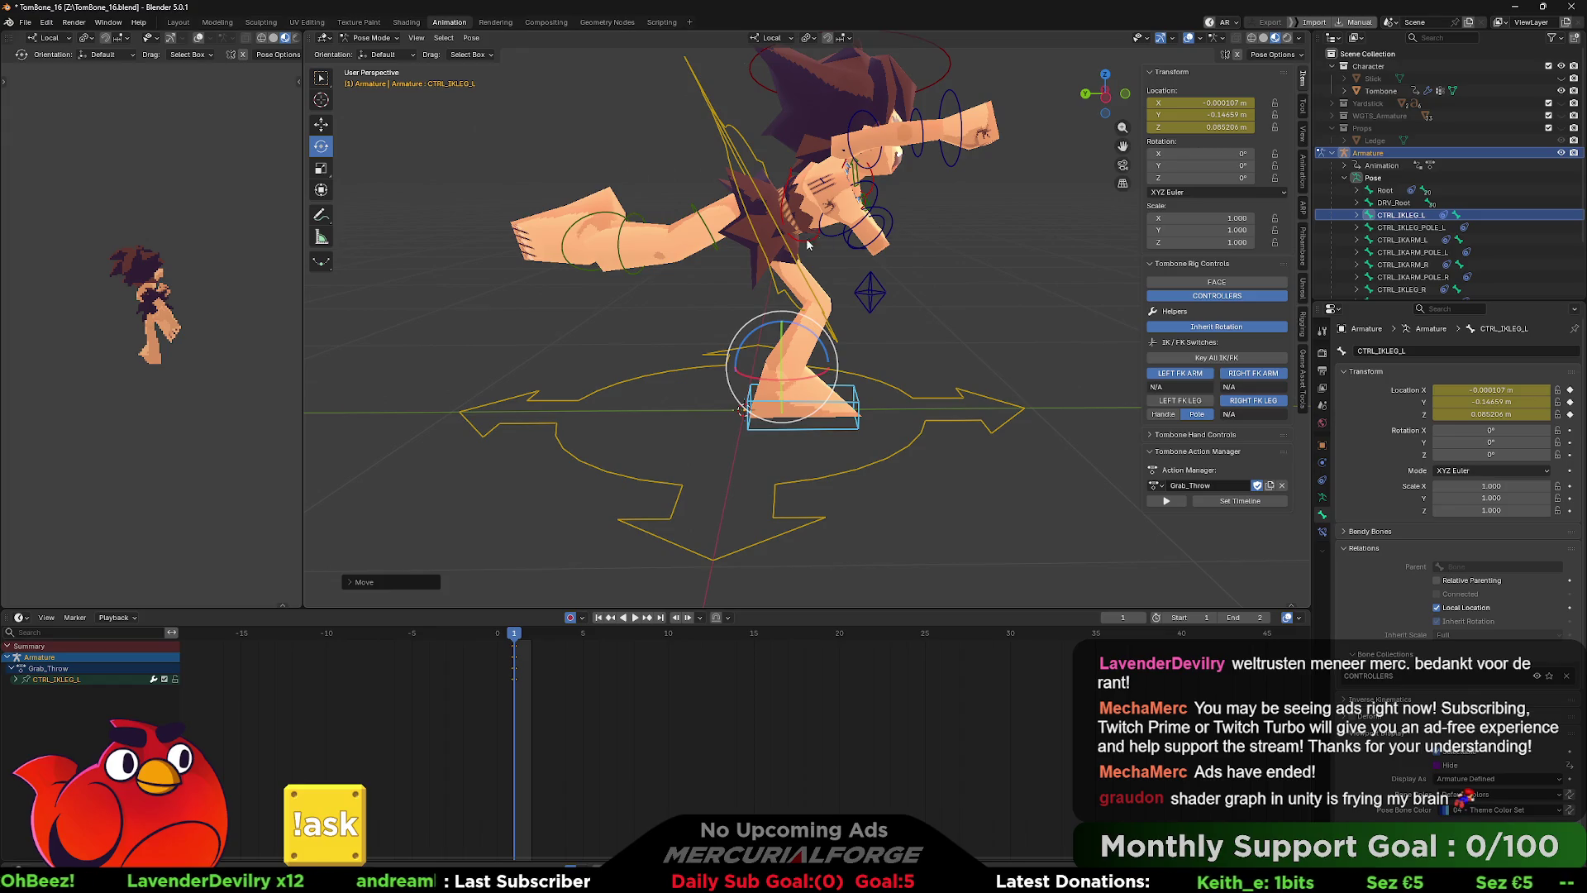
left_click(709, 227)
mouse_move(799, 185)
left_mouse_down()
mouse_move(806, 218)
mouse_move(985, 233)
mouse_move(731, 222)
left_mouse_up()
left_click(986, 233)
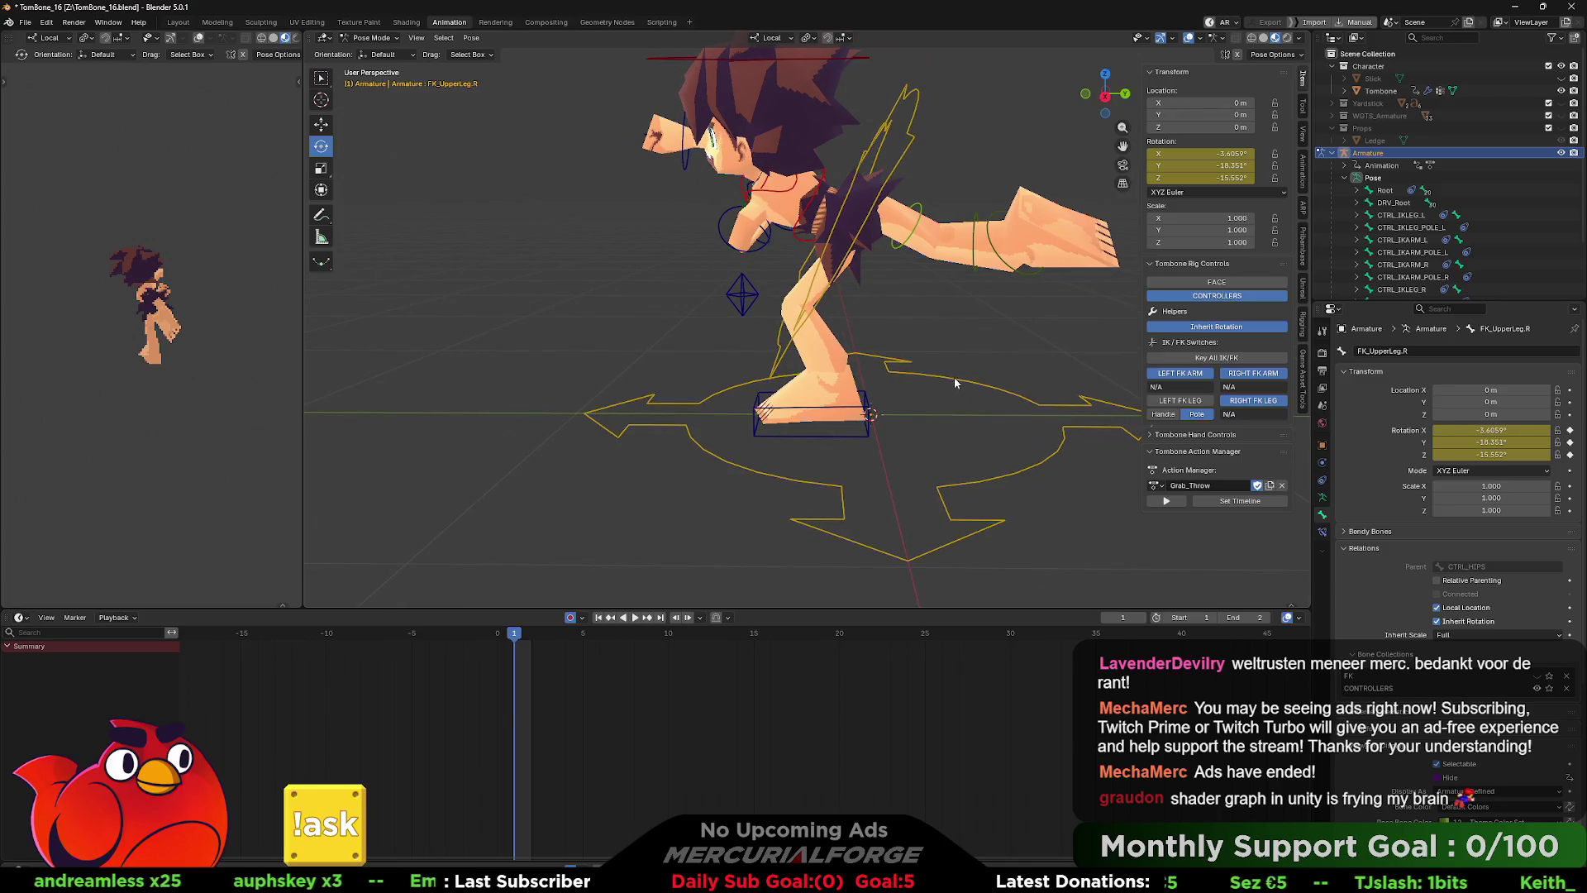
- Select all bones and key the whole pose at frame 2
key("a")
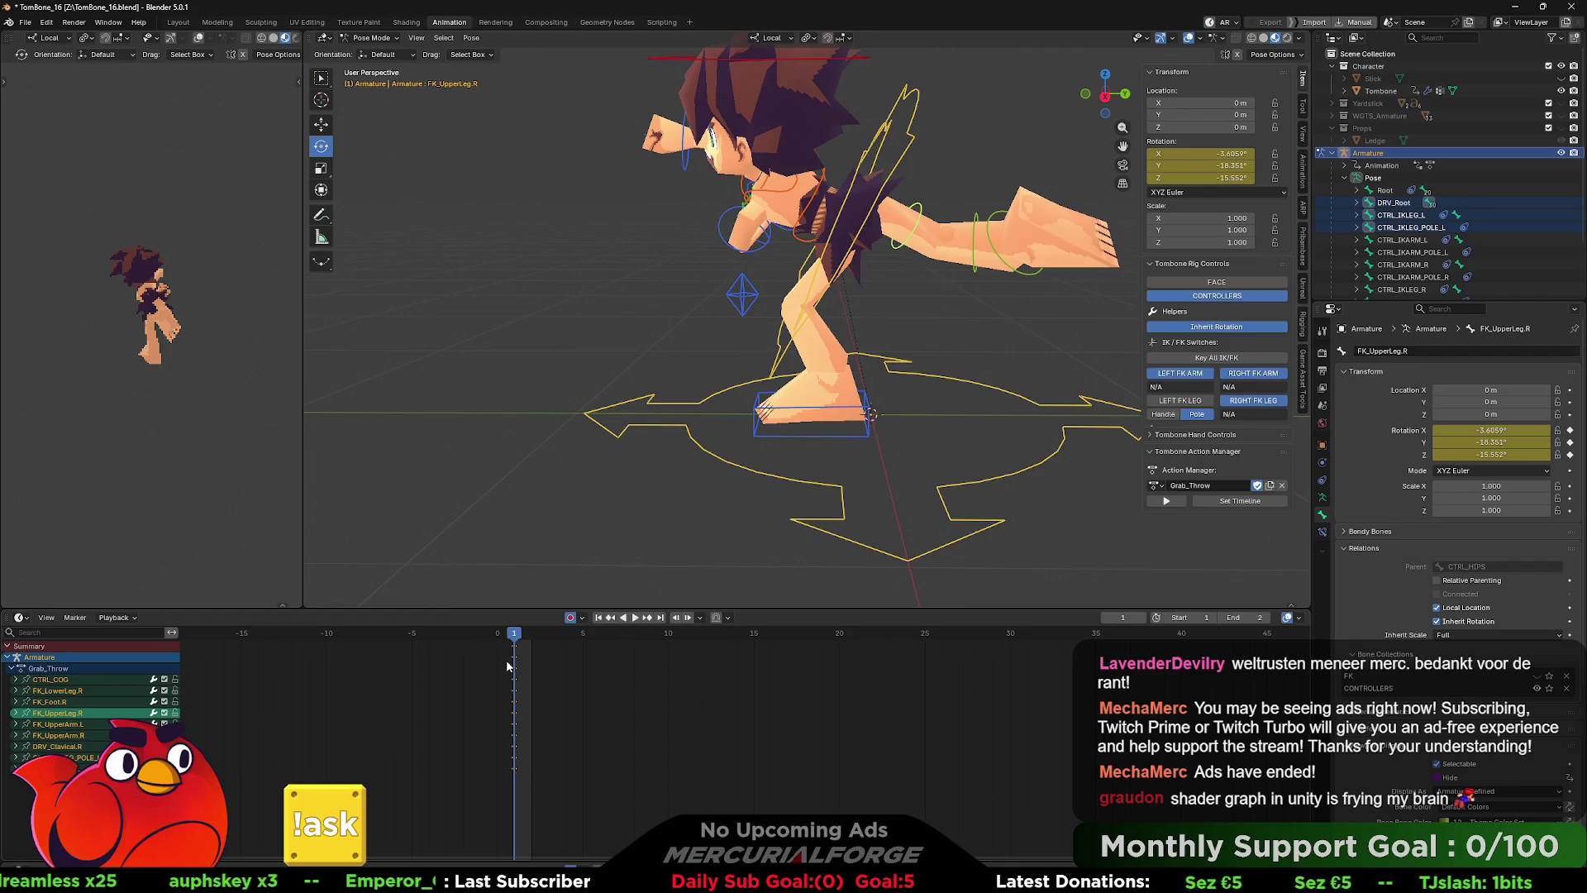
key("space")
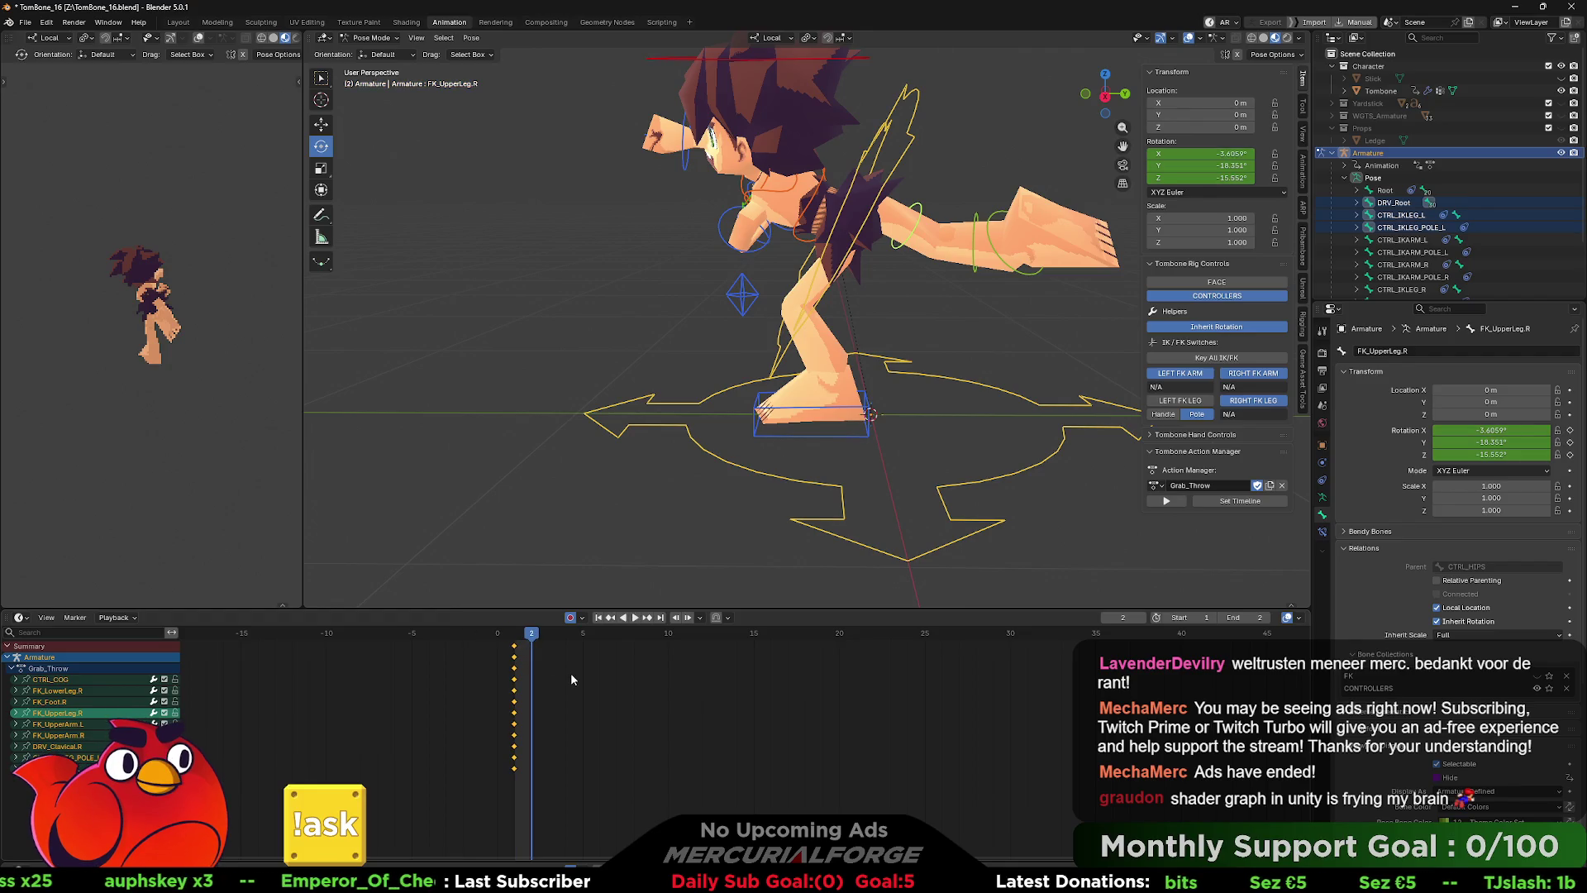
key("i")
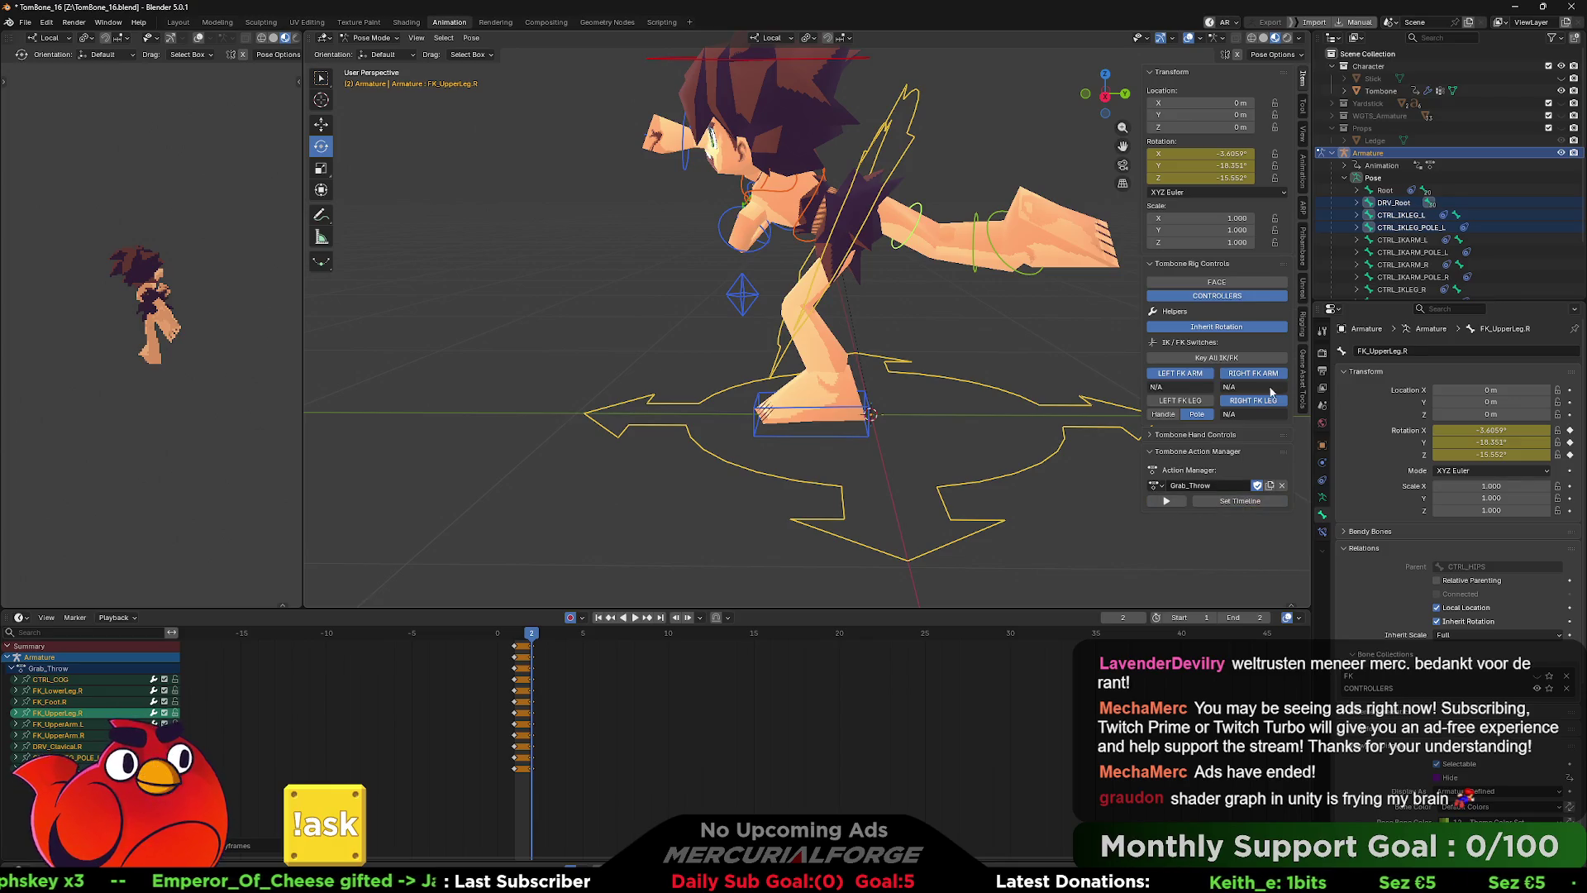
- Bring up the Game Asset Tools FBX export panel, deselect the bones, and switch to Unreal Engine
left_click(1302, 378)
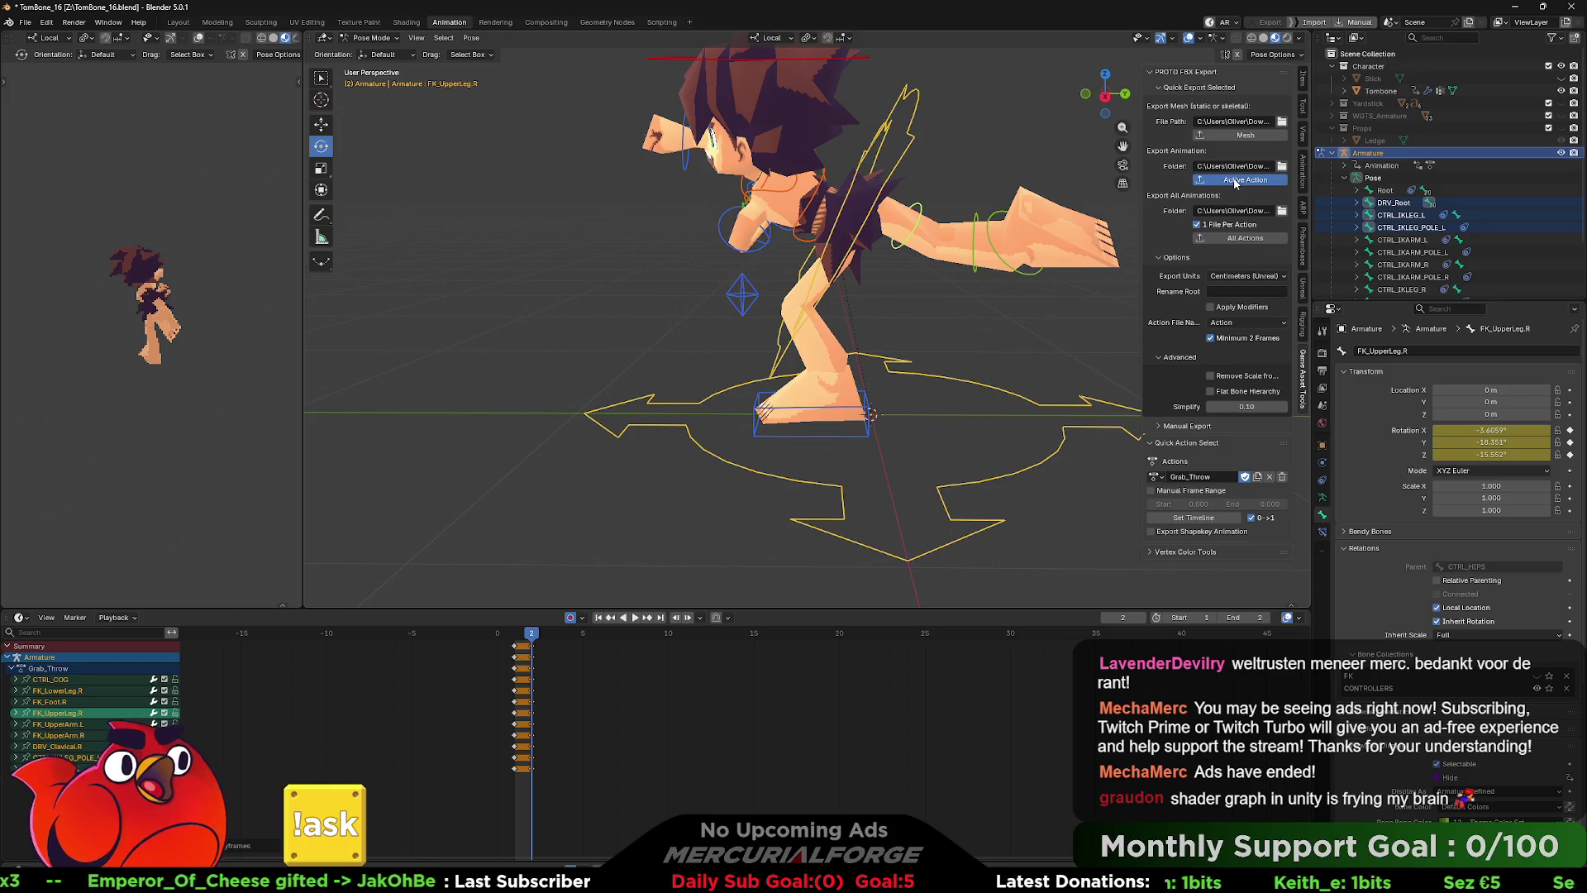
left_click(1017, 328)
key("alt+Tab")
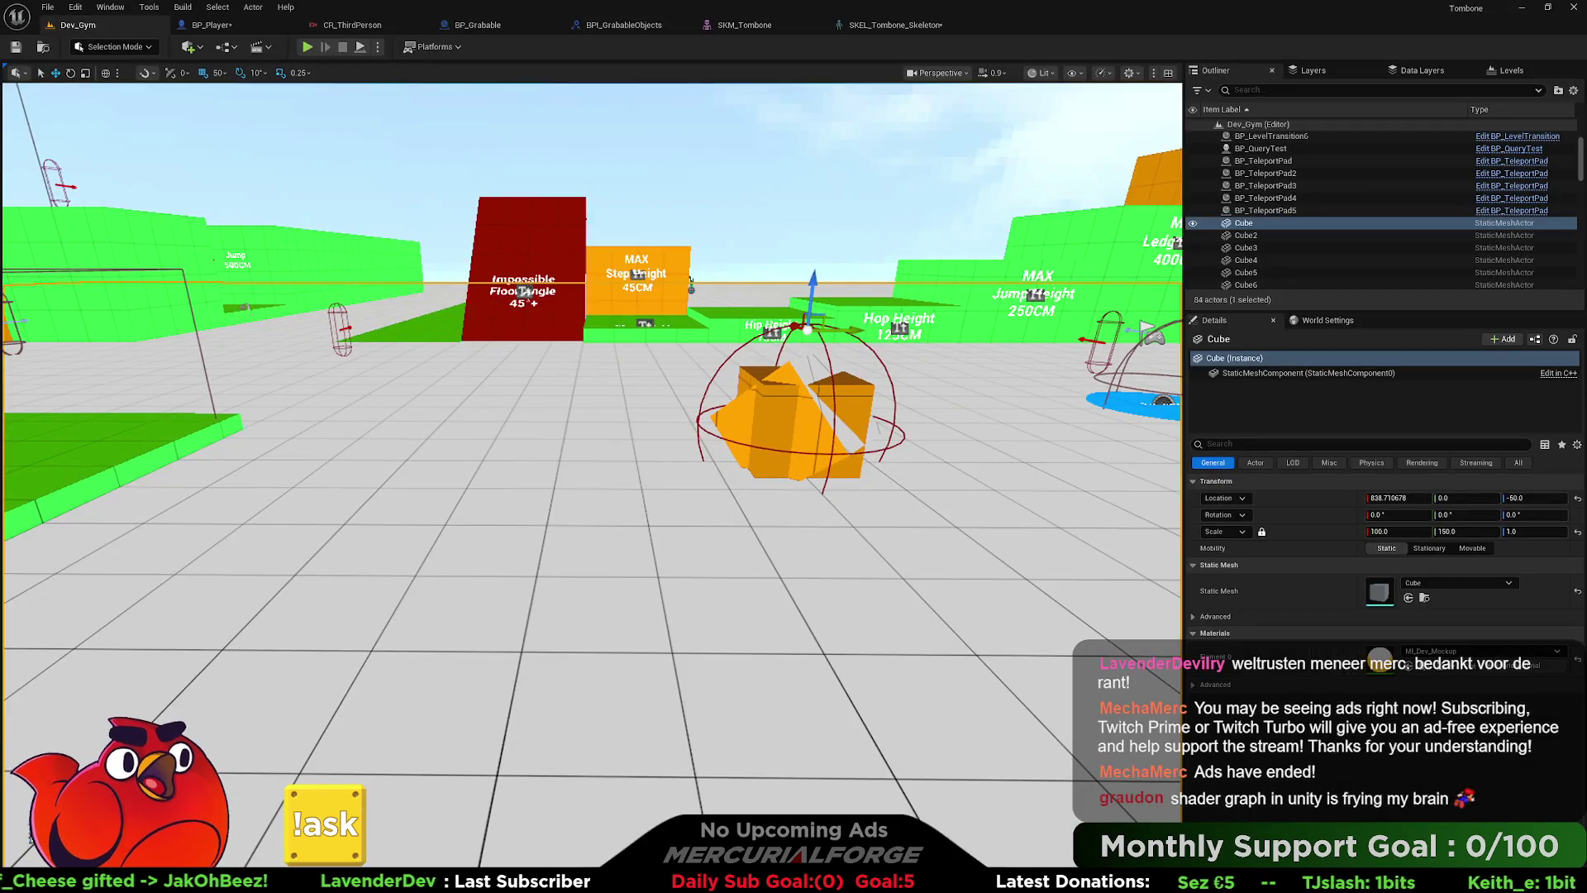
- Open the Content Browser drawer and enter the Characters/Tombone/Animations folder
key("ctrl+o")
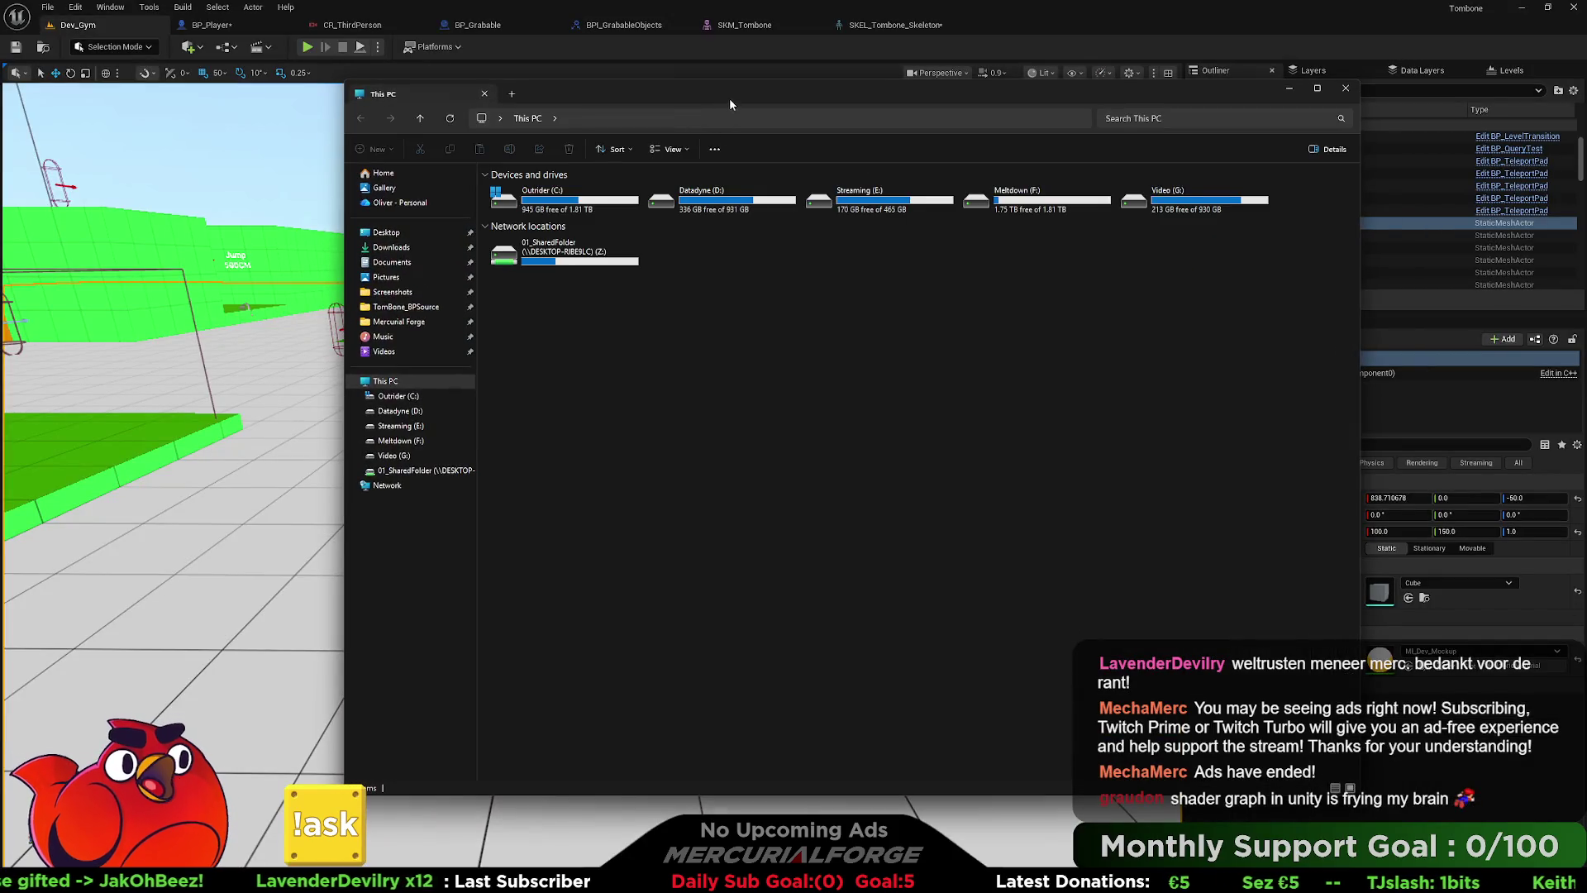
key("Escape")
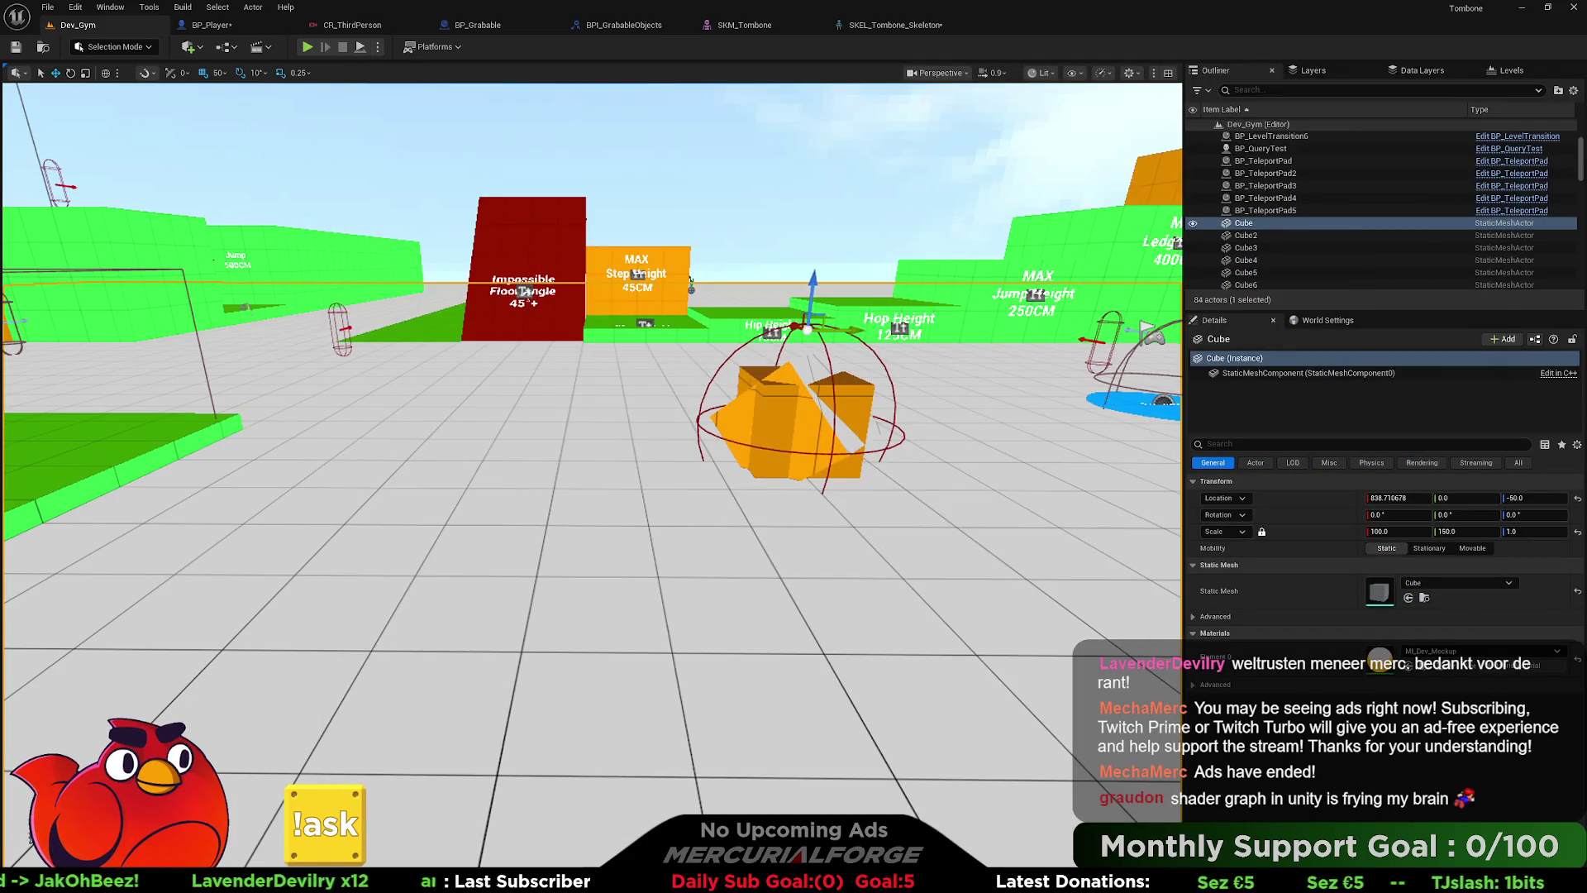
key("ctrl+space")
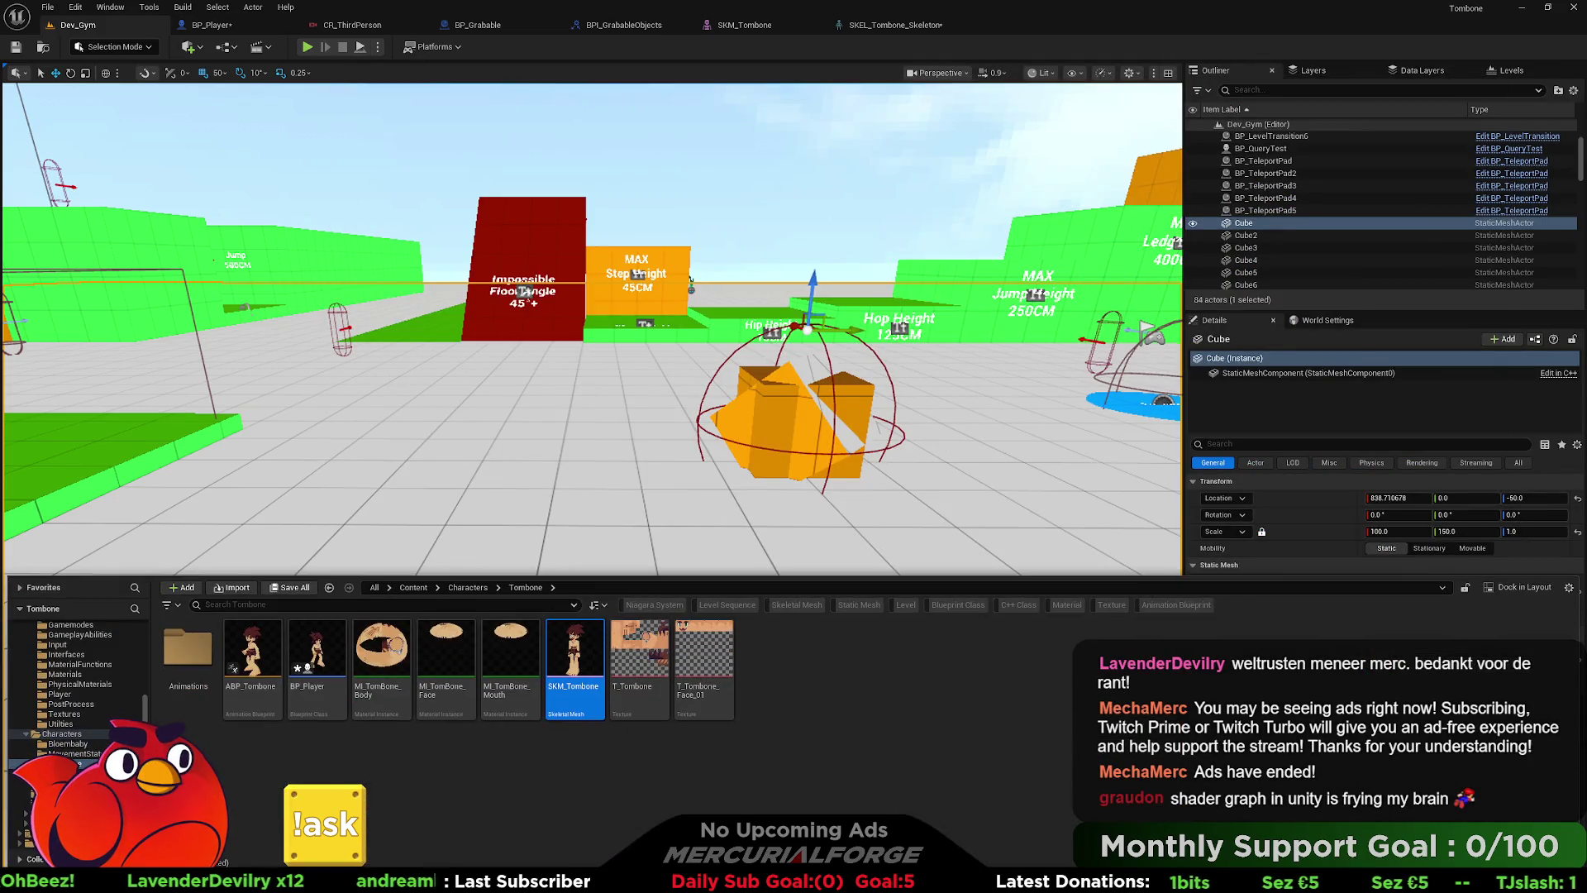
double_click(188, 653)
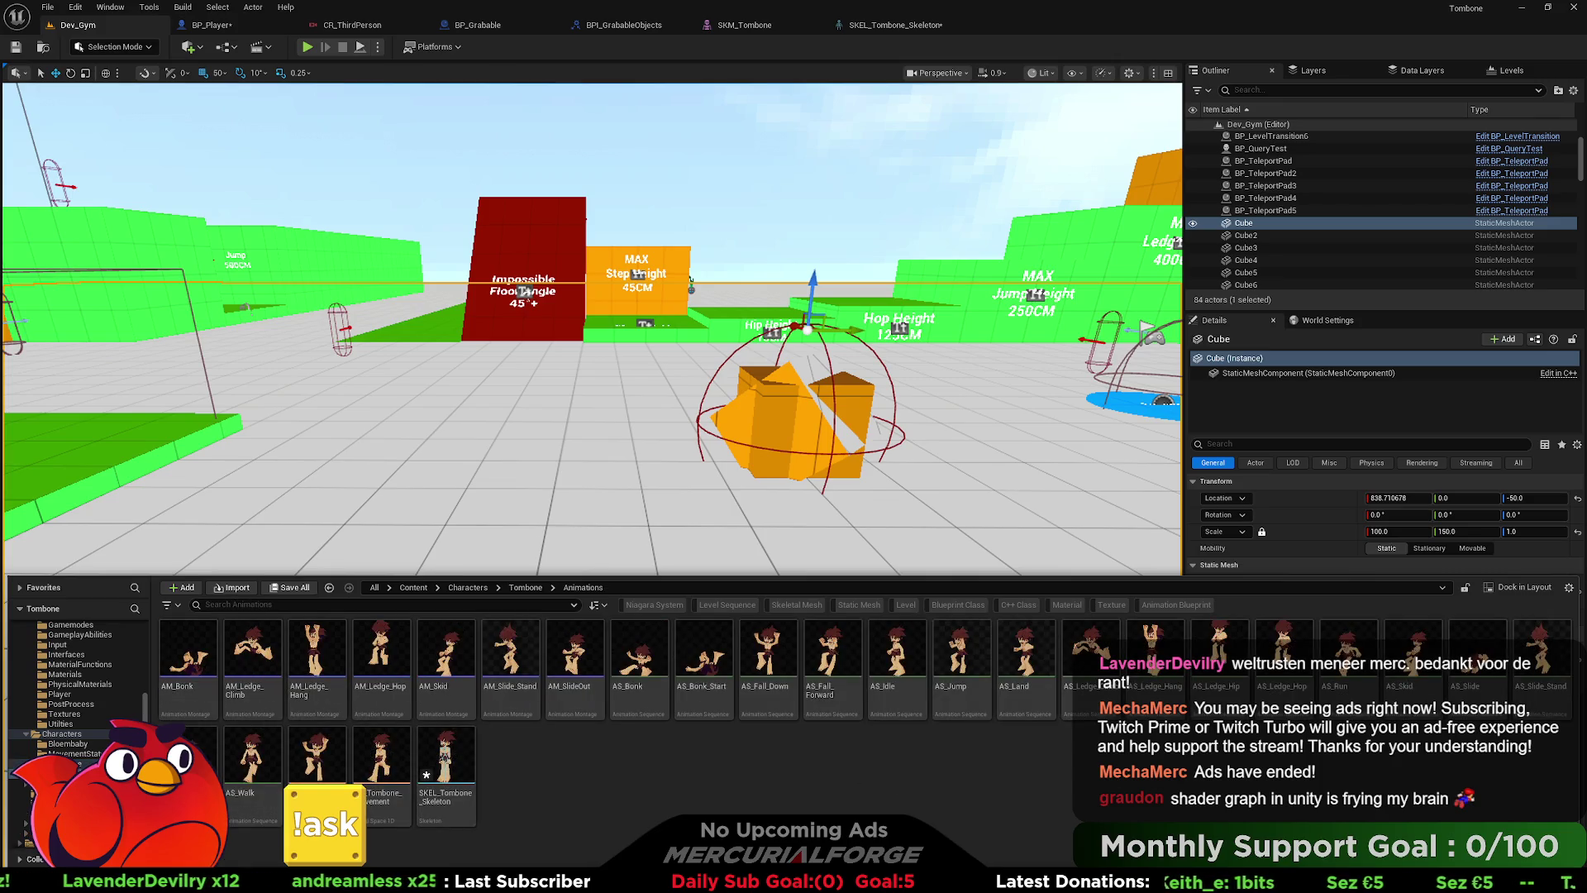
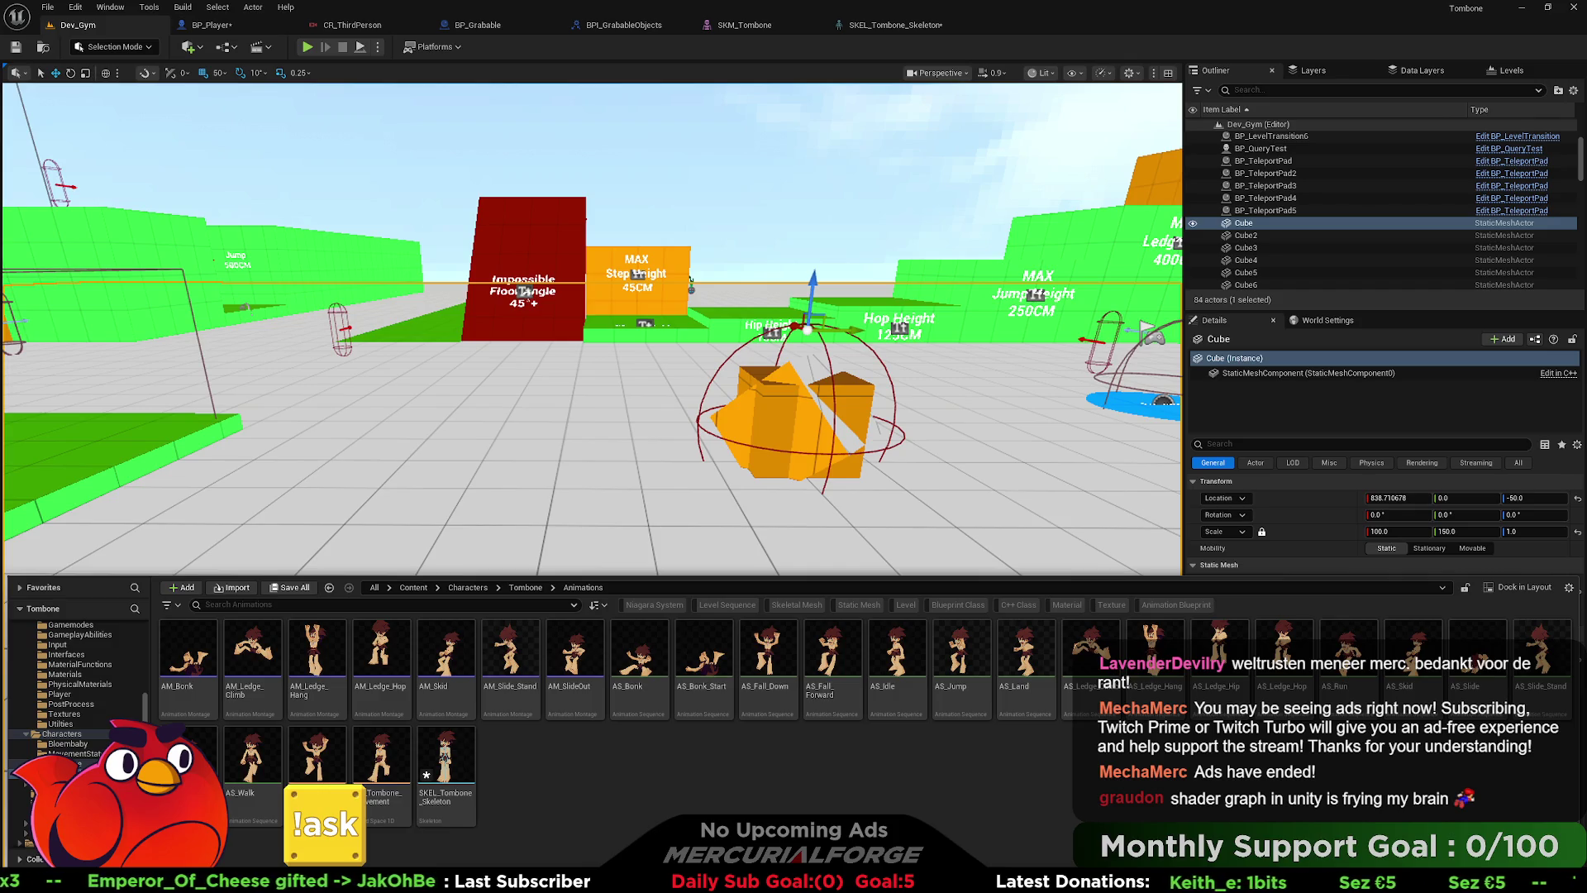
- Import Grab_Hold.fbx into the Tombone Animations folder with the SK_Tombone skeleton
left_click_drag(990, 795, 992, 794)
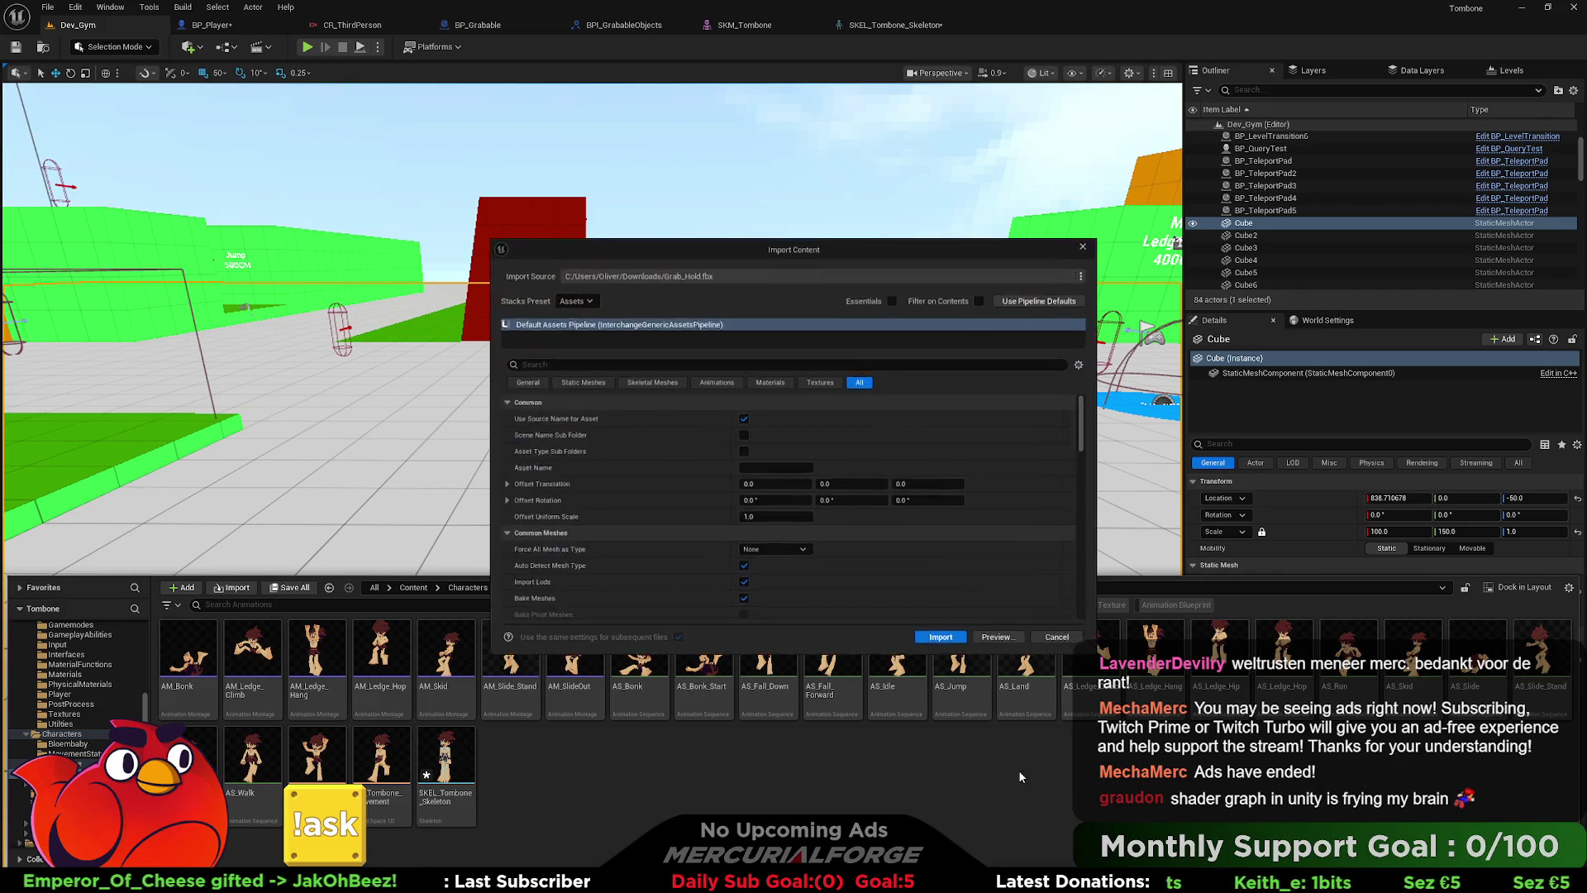
scroll(890, 528, "down", 5)
scroll(901, 529, "down", 4)
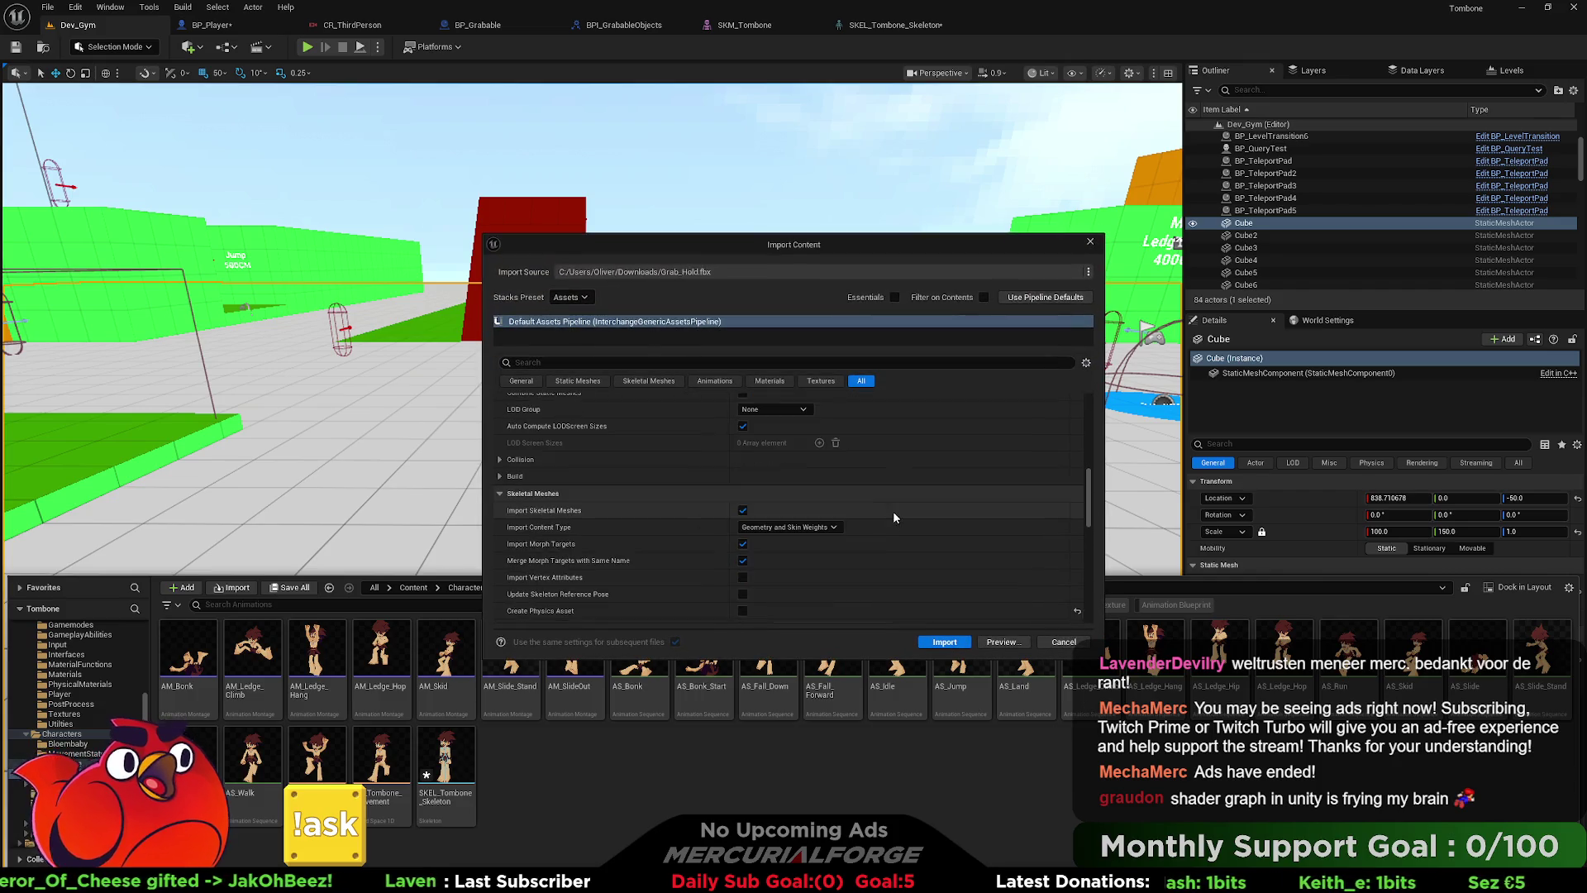
scroll(843, 494, "down", 5)
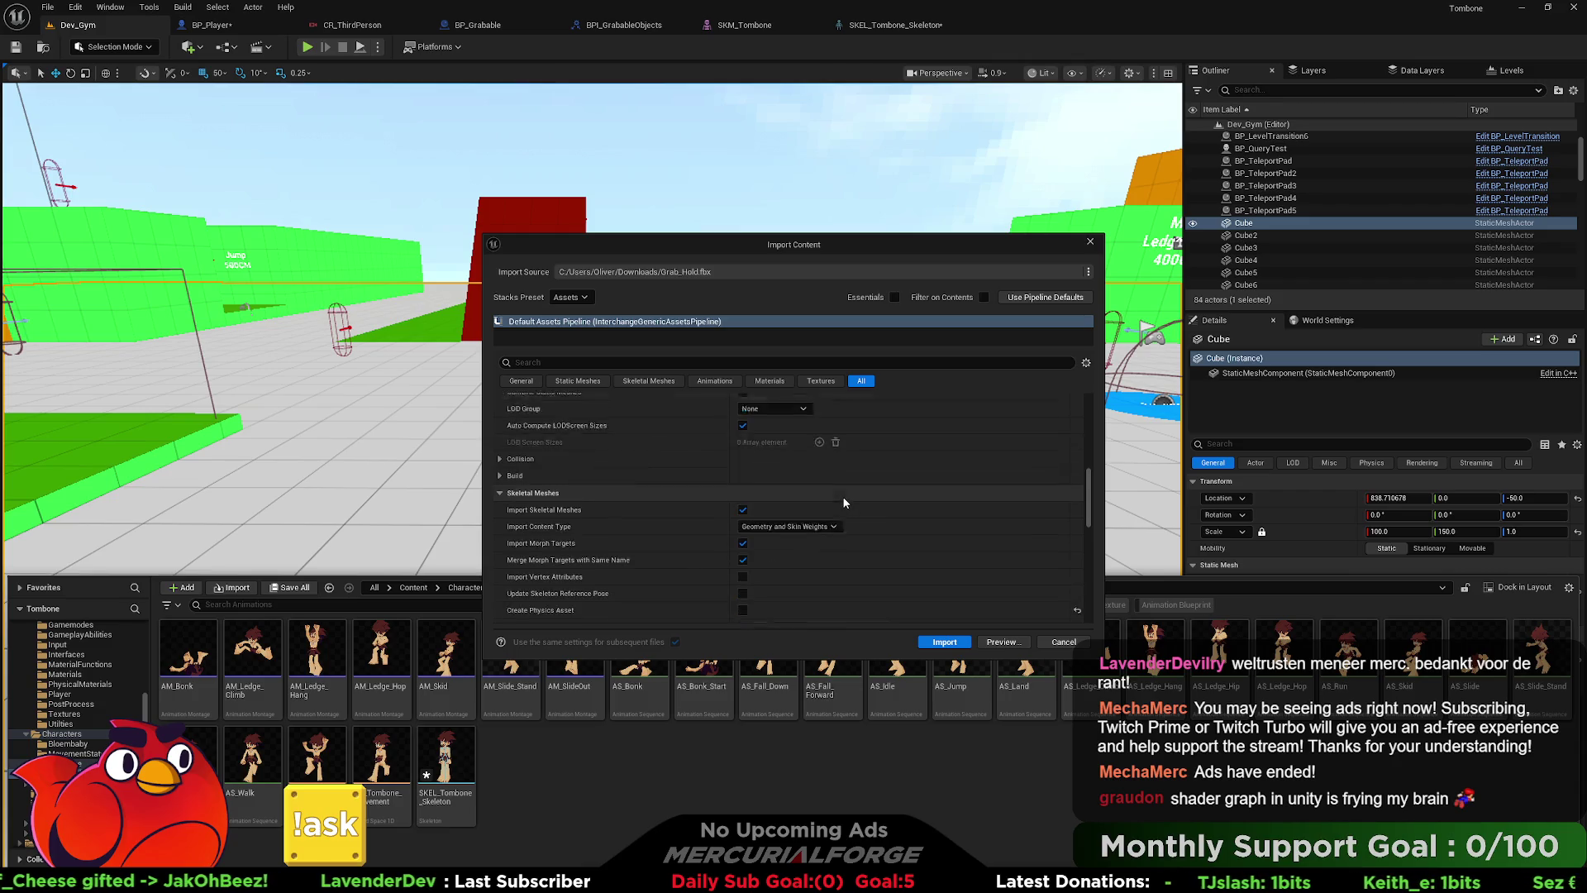
scroll(842, 500, "up", 4)
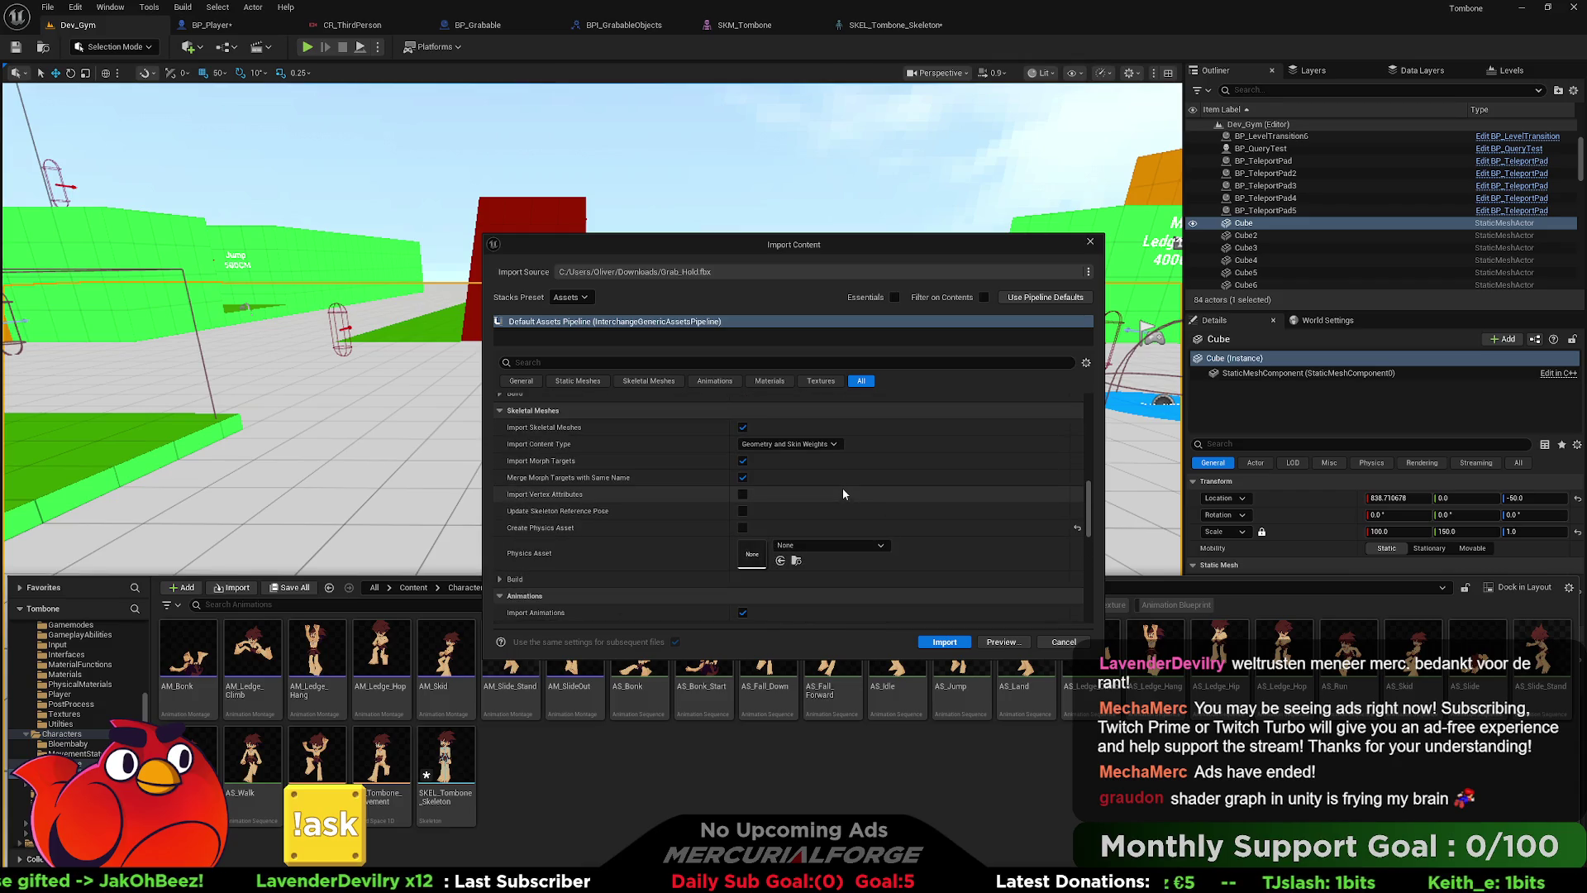
scroll(843, 493, "down", 3)
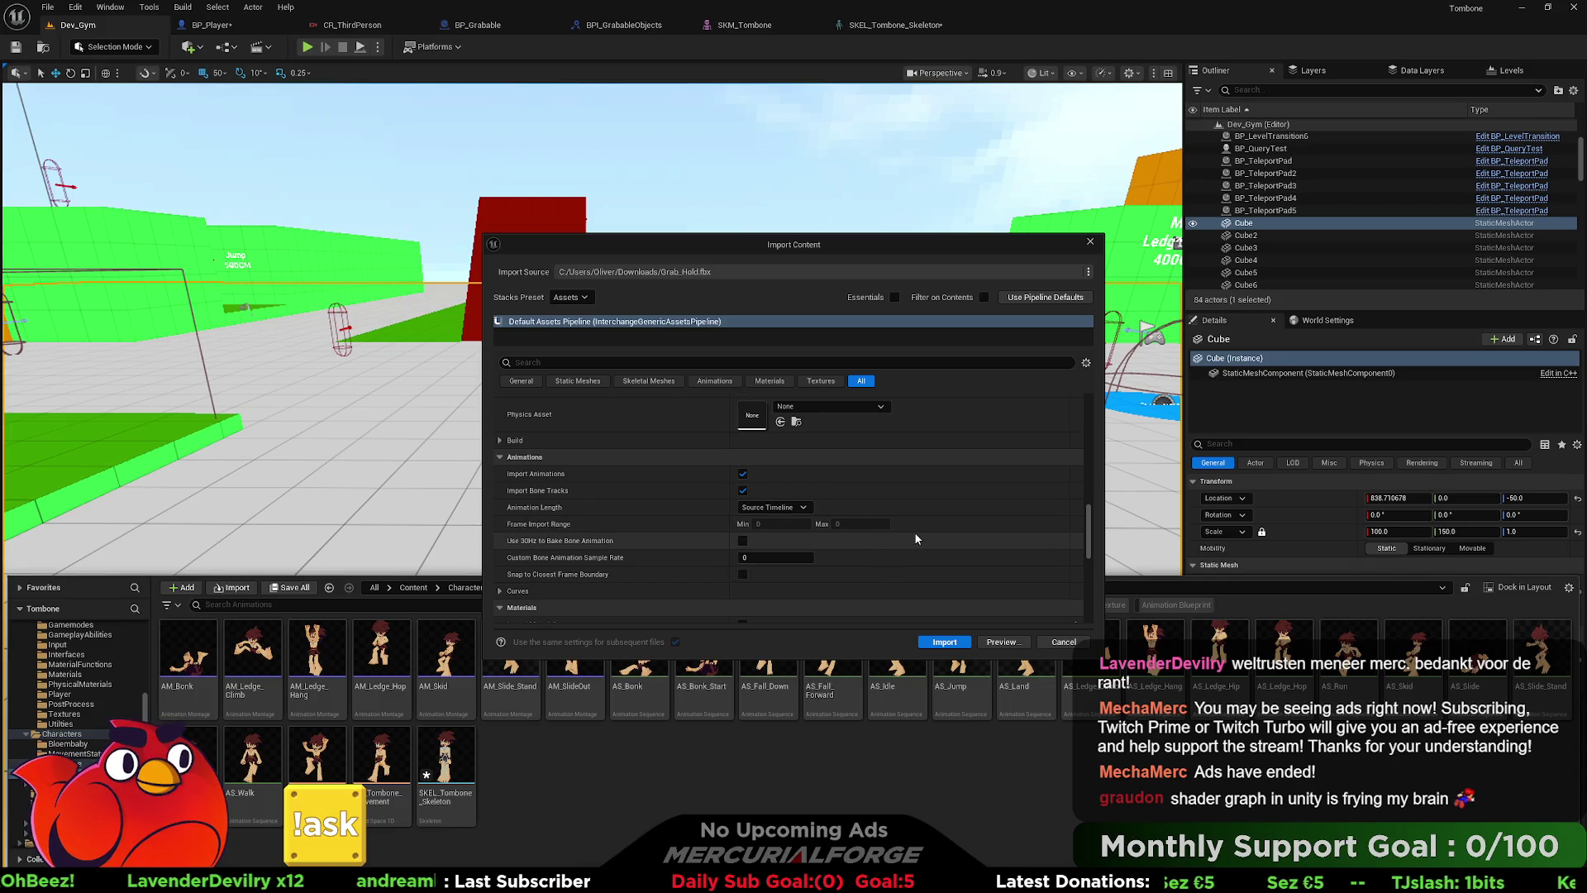
scroll(915, 538, "up", 3)
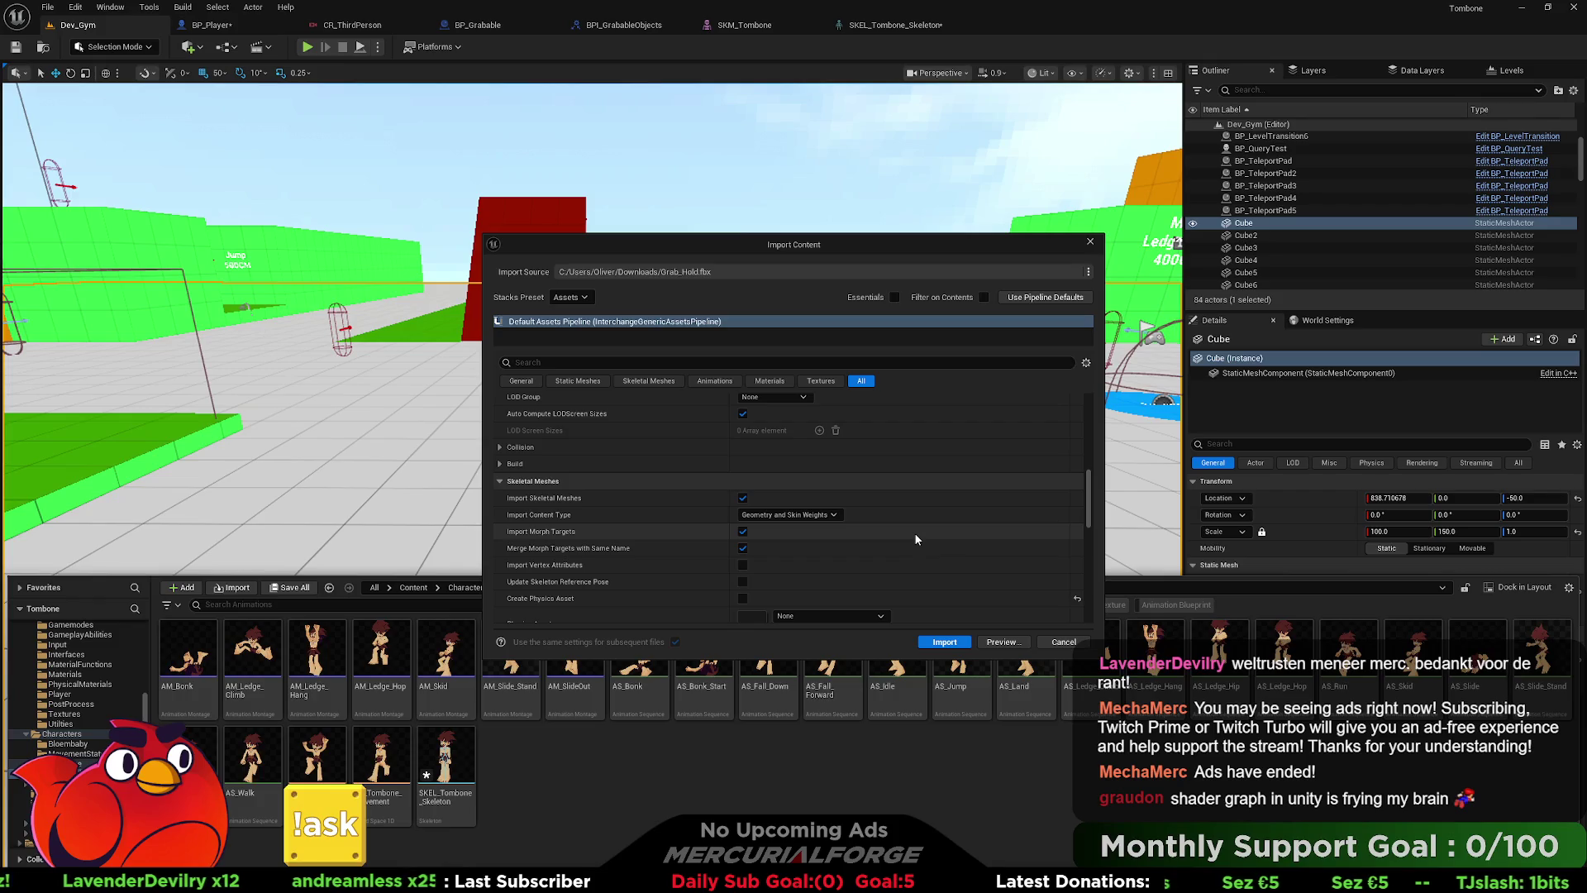
scroll(914, 539, "up", 5)
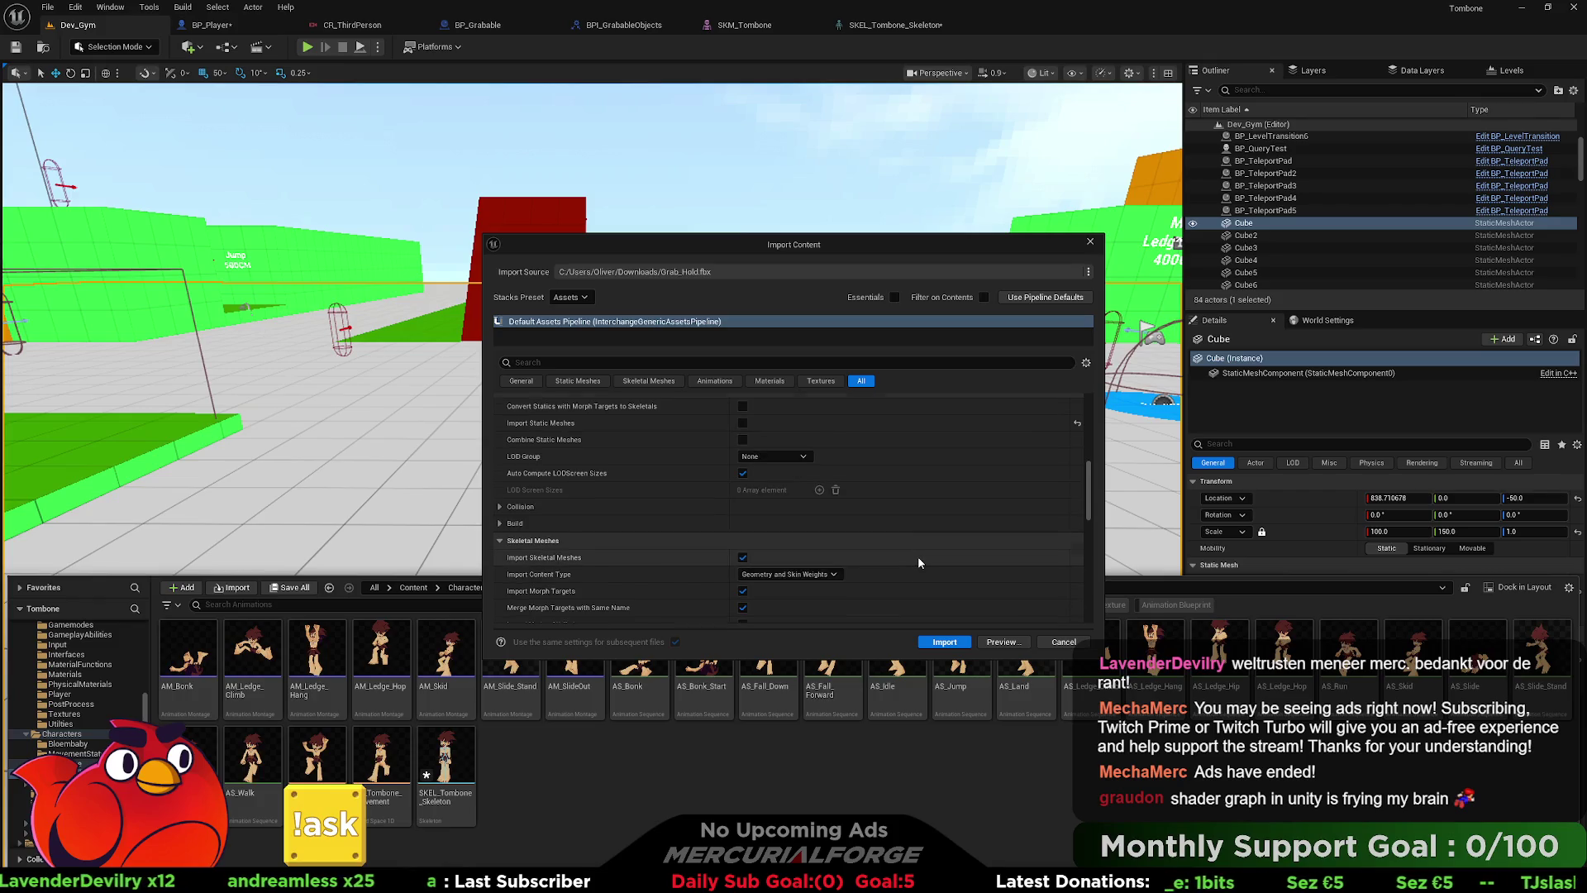
scroll(917, 558, "down", 5)
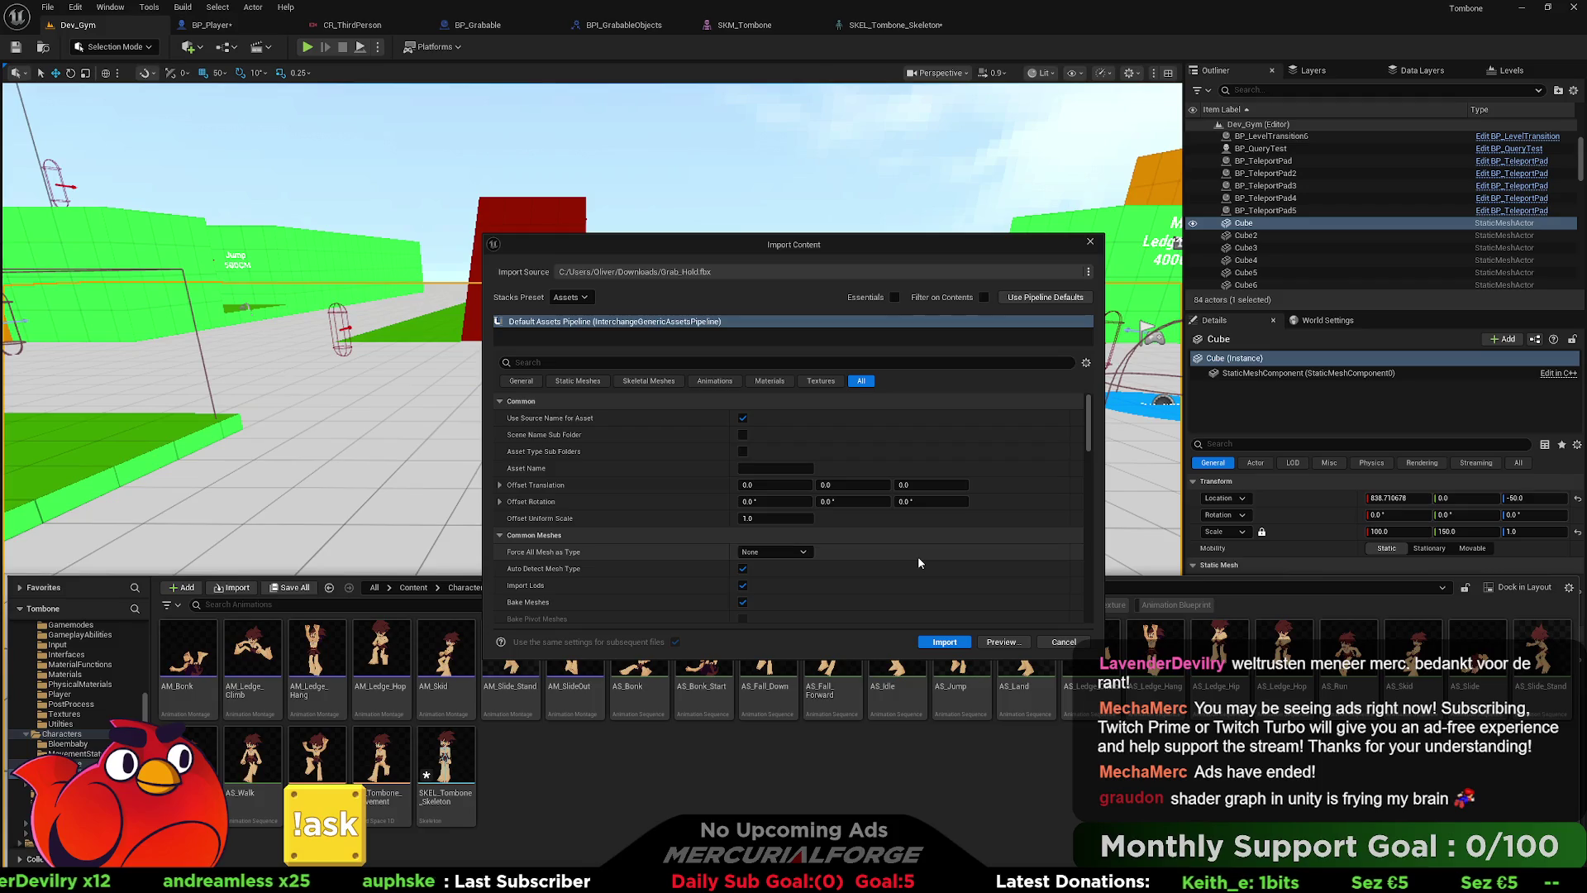
left_click(1064, 641)
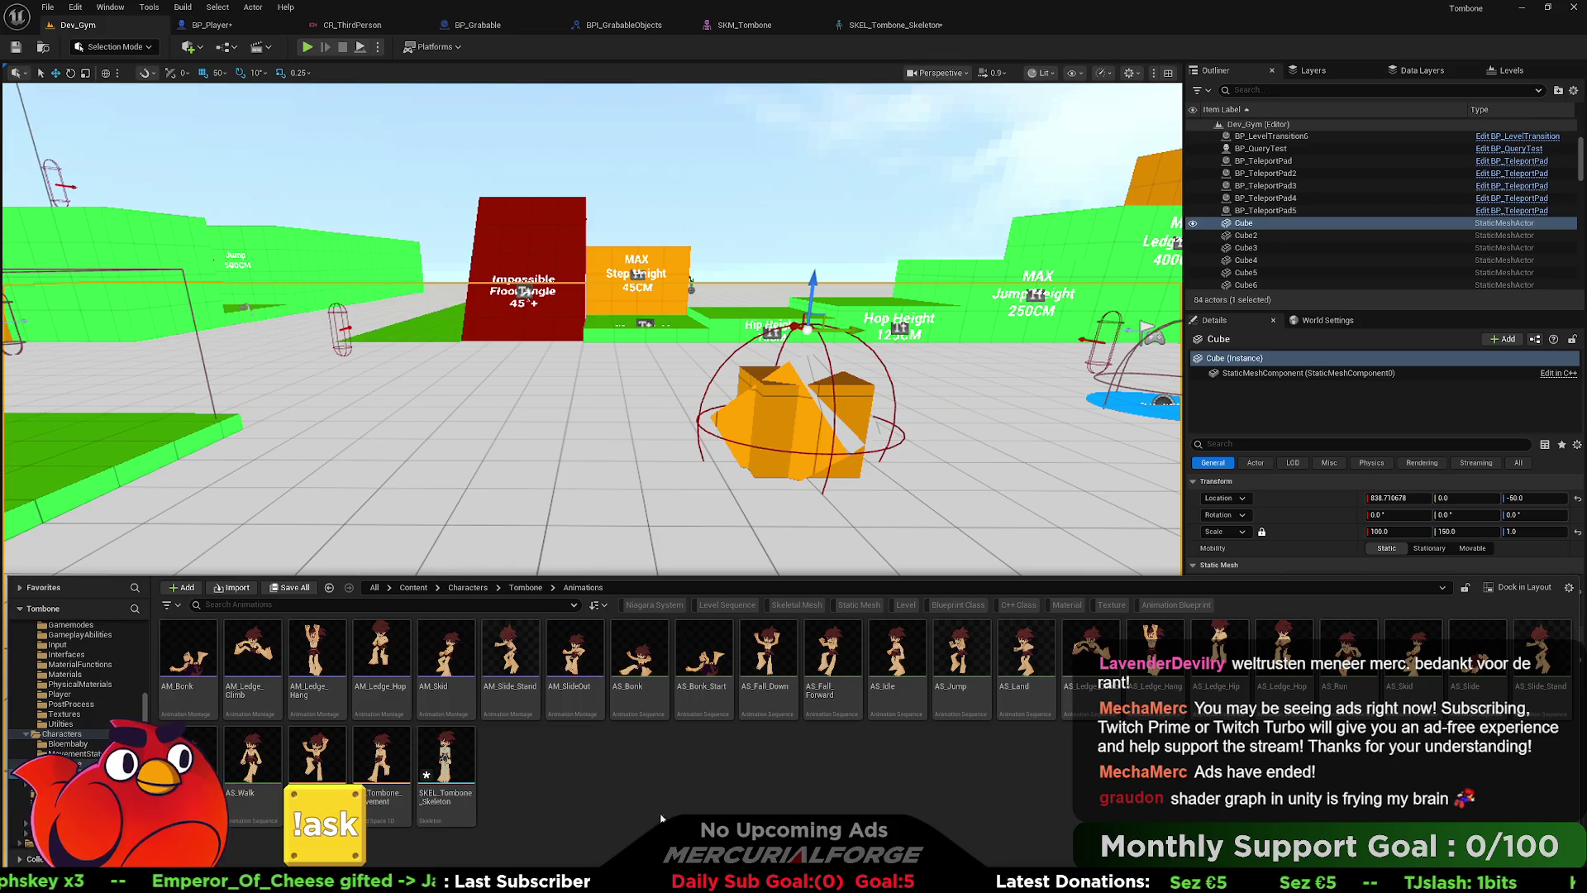
- Import Grab_Throw.fbx into the same Animations folder with the same settings
left_click_drag(0, 772, 657, 773)
scroll(843, 476, "down", 5)
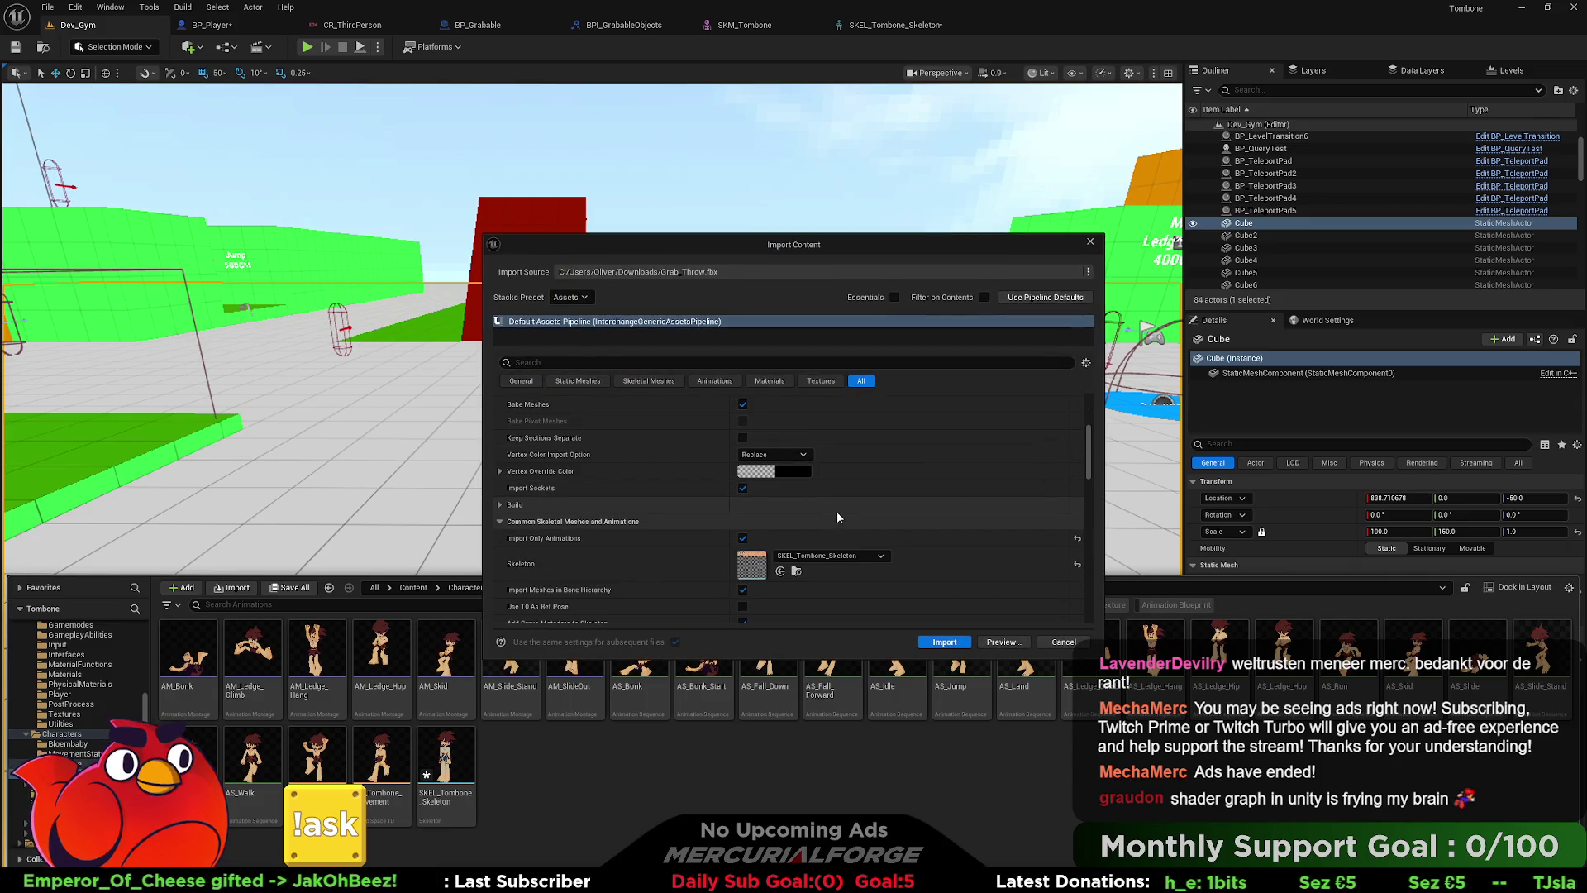
scroll(839, 510, "down", 5)
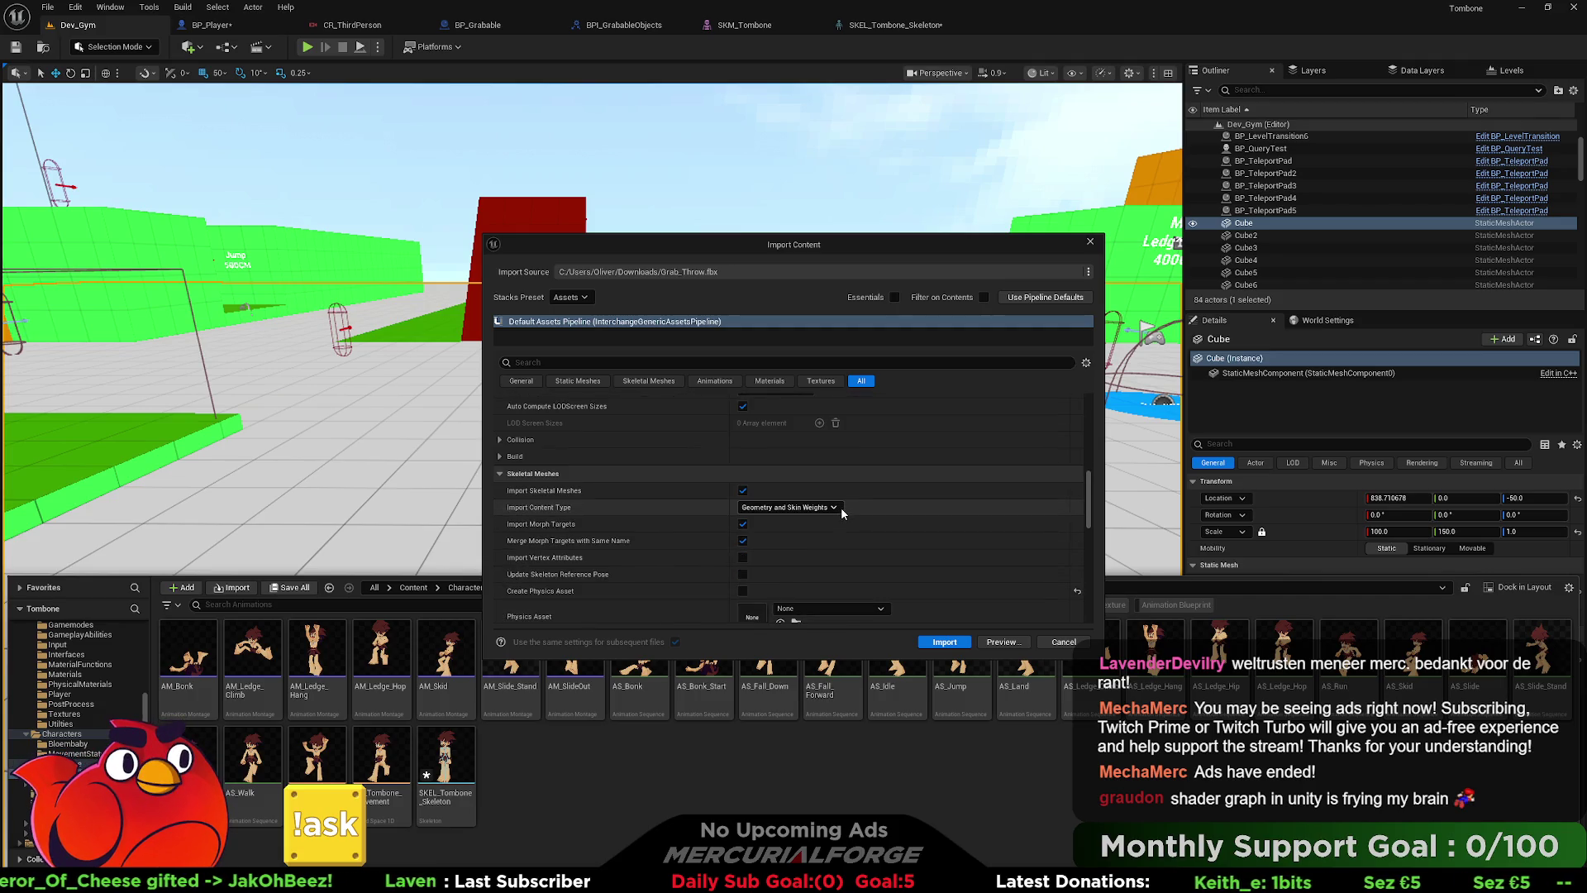
left_click(945, 642)
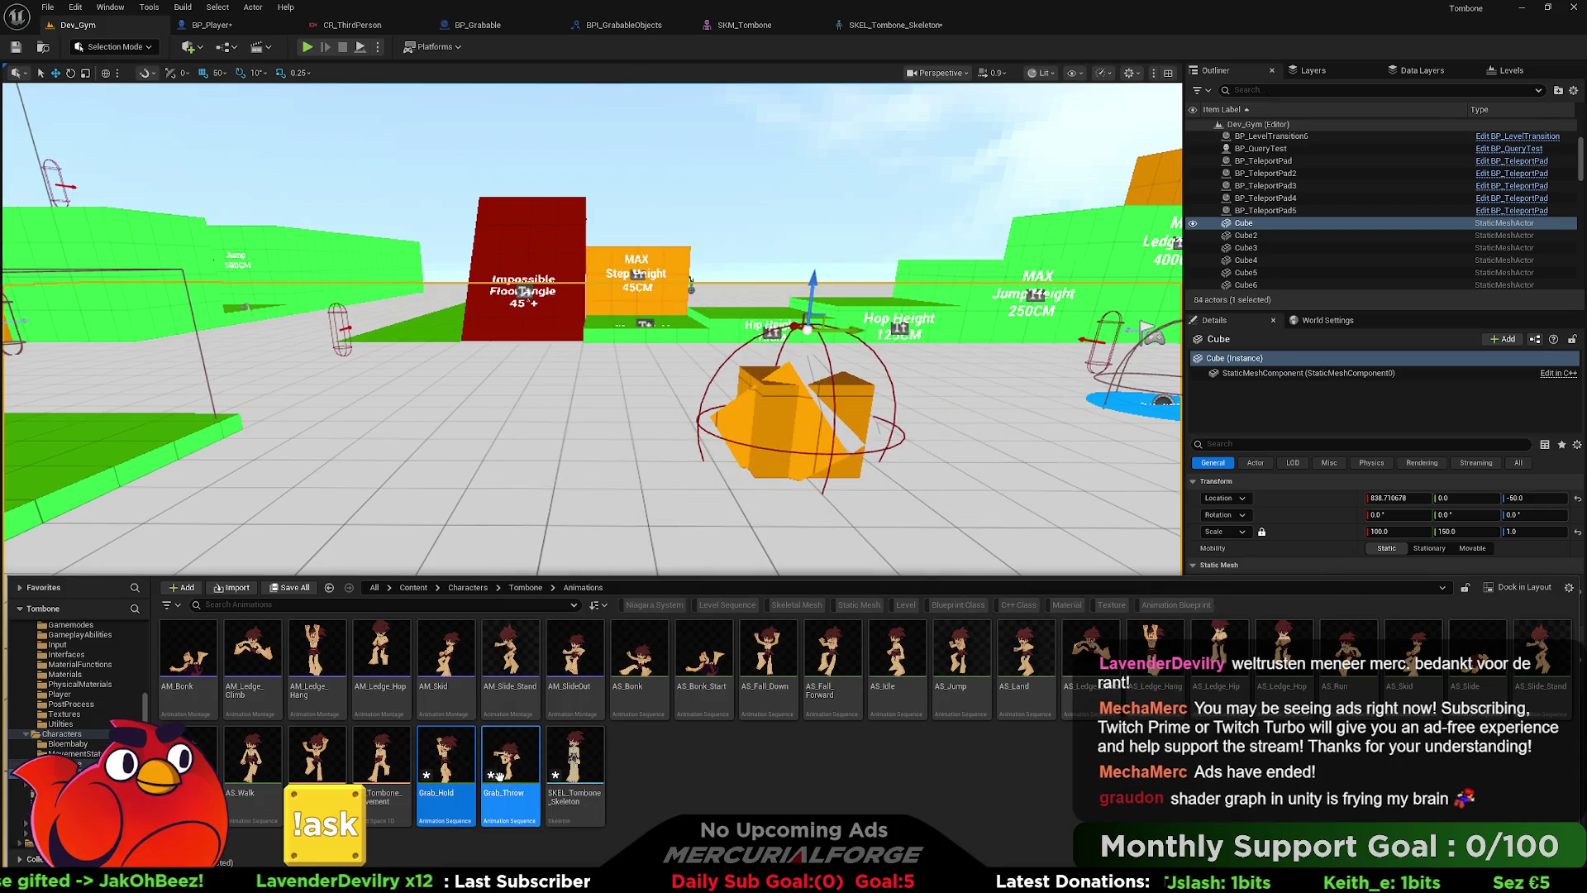
- Add the AS_ prefix to both grab animations with the Append AS scripted action
right_click(506, 736)
mouse_move(583, 563)
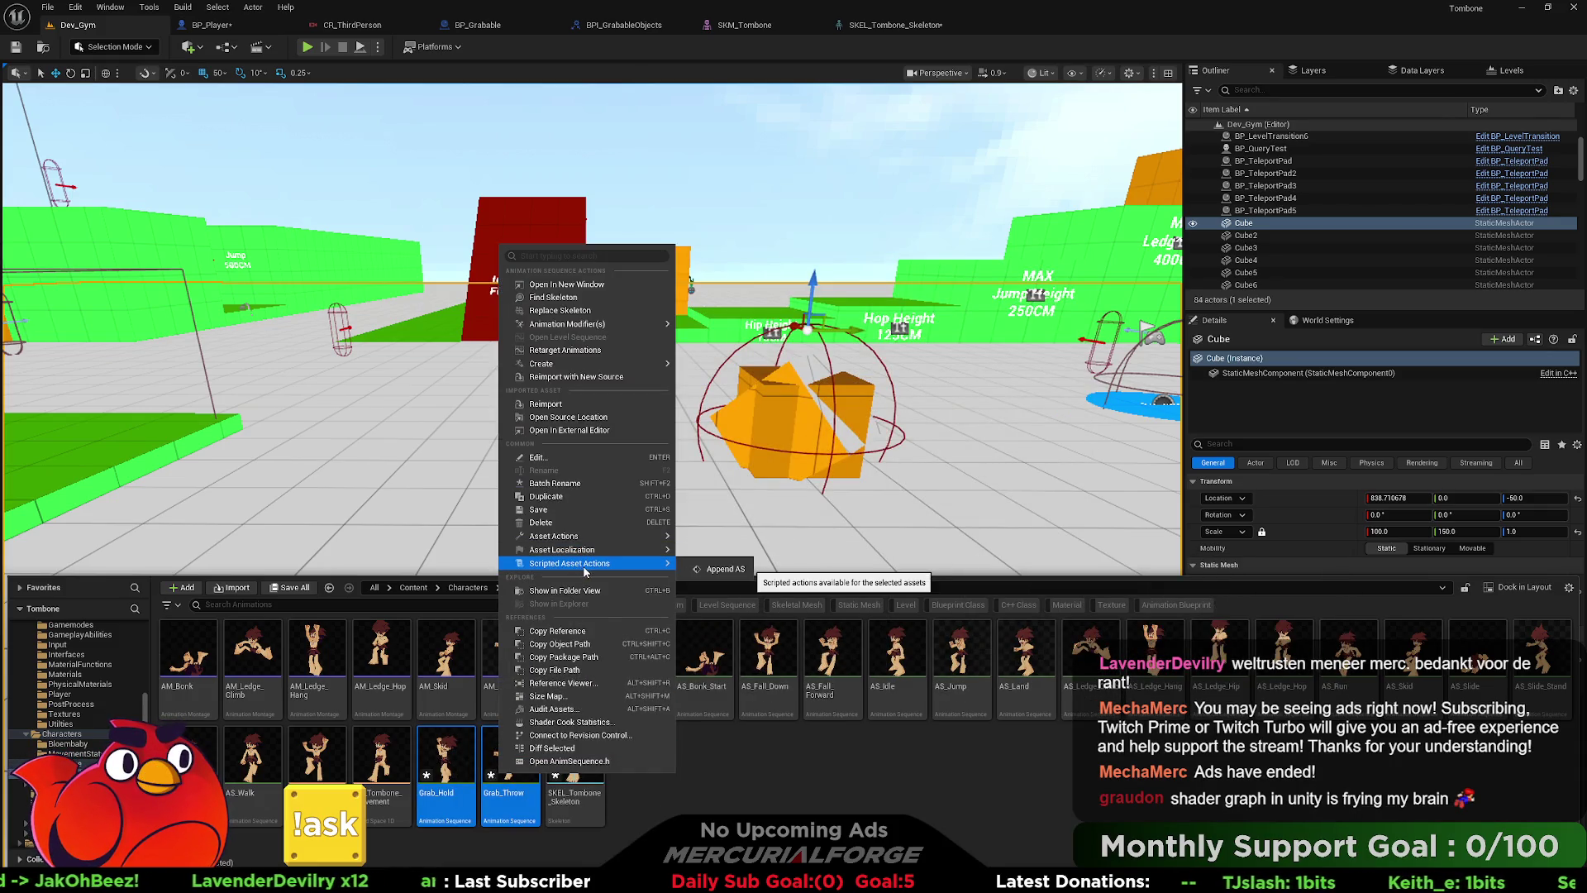
left_click(721, 570)
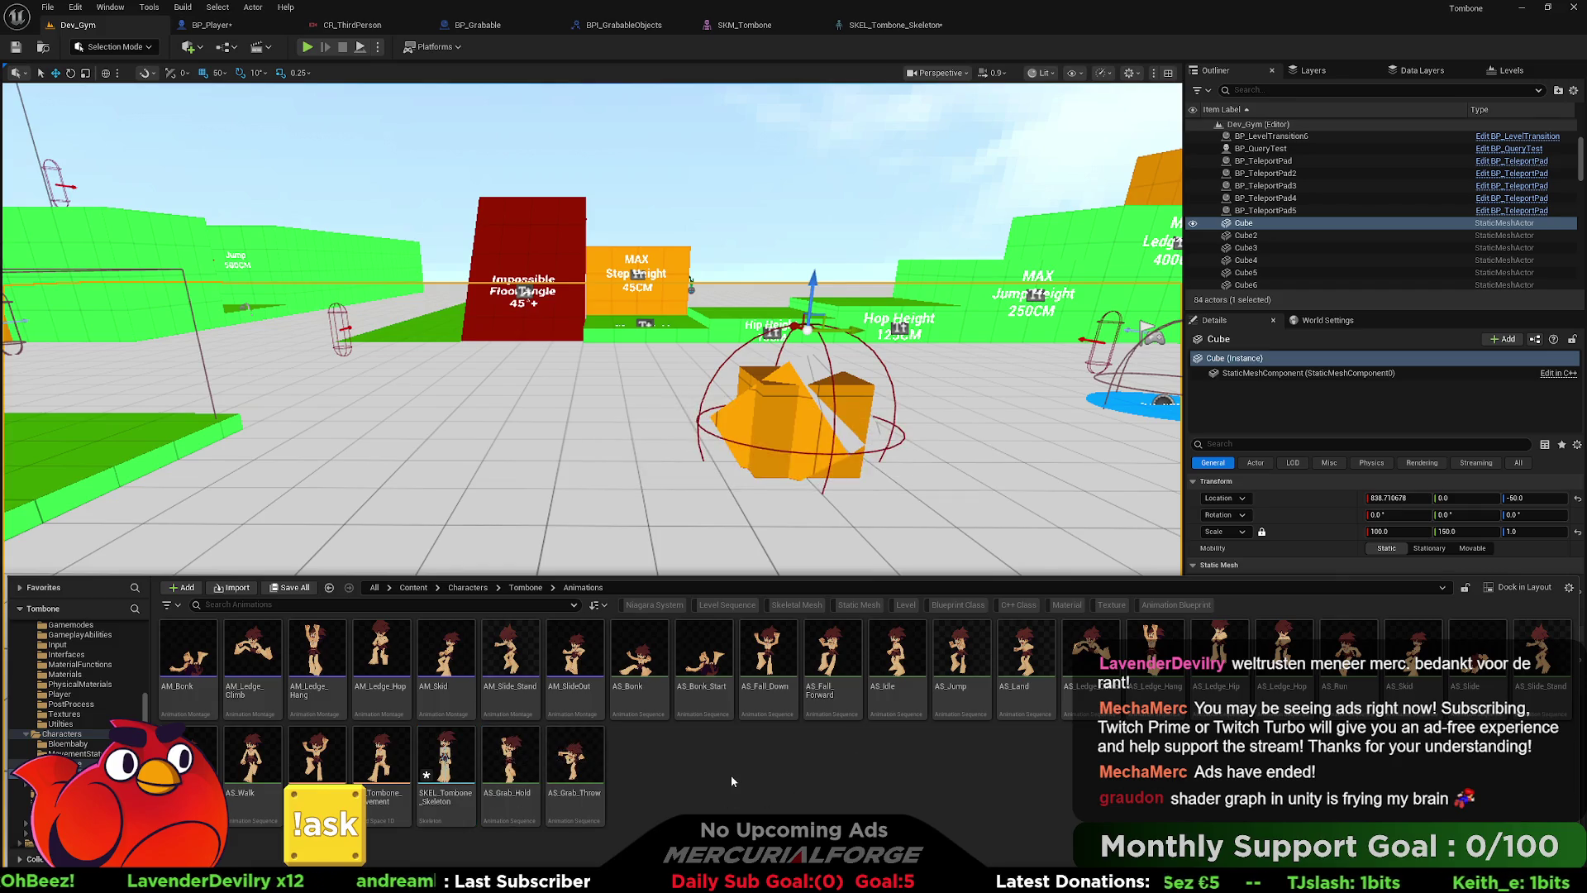
- Create the AM_Grab_Hold animation montage from AS_Grab_Hold
mouse_move(511, 818)
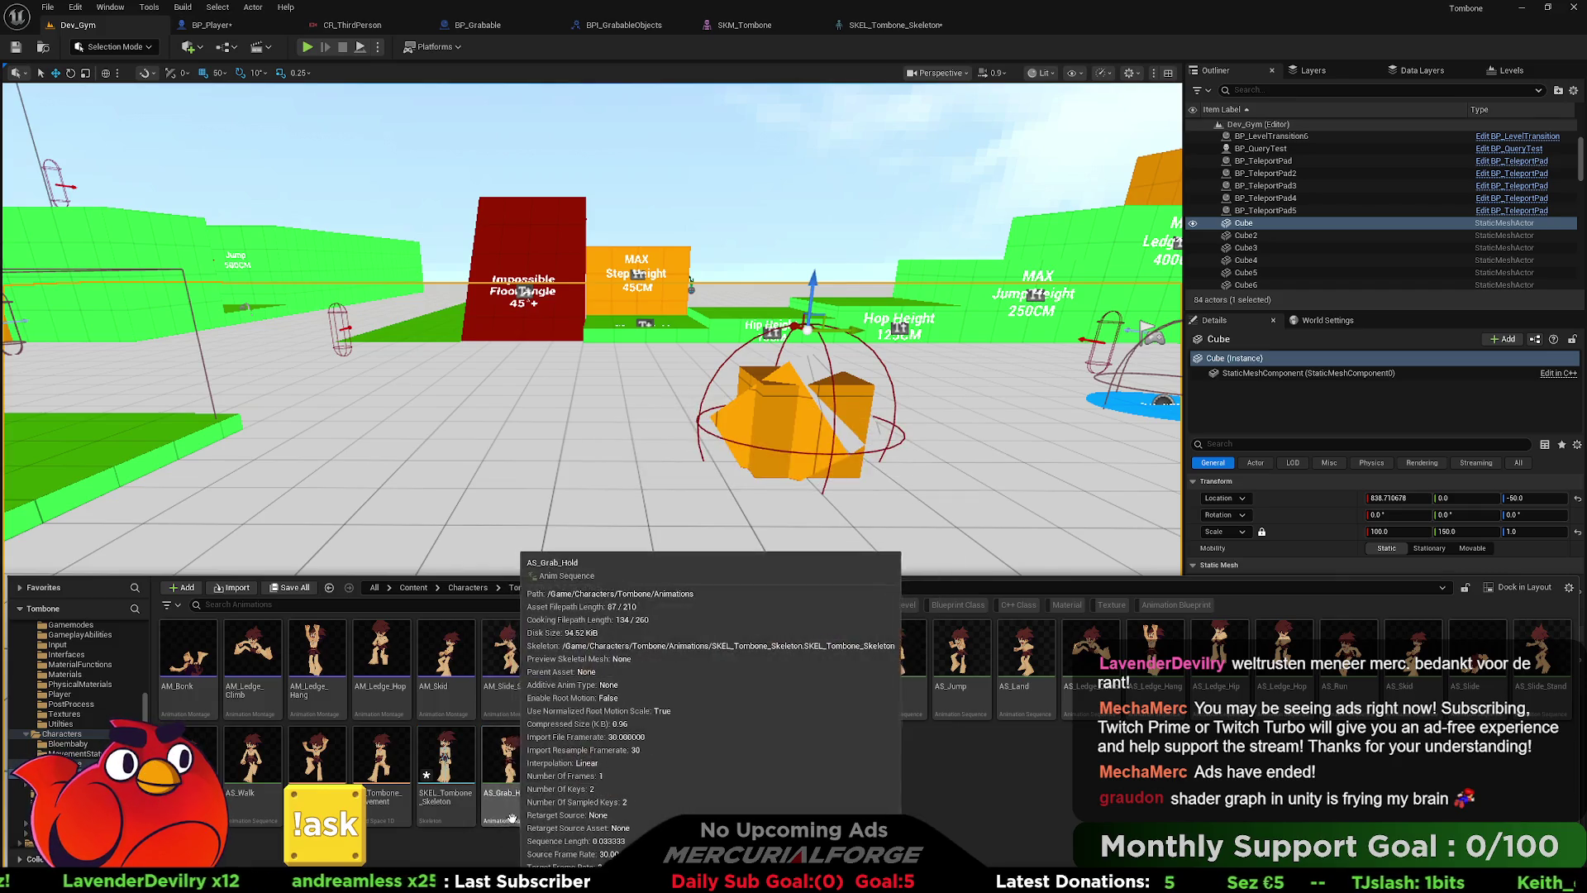
right_click(512, 817)
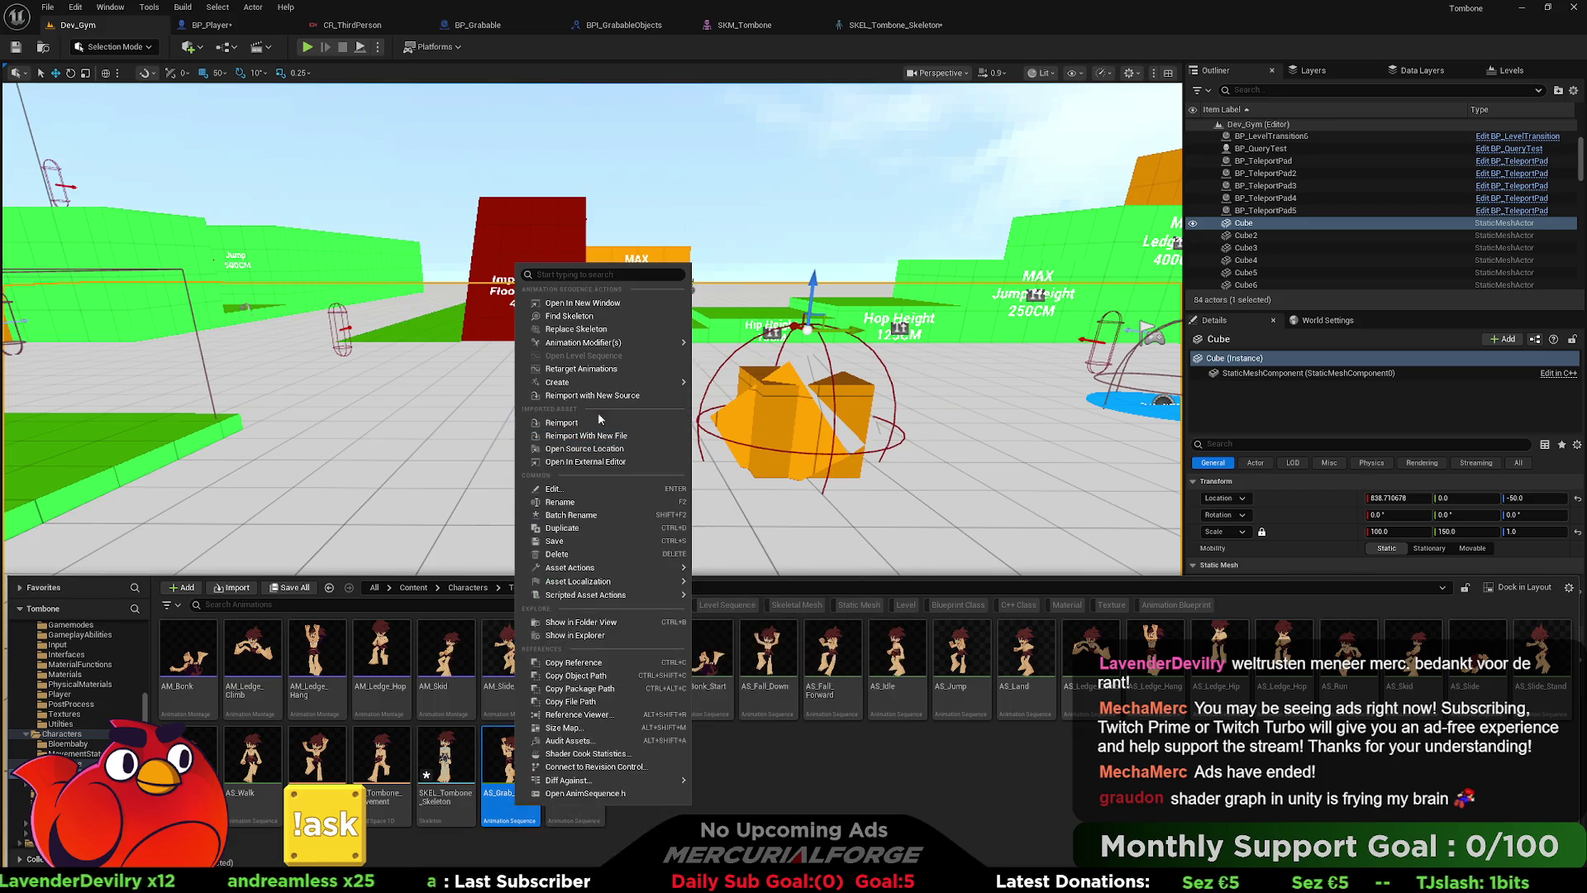
mouse_move(640, 346)
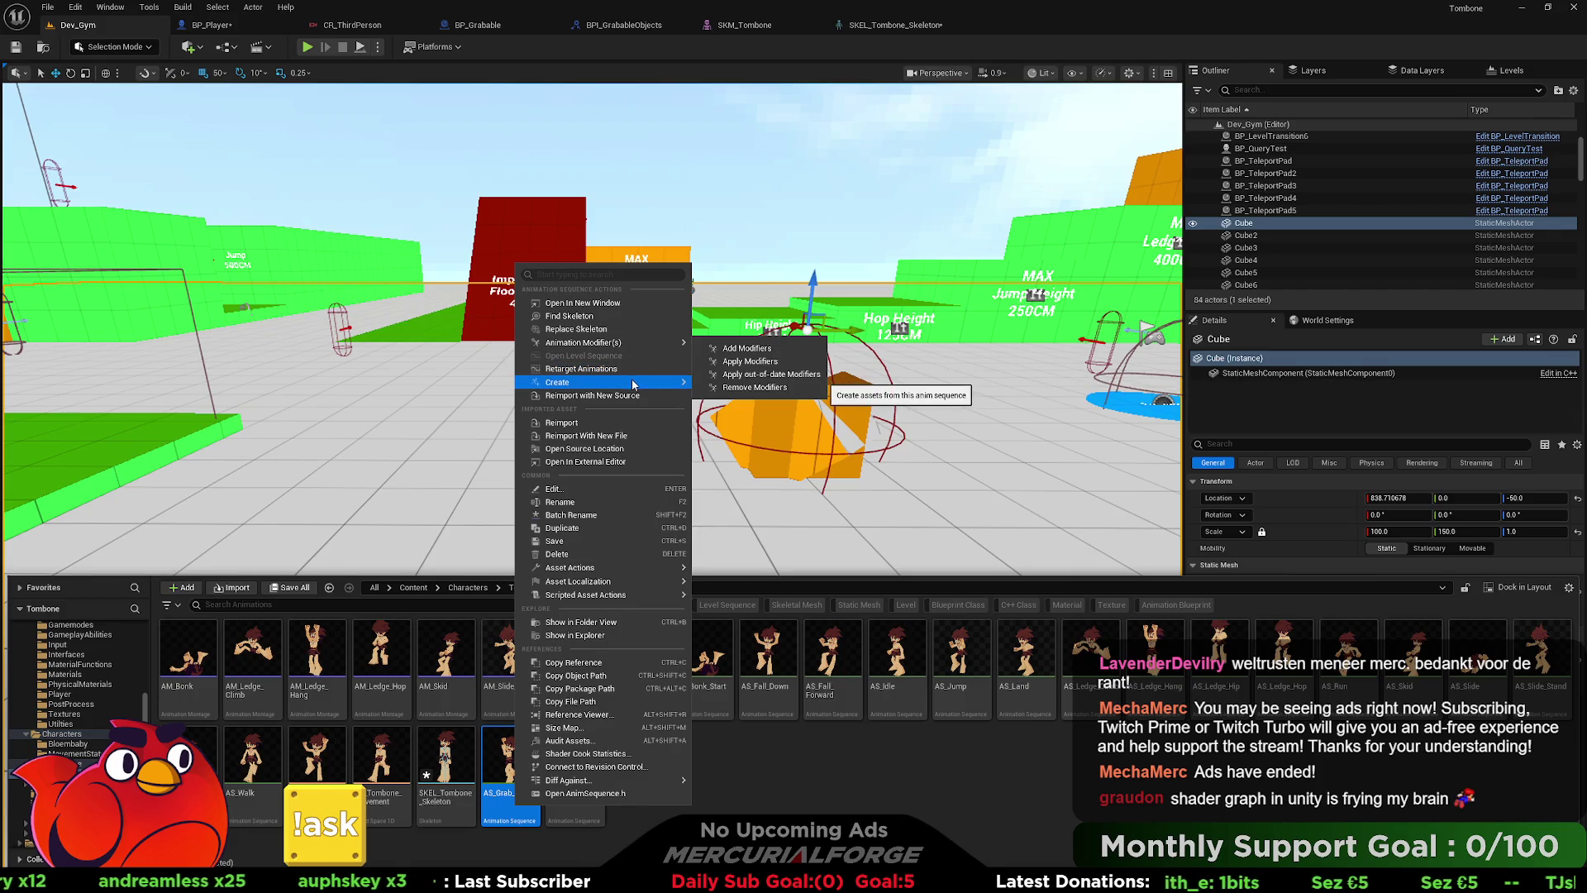
mouse_move(646, 386)
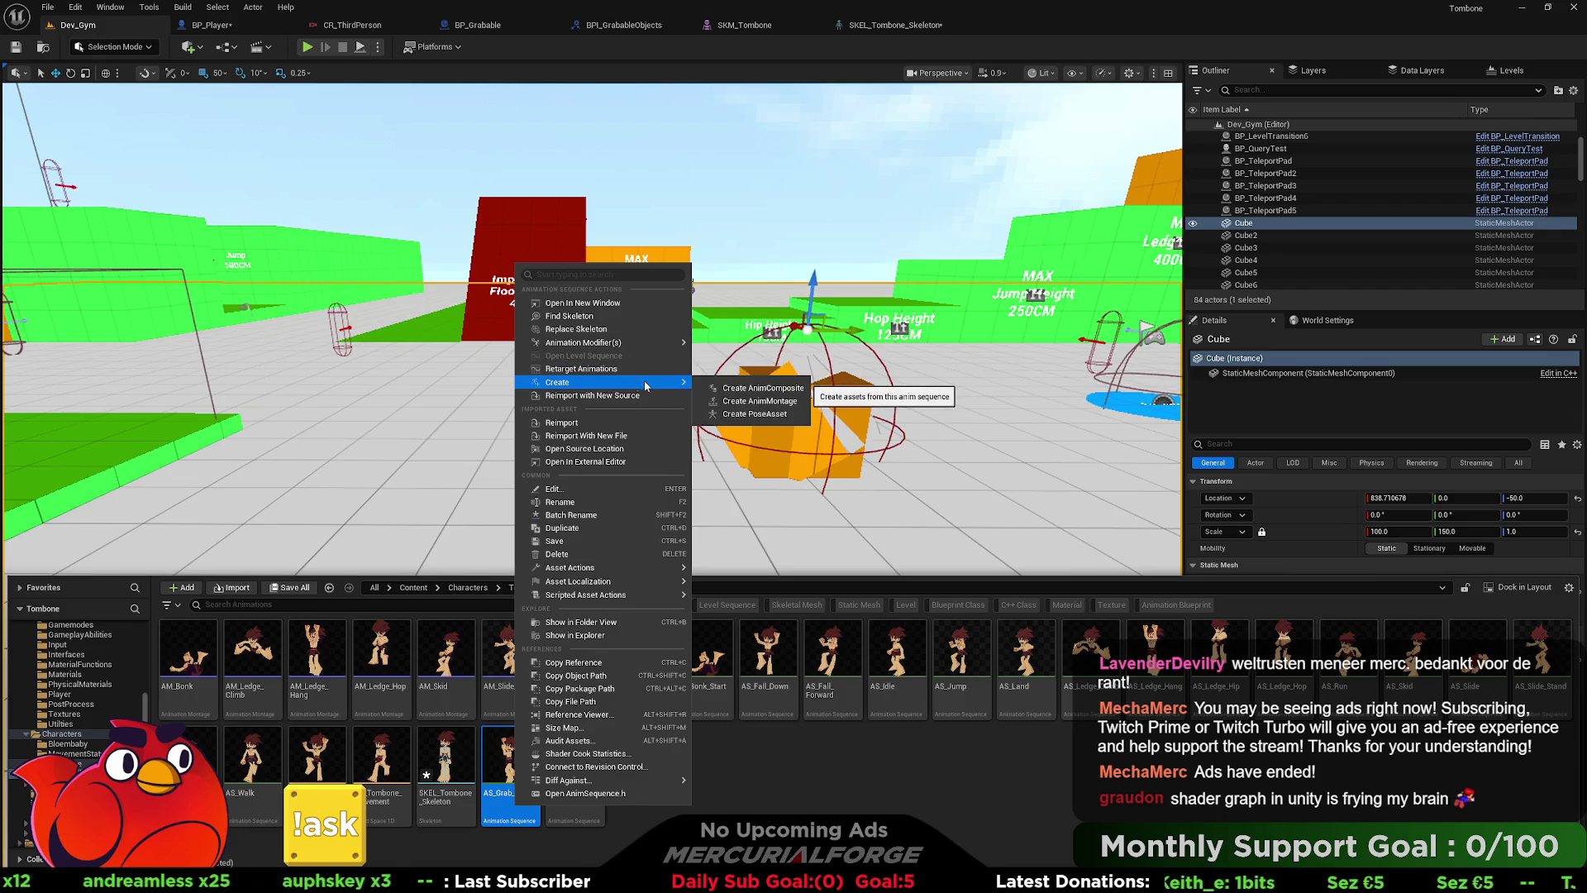
left_click(765, 404)
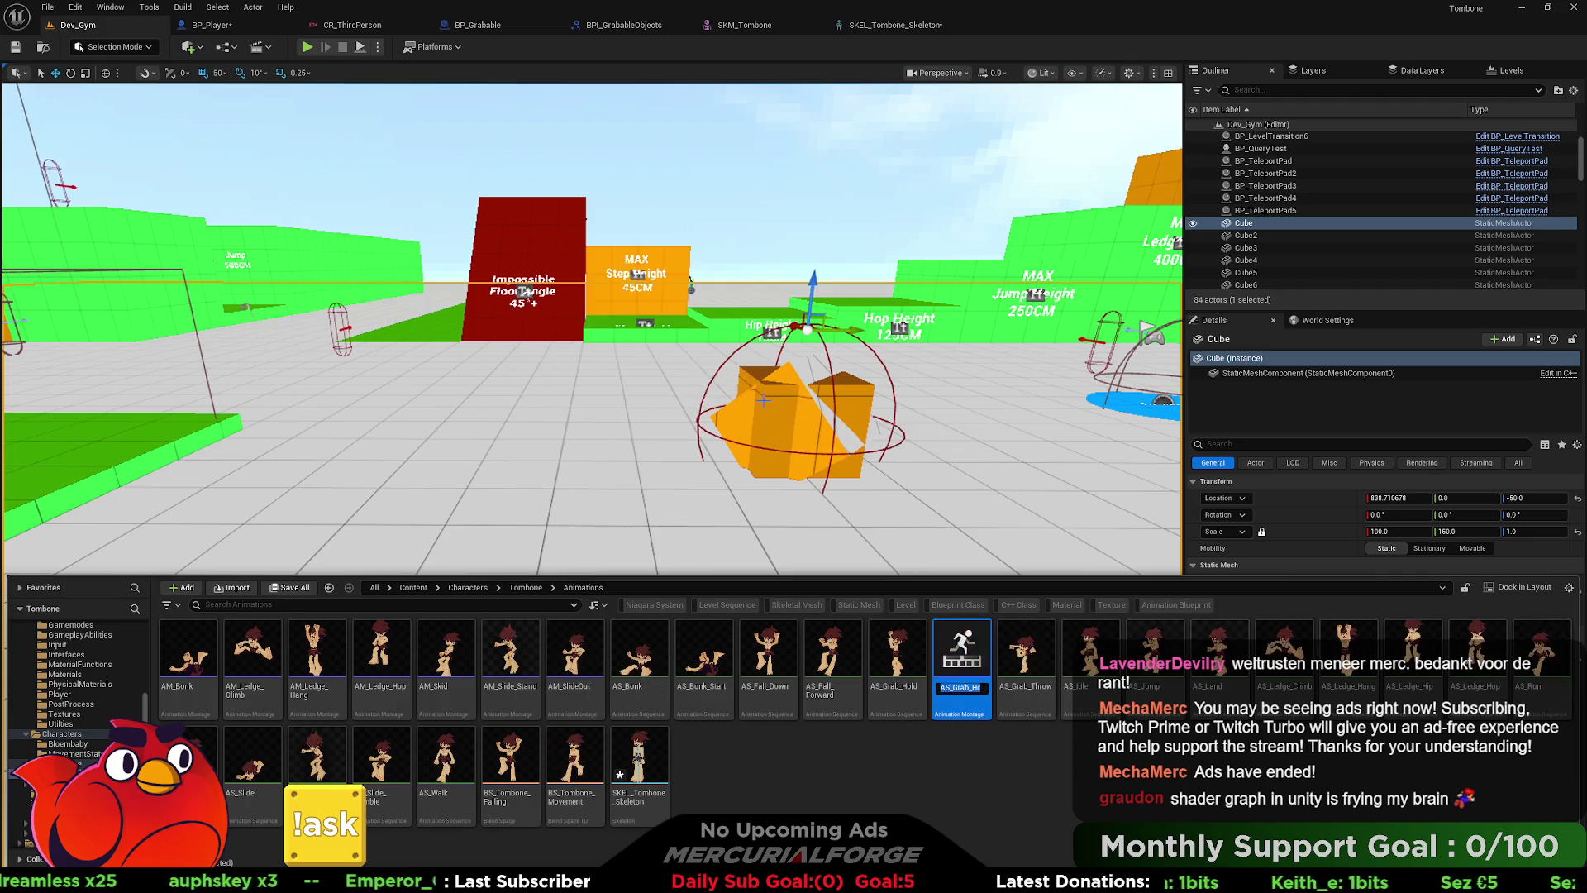
key("End")
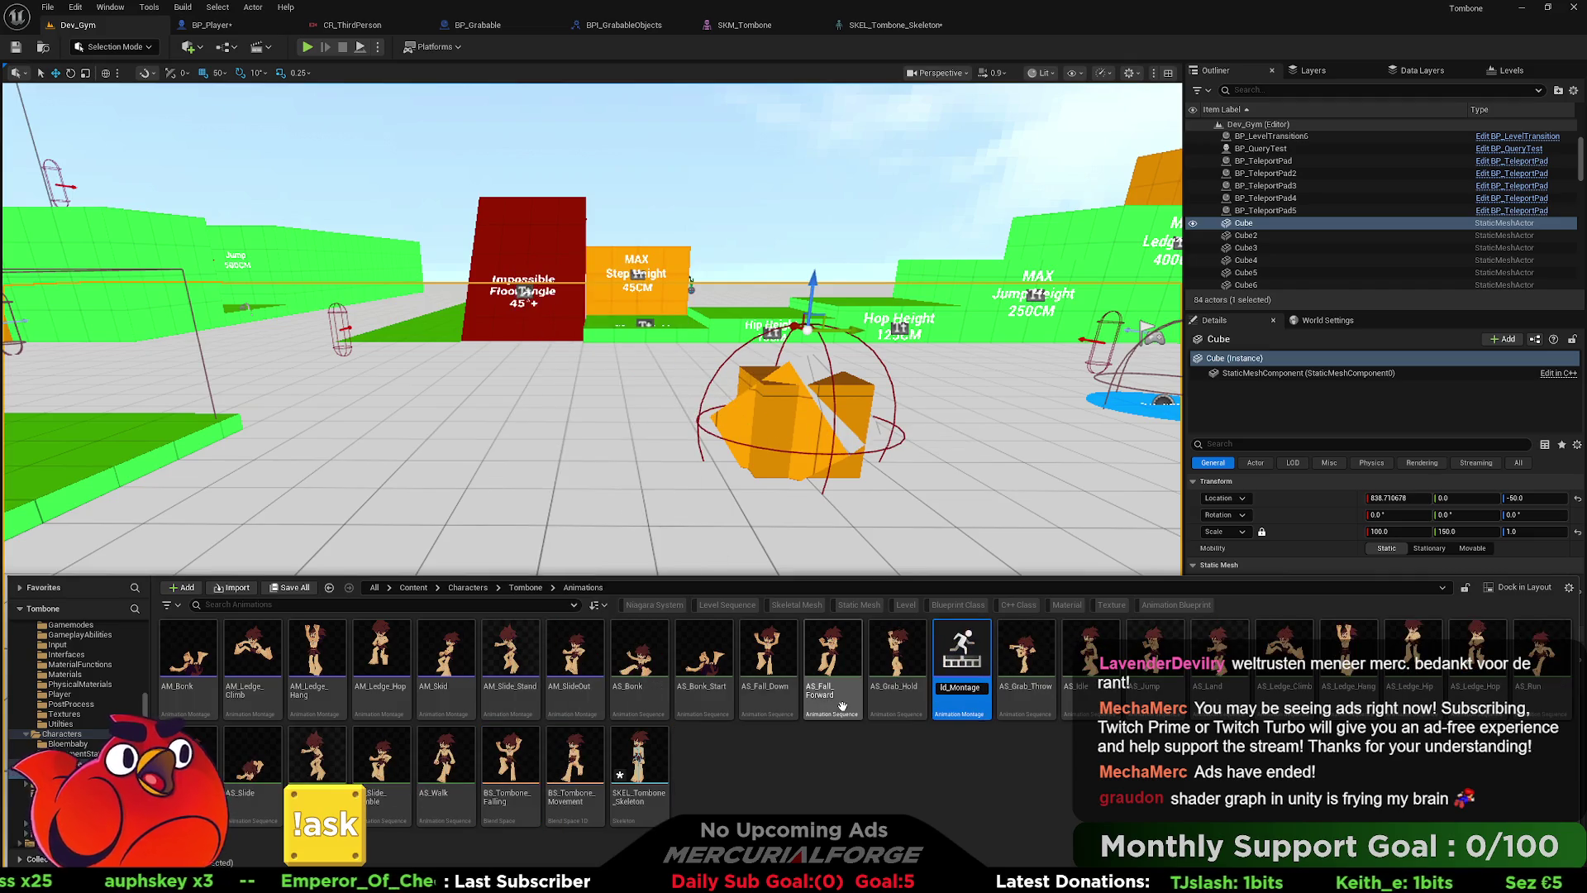
key("Home")
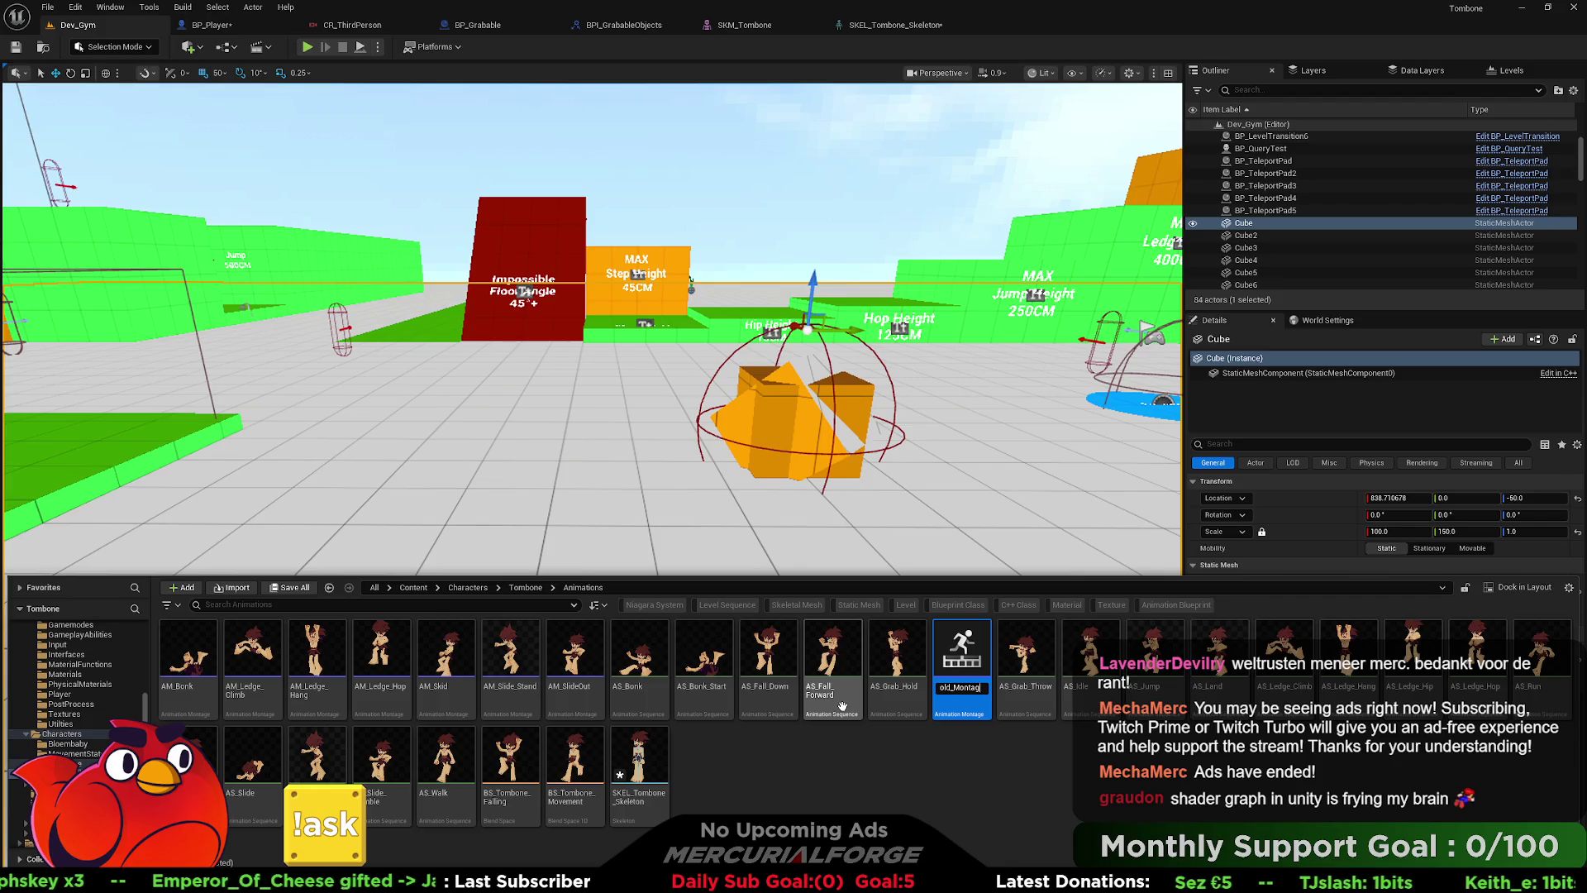
key("Return")
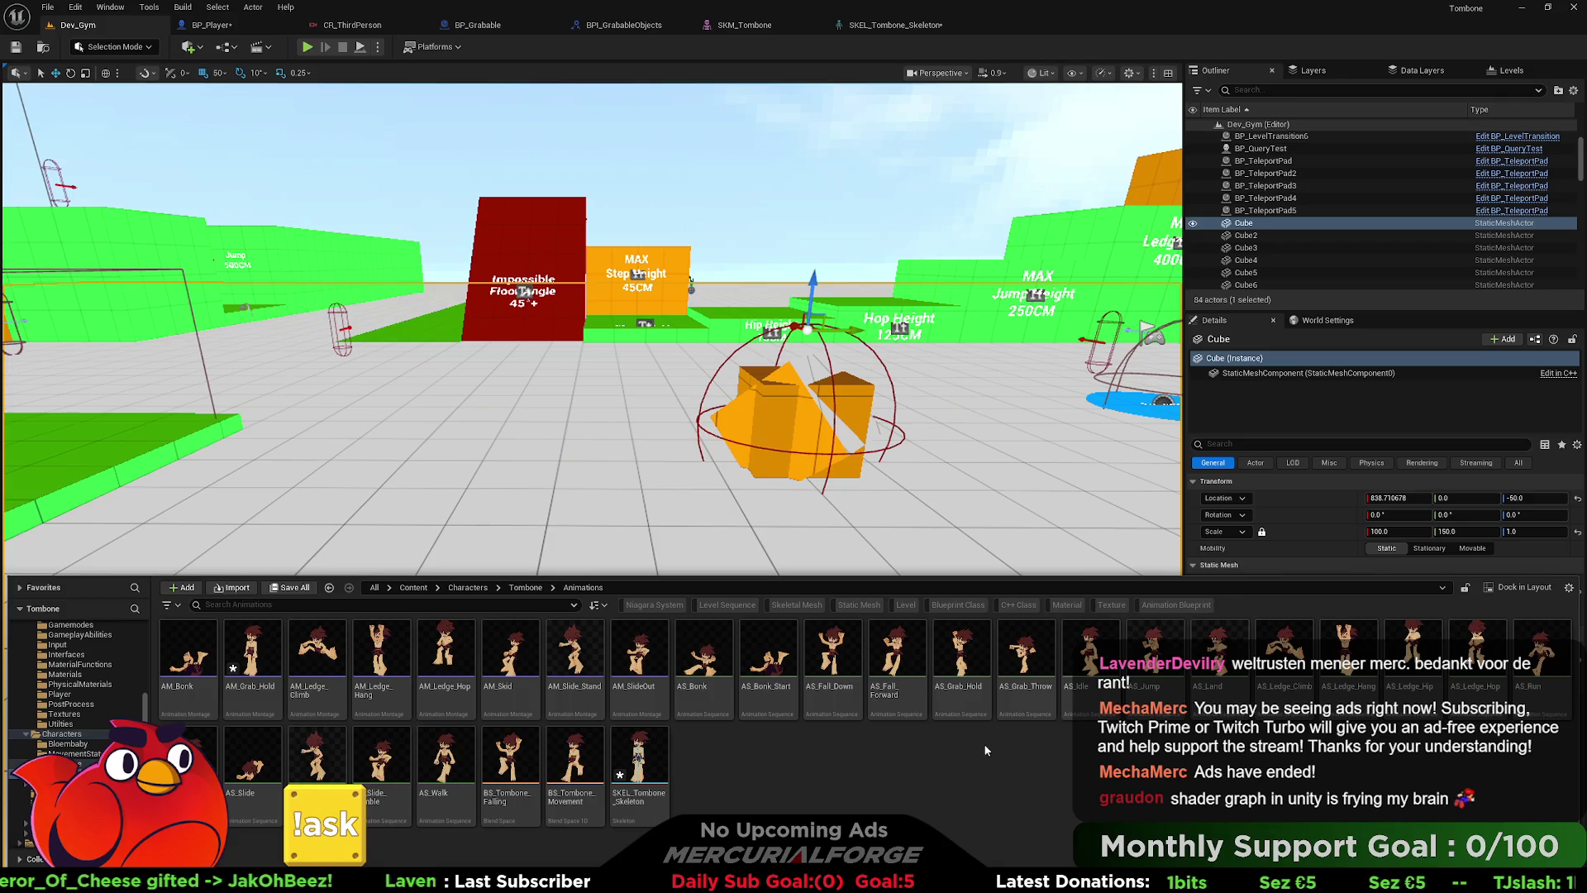
- Create the AM_Grab_Throw animation montage from AS_Grab_Throw
right_click(1025, 661)
mouse_move(1141, 269)
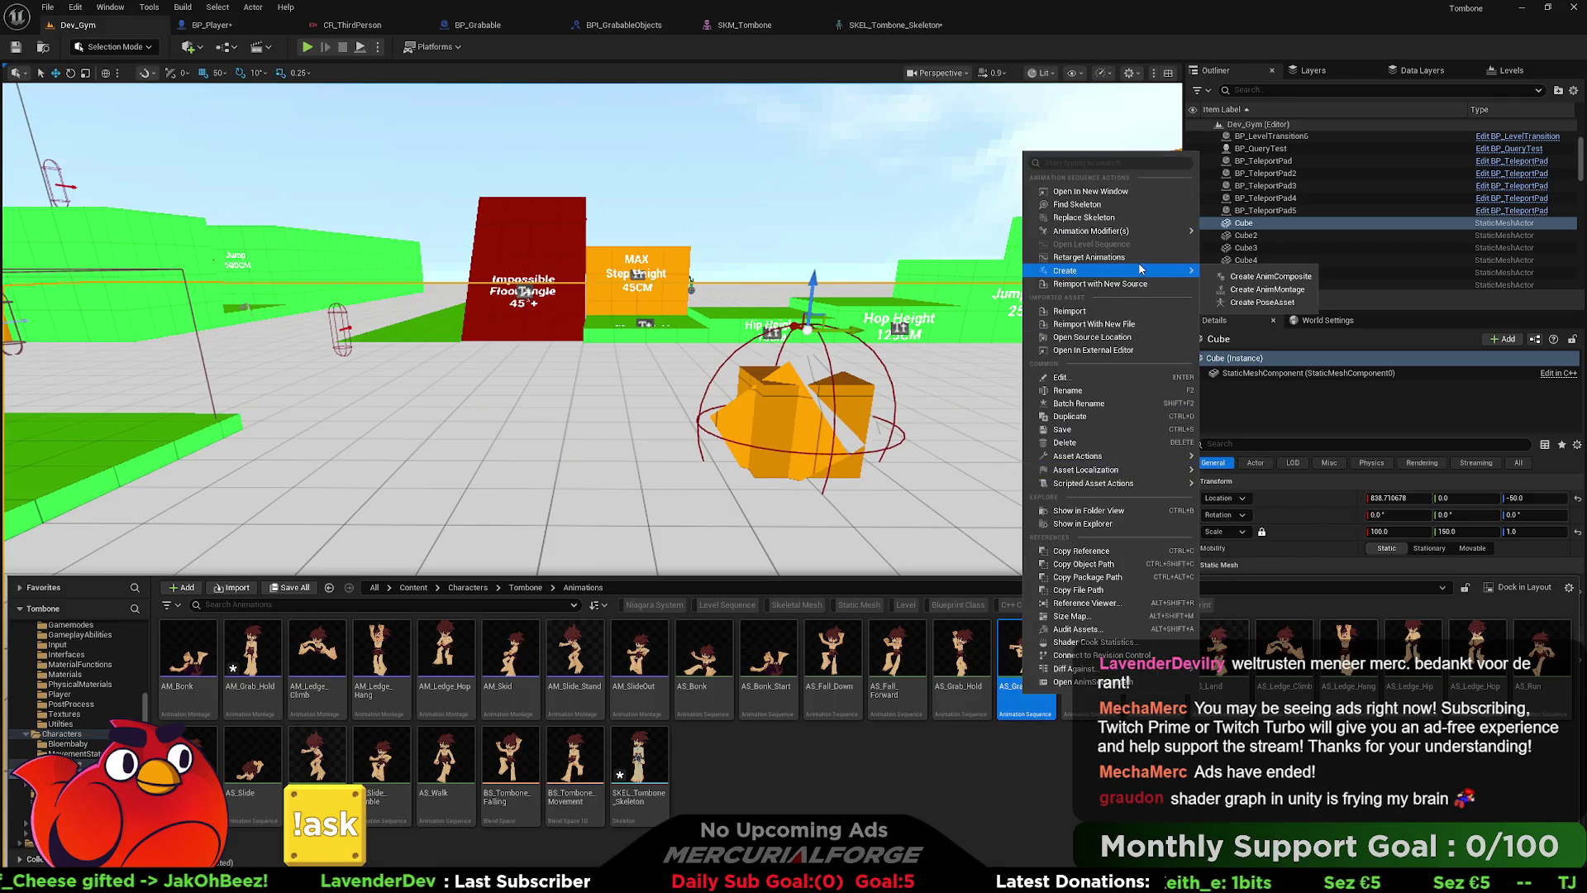
left_click(1249, 290)
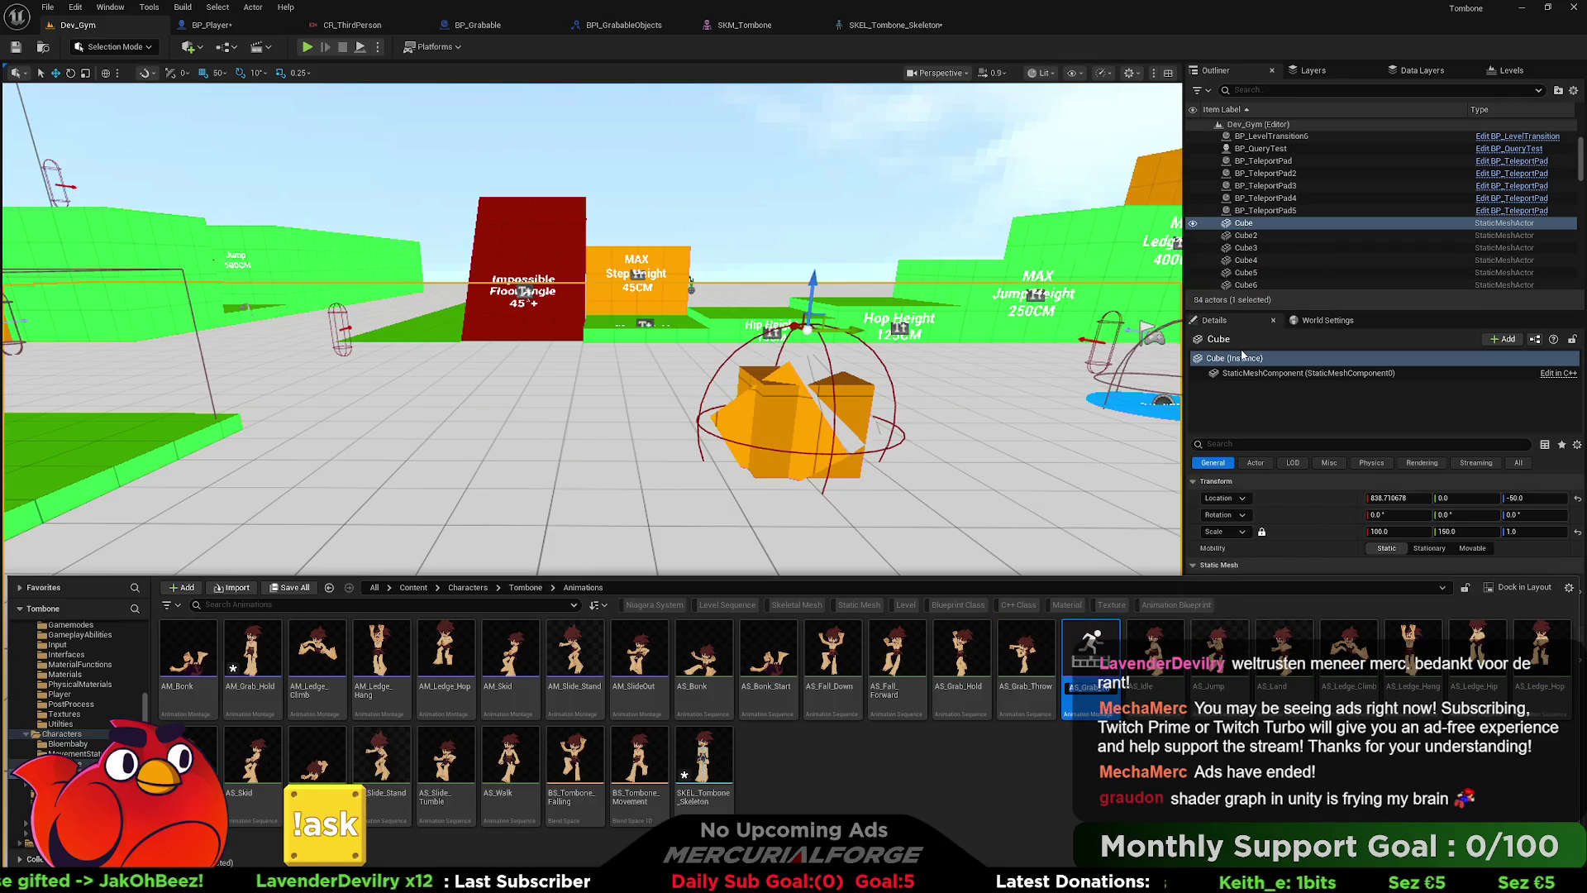
key("Home")
key("Return")
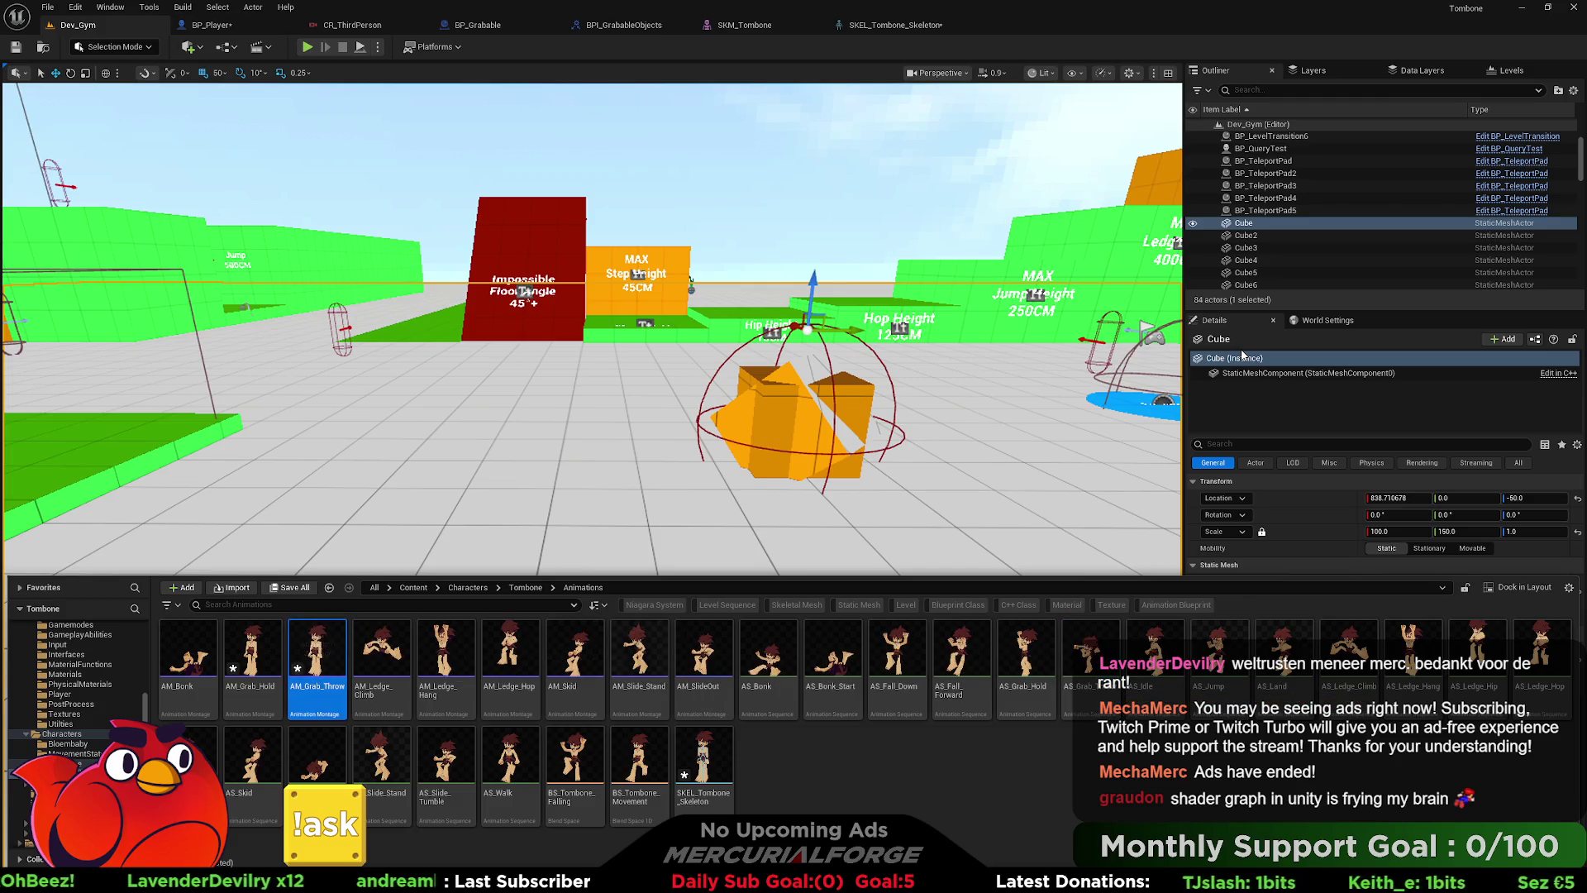
- Save all modified assets
key("ctrl+shift+s")
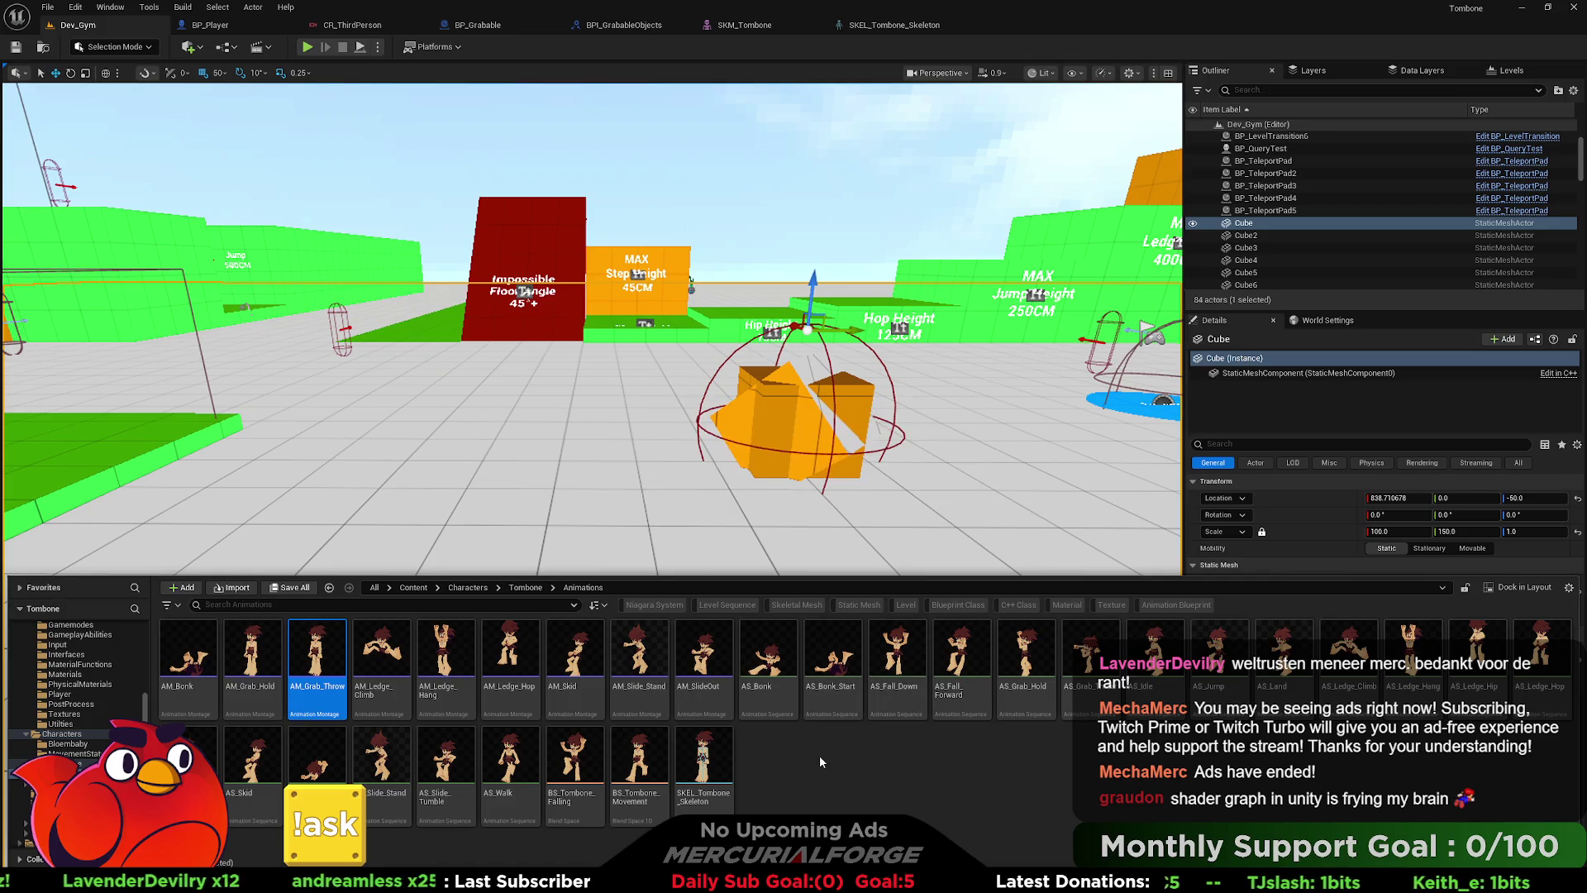
left_click(833, 770)
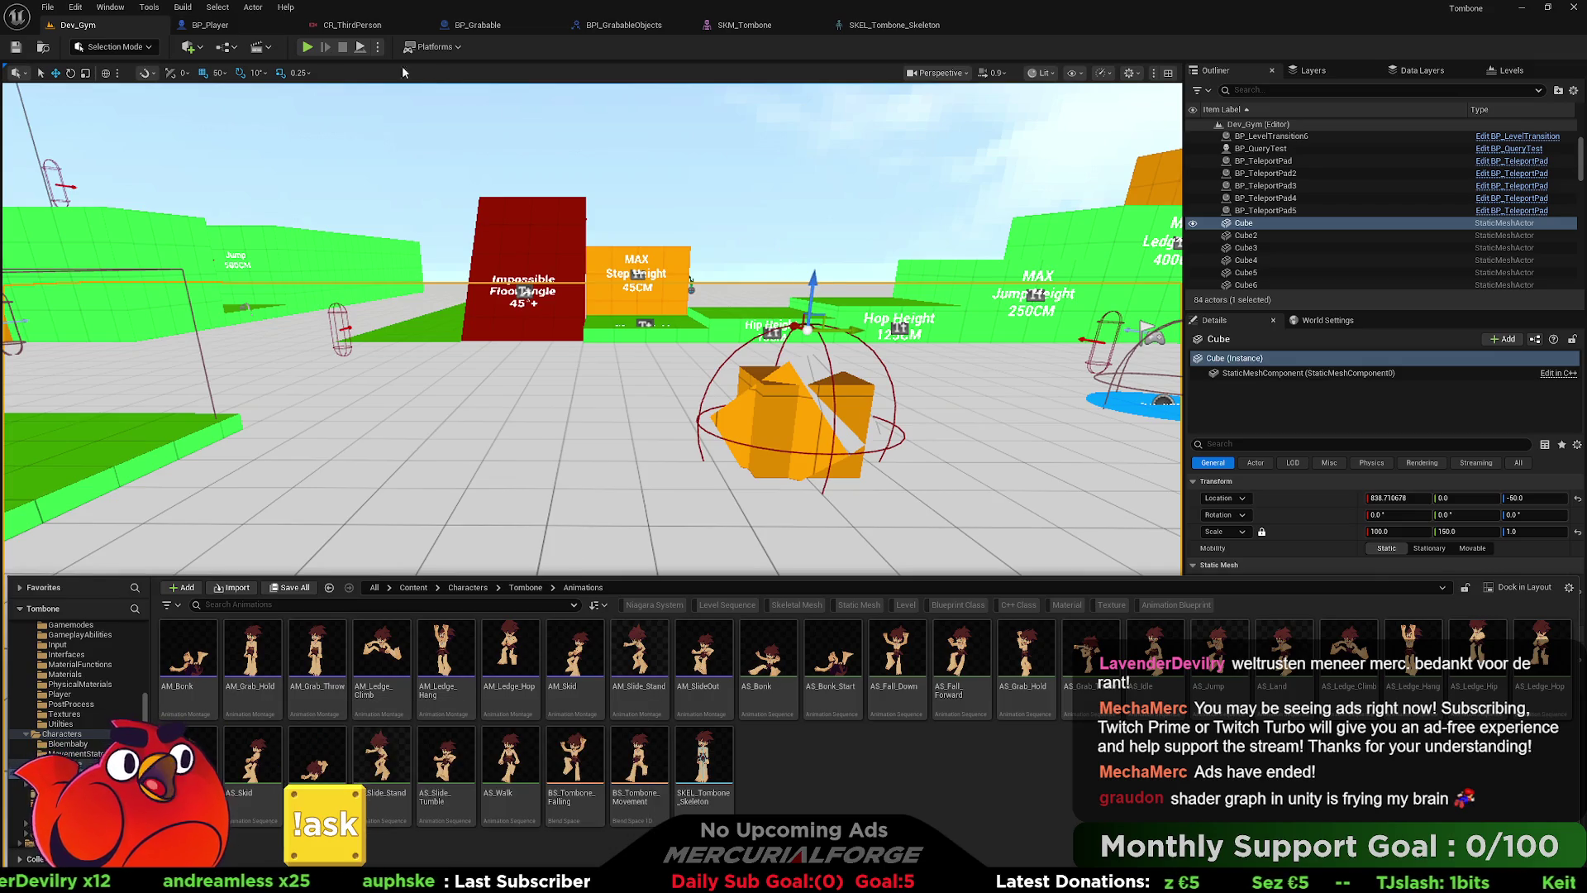
left_click(219, 30)
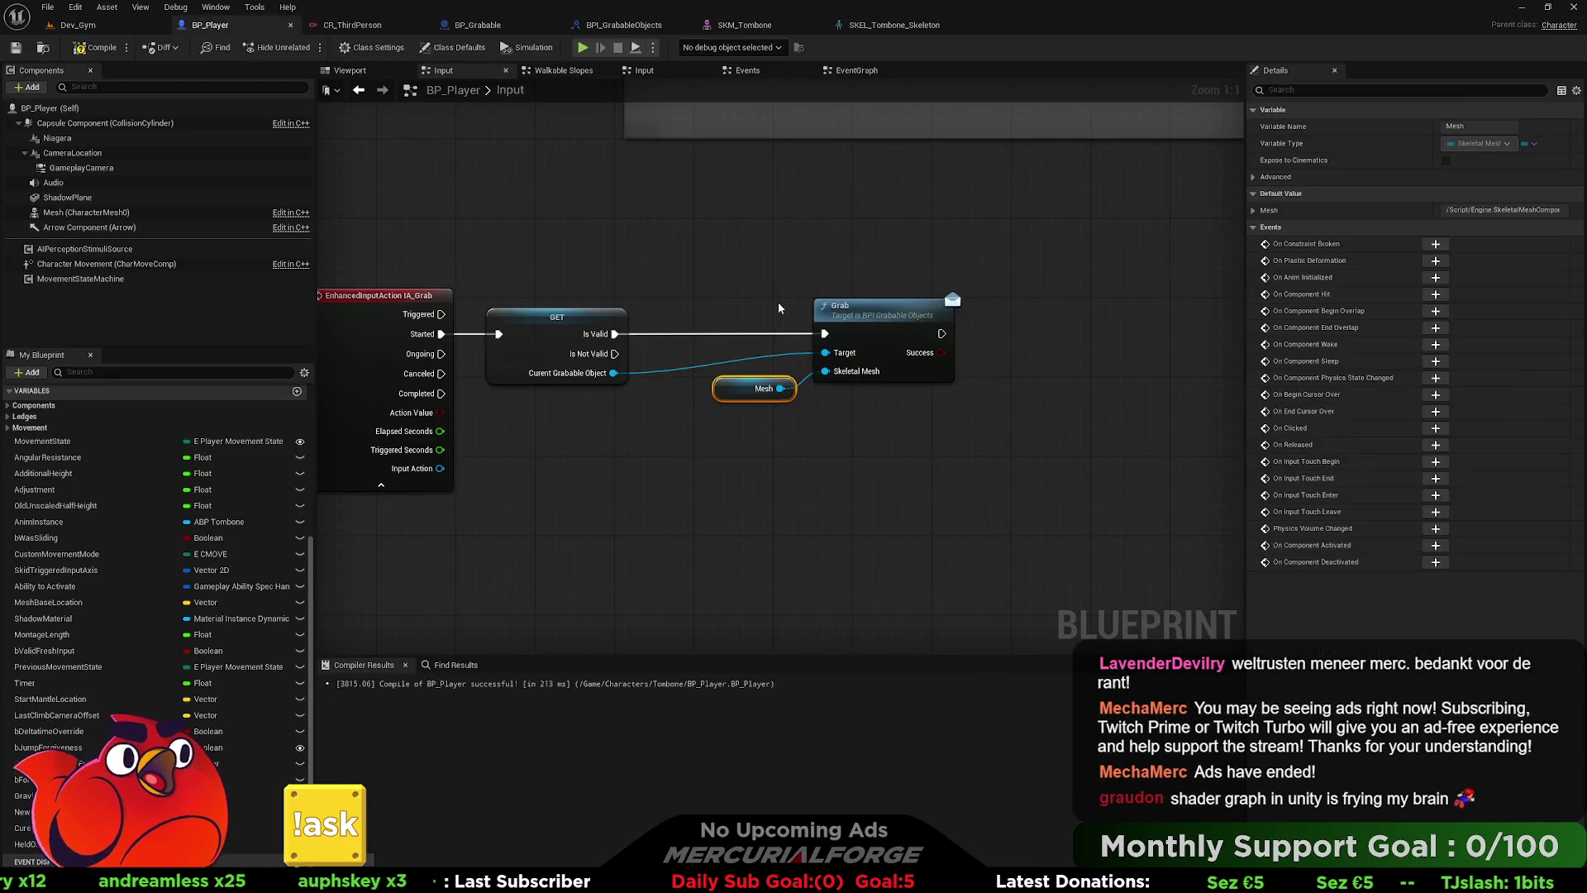
- Add a Branch on the Grab call's Success result, then open the AM_Grab_Hold montage
mouse_move(638, 360)
left_mouse_down()
mouse_move(703, 387)
mouse_move(791, 364)
mouse_move(749, 327)
left_mouse_up()
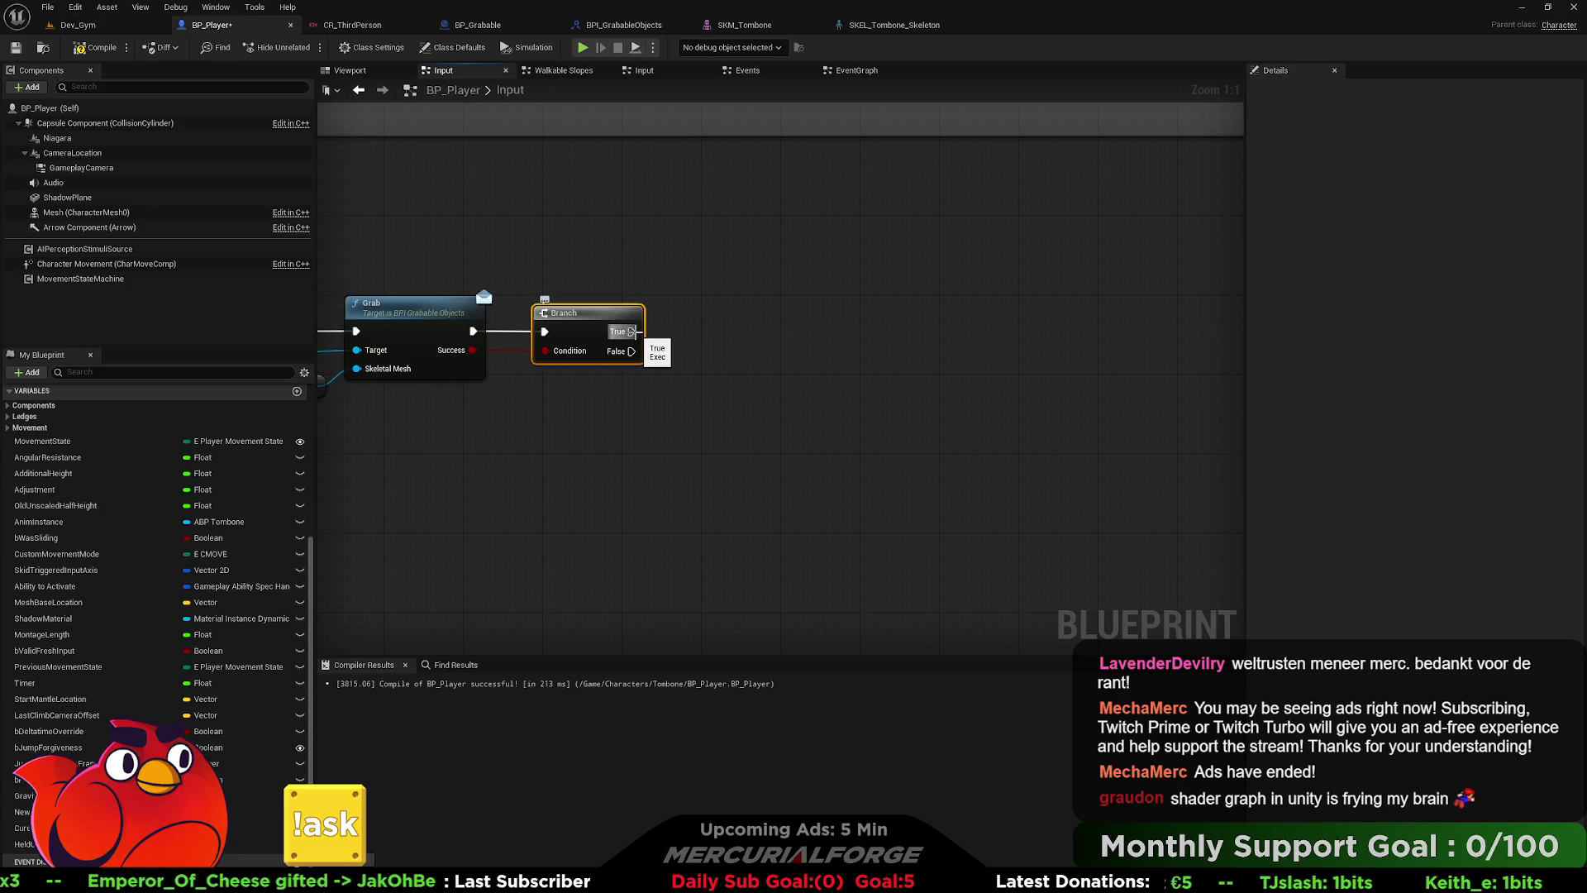
left_click(627, 566)
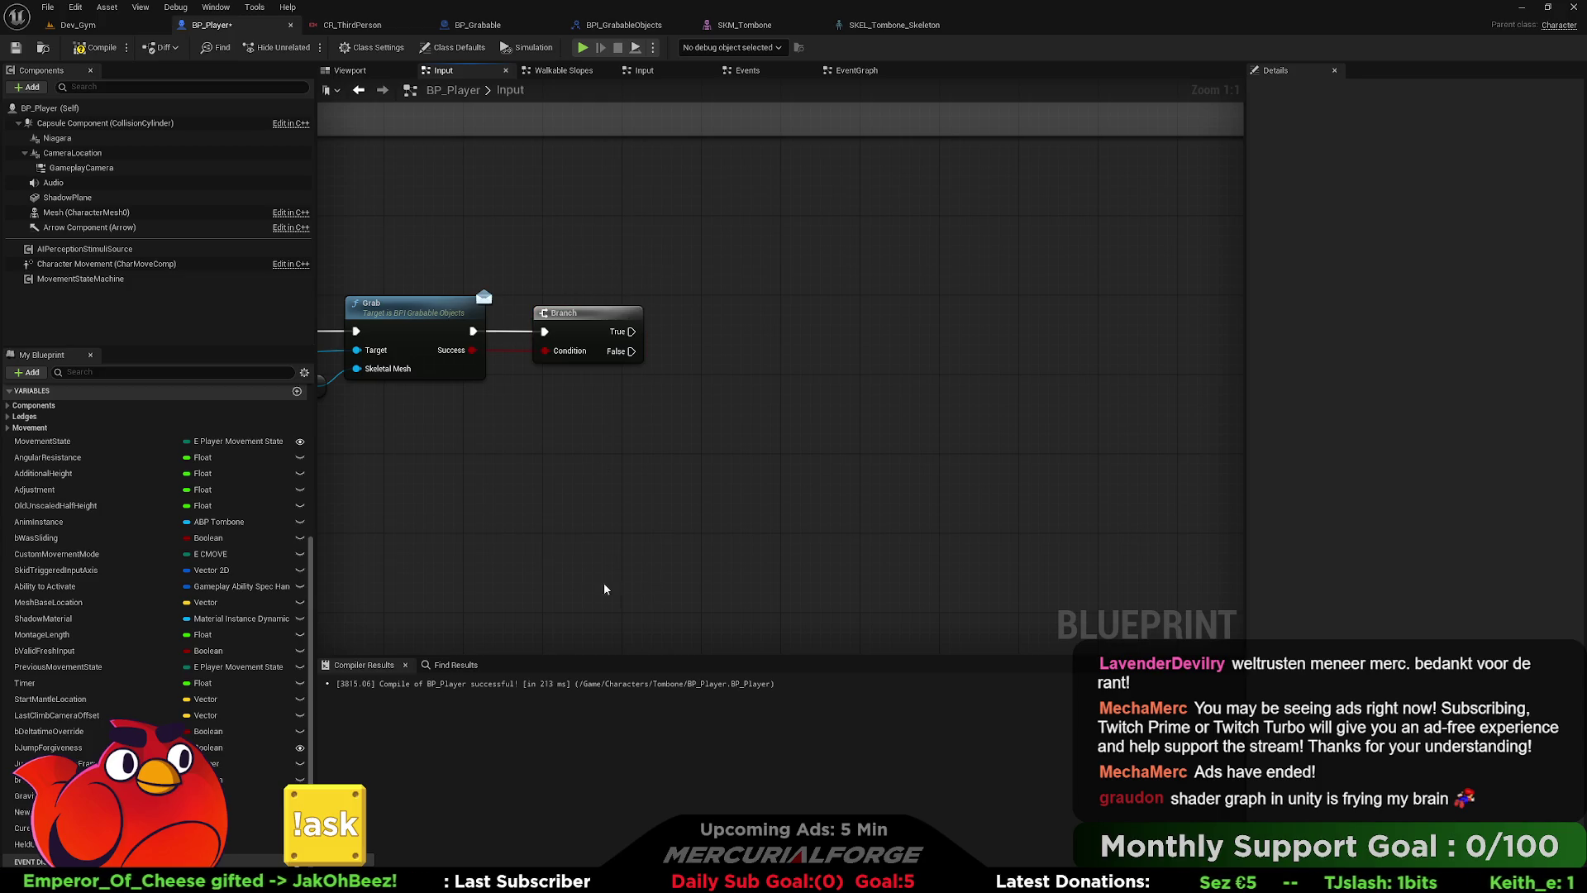
key("ctrl+space")
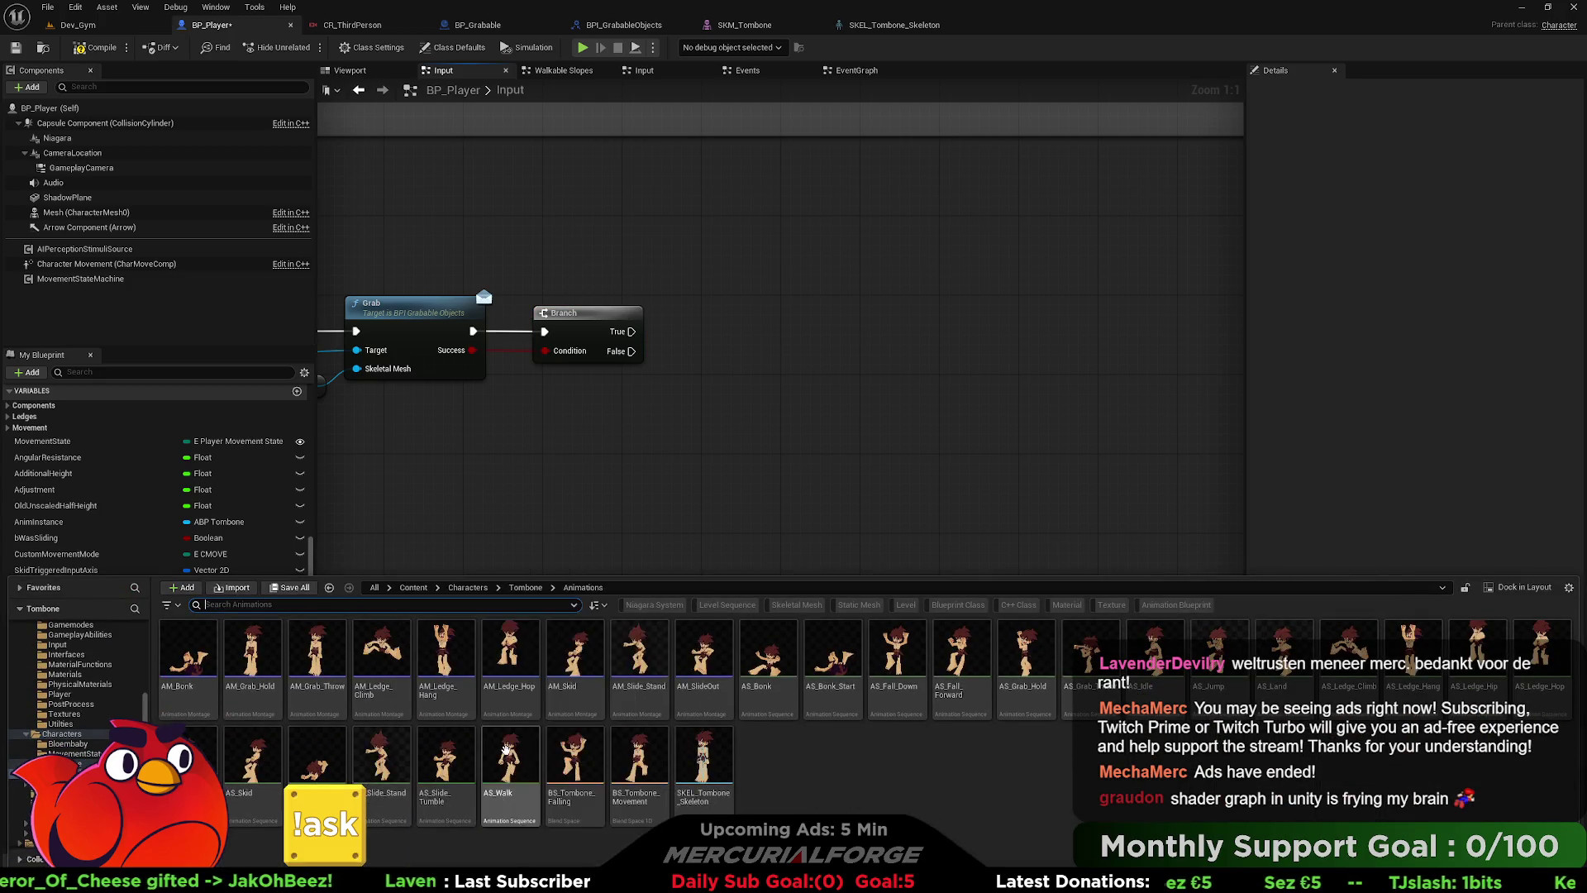
left_click(255, 697)
double_click(256, 698)
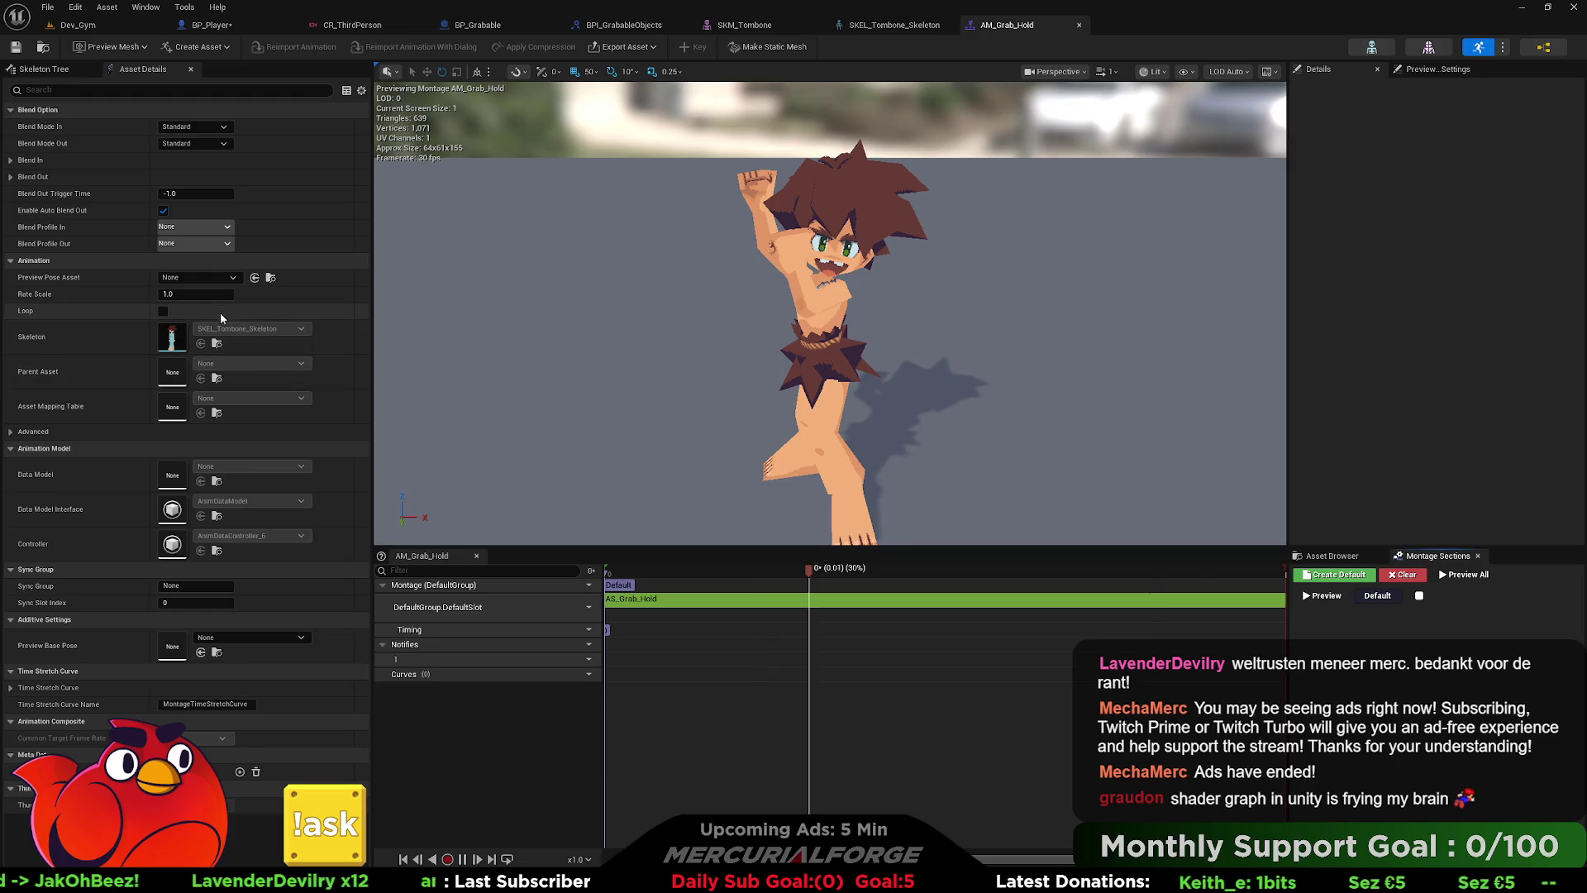
- Make AM_Grab_Hold loop, with its Default section's next section set to Default
left_click(163, 311)
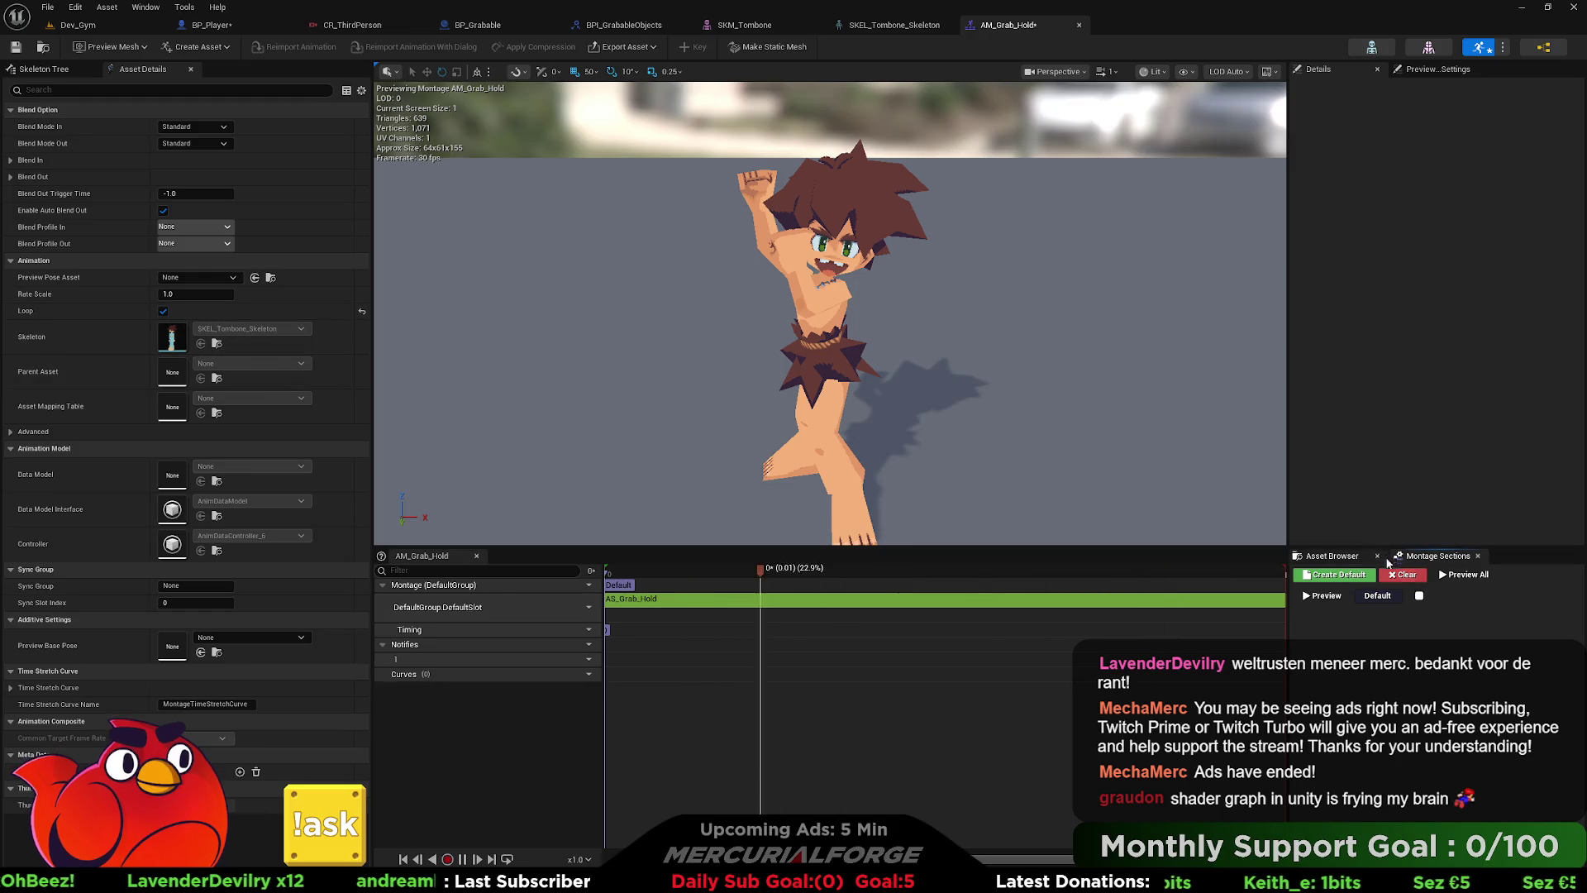
left_click(1419, 595)
left_click(1425, 627)
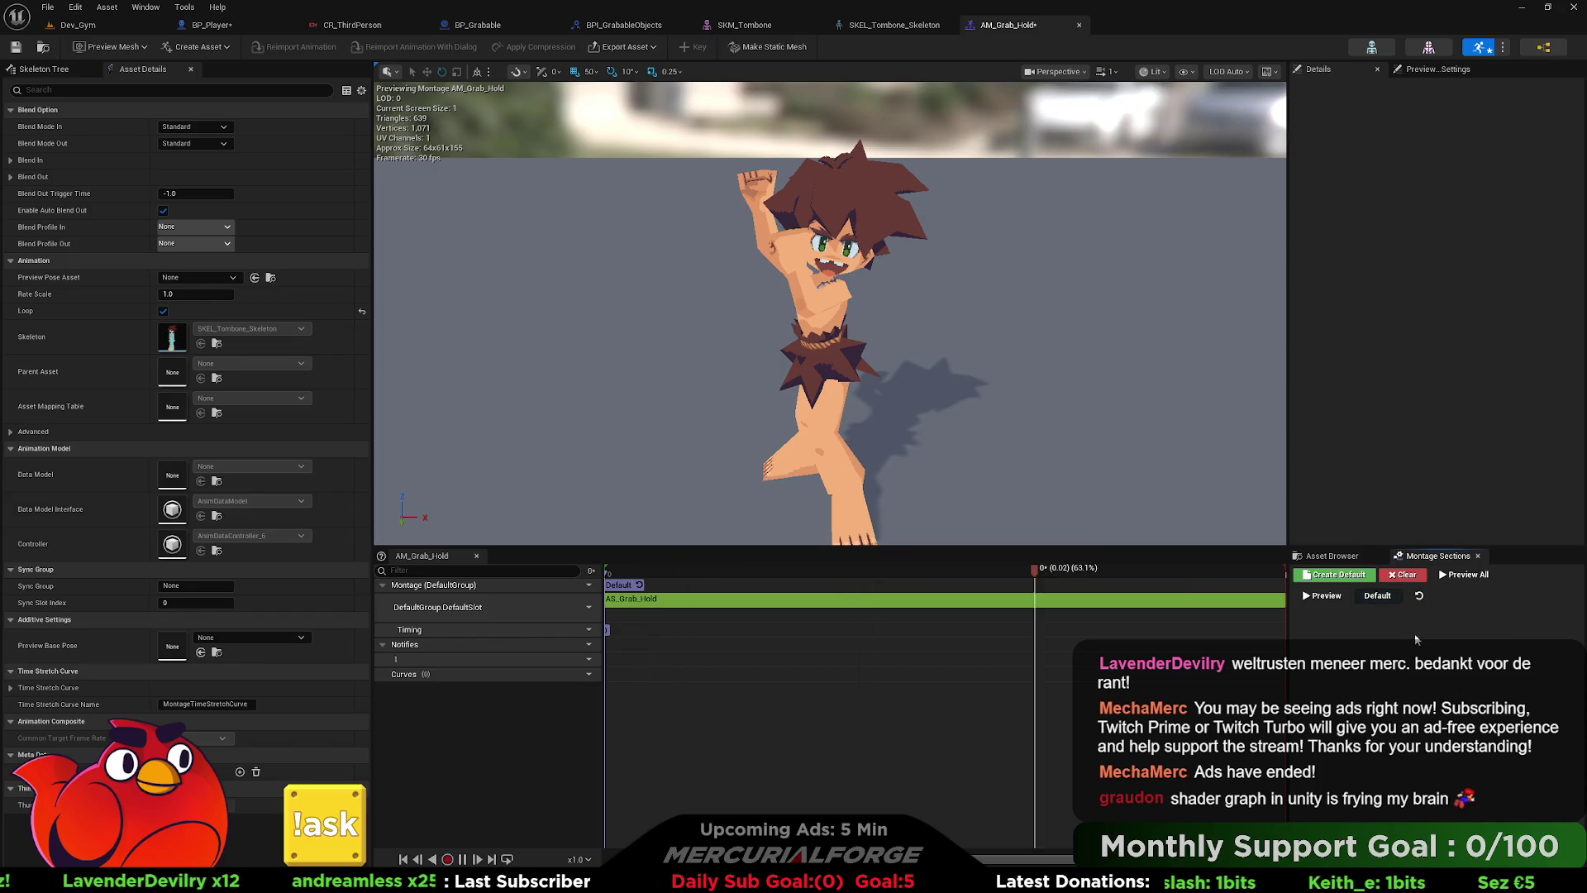
- Set AM_Grab_Throw's Default section to repeat into Default, then save everything
left_click(1339, 560)
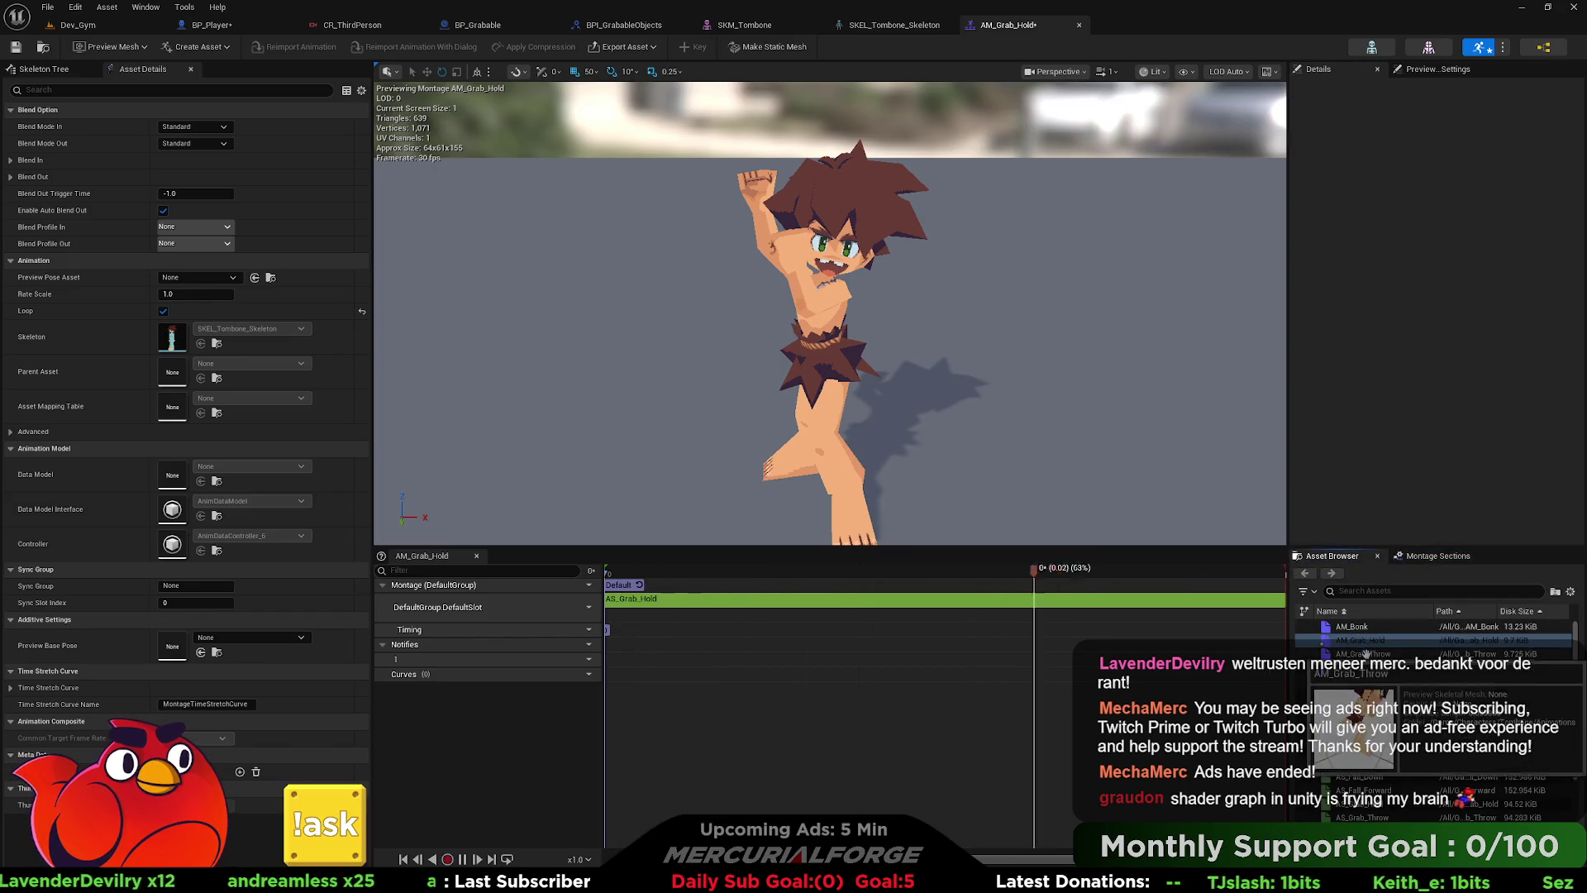
double_click(1405, 654)
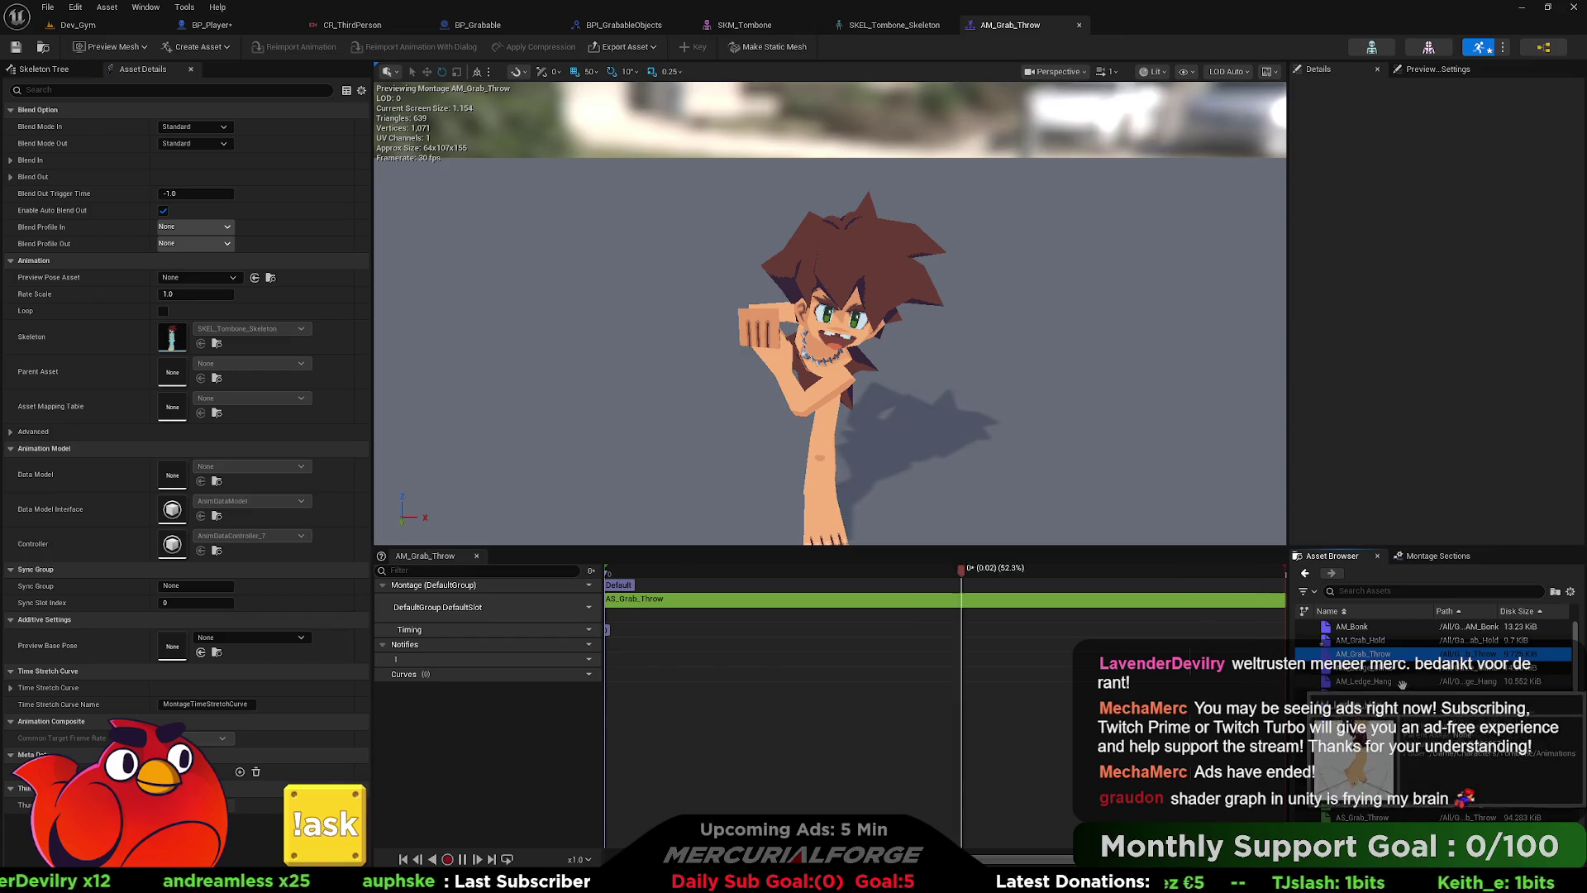
left_click(1410, 561)
left_click(1419, 596)
left_click(1423, 631)
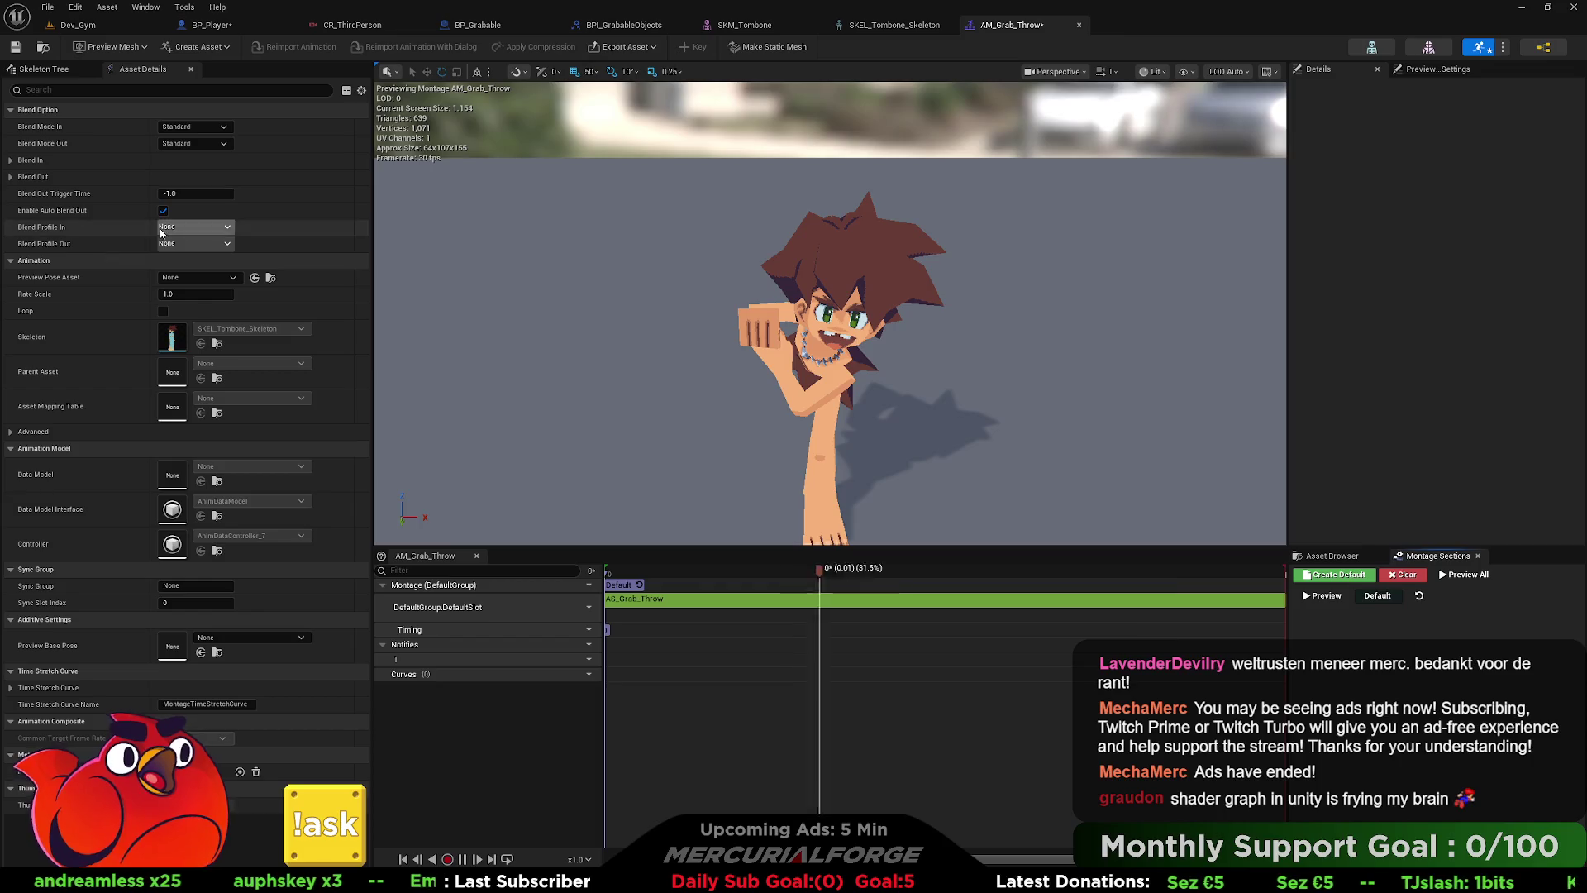
key("ctrl+shift+s")
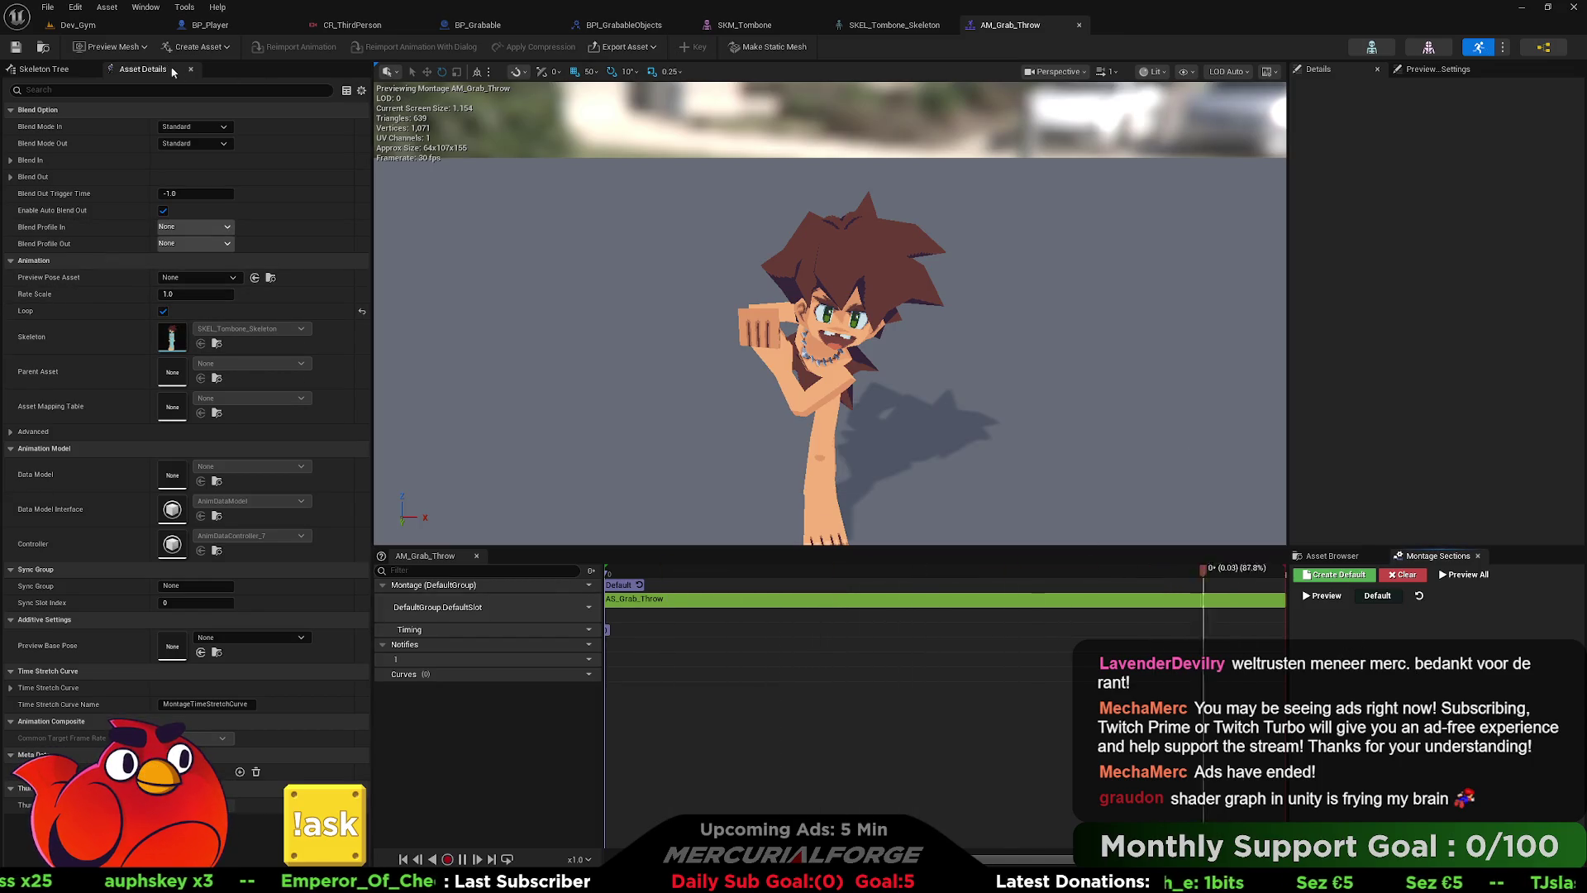
left_click(97, 27)
- Add a Play Anim Montage node off the Branch's True output
left_click(185, 26)
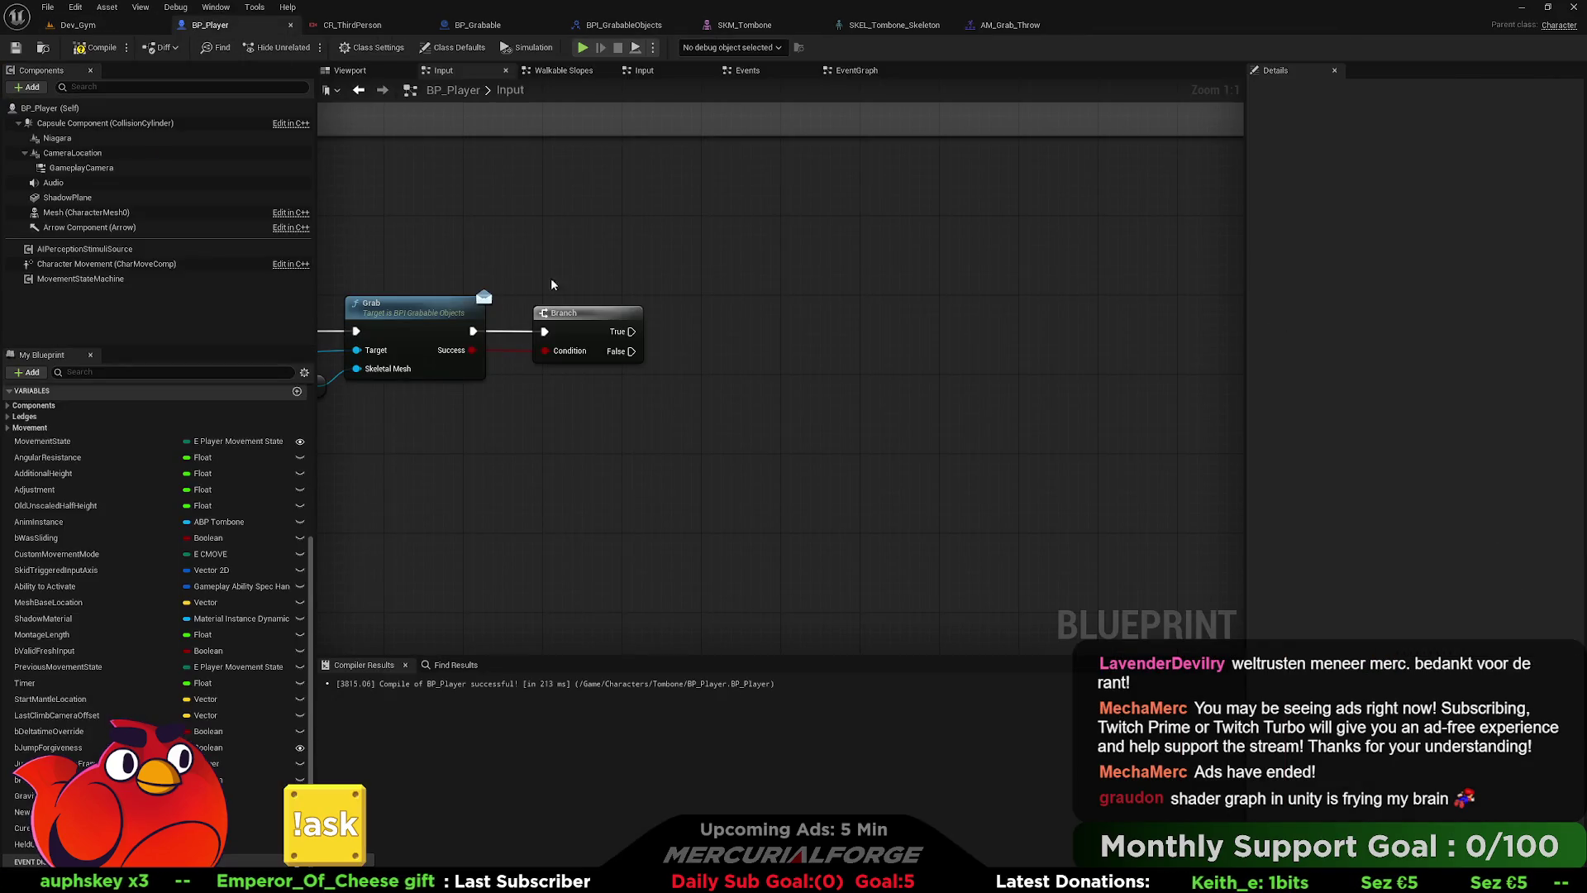
left_click_drag(747, 333, 746, 333)
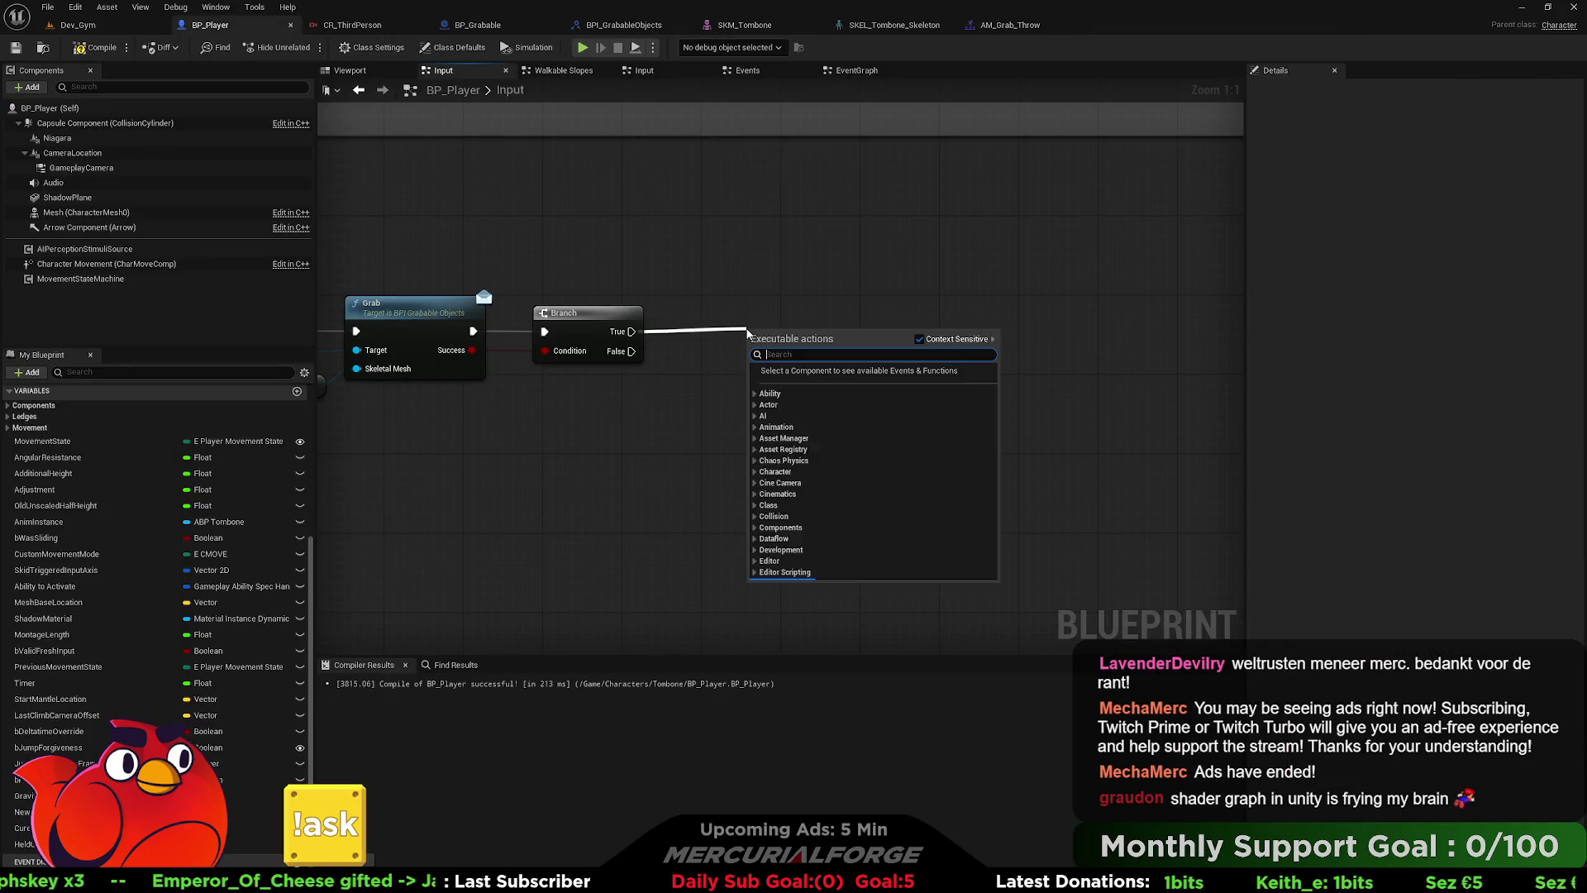
type("play mon")
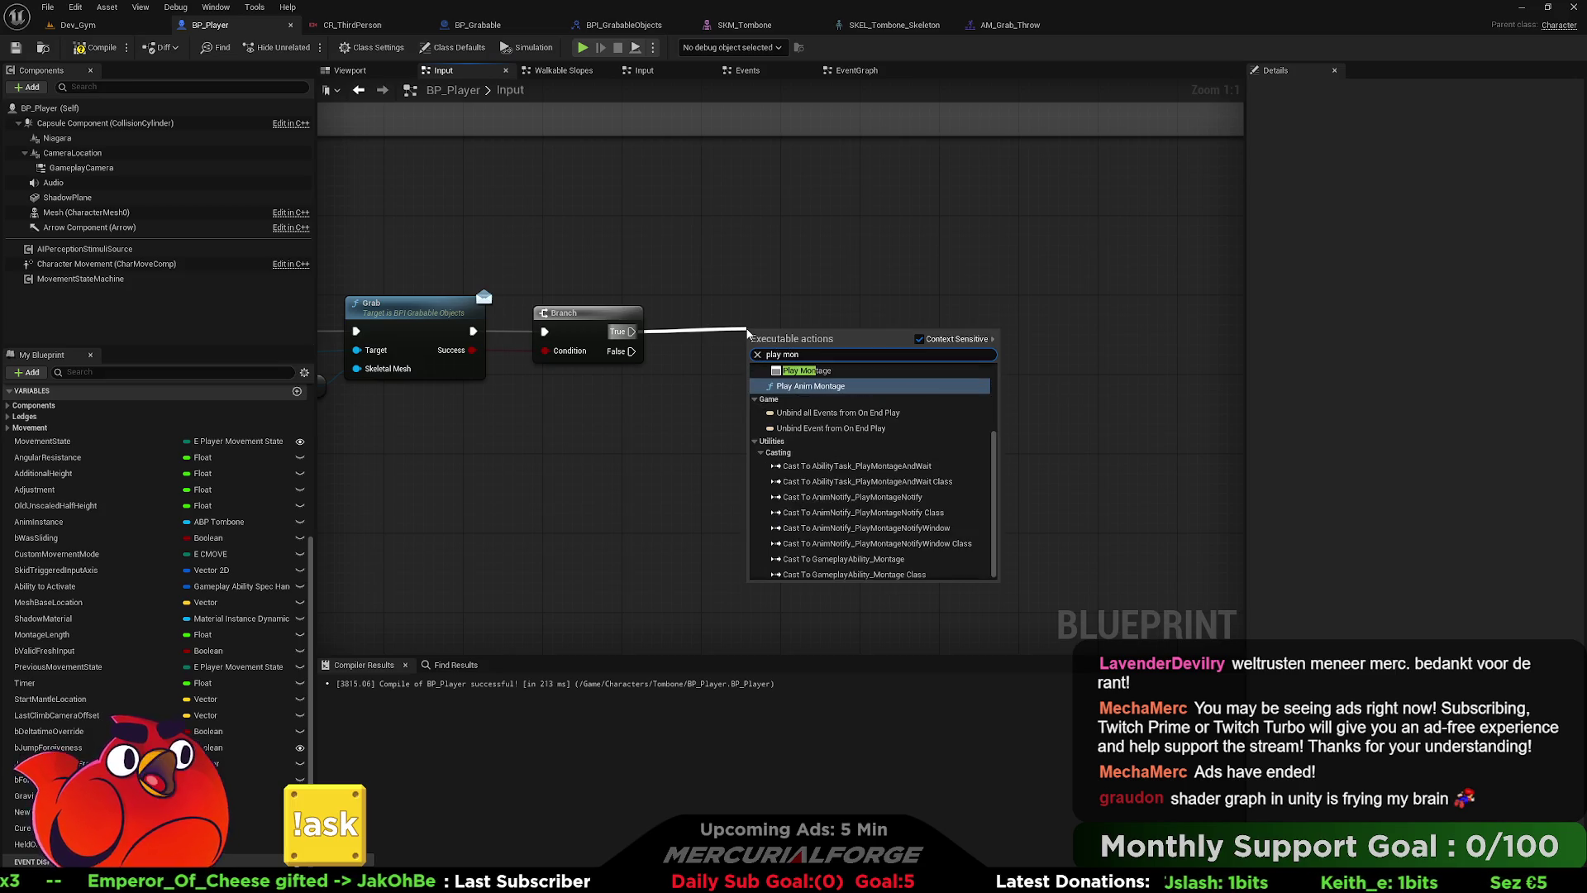
key("Return")
left_click_drag(800, 347, 773, 307)
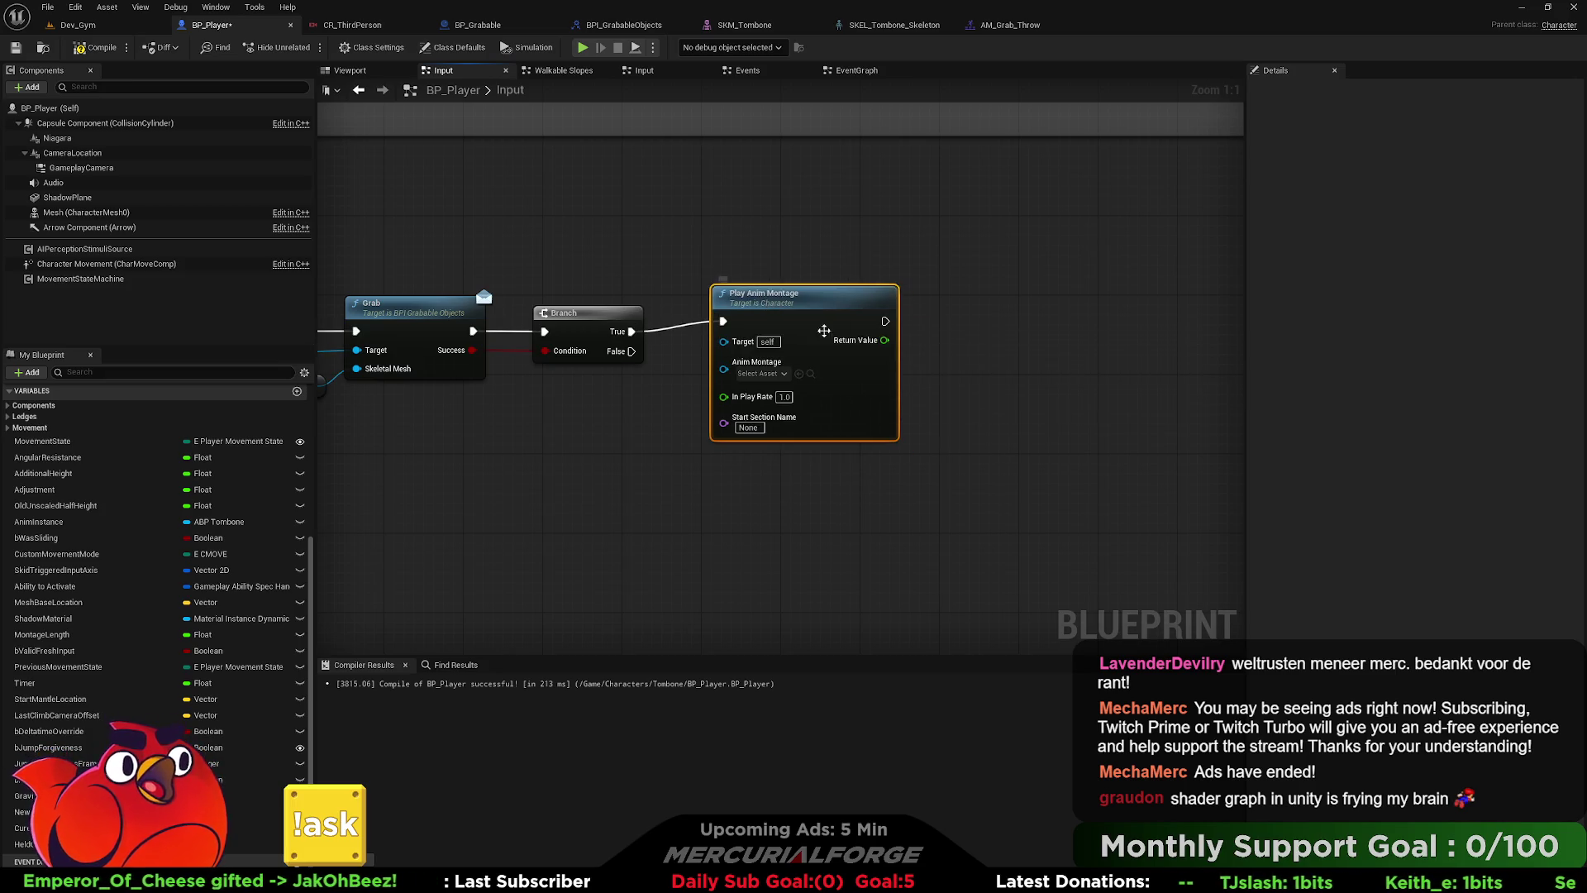
- Set the Play Anim Montage node to play AM_Grab_Hold
key("alt+Tab")
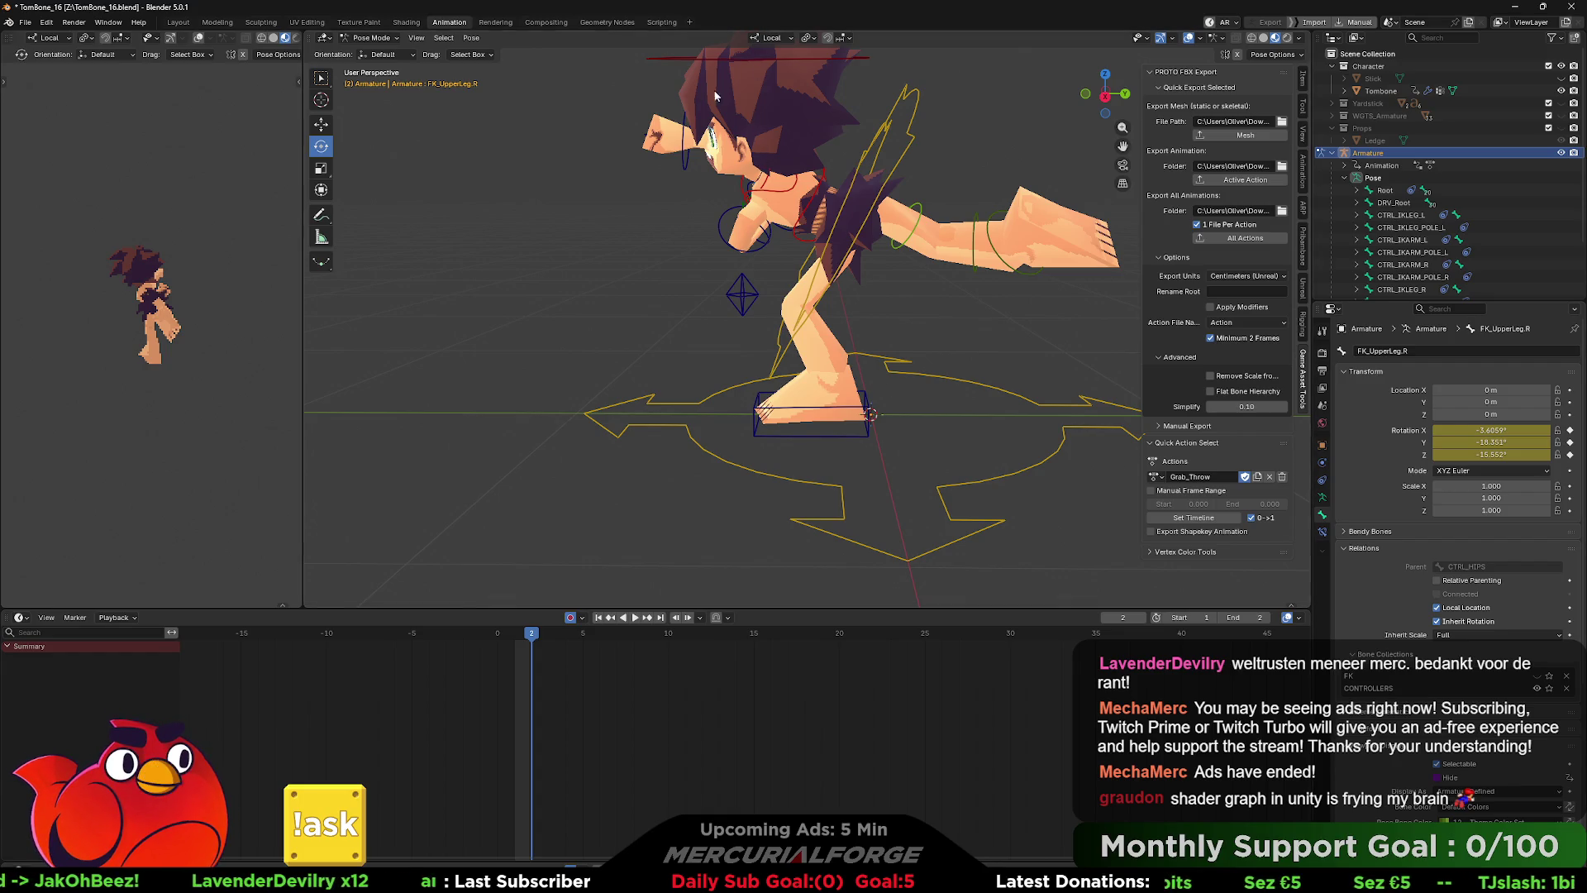
key("alt+Tab")
key("alt+Tab")
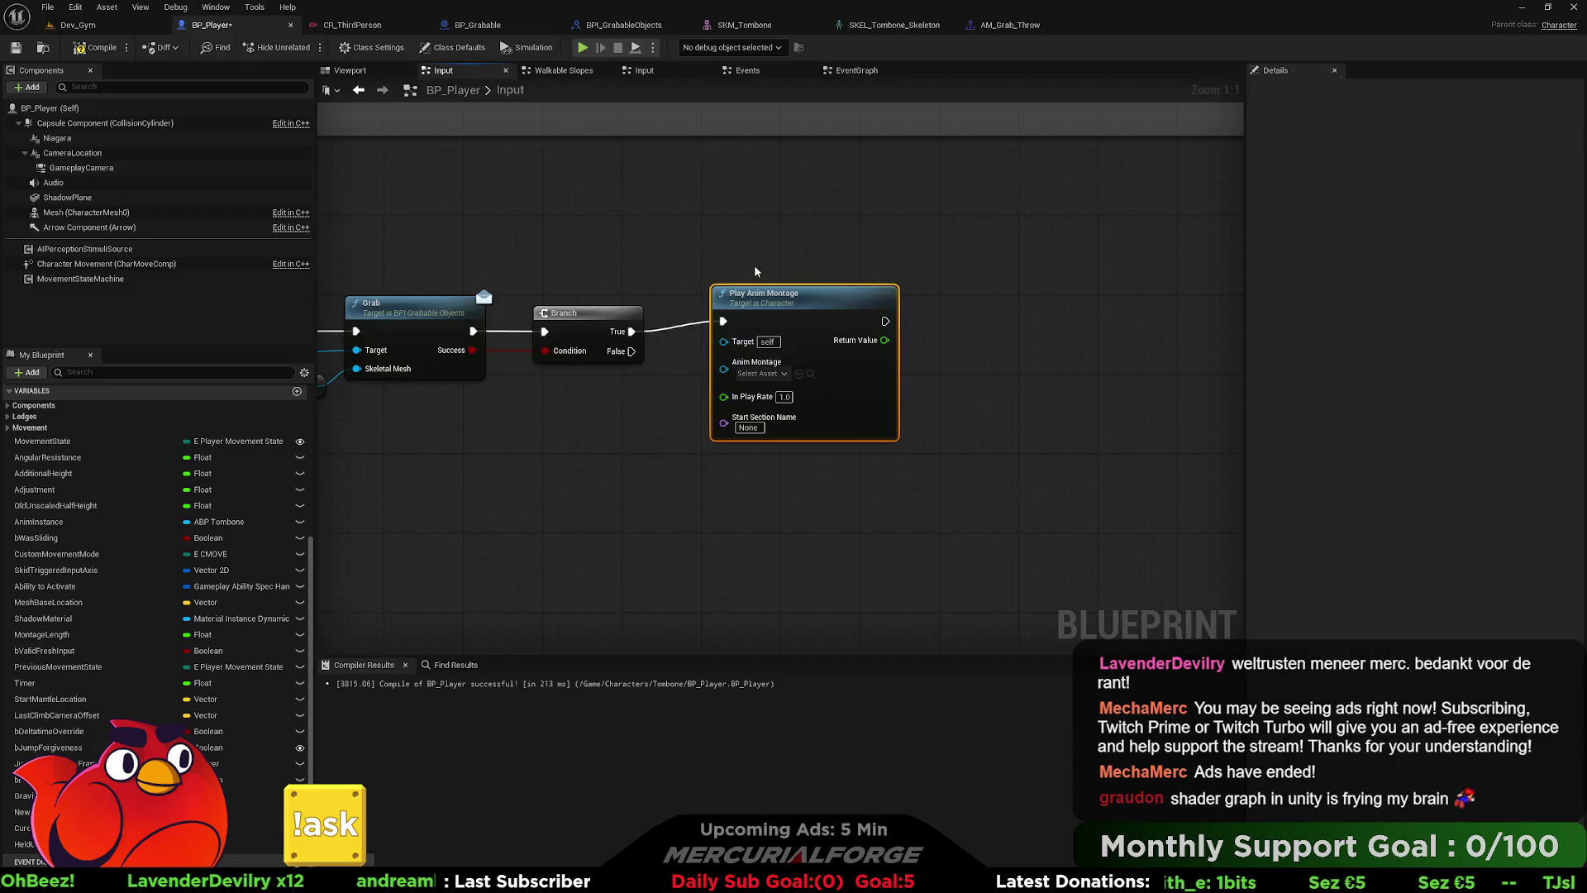
left_click_drag(781, 305, 781, 315)
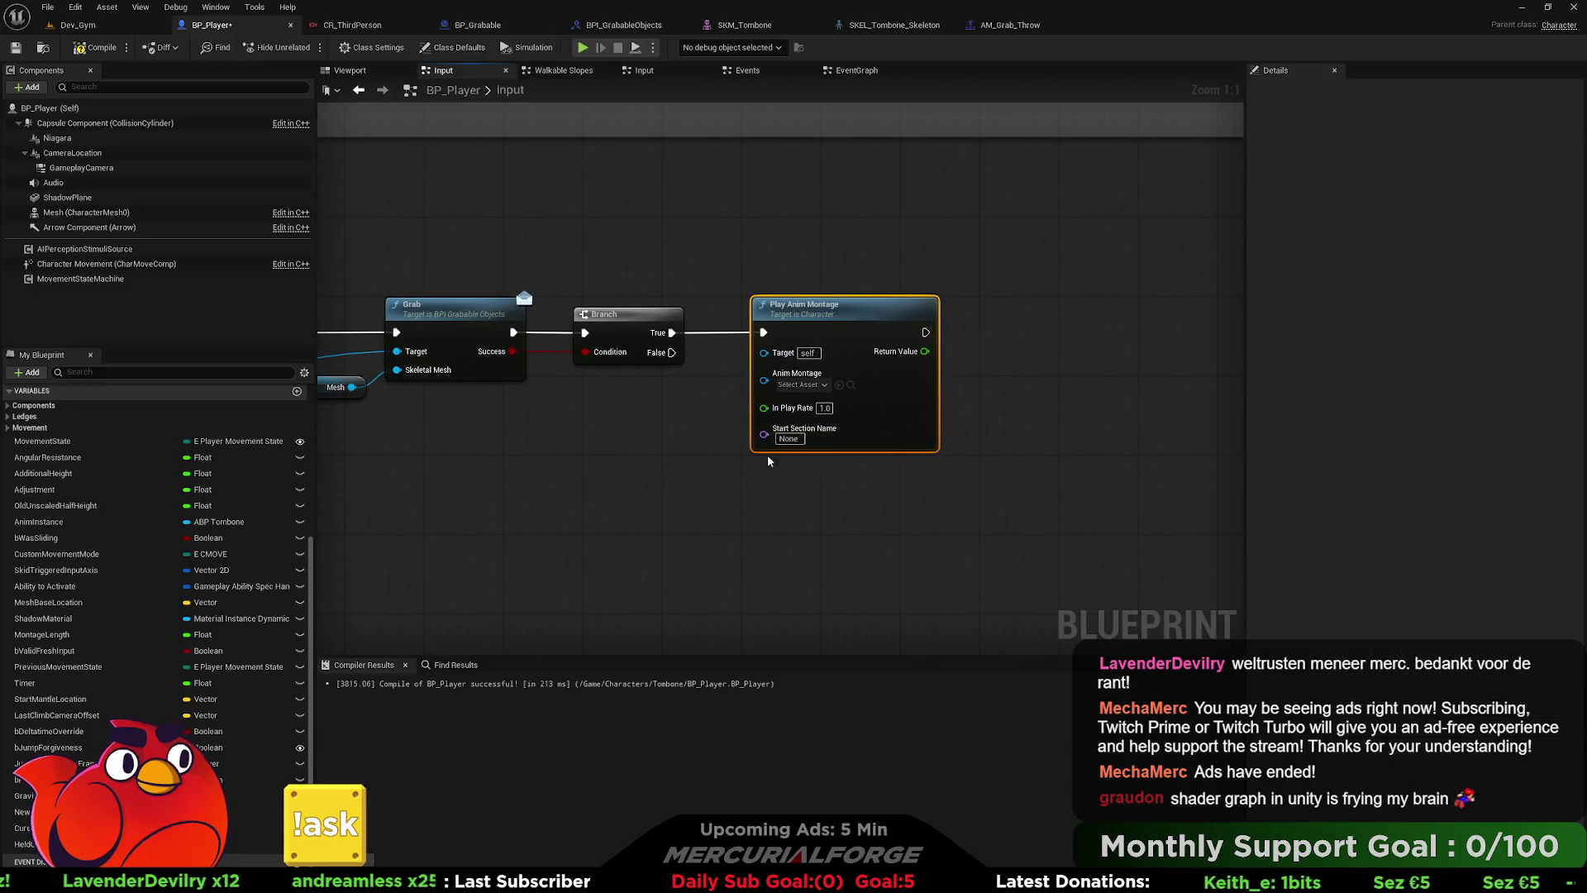
left_click(800, 385)
left_click_drag(956, 472, 956, 483)
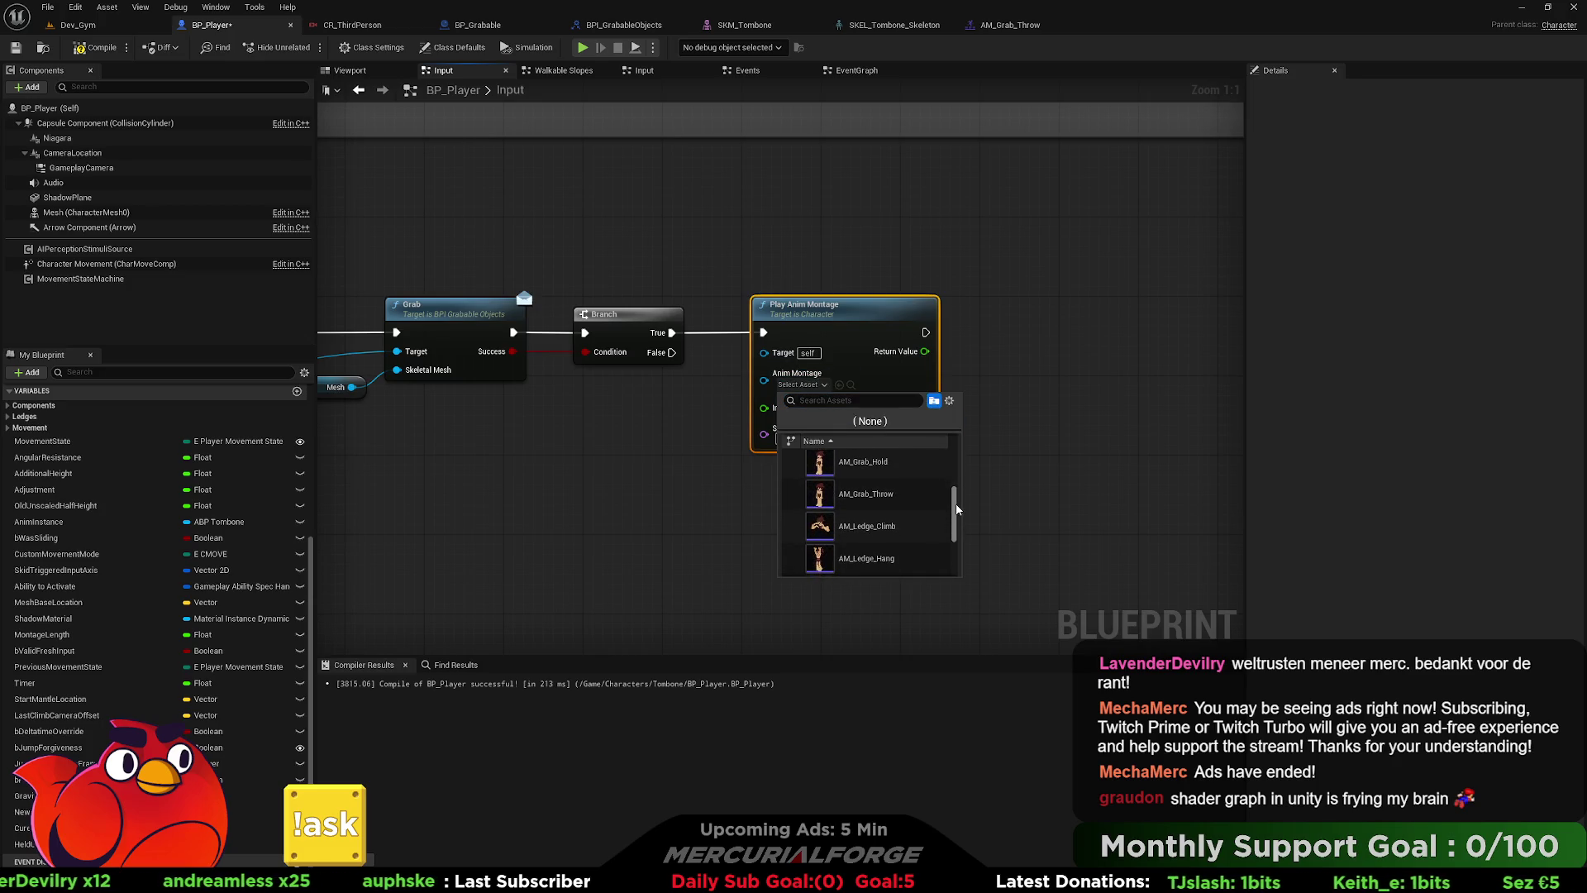
left_click(885, 491)
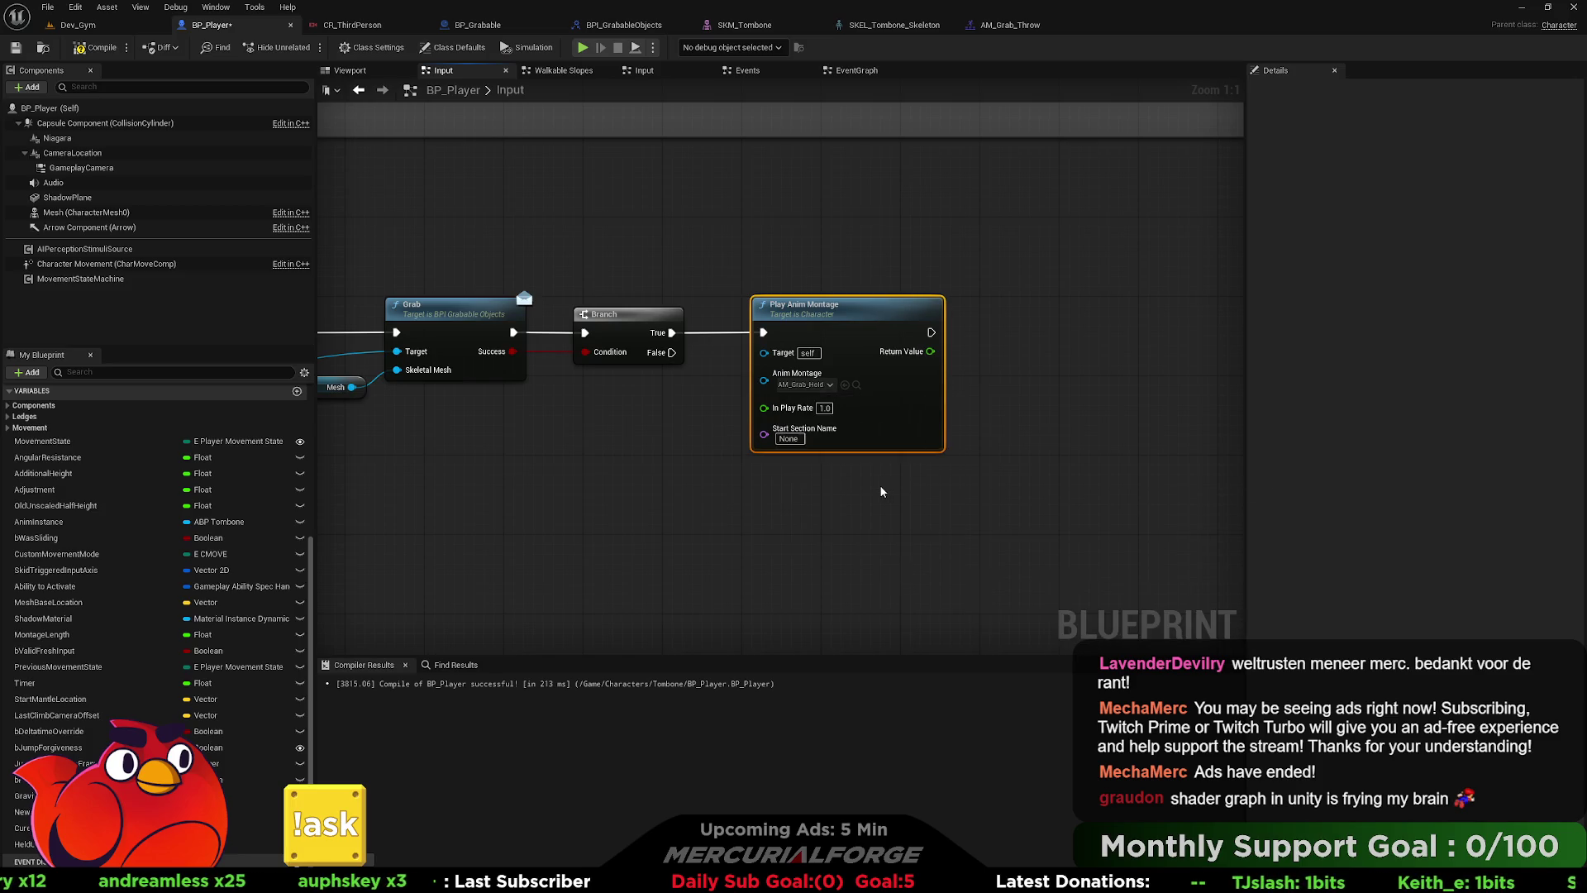
- Search for movement actions off the montage node's output, then dismiss without adding any
left_click_drag(993, 463, 835, 445)
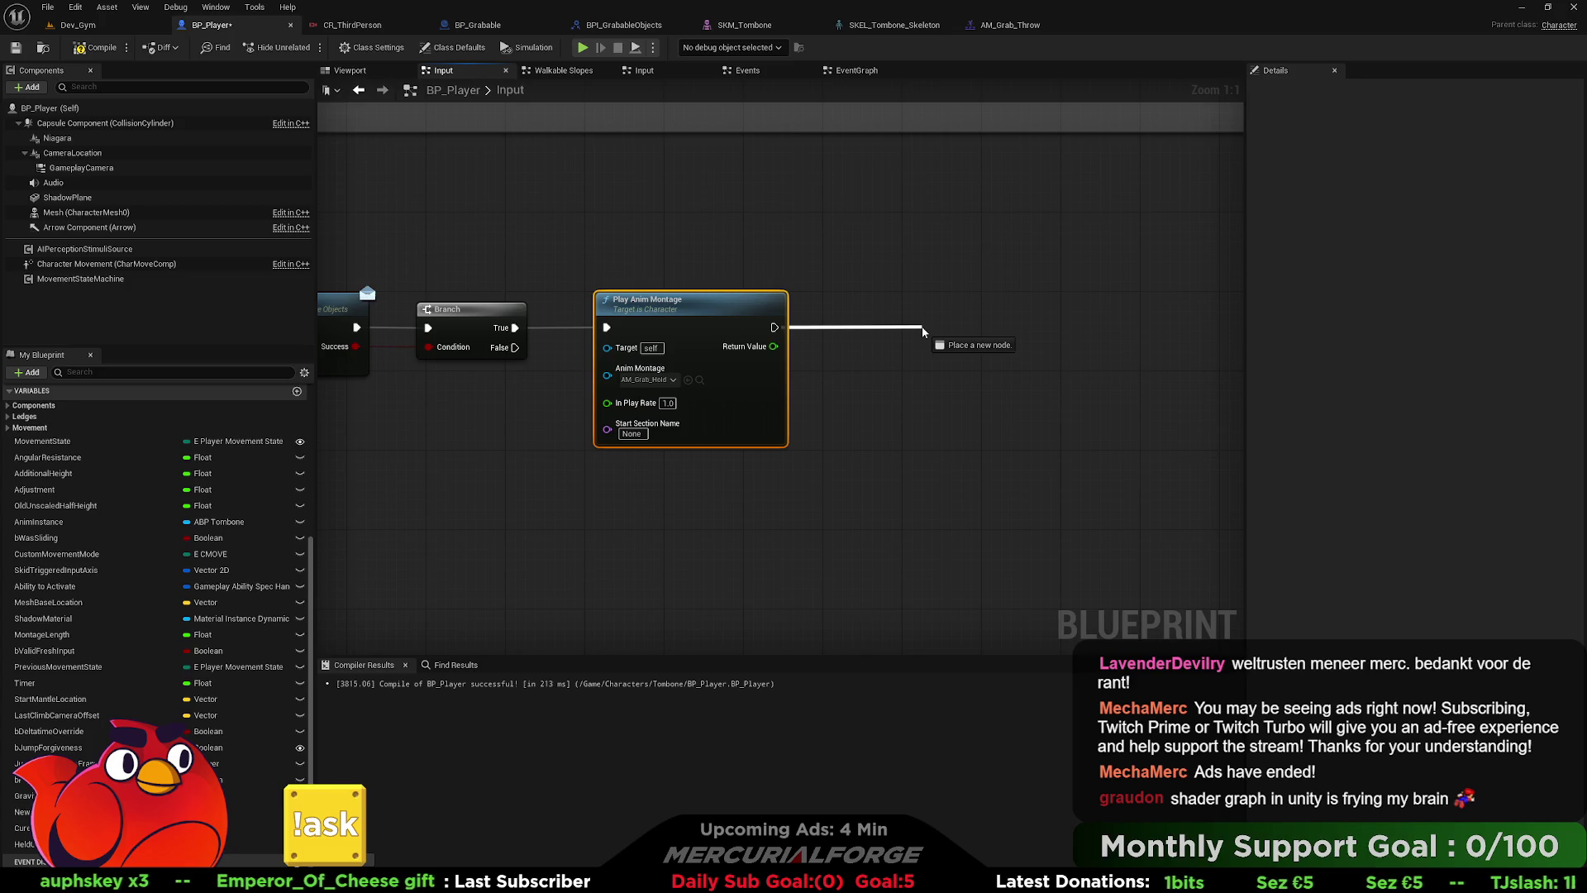
left_click_drag(923, 331, 922, 331)
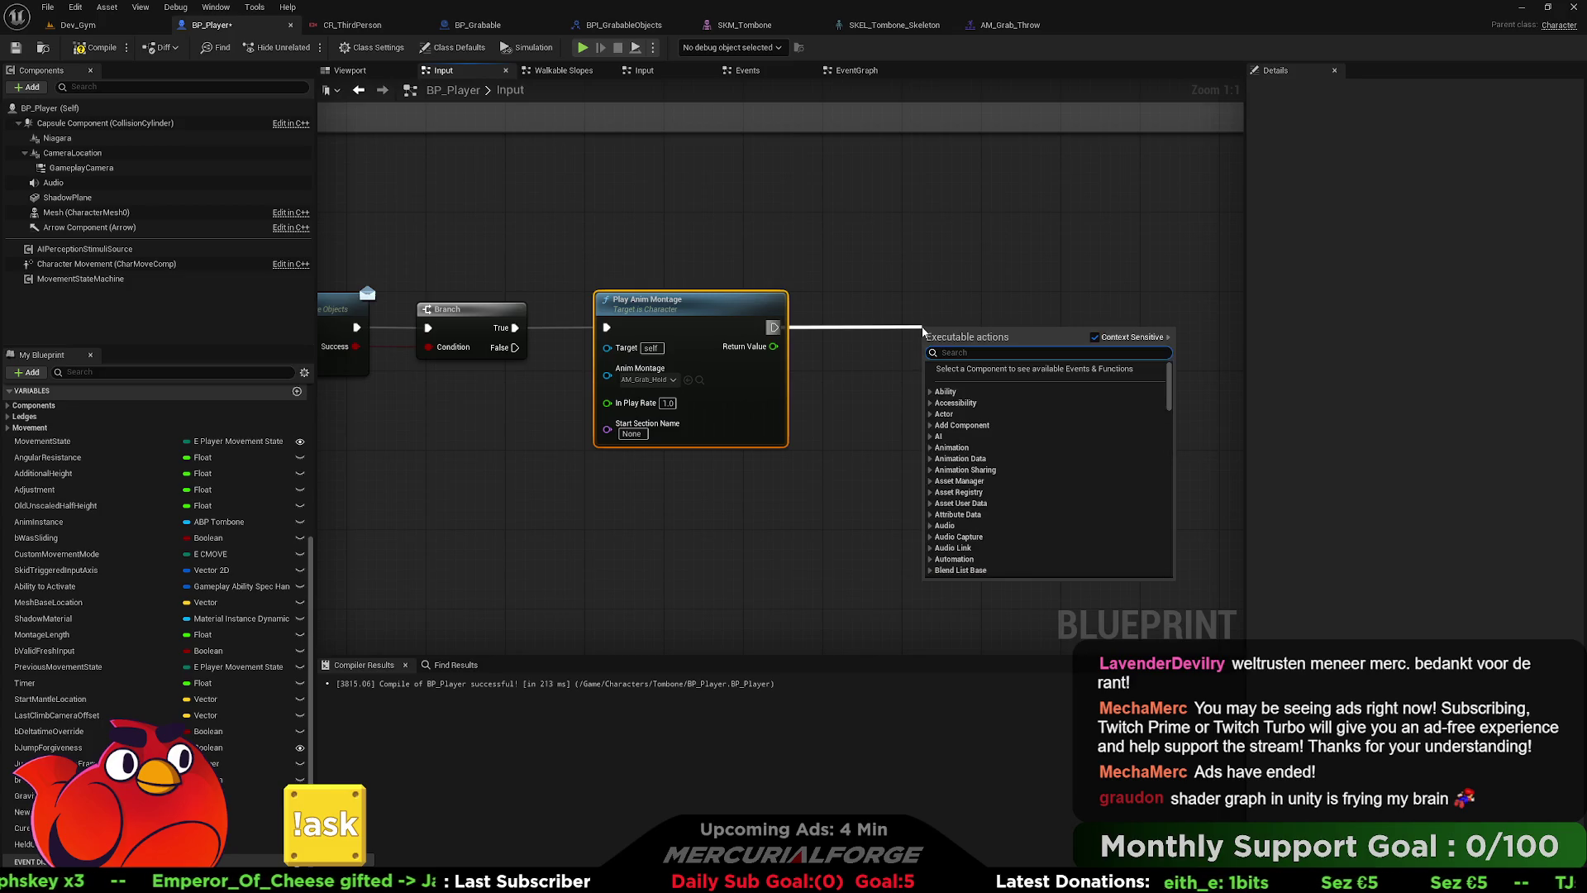
scroll(922, 331, "down", 15)
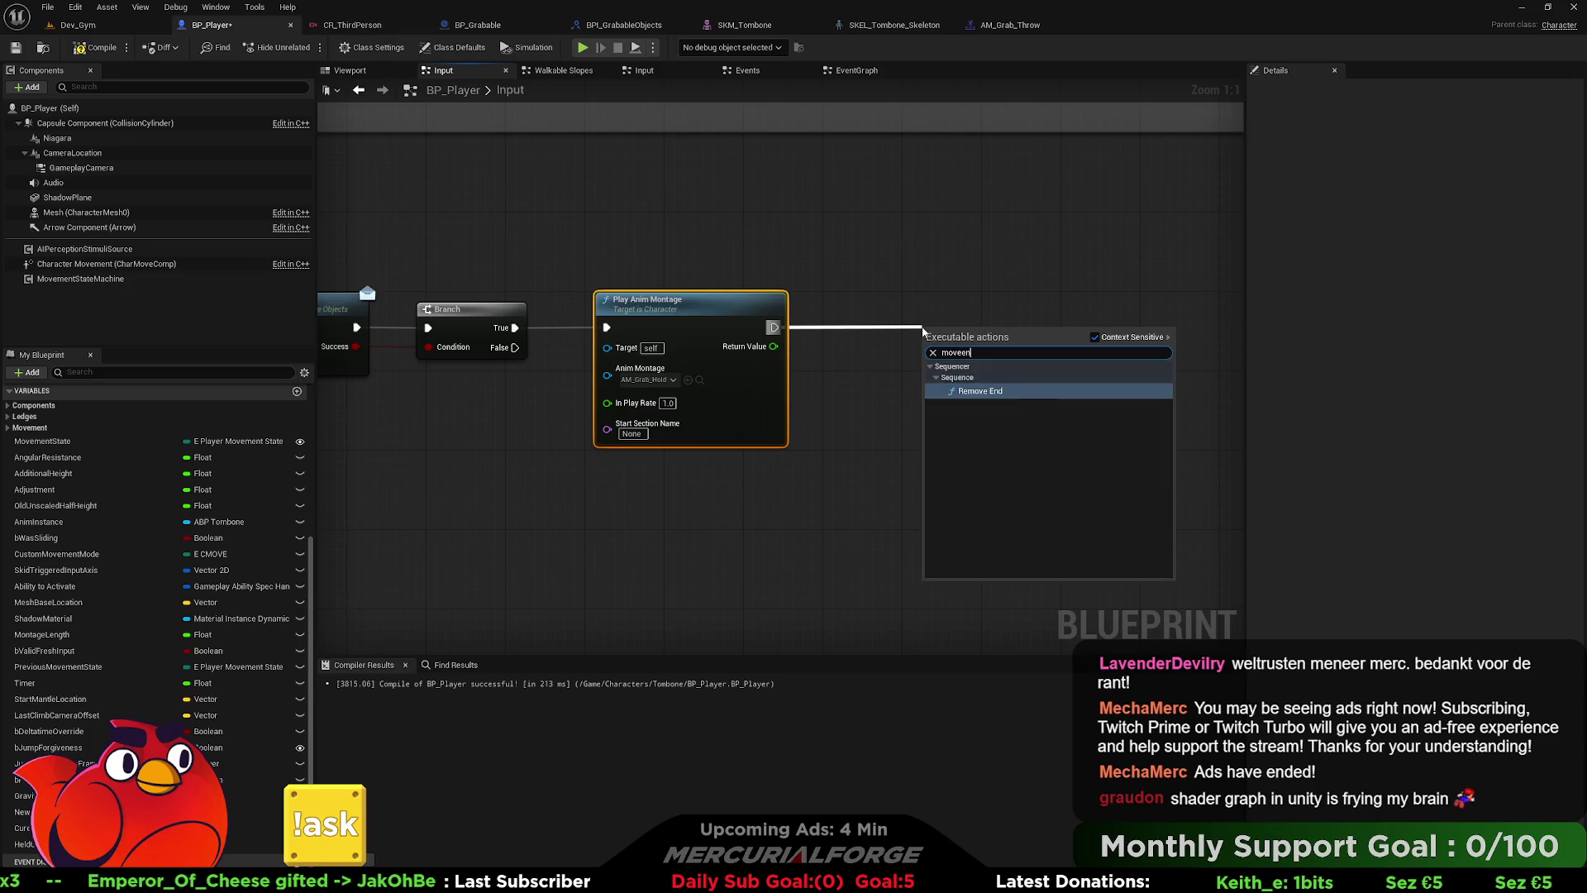
type("movement")
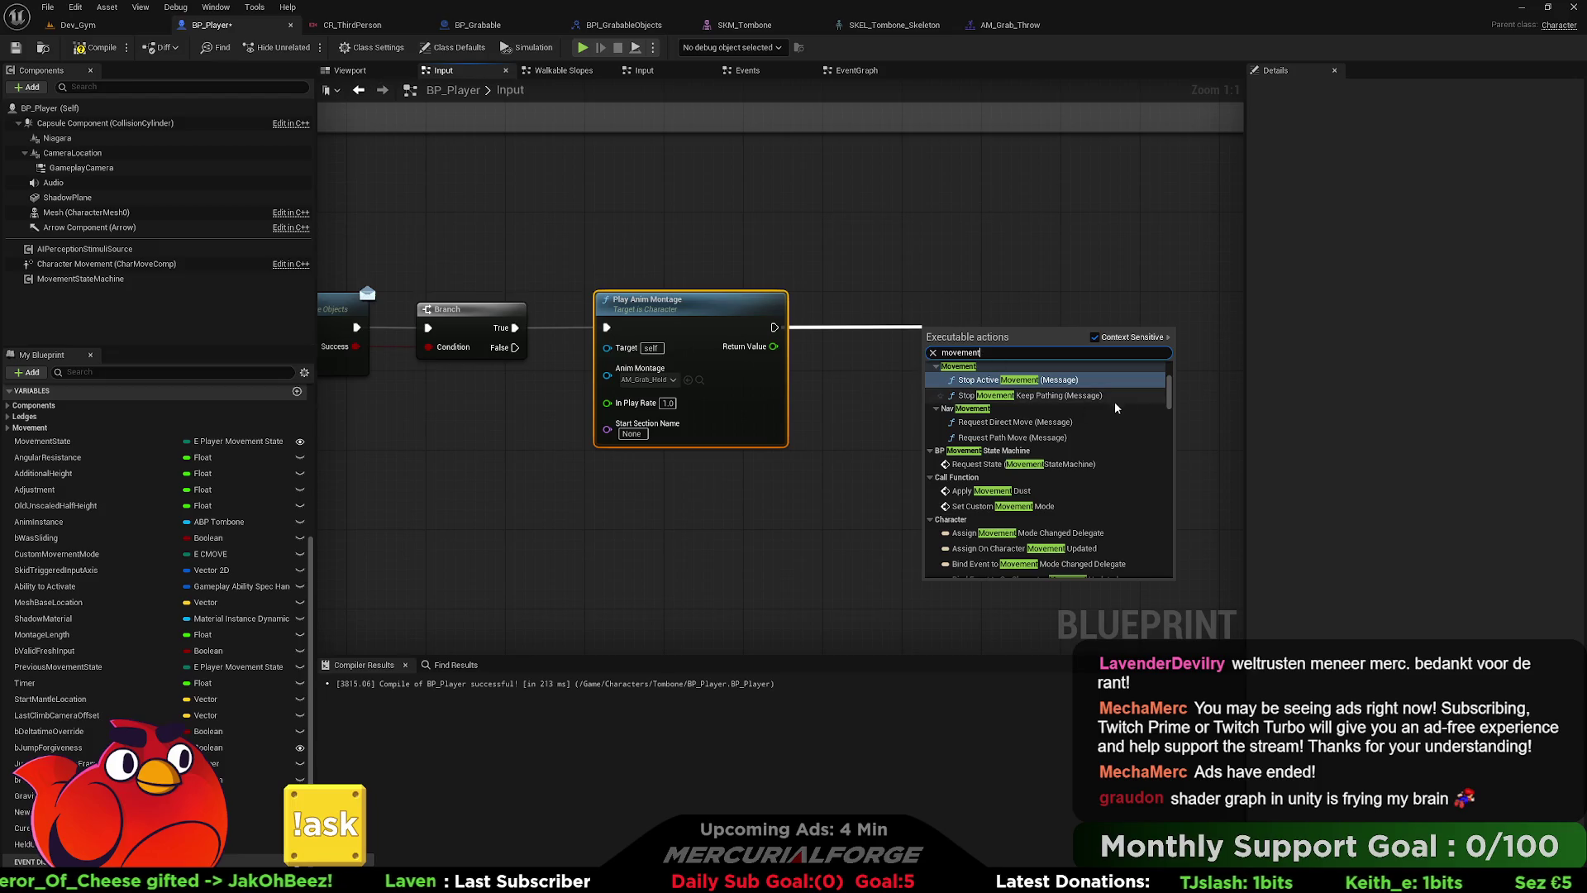
scroll(1173, 398, "up", 3)
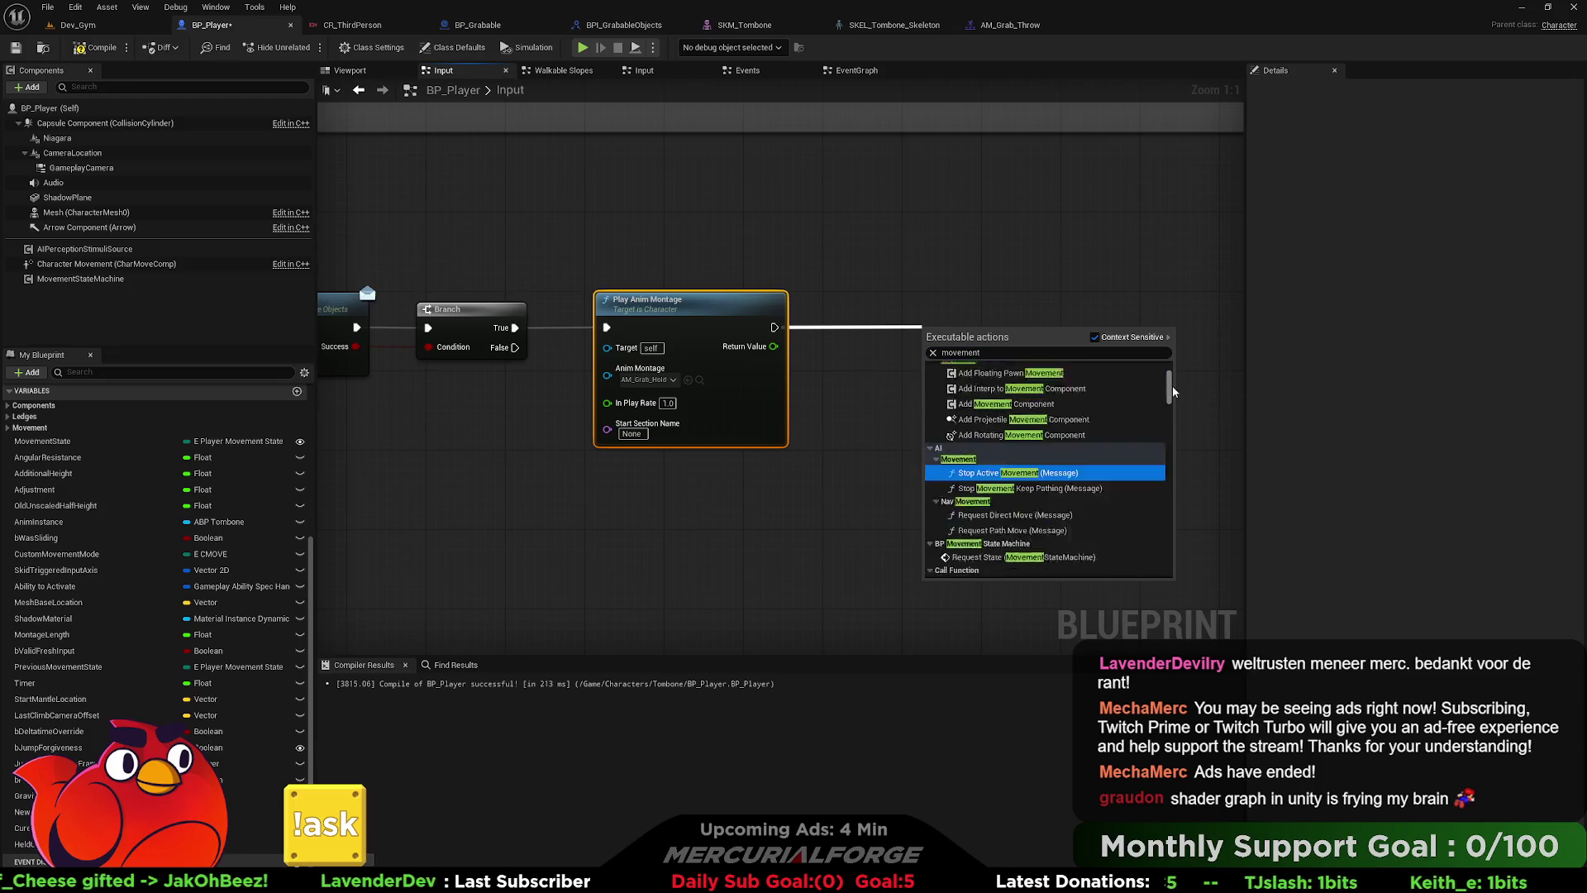
left_click_drag(1171, 393, 1151, 576)
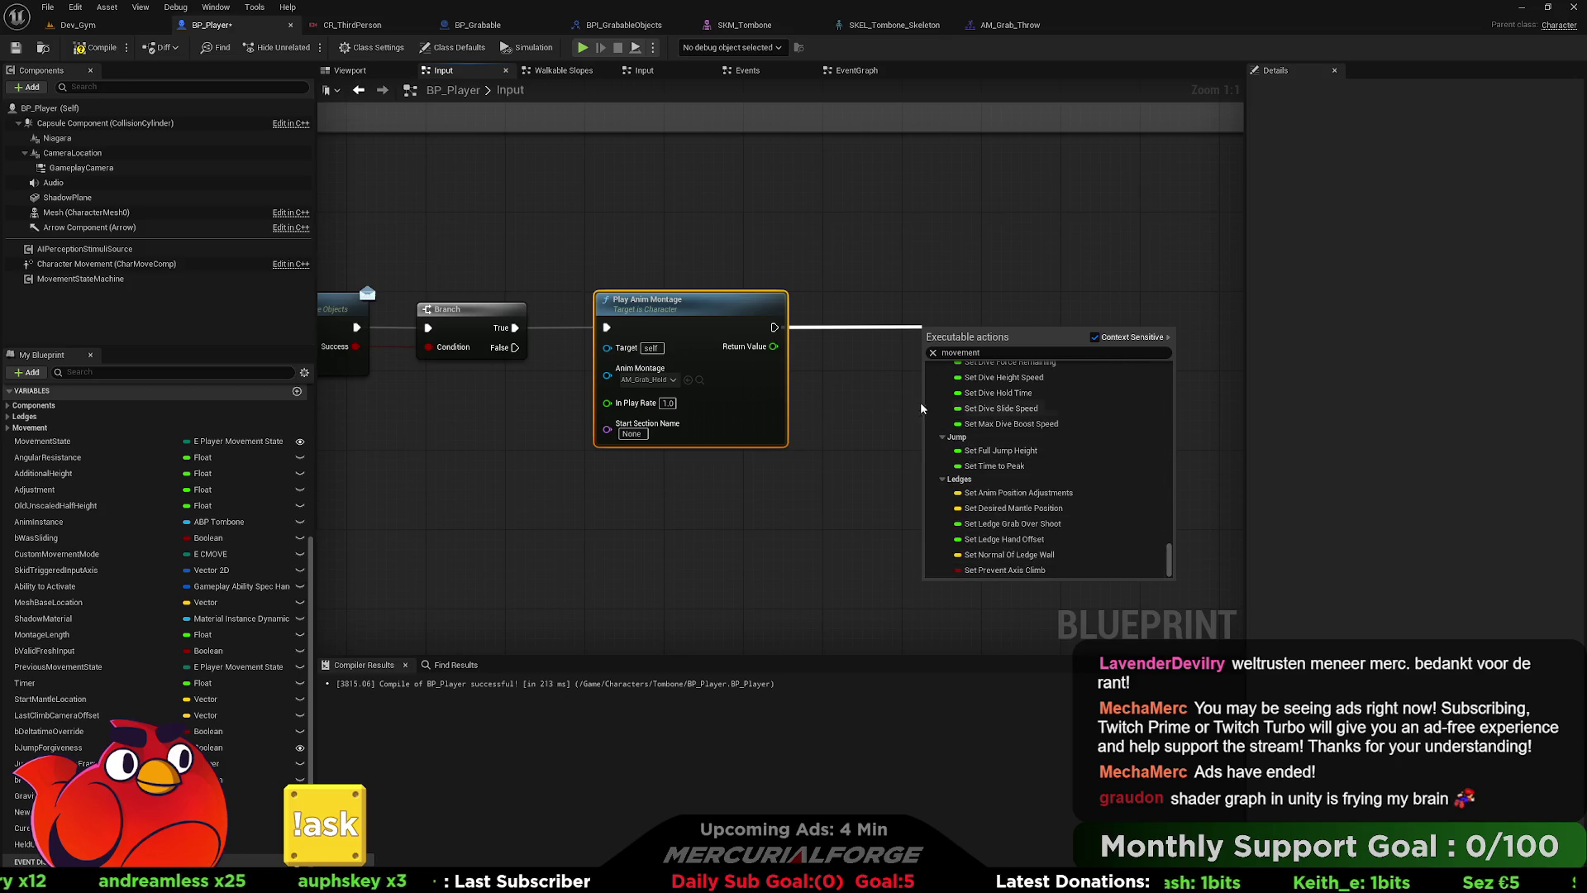
left_click(818, 355)
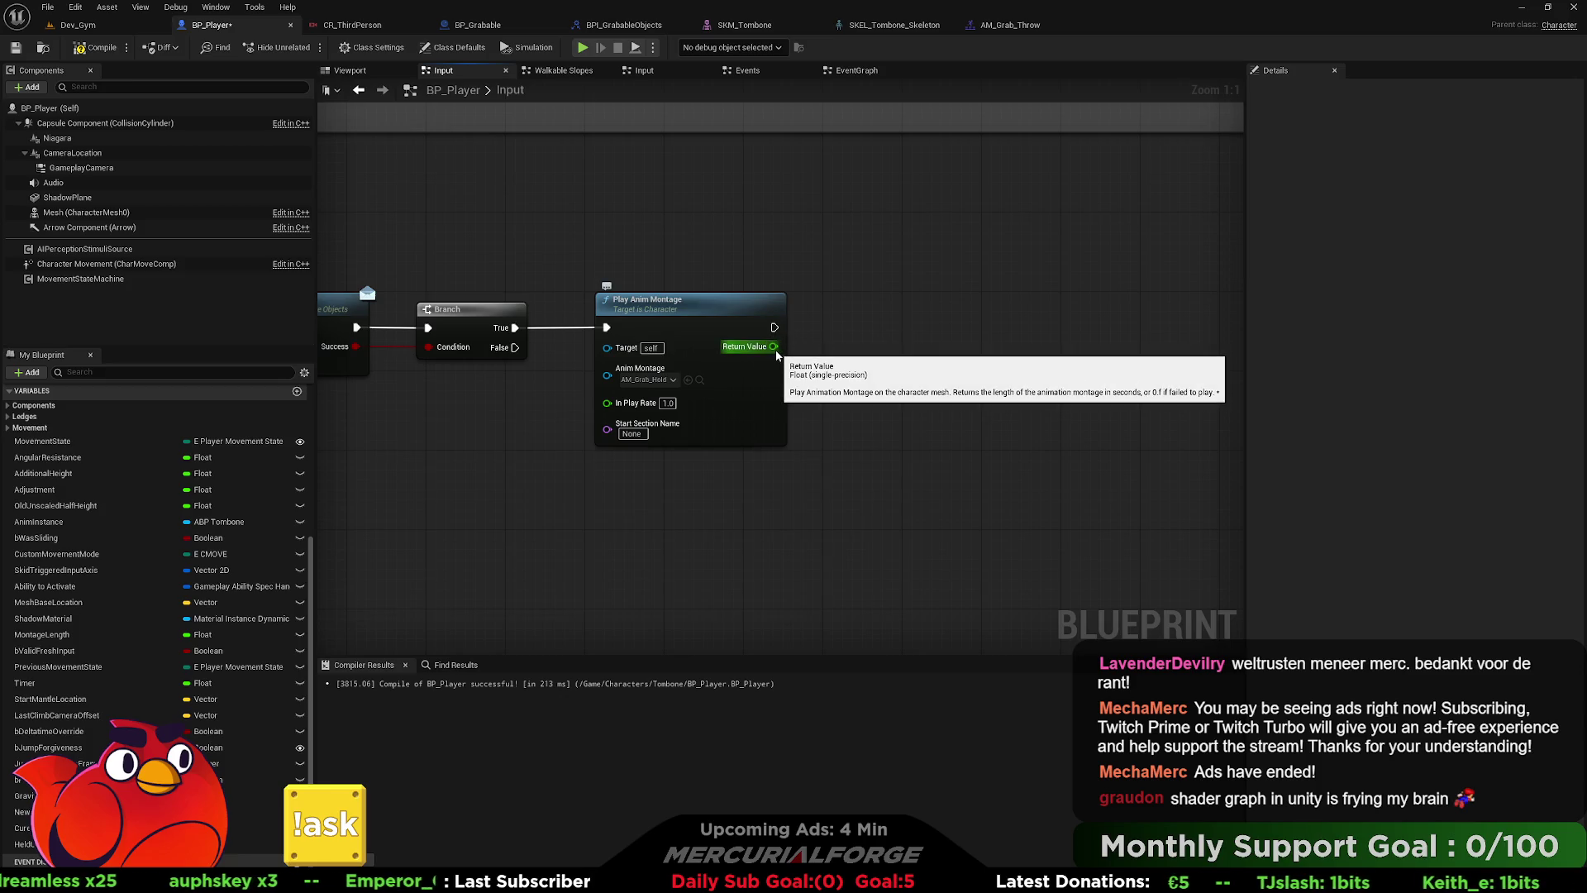
left_click_drag(774, 346, 860, 347)
left_click(654, 245)
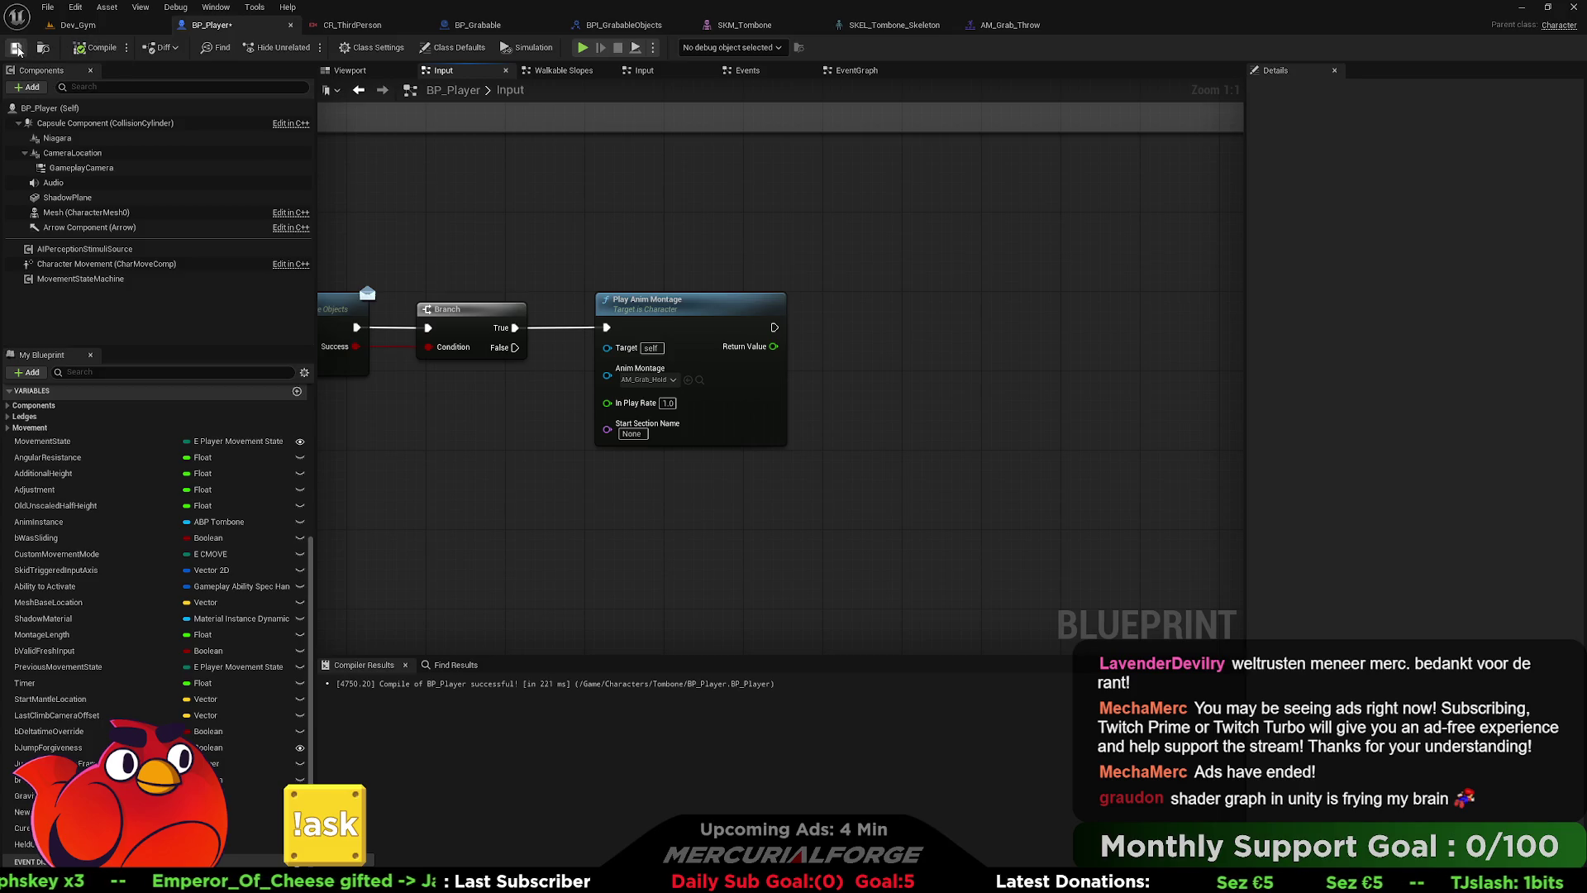
left_click(58, 32)
- Play-test from the viewport, walking and running Tombone toward the test blocks
right_click(750, 533)
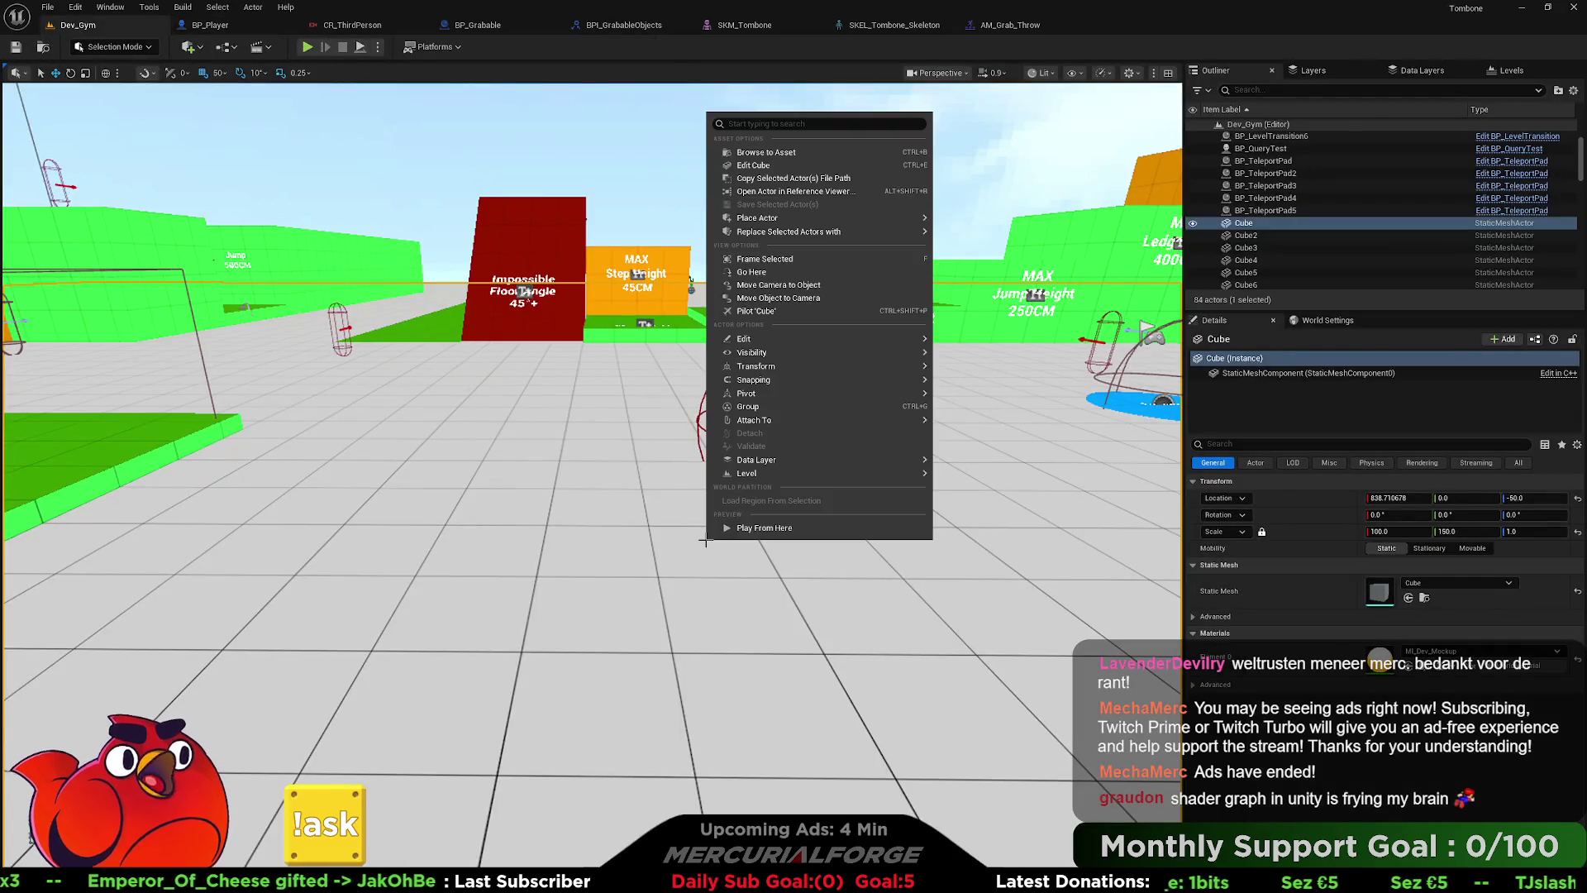
left_click(750, 530)
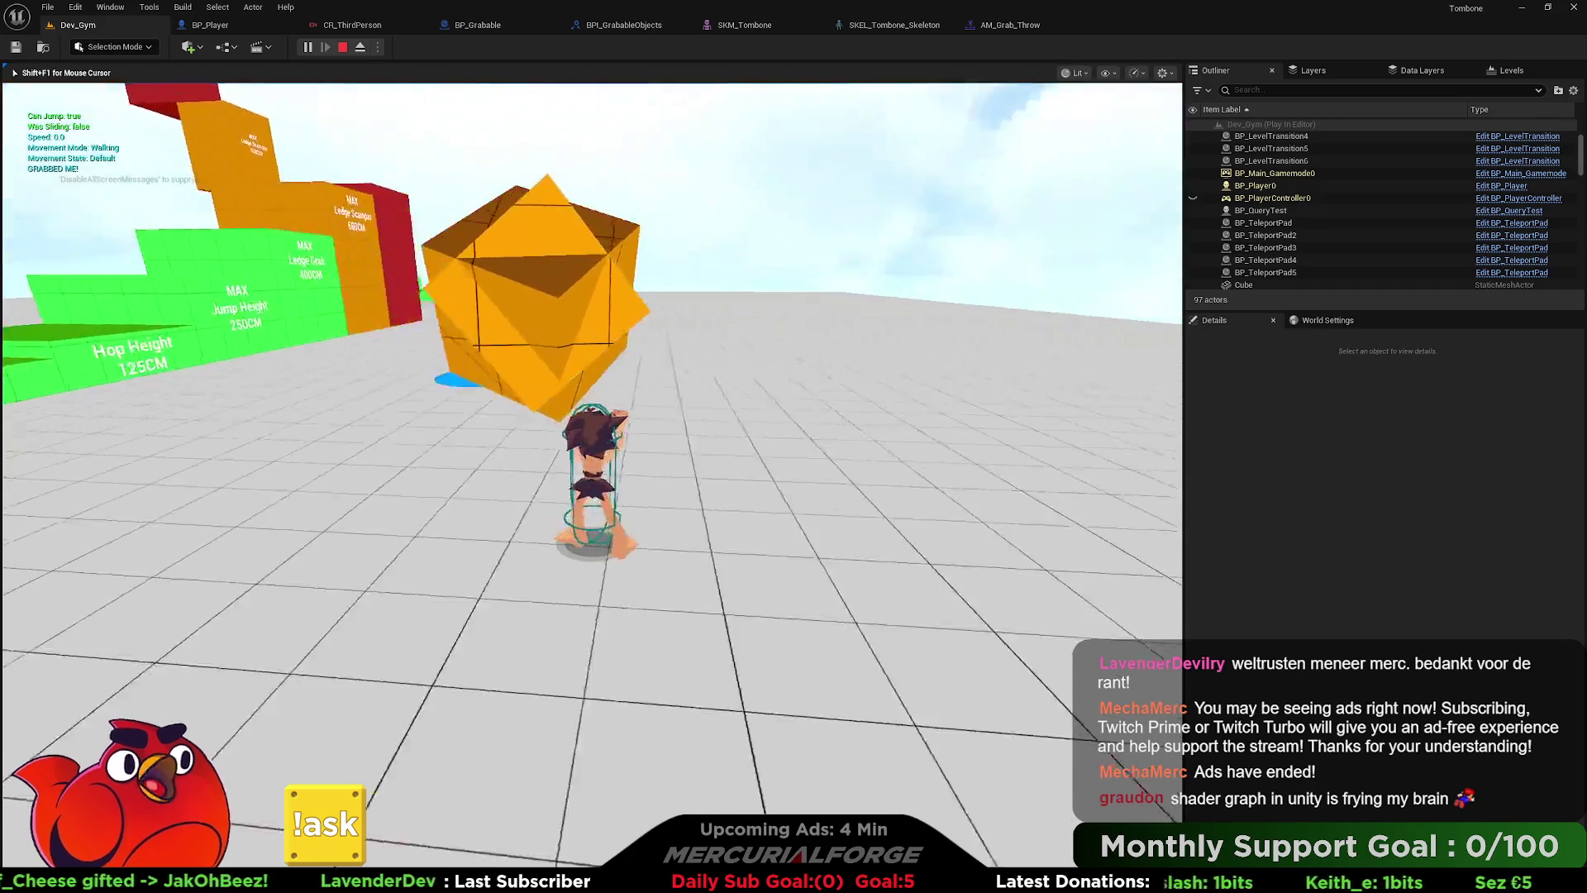
key("w")
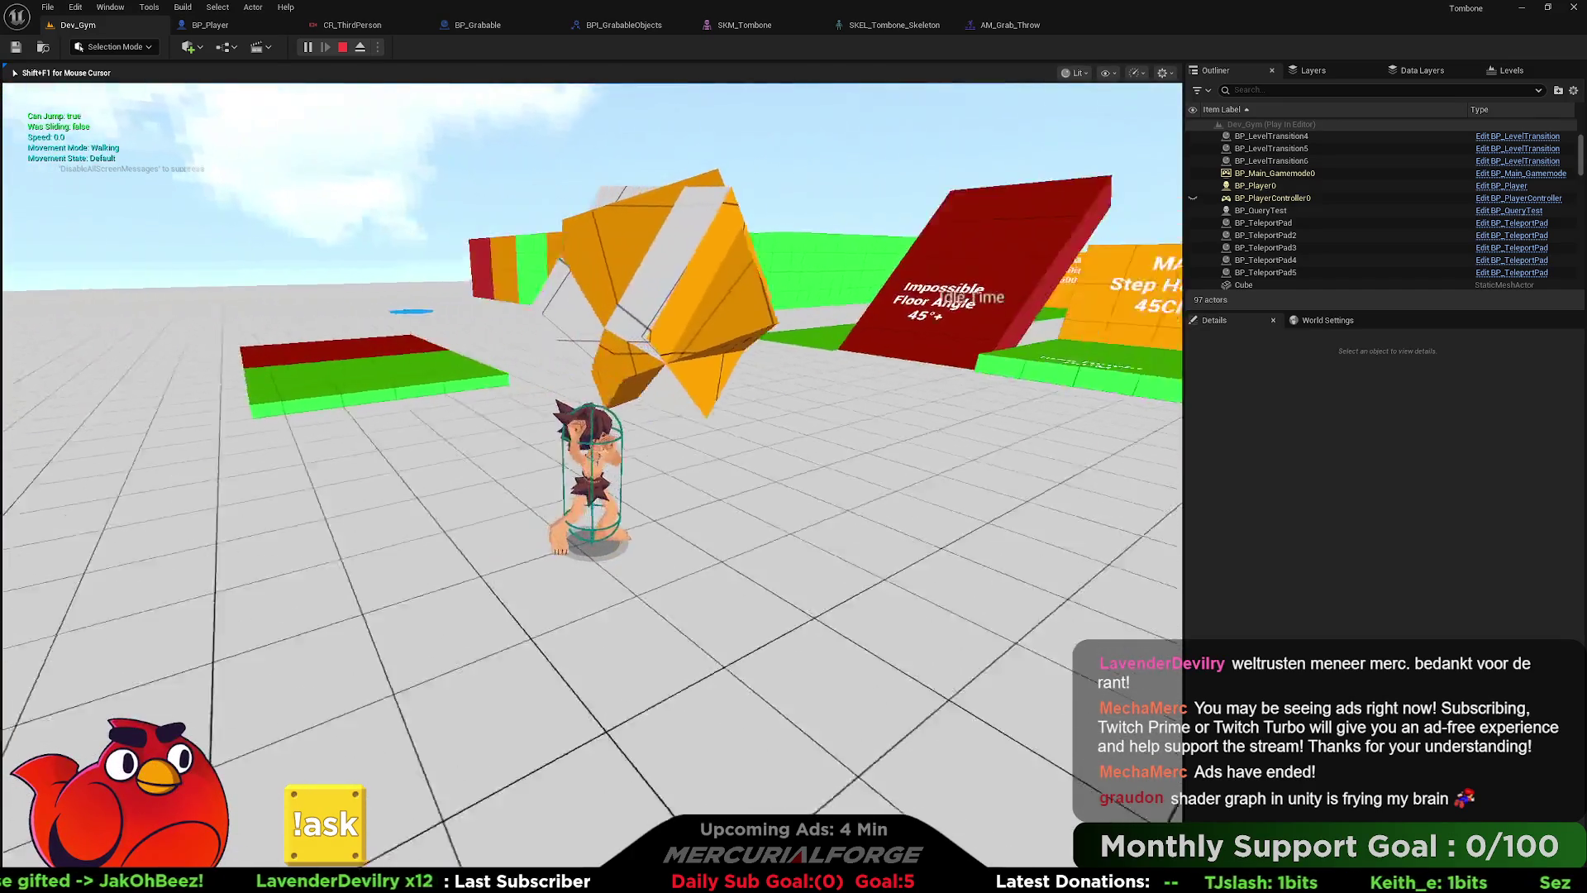
key("shift")
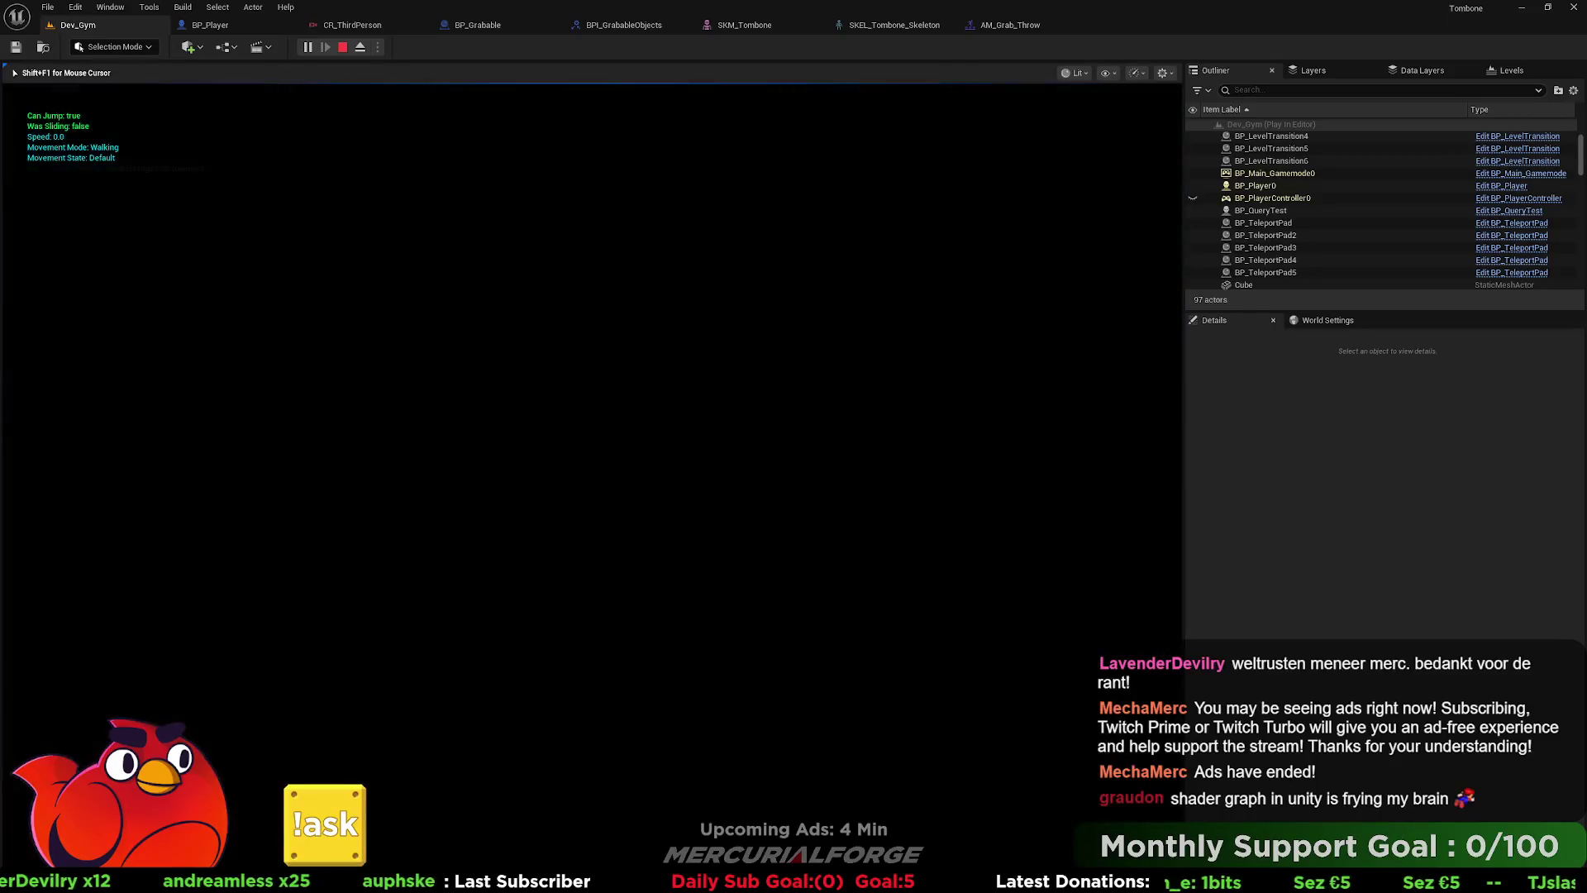
key("Escape")
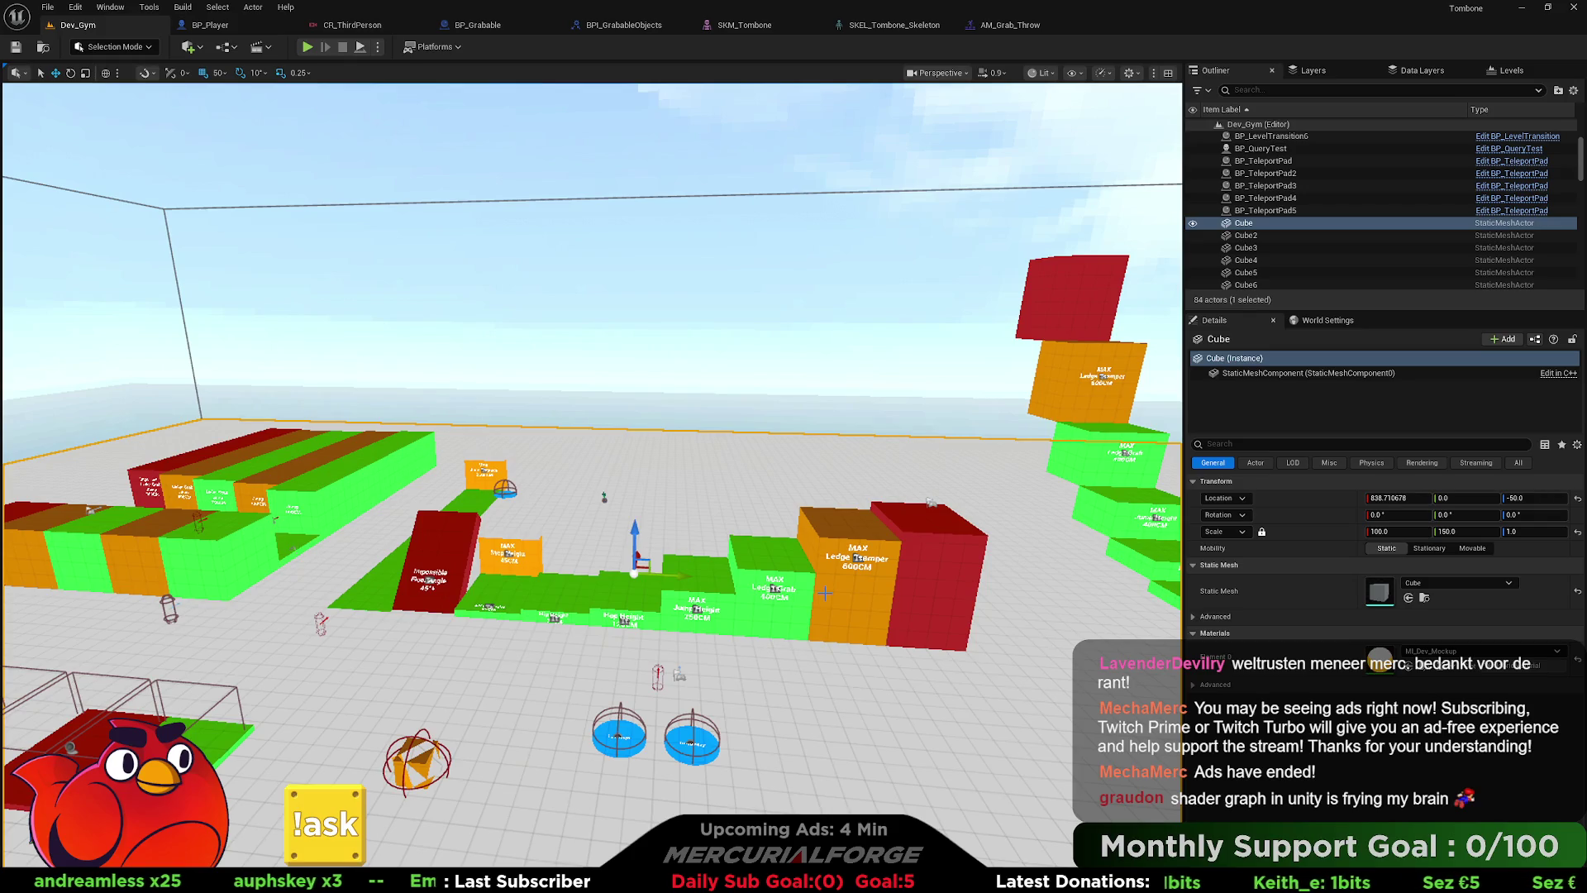
- Move the editor view closer to the orange cube
key("w")
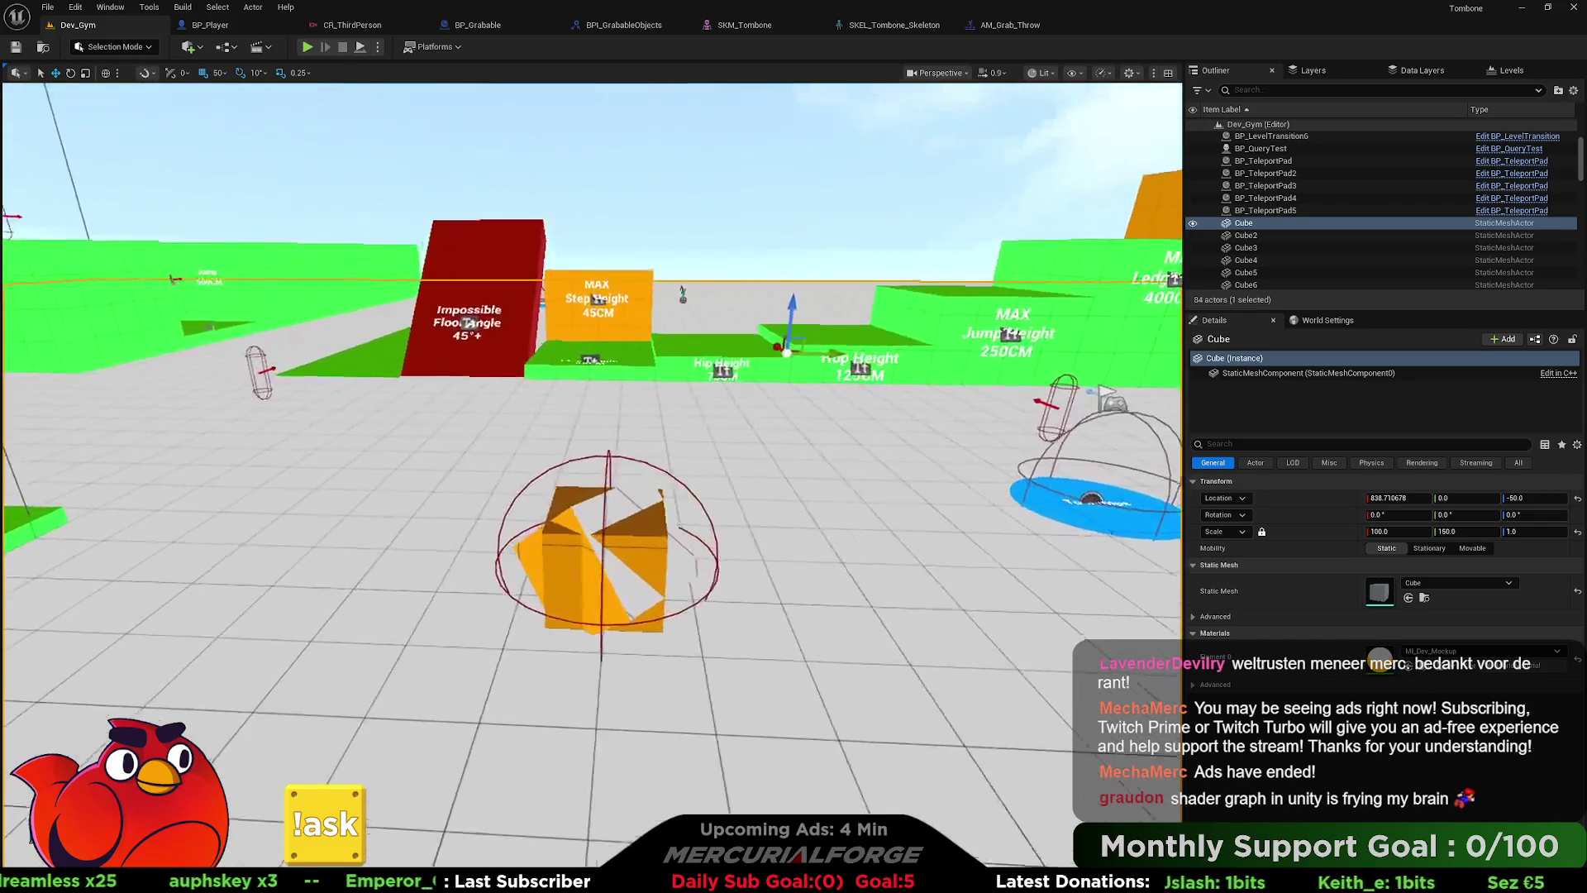
scroll(590, 547, "down", 1)
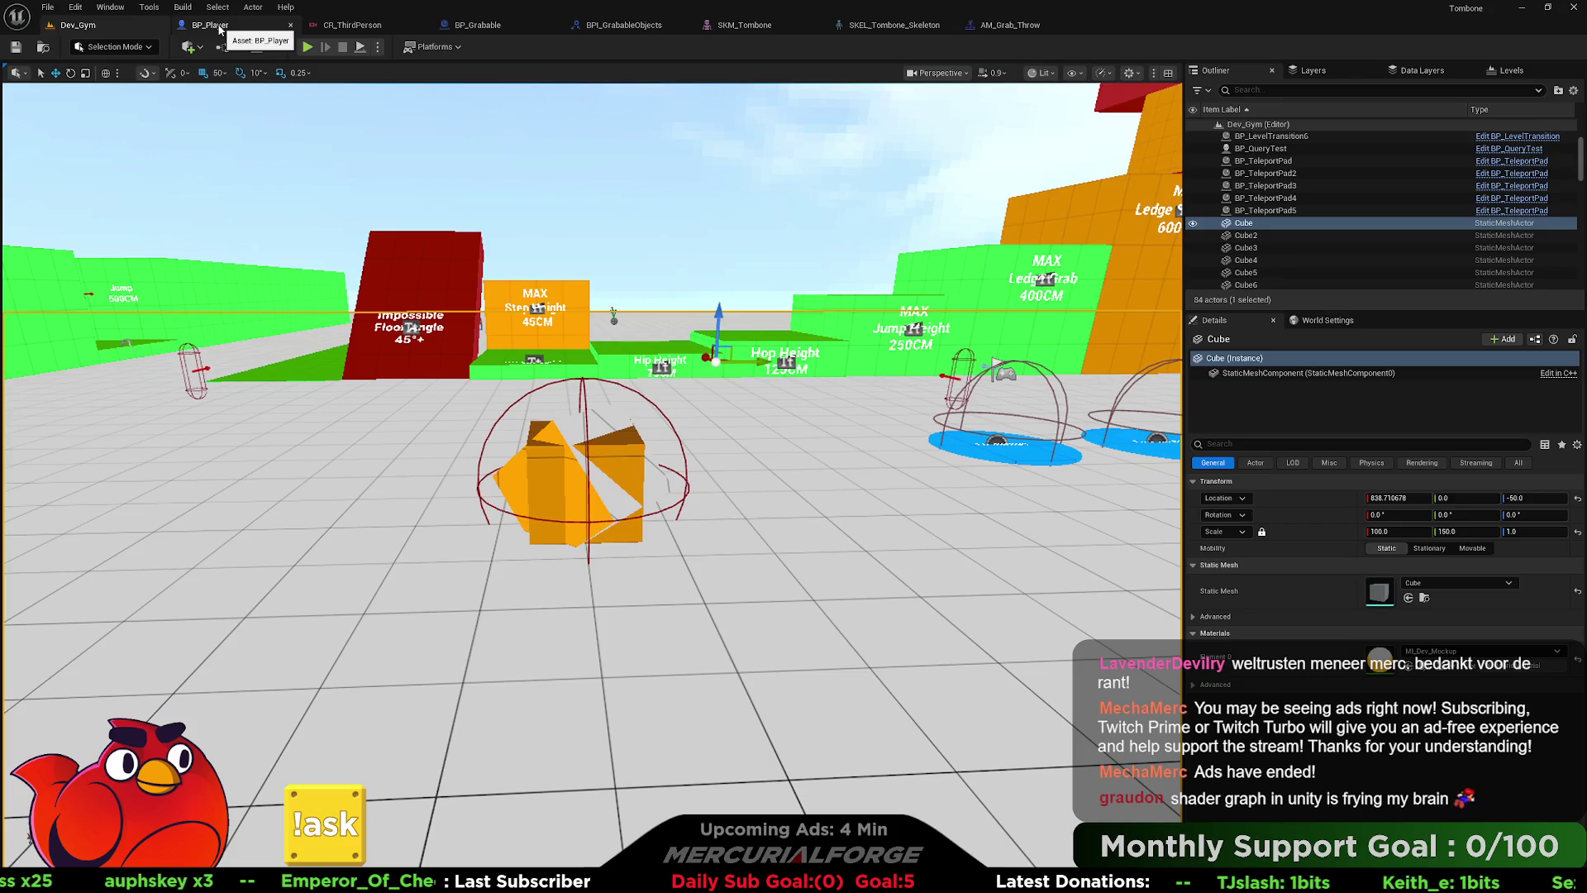
left_click(221, 27)
- Add a Character Movement getter and a SET Max Walk Speed node after Play Anim Montage
left_click_drag(869, 340, 651, 320)
right_click(731, 318)
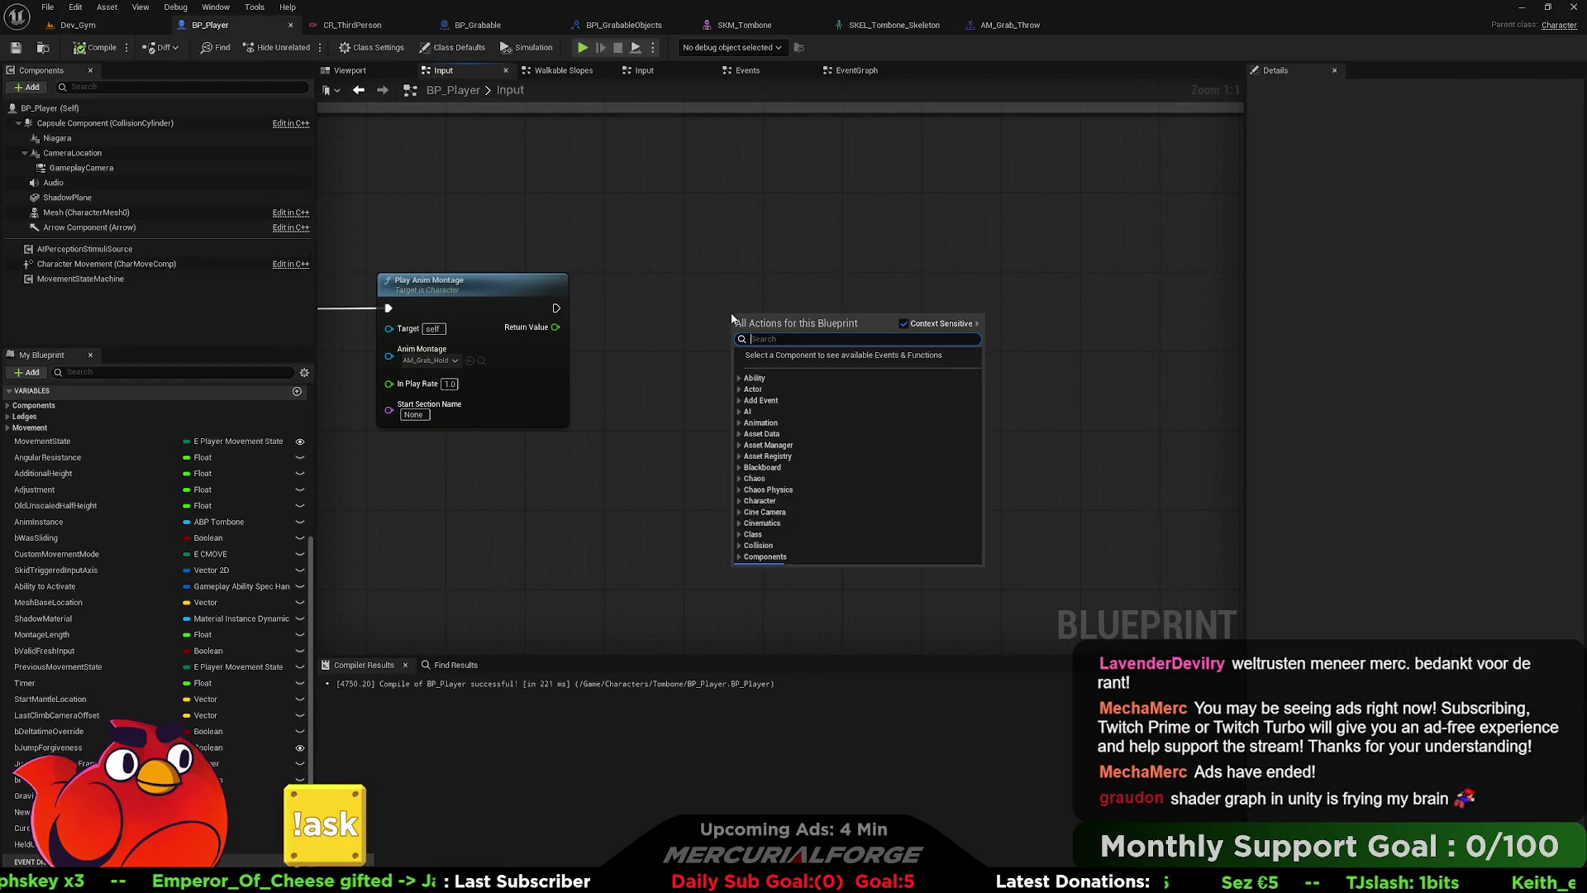
type("speed")
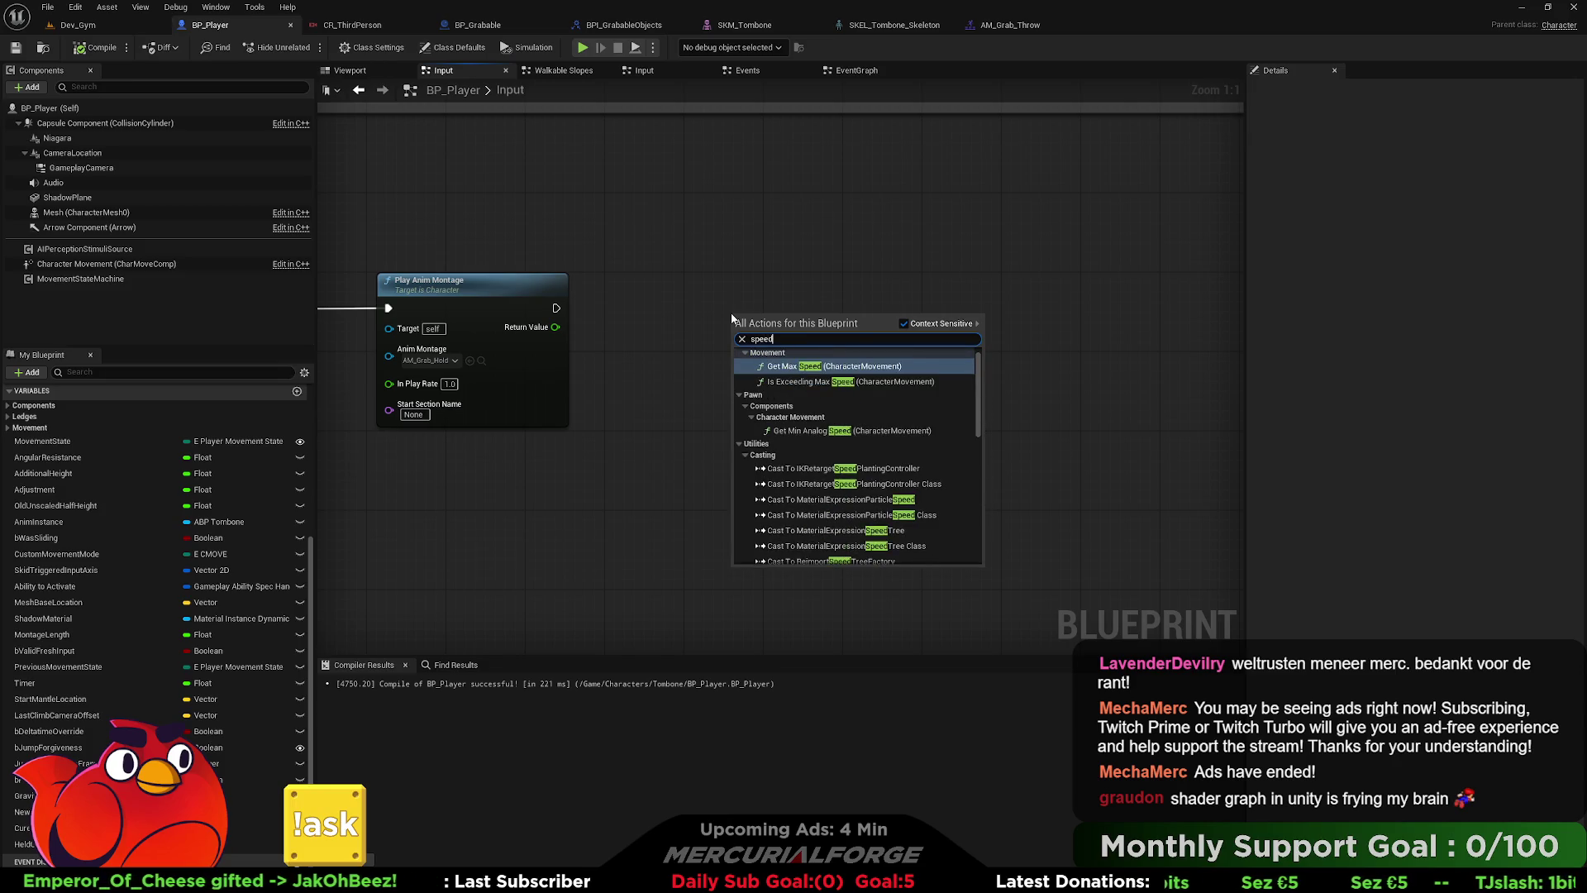
type(" set")
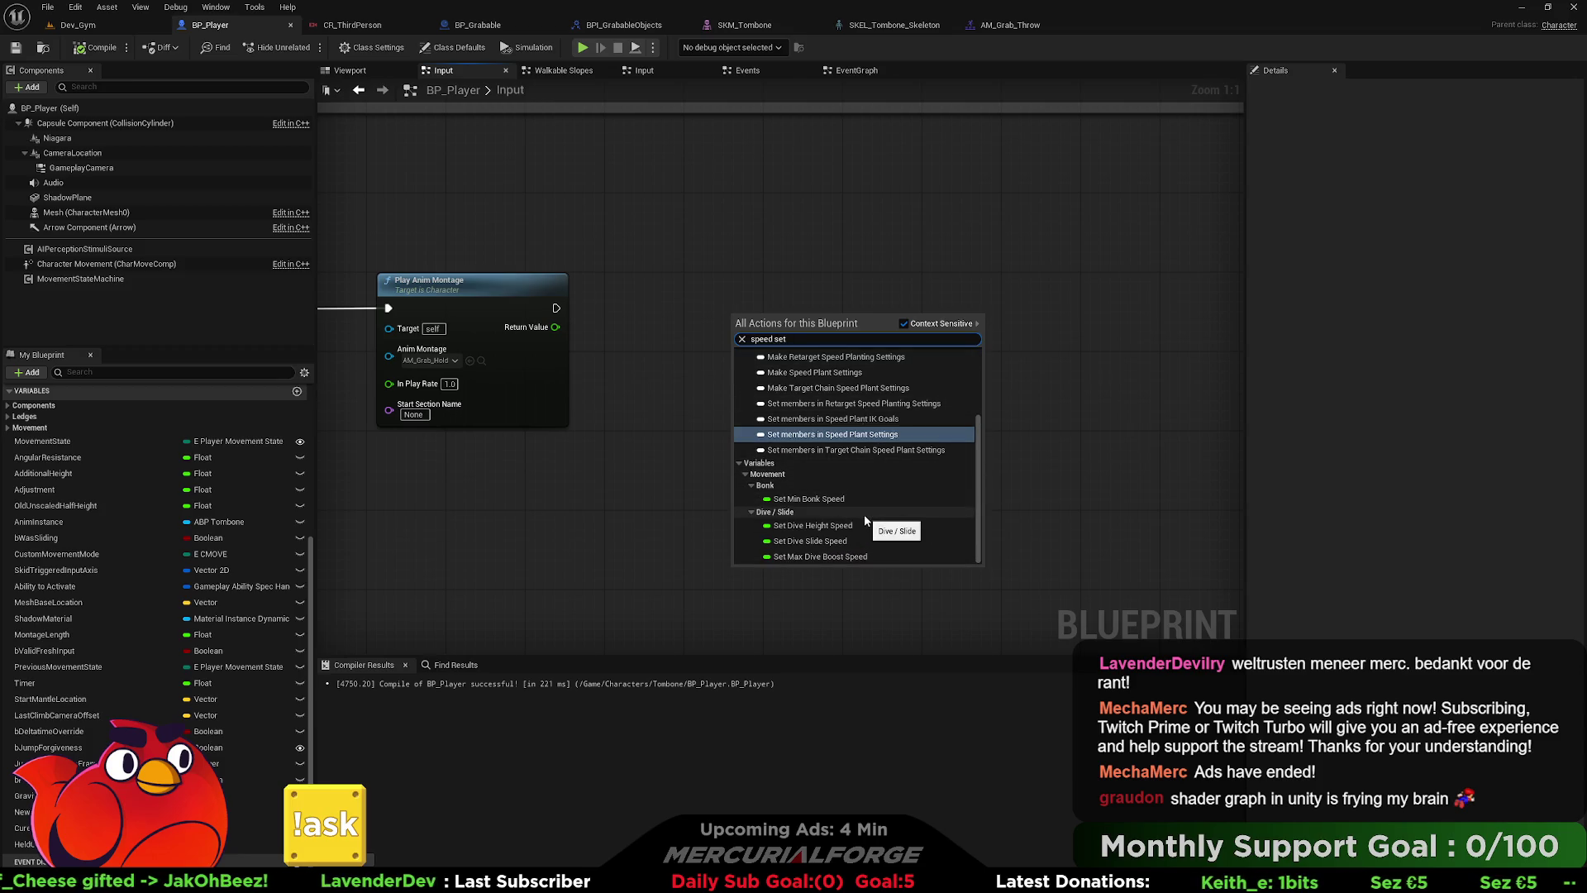
left_click_drag(979, 534, 990, 384)
left_click(603, 423)
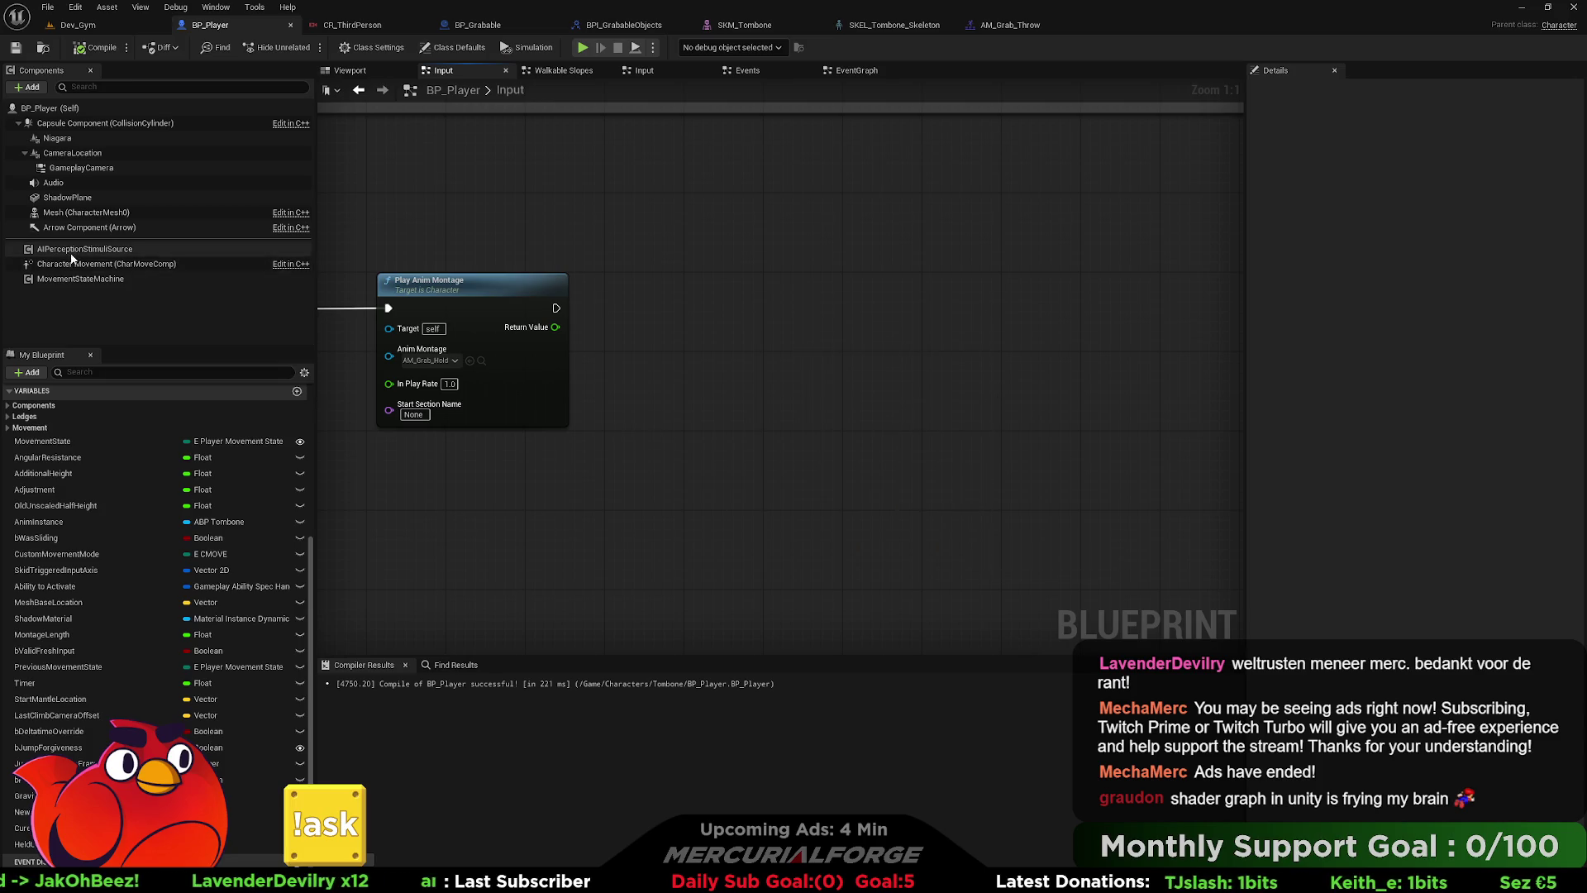
mouse_move(72, 263)
left_mouse_down()
mouse_move(630, 484)
mouse_move(693, 391)
left_mouse_up()
type("set speed")
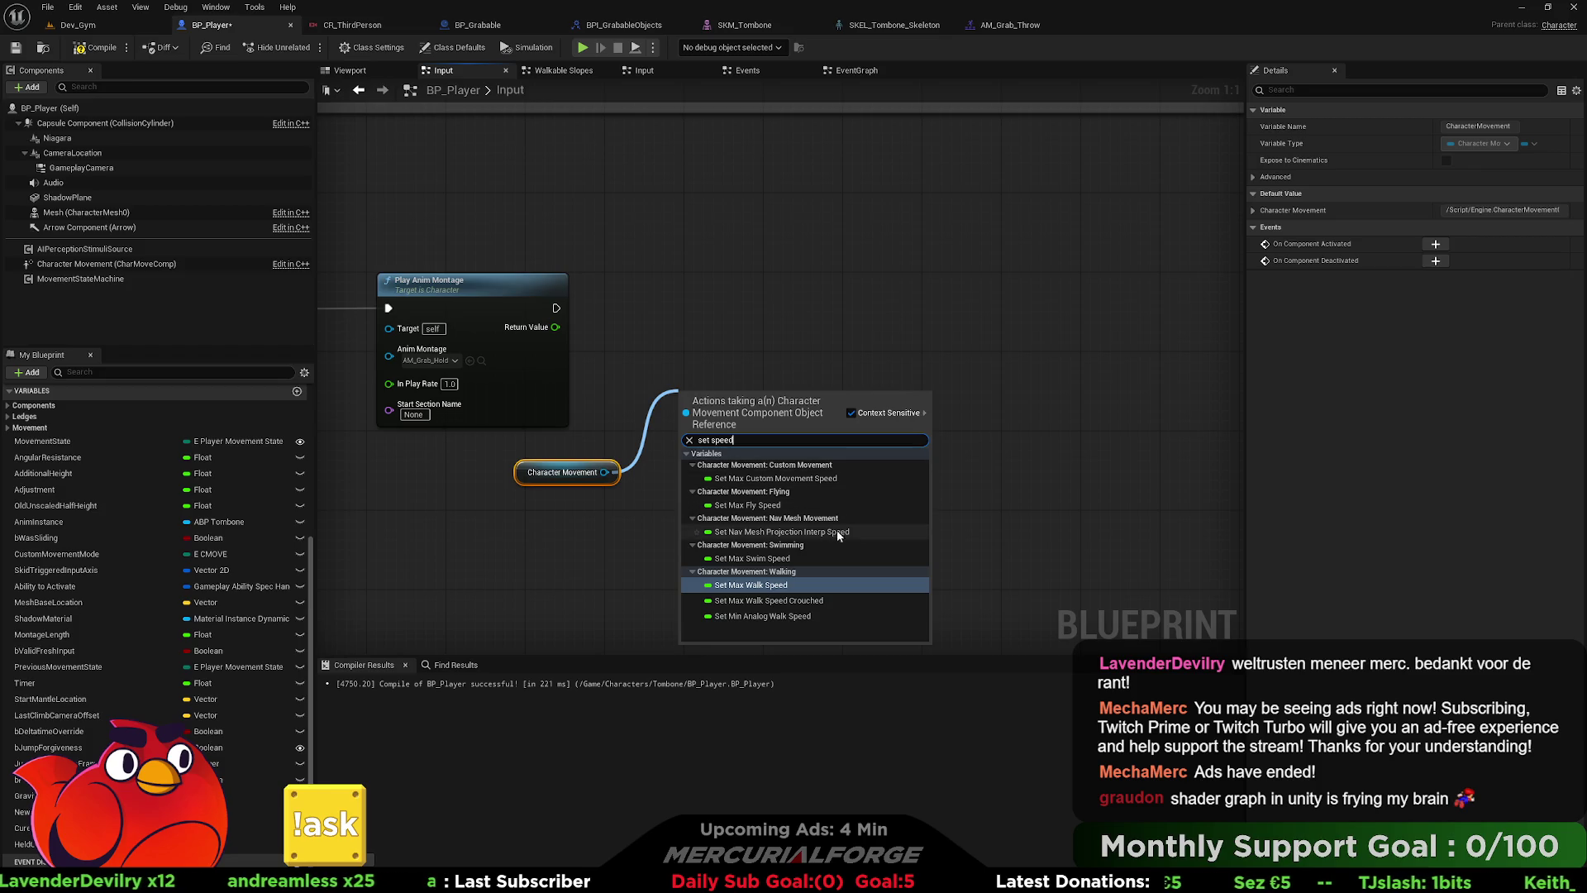
left_click(750, 584)
left_click_drag(732, 392, 717, 295)
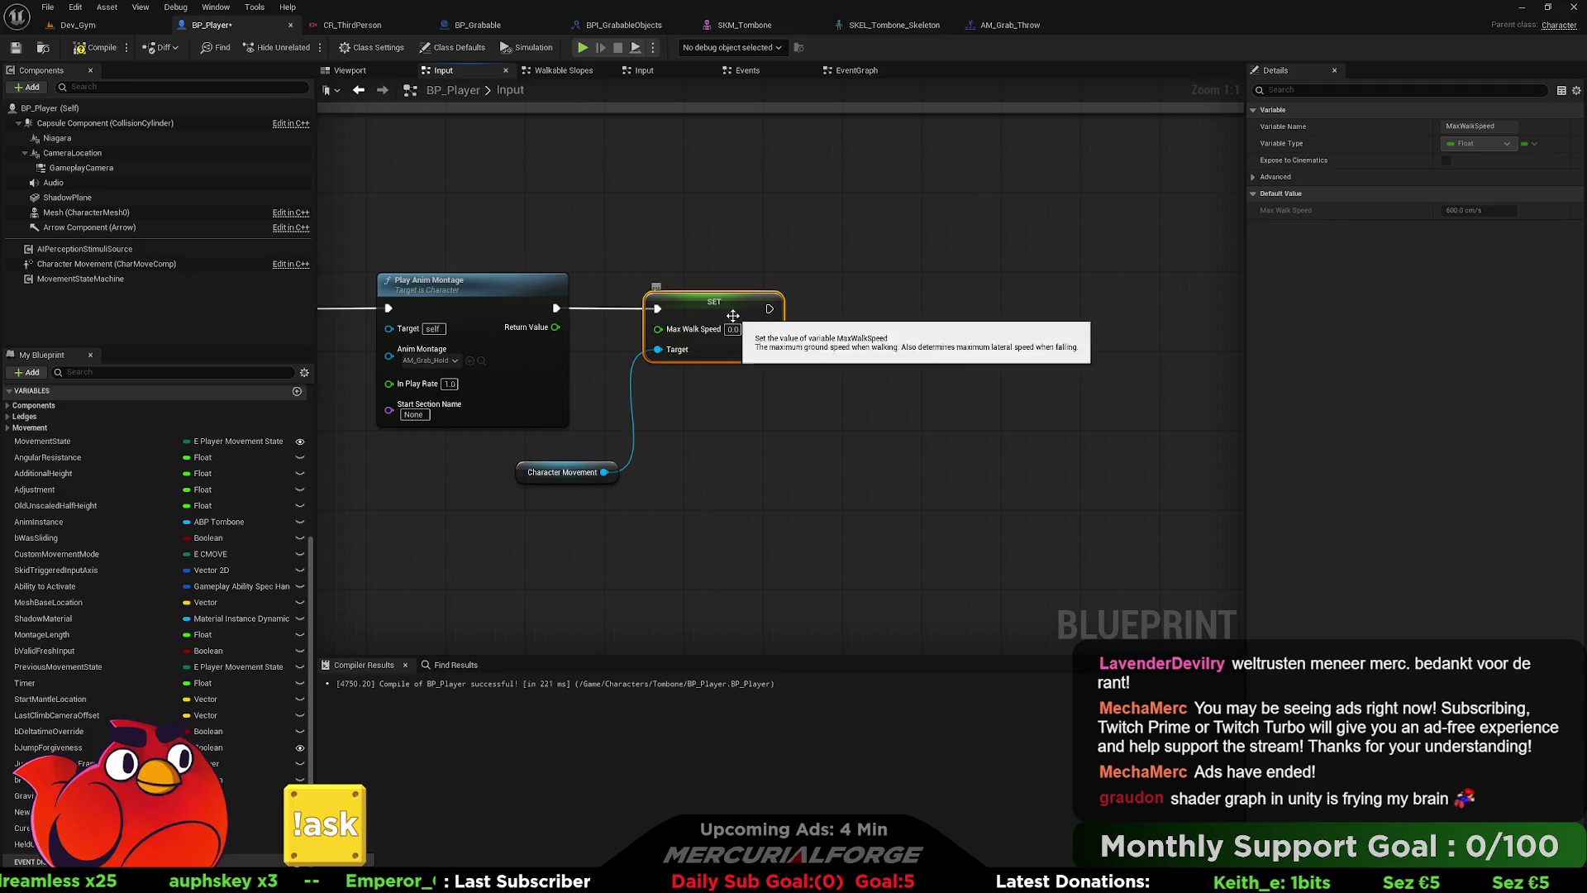
- Return to the Dev_Gym level and start a play test
left_click(109, 21)
right_click(537, 171)
key("Escape")
- Play-test grabbing the orange cube (E), sliding (C), throwing it, and jumping
key("alt+p")
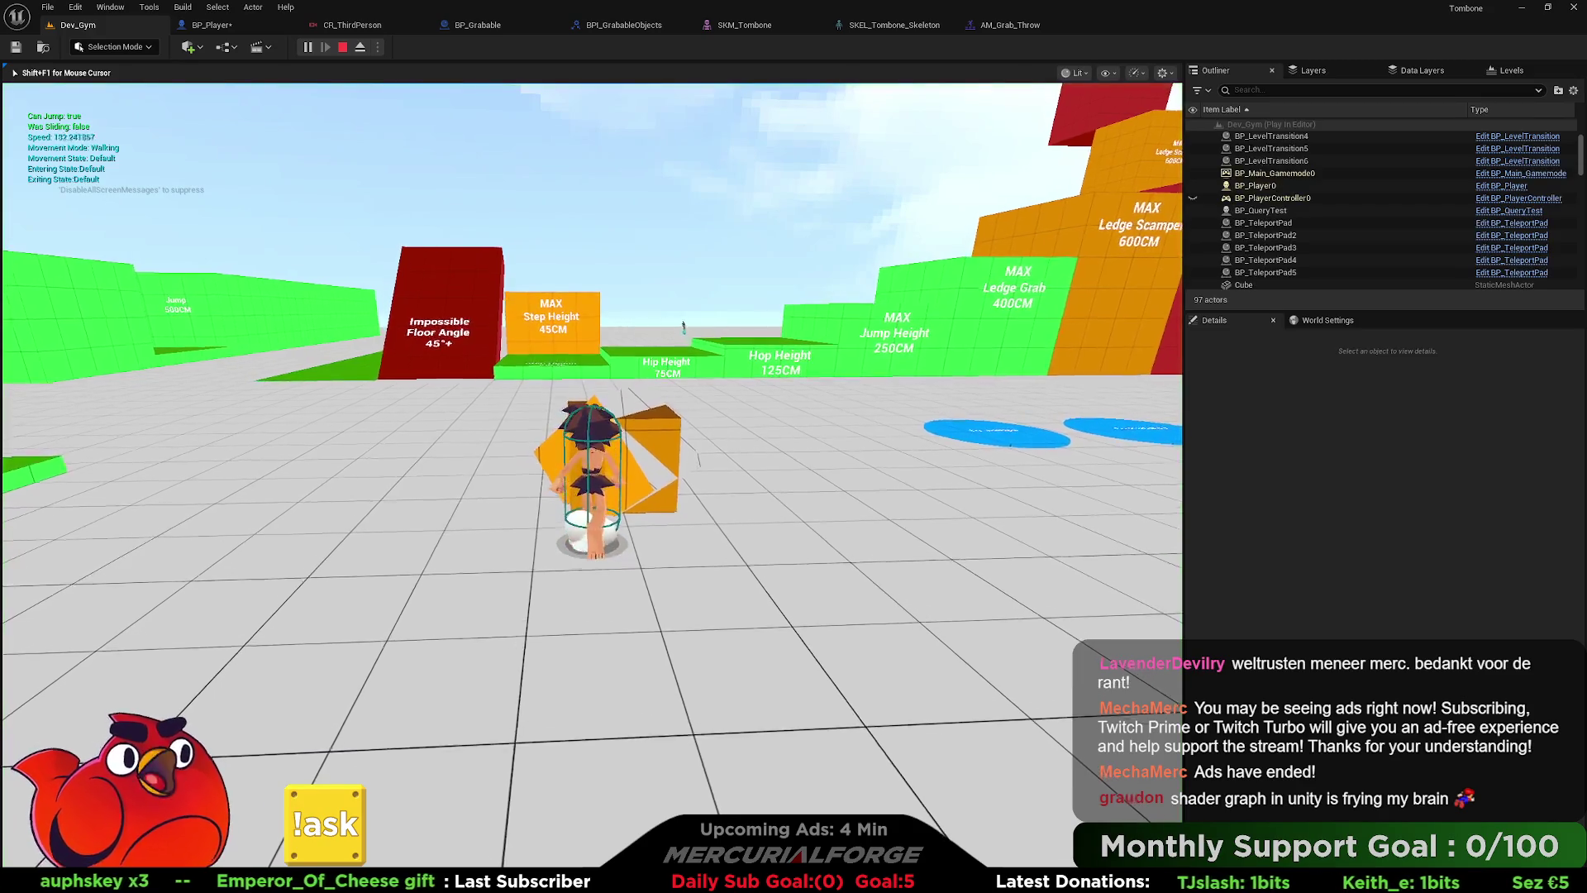
key("e")
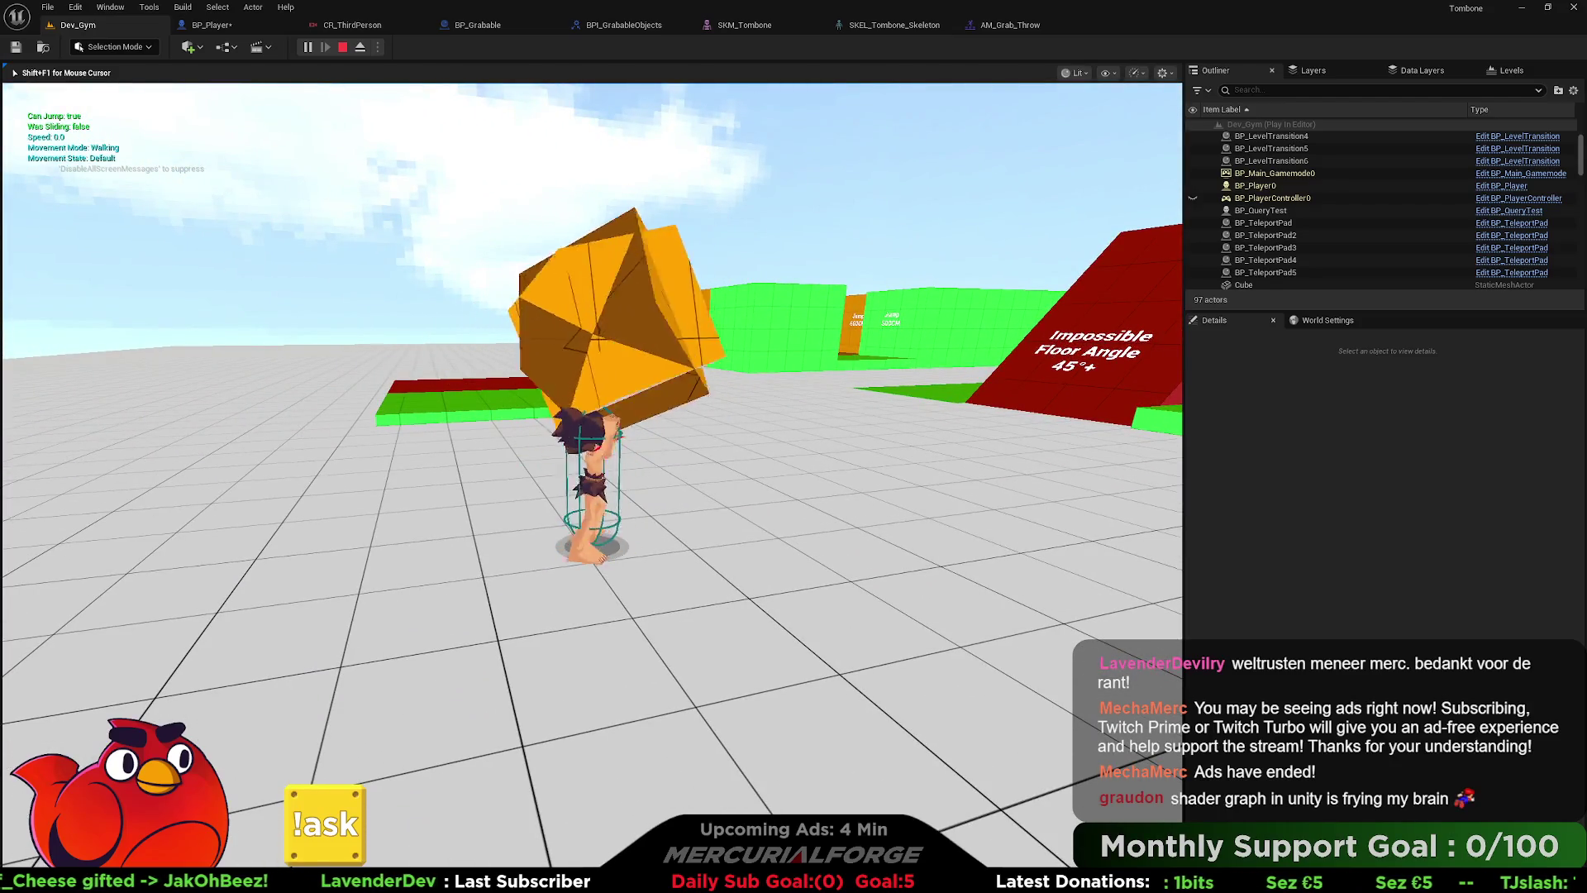
key("c")
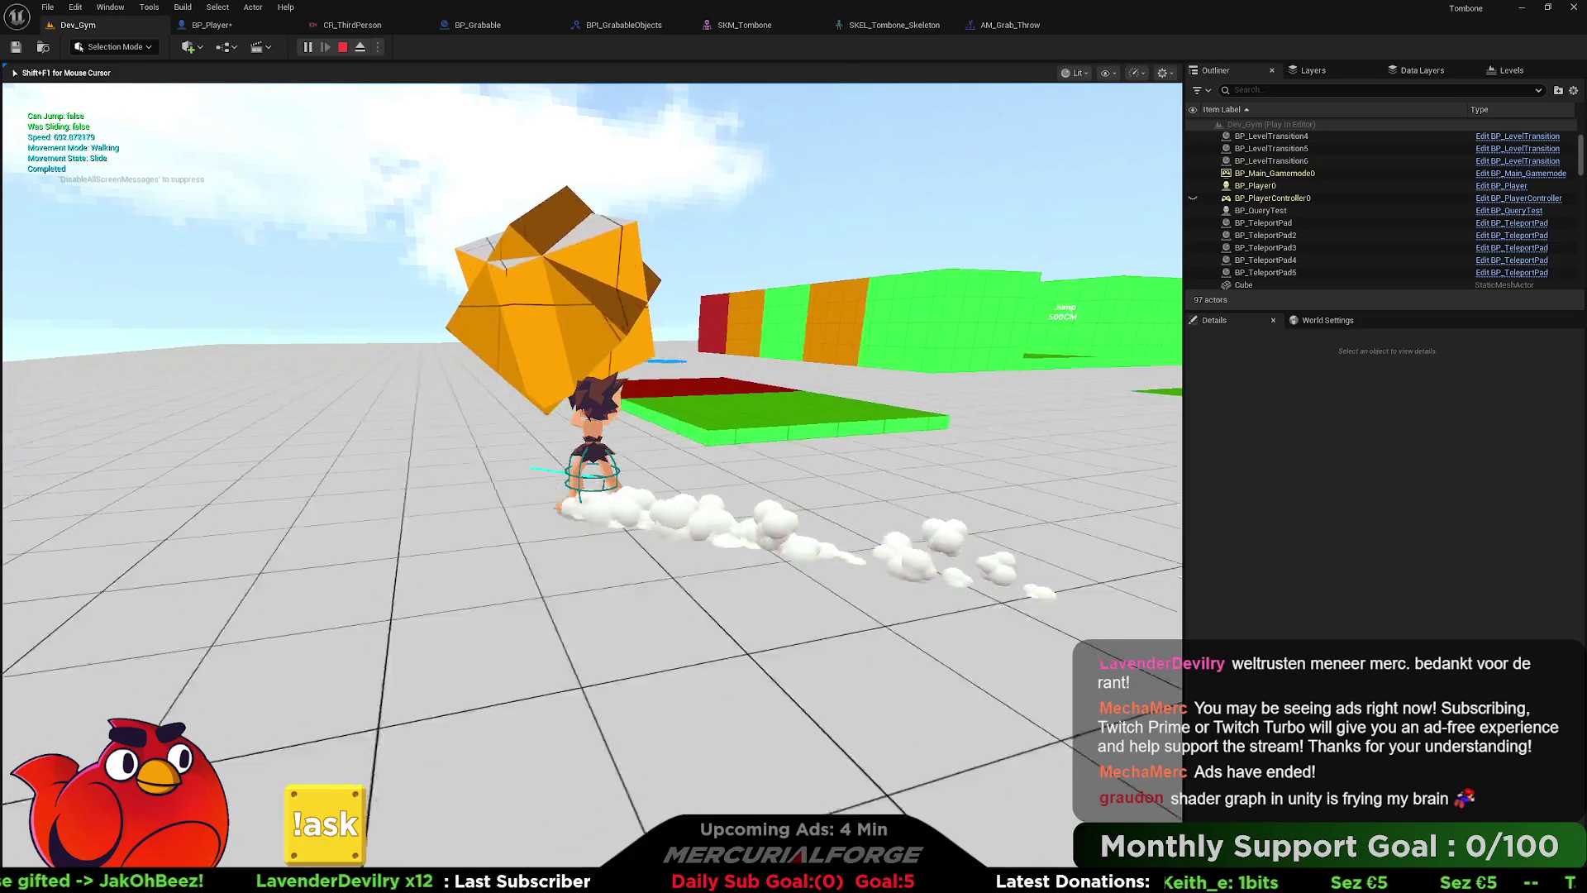
key("e")
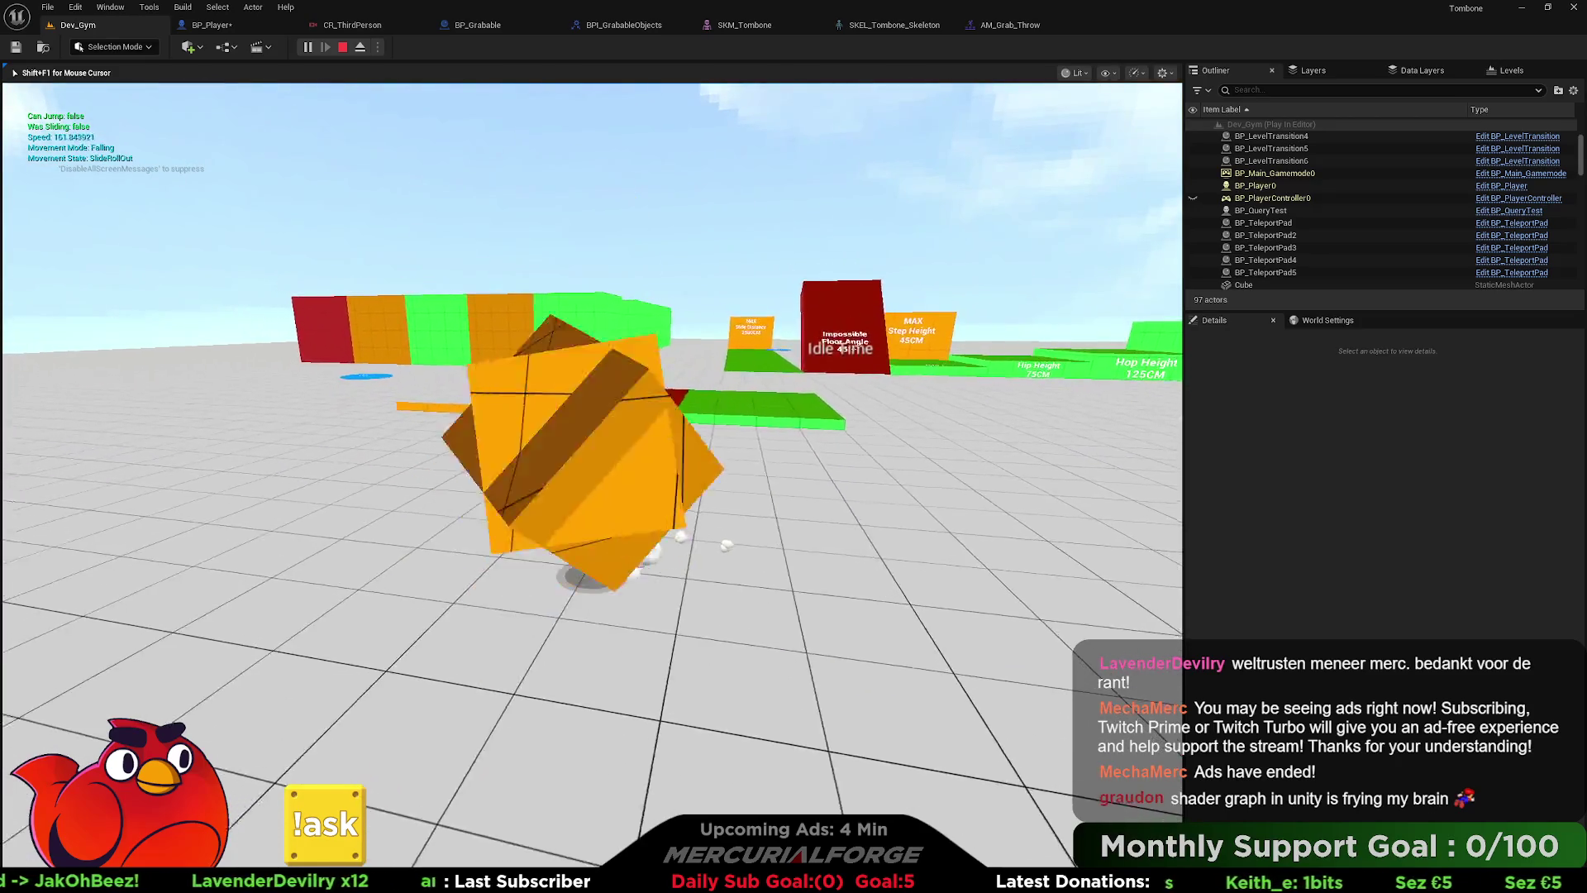
key("space")
key("c")
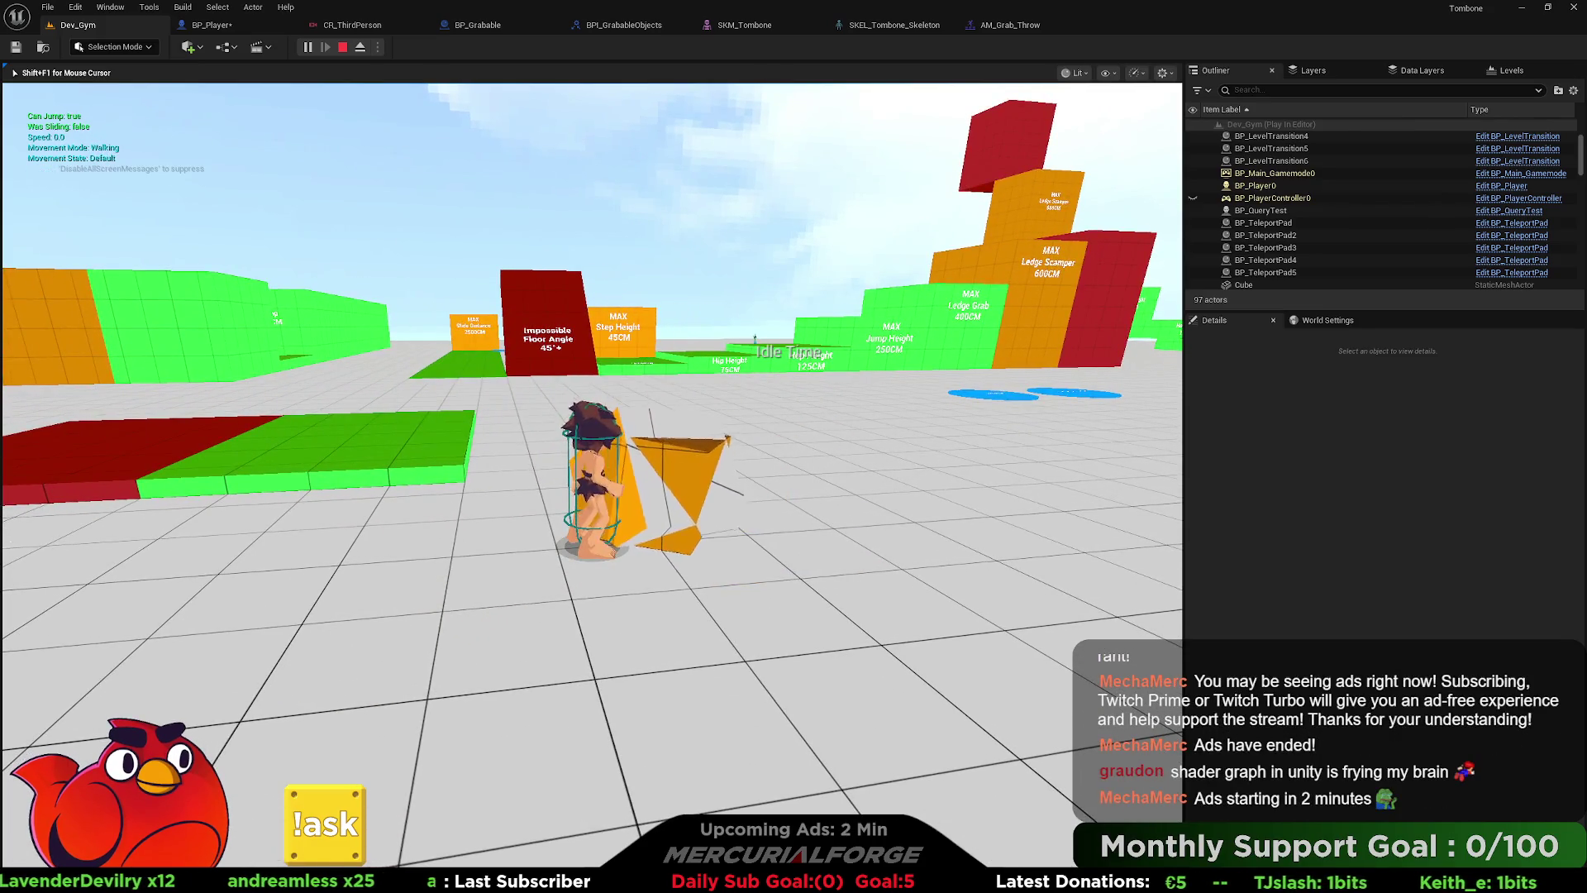
key("Escape")
left_click(212, 25)
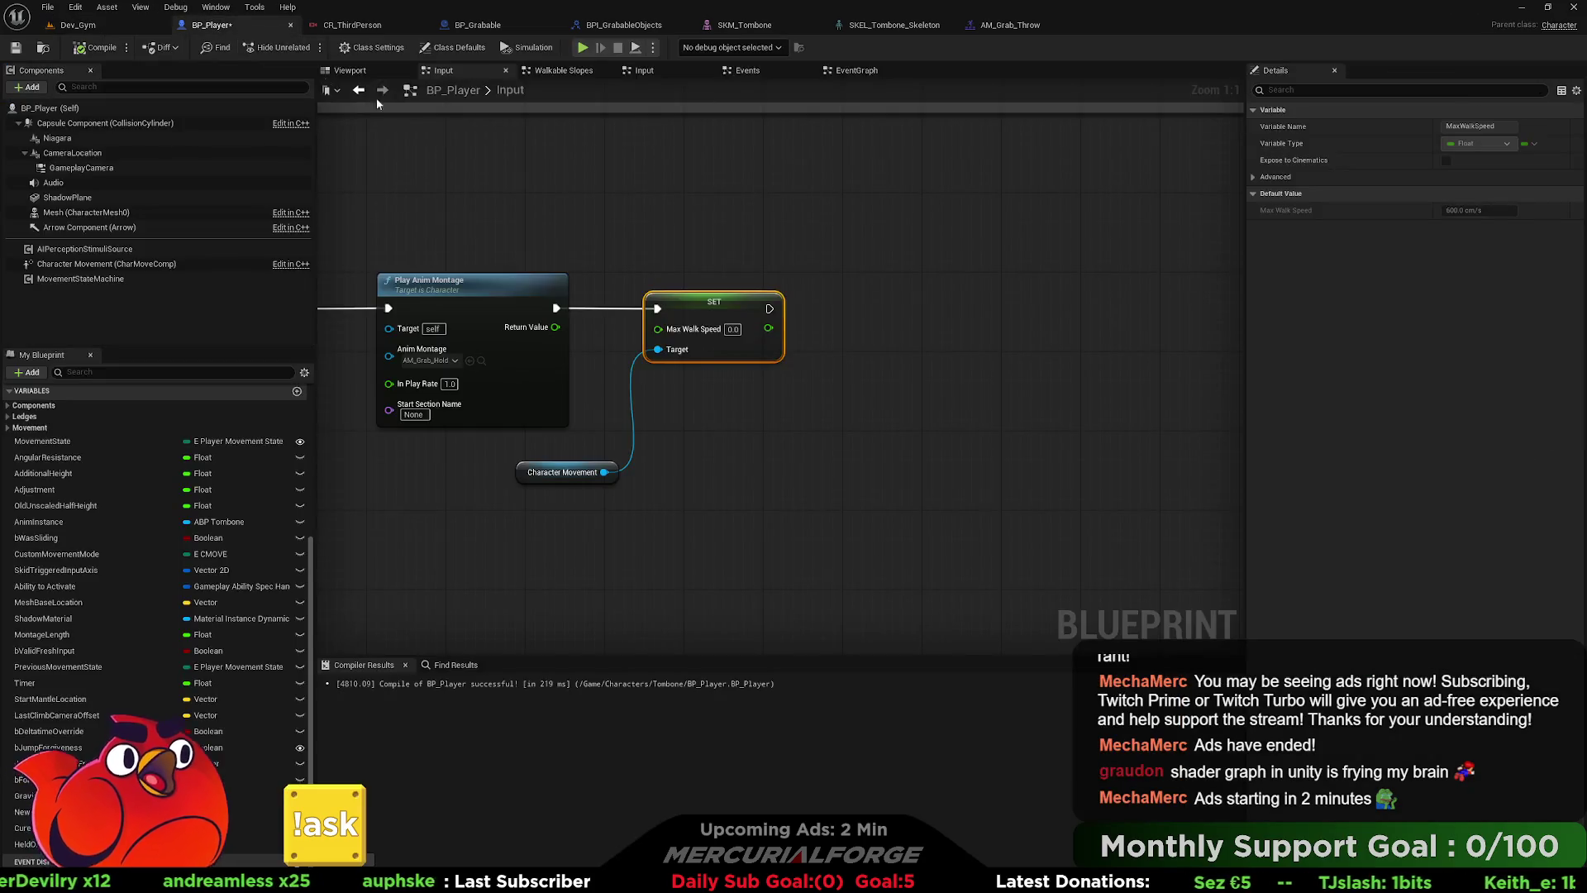
- Feed a Curent Grabable Object getter into SET Held Object before the montage
mouse_move(686, 410)
left_mouse_down()
mouse_move(1140, 410)
mouse_move(839, 410)
left_mouse_up()
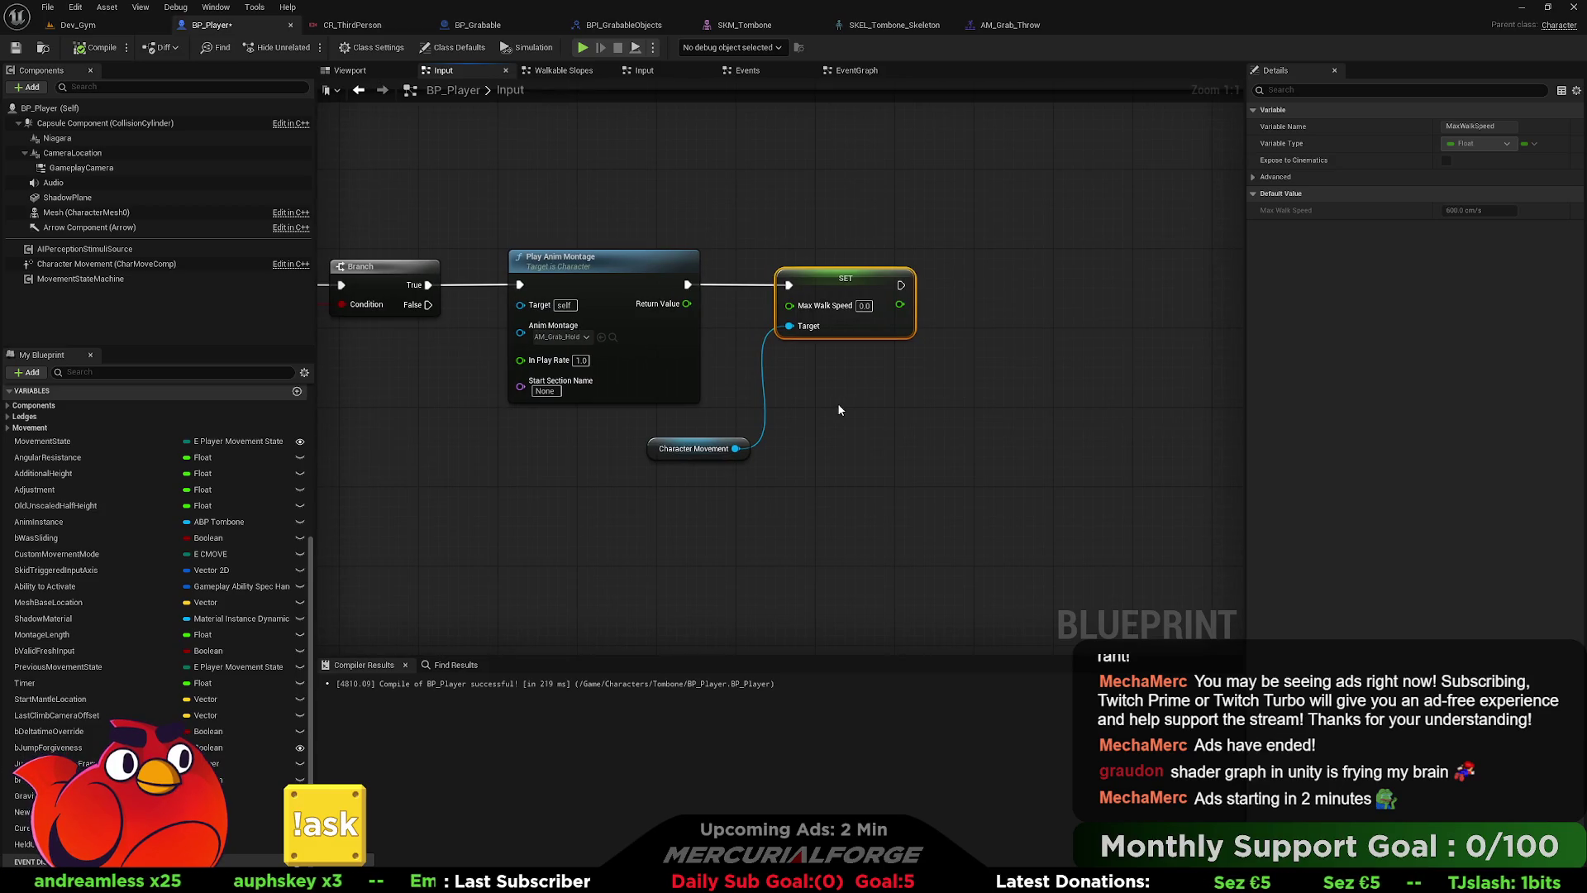
mouse_move(838, 410)
left_mouse_down()
mouse_move(1013, 428)
mouse_move(909, 437)
mouse_move(612, 400)
mouse_move(439, 419)
left_mouse_up()
mouse_move(1058, 514)
left_mouse_down()
mouse_move(810, 282)
mouse_move(1097, 282)
left_mouse_up()
mouse_move(21, 827)
left_mouse_down()
mouse_move(671, 333)
mouse_move(582, 375)
mouse_move(649, 406)
left_mouse_up()
left_click(649, 405)
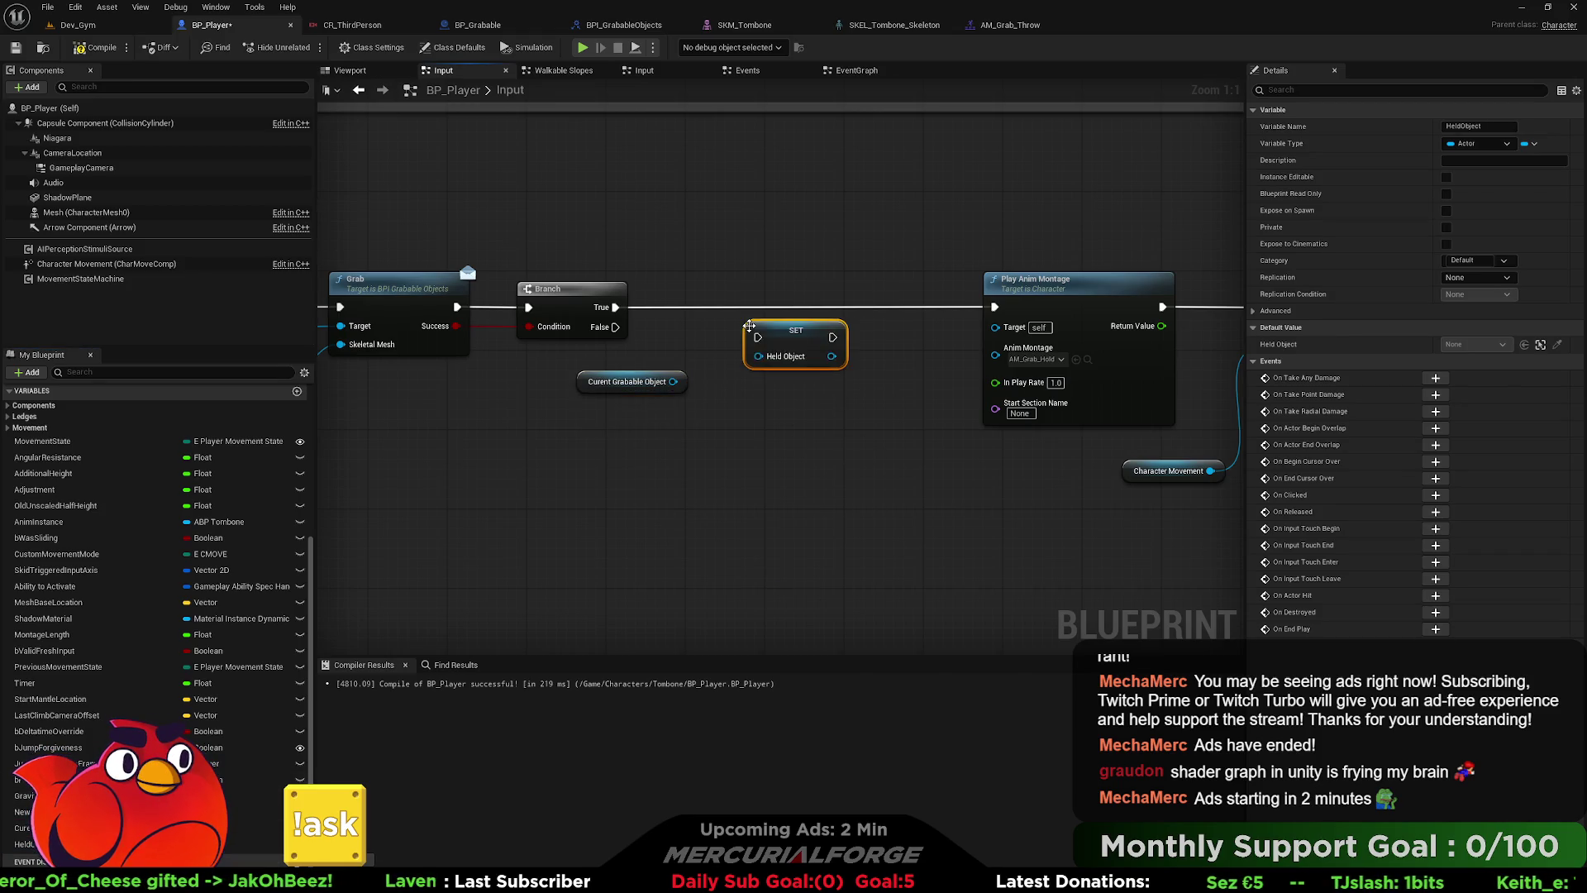
left_click_drag(755, 345, 786, 307)
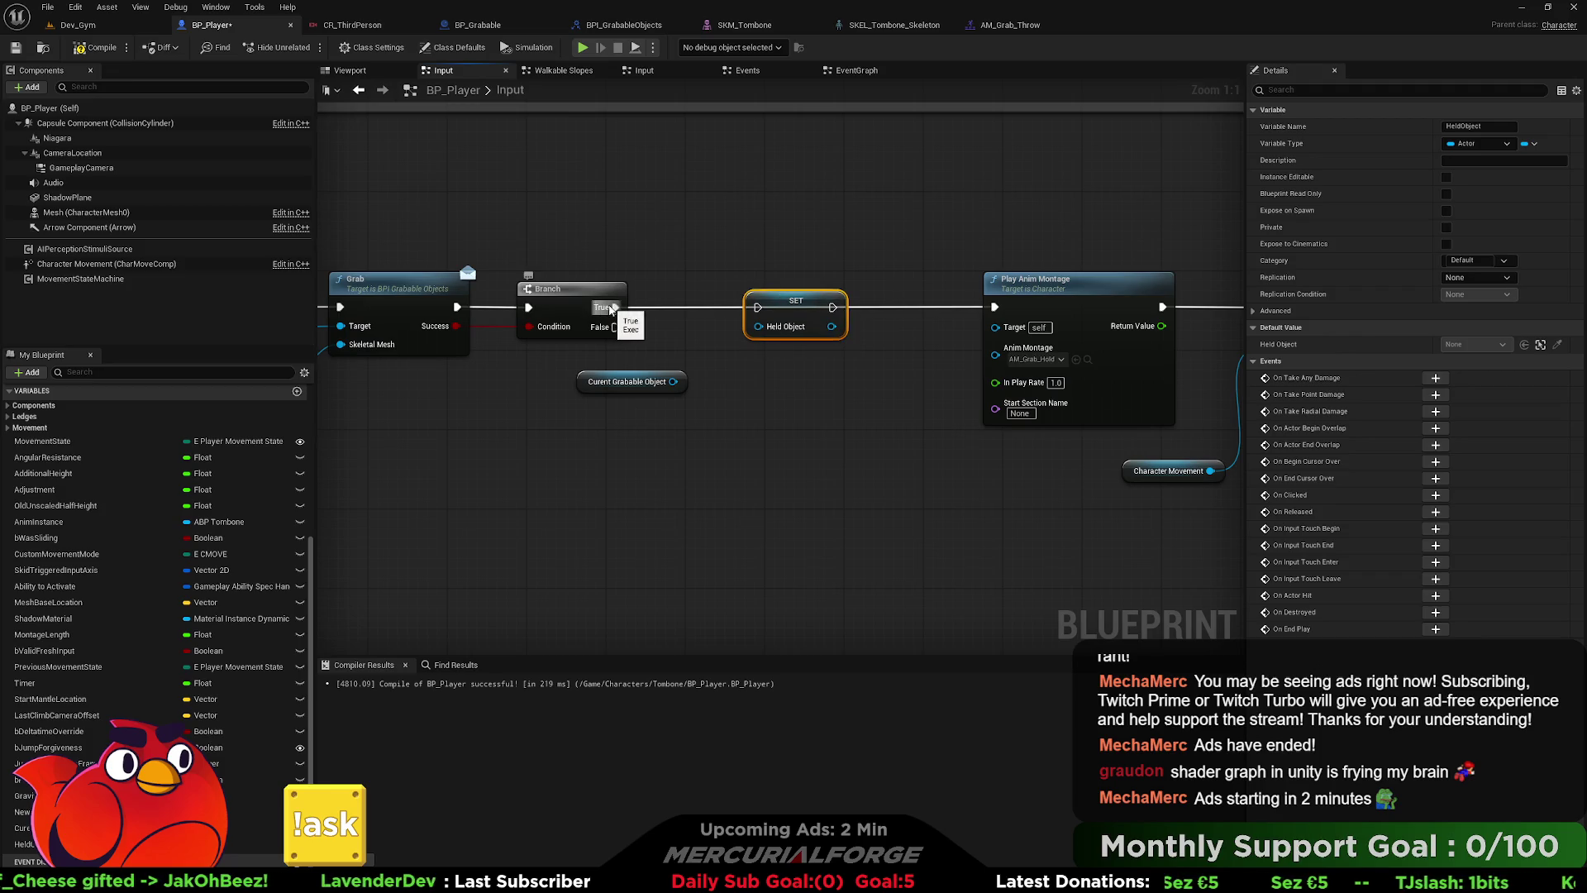
mouse_move(832, 307)
left_mouse_down()
mouse_move(925, 326)
mouse_move(995, 308)
left_mouse_up()
mouse_move(674, 381)
left_mouse_down()
mouse_move(758, 326)
mouse_move(715, 310)
left_mouse_up()
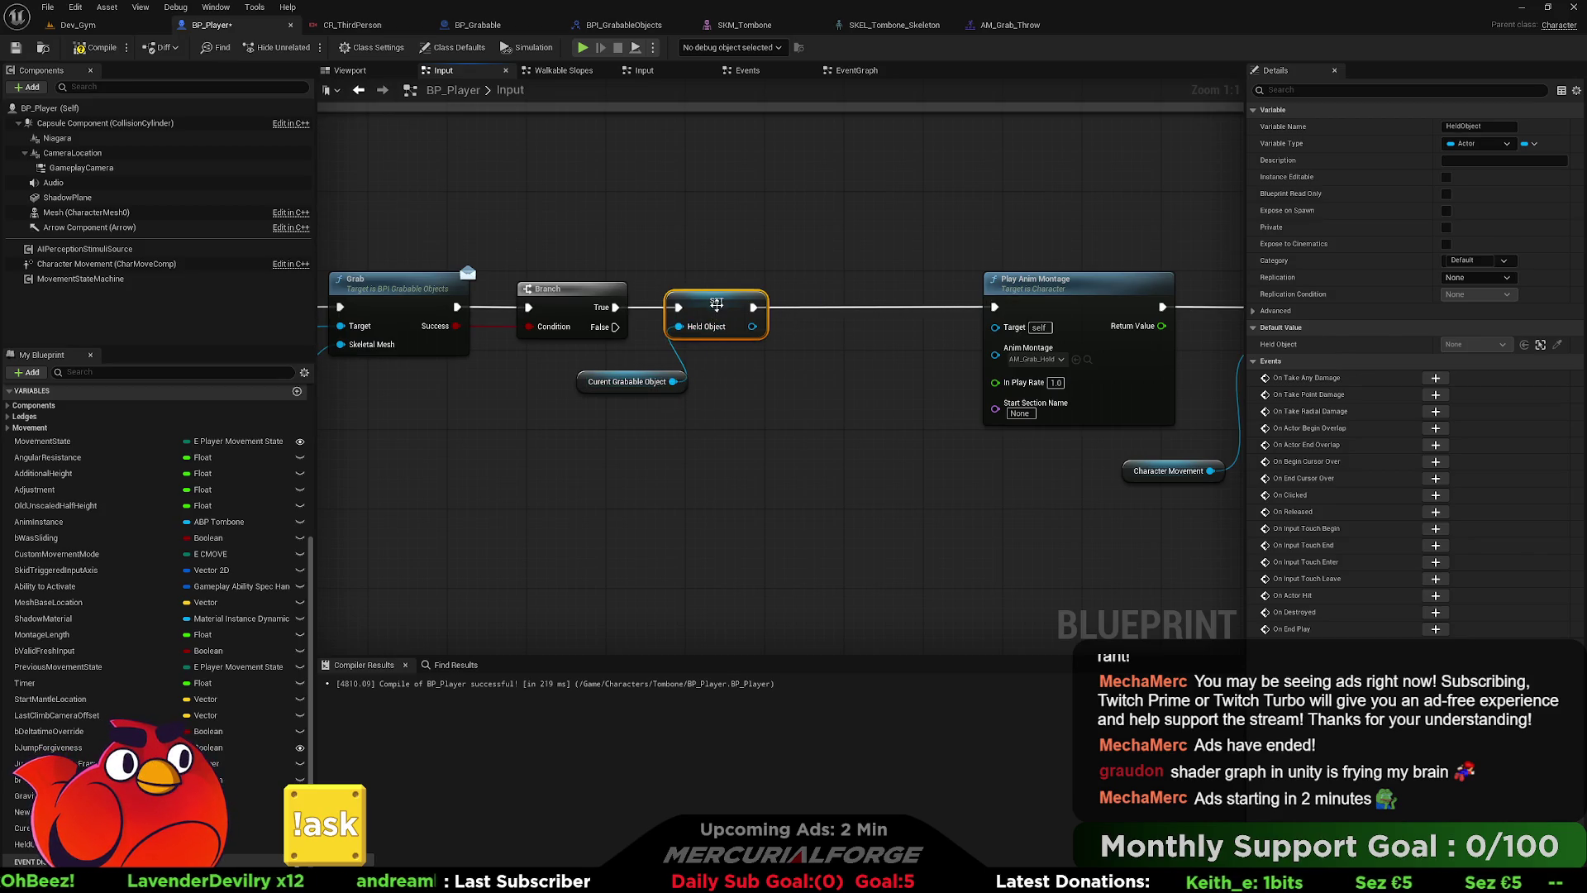
left_click_drag(646, 375, 586, 355)
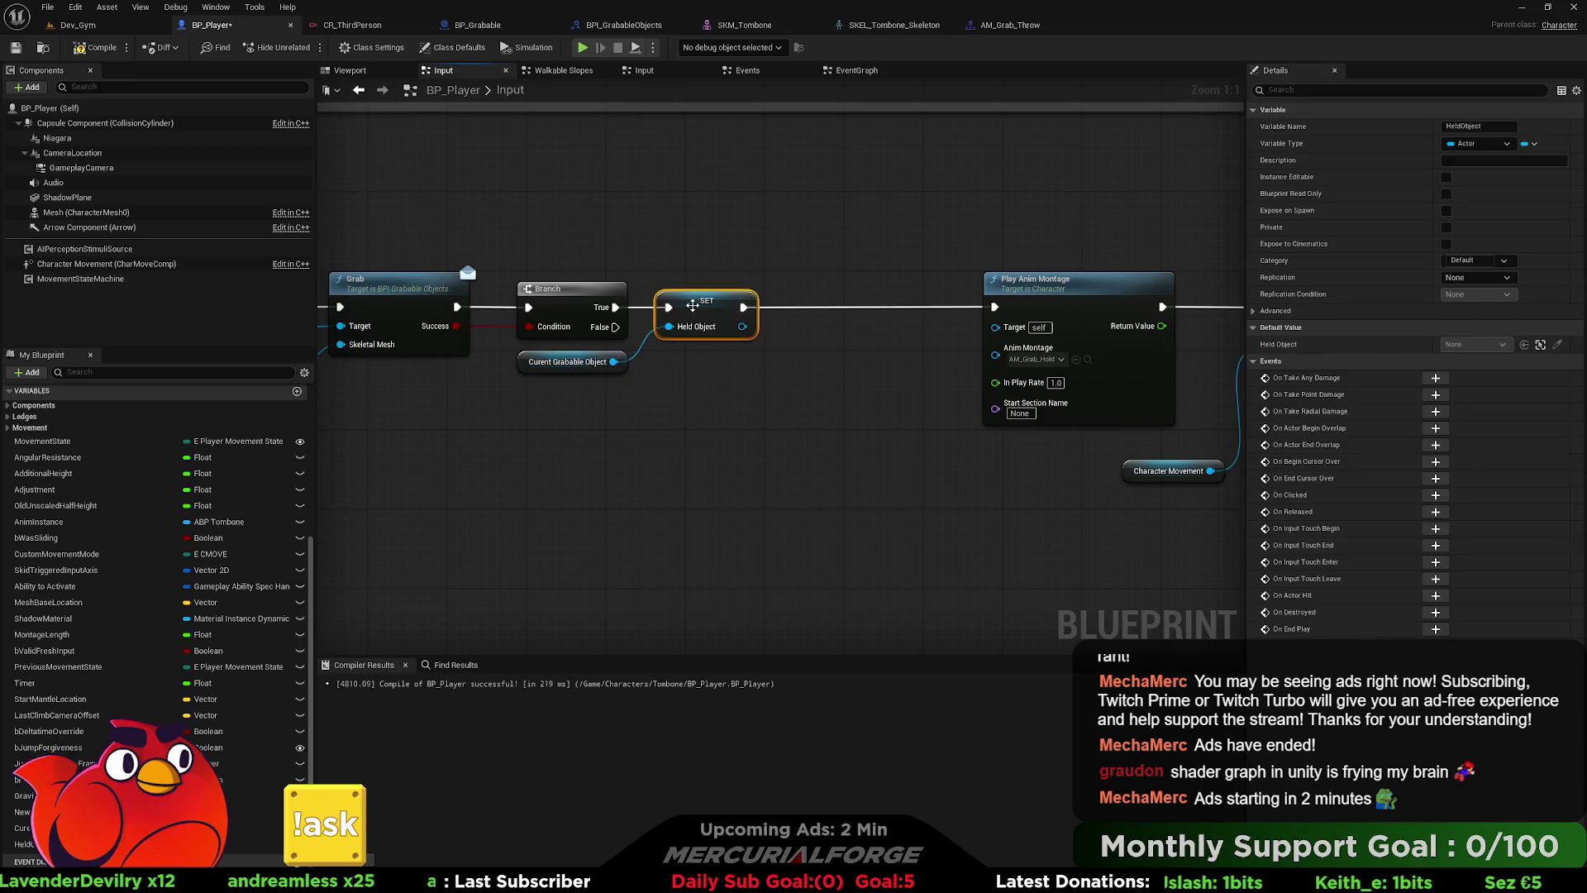
- Add a setter clearing Curent Grabable Object after Held Object, and compile BP_Player
mouse_move(25, 828)
left_mouse_down()
mouse_move(413, 595)
mouse_move(814, 311)
left_mouse_up()
left_click(830, 372)
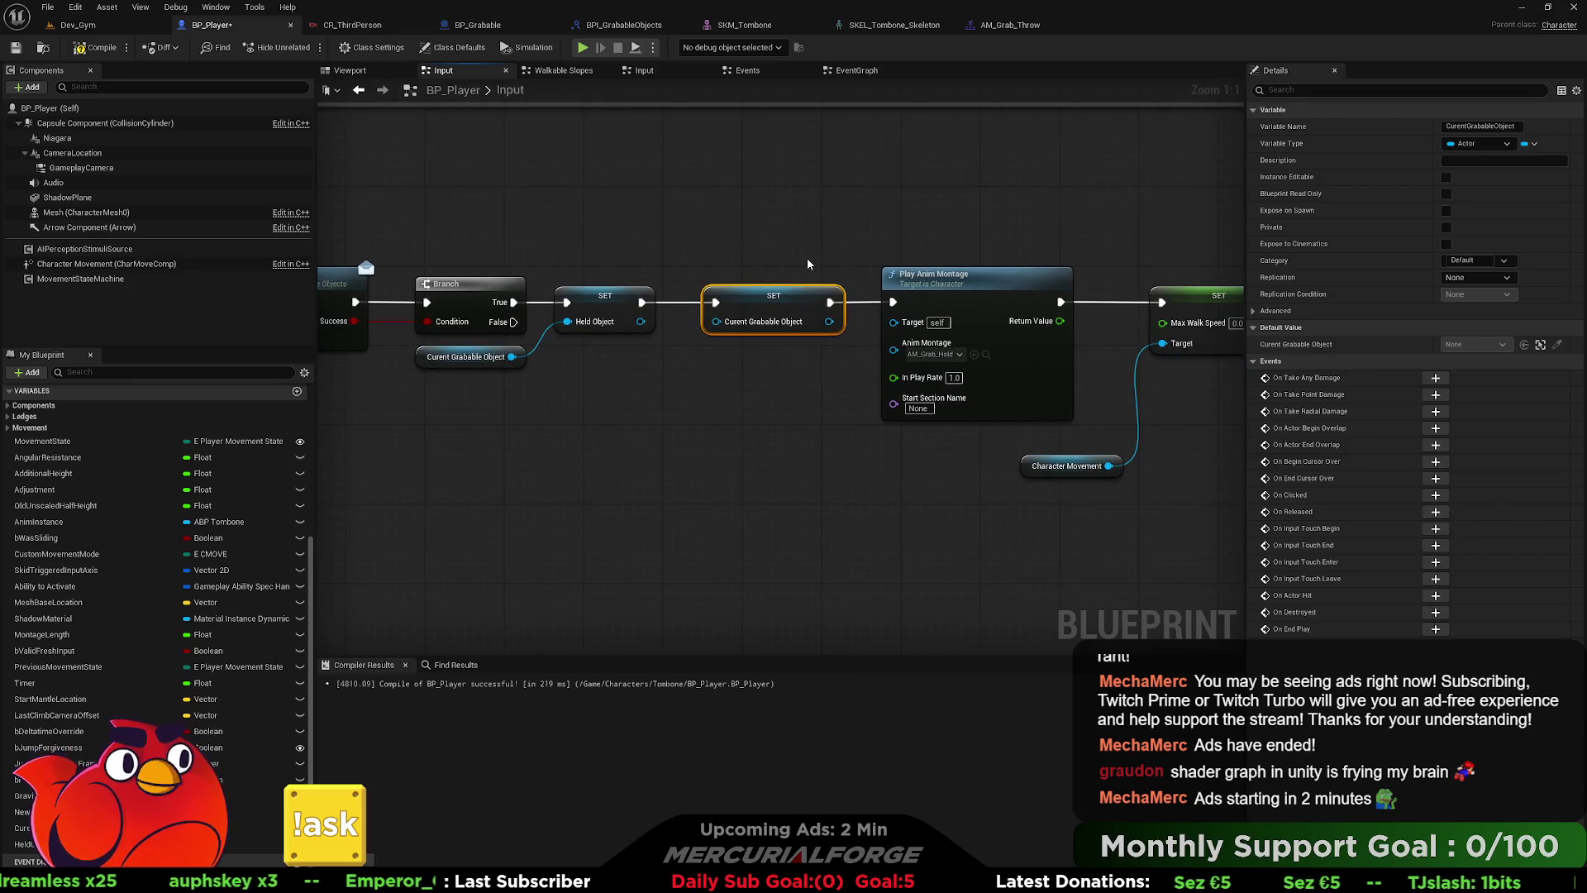
left_click_drag(807, 258, 575, 247)
left_click(80, 50)
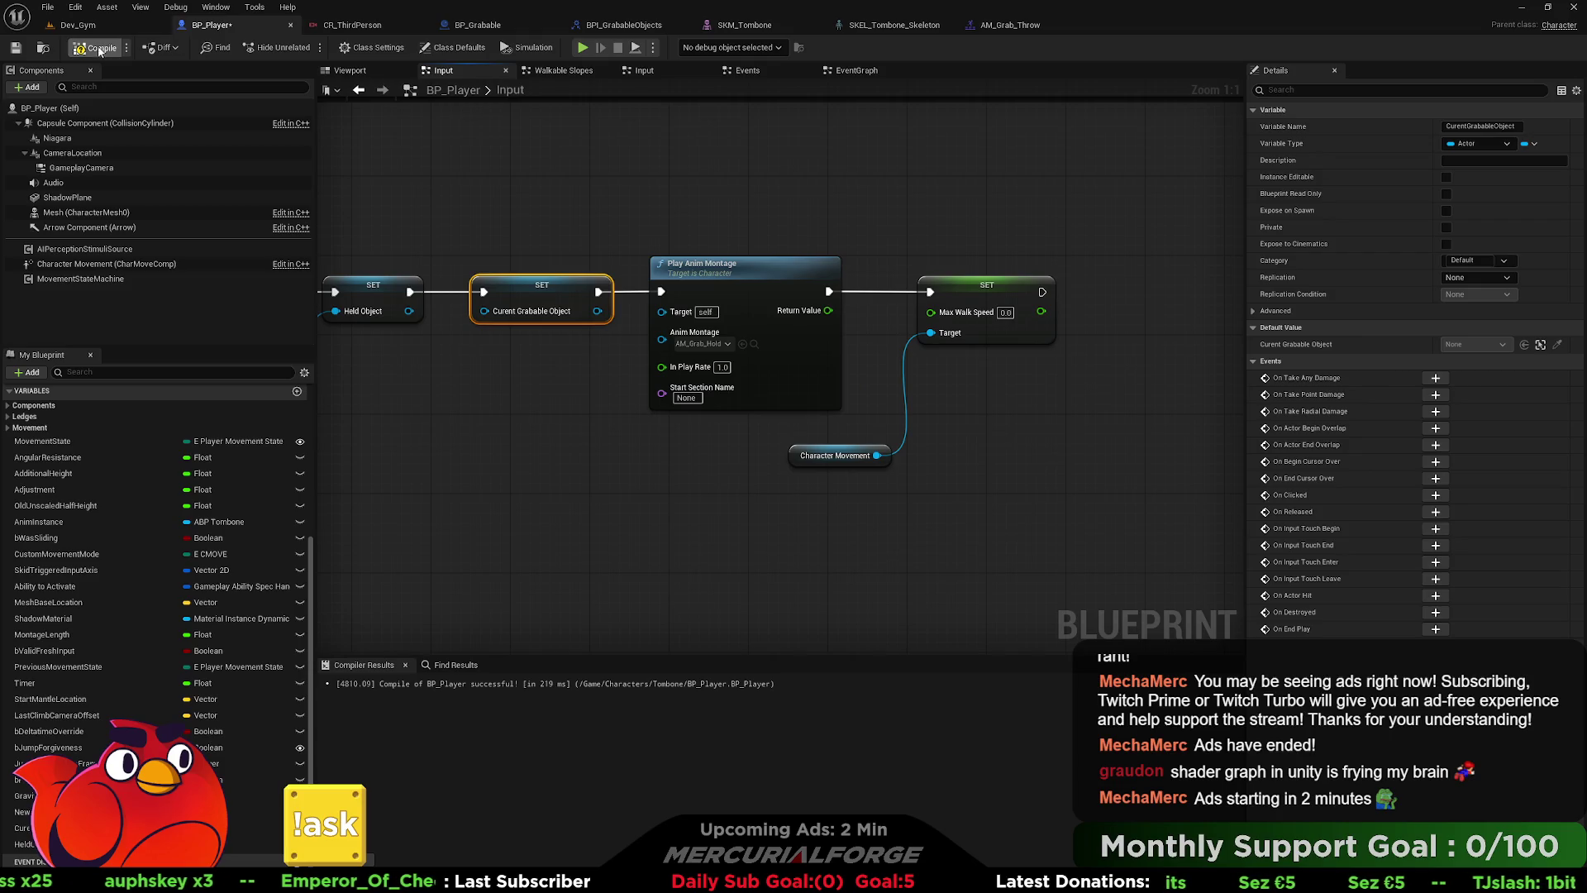
left_click(77, 25)
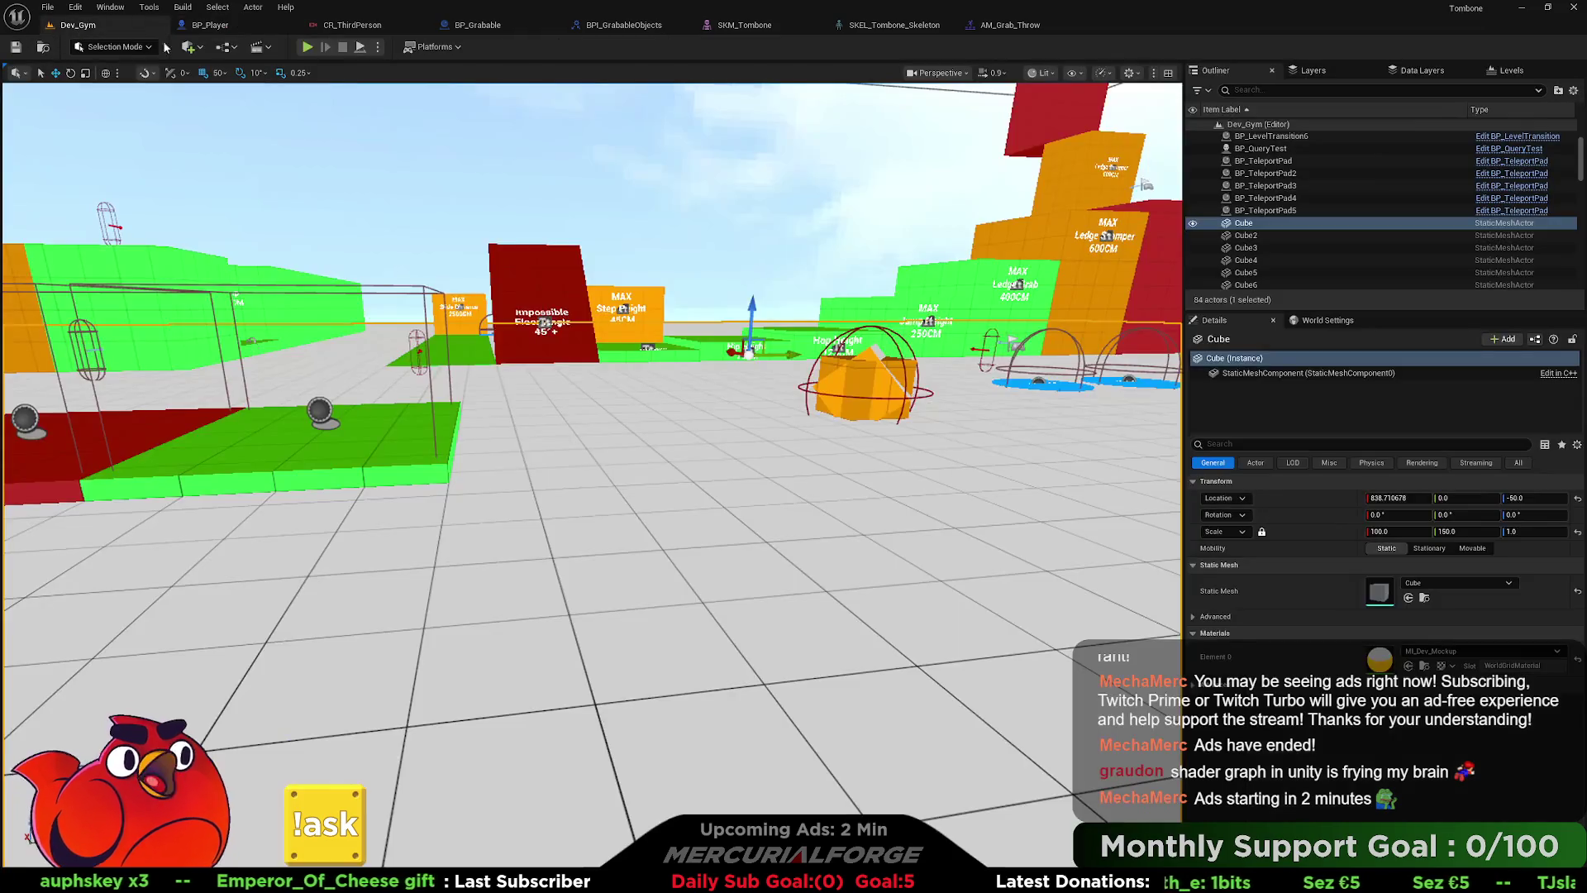
- Play from here and grab the orange cube, checking Tombone lifts it overhead
right_click(857, 471)
left_click(864, 459)
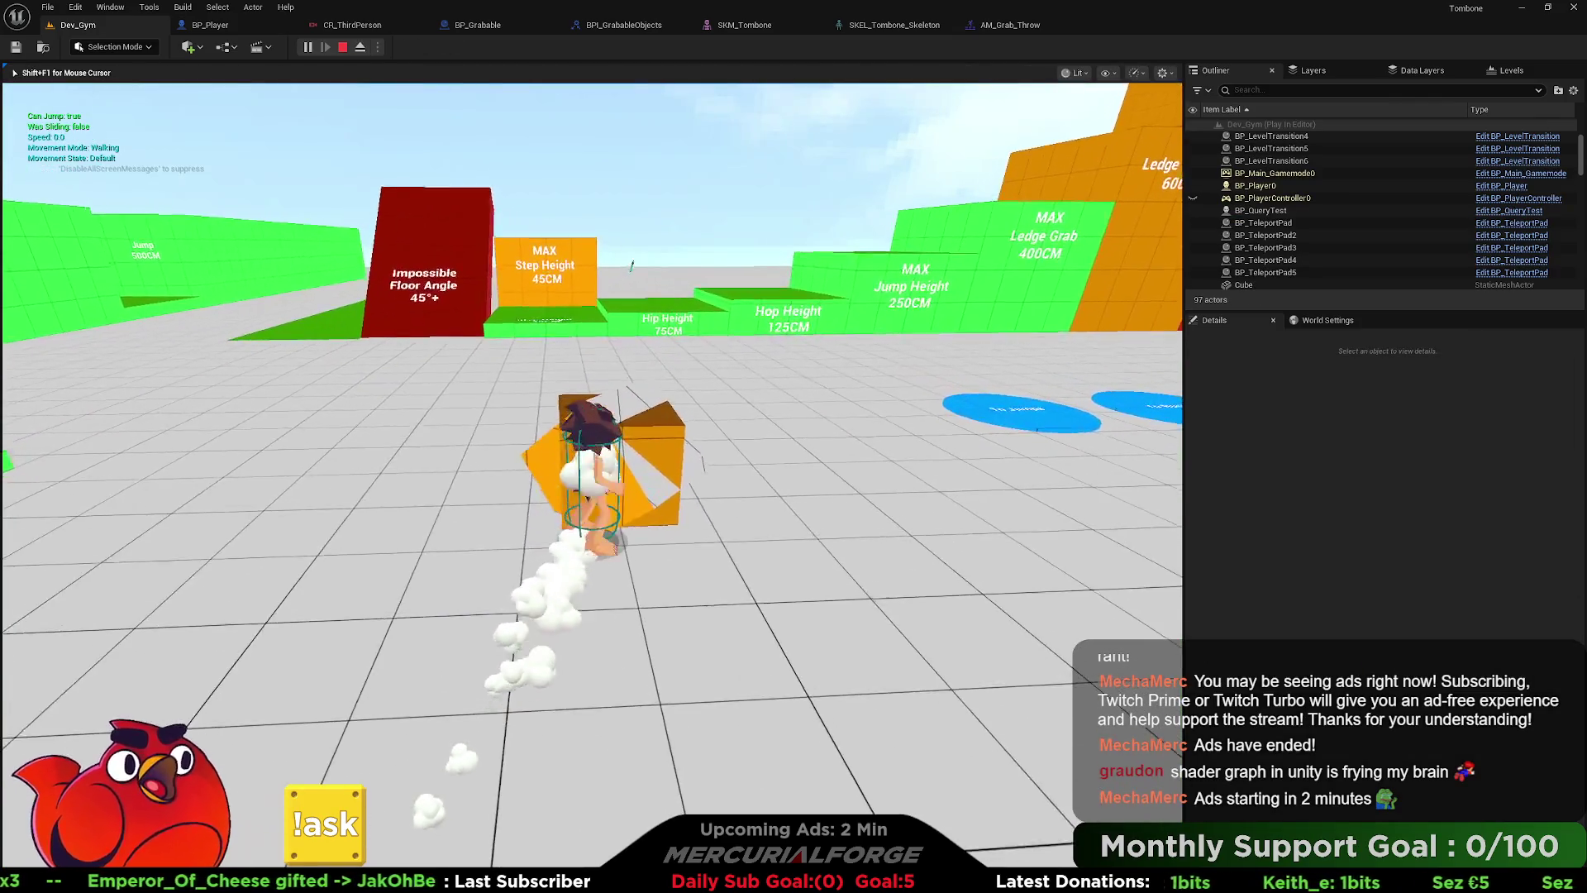
key("e")
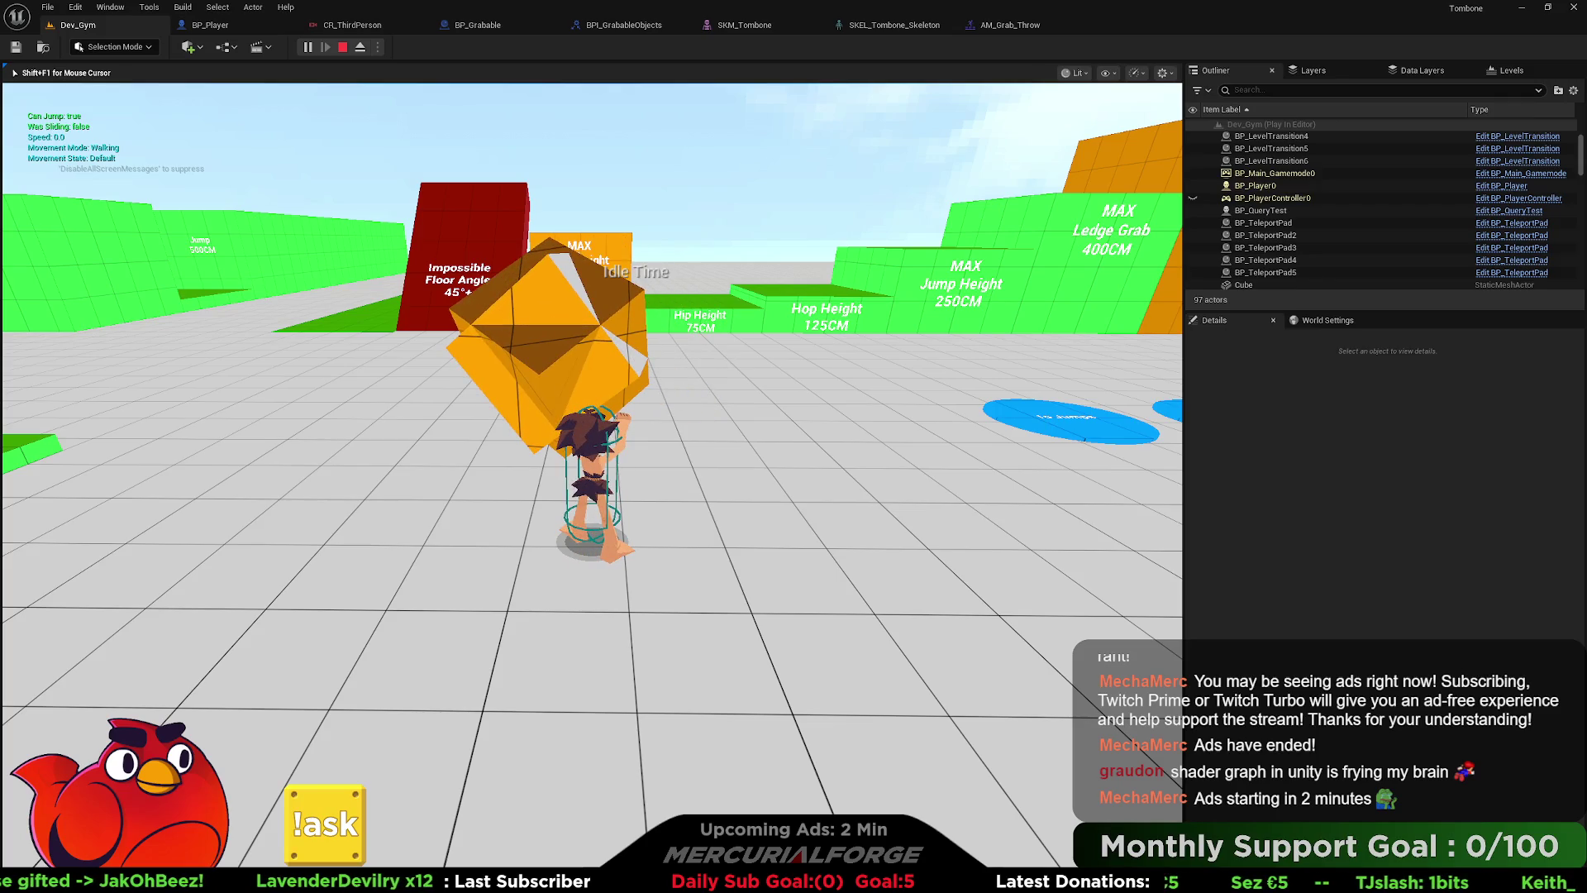
key("Escape")
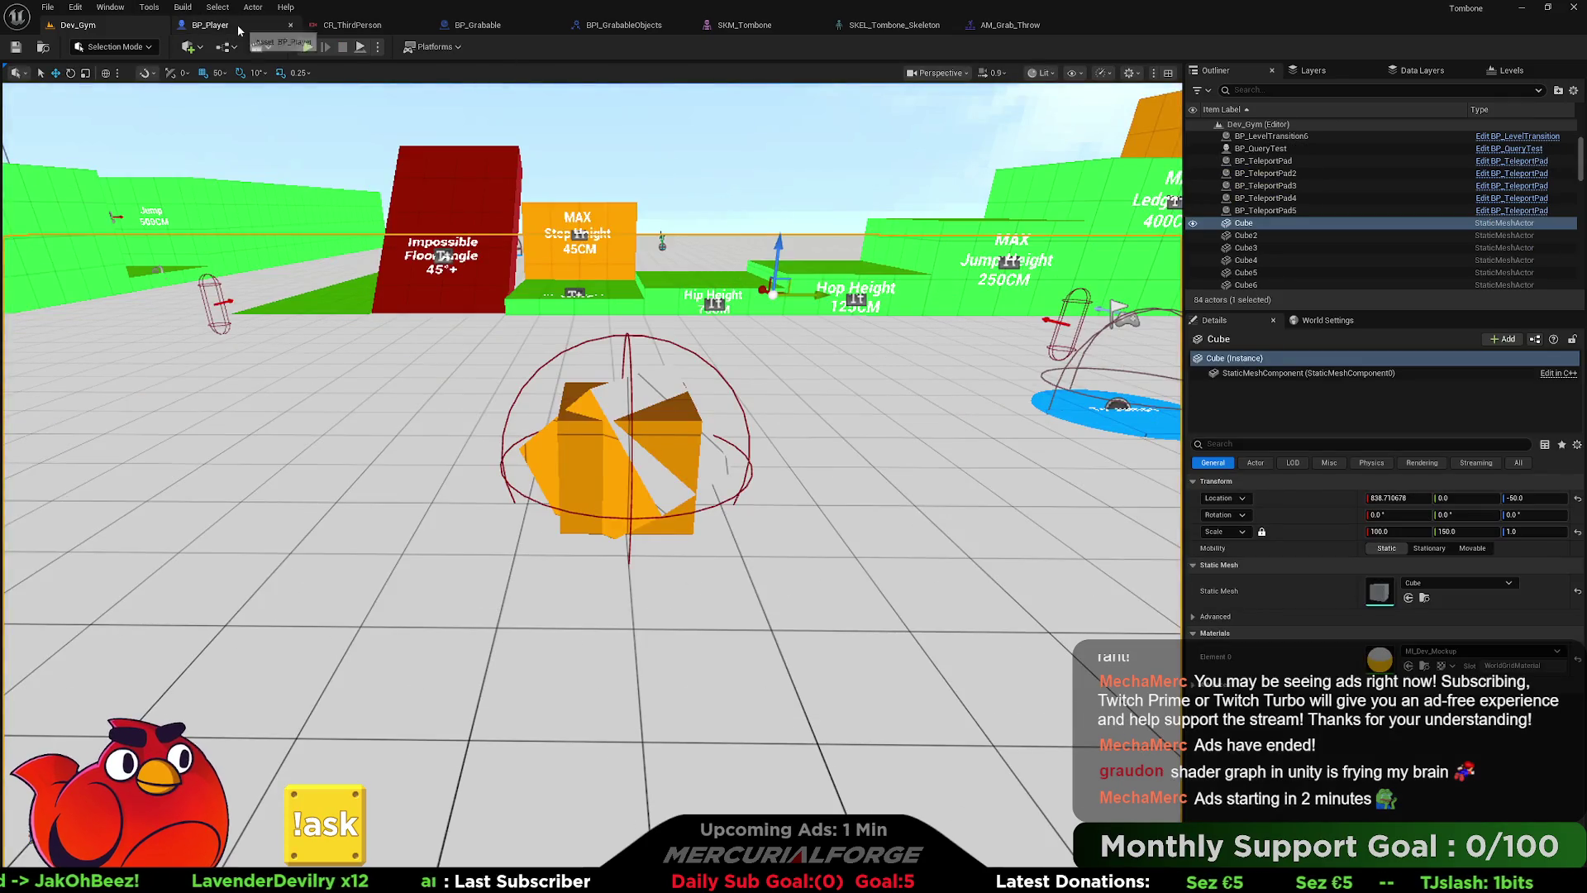
left_click(210, 25)
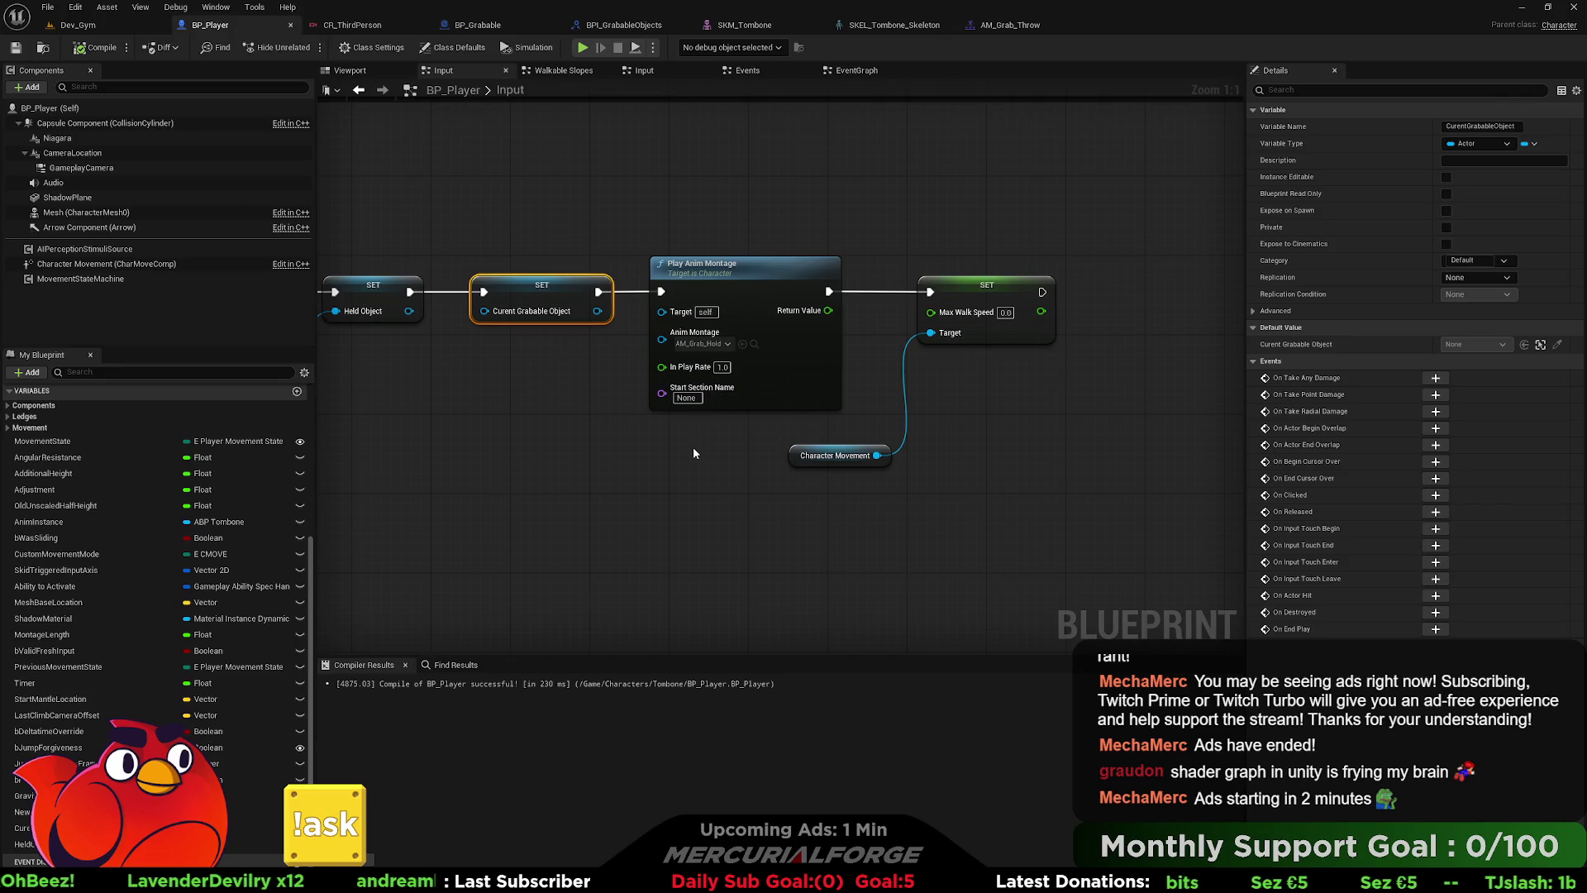
- Zoom out and move the grab chain, from GET to SET, to the right to make room
left_click_drag(693, 446, 1163, 411)
scroll(694, 405, "down", 3)
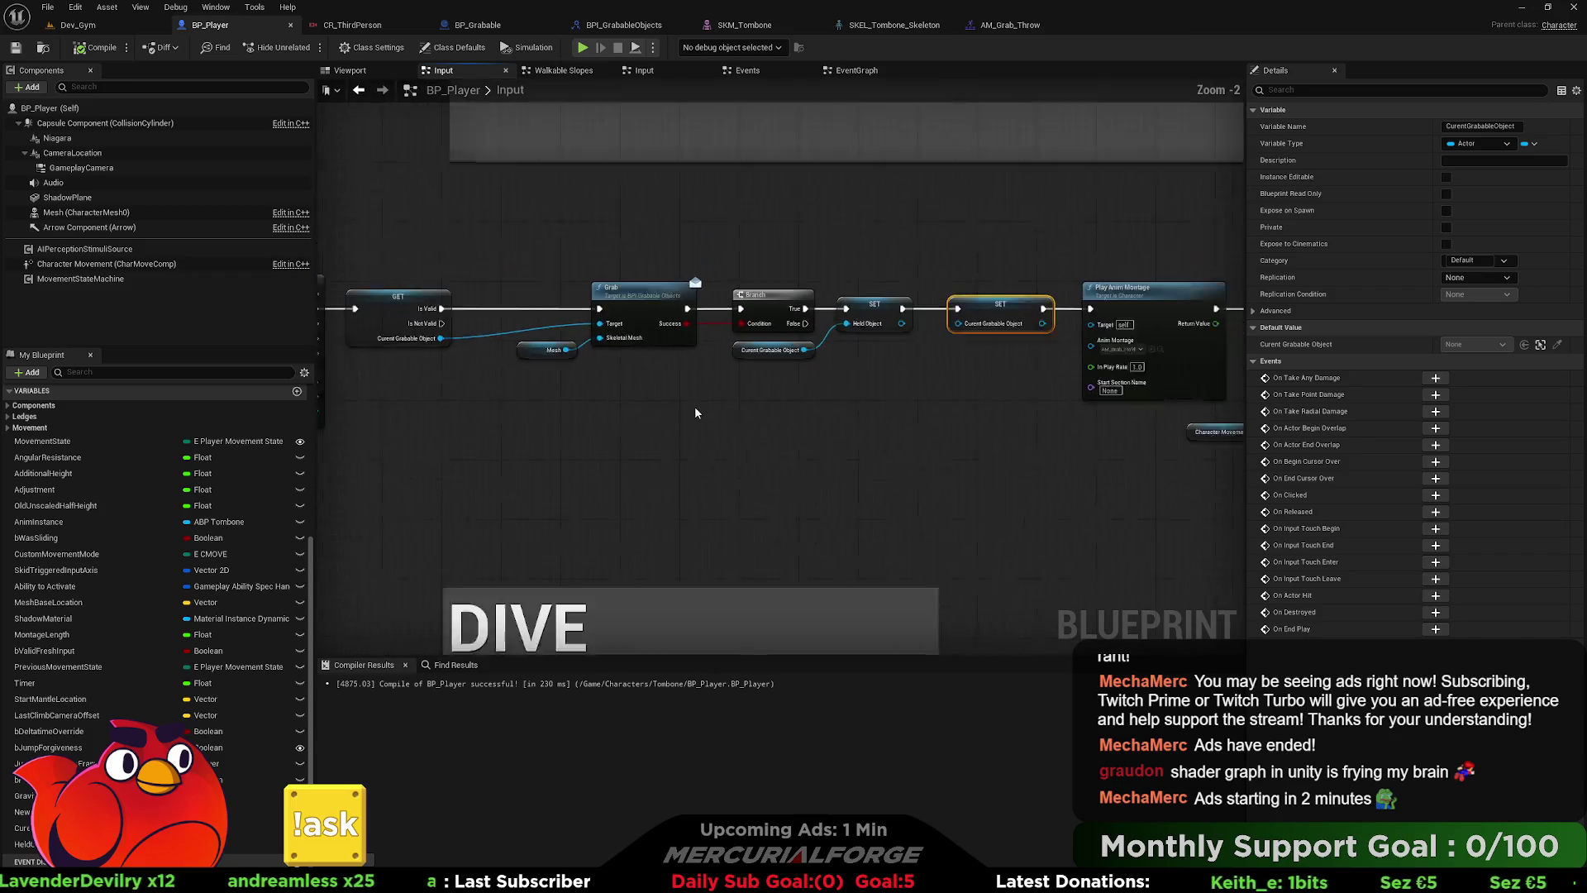
mouse_move(815, 423)
left_mouse_down()
mouse_move(707, 415)
mouse_move(905, 410)
mouse_move(666, 339)
mouse_move(568, 331)
left_mouse_up()
mouse_move(1203, 372)
left_mouse_down()
mouse_move(656, 248)
mouse_move(289, 240)
left_mouse_up()
left_click_drag(470, 265, 623, 265)
scroll(632, 339, "up", 3)
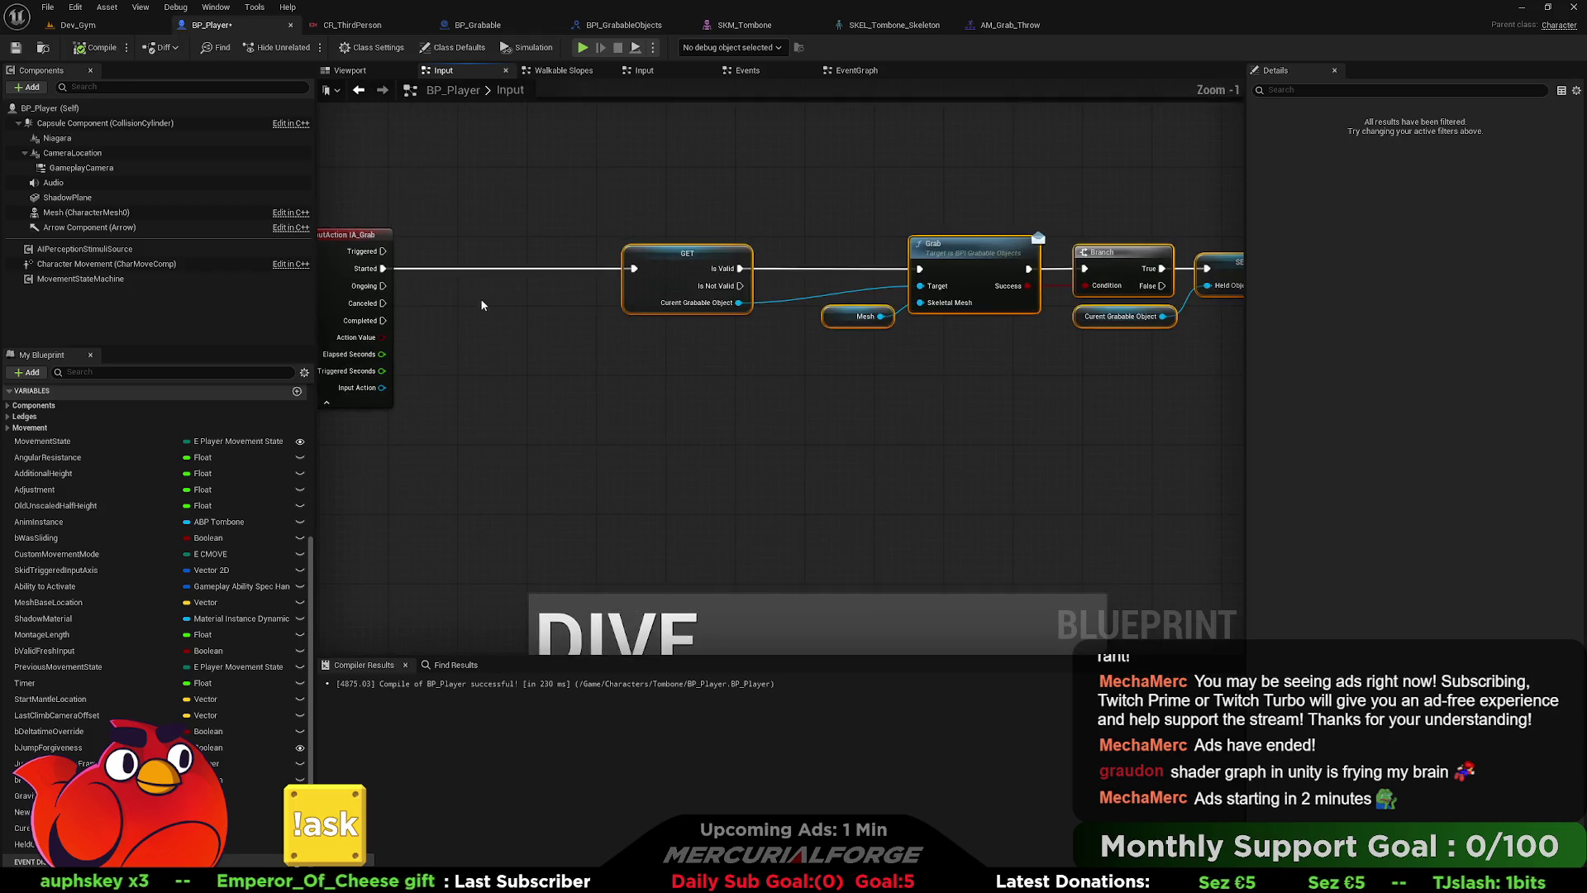
- Add a Held Object getter as a validated Is Valid check wired from the Grab input's Started
mouse_move(25, 844)
left_mouse_down()
mouse_move(610, 367)
mouse_move(586, 343)
mouse_move(599, 348)
left_mouse_up()
left_click(619, 368)
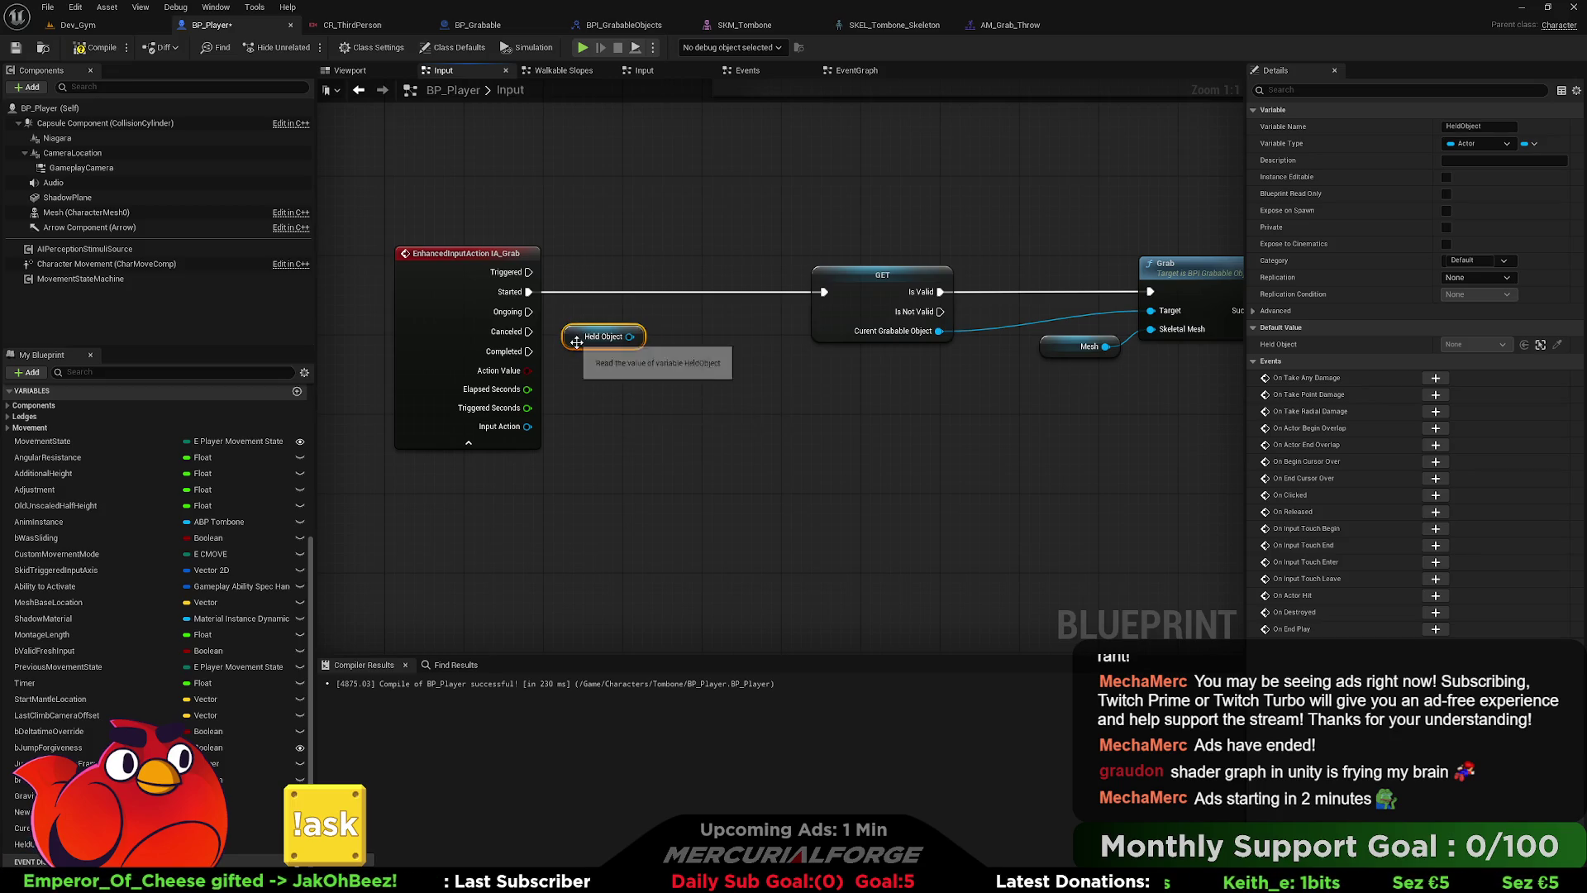
left_click_drag(527, 291, 717, 284)
left_click_drag(630, 336, 665, 314)
left_click(624, 347)
right_click(596, 349)
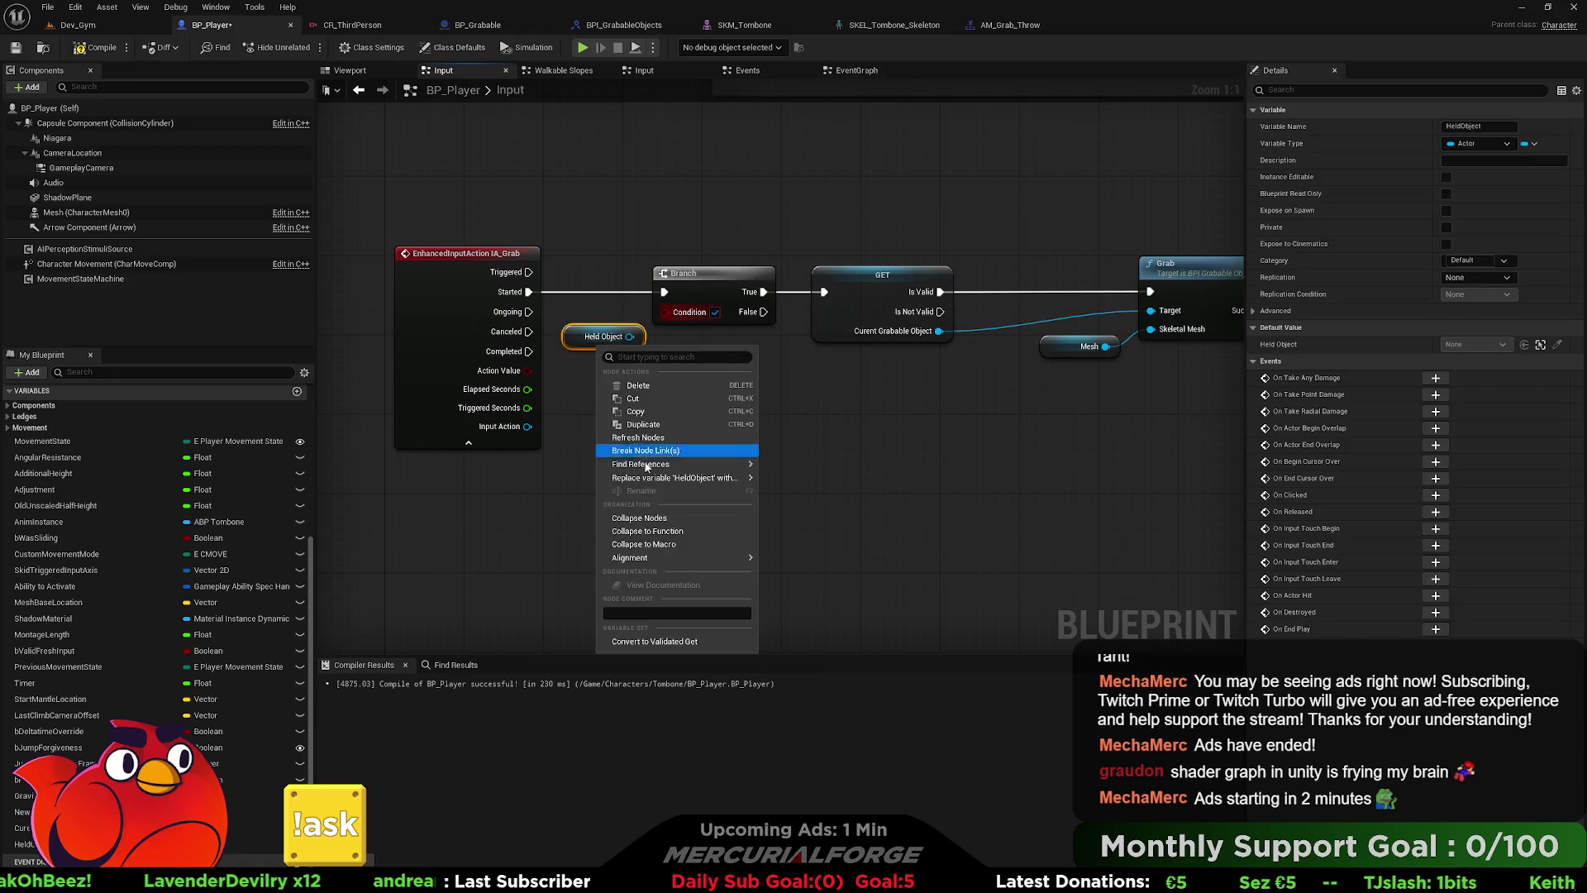
left_click(653, 641)
left_click(712, 283)
key("Delete")
left_click_drag(614, 334, 634, 274)
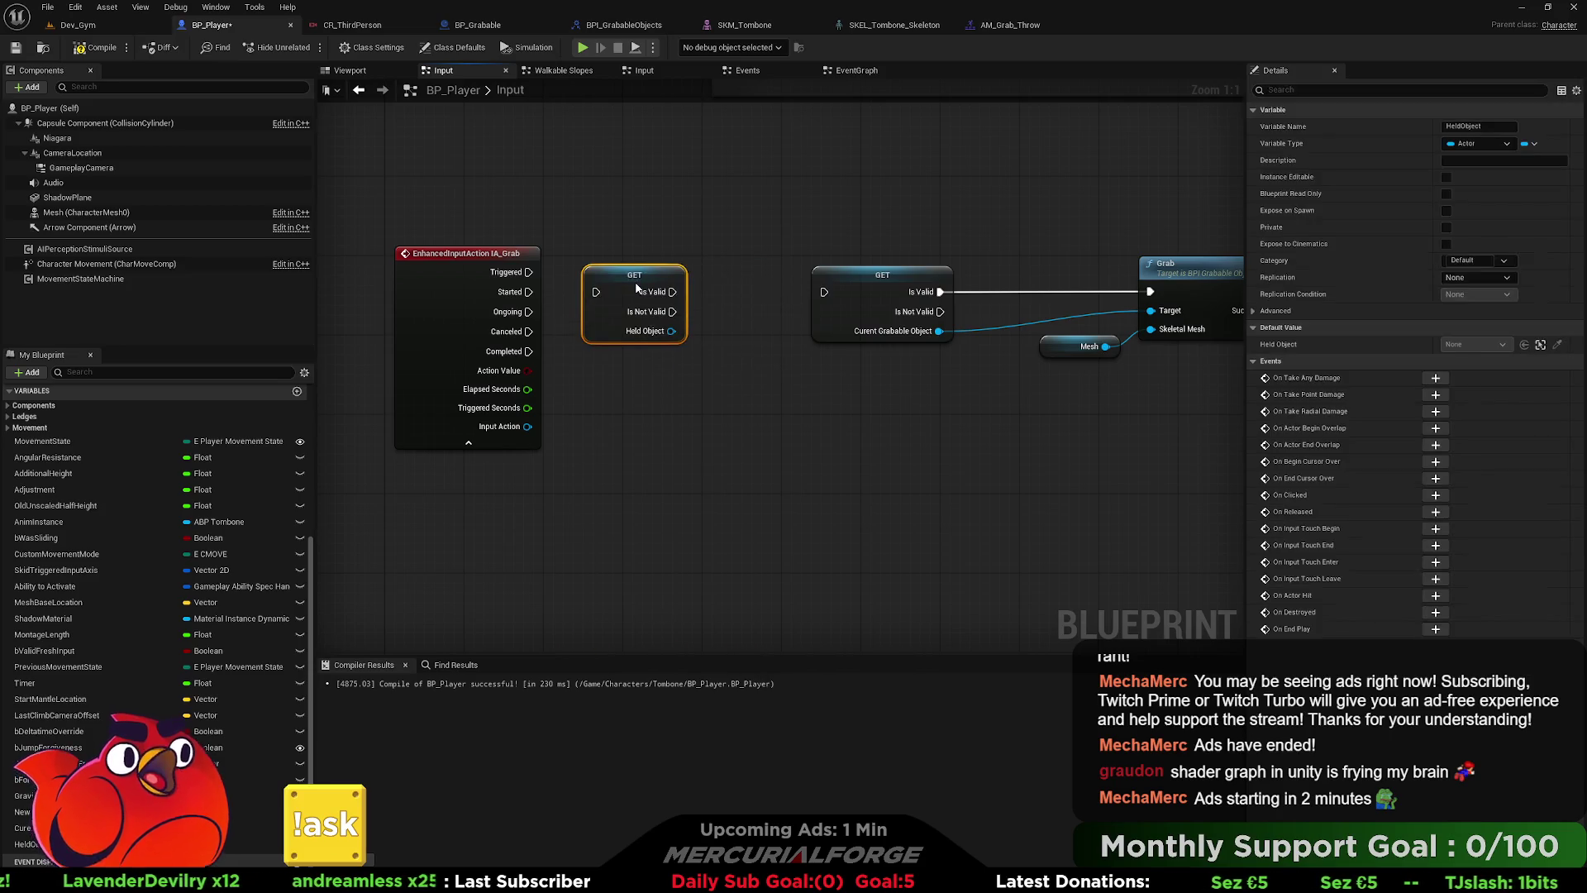
left_click_drag(527, 291, 825, 293)
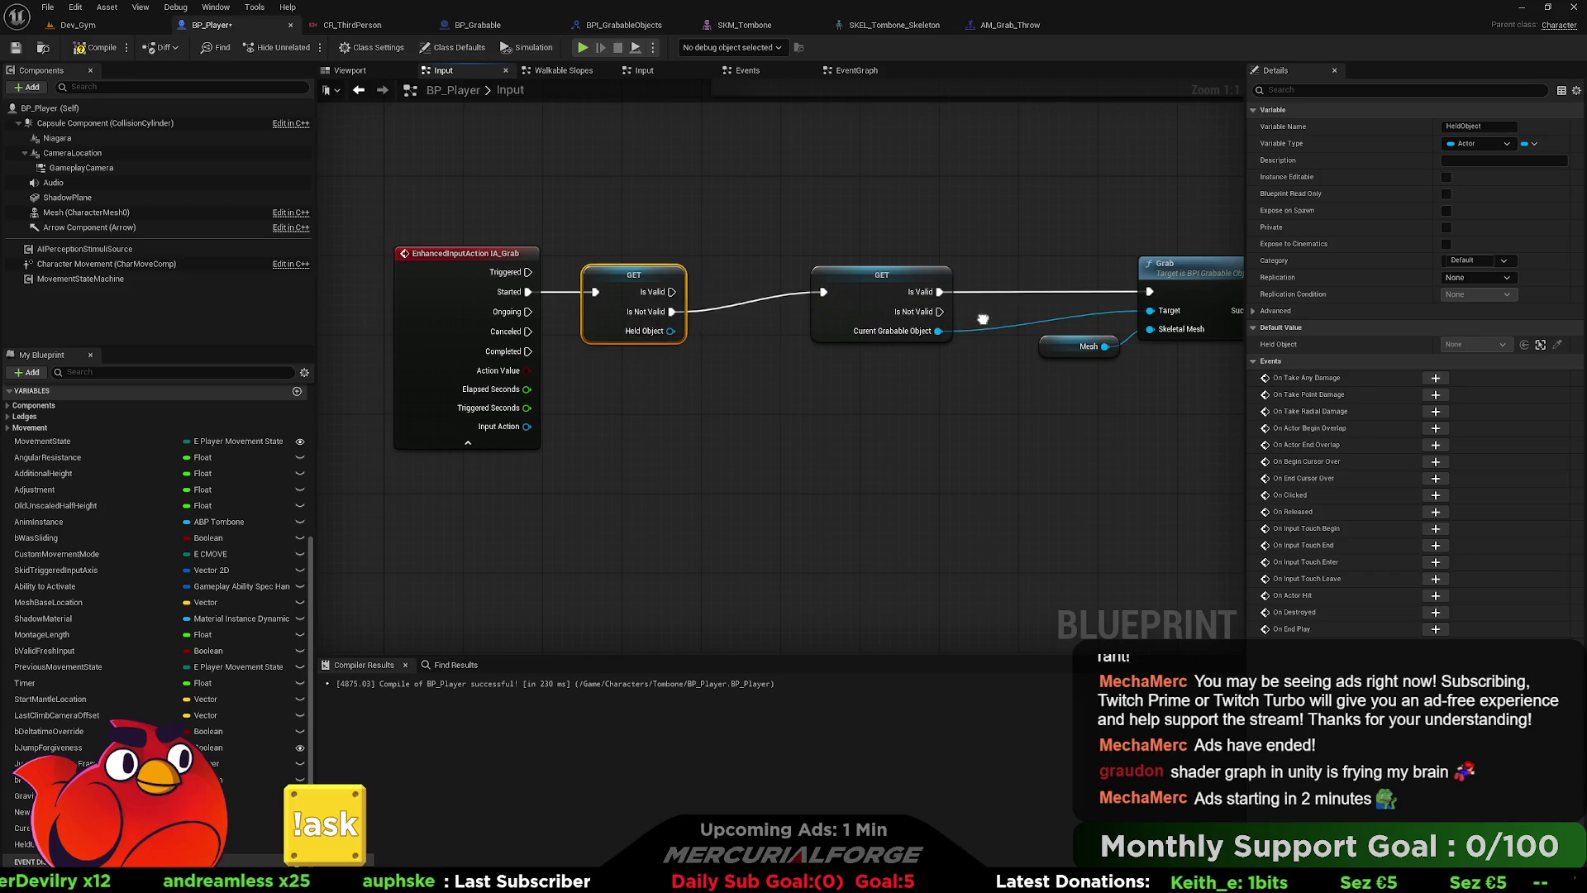
- Shift the grab chain, from the first GET onward, down and to the left
scroll(568, 334, "down", 4)
left_click_drag(488, 286, 1157, 425)
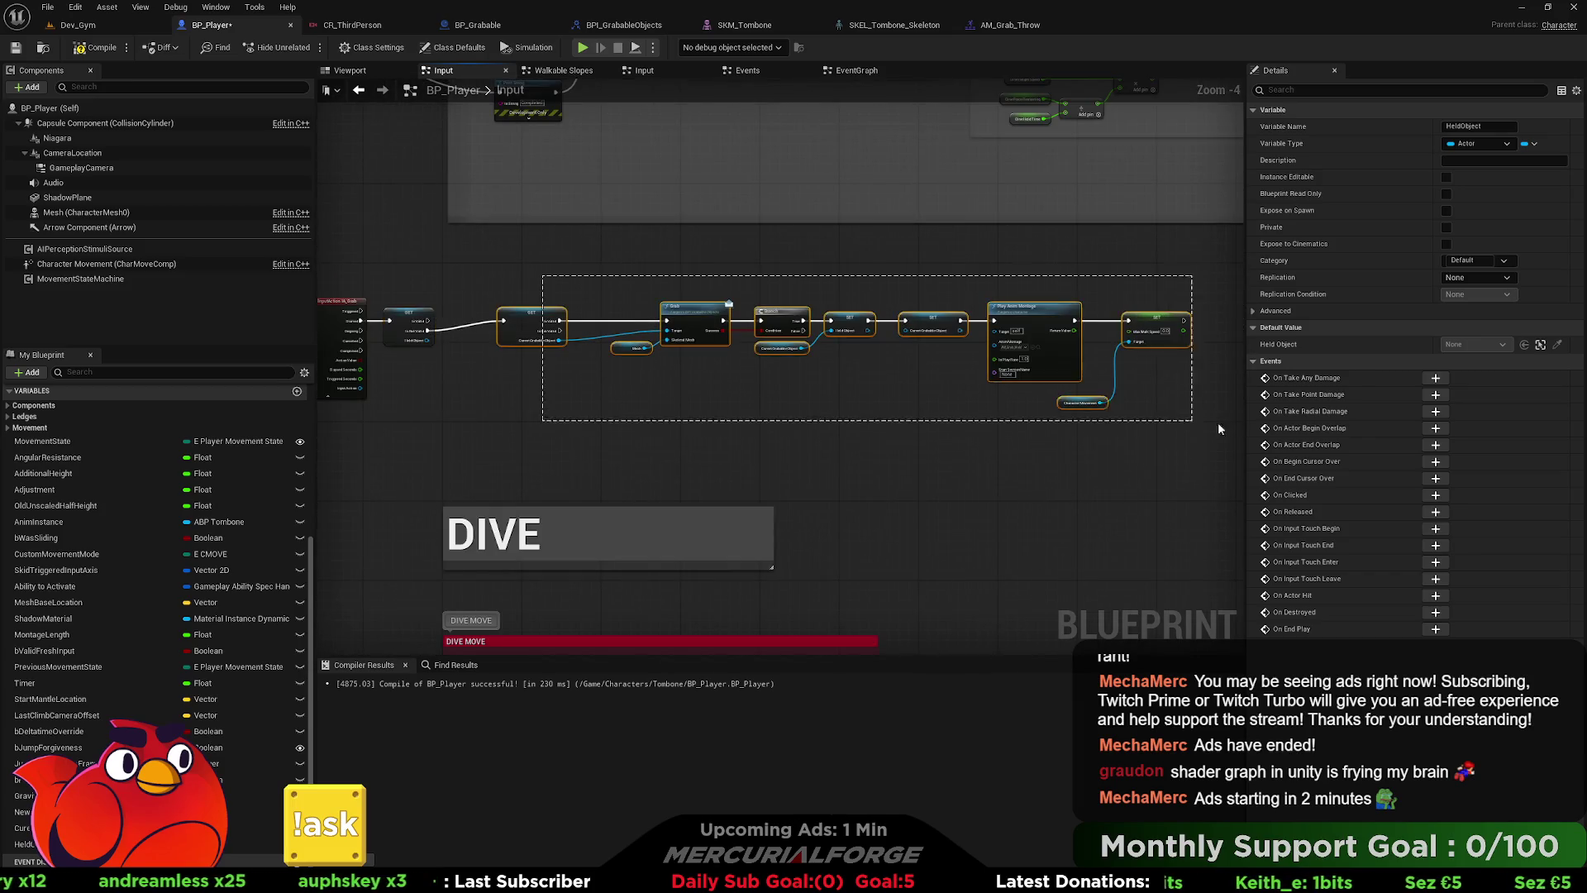
left_click_drag(1135, 334, 1083, 357)
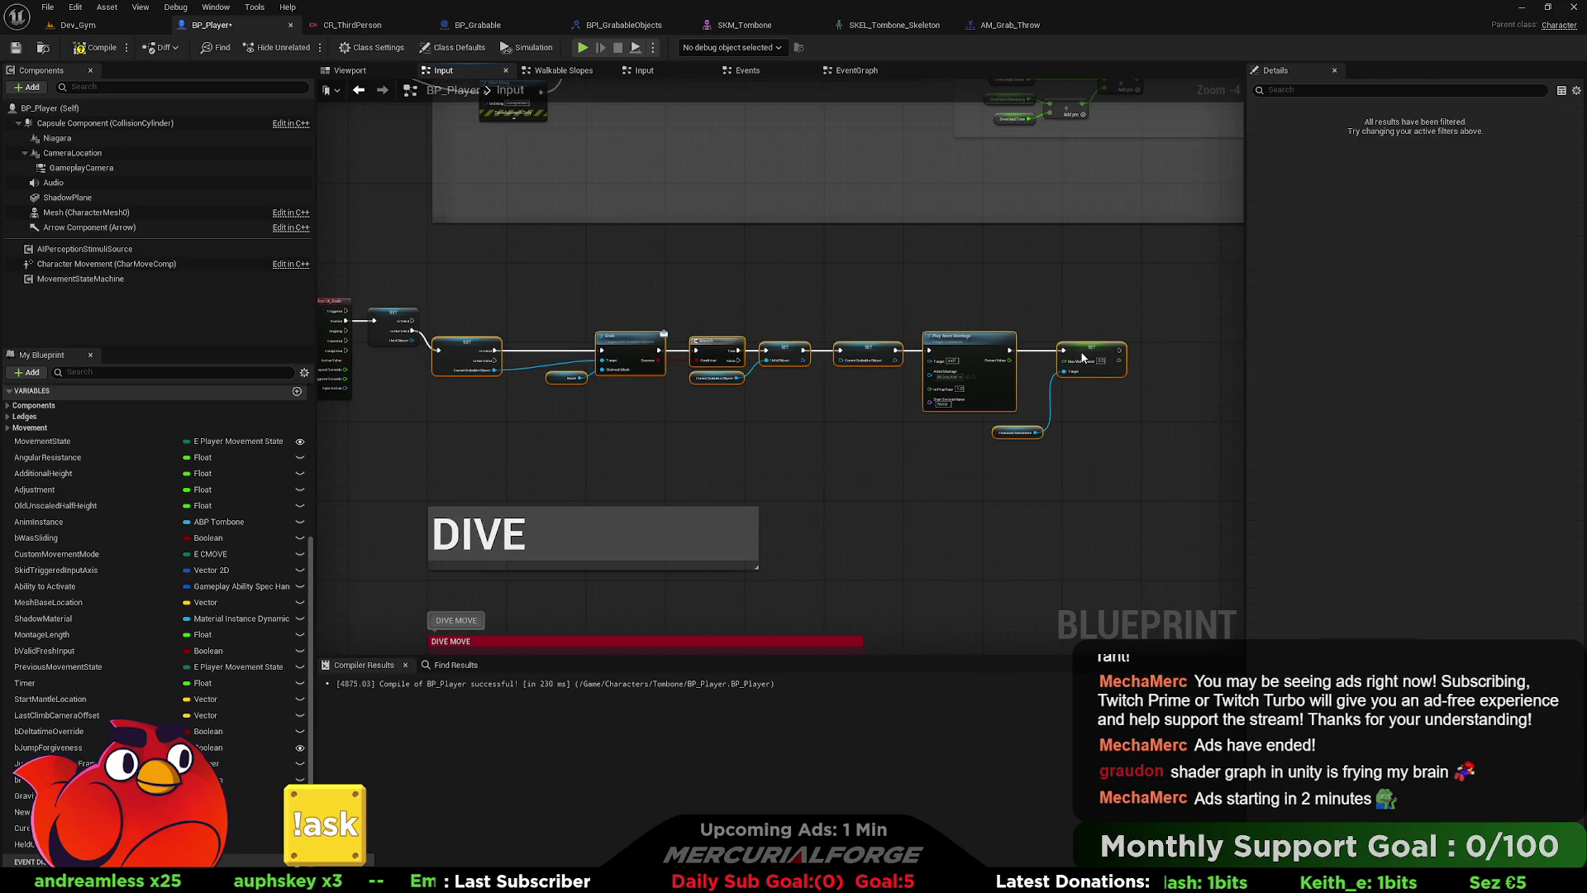
scroll(509, 319, "up", 3)
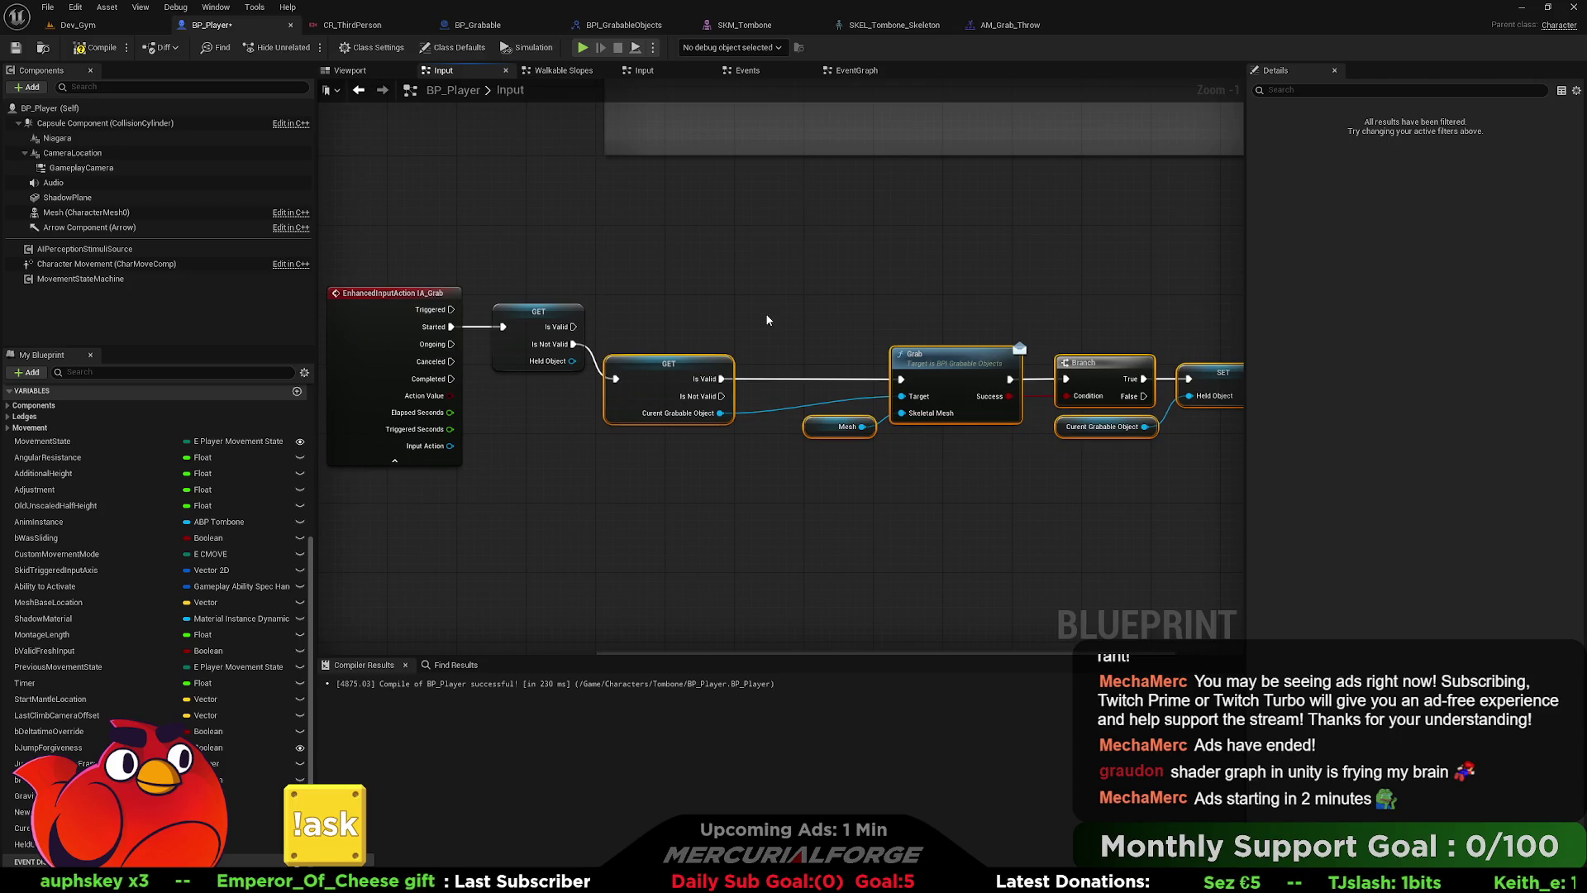
- Duplicate the Current Grabable Object getter and pull an execution wire from Is Valid
left_click(1070, 428)
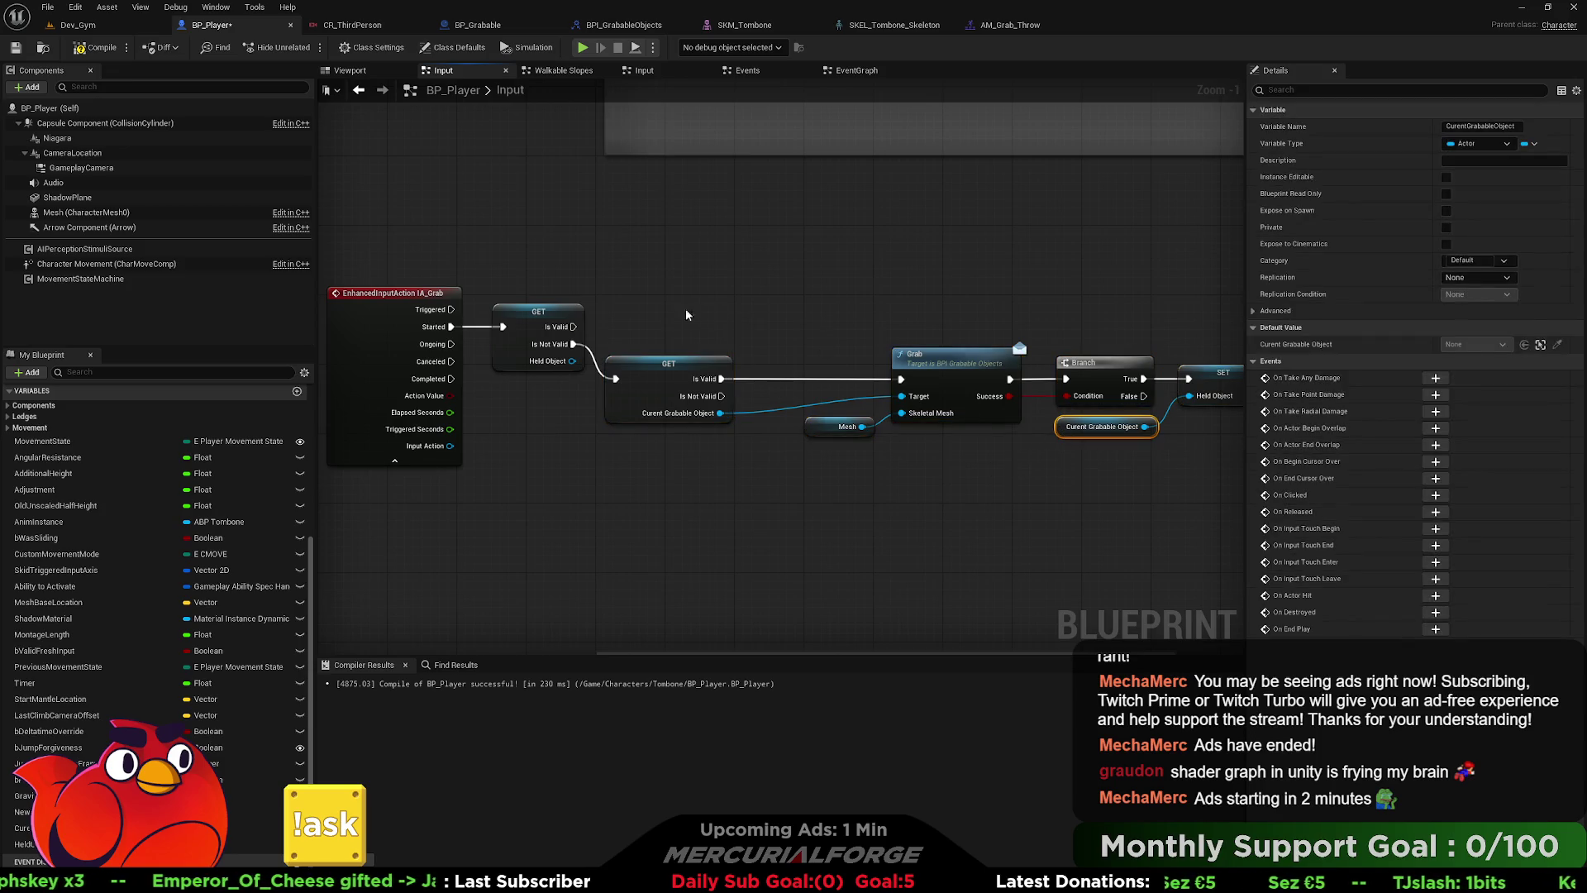
key("ctrl+c")
key("ctrl+v")
scroll(636, 330, "up", 1)
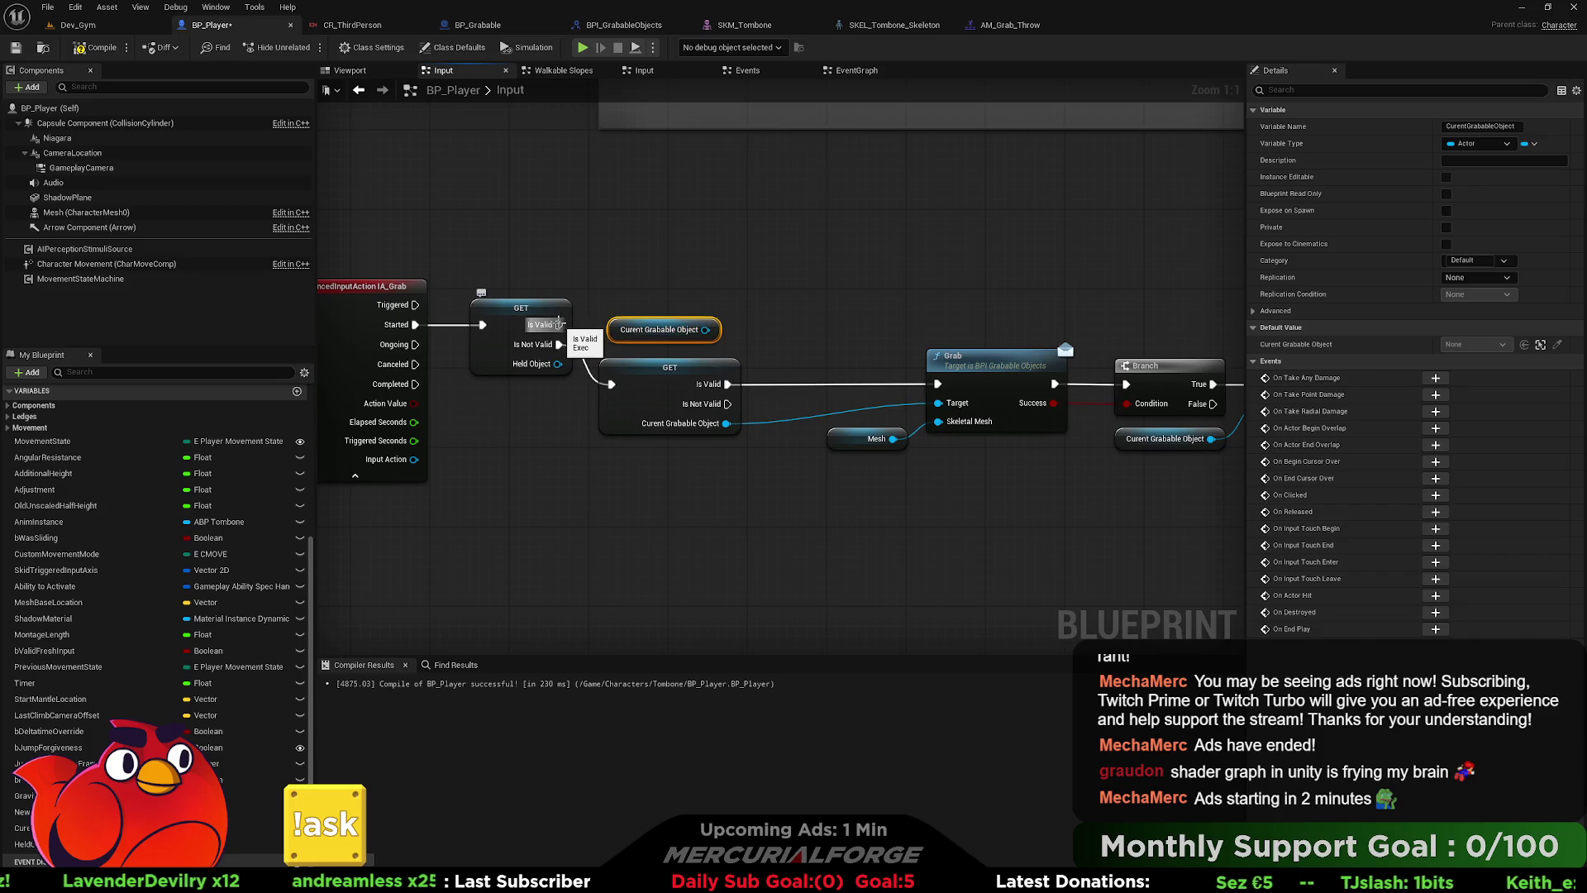
left_click_drag(559, 324, 753, 279)
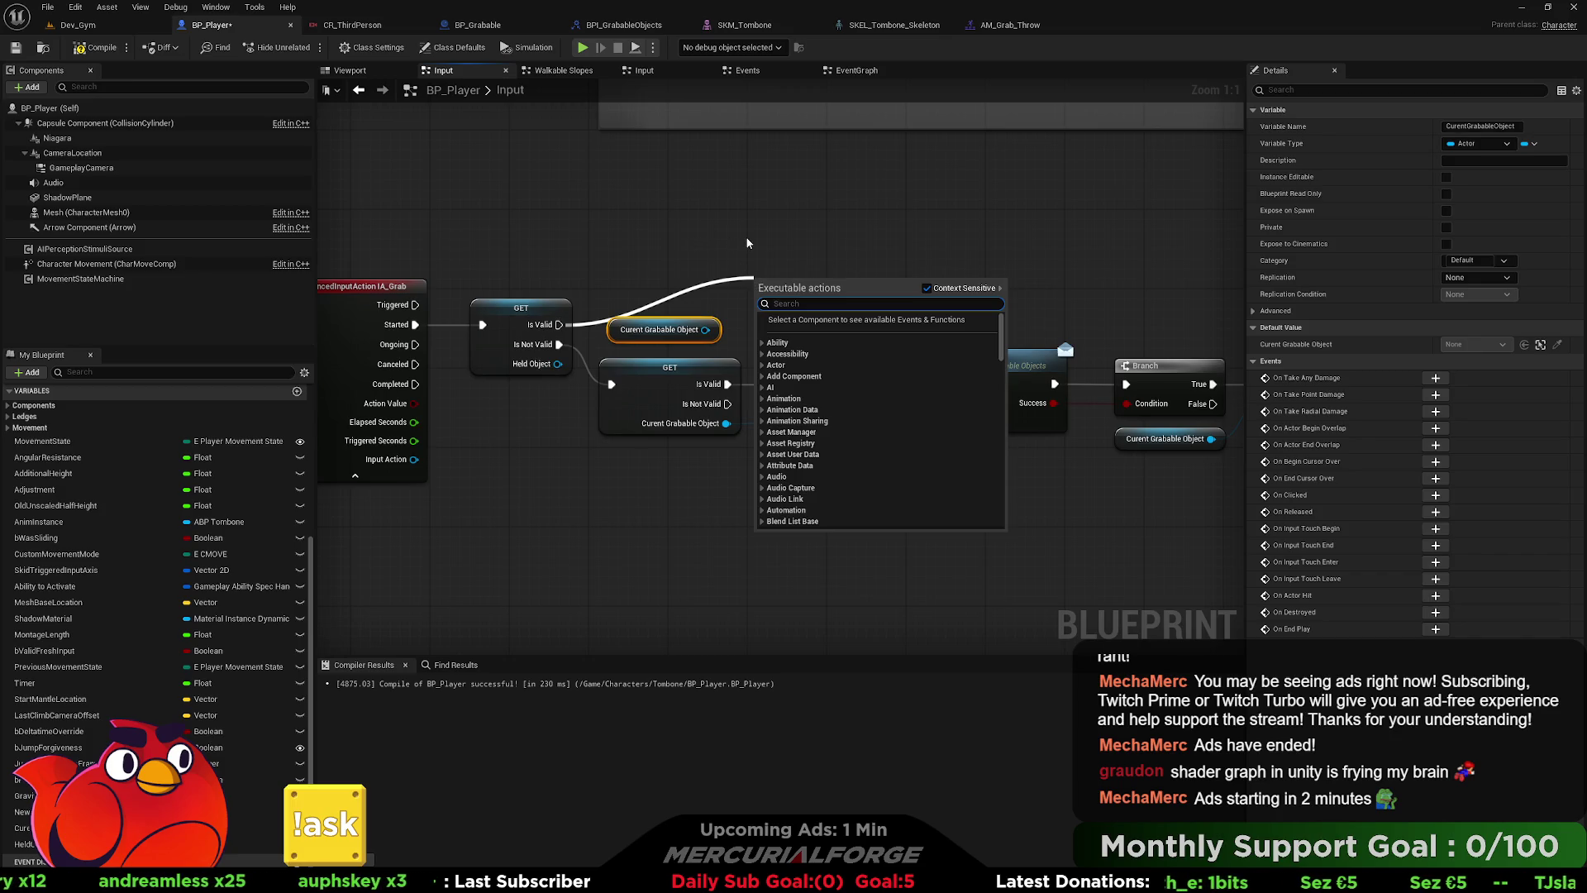
- Add an Add Projectile Movement Component node on the copied getter, driven by Is Valid
left_click(741, 283)
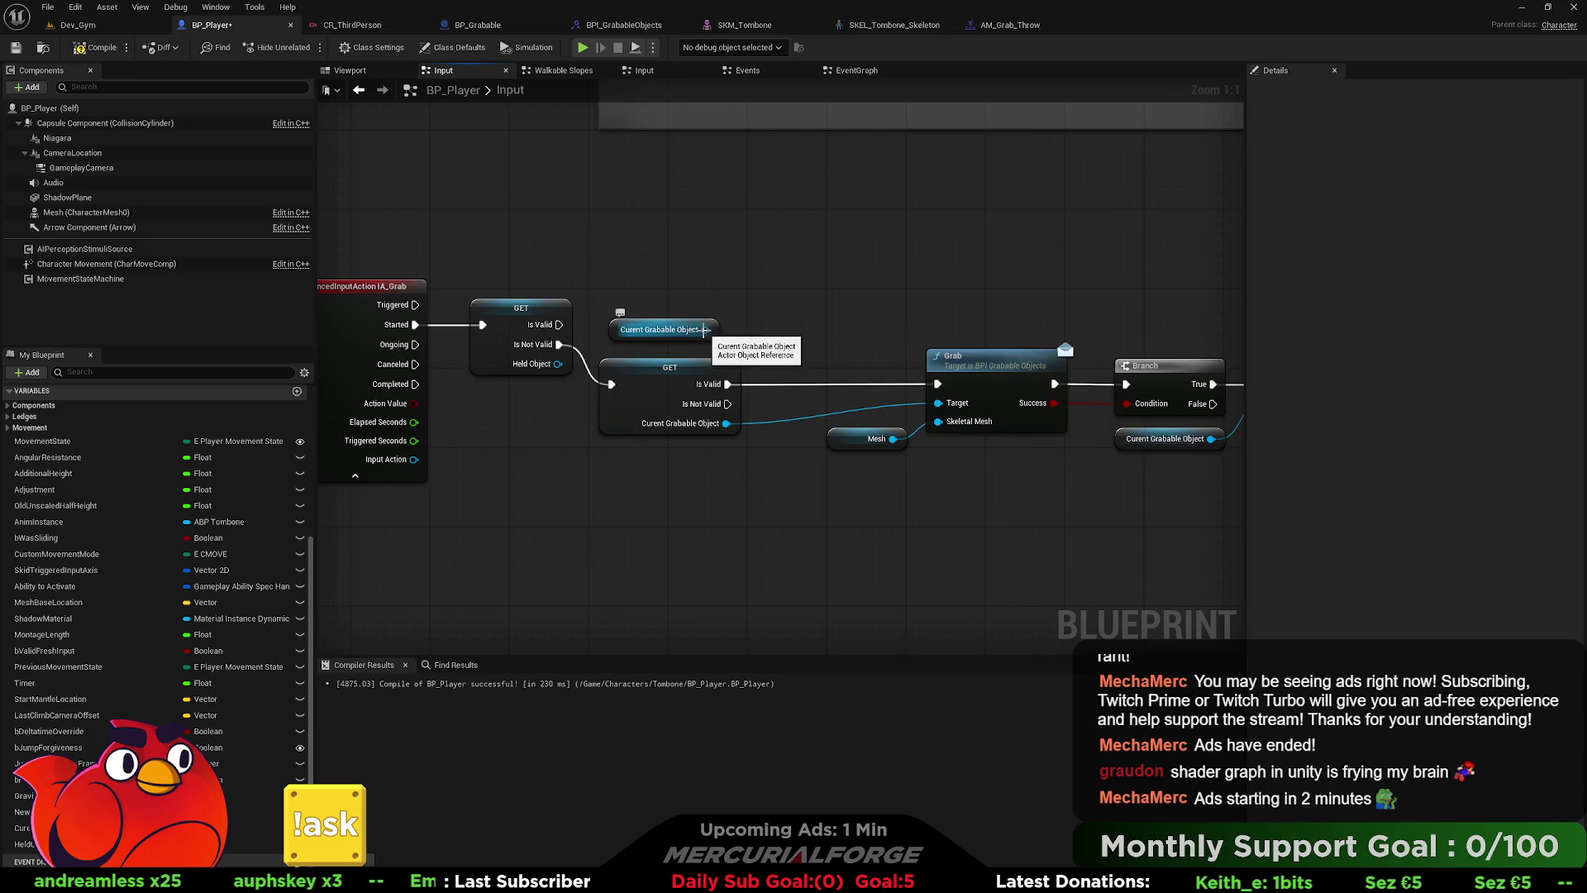
left_click_drag(705, 329, 787, 275)
type("project")
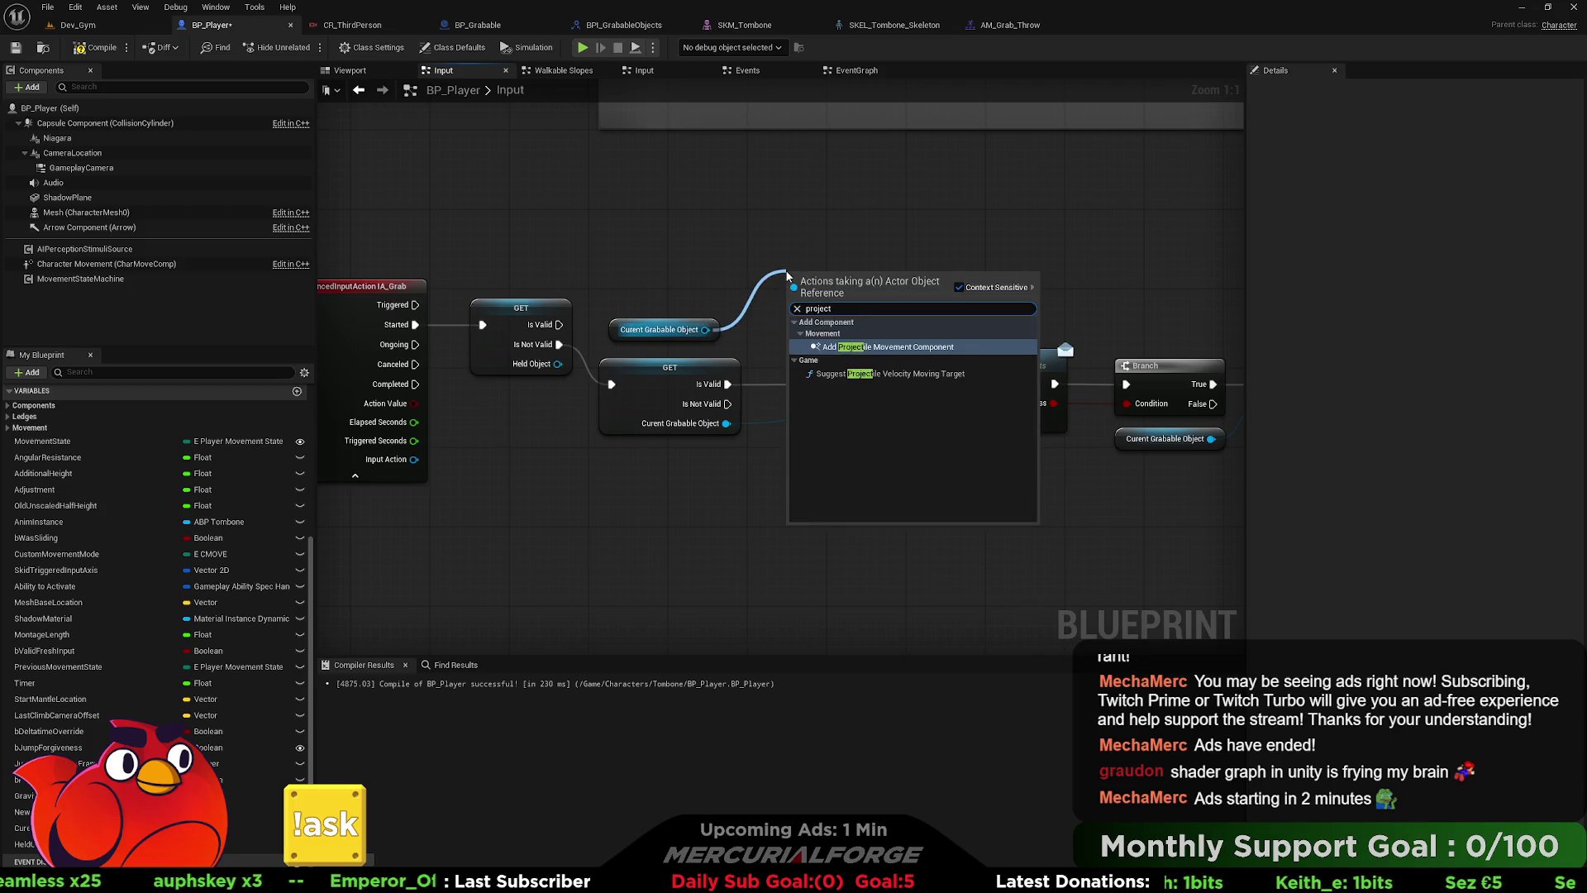
key("Return")
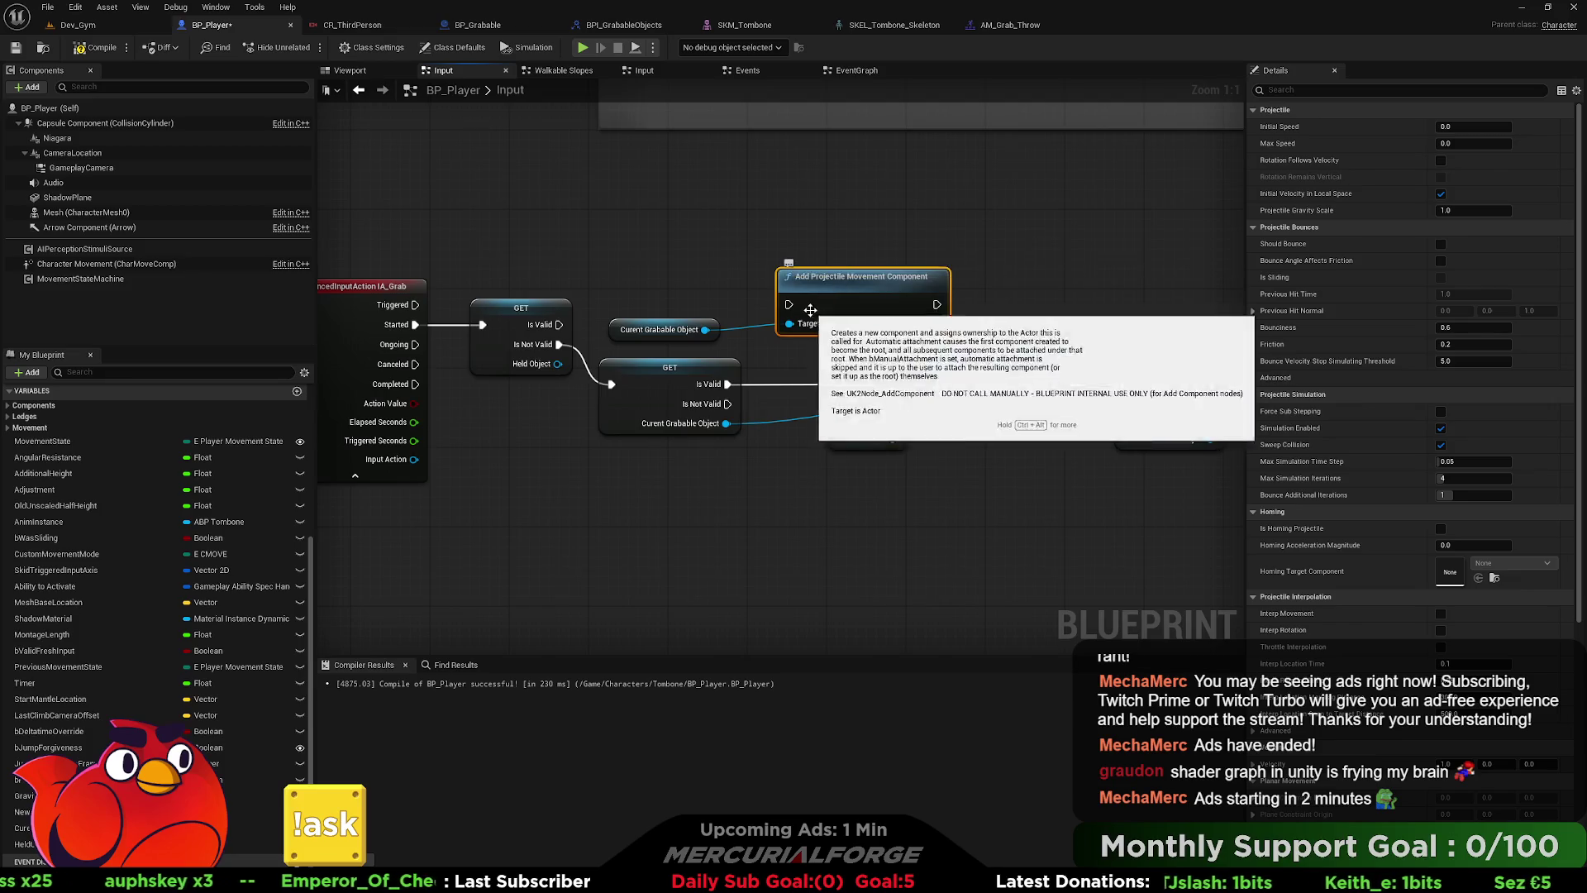
left_click_drag(787, 304, 560, 324)
left_click_drag(835, 291, 795, 271)
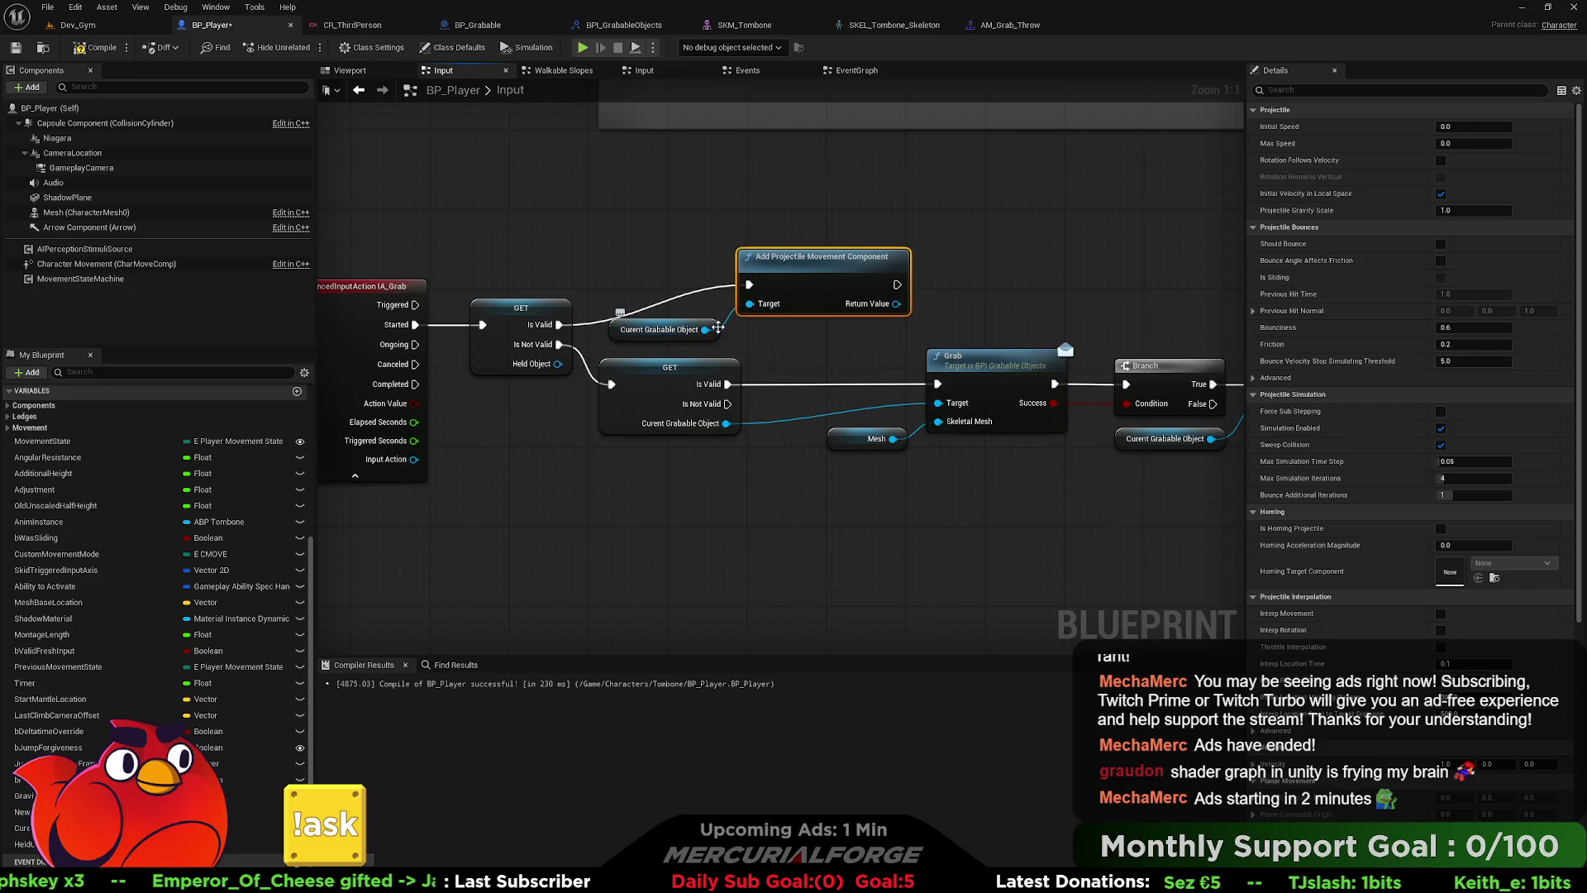
left_click(709, 326)
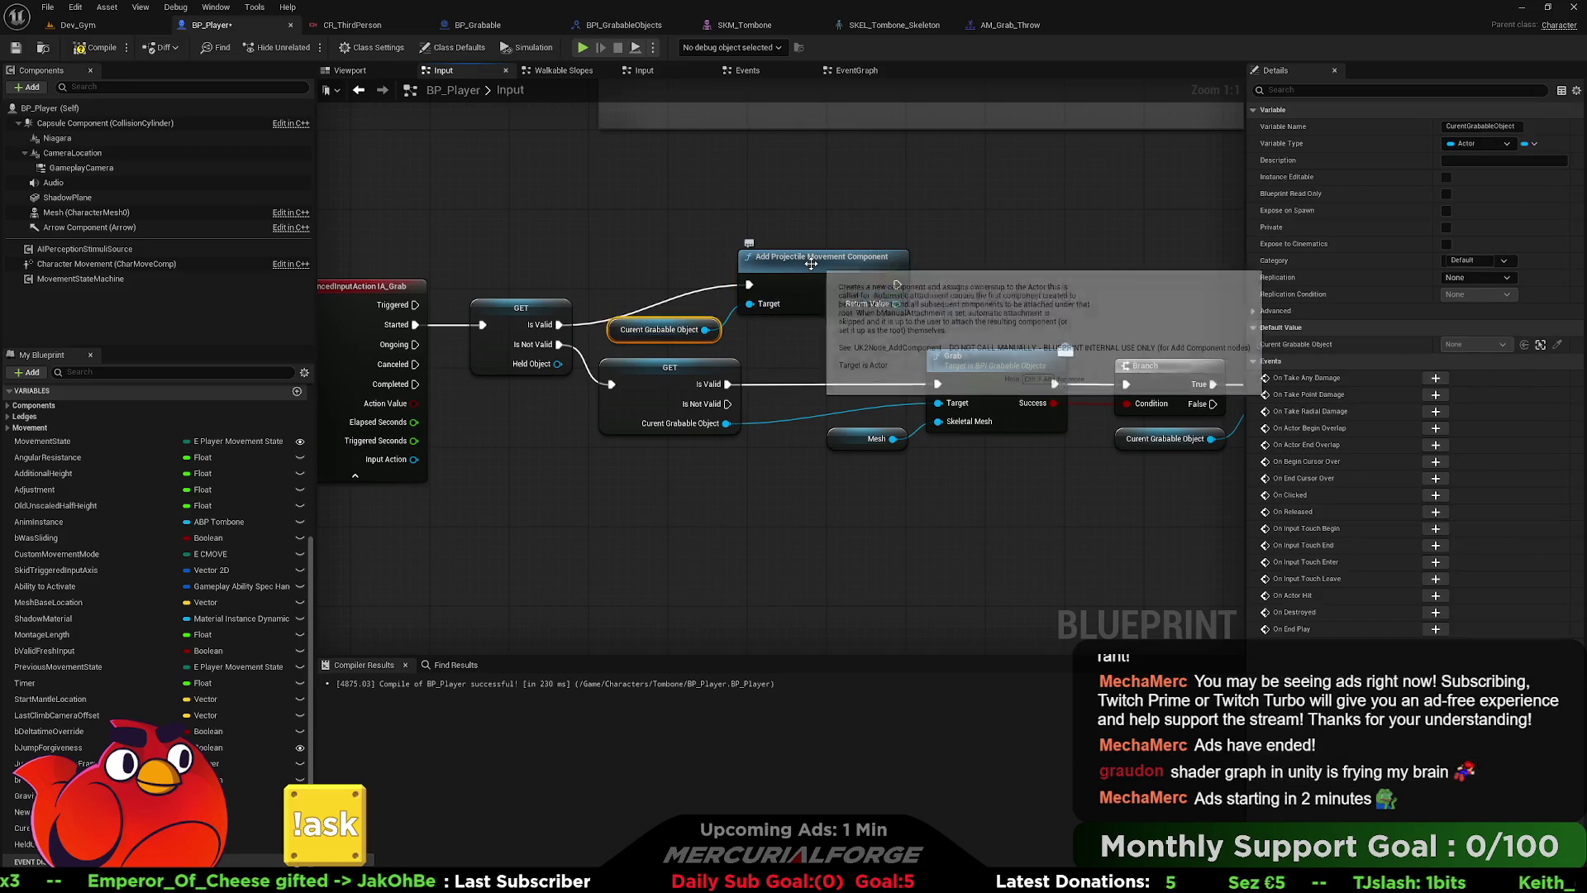
left_click_drag(756, 295, 954, 295)
- Search the getter's actions for attach and remove nodes, then close the list without adding one
left_click_drag(702, 329, 725, 289)
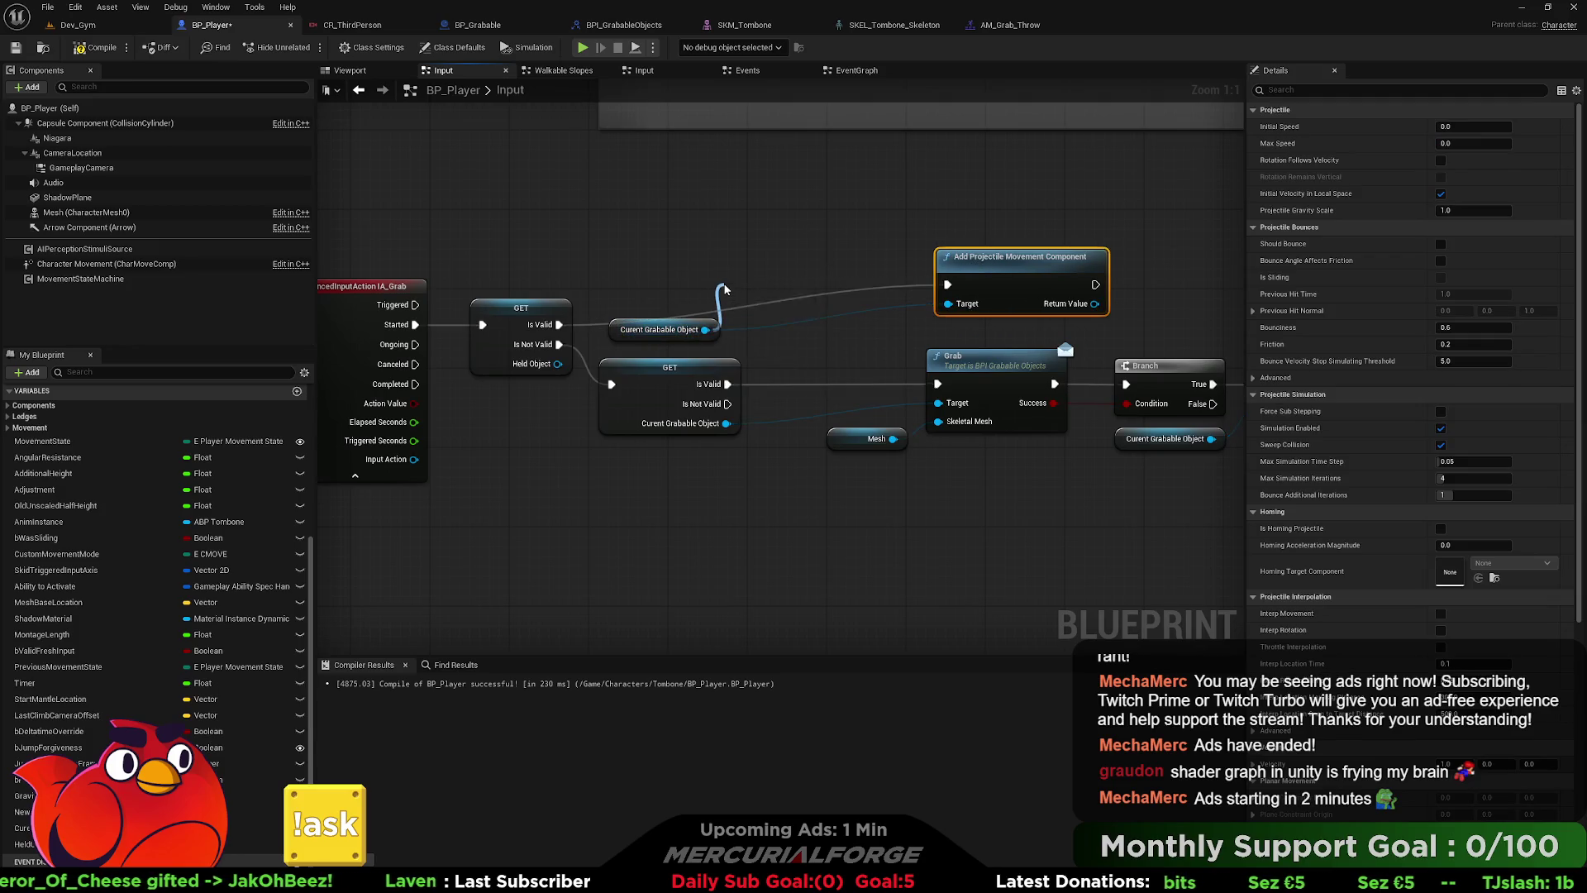
type("attac")
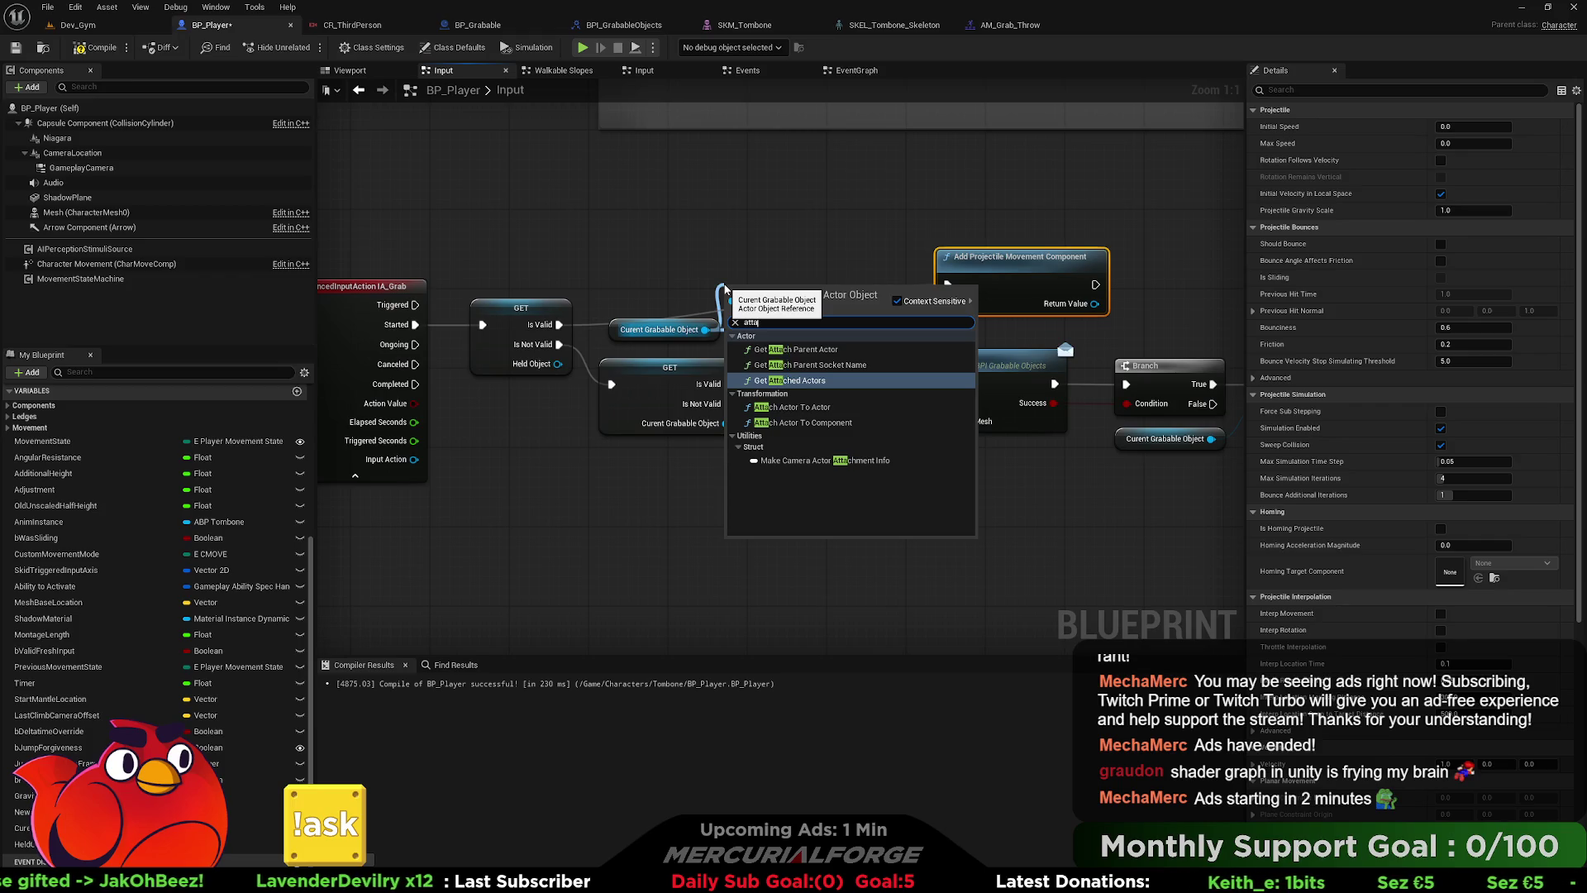
key("BackSpace")
key("BackSpace")
key("BackSpace")
type("rem")
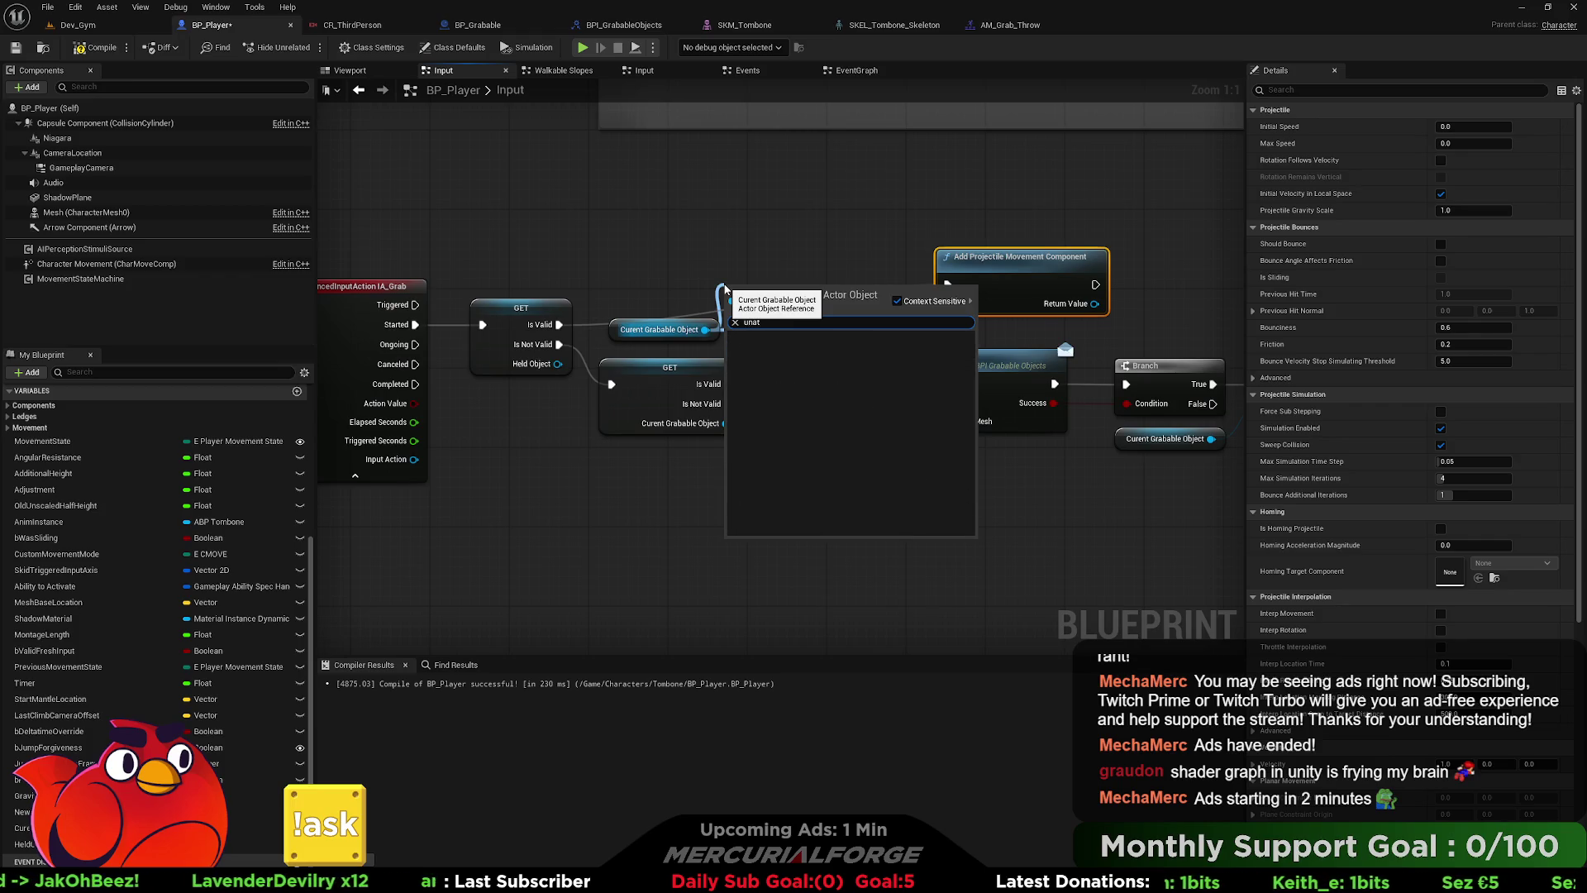
type("ove")
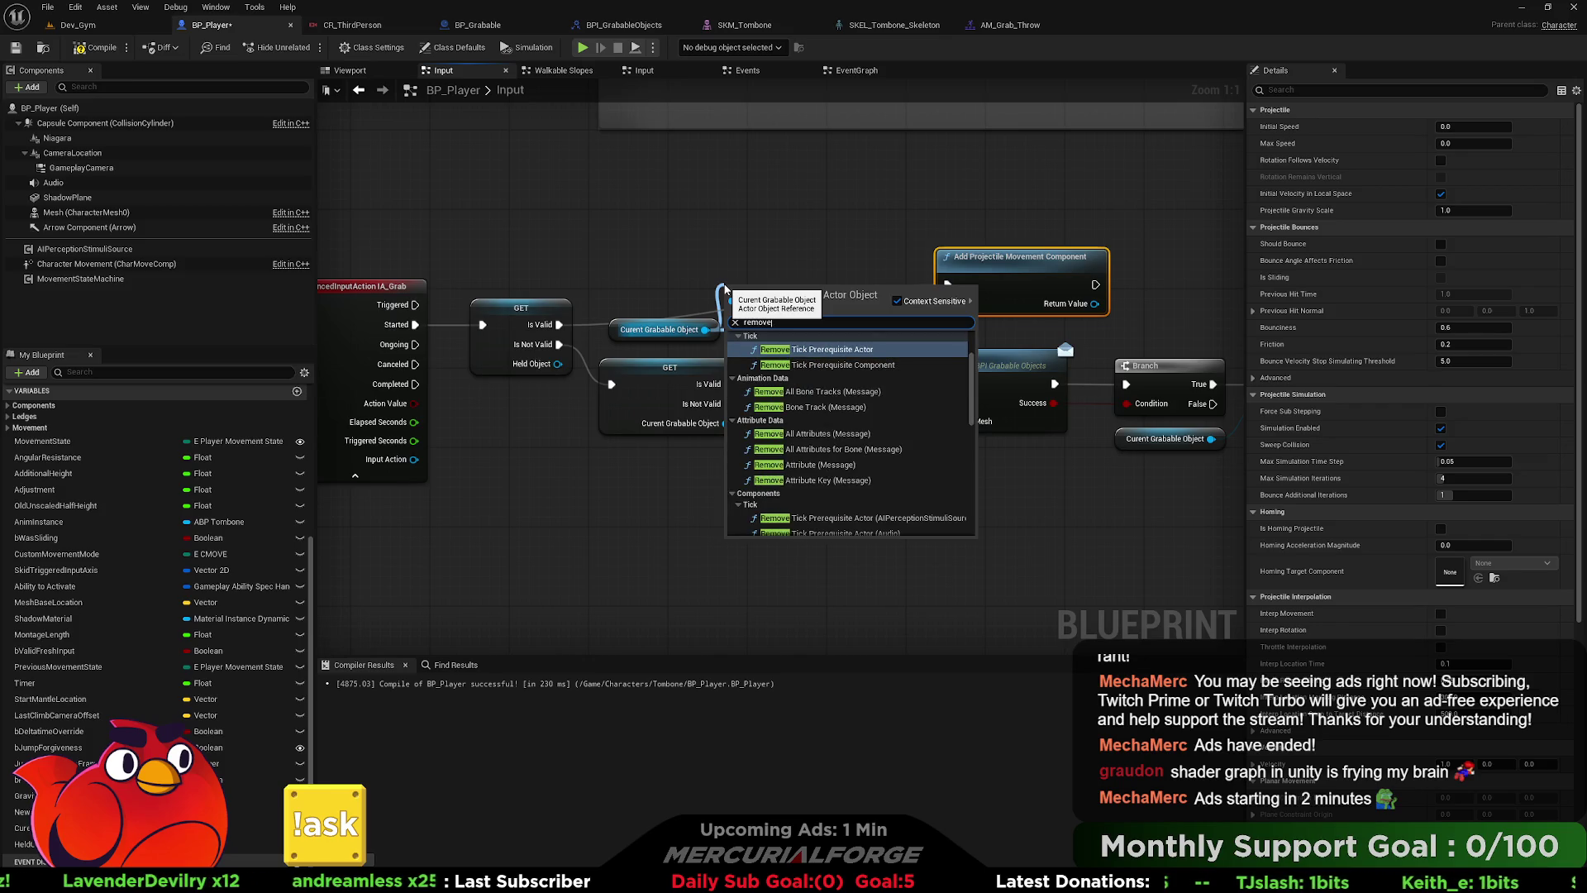
scroll(846, 460, "down", 5)
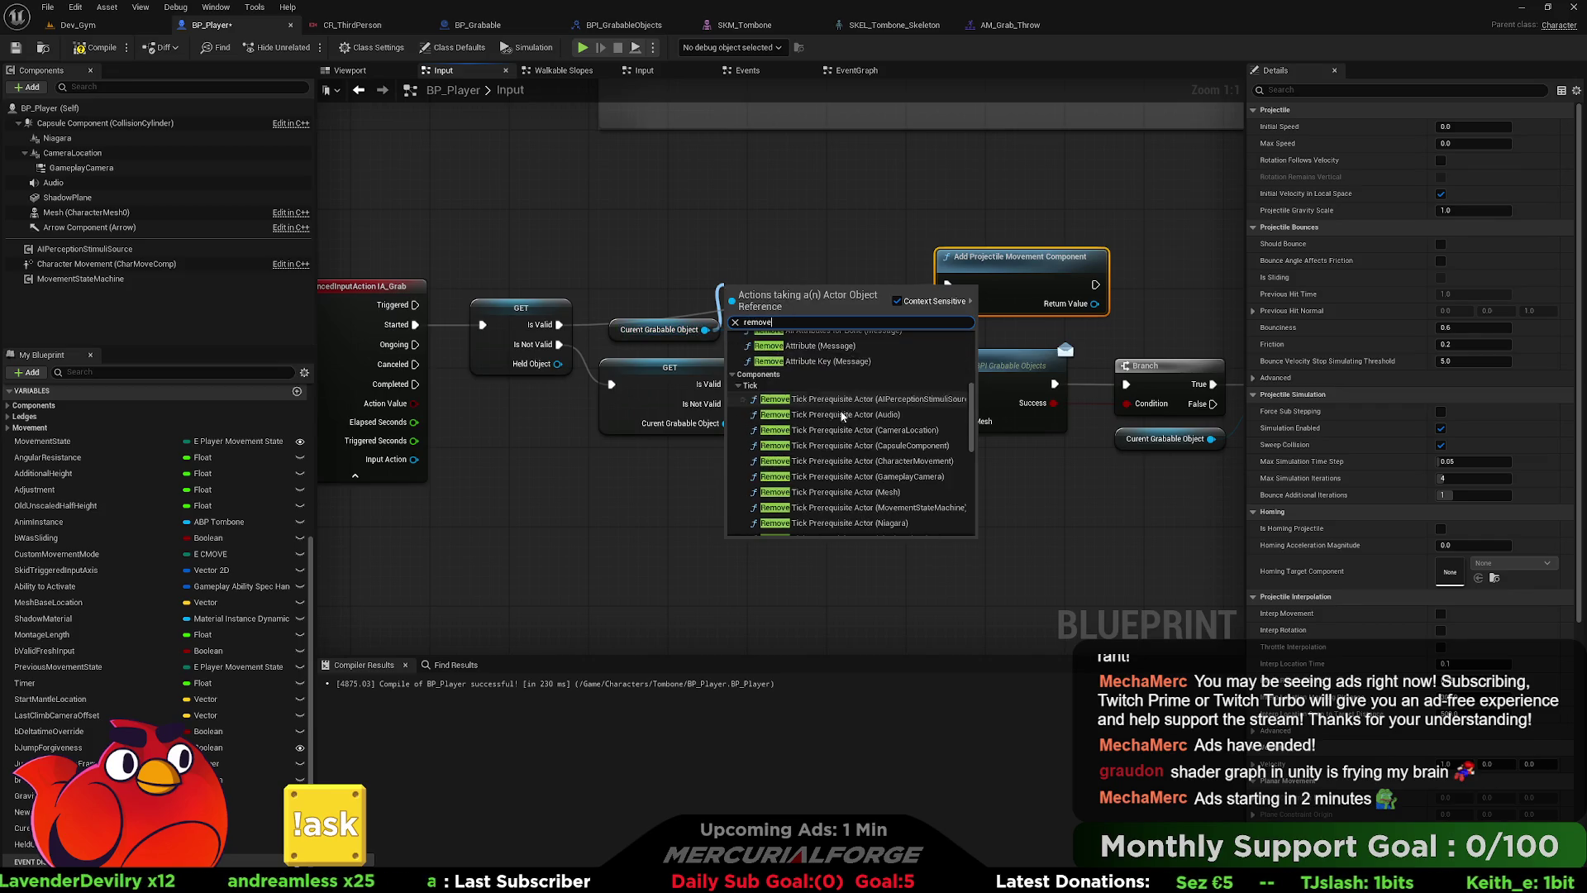
scroll(845, 456, "up", 3)
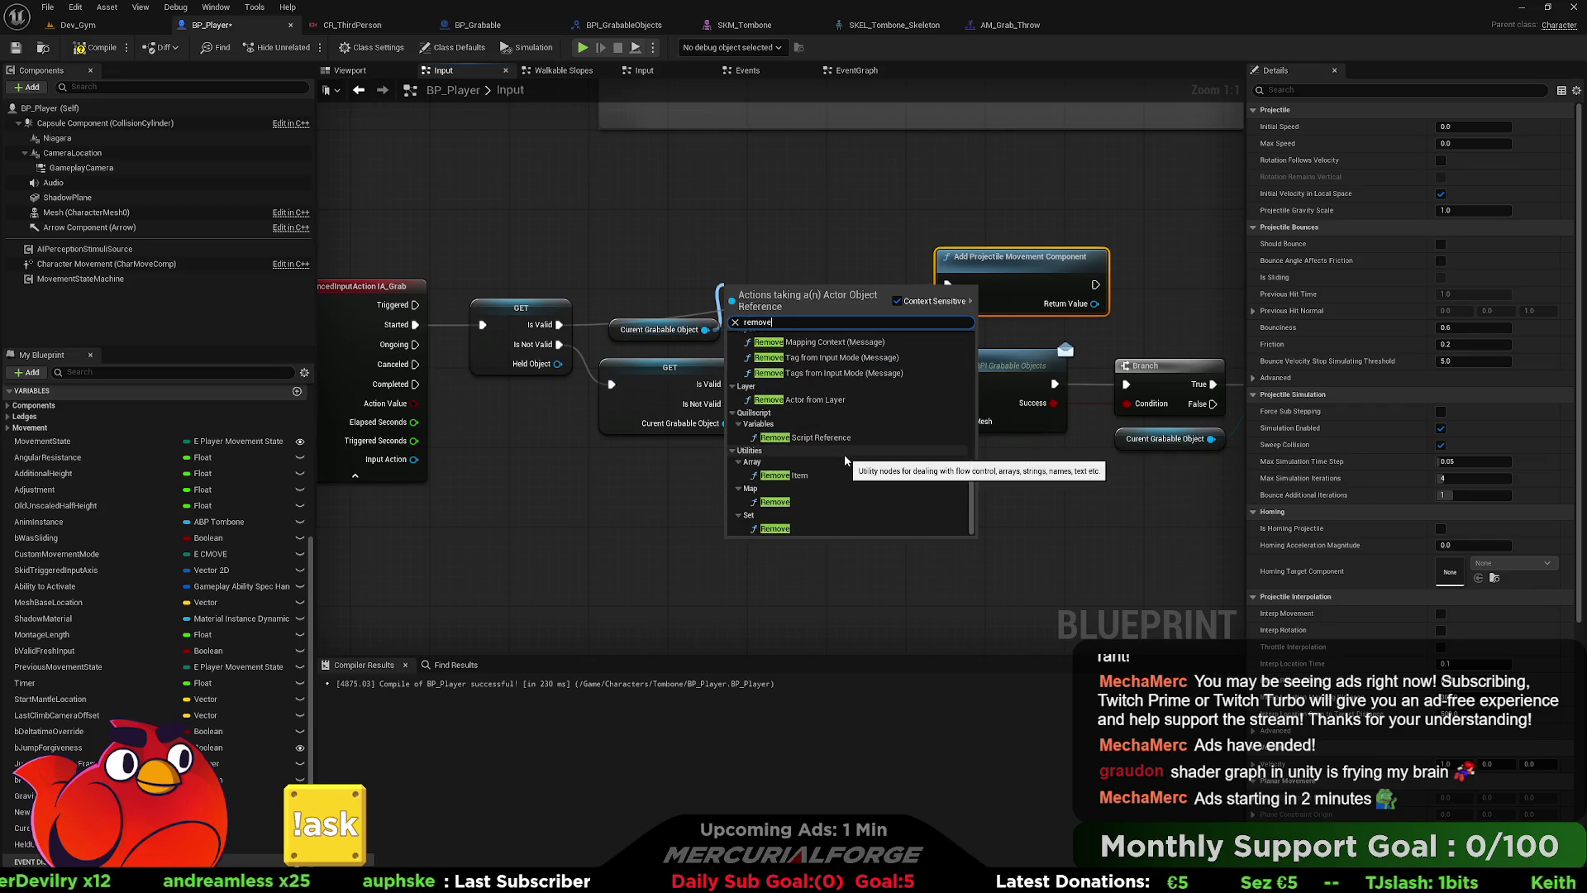
scroll(845, 455, "up", 5)
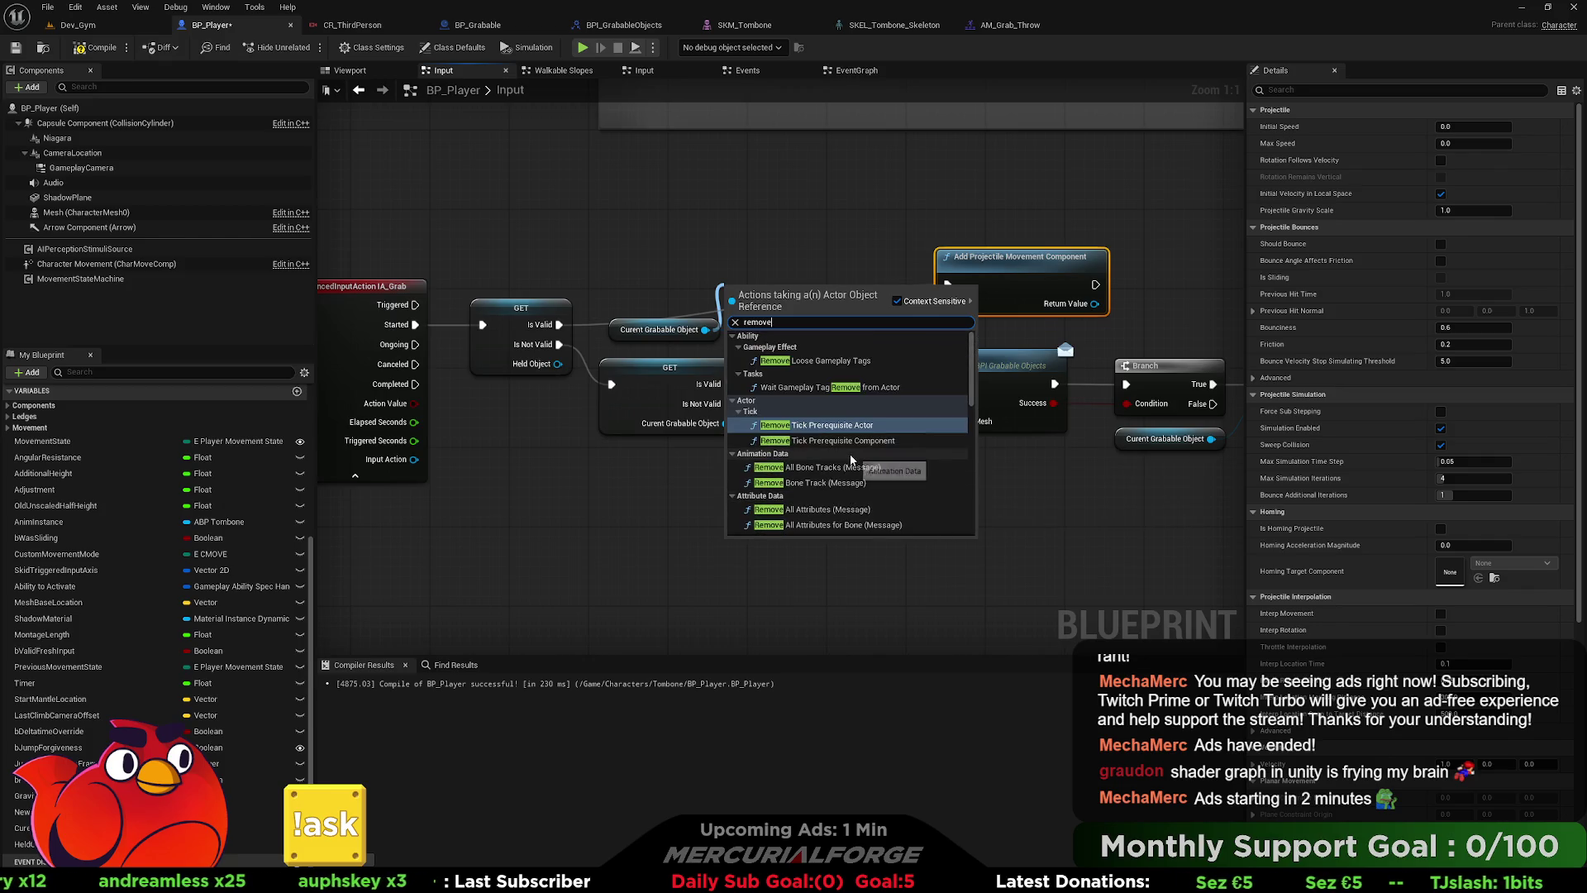
left_click(789, 205)
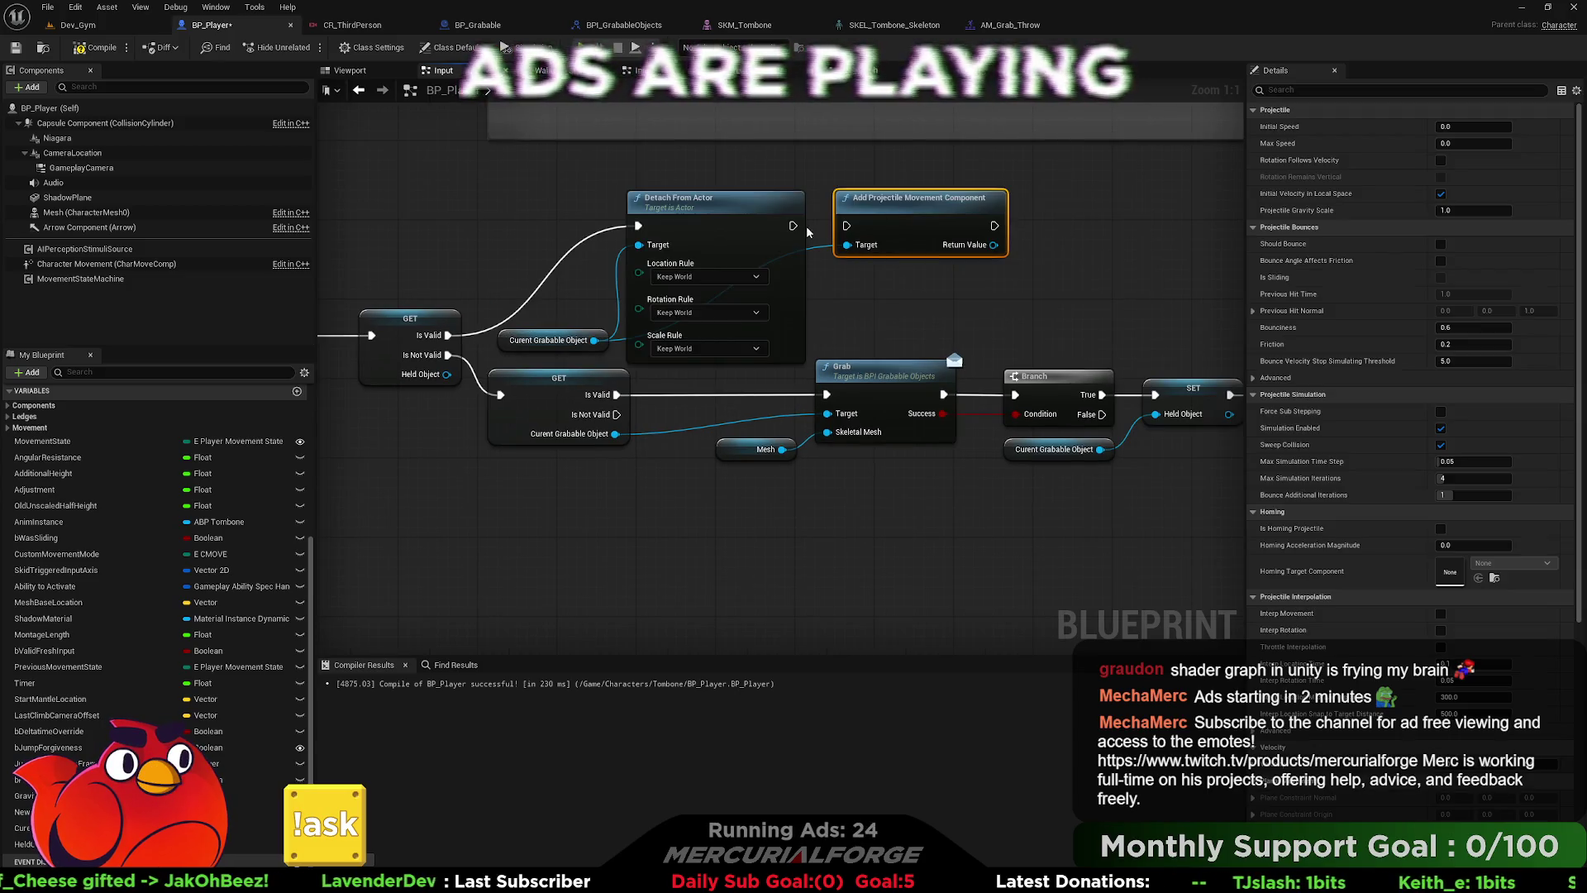
left_click_drag(912, 231, 832, 233)
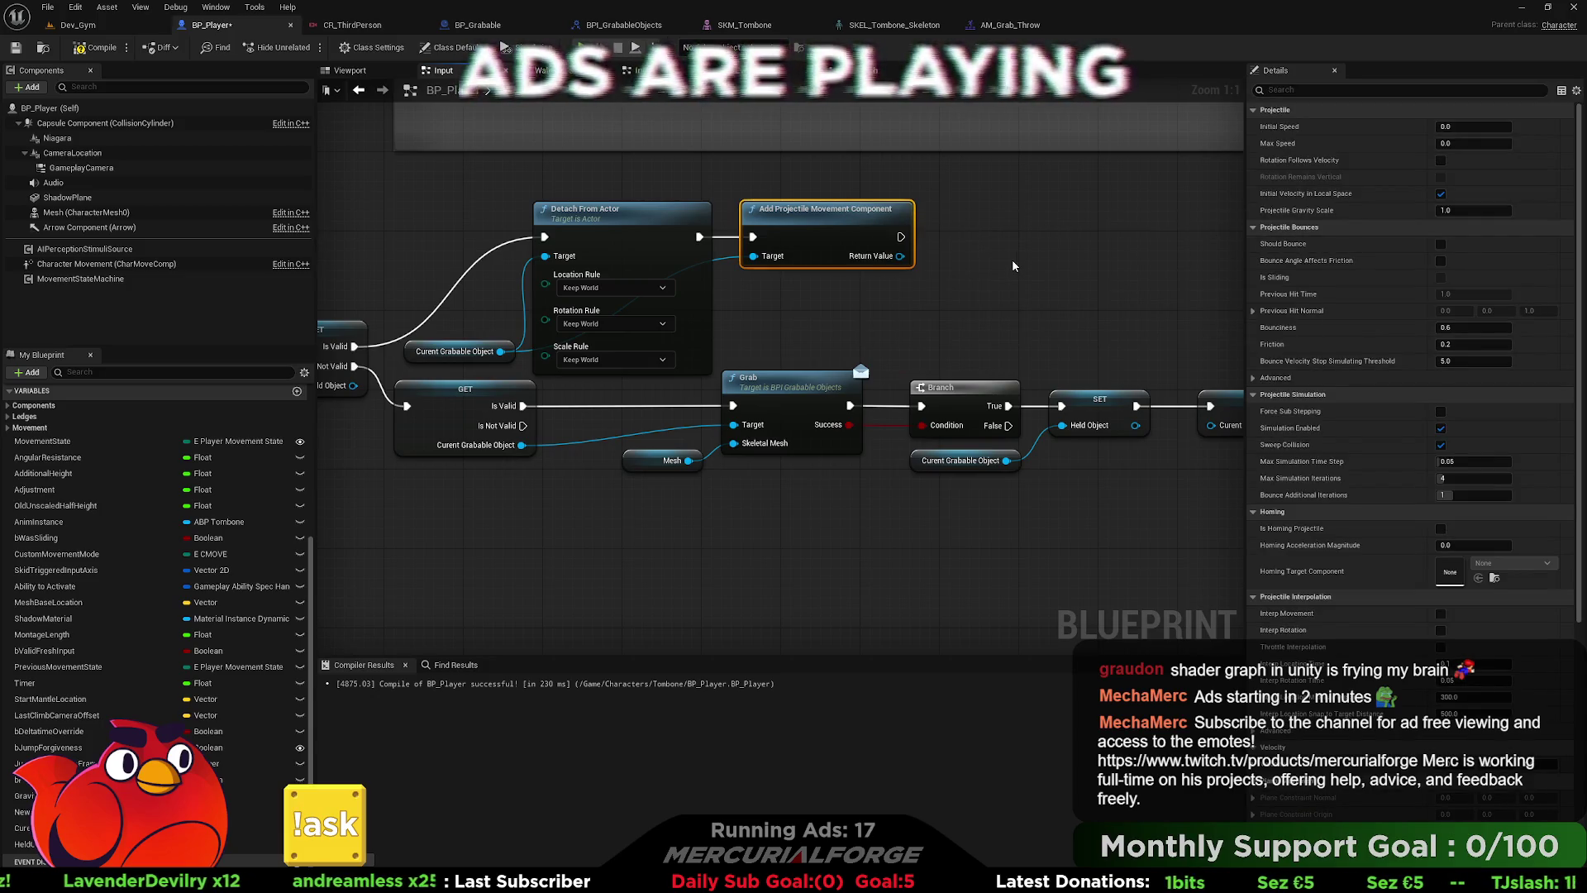
right_click(863, 230)
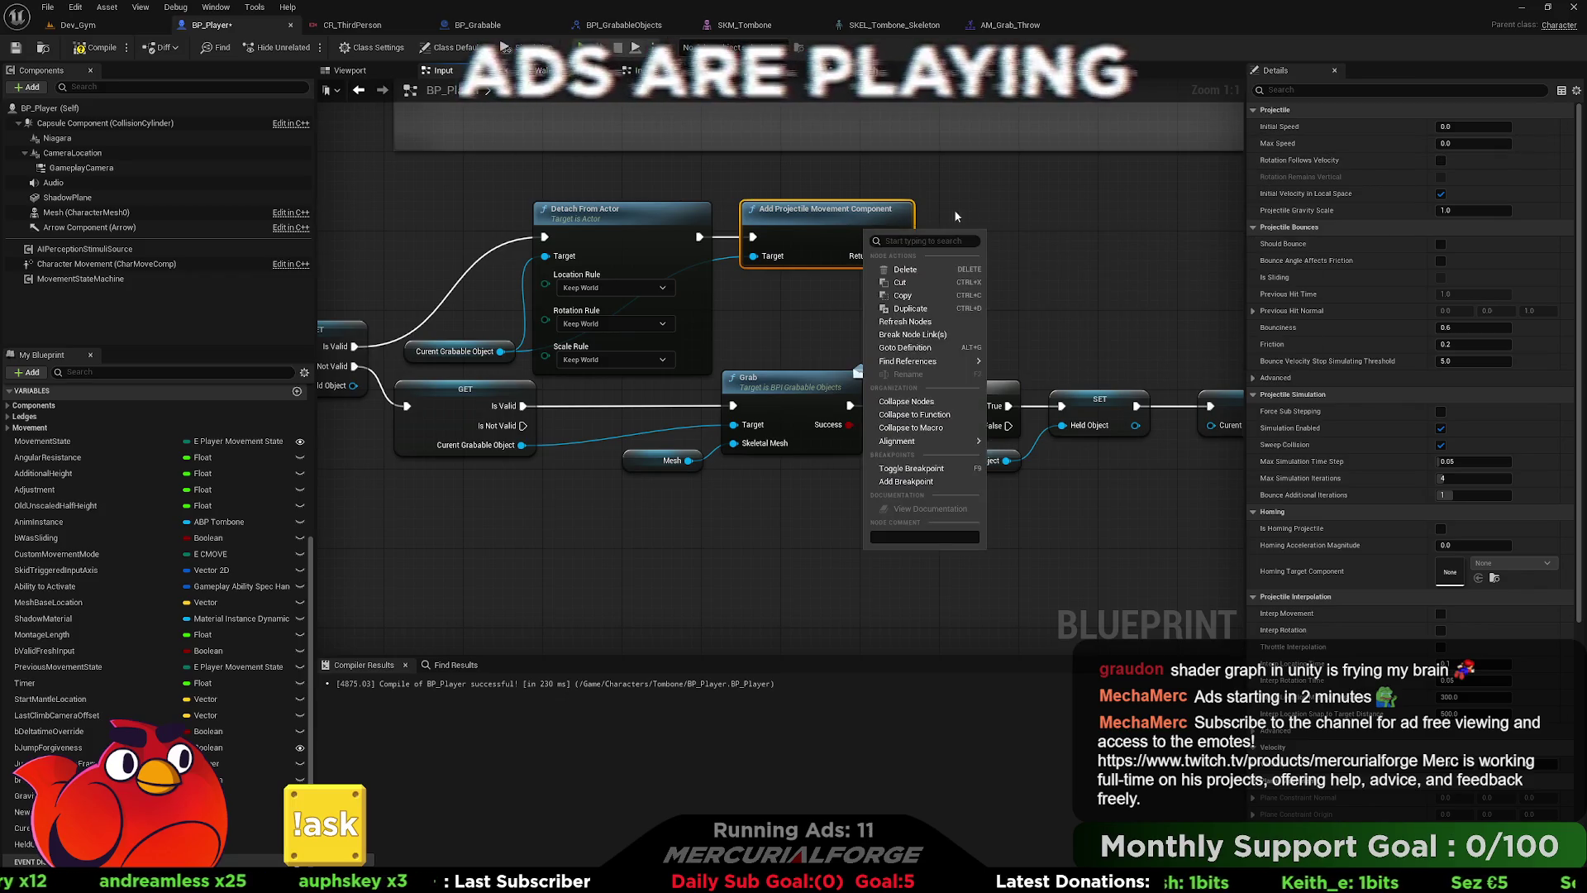
left_click(998, 201)
left_click_drag(898, 255, 992, 260)
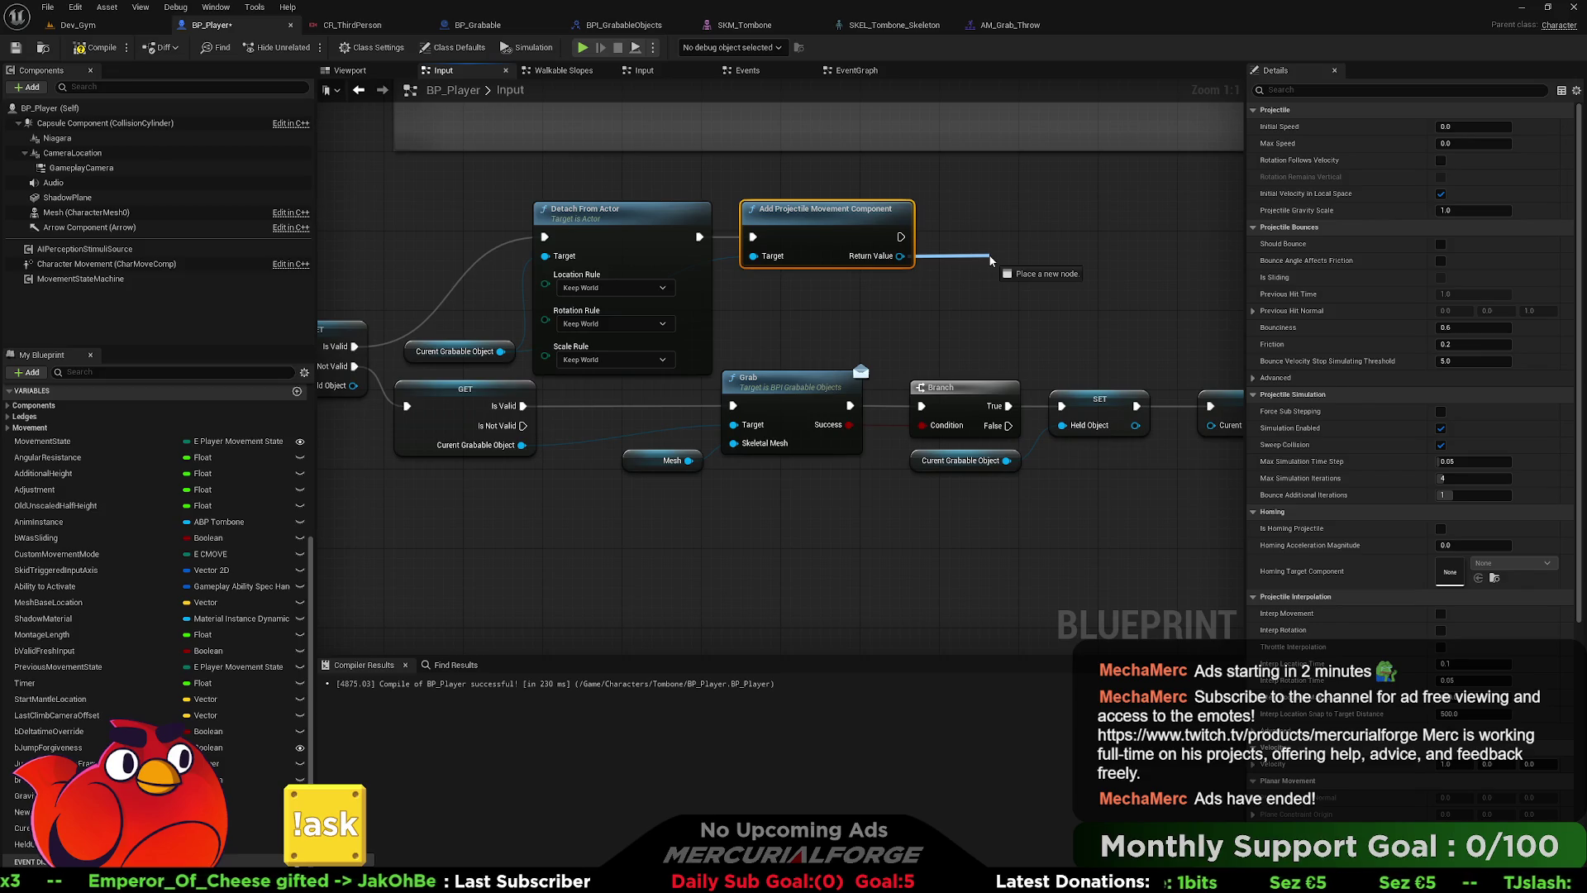
- Add a Set Projectile Gravity Scale node (0.0) from the Return Value, run after Add Projectile Movement Component
left_click_drag(991, 260, 991, 260)
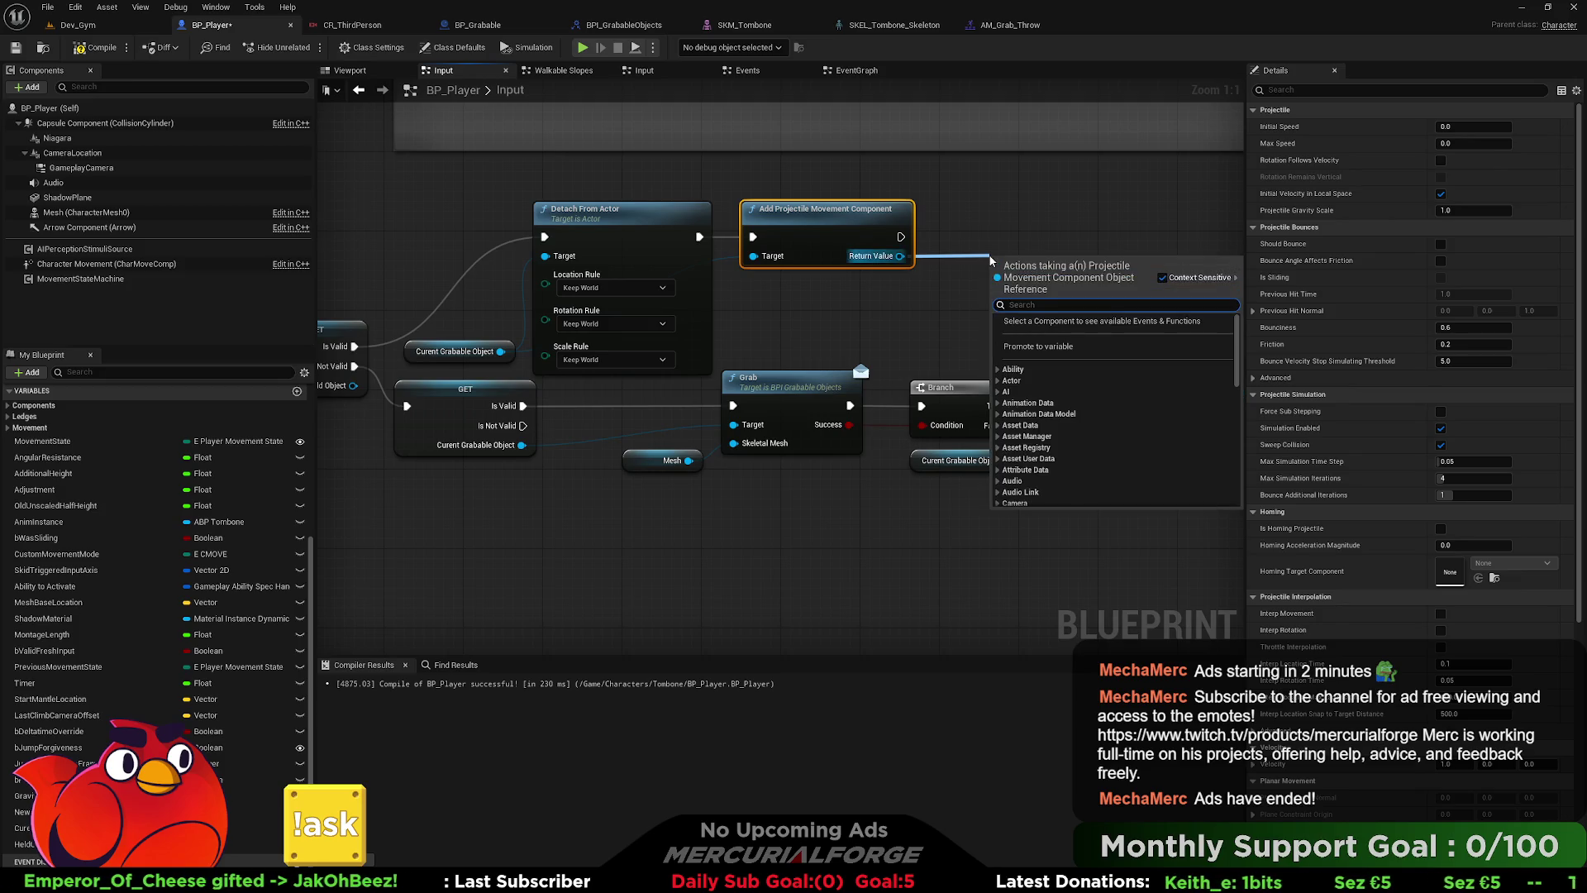
type("gravity")
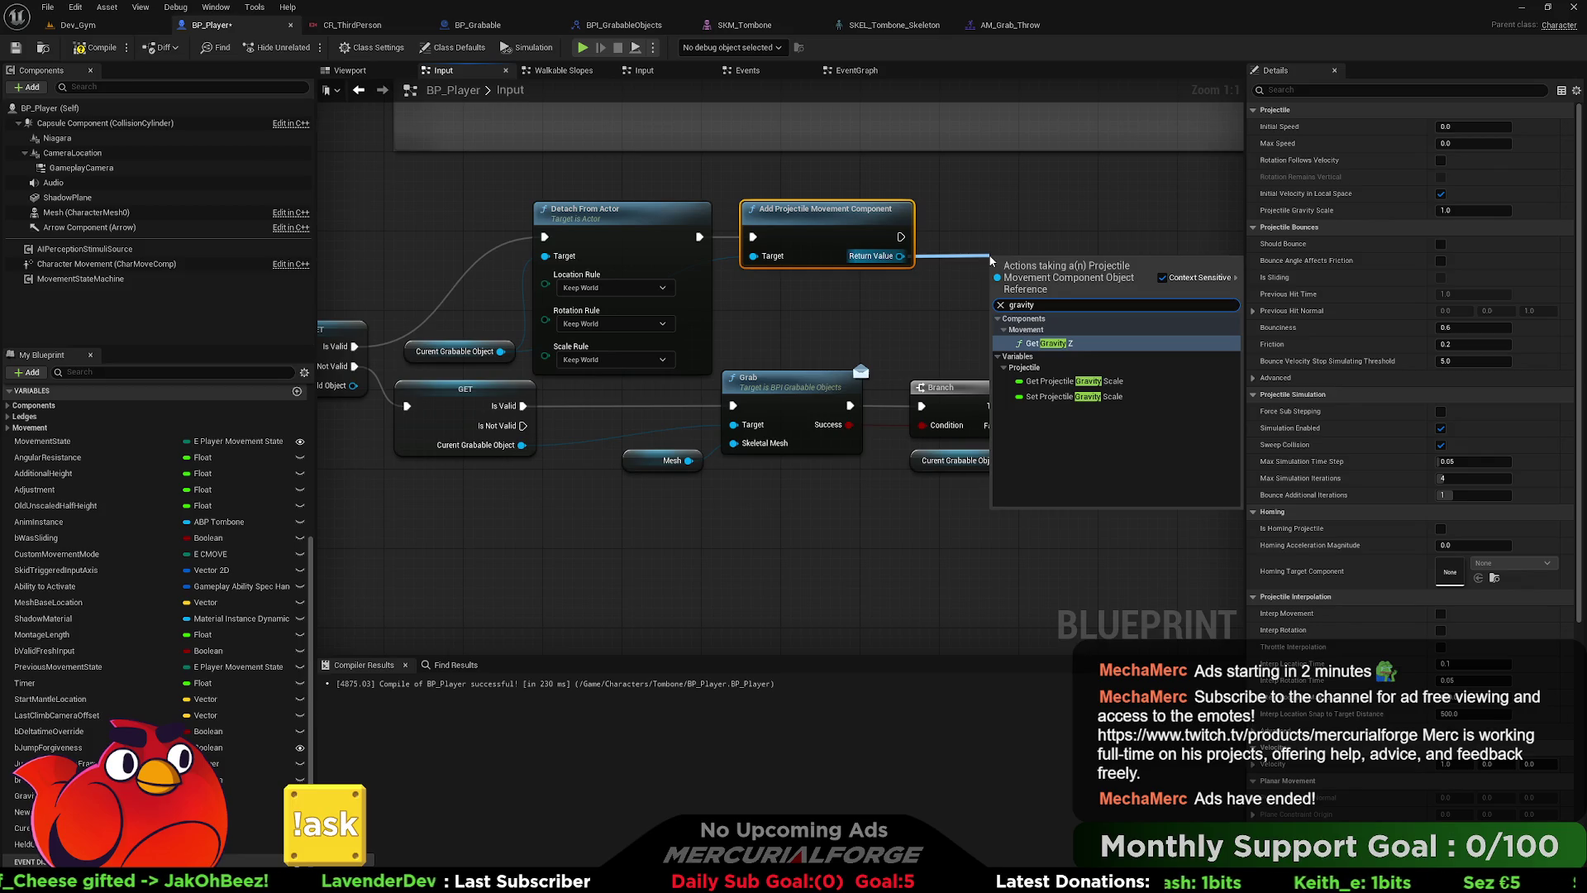
key("Down")
key("Down")
key("Down")
key("Return")
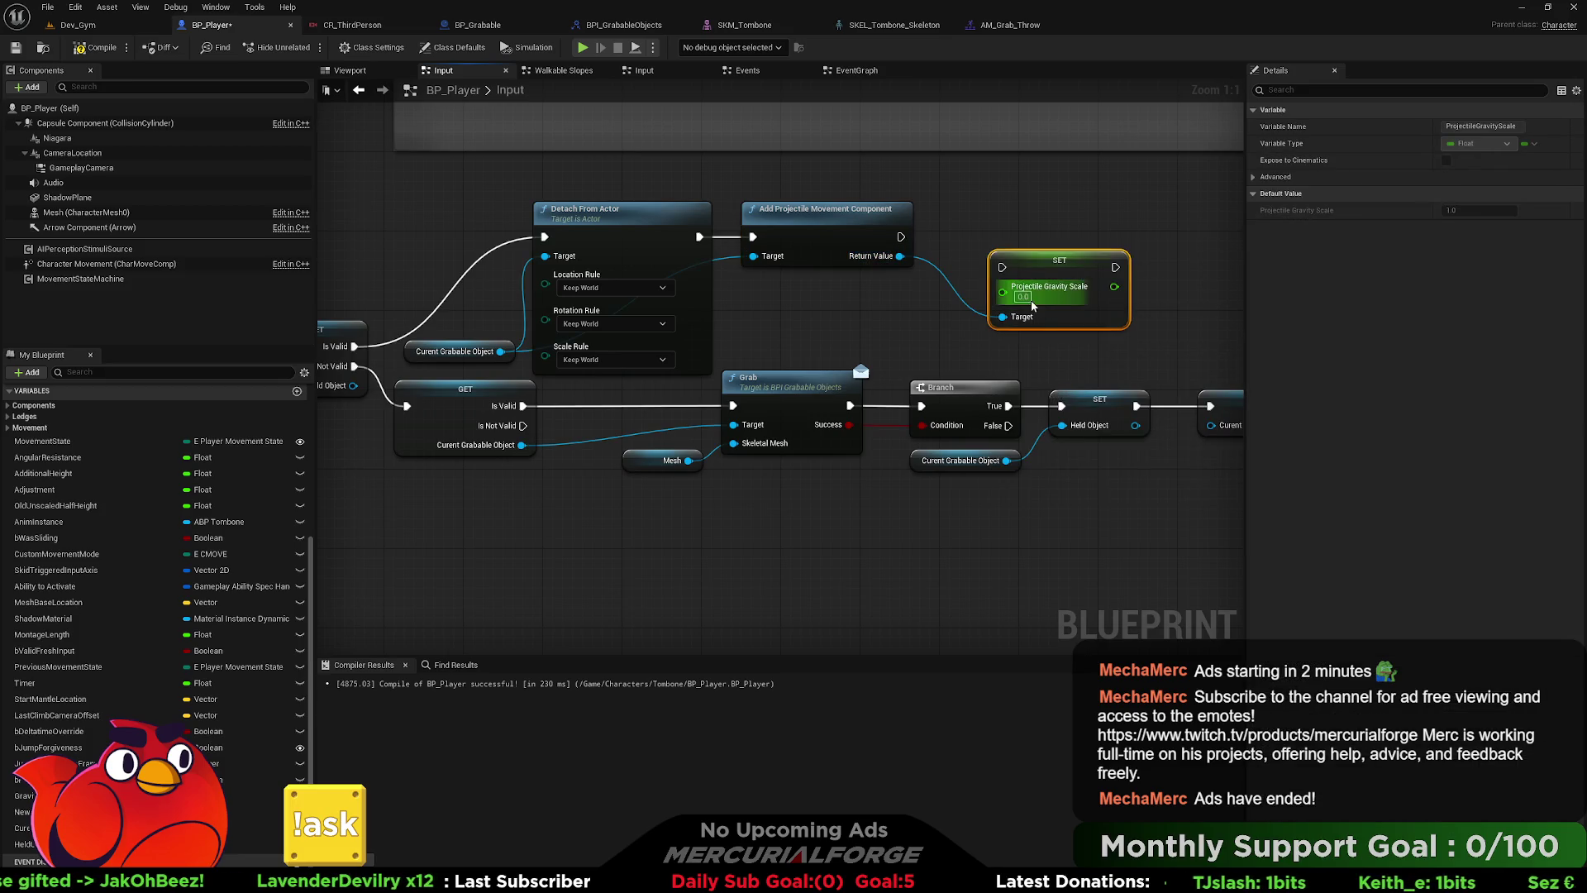
left_click_drag(1033, 264, 994, 234)
left_click_drag(962, 238, 904, 240)
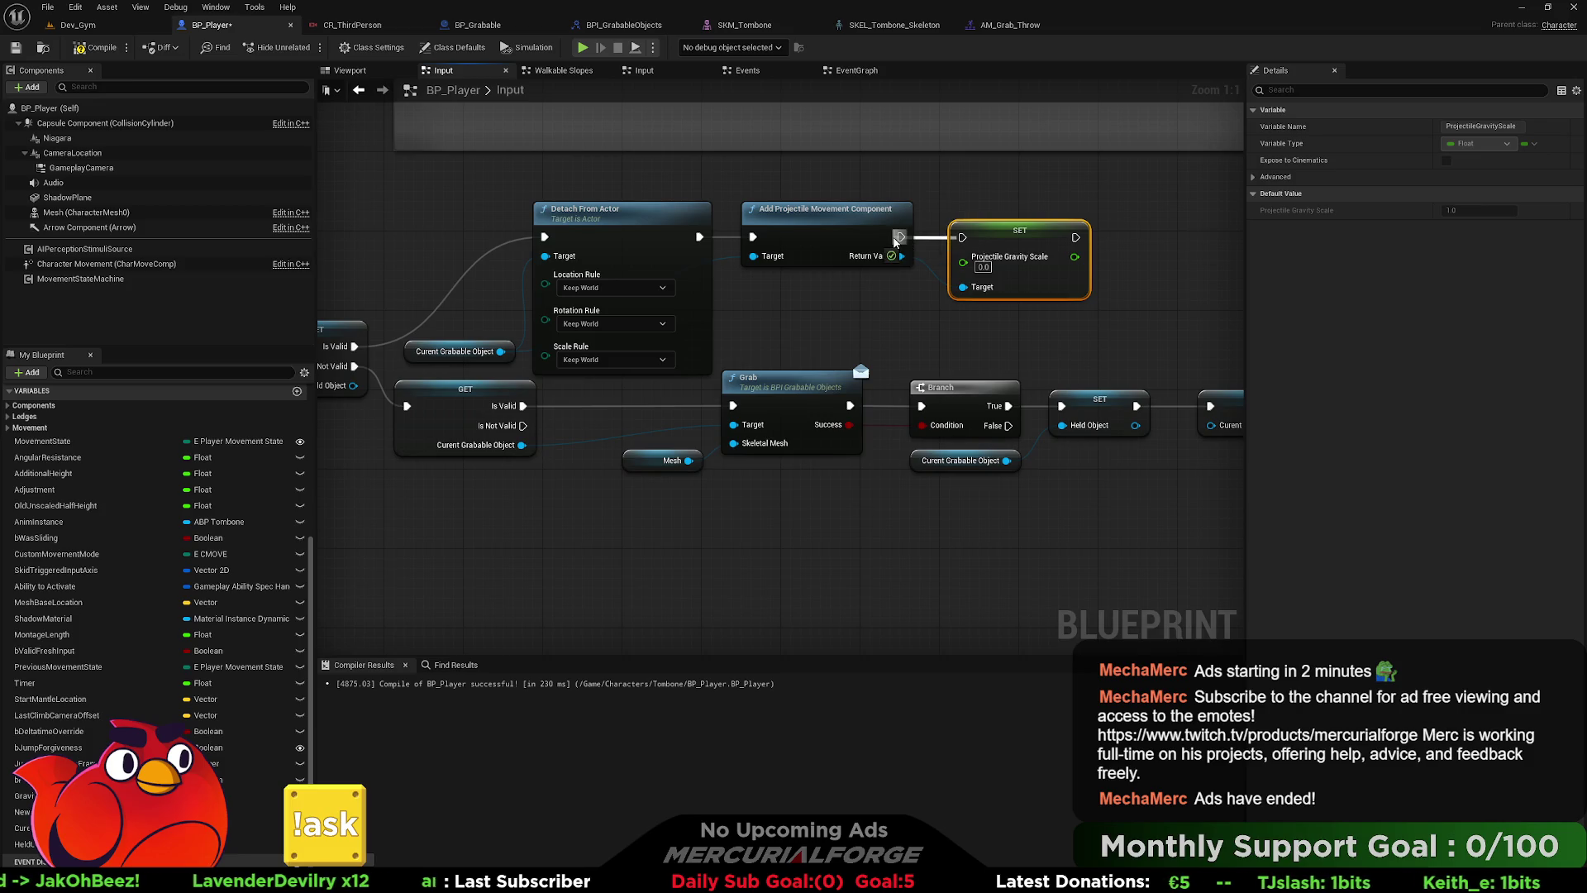
left_click(876, 244)
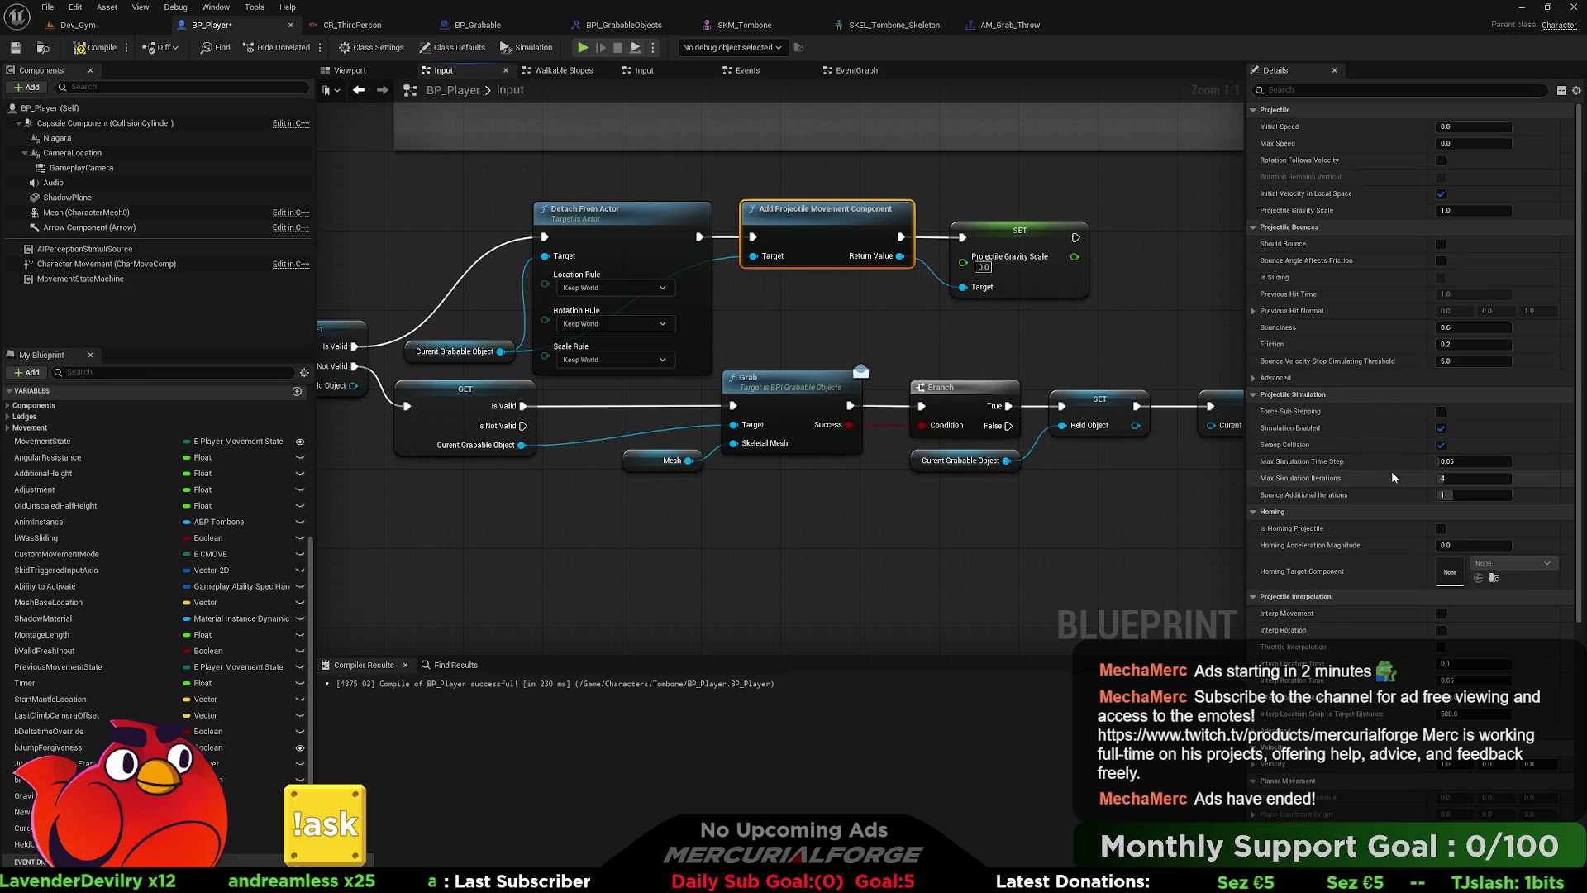
scroll(1392, 473, "down", 5)
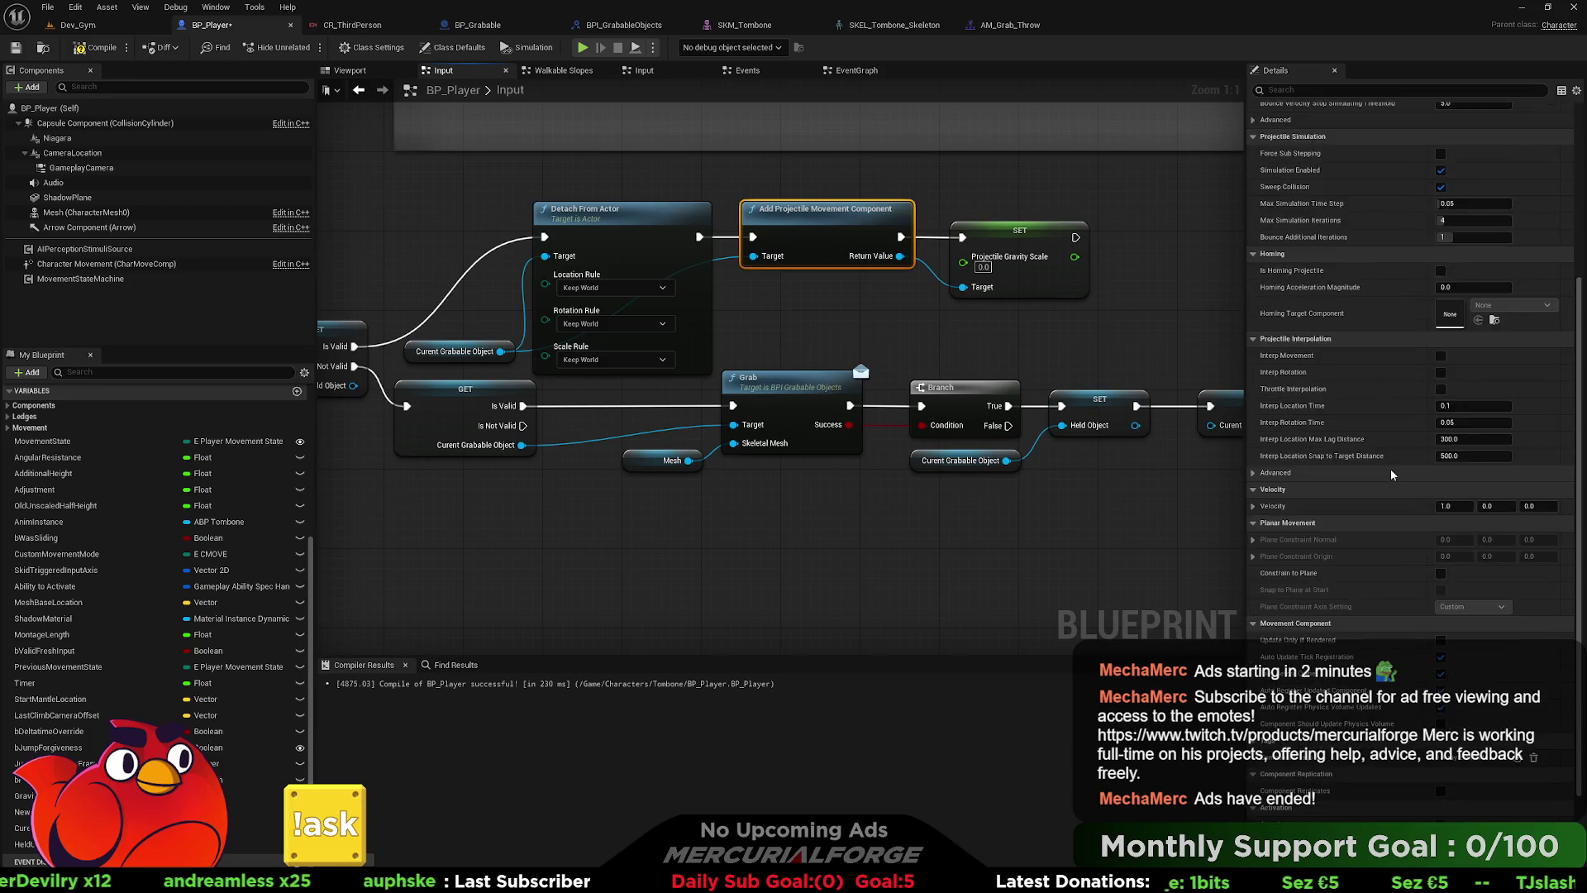
scroll(1390, 469, "up", 5)
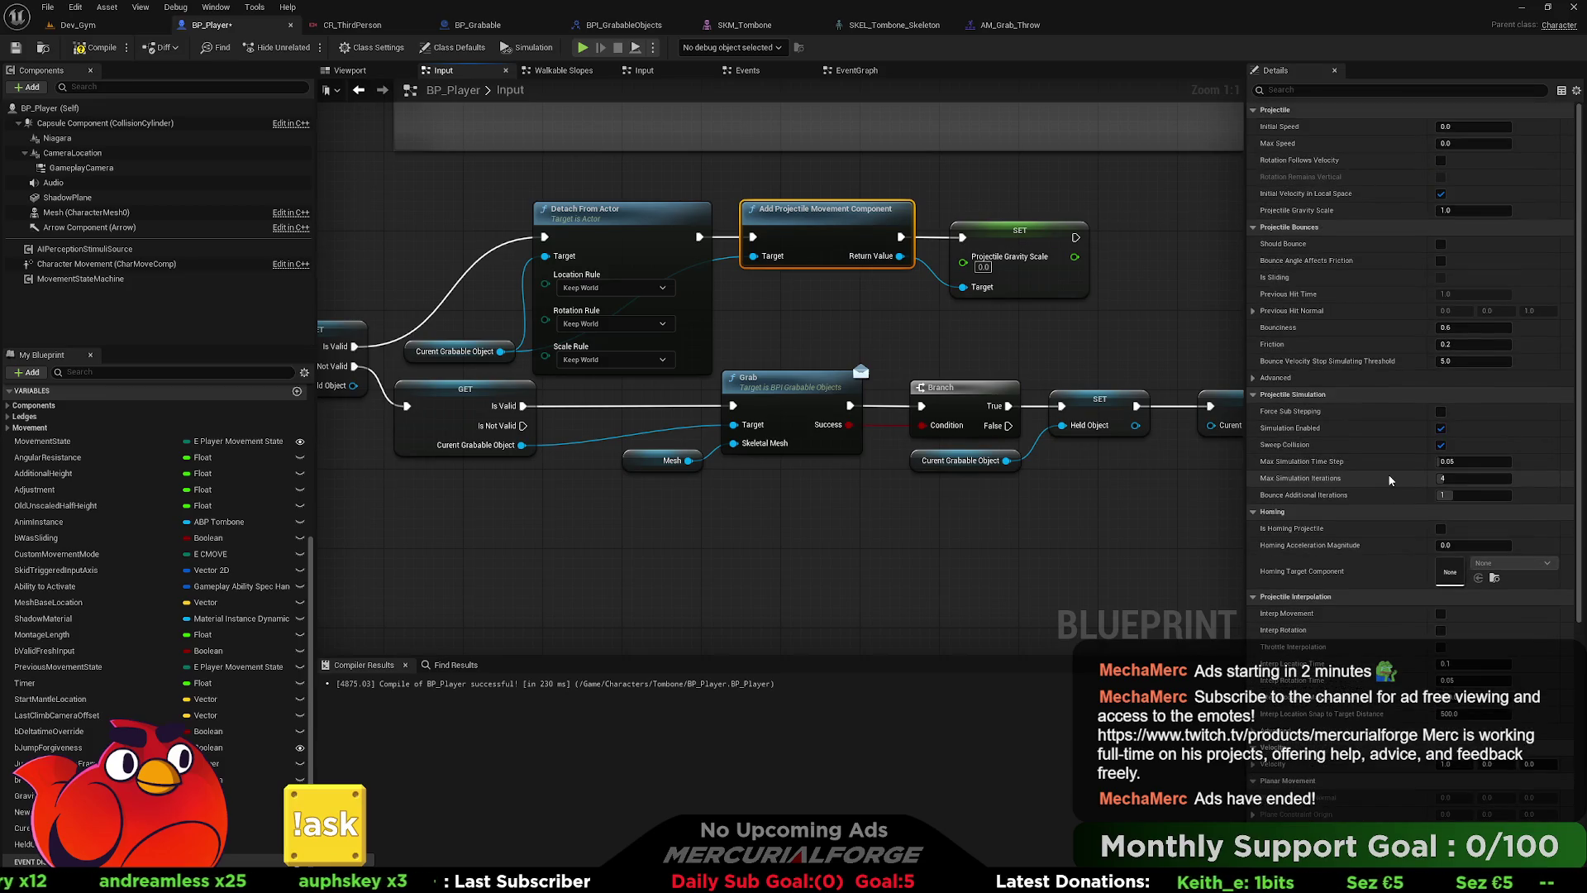
left_click_drag(1130, 299, 866, 325)
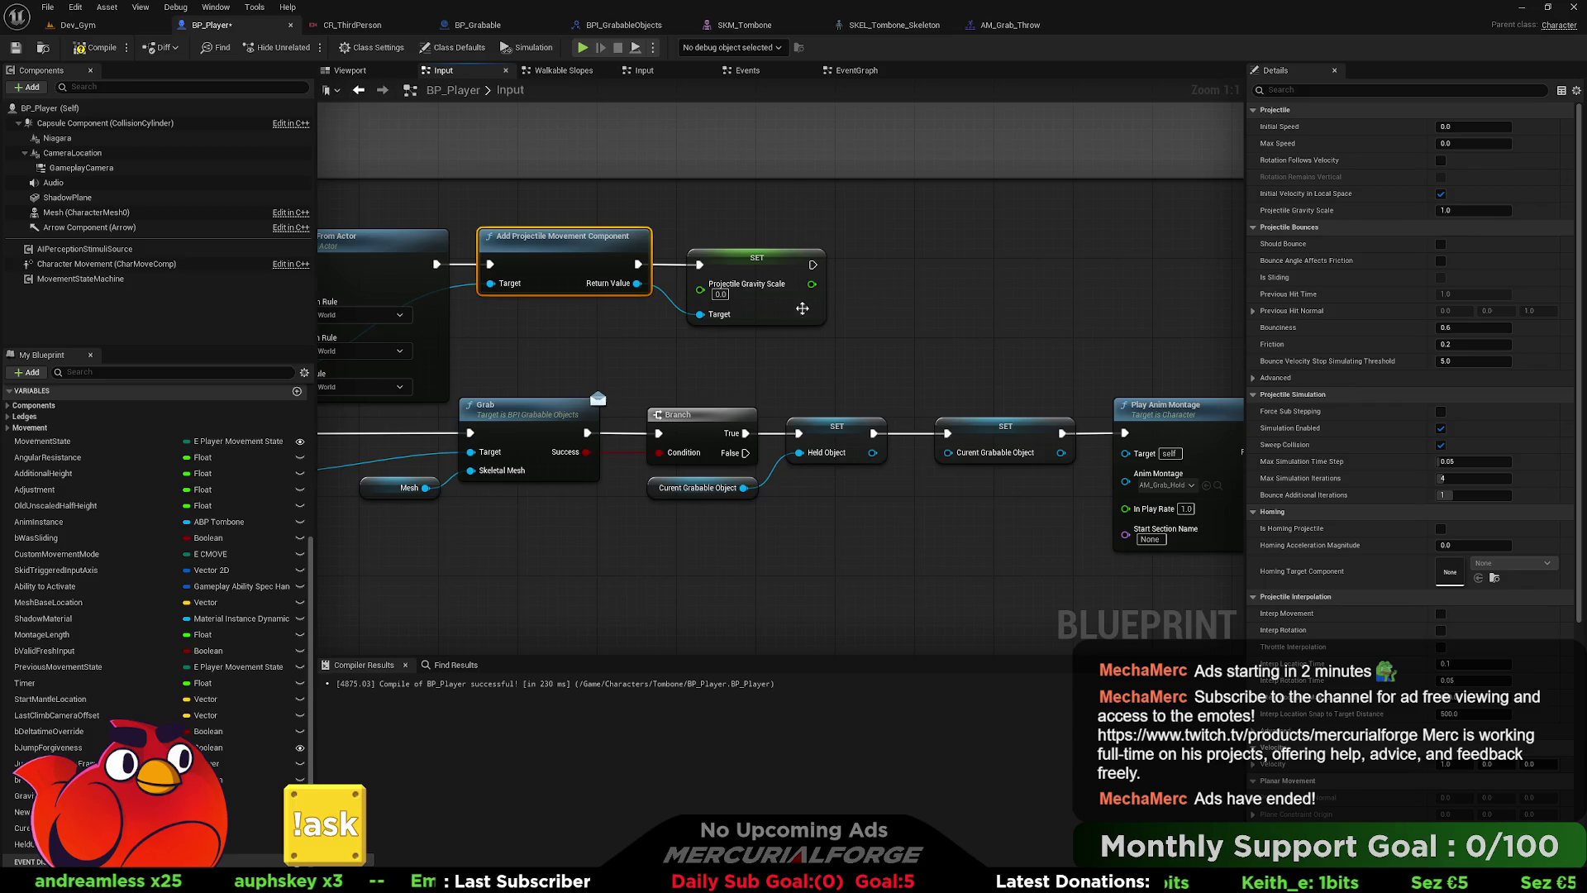
- Search 'velocity' from the projectile component's Return Value, then close the search without adding anything
mouse_move(643, 285)
left_mouse_down()
mouse_move(872, 297)
mouse_move(879, 281)
left_mouse_up()
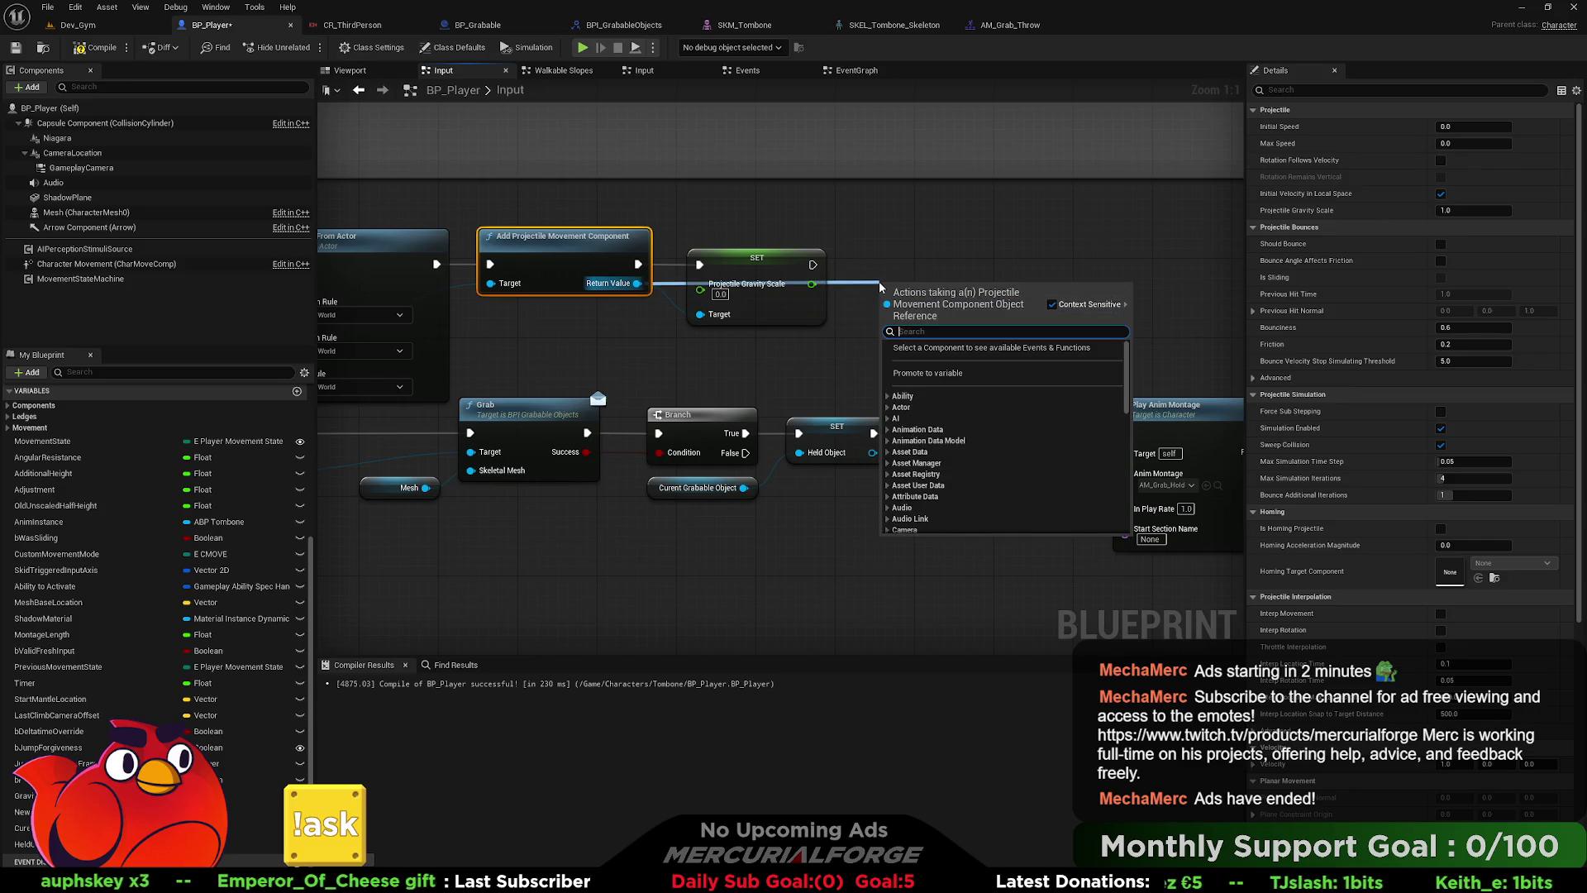
type("velo")
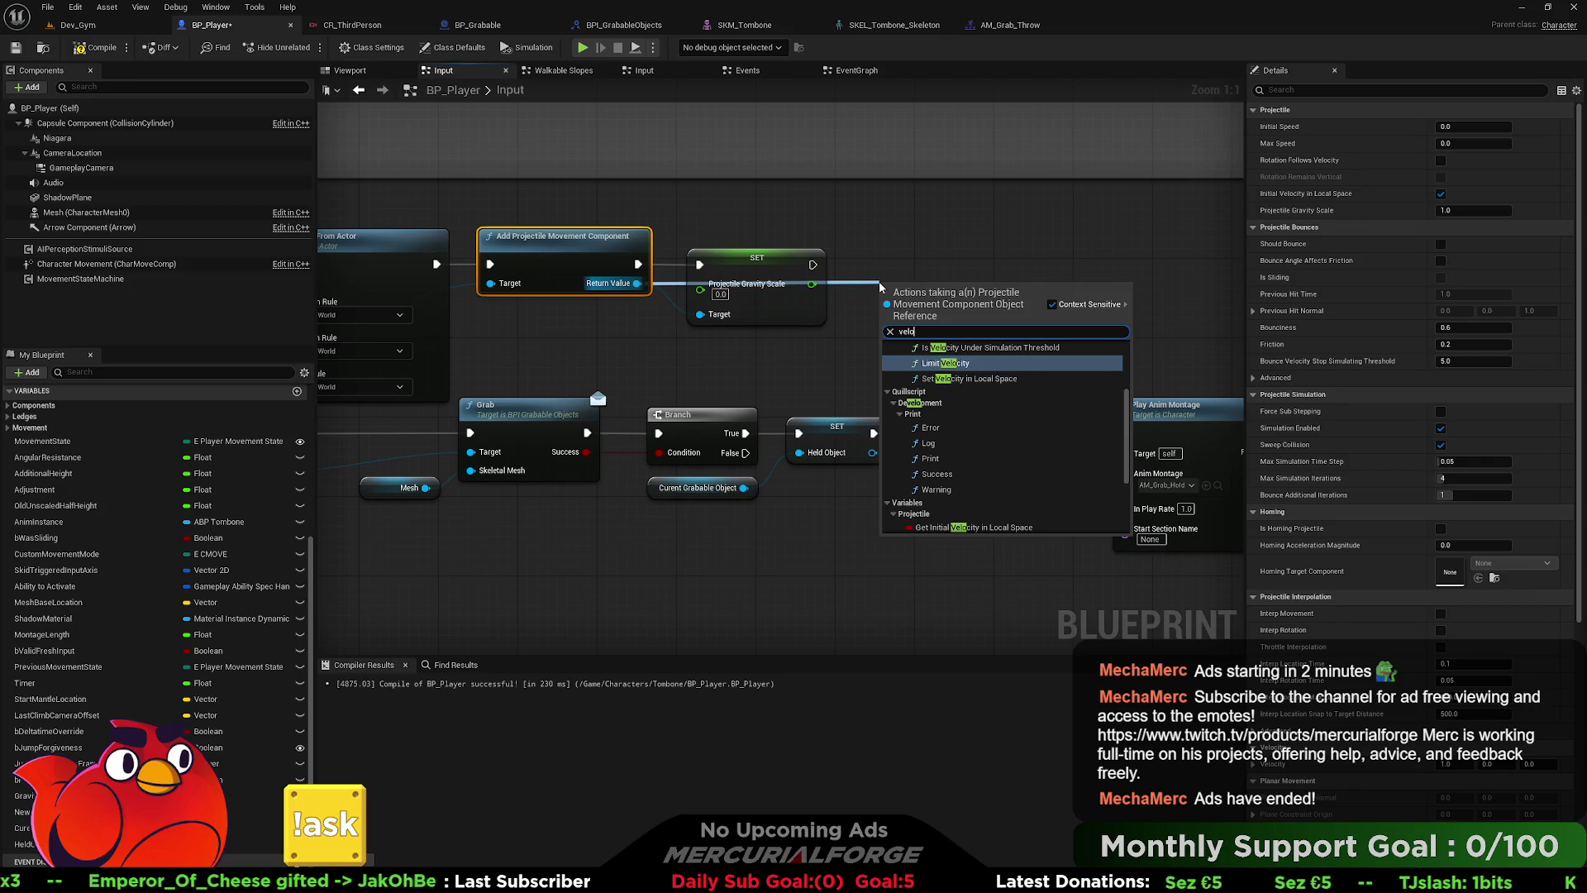
type("city")
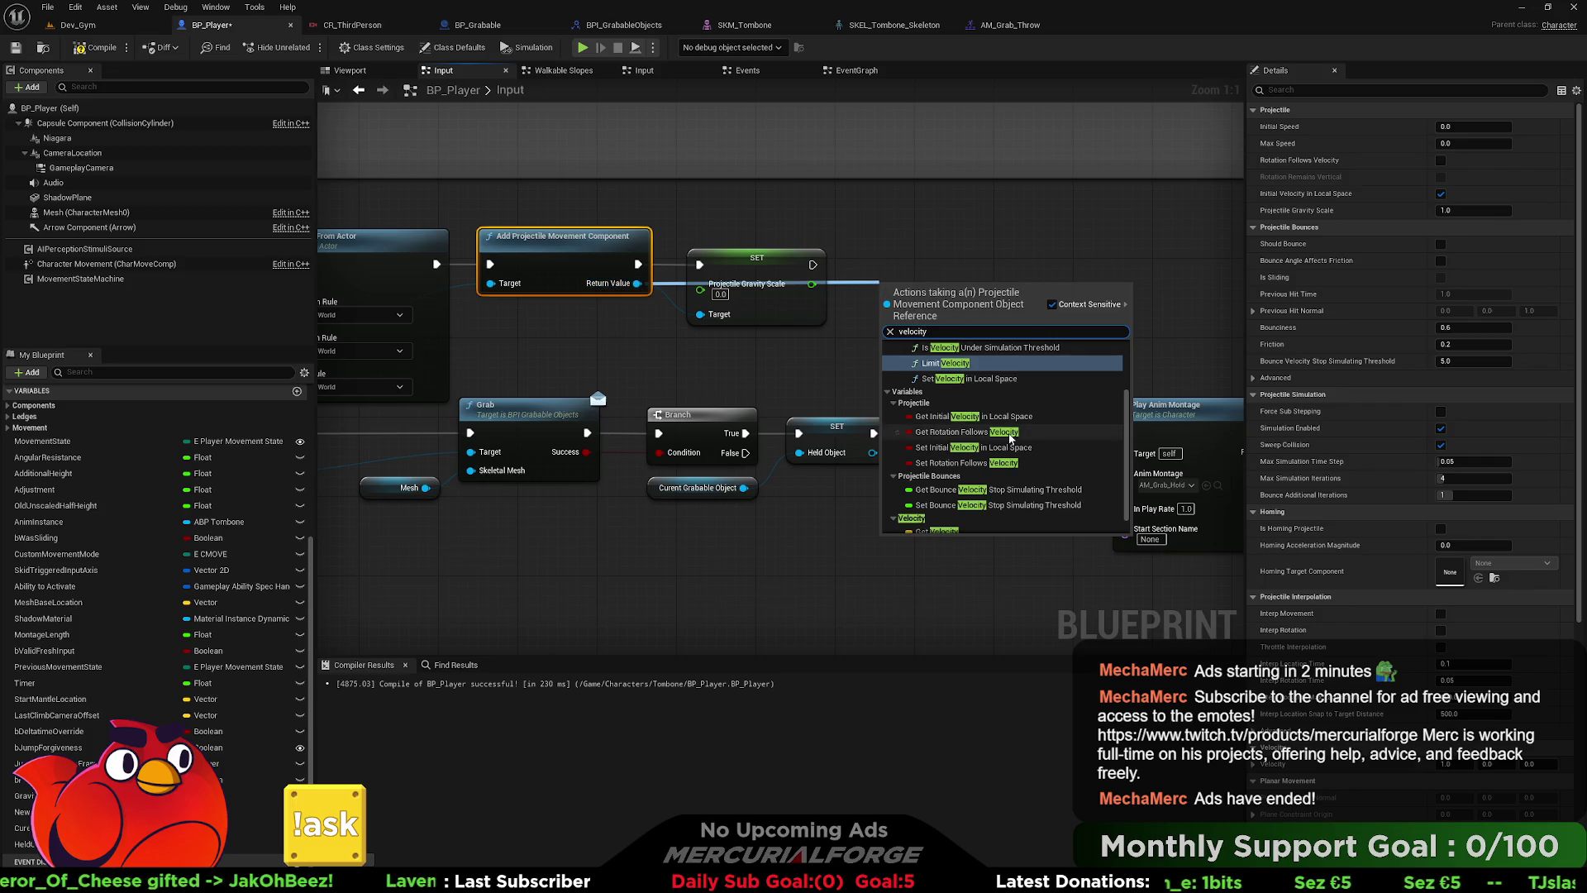
scroll(956, 496, "down", 1)
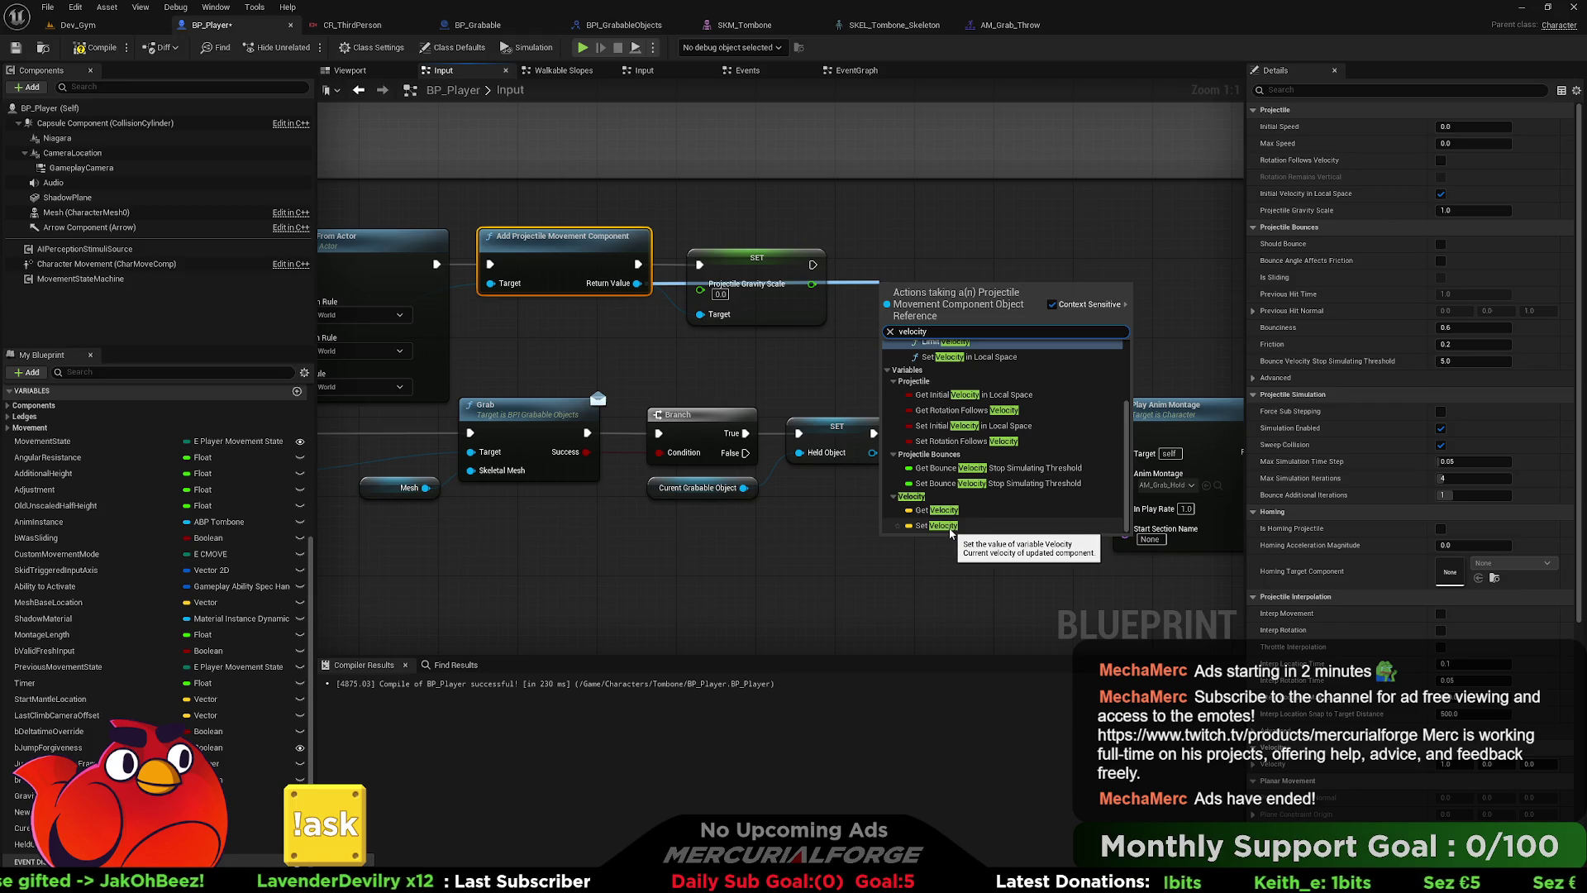
scroll(947, 533, "up", 3)
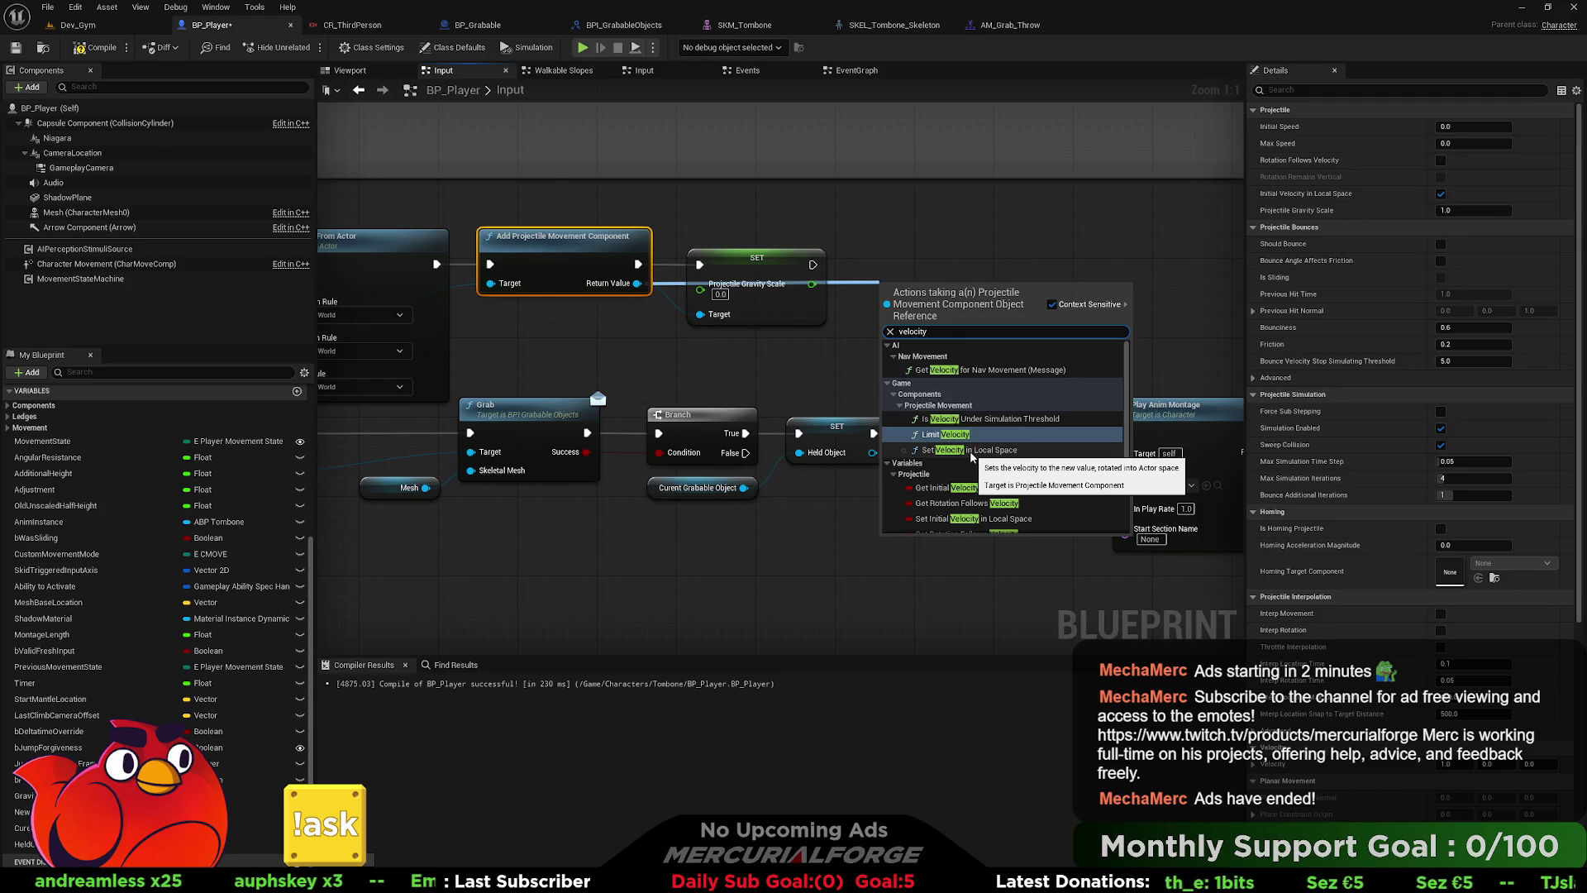
left_click(944, 257)
- Select the projectile node, return to the Dev_Gym level and select BP_Grabable
left_click(562, 239)
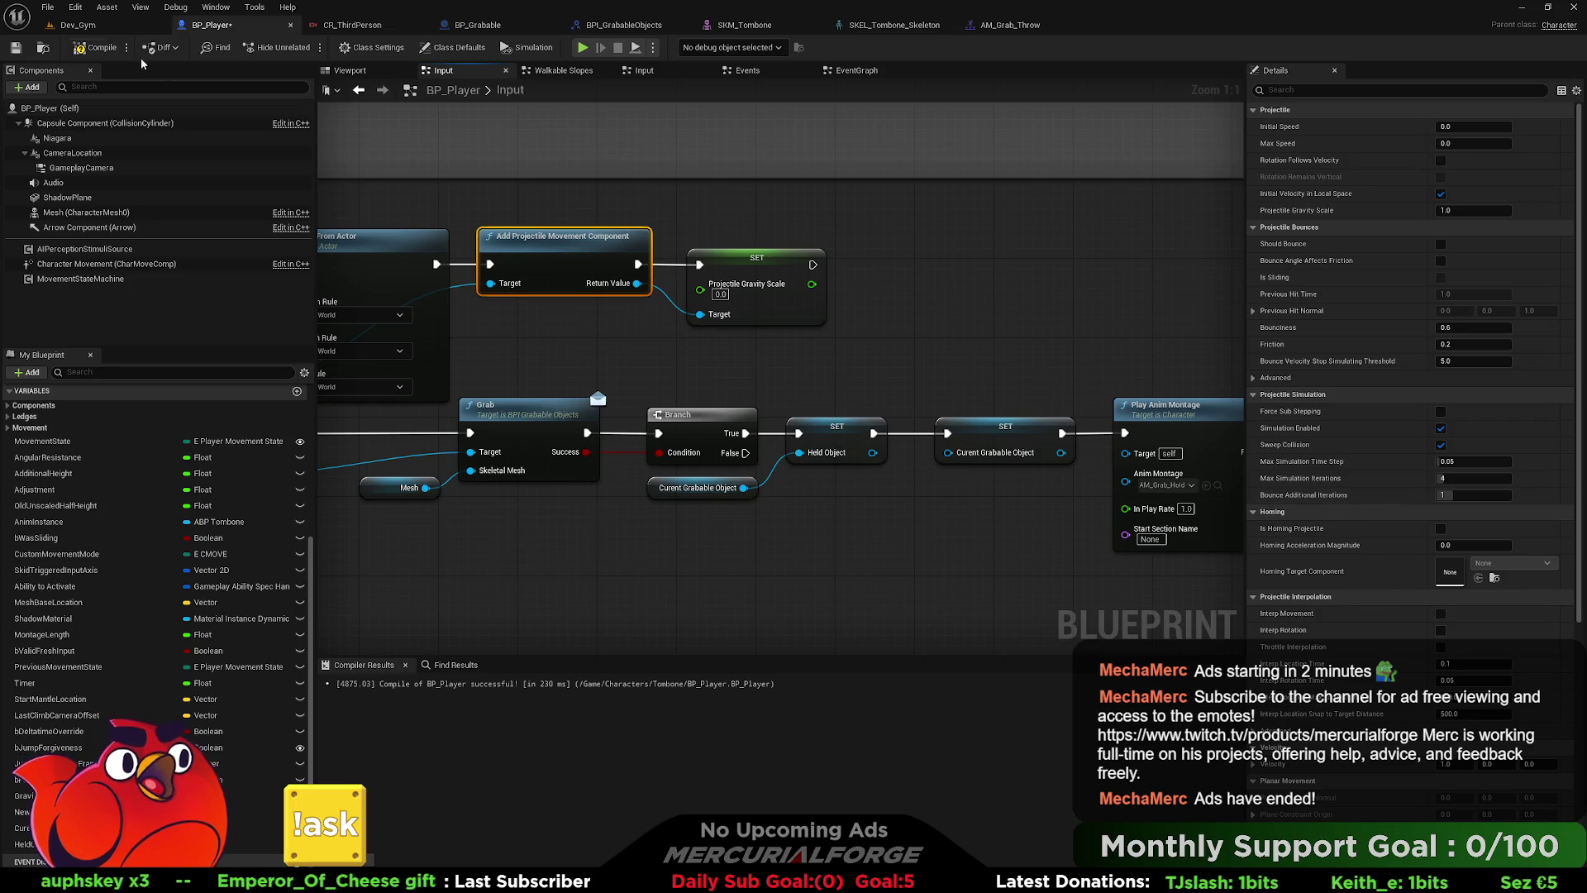
left_click(77, 24)
left_click(642, 427)
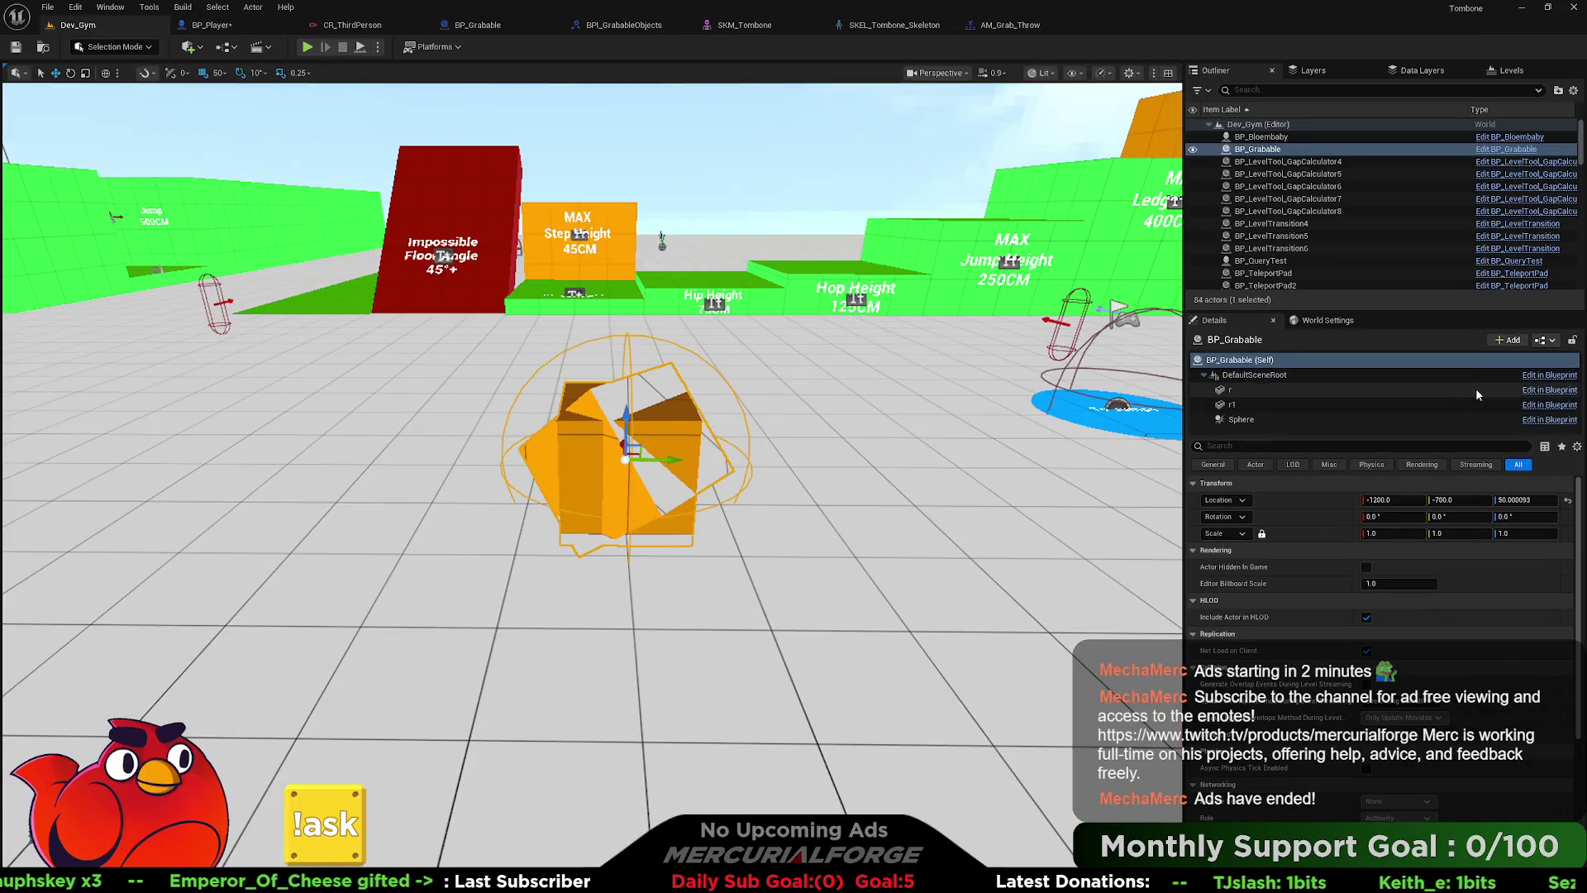
- Add a Projectile Movement component to BP_Grabable and set its Projectile Gravity Scale to 0
left_click(1509, 340)
type("p")
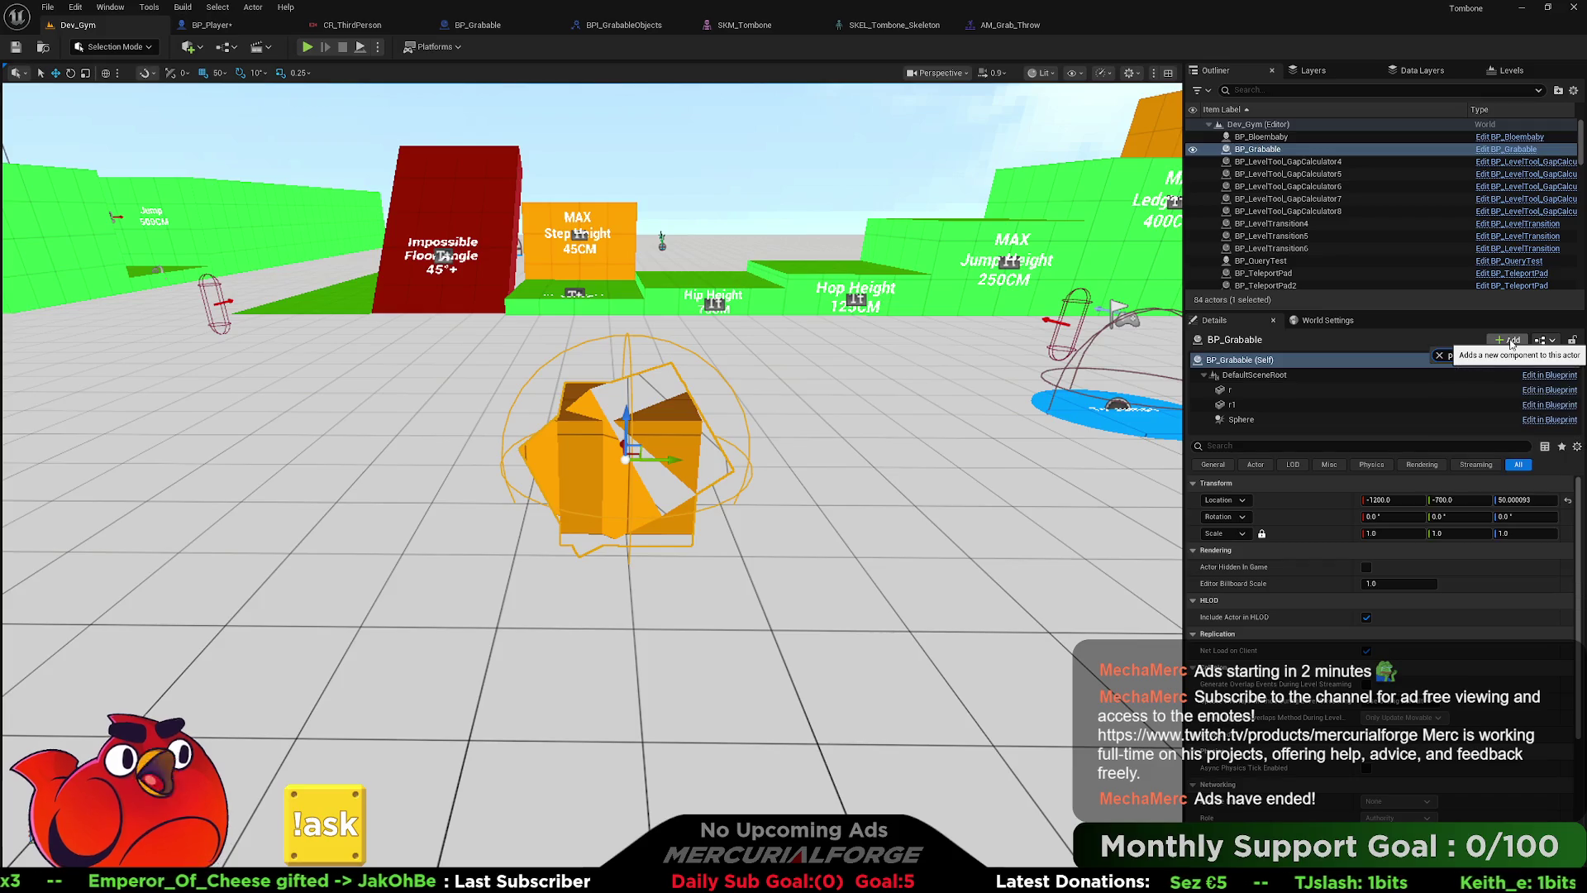
key("BackSpace")
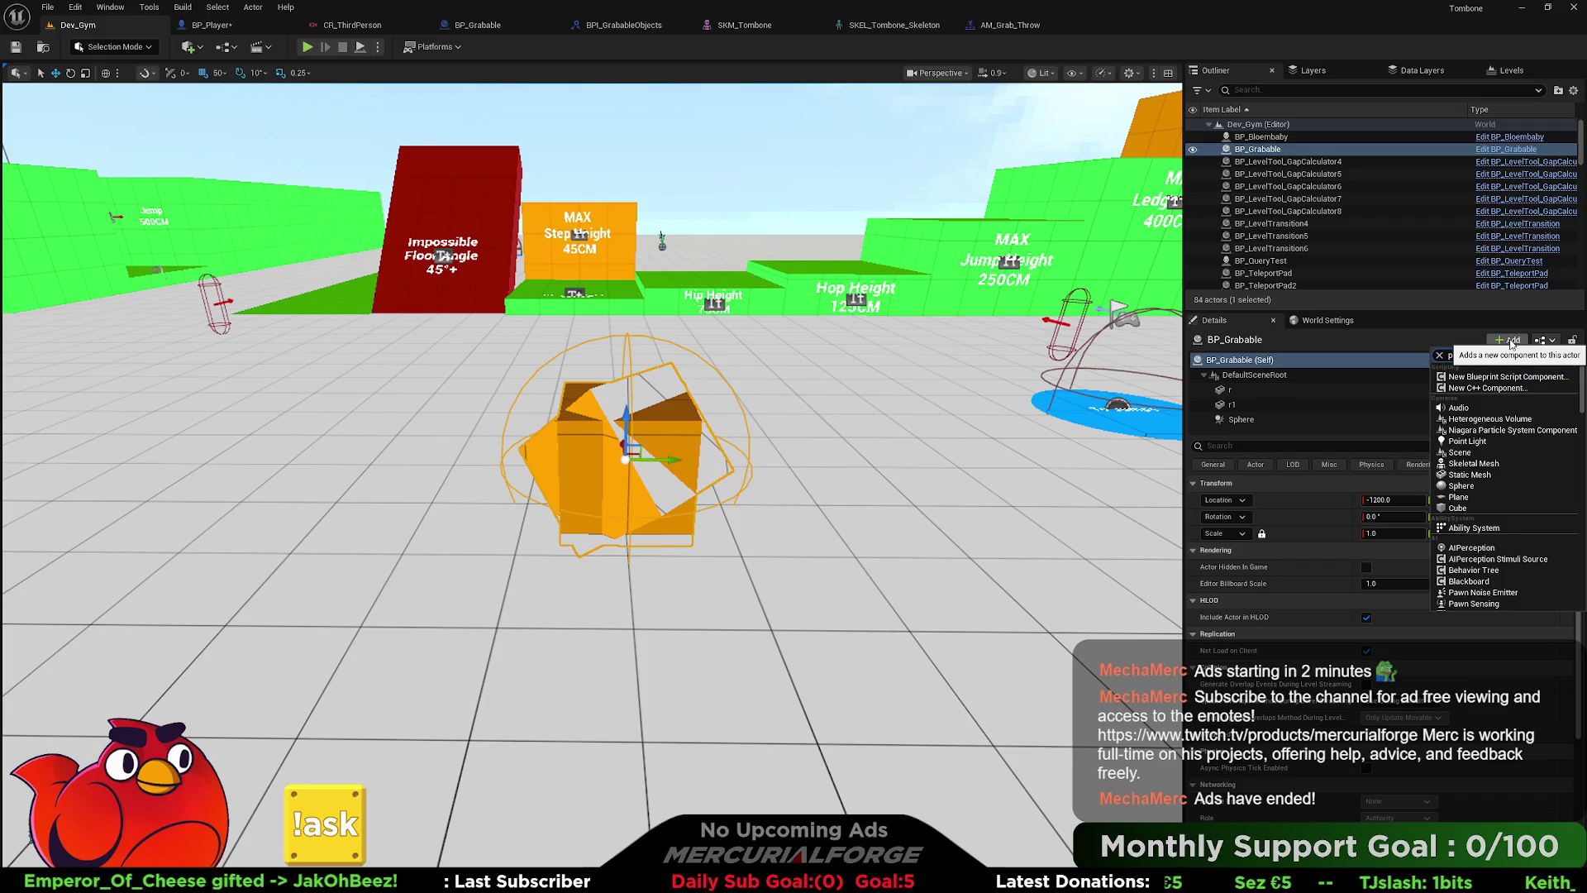
type("roject")
key("Return")
scroll(1377, 539, "down", 10)
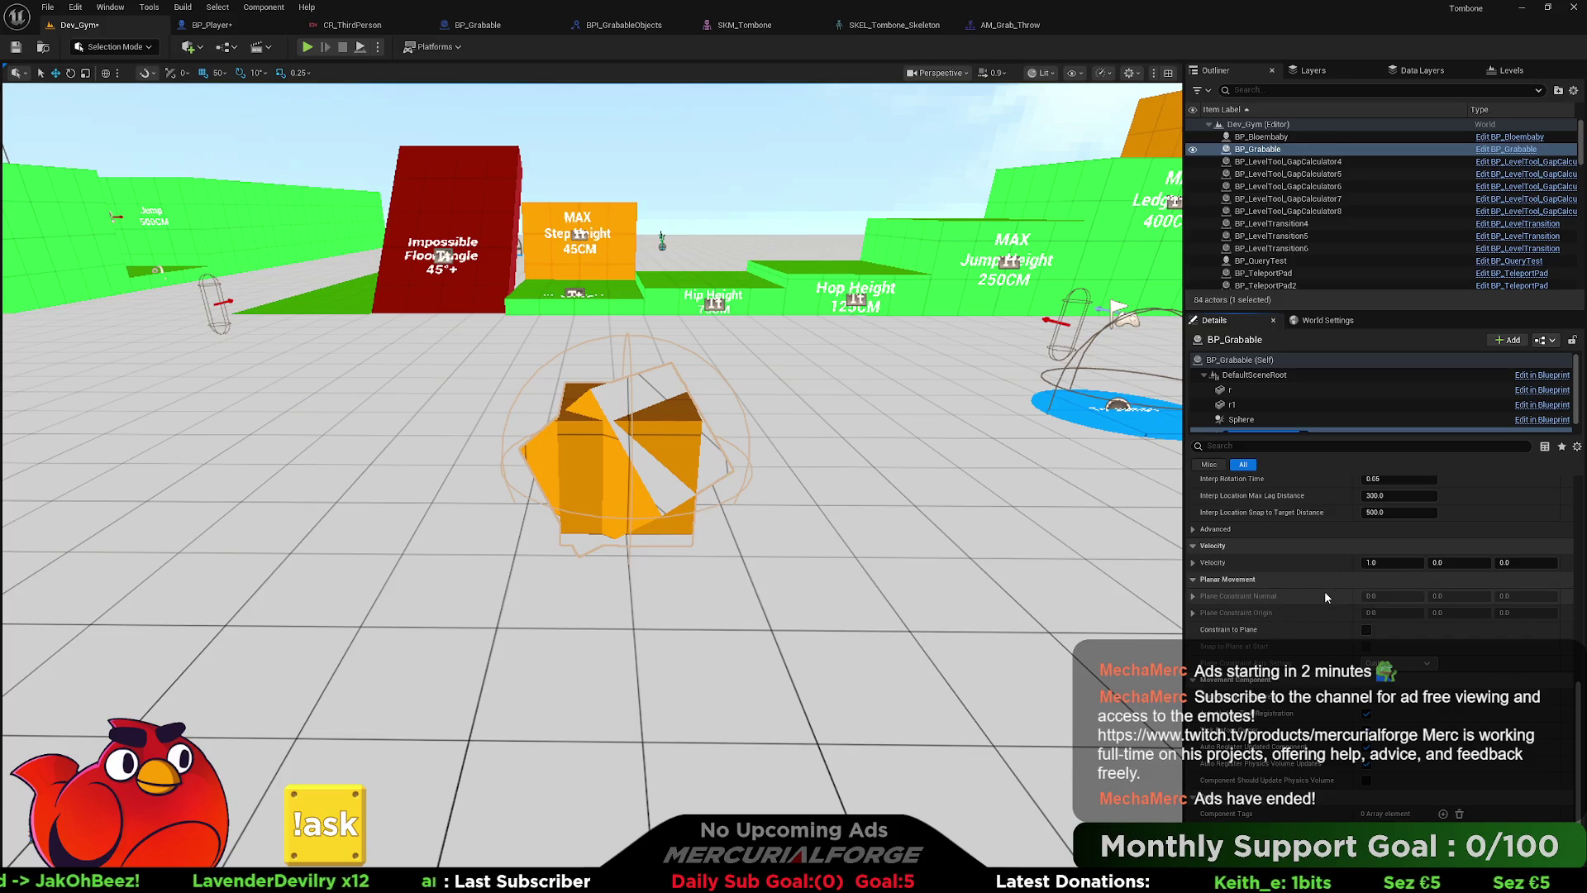
scroll(1325, 592, "down", 3)
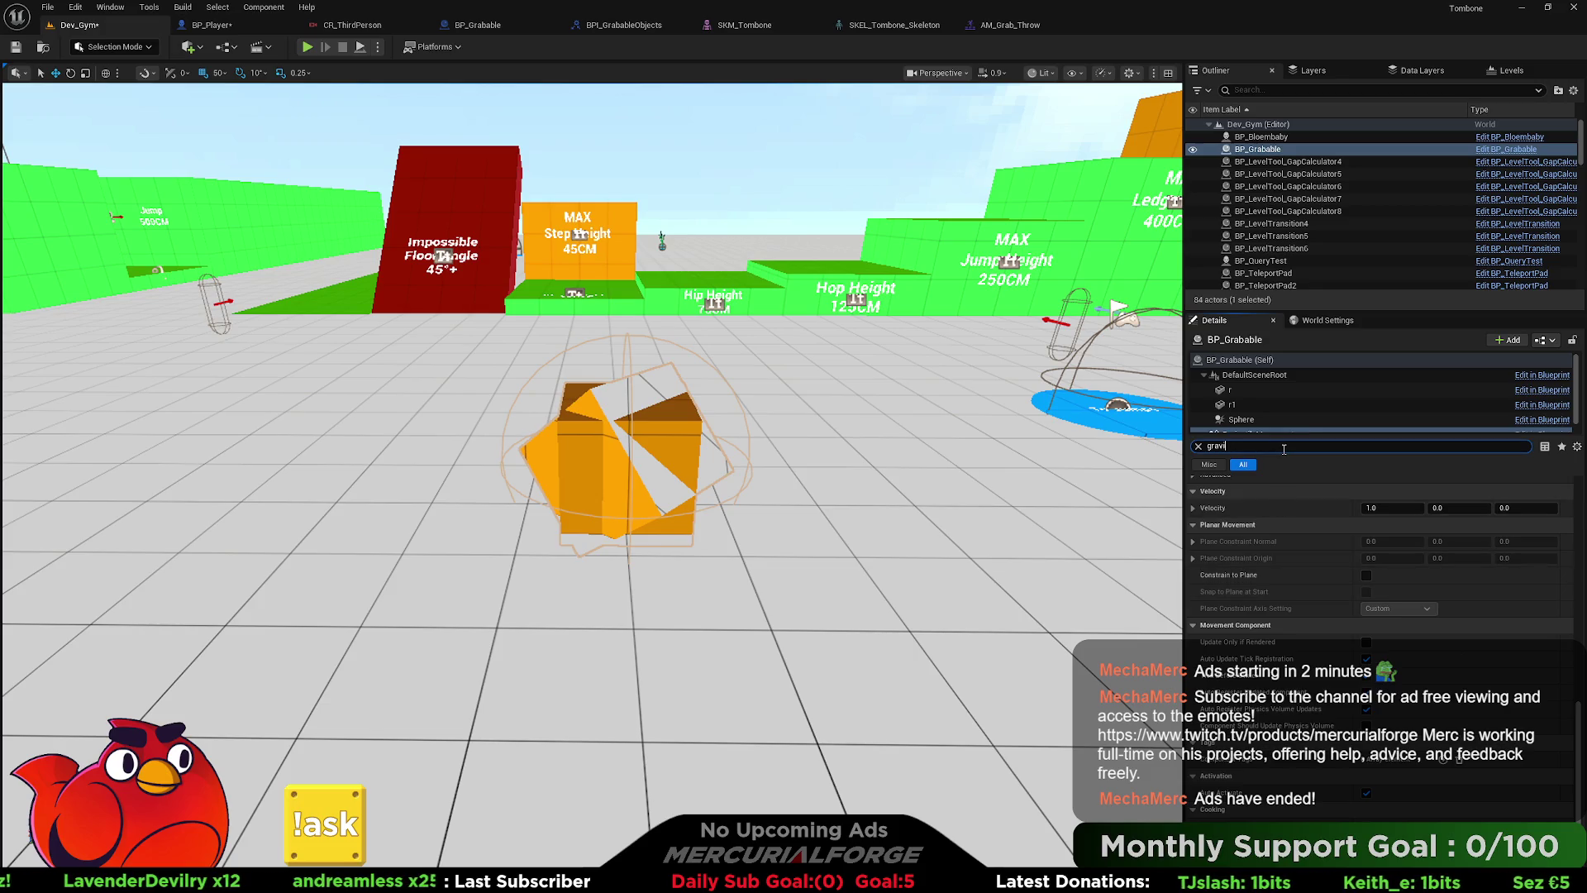
type("ity")
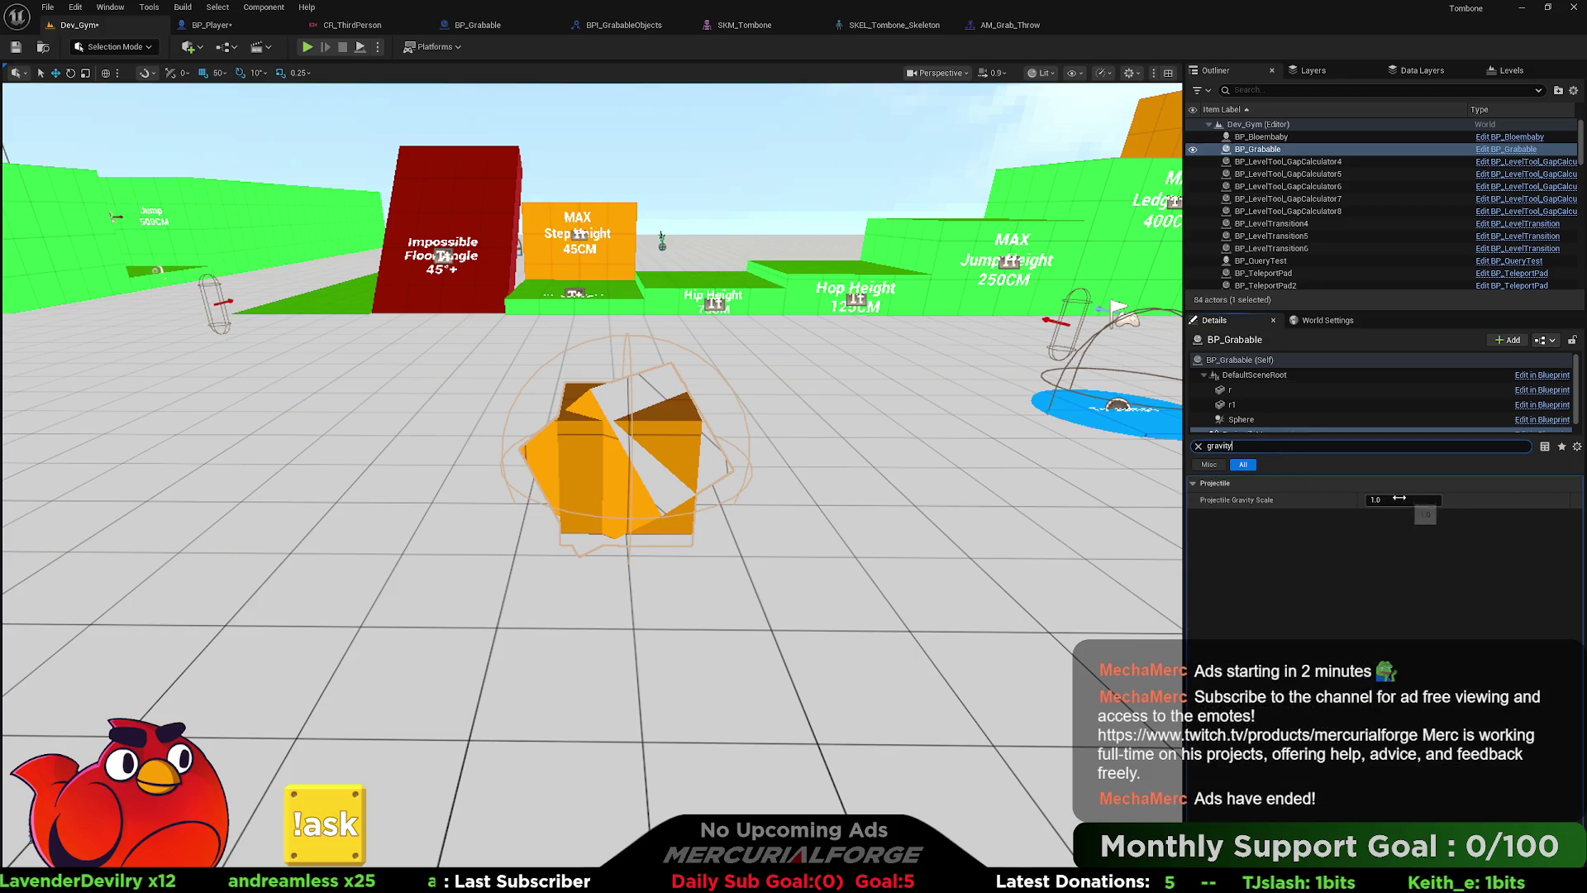
type("0")
key("Return")
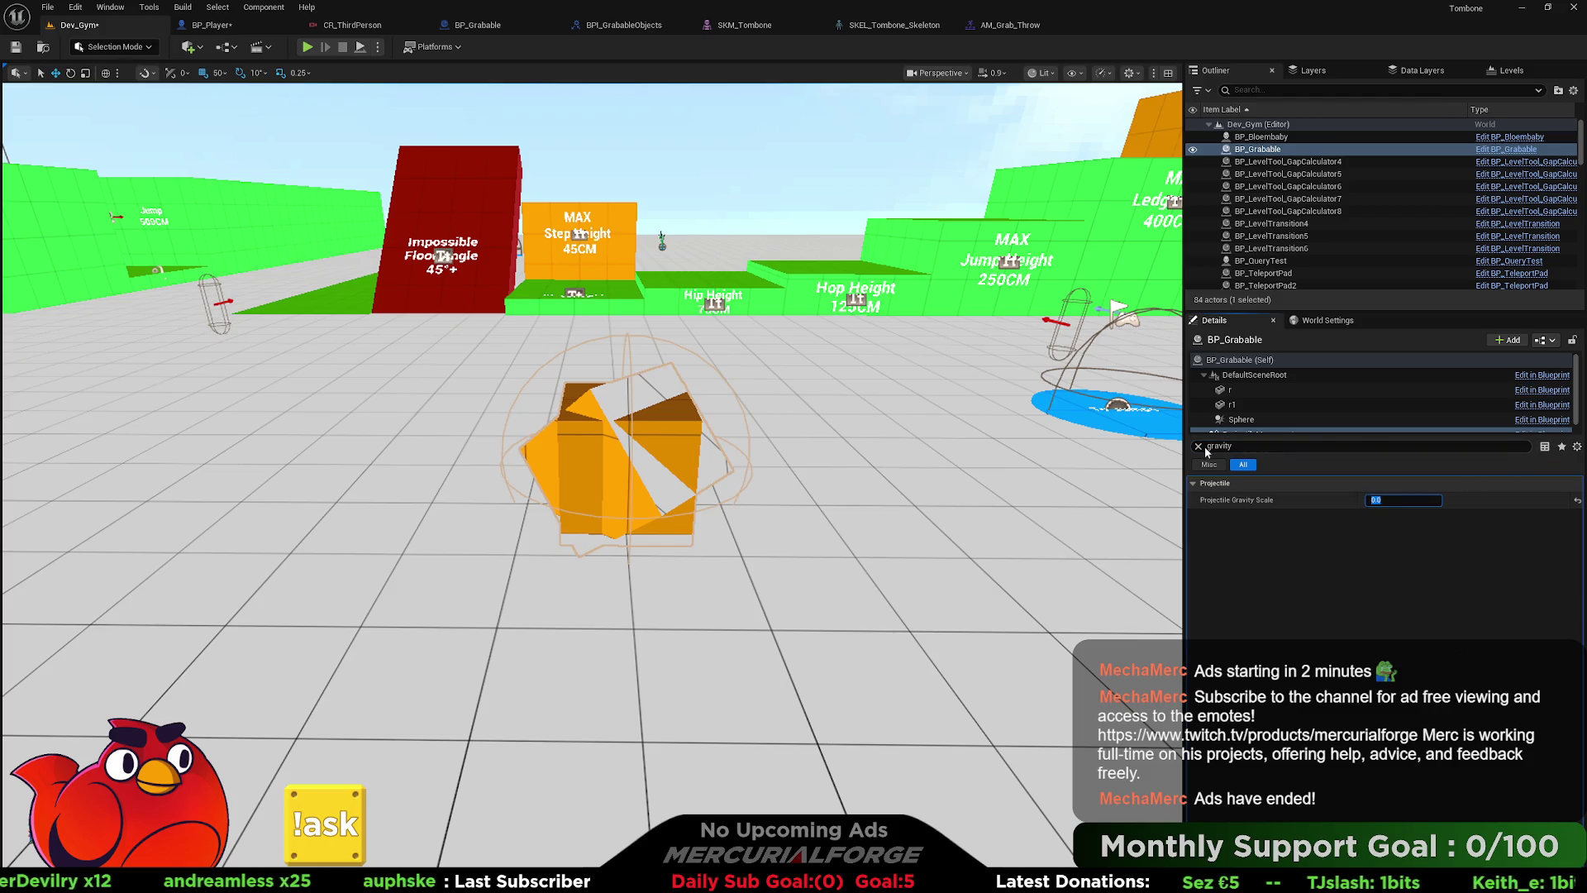
left_click(1197, 446)
- Raise the grabbable box to Z 150 and bring the view close to it
scroll(1291, 528, "down", 10)
scroll(1467, 684, "down", 3)
scroll(1452, 688, "down", 9)
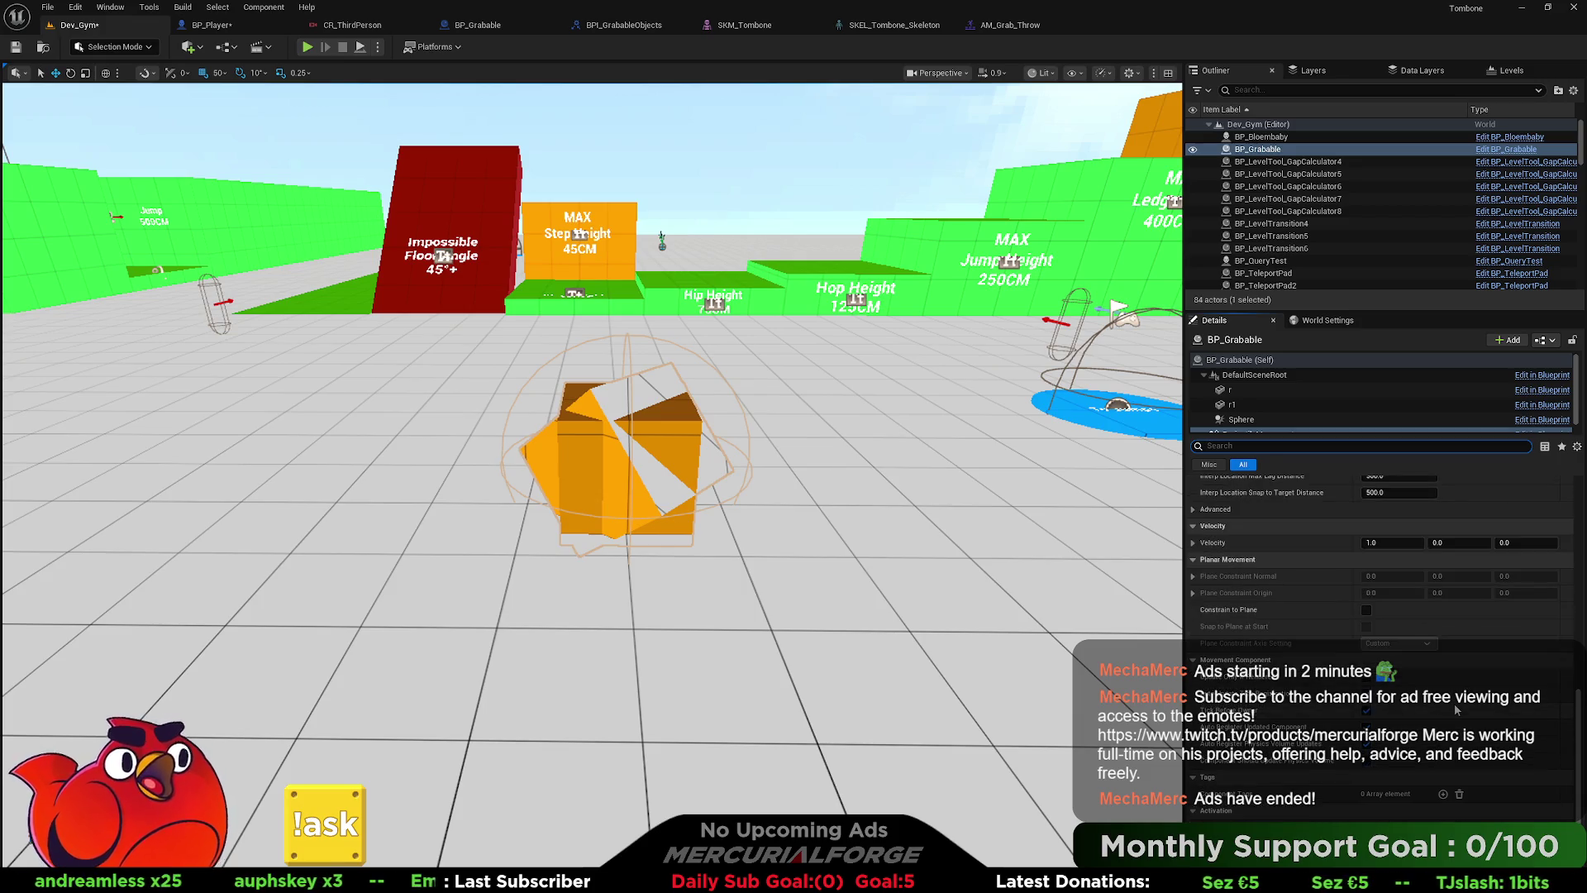
left_click(653, 470)
left_click_drag(653, 470, 352, 229)
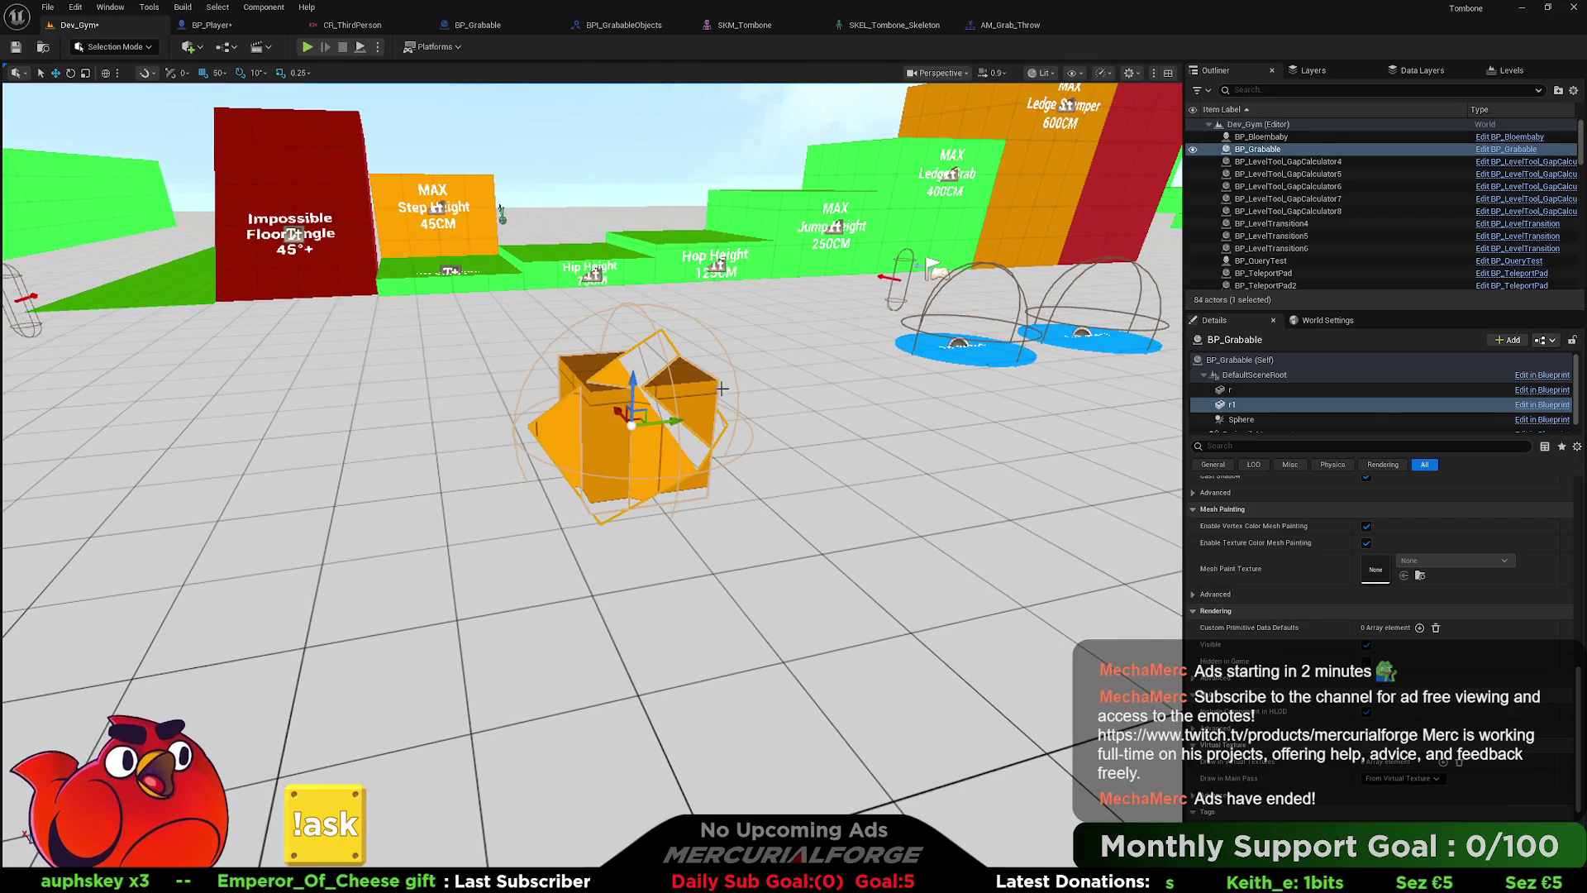
left_click(629, 380)
left_click_drag(629, 379, 630, 264)
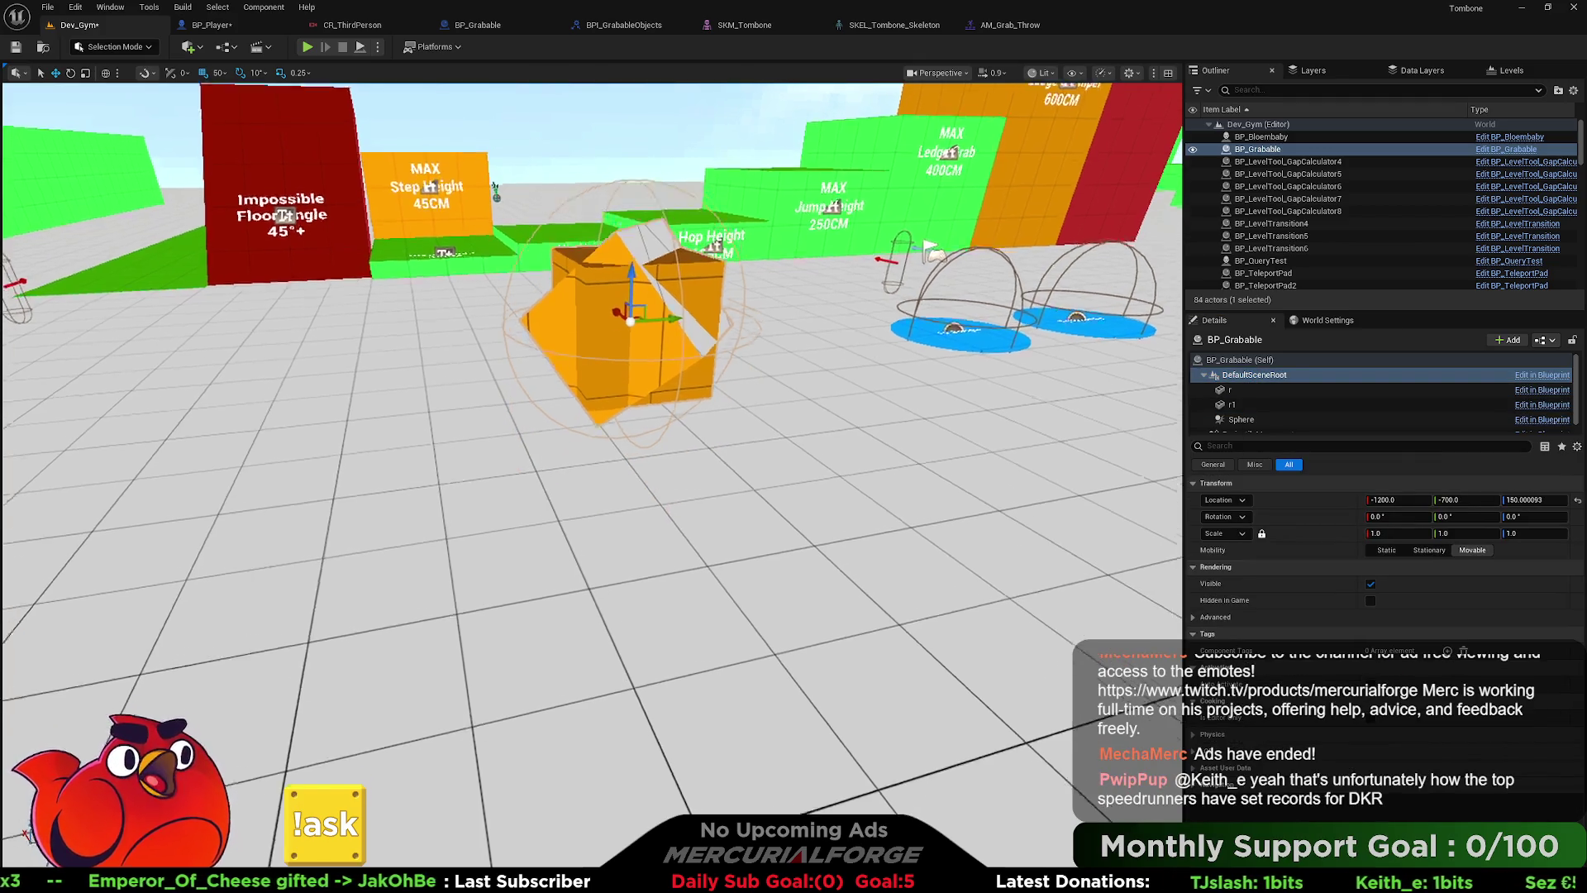
key("w")
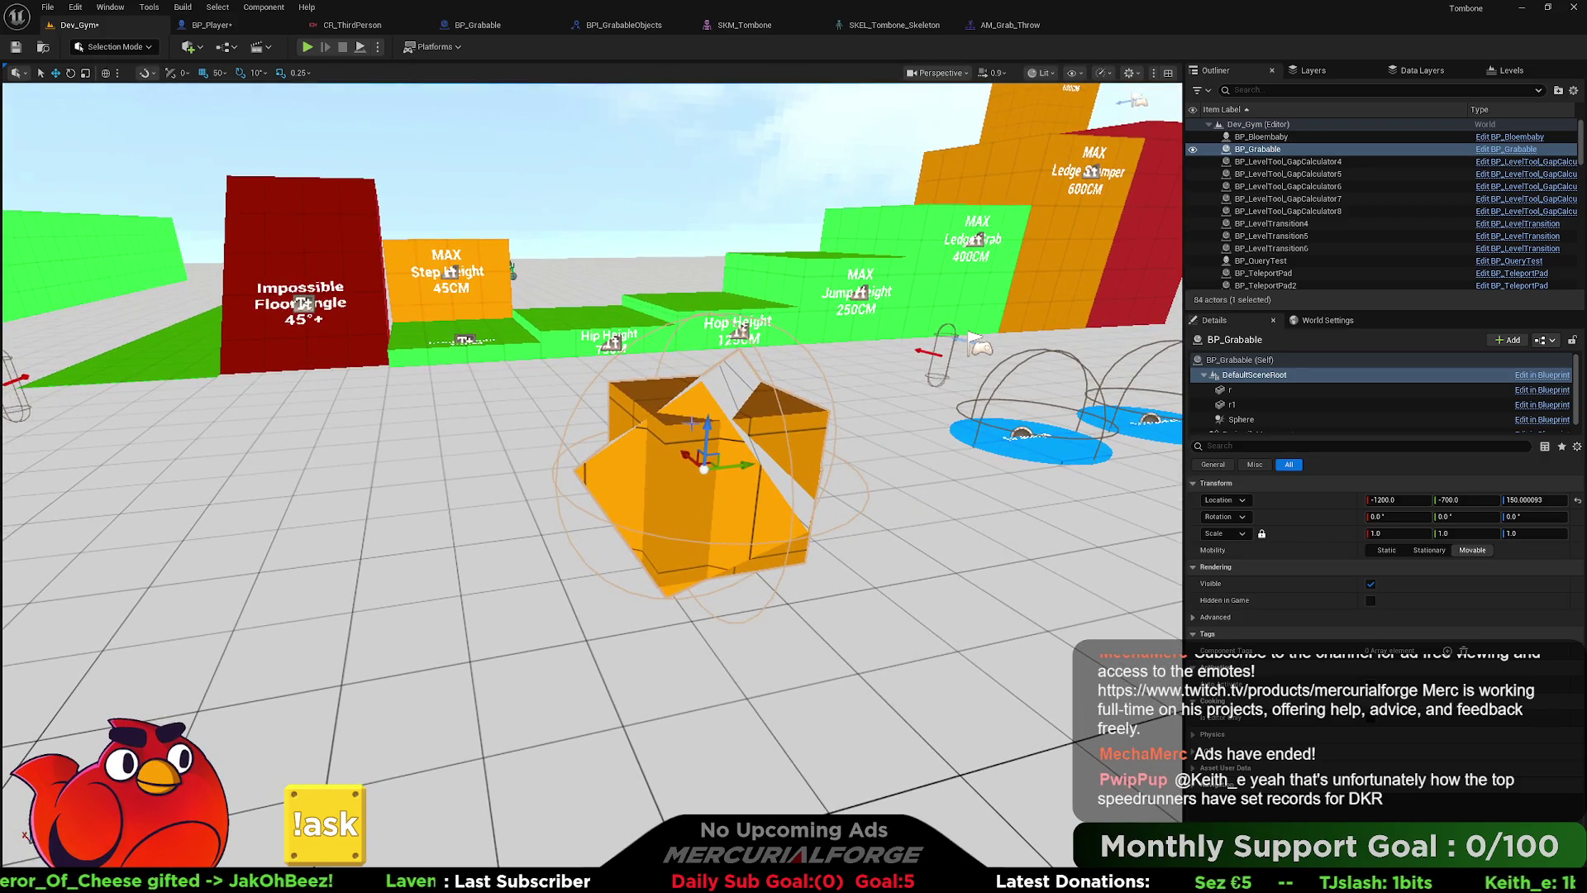
mouse_move(706, 424)
left_mouse_down()
mouse_move(397, 433)
mouse_move(831, 513)
mouse_move(704, 517)
mouse_move(893, 517)
mouse_move(860, 517)
left_mouse_up()
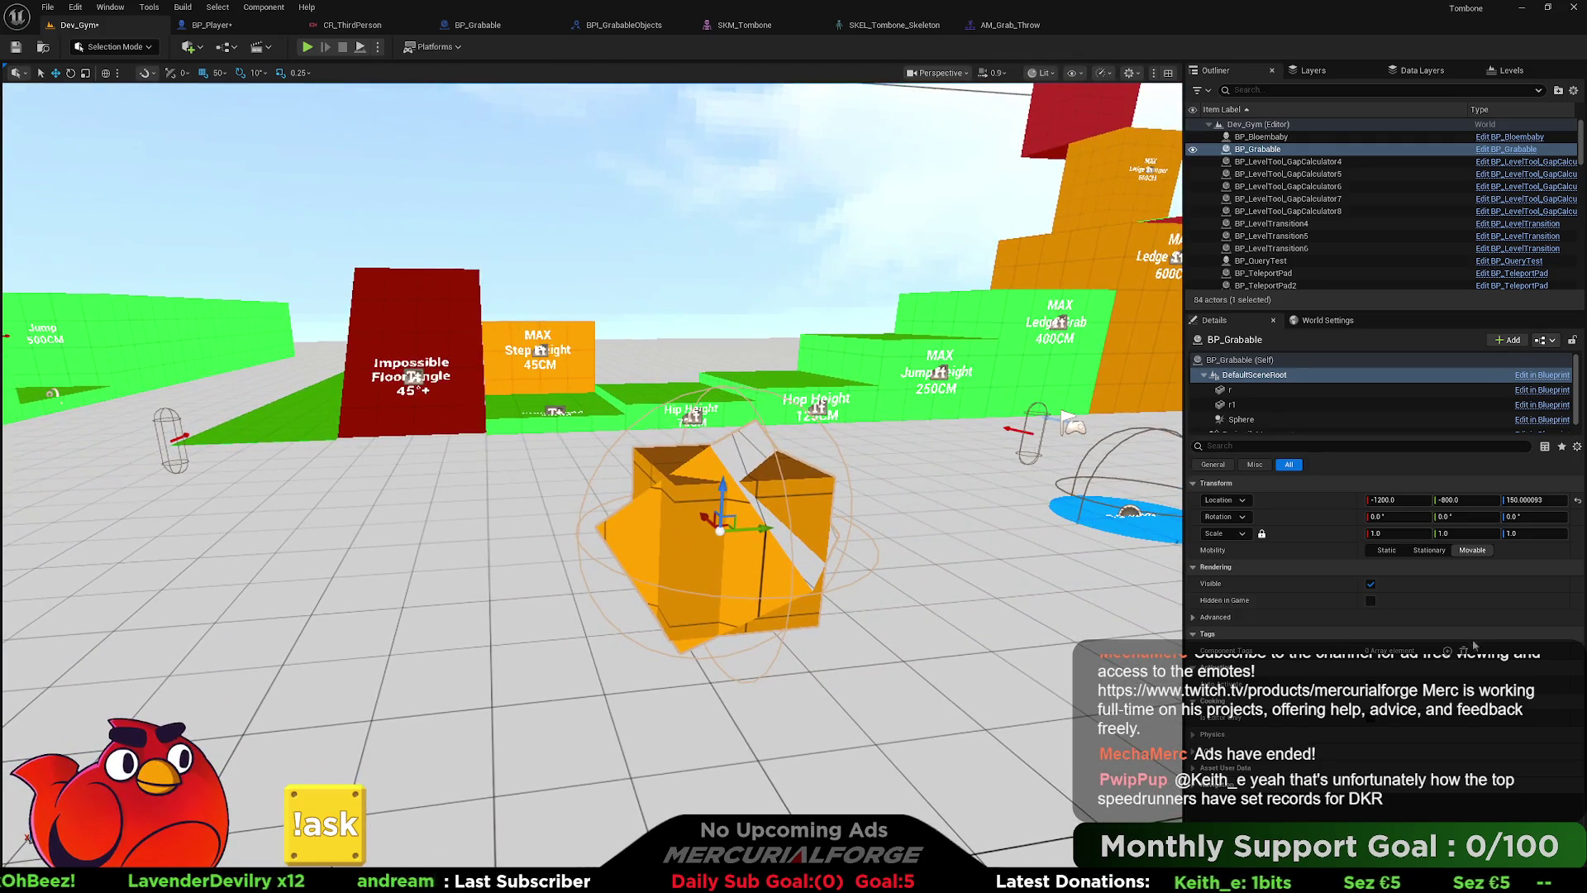
scroll(1262, 420, "down", 1)
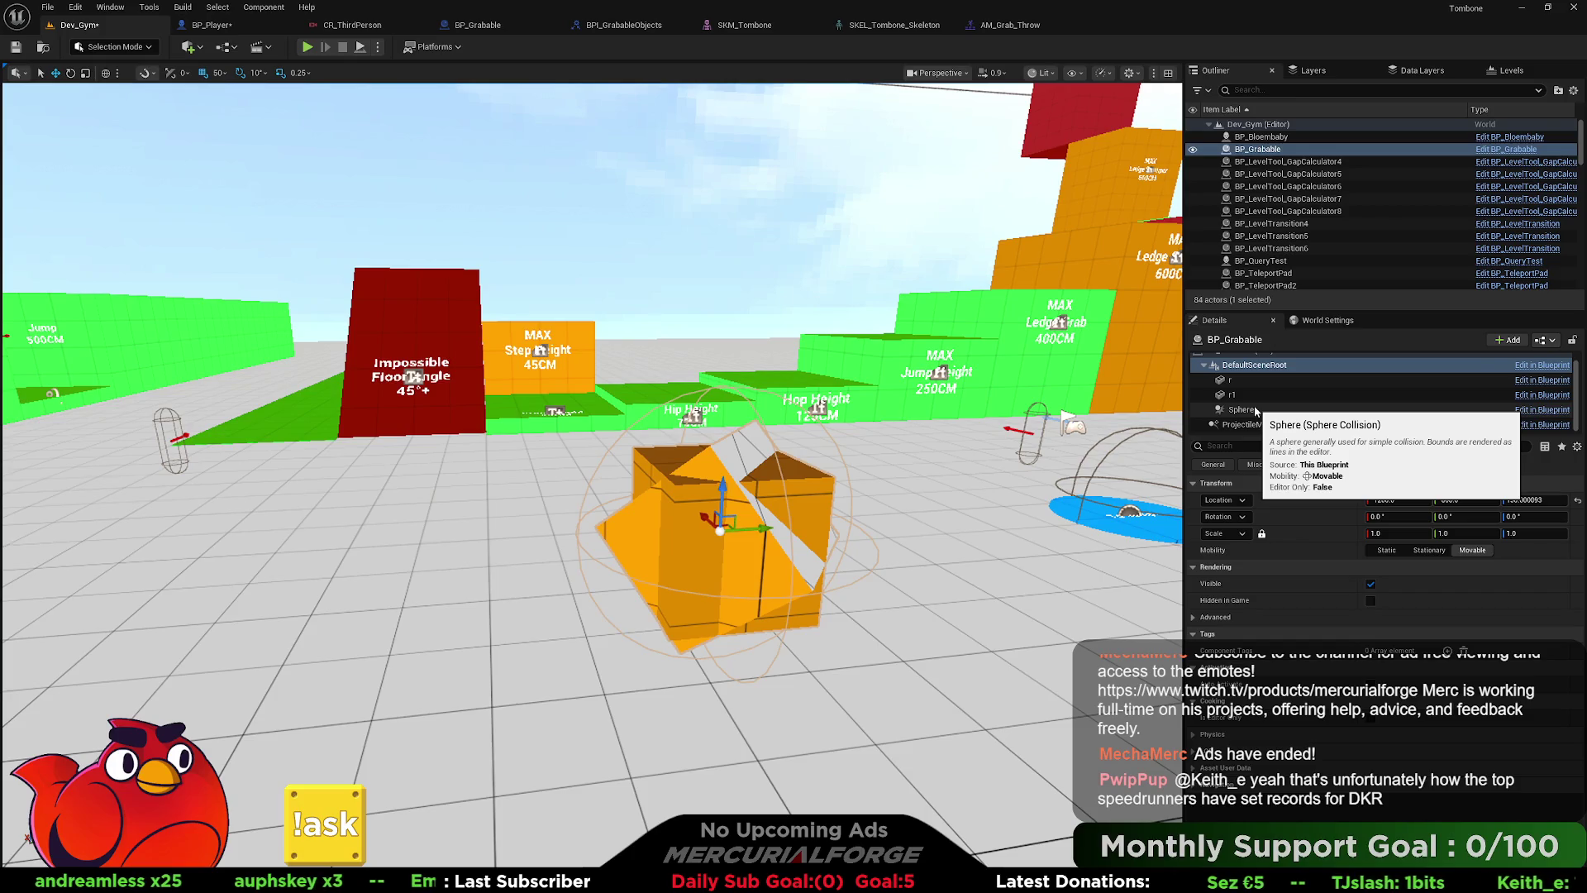
- Change BP_Grabable's ProjectileMovement Velocity X from 1.0 to 100
left_click(1253, 424)
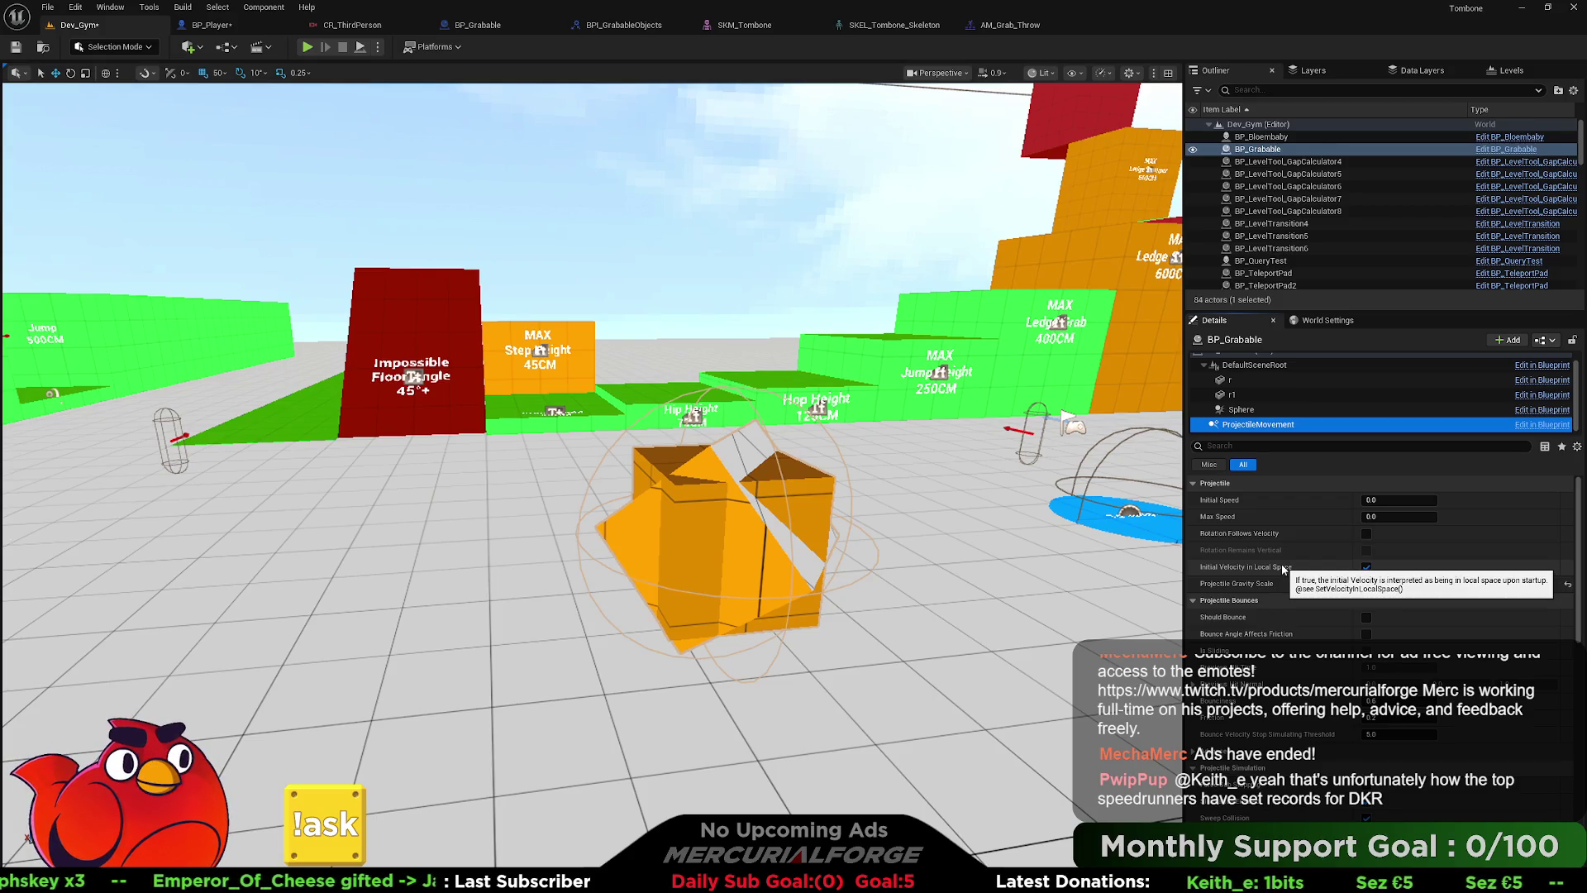
scroll(1298, 580, "down", 5)
scroll(1314, 583, "down", 5)
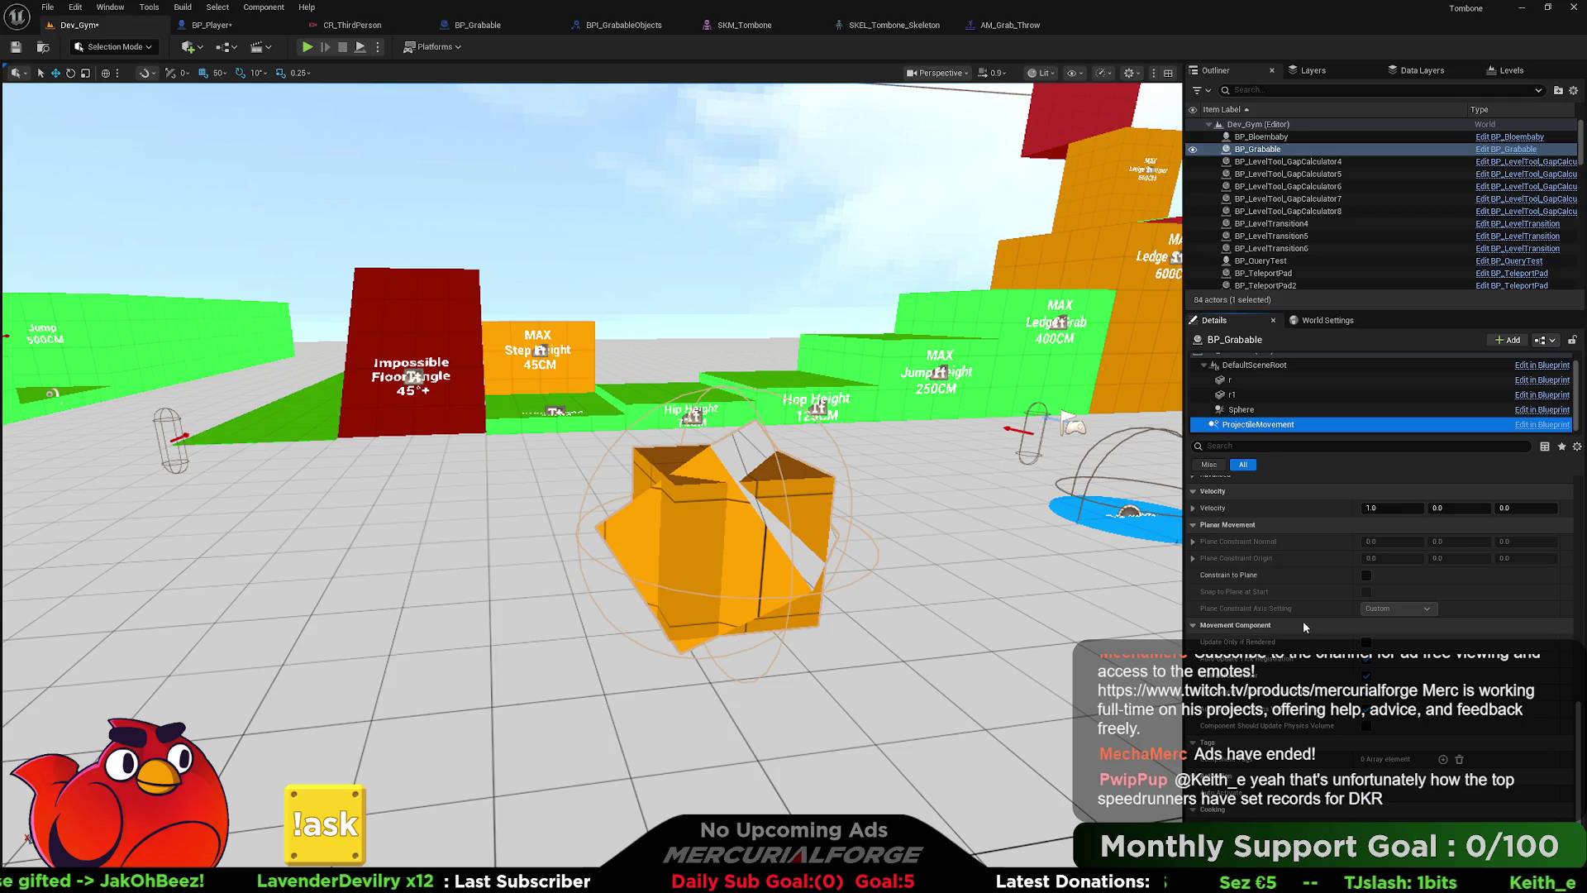
scroll(1308, 661, "up", 3)
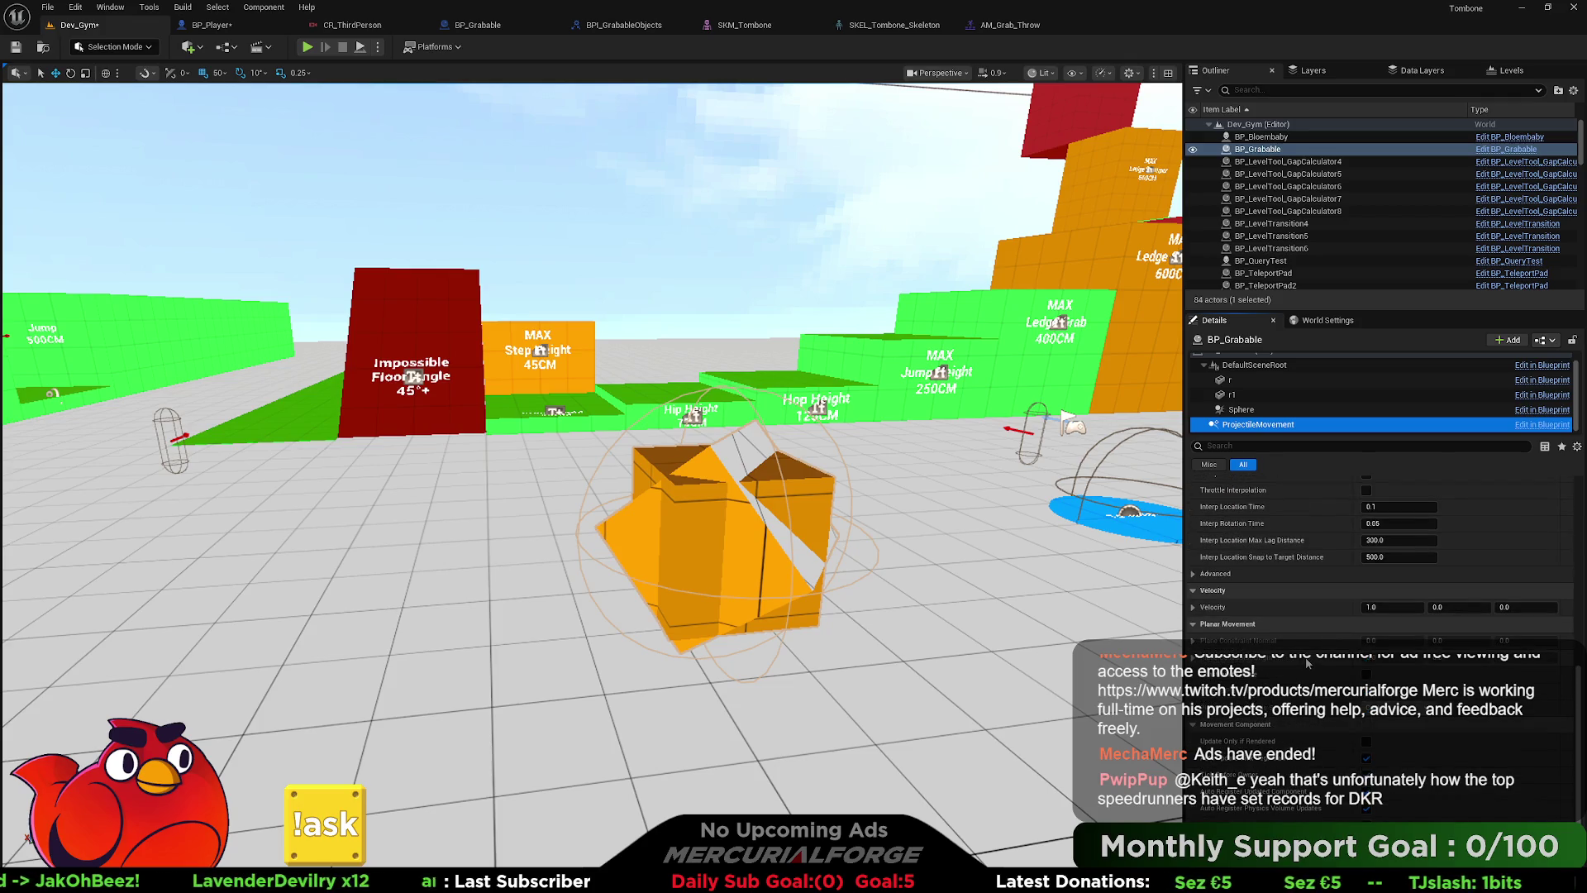
left_click(1193, 608)
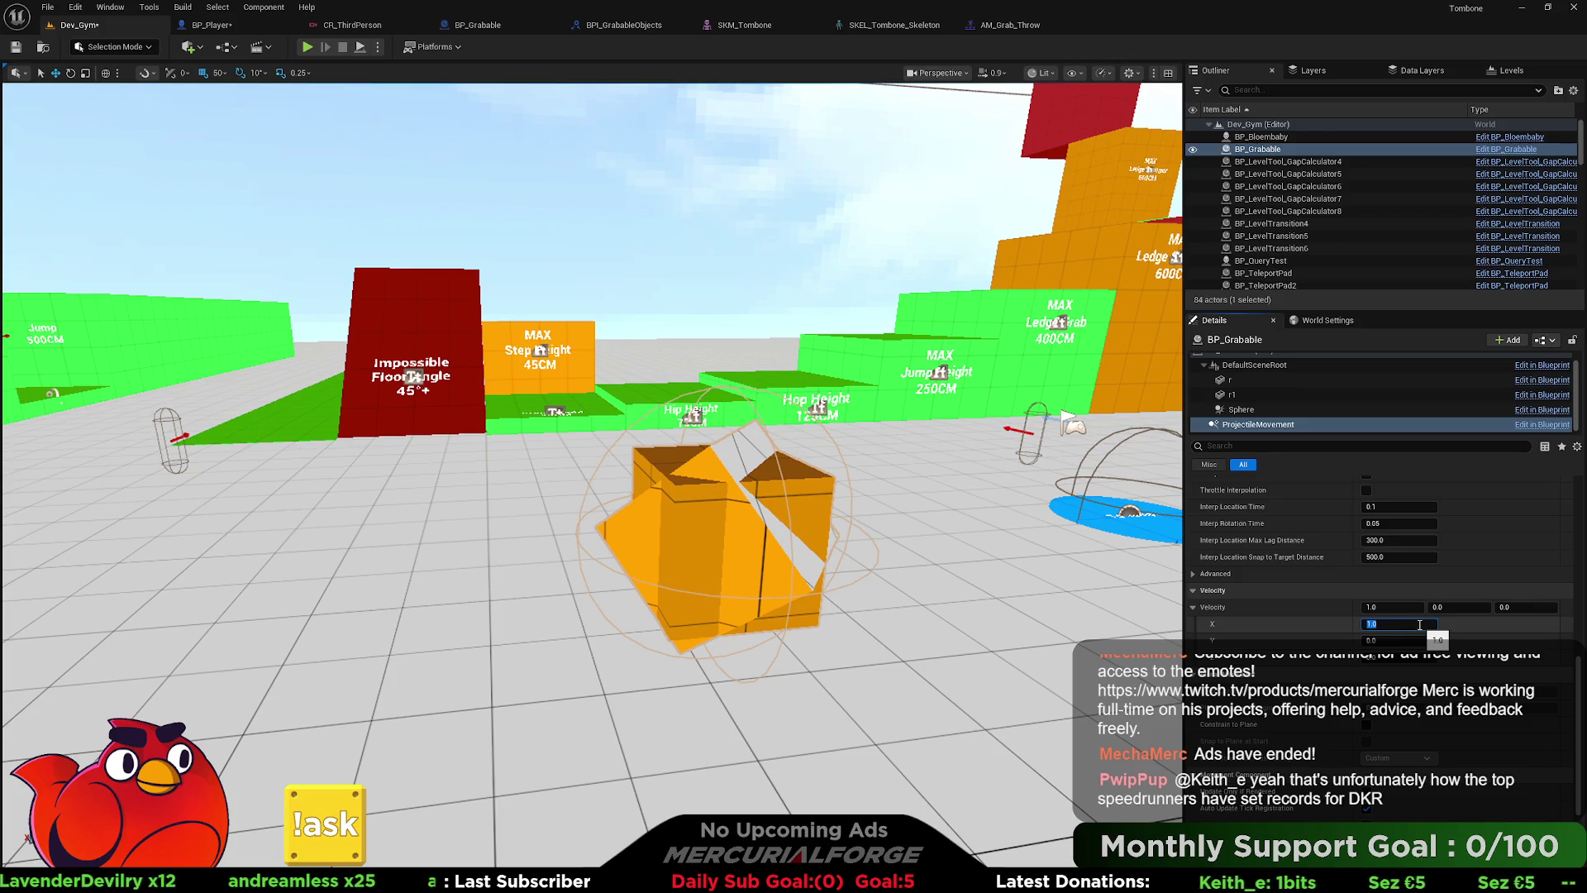
type("100")
key("Return")
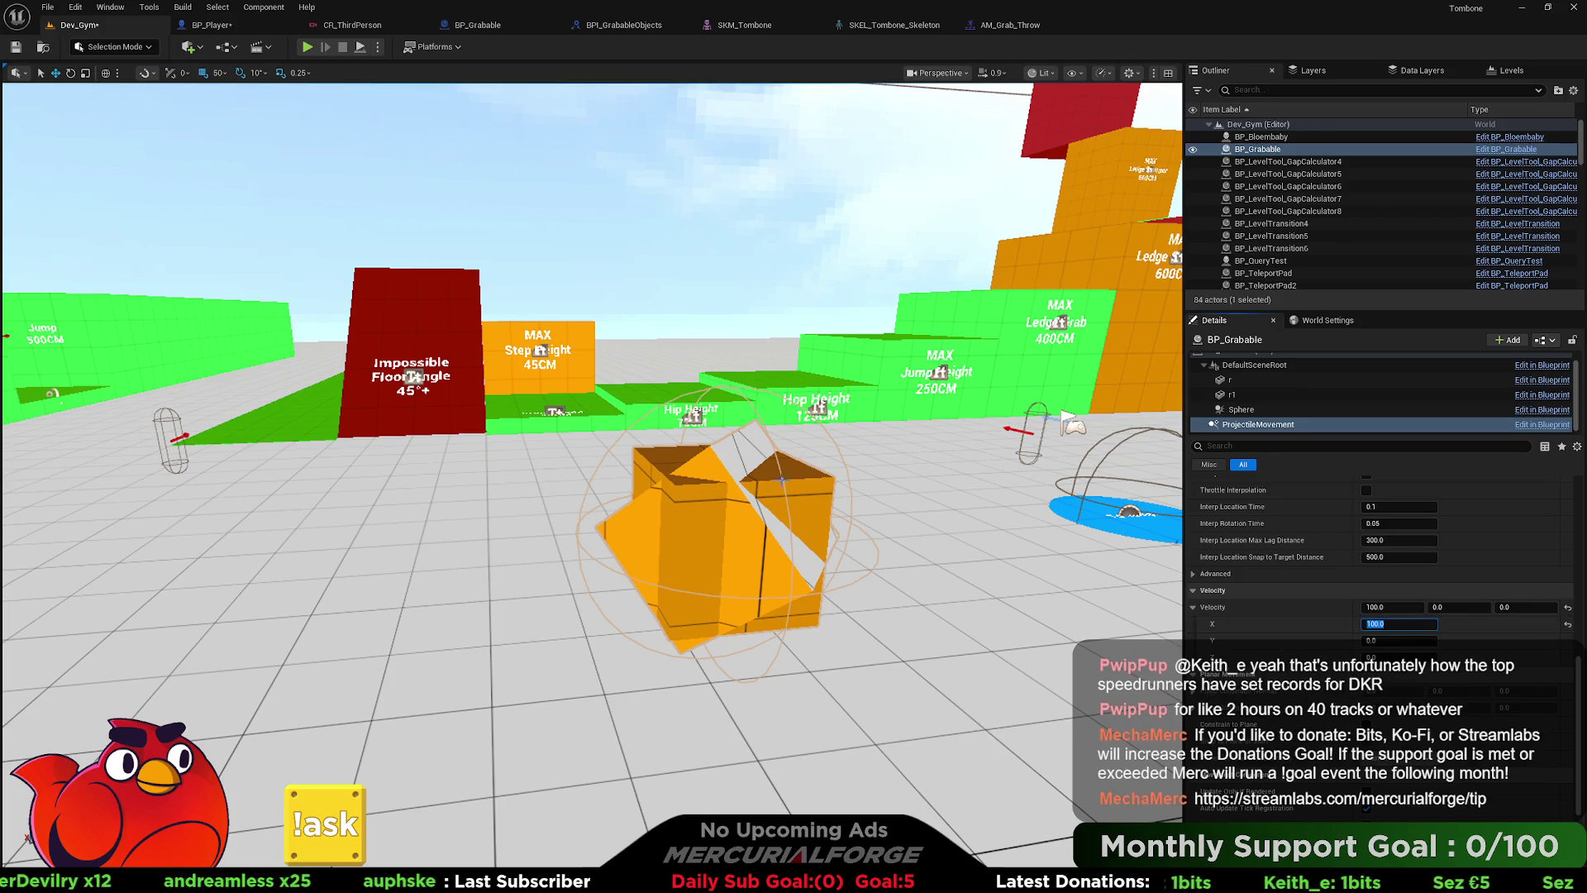
scroll(795, 474, "down", 5)
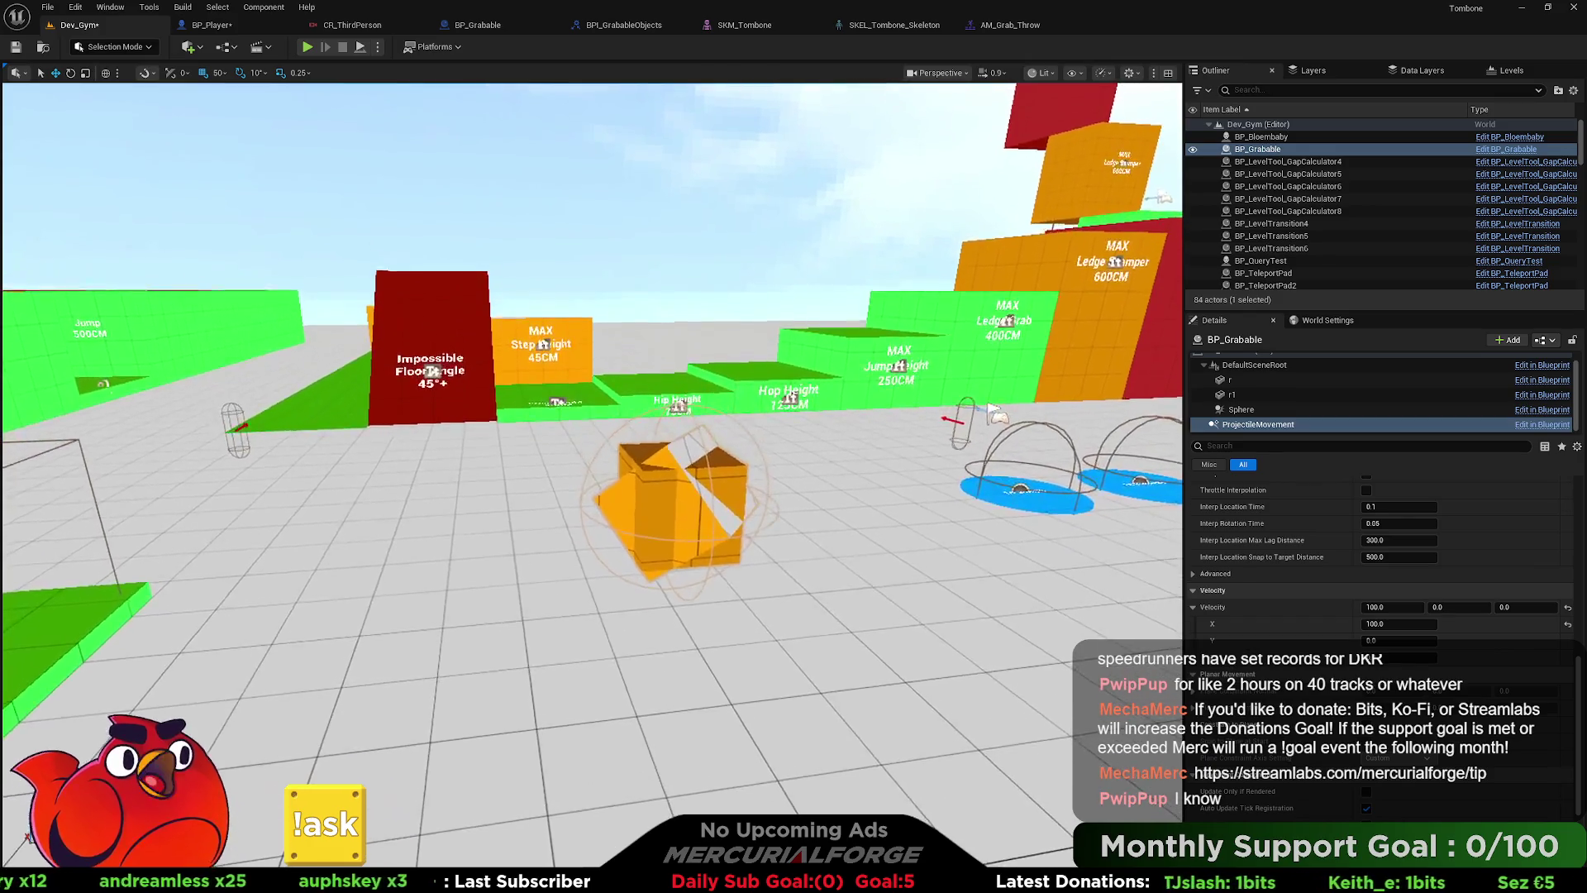
right_click(702, 552)
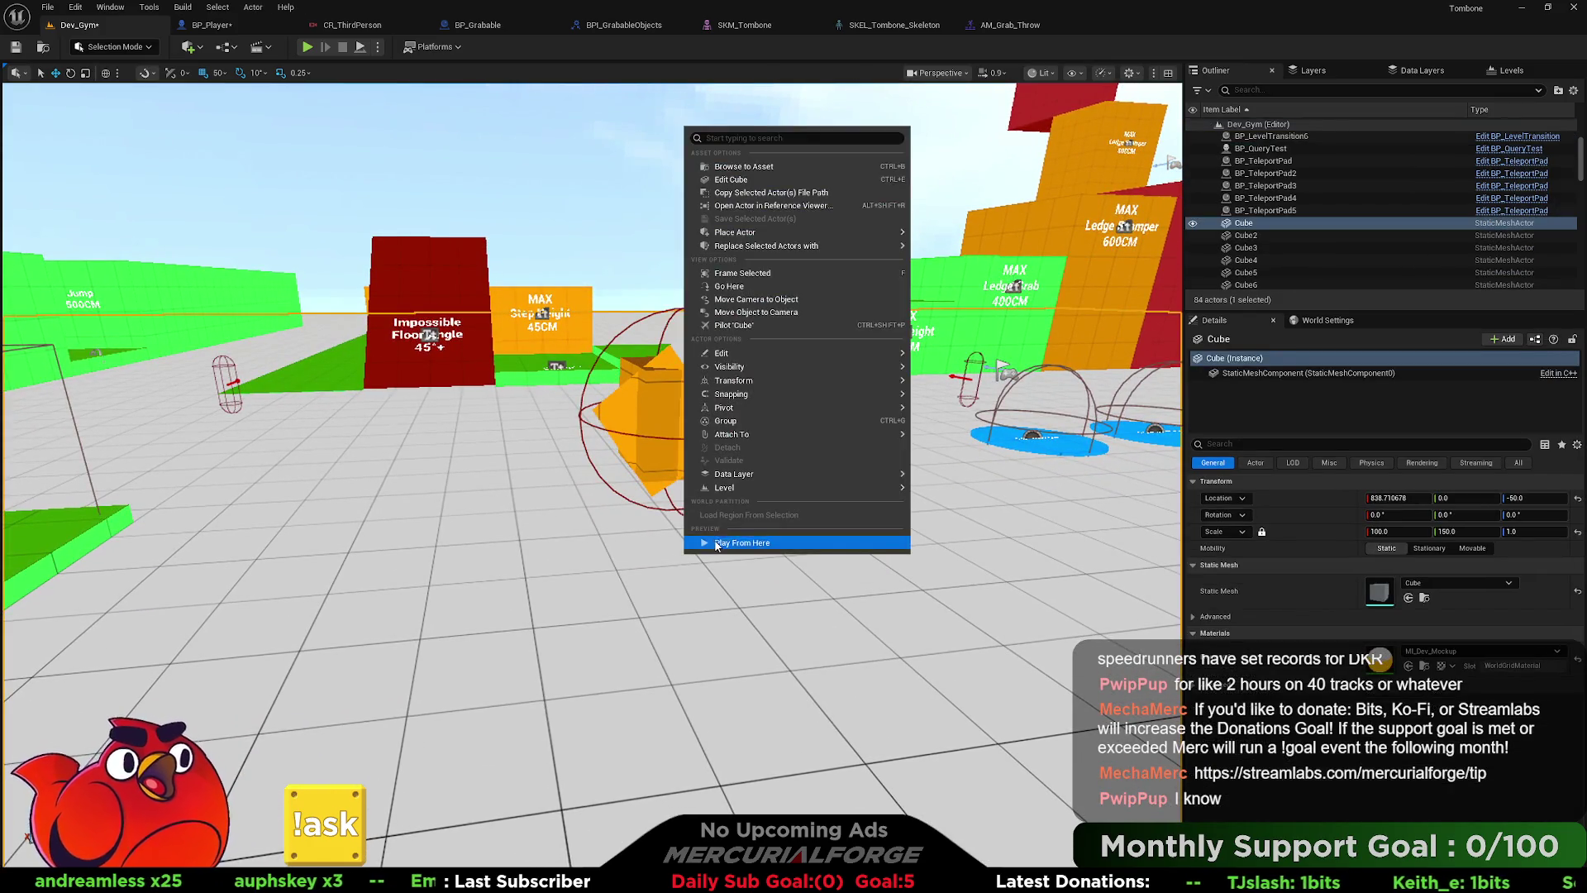
- Play from the floor spot, running and jumping the character around the orange box, then exit with Esc
left_click(717, 542)
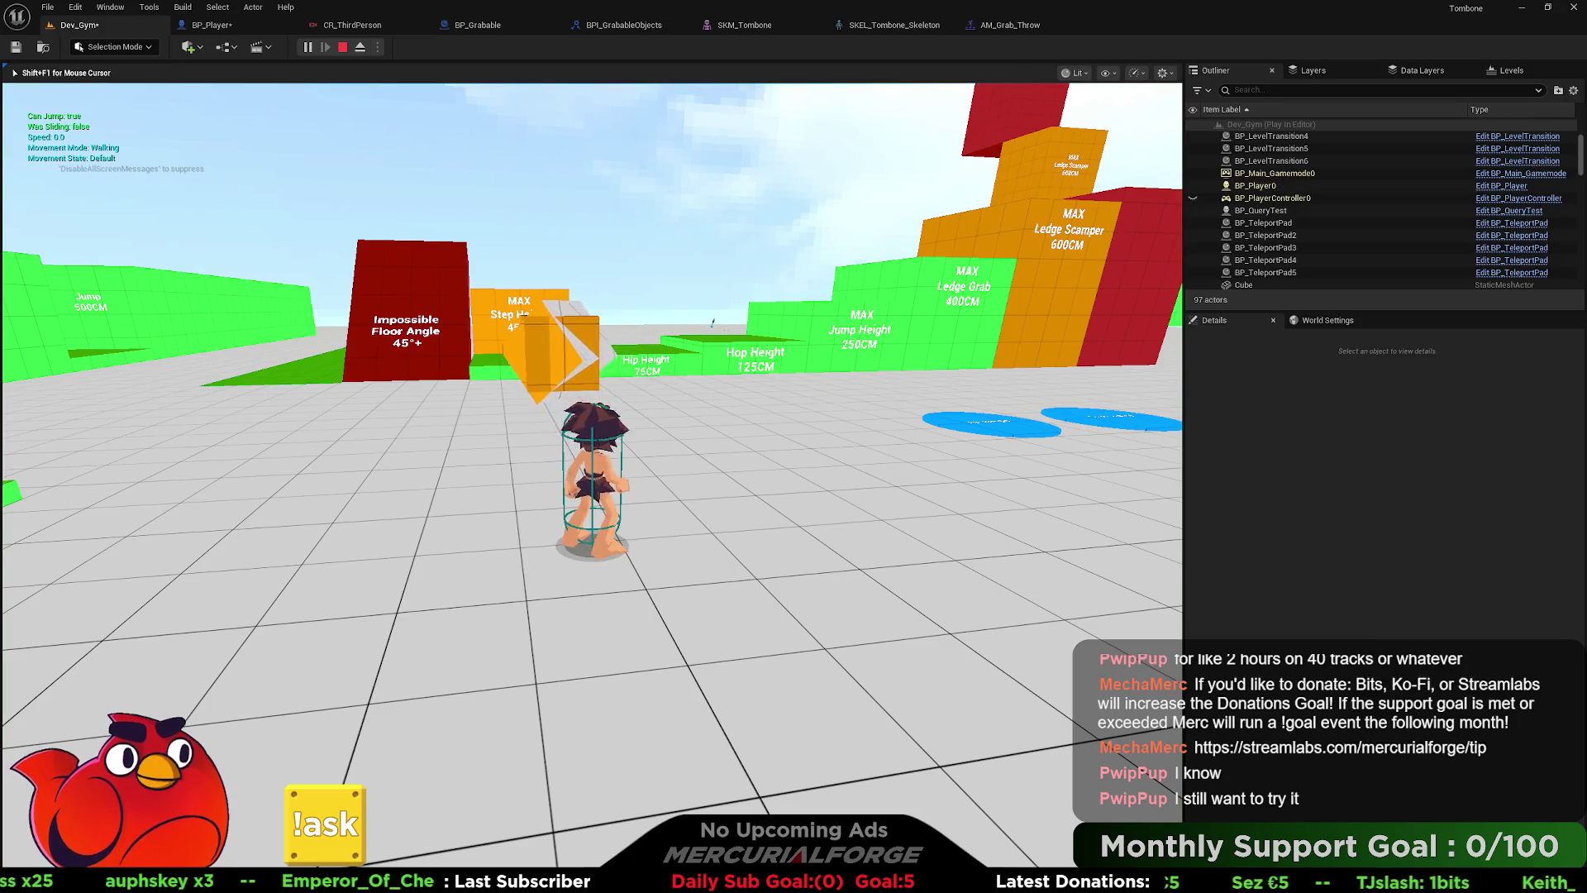
key("w")
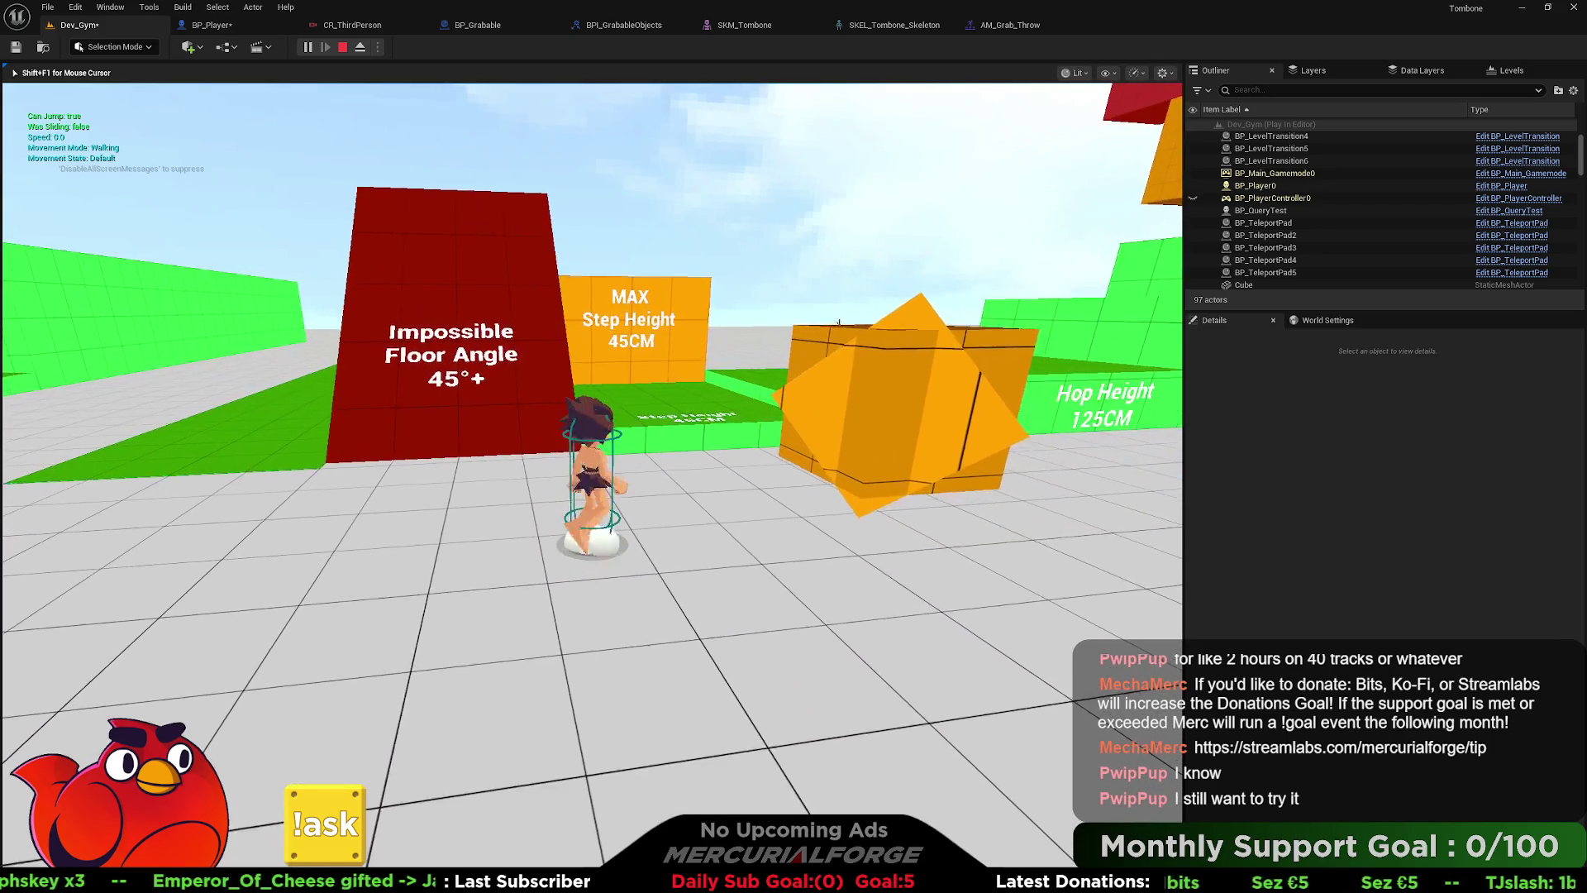
key("space")
key("w")
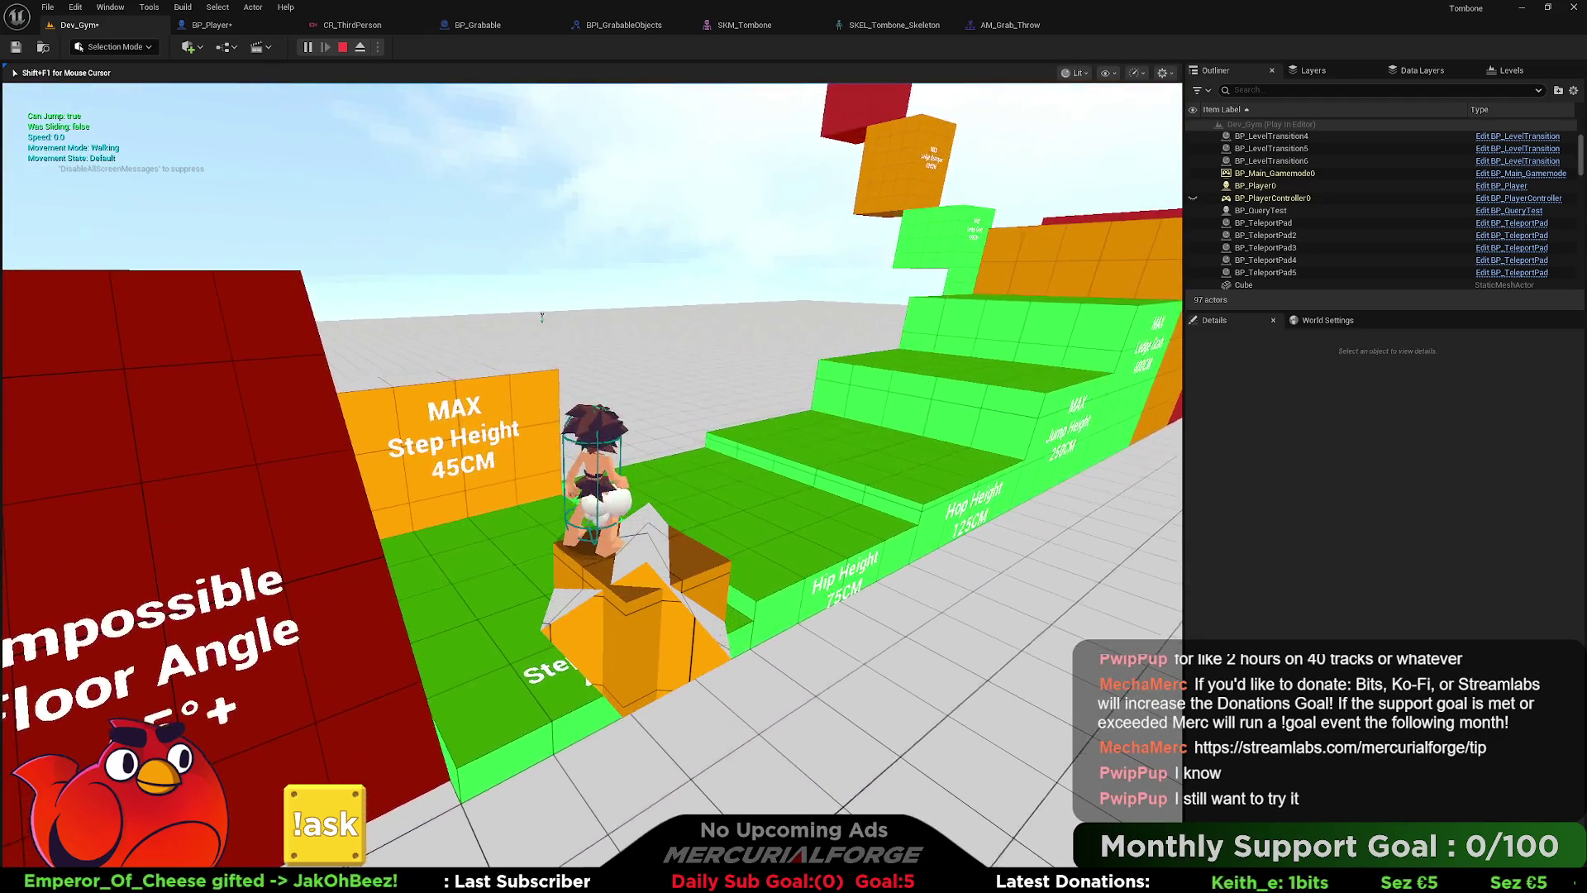
mouse_move(591, 476)
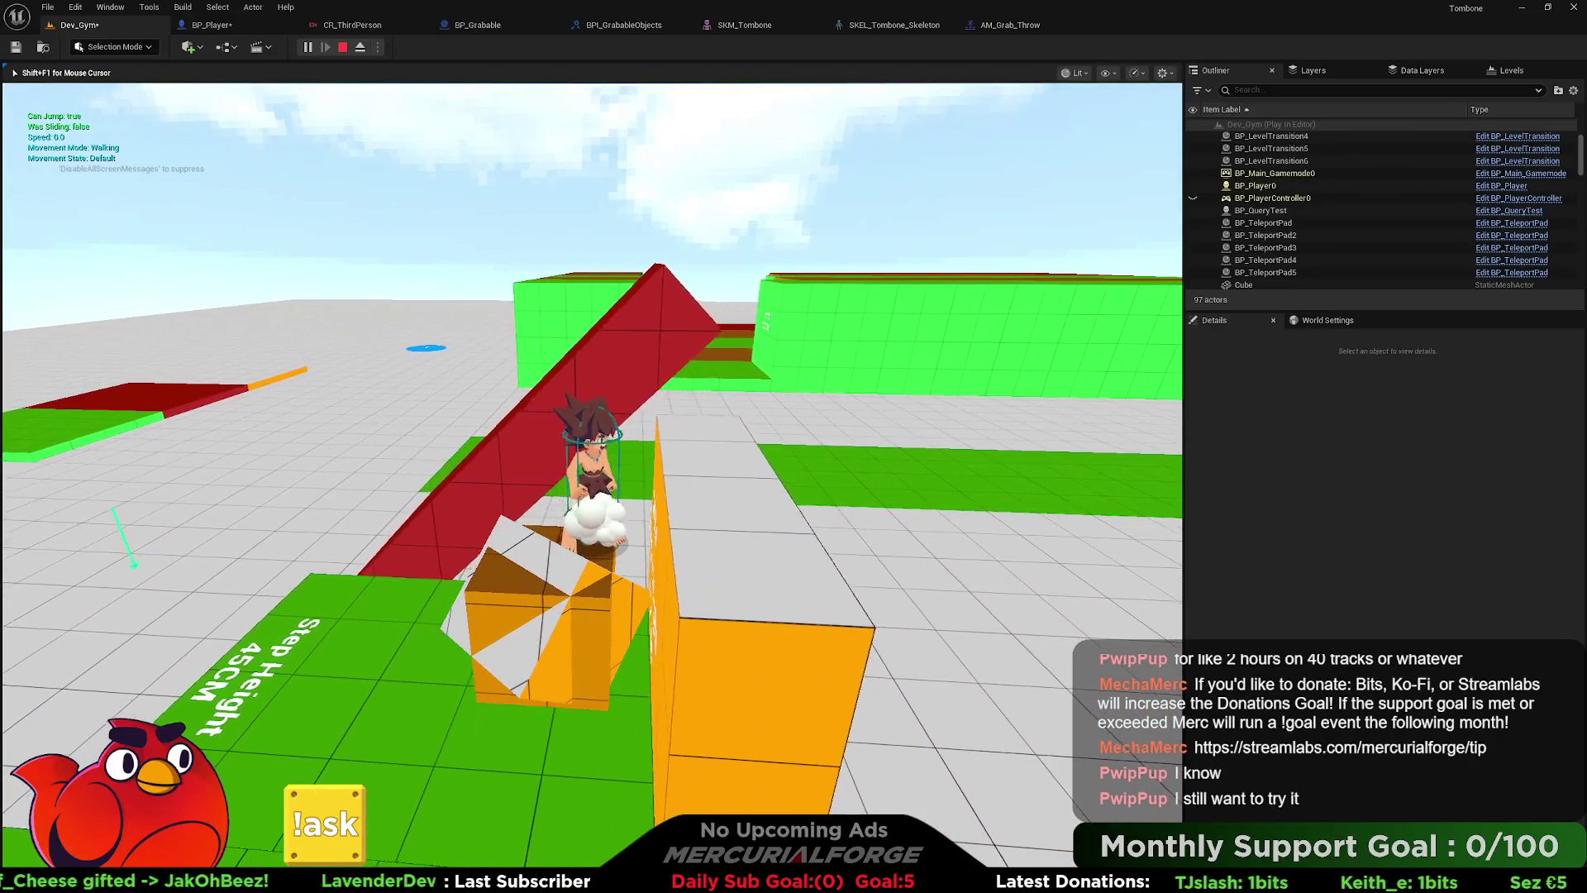
key("s")
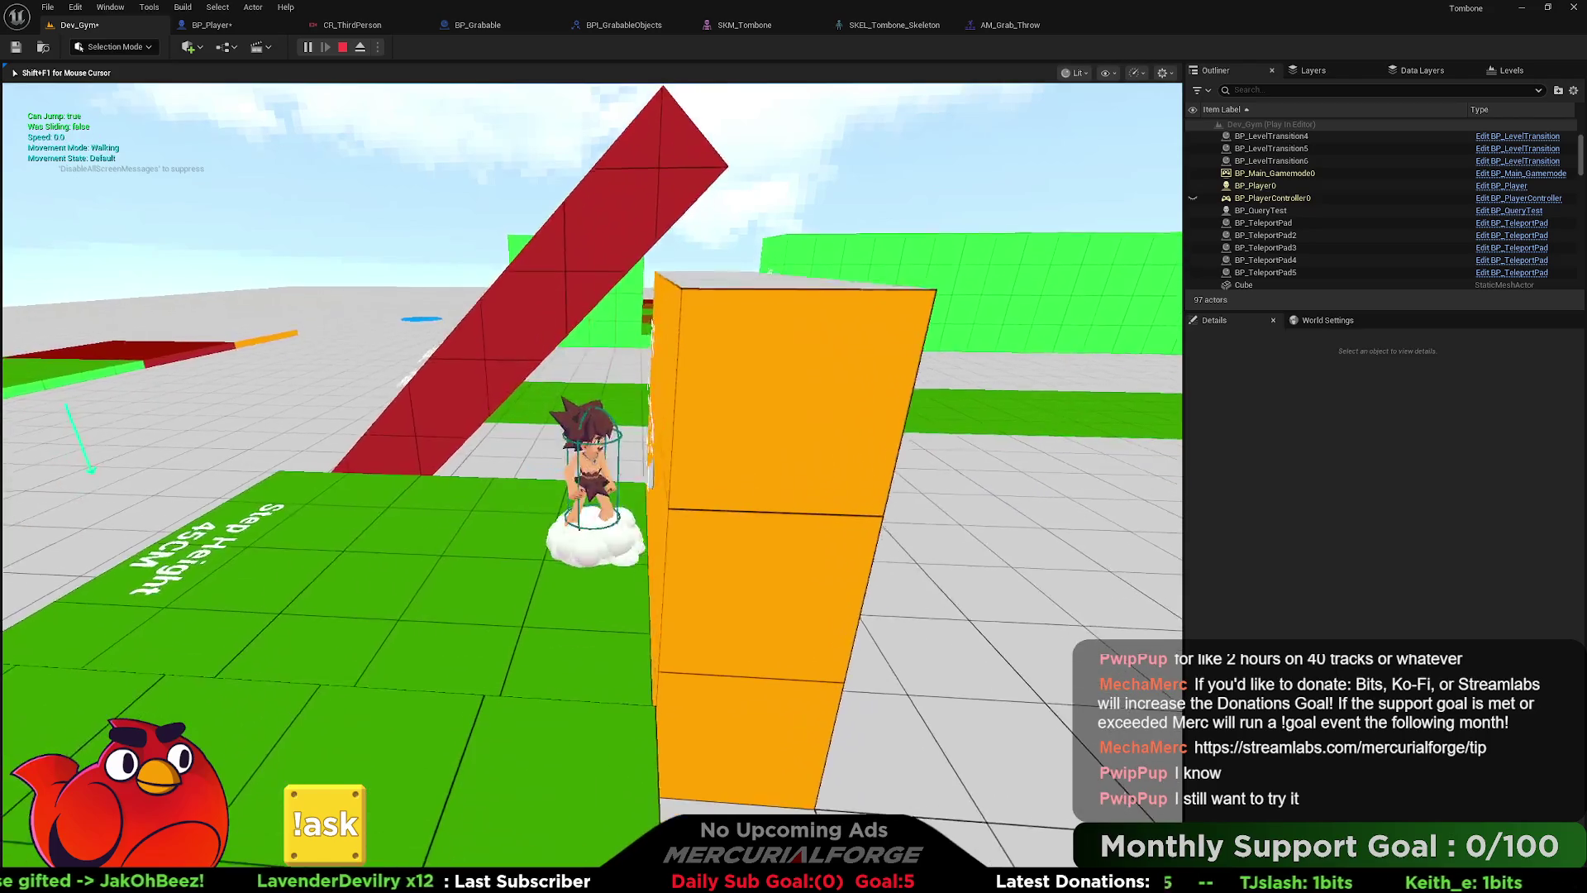
key("space")
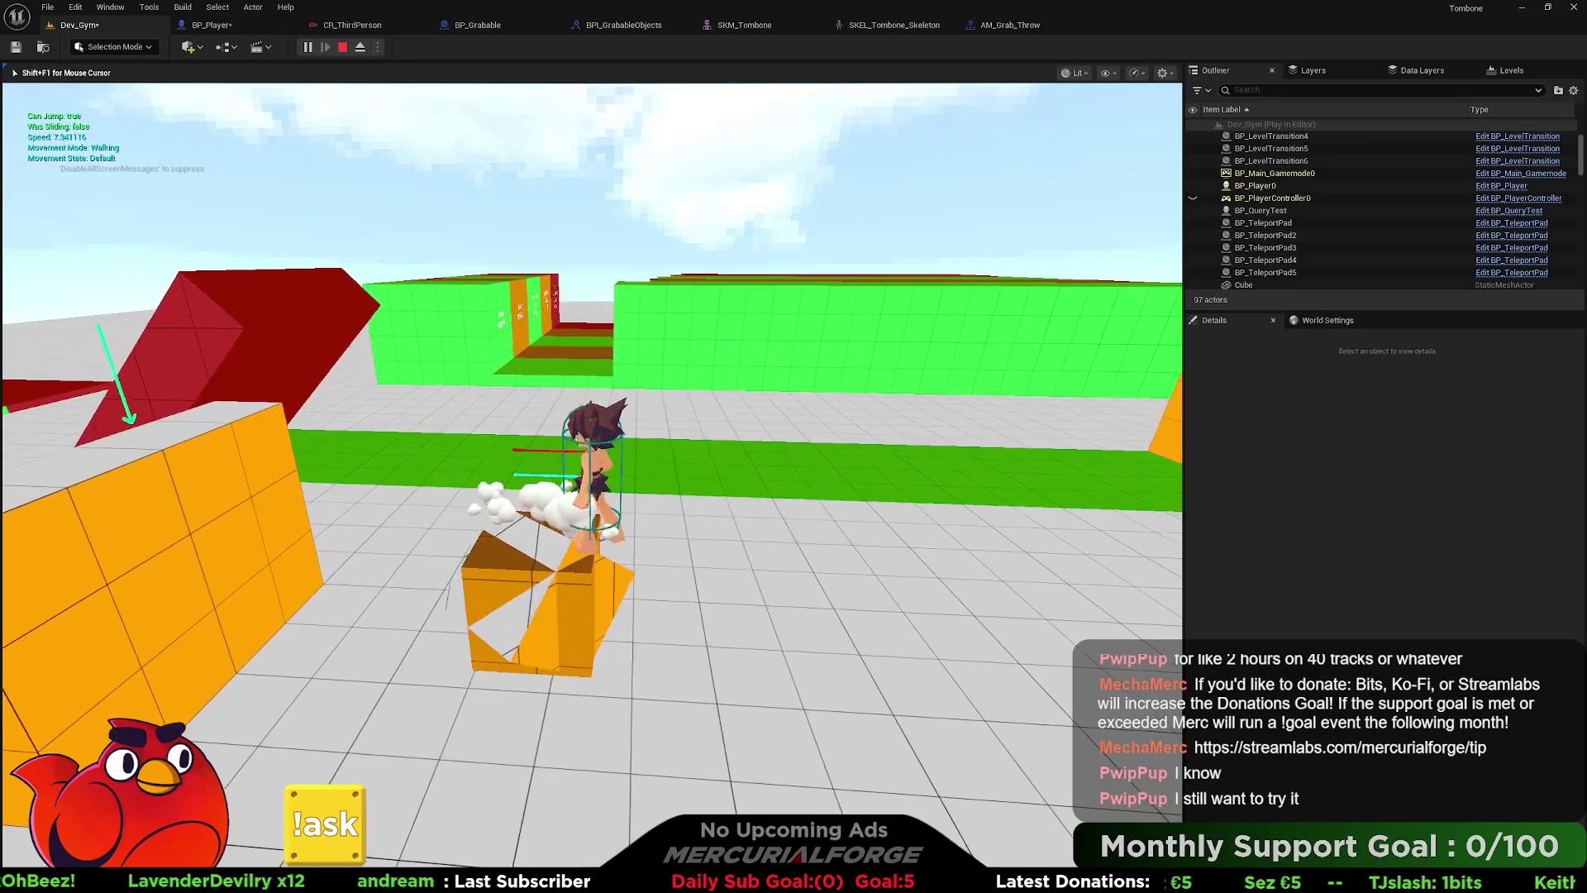
key("w")
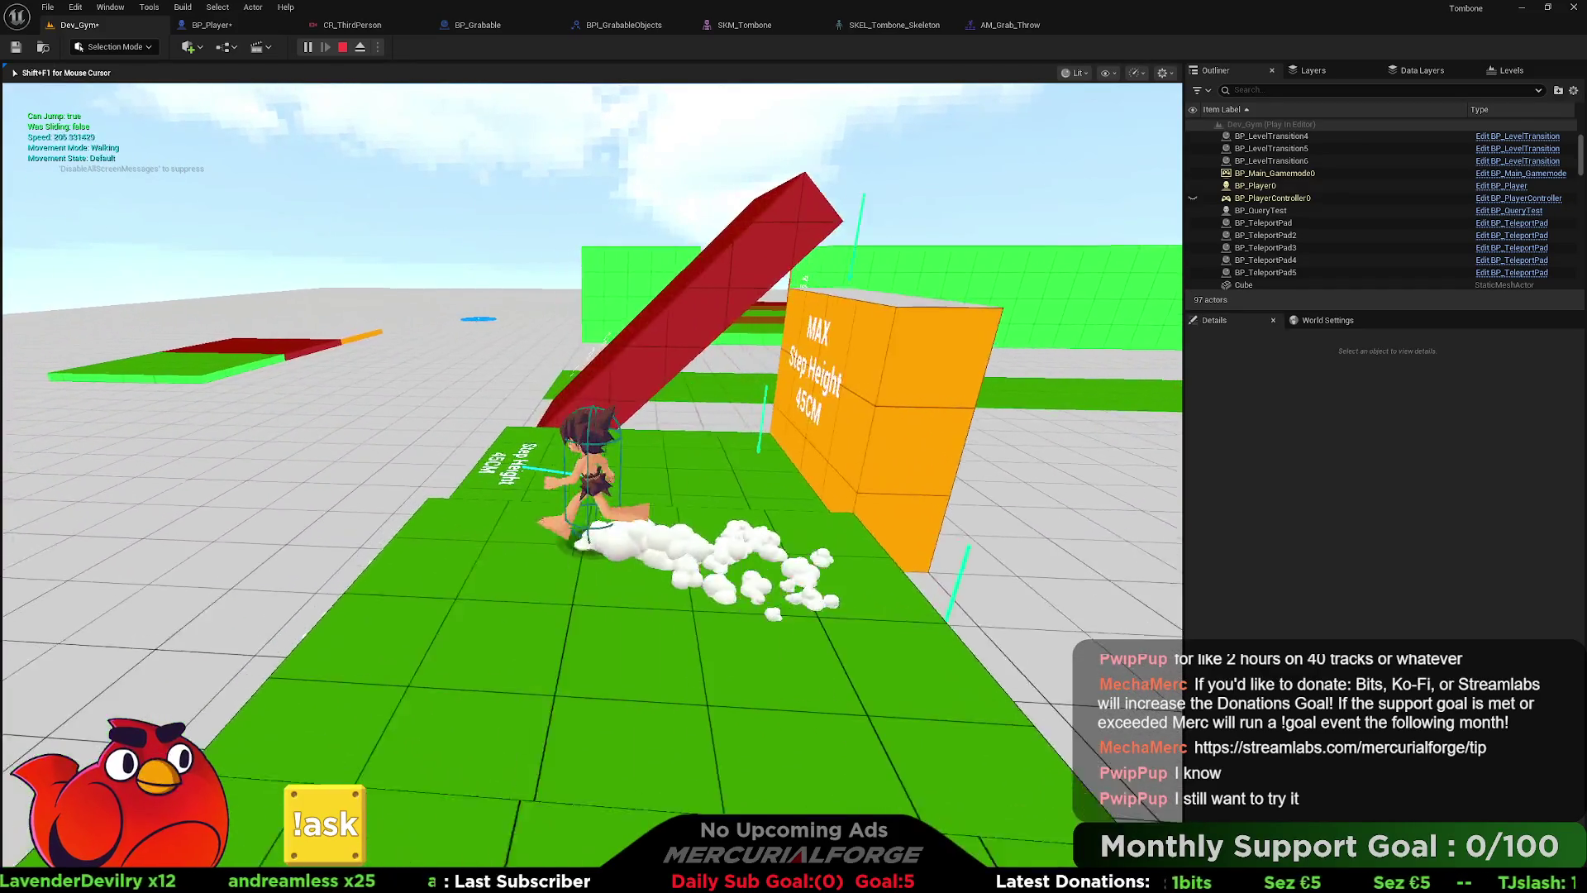
key("Escape")
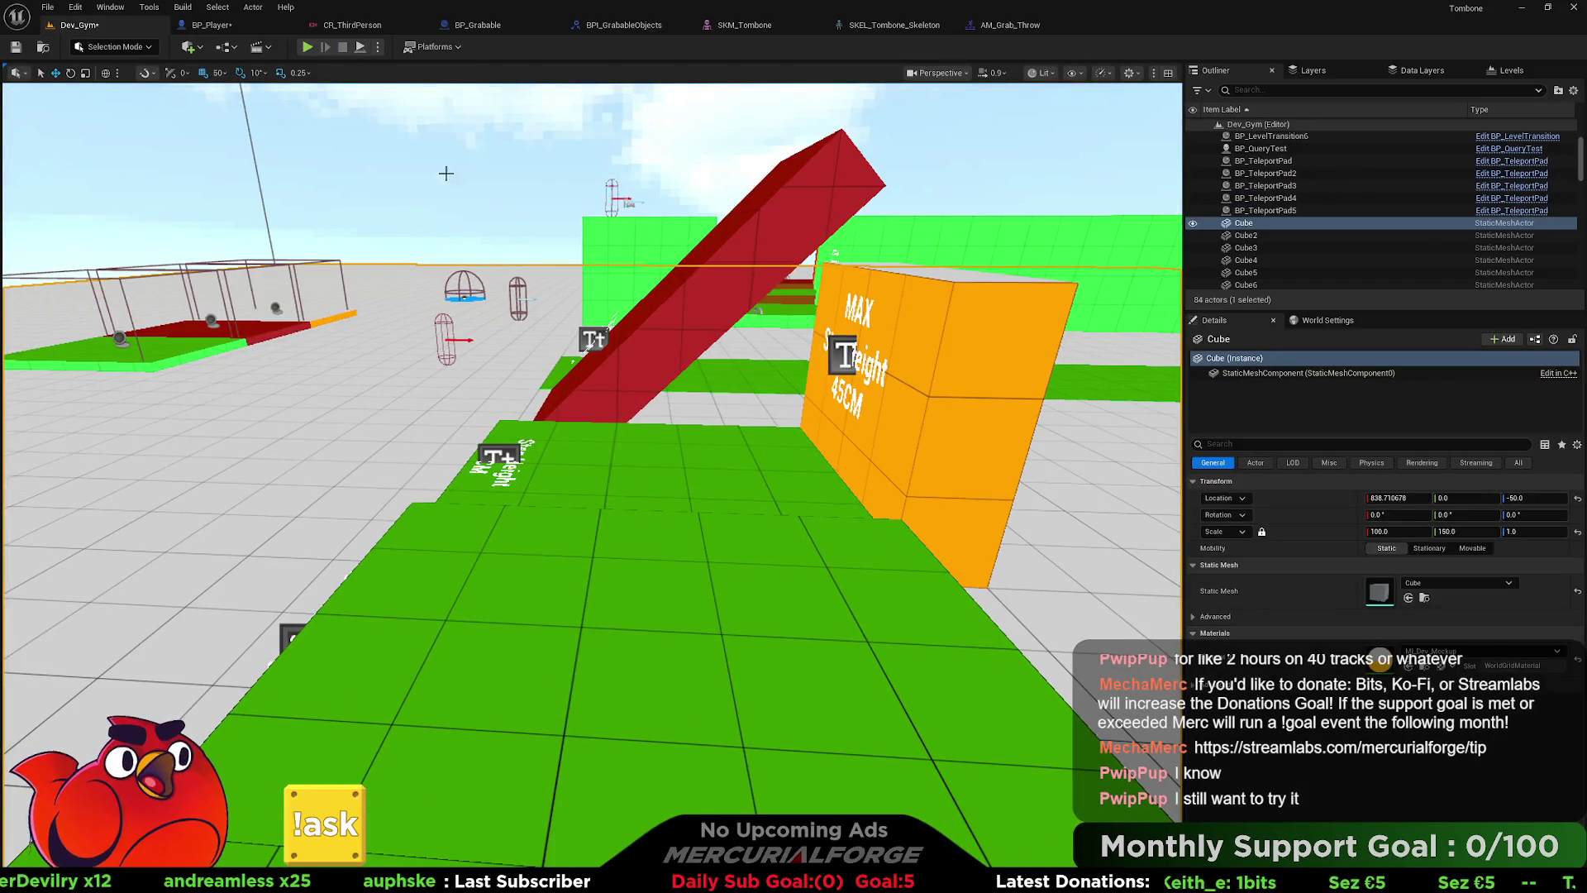
- Back in Dev_Gym, select the orange BP_Grabable box and frame it with F
left_click(211, 25)
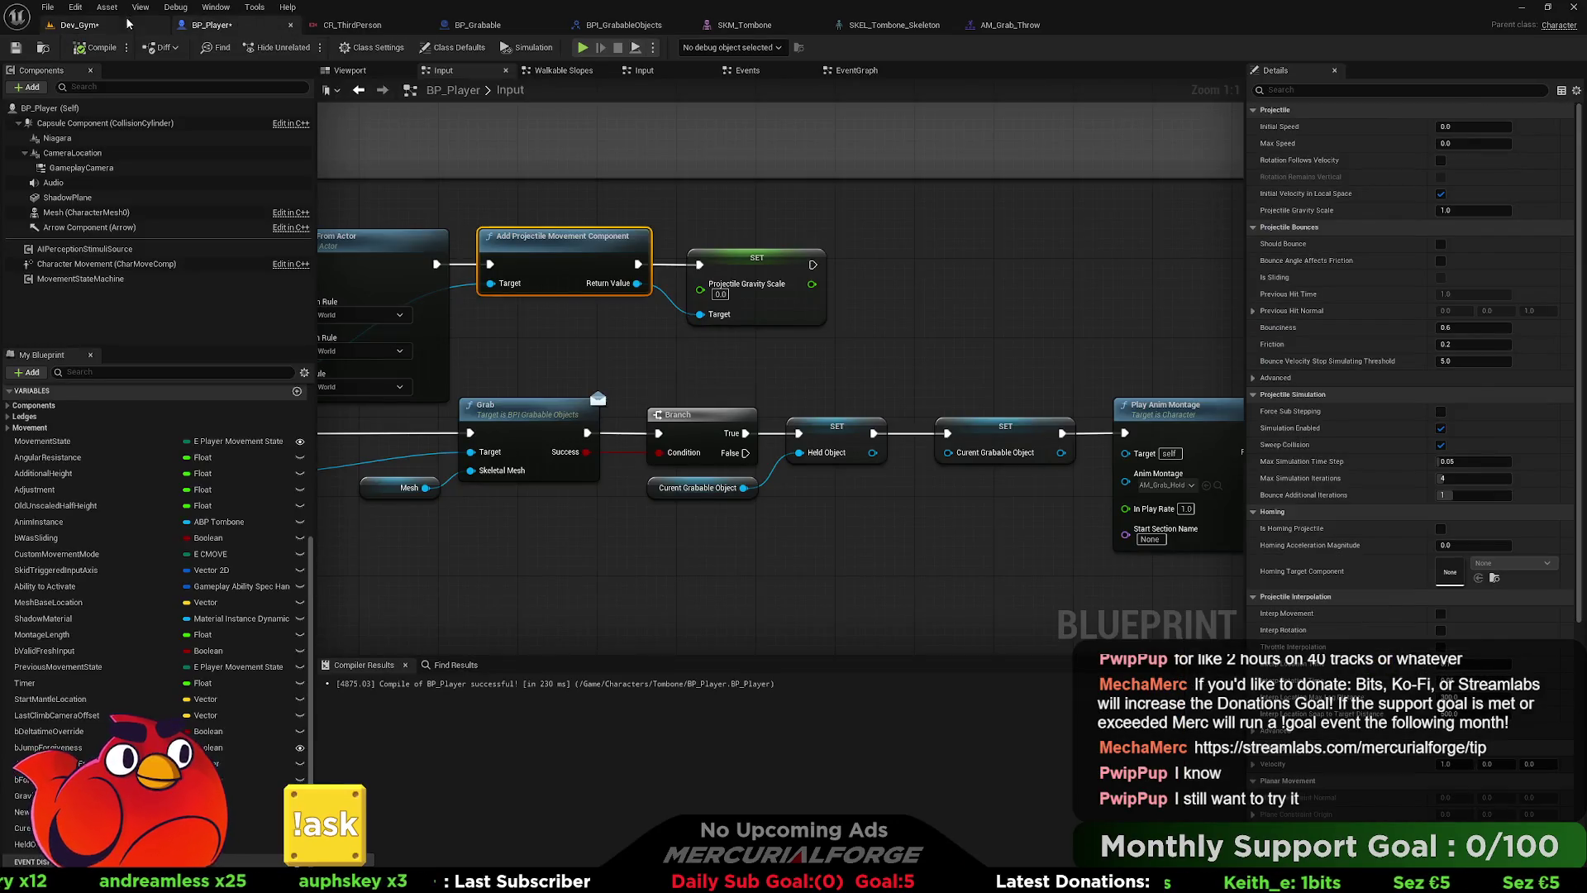
left_click(79, 25)
left_click(434, 367)
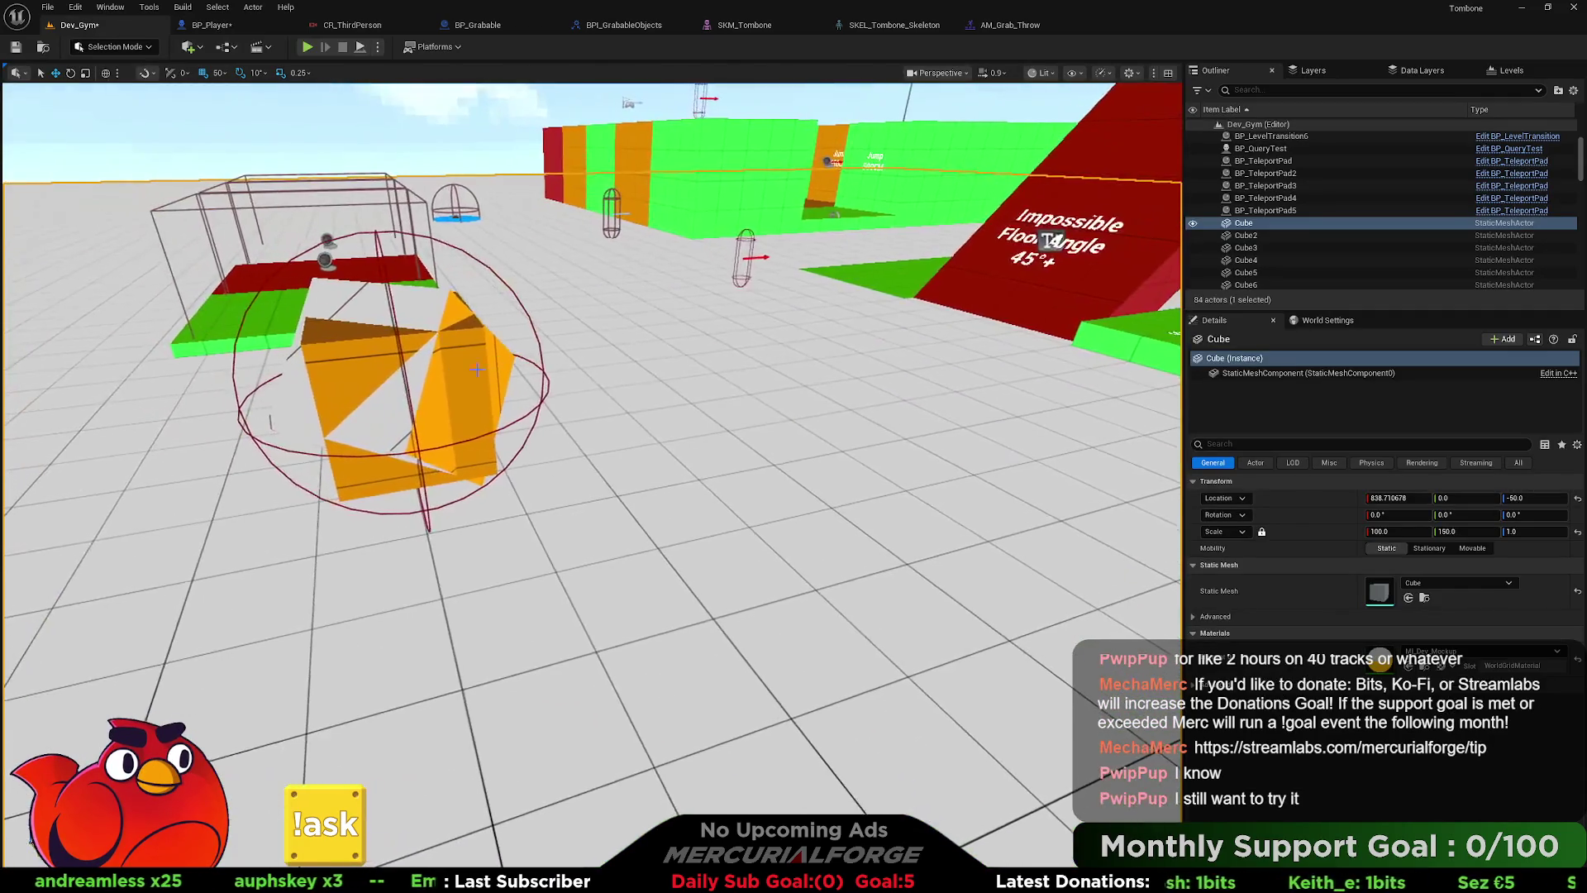
key("f")
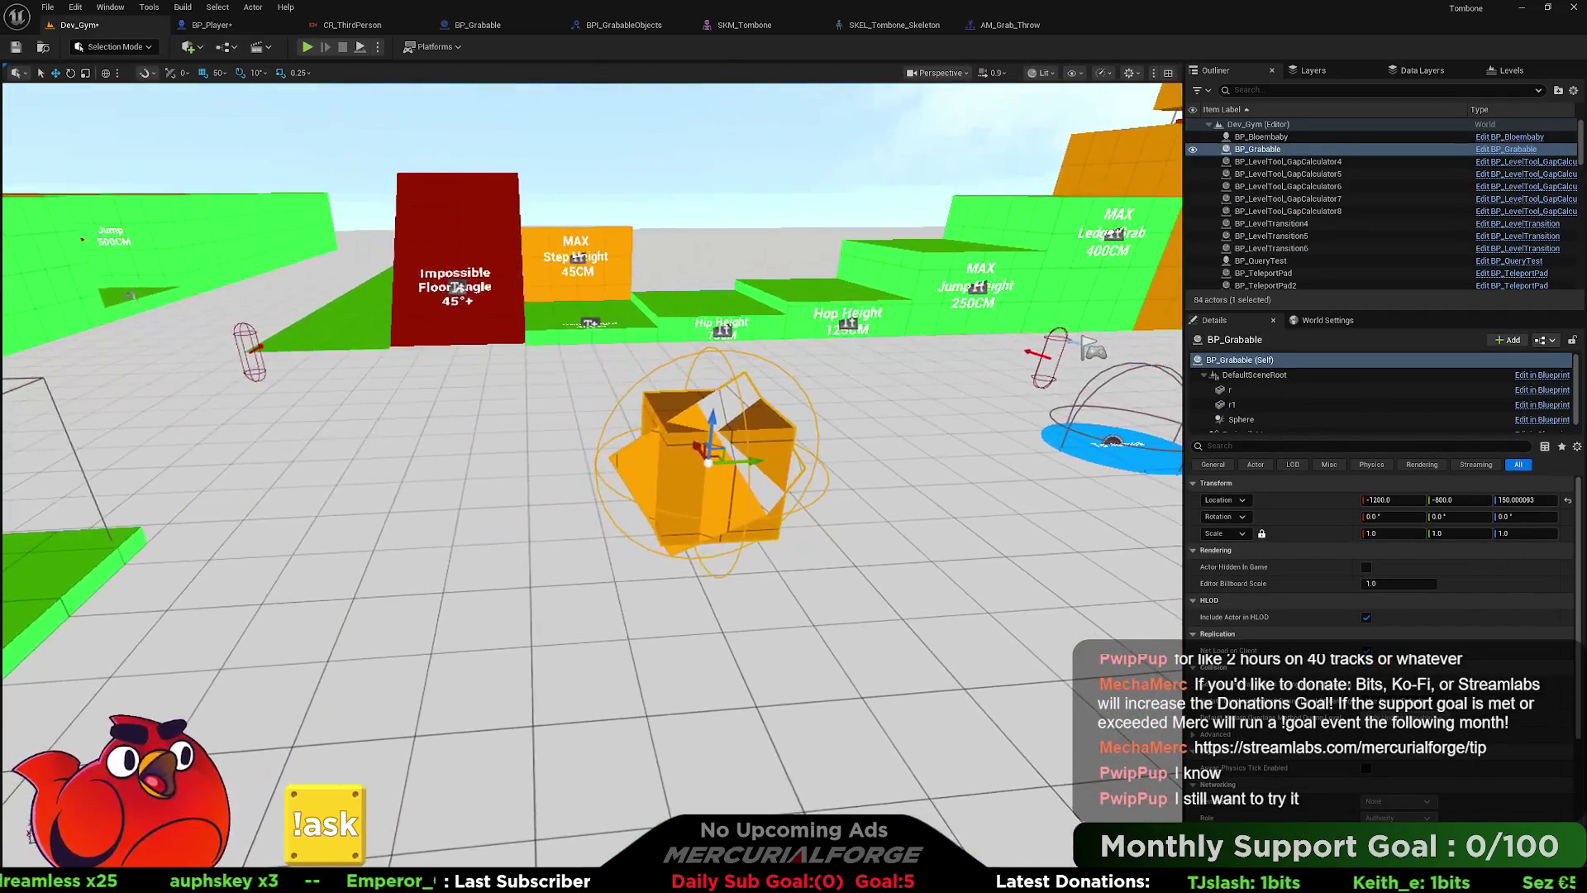
- Change the ProjectileMovement Velocity X from 100 to 850
scroll(1452, 667, "down", 3)
scroll(1452, 666, "down", 2)
scroll(1452, 666, "up", 5)
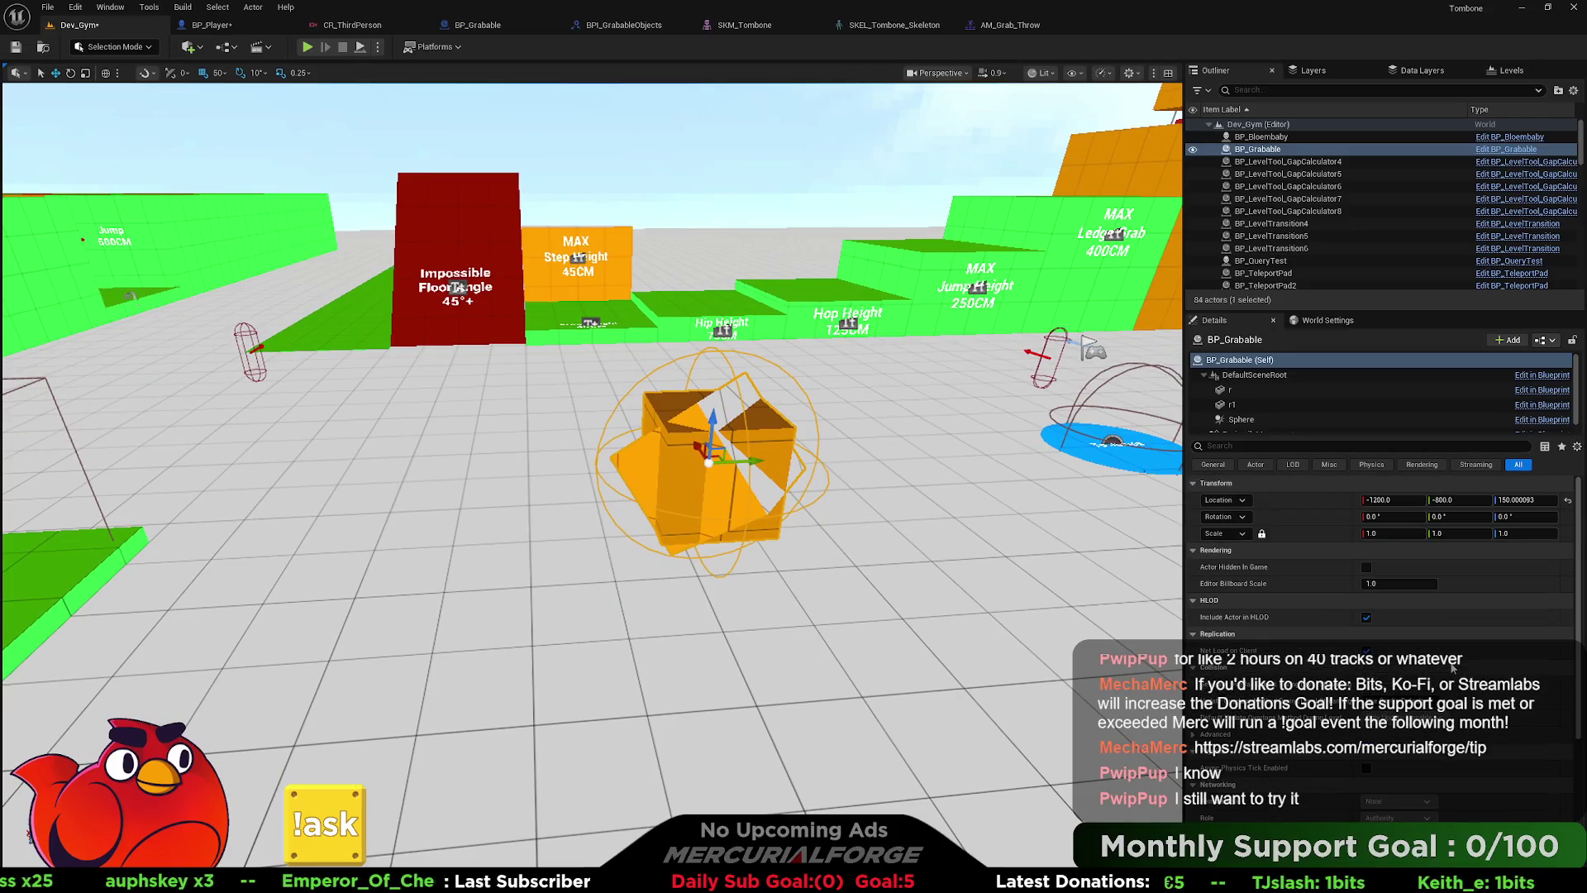
left_click(1289, 432)
scroll(1378, 671, "down", 6)
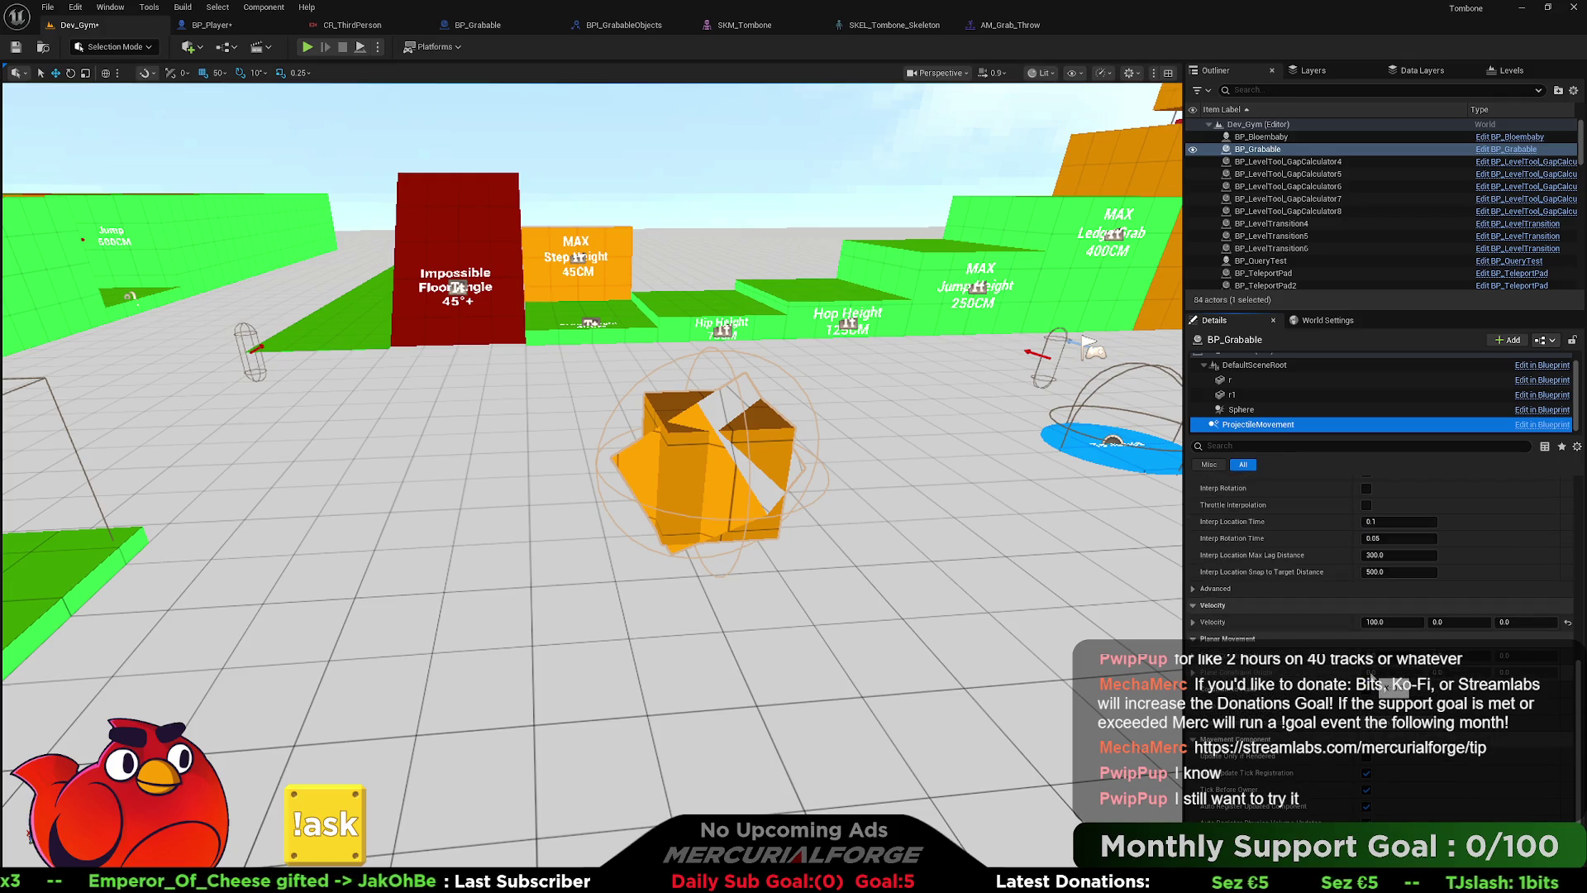
left_click(1398, 621)
type("850")
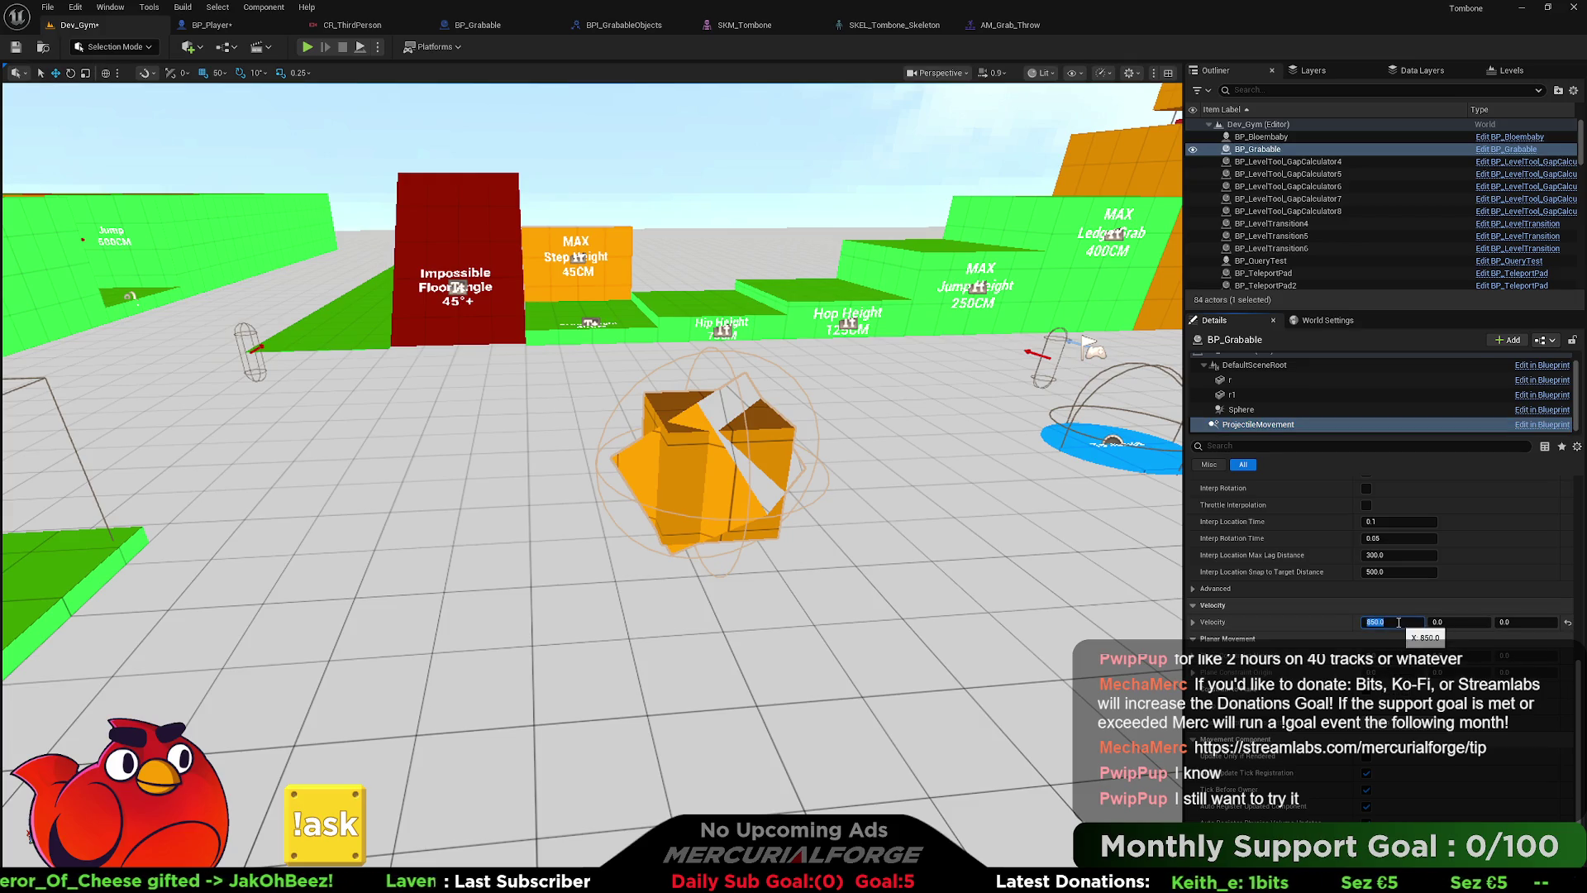
right_click(647, 203)
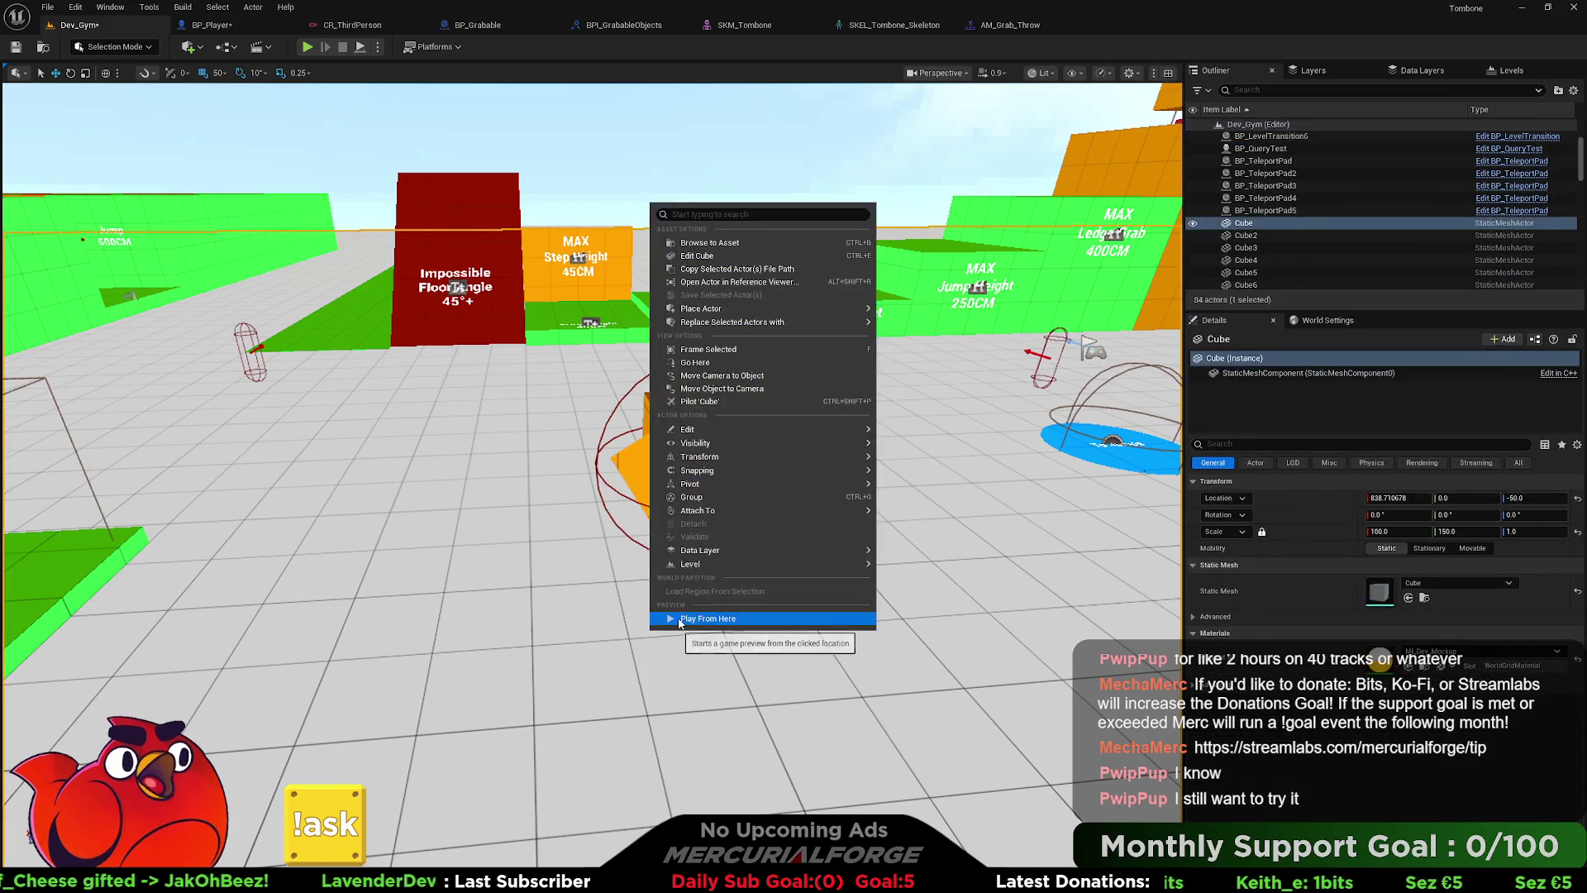
- Play from that spot, running and jumping the character, then stop the test
left_click(727, 622)
key("w")
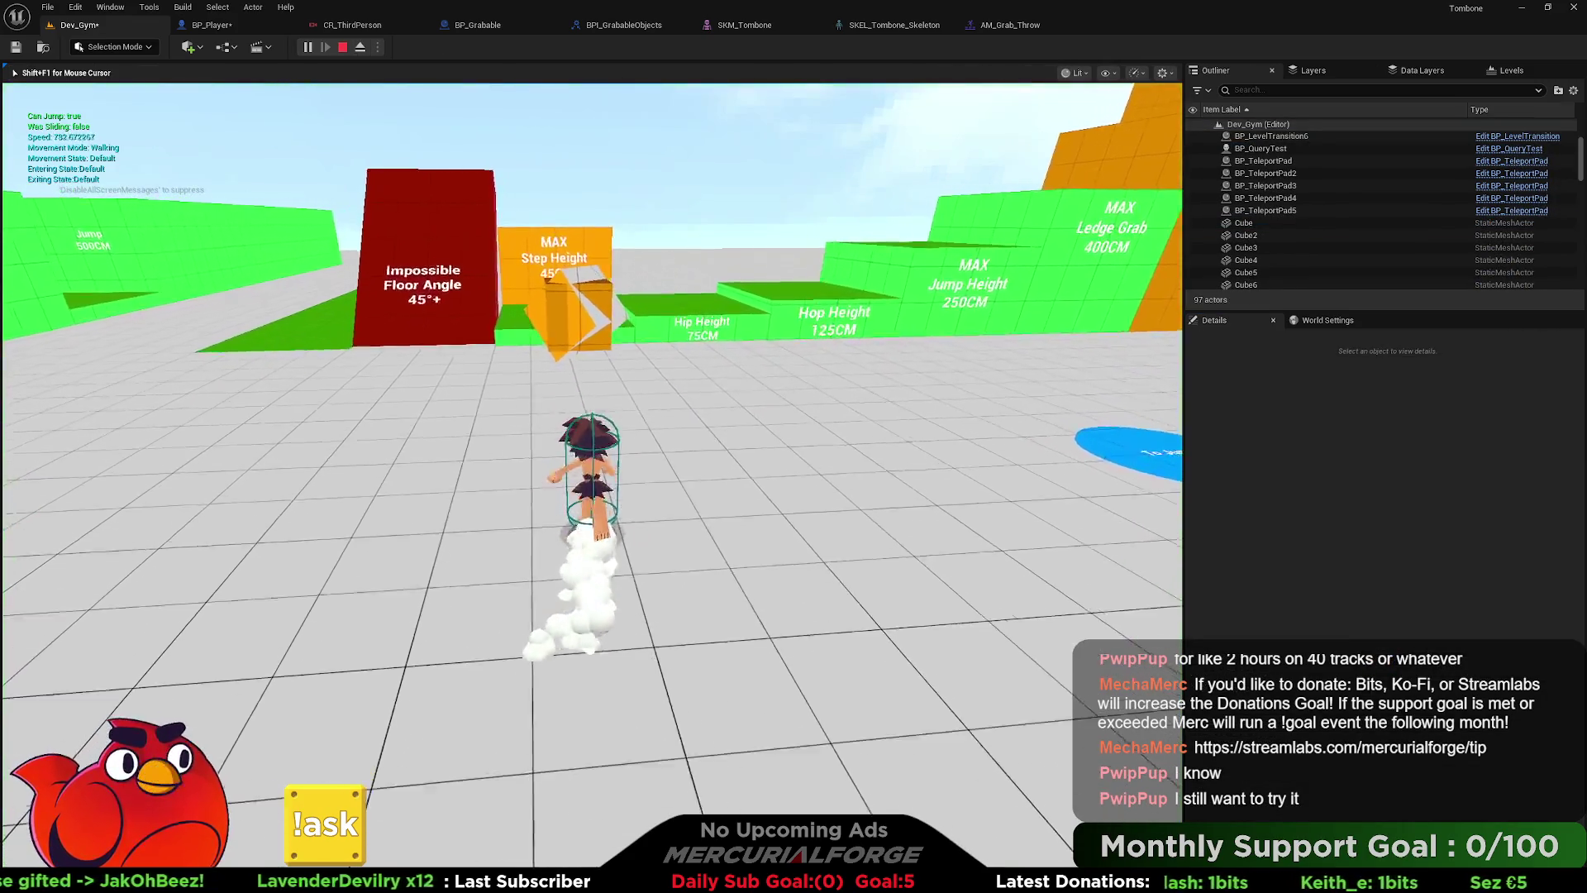
key("space")
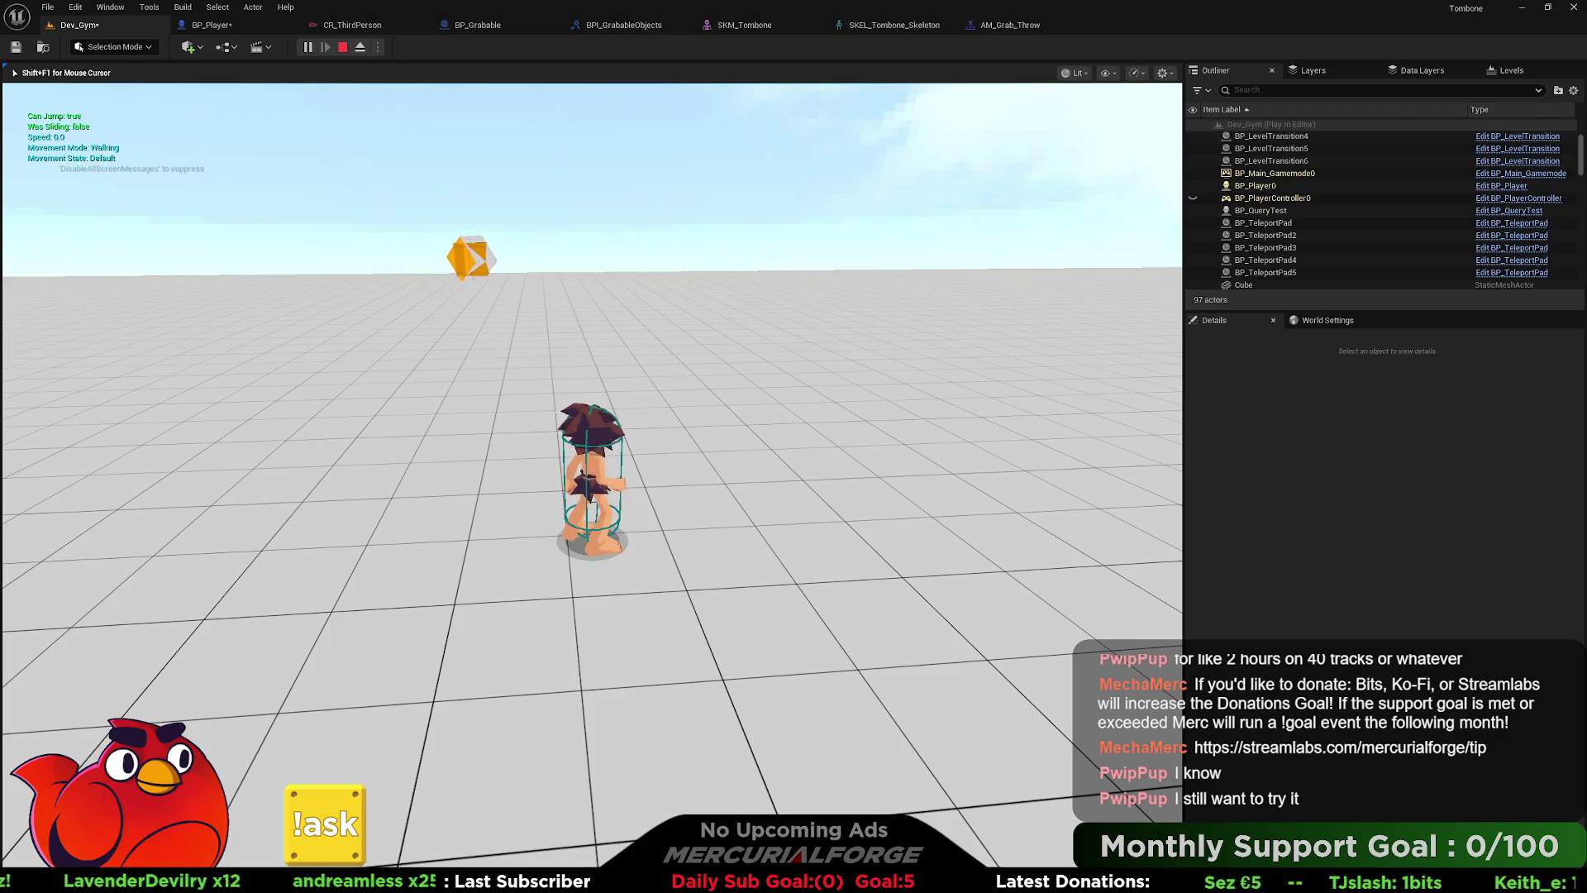
key("Escape")
- Select the BP_Grabable box, then in BP_Player drag off the projectile component's Return Value
left_click_drag(736, 524, 840, 399)
left_click(841, 399)
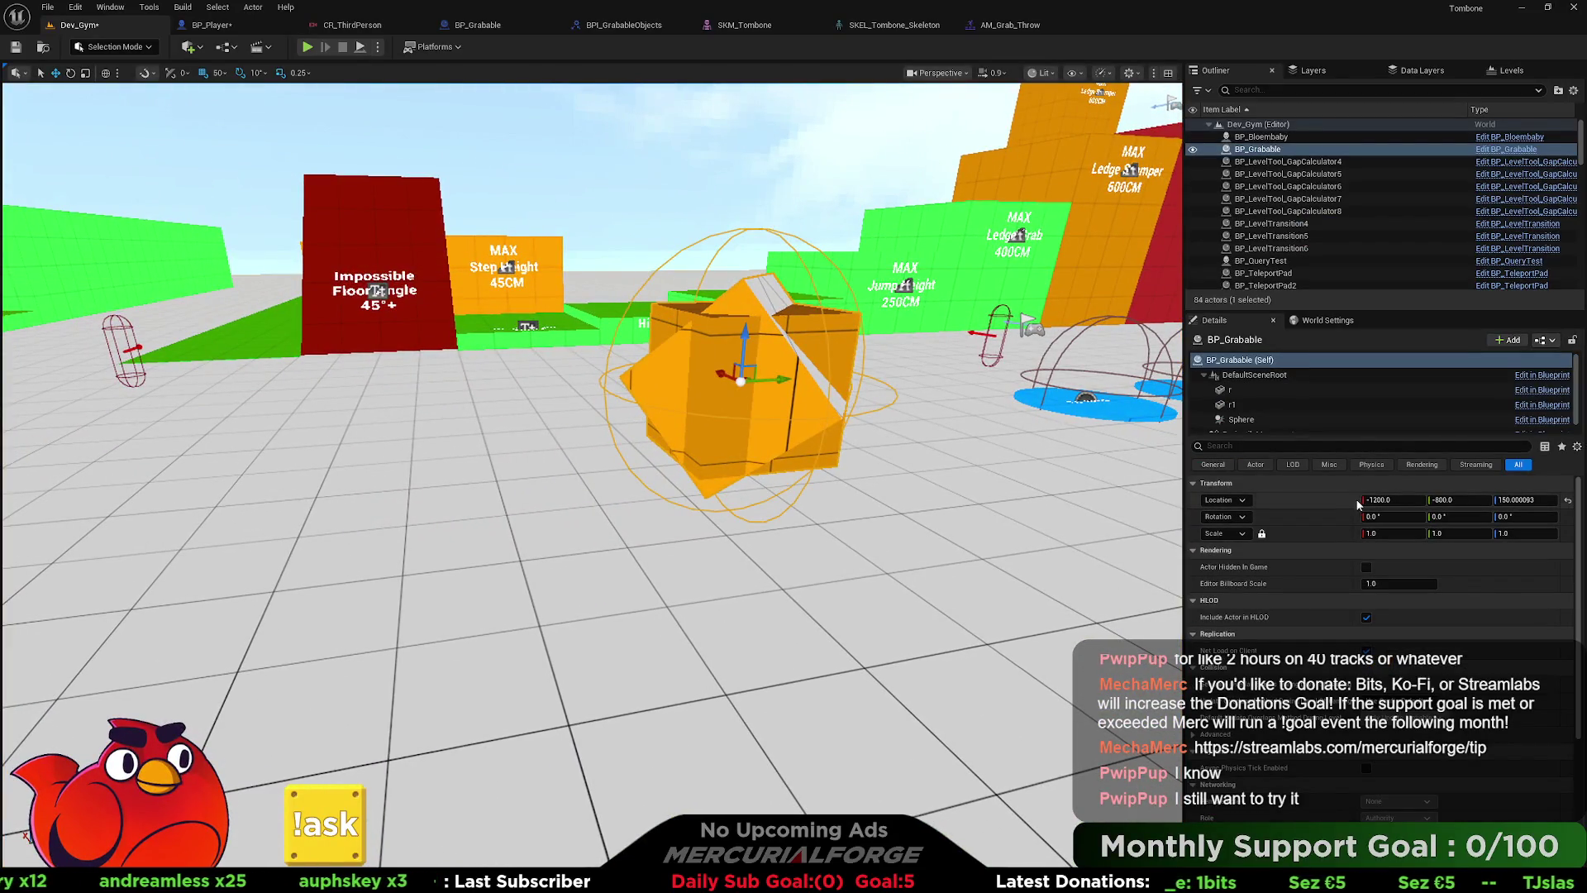
left_click(1253, 375)
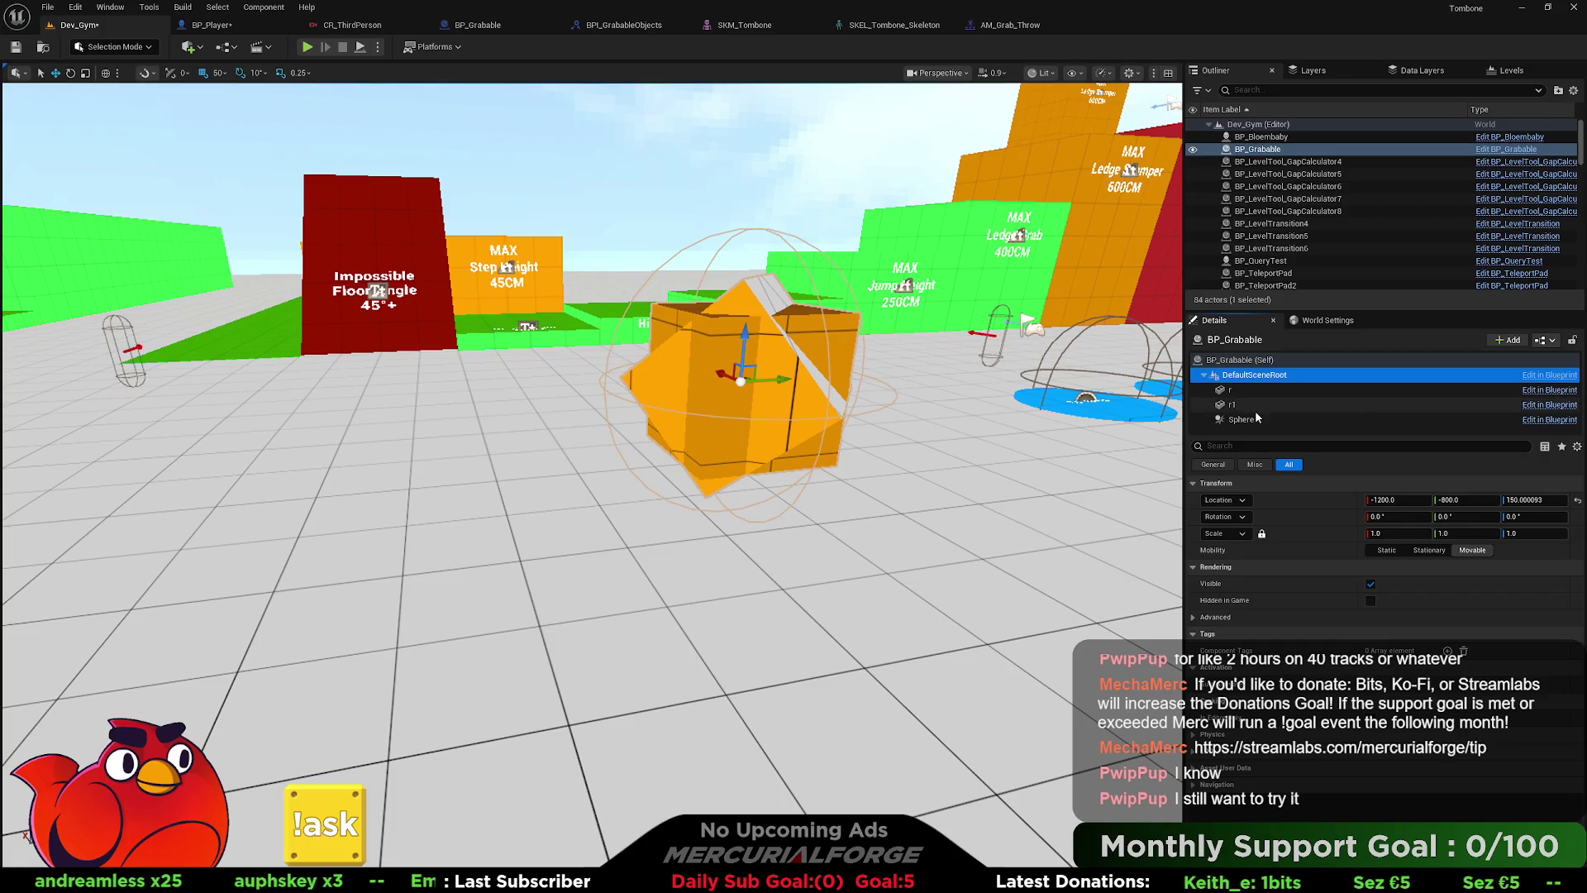
left_click(234, 32)
mouse_move(636, 283)
left_mouse_down()
mouse_move(682, 302)
mouse_move(600, 337)
mouse_move(474, 332)
mouse_move(739, 335)
left_mouse_up()
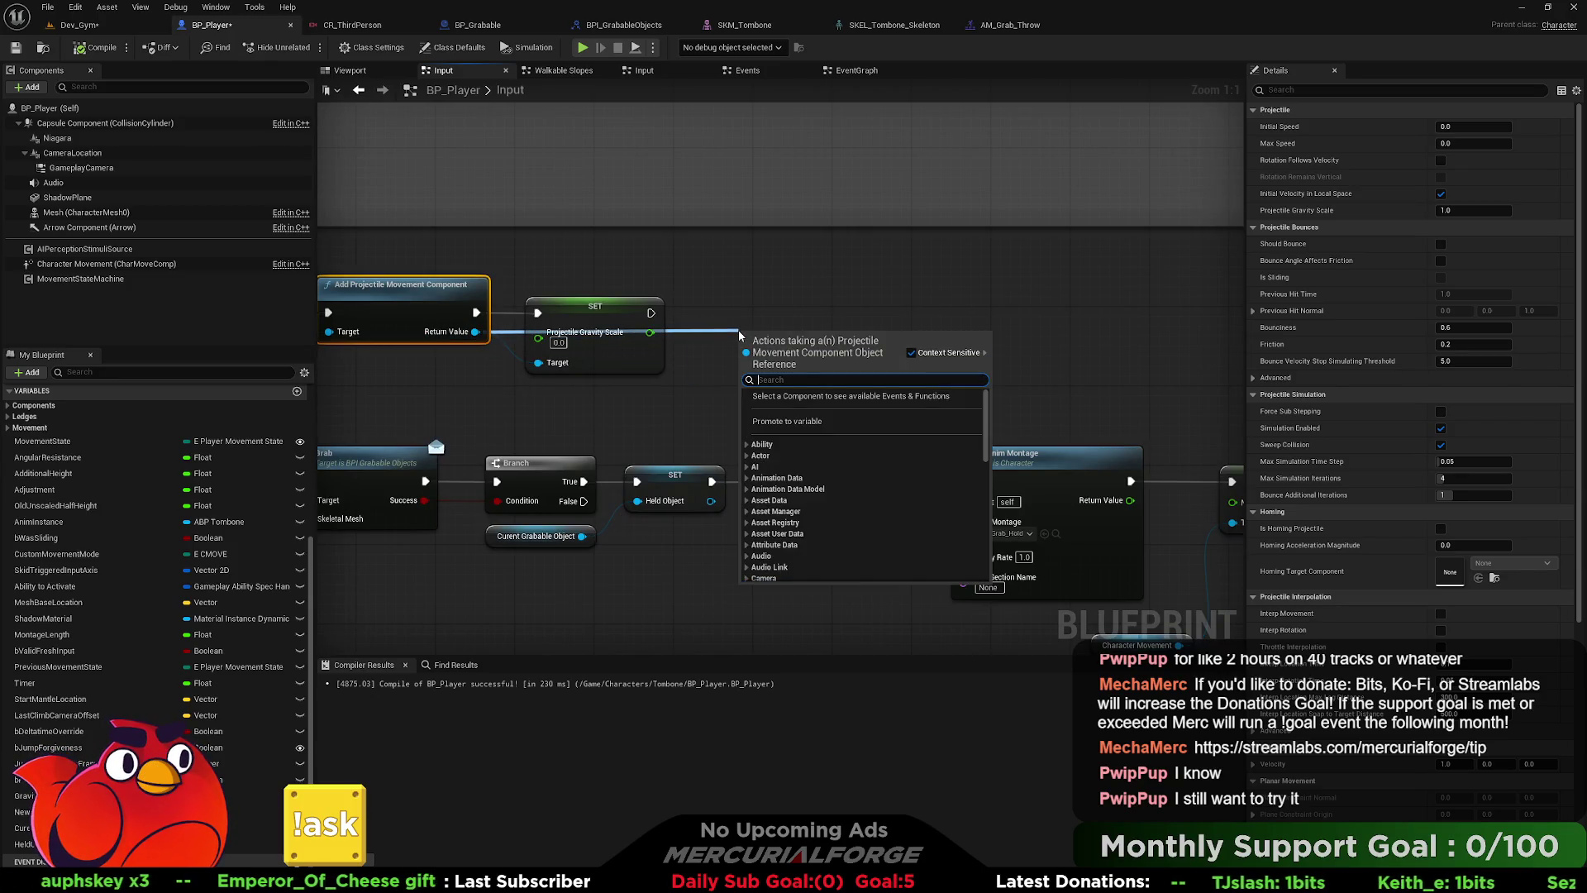
- Add a Set Velocity node on the projectile component, placed after the gravity scale setter
type("set veloc")
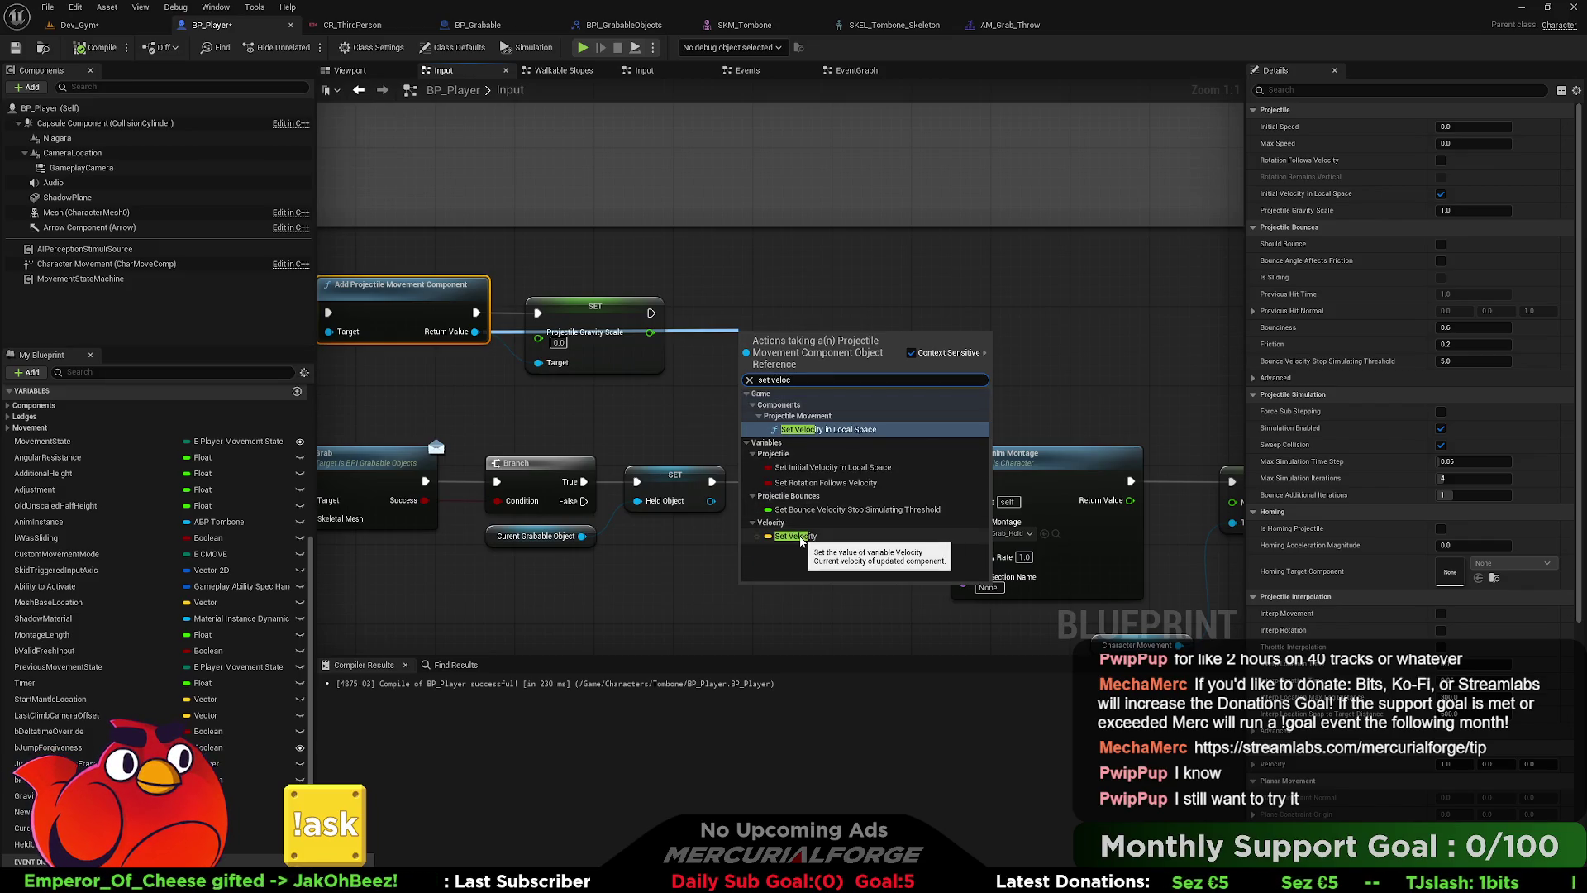
left_click(795, 536)
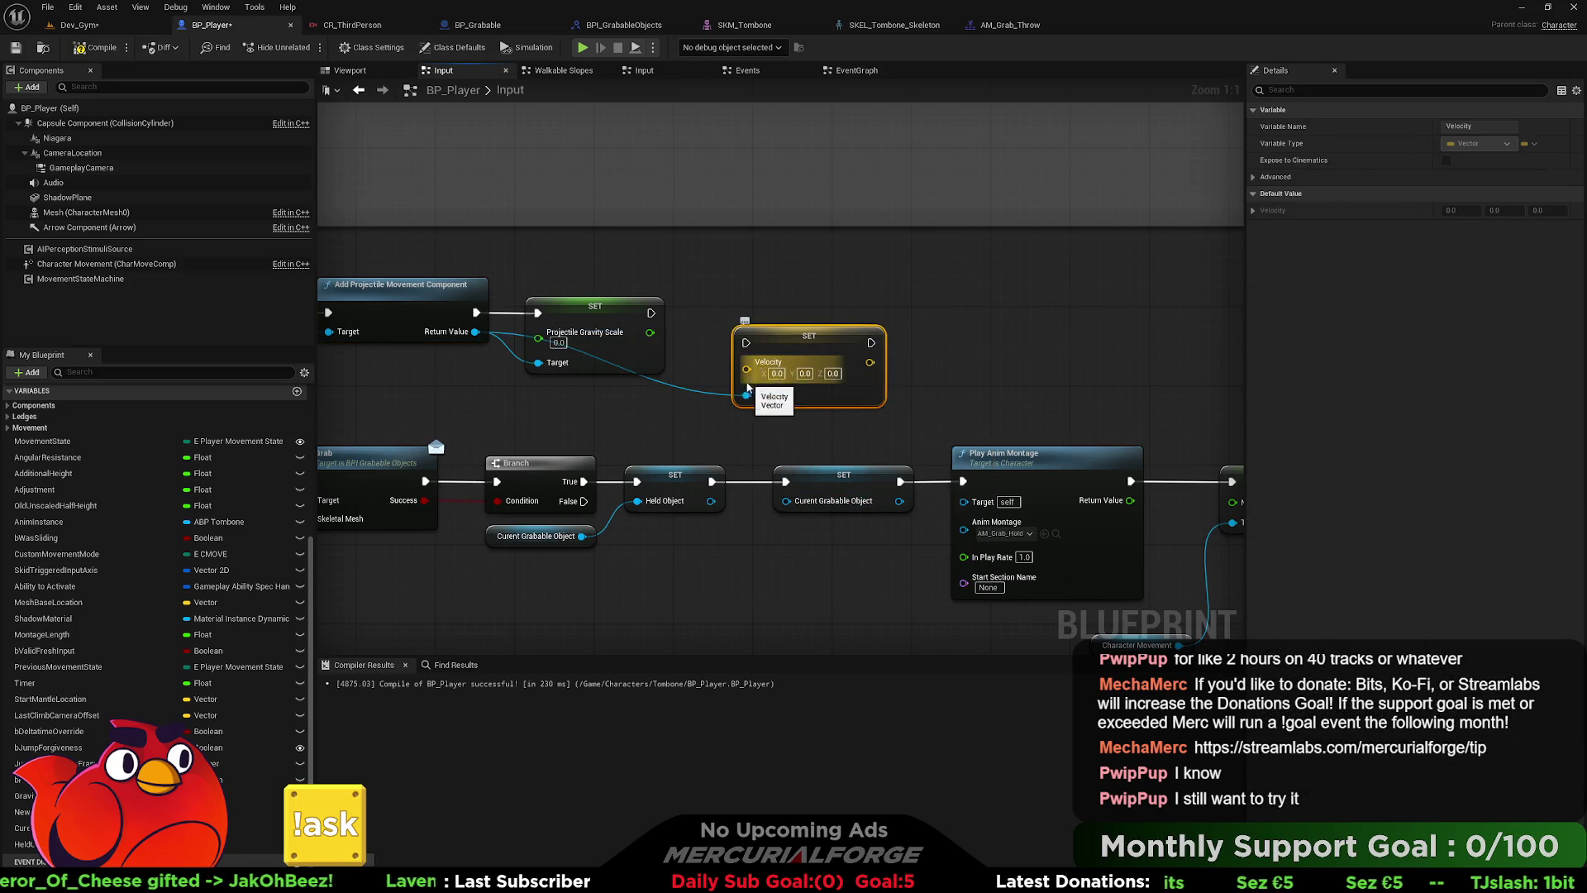
mouse_move(744, 395)
left_mouse_down()
mouse_move(701, 329)
mouse_move(960, 311)
left_mouse_up()
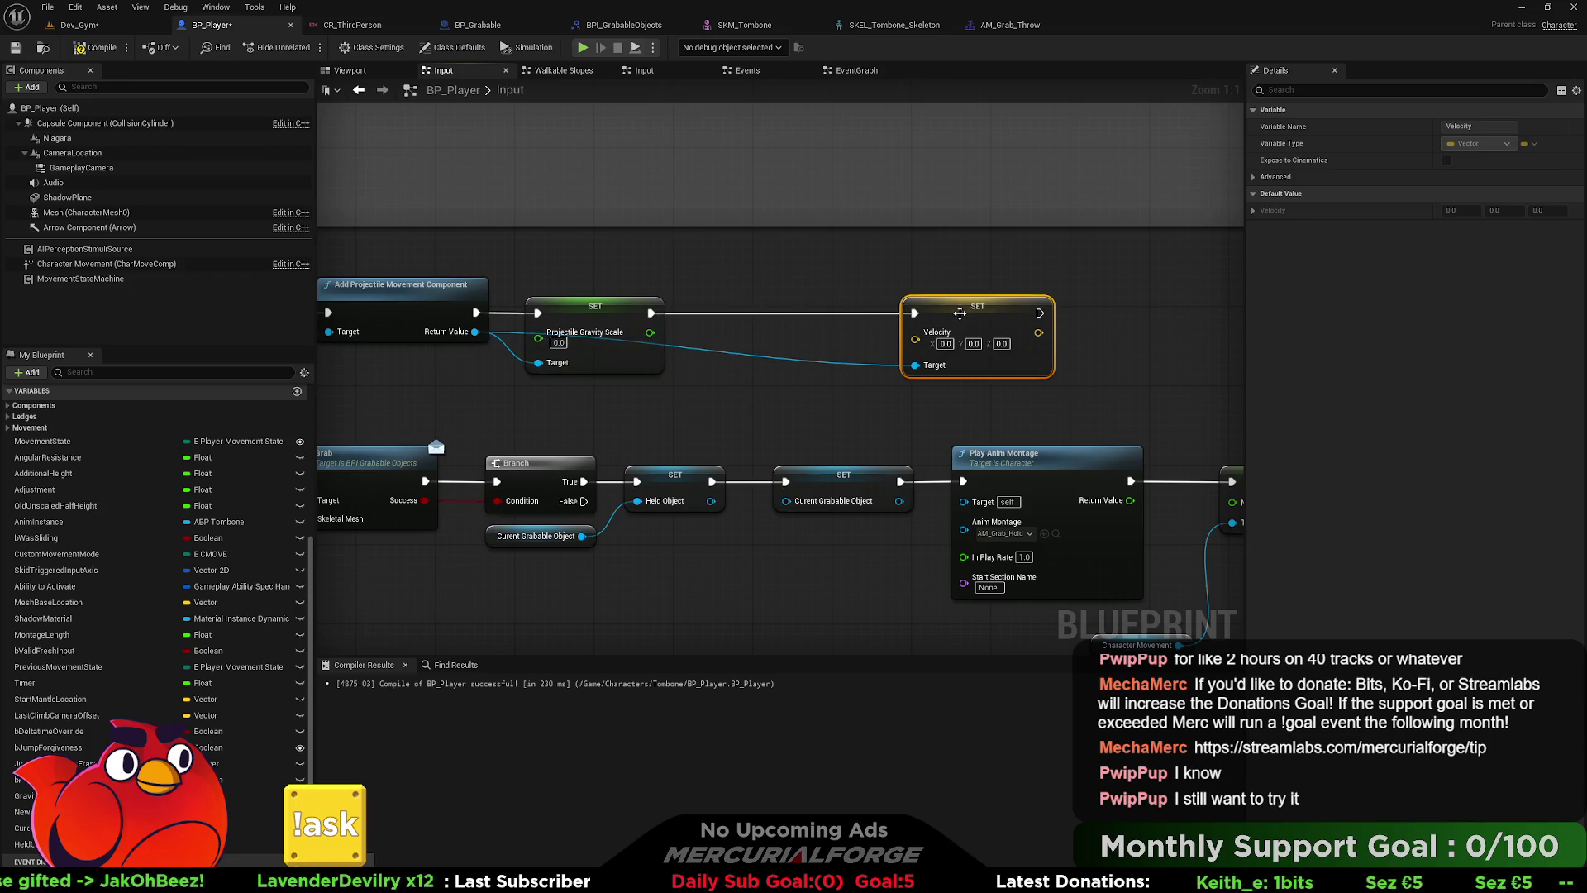
left_click_drag(919, 376, 1197, 346)
left_click_drag(938, 362, 814, 372)
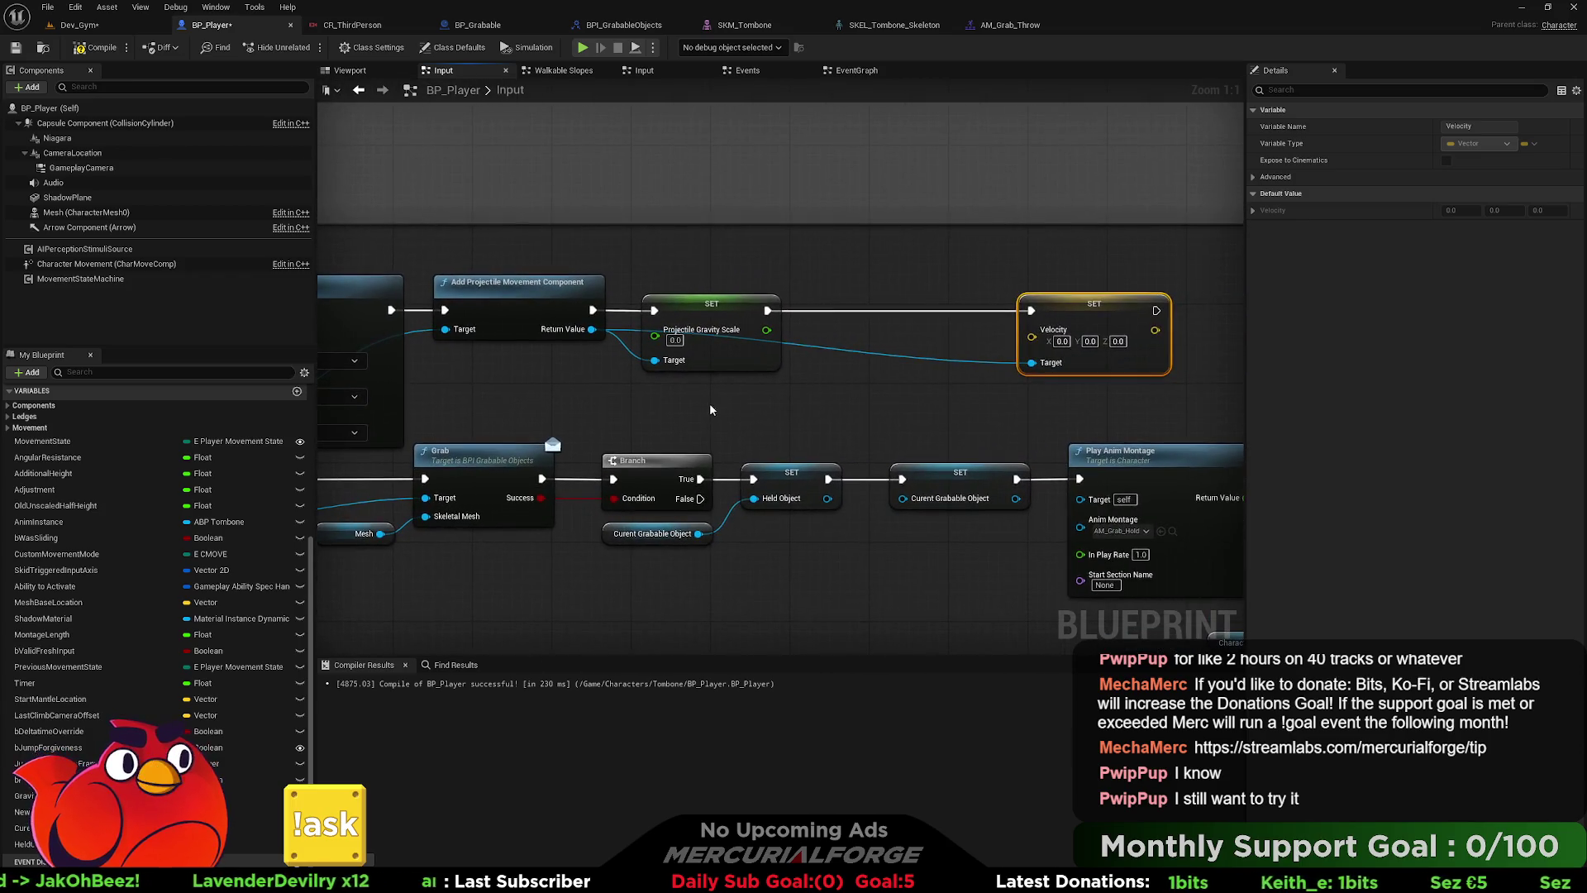
right_click(704, 409)
type("get actor ")
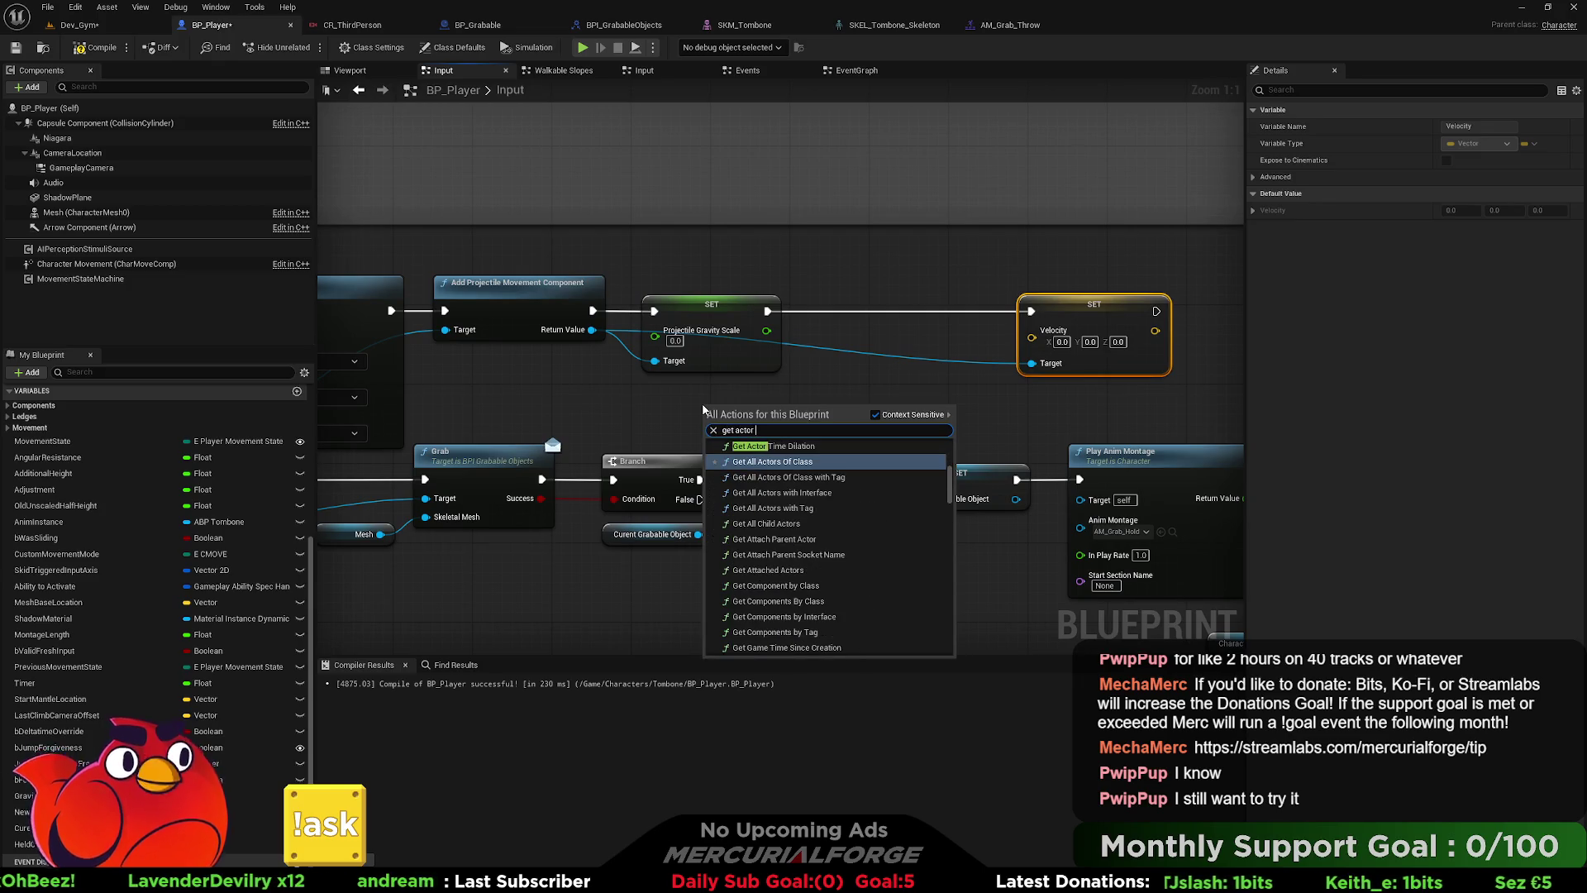
type("movemen")
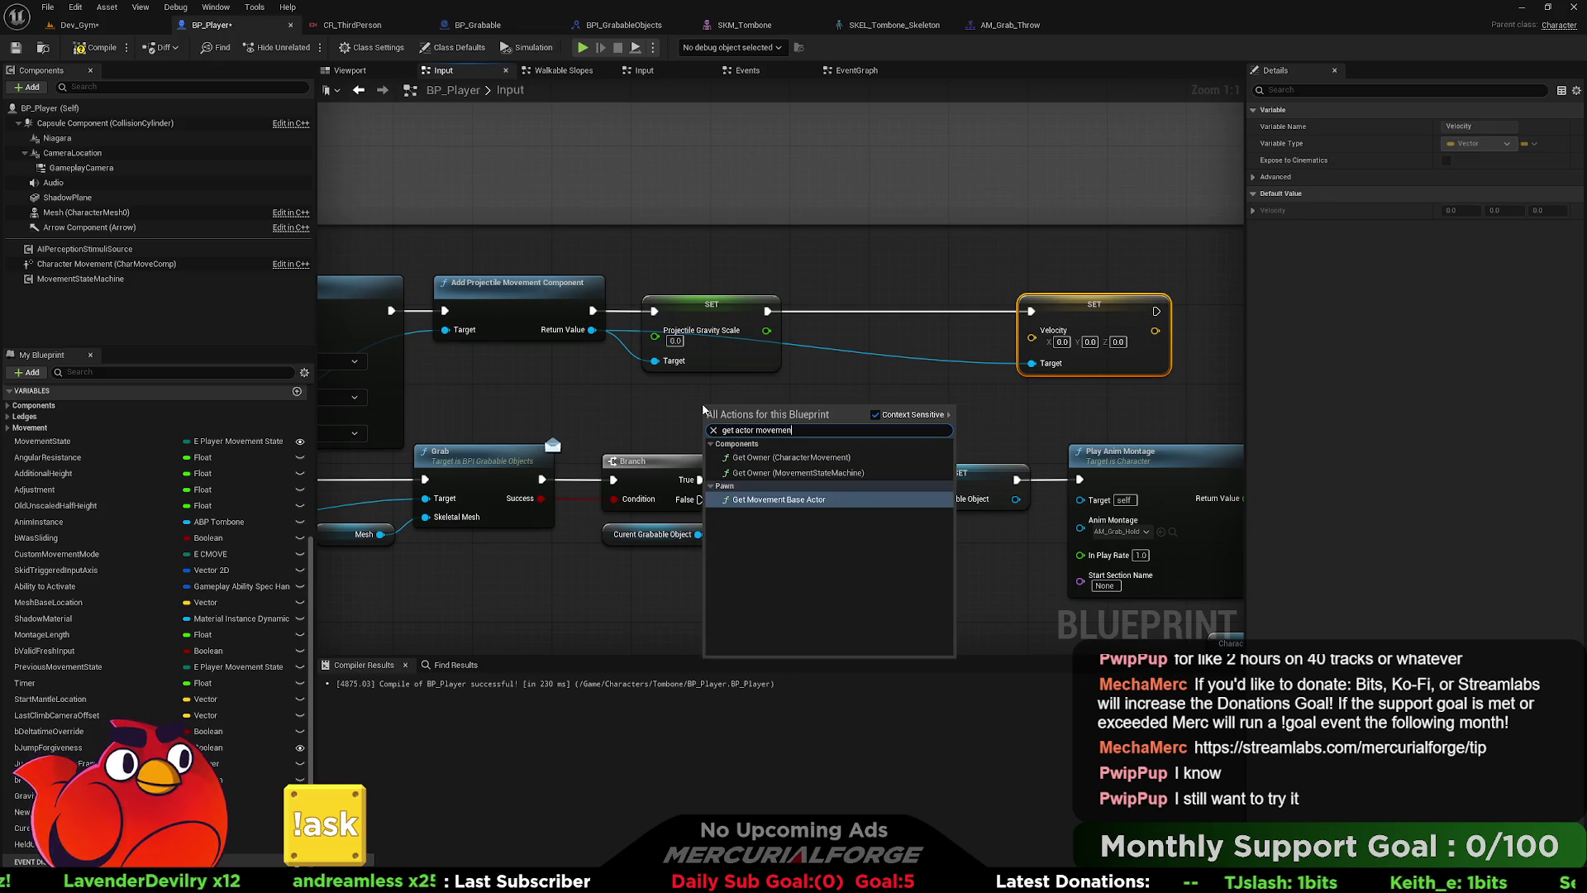
- Add a Get Actor Forward Vector node, replacing a mistakenly added Get Forward Vector node
key("ctrl+a")
type("getfor")
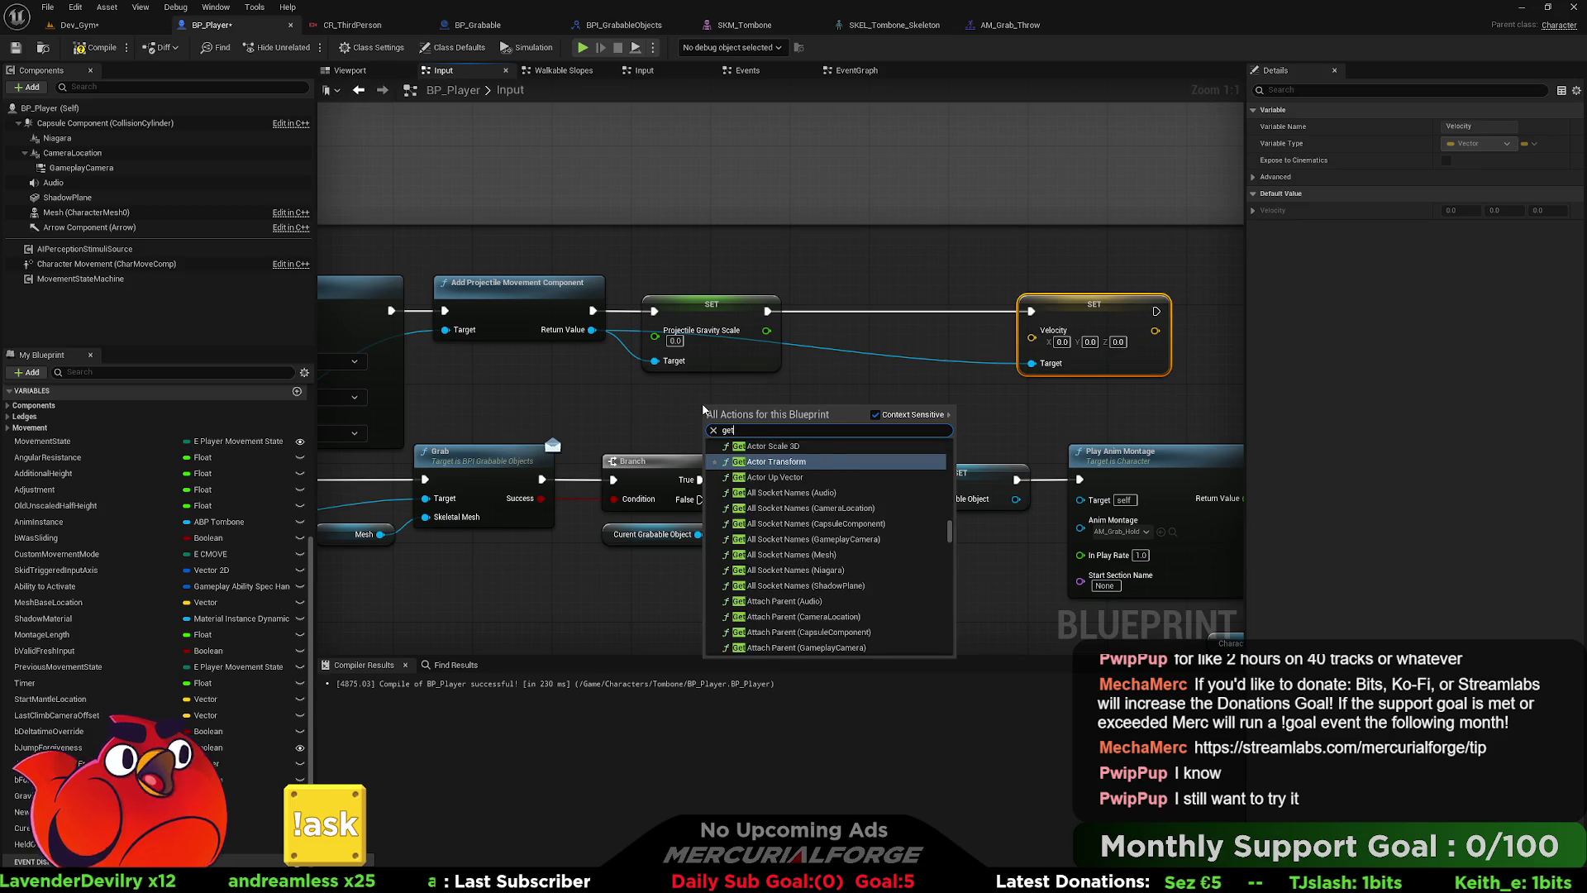
key("BackSpace")
key("BackSpace")
key("BackSpace")
type("forward")
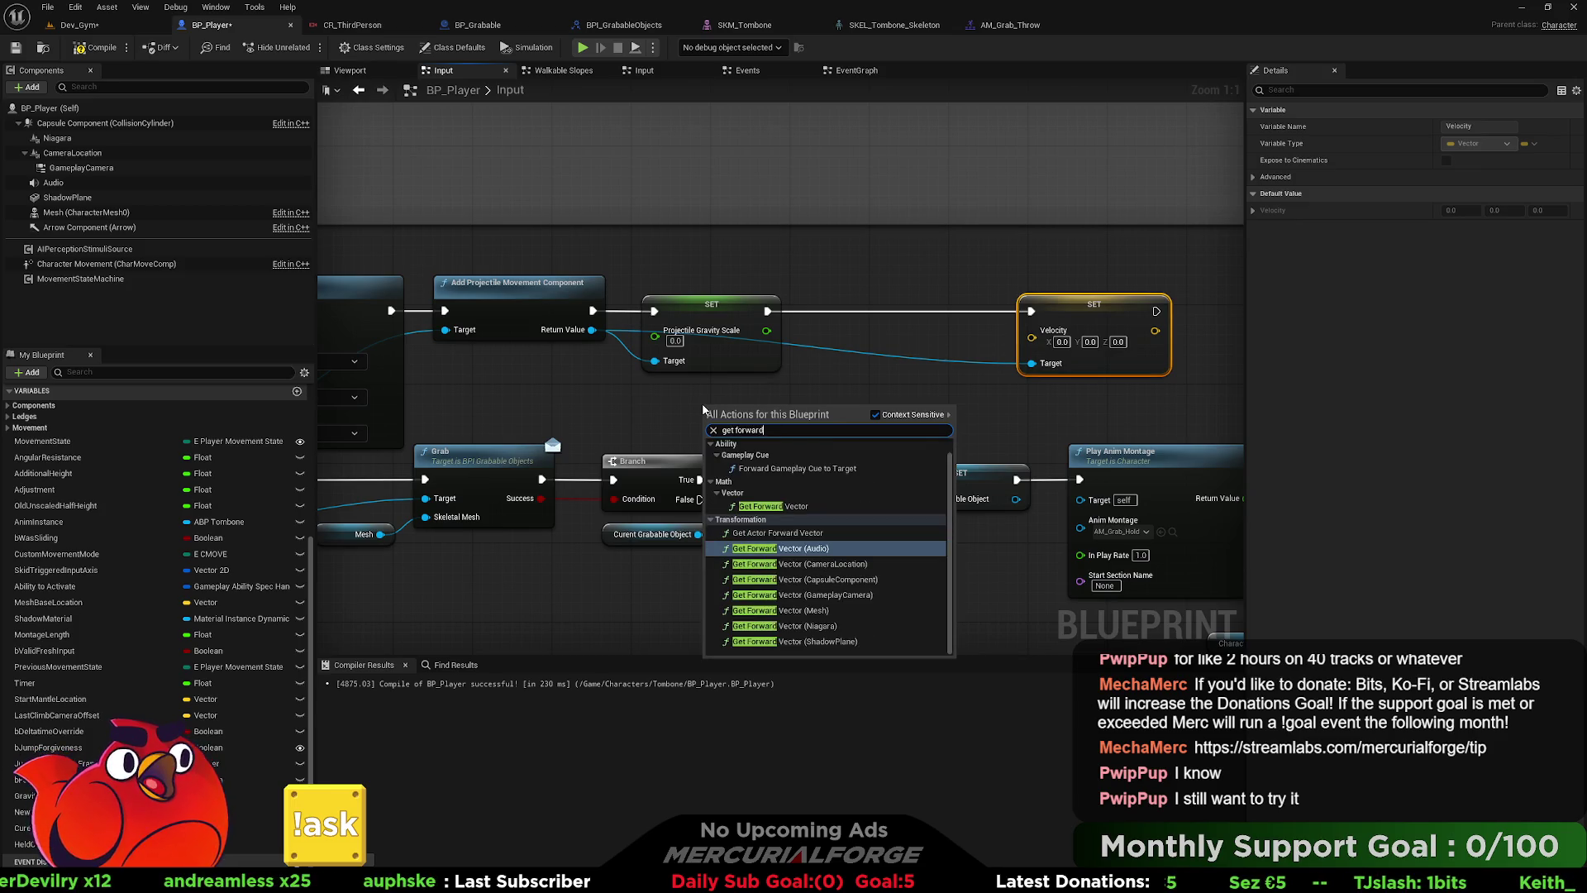
left_click(772, 506)
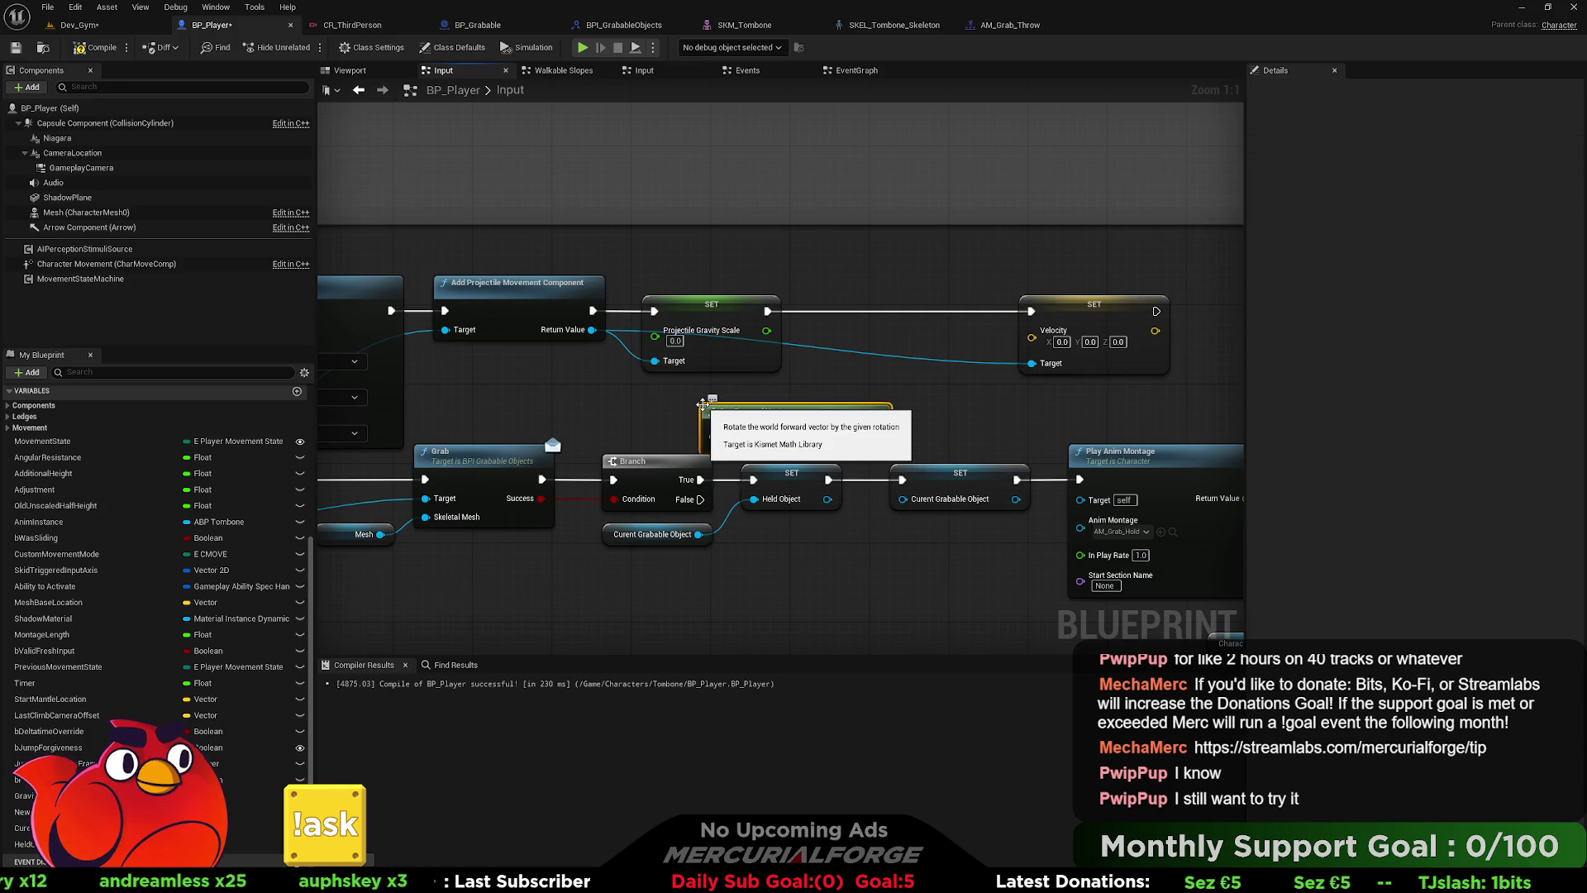
left_click_drag(822, 429, 753, 409)
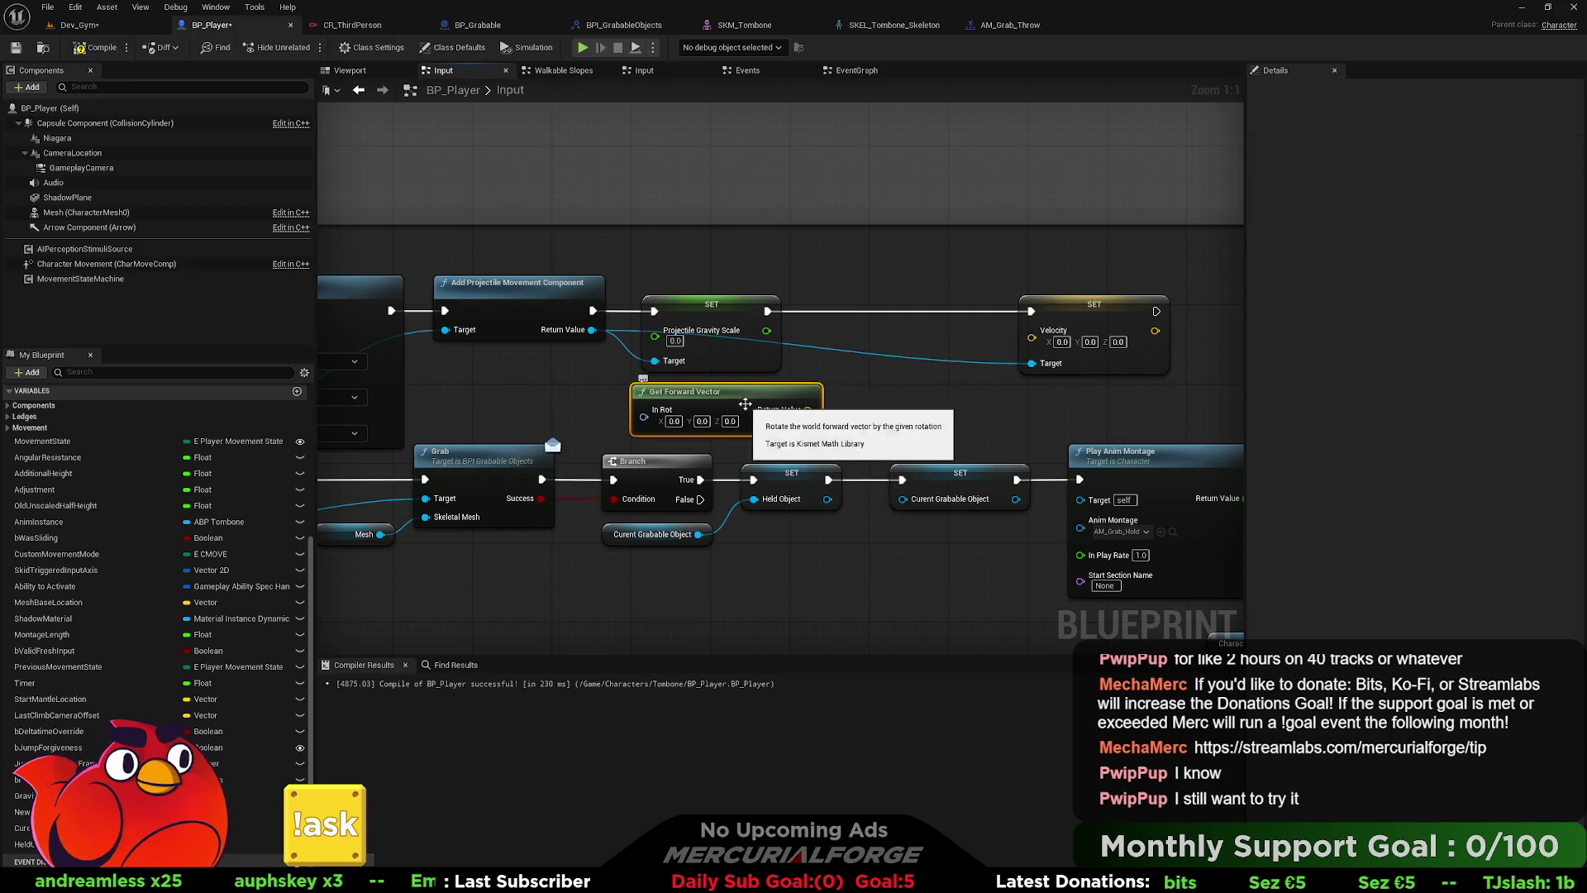
key("Delete")
right_click(752, 411)
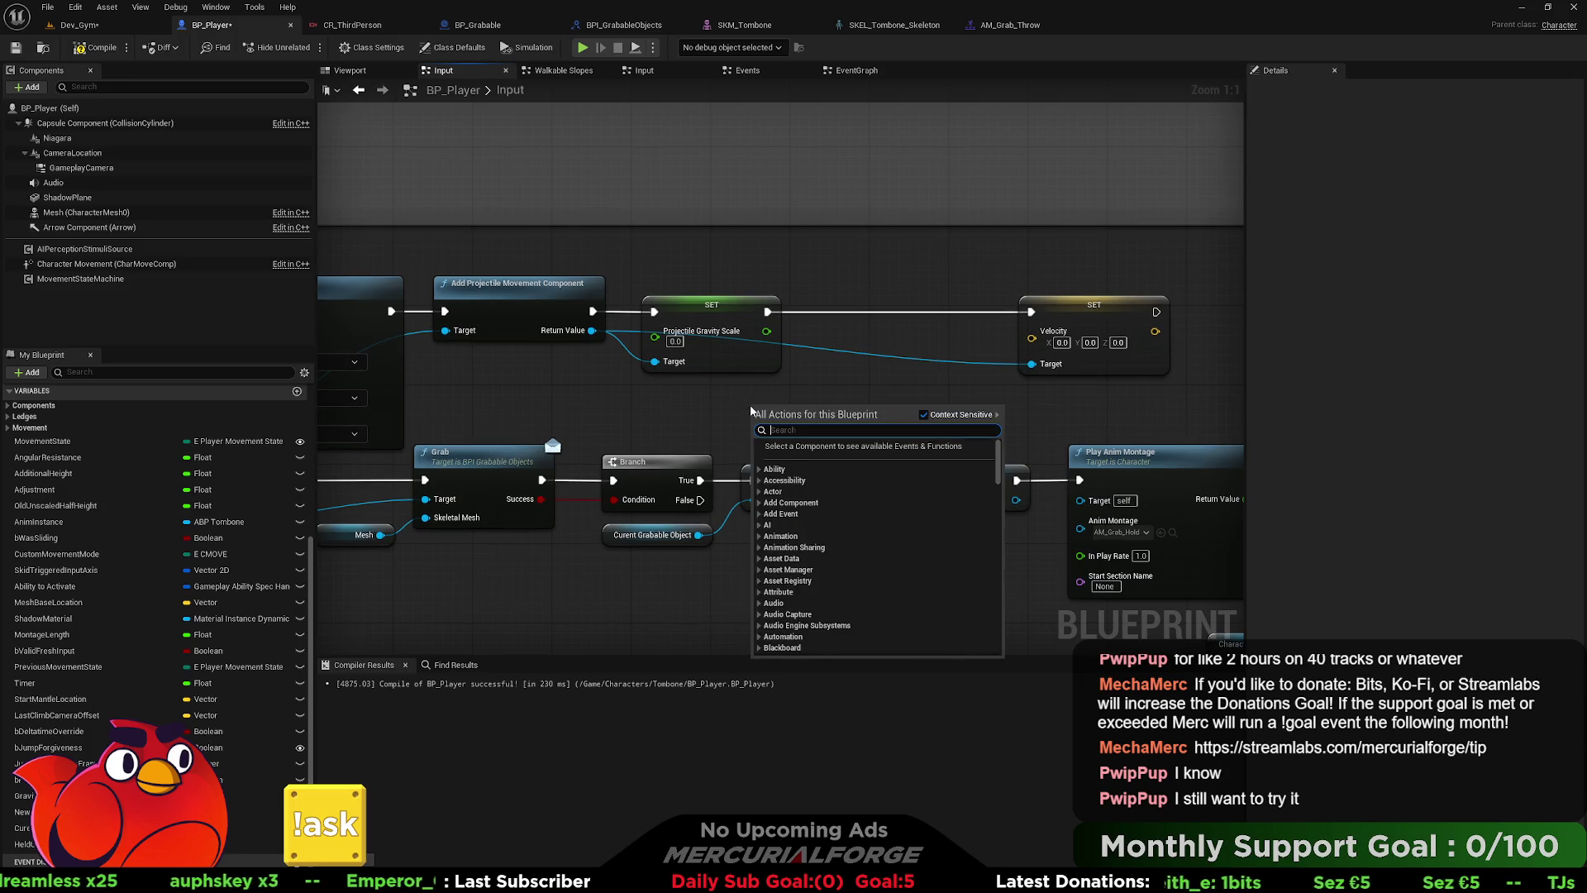
type("get actor forward")
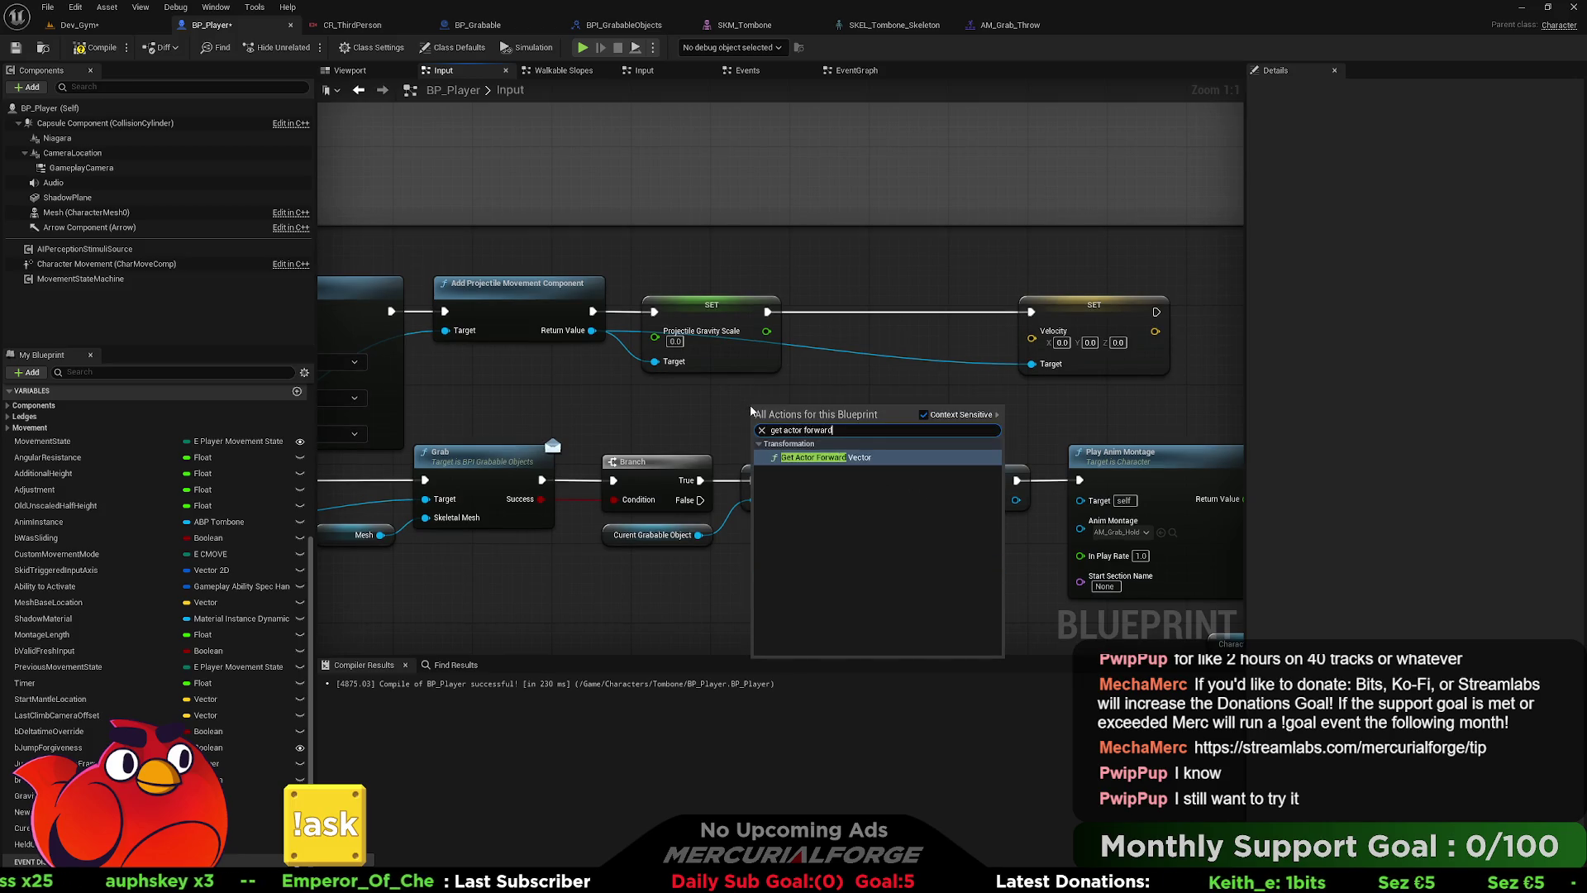
key("Return")
- Move Set Velocity right and feed the forward vector into a Multiply node with a float input
mouse_move(703, 405)
left_mouse_down()
mouse_move(740, 388)
mouse_move(715, 377)
left_mouse_up()
left_click(986, 320)
left_click_drag(986, 321, 1139, 322)
mouse_move(703, 379)
left_mouse_down()
mouse_move(732, 358)
mouse_move(832, 389)
left_mouse_up()
type("multiply")
key("Return")
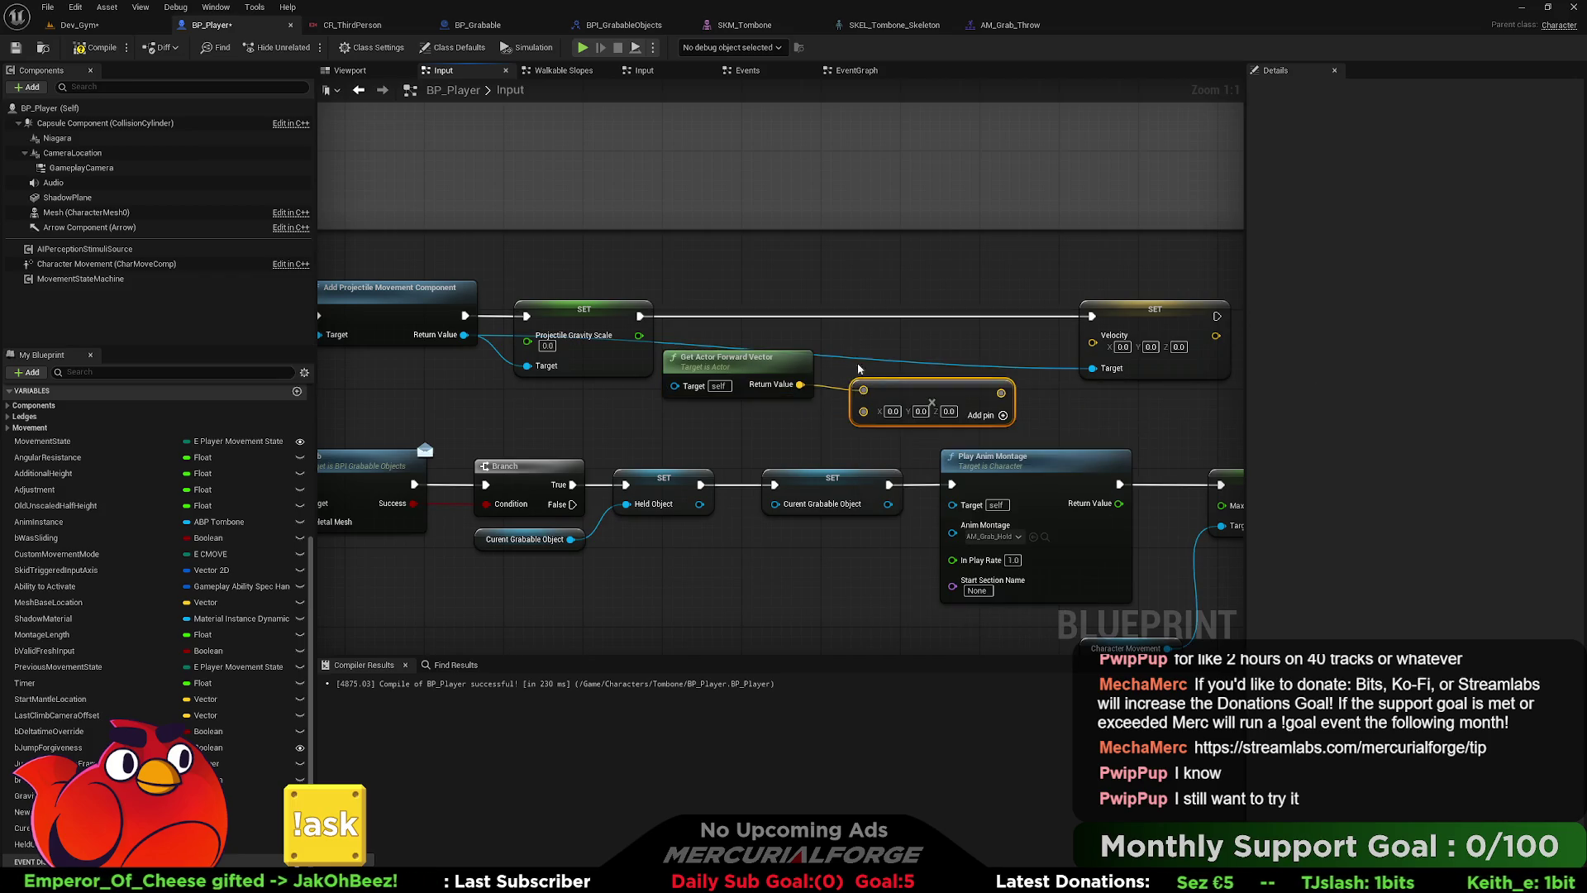
right_click(863, 410)
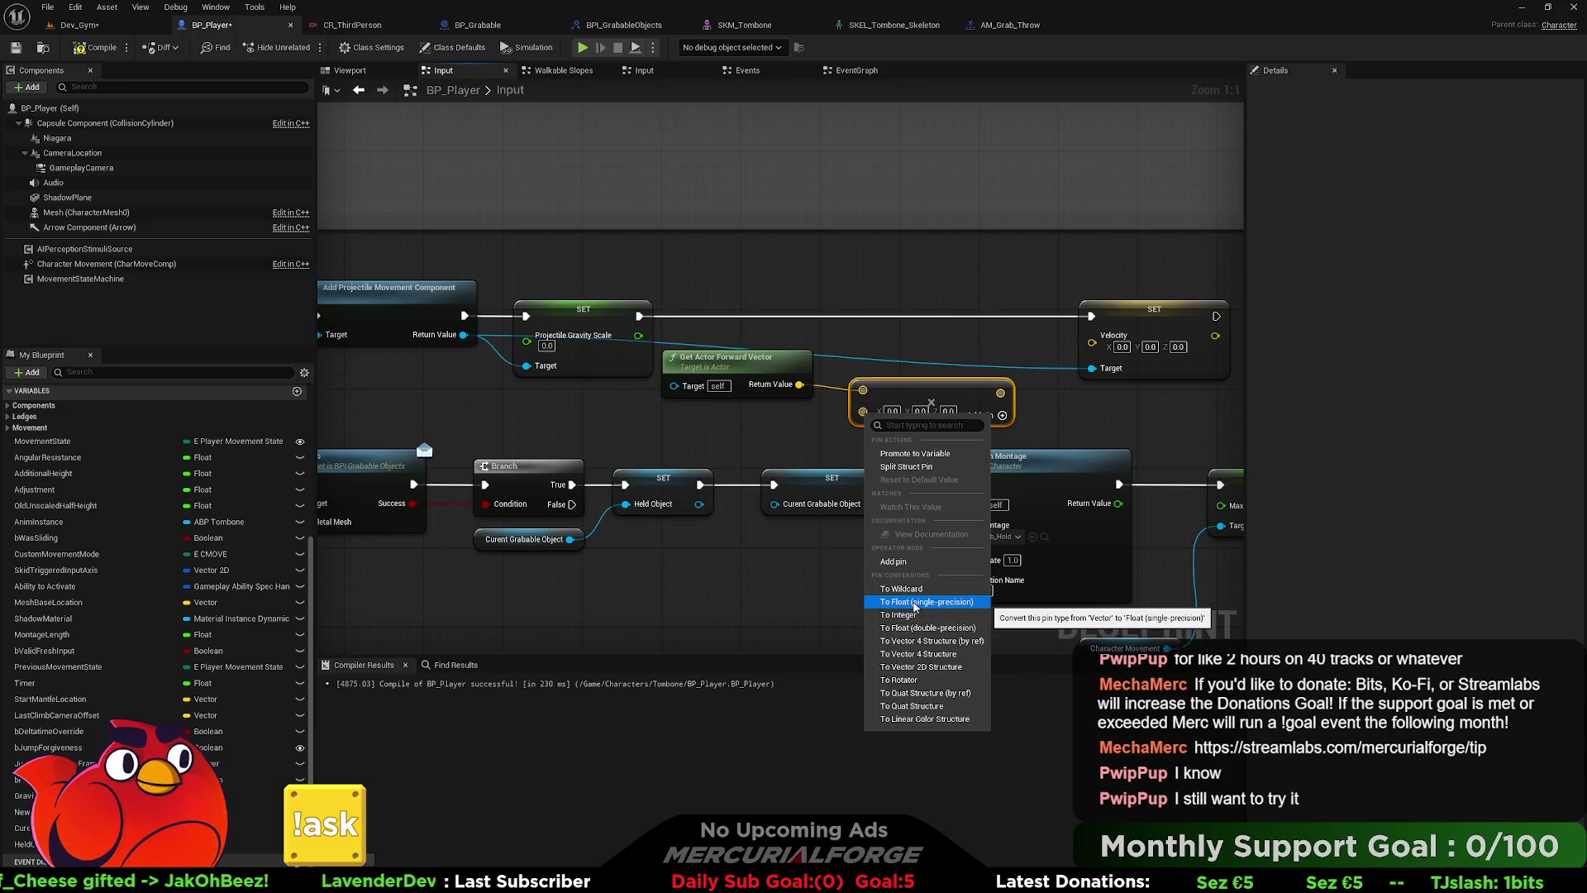
left_click(915, 603)
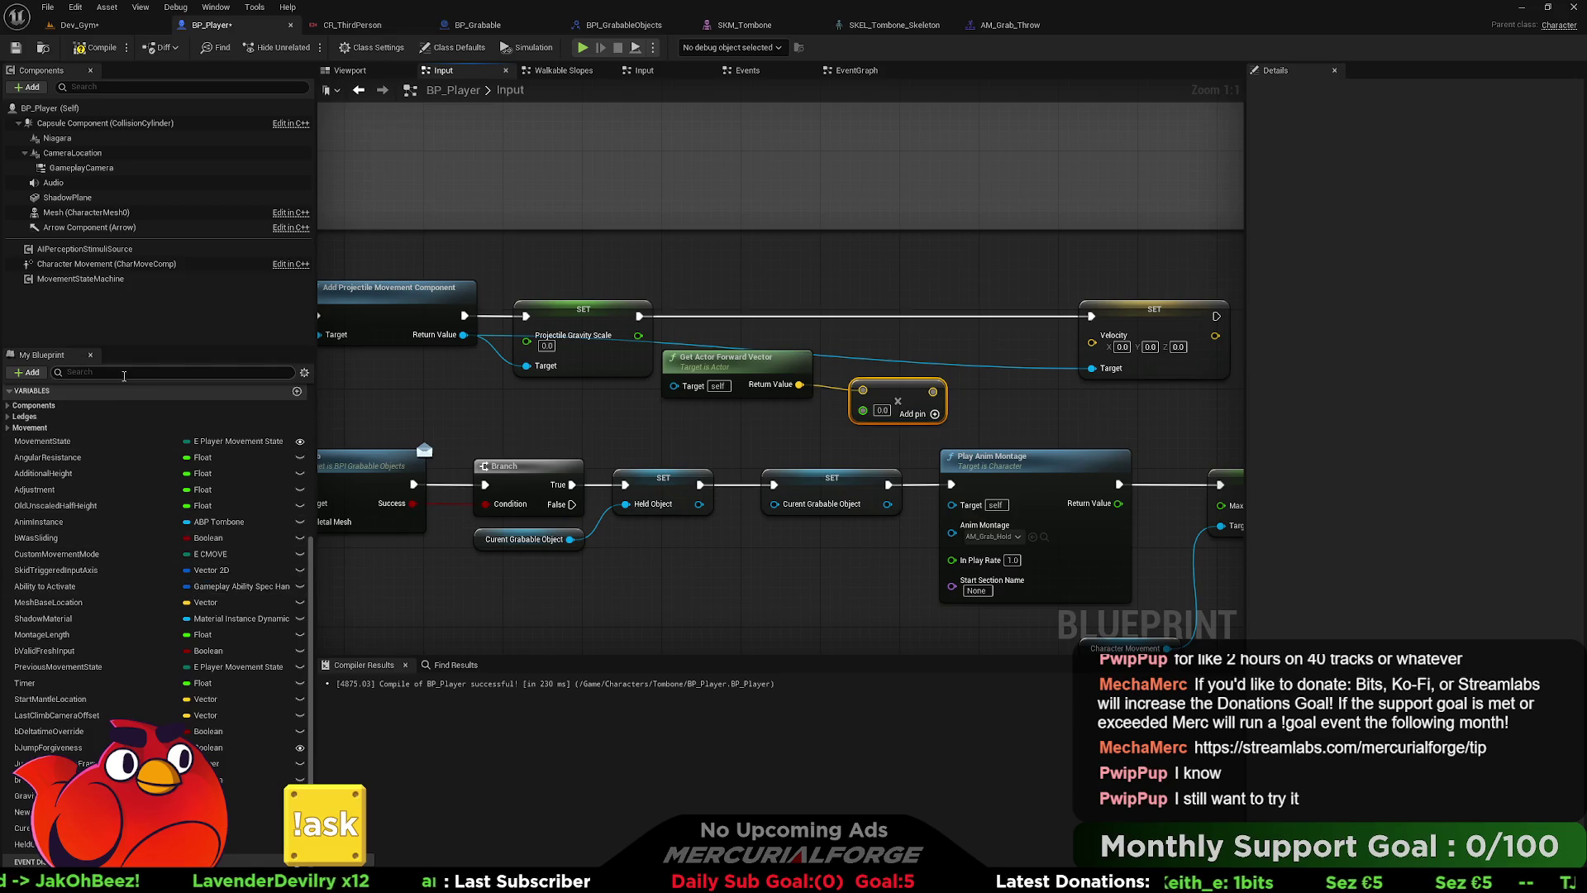
- Create a Float variable named ThrowVelocity and wire its getter into the multiply node
left_click(296, 391)
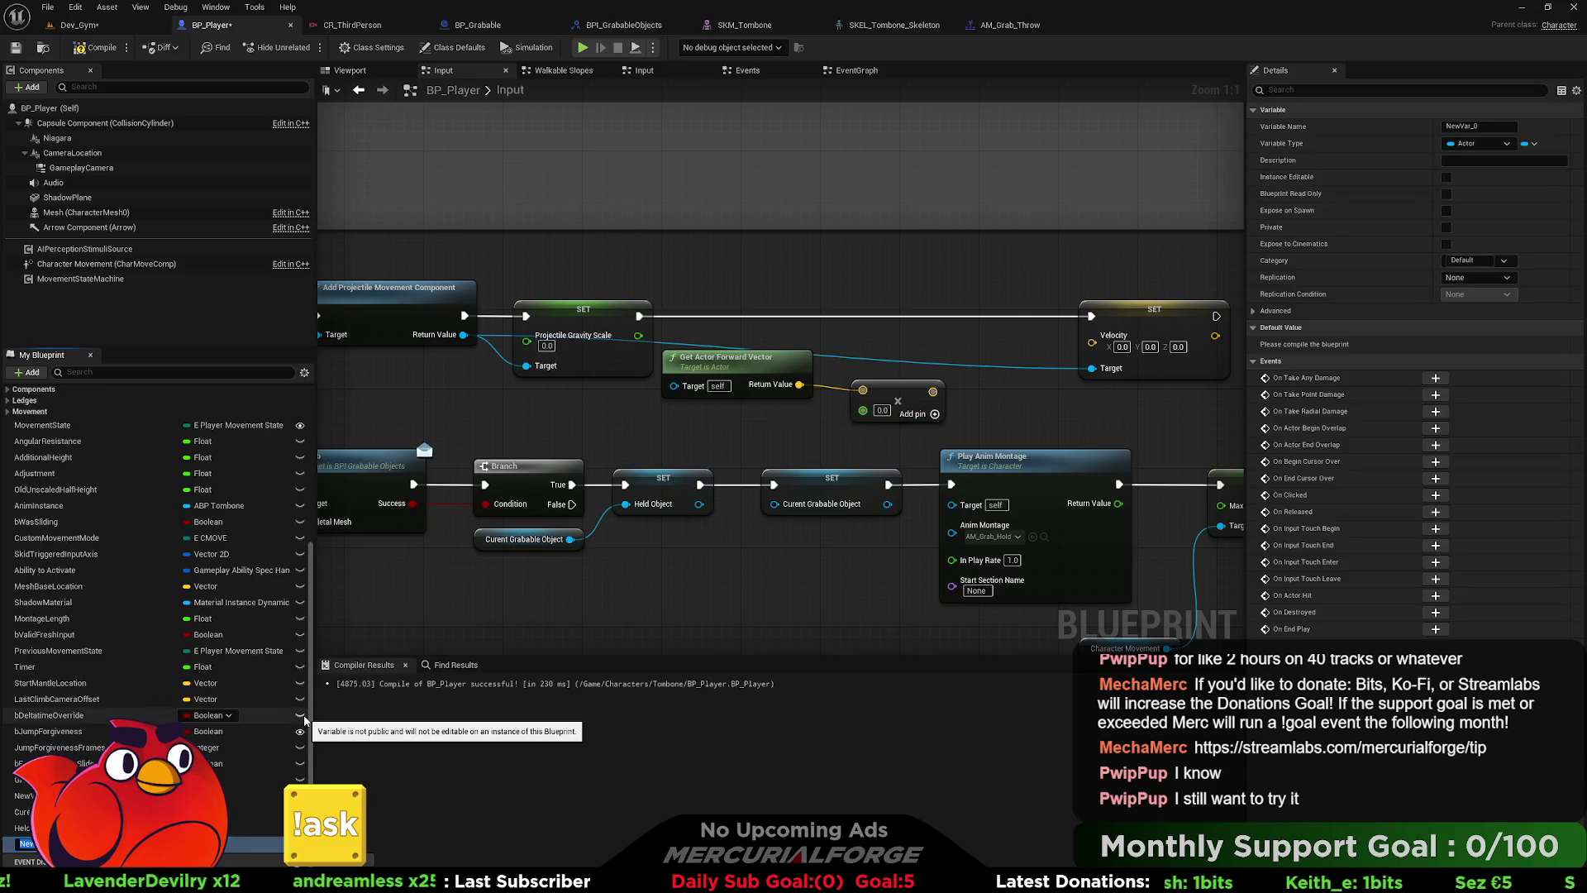
key("BackSpace")
key("BackSpace")
key("BackSpace")
type("Thr")
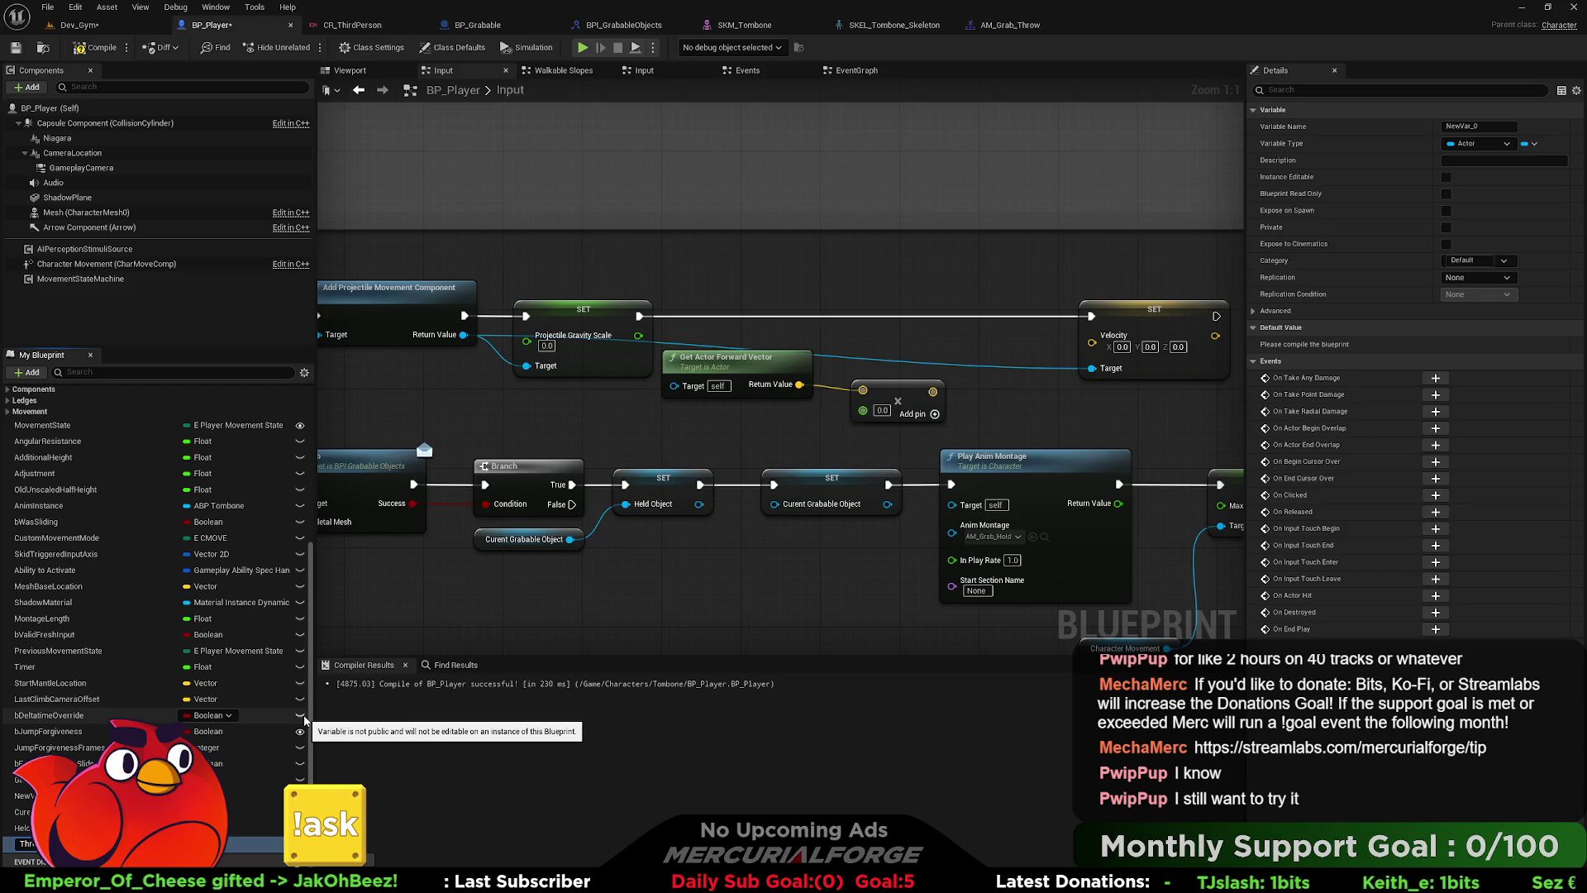
key("Return")
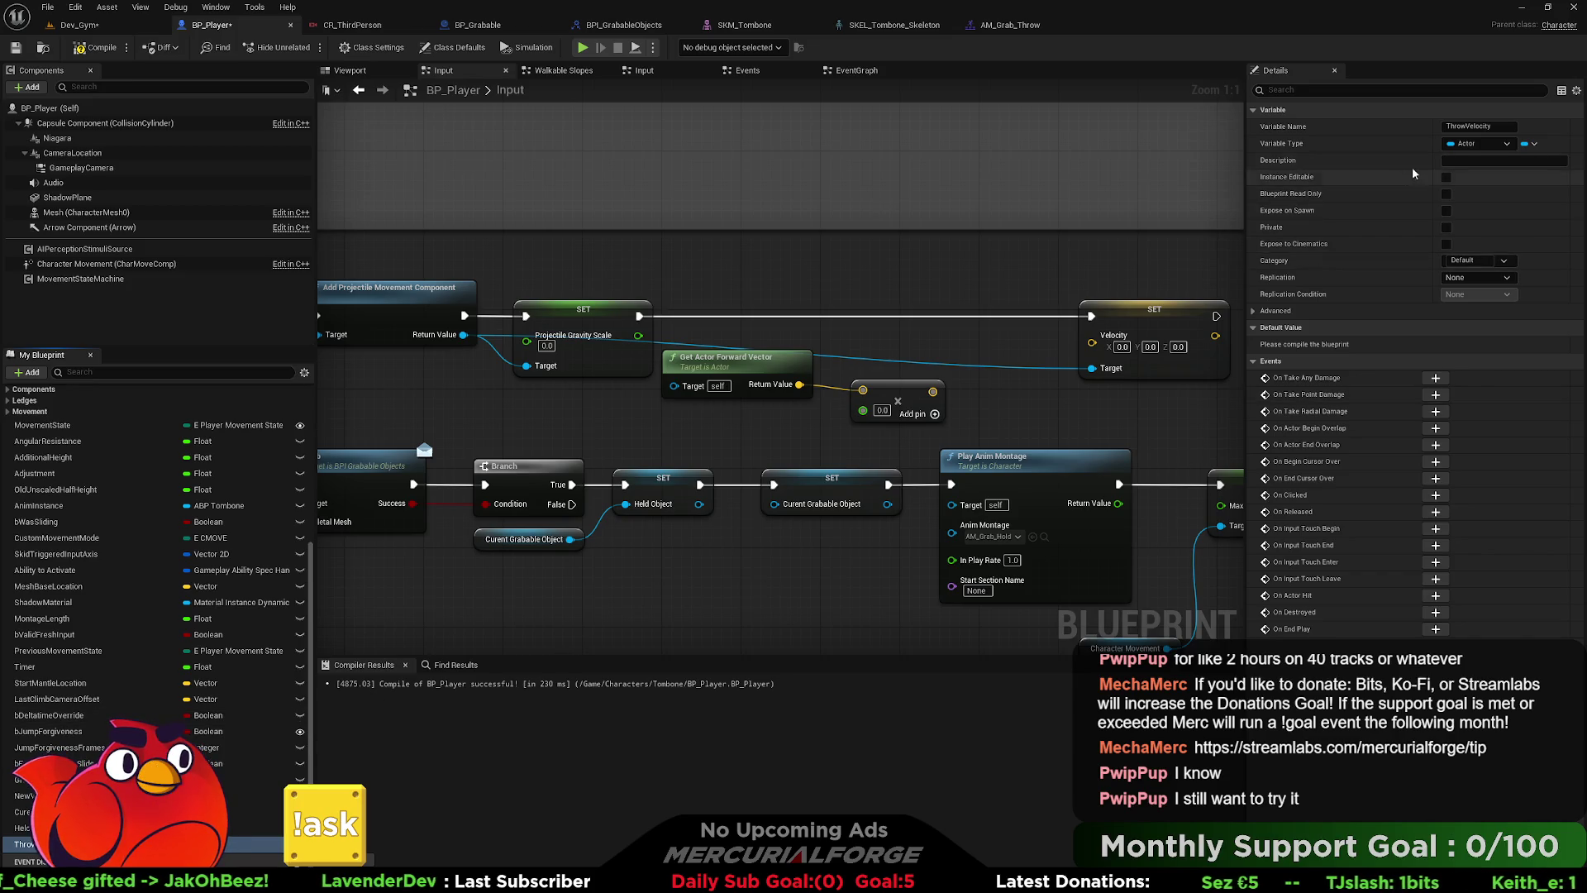
left_click(1478, 143)
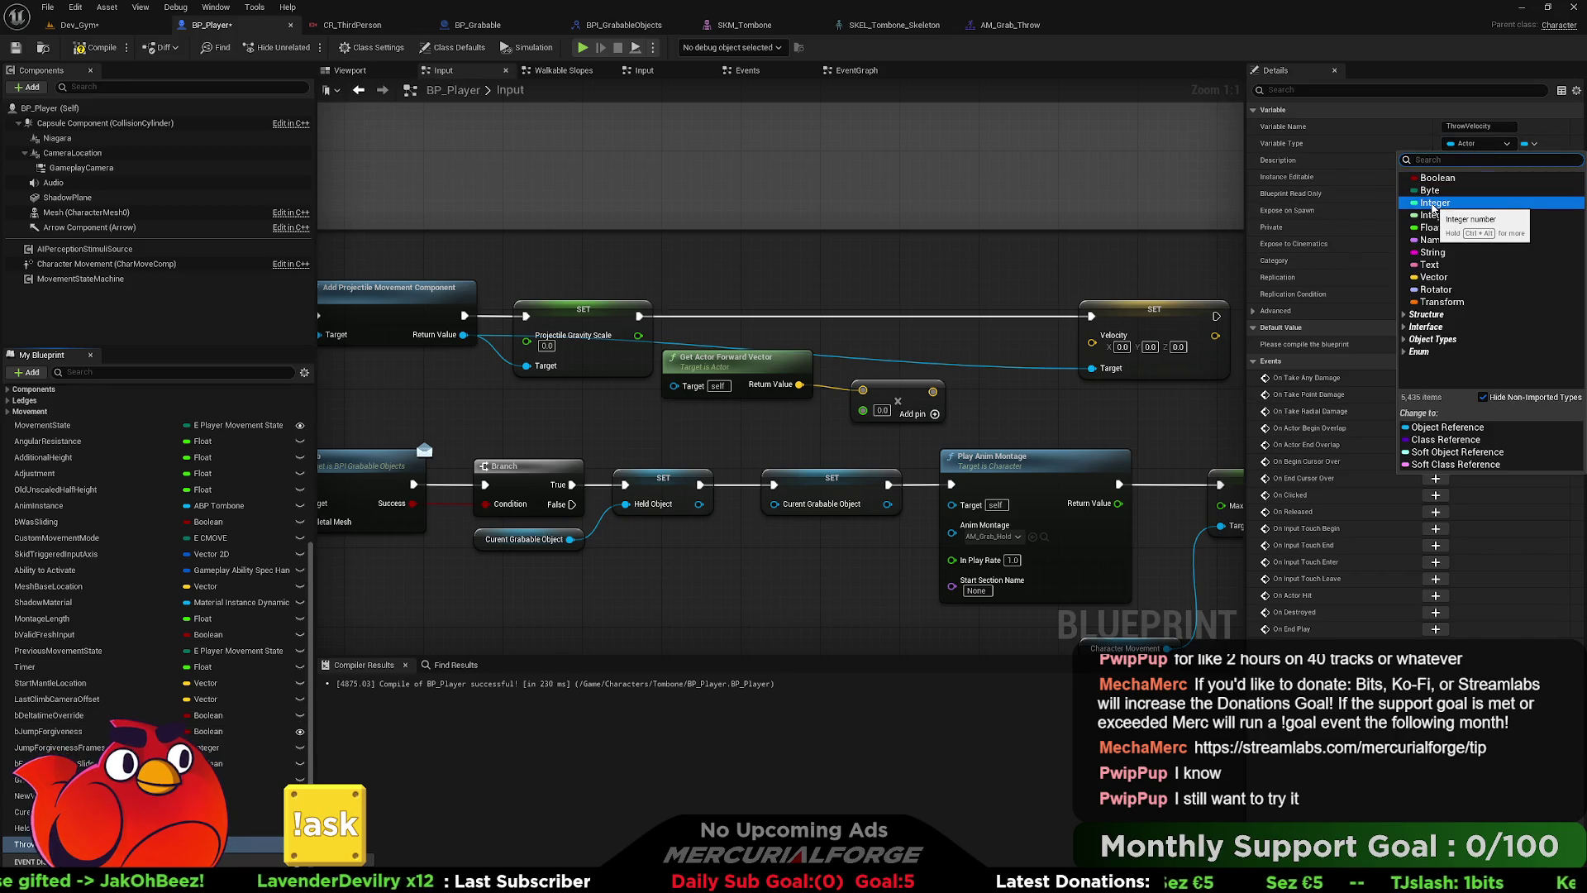
left_click(1432, 228)
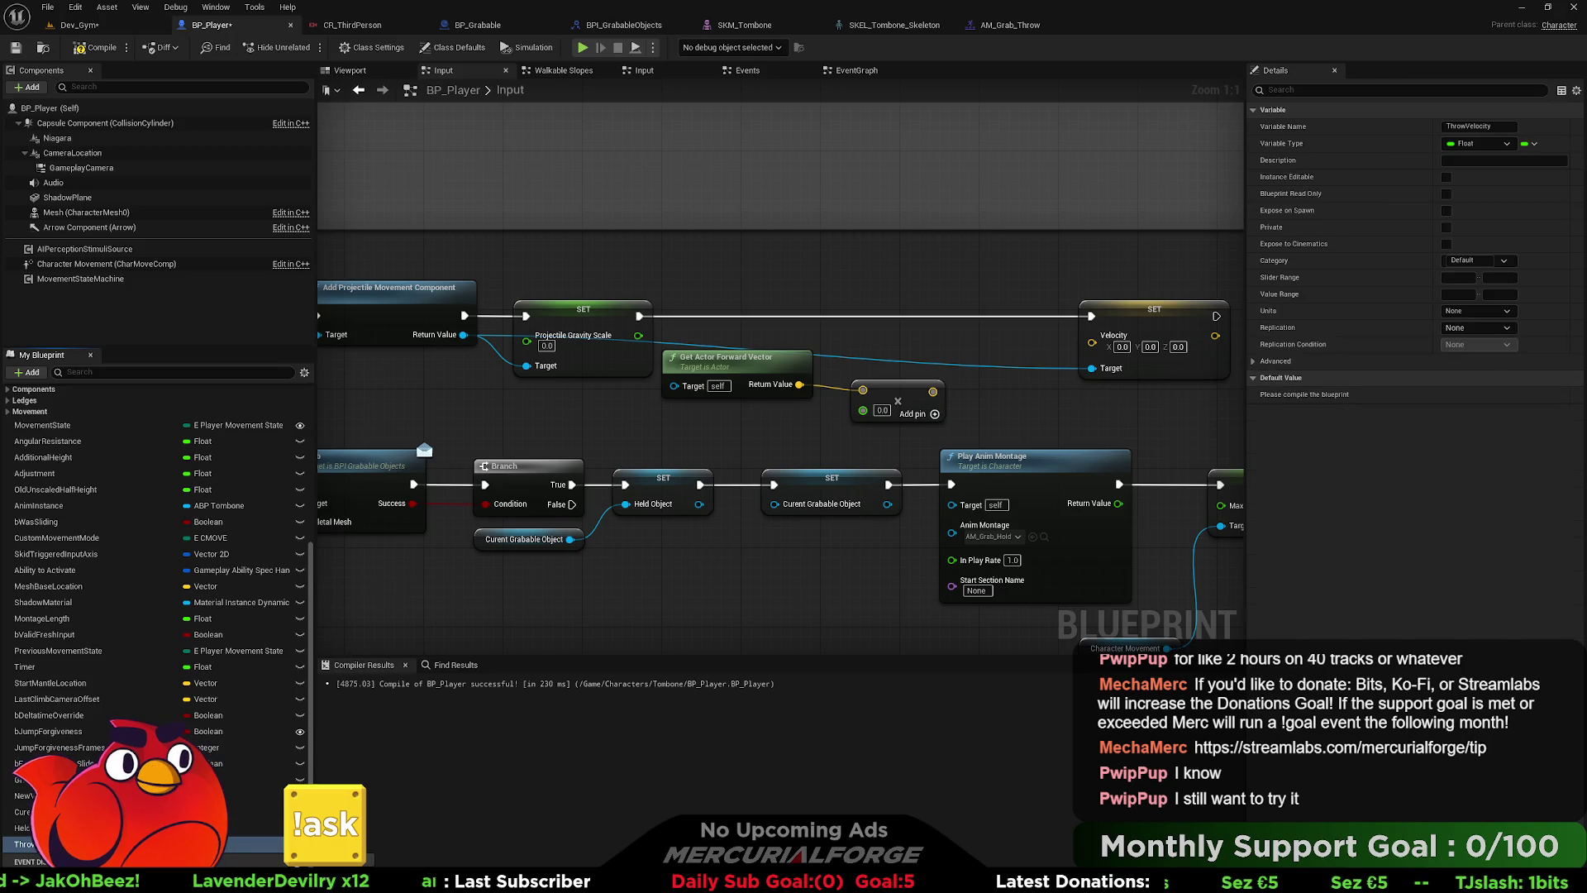
left_click_drag(869, 420, 1092, 335)
- Set Throw Velocity's default to 1450, then compile and save BP_Player
key("F7")
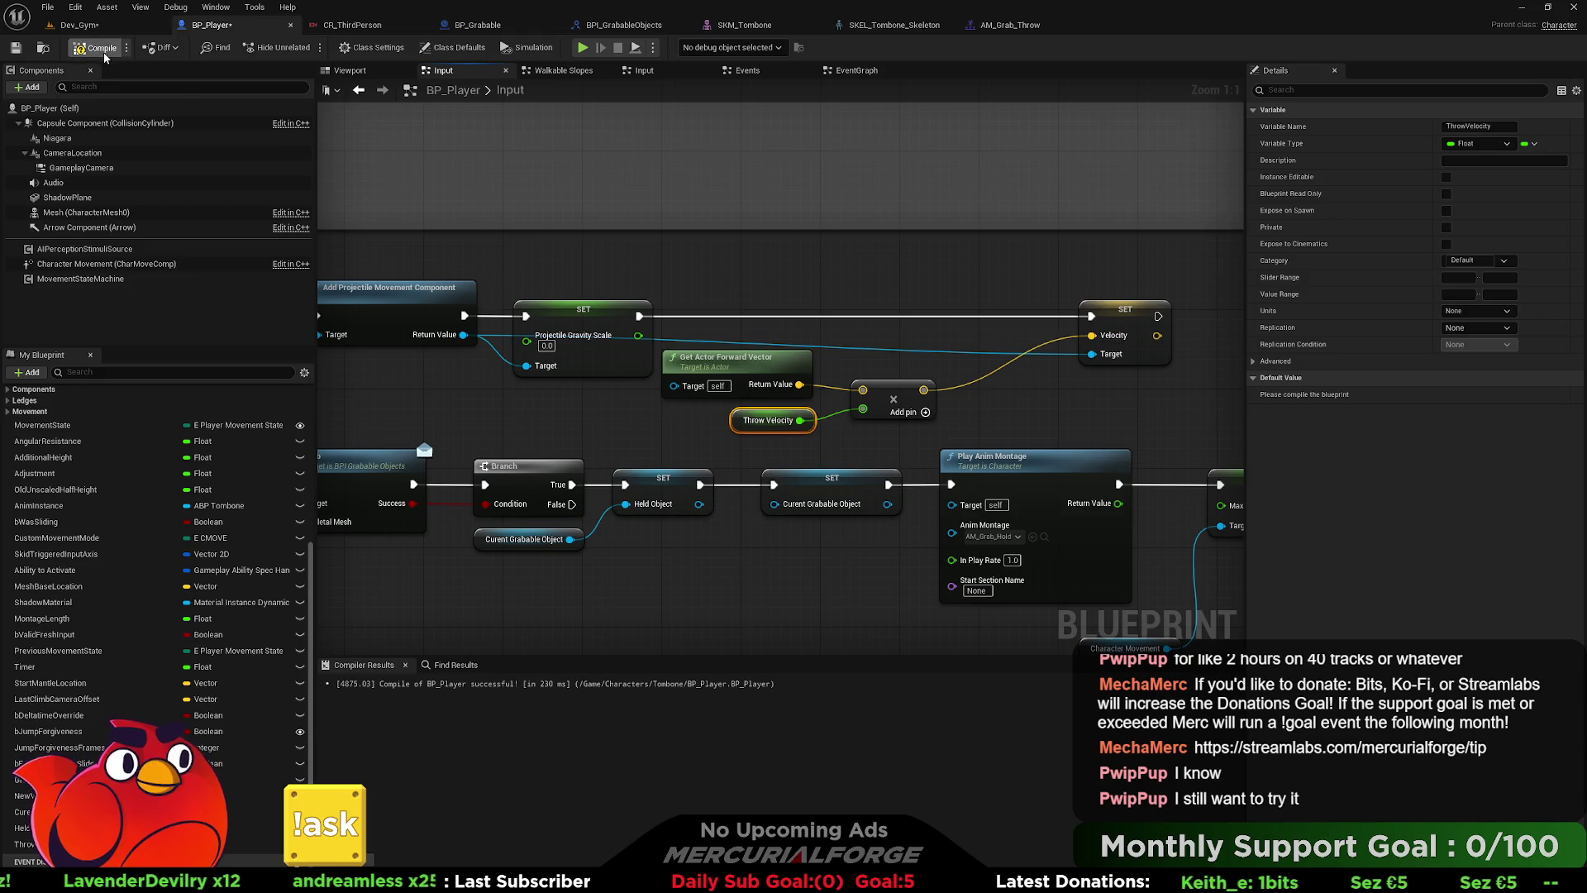
key("ctrl+s")
left_click(1479, 395)
type("1450.0")
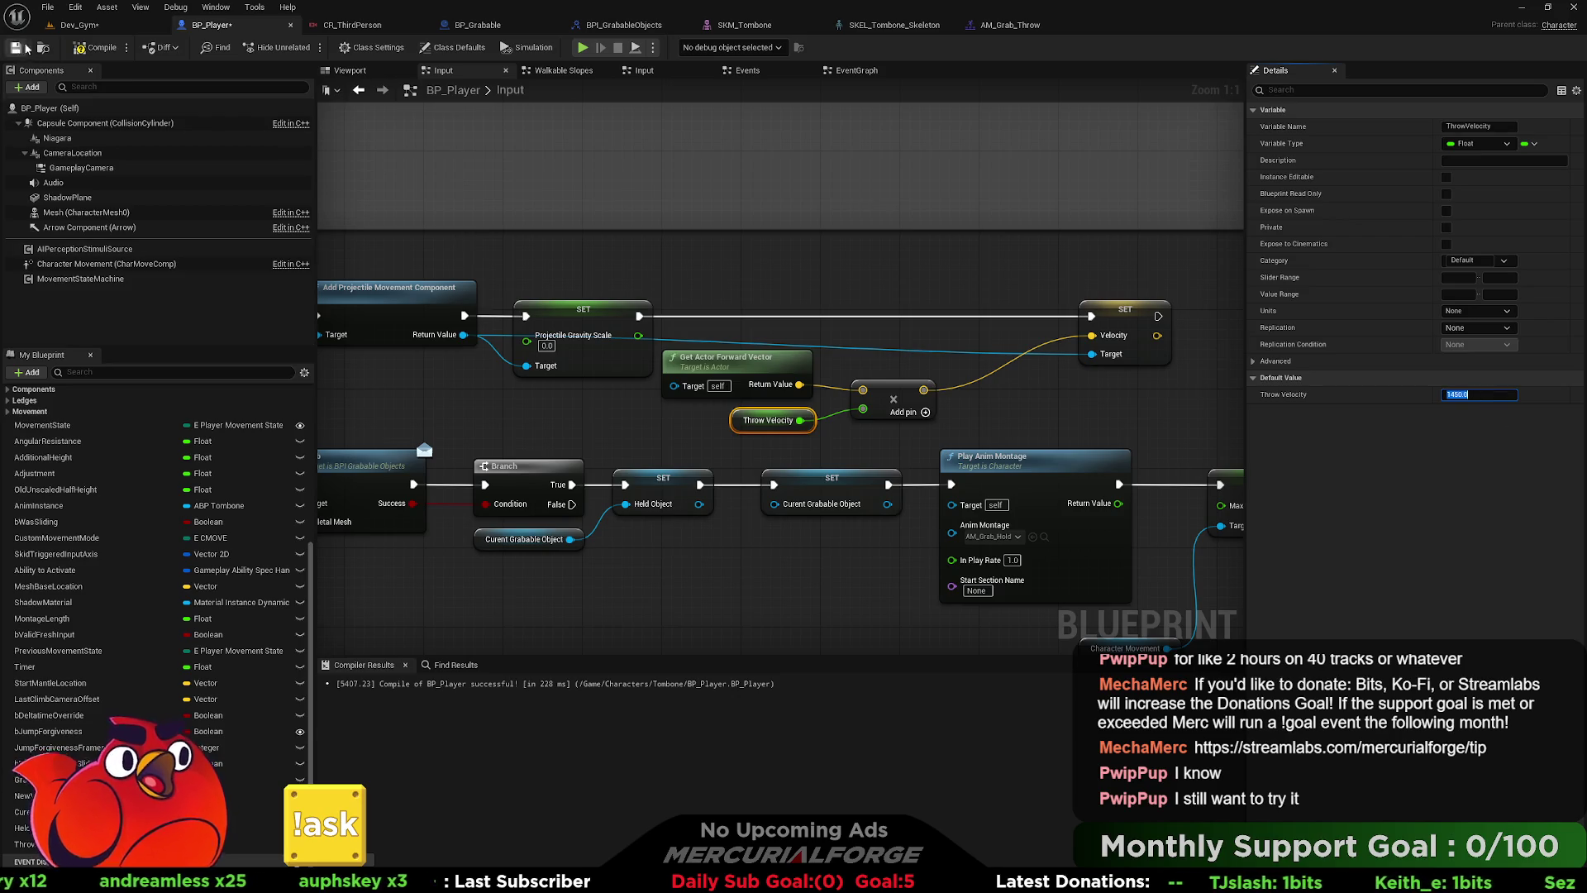
left_click(97, 47)
left_click(17, 48)
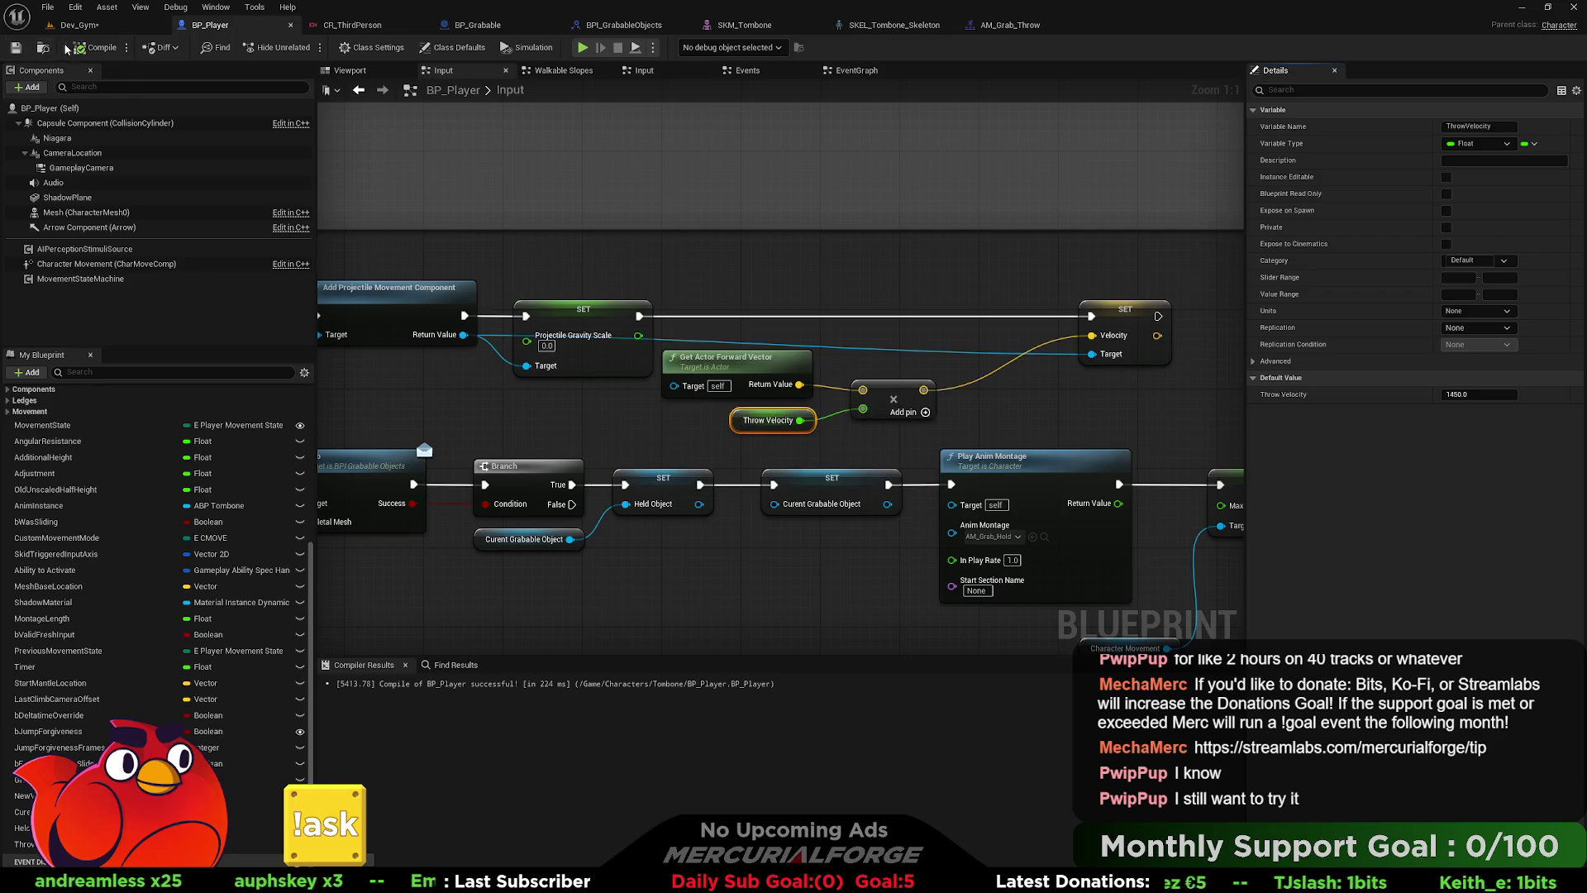
- Tidy the throw nodes, recompile BP_Player and return to the Dev_Gym level
left_click_drag(879, 275, 715, 258)
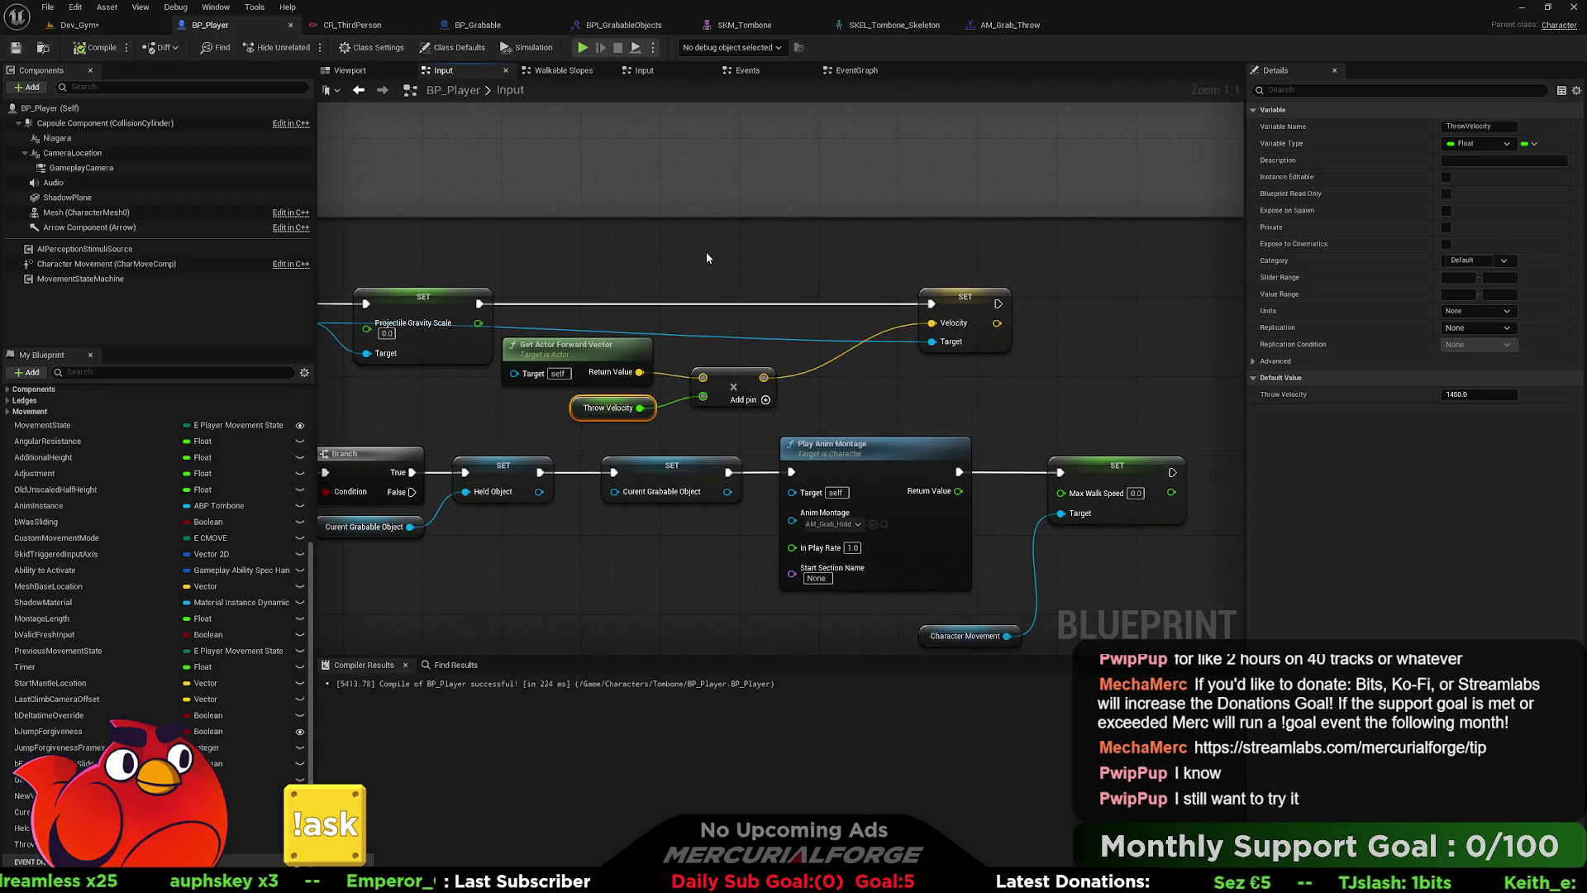
mouse_move(967, 304)
left_mouse_down()
mouse_move(835, 301)
mouse_move(876, 299)
left_mouse_up()
left_click(709, 280)
mouse_move(621, 266)
left_mouse_down()
mouse_move(748, 274)
mouse_move(682, 274)
left_mouse_up()
left_click(93, 48)
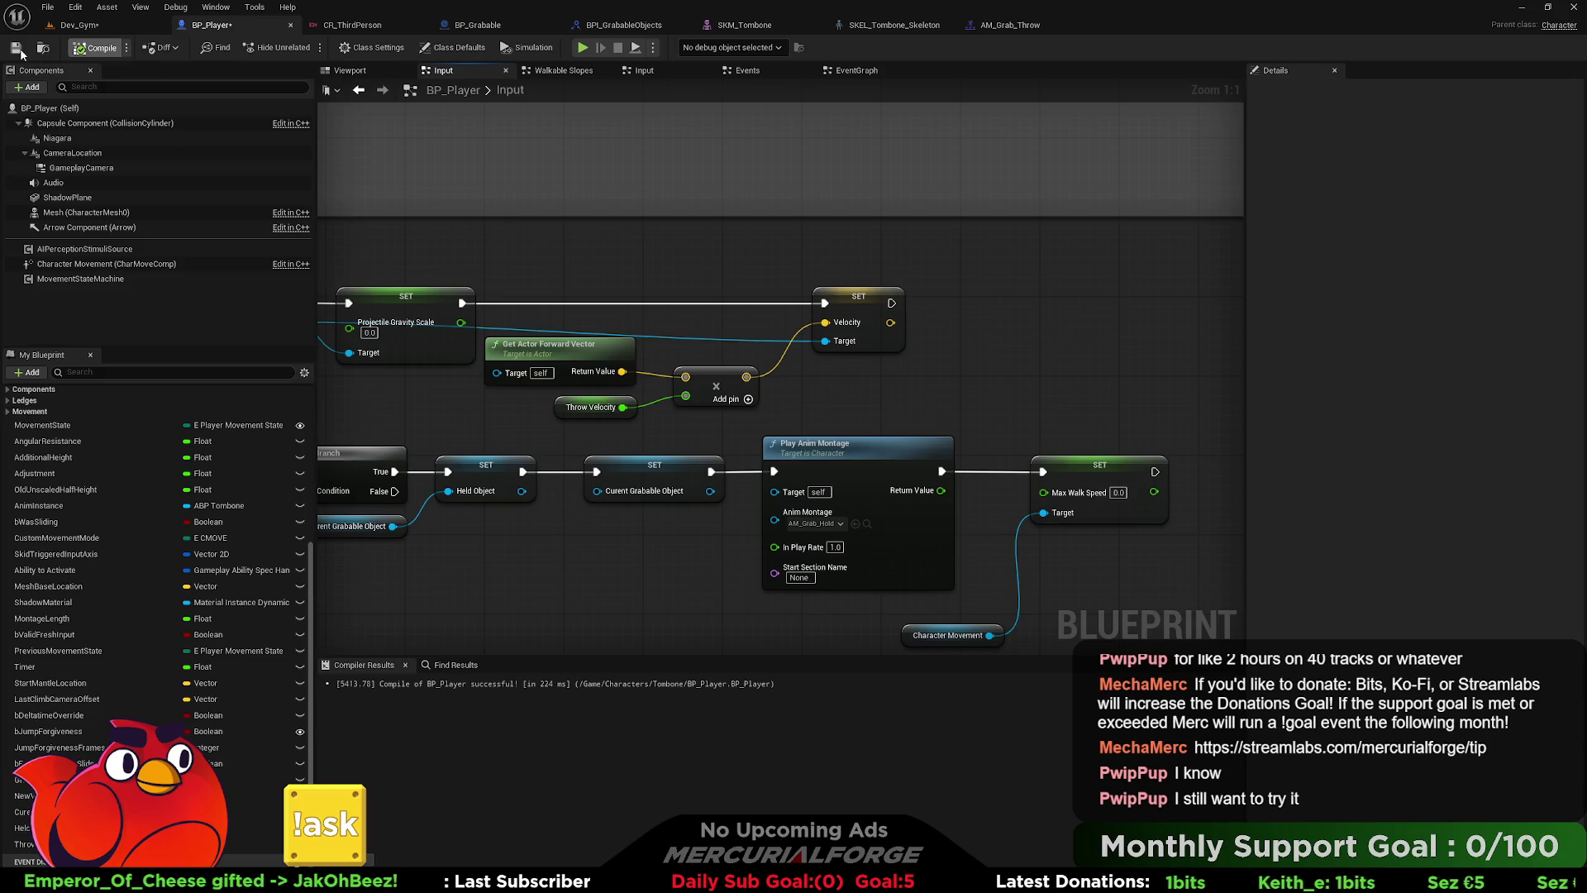
left_click(93, 30)
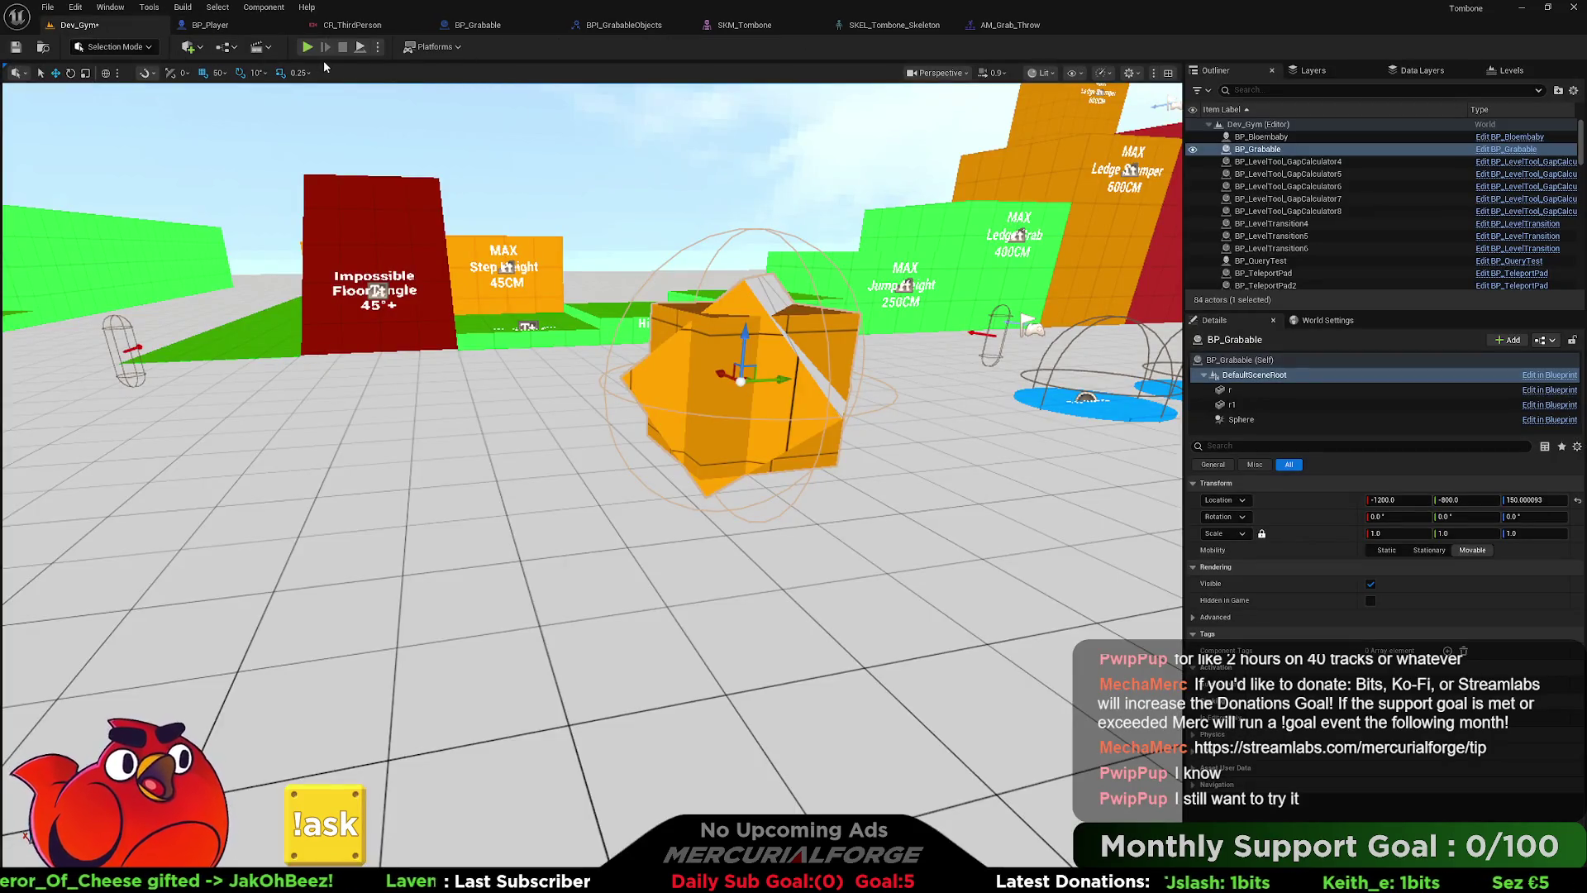
- Run a quick playtest, then lower BP_Grabable onto the floor
left_click(309, 46)
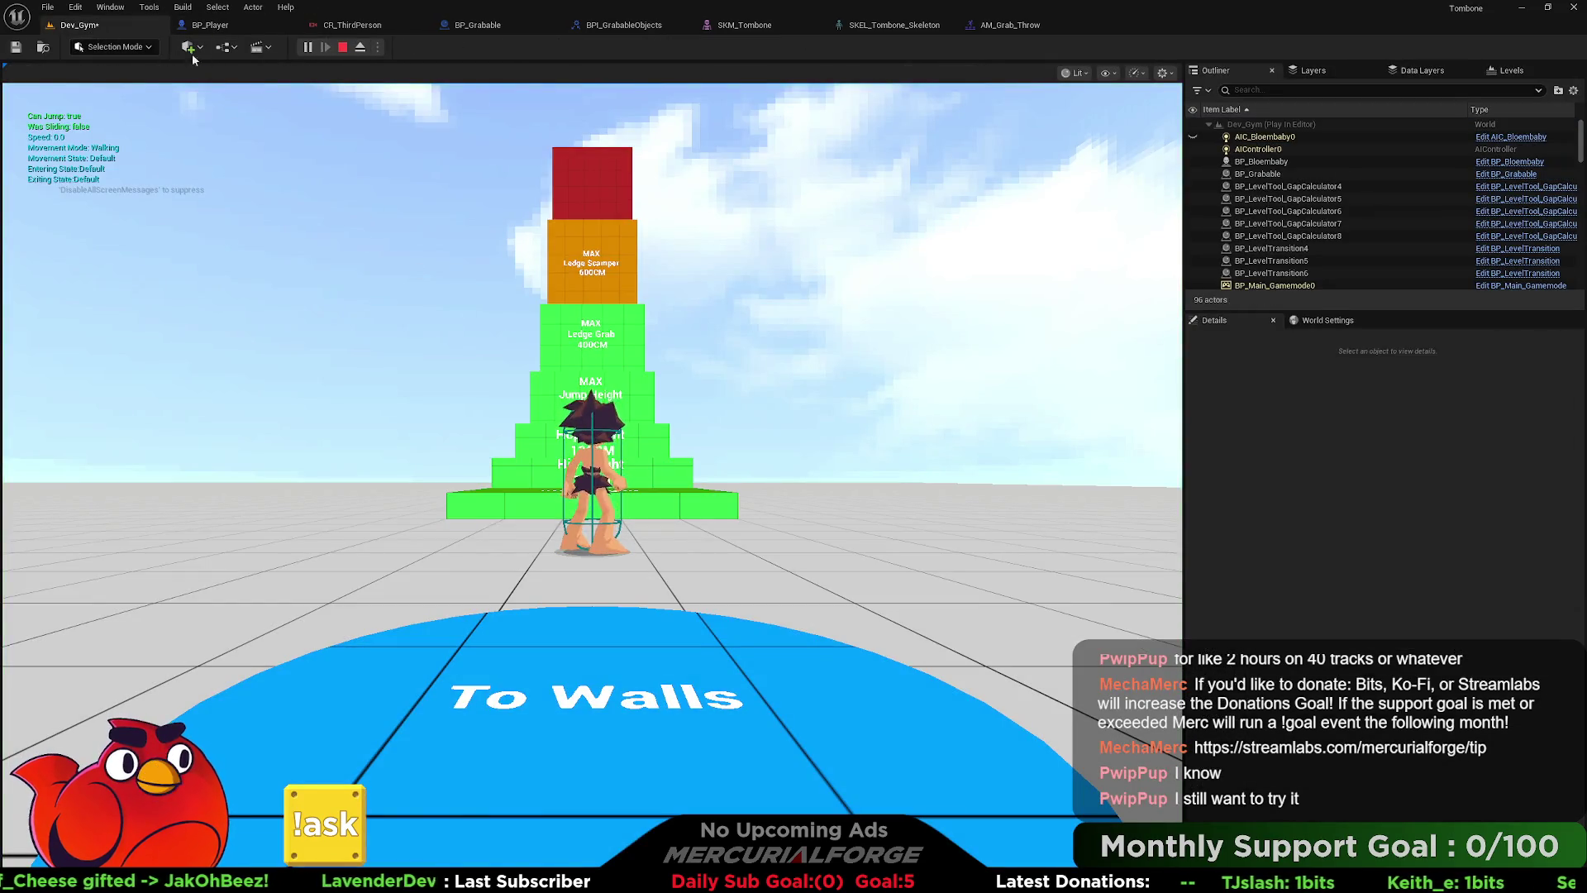
left_click(342, 48)
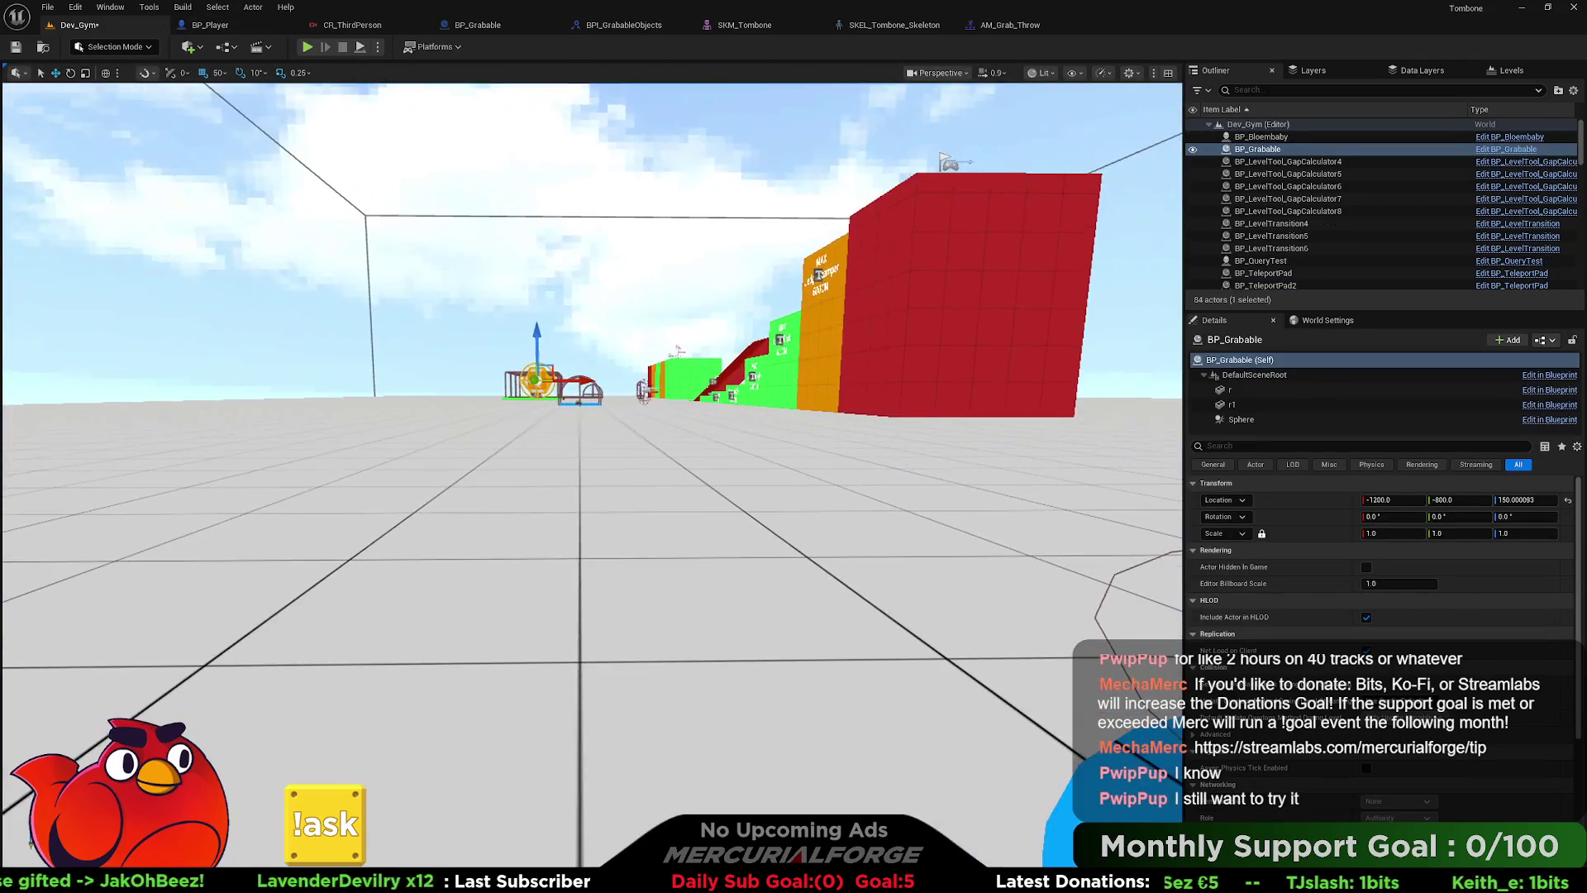
key("w")
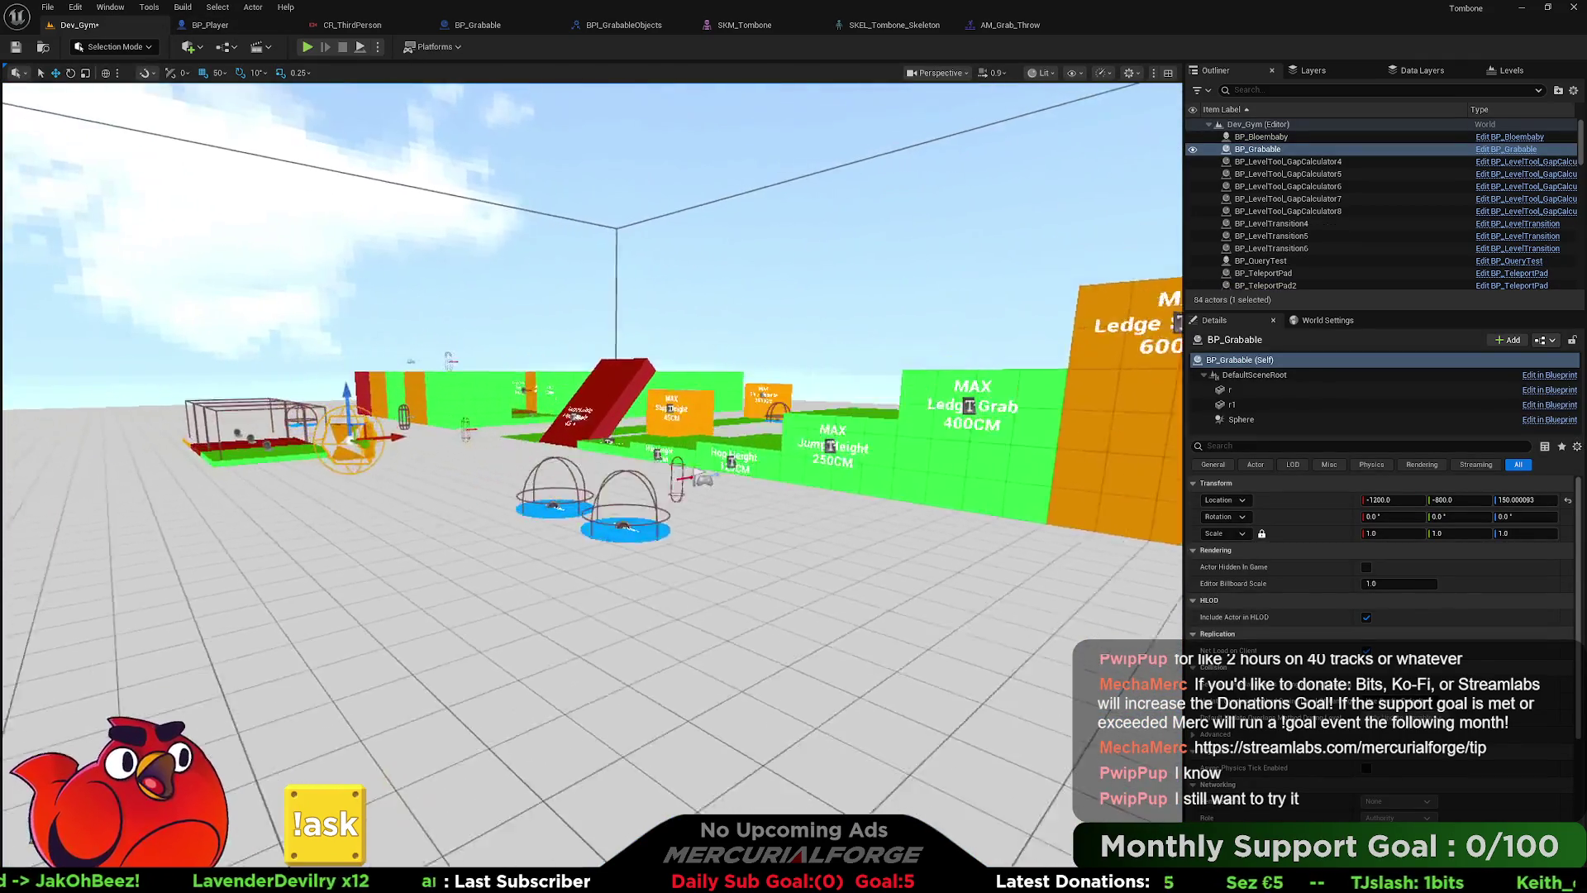
key("f")
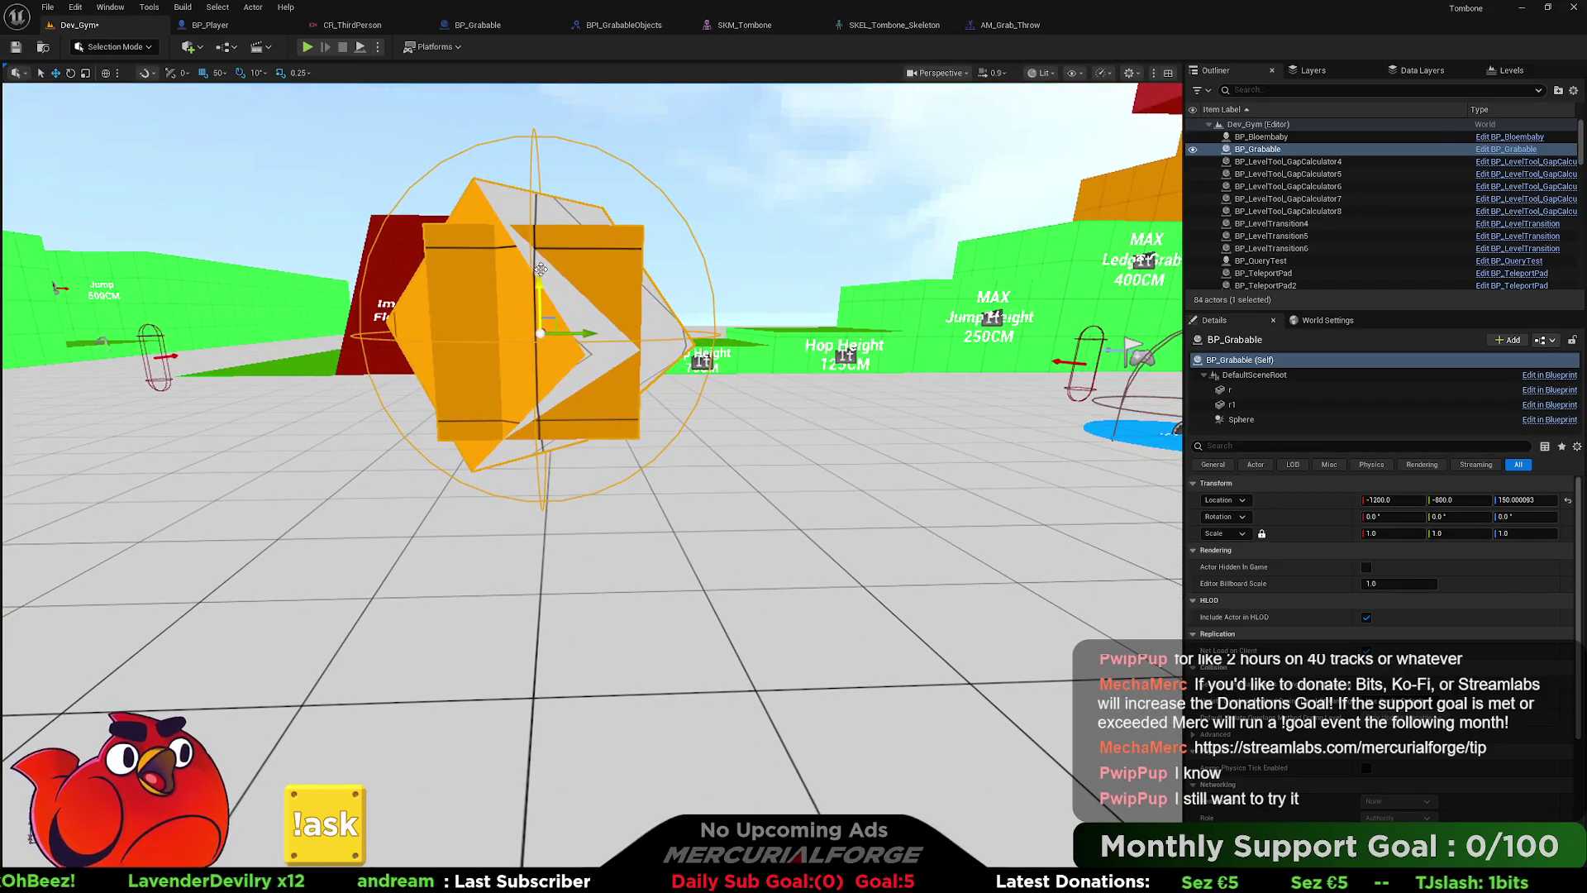
mouse_move(539, 319)
left_mouse_down()
mouse_move(535, 488)
mouse_move(553, 434)
mouse_move(548, 464)
left_mouse_up()
- Play from a spot near the box, grab and throw the orange box, then return to BP_Player
right_click(727, 529)
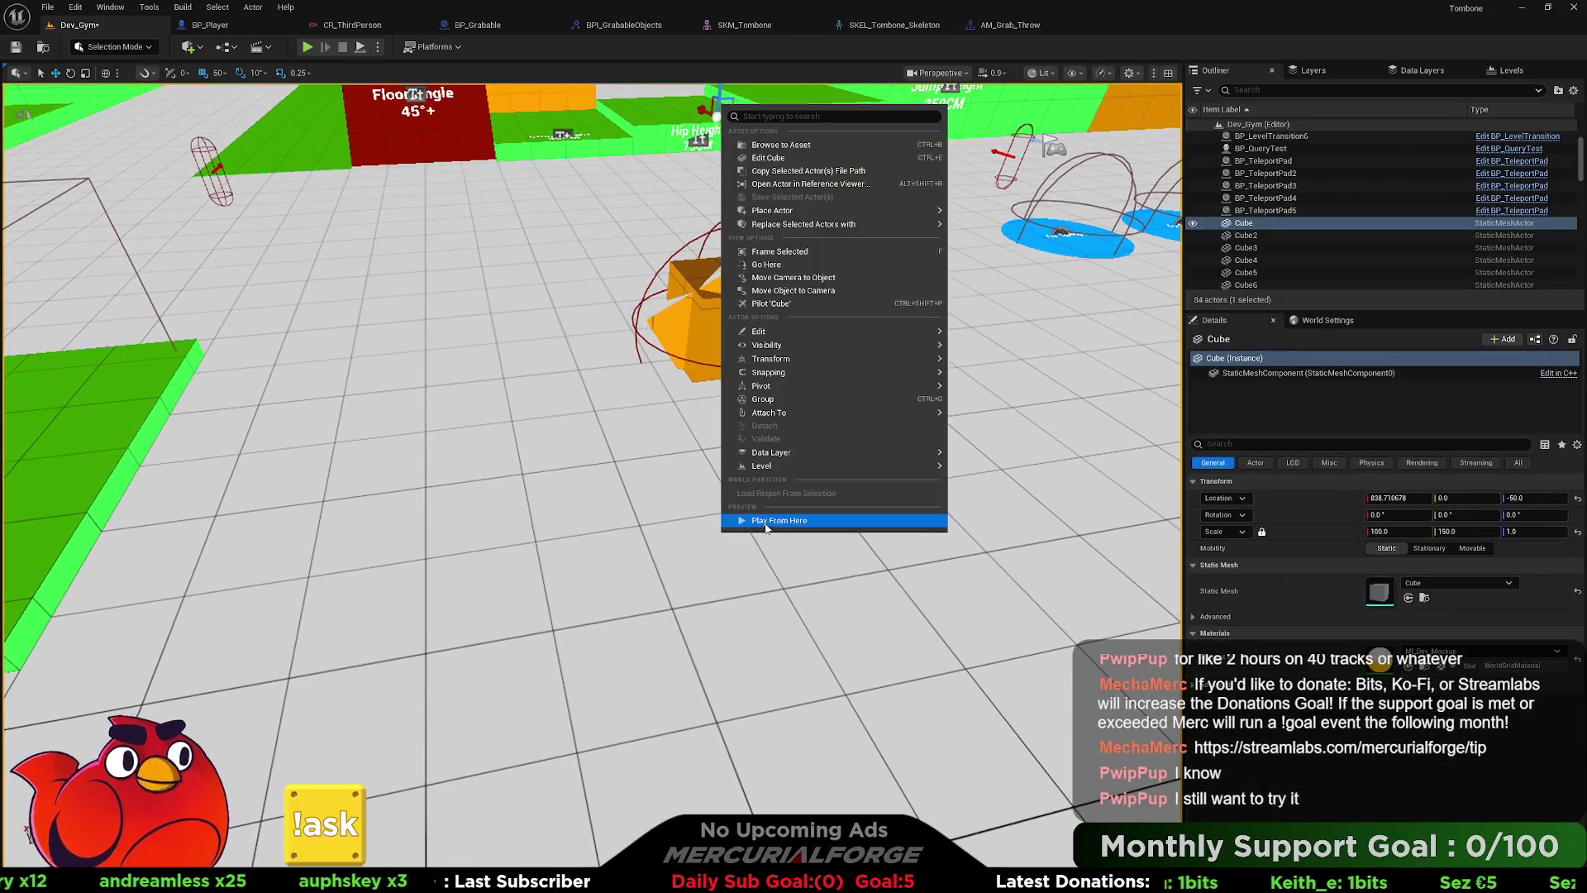
left_click(771, 519)
key("w")
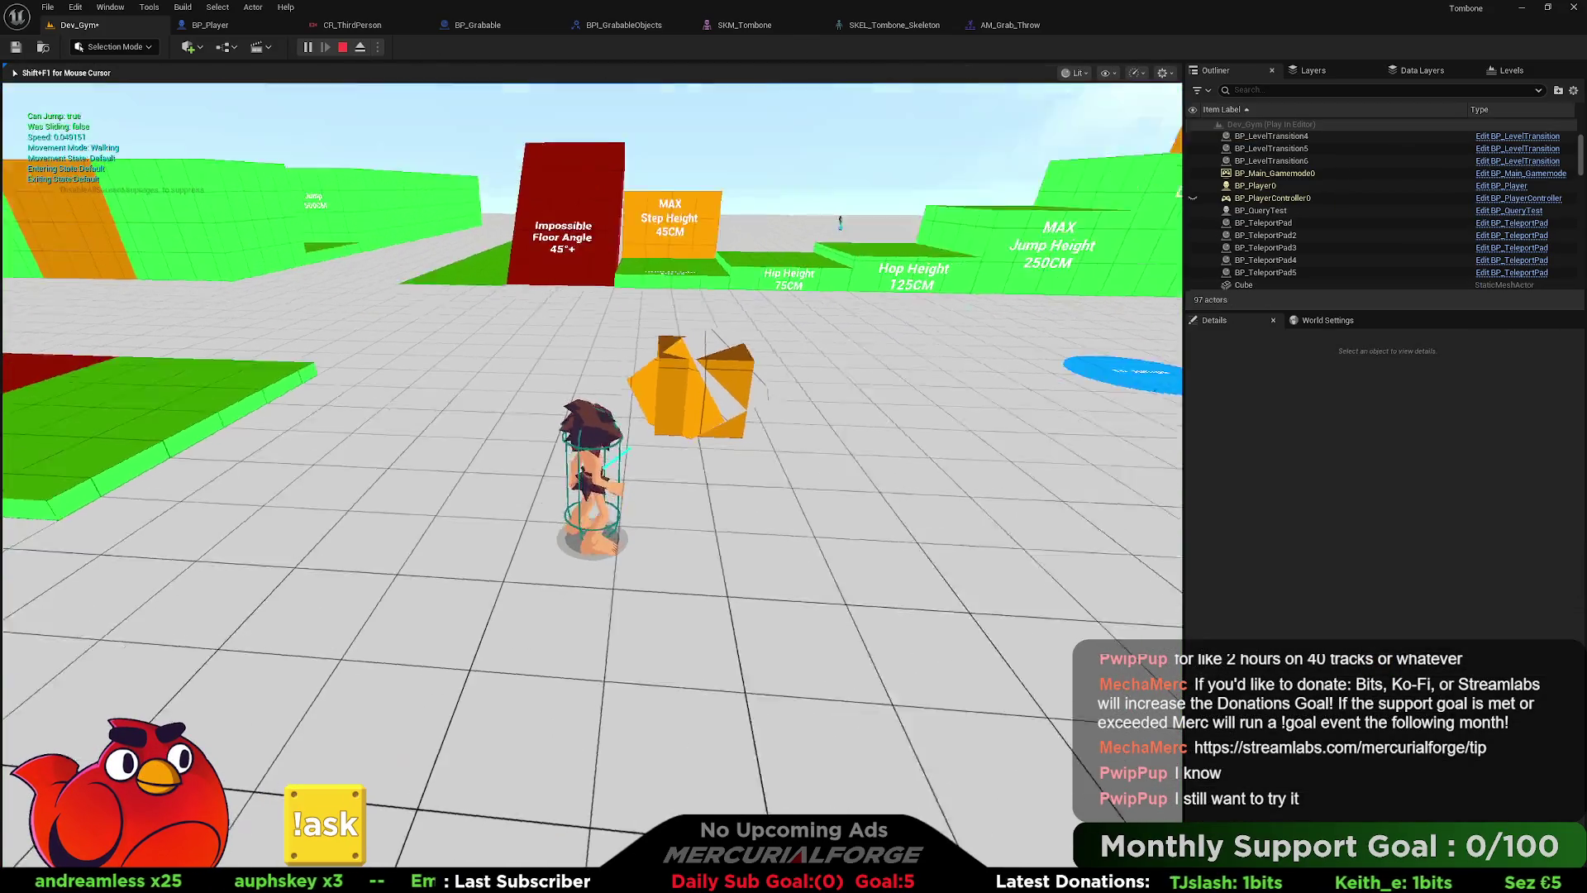
key("e")
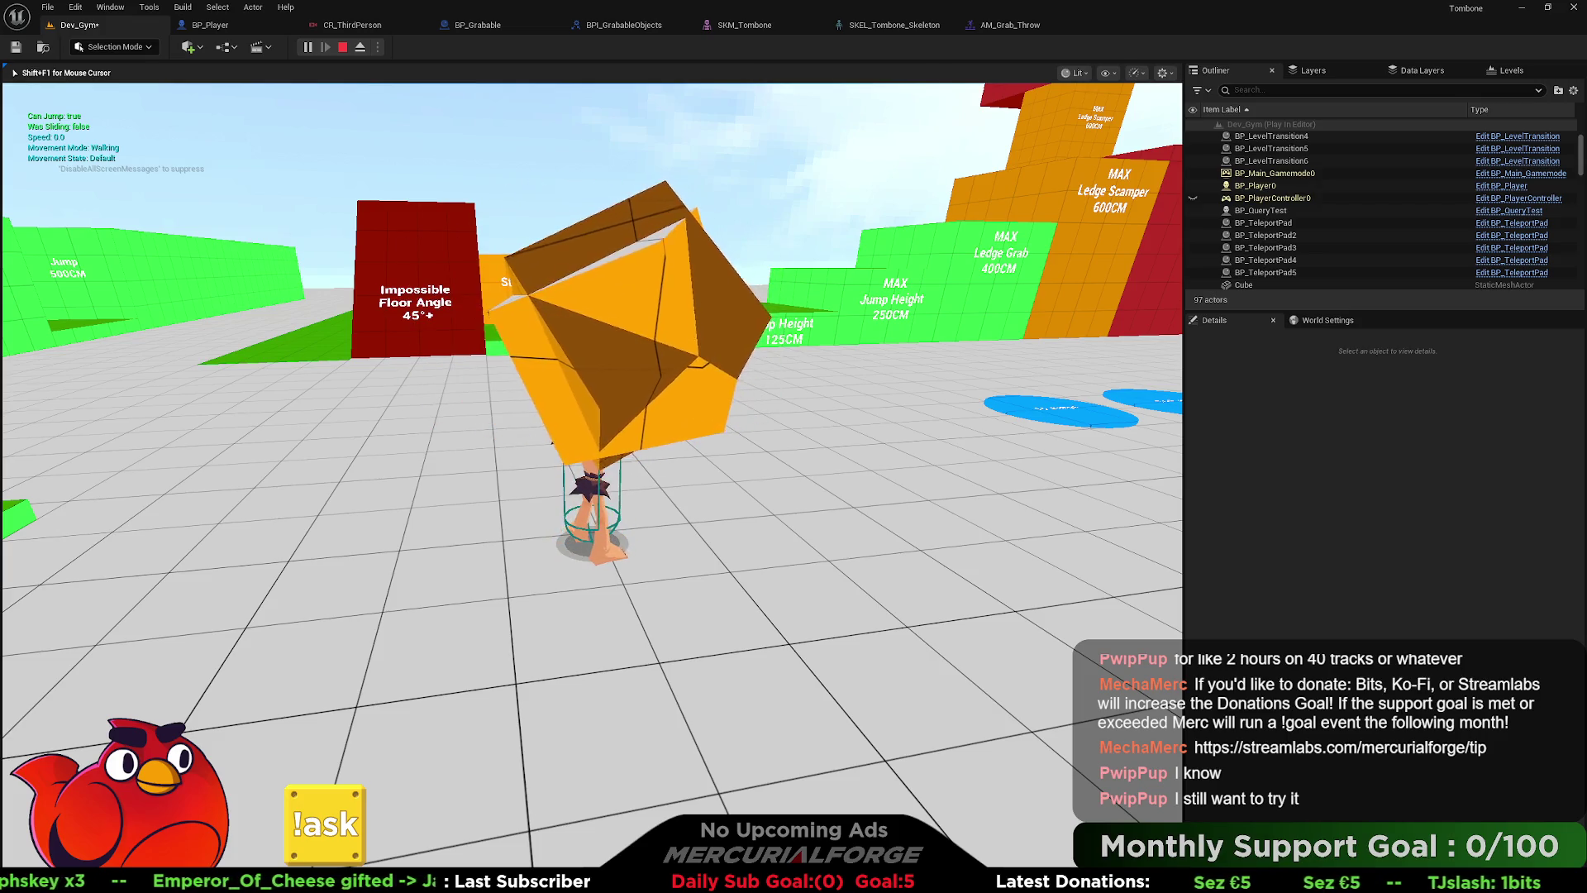
key("w")
key("ctrl")
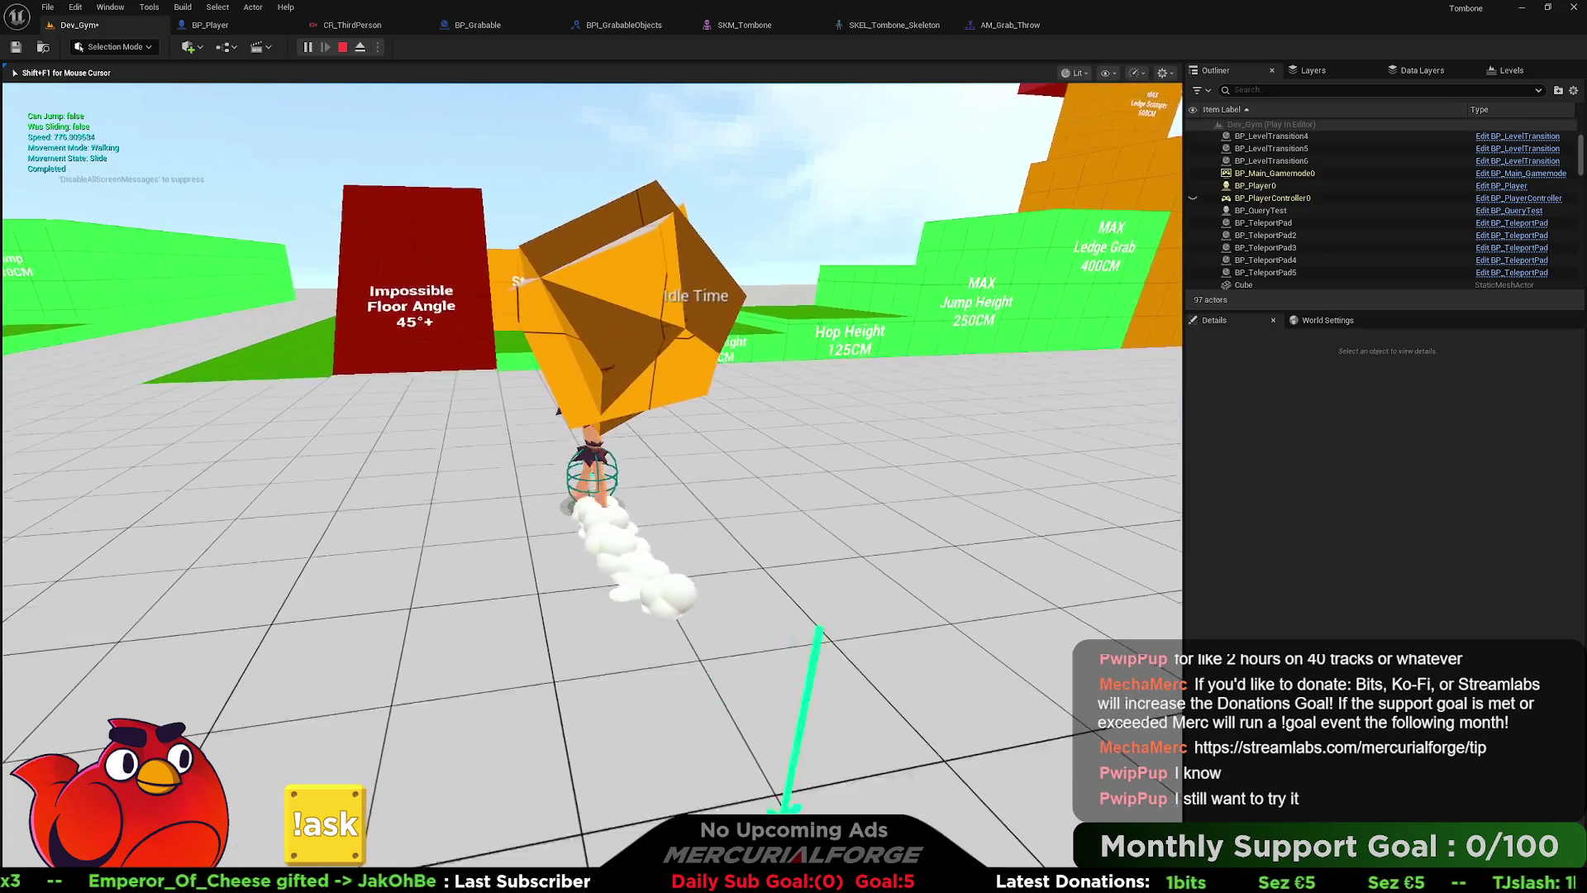
key("e")
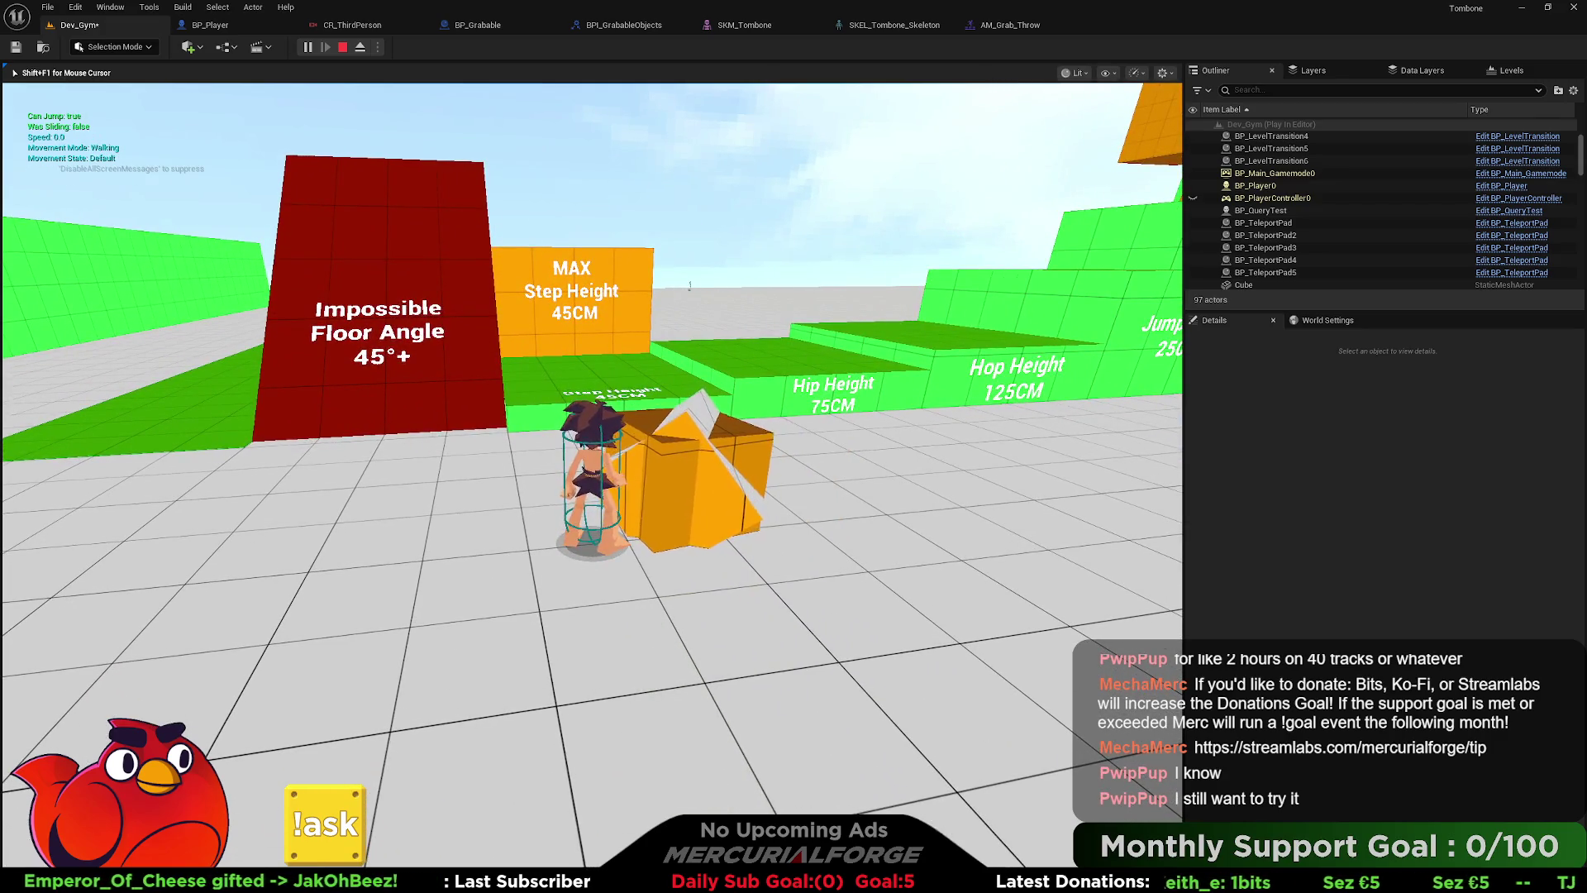
key("Escape")
left_click(210, 25)
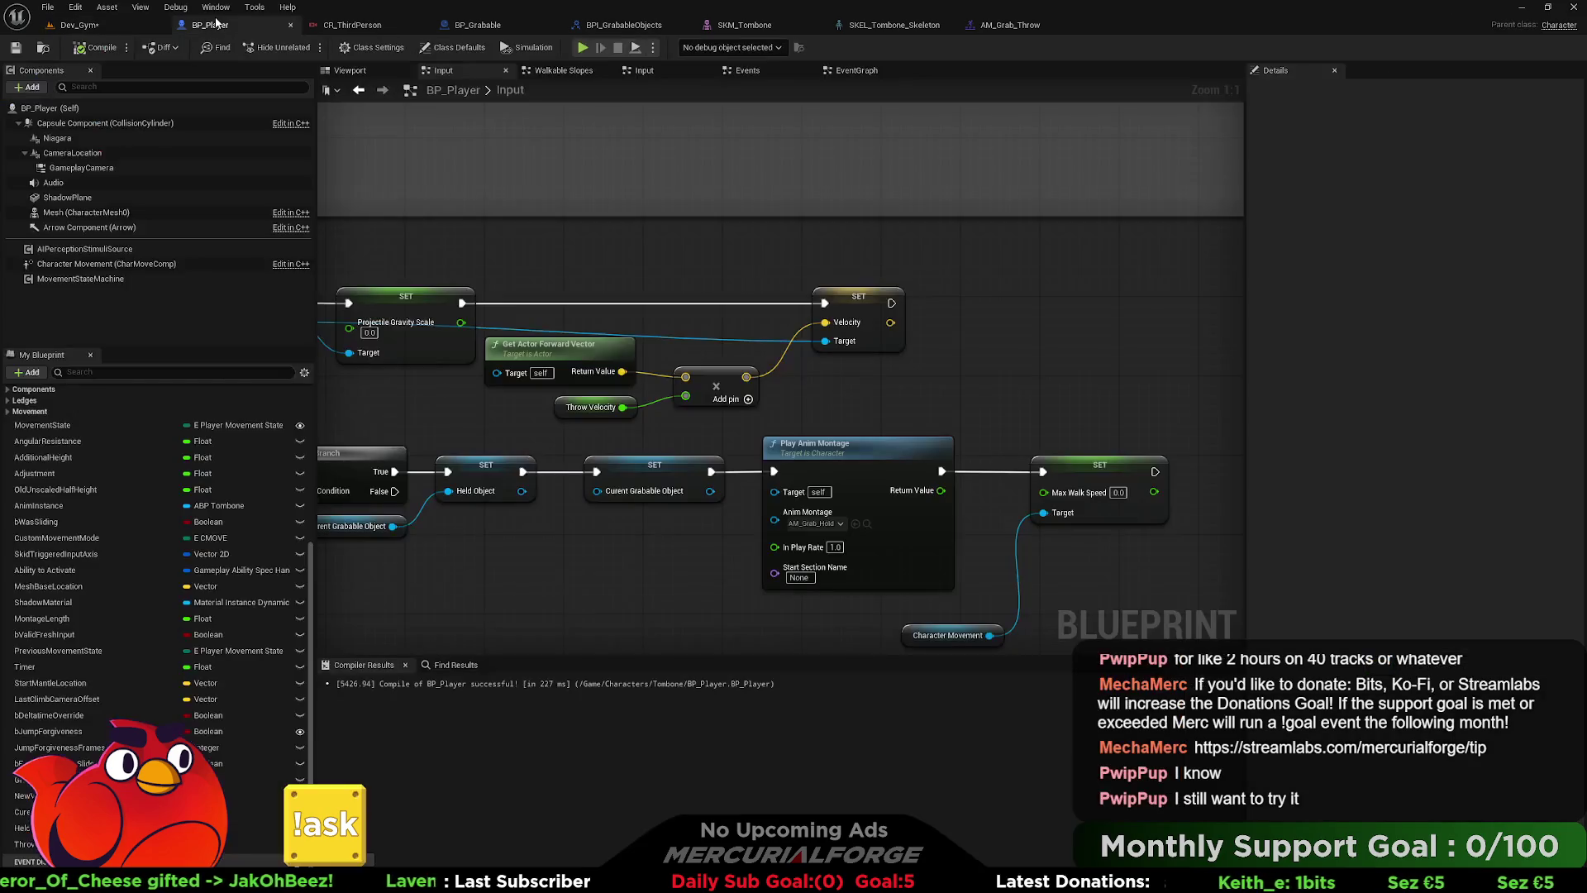
- Add a breakpoint on the Branch node following the Grab call
scroll(983, 298, "up", 3)
mouse_move(902, 340)
left_mouse_down()
mouse_move(1161, 326)
mouse_move(1113, 326)
left_mouse_up()
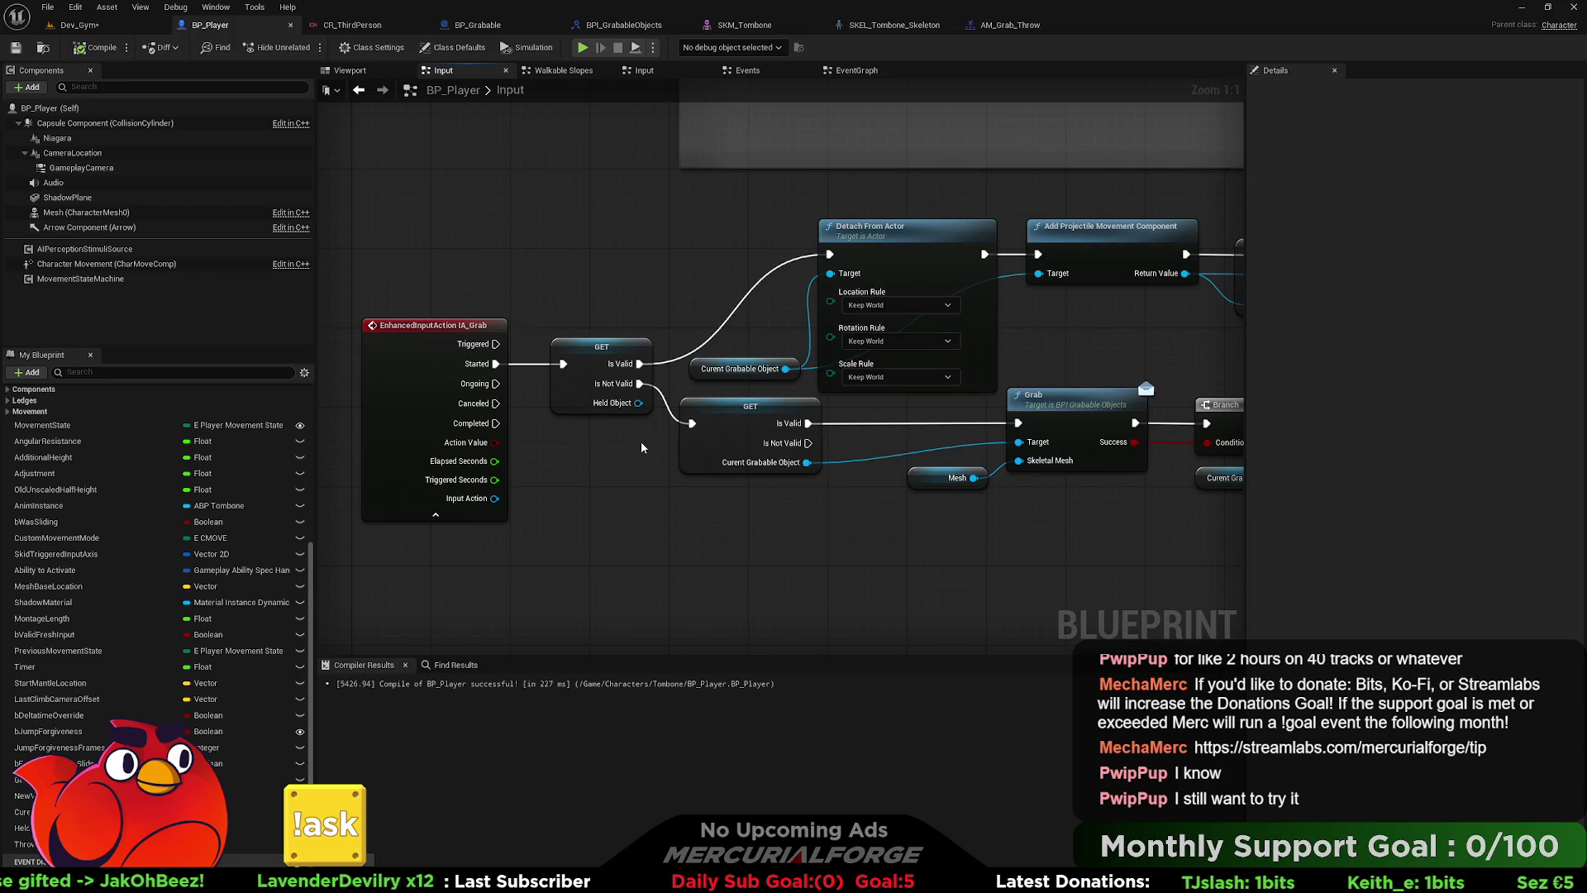
left_click_drag(873, 510, 574, 484)
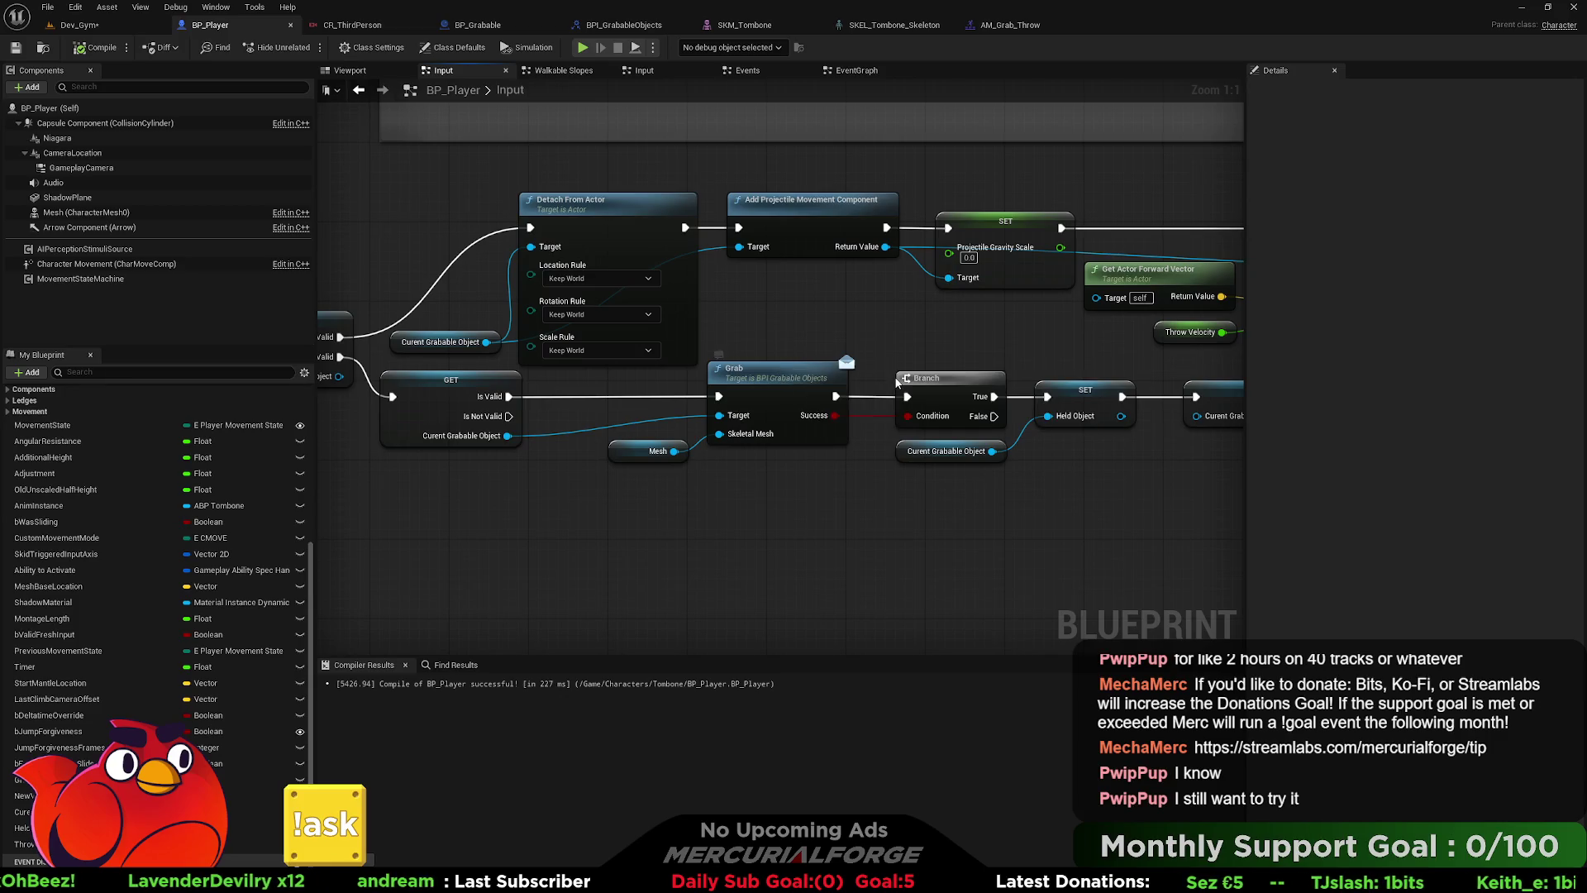
right_click(930, 386)
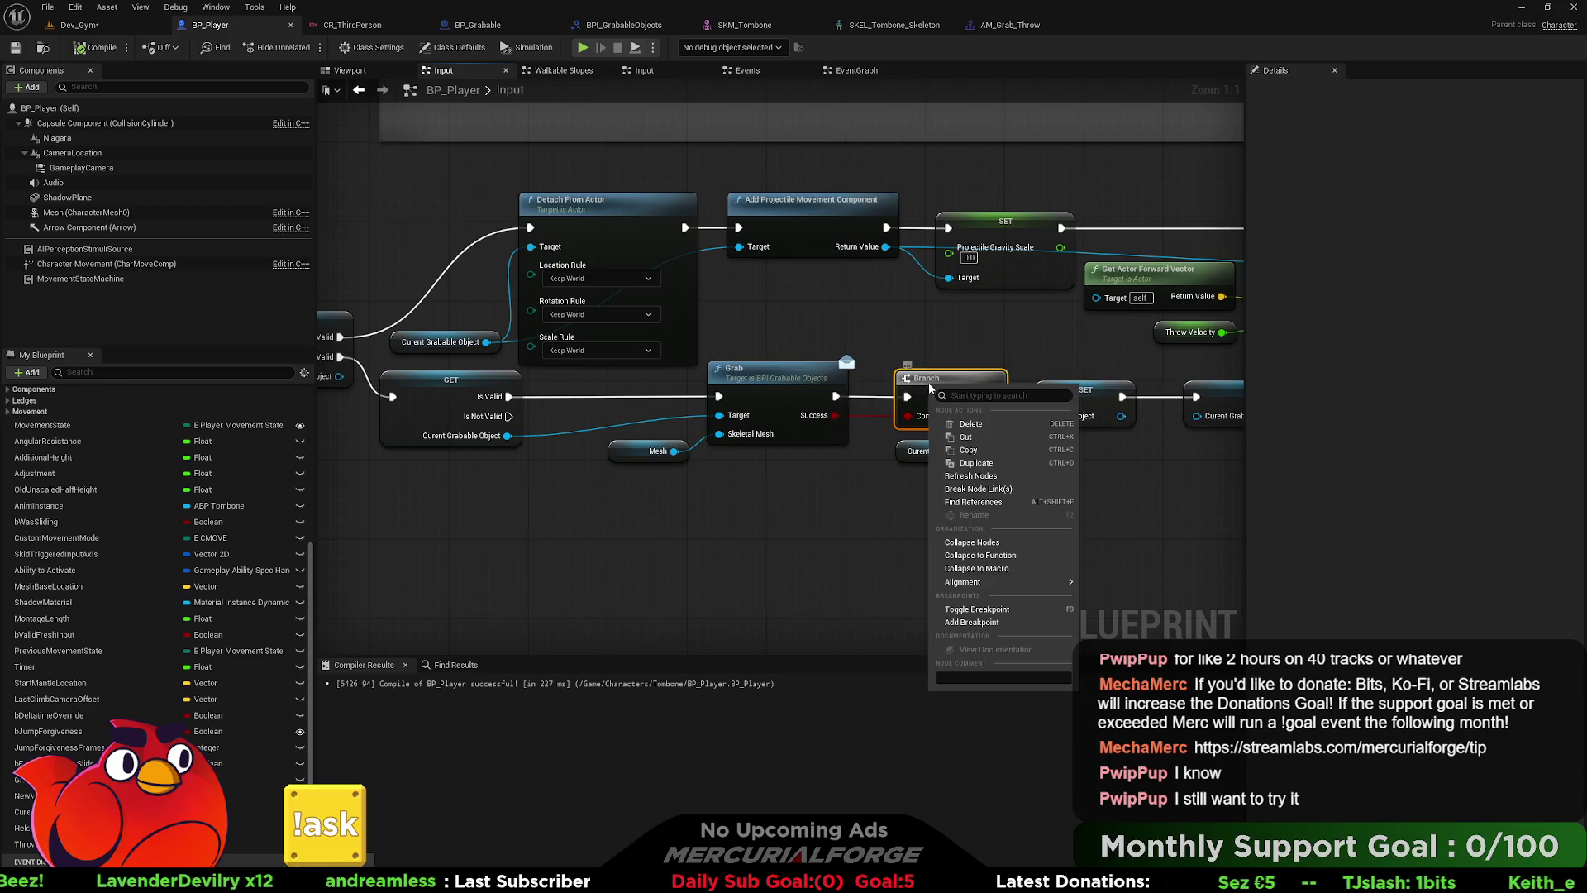
left_click(987, 622)
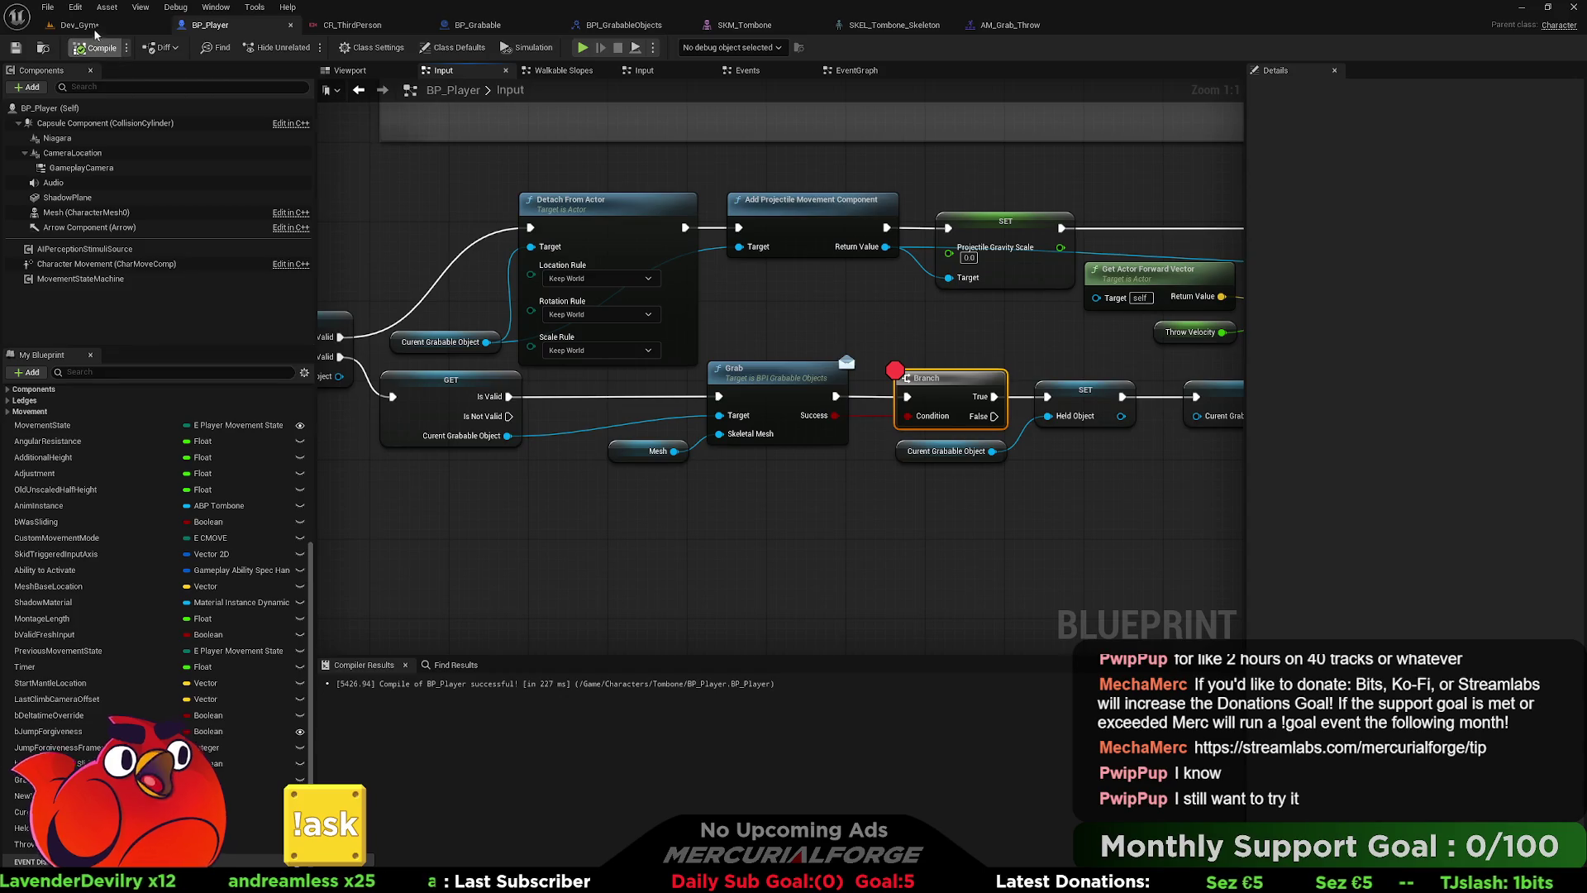
- Start a Dev_Gym playtest from a chosen spot in the level
left_click(80, 24)
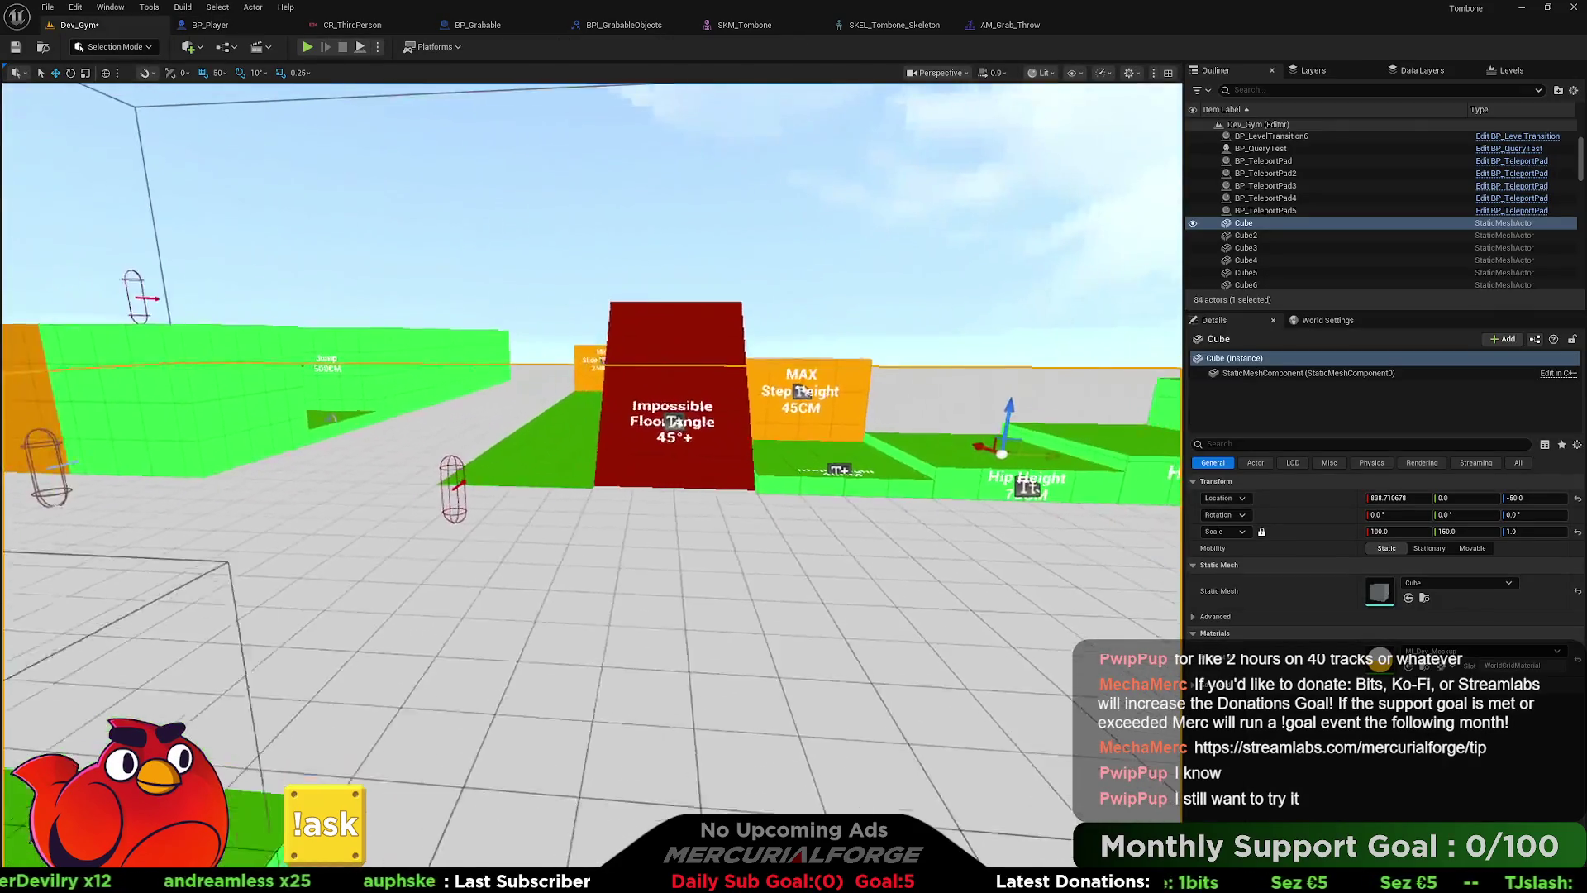
right_click(716, 655)
left_click(748, 642)
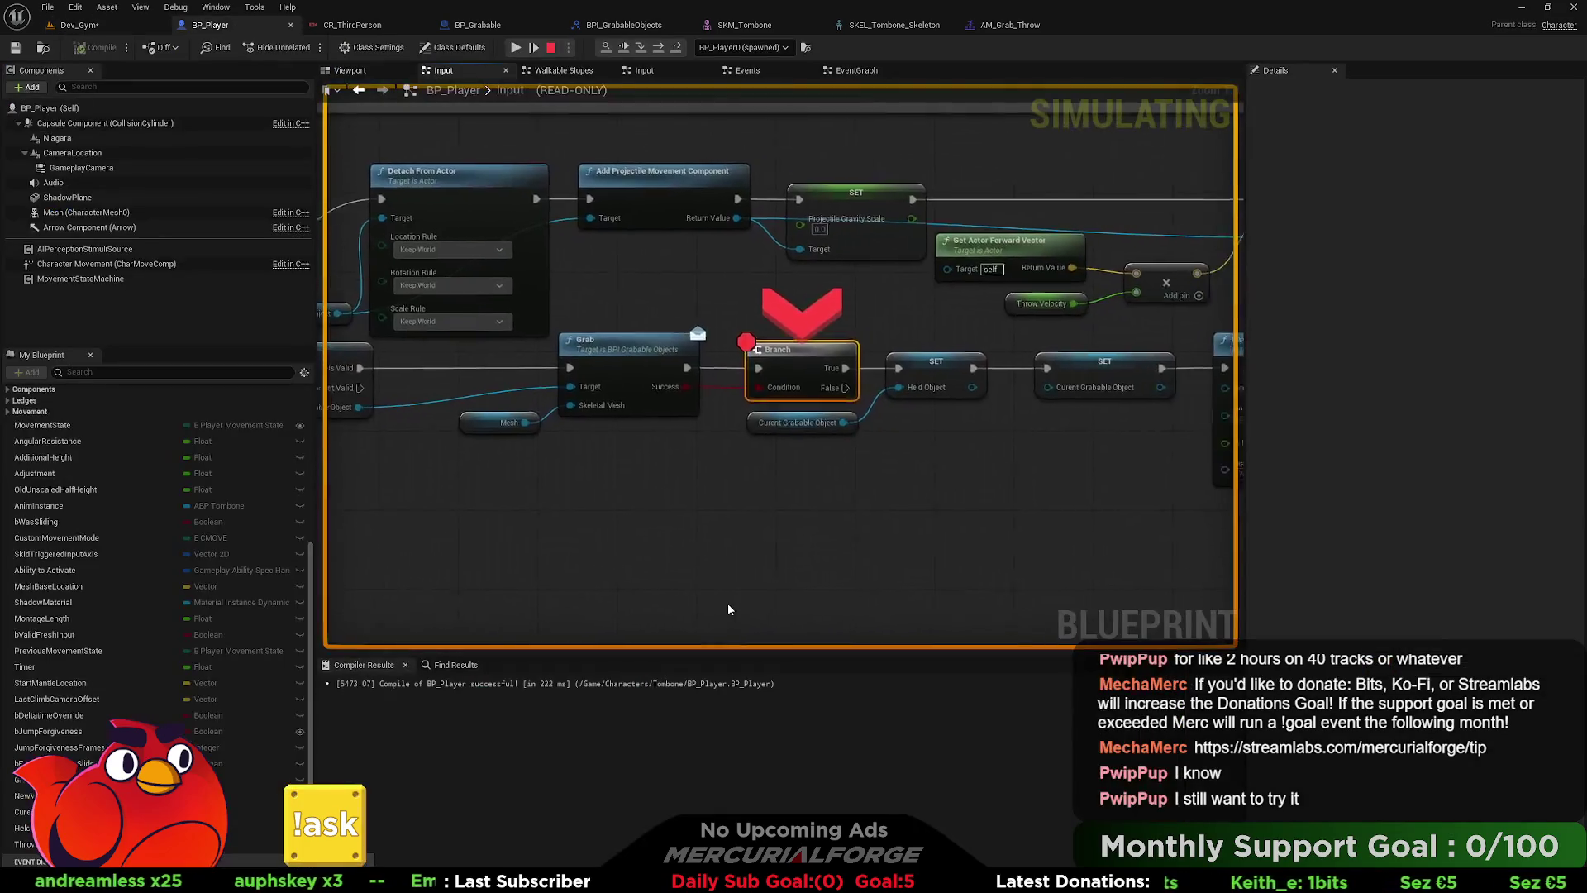
- Step from the paused Branch through Held Object, Current Grabable Object and Play Anim Montage, then stop
left_click_drag(779, 363, 614, 375)
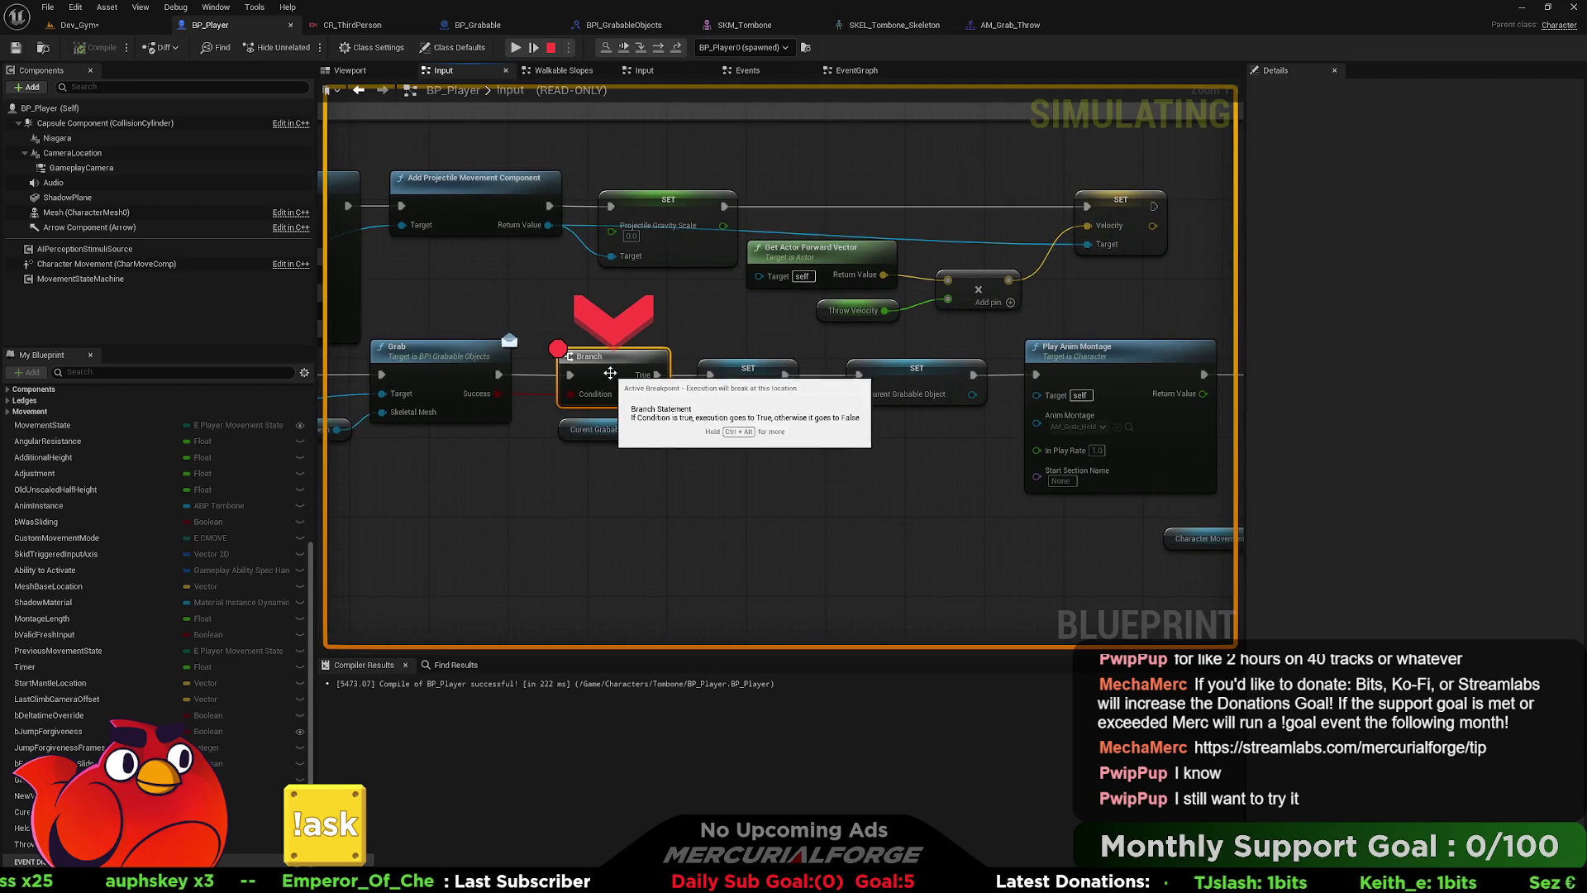
left_click(654, 50)
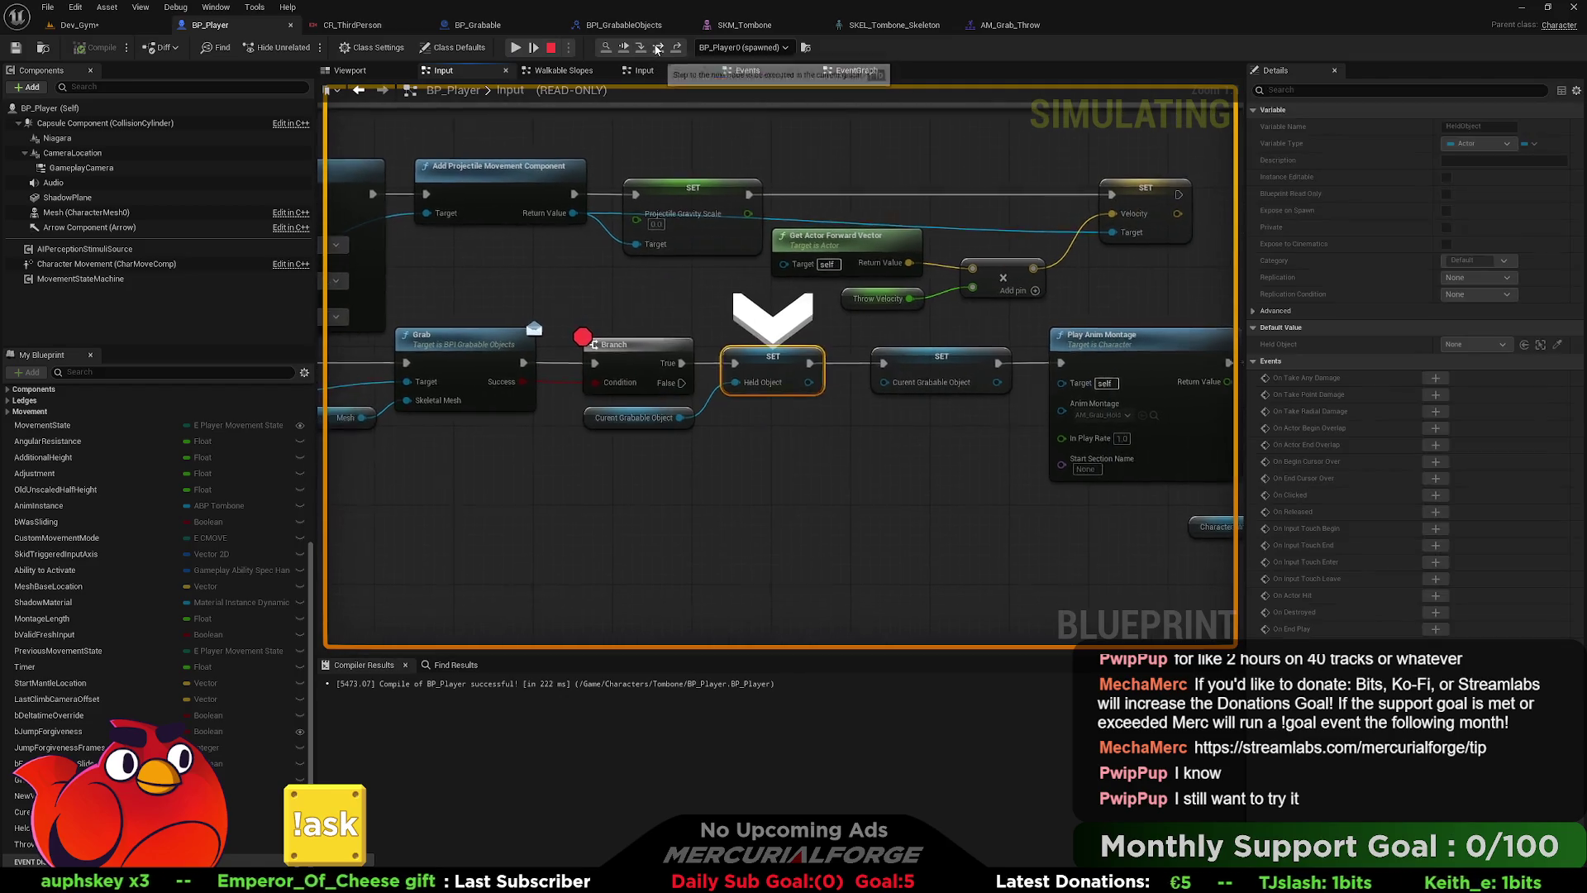
mouse_move(772, 385)
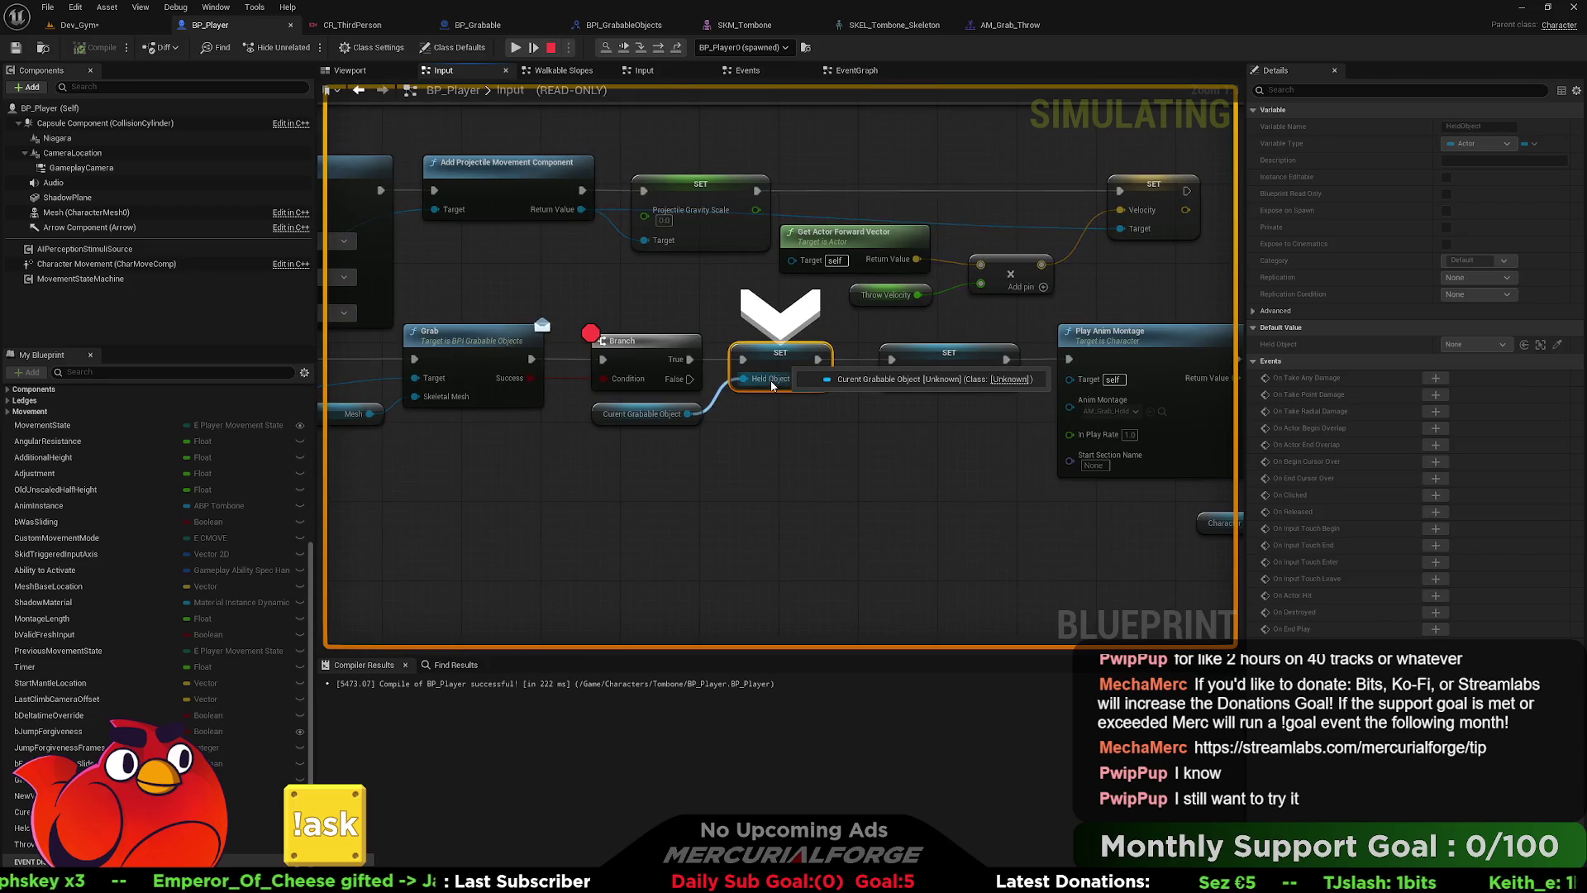
left_click(658, 50)
mouse_move(624, 379)
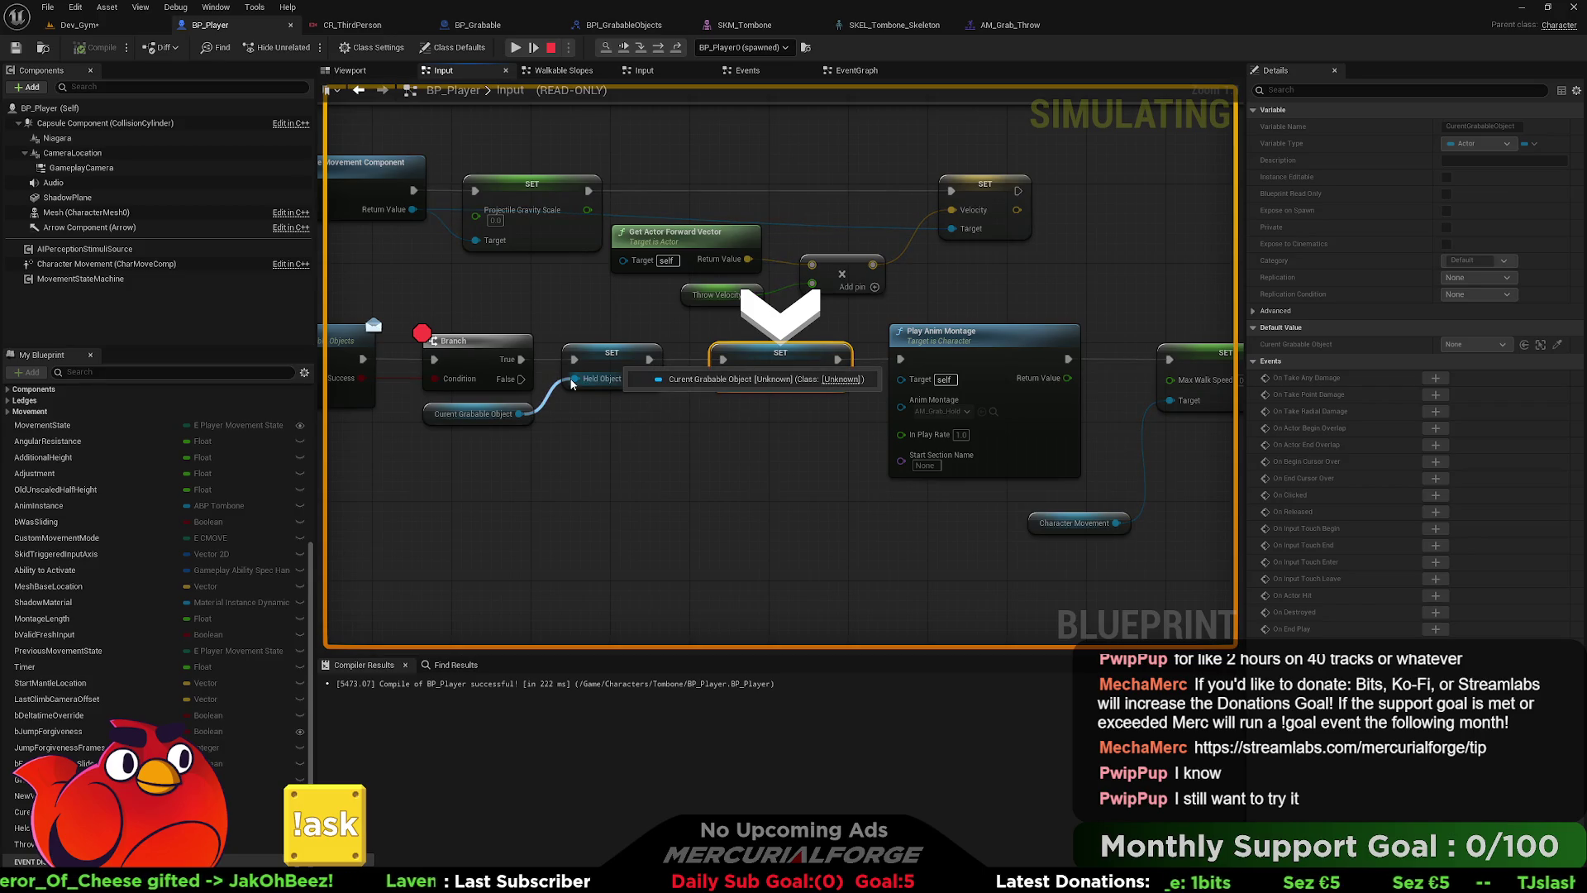
mouse_move(771, 385)
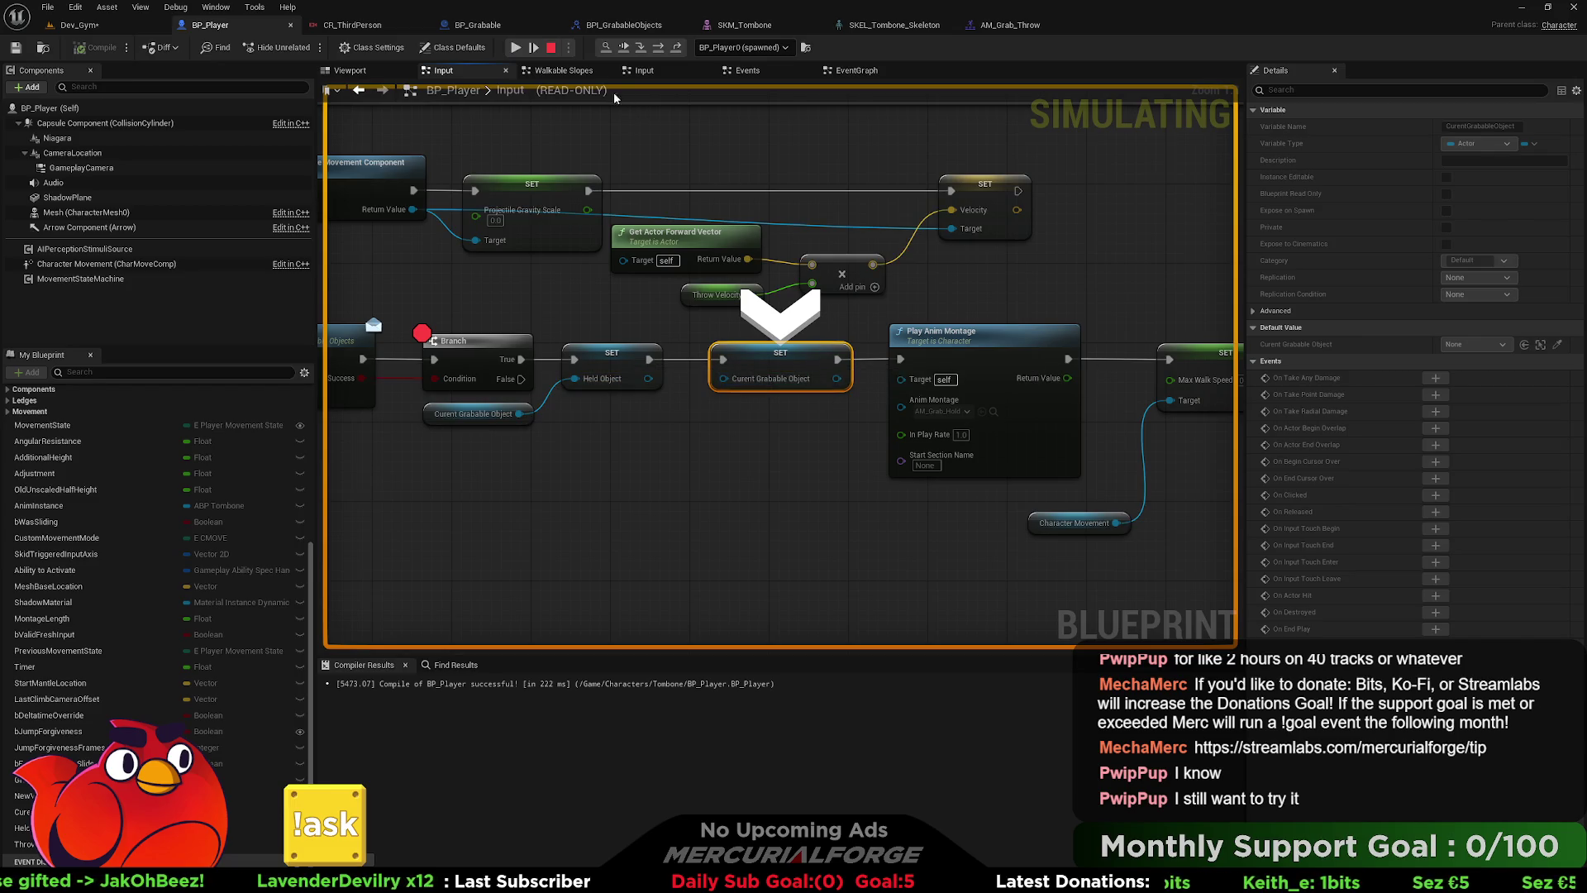
left_click(658, 47)
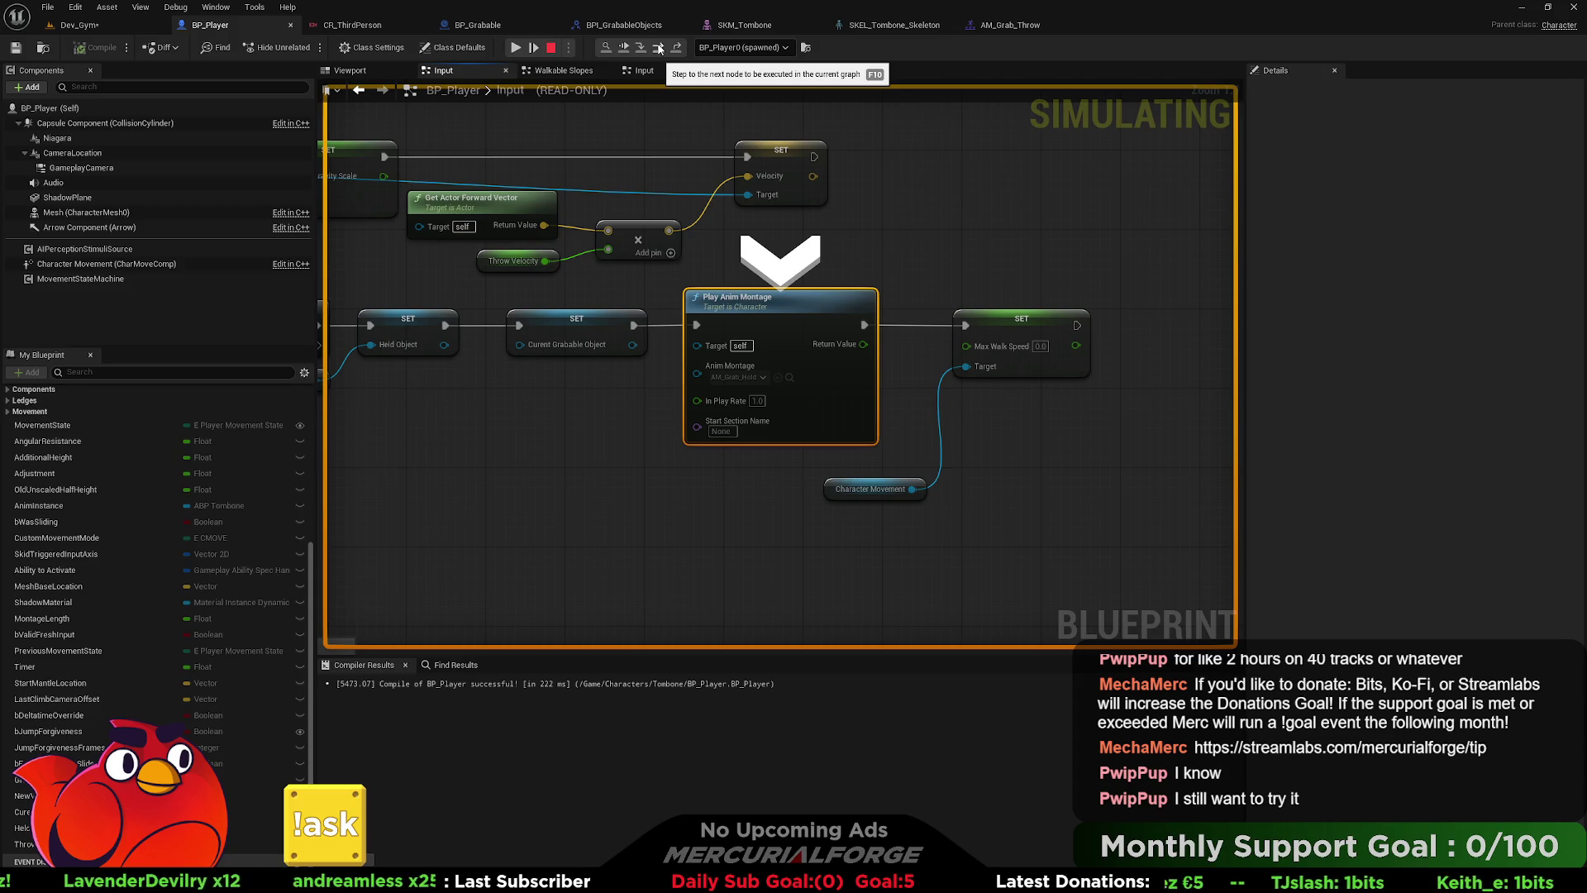
key("F10")
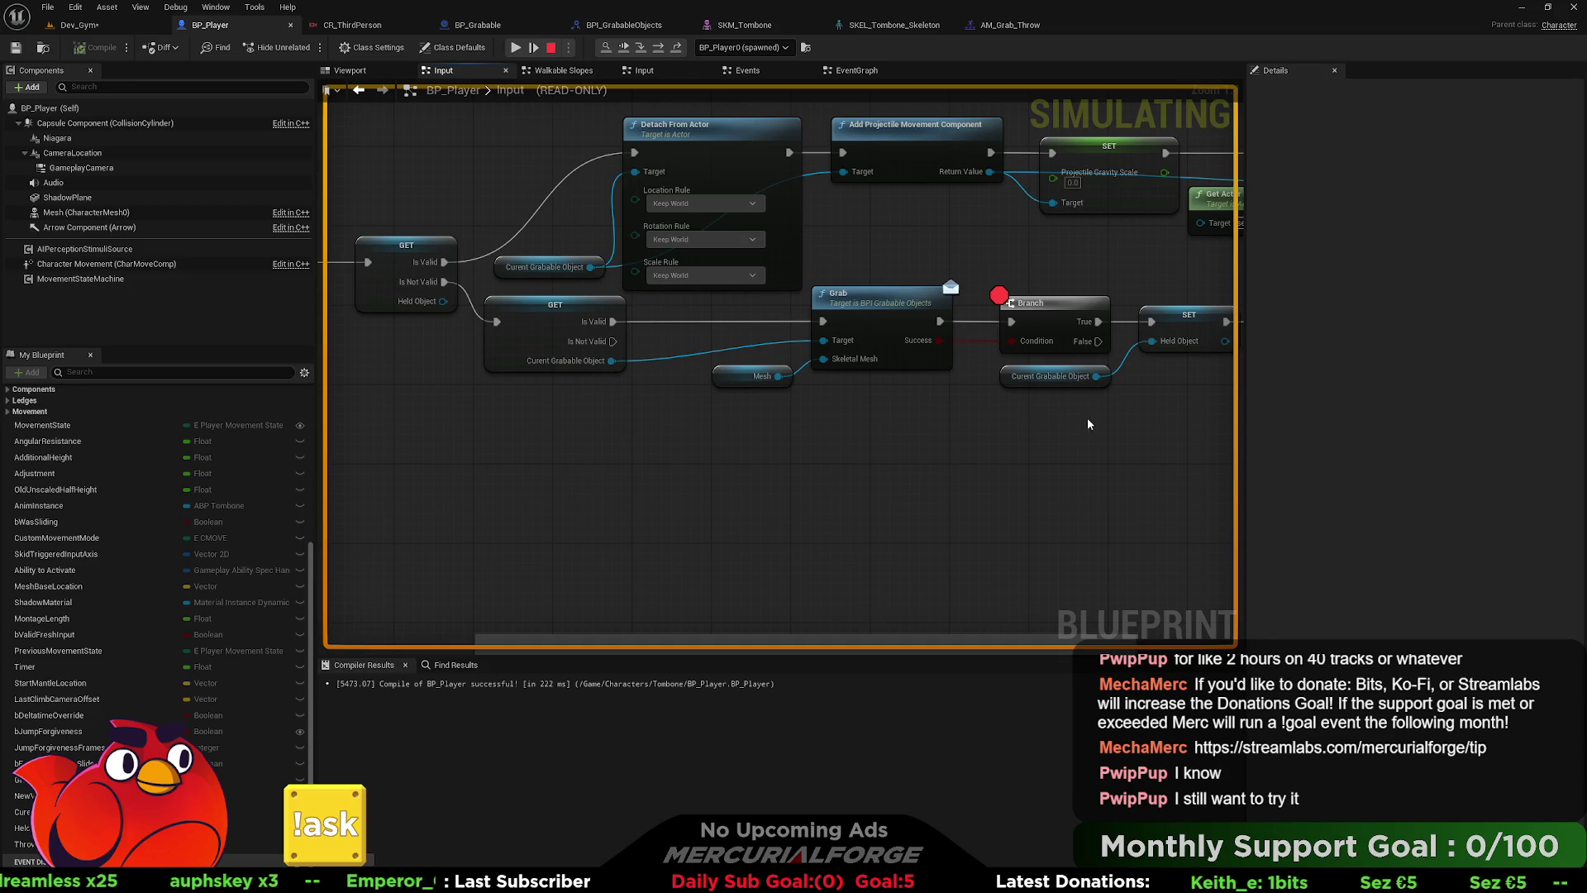
left_click_drag(1087, 424, 686, 413)
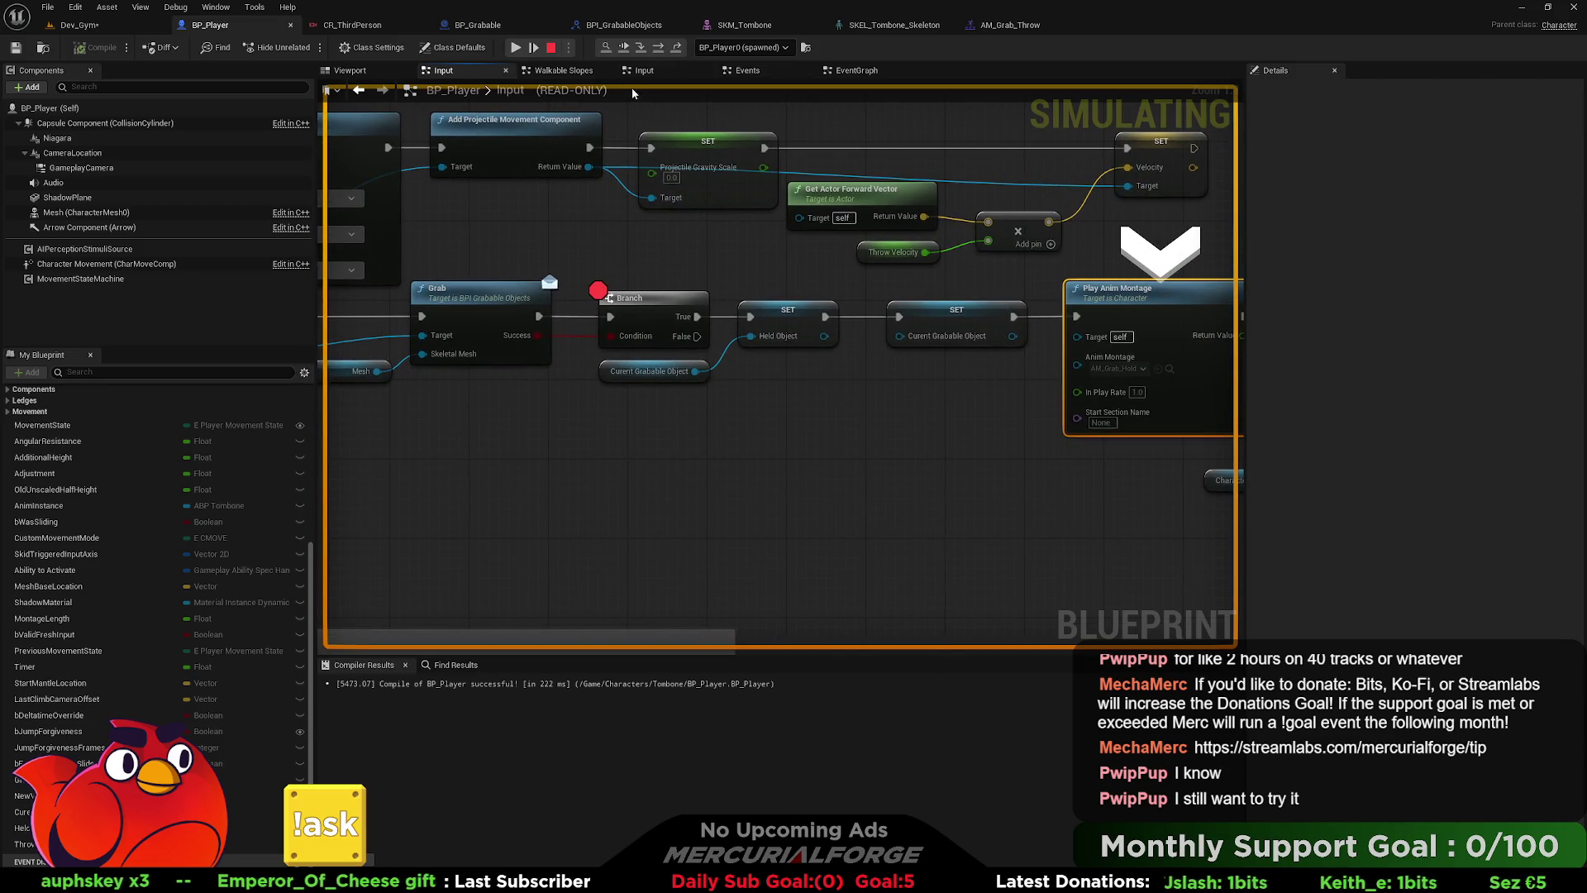
left_click(551, 48)
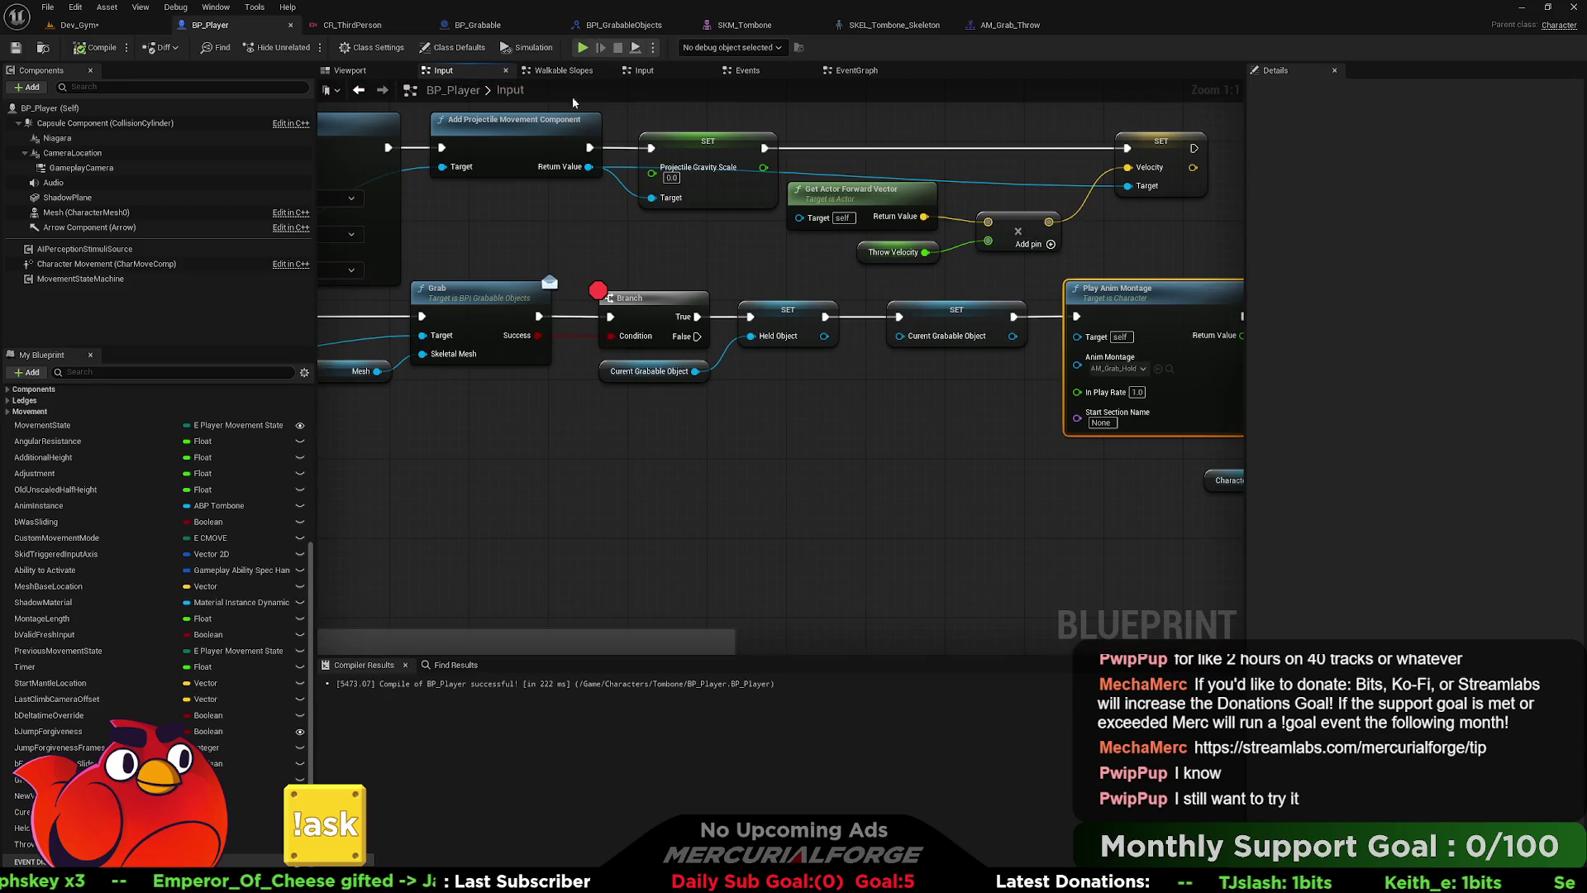
- Inspect BP_Grabable's Grab graph, then select the interface Grab function's Return Node
double_click(503, 298)
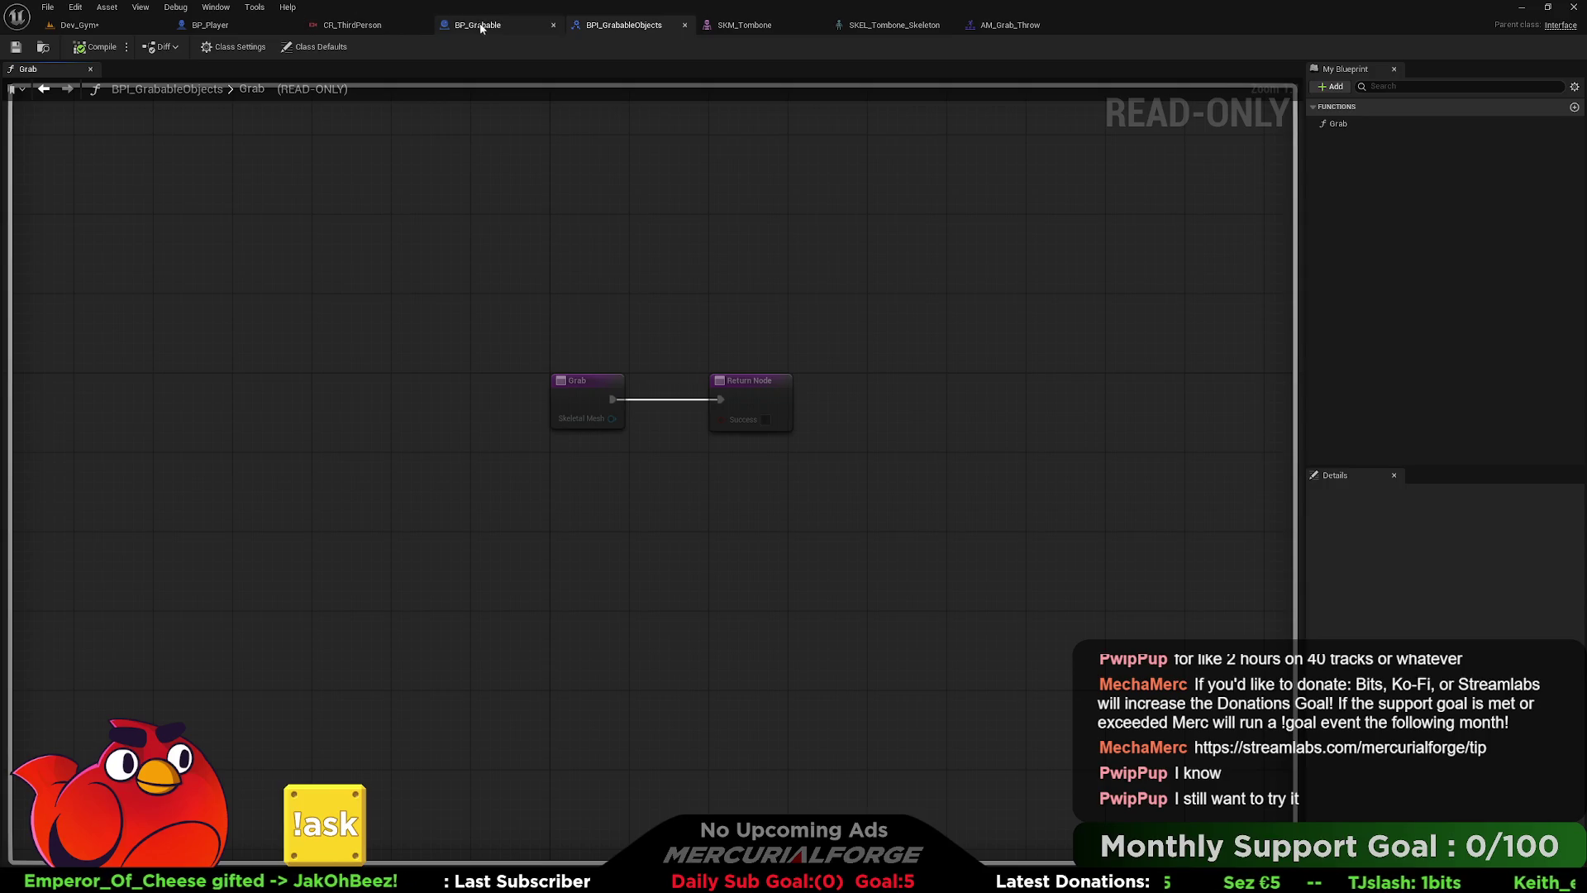
left_click(479, 24)
left_click_drag(1149, 248, 686, 249)
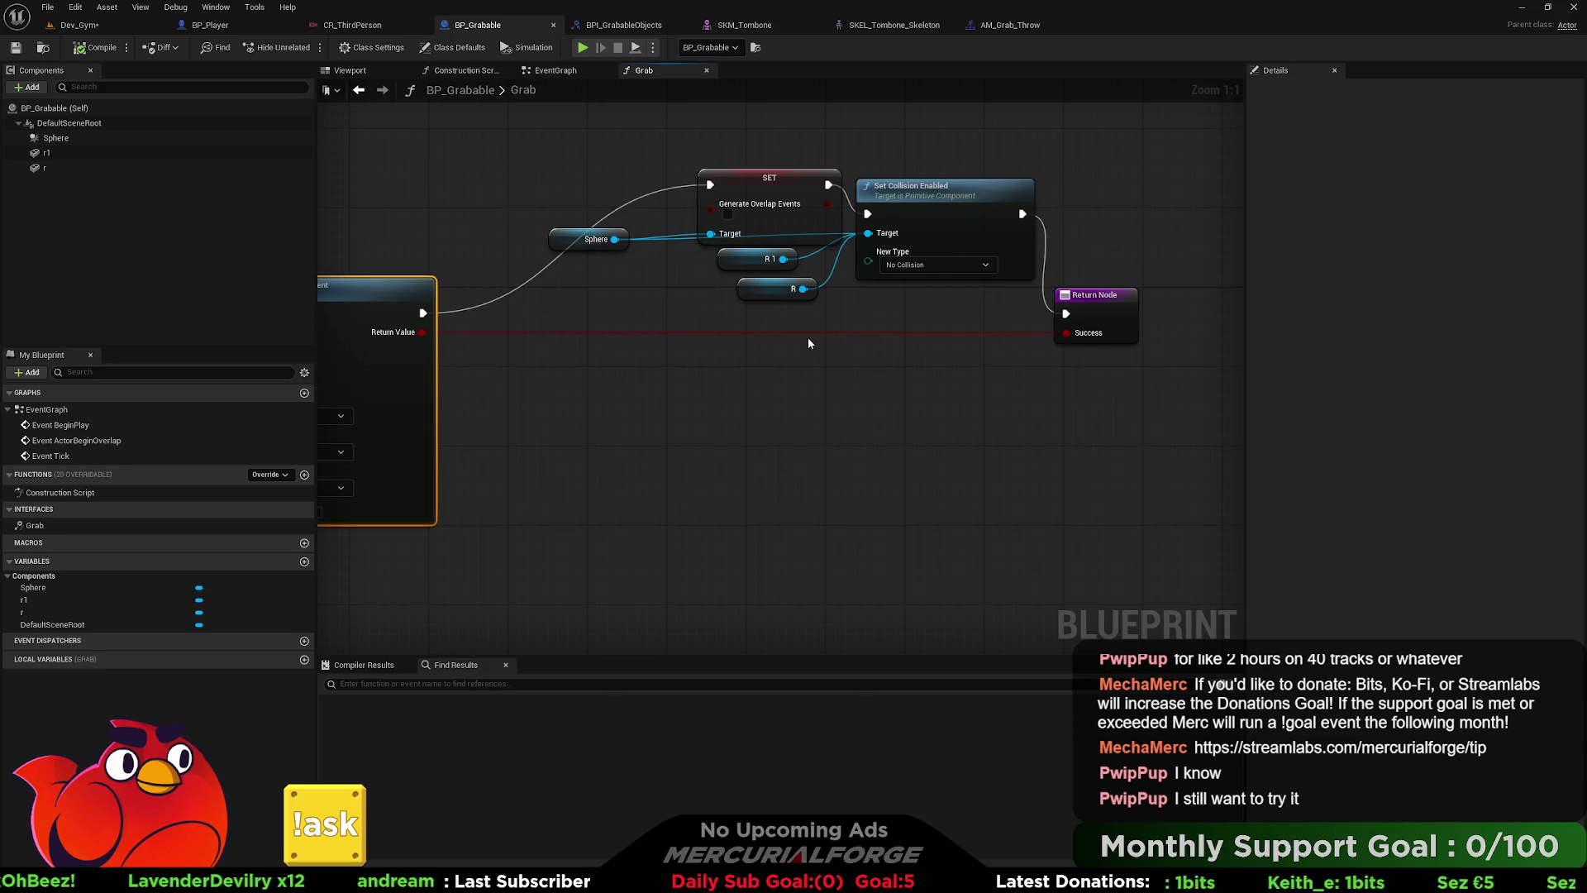
left_click_drag(1019, 349, 753, 322)
left_click(842, 284)
left_click(614, 27)
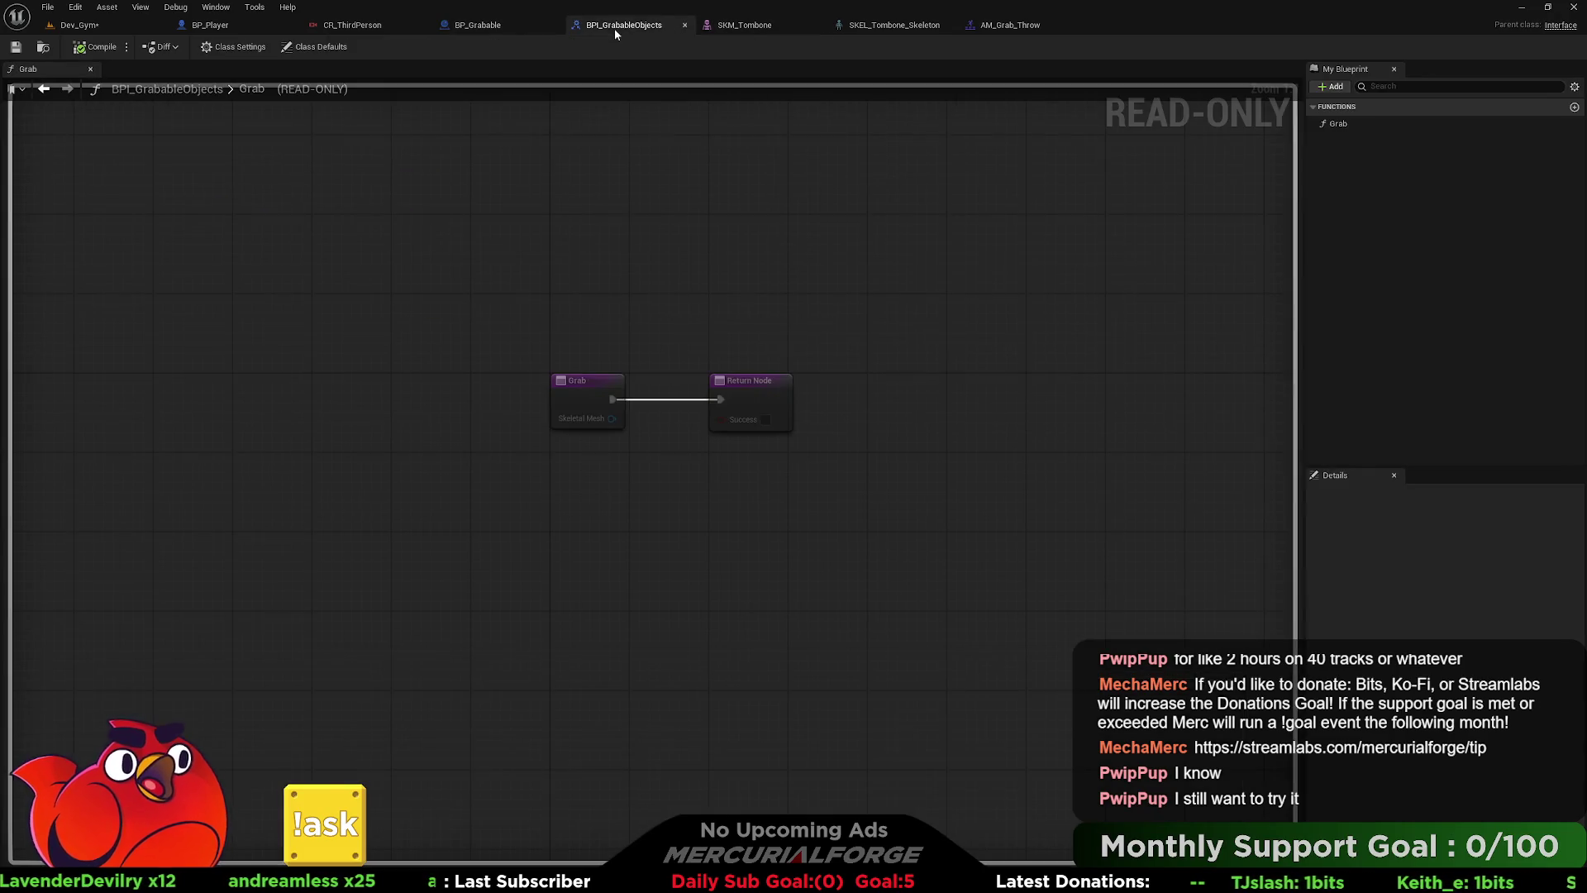
left_click(786, 379)
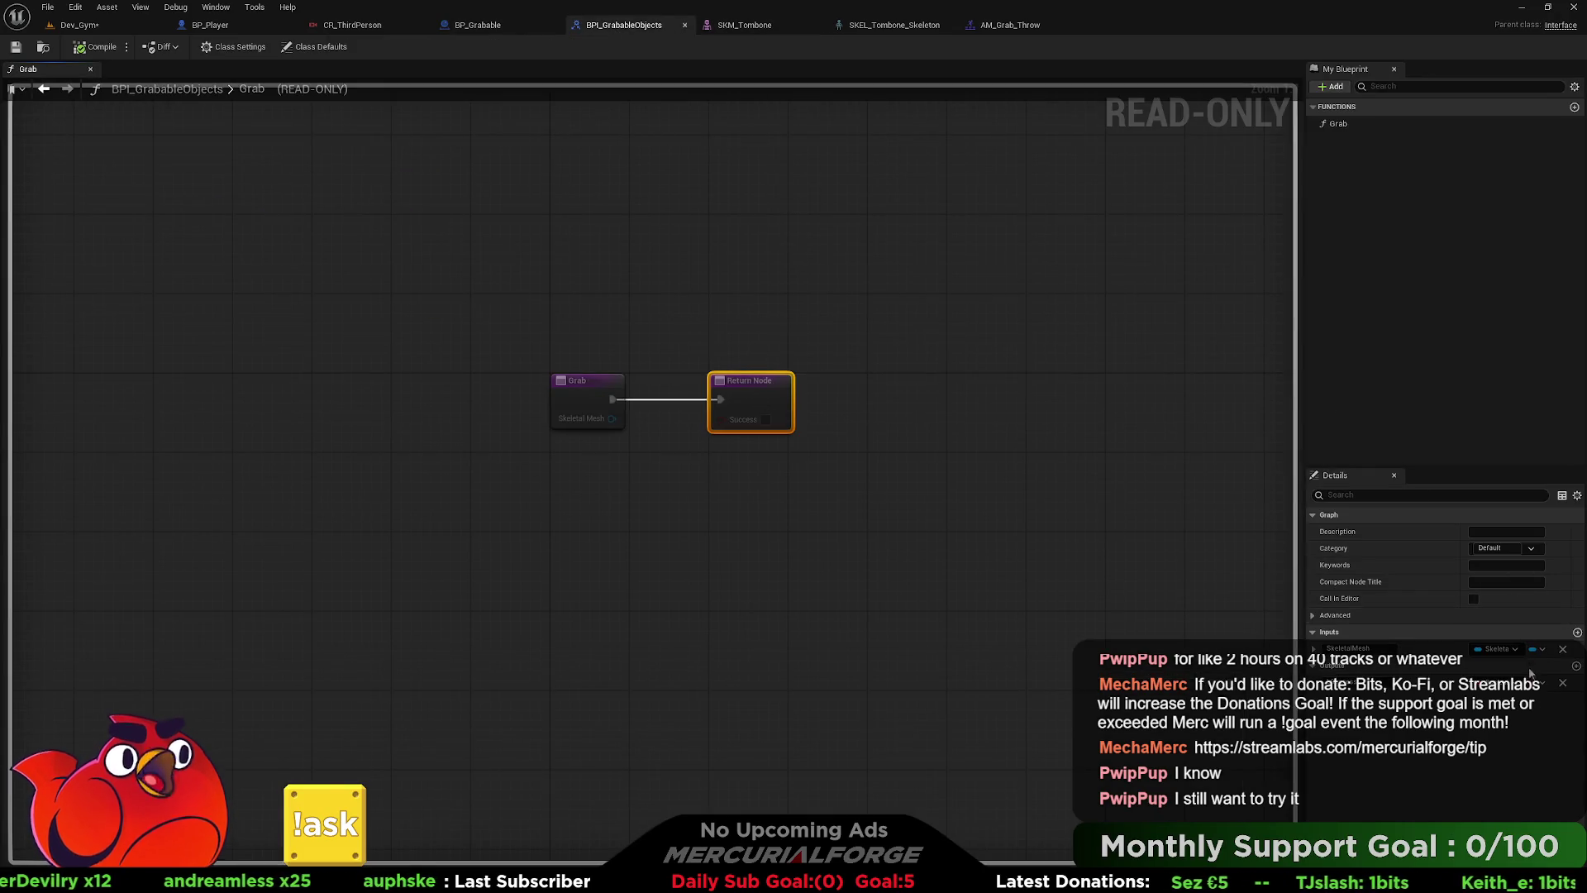
- Add an Actor reference output named Grabbed Actor to the interface's Grab function
left_click(1576, 665)
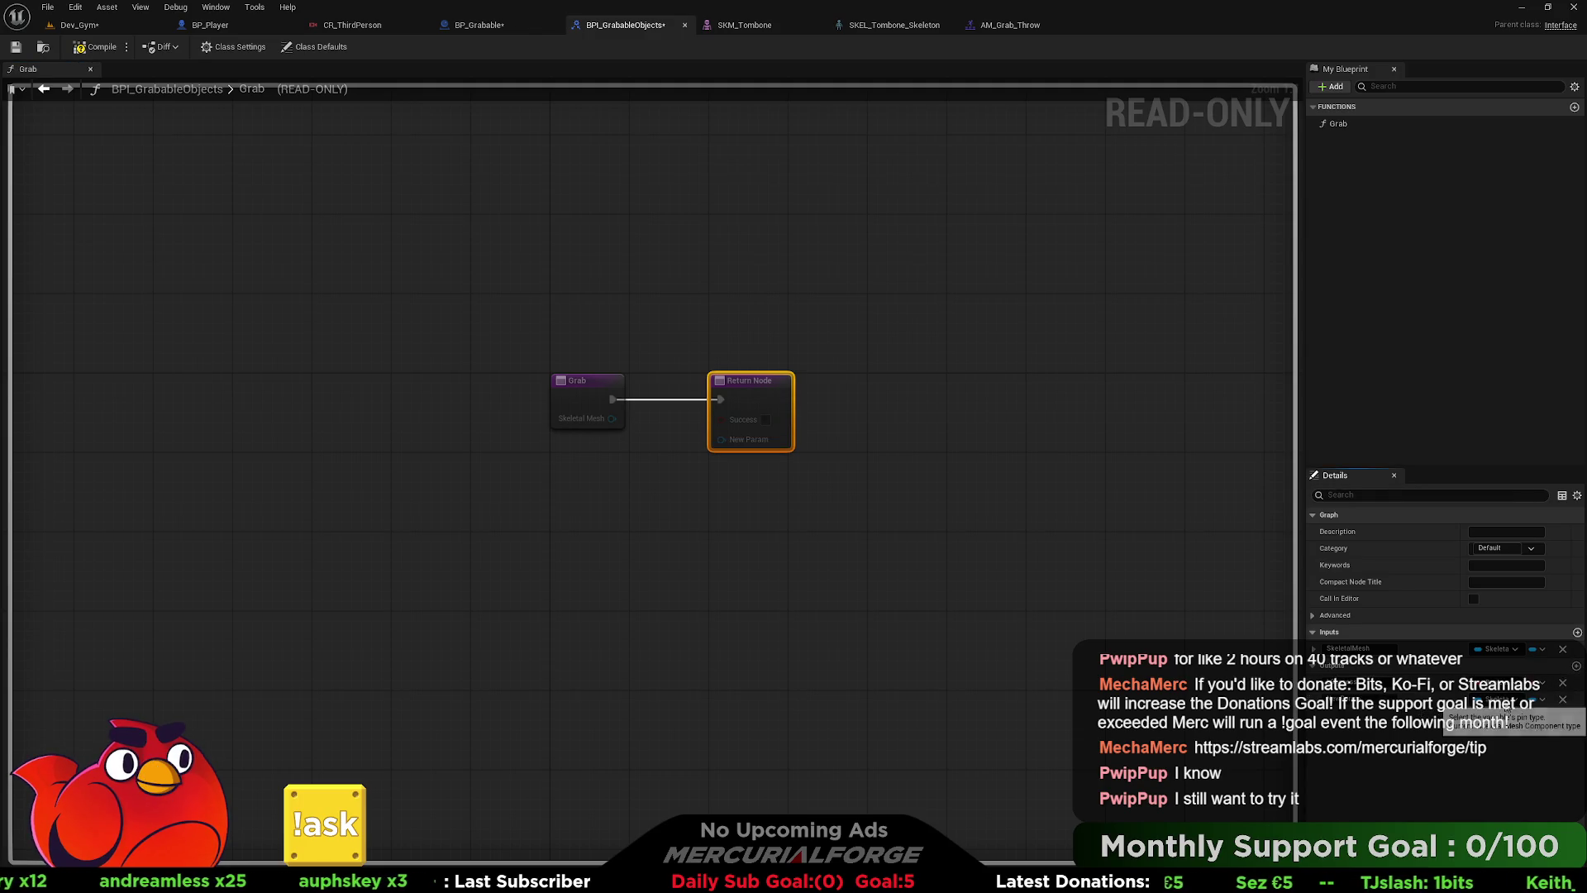
left_click(1488, 699)
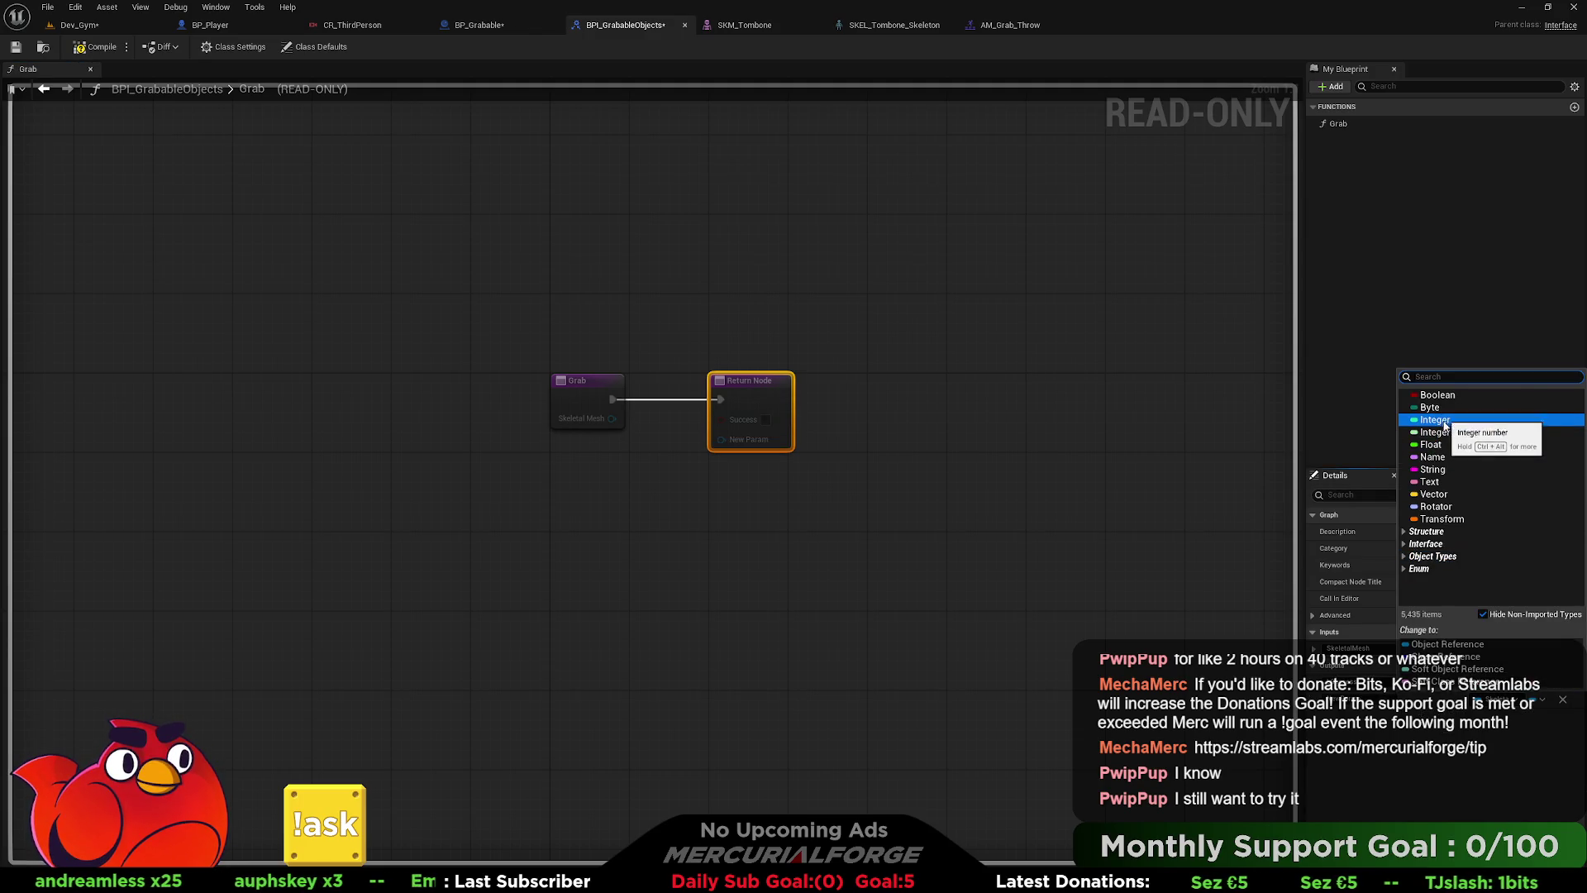
type("actor")
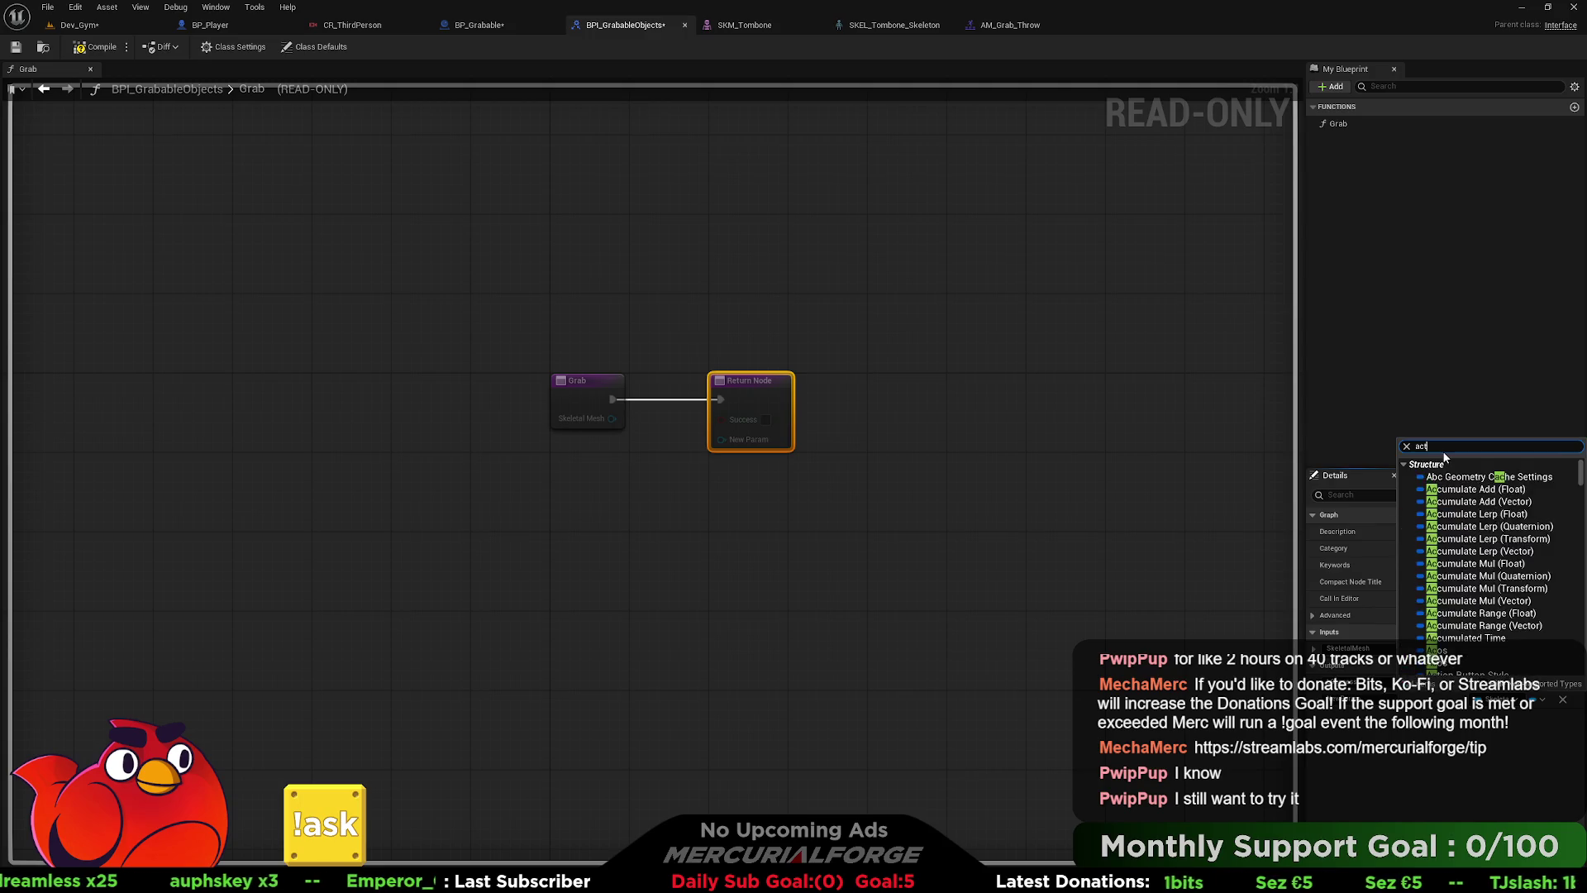
mouse_move(1442, 573)
left_click(1355, 578)
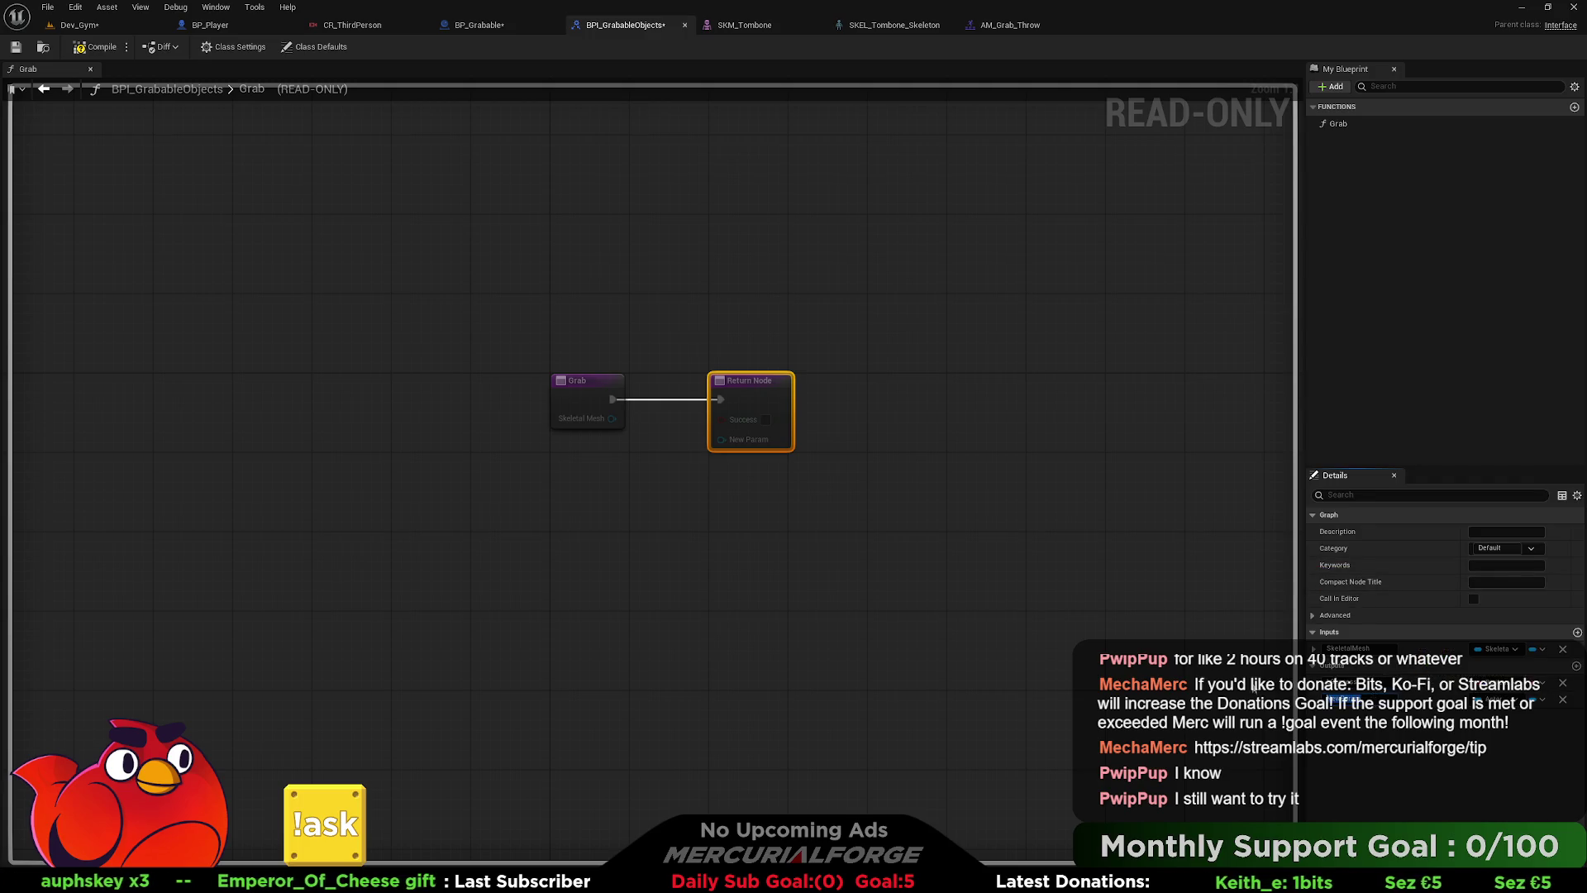
type("Grabbed Actor")
key("Return")
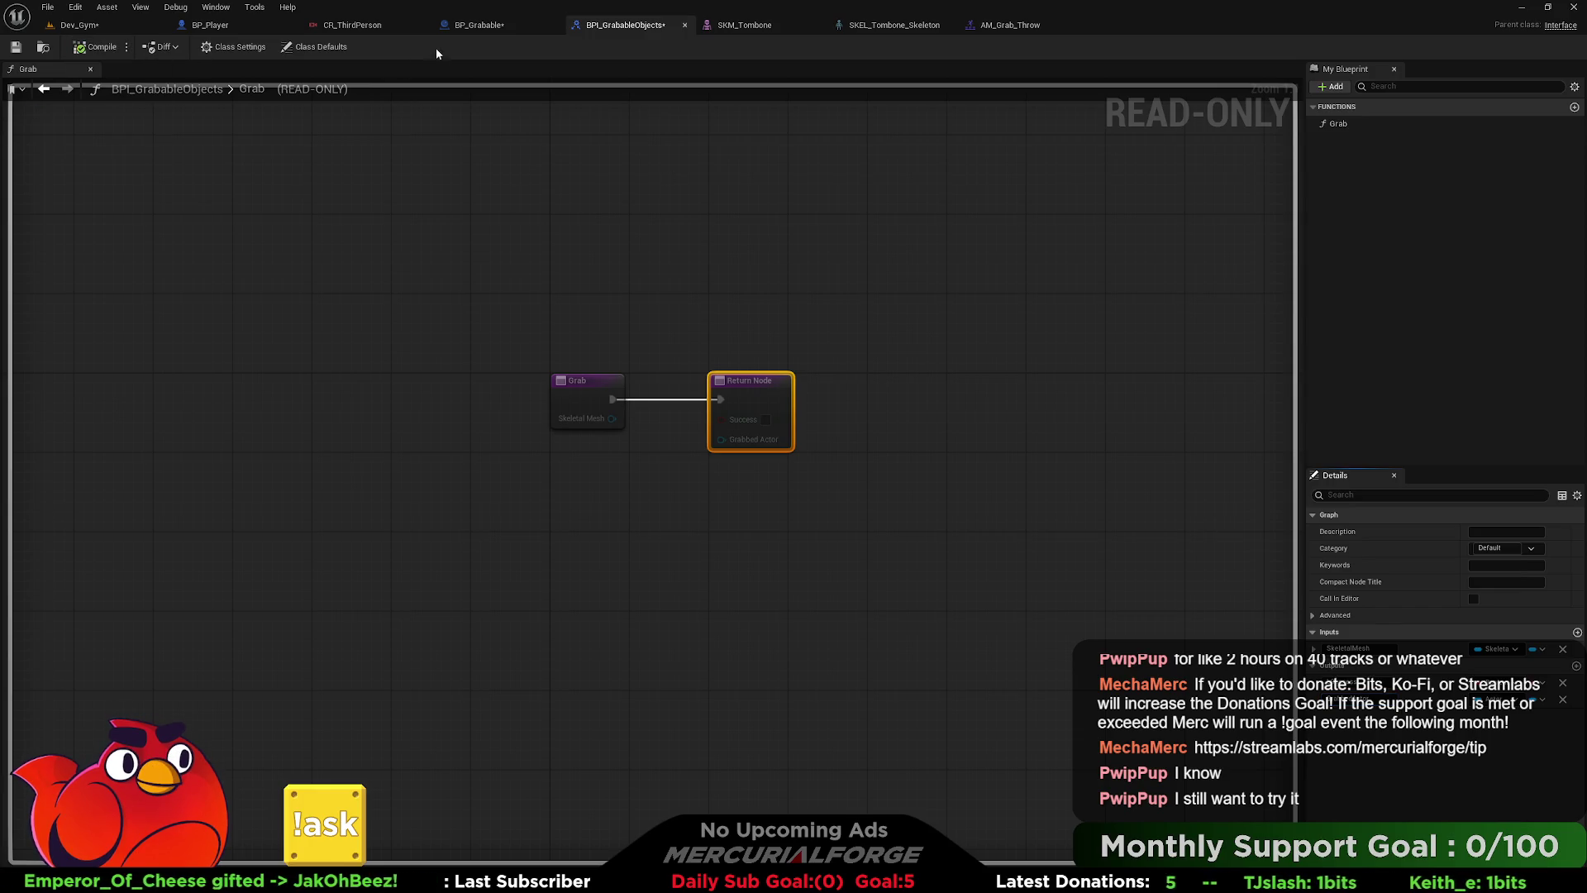
- In BP_Grabable's Grab graph, connect a Self node to Grabbed Actor and compile
left_click(479, 25)
mouse_move(545, 344)
left_mouse_down()
mouse_move(1105, 344)
mouse_move(686, 354)
left_mouse_up()
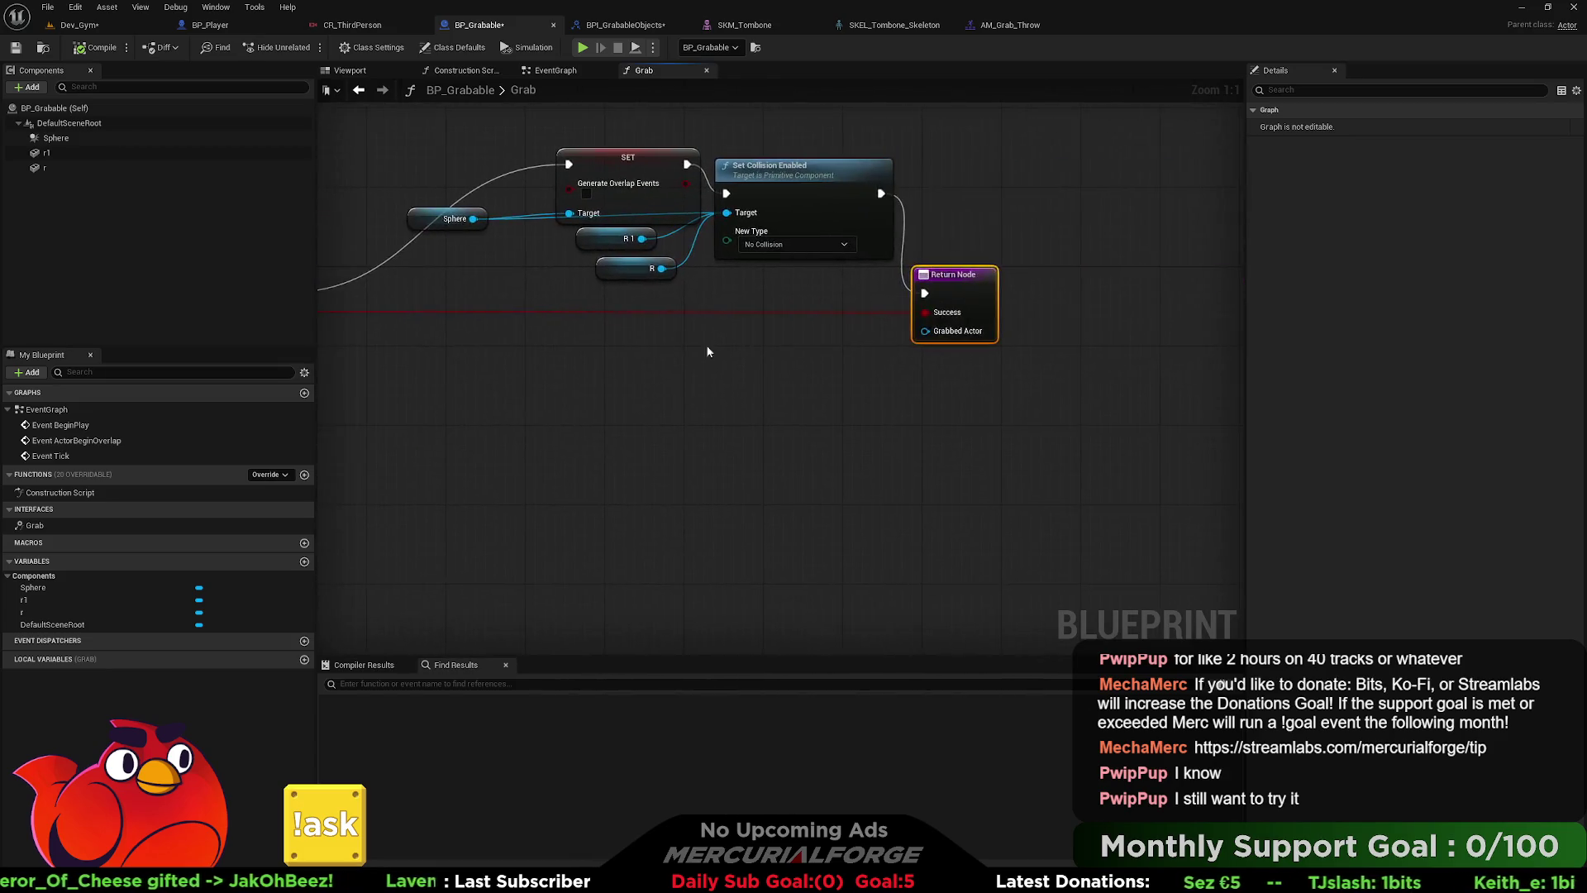
left_click_drag(926, 331, 856, 351)
type("self")
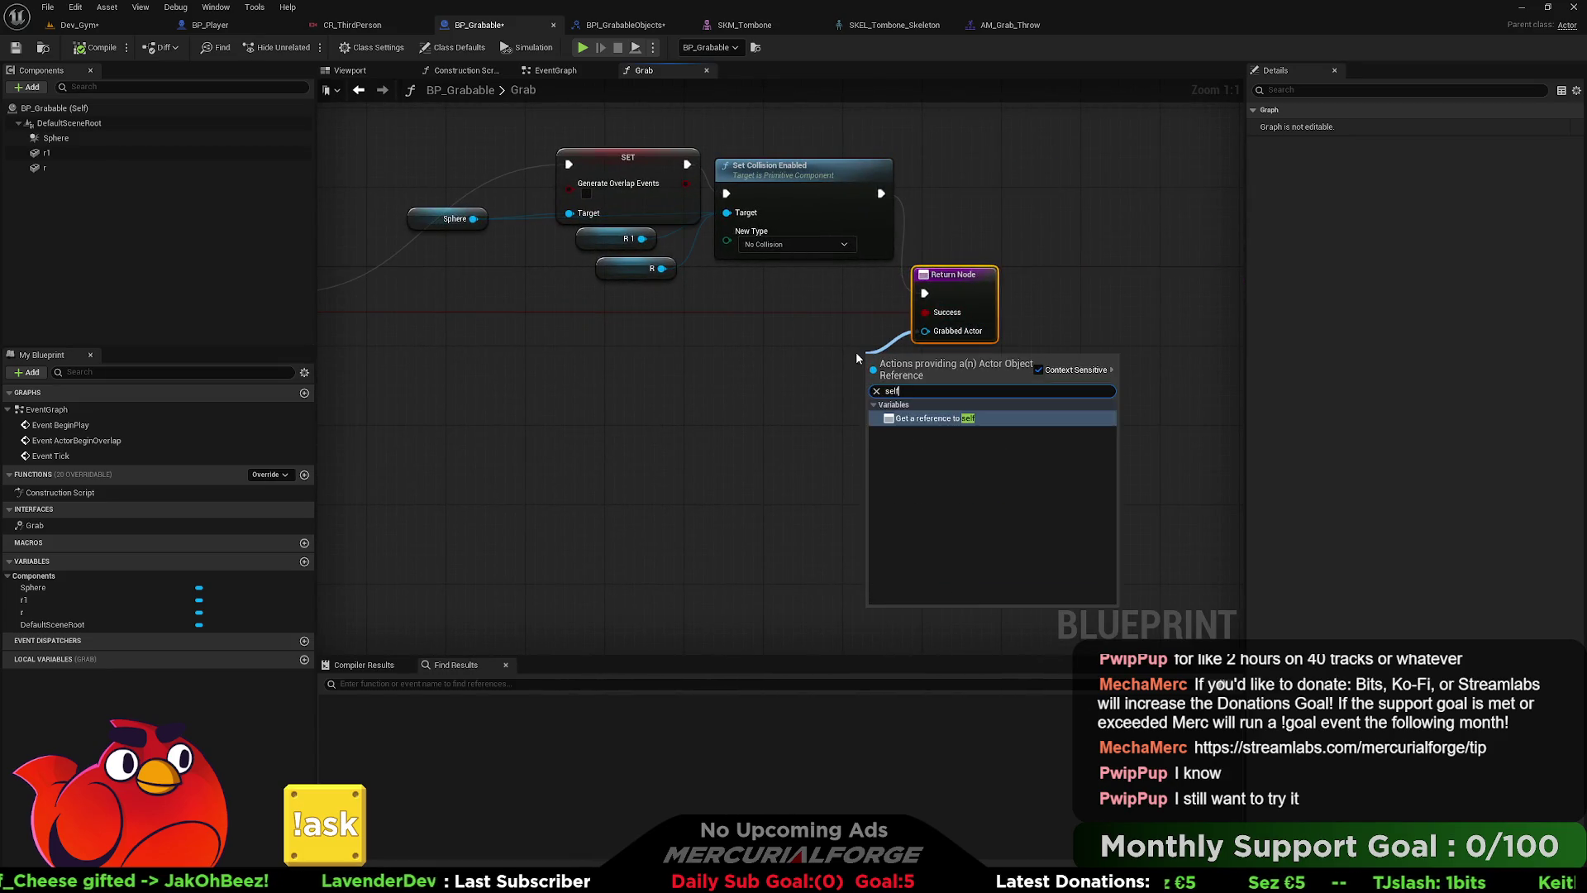
key("Return")
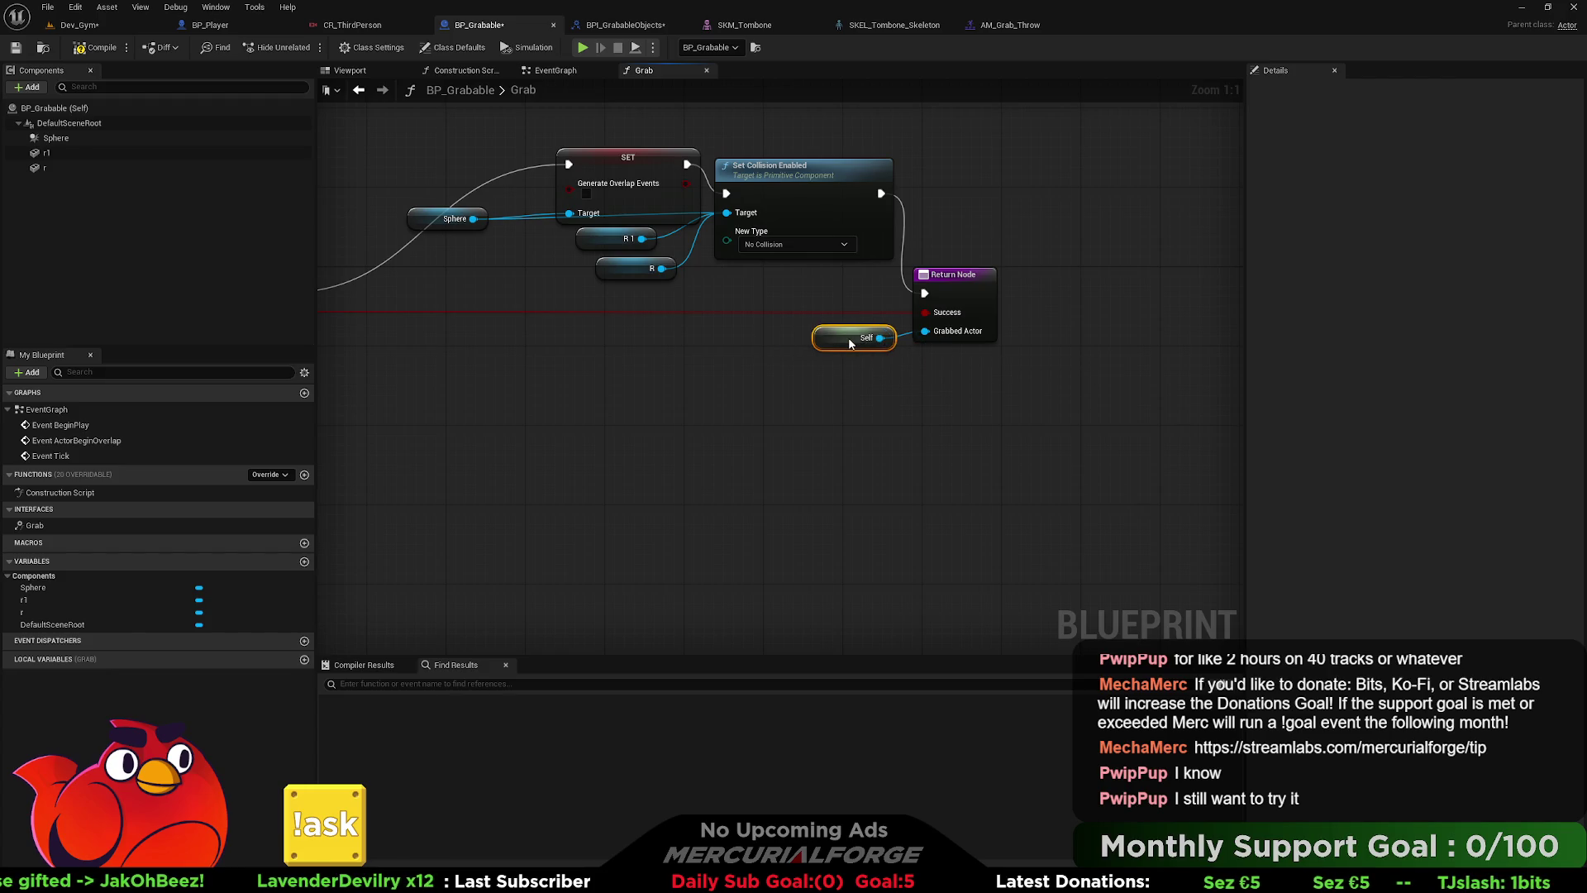
left_click(839, 364)
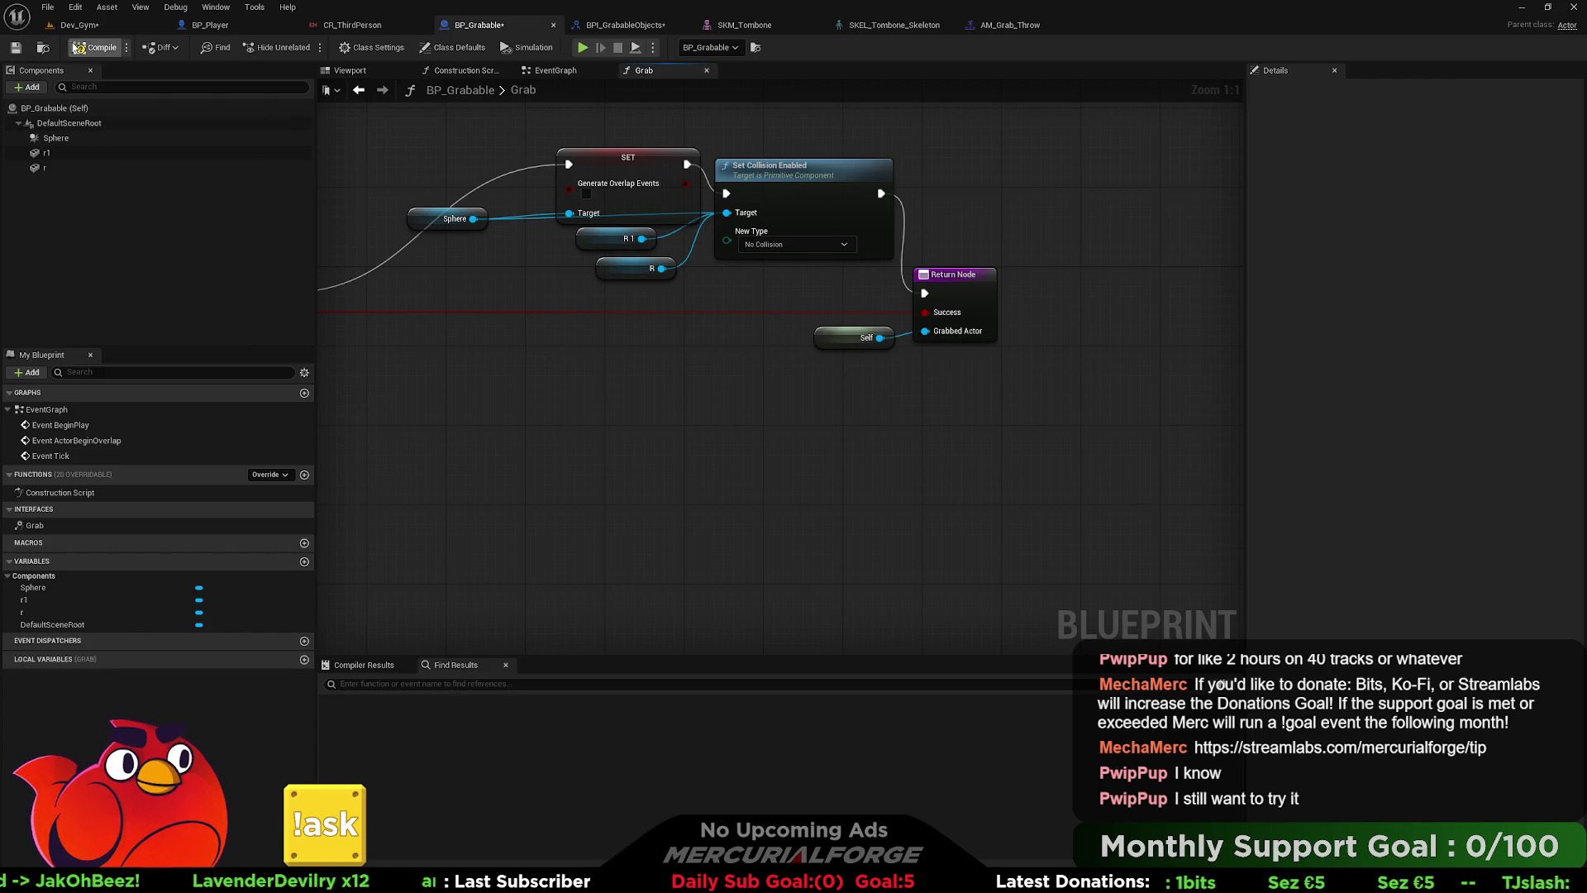
left_click(88, 50)
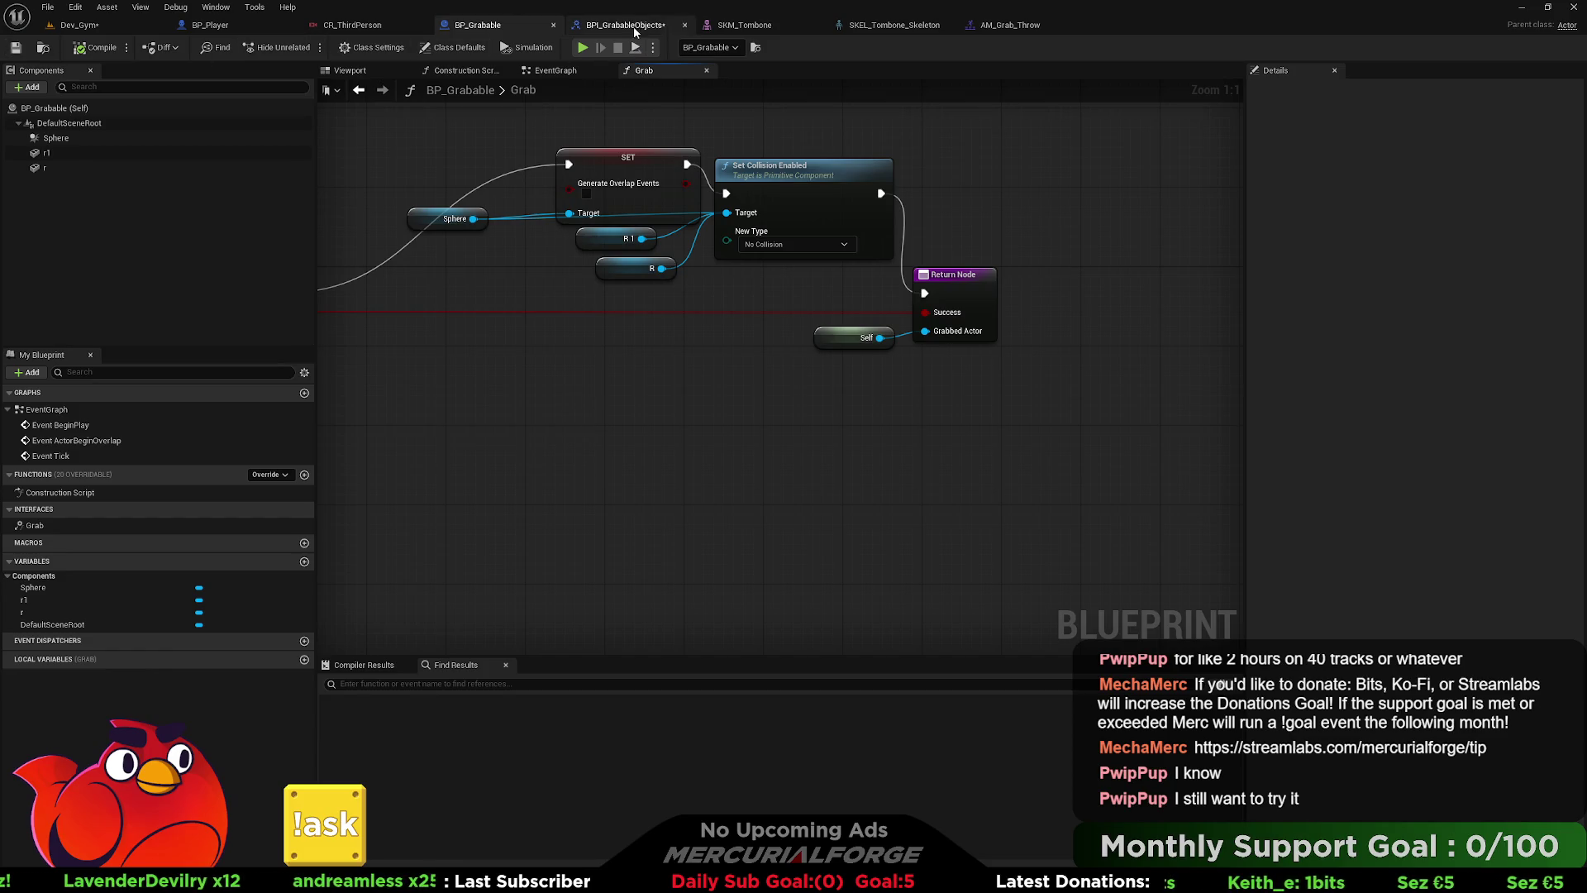
- Wire Grabbed Actor into Current Grabable Object and Held Object, deleting the old getter
left_click(240, 32)
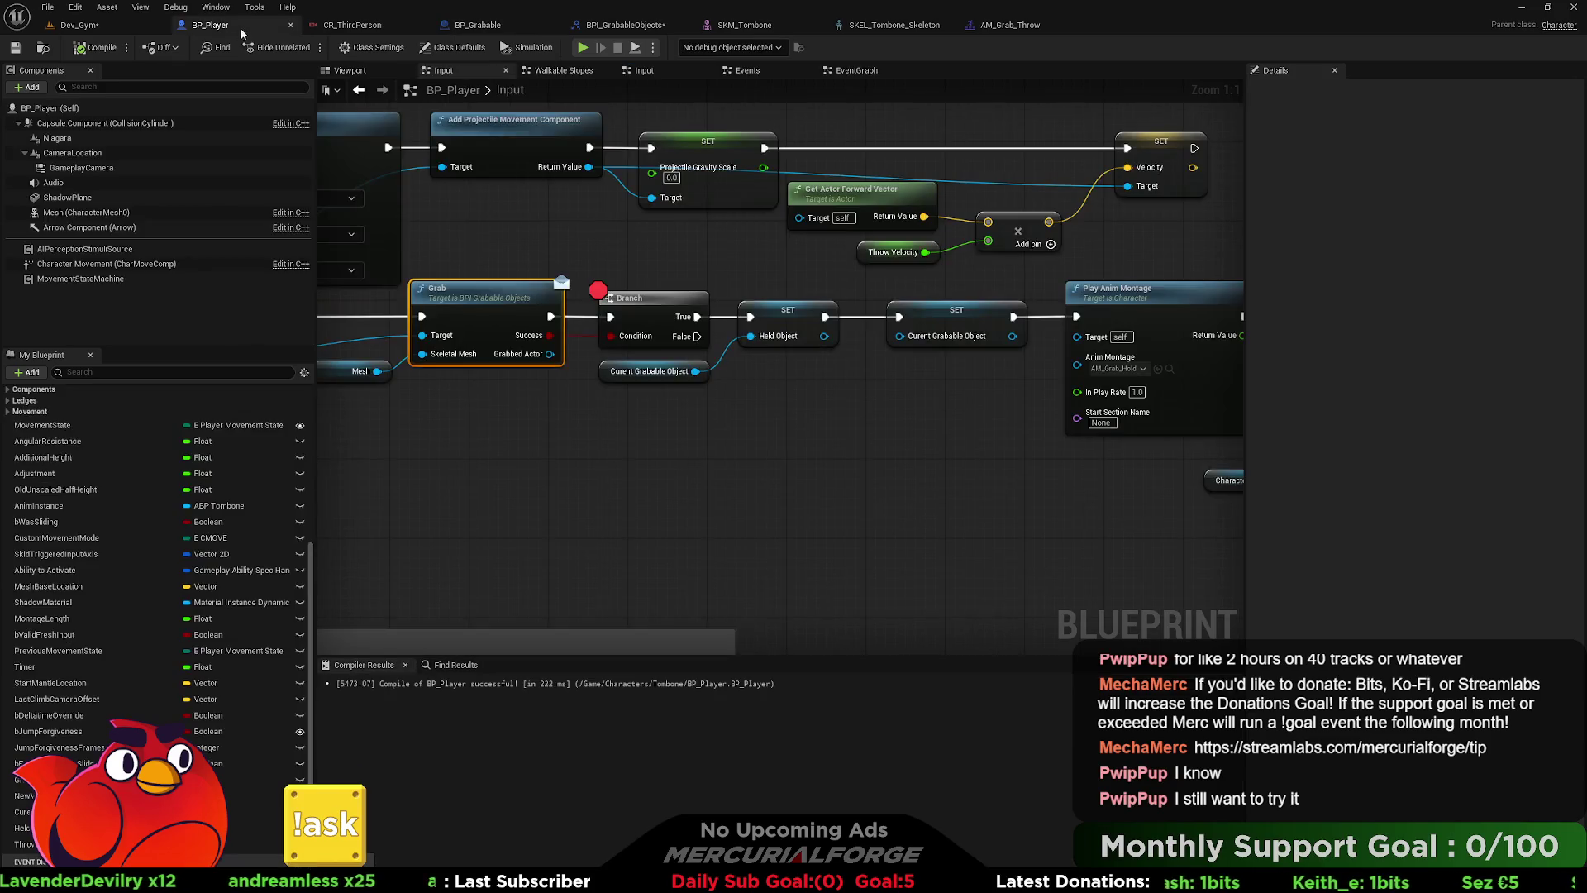
left_click_drag(549, 354, 552, 364)
mouse_move(792, 407)
left_mouse_down()
mouse_move(881, 378)
mouse_move(910, 344)
left_mouse_up()
double_click(858, 347)
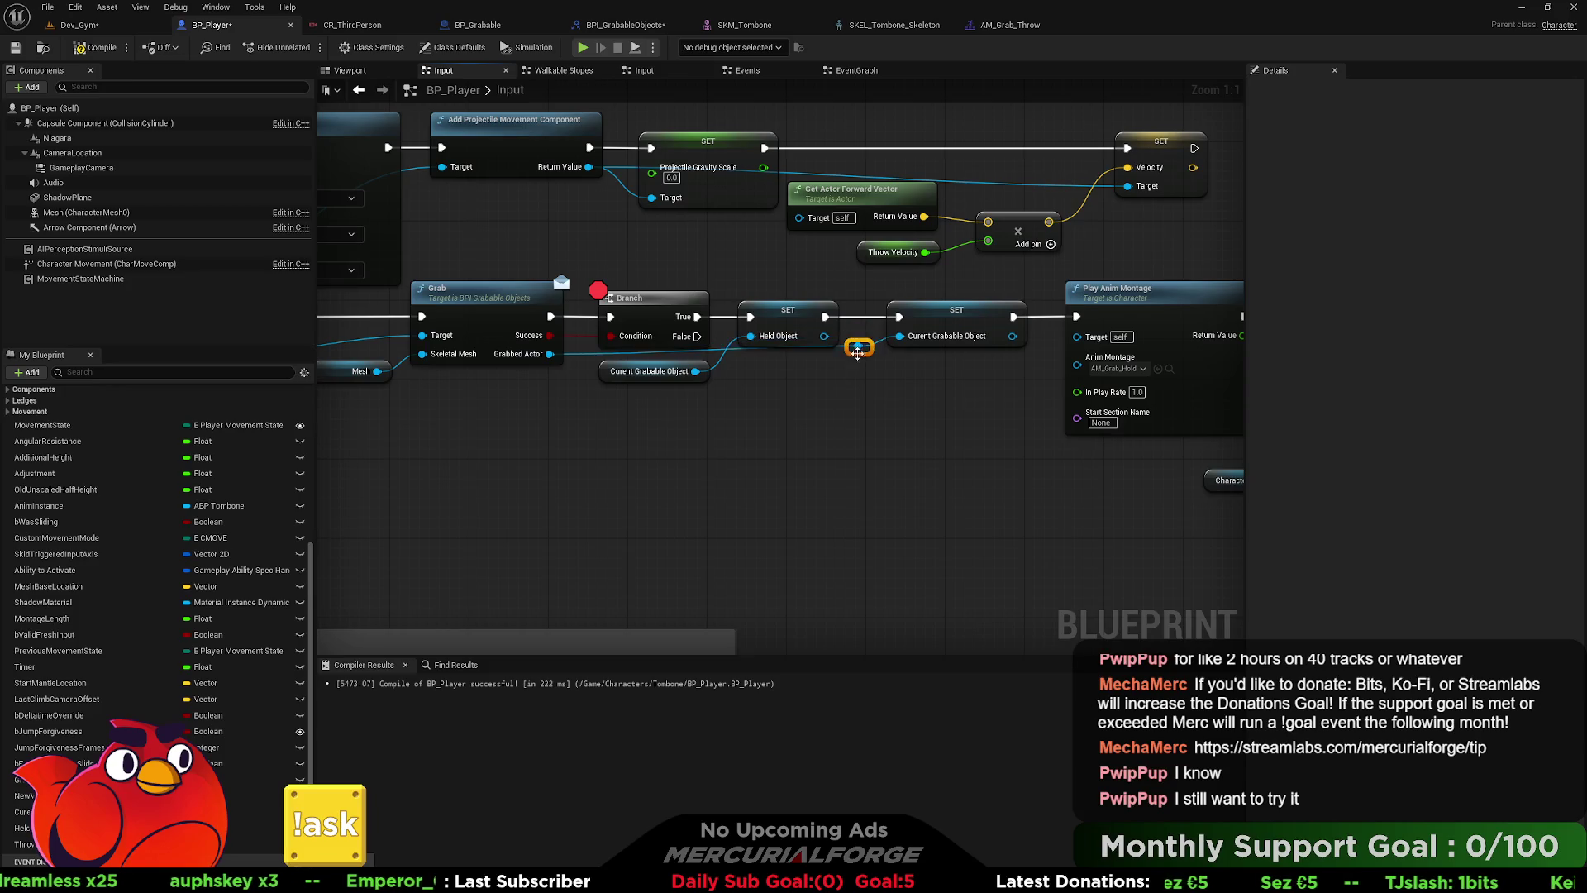
key("Delete")
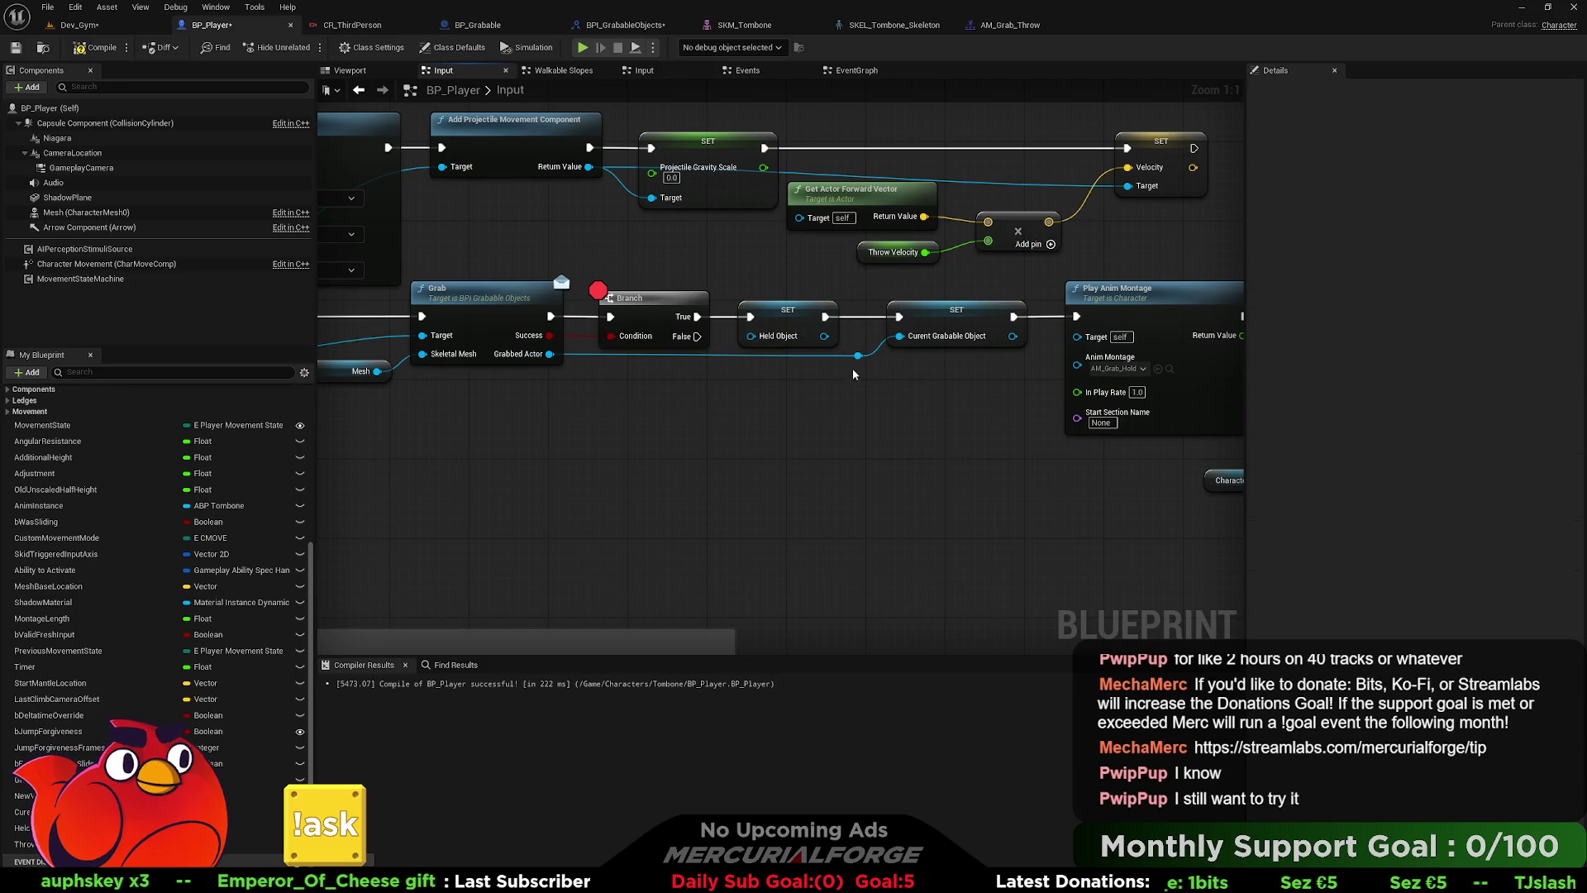
mouse_move(549, 354)
left_mouse_down()
mouse_move(644, 374)
mouse_move(717, 363)
mouse_move(721, 341)
left_mouse_up()
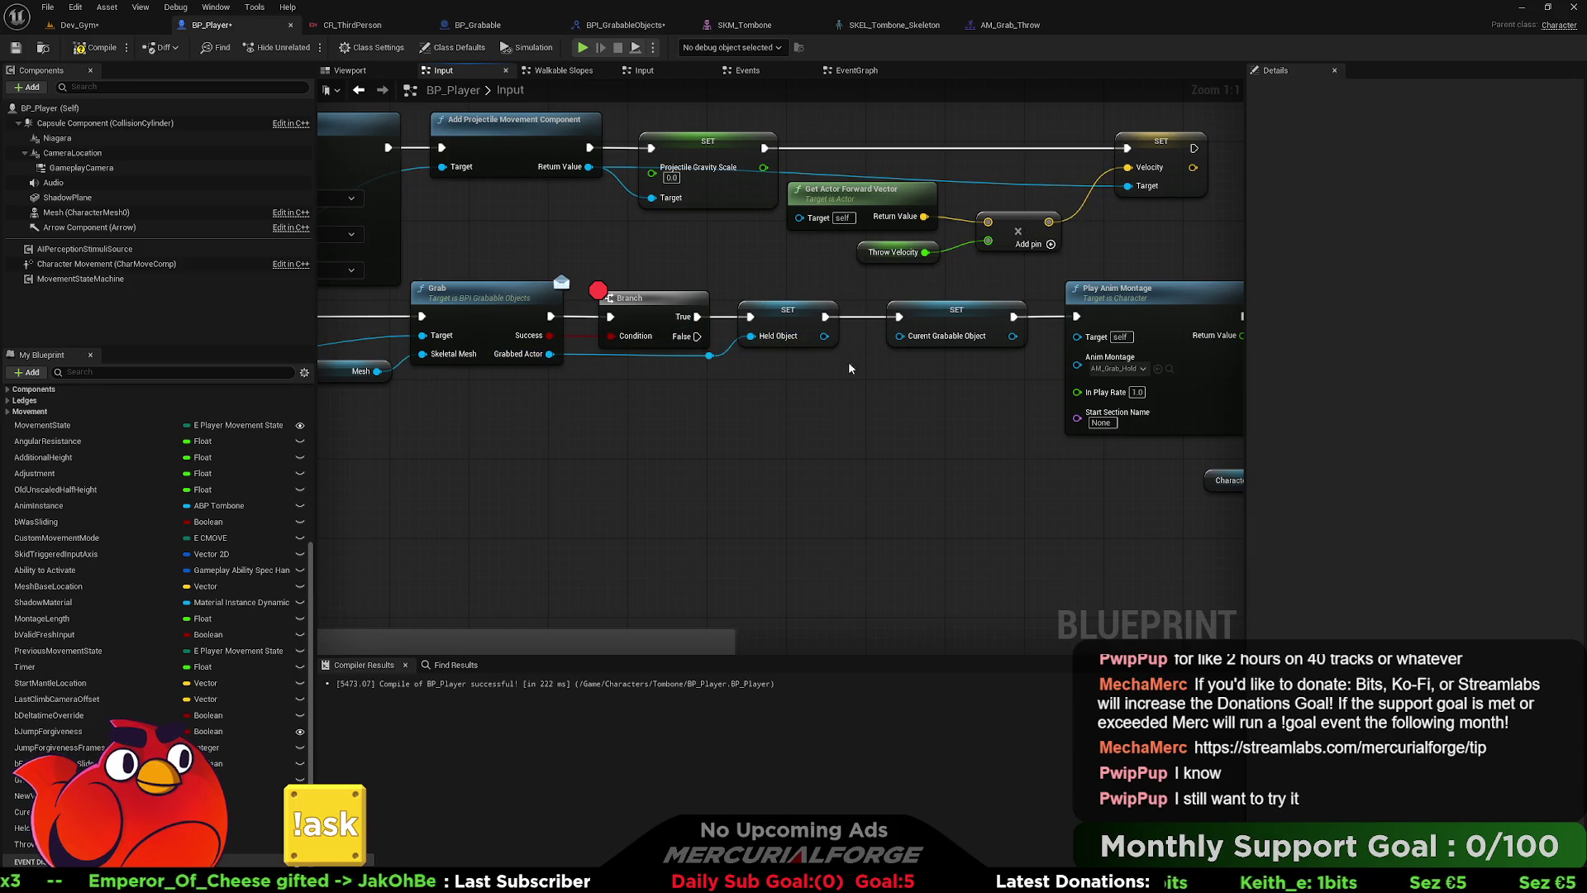
- Remove the breakpoint from the Branch node
left_click(947, 326)
left_click_drag(947, 326, 854, 330)
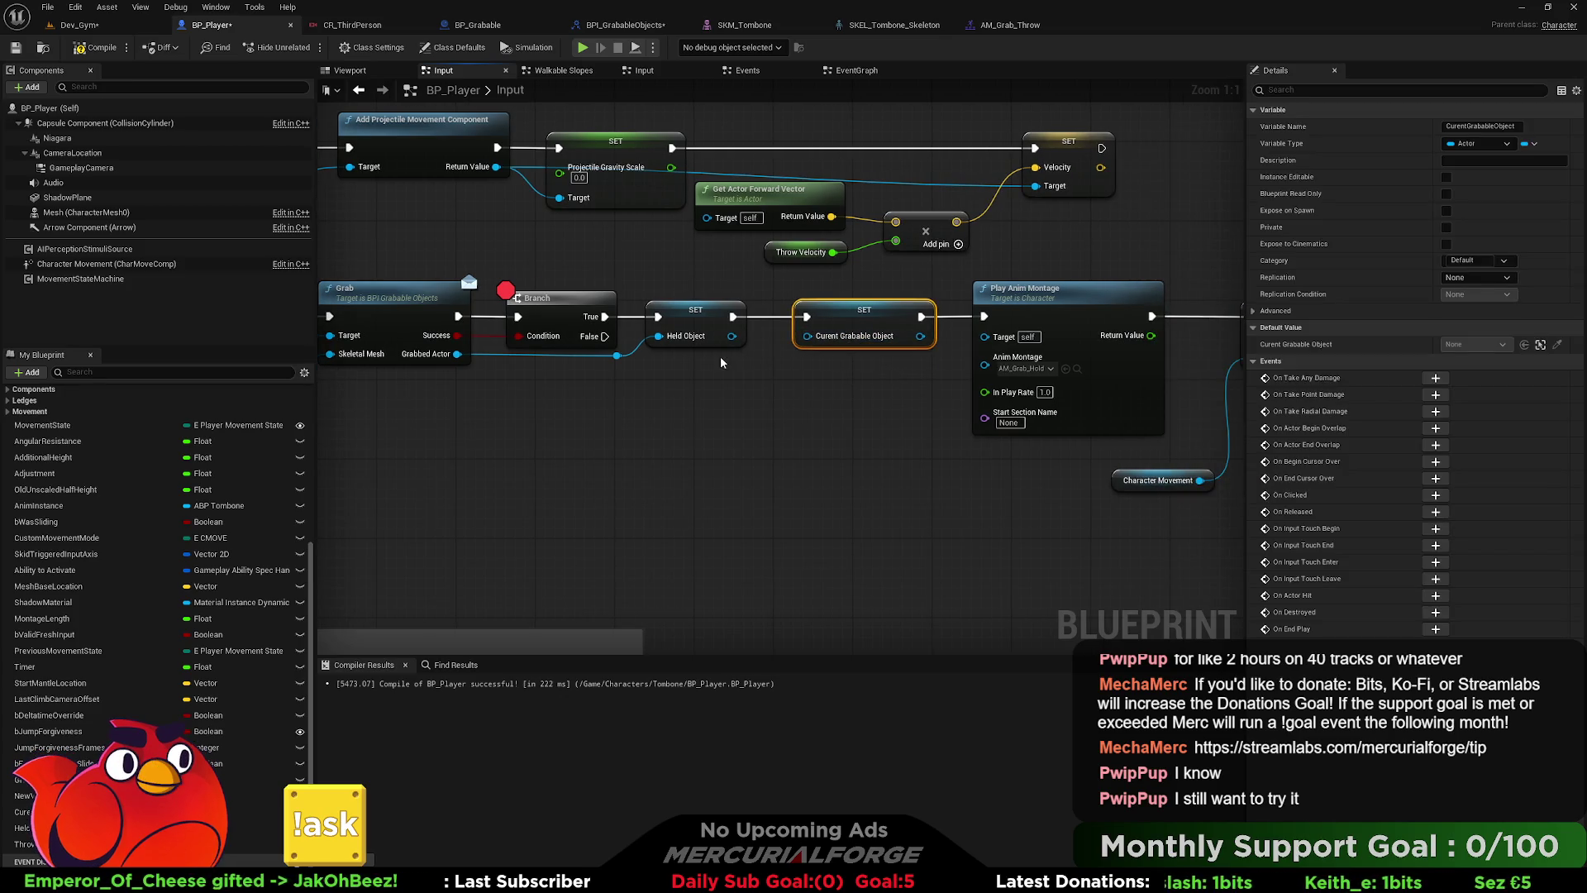
right_click(552, 303)
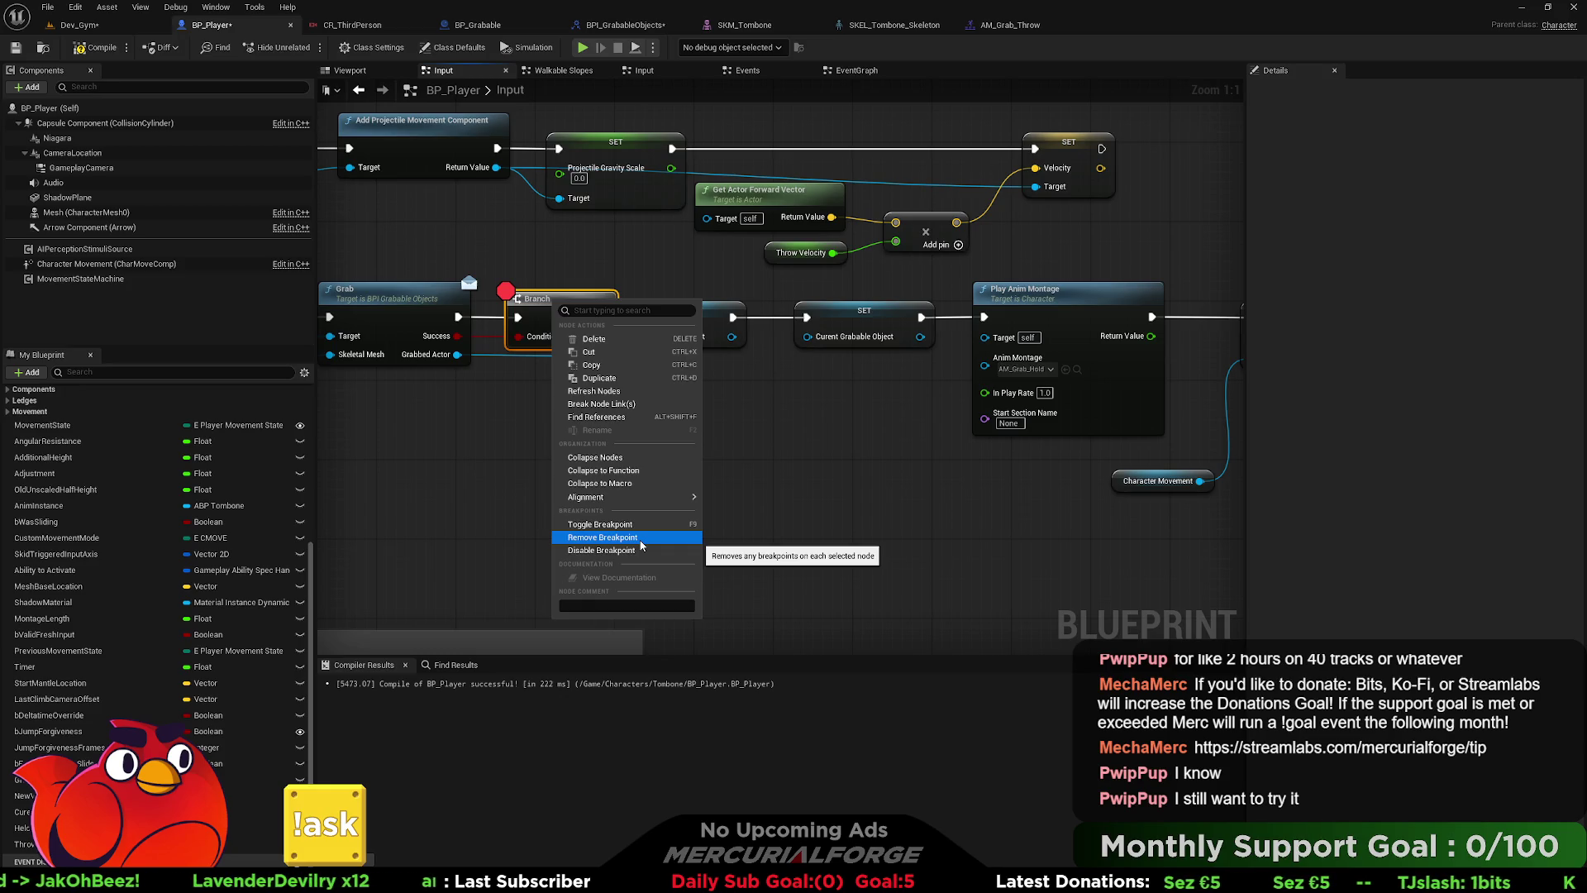
left_click(640, 538)
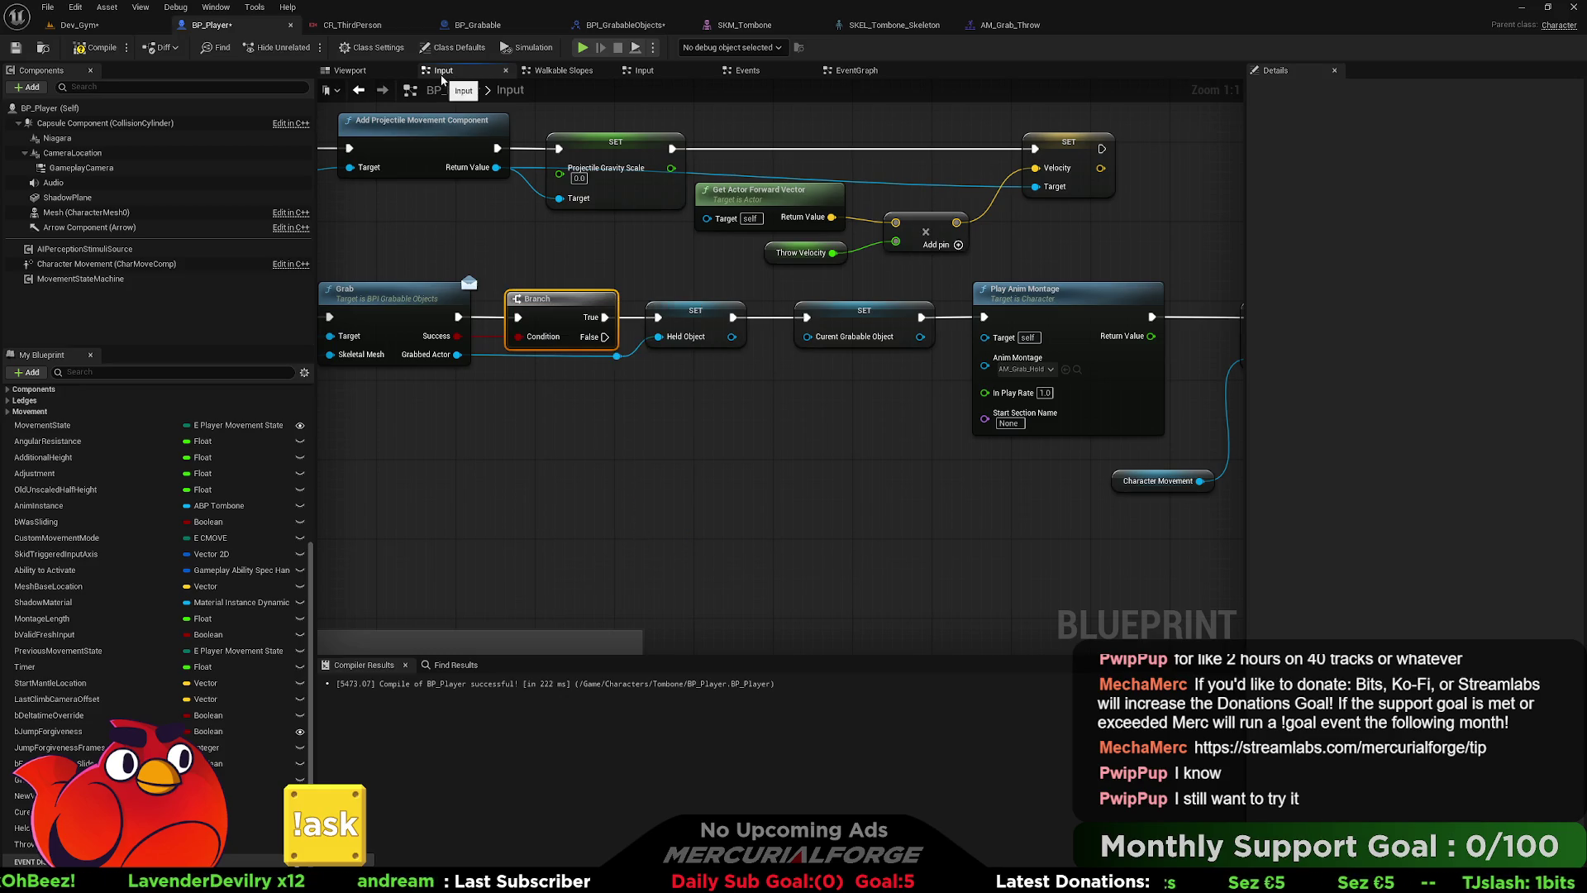
- In the Debug collapsed graph, duplicate the Print String and wire the copy into Outputs
left_click(857, 70)
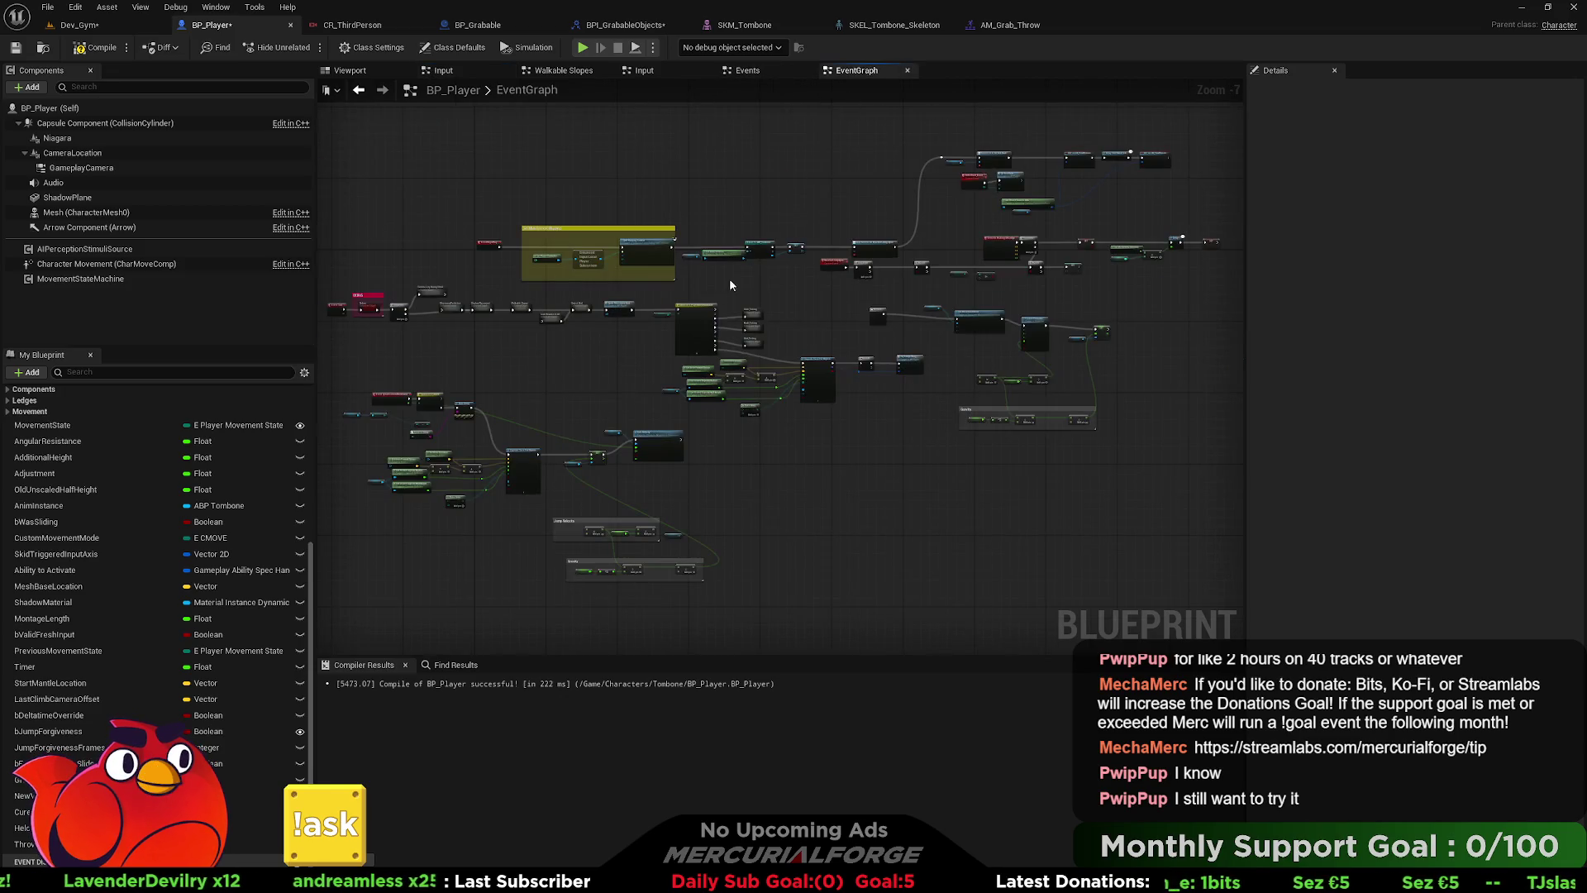
scroll(398, 315, "up", 8)
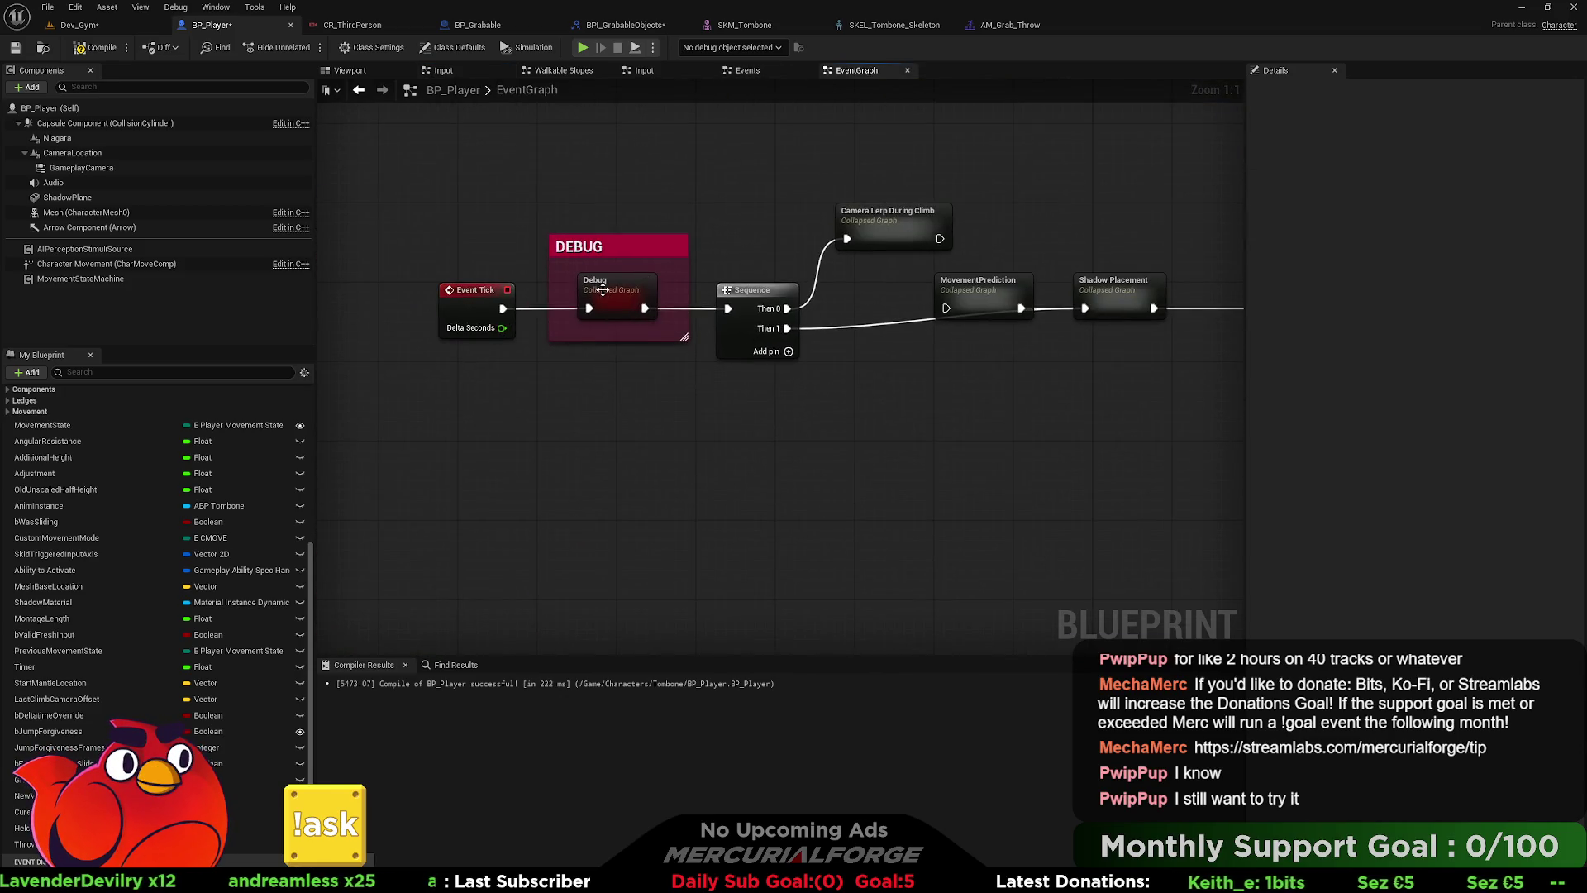
double_click(603, 293)
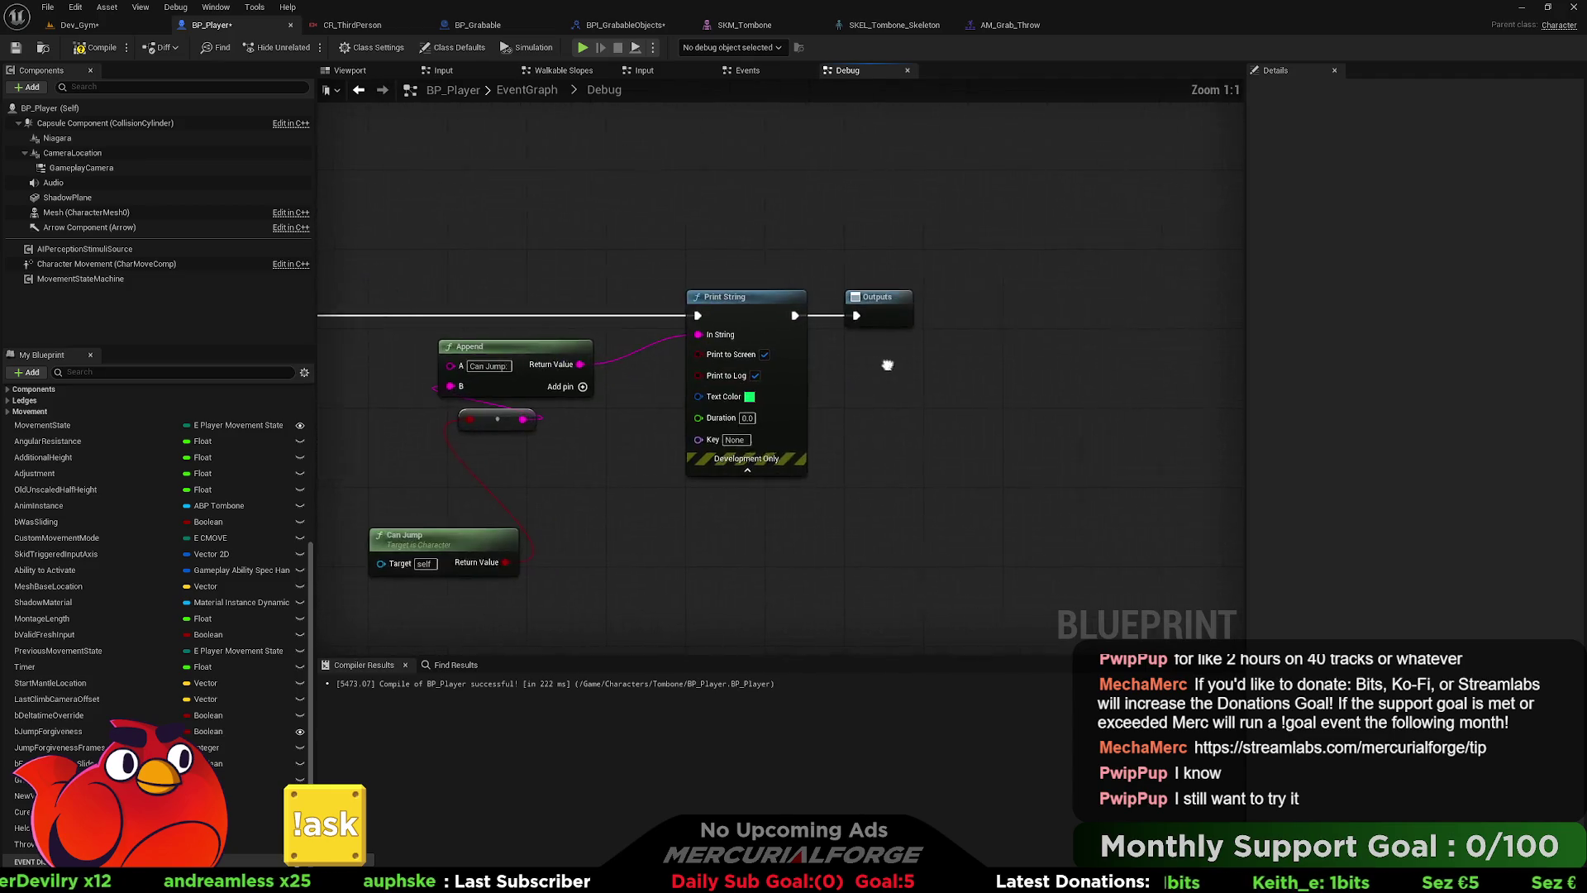
left_click_drag(731, 299, 1190, 306)
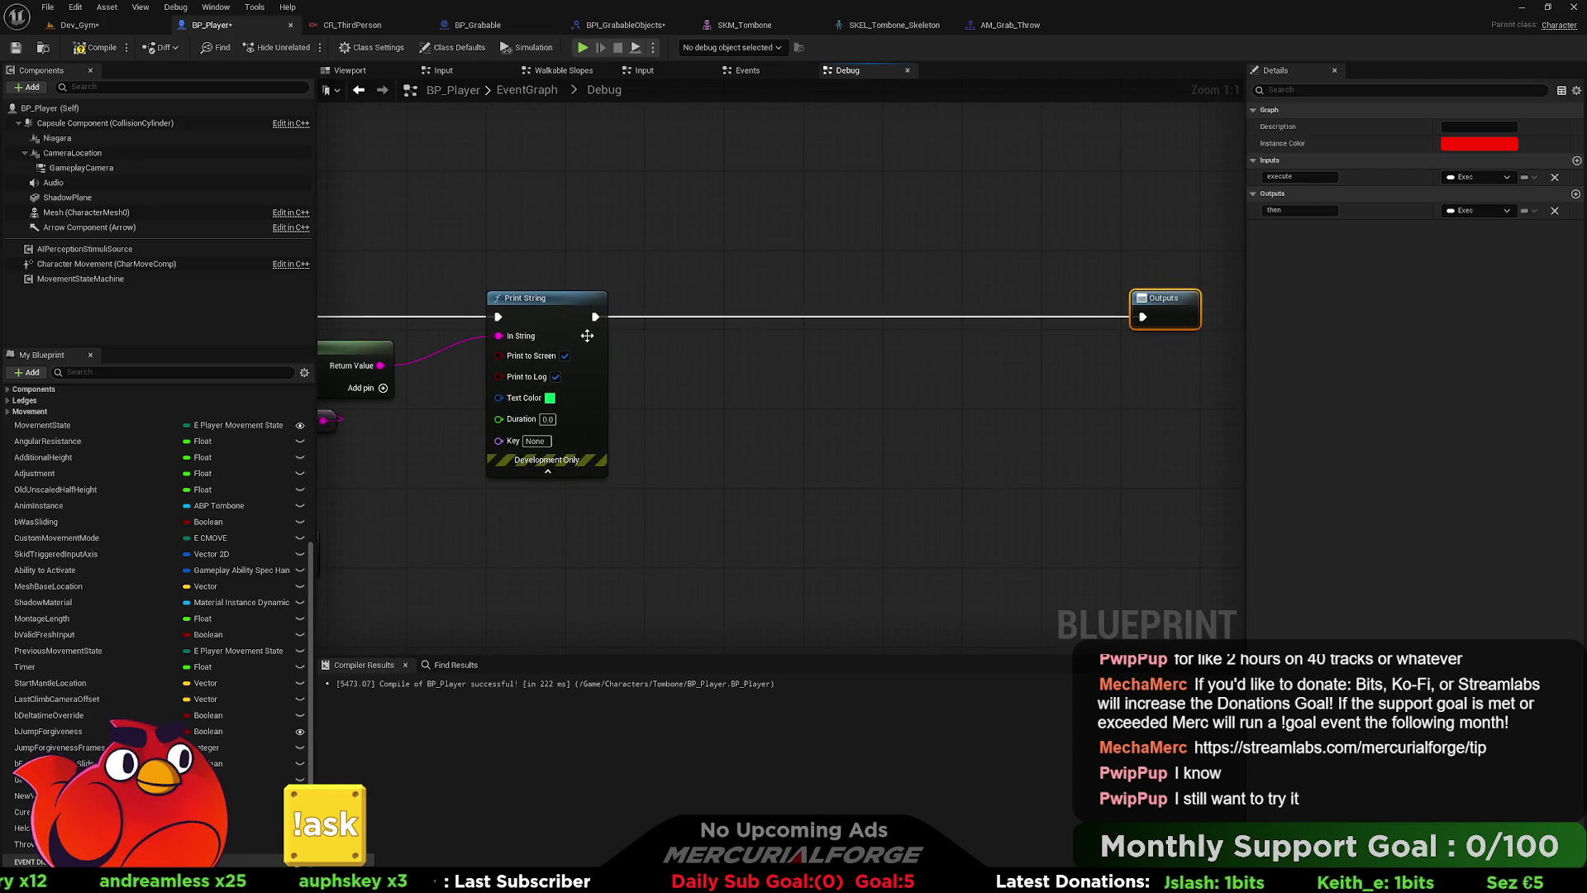
left_click(595, 336)
key("ctrl+c")
key("ctrl+v")
mouse_move(956, 320)
left_mouse_down()
mouse_move(1019, 305)
mouse_move(1153, 316)
left_mouse_up()
left_click(1109, 317, "alt")
left_click_drag(1166, 302, 1204, 308)
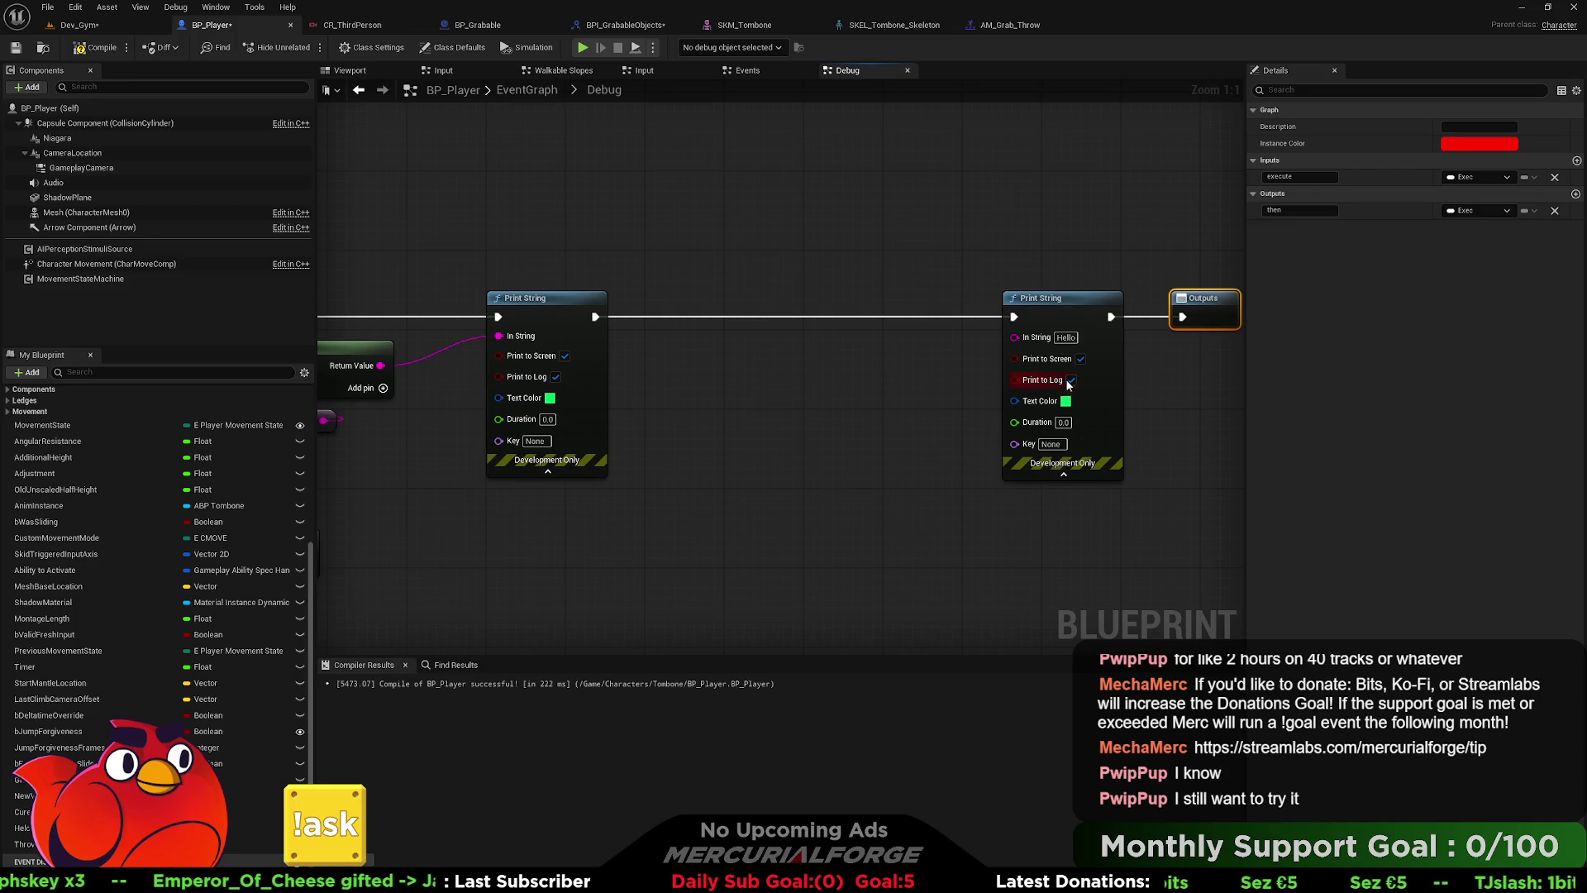
key("ctrl+z")
- Turn off Print to Log on the debug Print Strings, including the Movement State print
mouse_move(550, 373)
left_mouse_down()
mouse_move(877, 364)
mouse_move(902, 397)
mouse_move(1190, 339)
left_mouse_up()
left_click(1110, 339)
left_click(871, 162)
mouse_move(579, 345)
left_mouse_down()
mouse_move(1100, 343)
mouse_move(319, 296)
mouse_move(1154, 354)
mouse_move(701, 300)
left_mouse_up()
left_click(819, 341)
left_click_drag(885, 291, 761, 308)
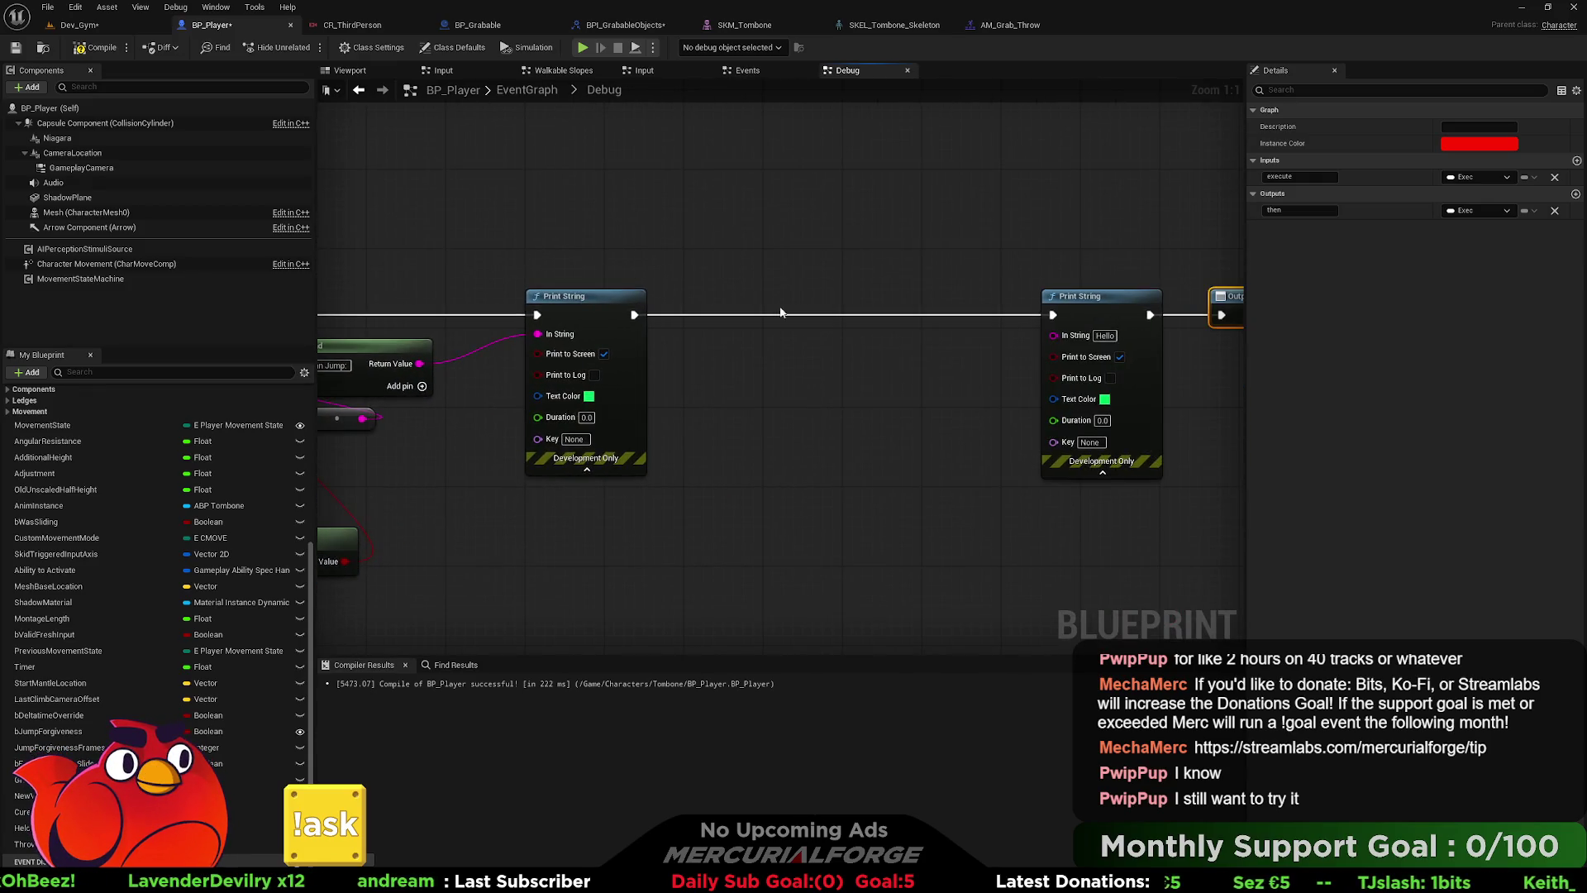
- Duplicate the Can Jump Append node and feed the copy into the second Print String's In String
left_click_drag(1052, 335, 947, 381)
type("sppend")
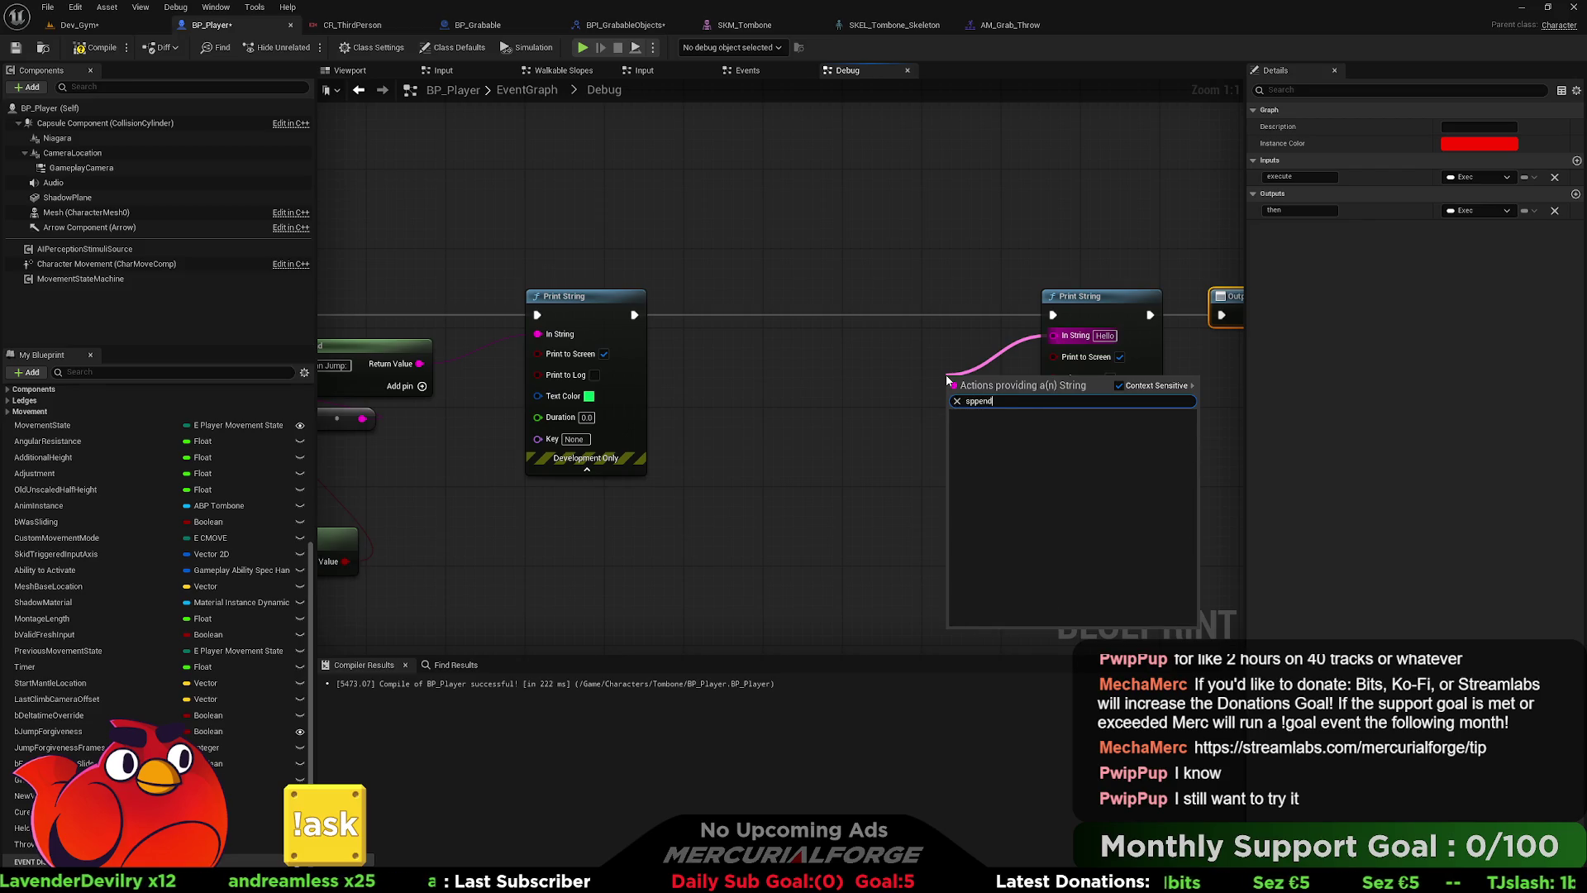
key("BackSpace")
key("BackSpace")
key("BackSpace")
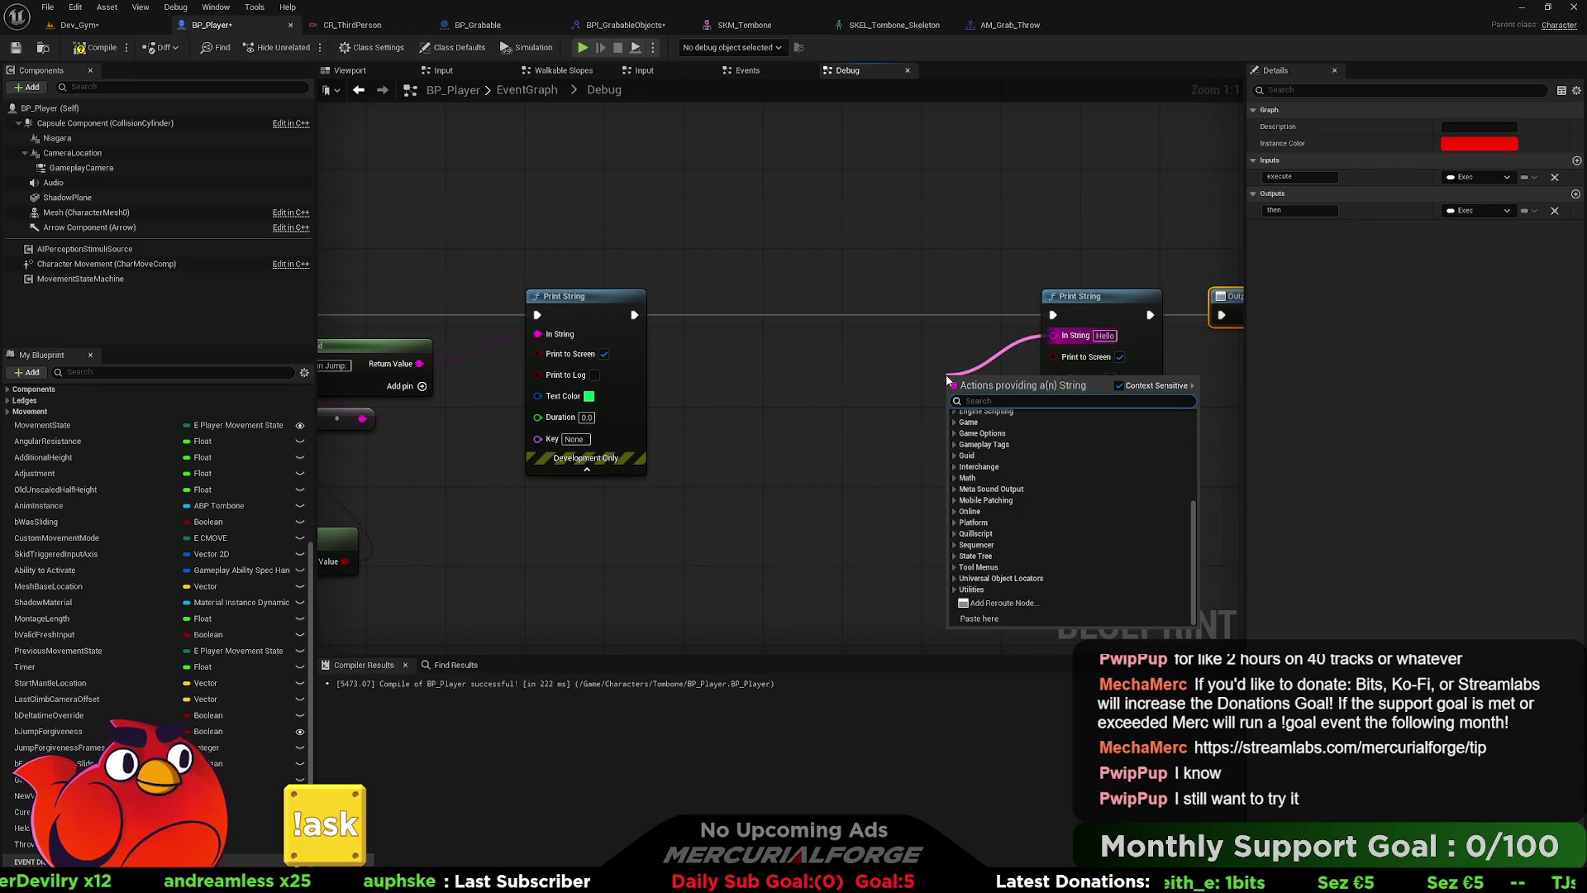
type("spp")
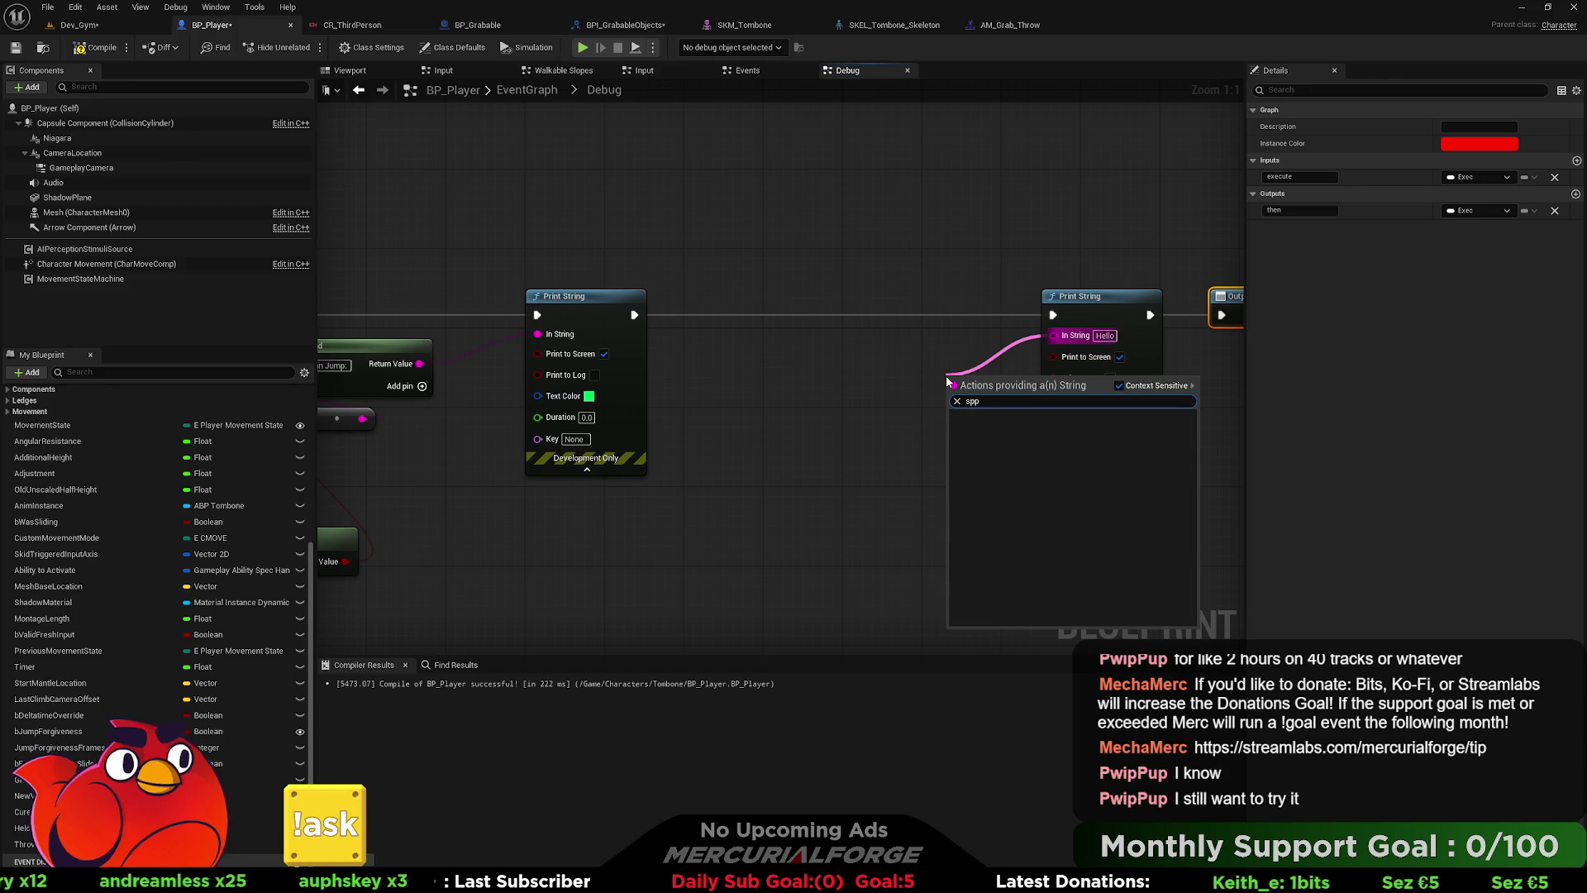
left_click(936, 366)
left_click_drag(561, 391, 704, 373)
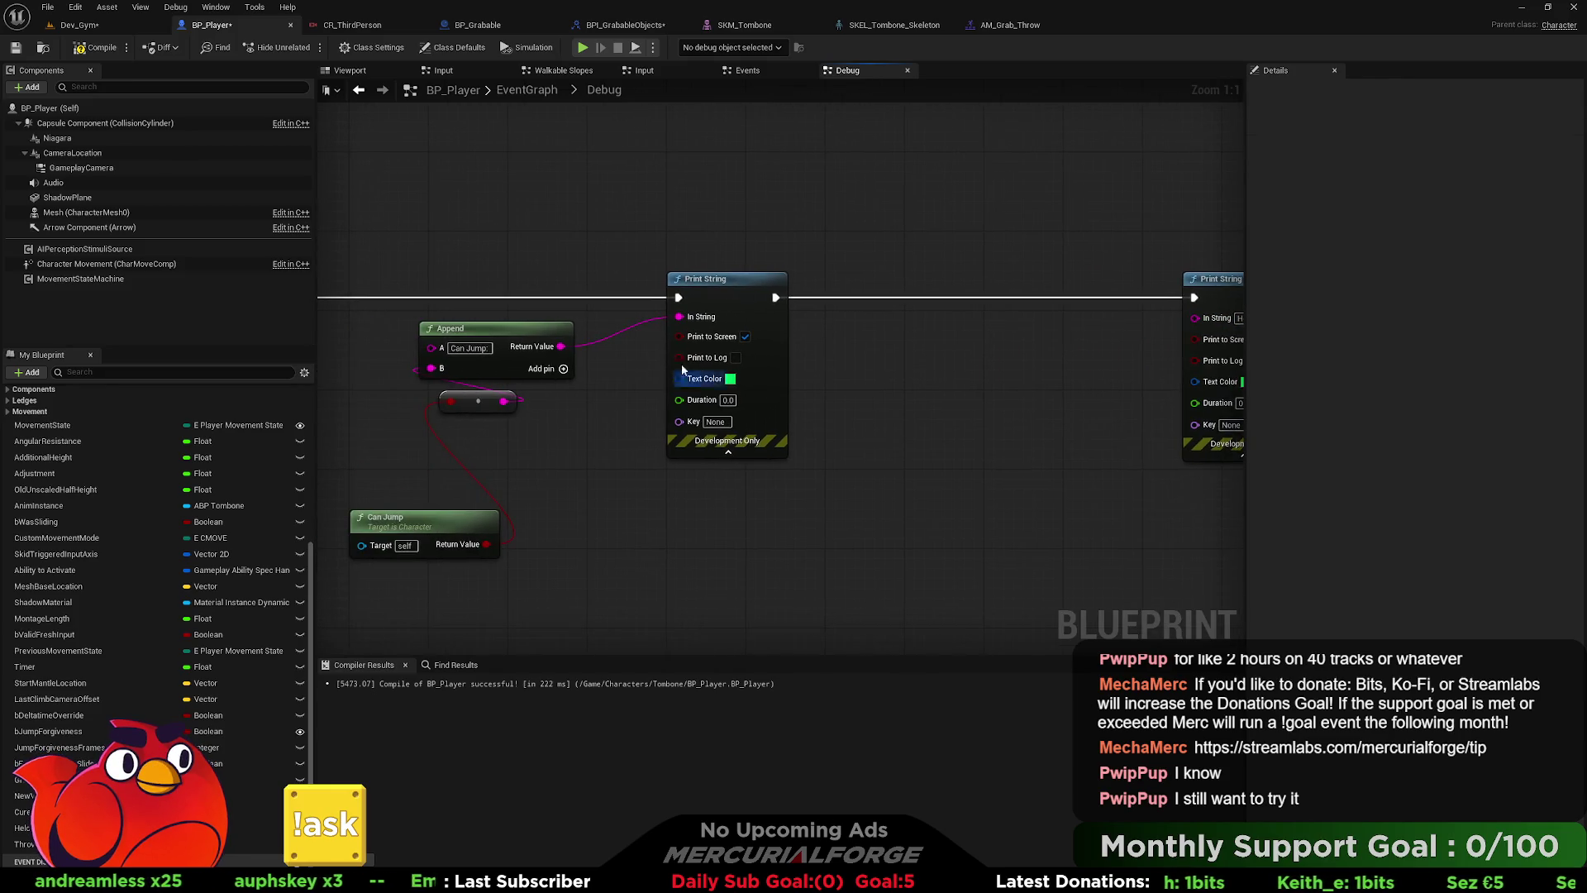
left_click(535, 349)
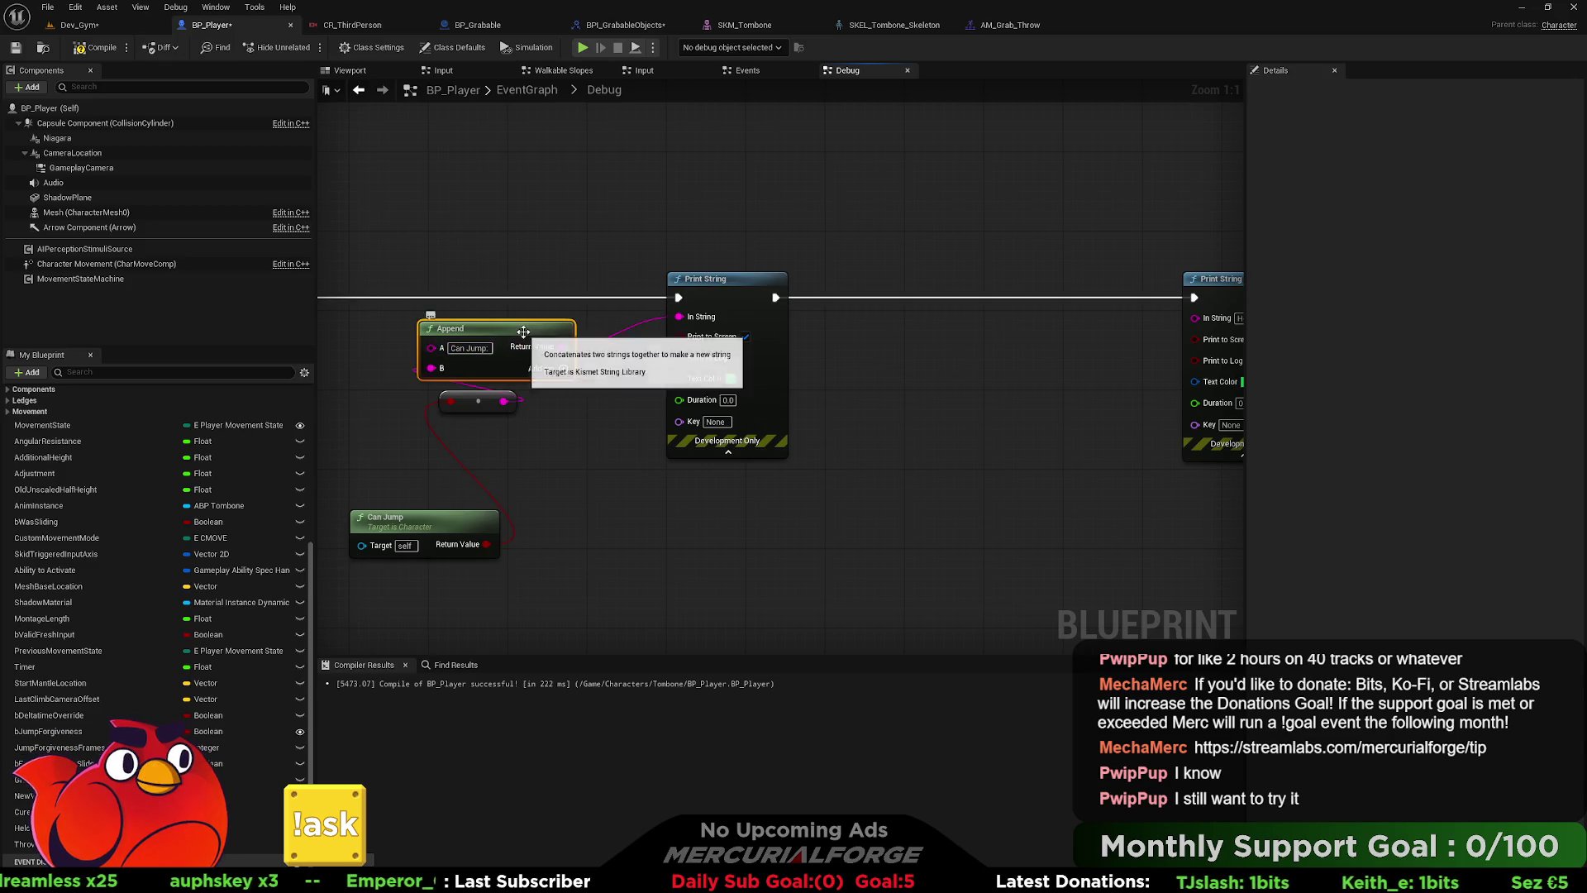
key("ctrl+c")
key("ctrl+v")
left_click_drag(1145, 356, 1194, 318)
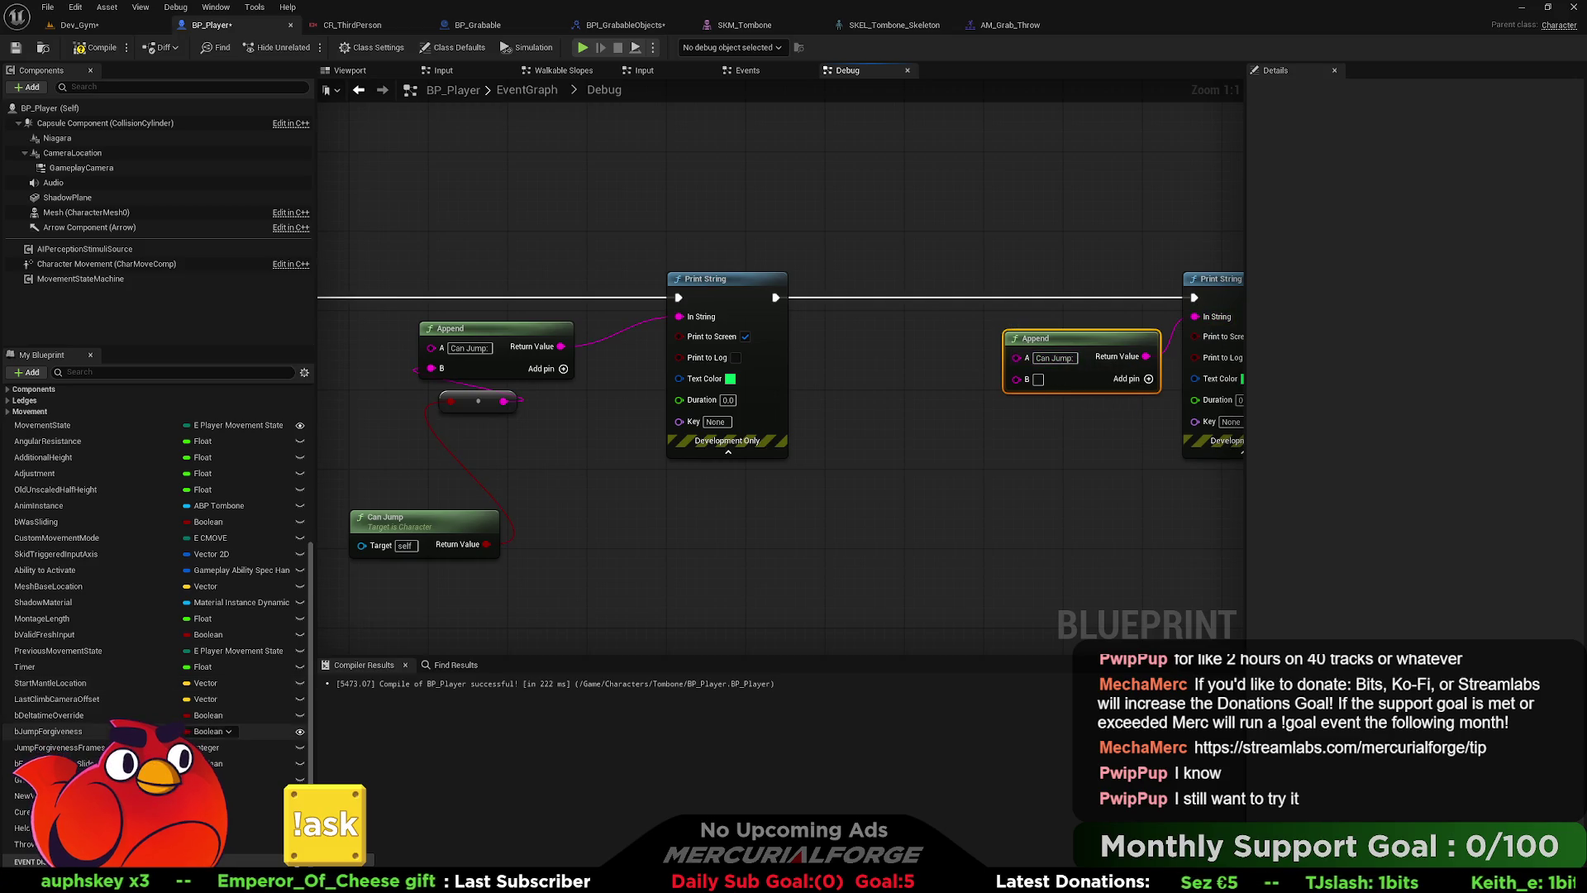
- Add getters for the Held Object and Current Grabable Object variables to the graph
mouse_move(49, 827)
left_mouse_down()
mouse_move(937, 443)
mouse_move(823, 397)
left_mouse_up()
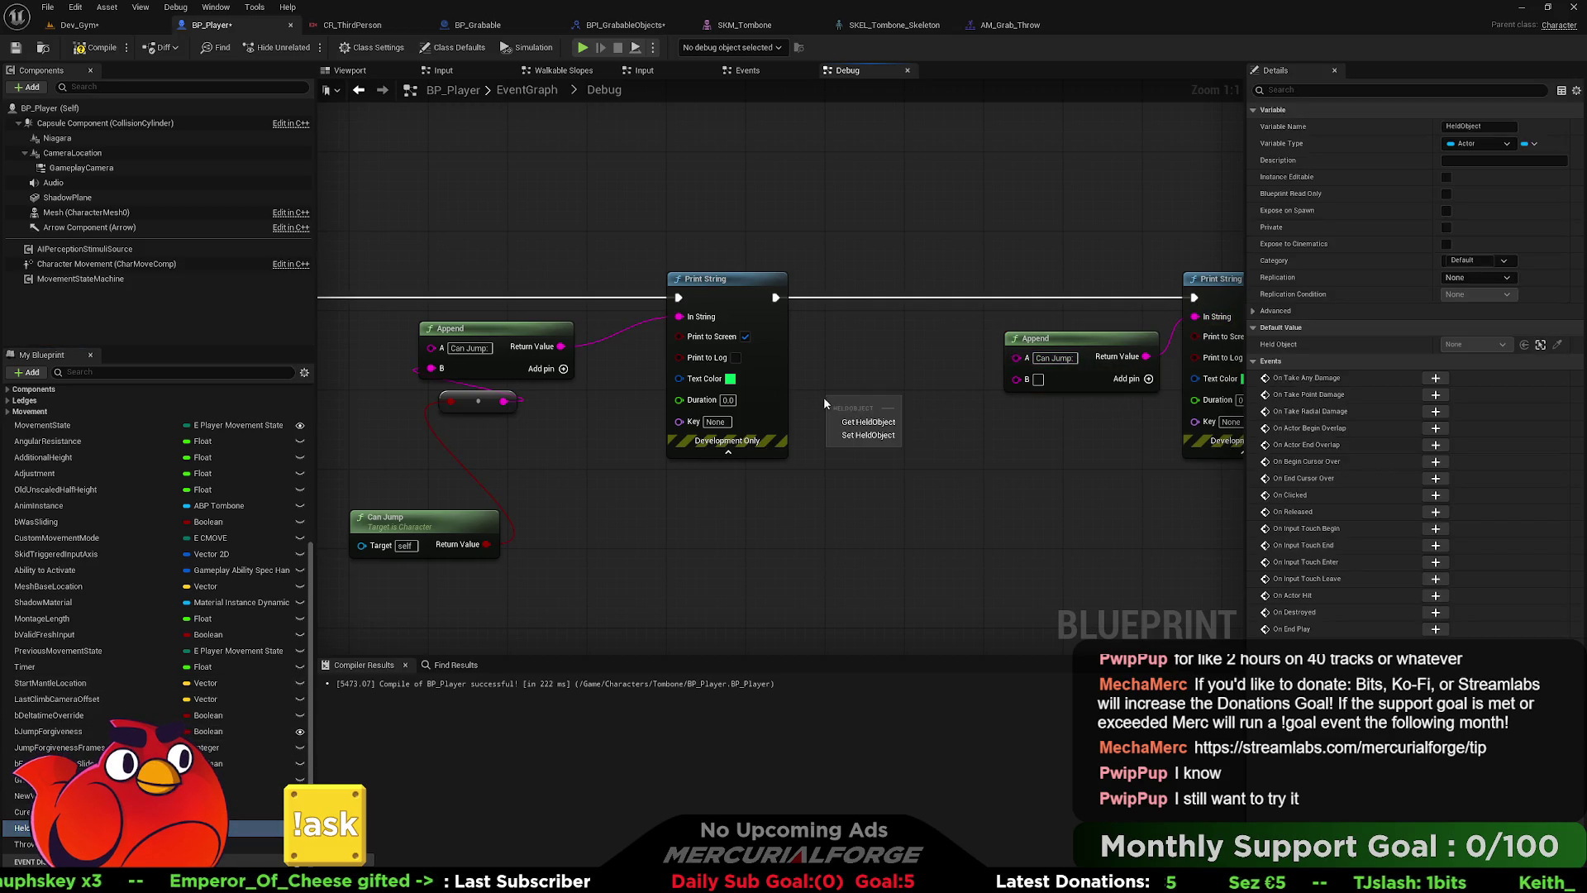
left_click(860, 421)
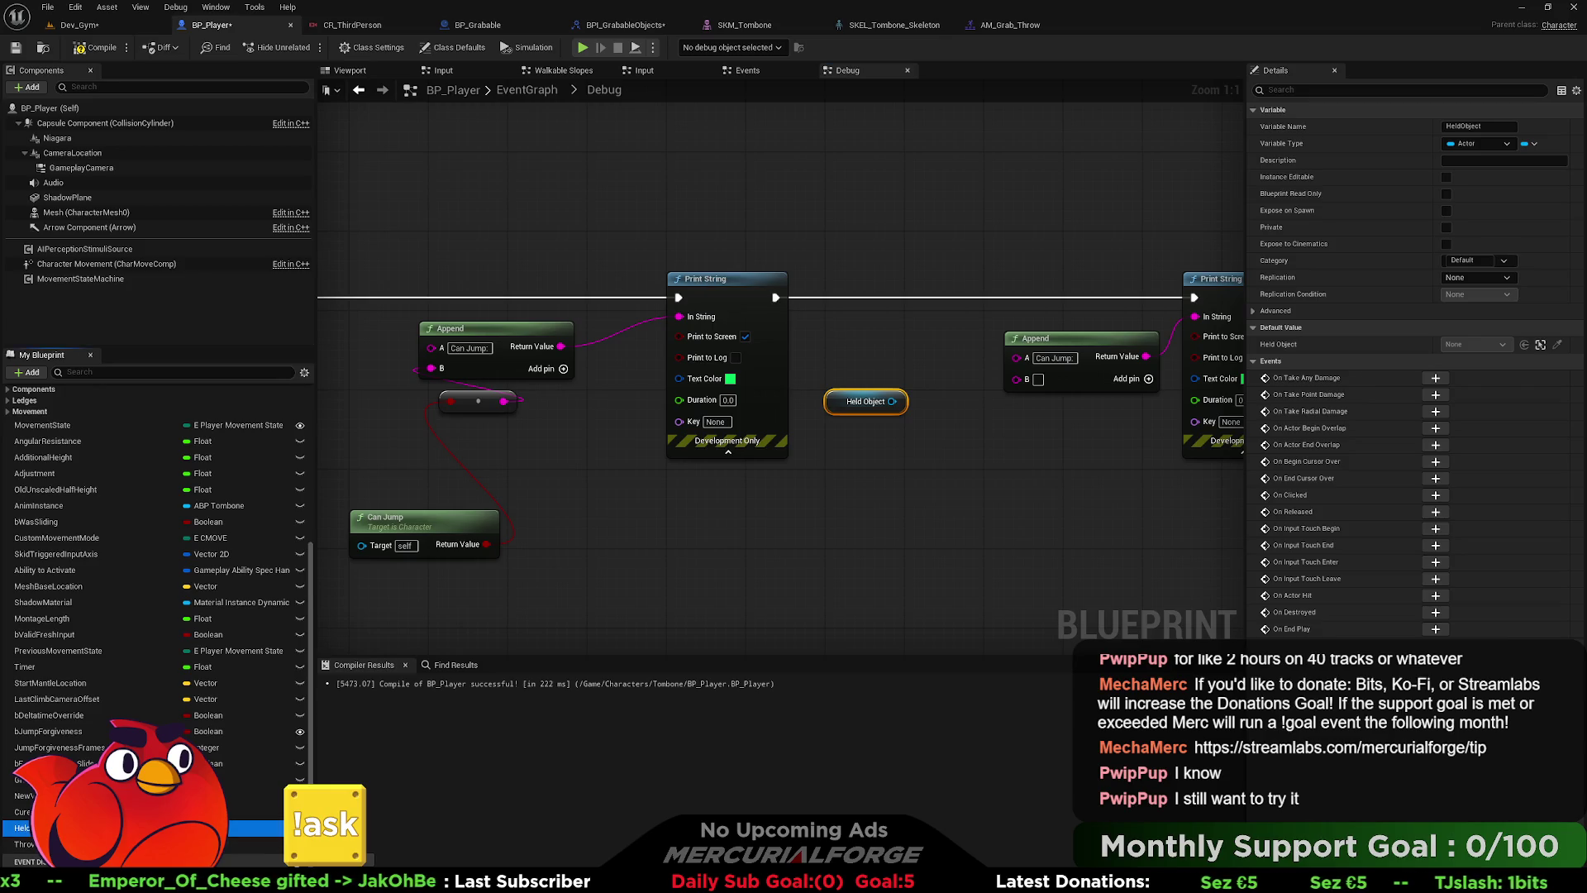
mouse_move(20, 812)
left_mouse_down()
mouse_move(868, 418)
mouse_move(831, 358)
left_mouse_up()
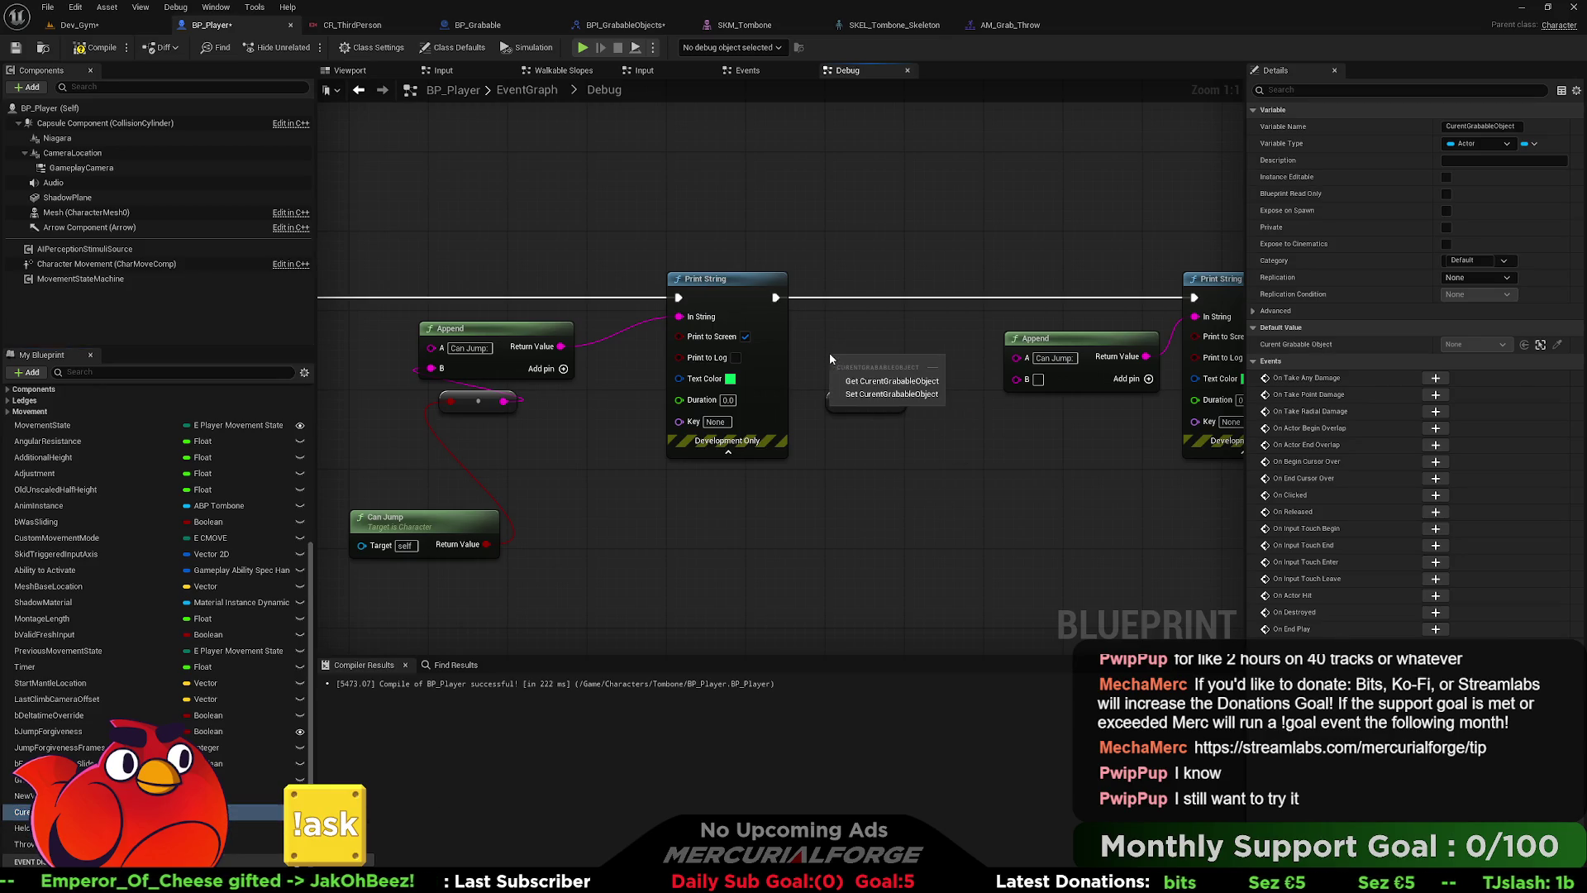
left_click(883, 382)
- Change the duplicate Append's A text to 'Current Grabable Object:'
left_click(1057, 357)
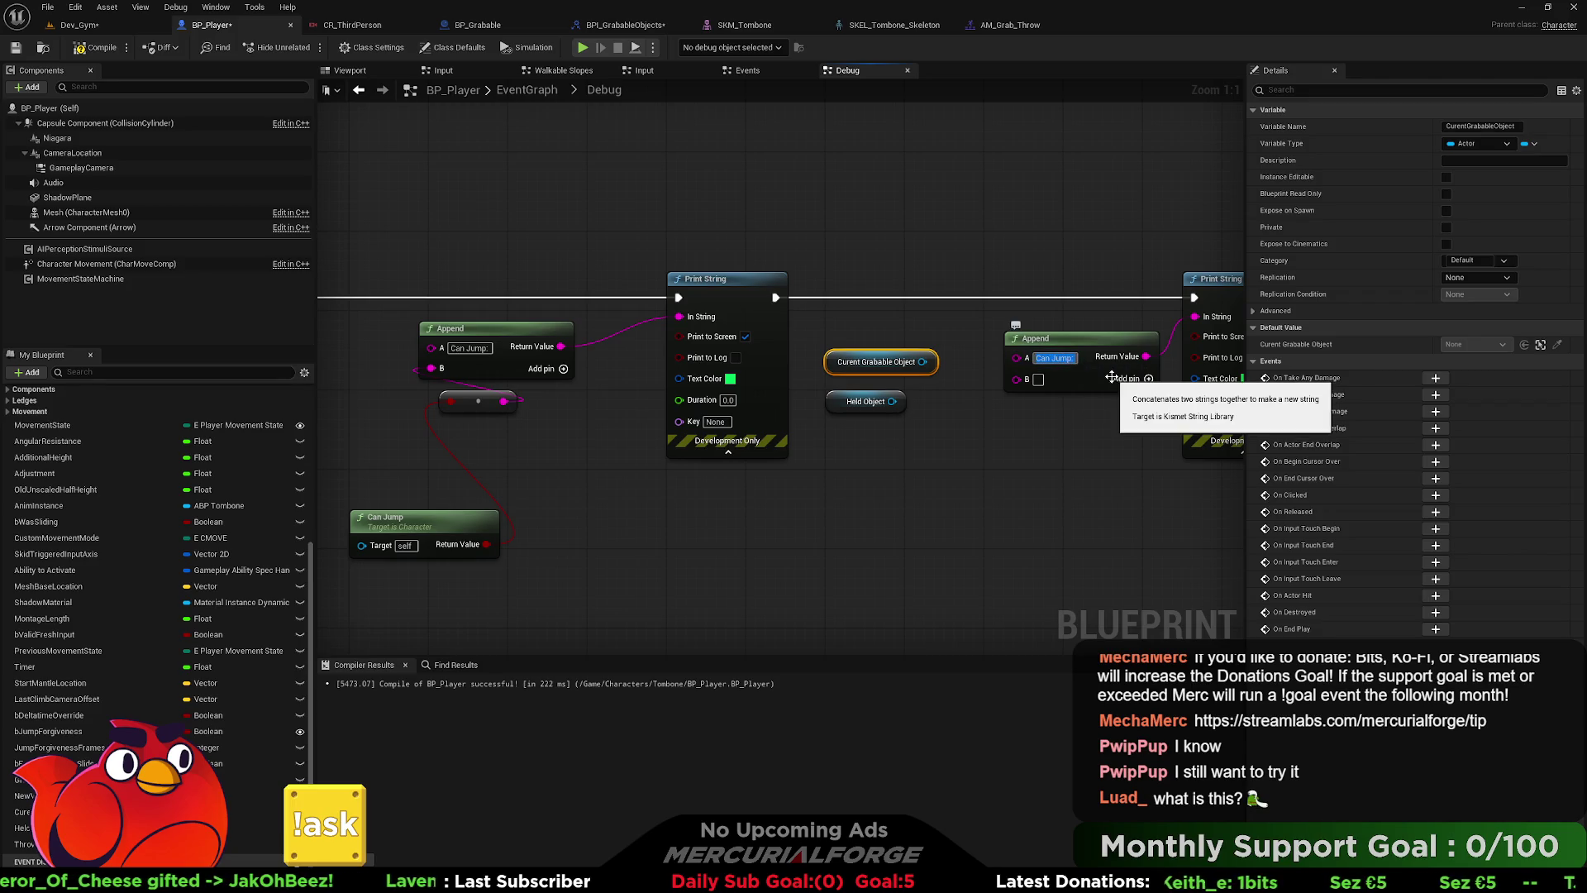
type("Current Gra")
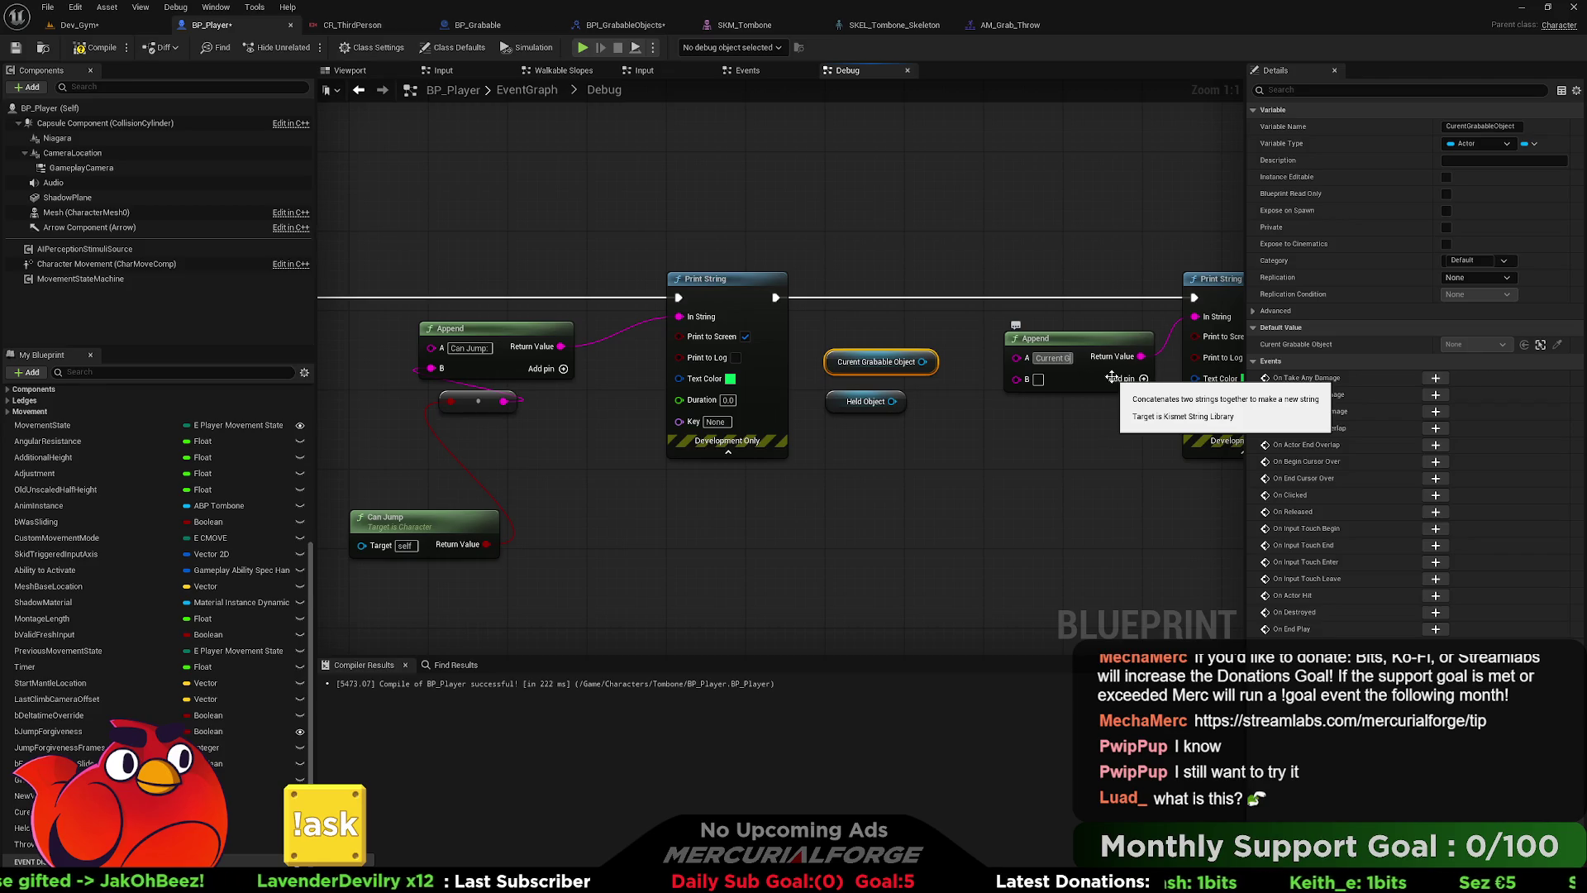
type("bable")
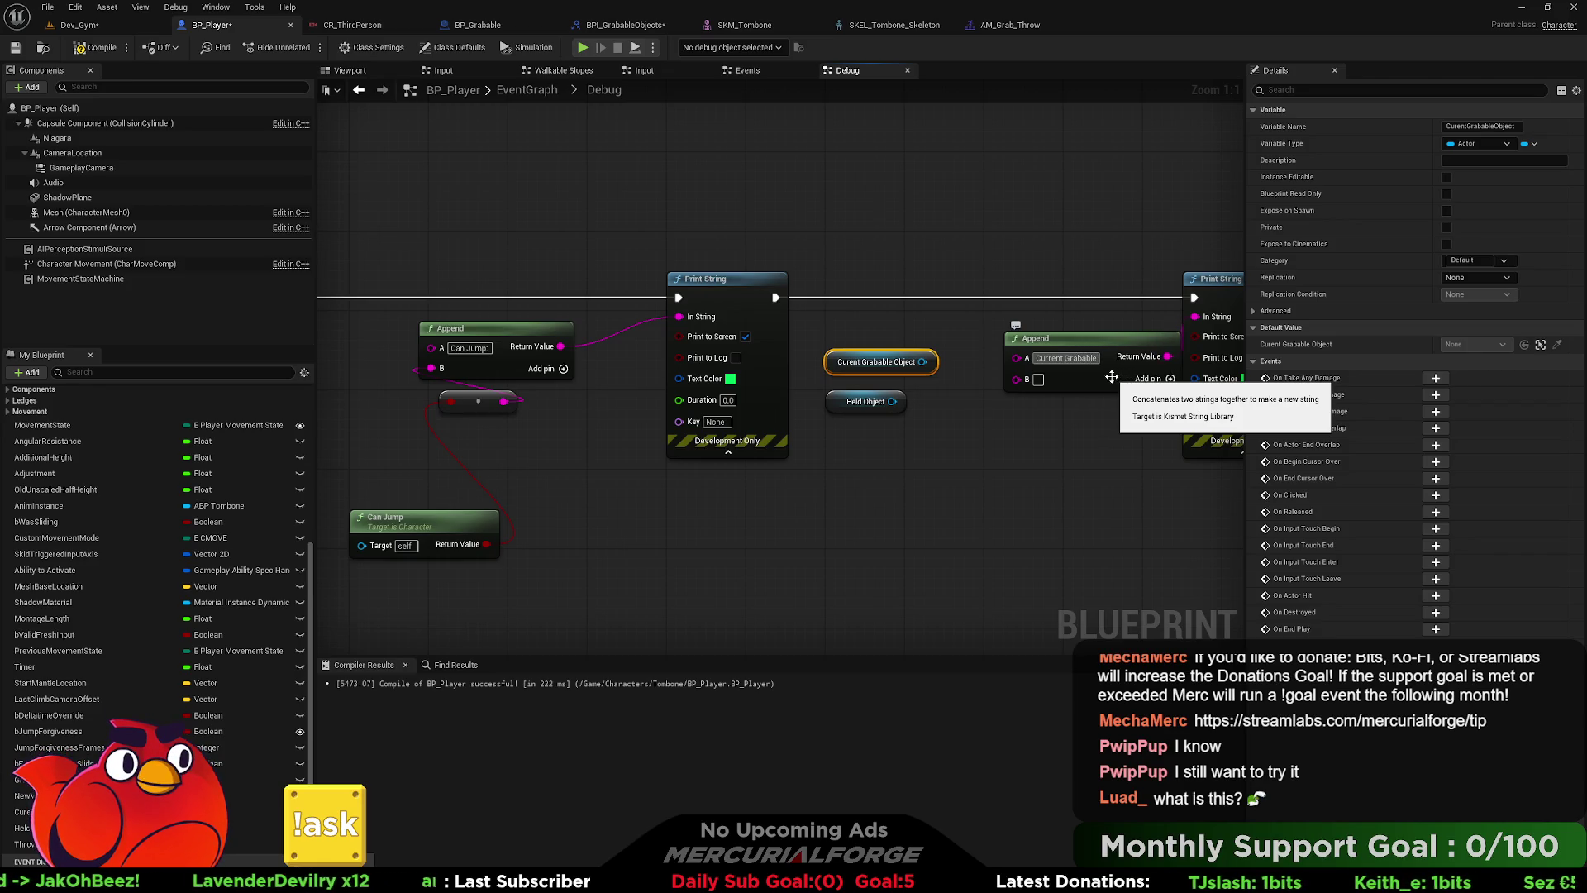
type(" Object:")
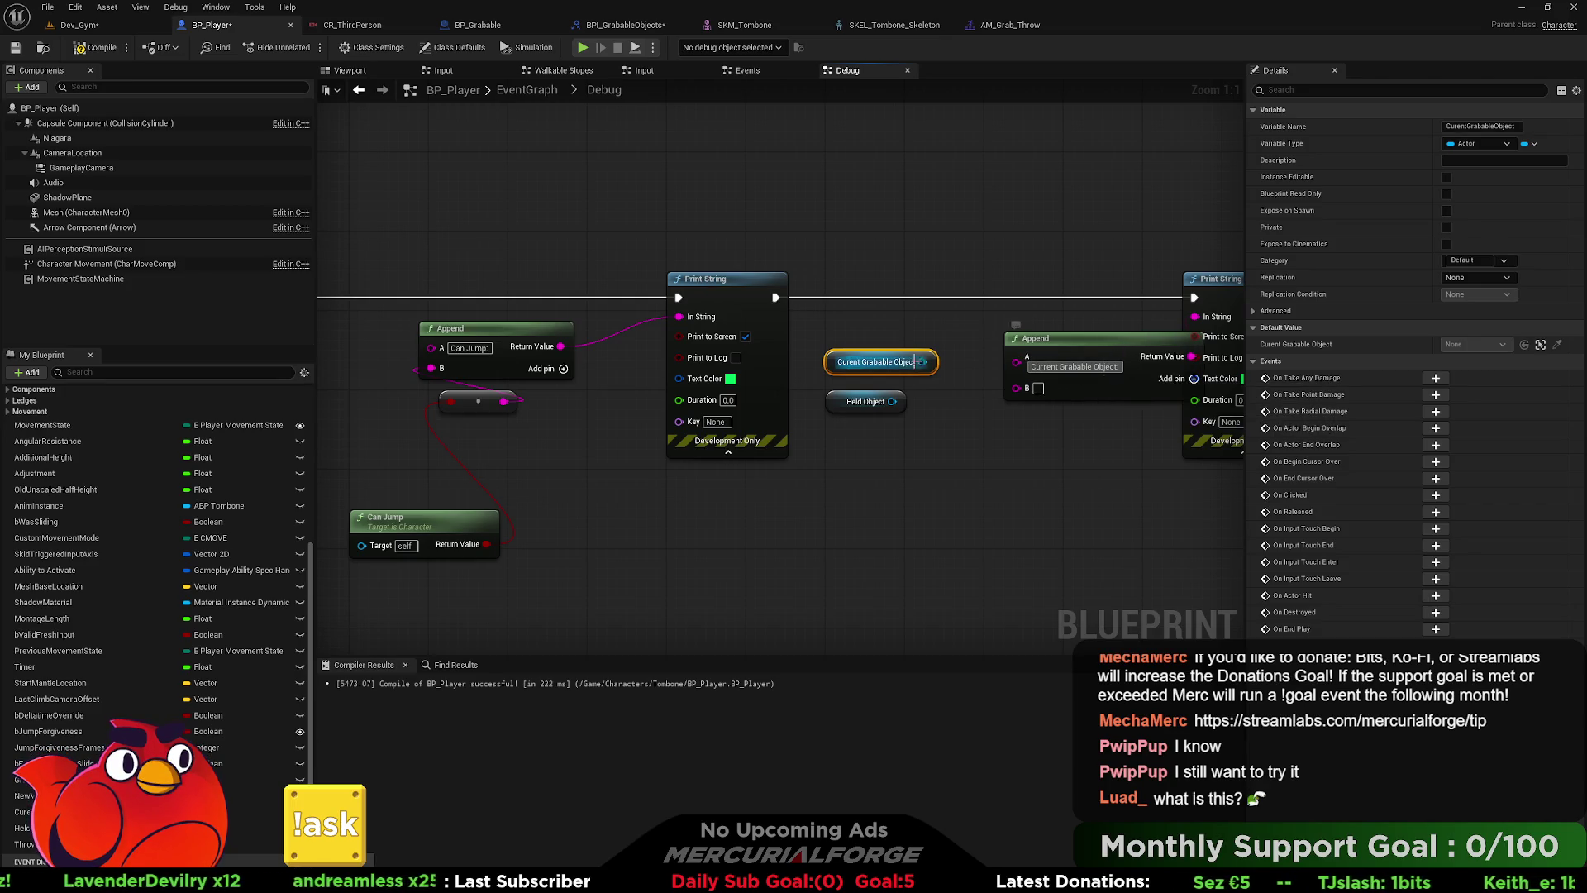
mouse_move(932, 366)
left_mouse_down()
mouse_move(1010, 365)
mouse_move(1056, 339)
mouse_move(767, 320)
left_mouse_up()
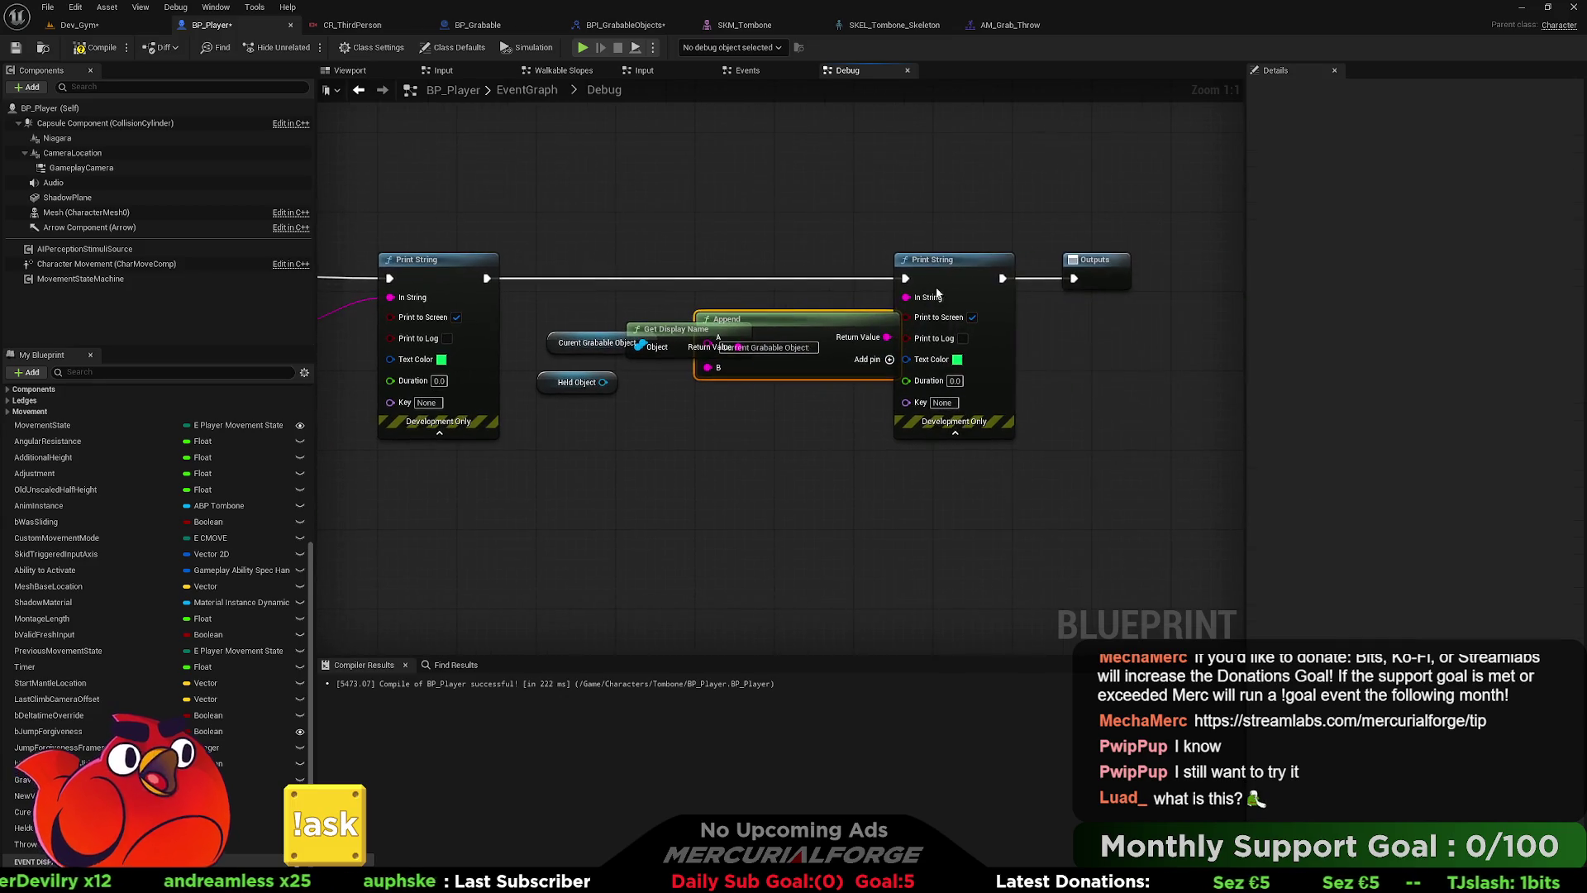
- Shift the Get Display Name, Append, Print String and Outputs nodes right to make room
left_click(1108, 272)
left_click_drag(942, 435, 996, 435)
left_click(794, 319, "ctrl")
left_click_drag(793, 319, 891, 319)
mouse_move(1147, 538)
left_mouse_down()
mouse_move(815, 184)
mouse_move(691, 148)
mouse_move(770, 172)
left_mouse_up()
mouse_move(795, 309)
left_mouse_down()
mouse_move(833, 307)
mouse_move(811, 307)
left_mouse_up()
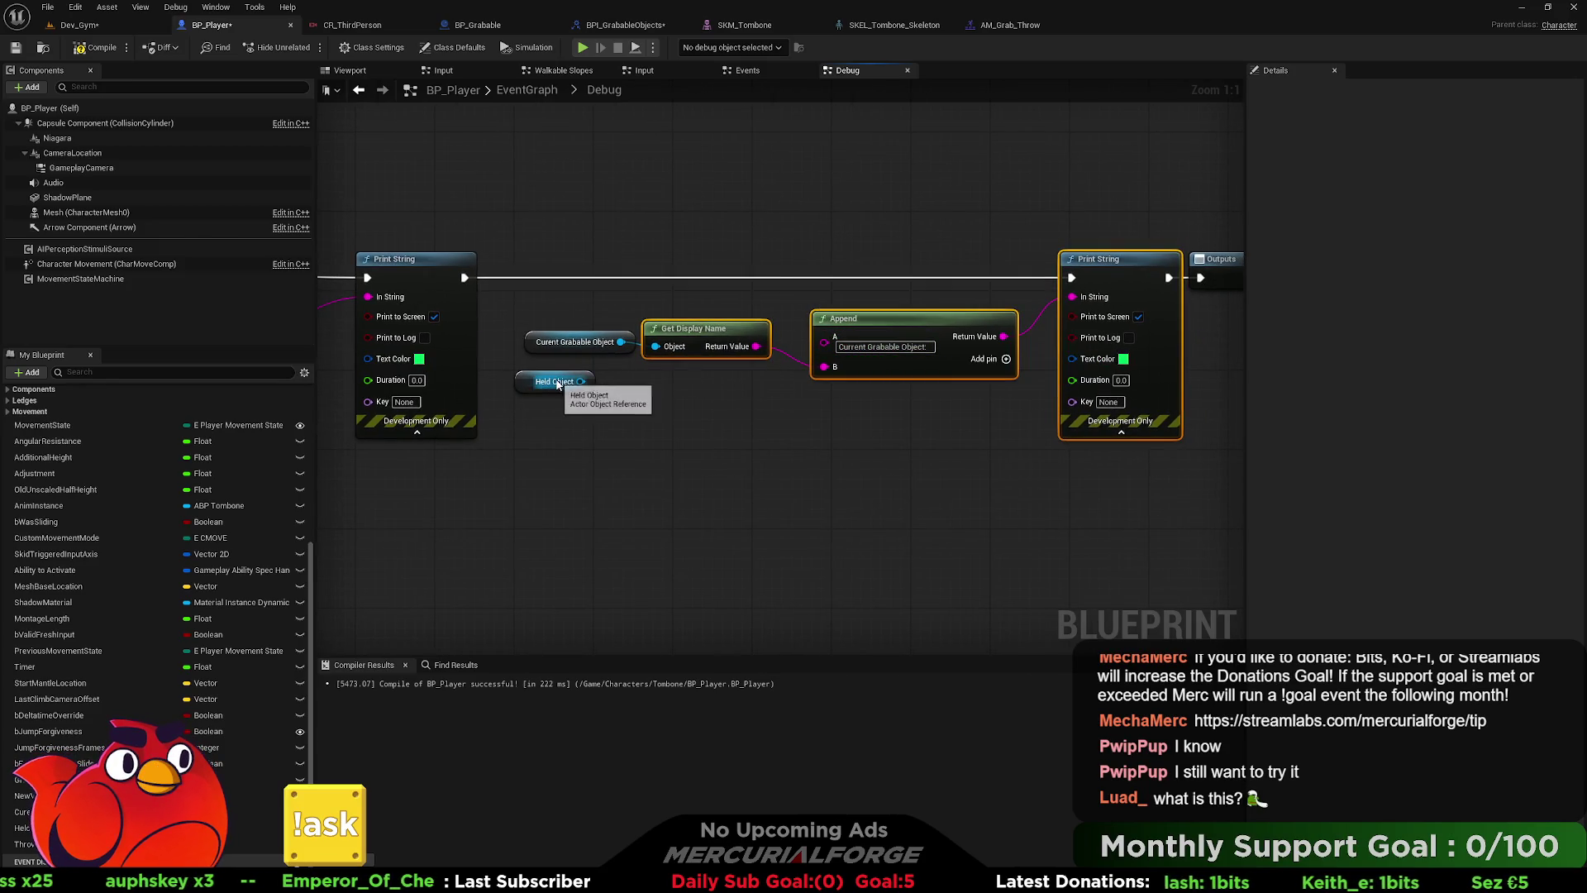
mouse_move(897, 421)
left_mouse_down()
mouse_move(838, 413)
mouse_move(902, 412)
left_mouse_up()
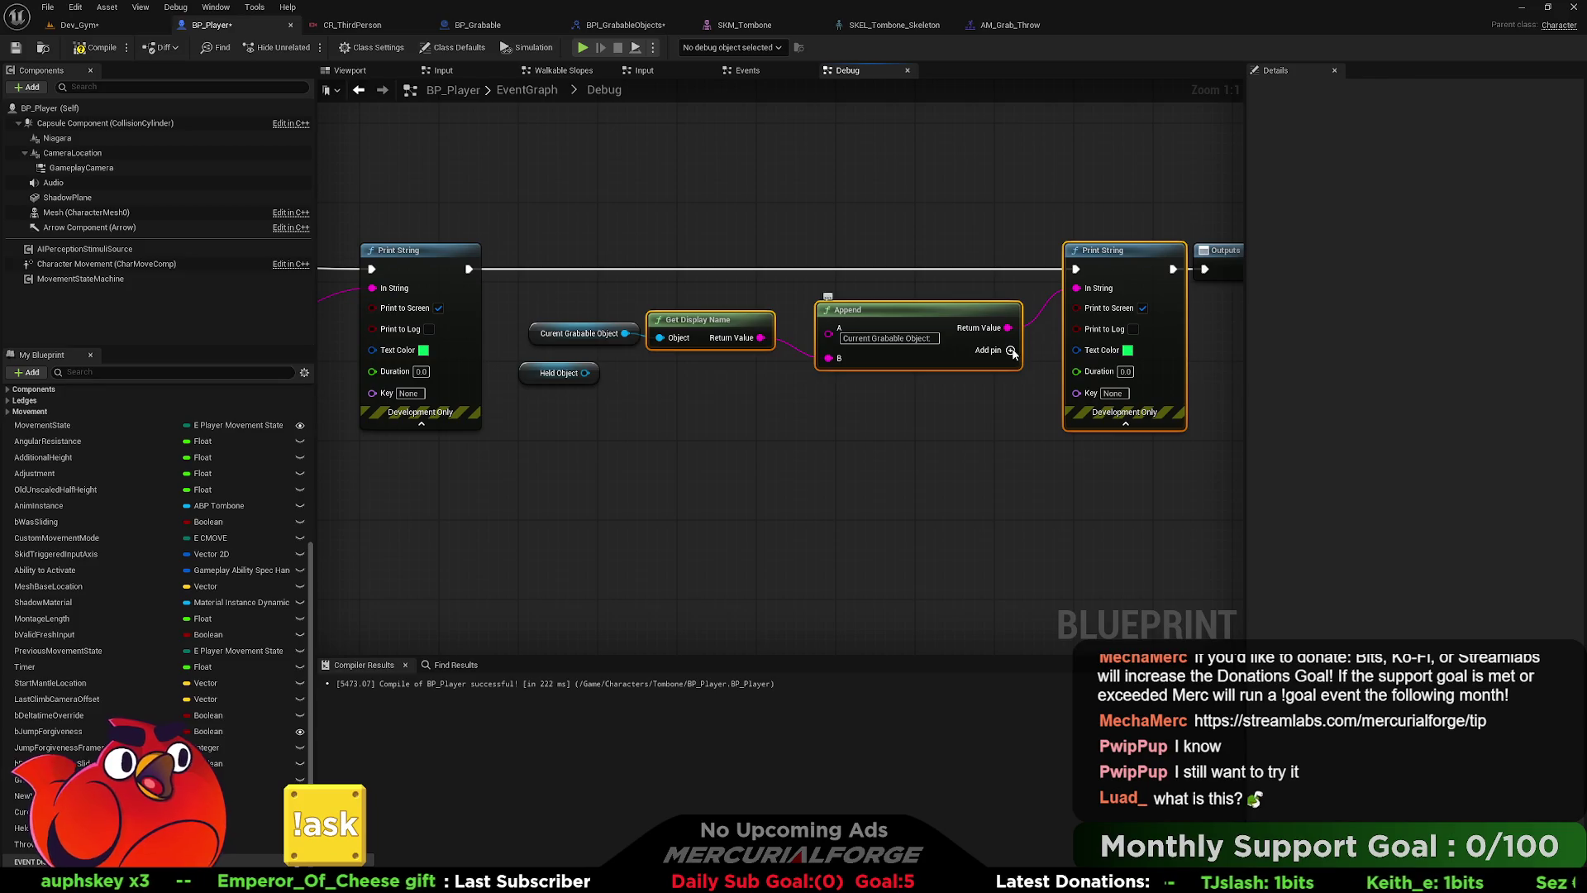
- Give Append a '-- Held Object:' label and Held Object's display name in pin D, then compile
left_click(994, 350)
left_click(991, 350)
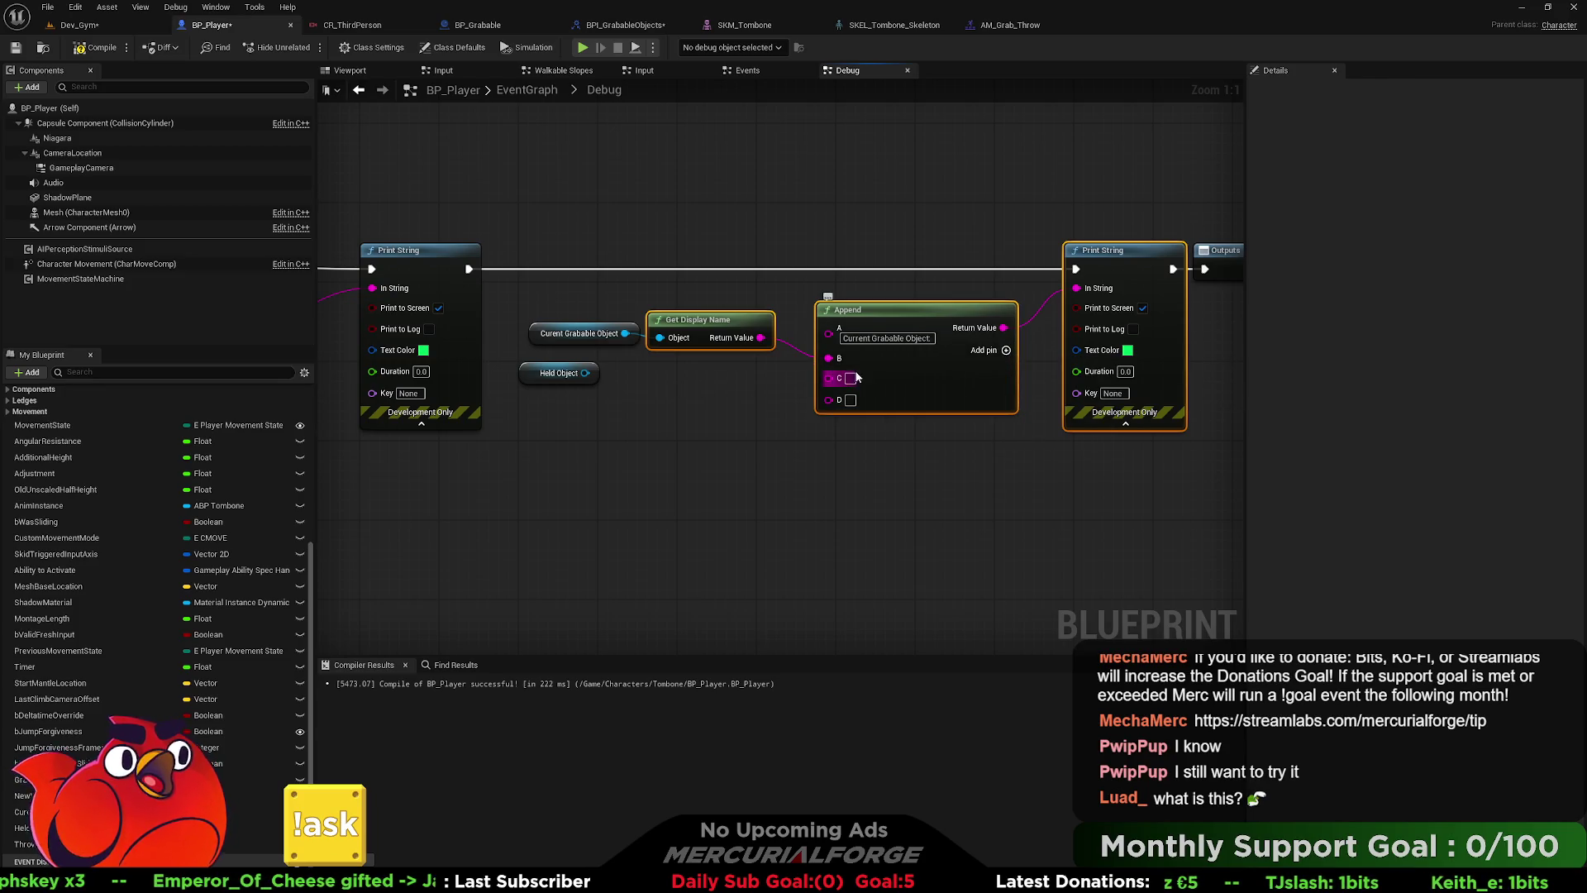
type("Held Object")
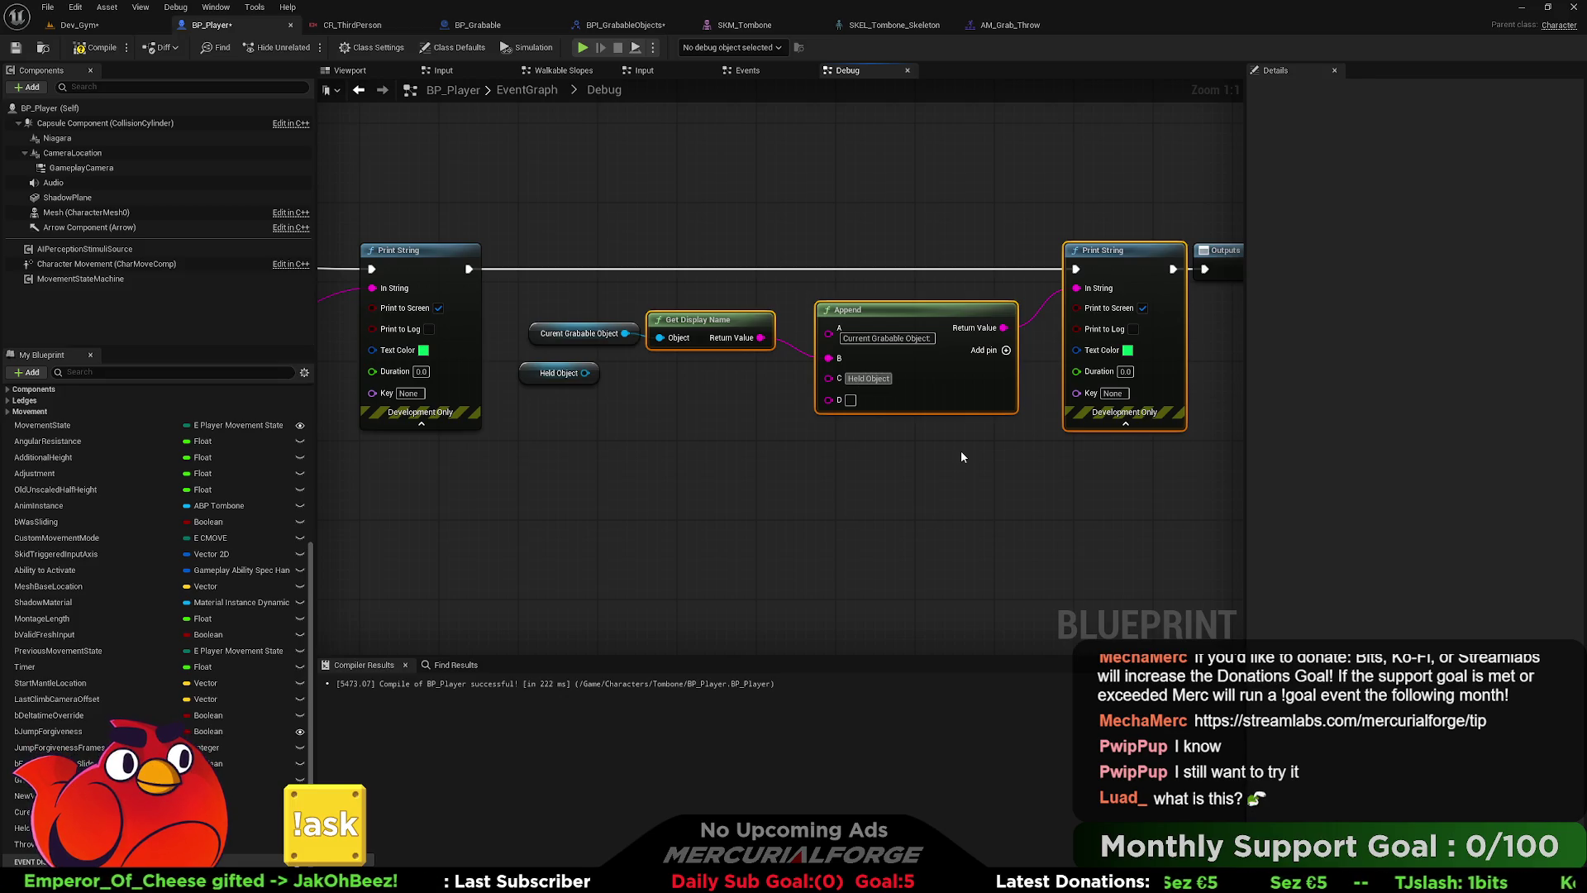
type("--")
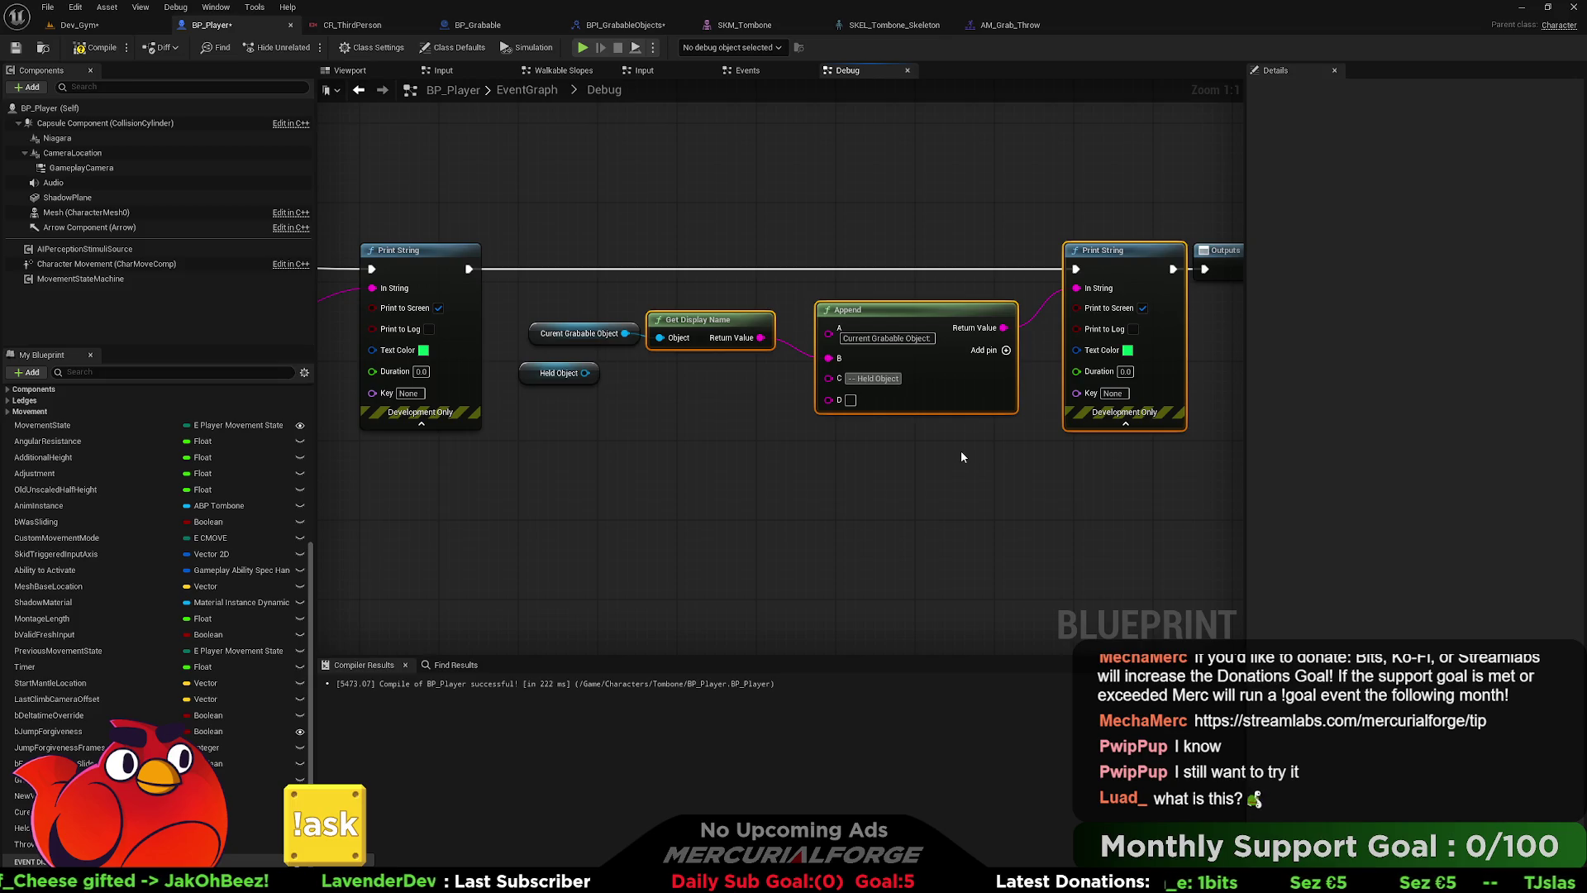
left_click(961, 454)
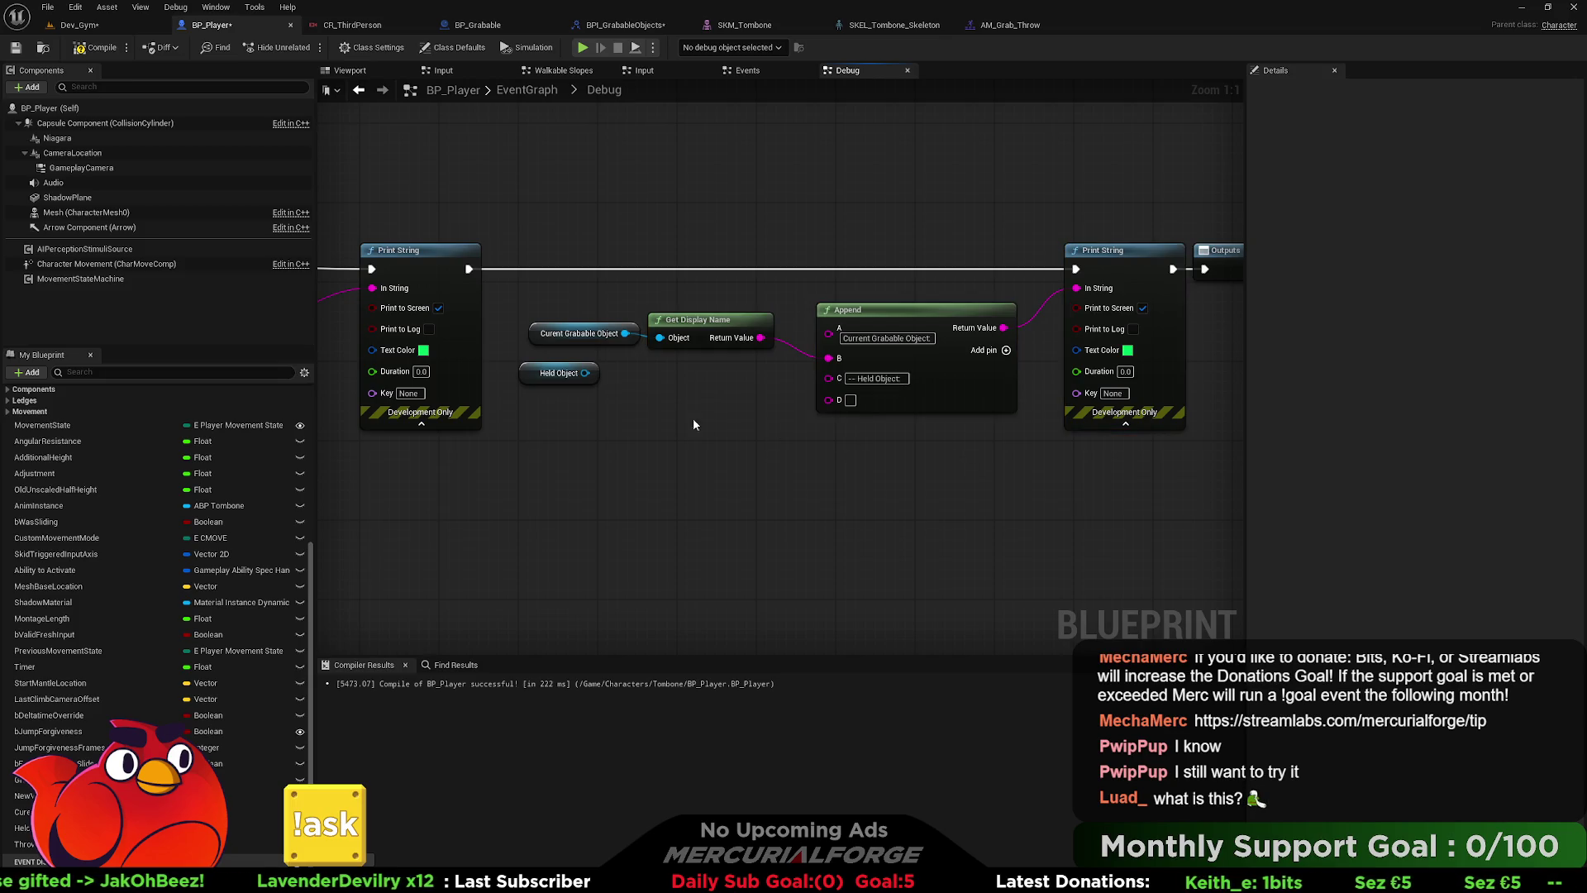
left_click_drag(584, 373, 828, 398)
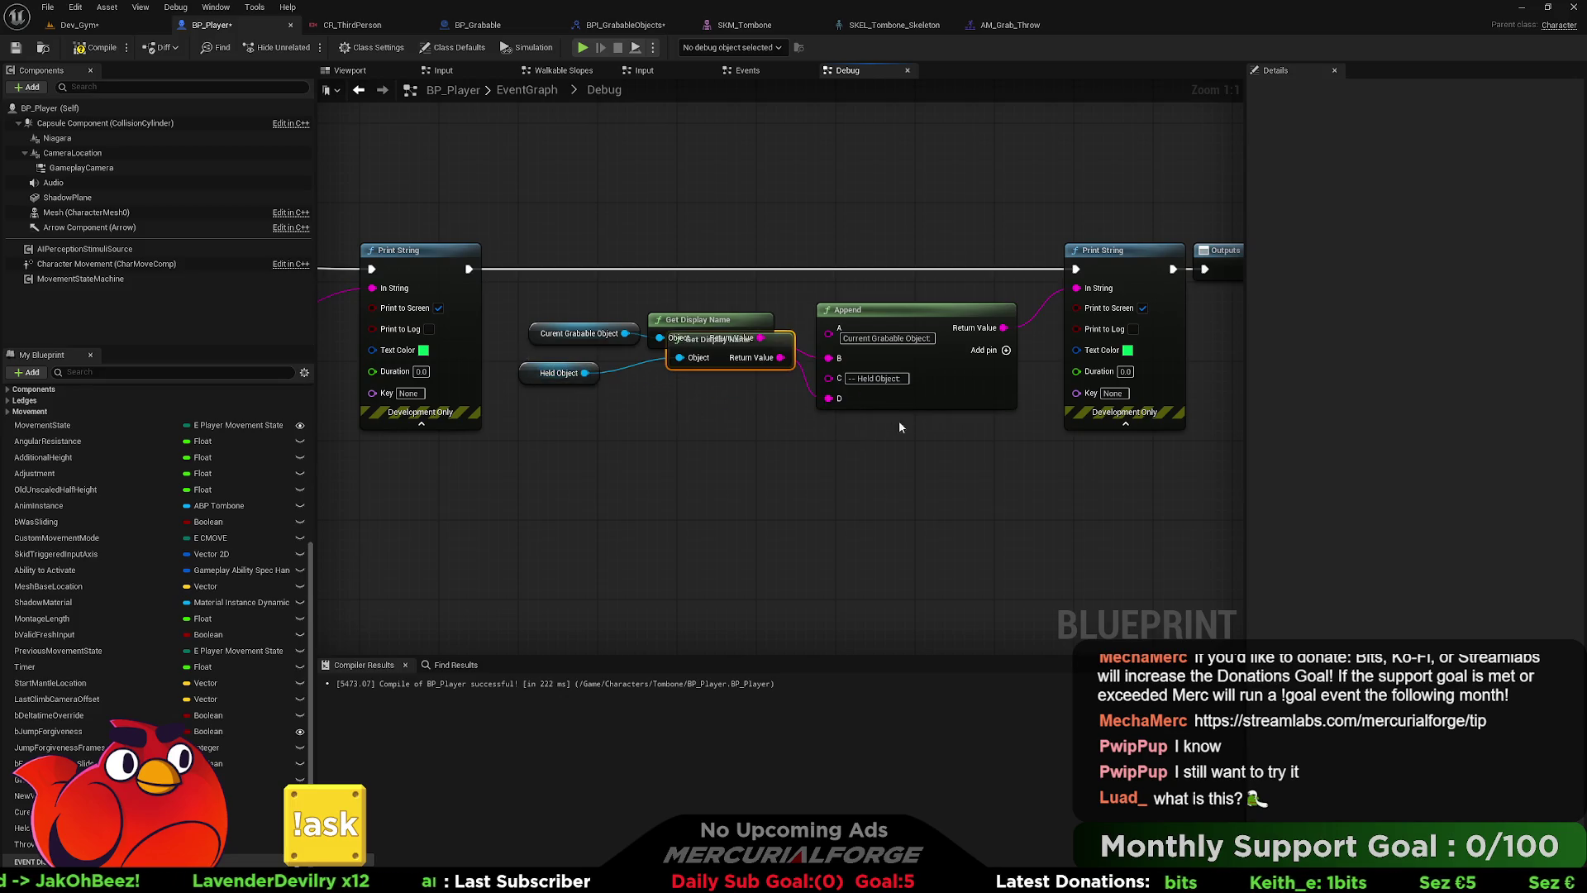
left_click_drag(786, 344, 757, 374)
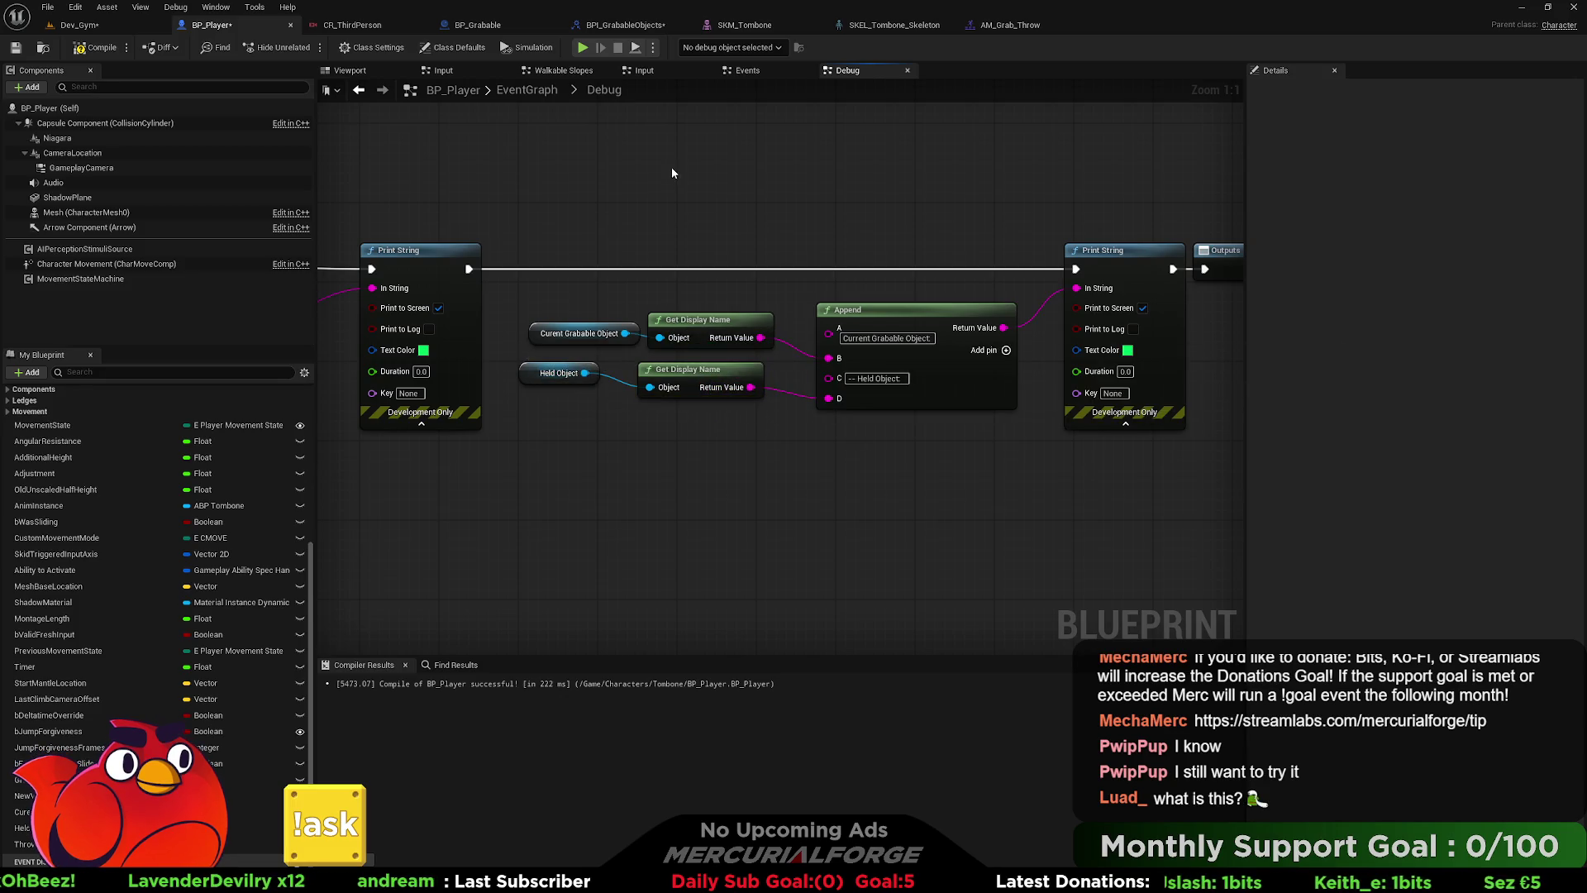
left_click(79, 25)
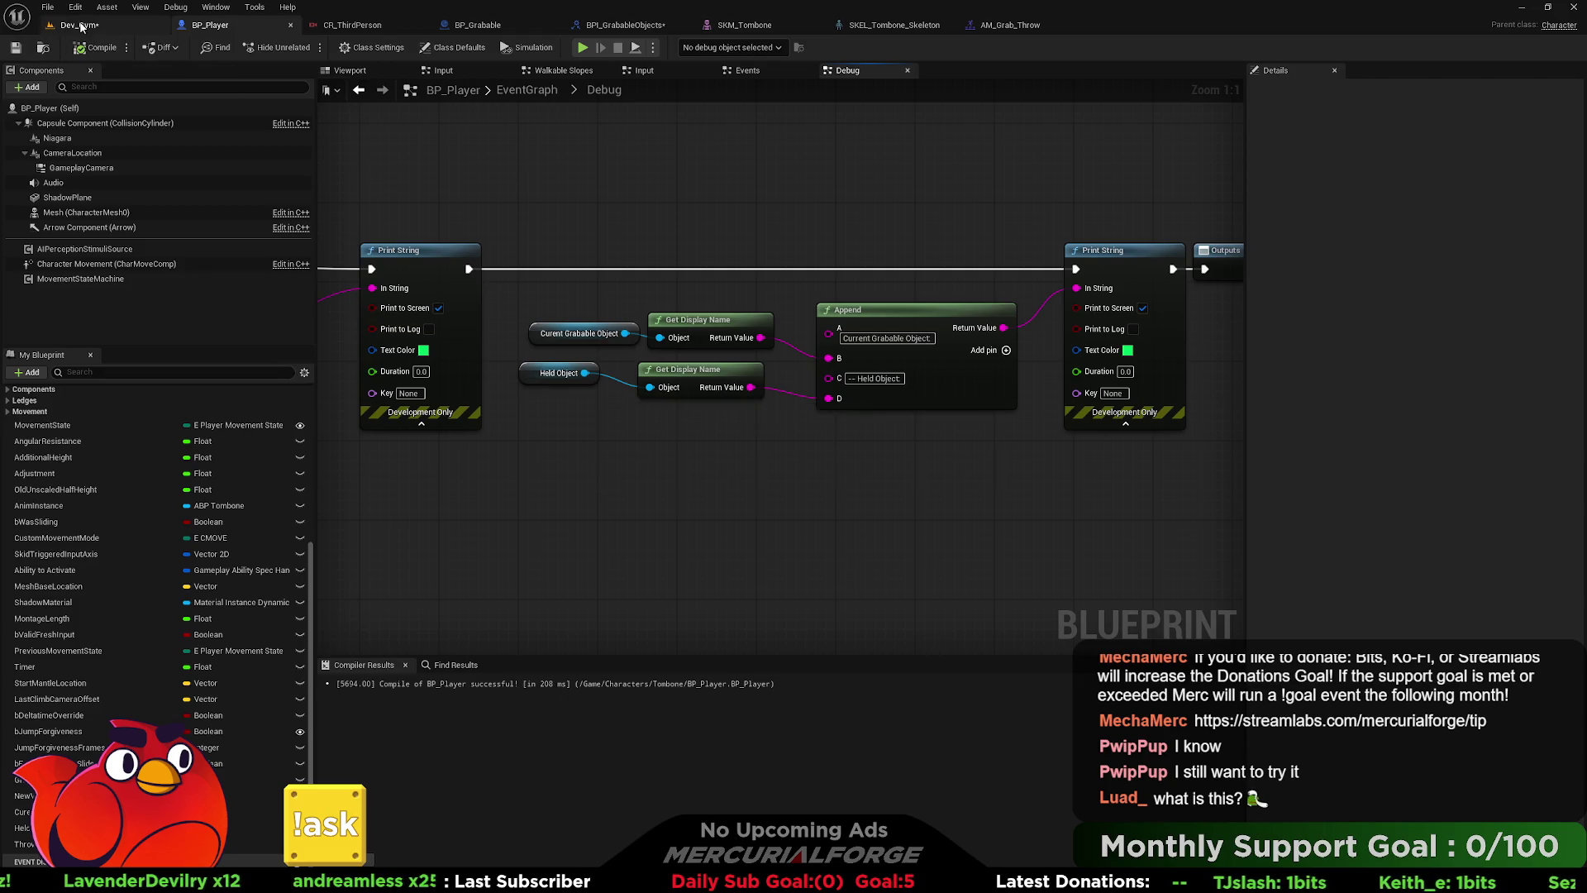
- Play Dev_Gym, walk to the orange box and grab it to check the debug text
left_click(324, 43)
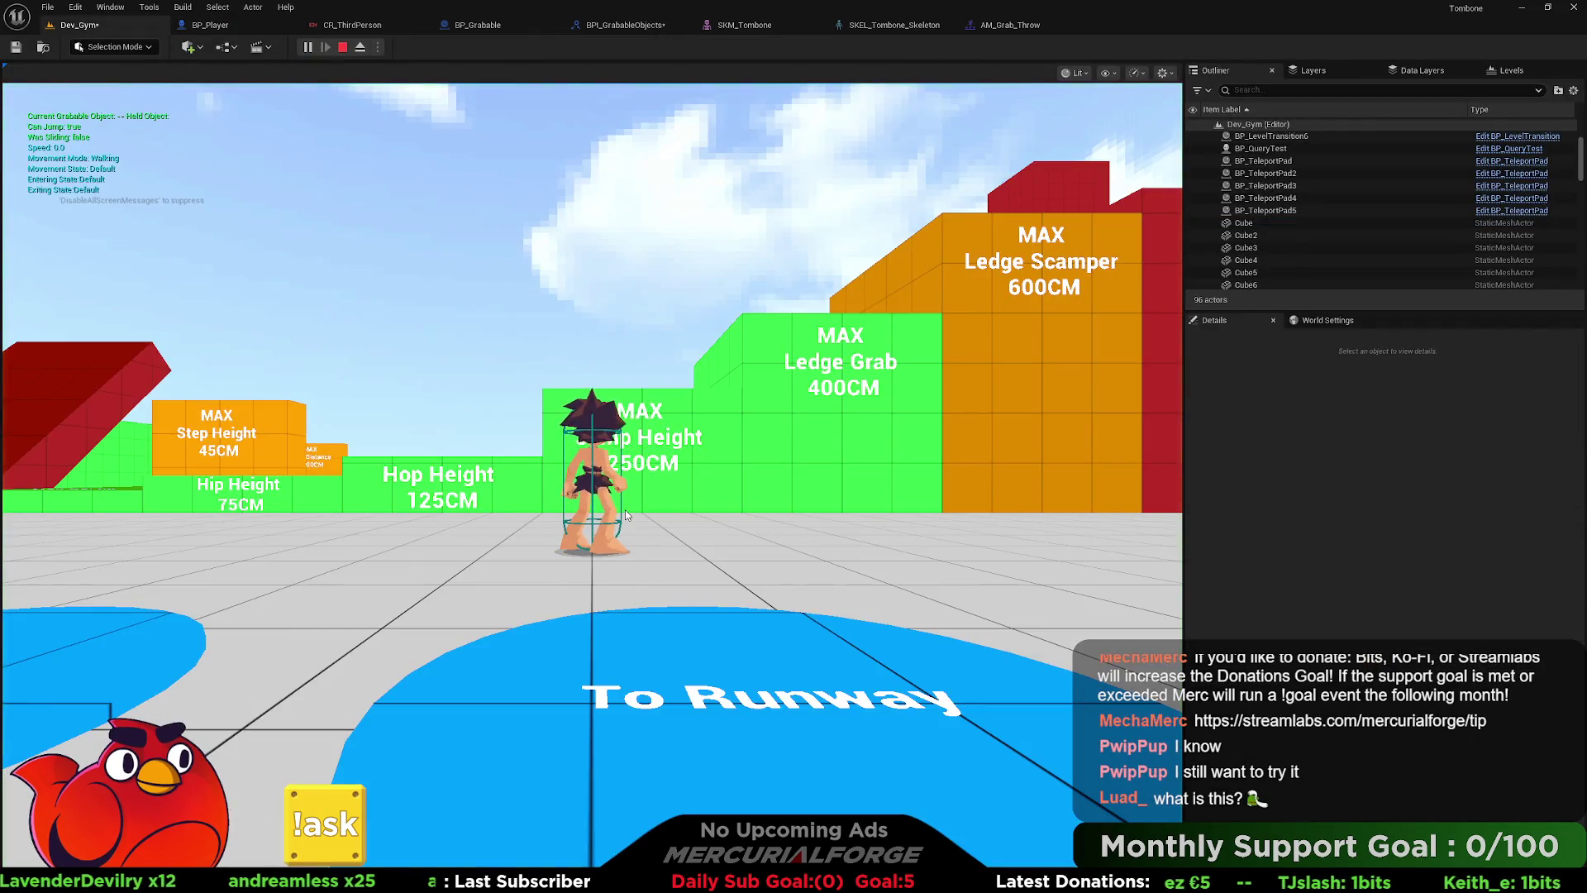
left_click(625, 509)
key("w")
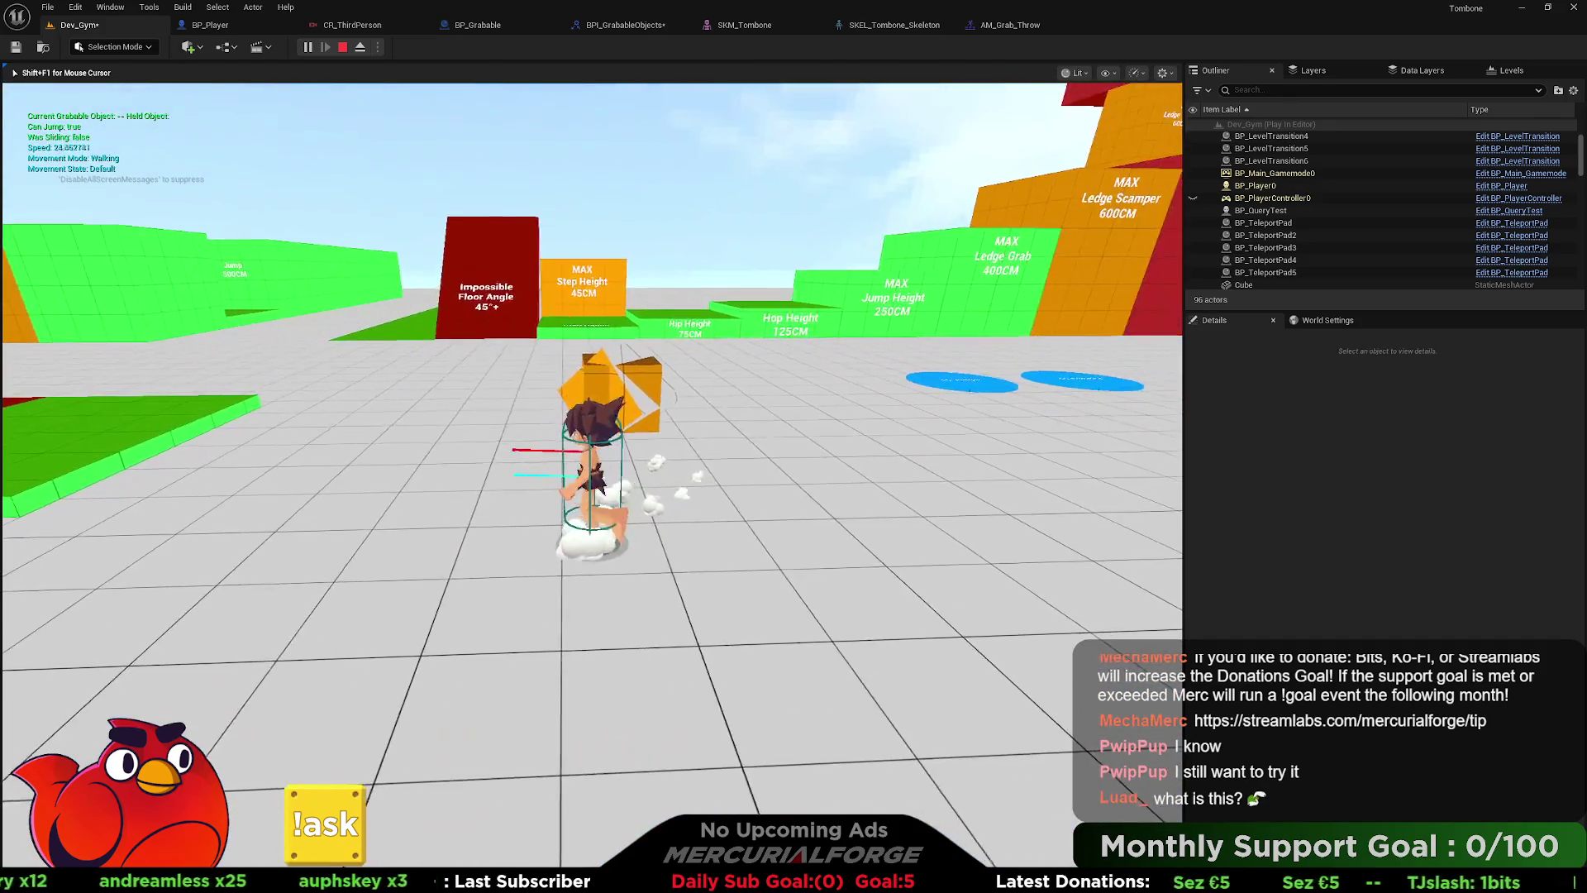
key("w")
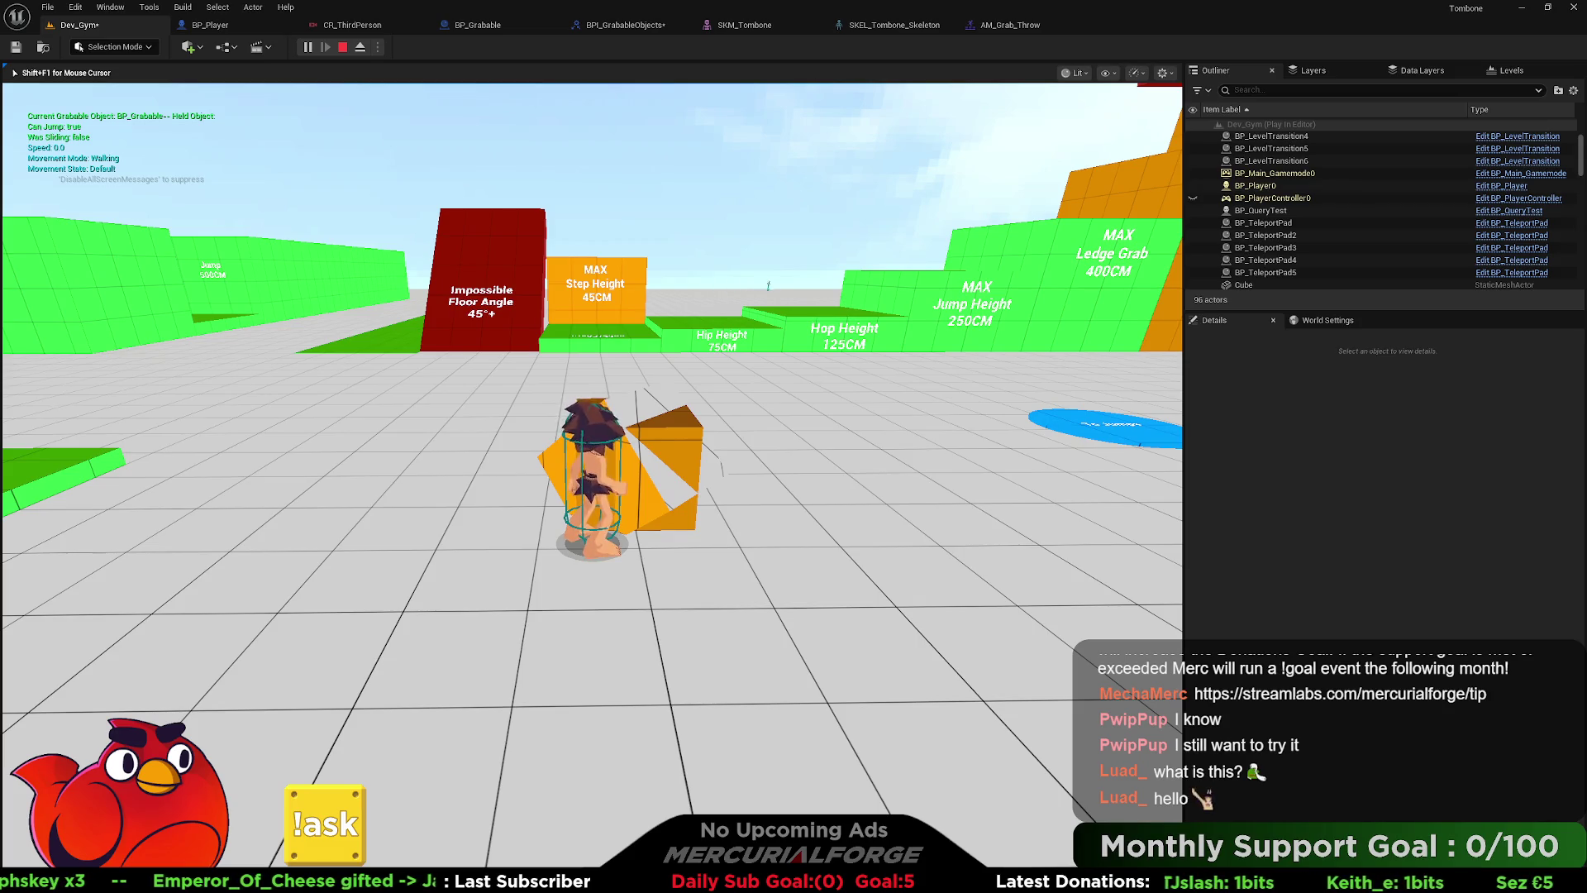
key("e")
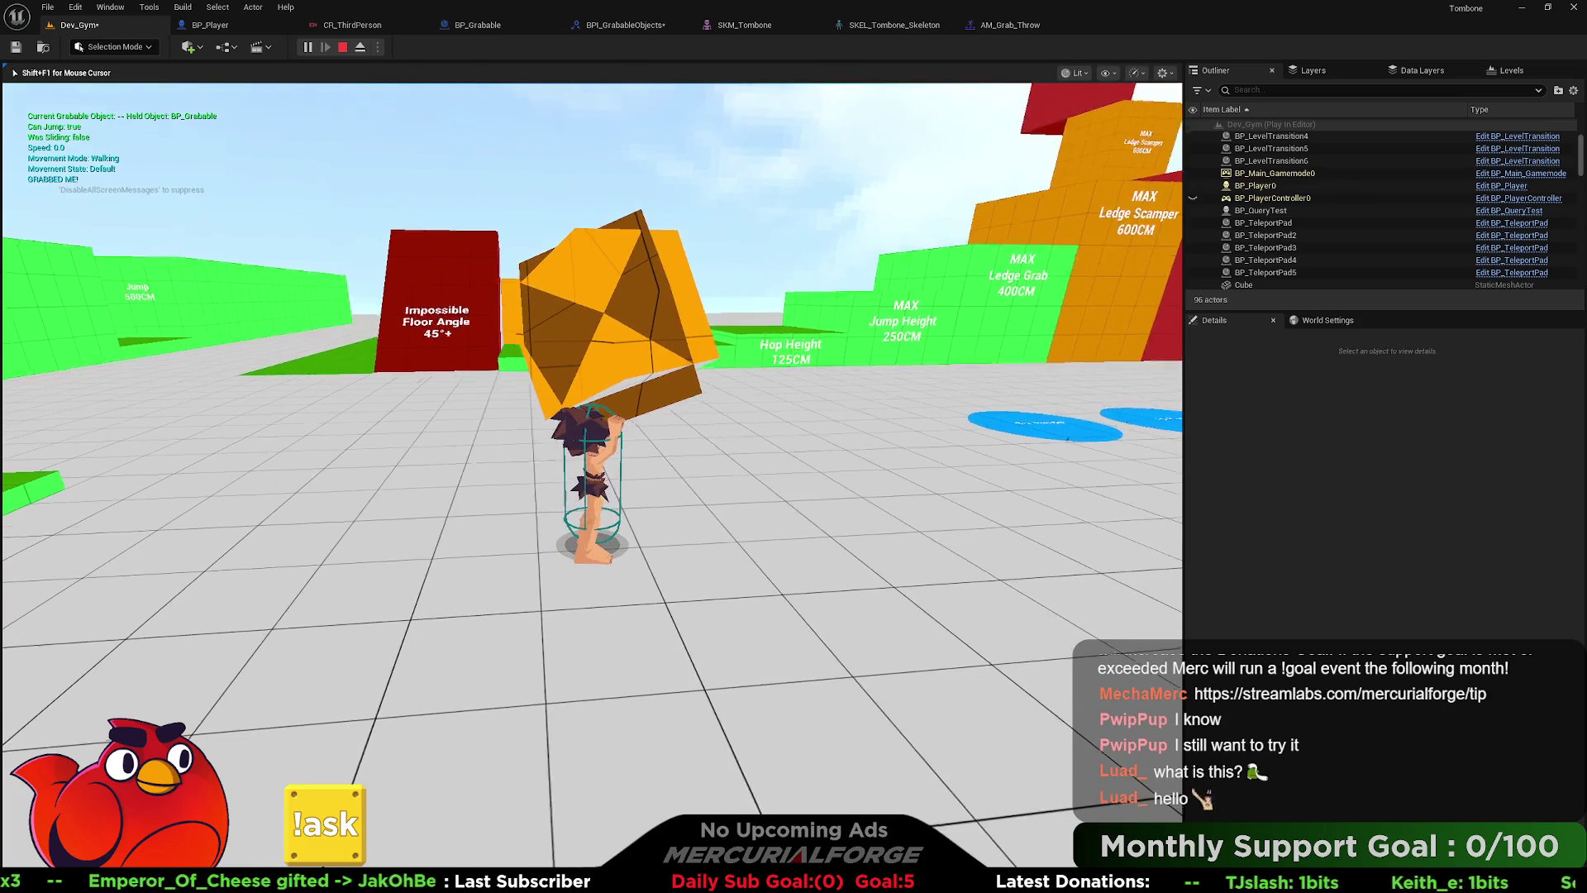
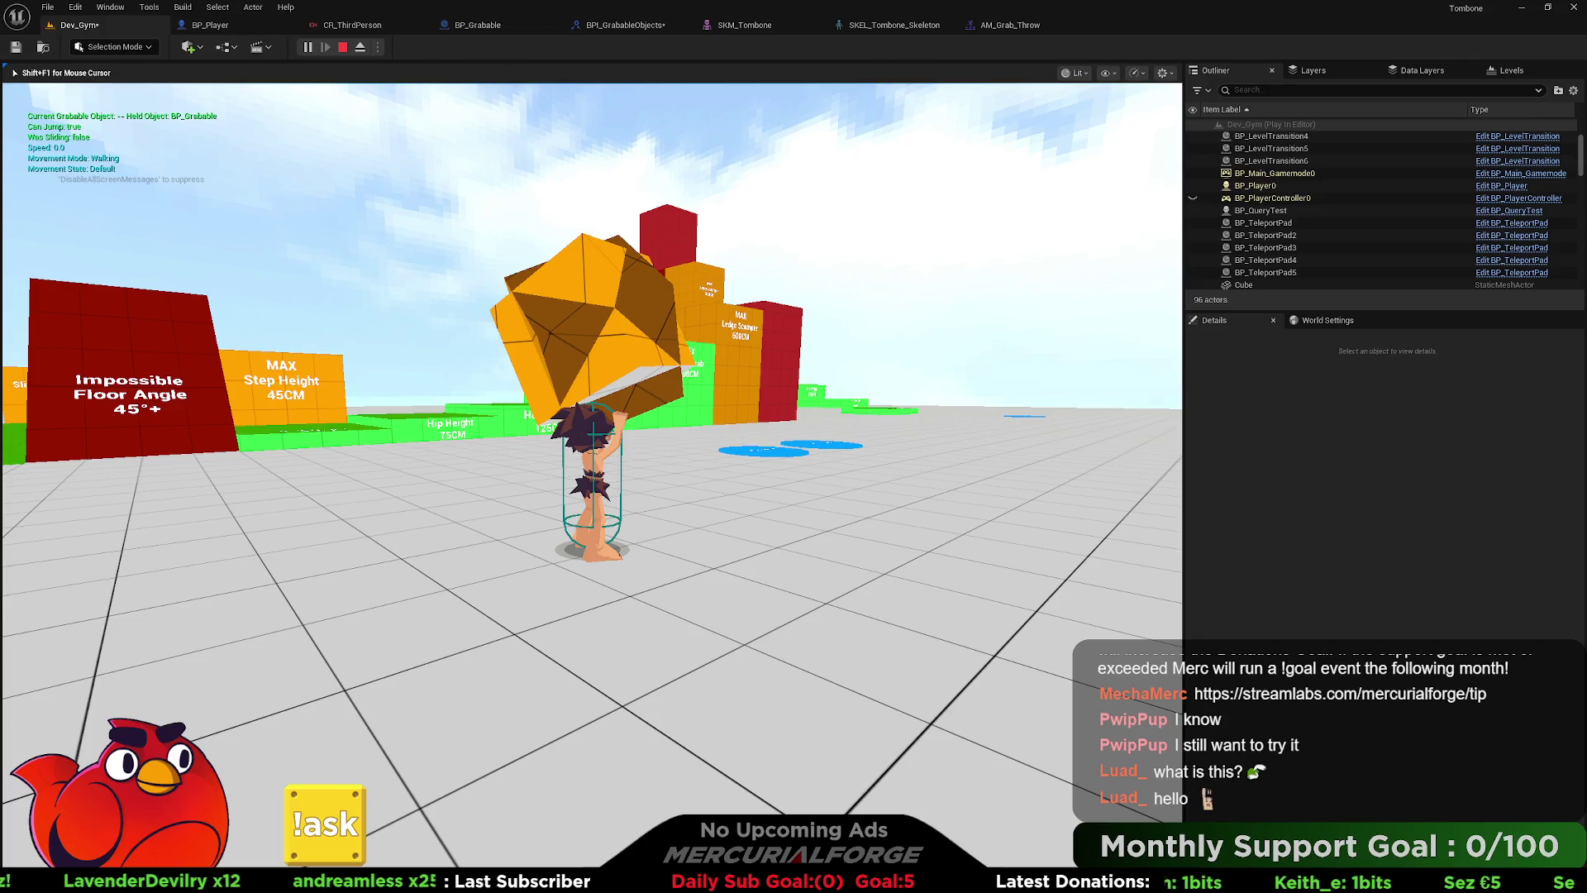
- Stop the play session and open BP_Player from the Detach From Actor error in the Message Log
key("Escape")
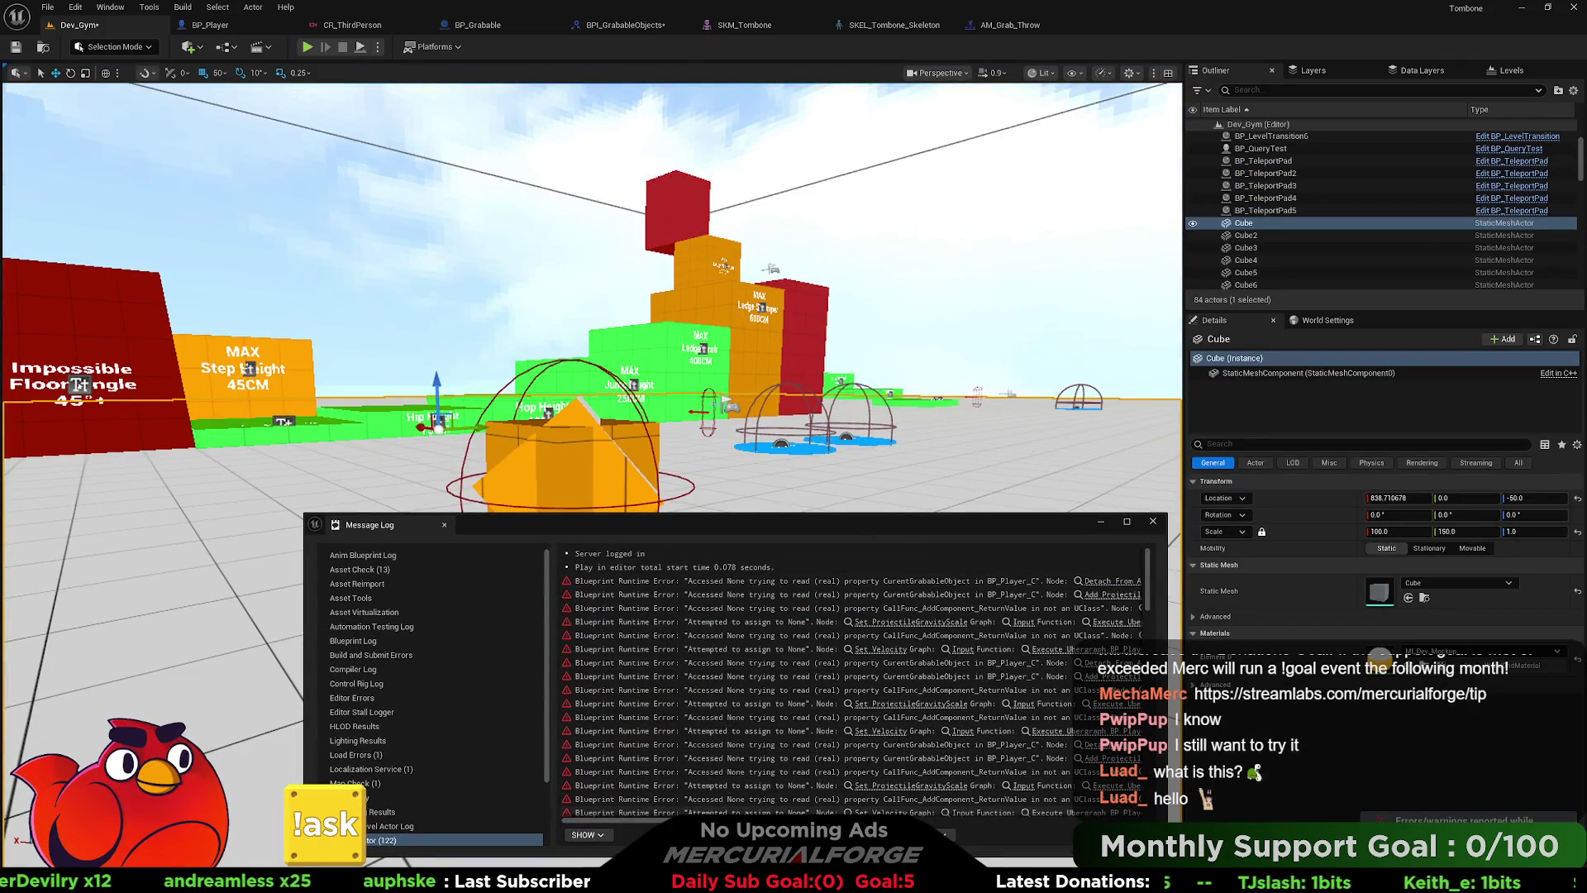
mouse_move(670, 818)
left_mouse_down()
mouse_move(1023, 818)
mouse_move(926, 819)
left_mouse_up()
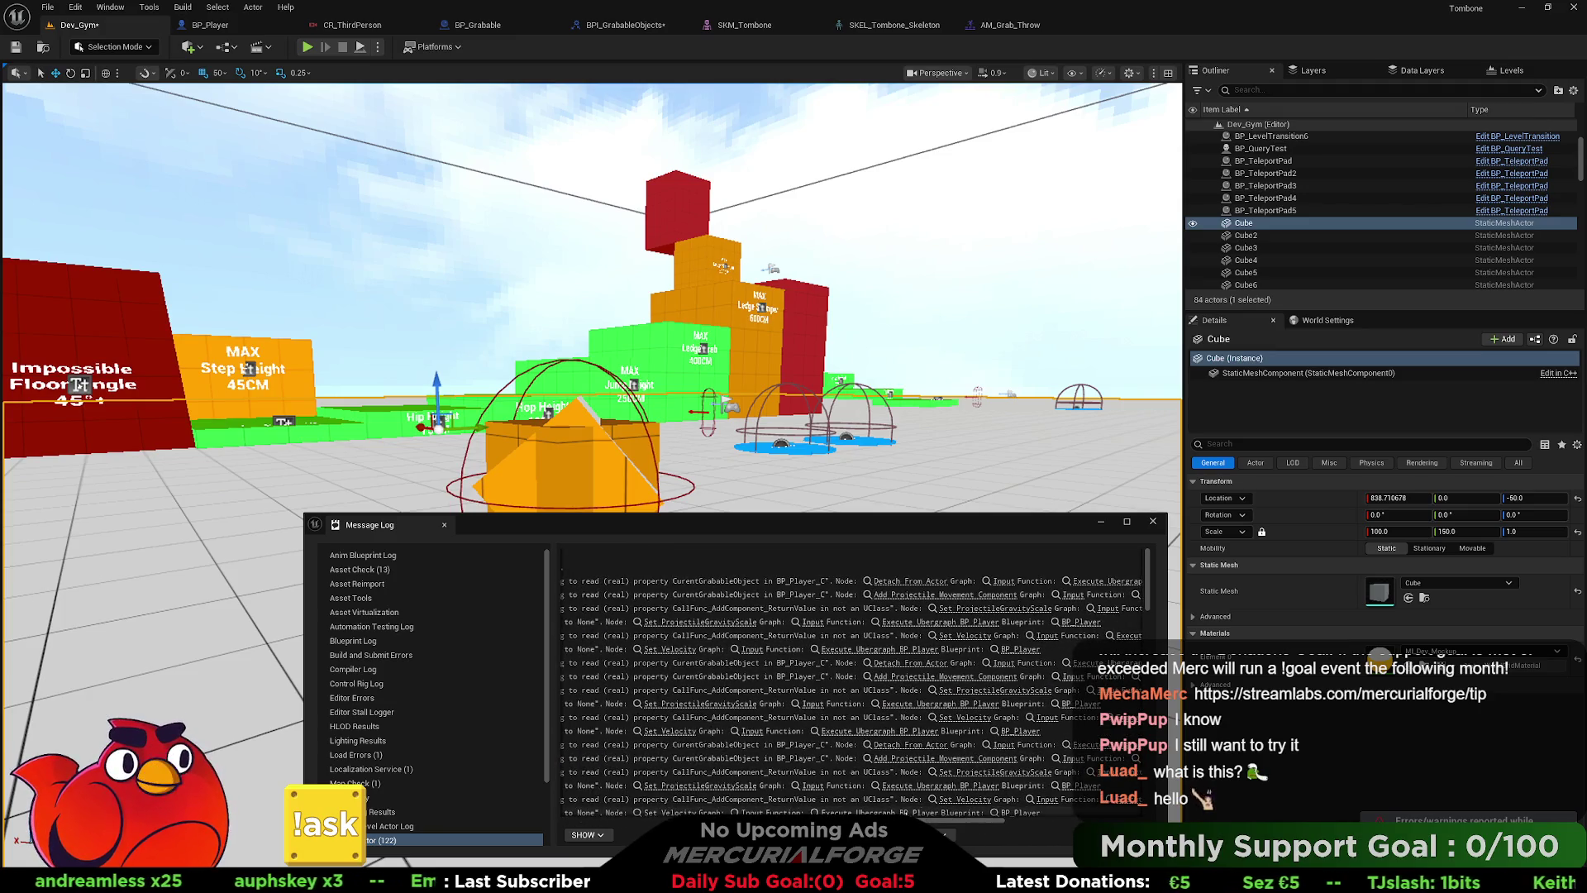
left_click(909, 581)
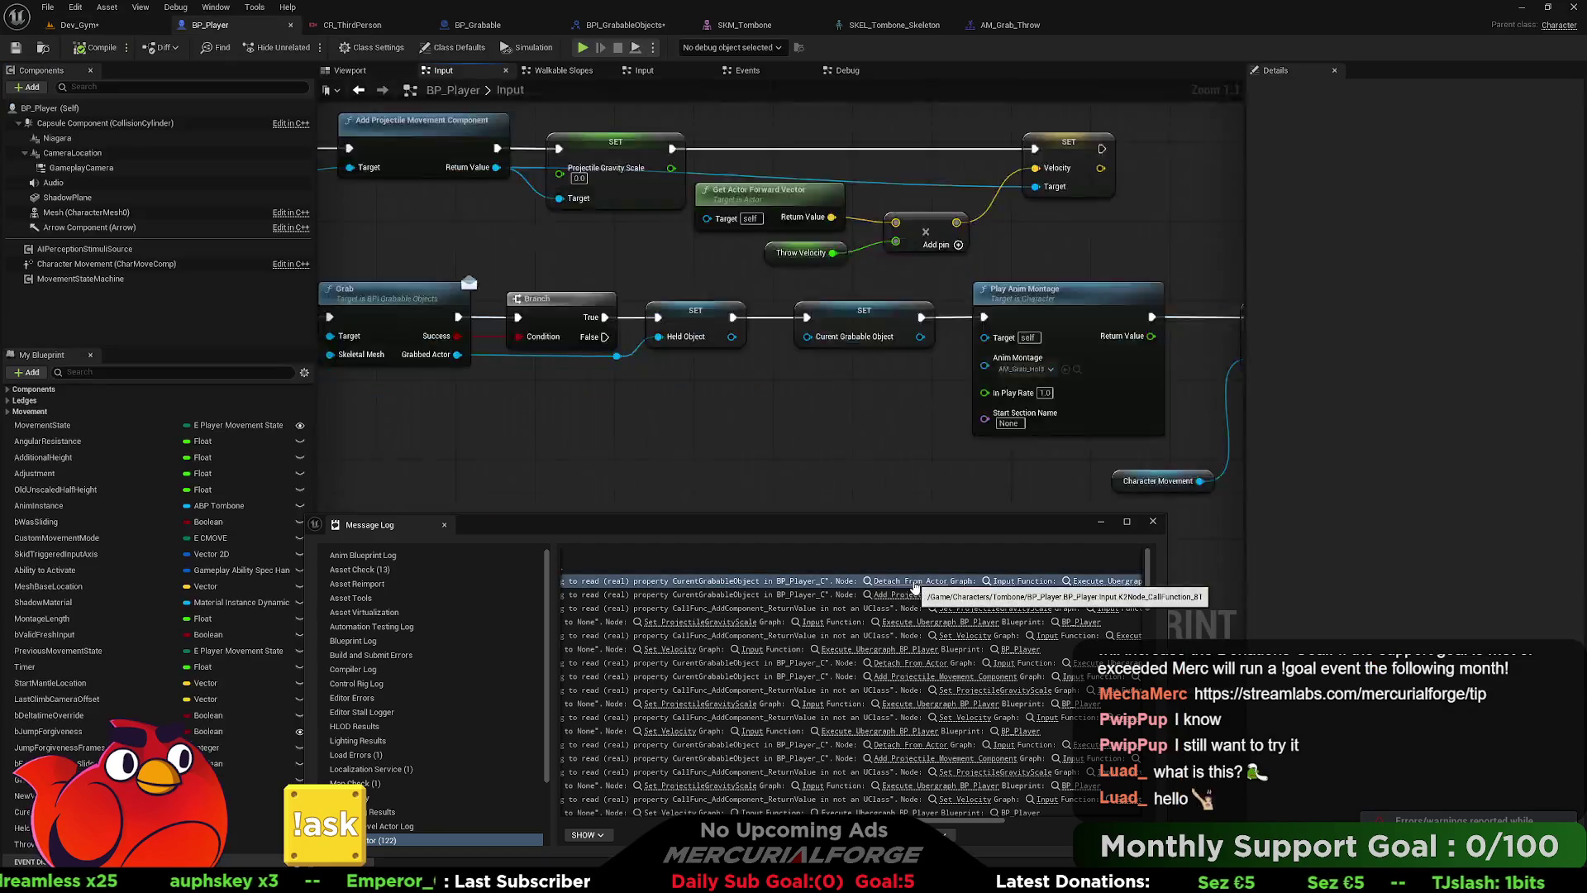
- Wire Held Object into the Detach From Actor and Add Projectile Movement targets
left_click(1153, 521)
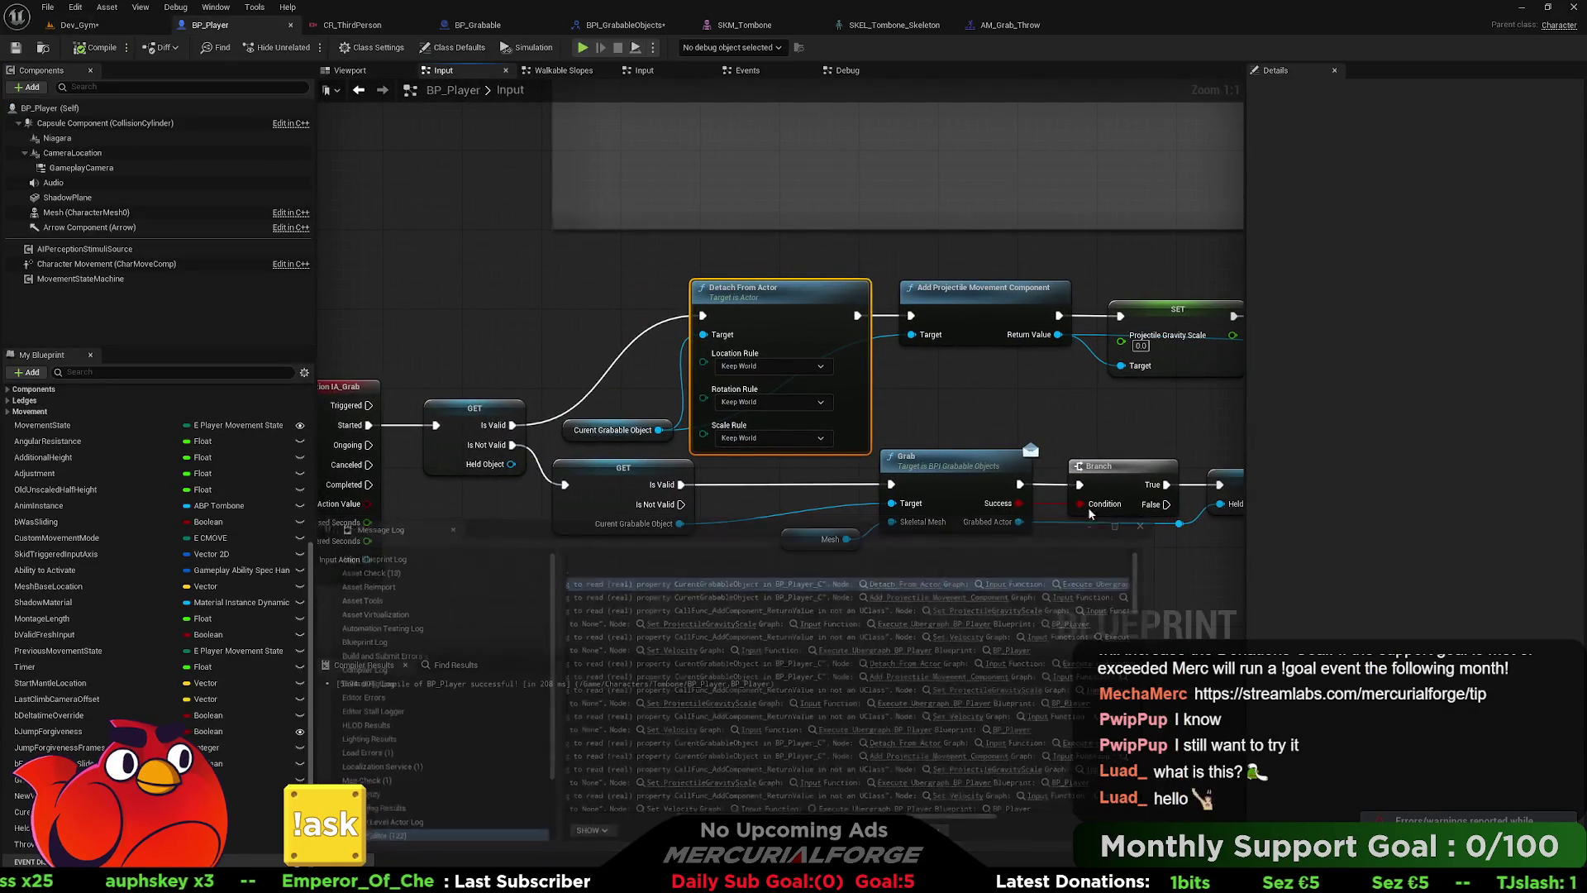
left_click_drag(649, 435, 720, 418)
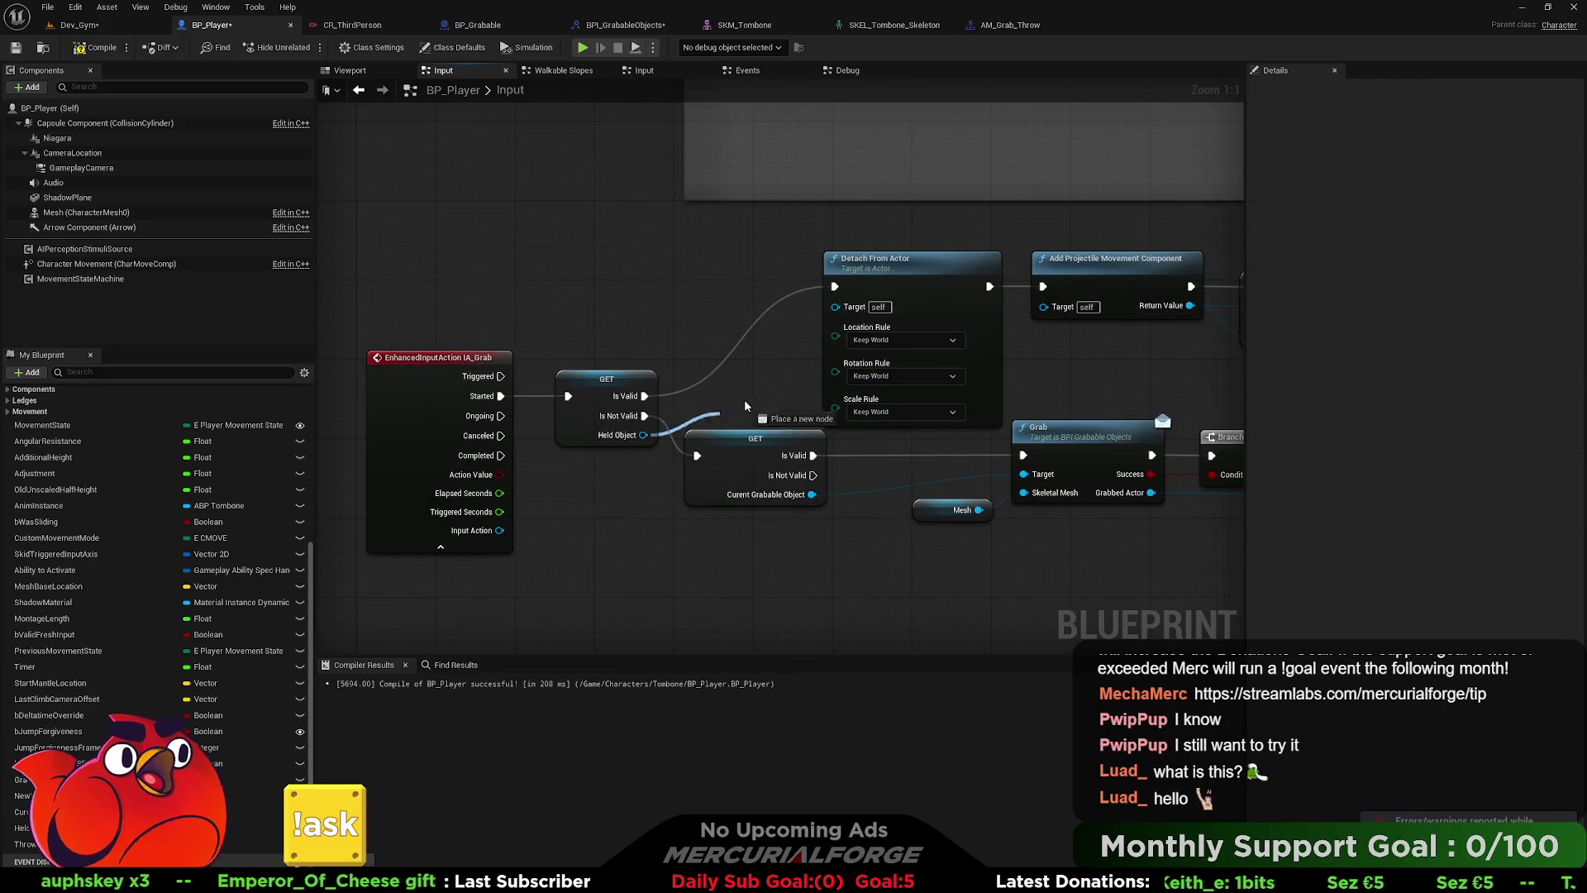
left_click_drag(844, 316, 837, 307)
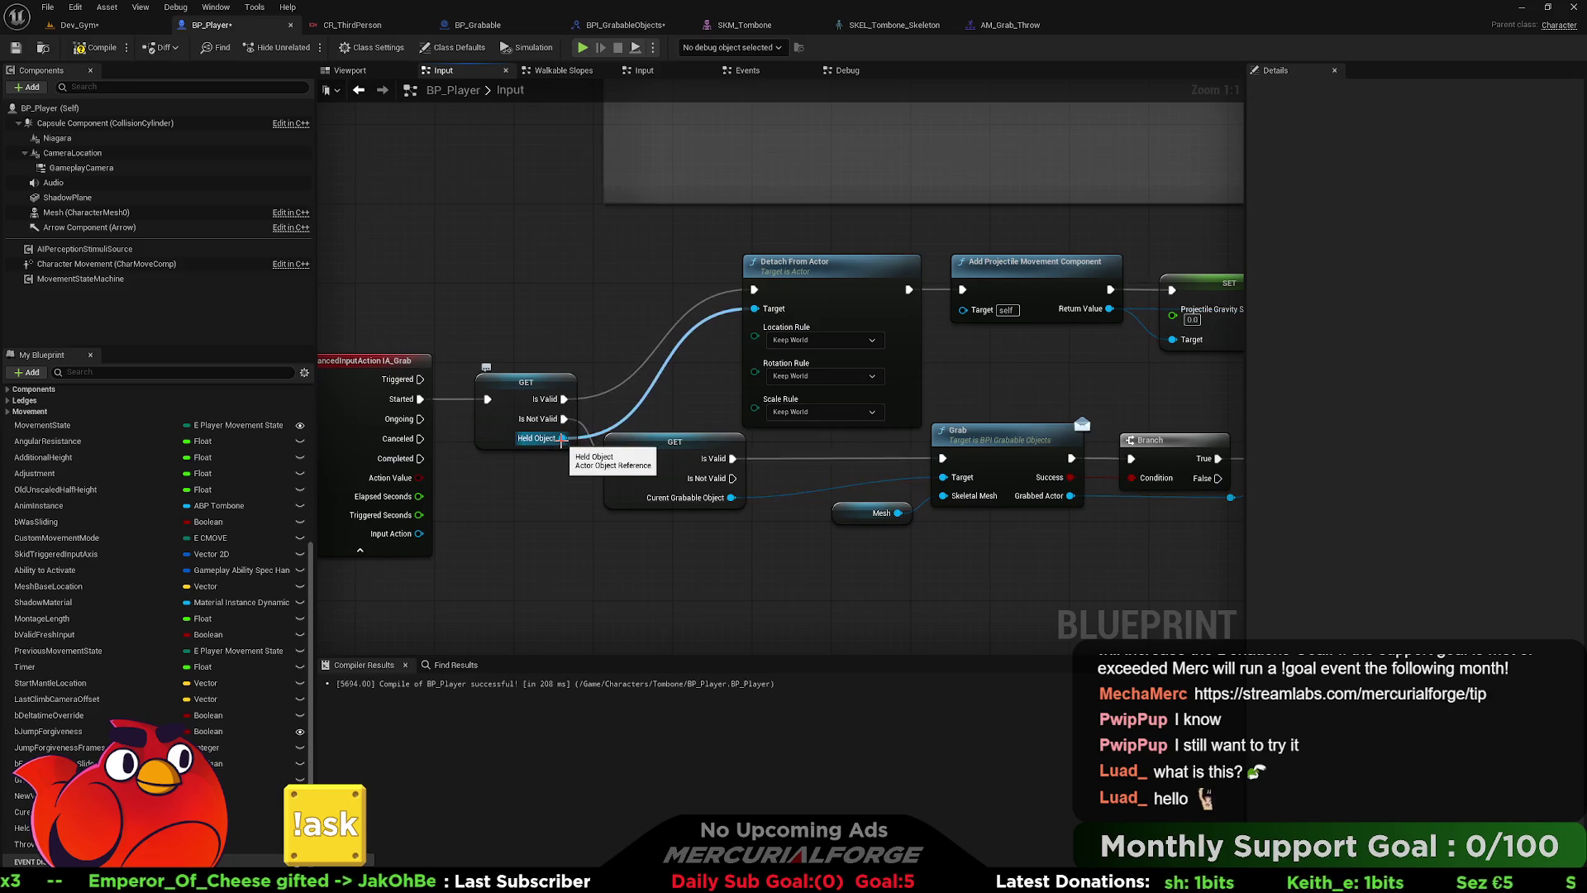
mouse_move(562, 438)
left_mouse_down()
mouse_move(826, 372)
mouse_move(963, 308)
left_mouse_up()
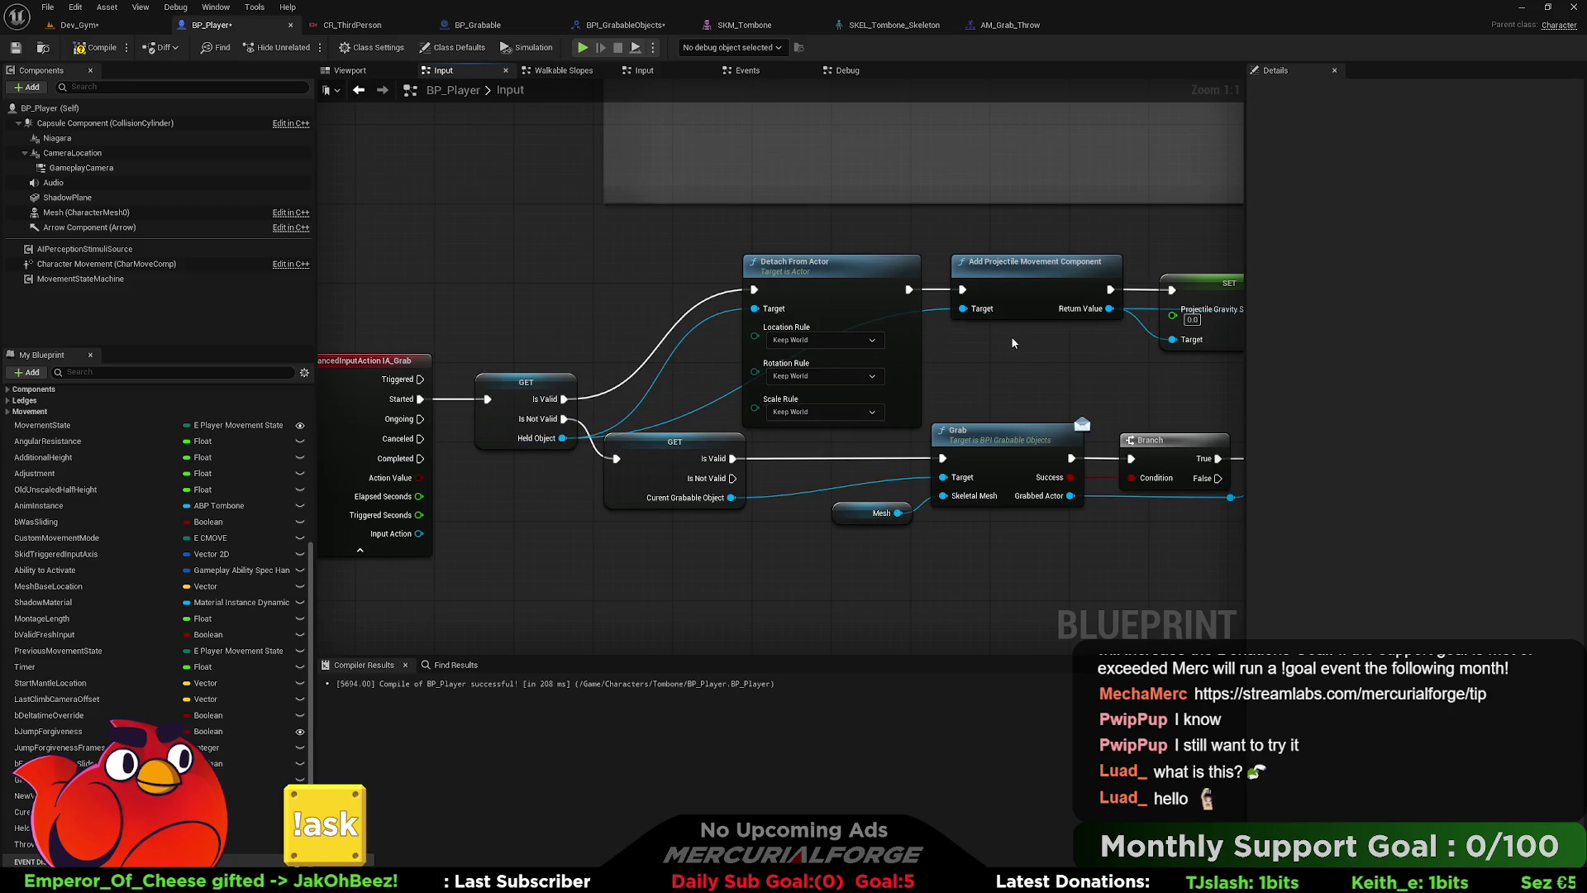
- Duplicate the SET Held Object node and chain the copy after SET Velocity
mouse_move(815, 233)
left_mouse_down()
mouse_move(639, 229)
mouse_move(892, 300)
left_mouse_up()
mouse_move(1060, 375)
left_mouse_down()
mouse_move(463, 364)
mouse_move(505, 364)
left_mouse_up()
left_click(563, 435)
key("ctrl+c")
key("ctrl+v")
left_click_drag(1108, 268, 1055, 275)
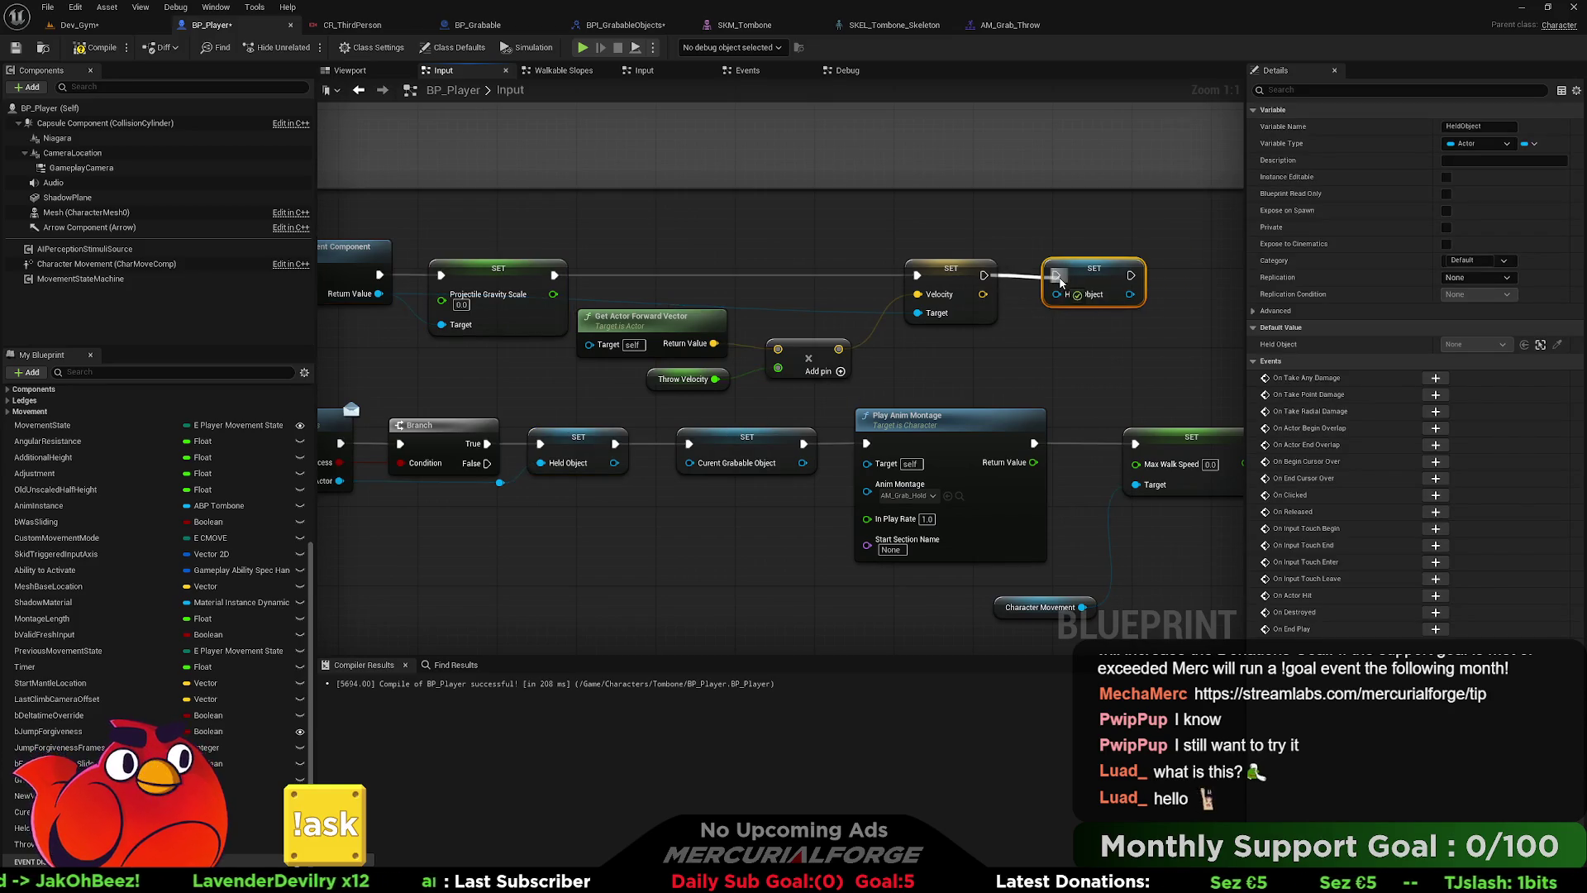
left_click(968, 220)
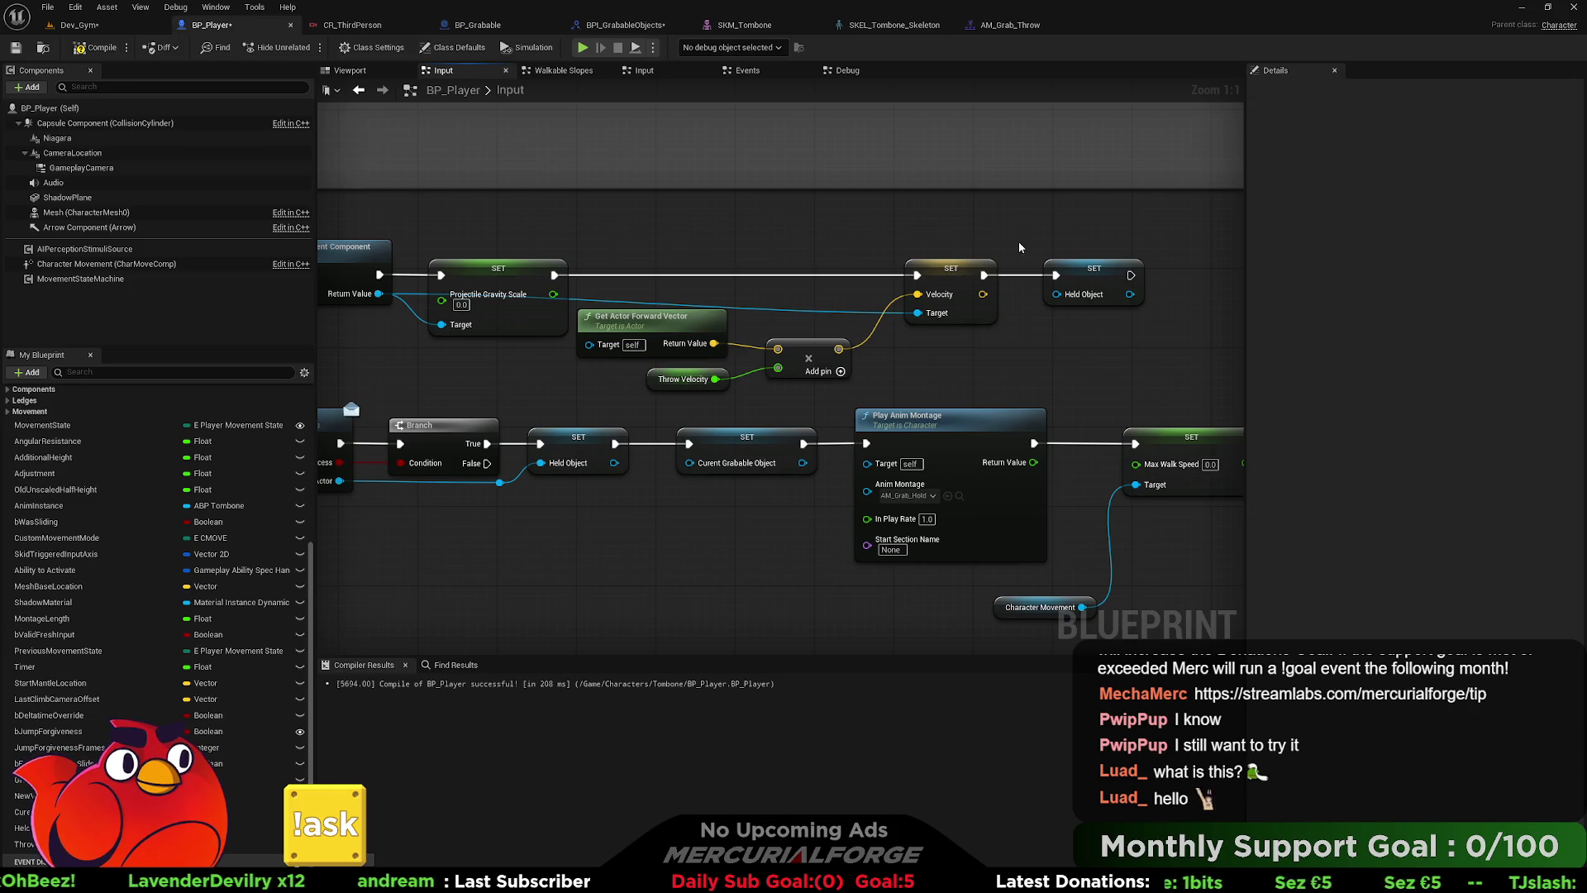
mouse_move(1030, 233)
left_mouse_down()
mouse_move(659, 219)
mouse_move(1066, 222)
left_mouse_up()
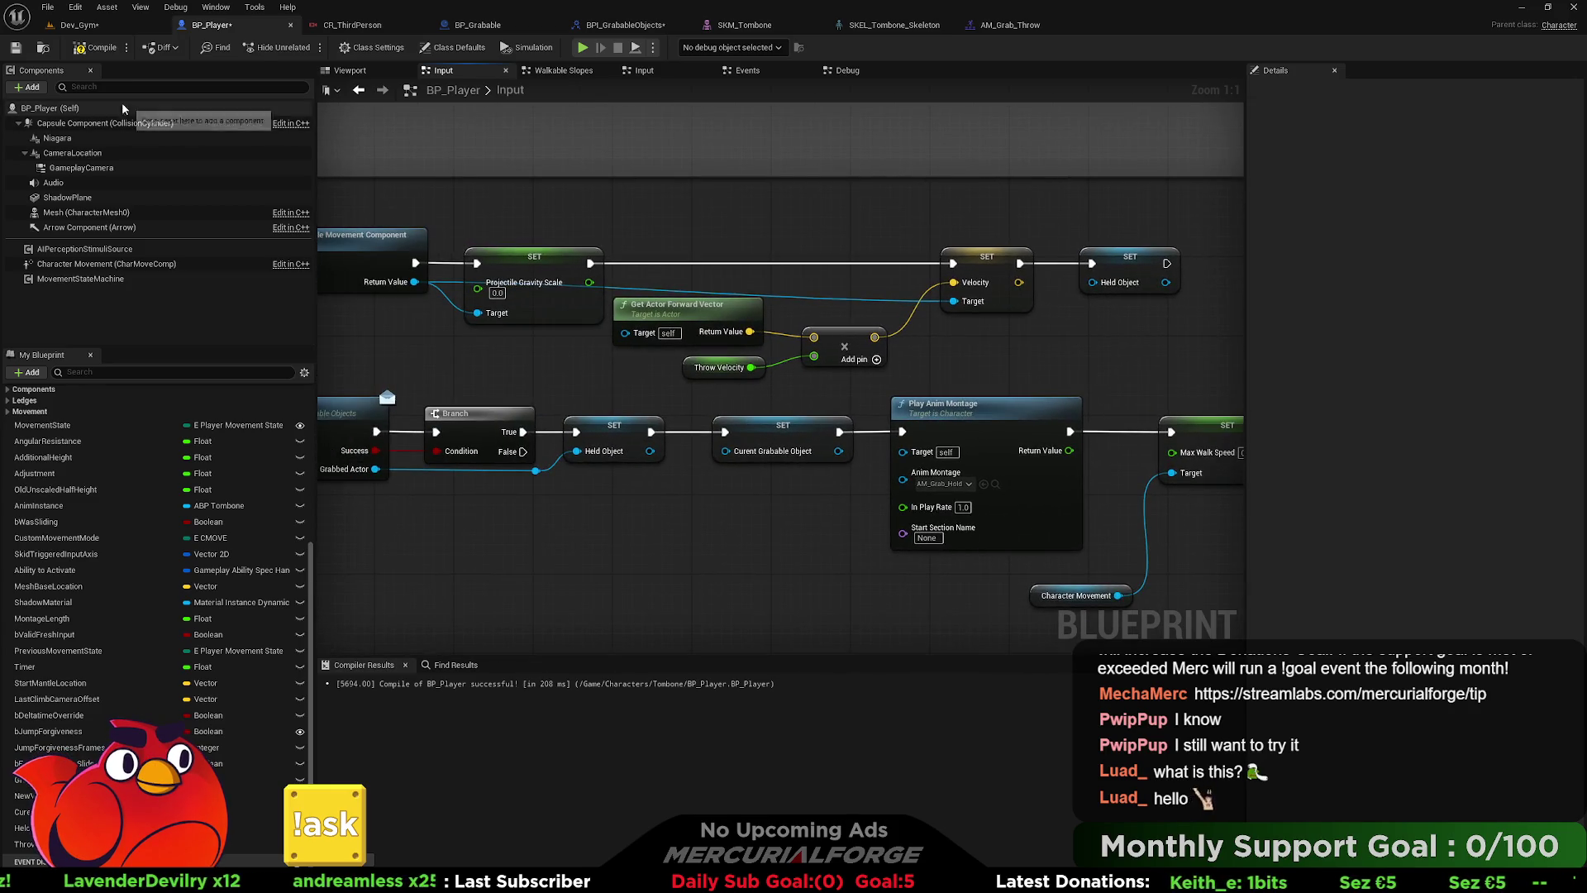
- Play from the Cube's location in Dev_Gym and walk toward the orange box
left_click(79, 25)
right_click(662, 212)
left_click(702, 627)
key("w")
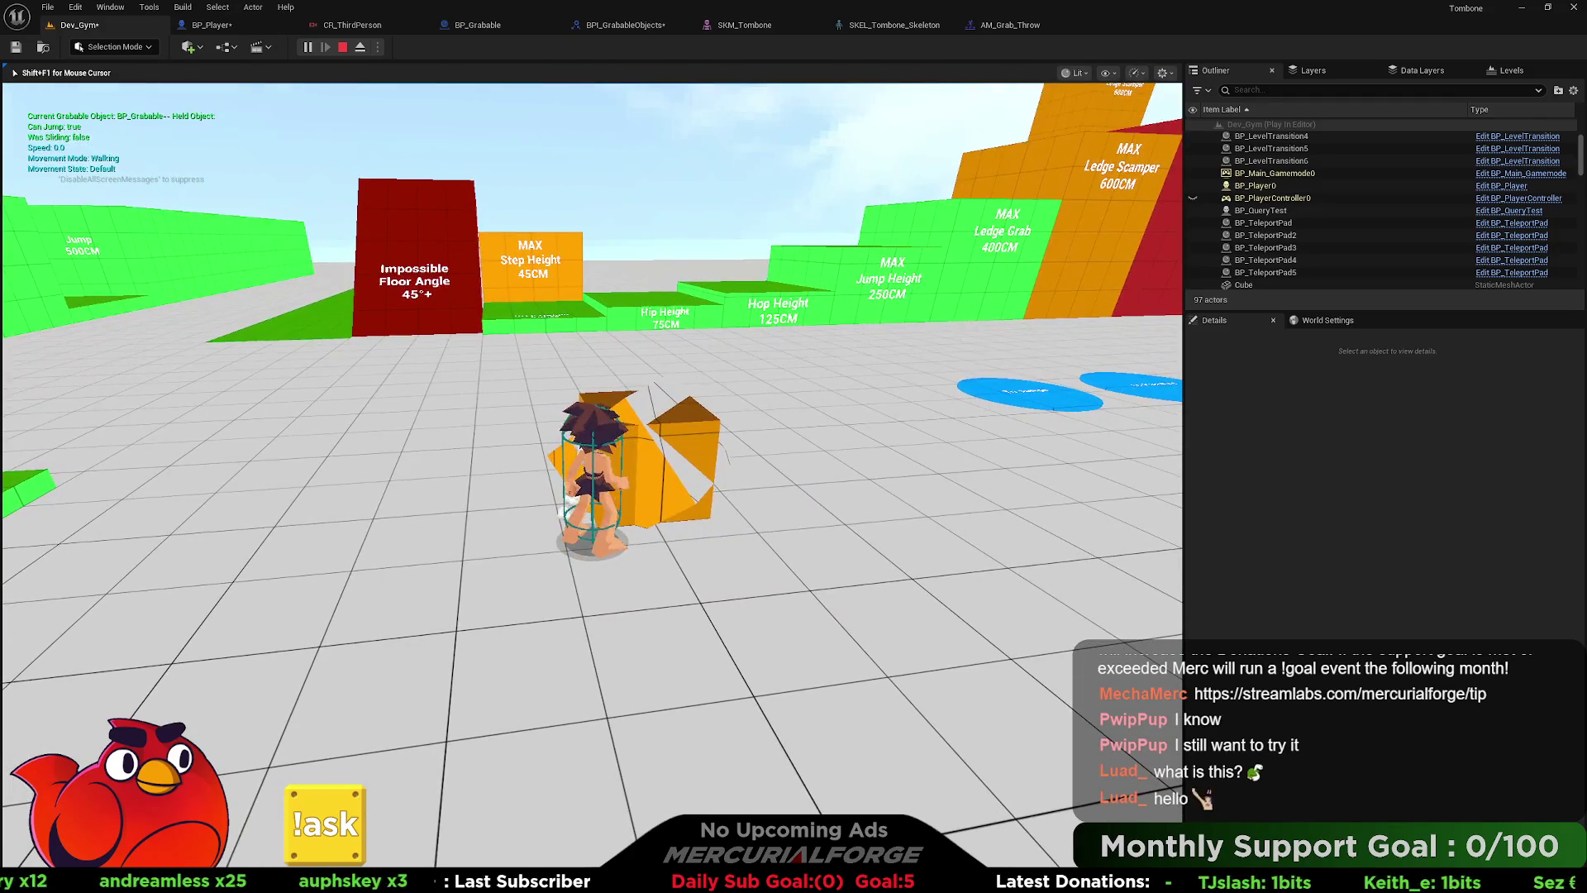
- Try grabbing the orange box, stop play, and return to BP_Player's grab and projectile nodes
key("e")
key("e")
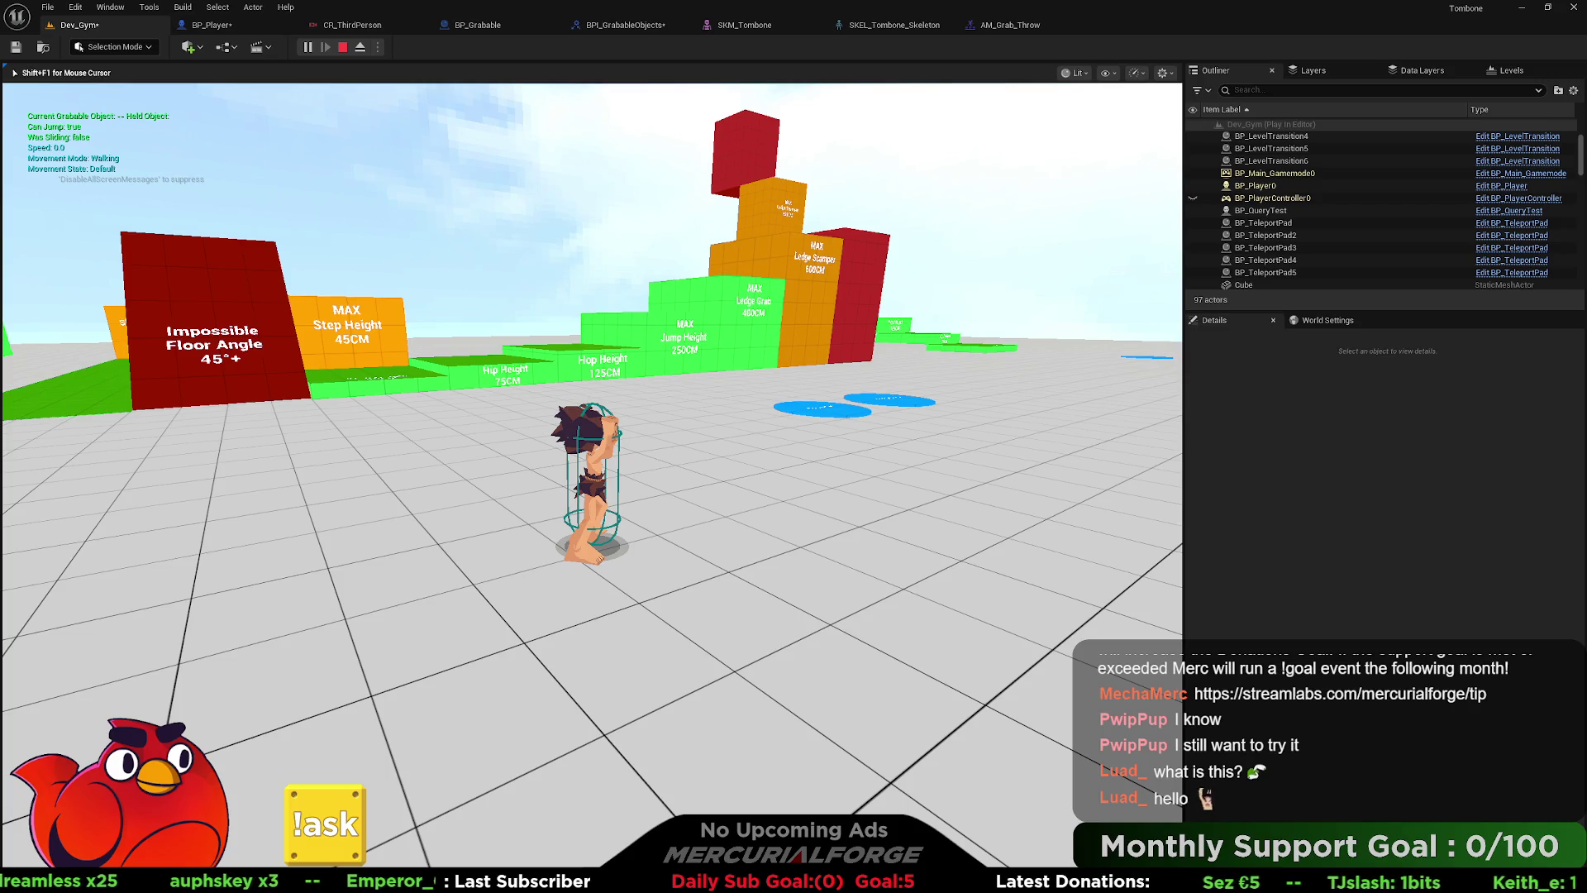
key("Escape")
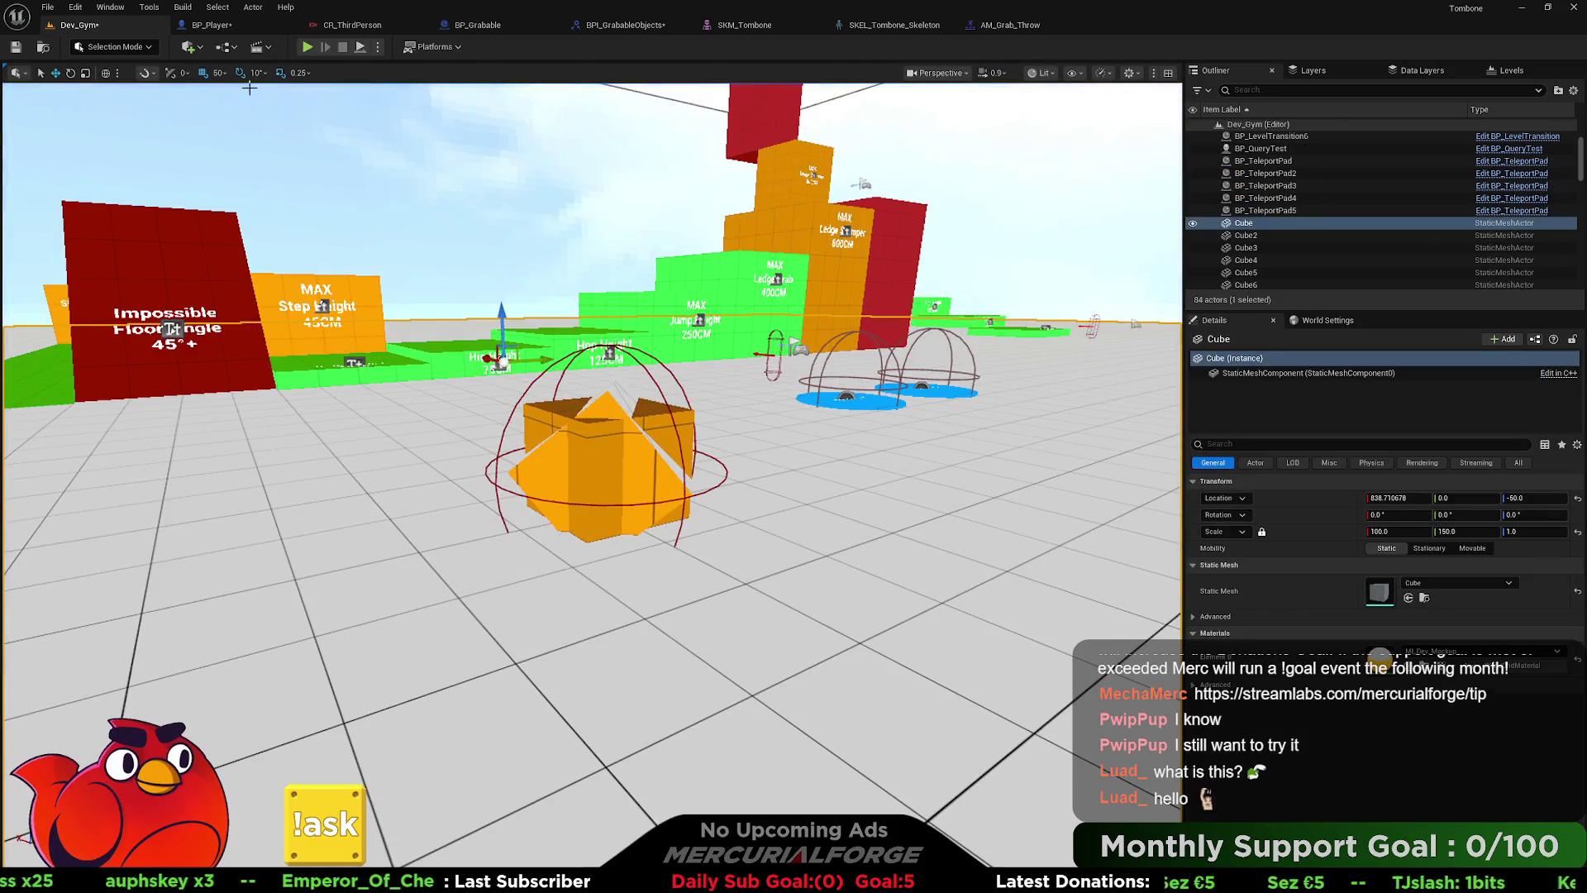
left_click(212, 26)
mouse_move(670, 367)
left_mouse_down()
mouse_move(827, 364)
mouse_move(686, 360)
mouse_move(796, 344)
mouse_move(528, 342)
mouse_move(919, 509)
mouse_move(976, 500)
mouse_move(1109, 305)
mouse_move(570, 347)
mouse_move(761, 368)
left_mouse_up()
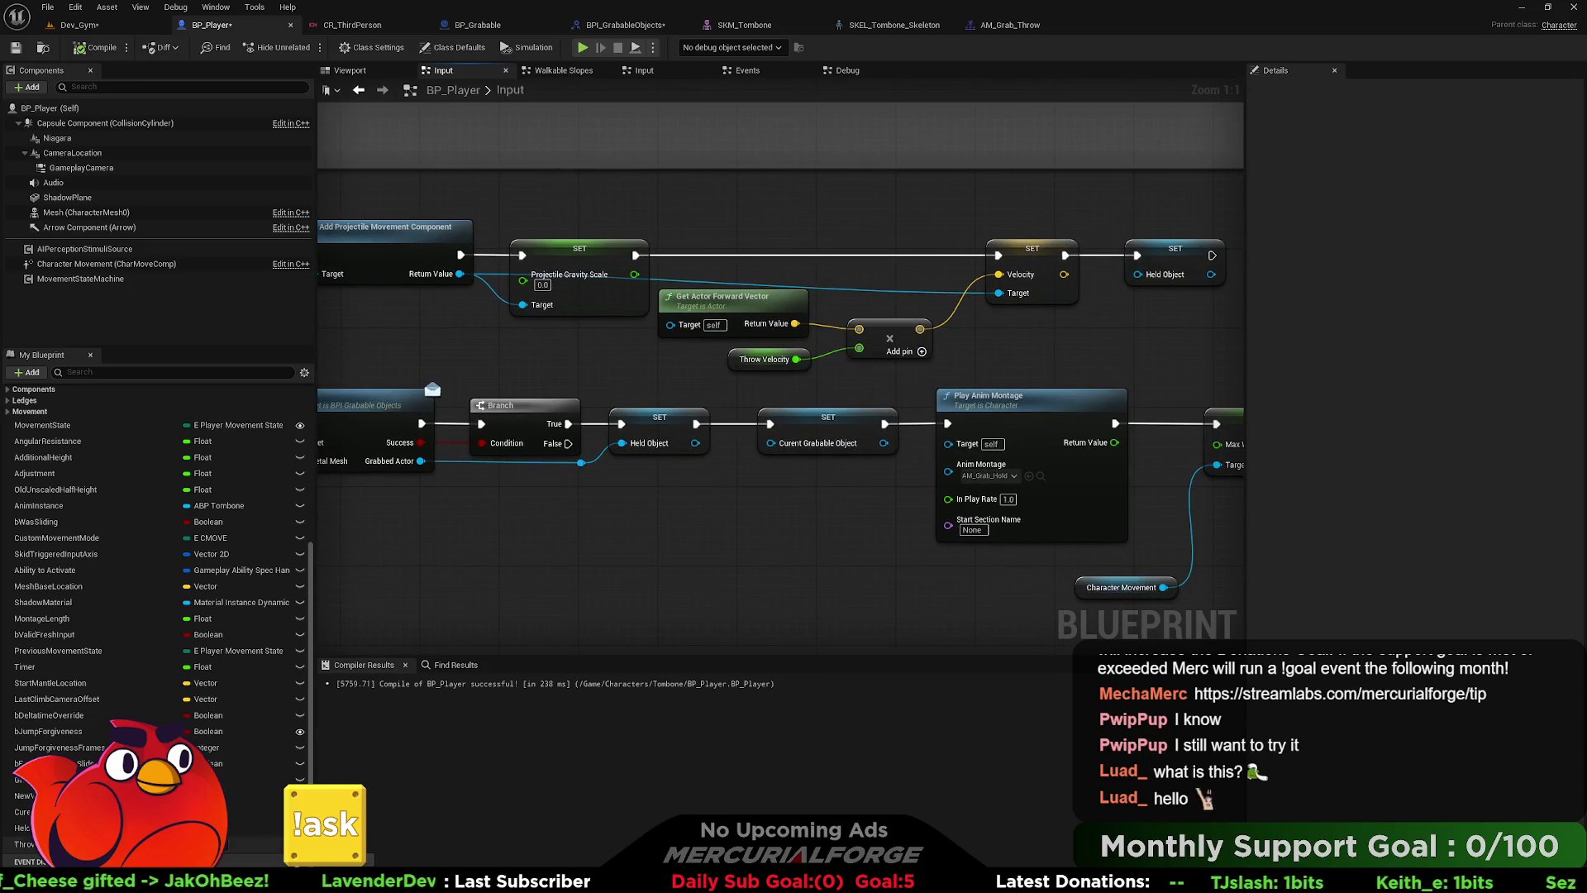
- Inspect the ThrowVelocity variable's settings and bring the throw chain into view
left_click(49, 844)
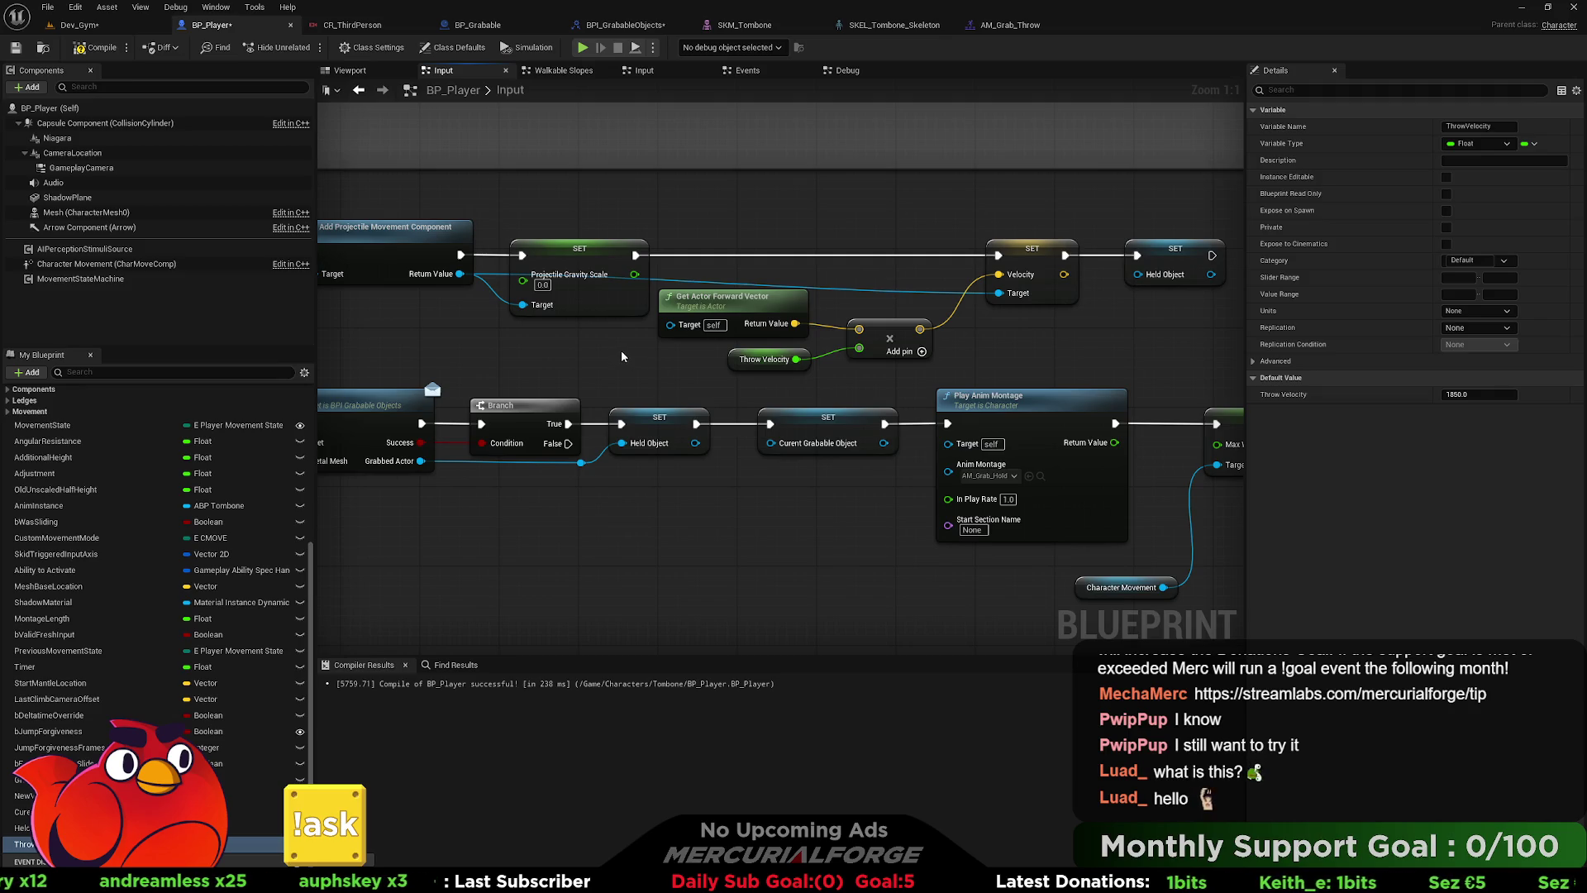
mouse_move(623, 356)
left_mouse_down()
mouse_move(694, 334)
mouse_move(1210, 354)
left_mouse_up()
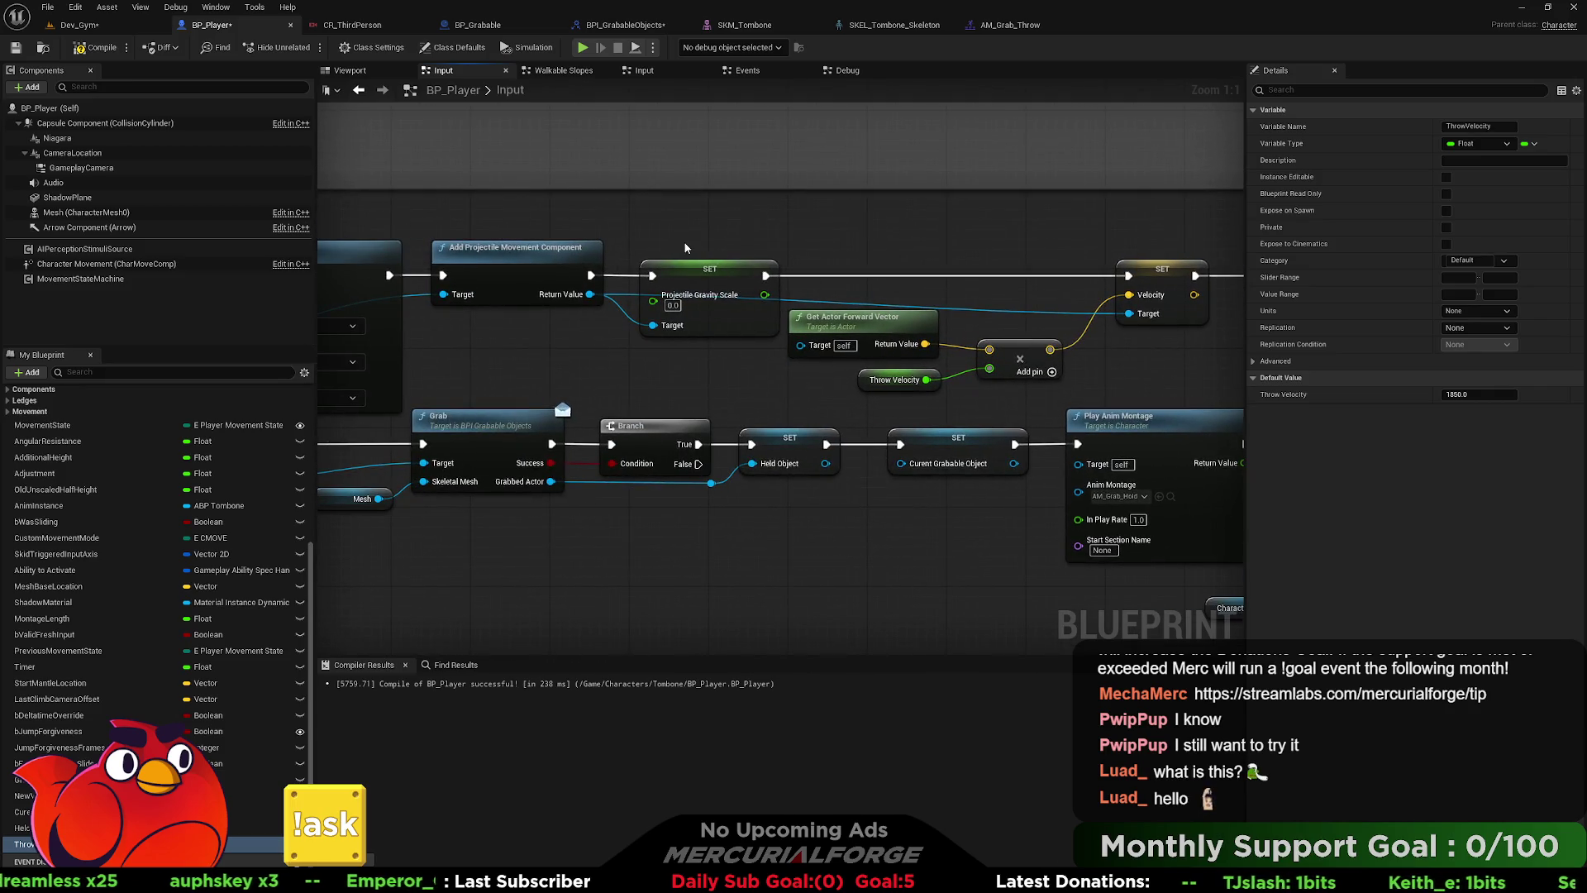
mouse_move(683, 247)
left_mouse_down()
mouse_move(665, 254)
mouse_move(770, 261)
left_mouse_up()
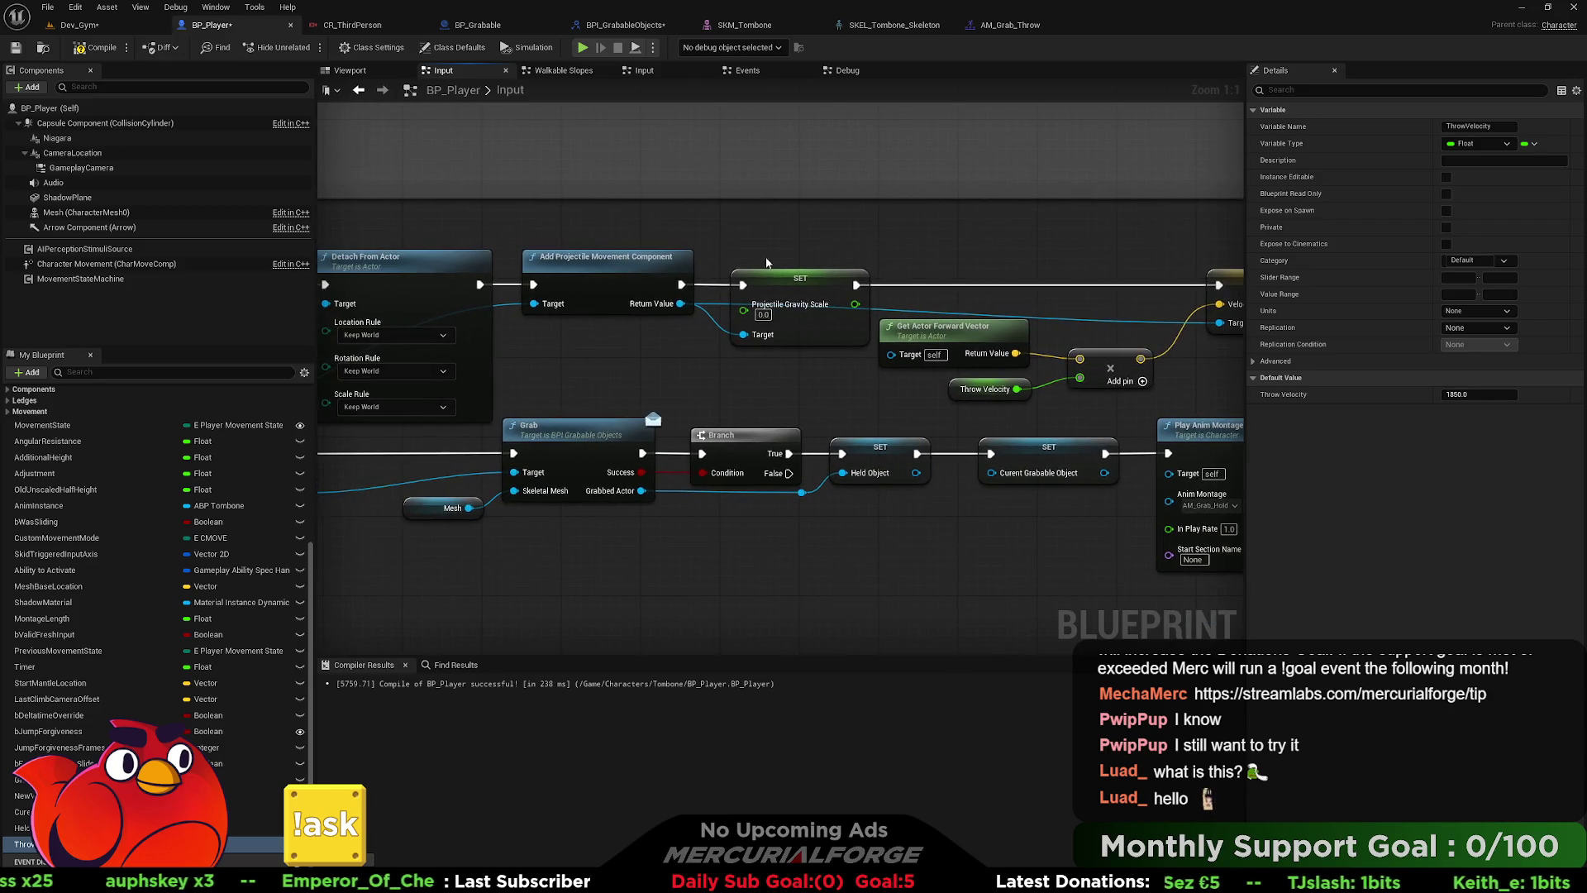
- Add an Add Rotating Movement Component after SET Projectile Gravity Scale, targeting Held Object
left_click_drag(856, 285, 969, 250)
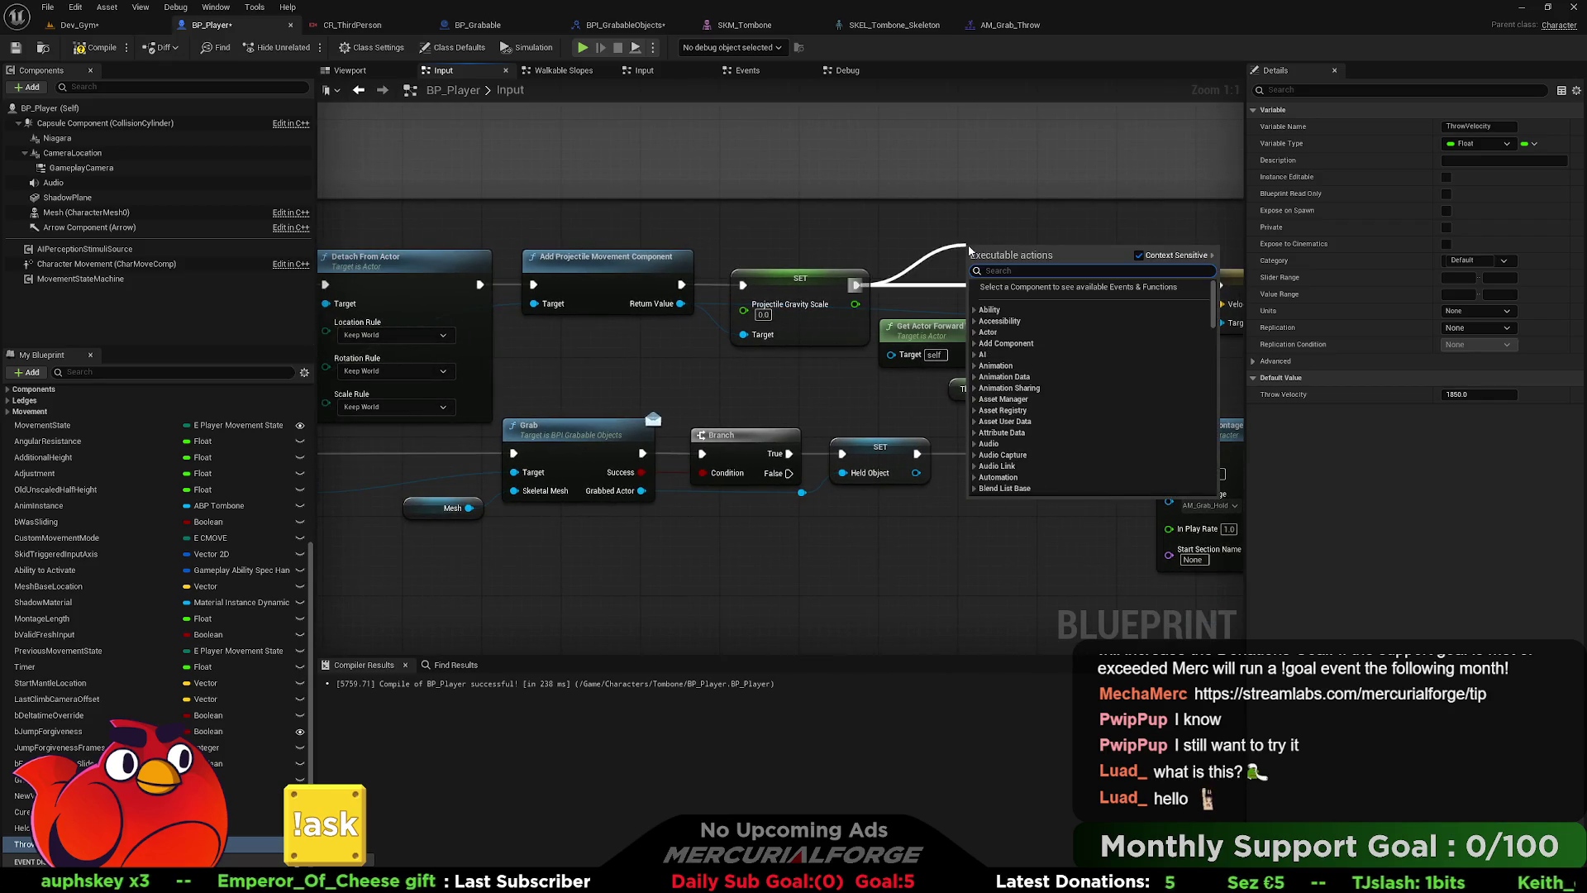
type("rotating")
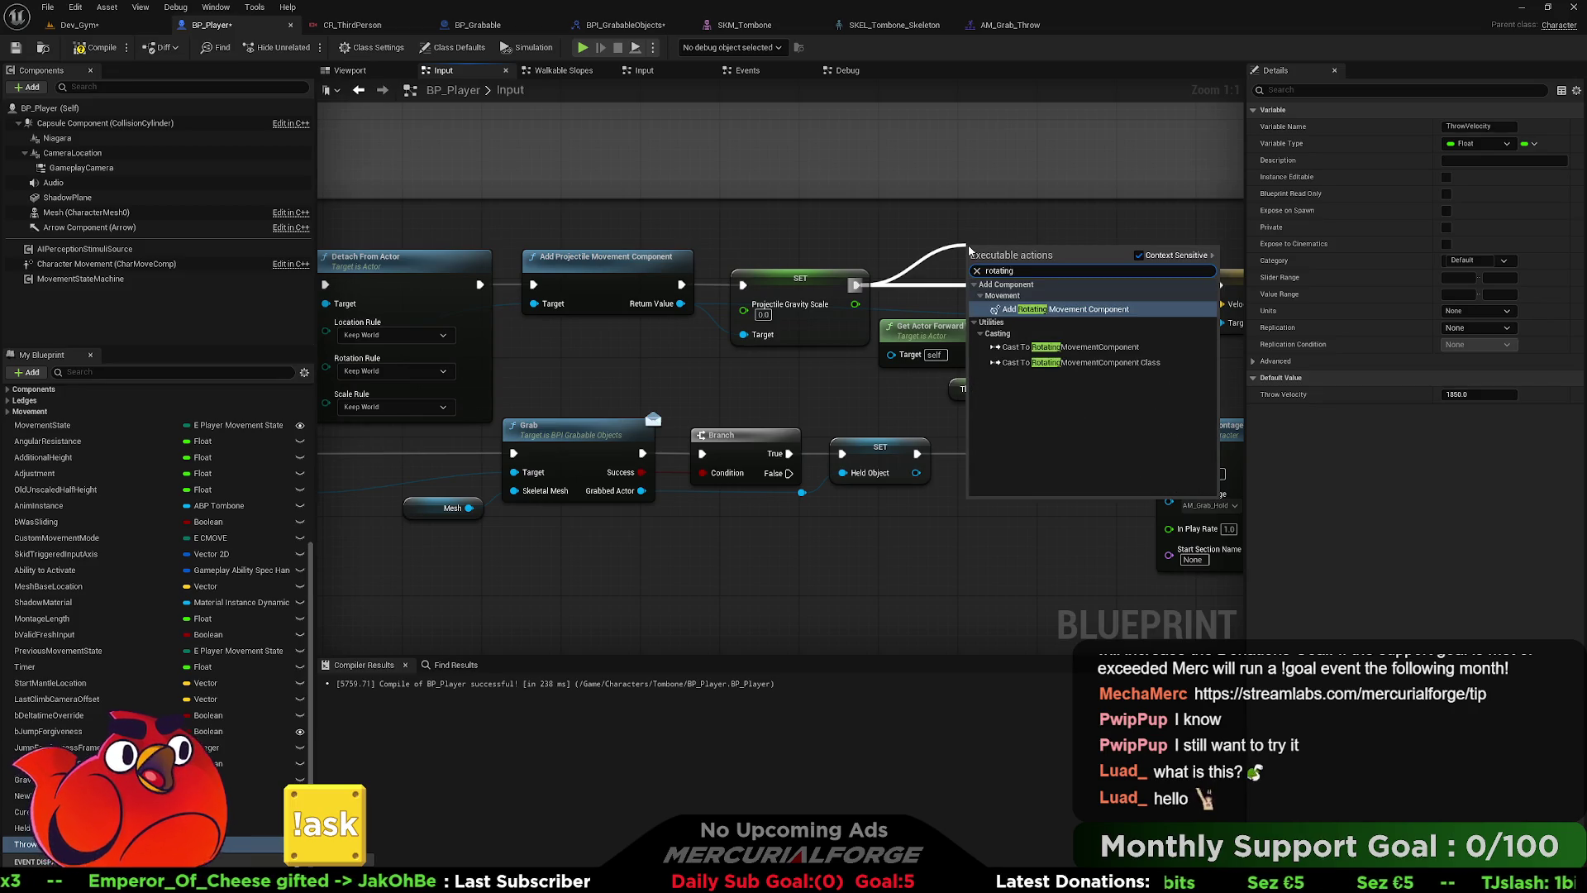
key("Return")
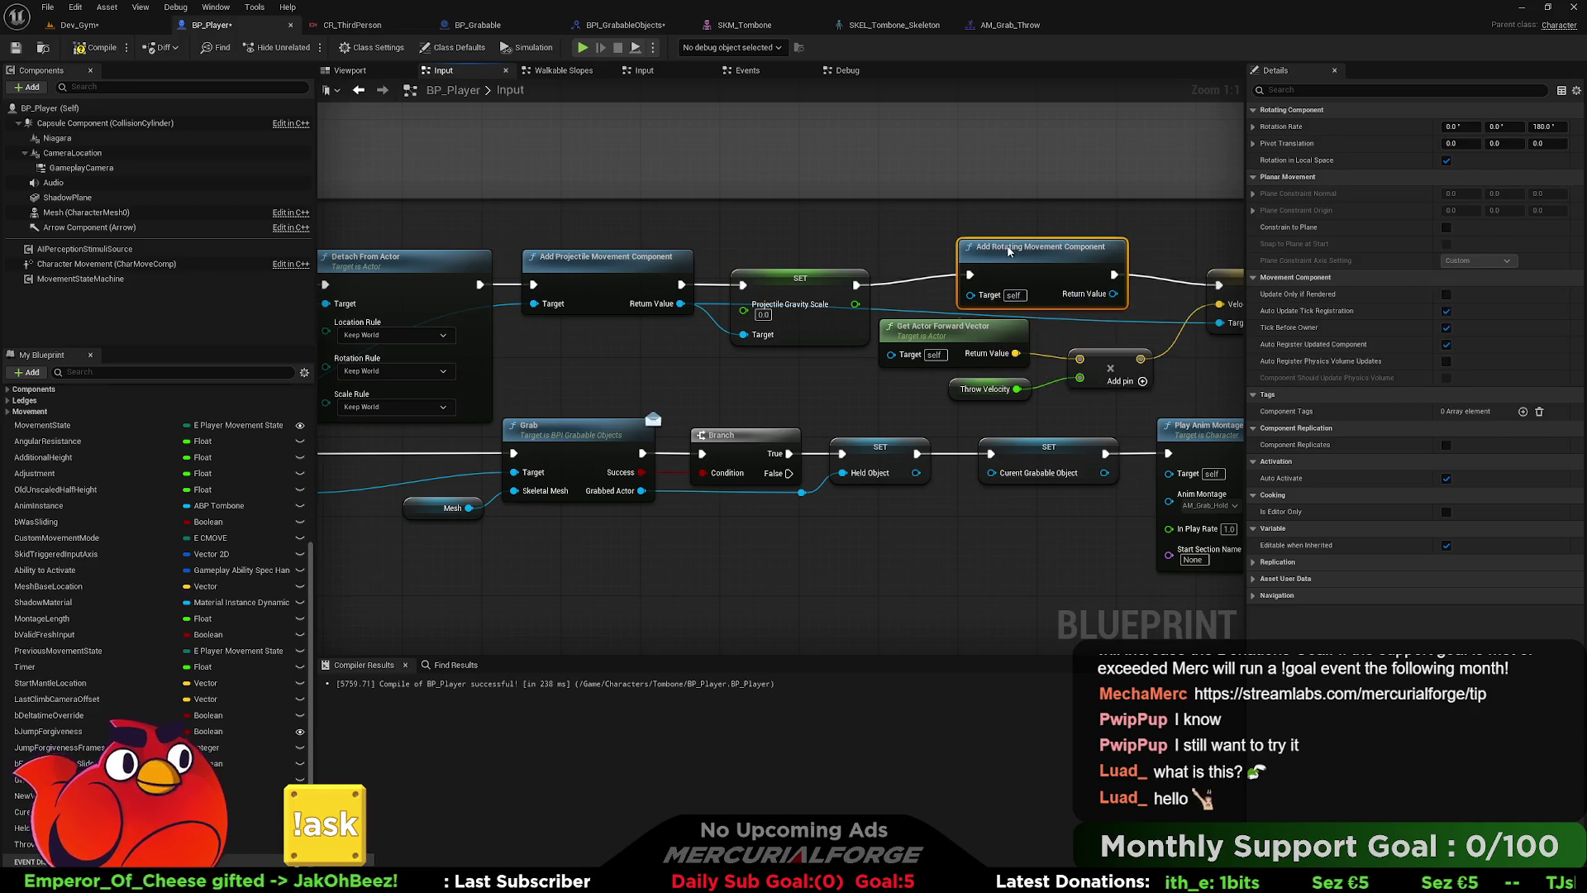
mouse_move(966, 295)
left_mouse_down()
mouse_move(661, 355)
mouse_move(372, 442)
mouse_move(441, 430)
left_mouse_up()
left_click_drag(913, 386, 744, 386)
left_click_drag(1116, 273, 806, 273)
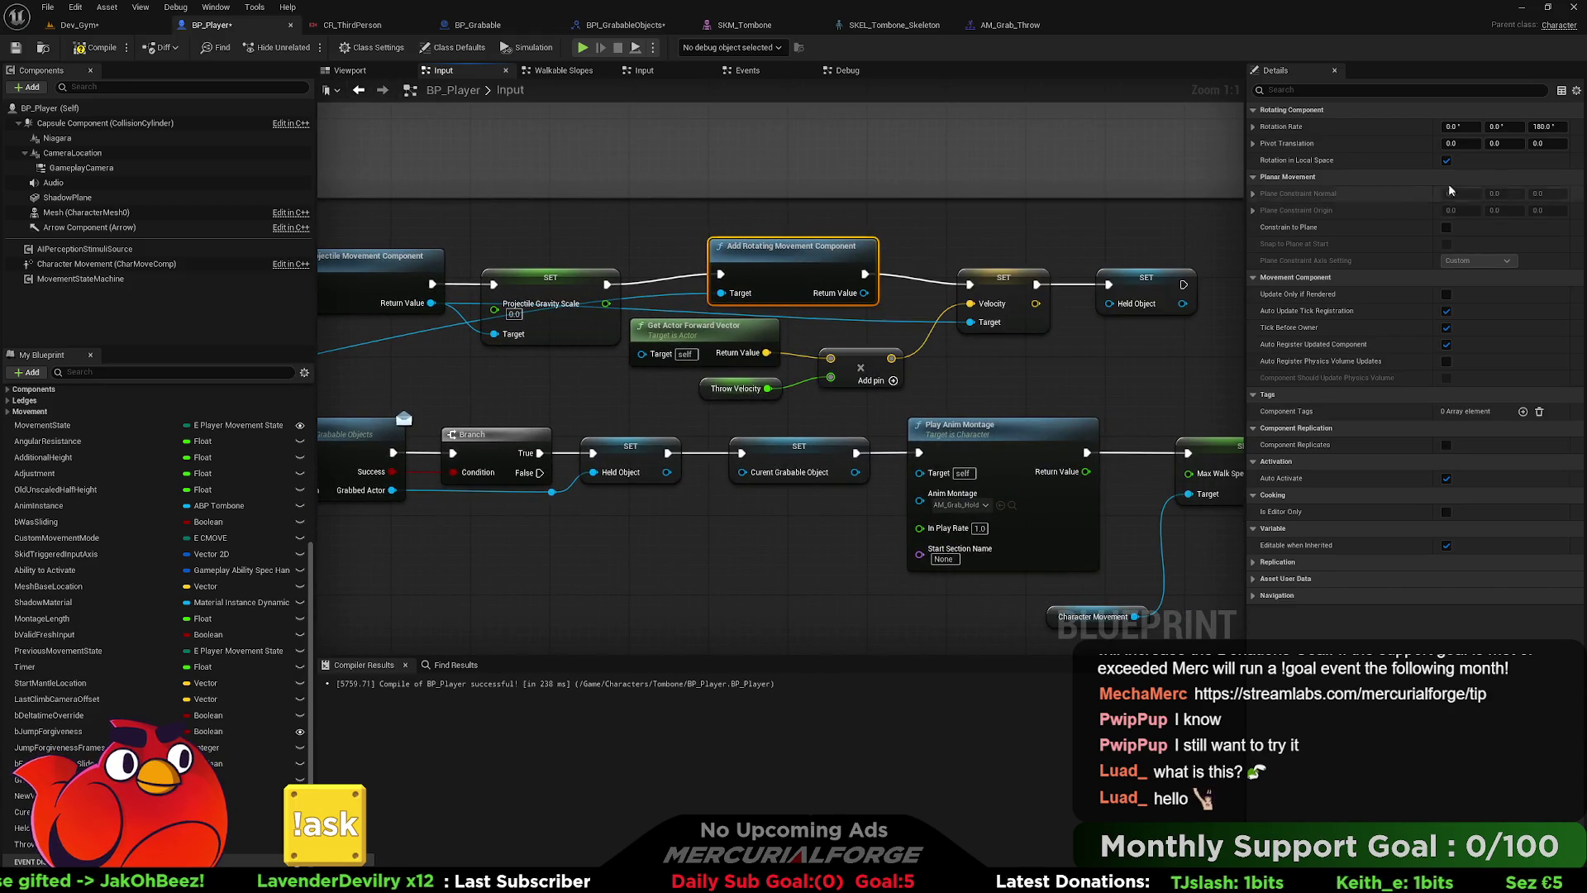
left_click(94, 27)
- Play from the Cube's spot, throw the held orange cube, and stop play
right_click(554, 644)
left_click(618, 631)
key("e")
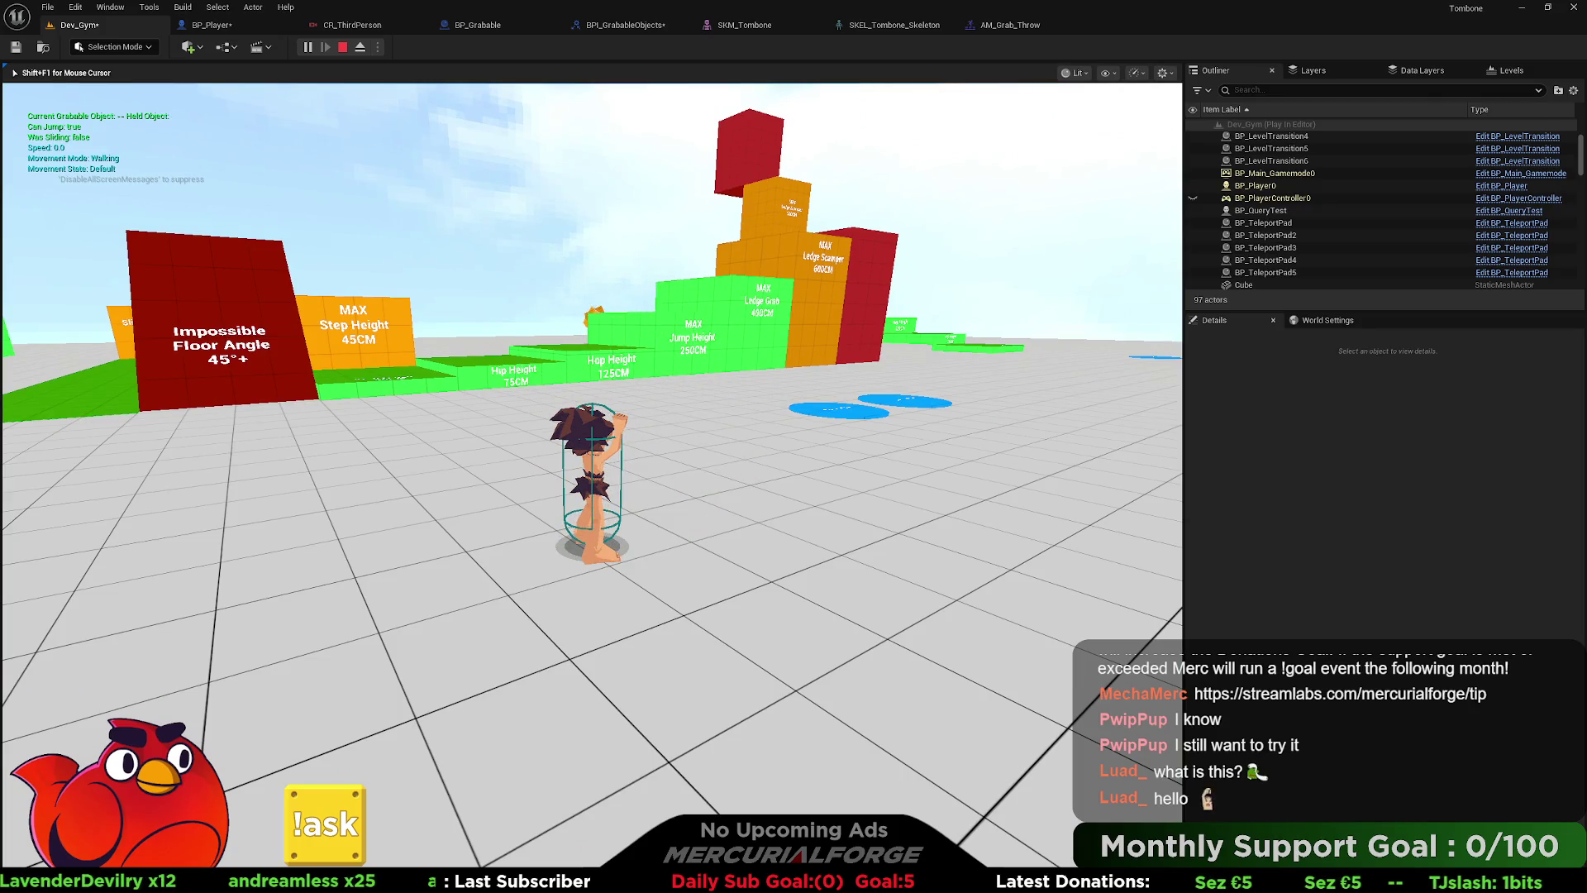
key("Escape")
- Set the rotating movement's rotation rate to 200, 123, 45, then compile and save BP_Player
left_click(212, 25)
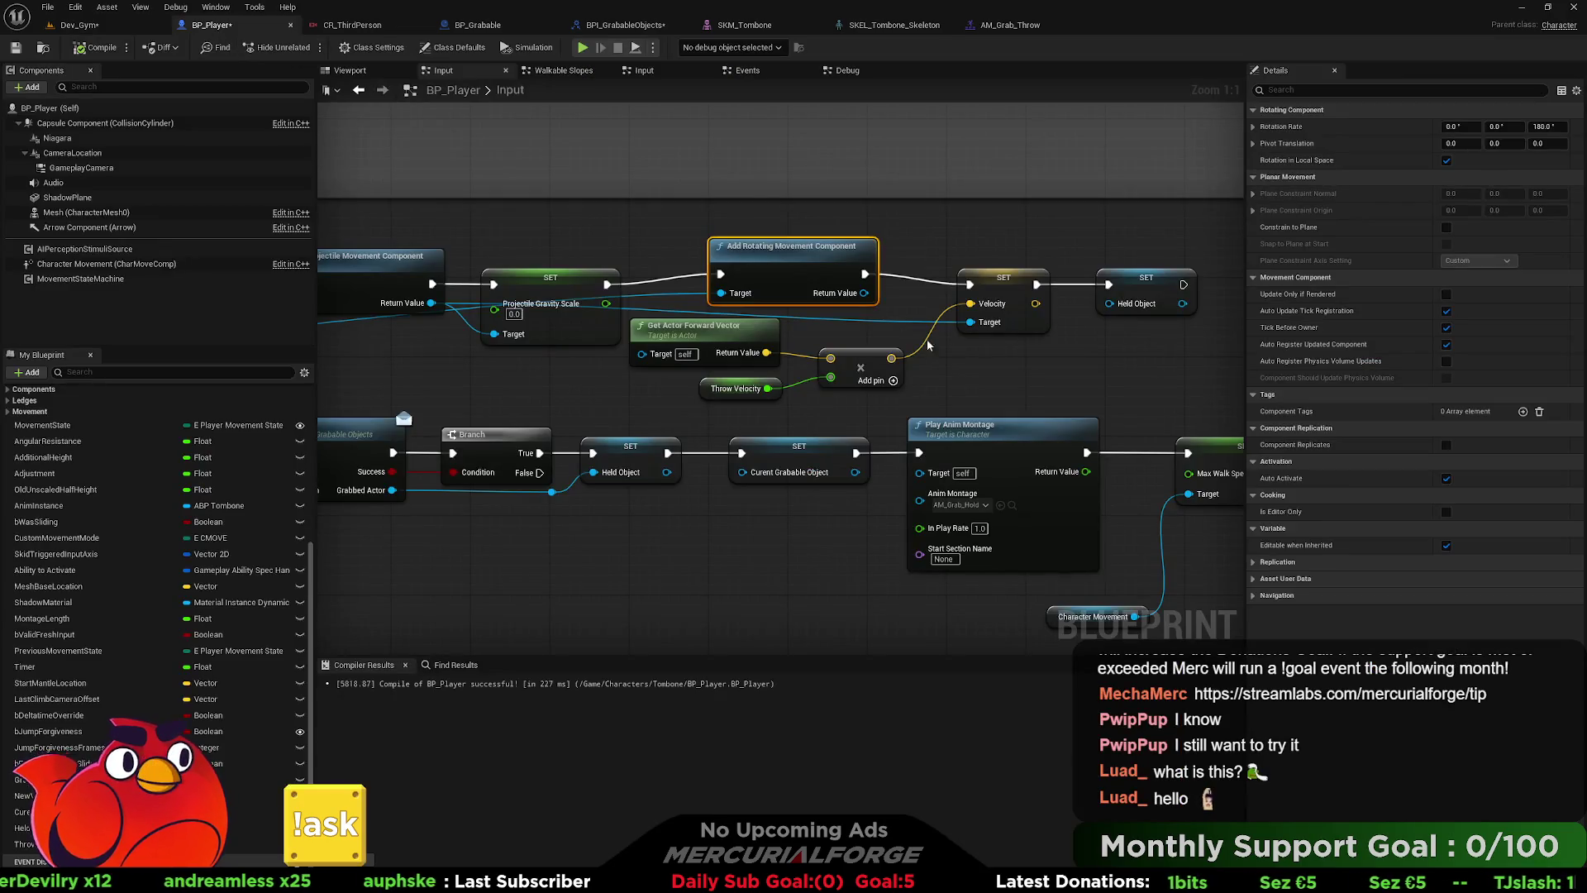
left_click(1453, 125)
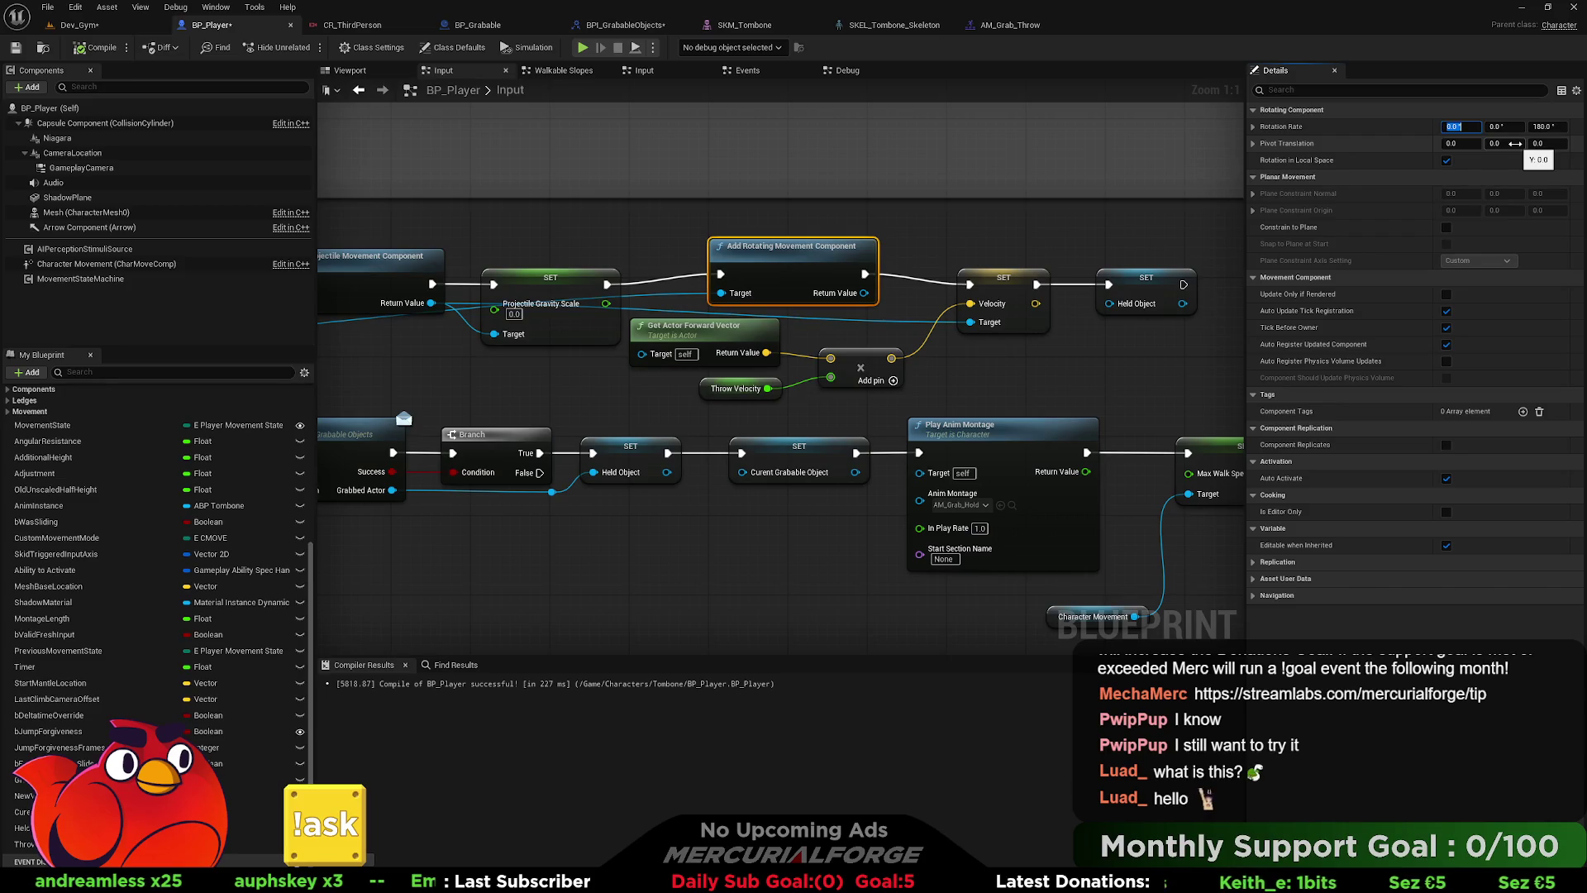
type("200123")
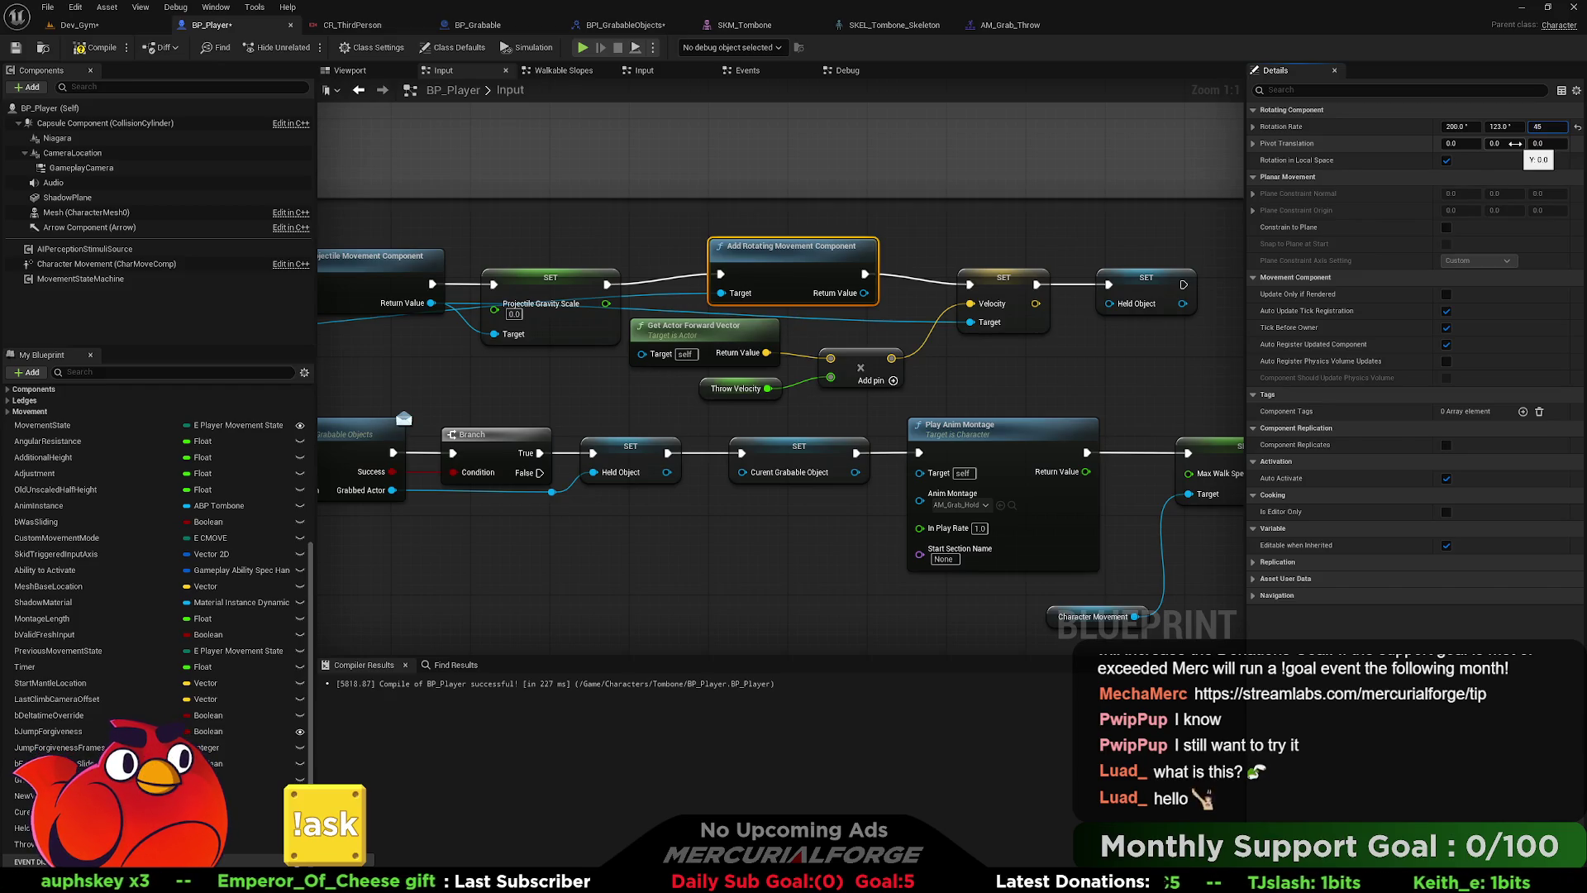
left_click(1141, 233)
left_click(97, 47)
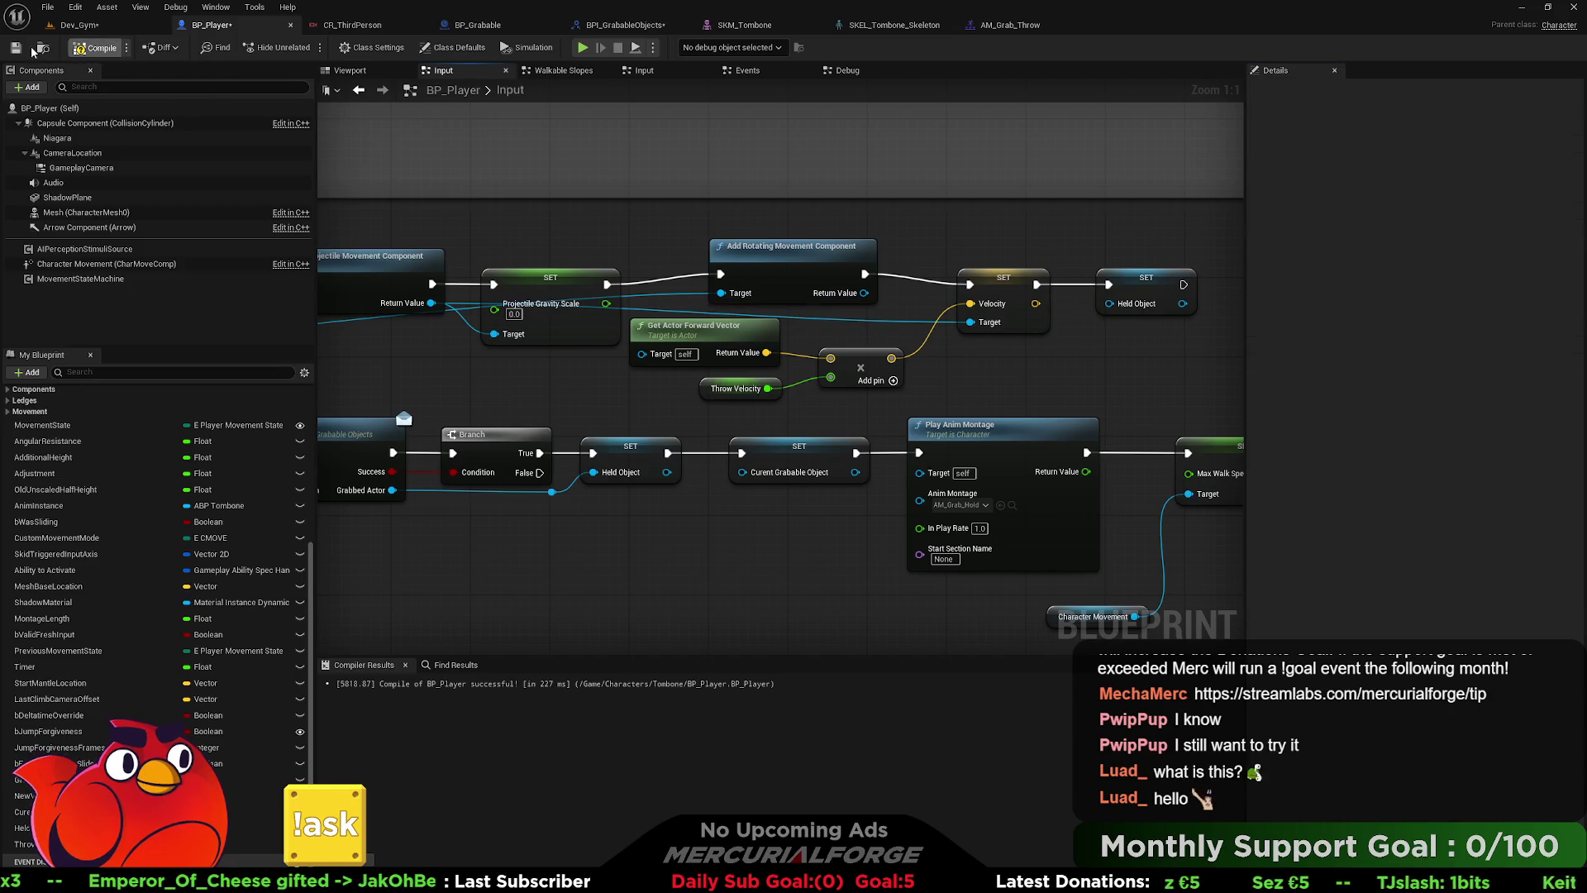
left_click(15, 47)
left_click(80, 25)
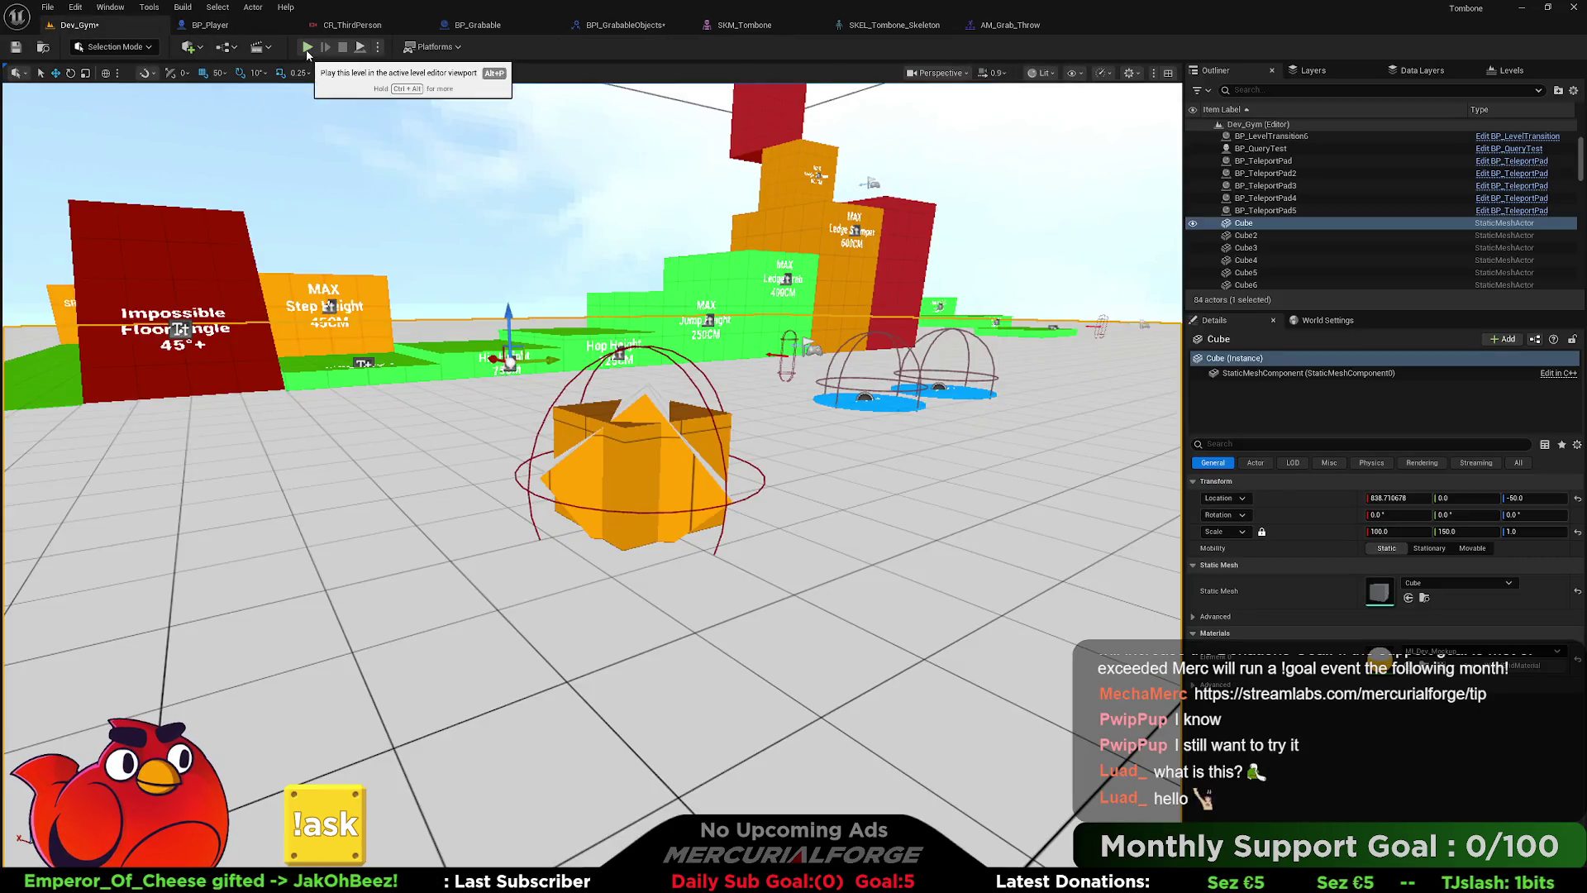
- Playtest running to the orange box, picking it up and throwing it toward the green wall
left_click(308, 47)
key("w")
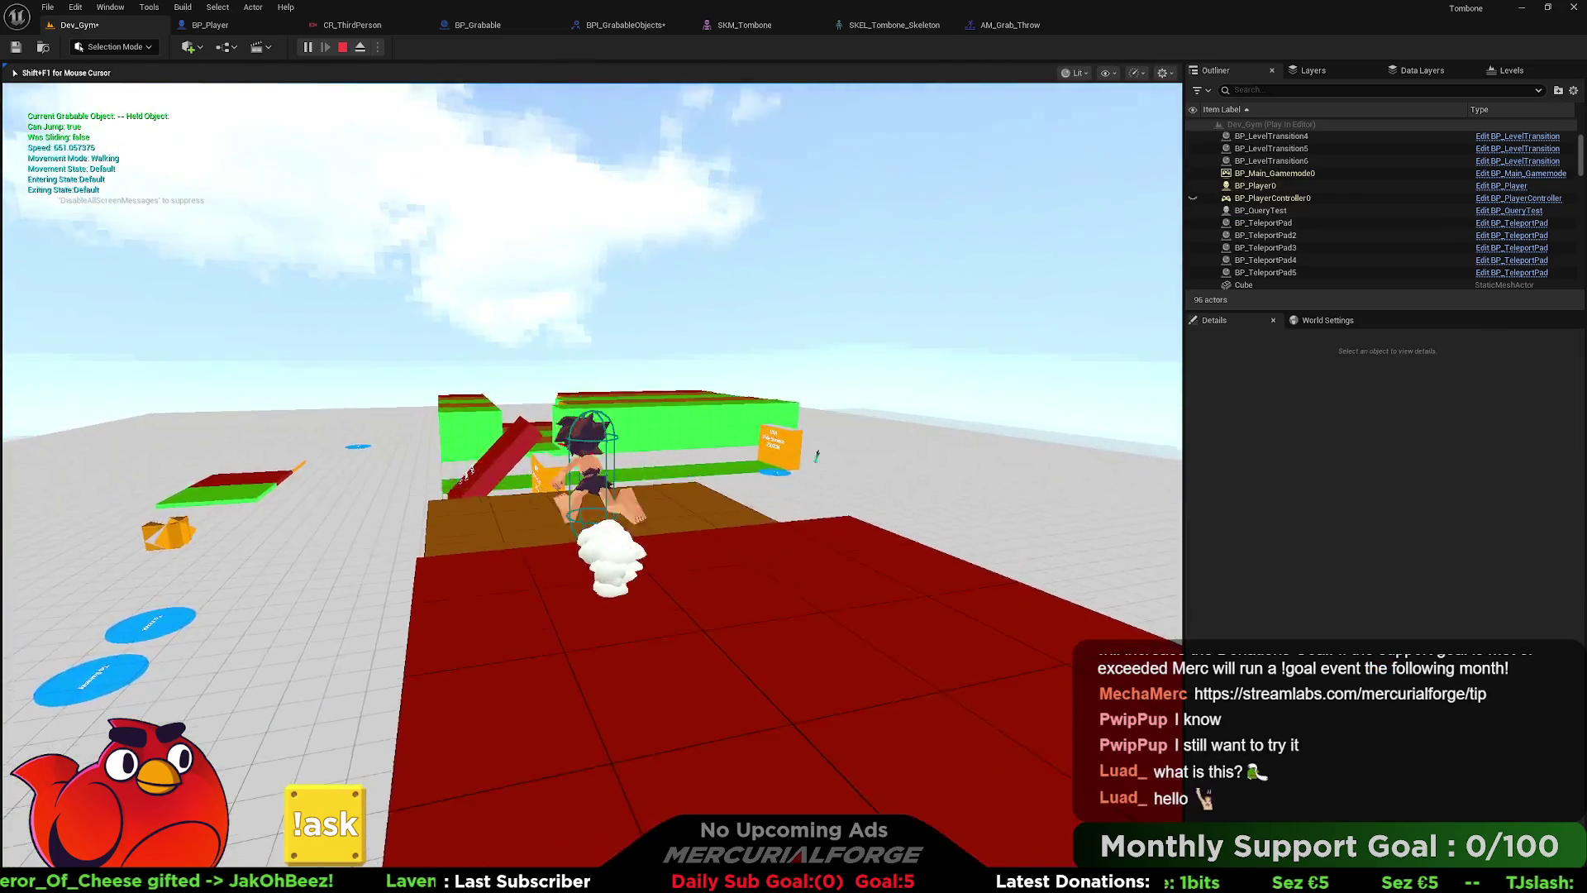
key("space")
key("a")
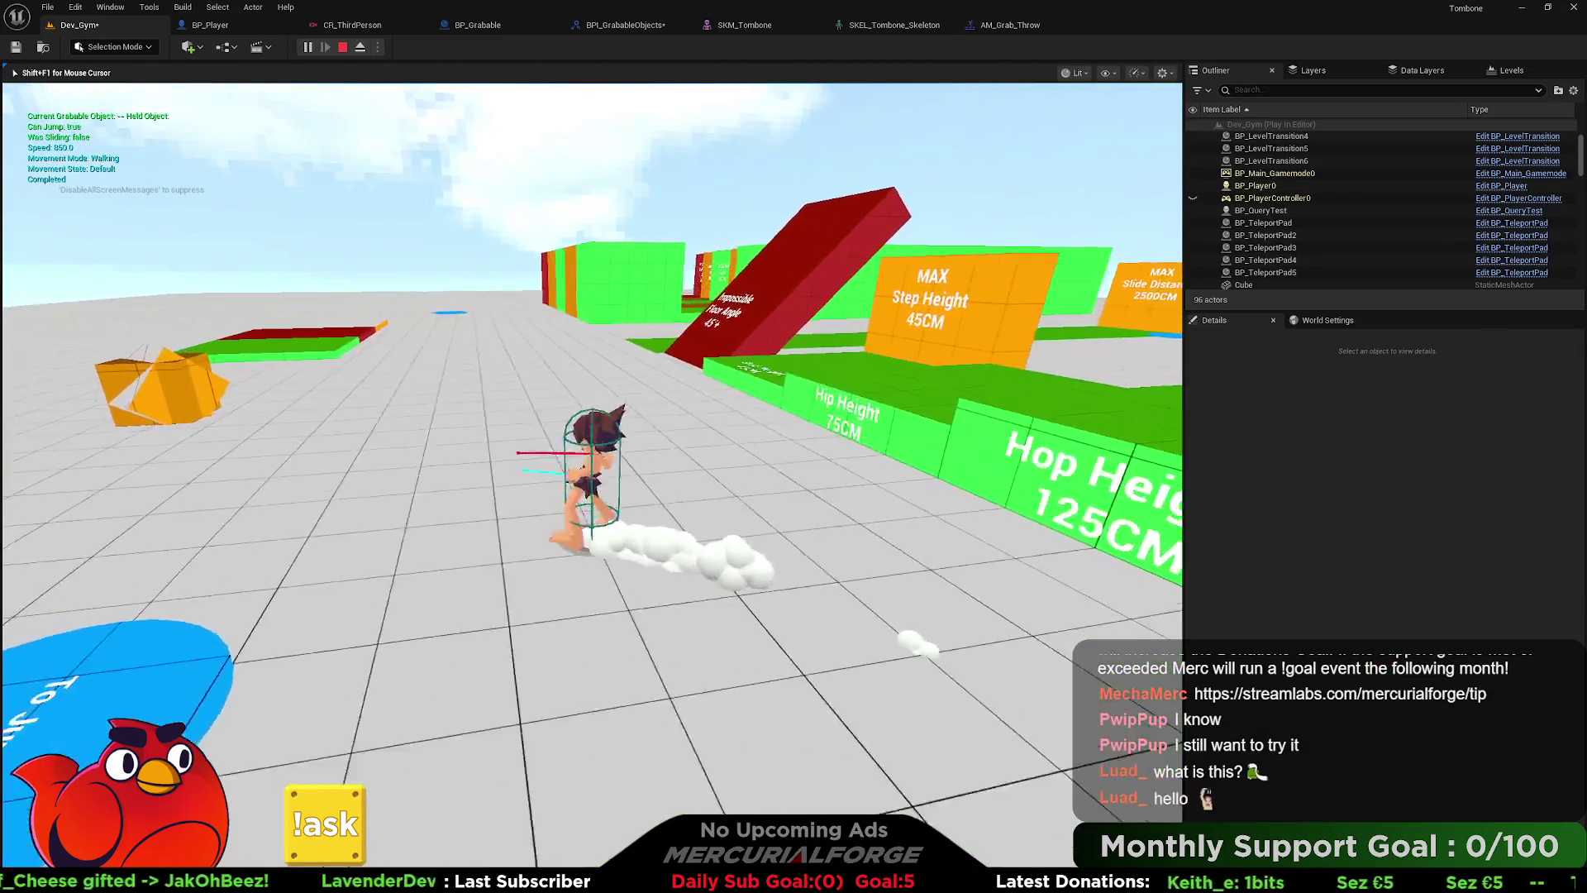
key("w")
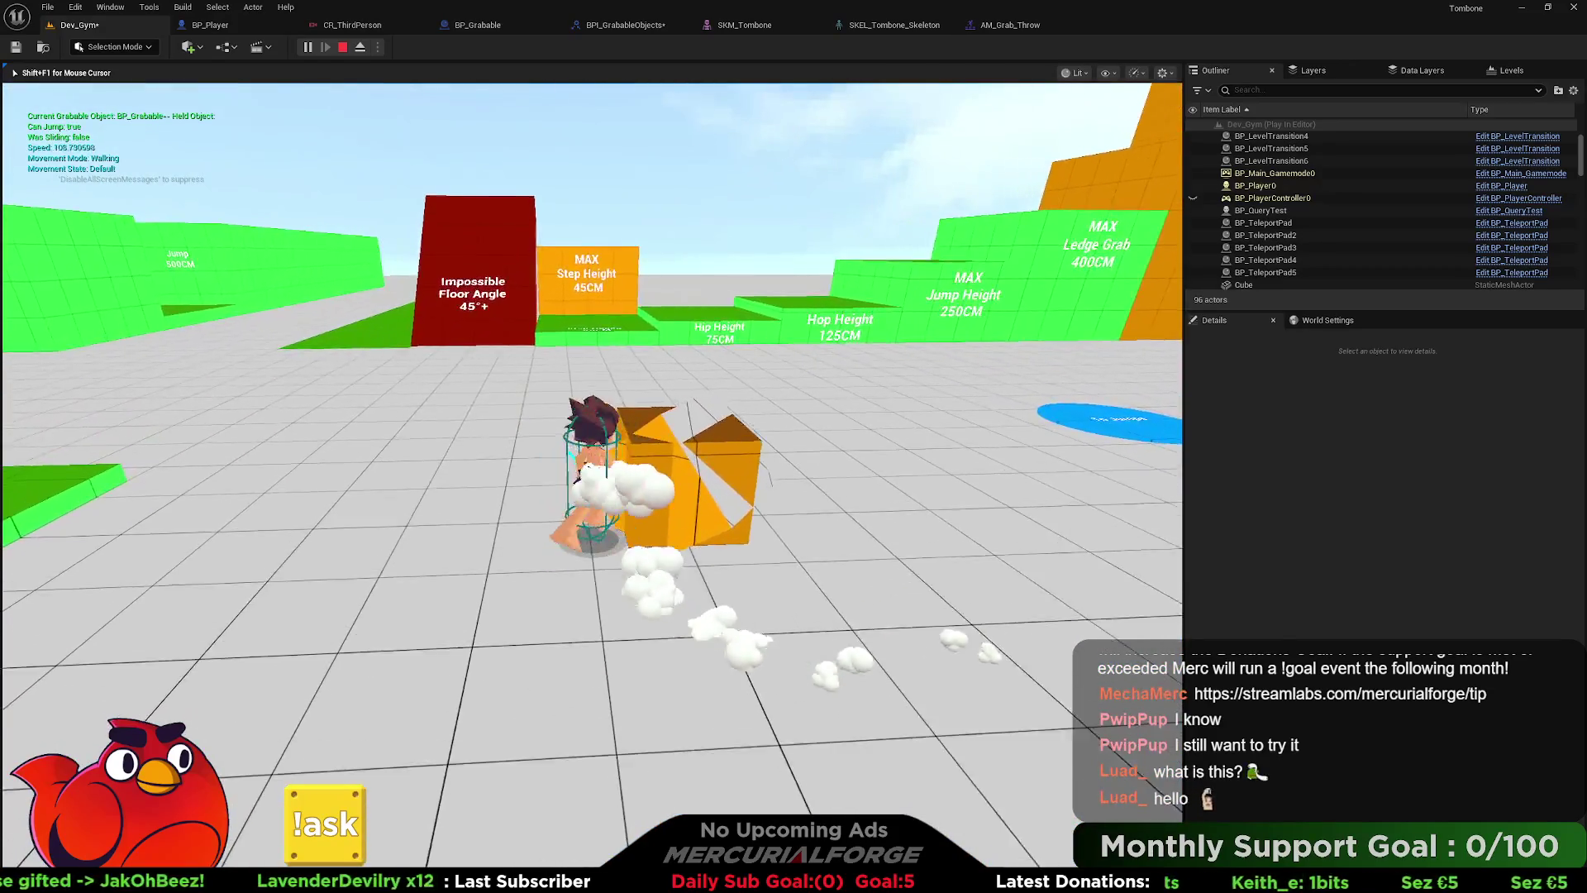
key("e")
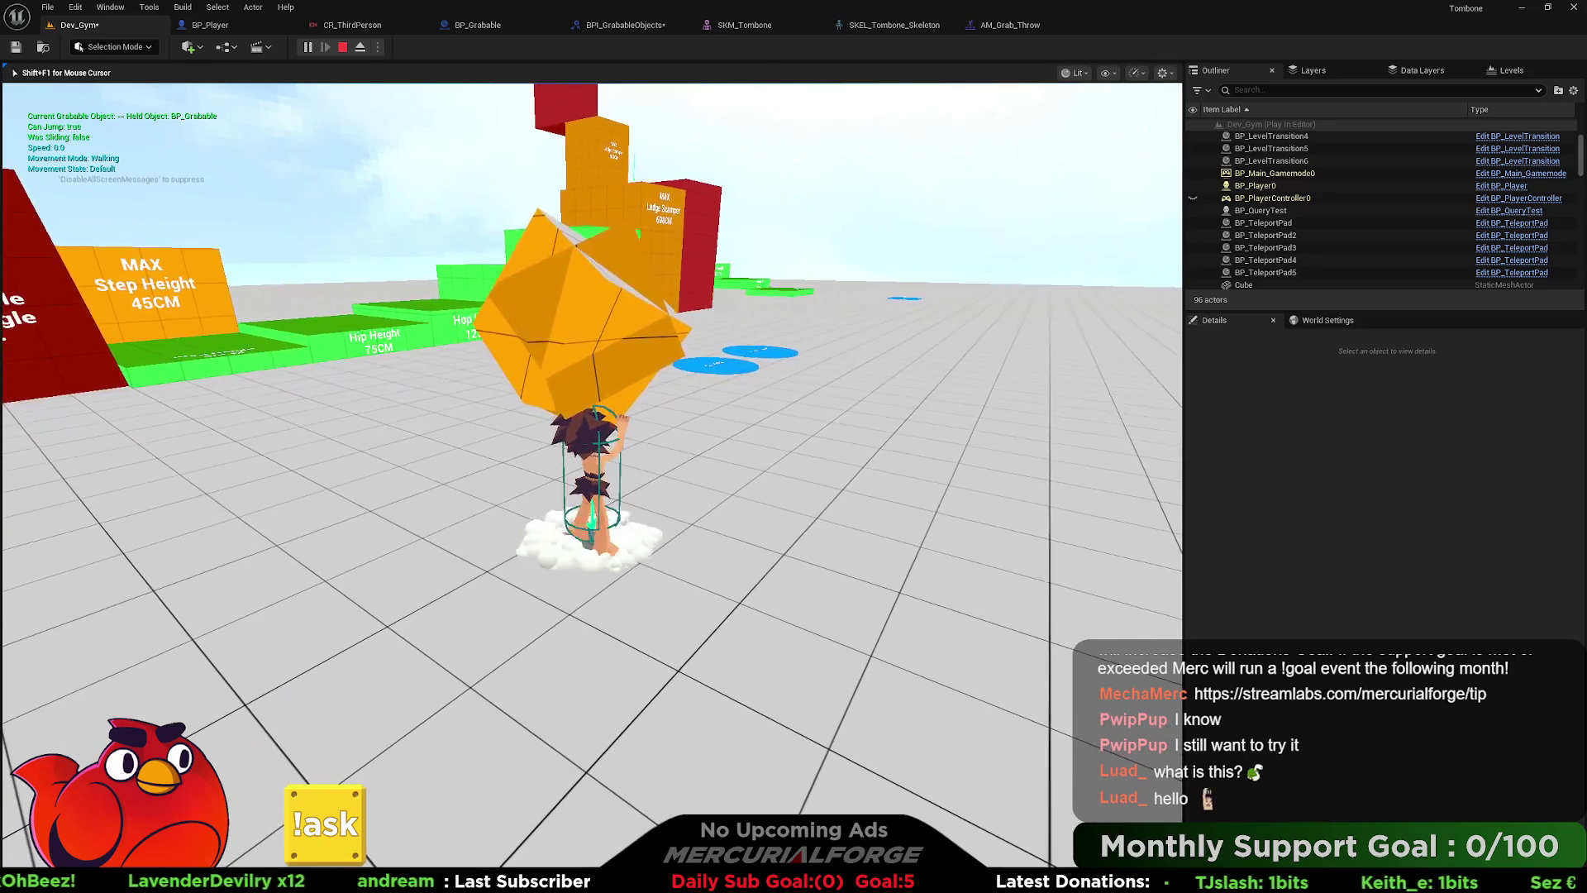
key("e")
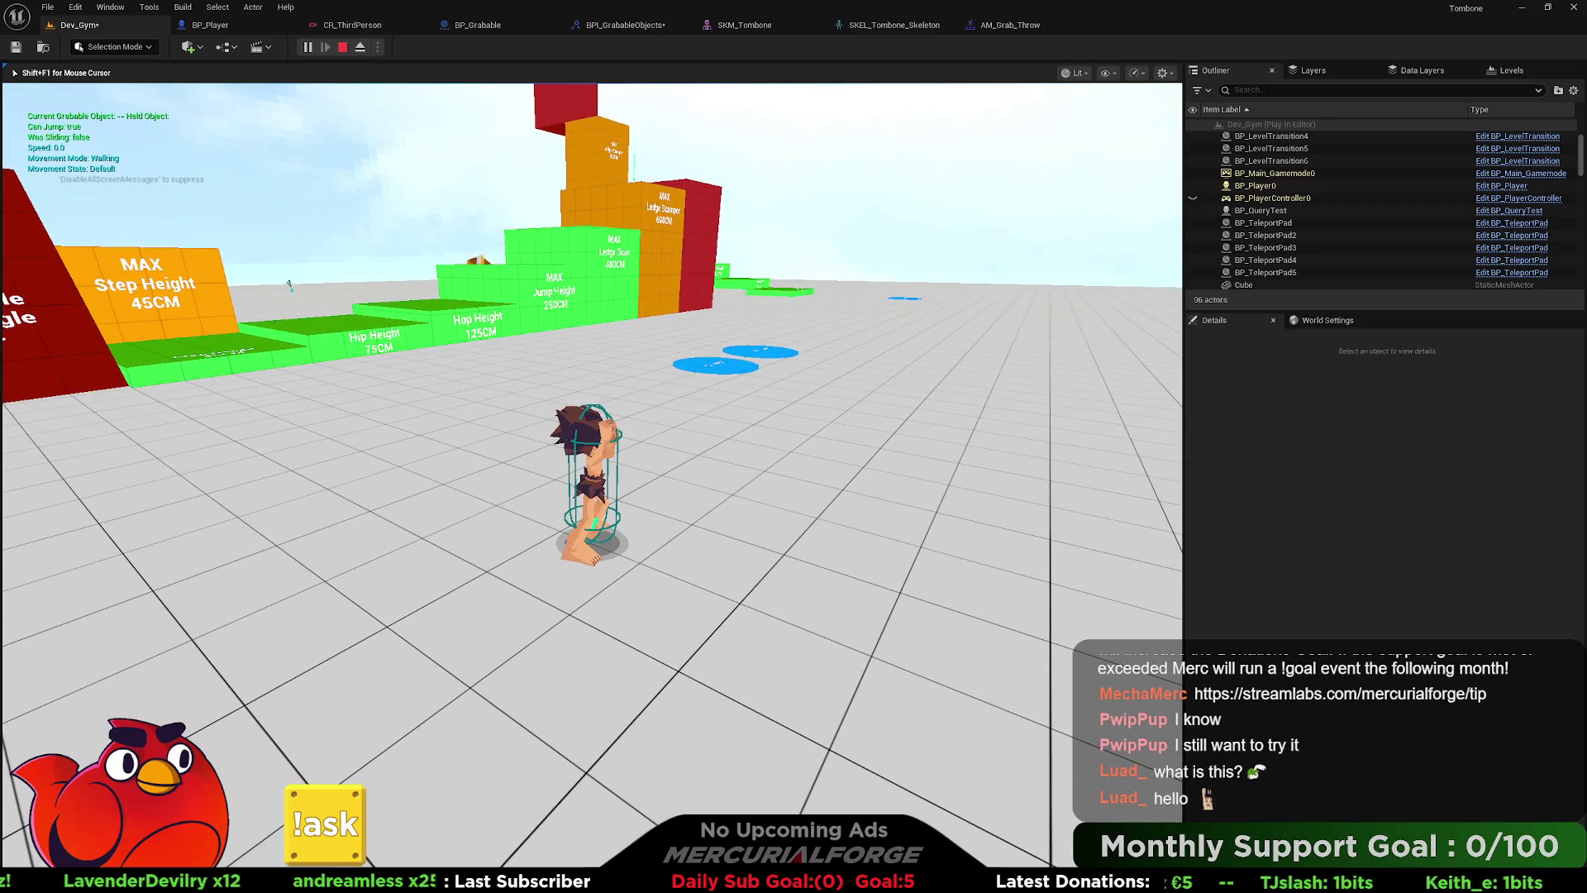
key("Escape")
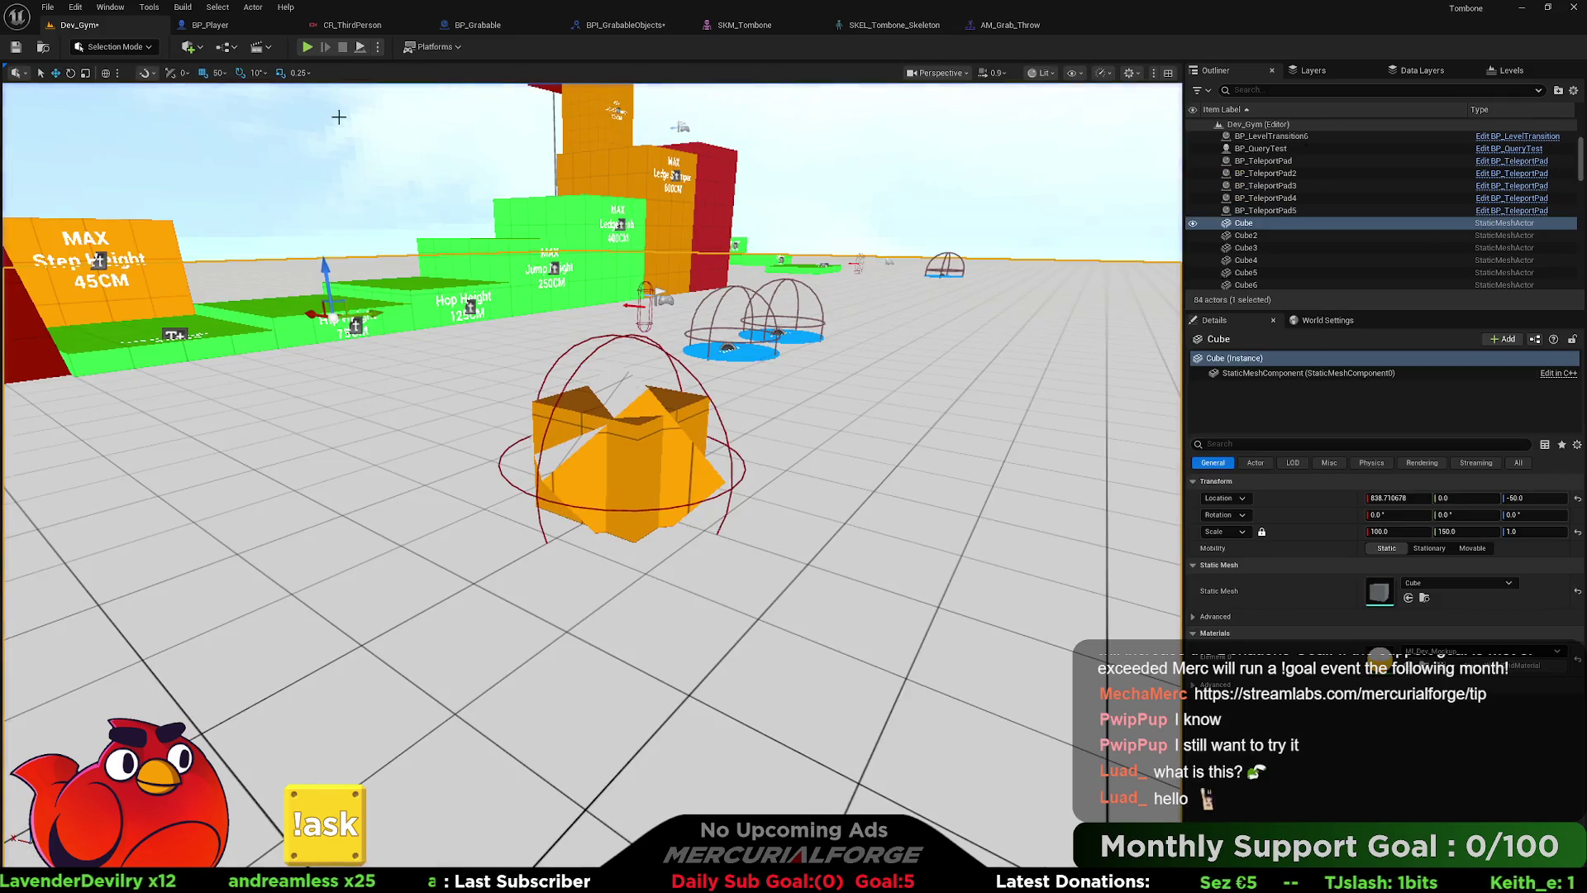
- Play from beside the cube, grab and throw it again, then return to BP_Player
right_click(606, 571)
left_click(633, 583)
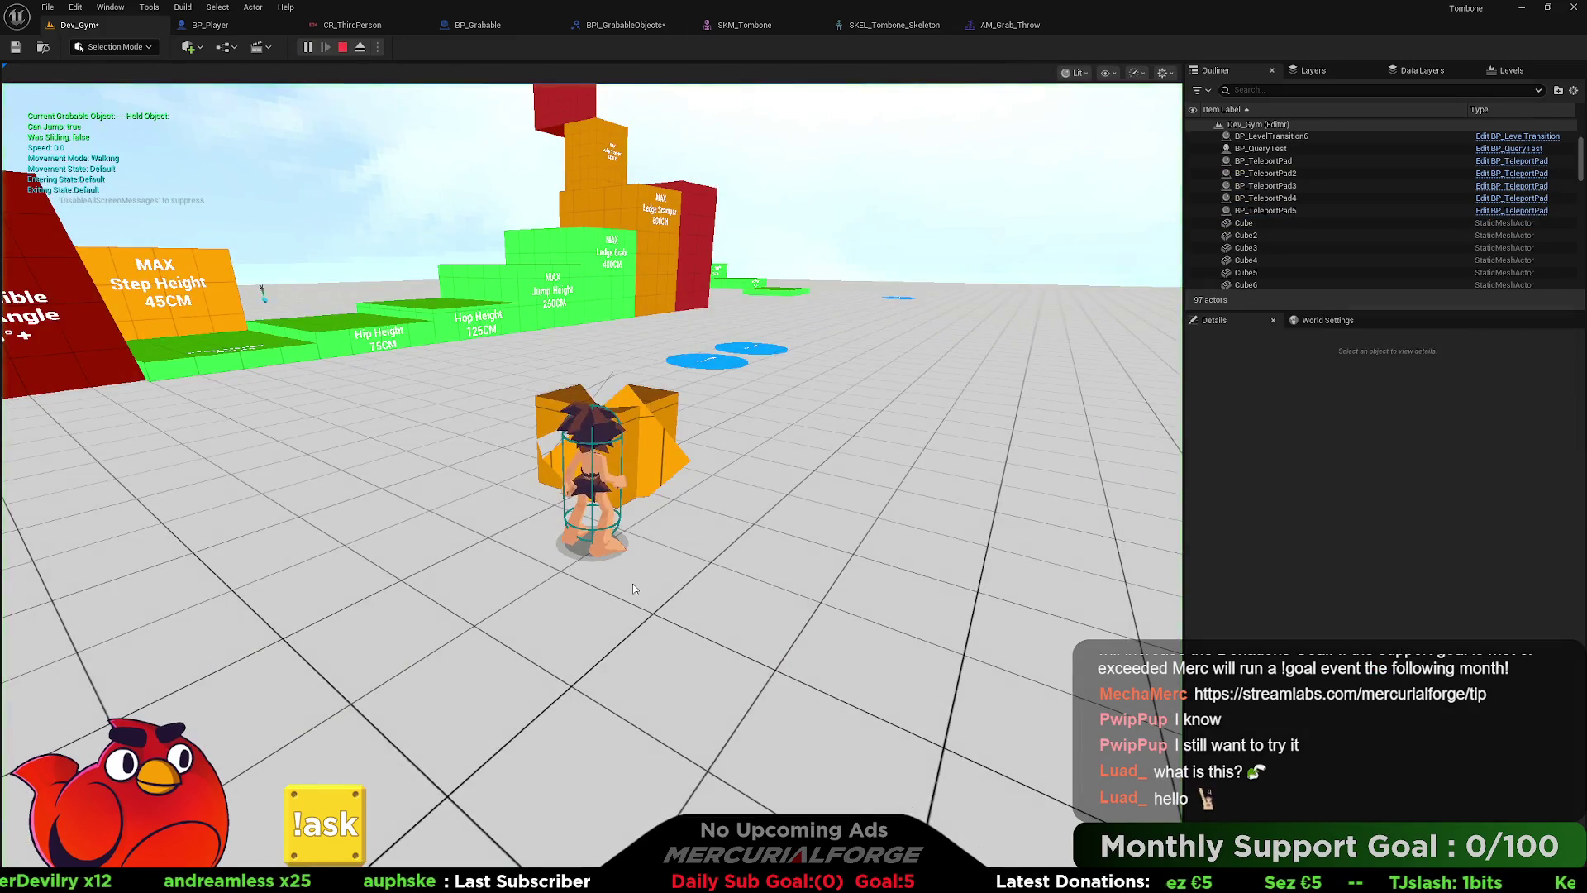
left_click(633, 585)
key("s")
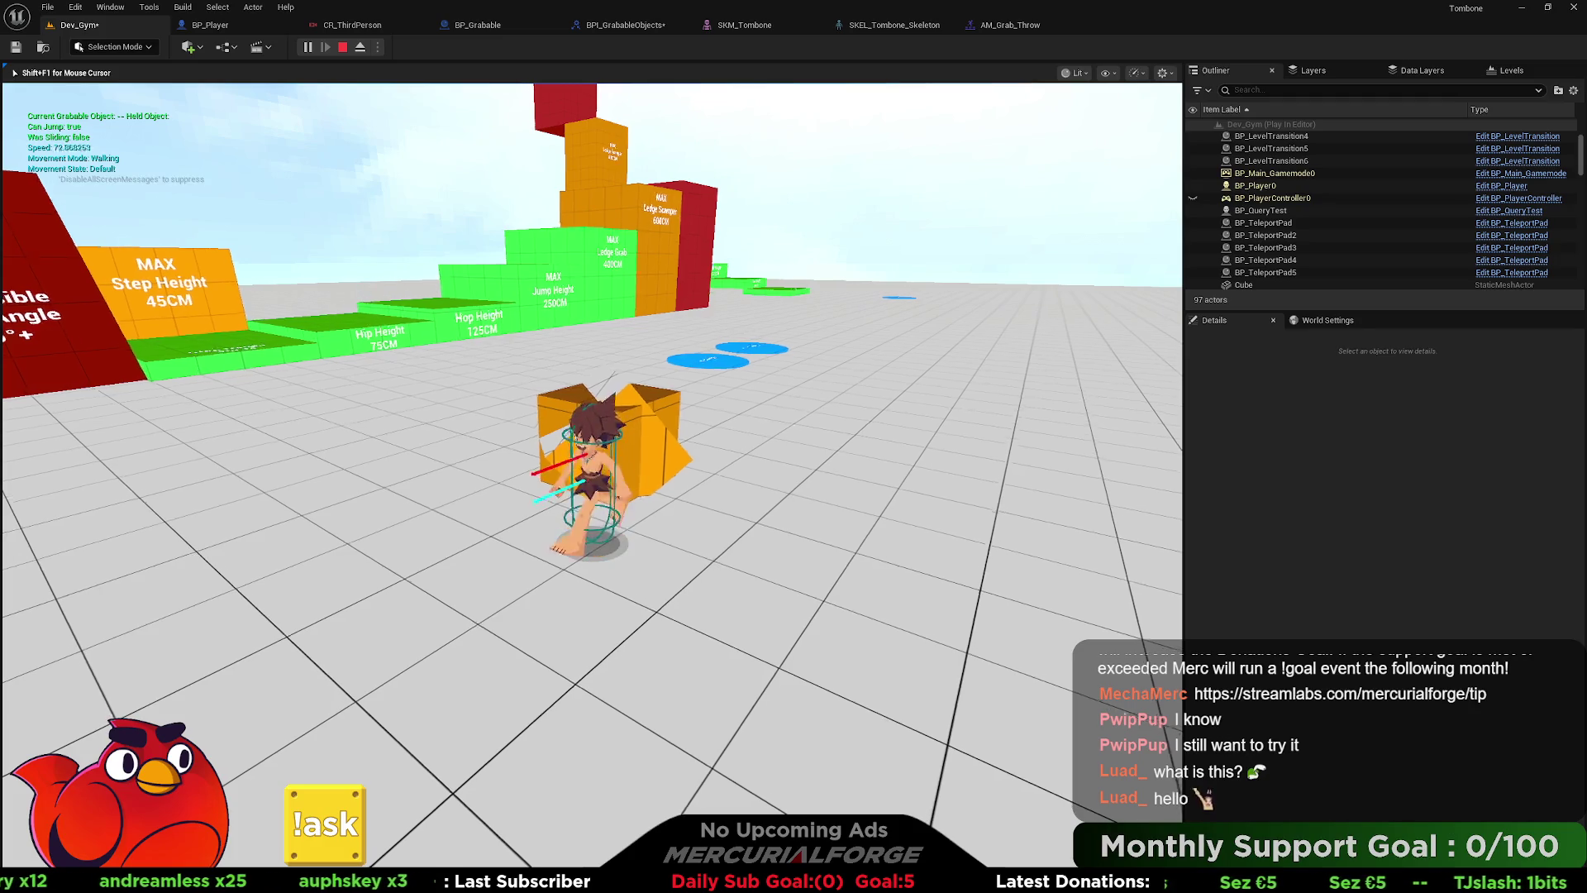
key("e")
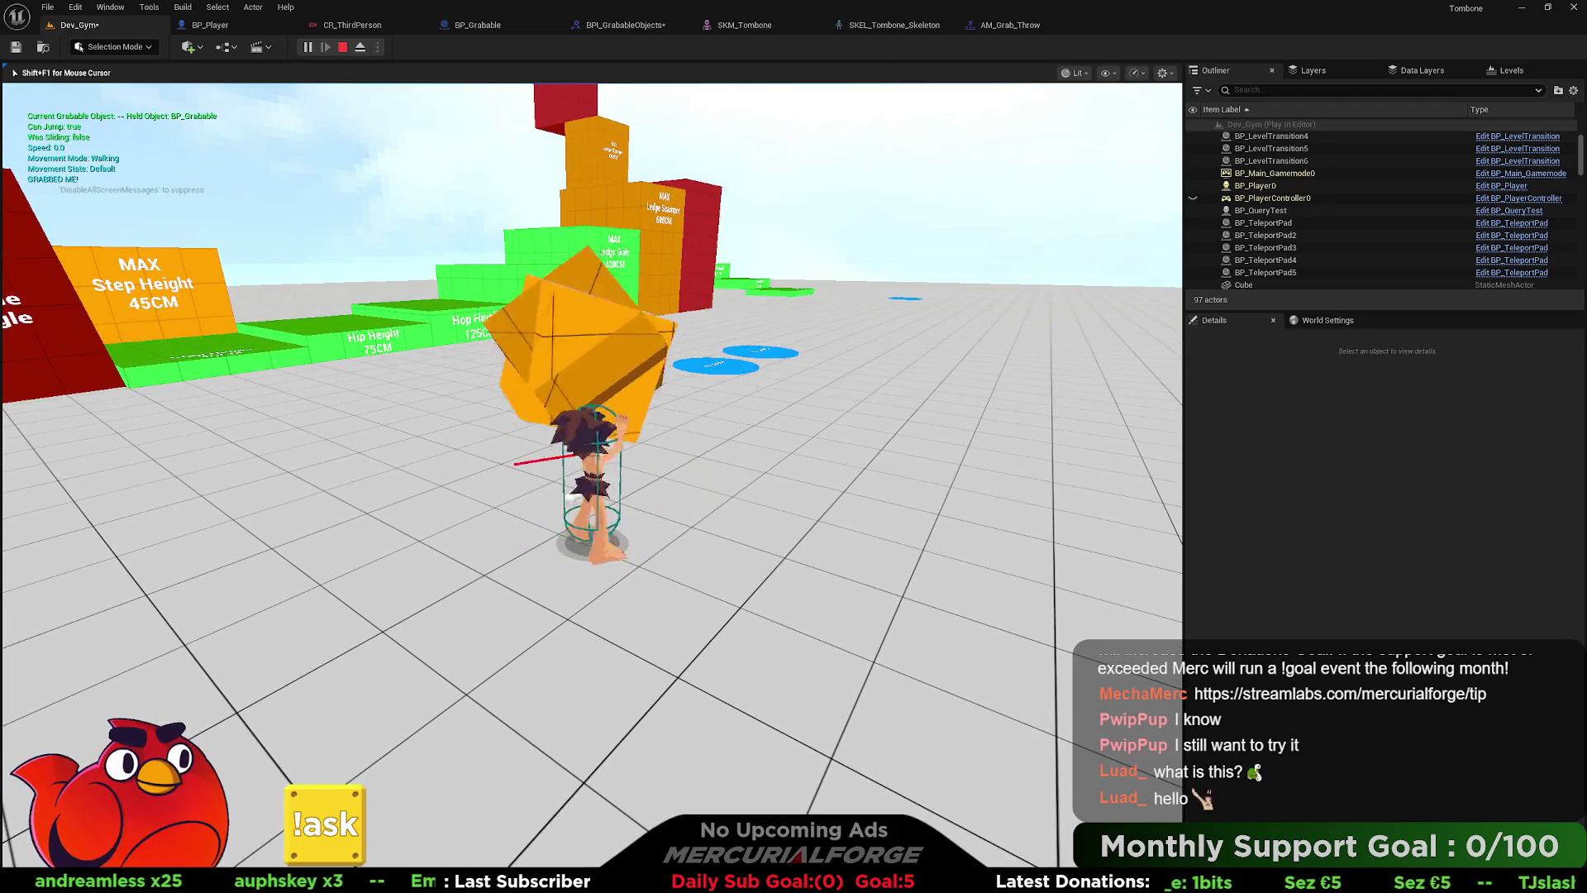
key("e")
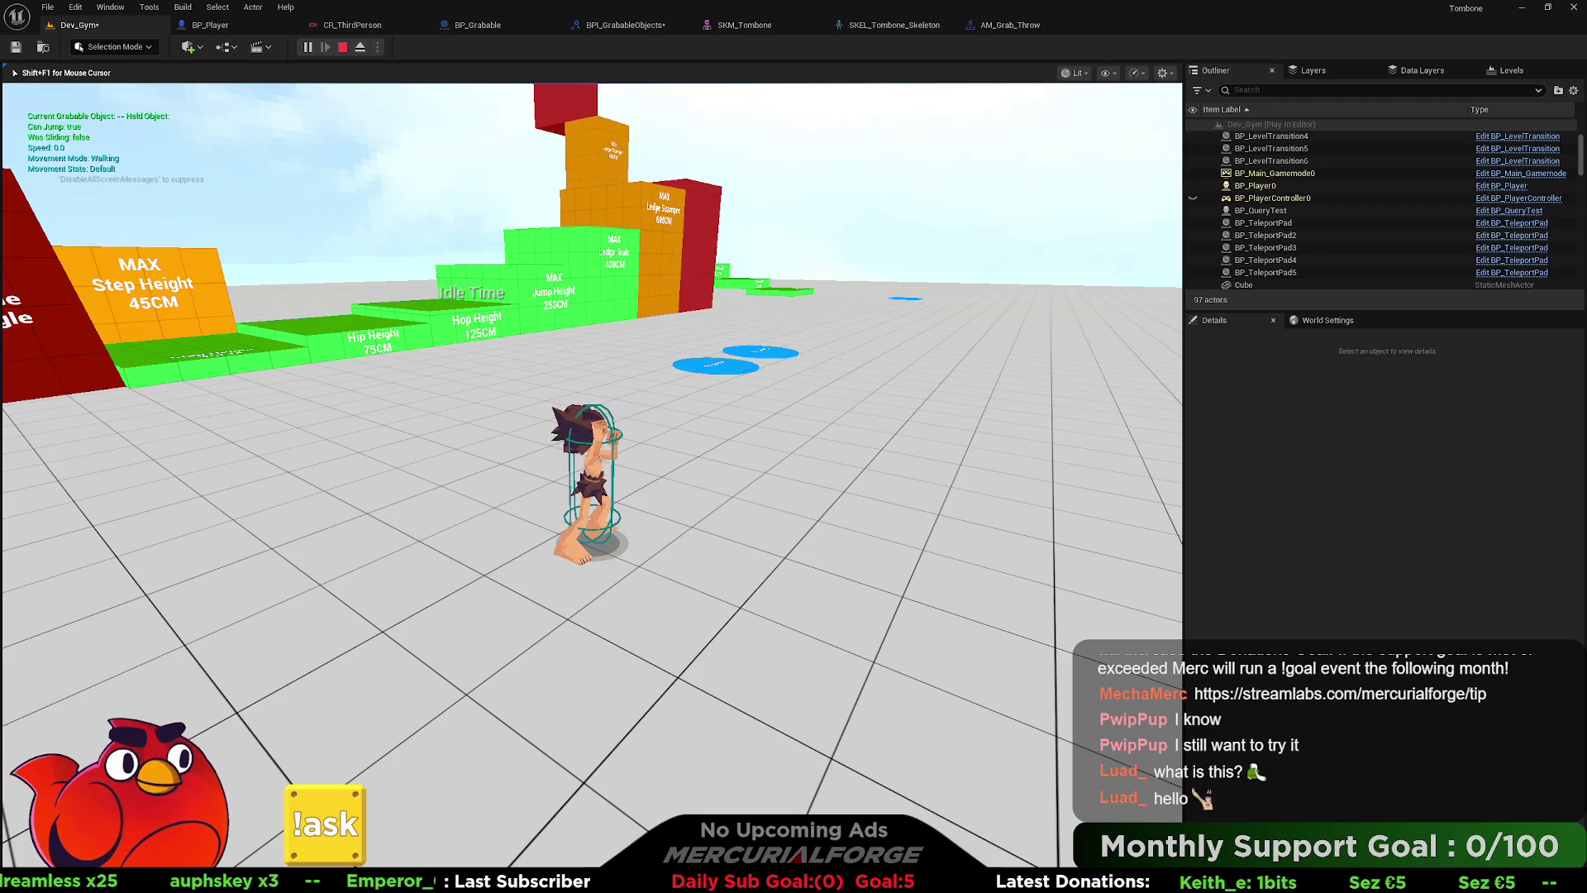
key("Escape")
left_click(207, 31)
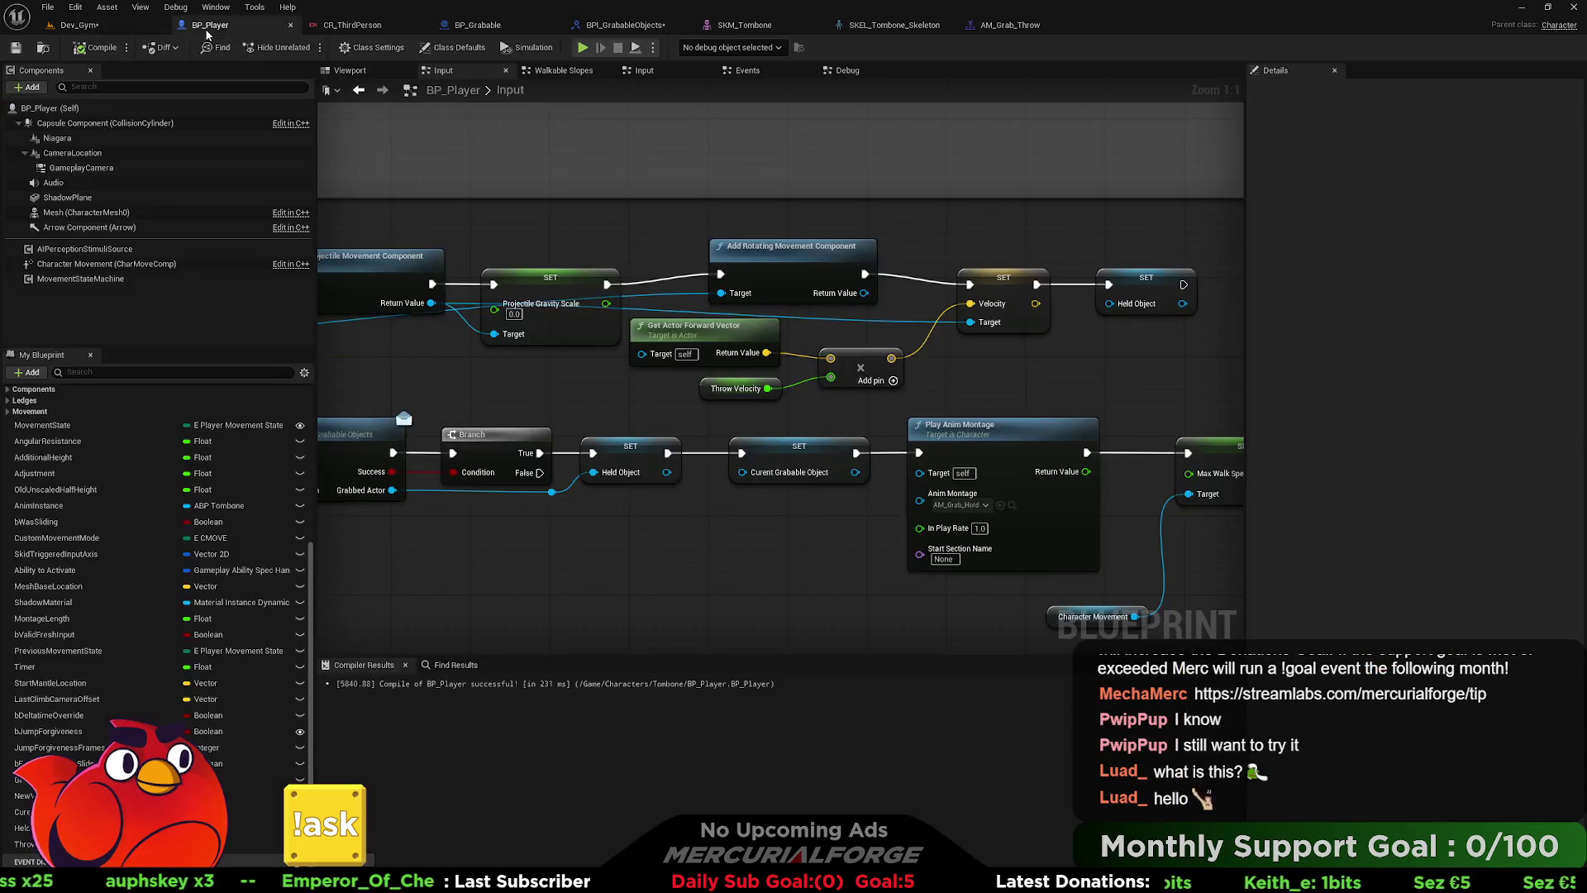
- Move the throw nodes and Throw Velocity getter right to make room after Is Valid
left_click_drag(785, 289, 818, 280)
scroll(874, 287, "down", 1)
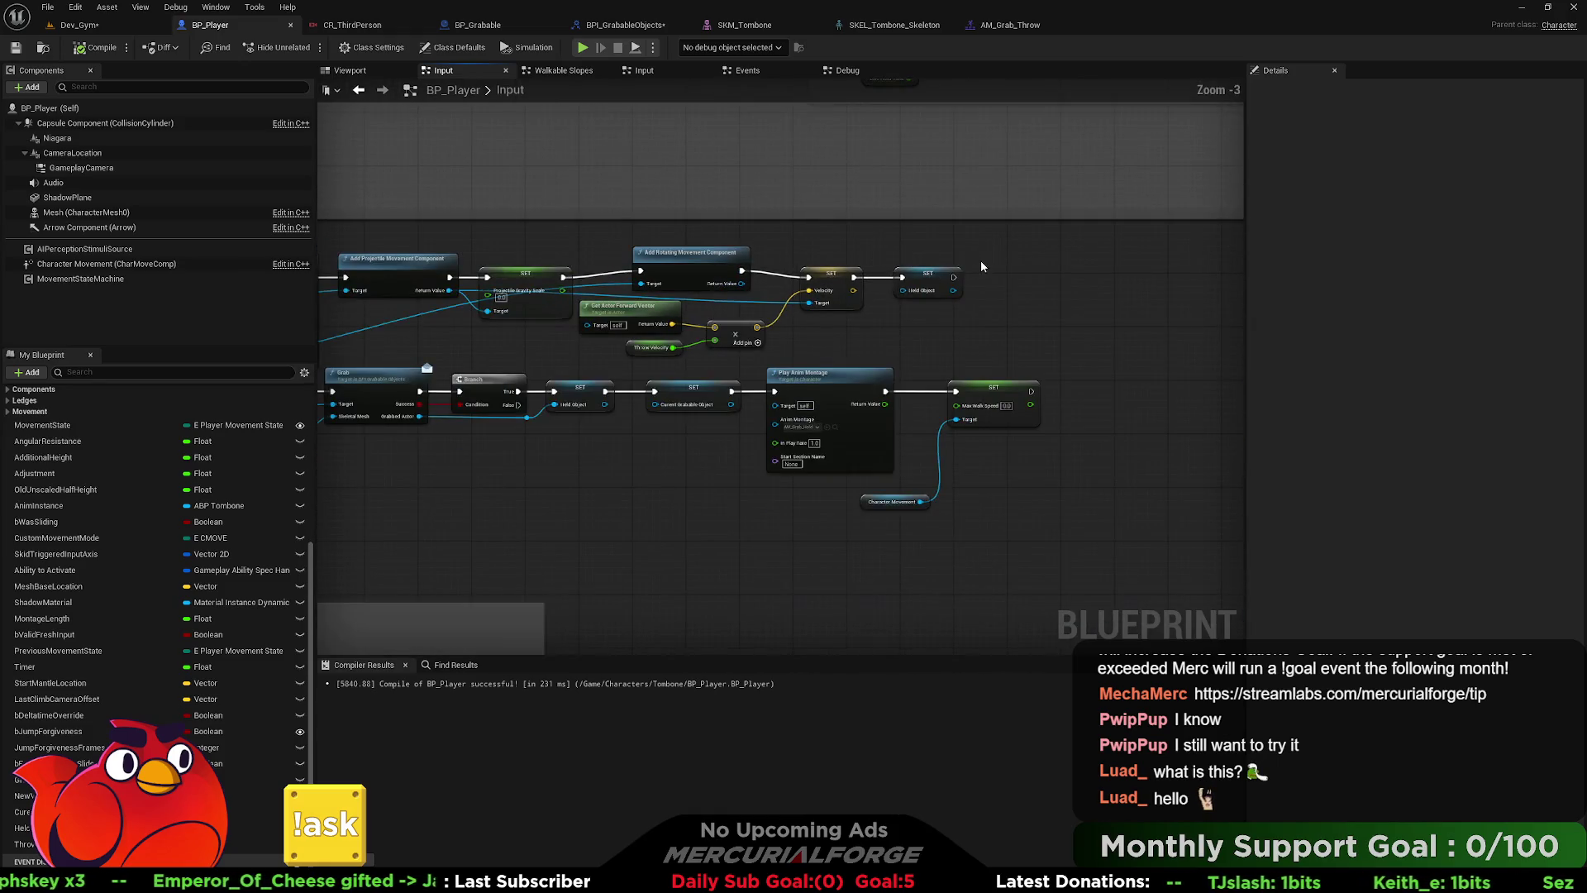
scroll(981, 259, "down", 2)
left_click_drag(1116, 243, 756, 321)
left_click_drag(377, 330, 445, 314)
left_click_drag(430, 258, 603, 251)
left_click_drag(811, 347, 992, 339)
scroll(475, 291, "up", 2)
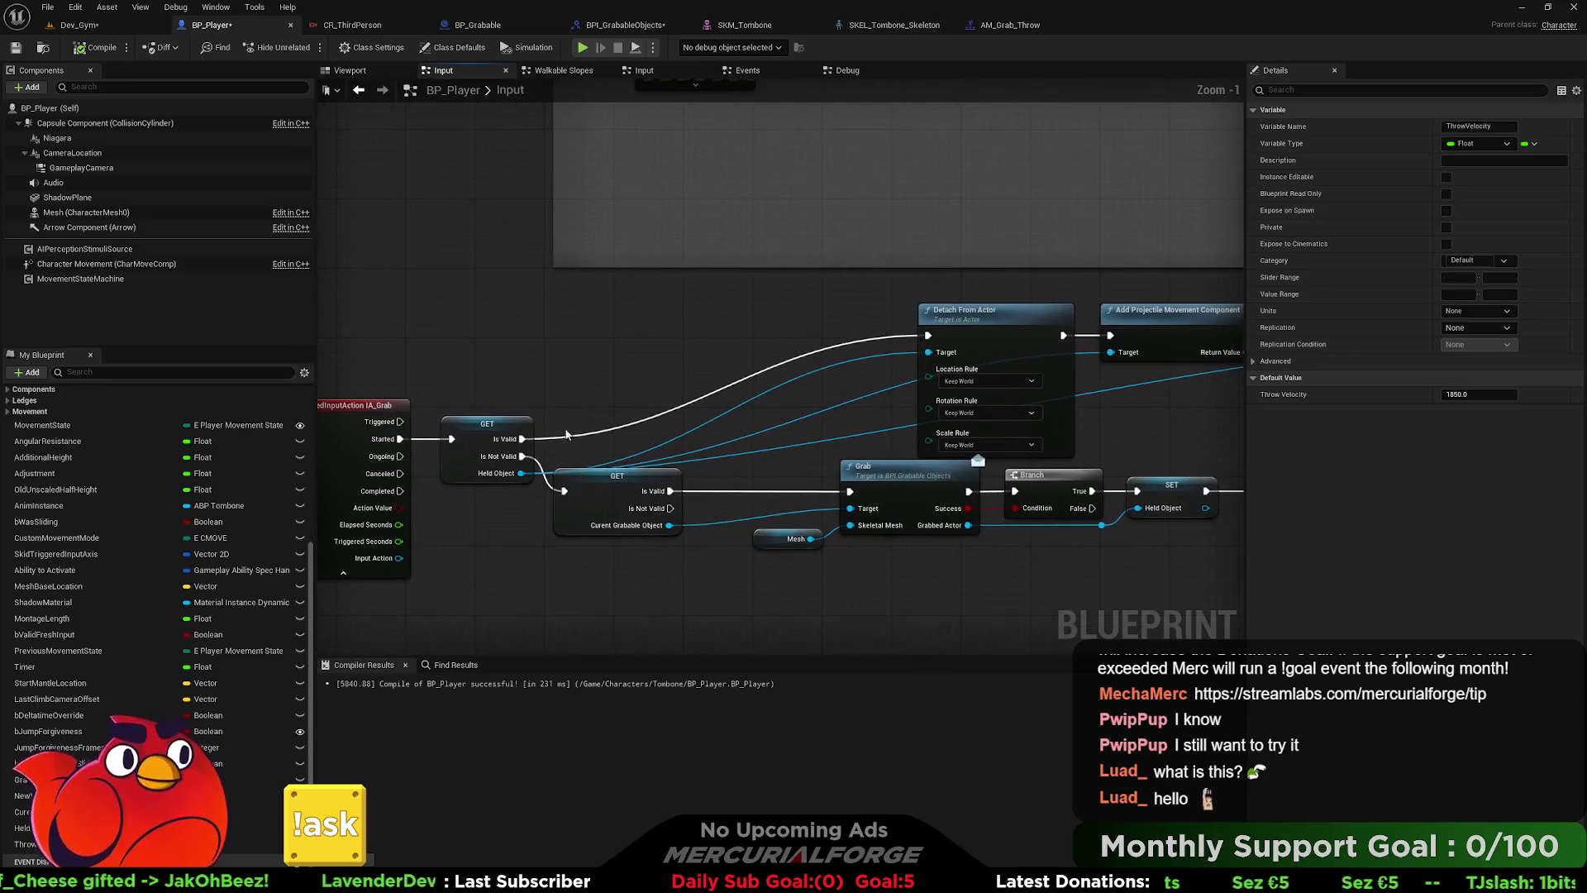
- Add a Play Anim Montage node after Is Valid, playing AM_Grab_Throw
left_click_drag(523, 438, 630, 318)
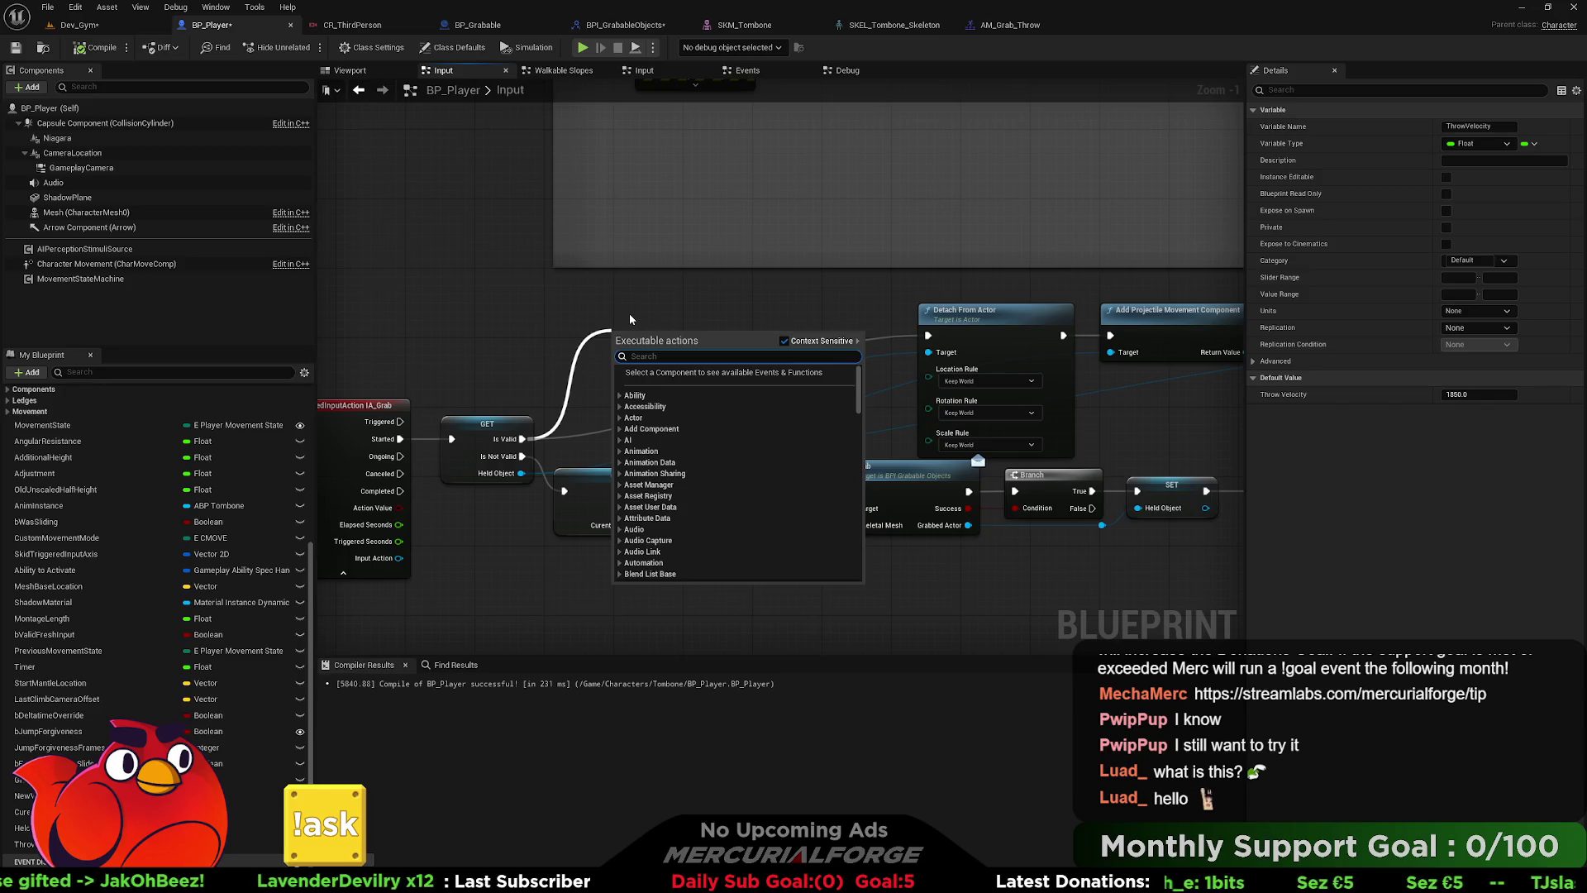
type("play mon")
key("Return")
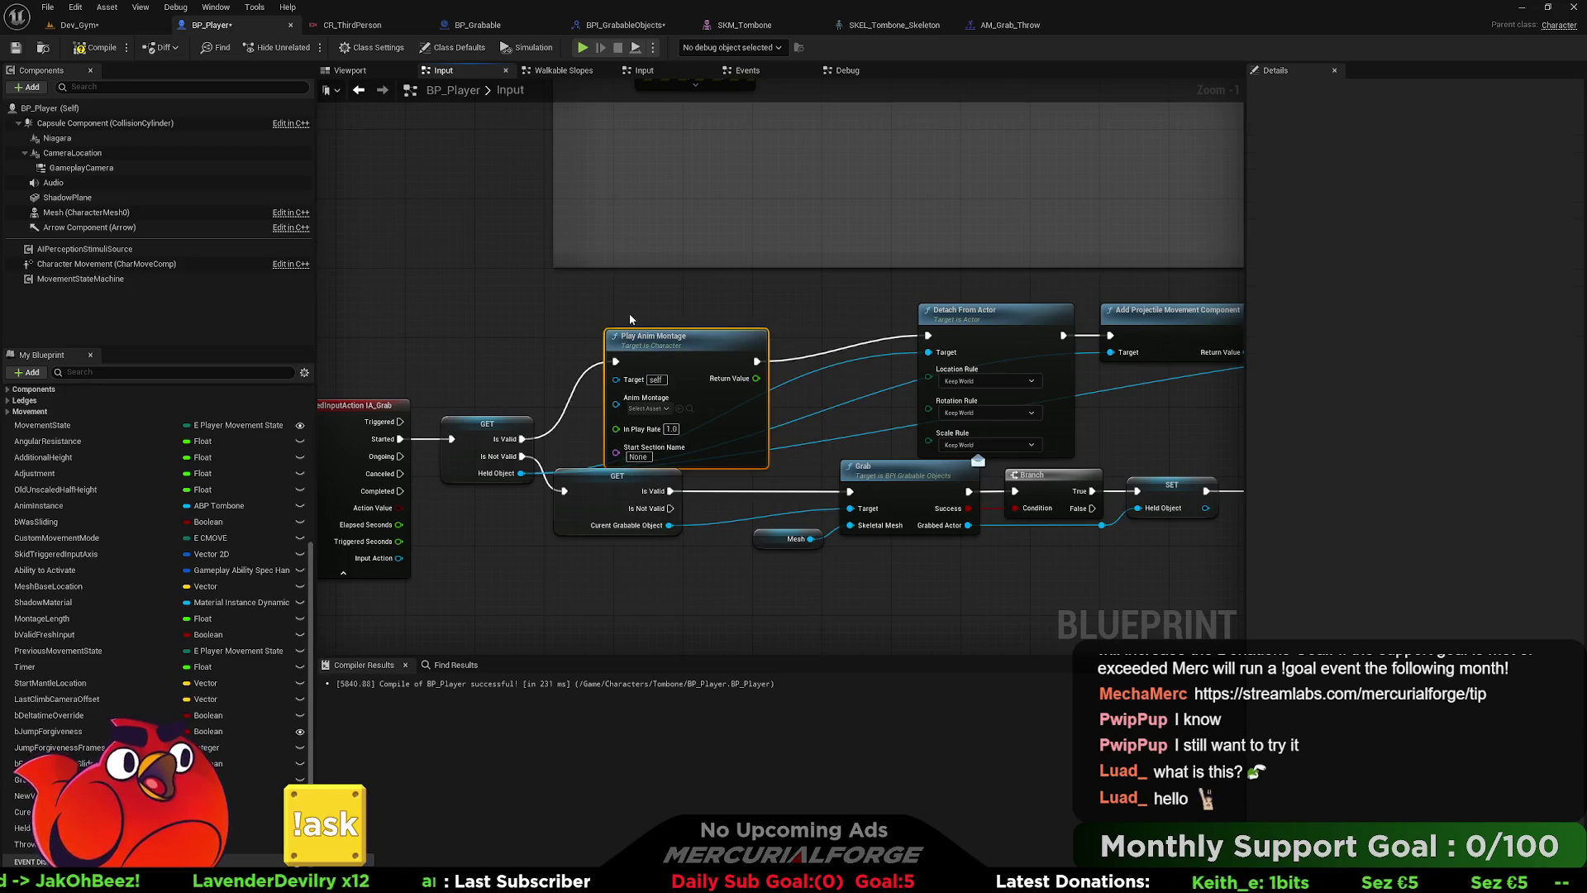
mouse_move(676, 331)
left_mouse_down()
mouse_move(692, 303)
mouse_move(688, 316)
left_mouse_up()
scroll(682, 356, "up", 1)
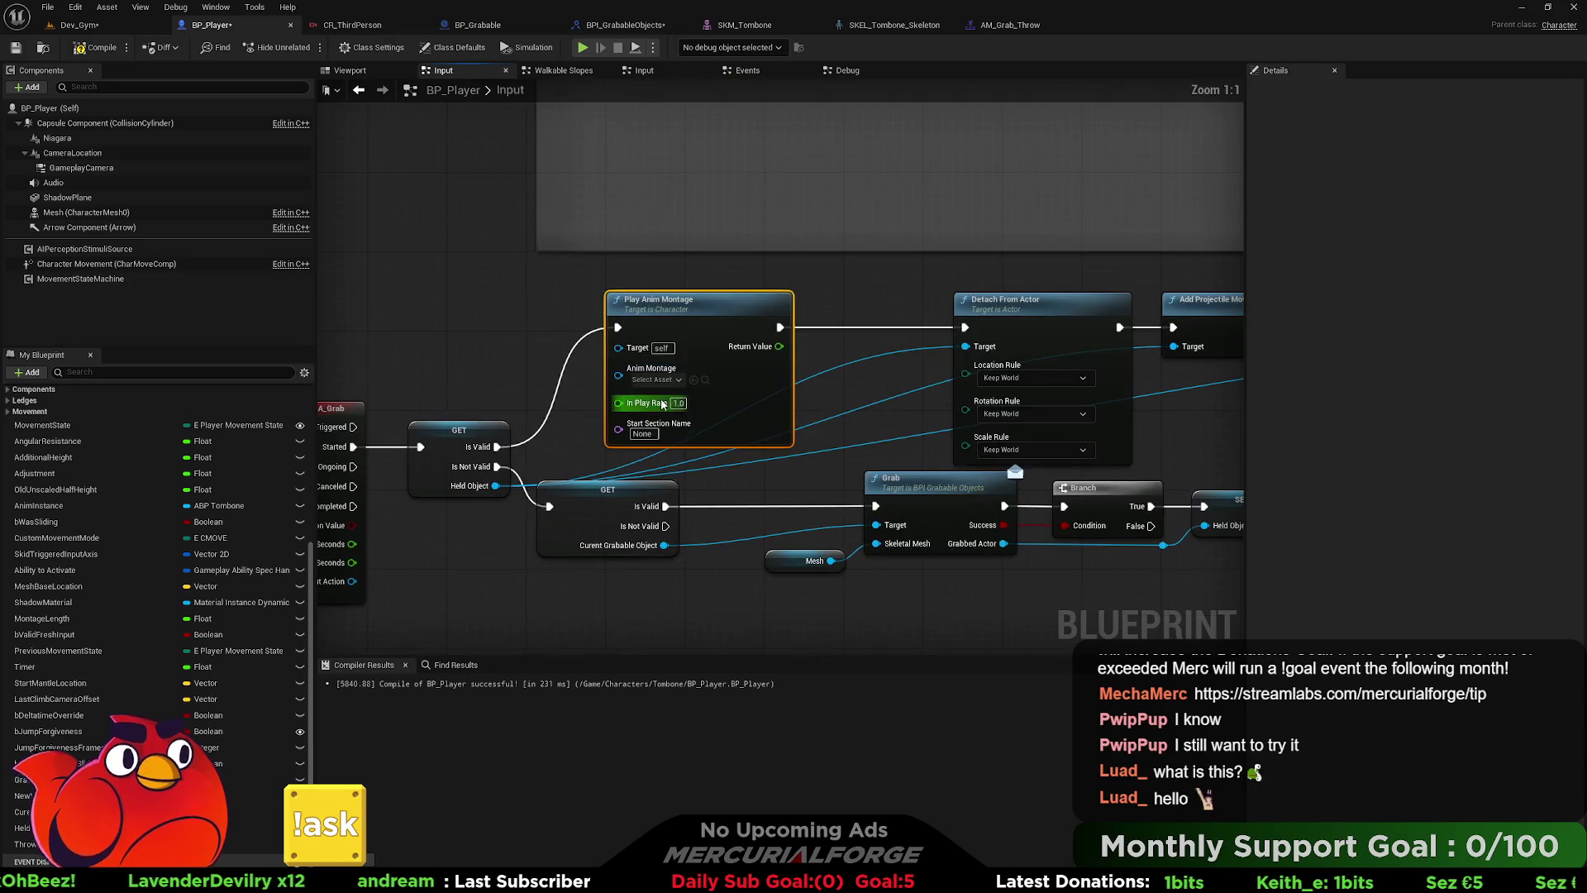
left_click(654, 380)
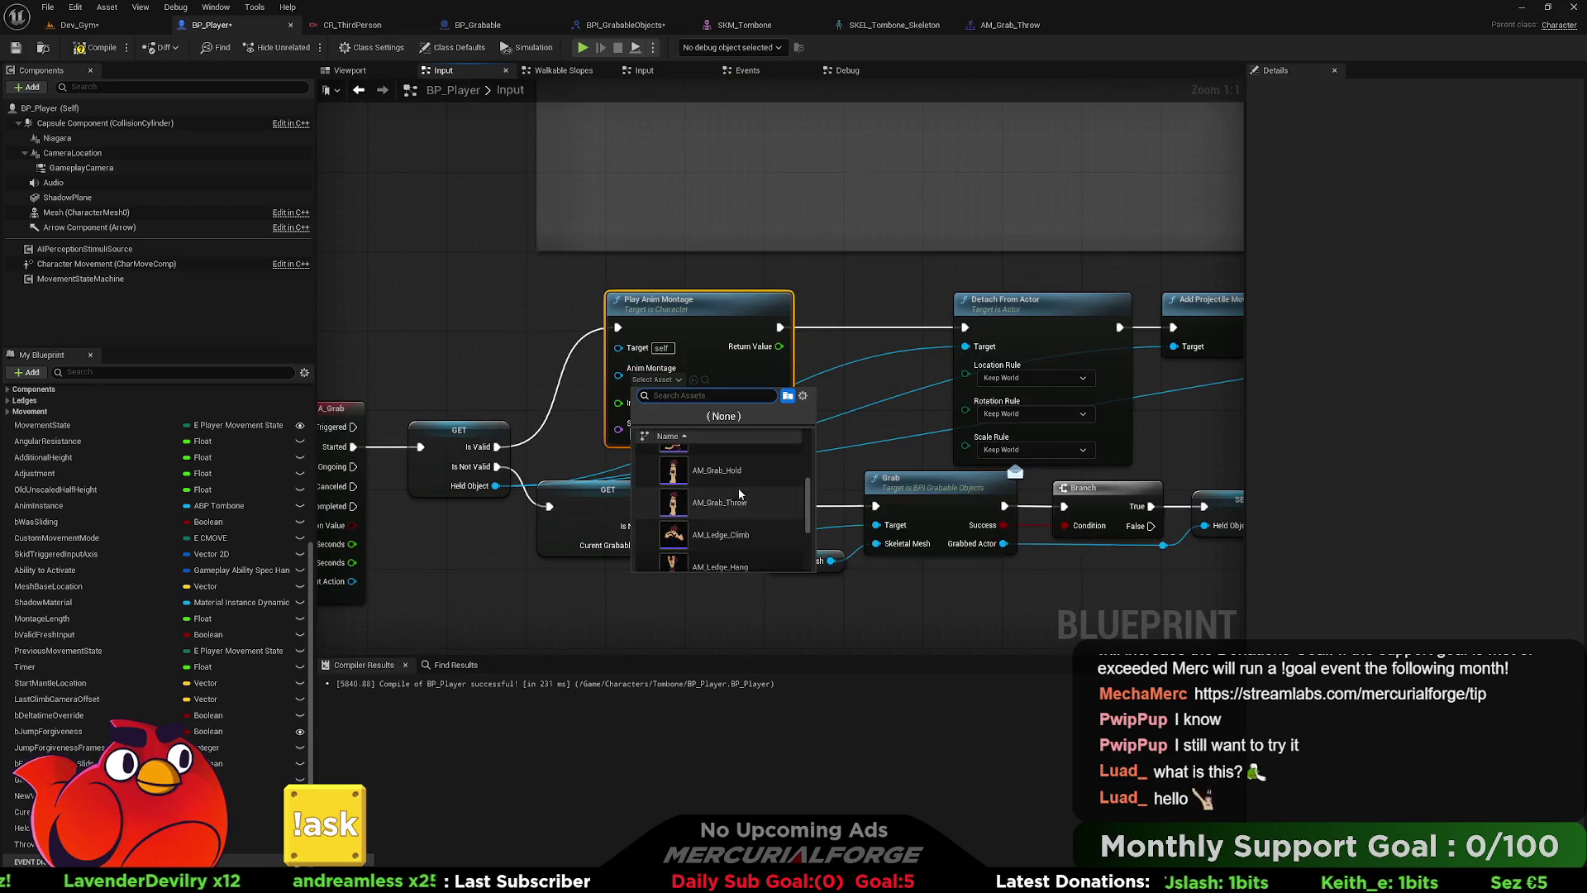
left_click(736, 496)
- Insert a Delay after the montage wired into Detach From Actor, and compile BP_Player
scroll(713, 370, "down", 5)
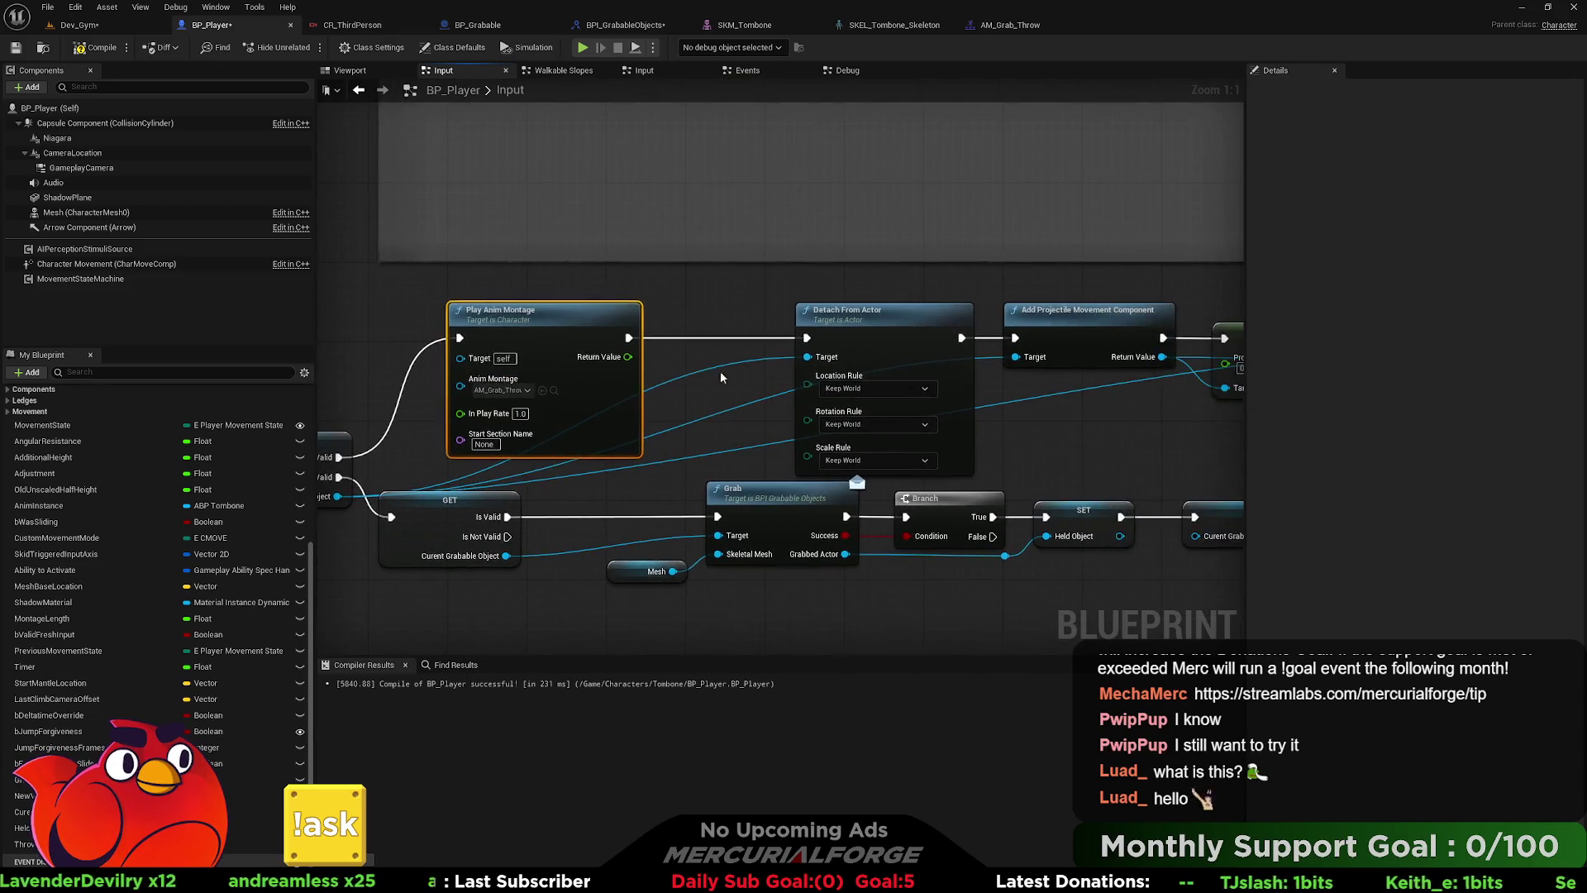
mouse_move(1124, 393)
left_mouse_down()
mouse_move(679, 322)
mouse_move(564, 331)
mouse_move(740, 368)
mouse_move(698, 354)
mouse_move(745, 381)
mouse_move(917, 364)
mouse_move(953, 342)
left_mouse_up()
scroll(565, 331, "up", 5)
type("delay")
key("Return")
left_click_drag(798, 373, 797, 333)
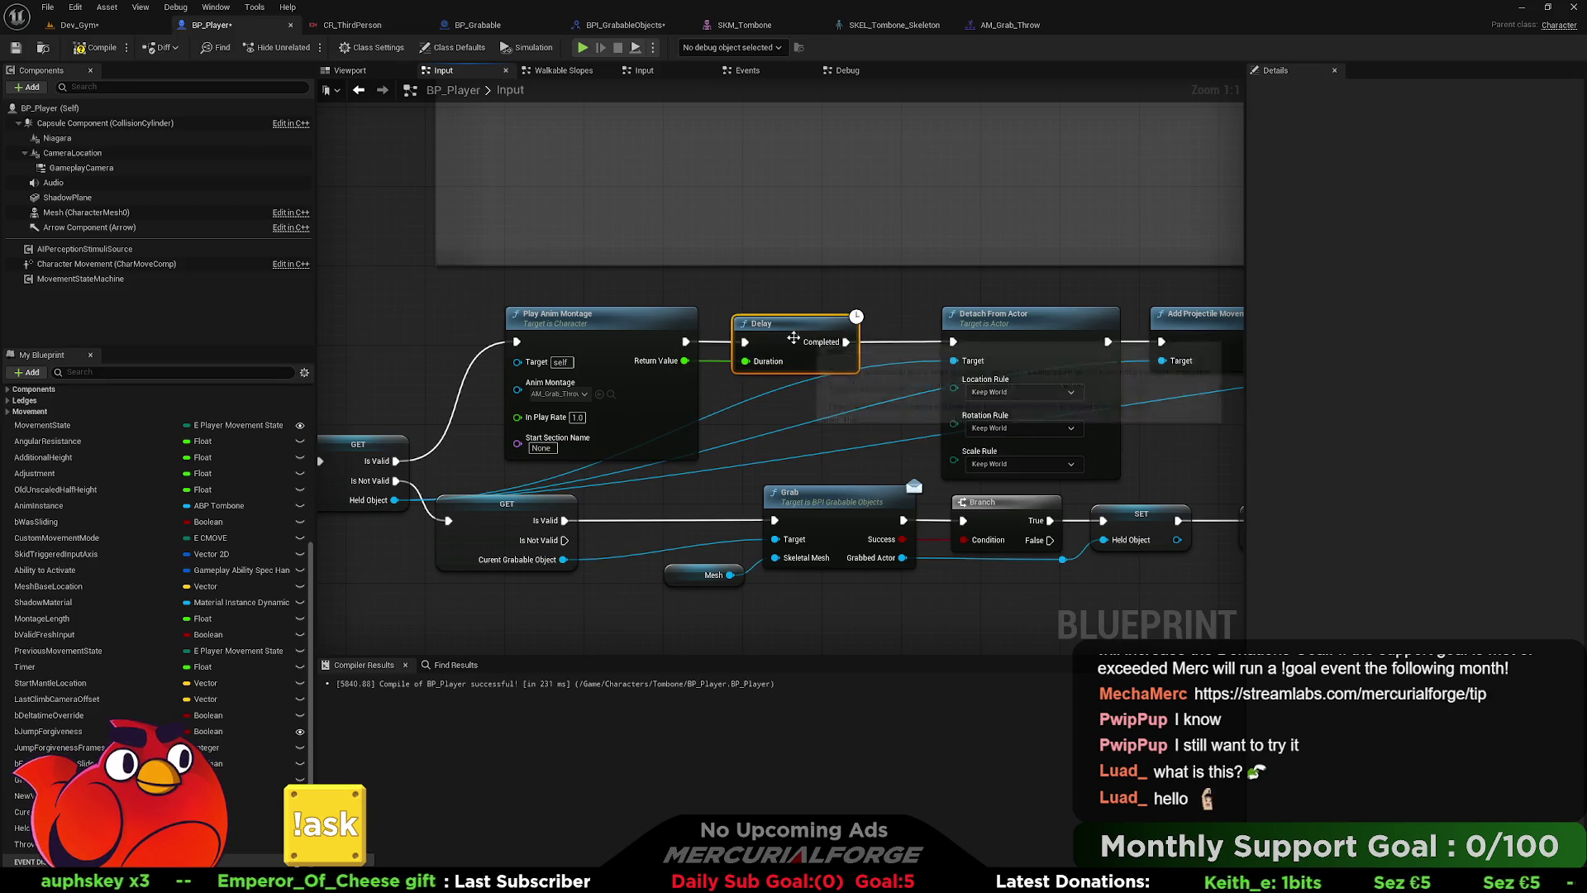
left_click_drag(766, 409, 354, 384)
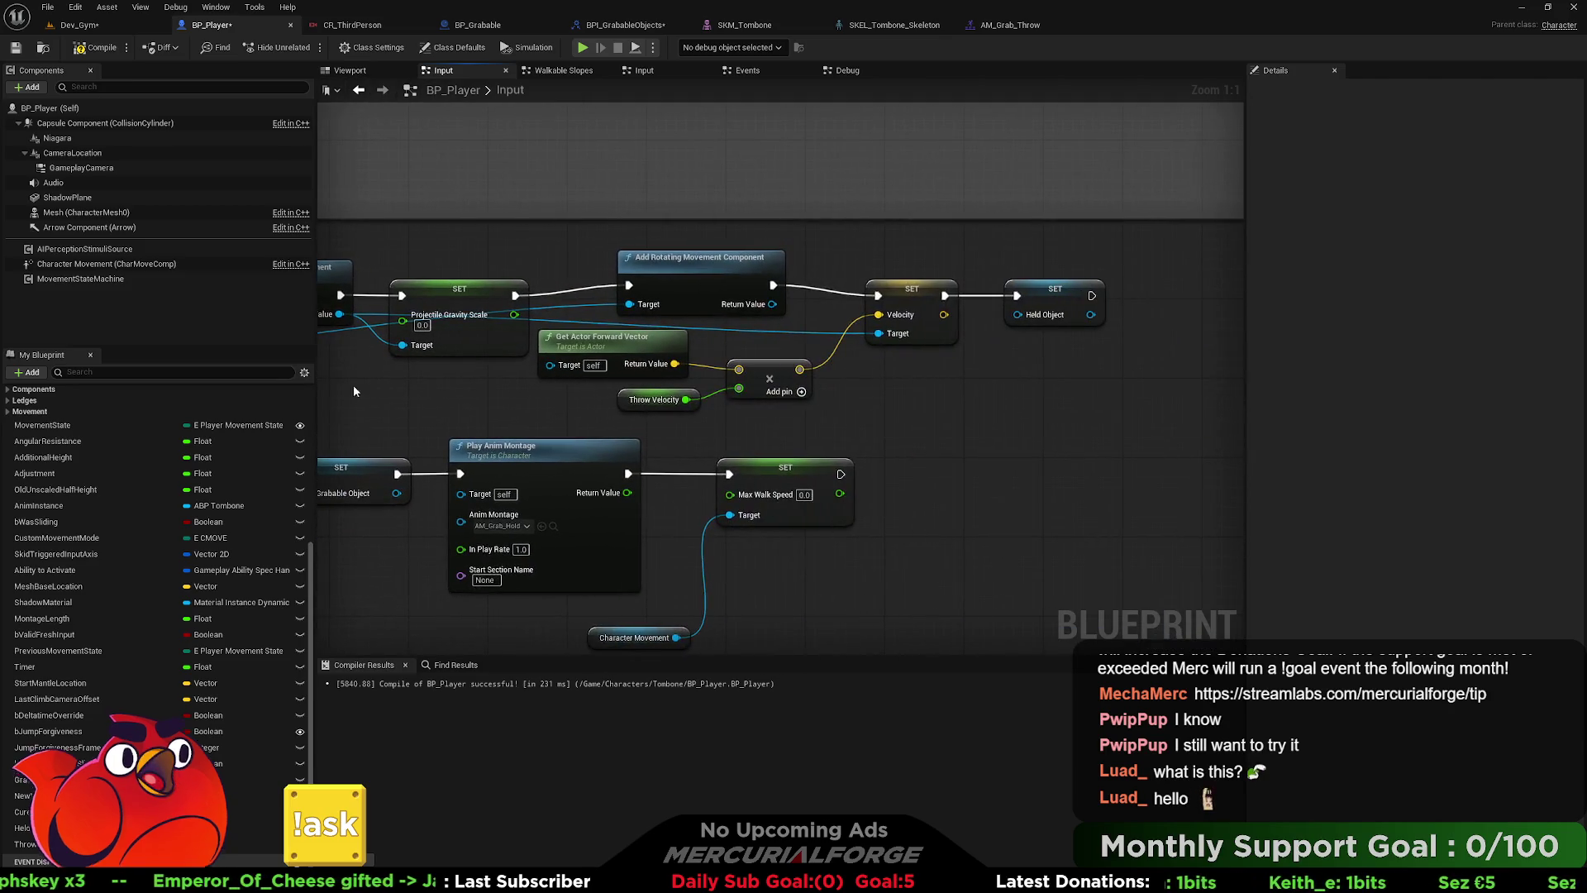
left_click(97, 47)
- Save BP_Player, then playtest grabbing and throwing the box in Dev_Gym with Alt+P
left_click(17, 47)
left_click(78, 25)
right_click(691, 638)
left_click(760, 624)
key("alt+p")
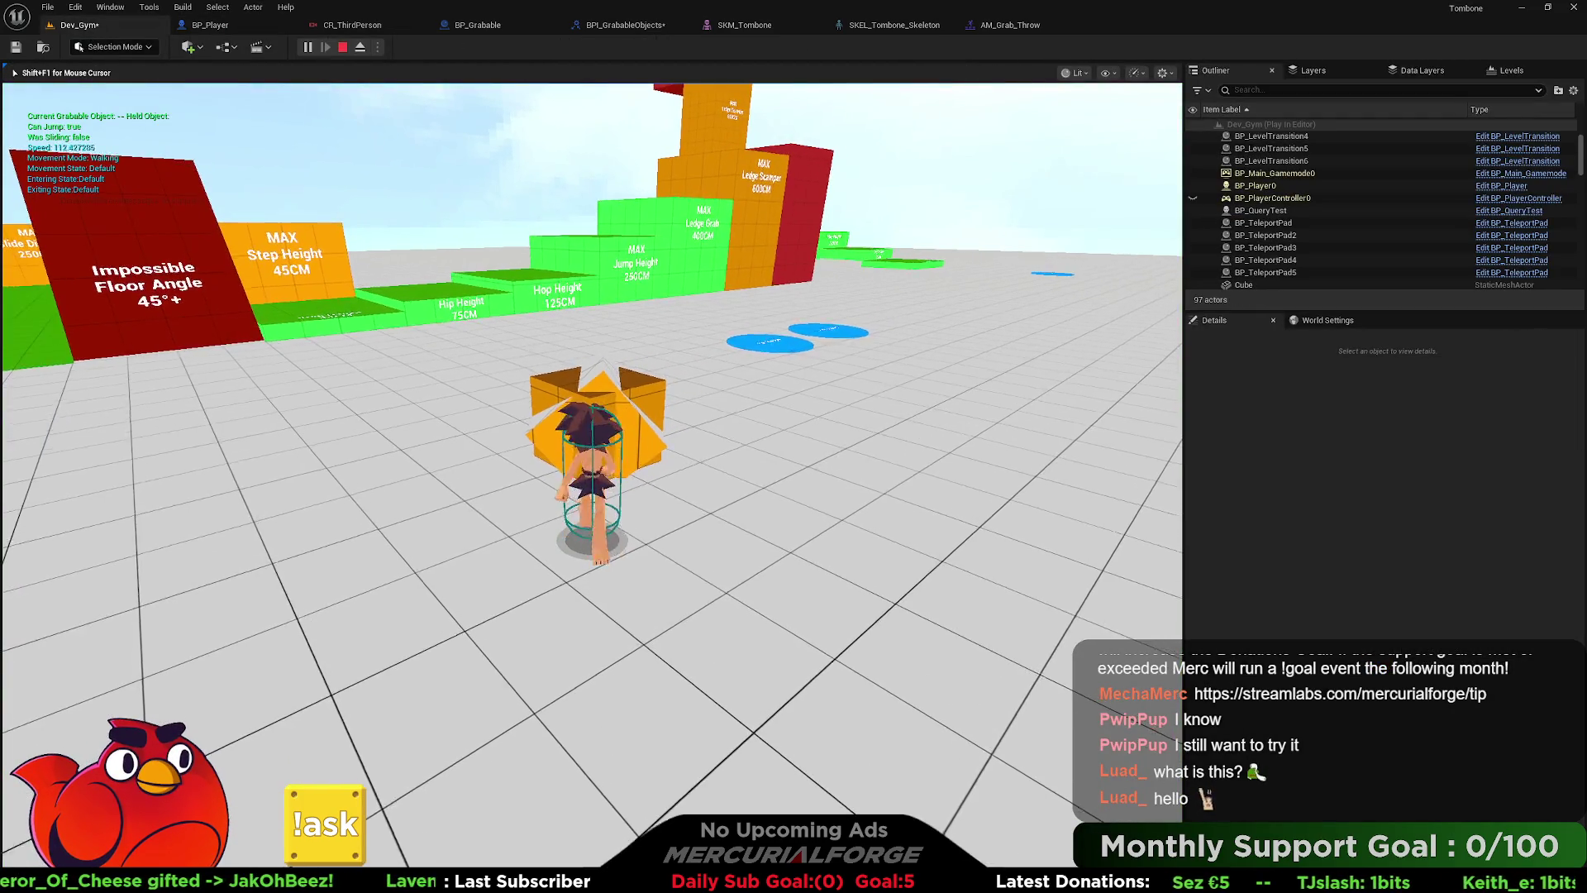
key("e")
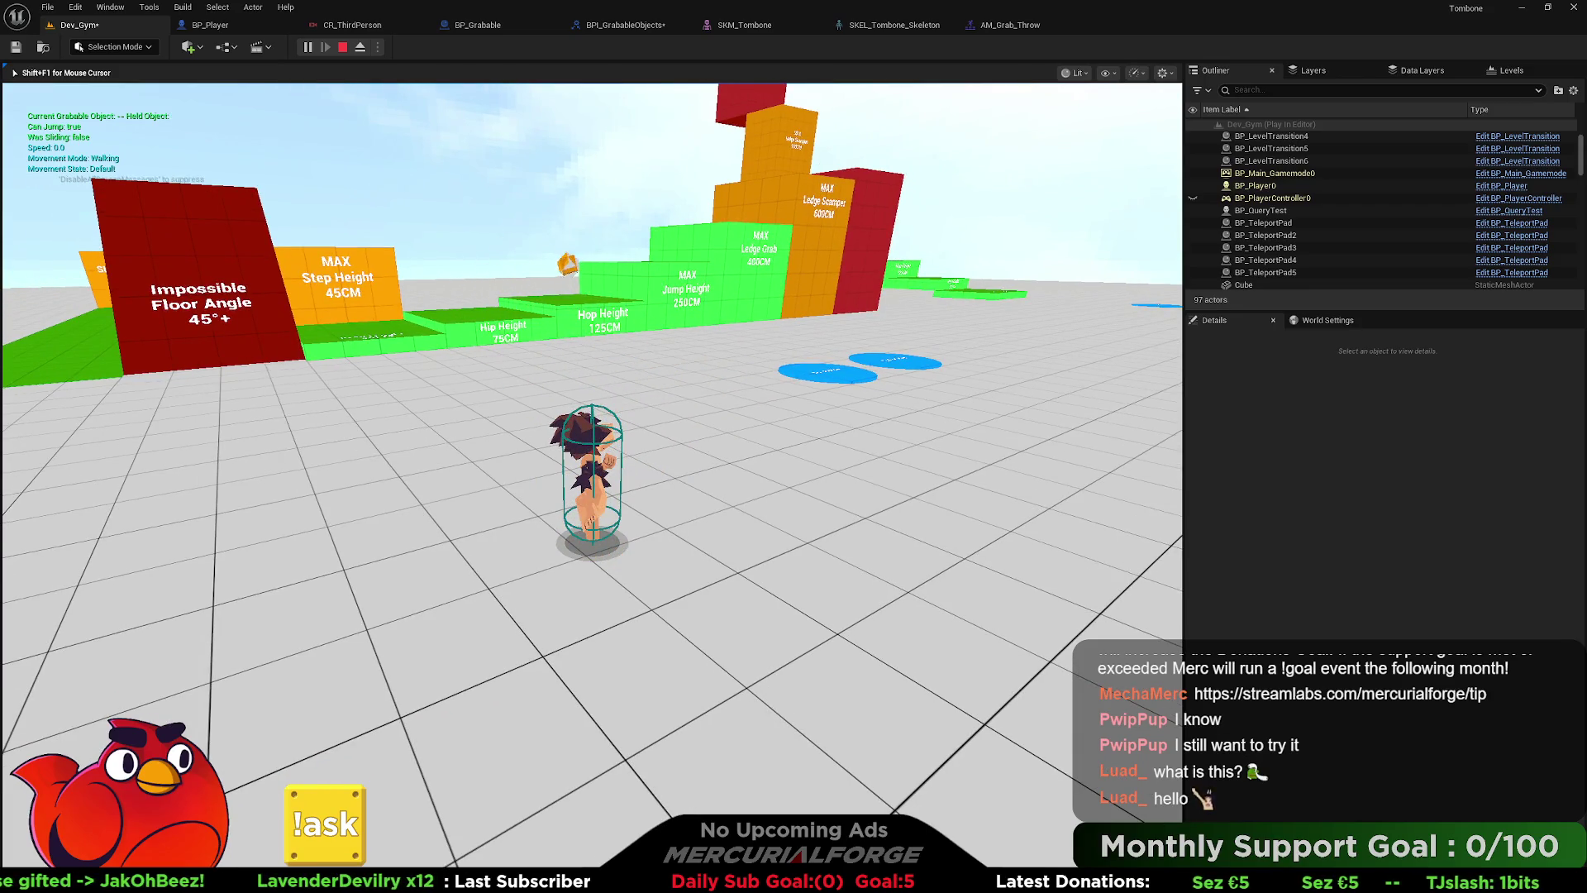
key("Escape")
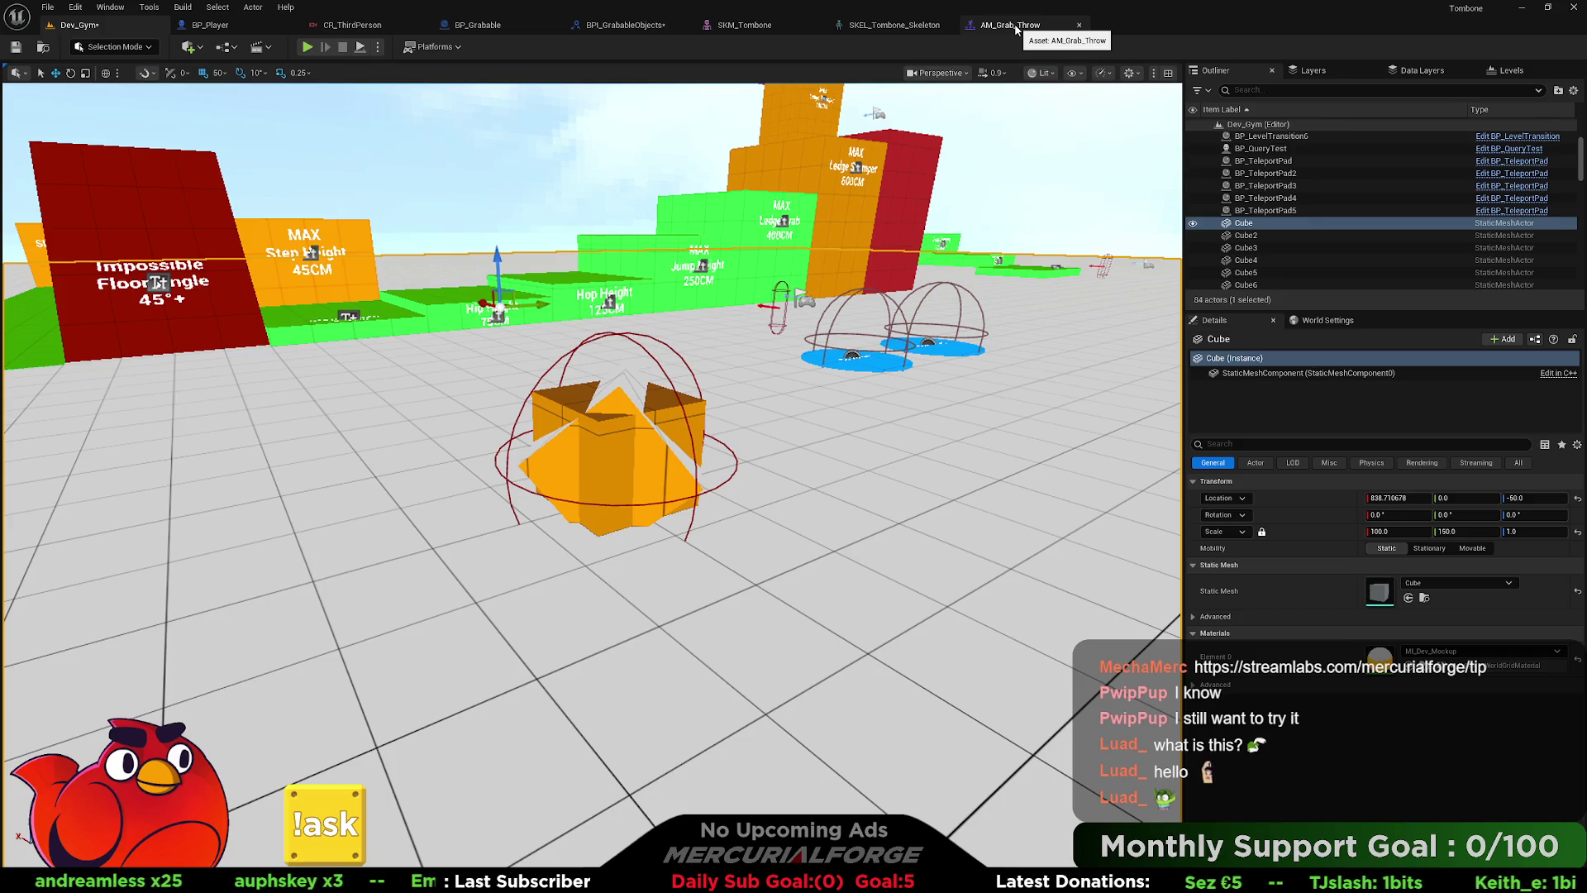
- Set AM_Grab_Throw's Blend In time to 0.1 and save the montage
left_click(1010, 25)
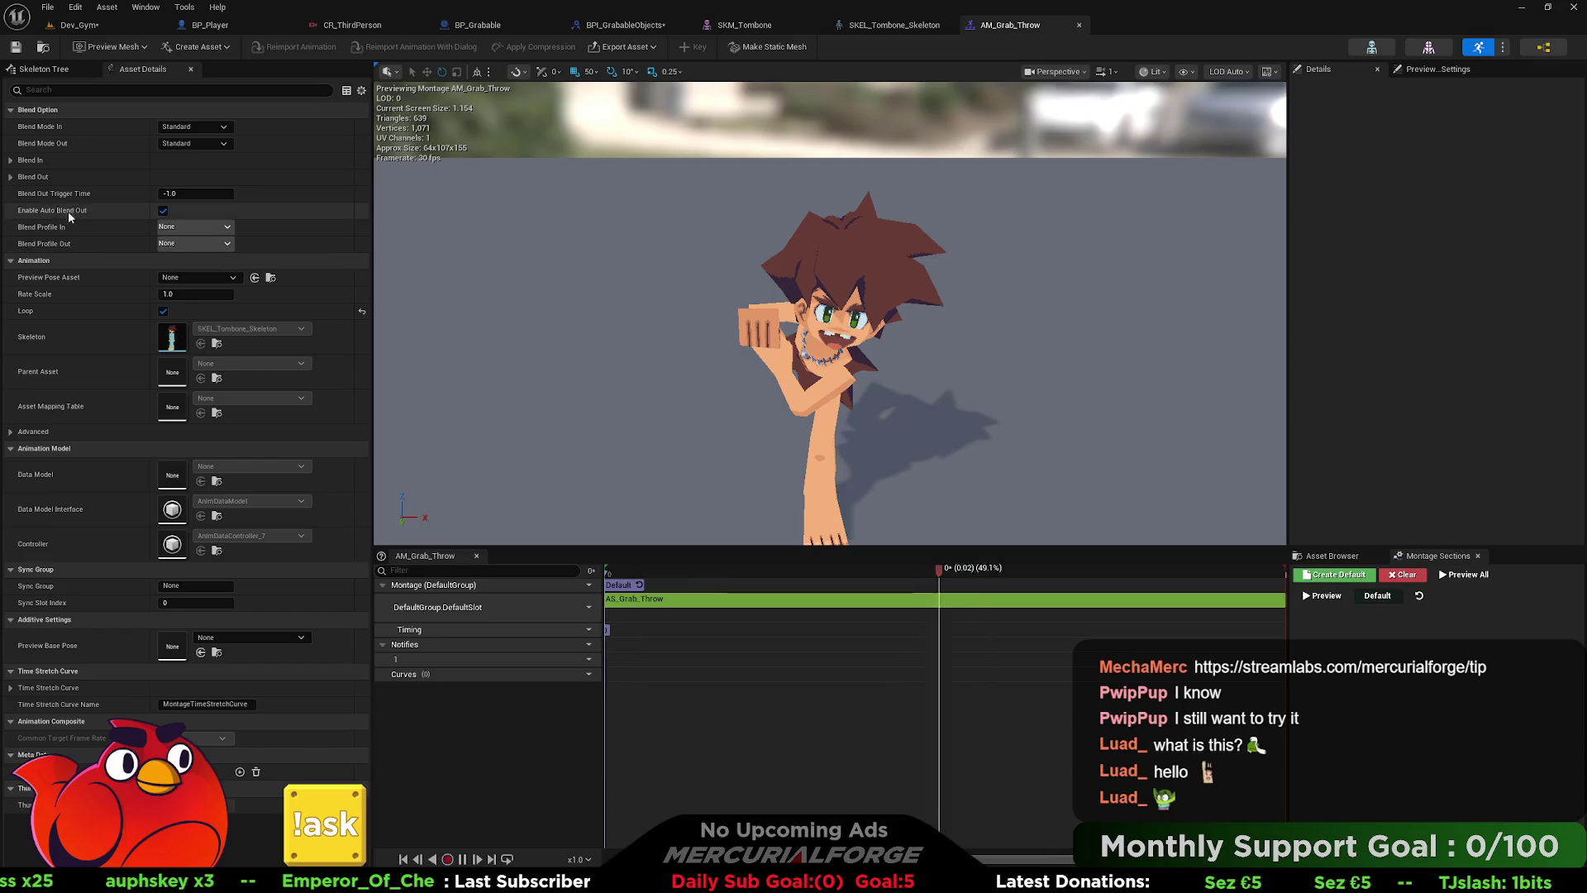
left_click(31, 159)
left_click(191, 176)
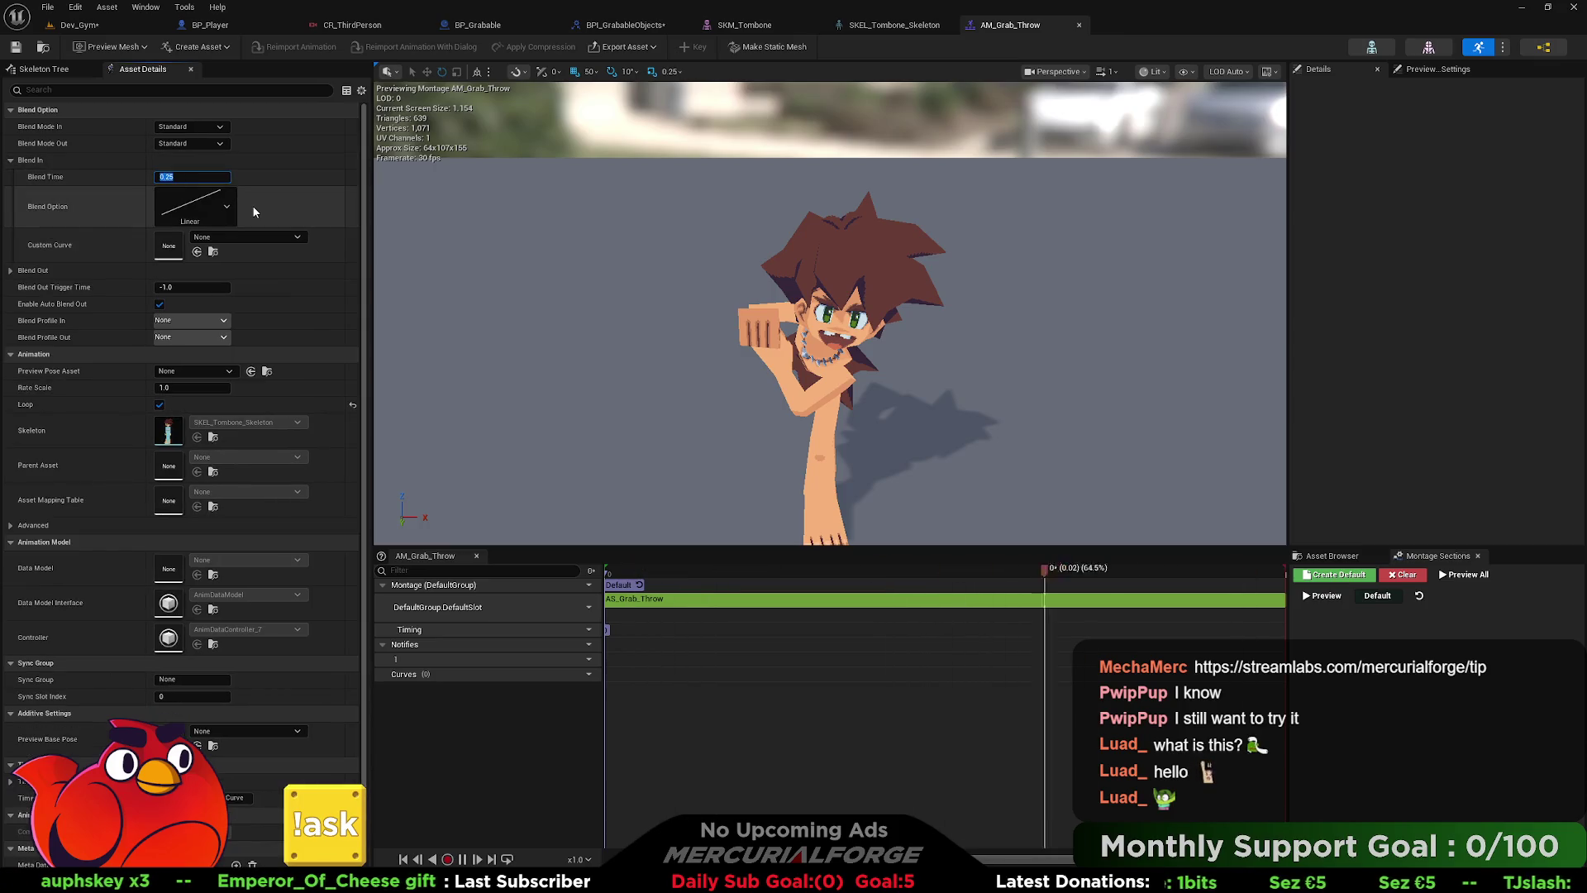
type("0.1")
key("Return")
key("ctrl+s")
left_click(80, 25)
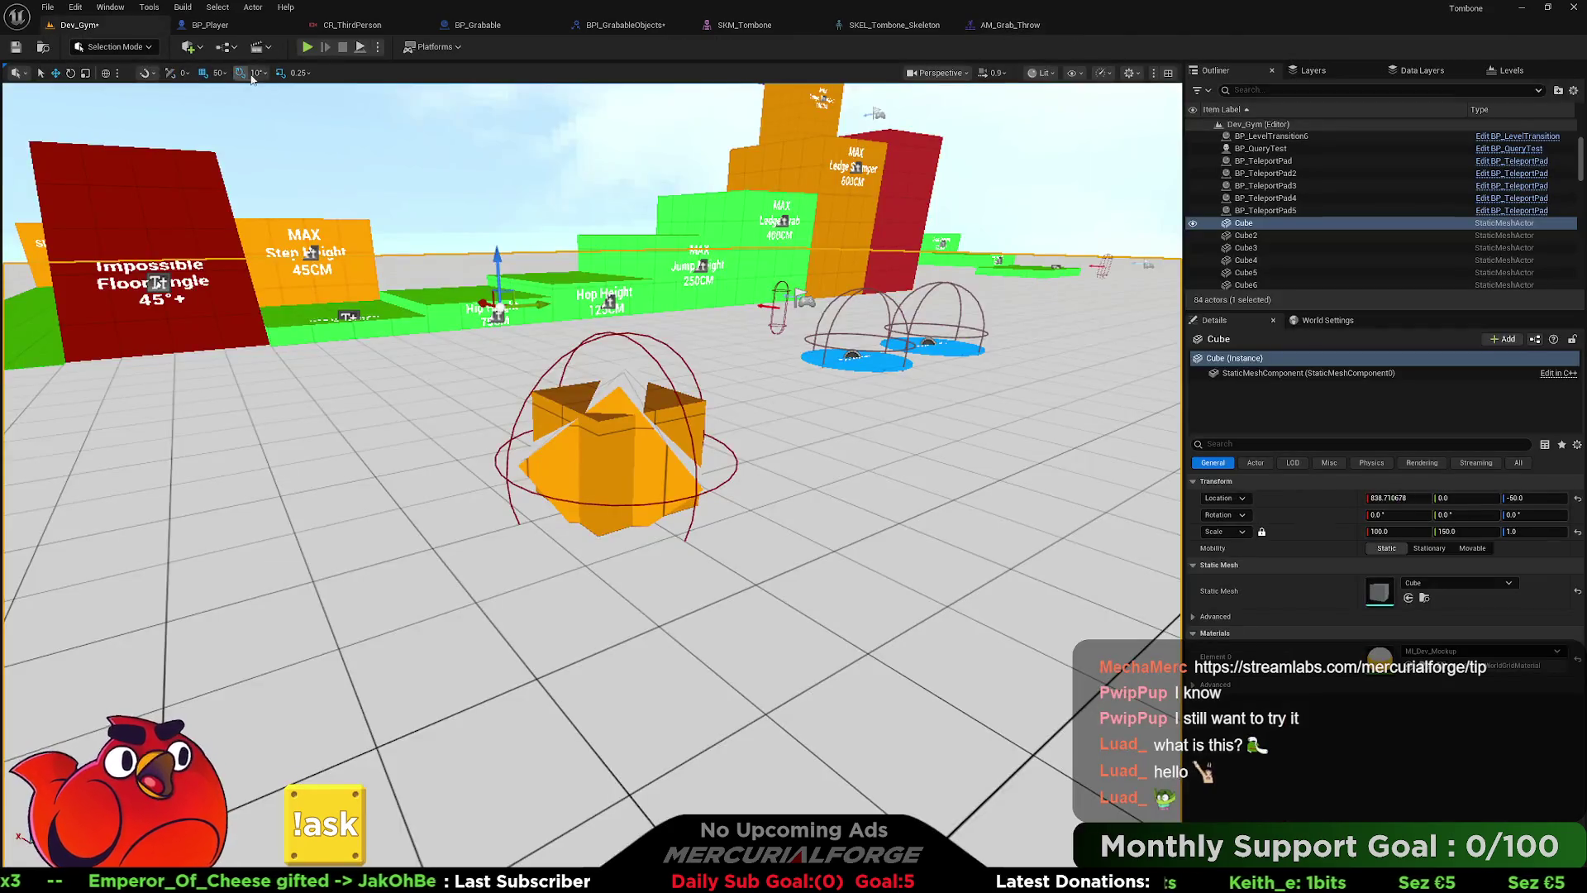